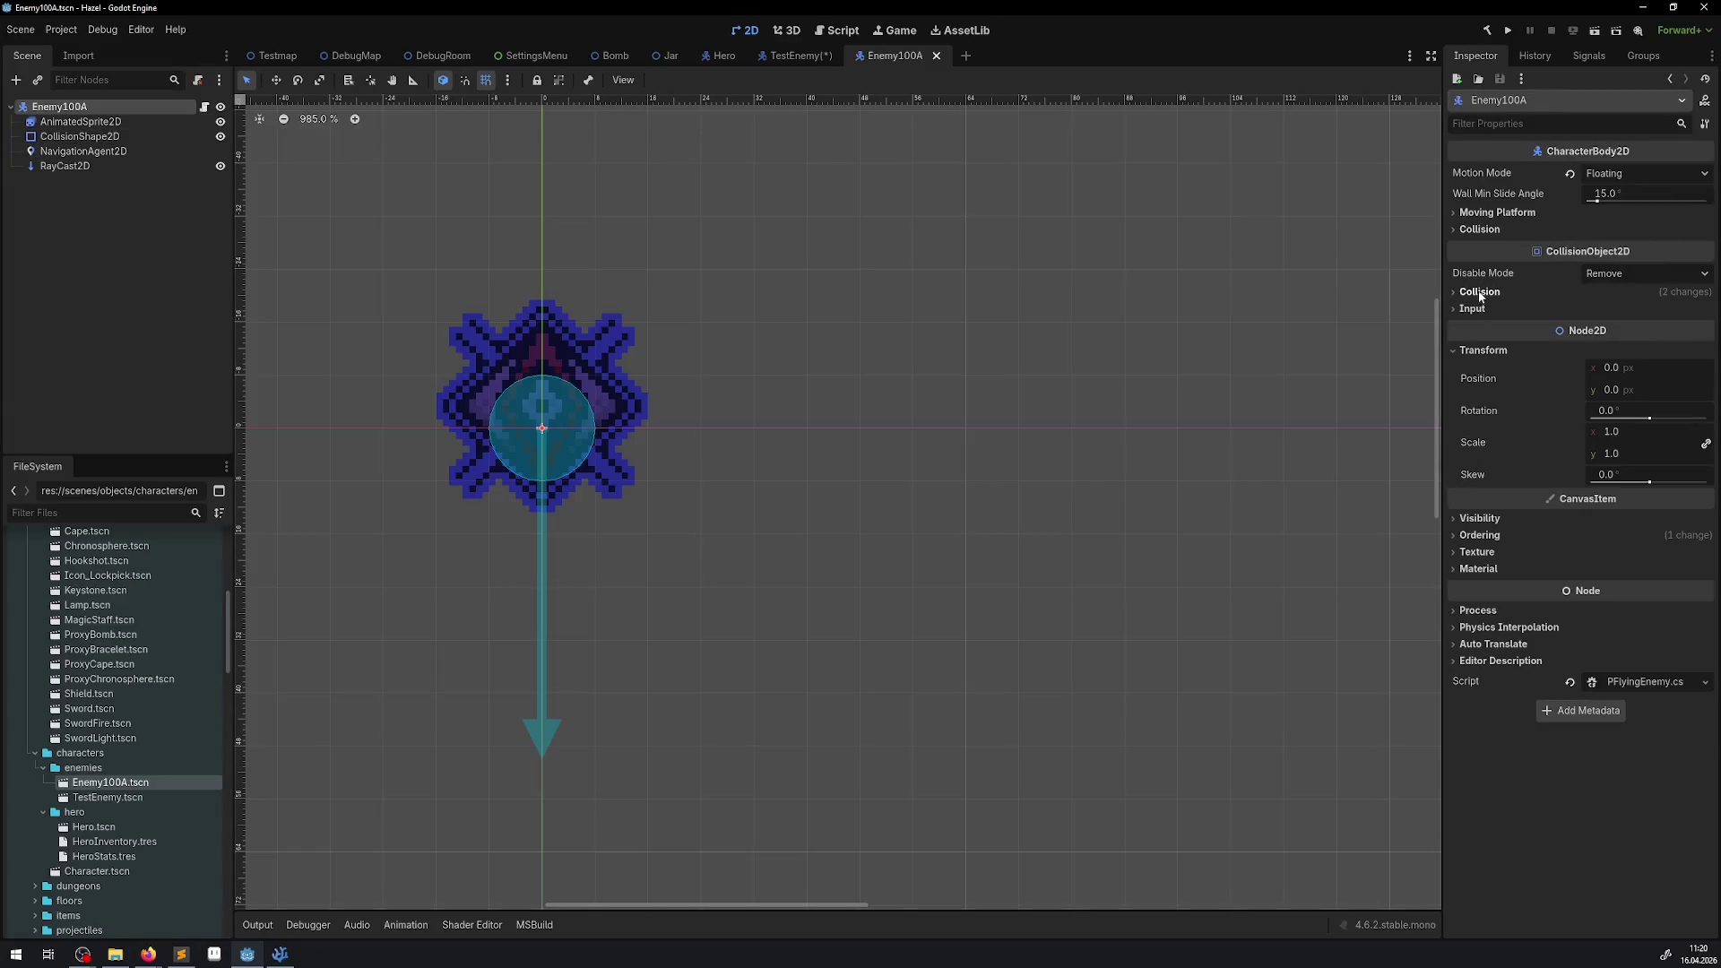
Check the enemy's Collision settings, save Enemy100A, then close the Enemy100A and TestEnemy tabs.
click(1479, 292)
key(ctrl+s)
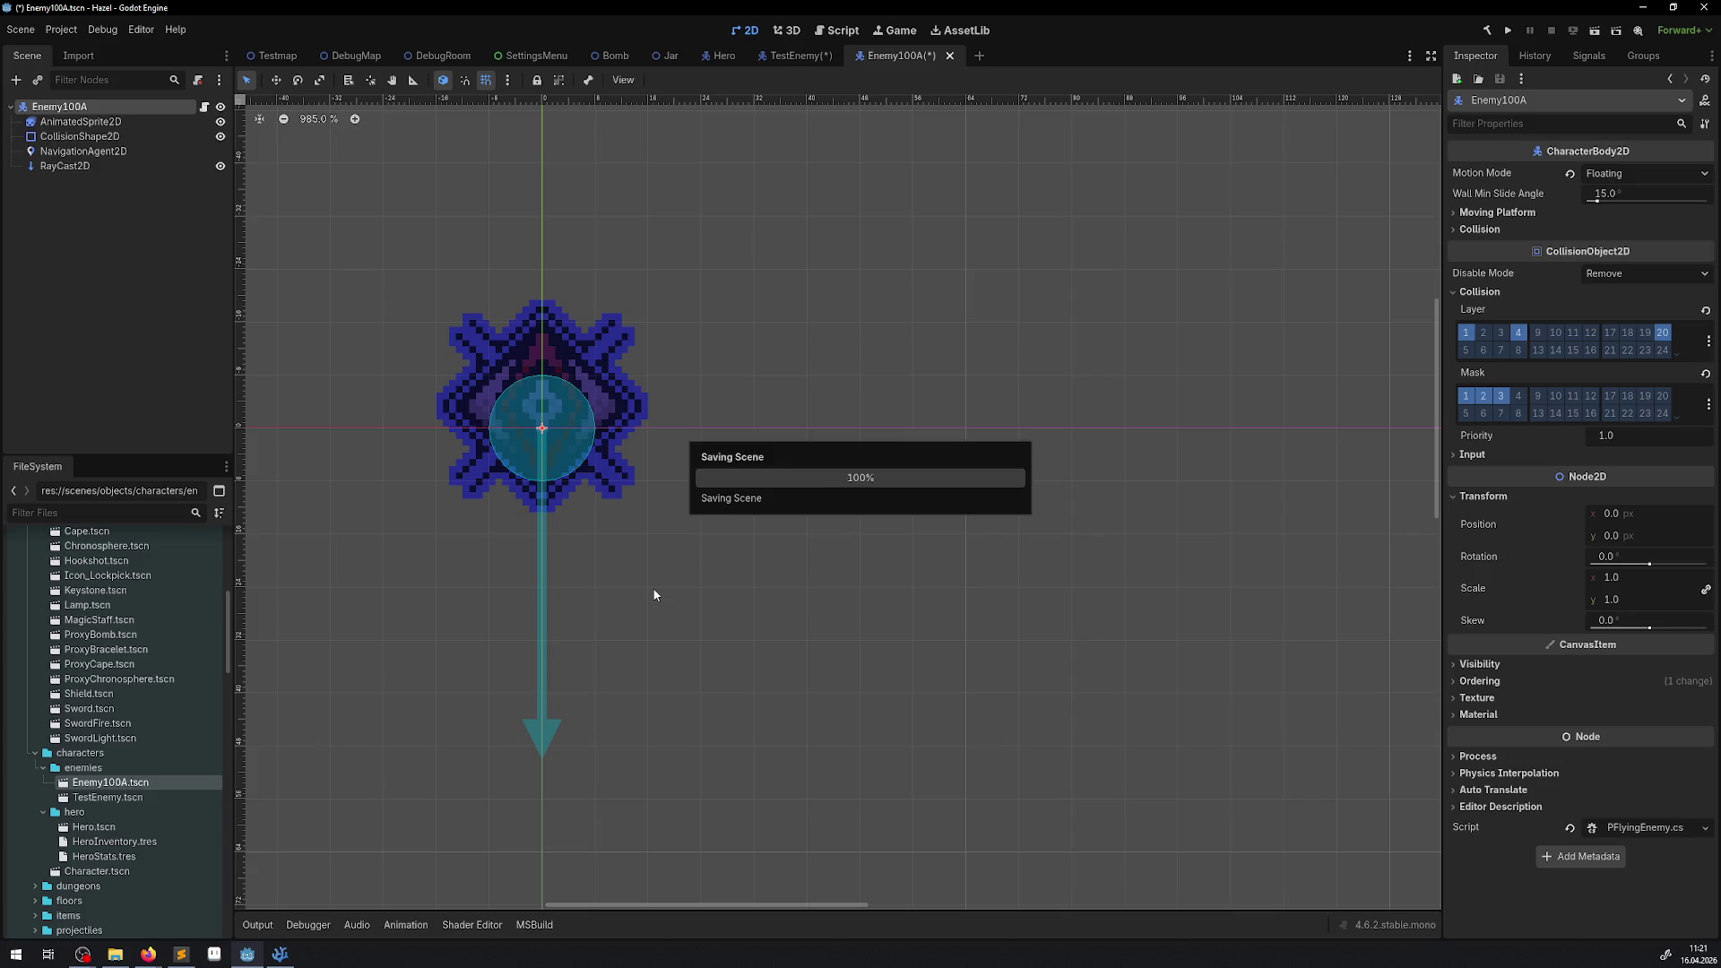
click(937, 55)
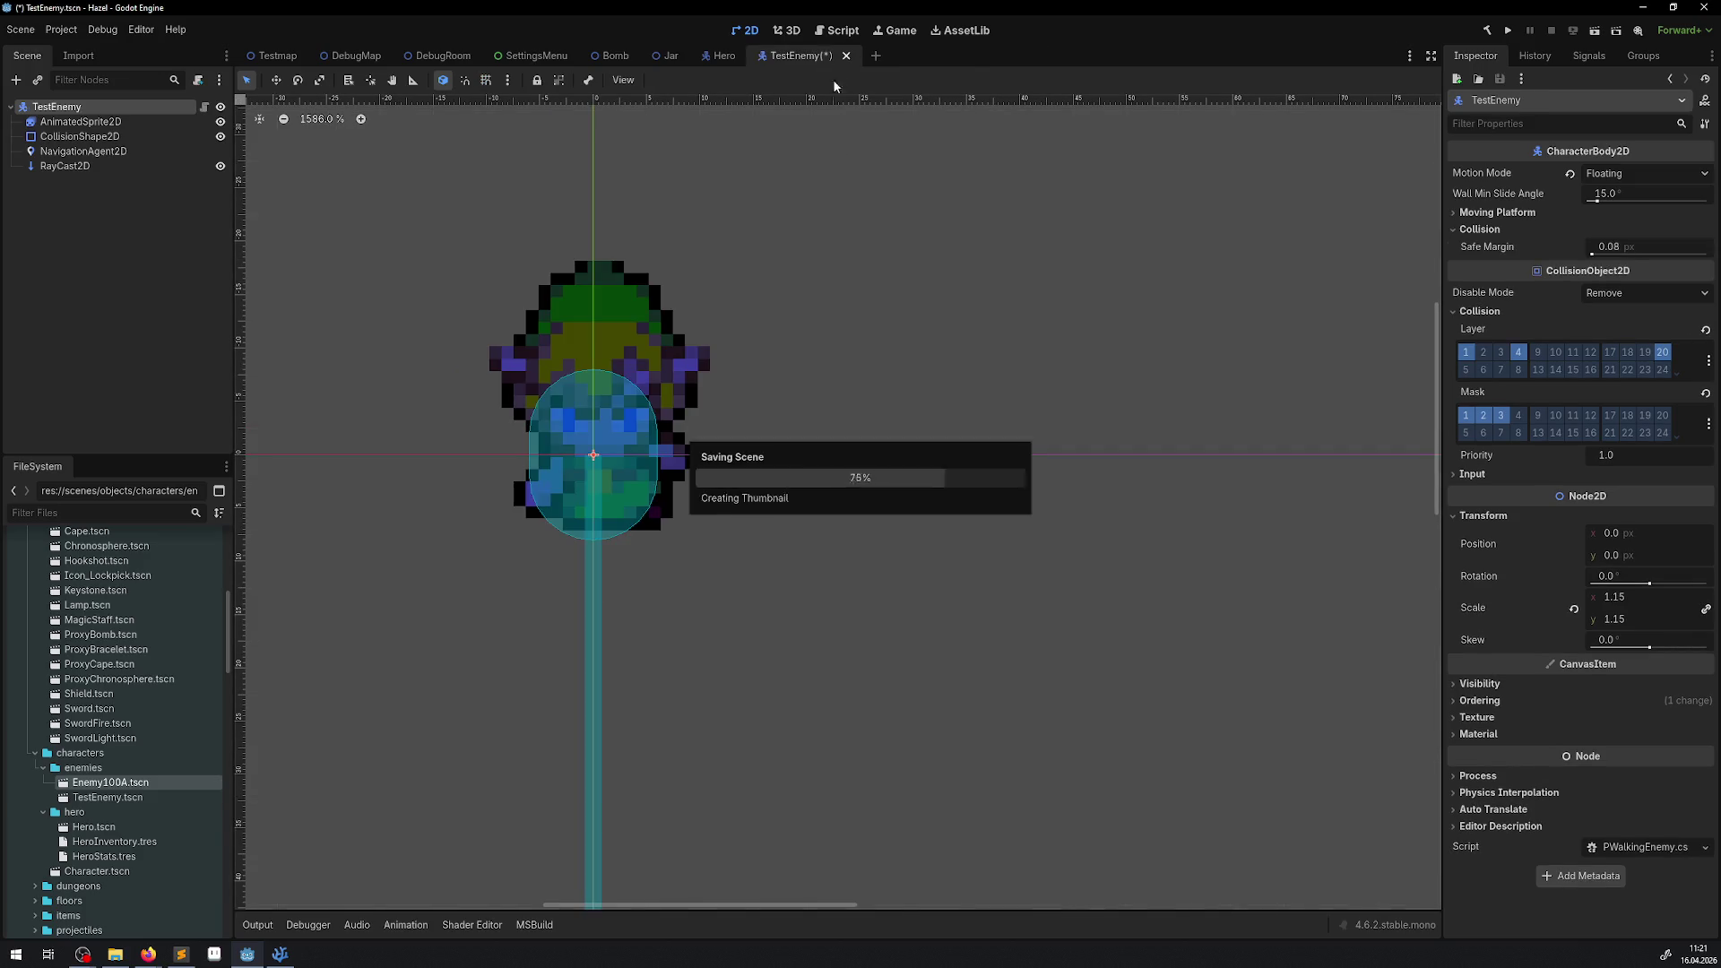
click(843, 56)
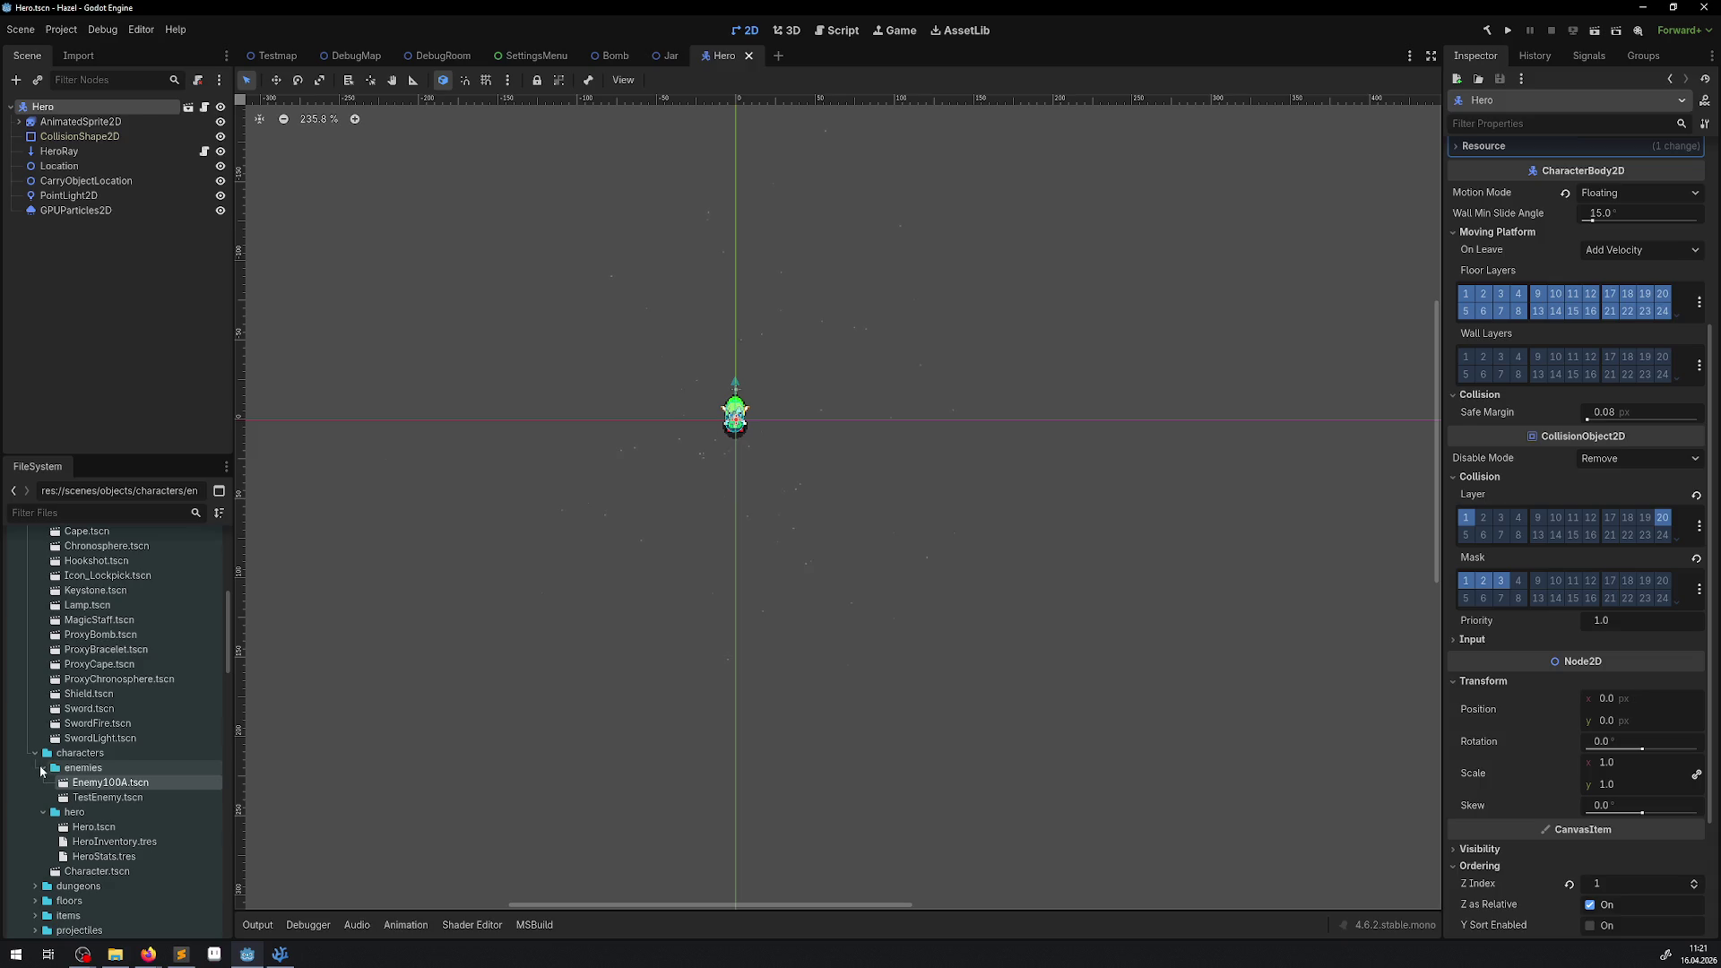
click(43, 768)
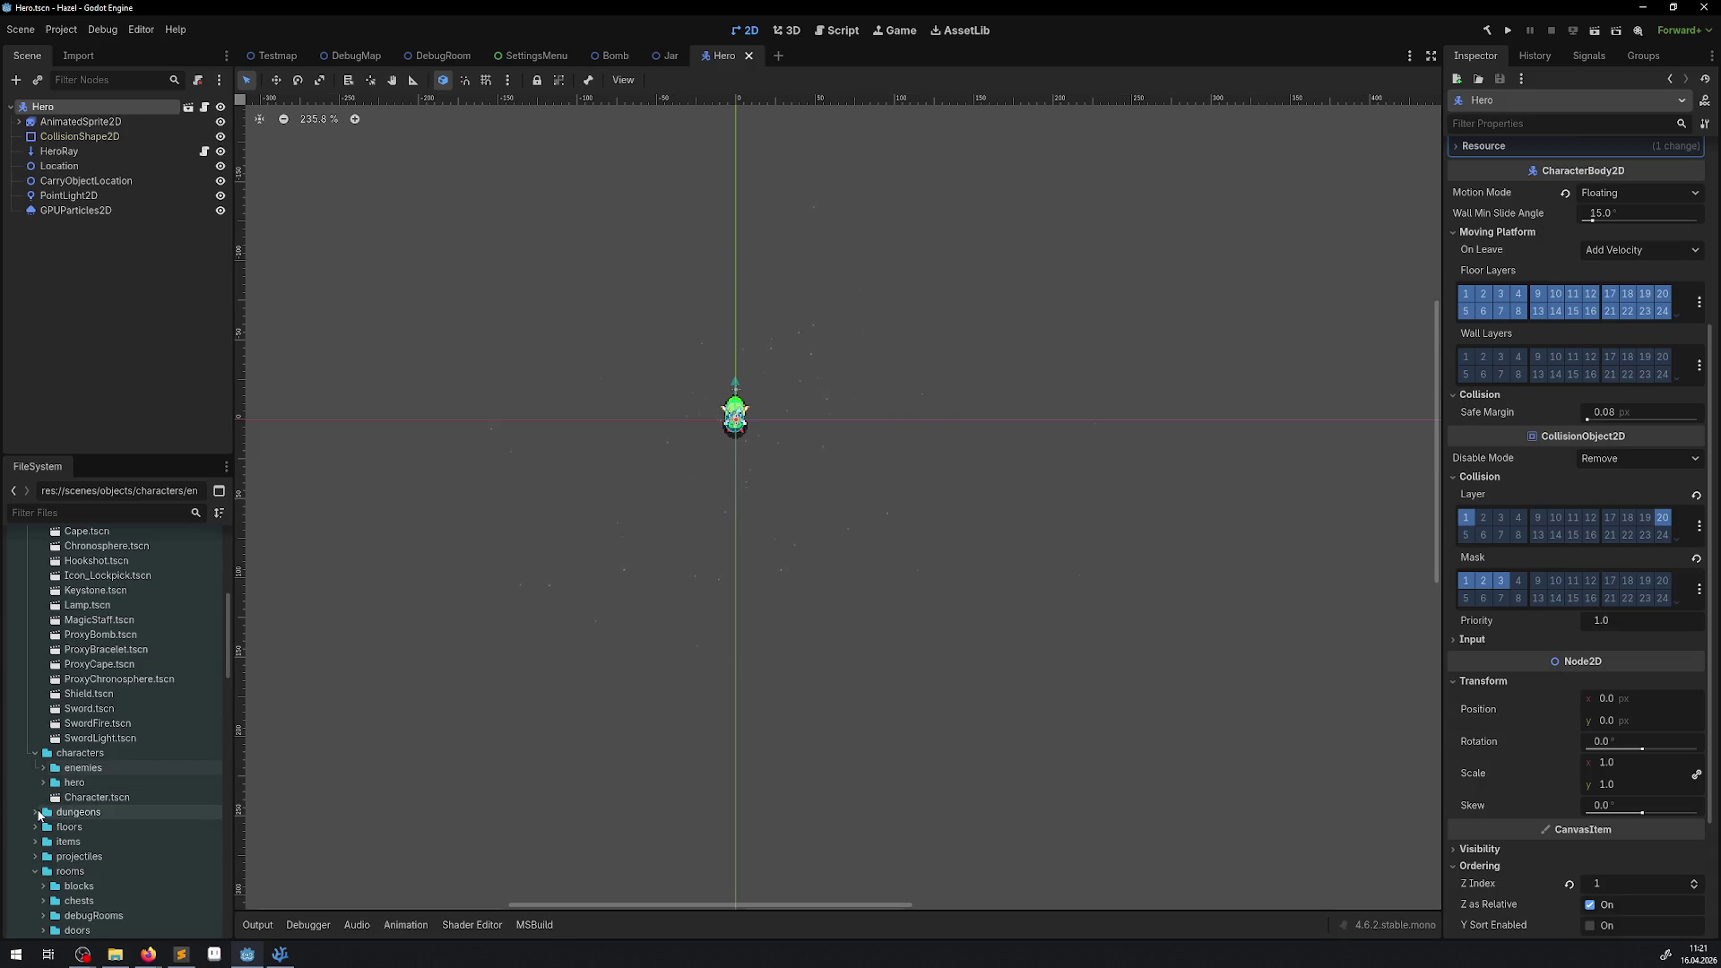
scroll(41, 814, up, 2)
scroll(41, 813, up, 1)
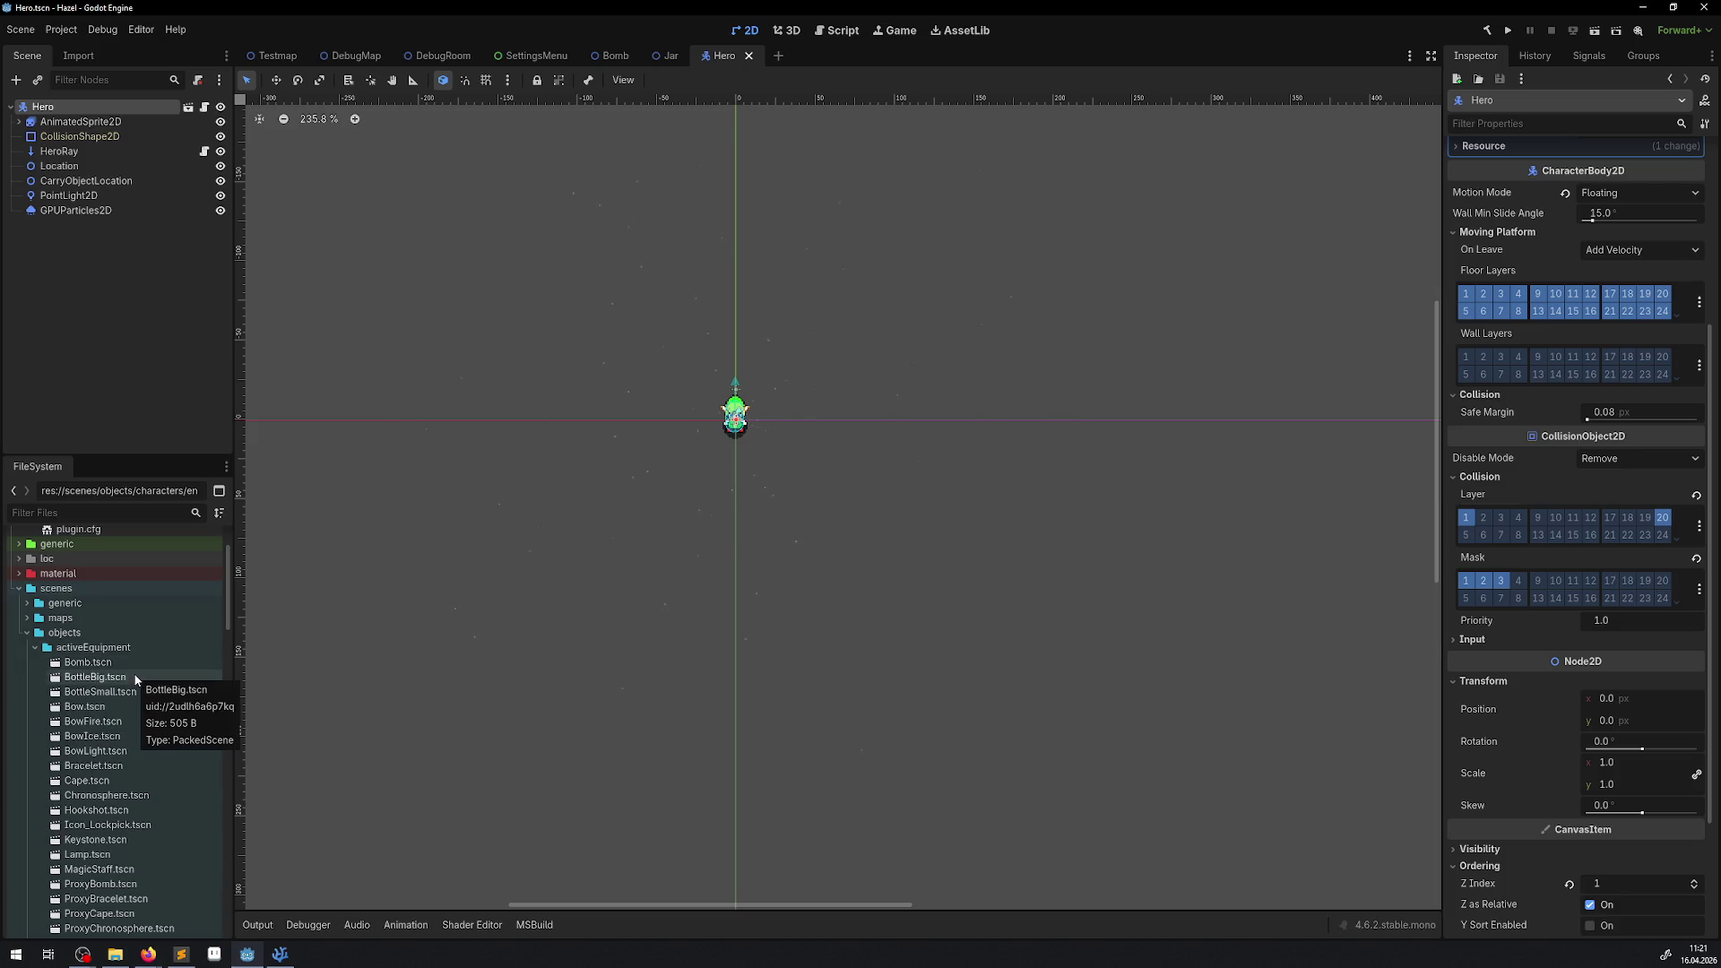
scroll(134, 674, down, 2)
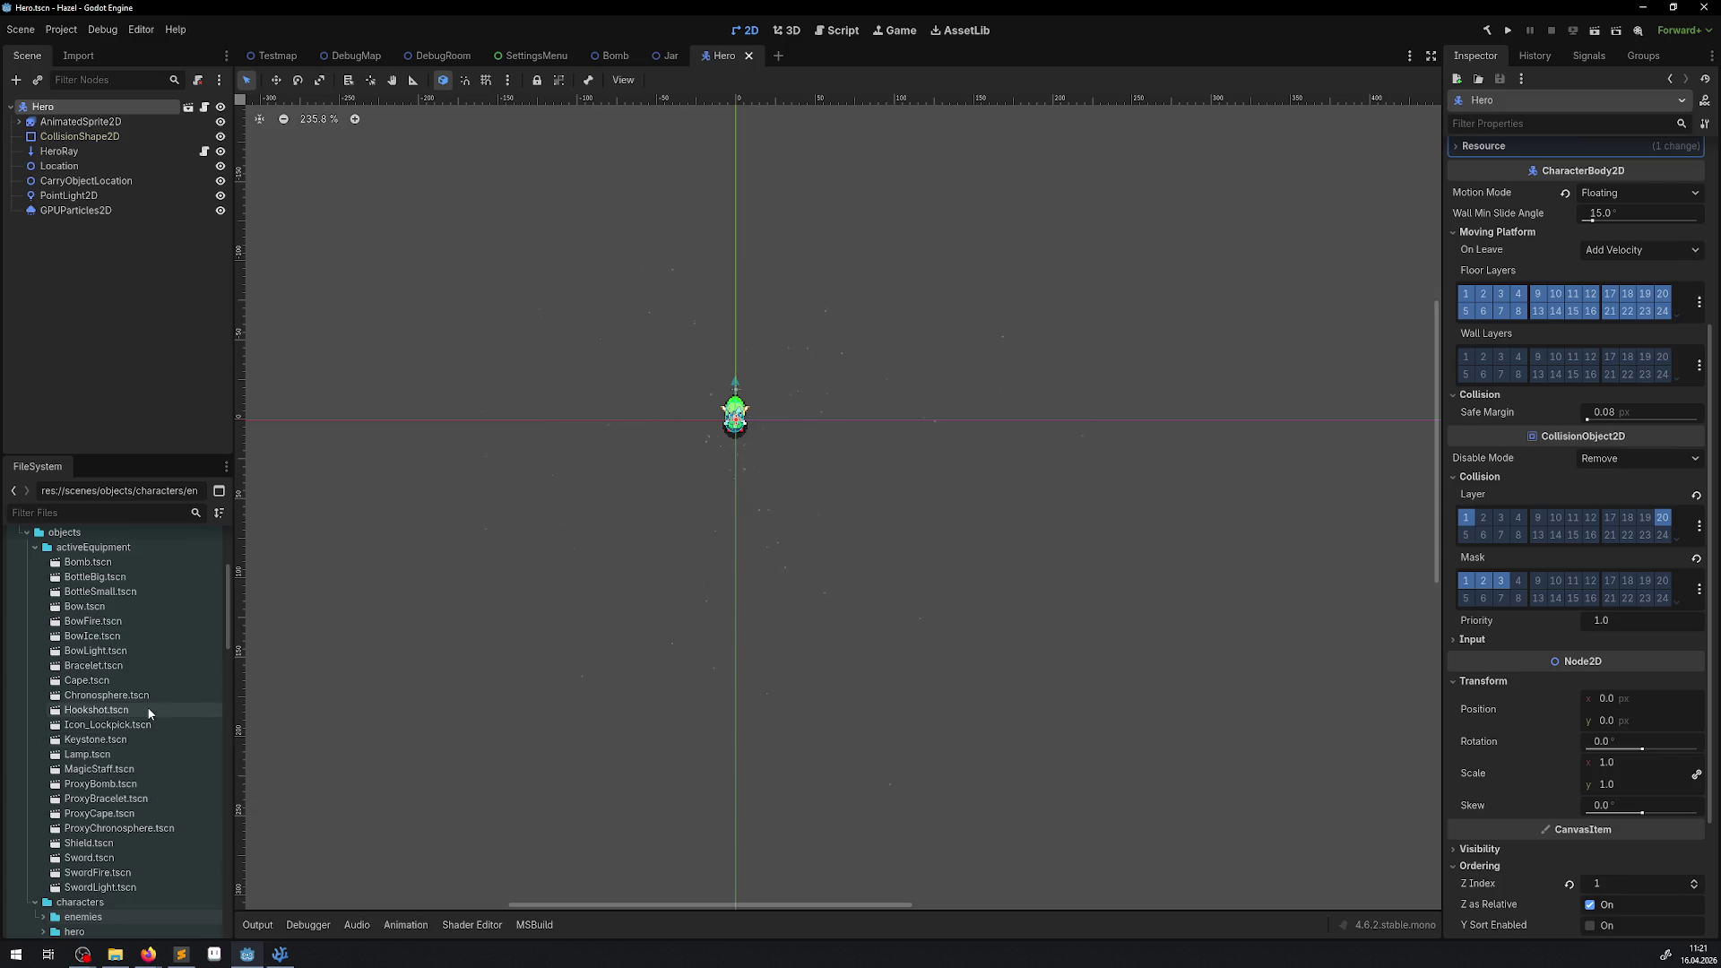
click(35, 555)
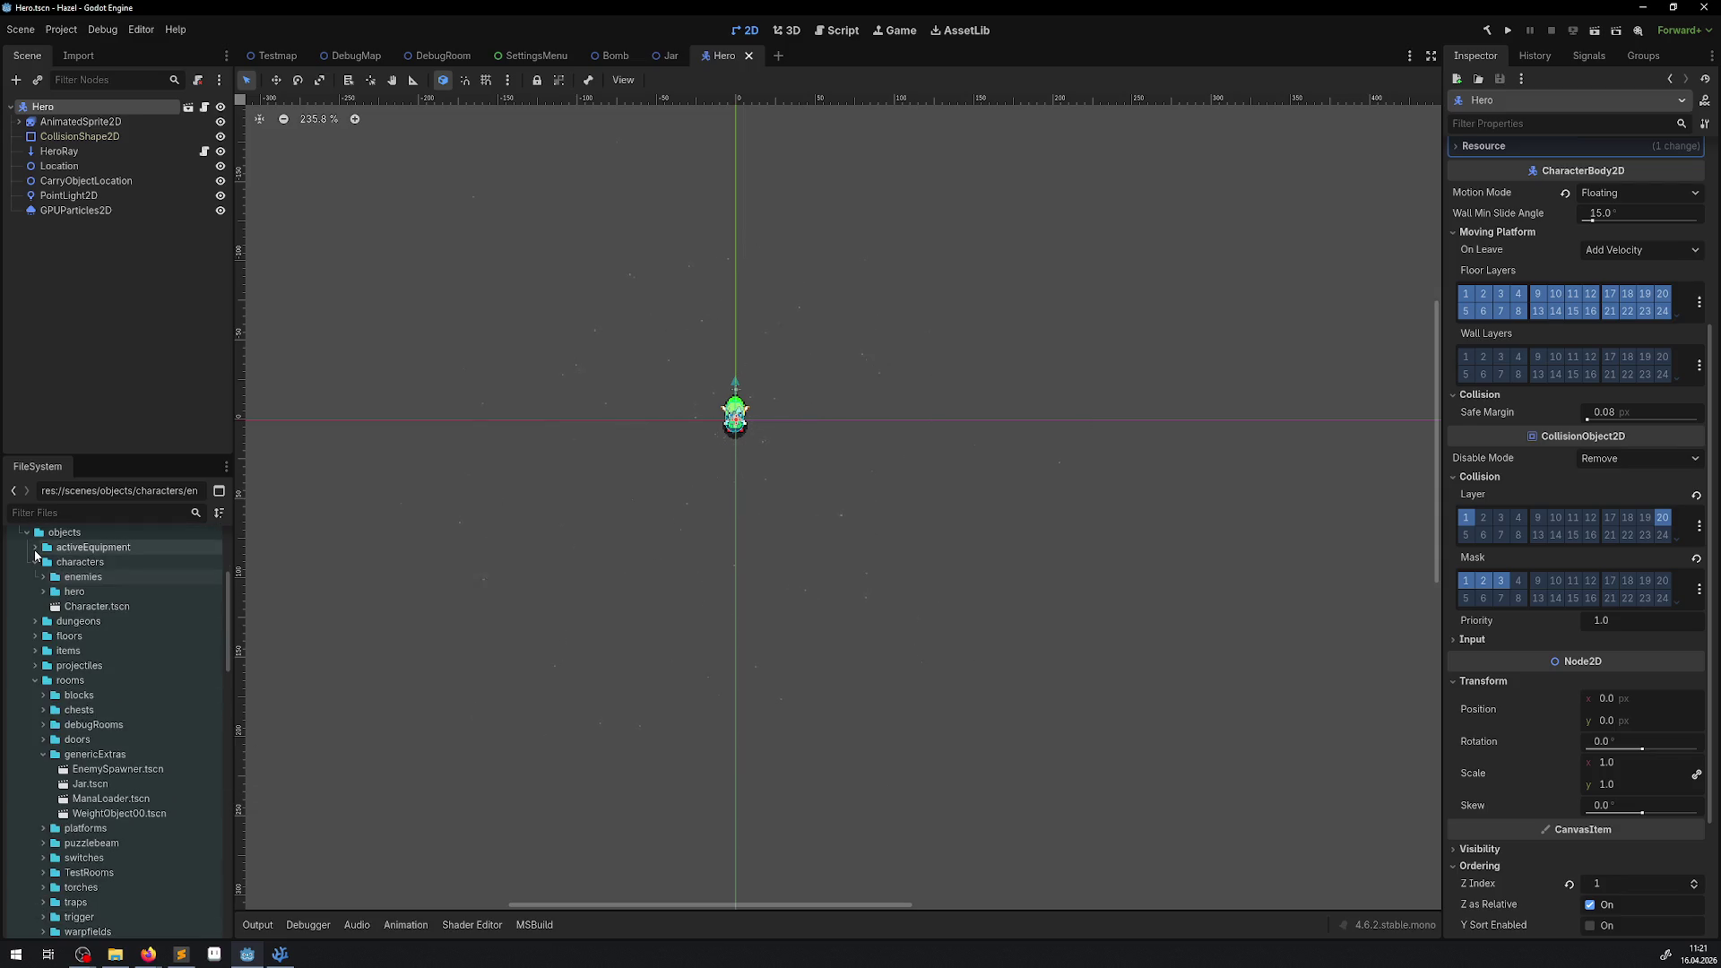
scroll(131, 615, up, 2)
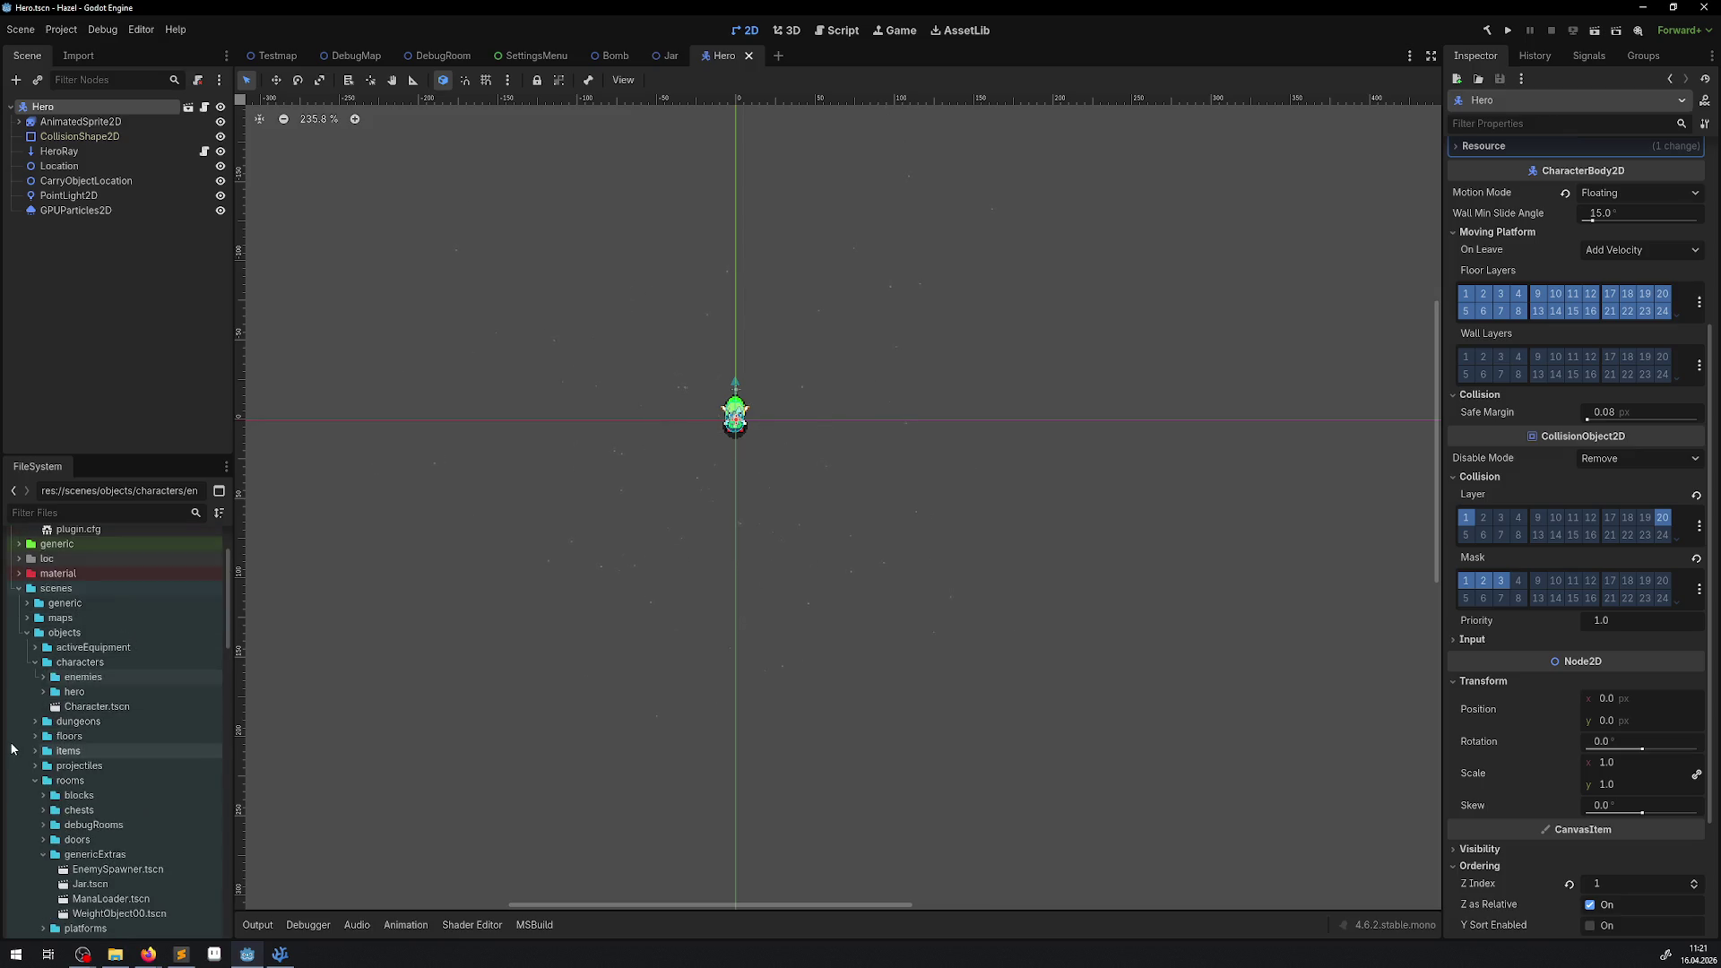
double_click(72, 750)
double_click(99, 766)
scroll(131, 764, down, 1)
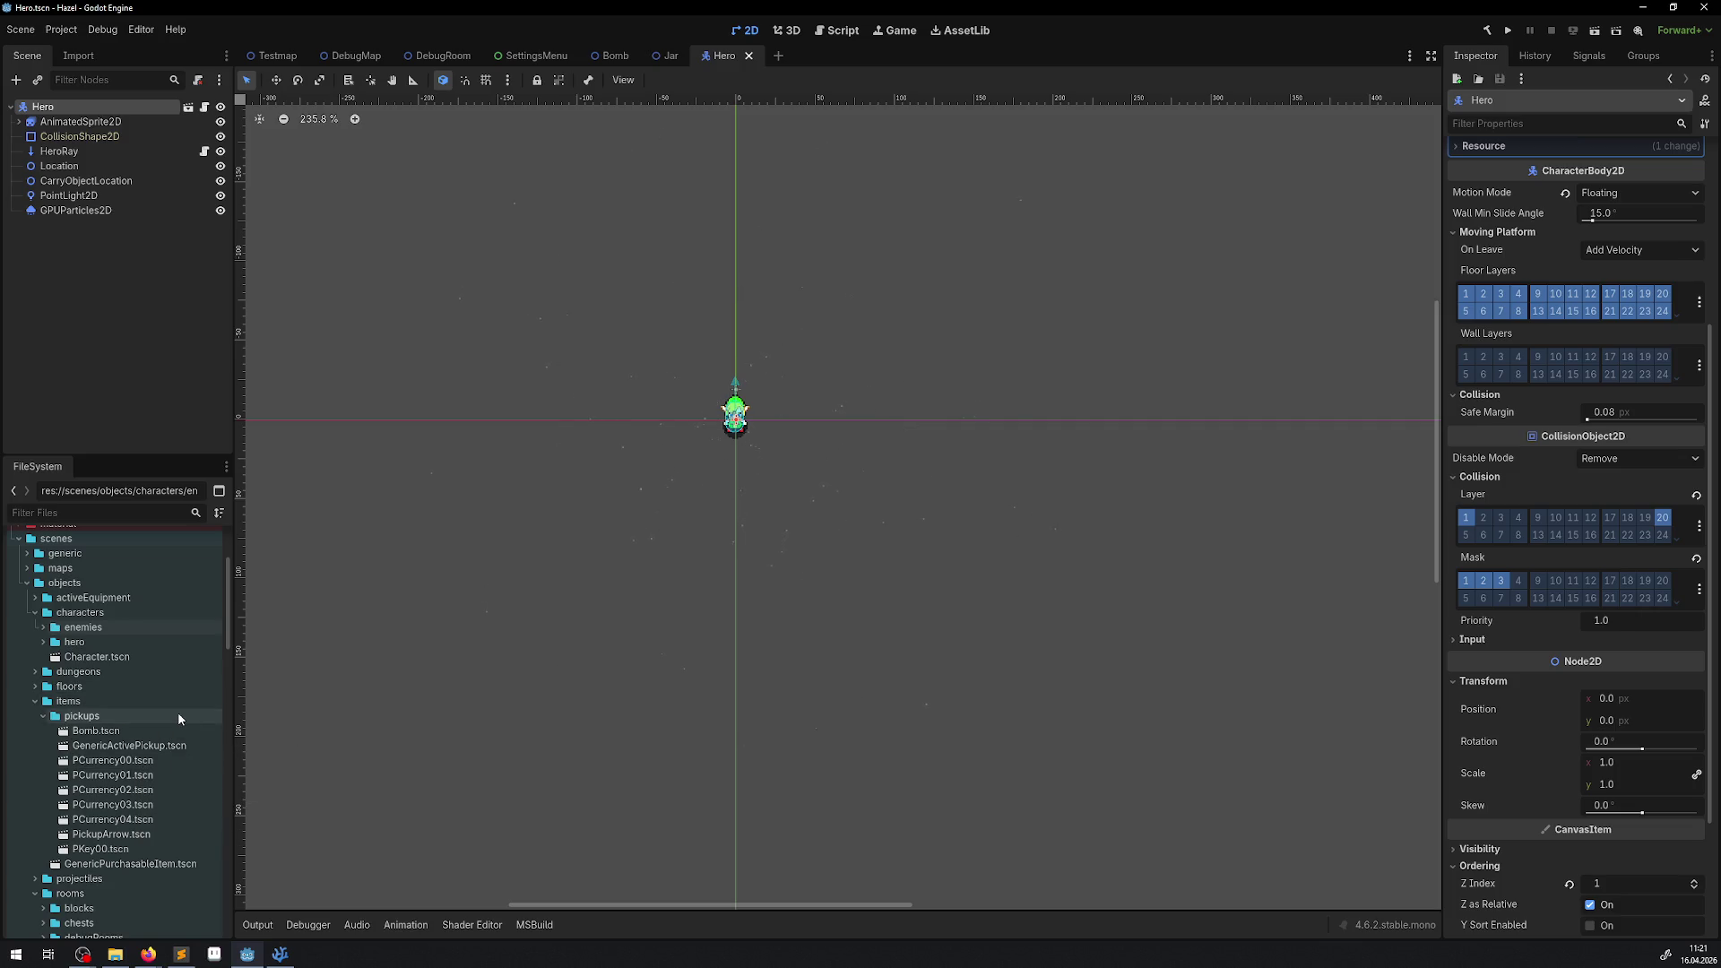
click(43, 715)
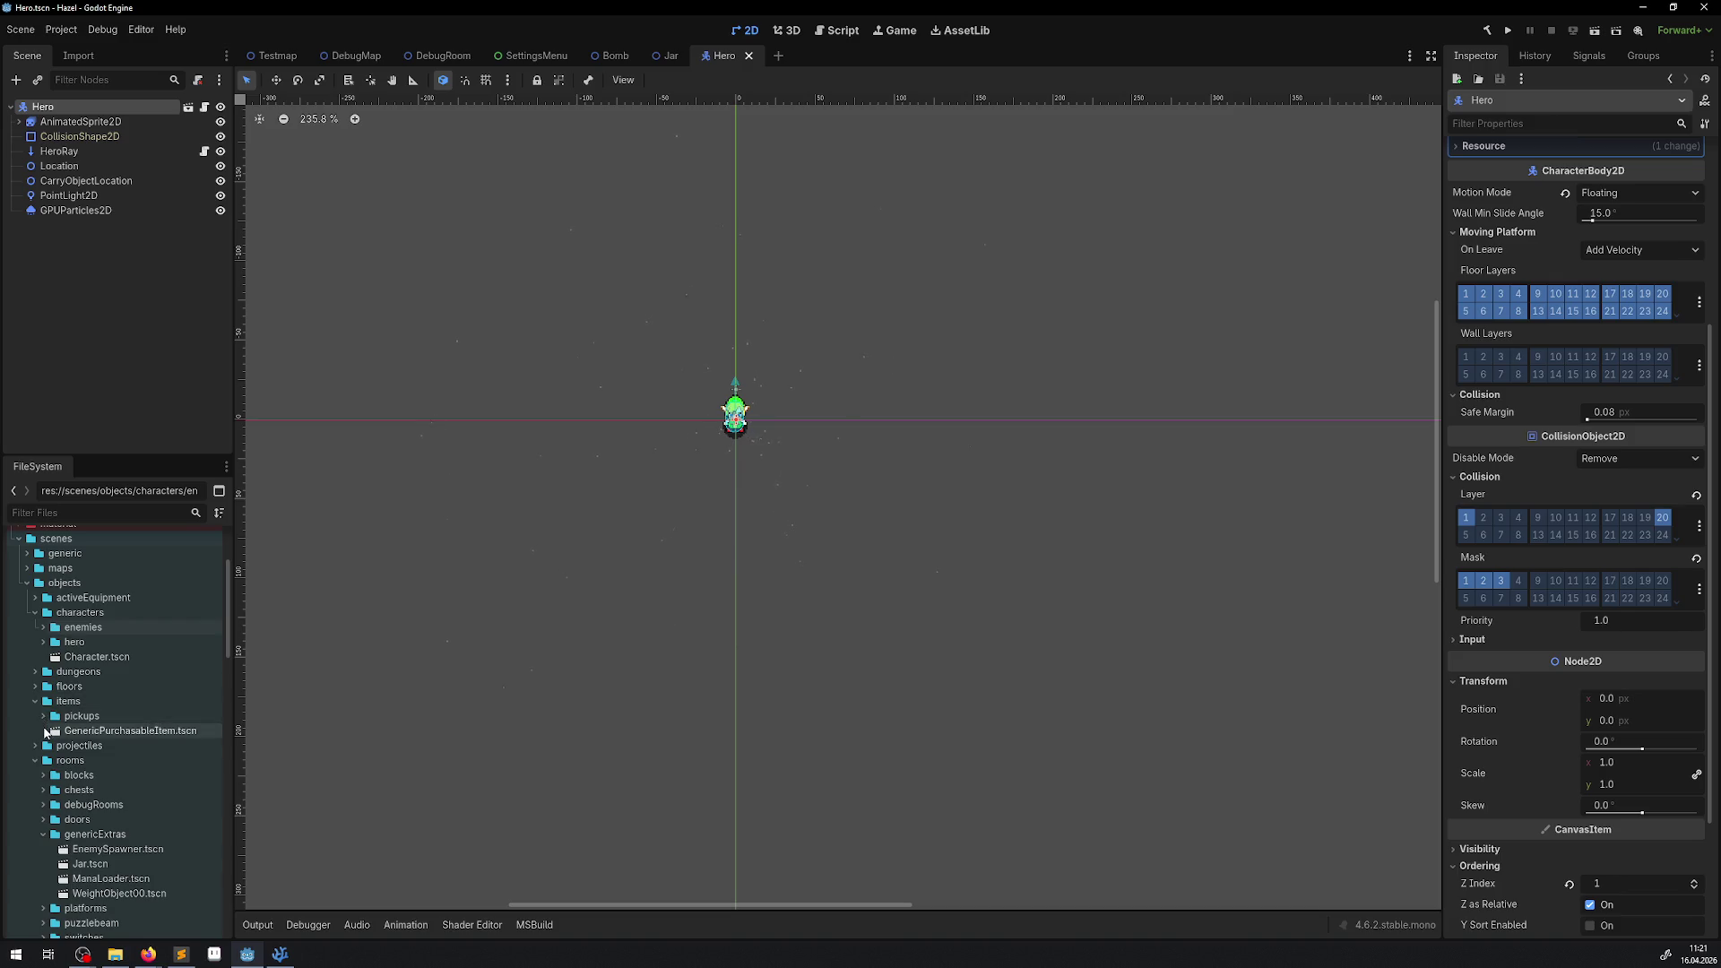
click(35, 746)
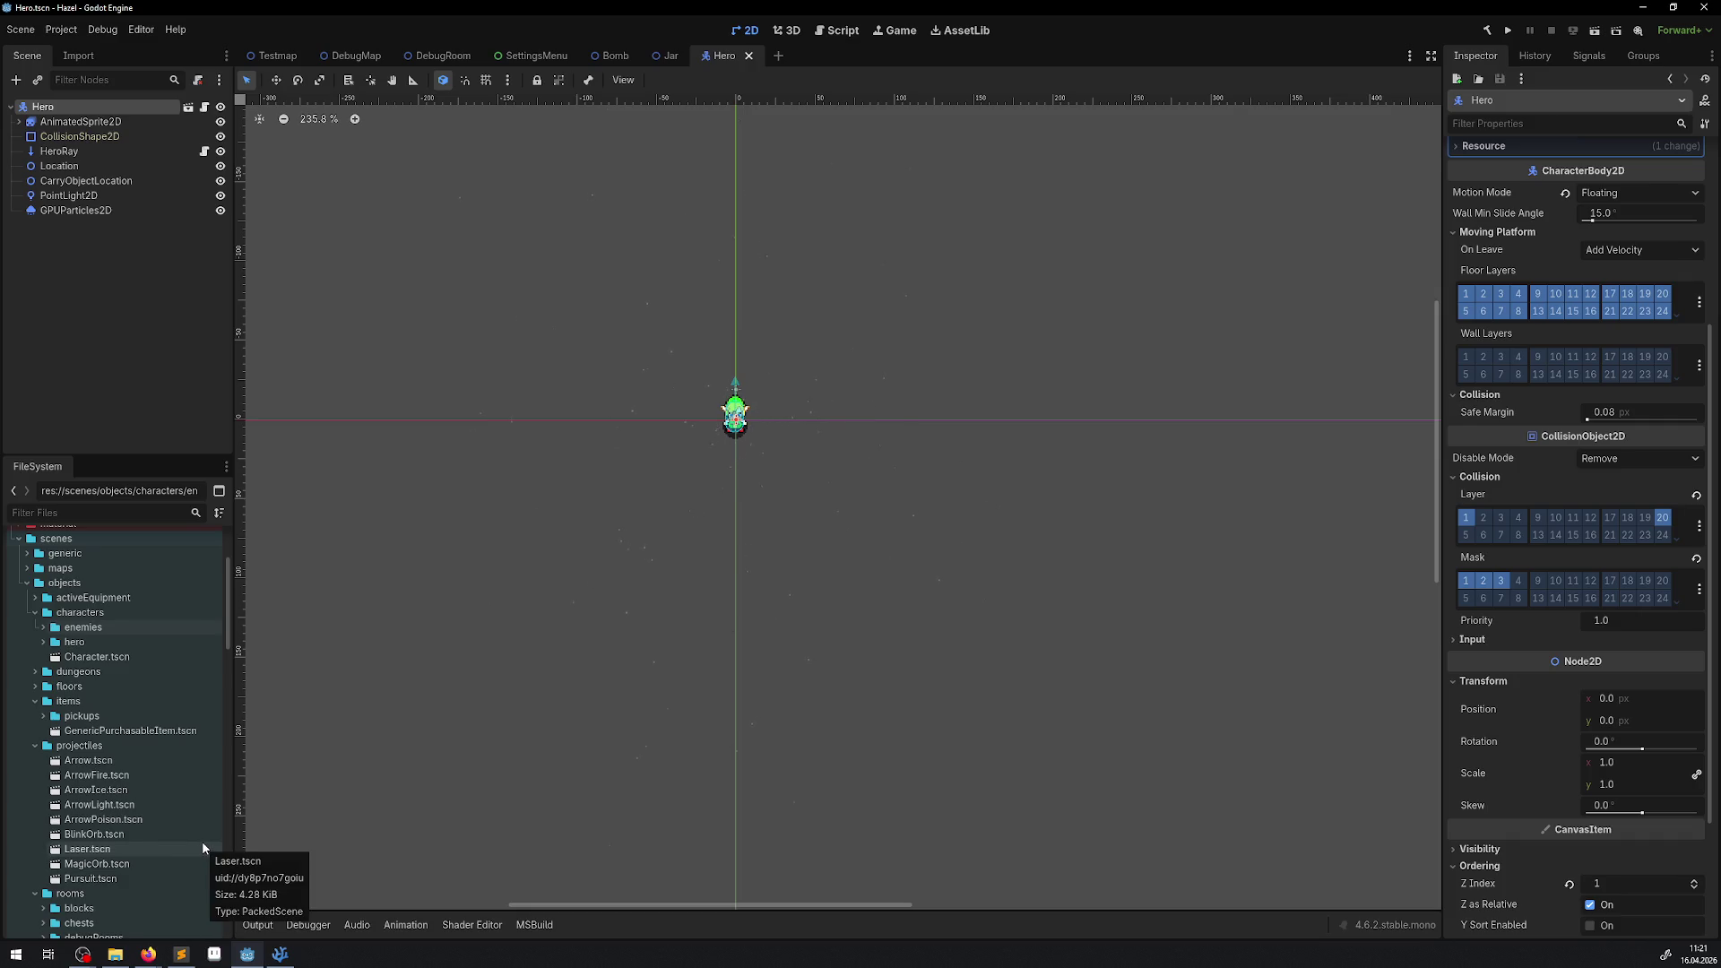
click(35, 746)
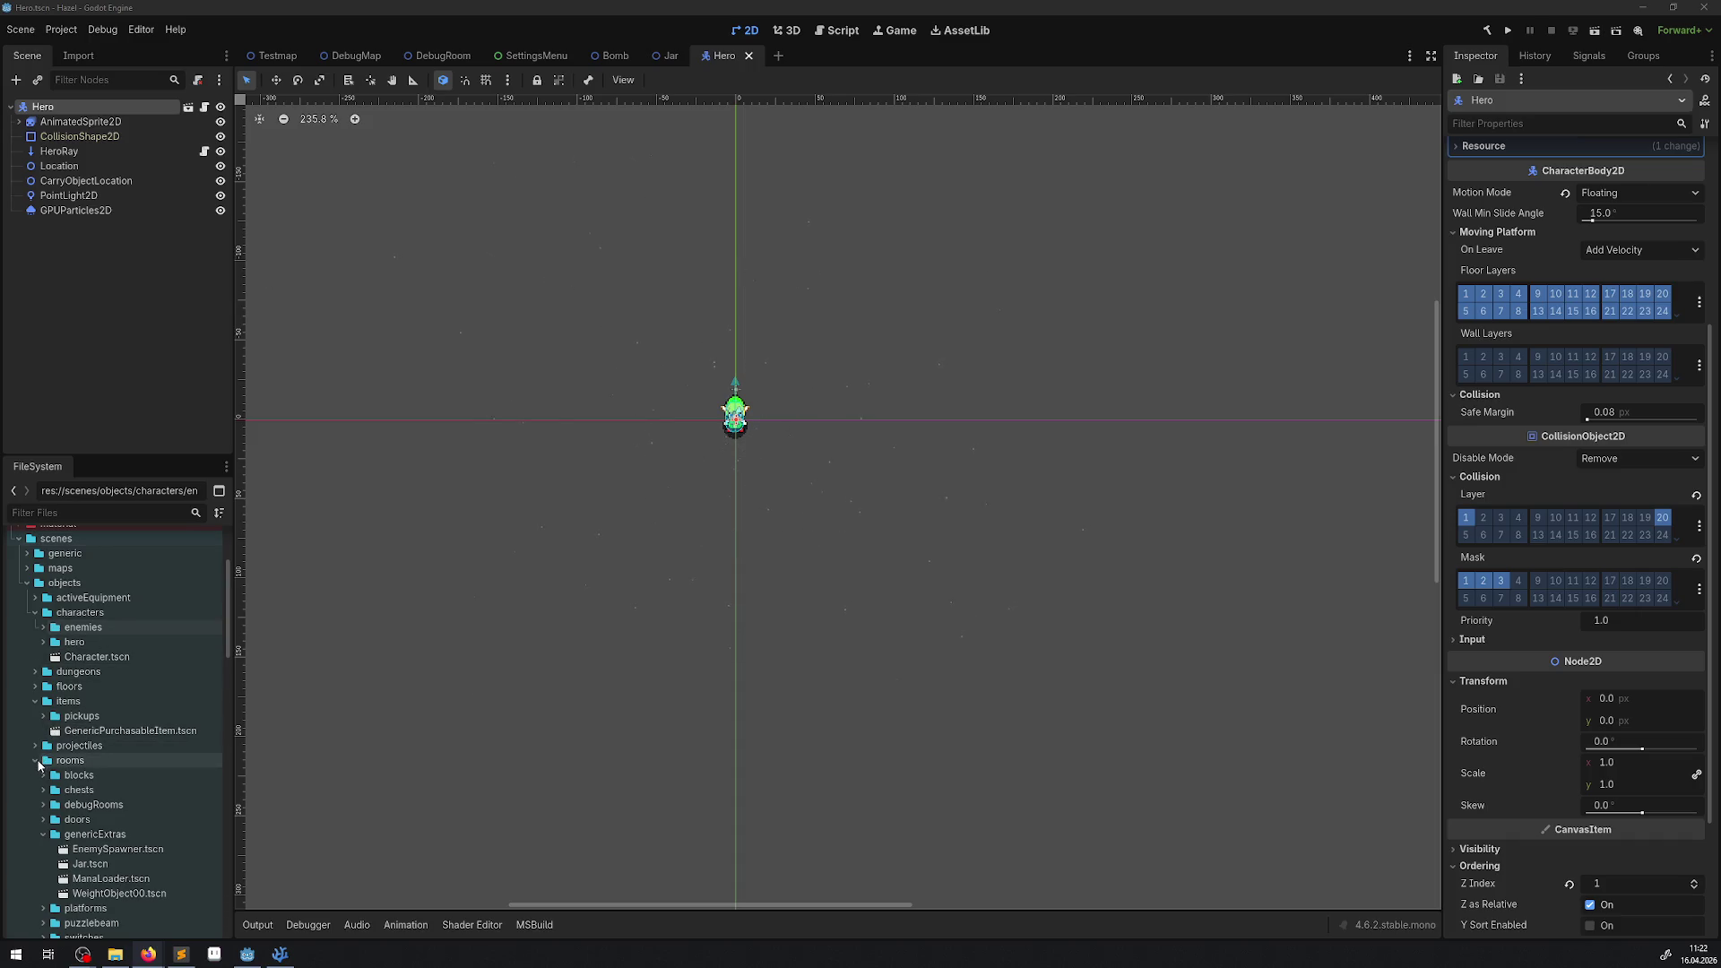
Scroll the FileSystem dock down toward the rooms/blocks folder.
scroll(42, 713, down, 5)
Add collision layer 20 to BombingBlock's BlockArea, save it and close the scene.
click(43, 625)
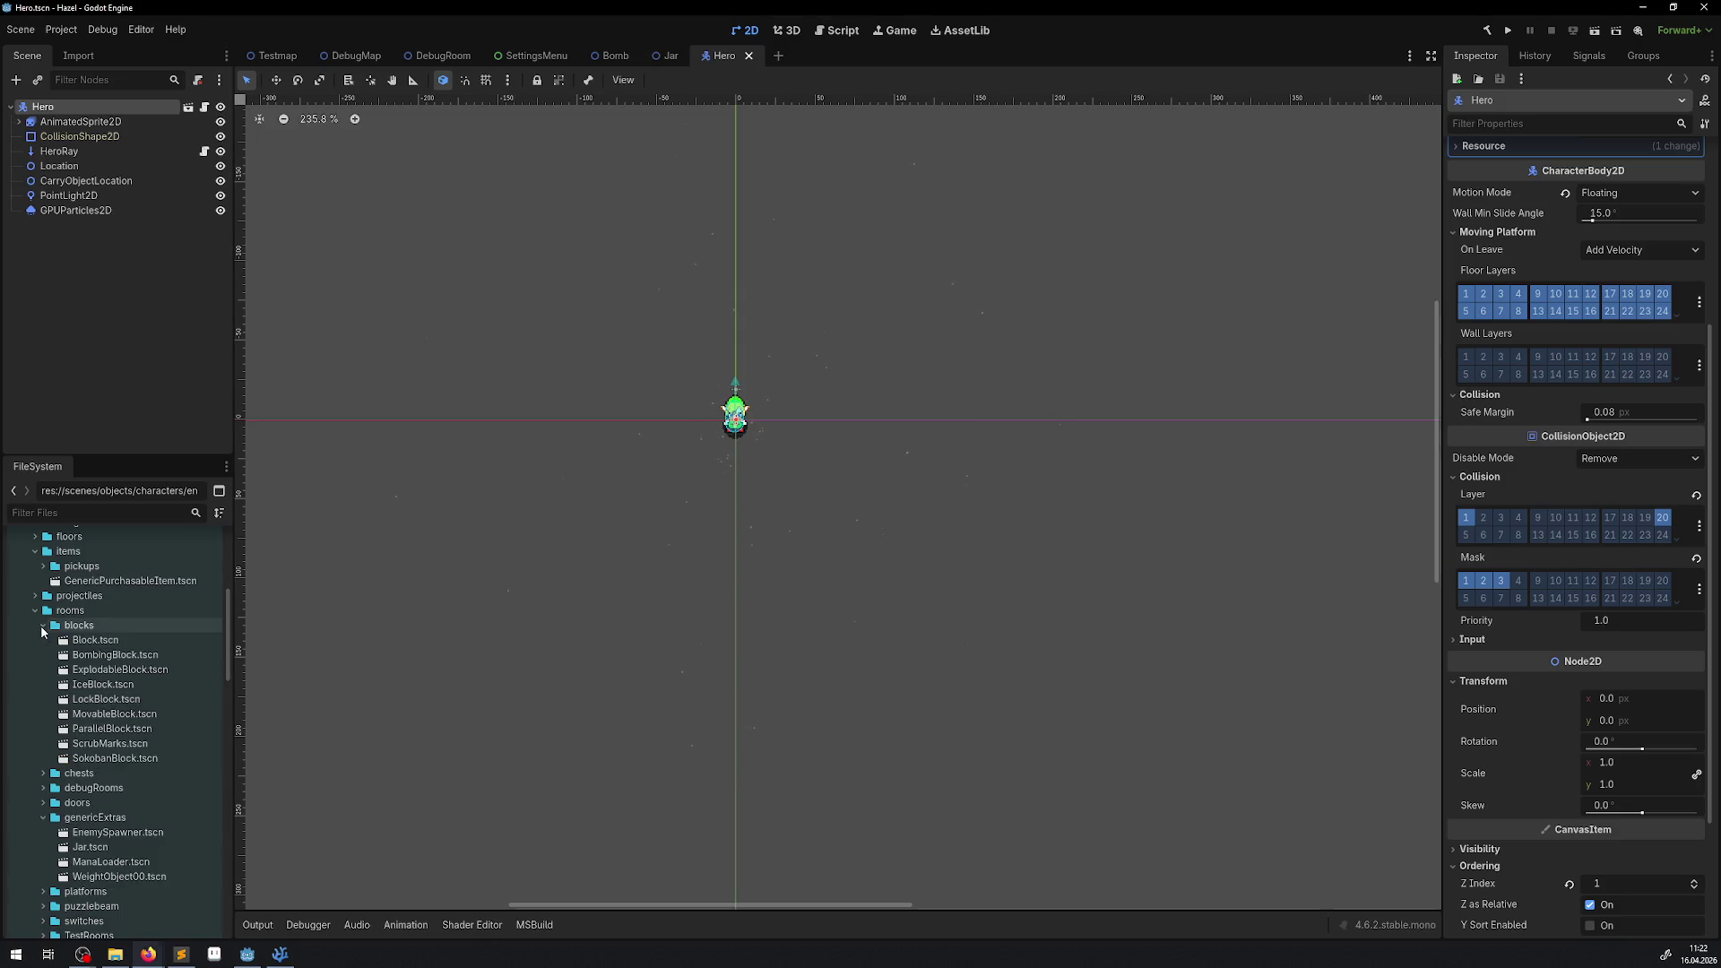
double_click(109, 641)
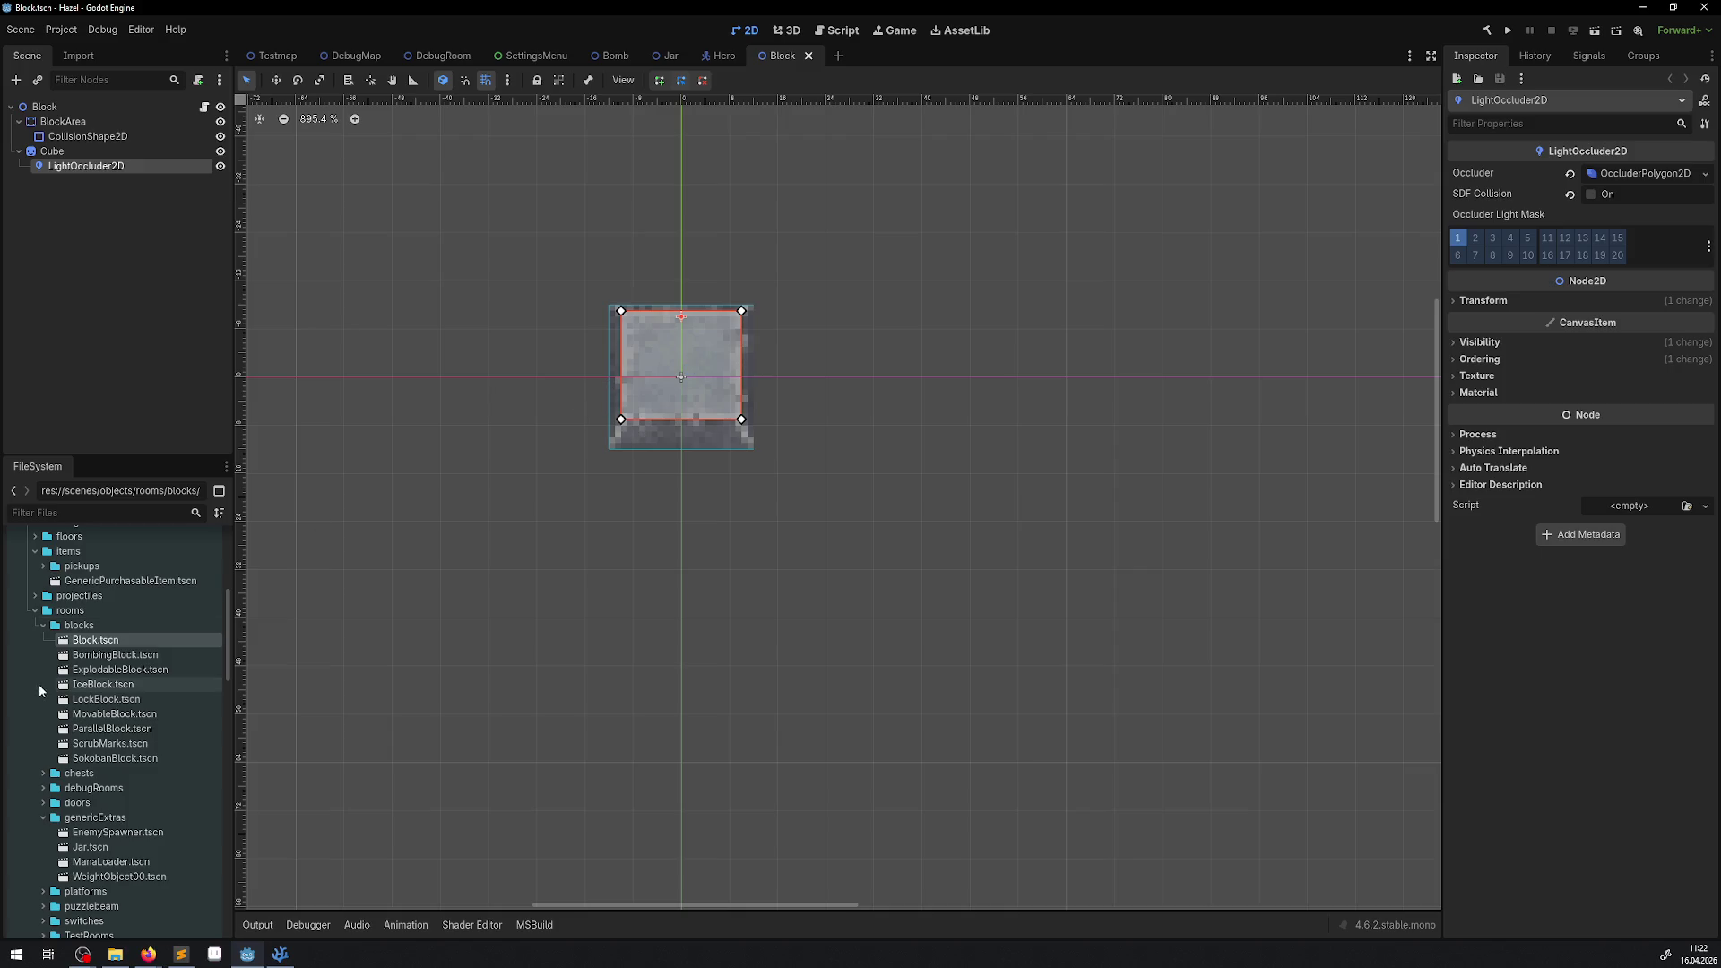
double_click(115, 654)
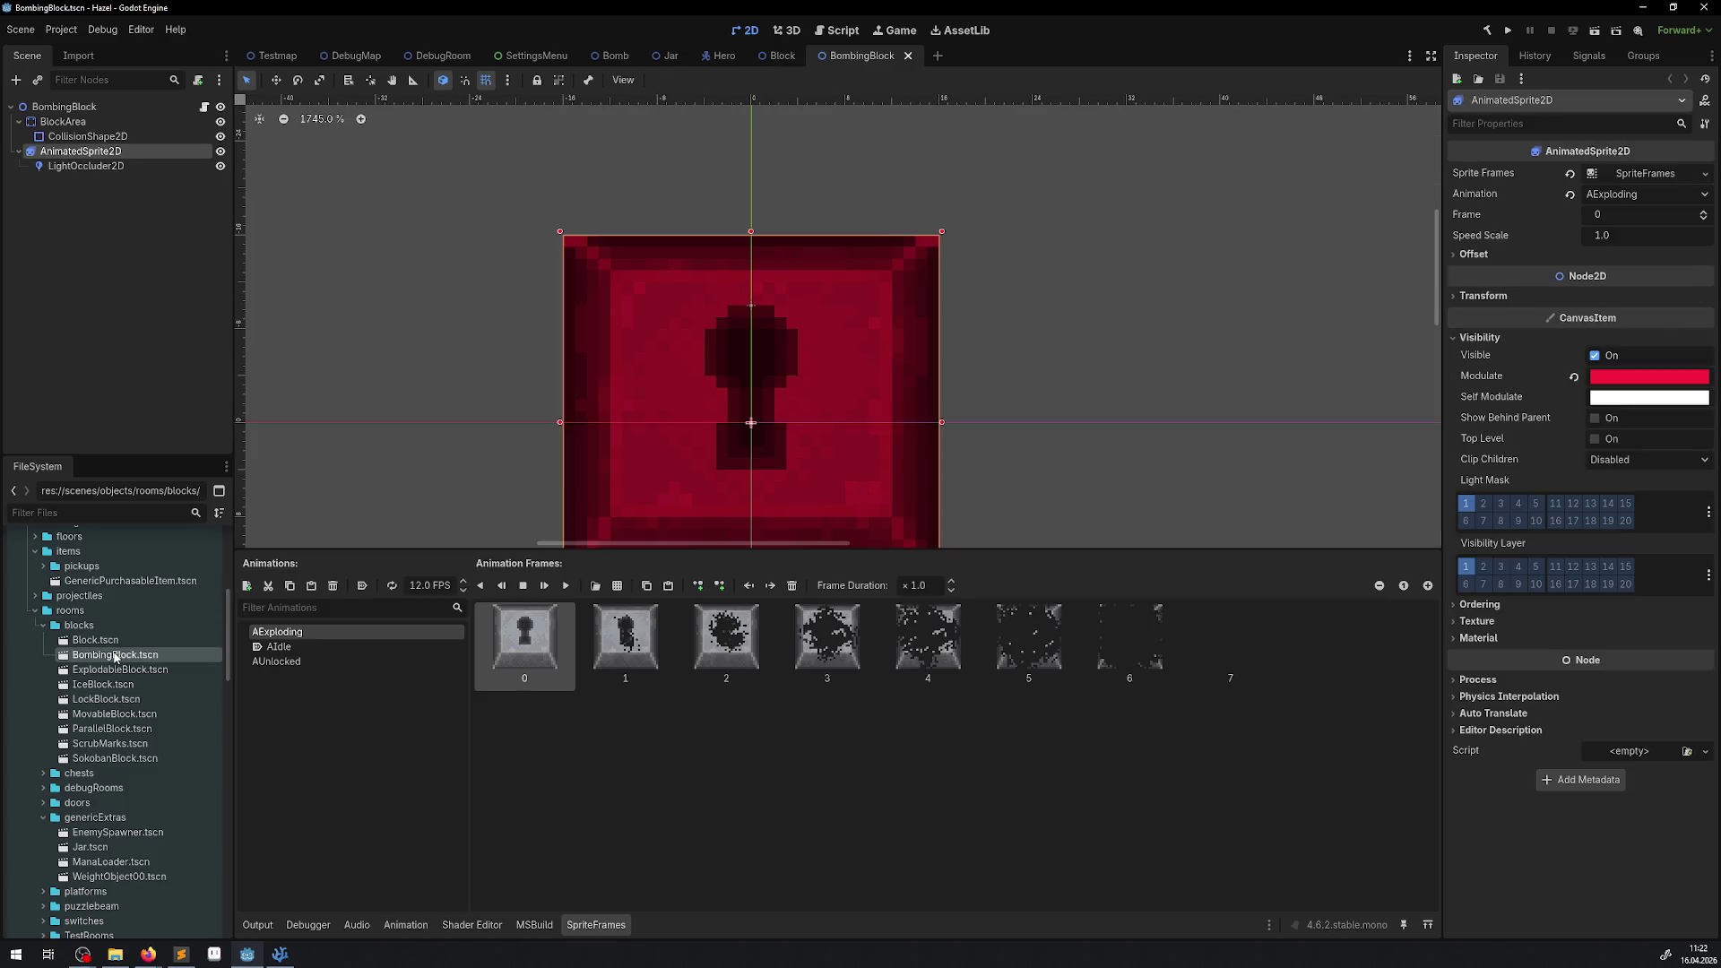
click(89, 121)
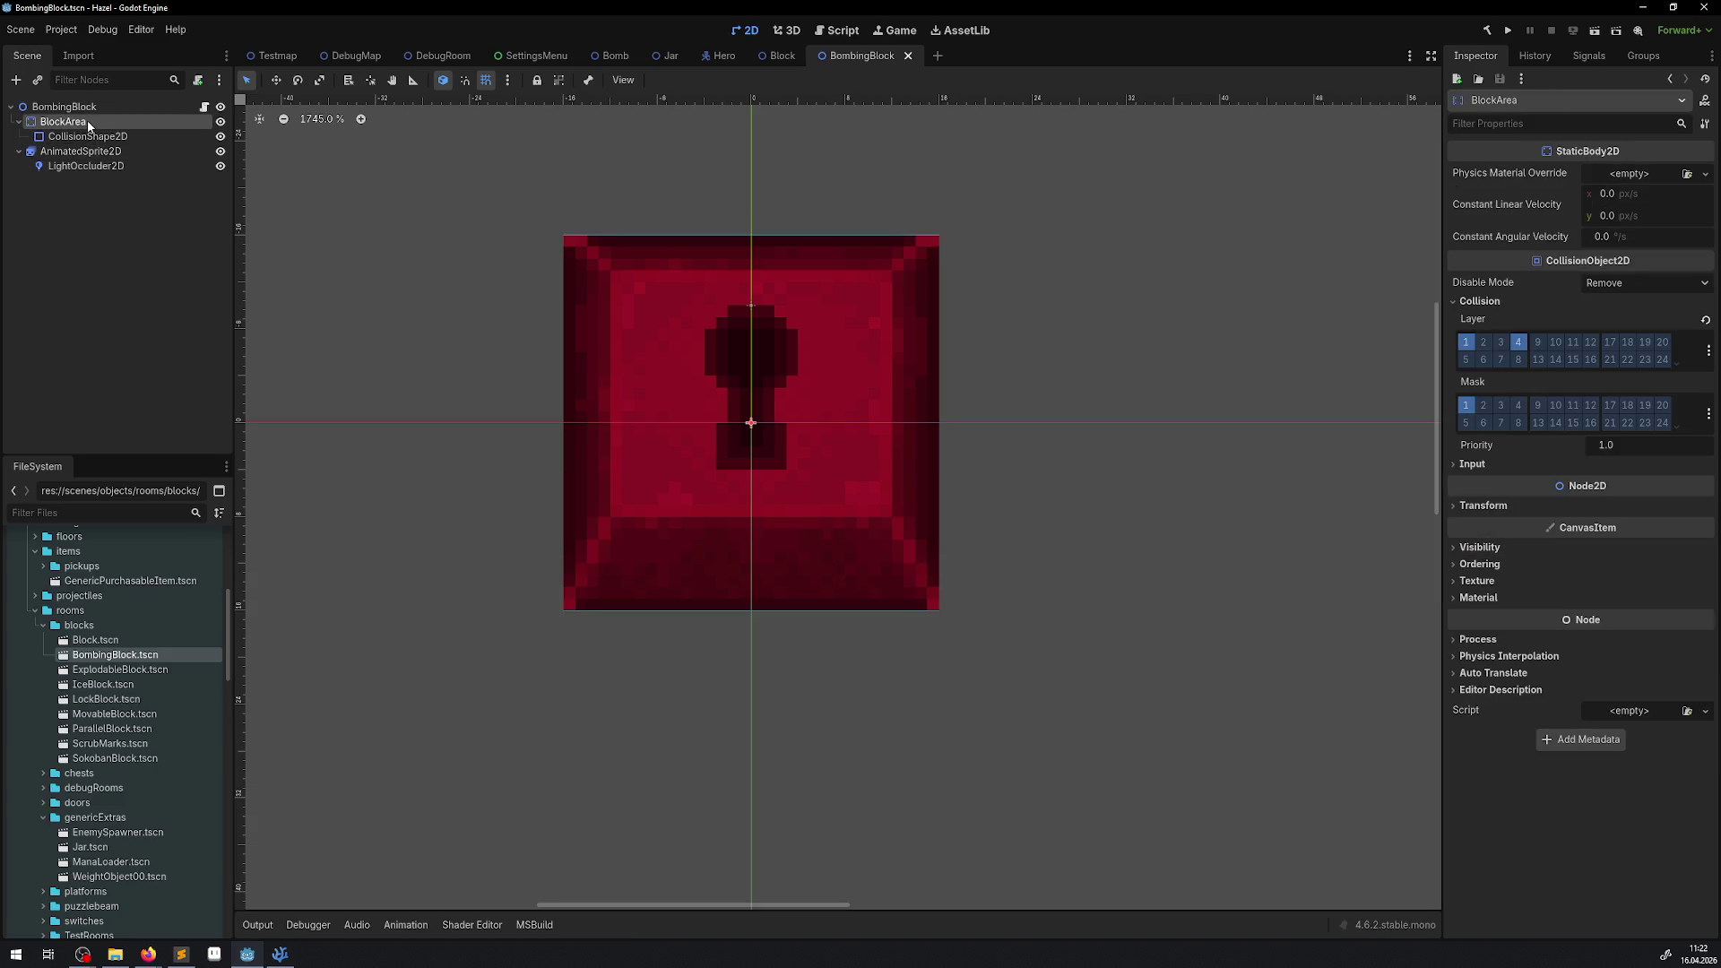
click(1663, 342)
key(ctrl+s)
click(922, 55)
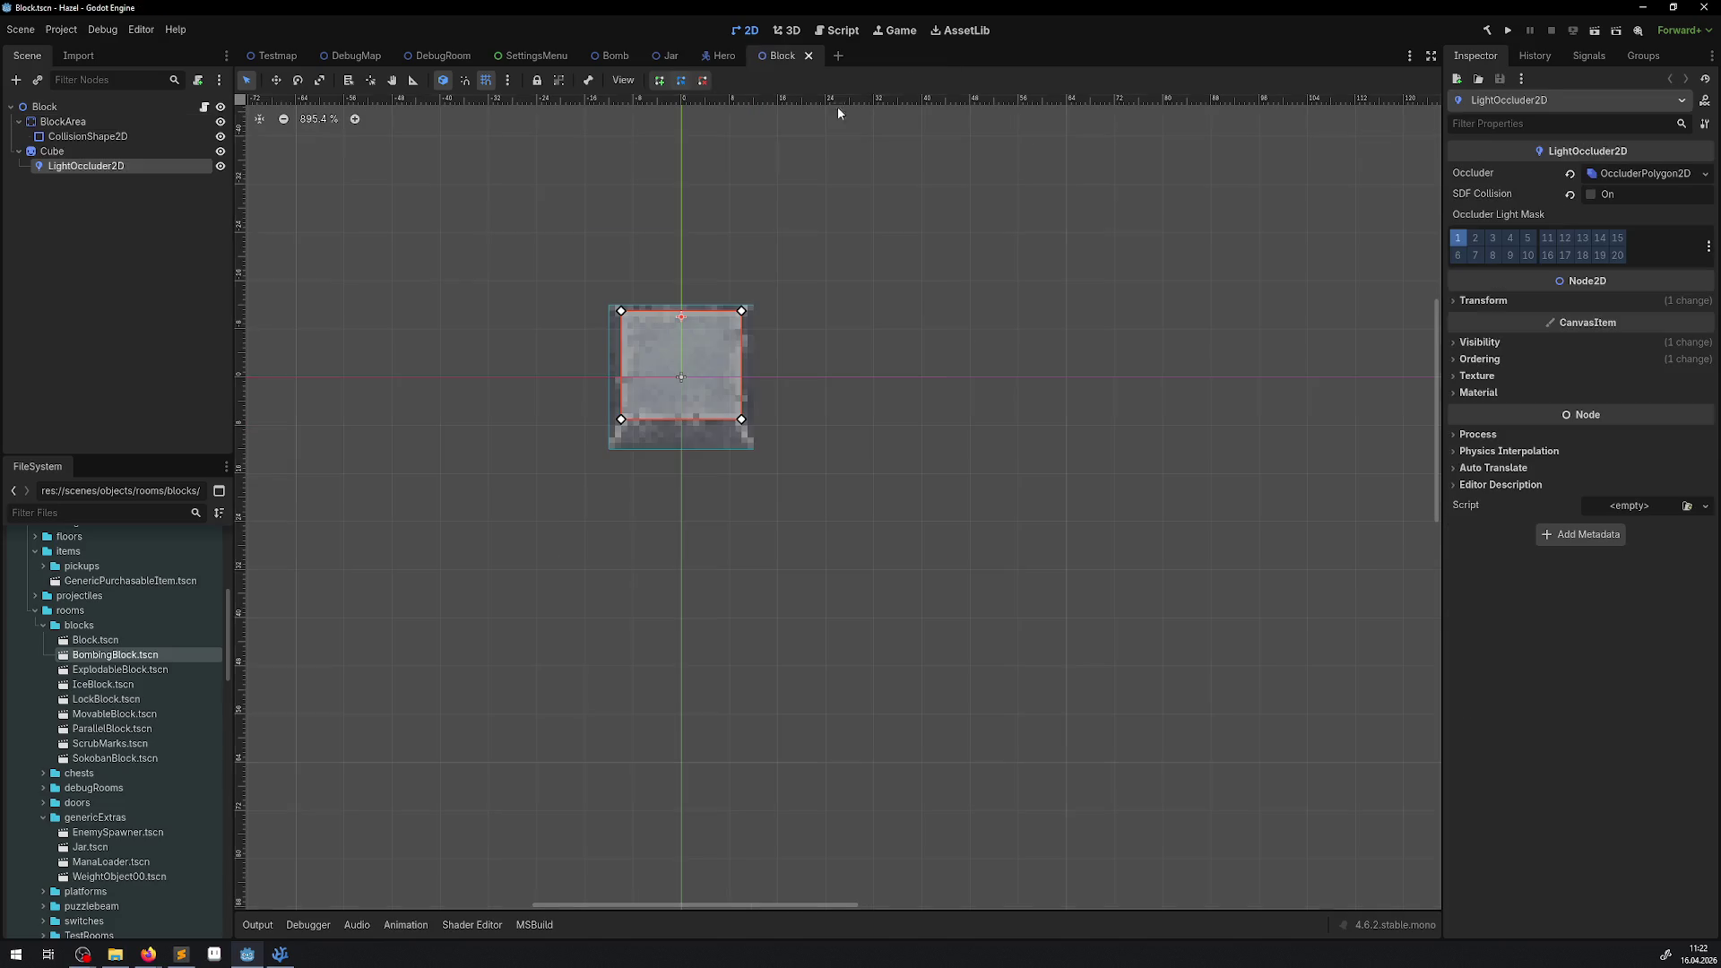
Review ExplodableBlock's BlockArea collision layers, then close the scene.
double_click(134, 670)
click(68, 123)
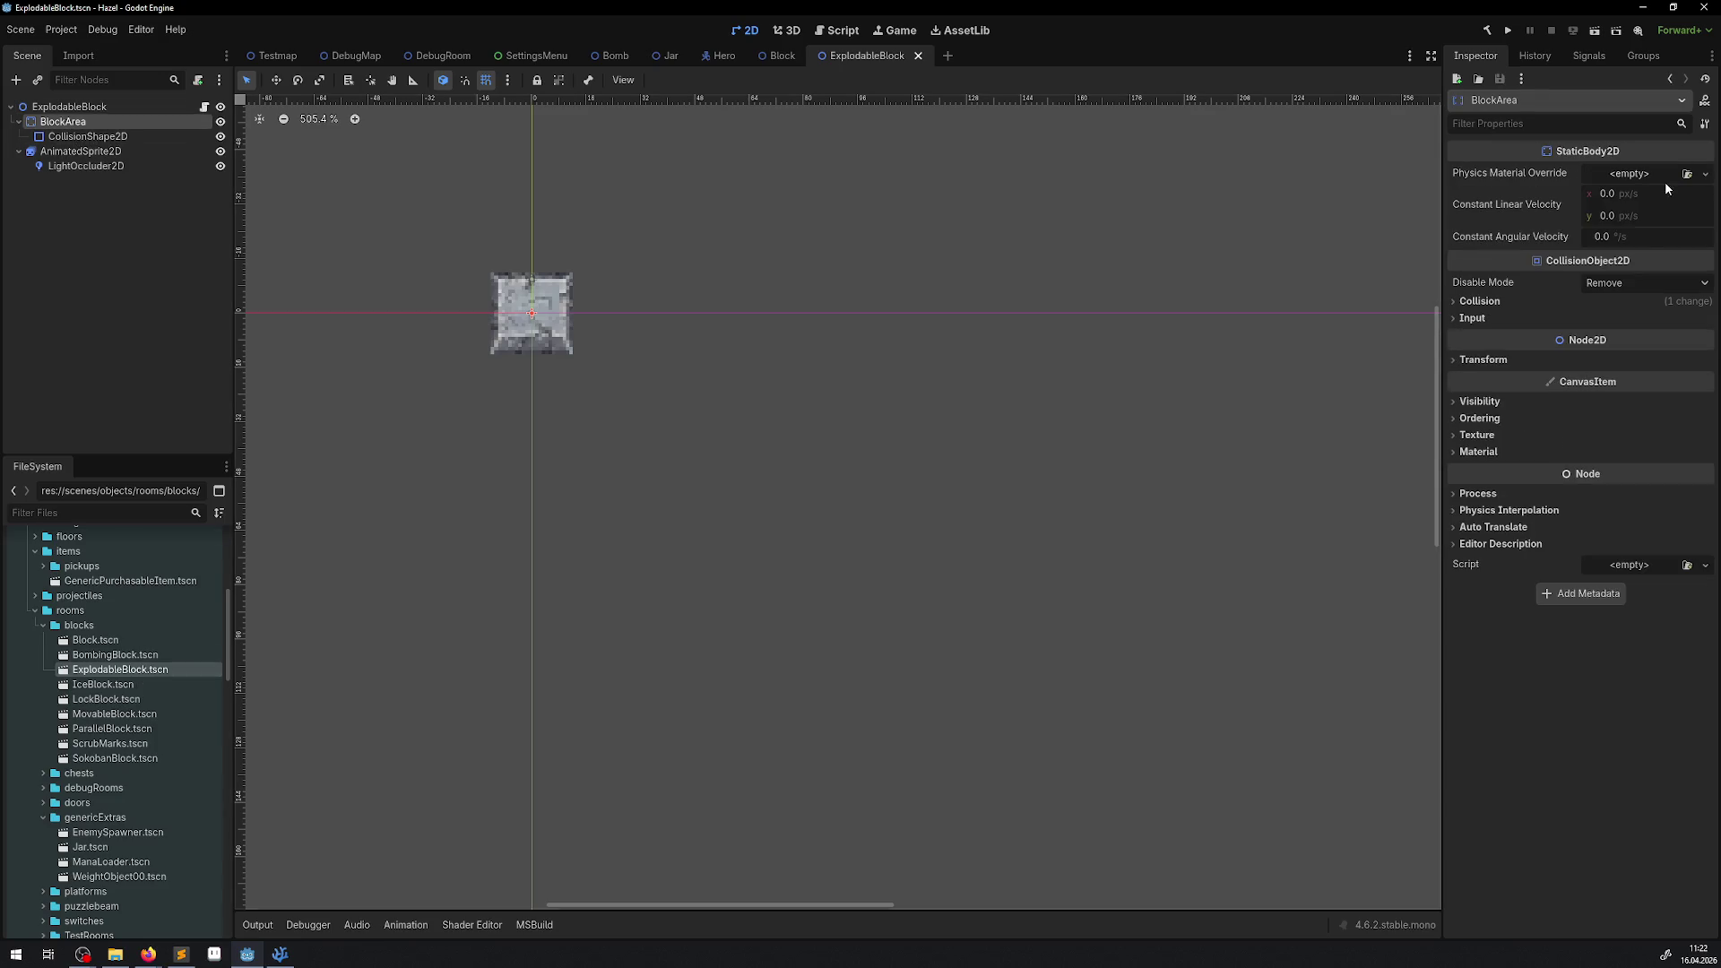
click(1479, 301)
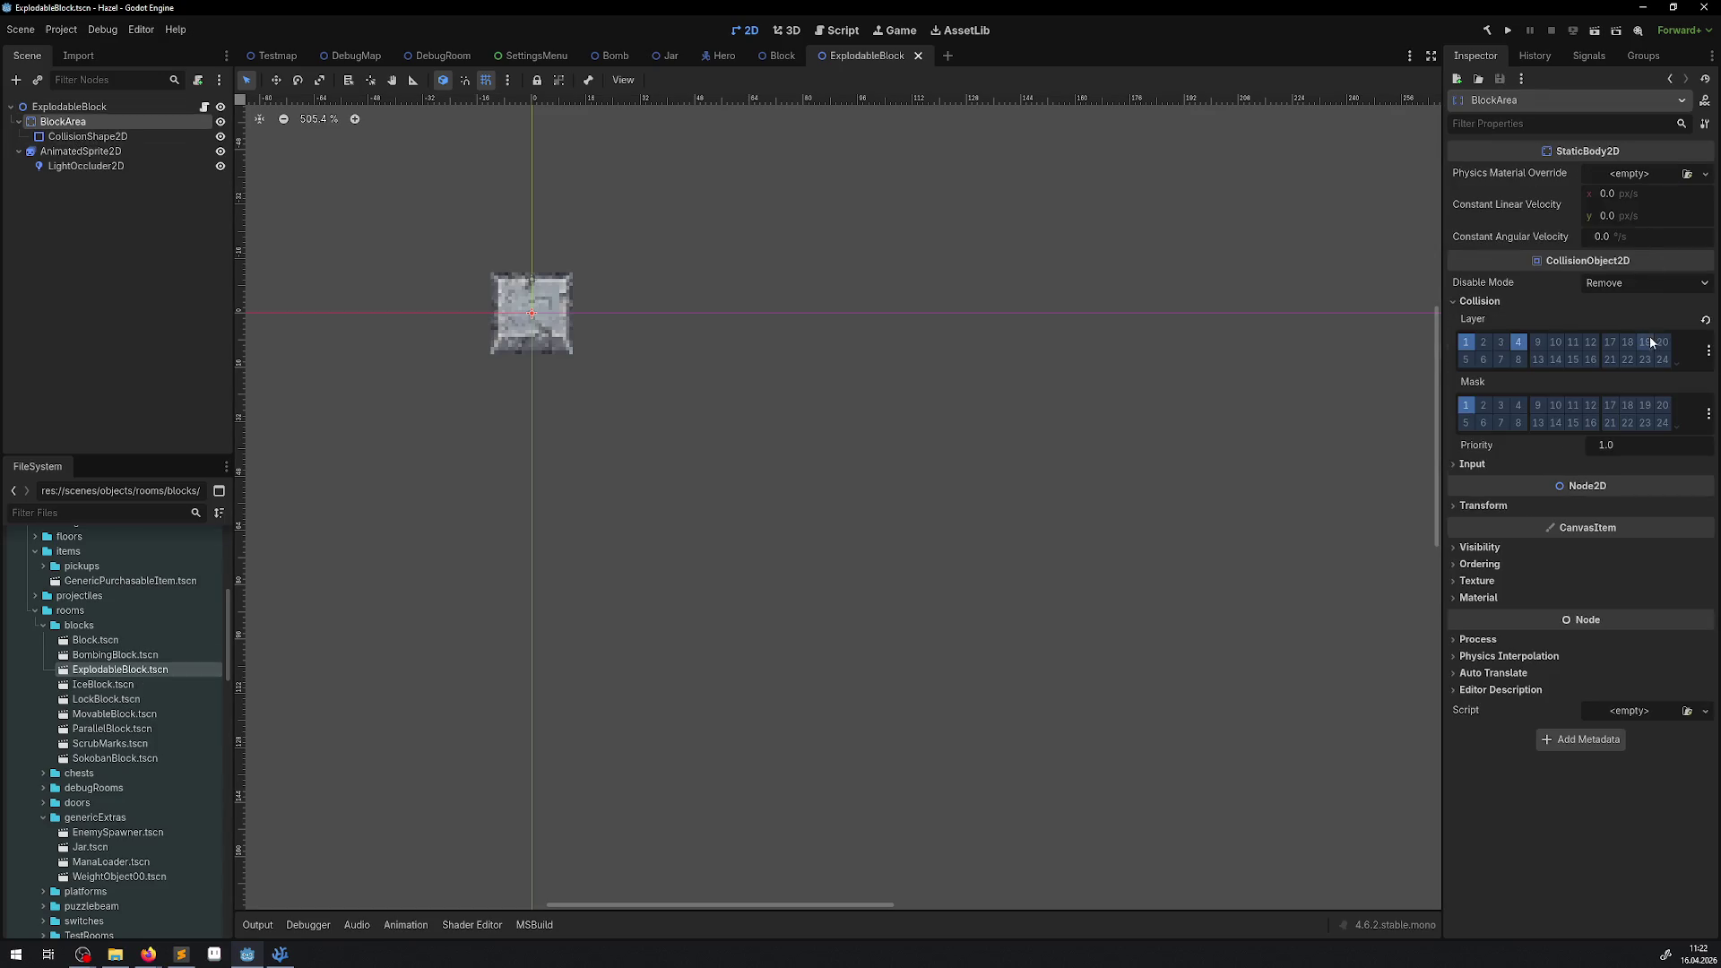
click(918, 57)
Add collision layer 20 to IceBlock's BlockArea, save it and close the scene.
double_click(115, 683)
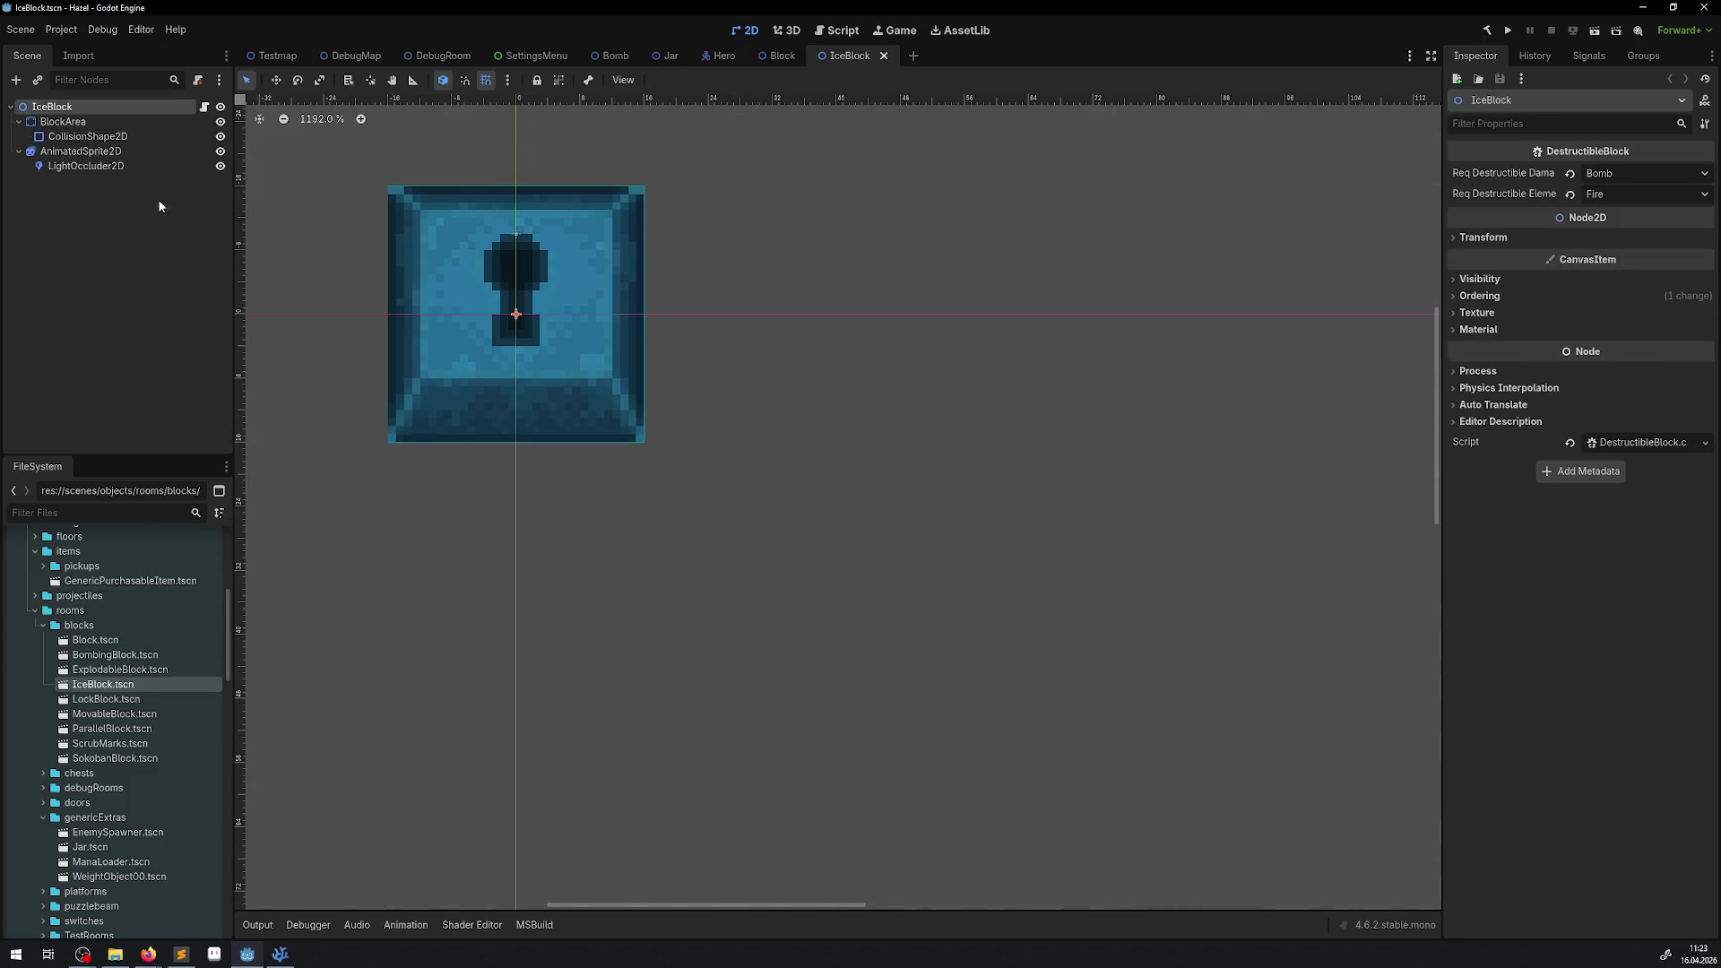
click(61, 121)
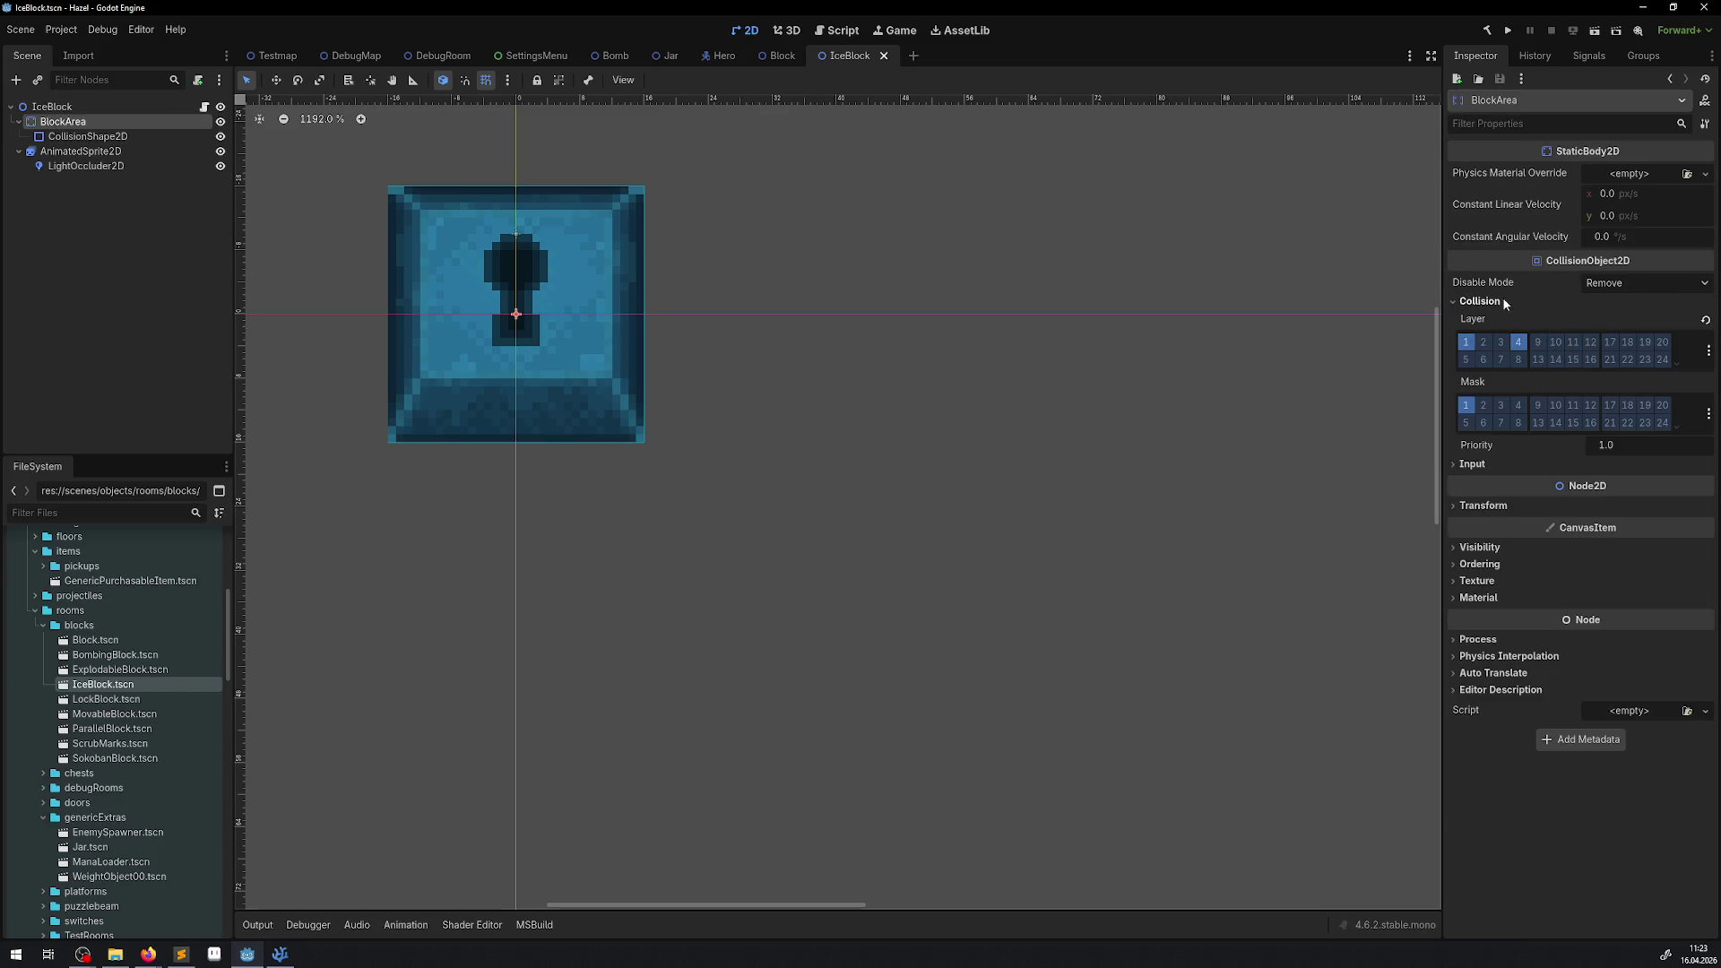
click(1662, 342)
key(ctrl+s)
click(886, 57)
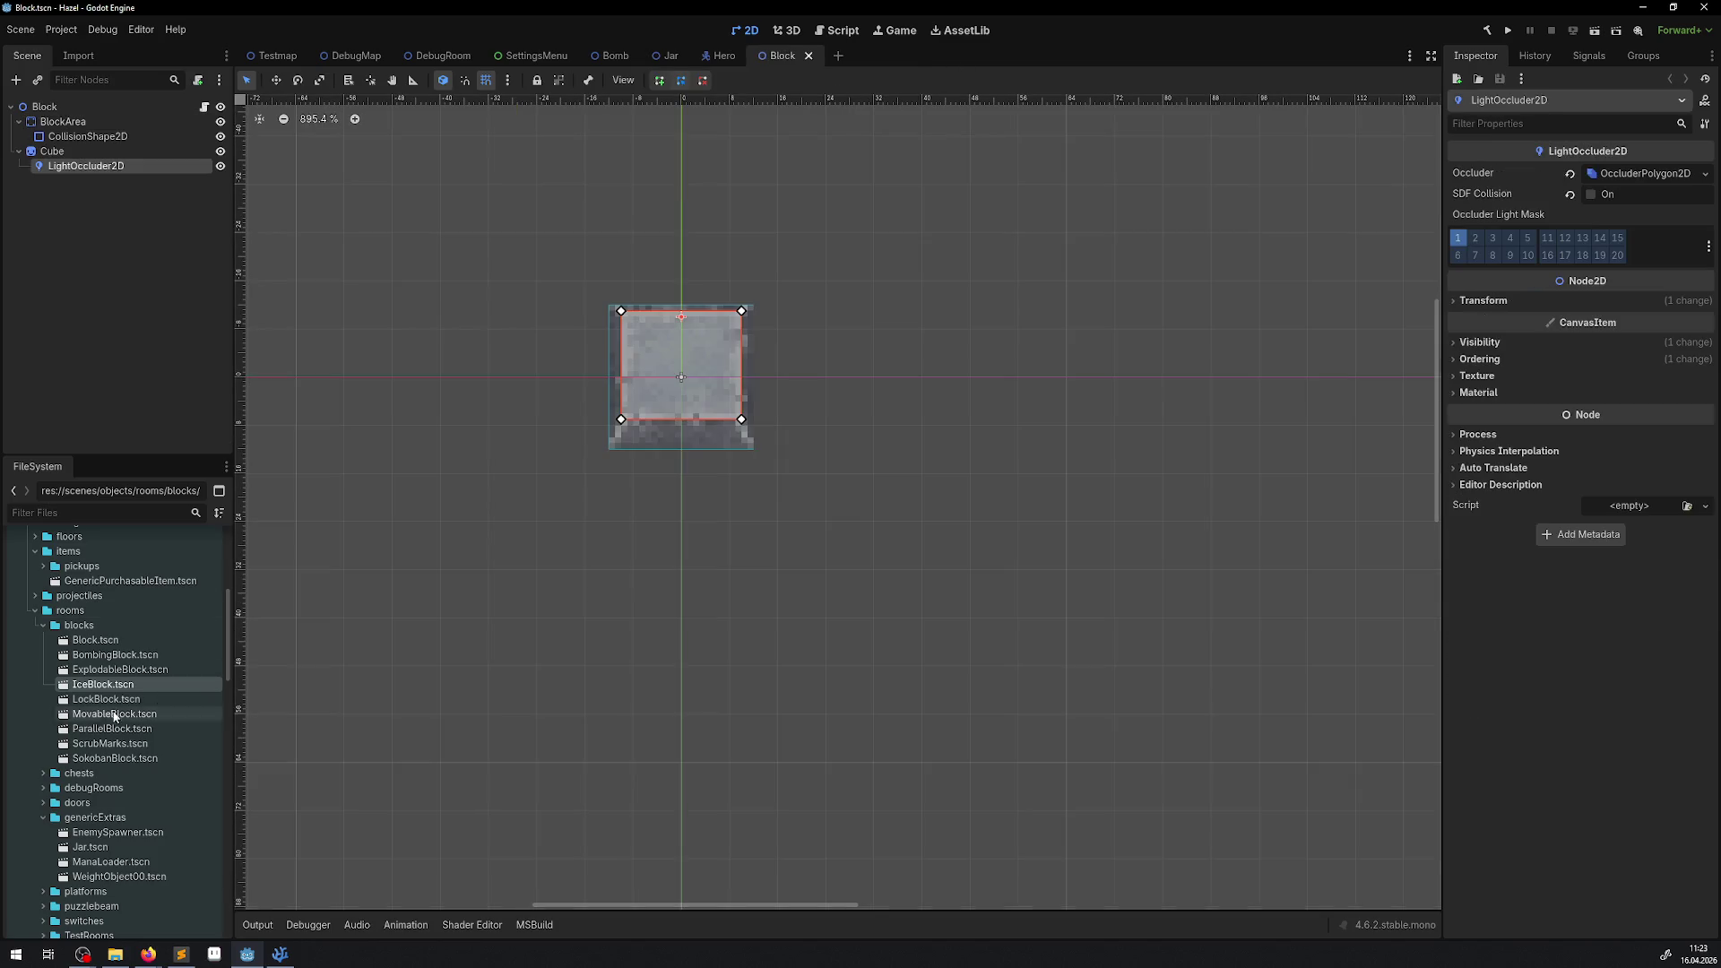
Open the LockBlock and MovableBlock scenes, then collapse the blocks folder and browse chests.
double_click(105, 698)
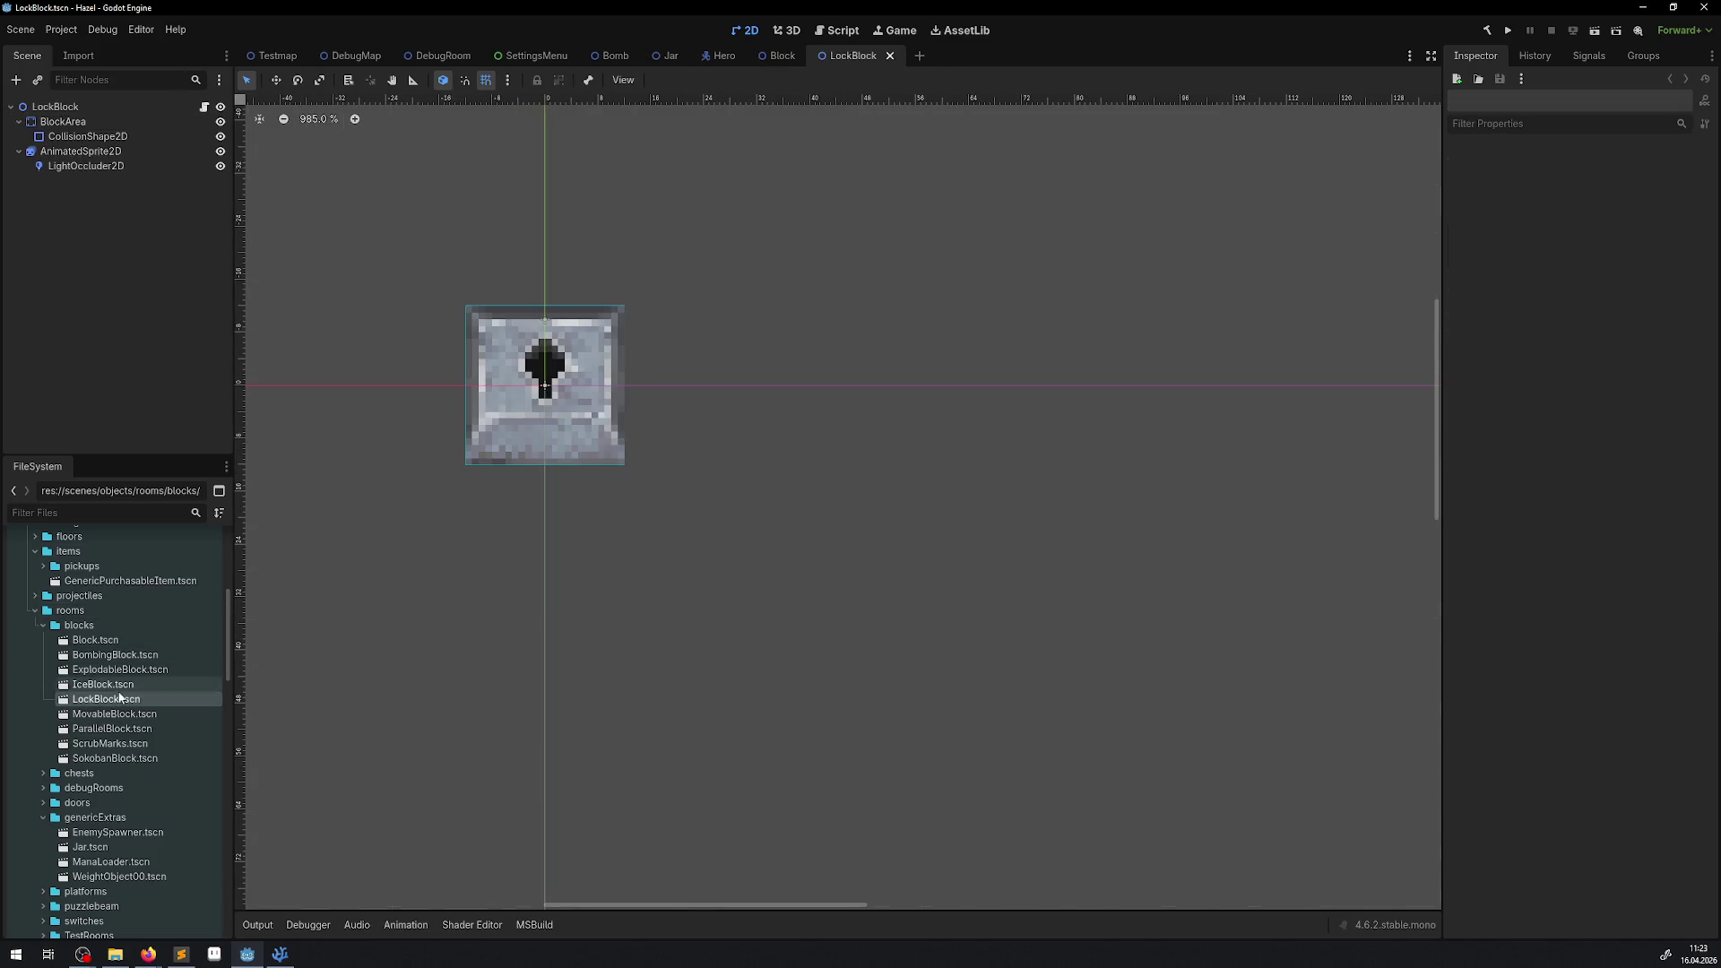
double_click(174, 714)
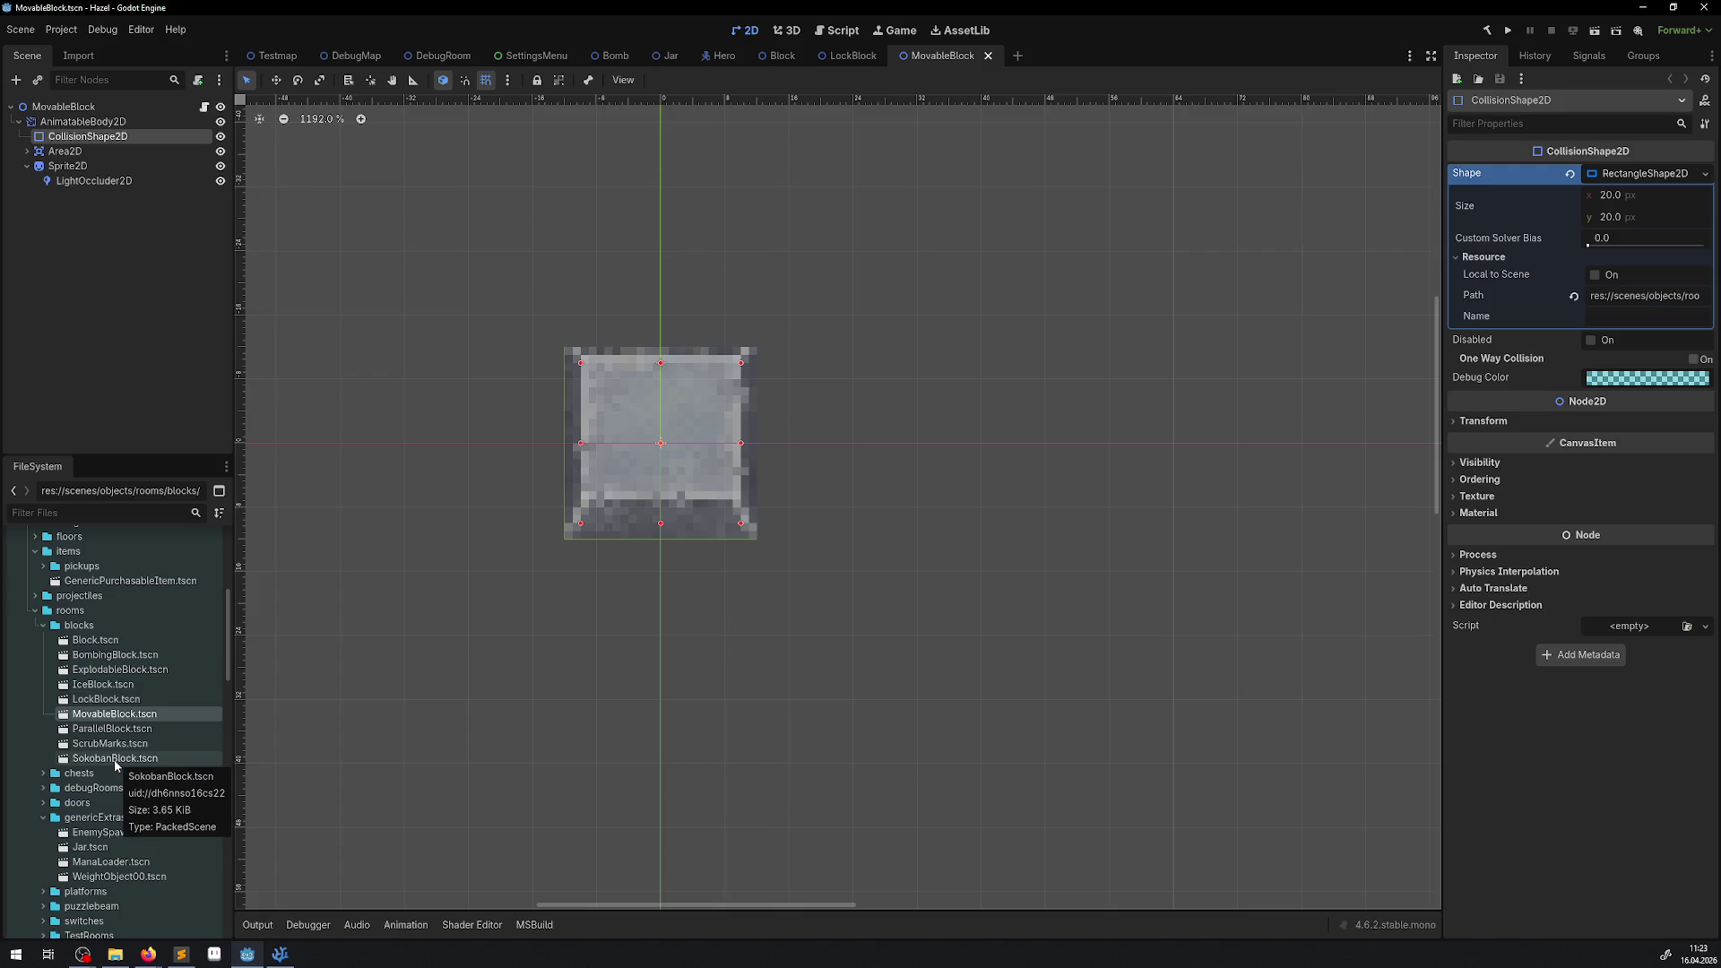
click(42, 627)
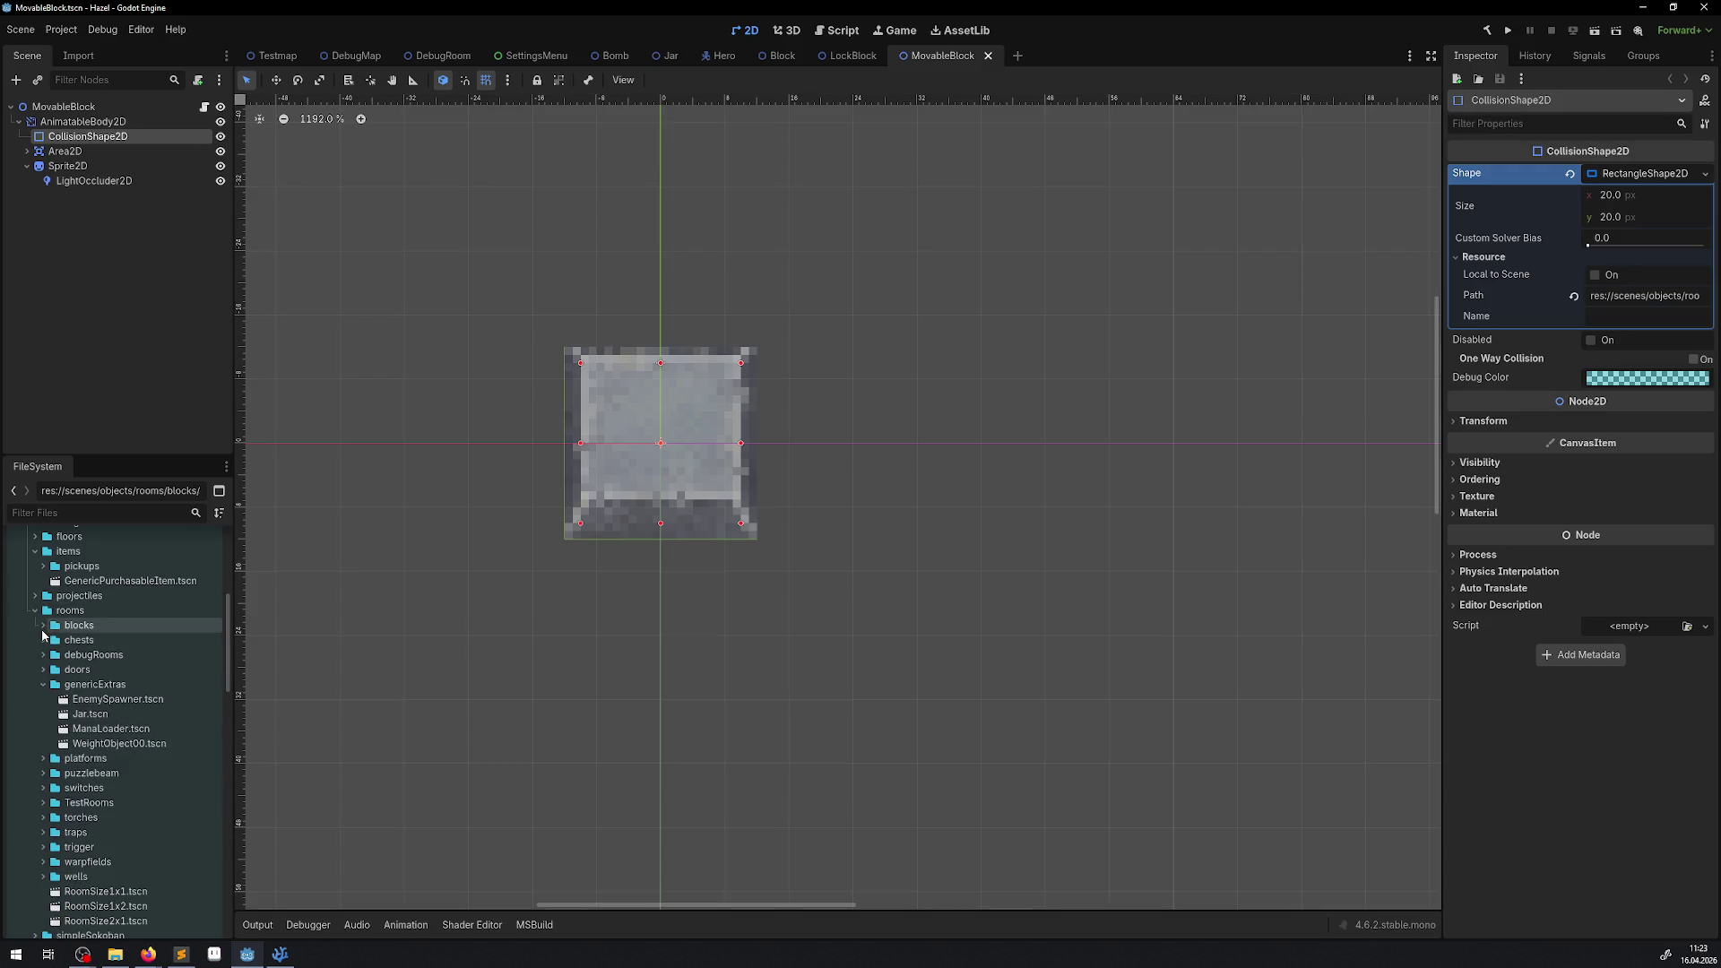
click(43, 641)
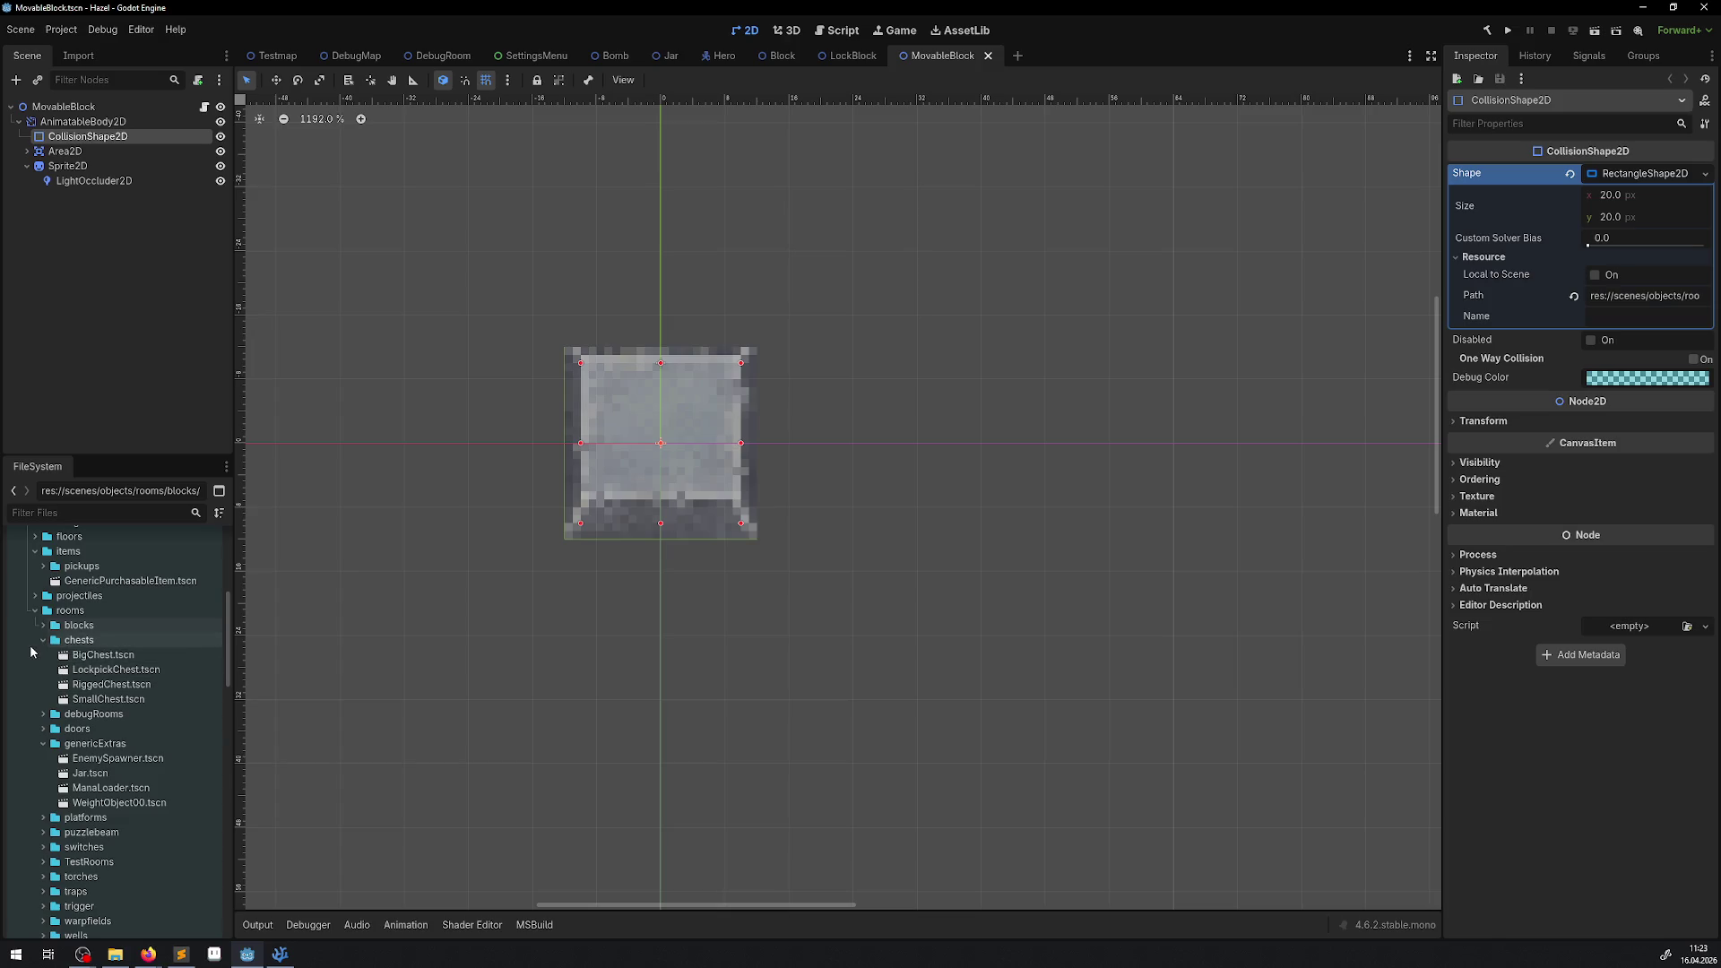
click(42, 640)
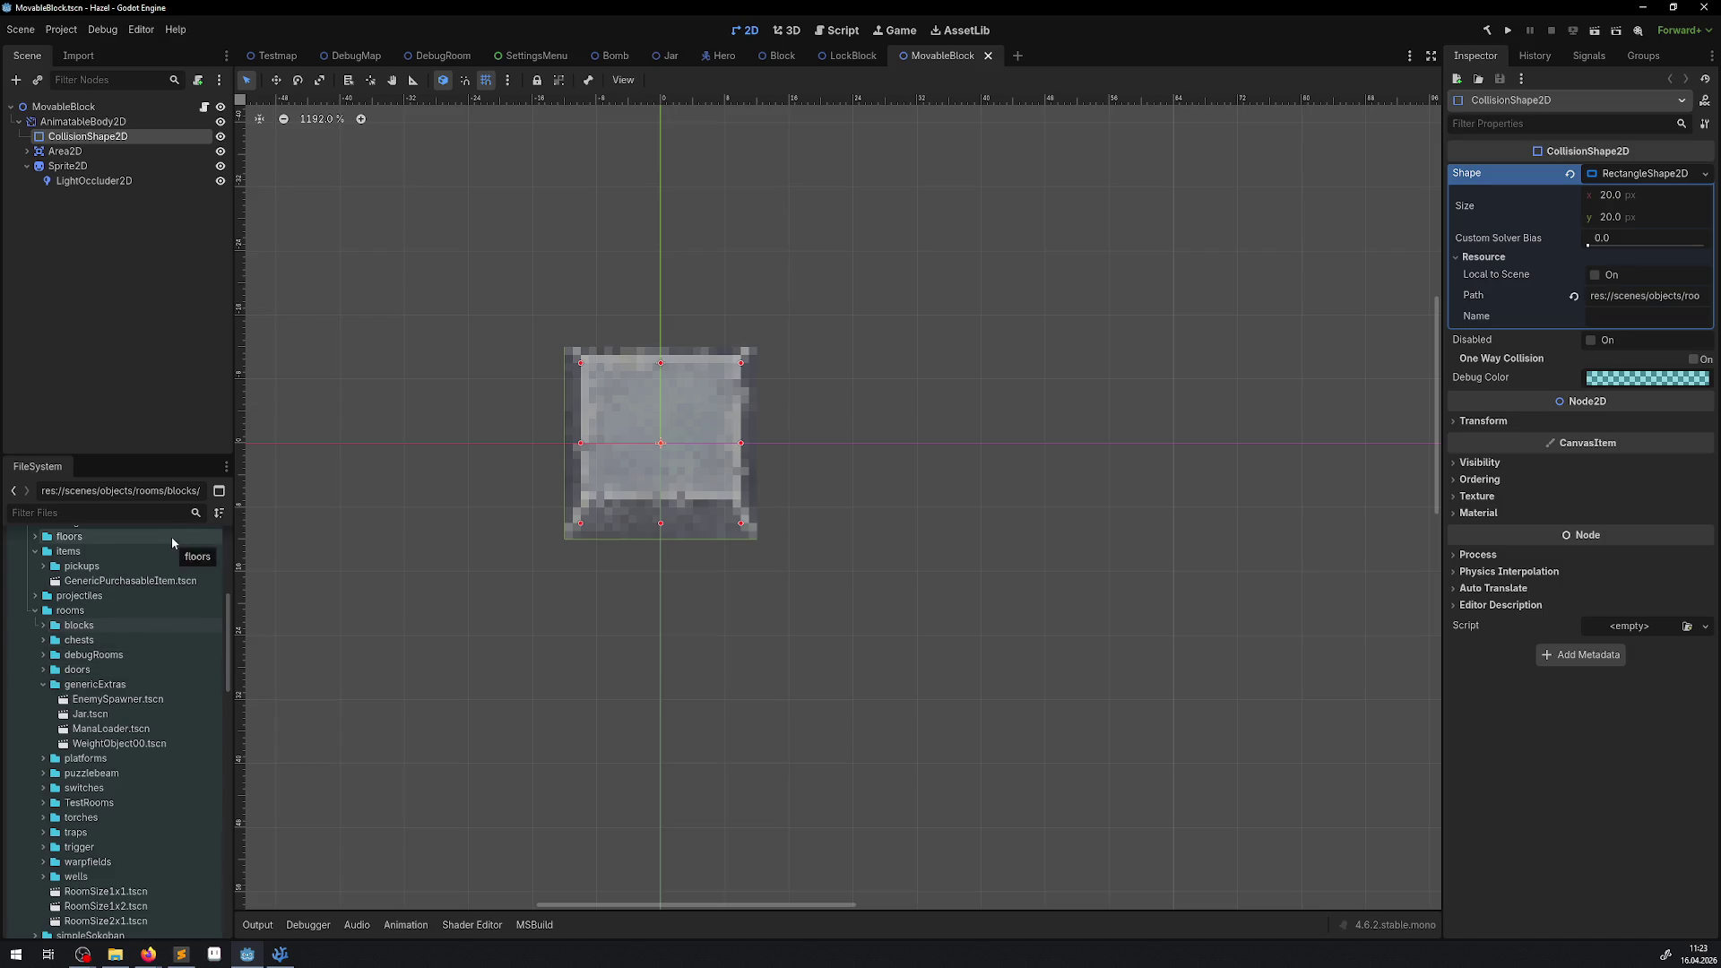
Add collision layer 20 to the Jar's AnimatableBody2D and save the Jar scene.
double_click(89, 714)
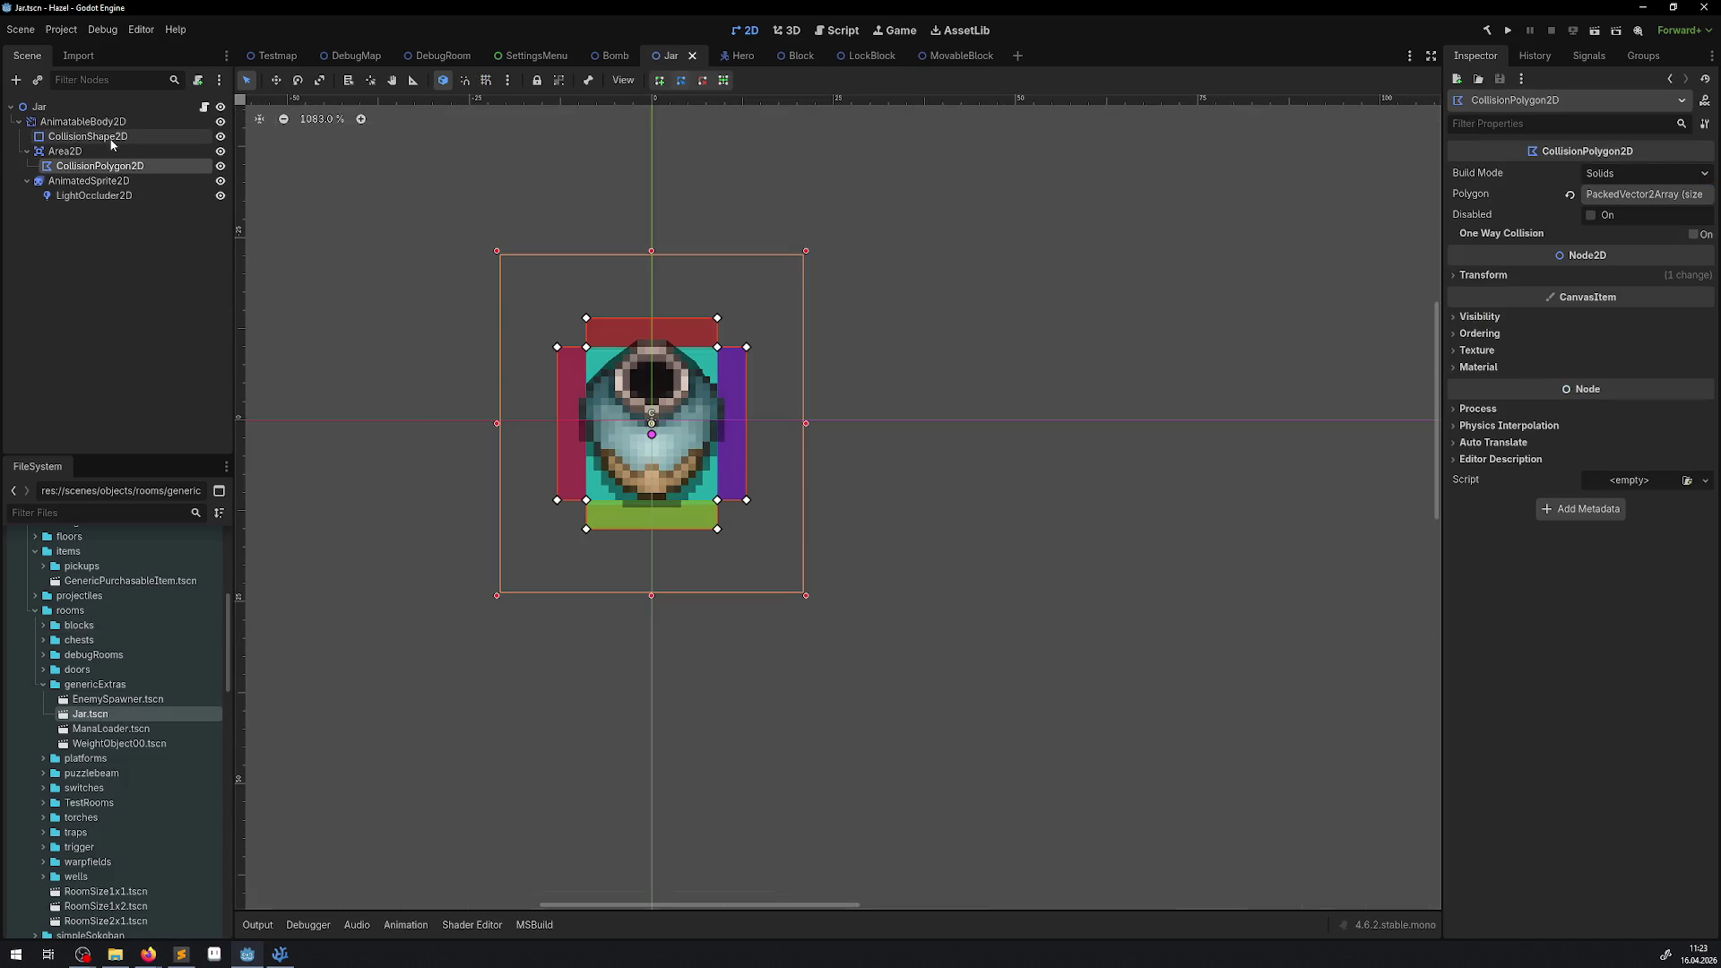
click(109, 139)
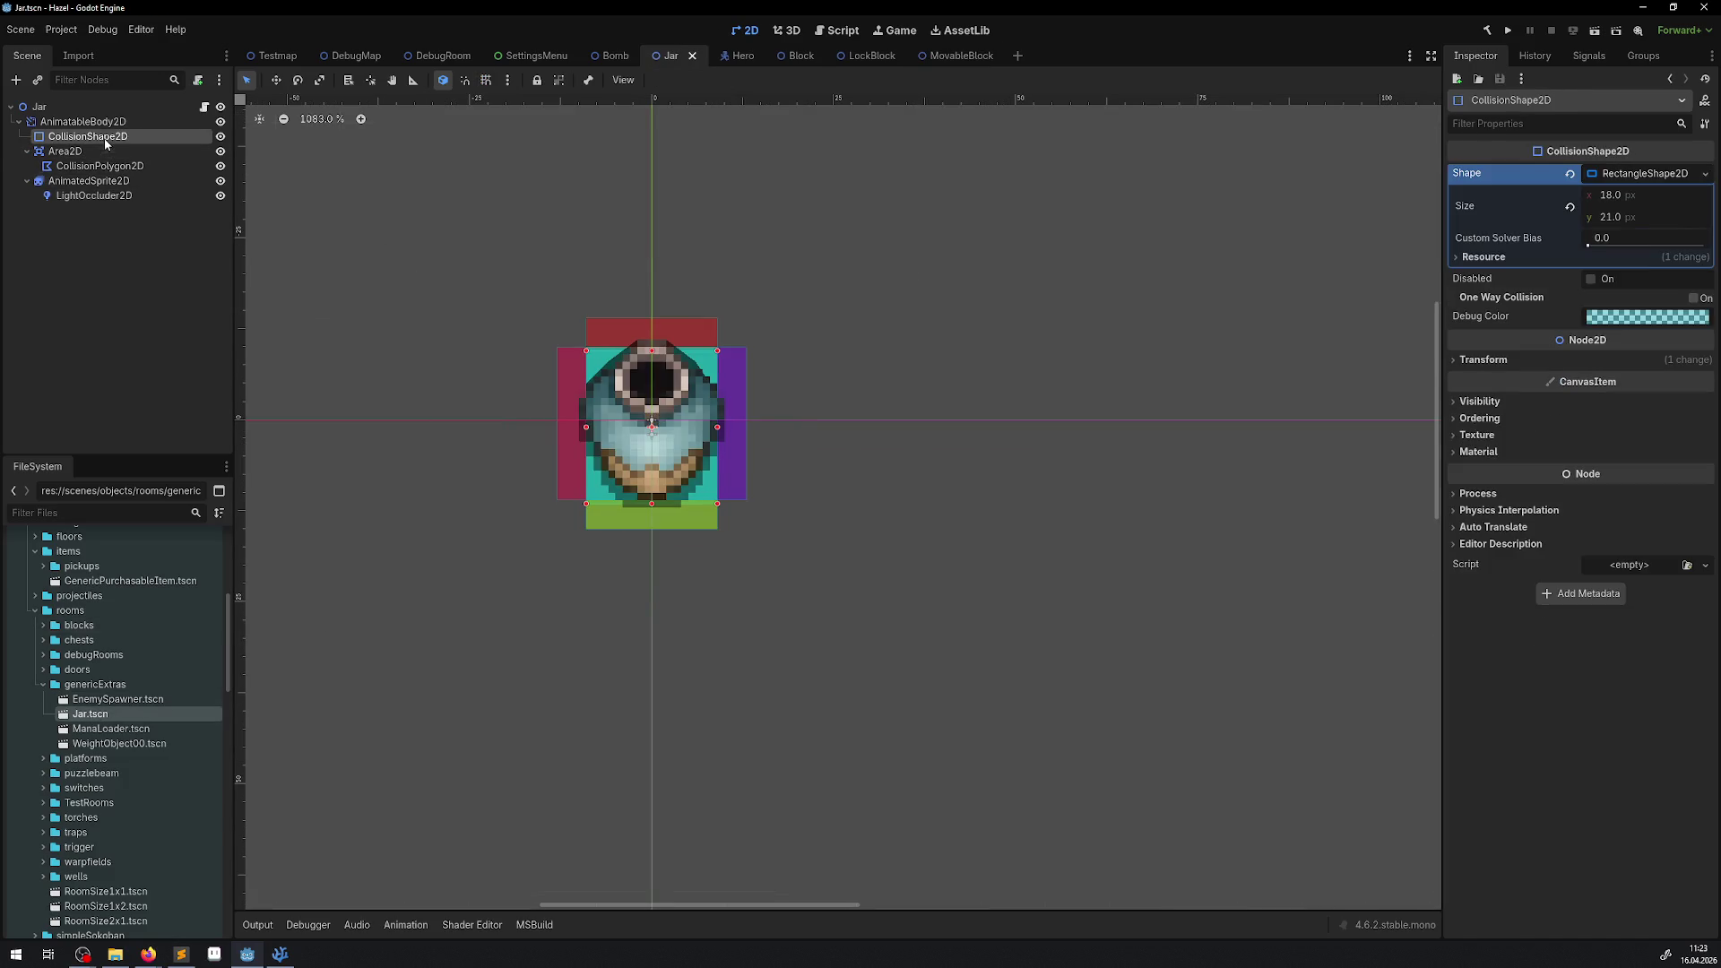
click(99, 123)
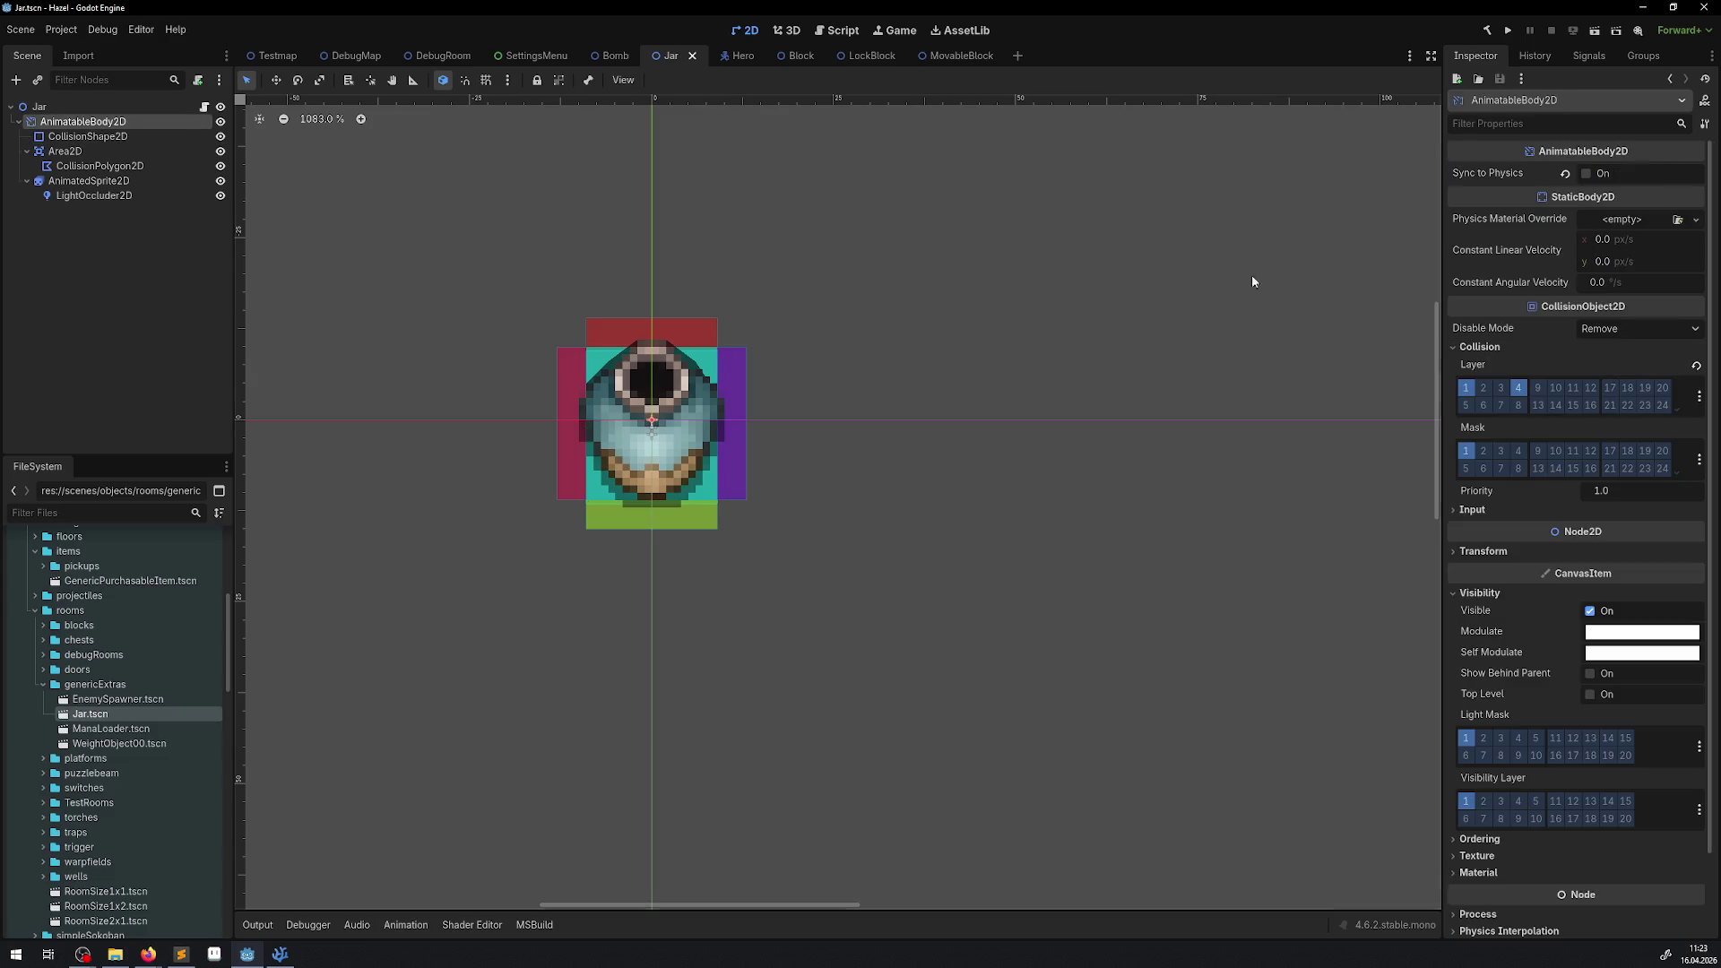
click(1662, 391)
key(ctrl+s)
Browse to the switches folder and open TimeFreezeSwitch.tscn.
click(42, 684)
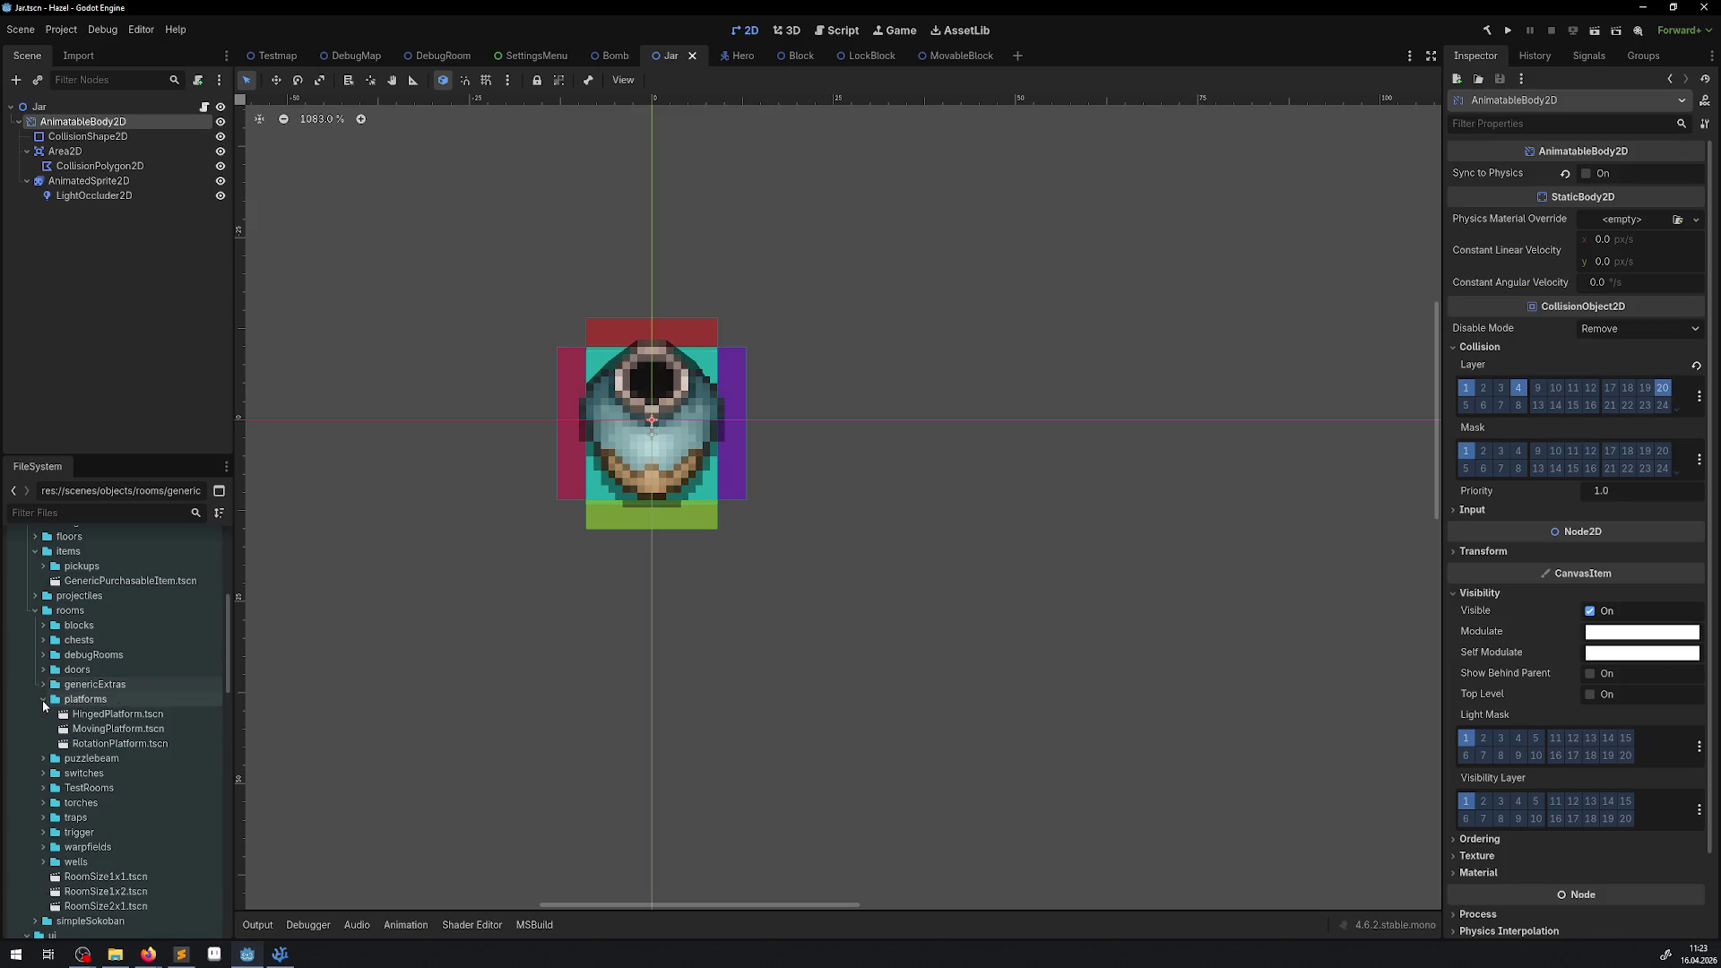
click(43, 714)
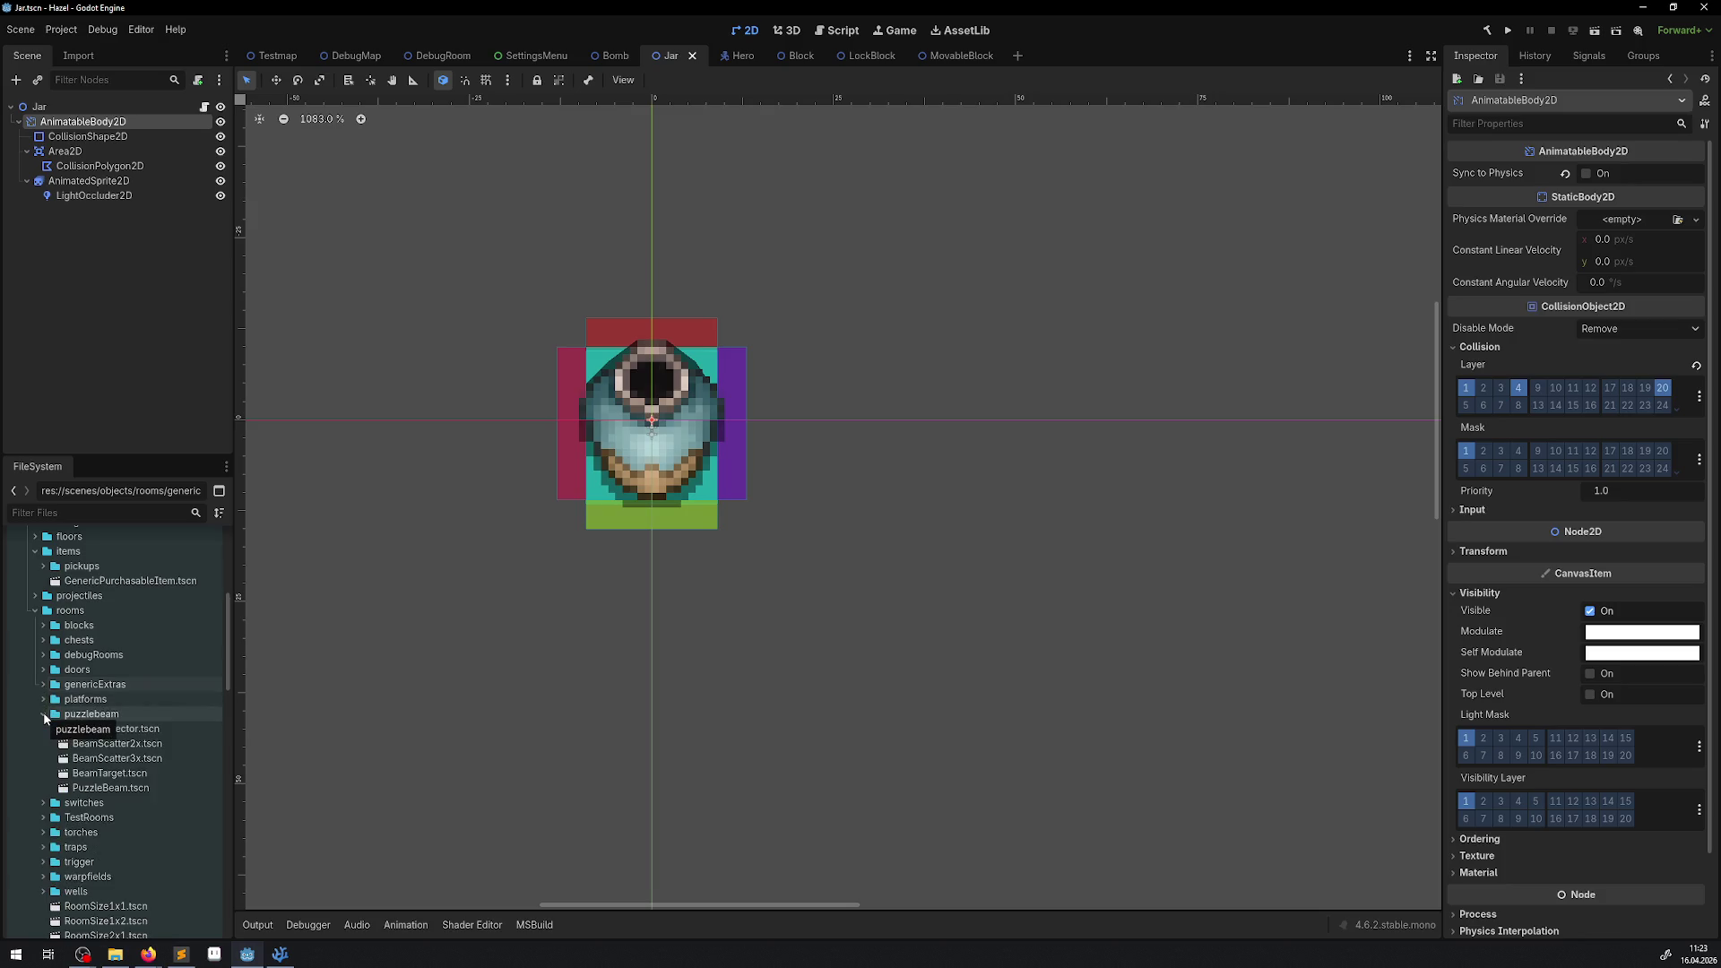
click(43, 714)
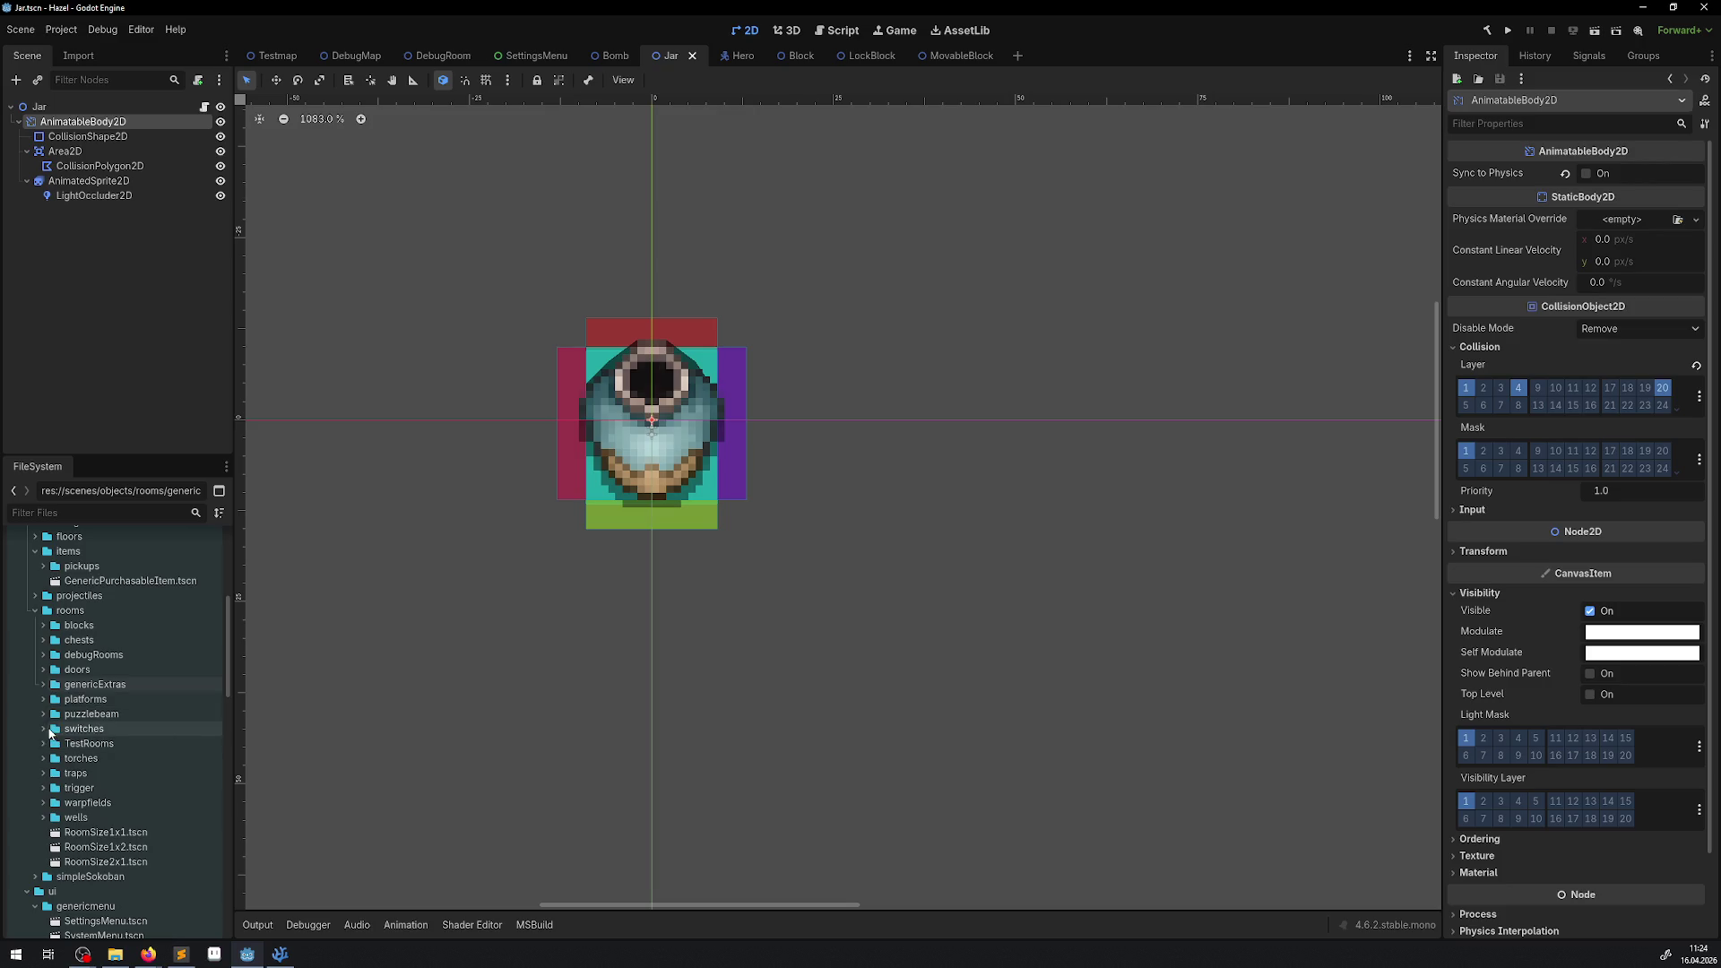
click(43, 729)
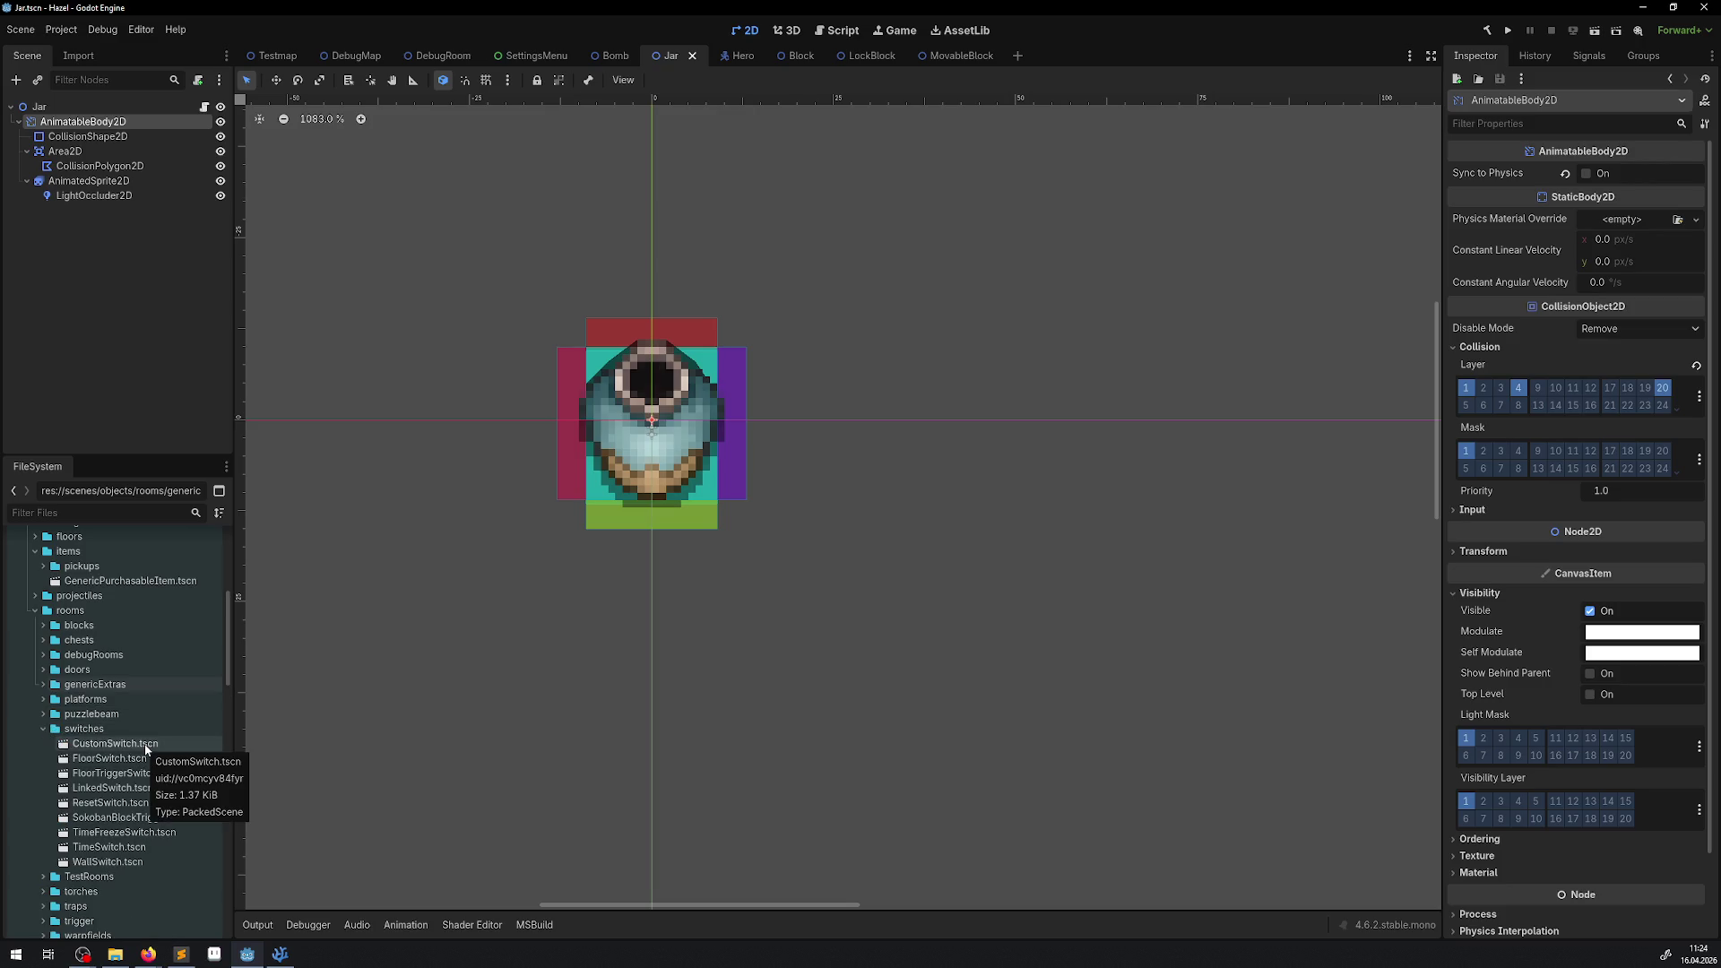
click(123, 834)
double_click(123, 833)
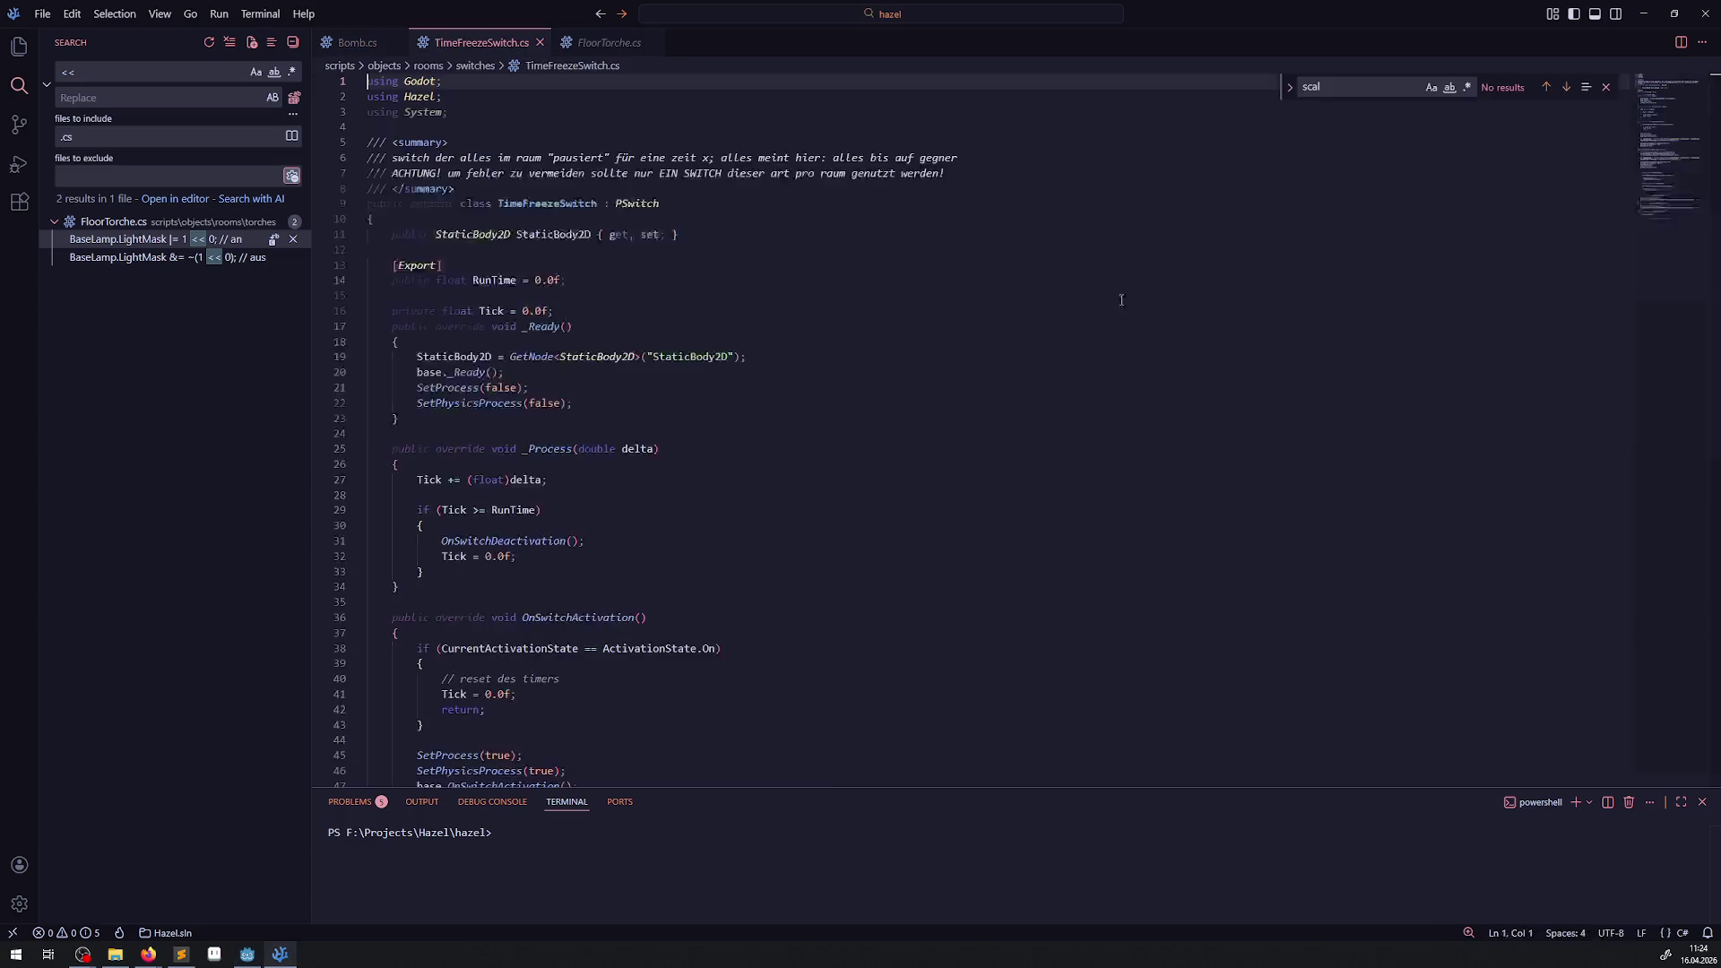
Peek at the PSwitch base class definition, then dismiss the preview.
scroll(724, 359, down, 20)
scroll(724, 360, up, 20)
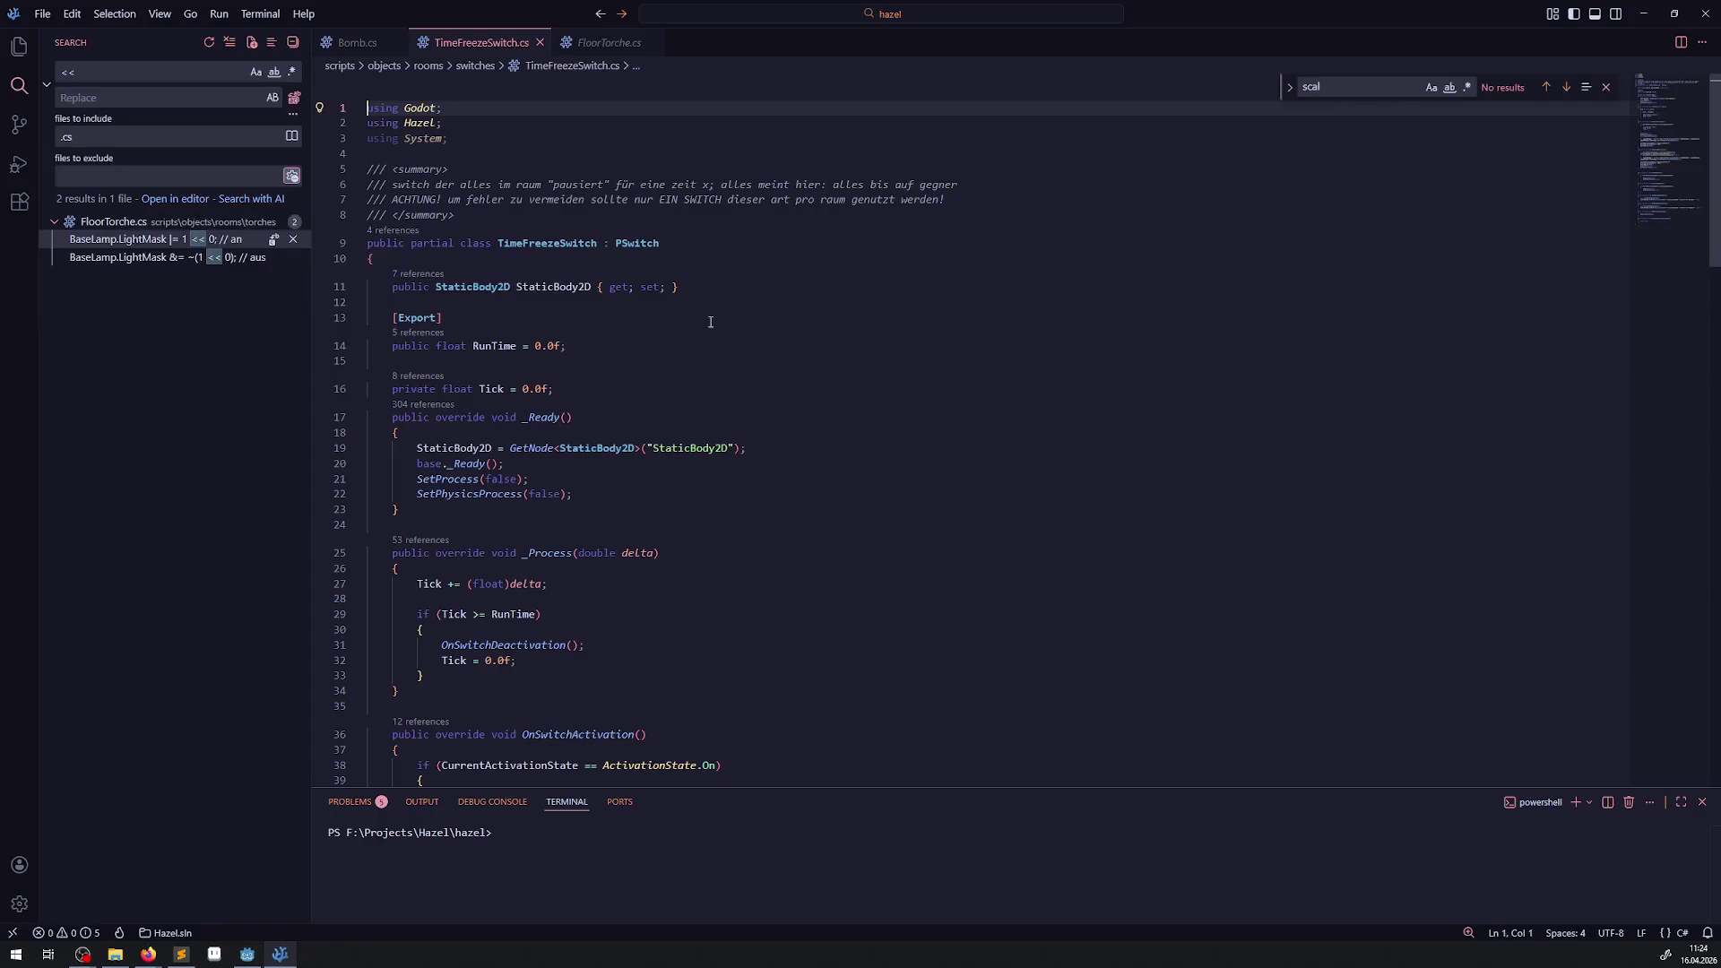
right_click(636, 243)
click(681, 257)
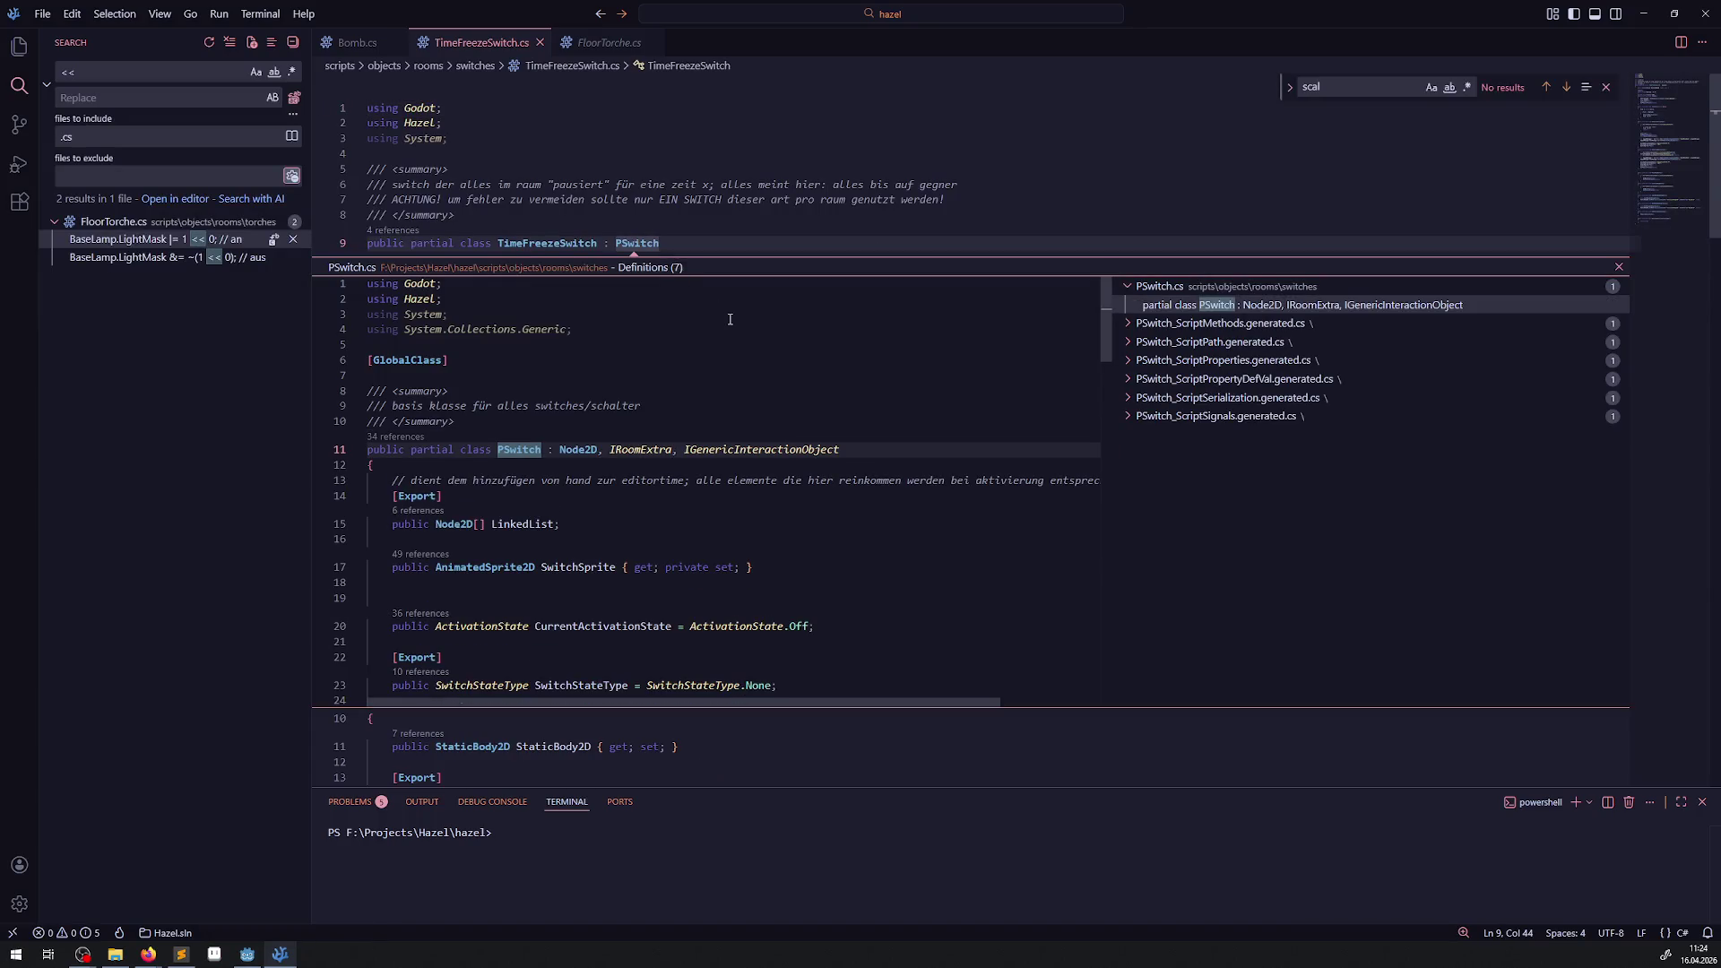
click(1619, 267)
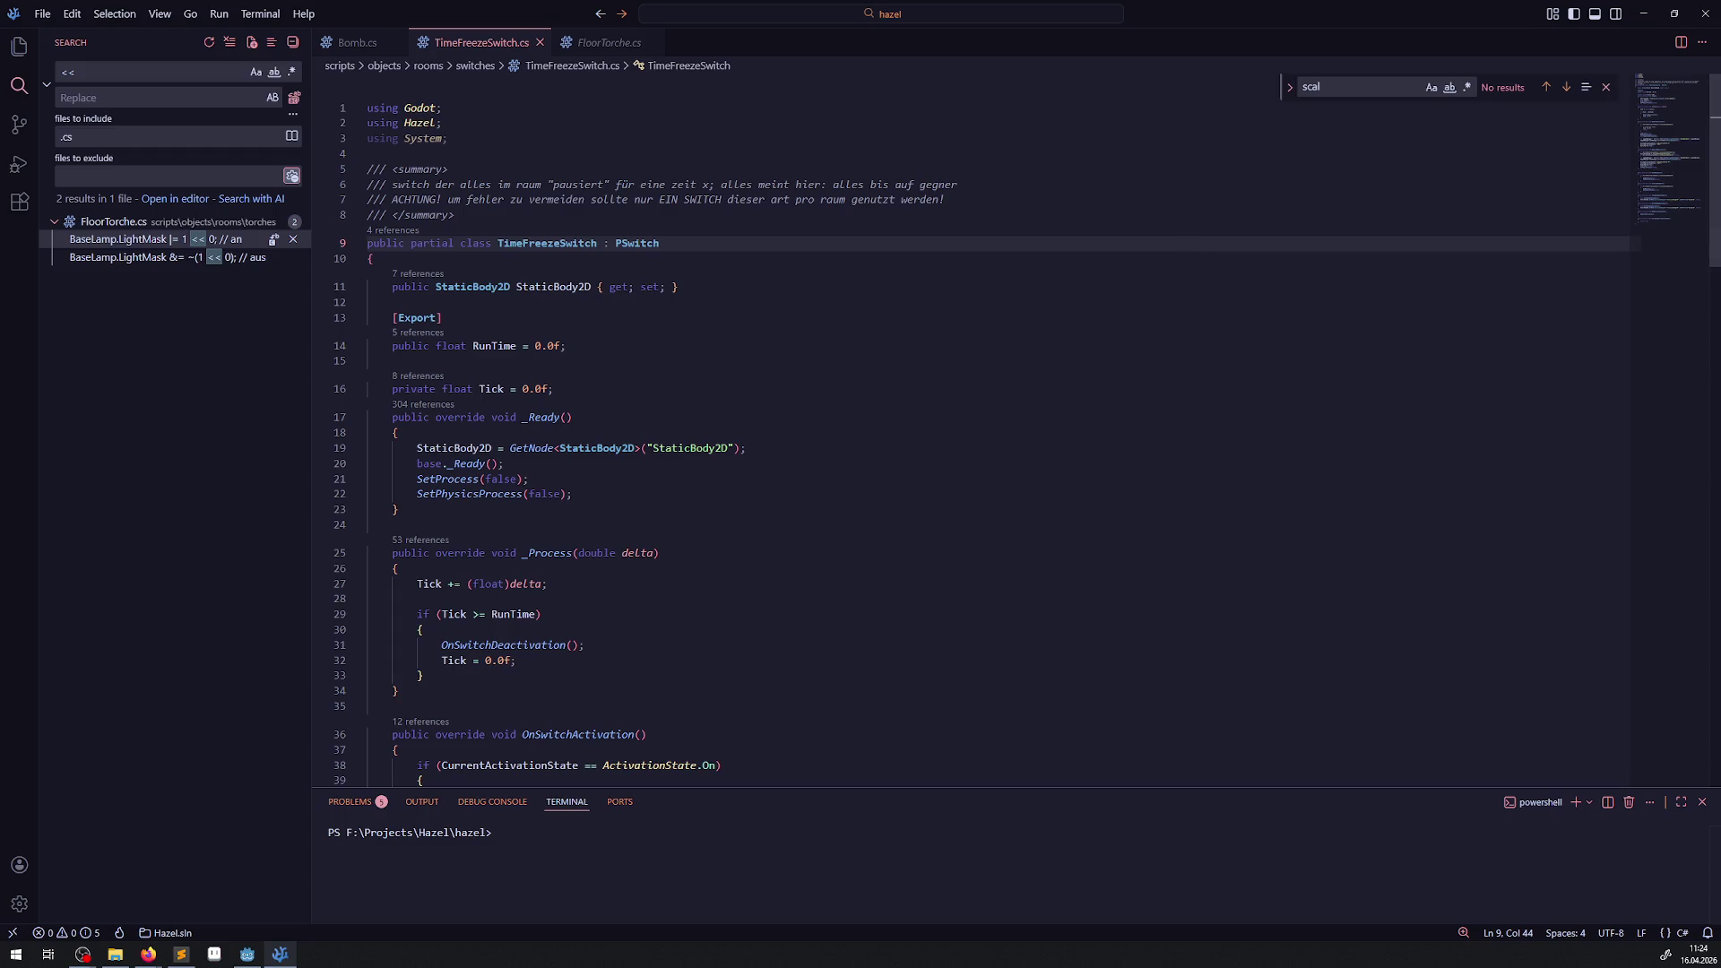
Open LeaveTrigger.cs from the rooms/Trigger folder in the Explorer.
key(alt+Tab)
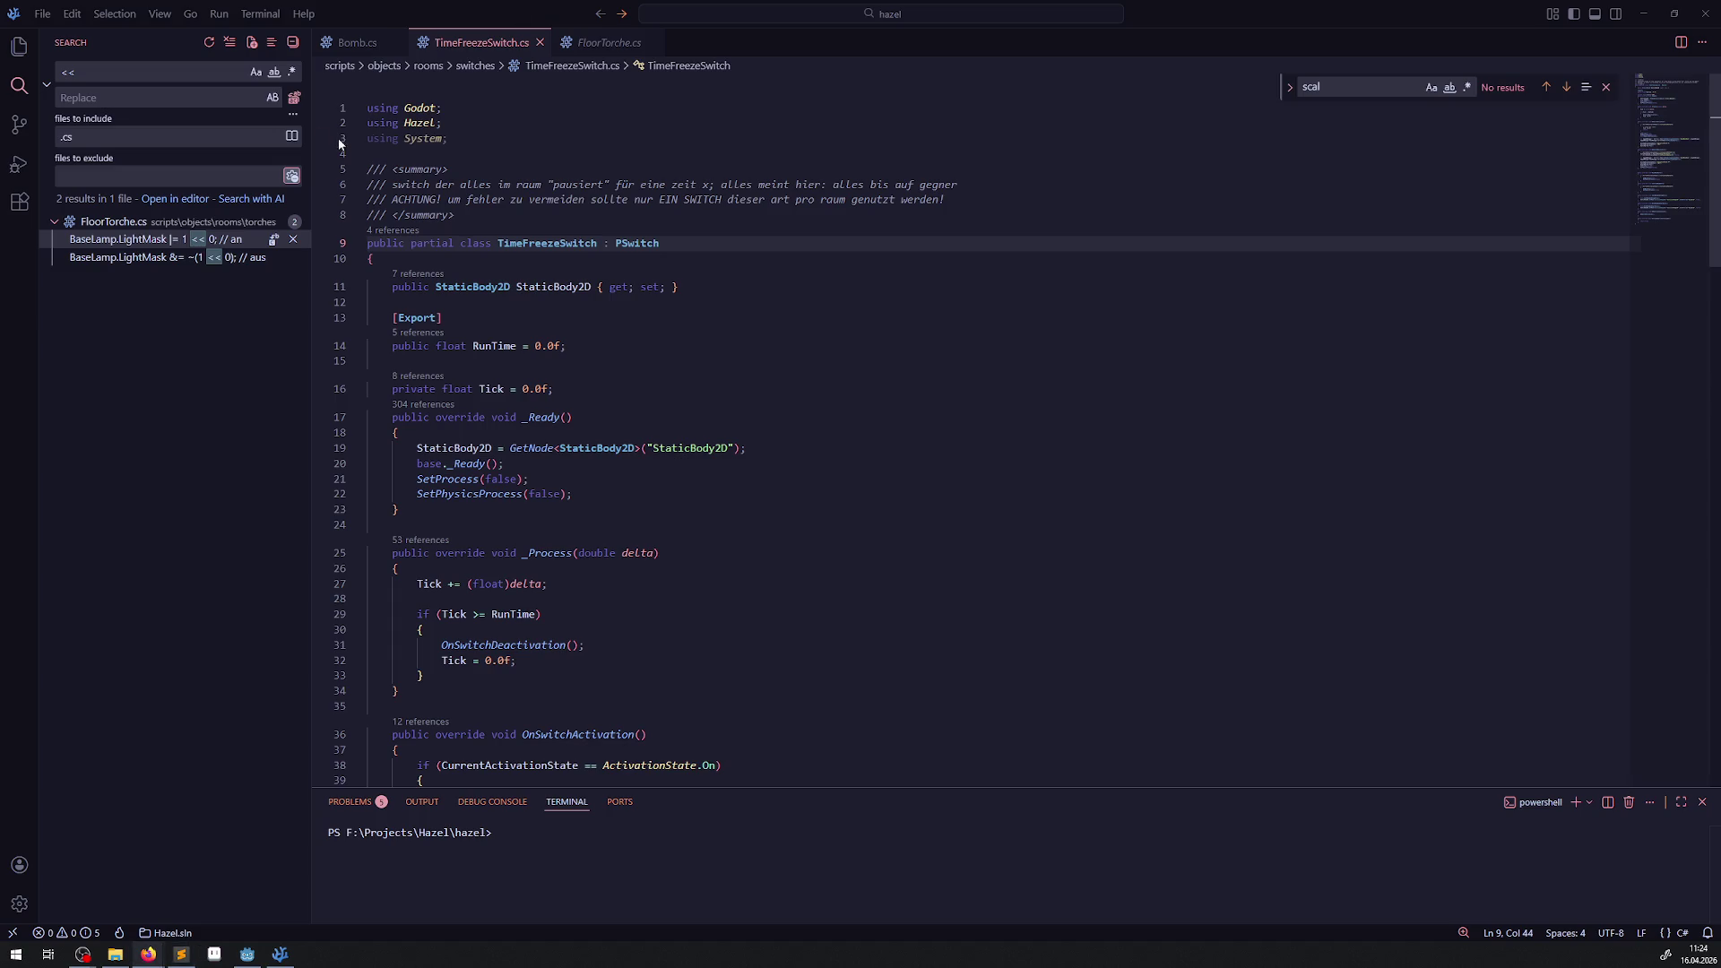
click(19, 46)
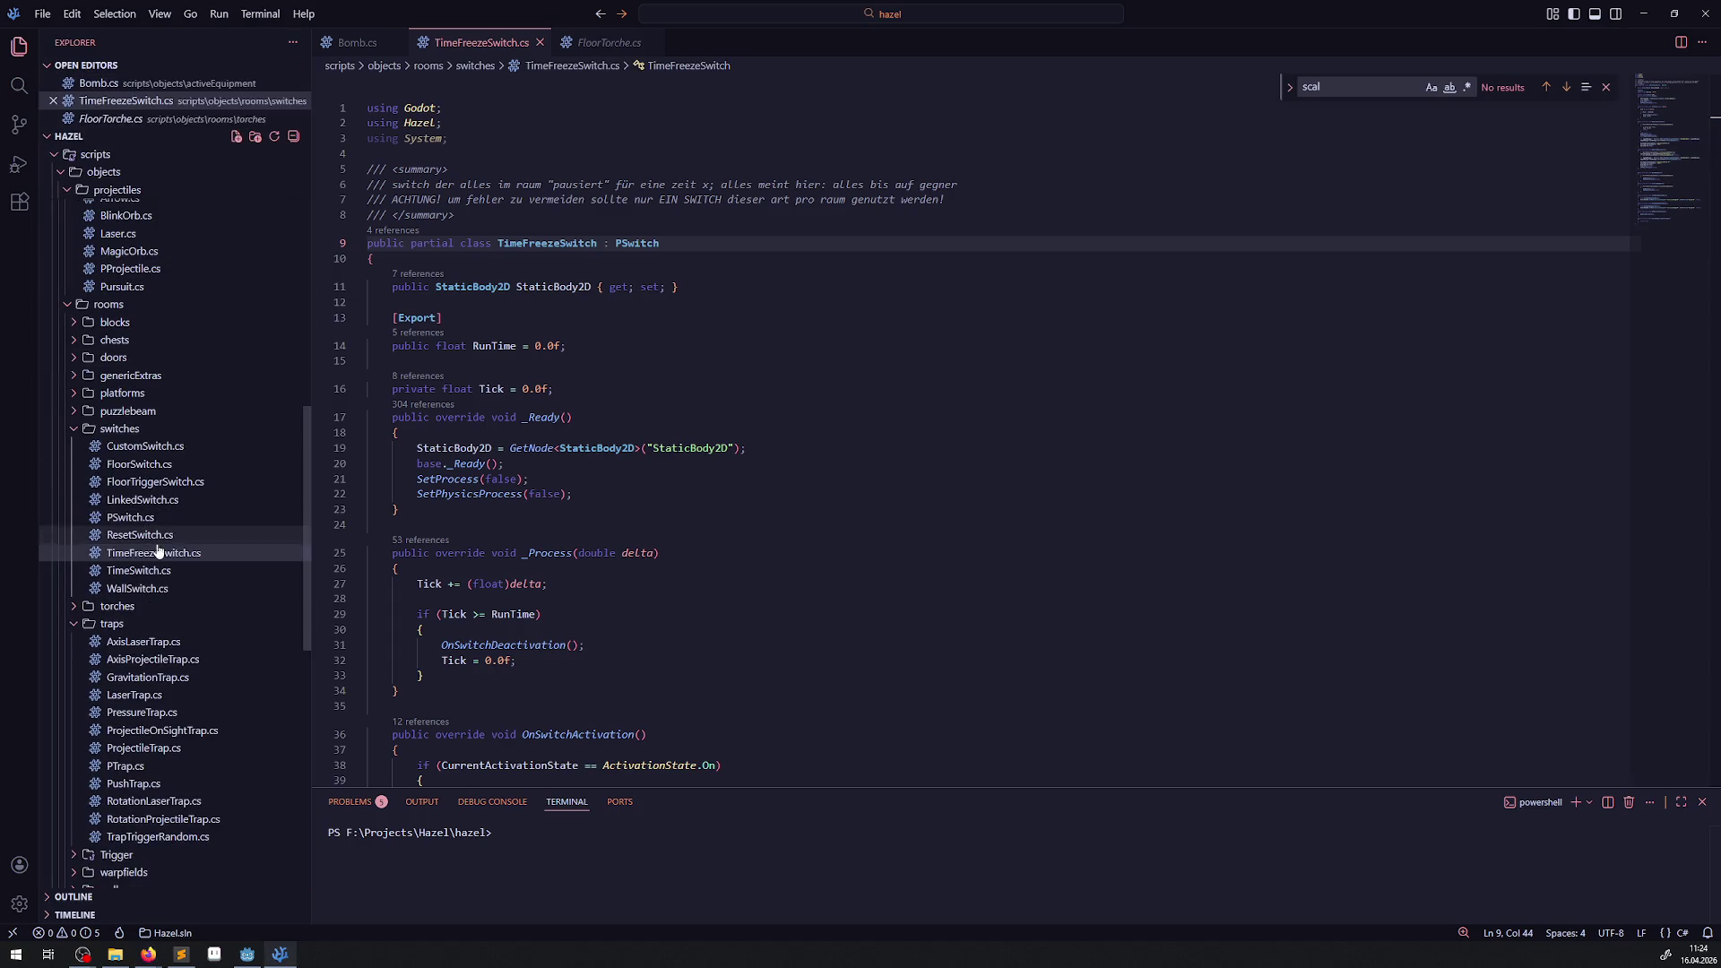
click(75, 610)
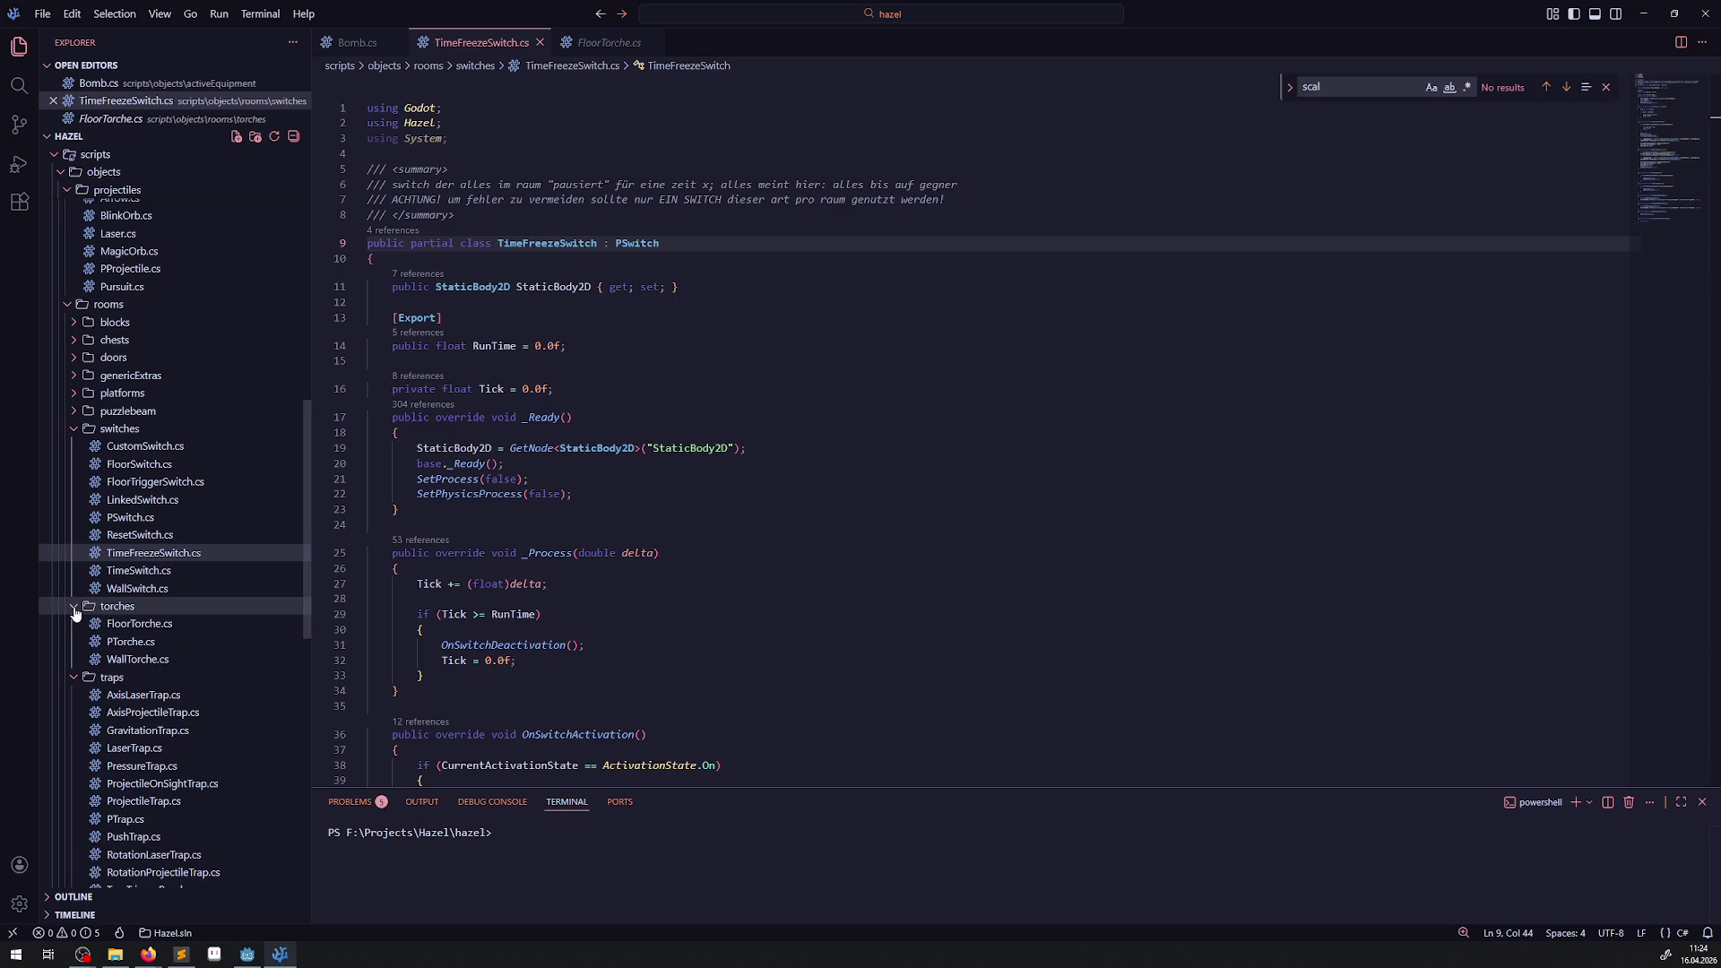
click(76, 612)
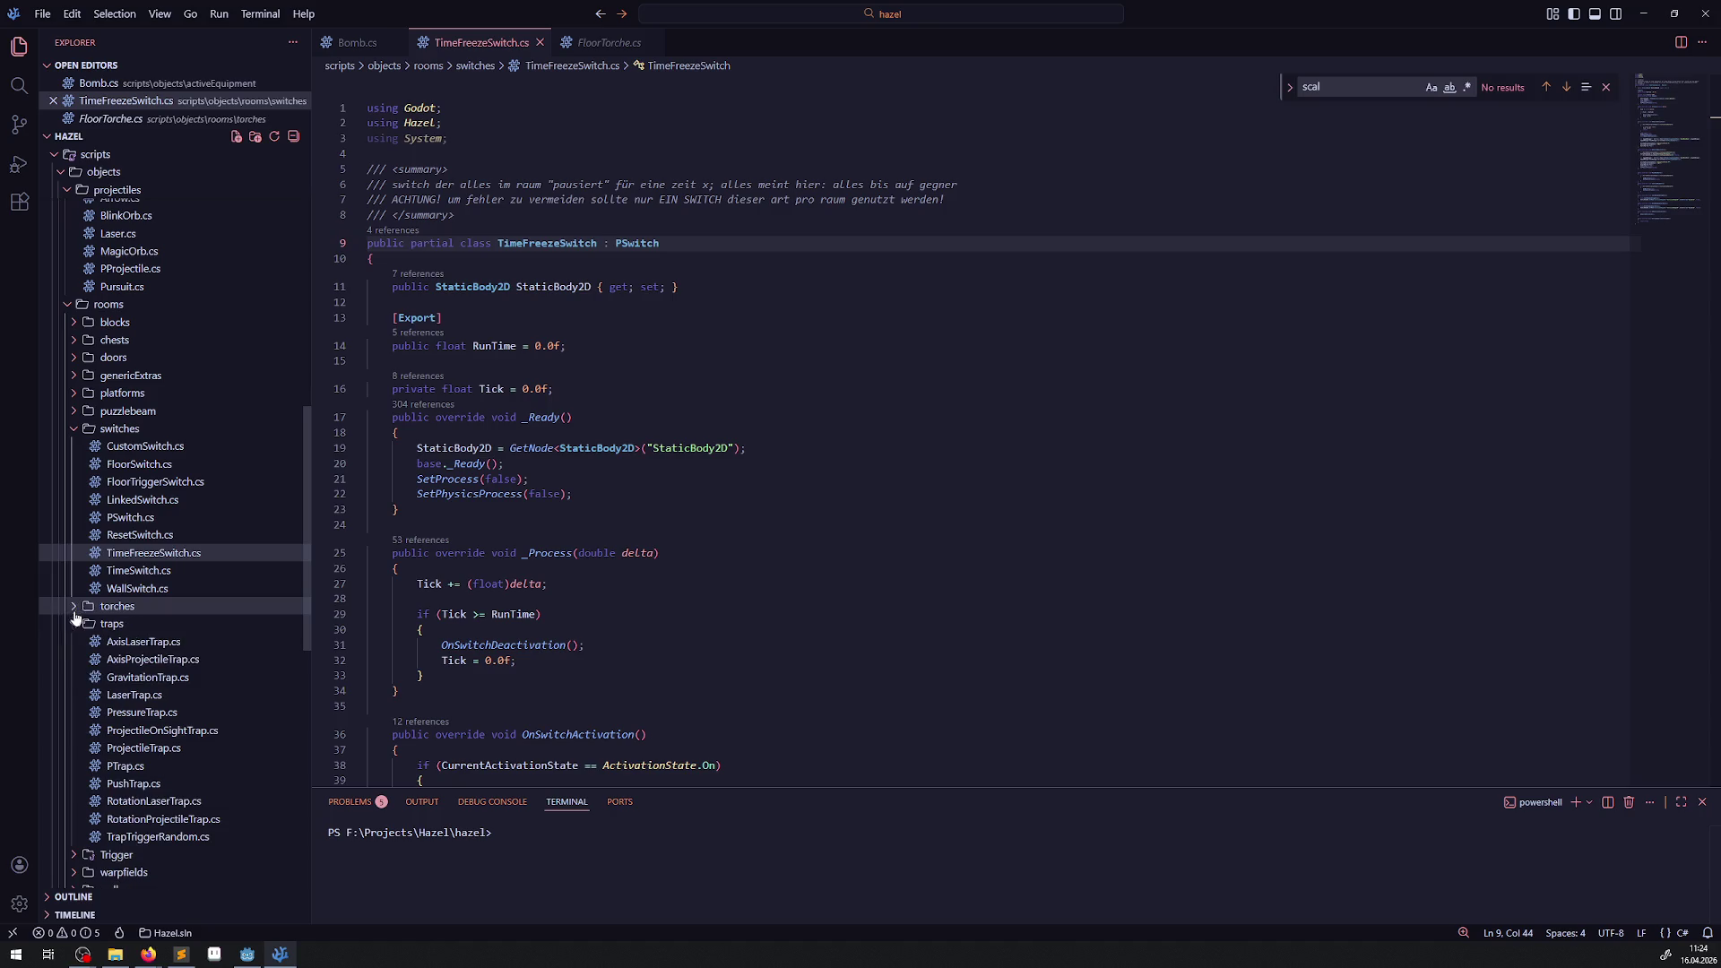
scroll(211, 615, down, 1)
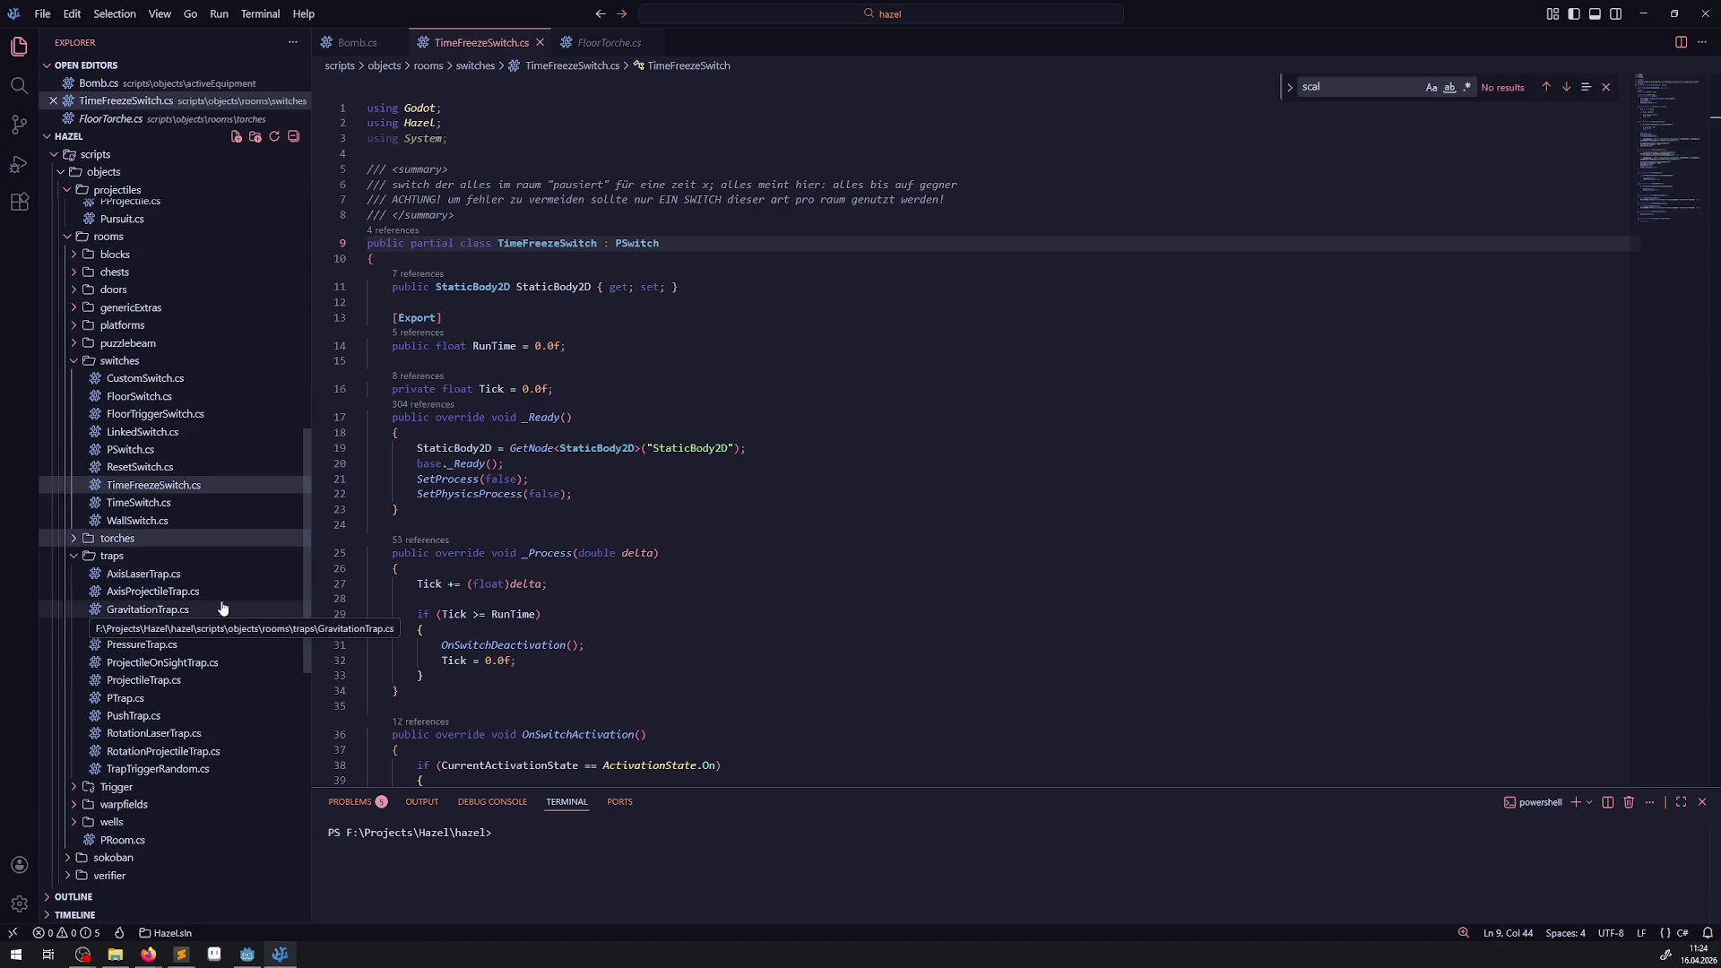
scroll(217, 608, down, 2)
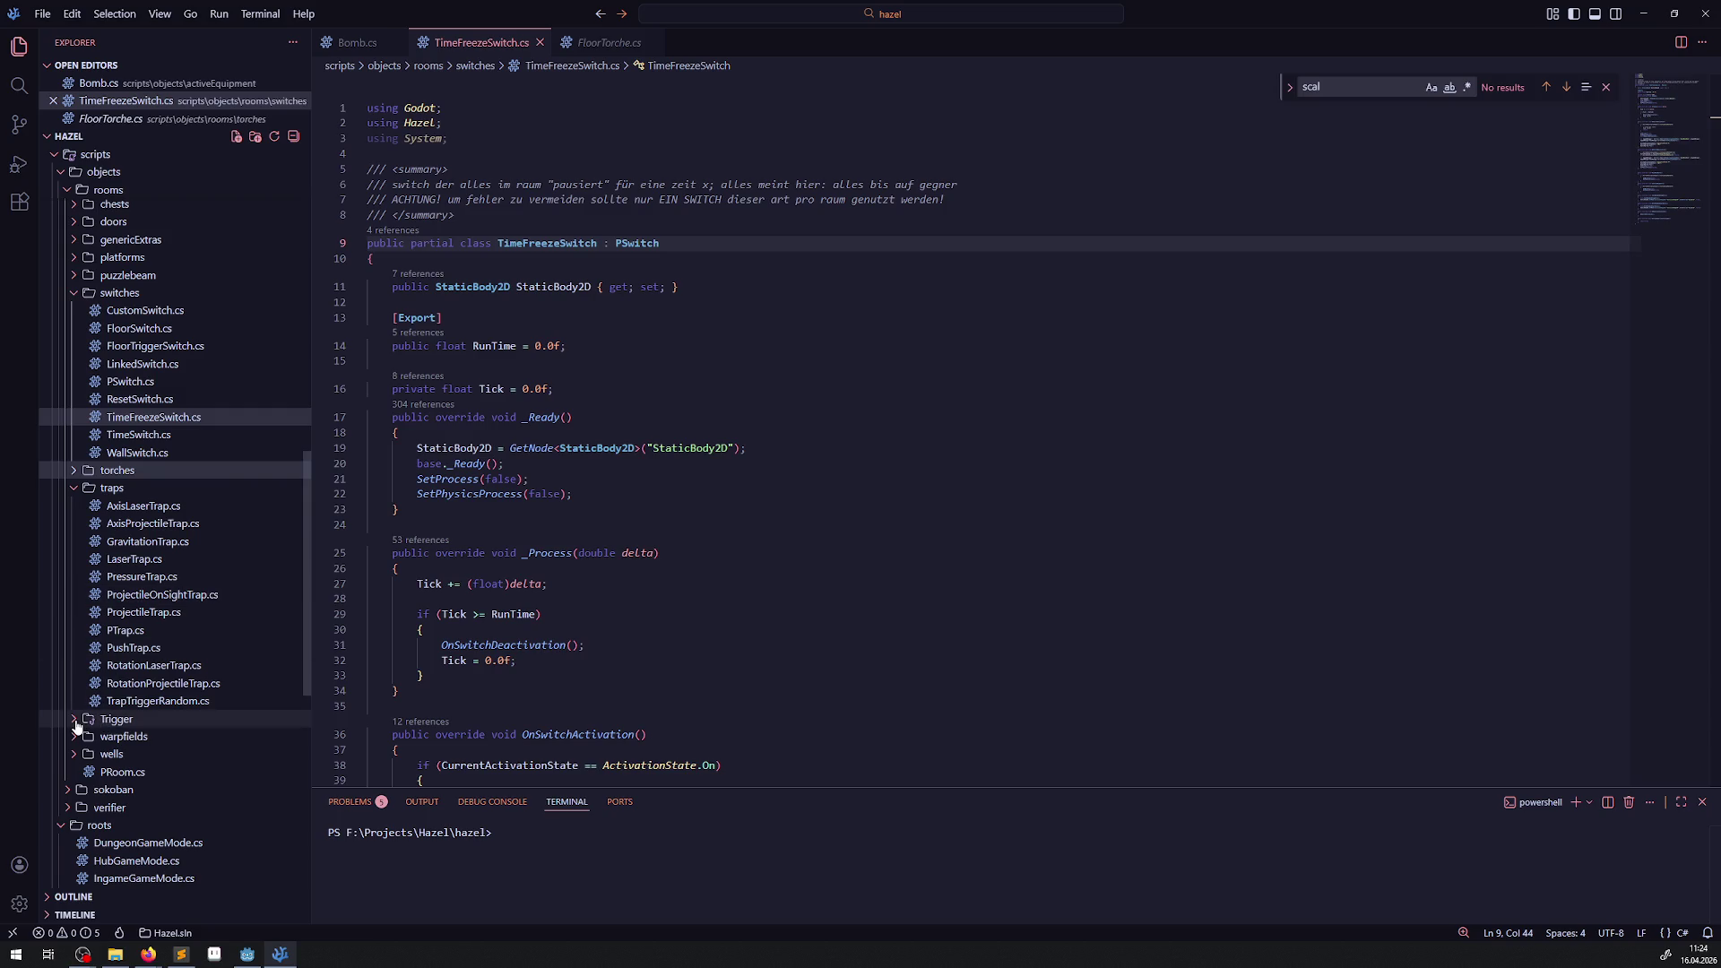
click(79, 722)
click(153, 739)
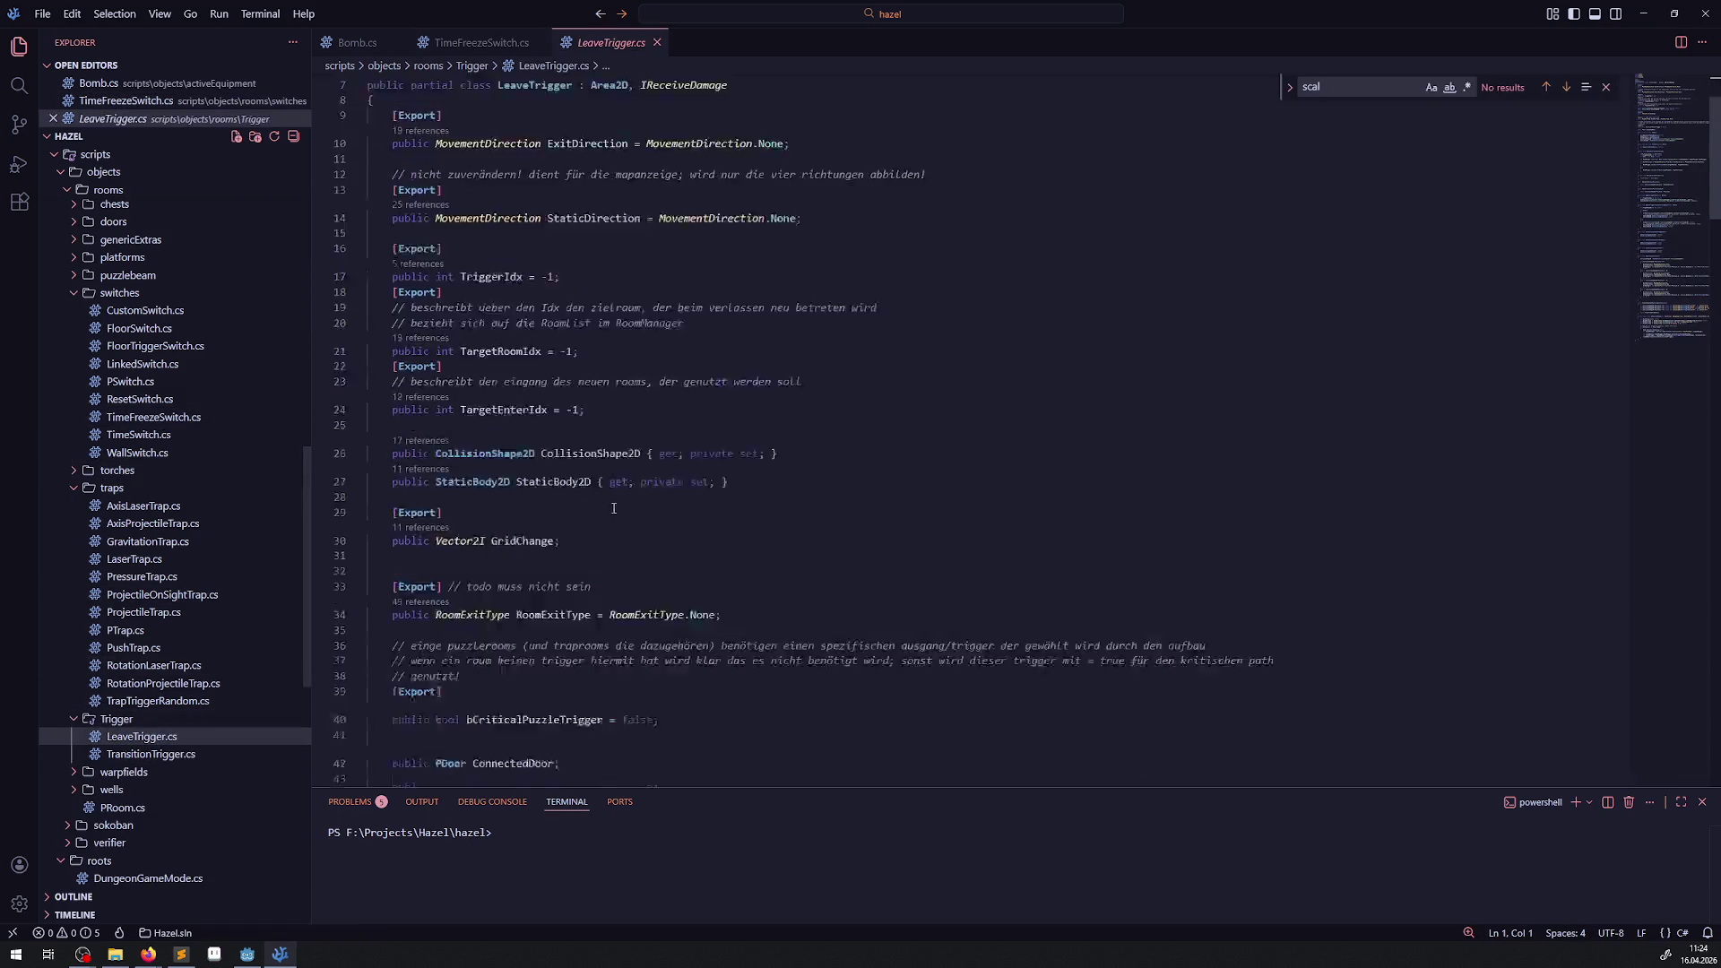
Back in Godot, expand torches, traps and trigger, then open LeaveTriggerDown.tscn.
click(263, 956)
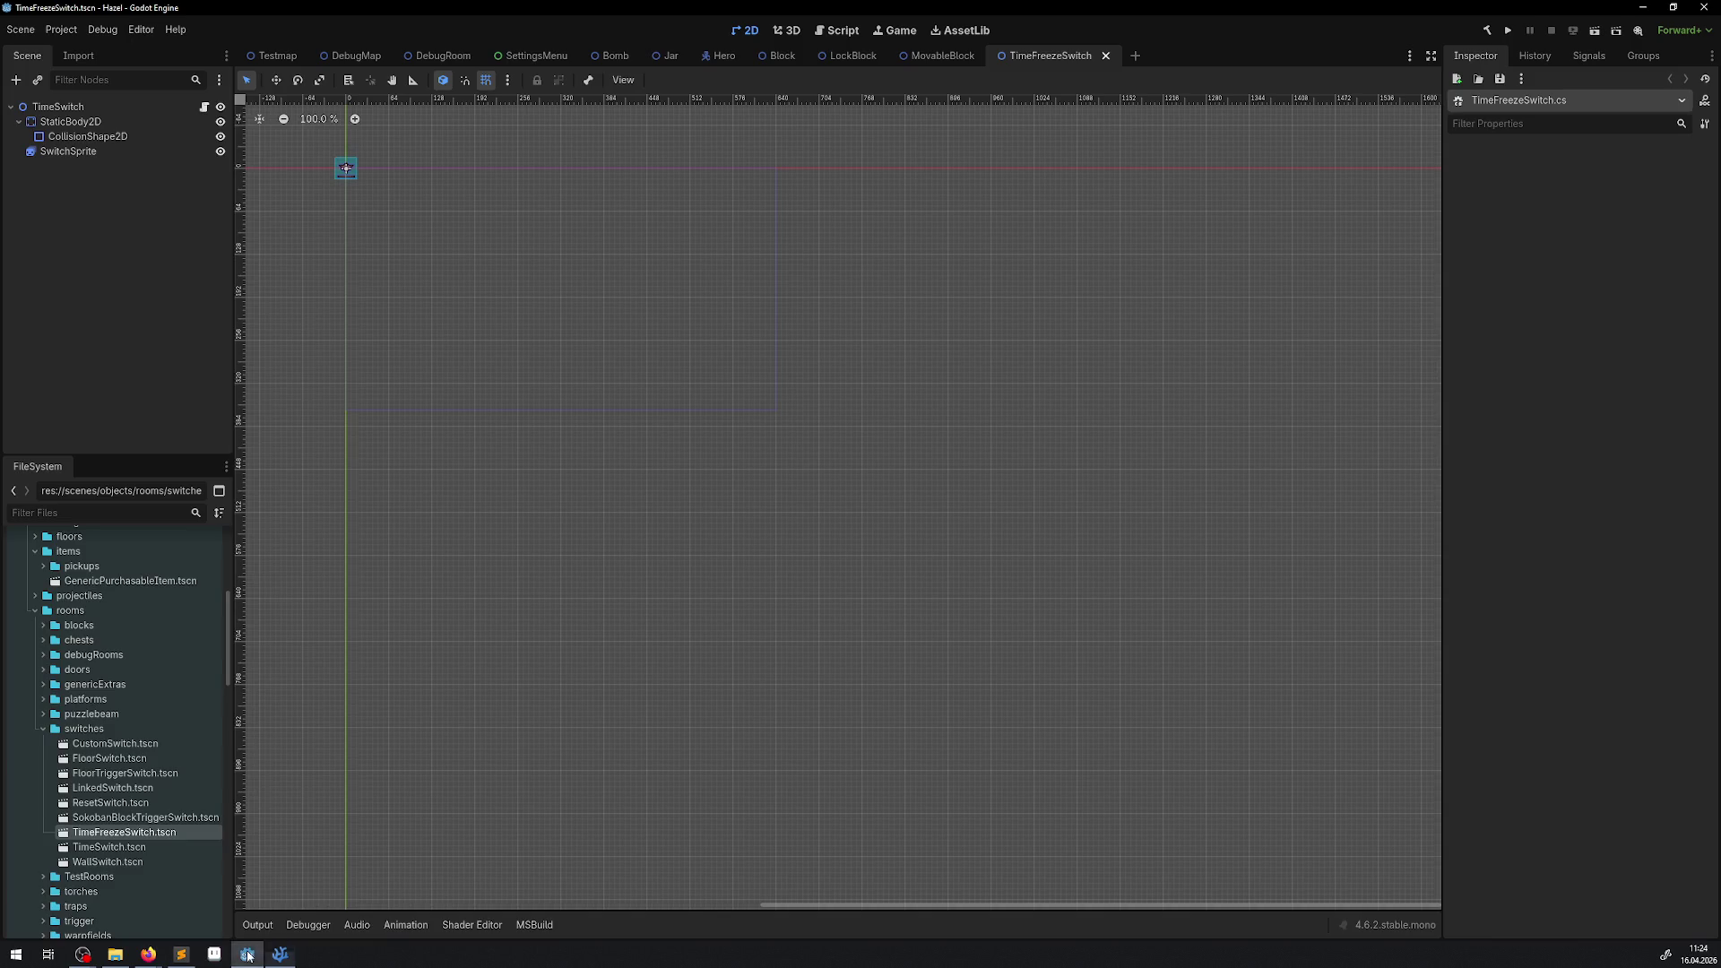
scroll(77, 713, down, 3)
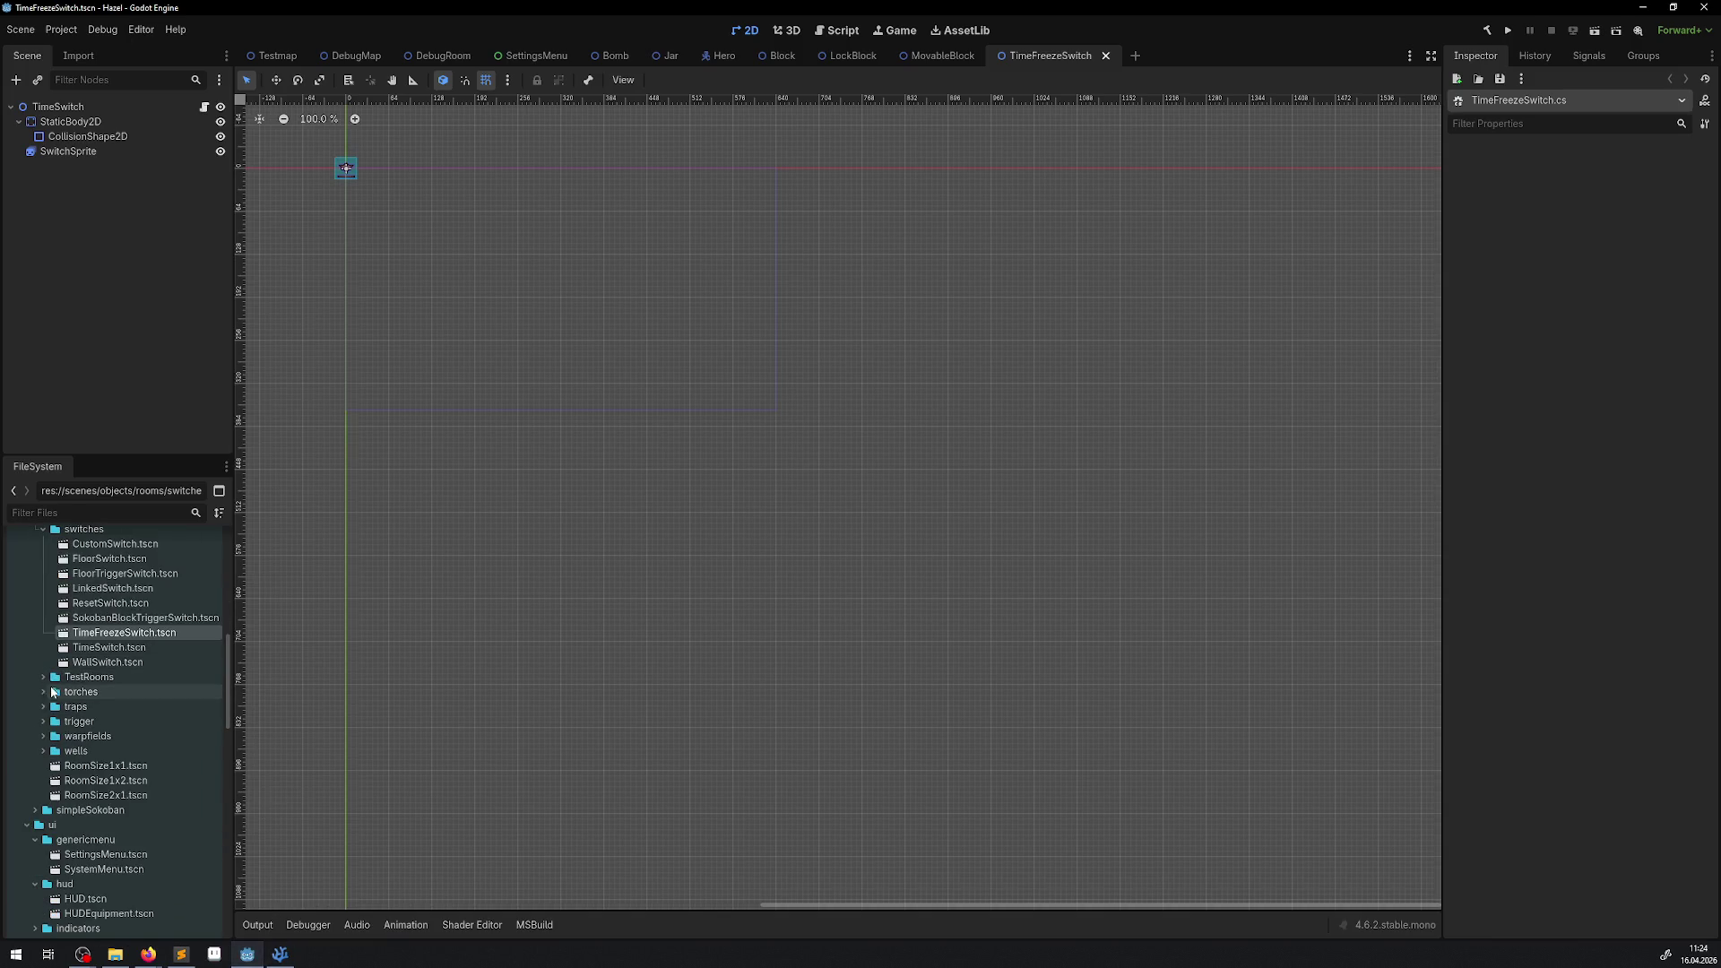
click(45, 690)
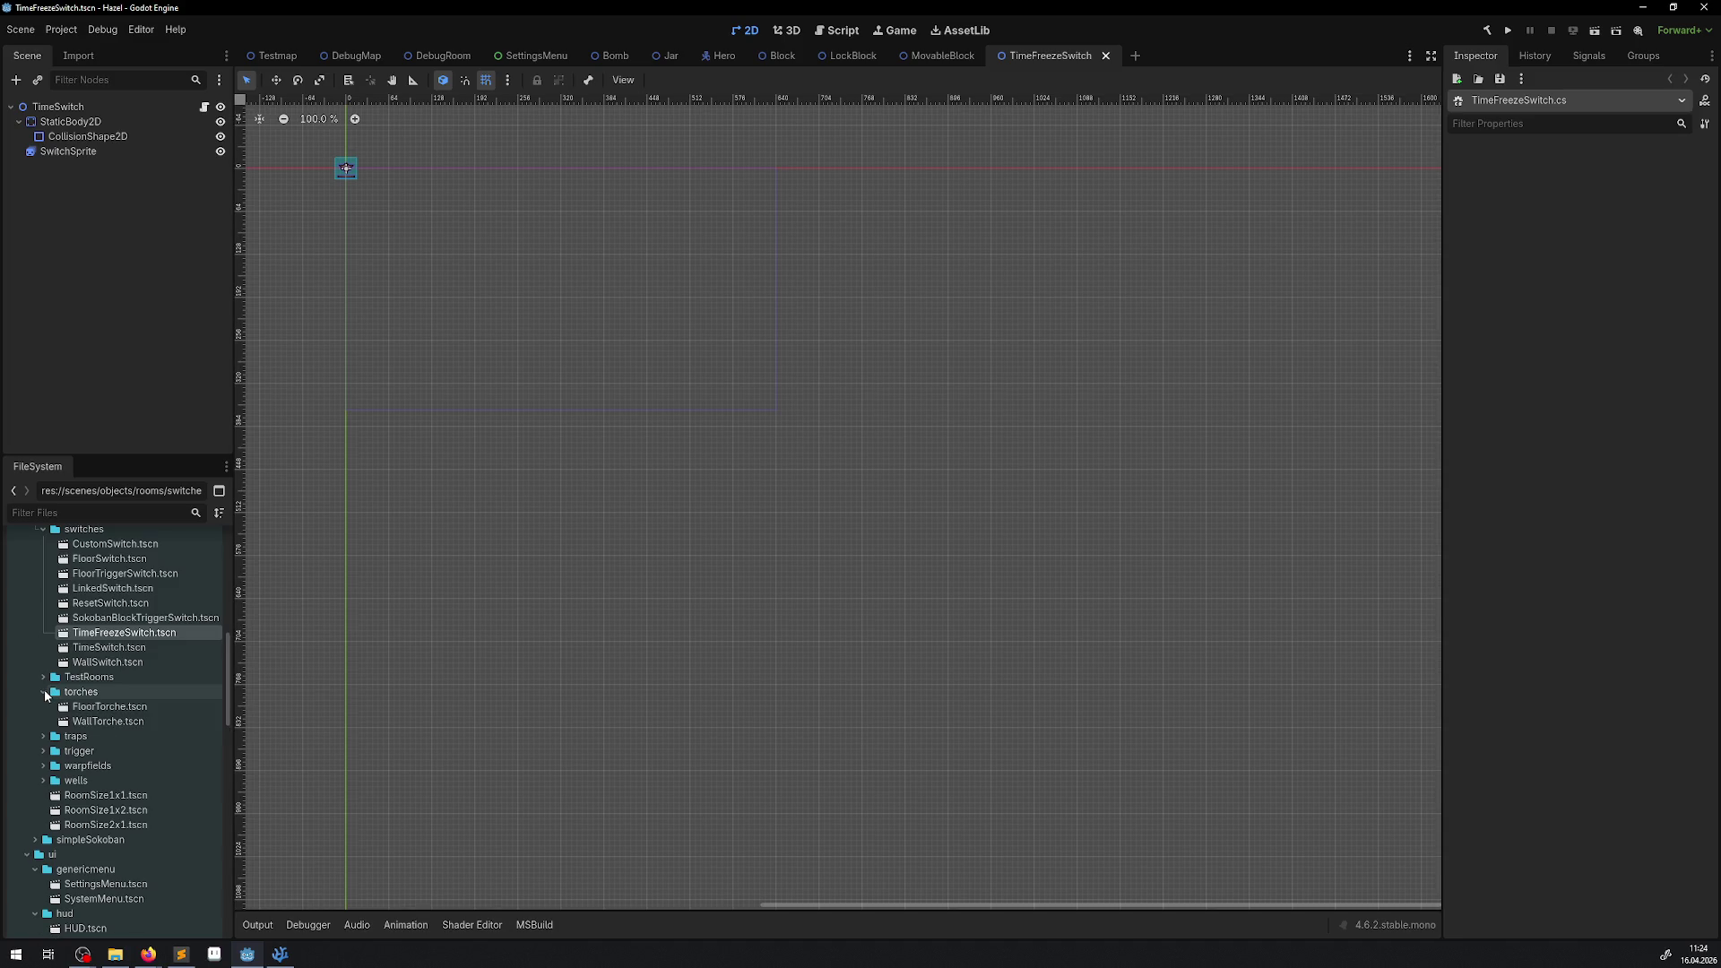
click(44, 736)
scroll(106, 740, down, 3)
click(43, 763)
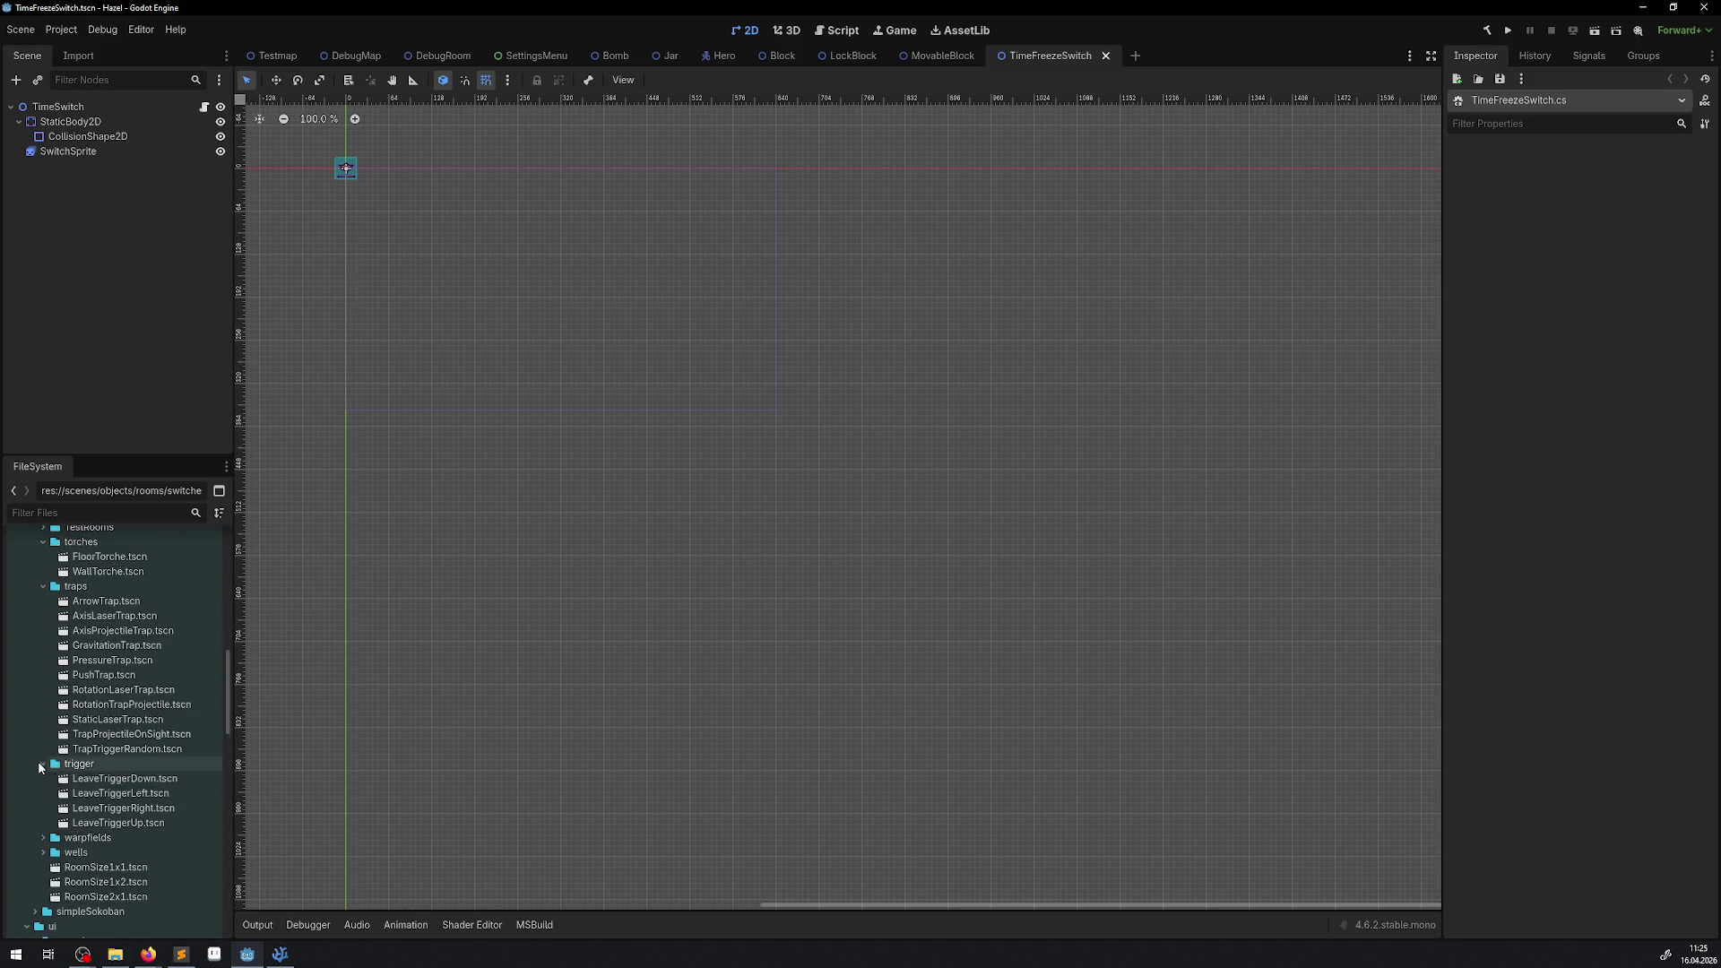
click(160, 779)
double_click(159, 789)
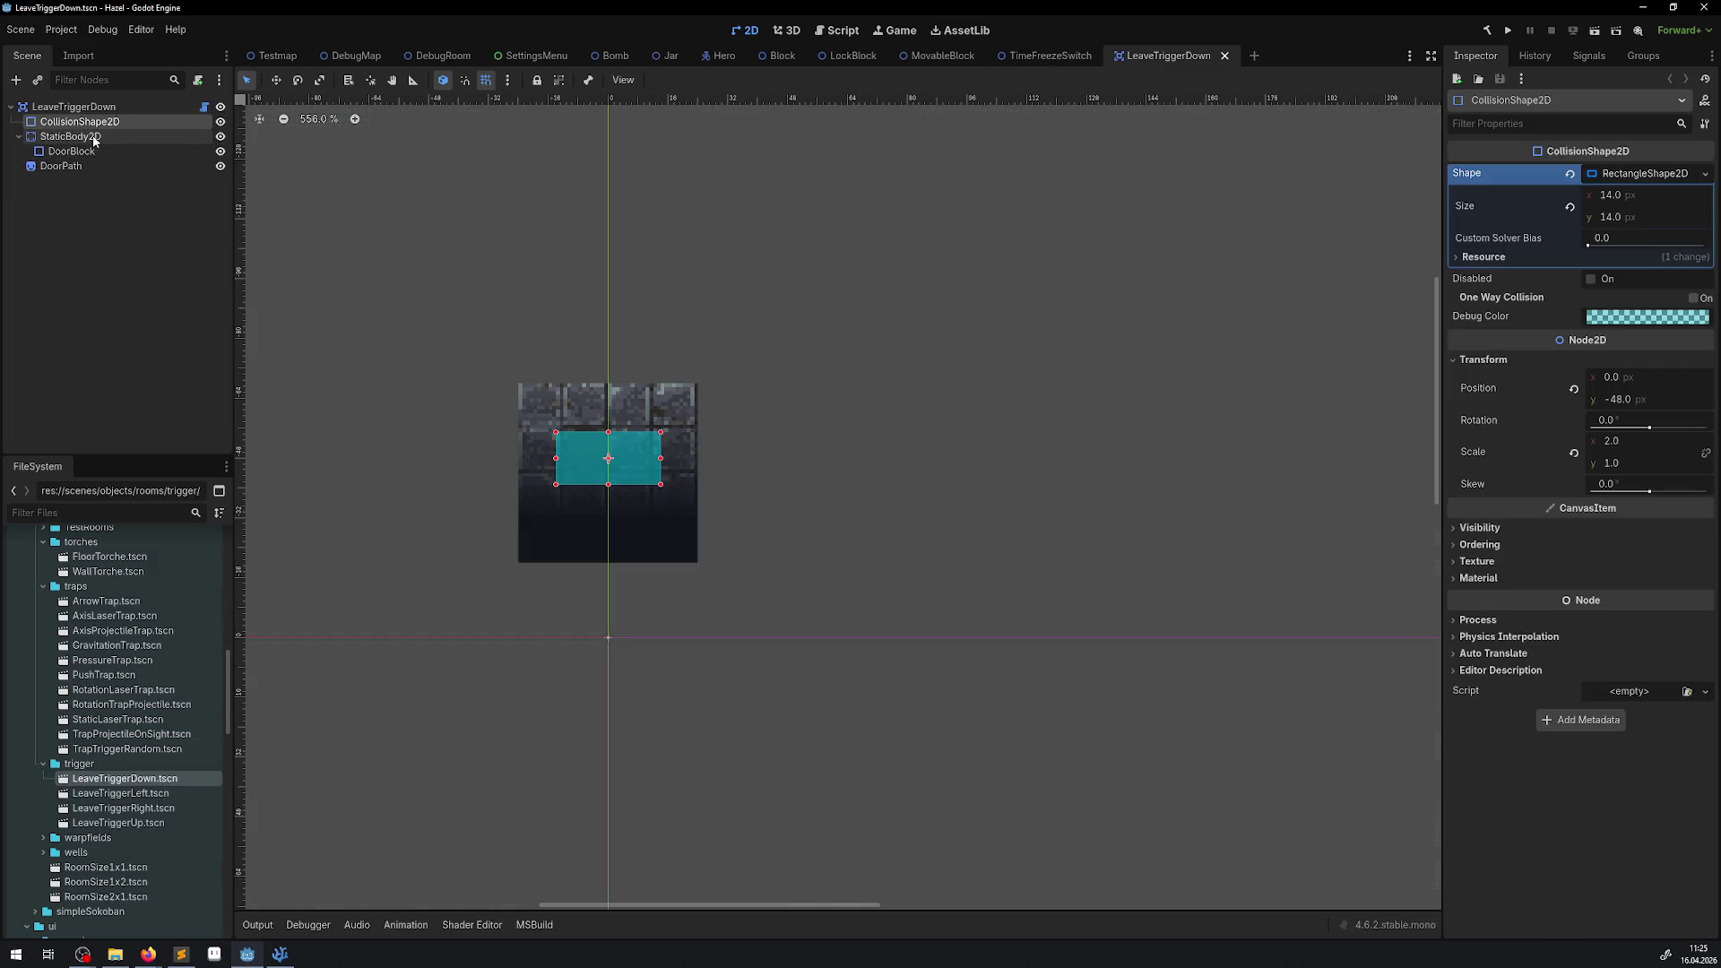
Compare StaticBody2D and root node settings, then add the LeaveTriggerDown root to collision layer 20.
click(94, 138)
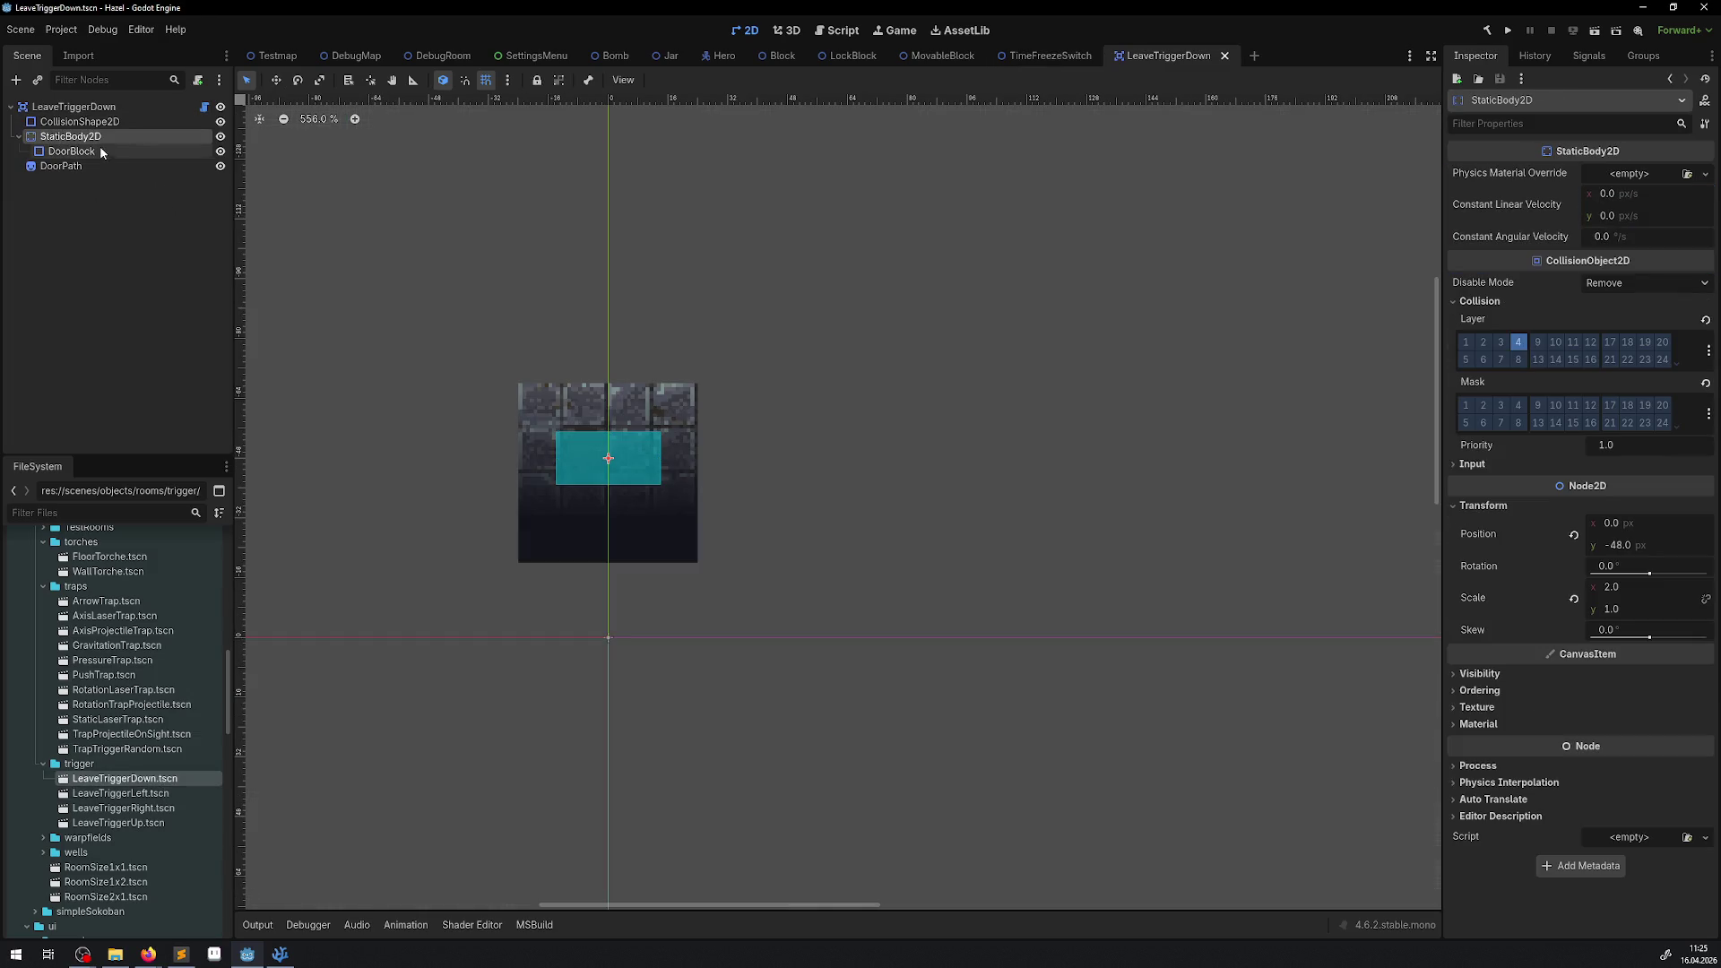
click(98, 107)
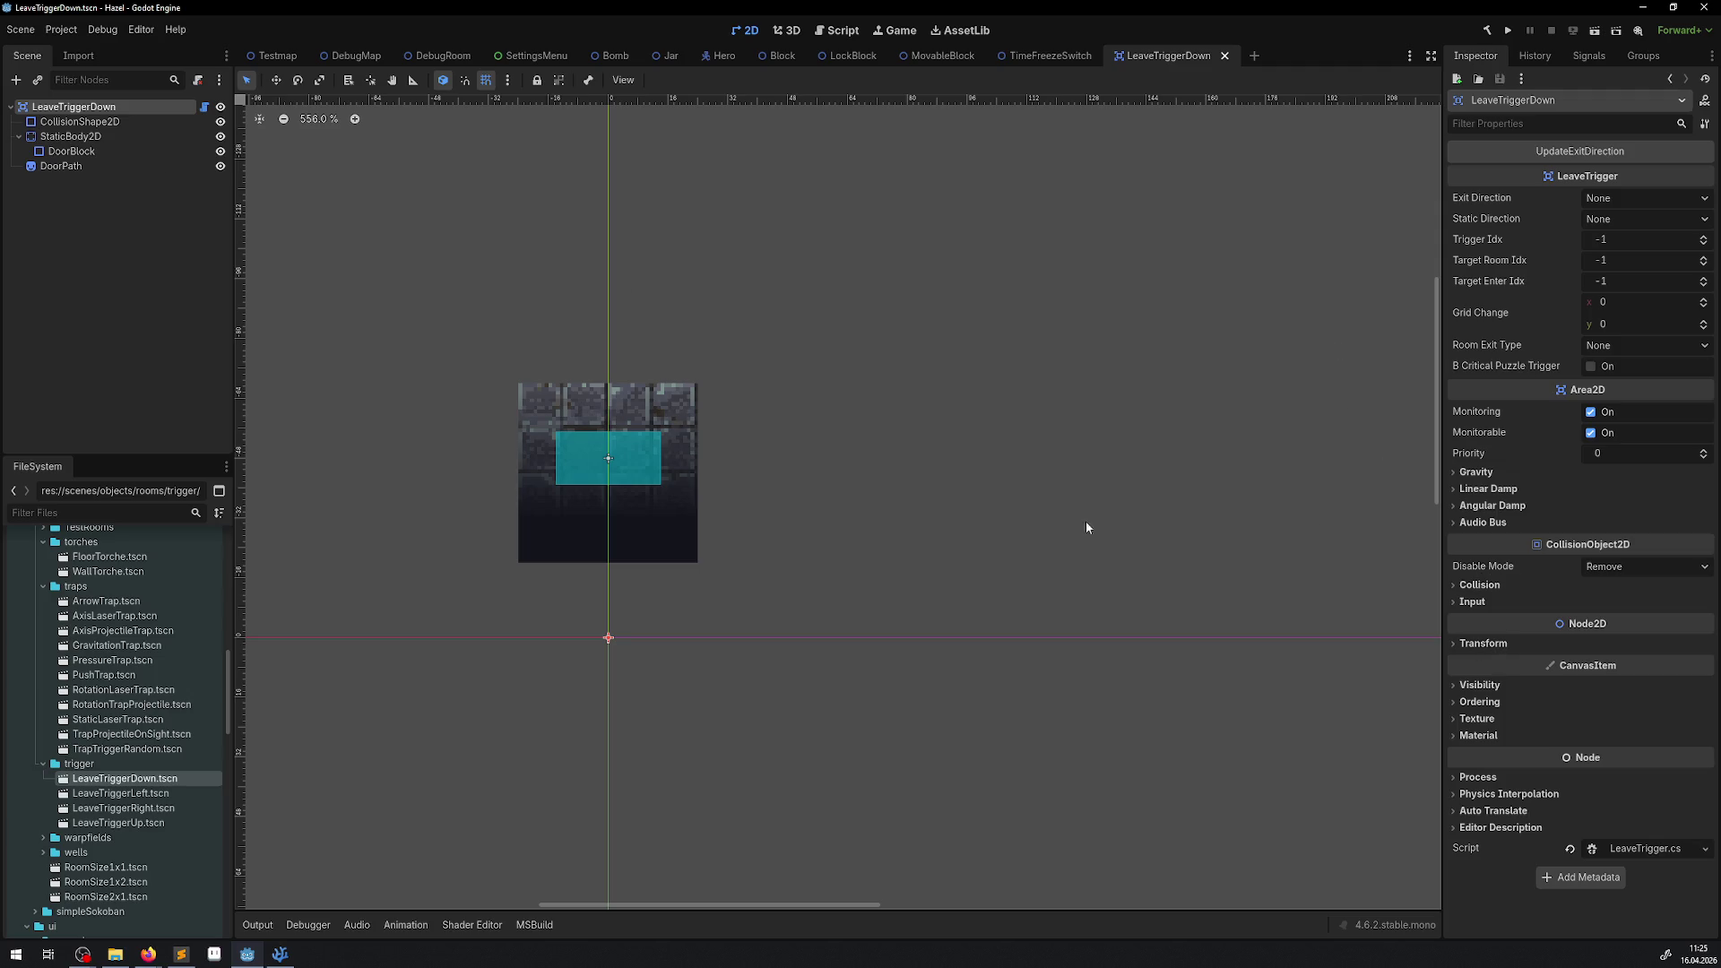
click(81, 139)
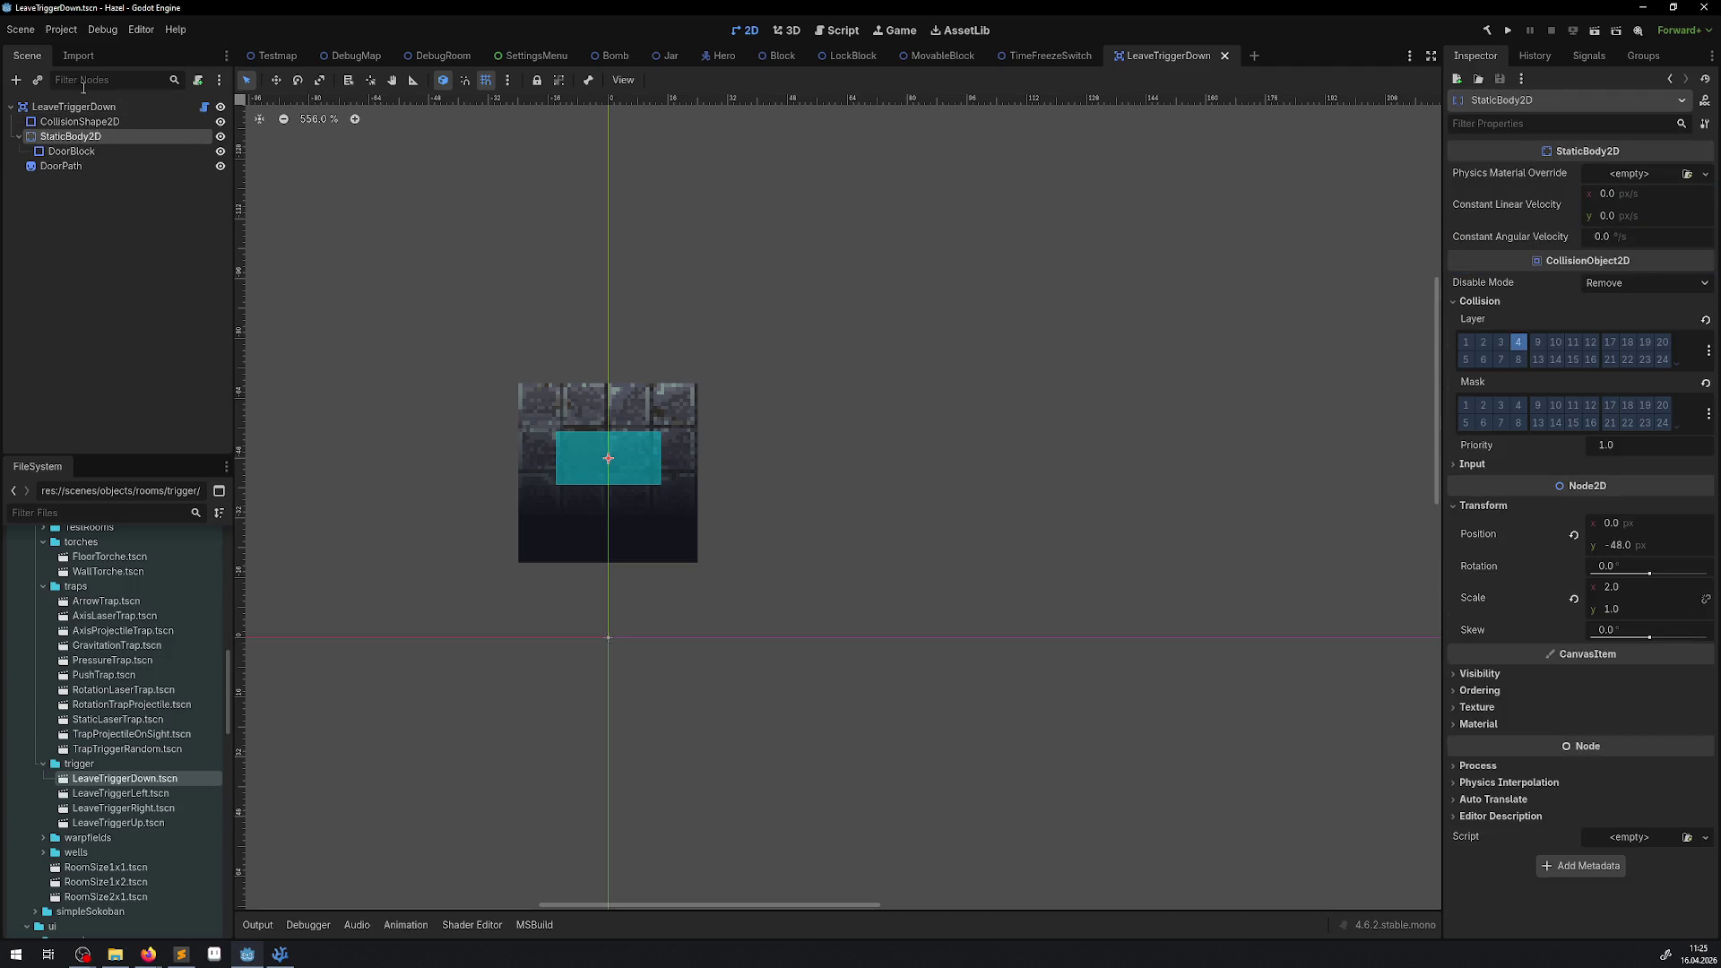
click(71, 111)
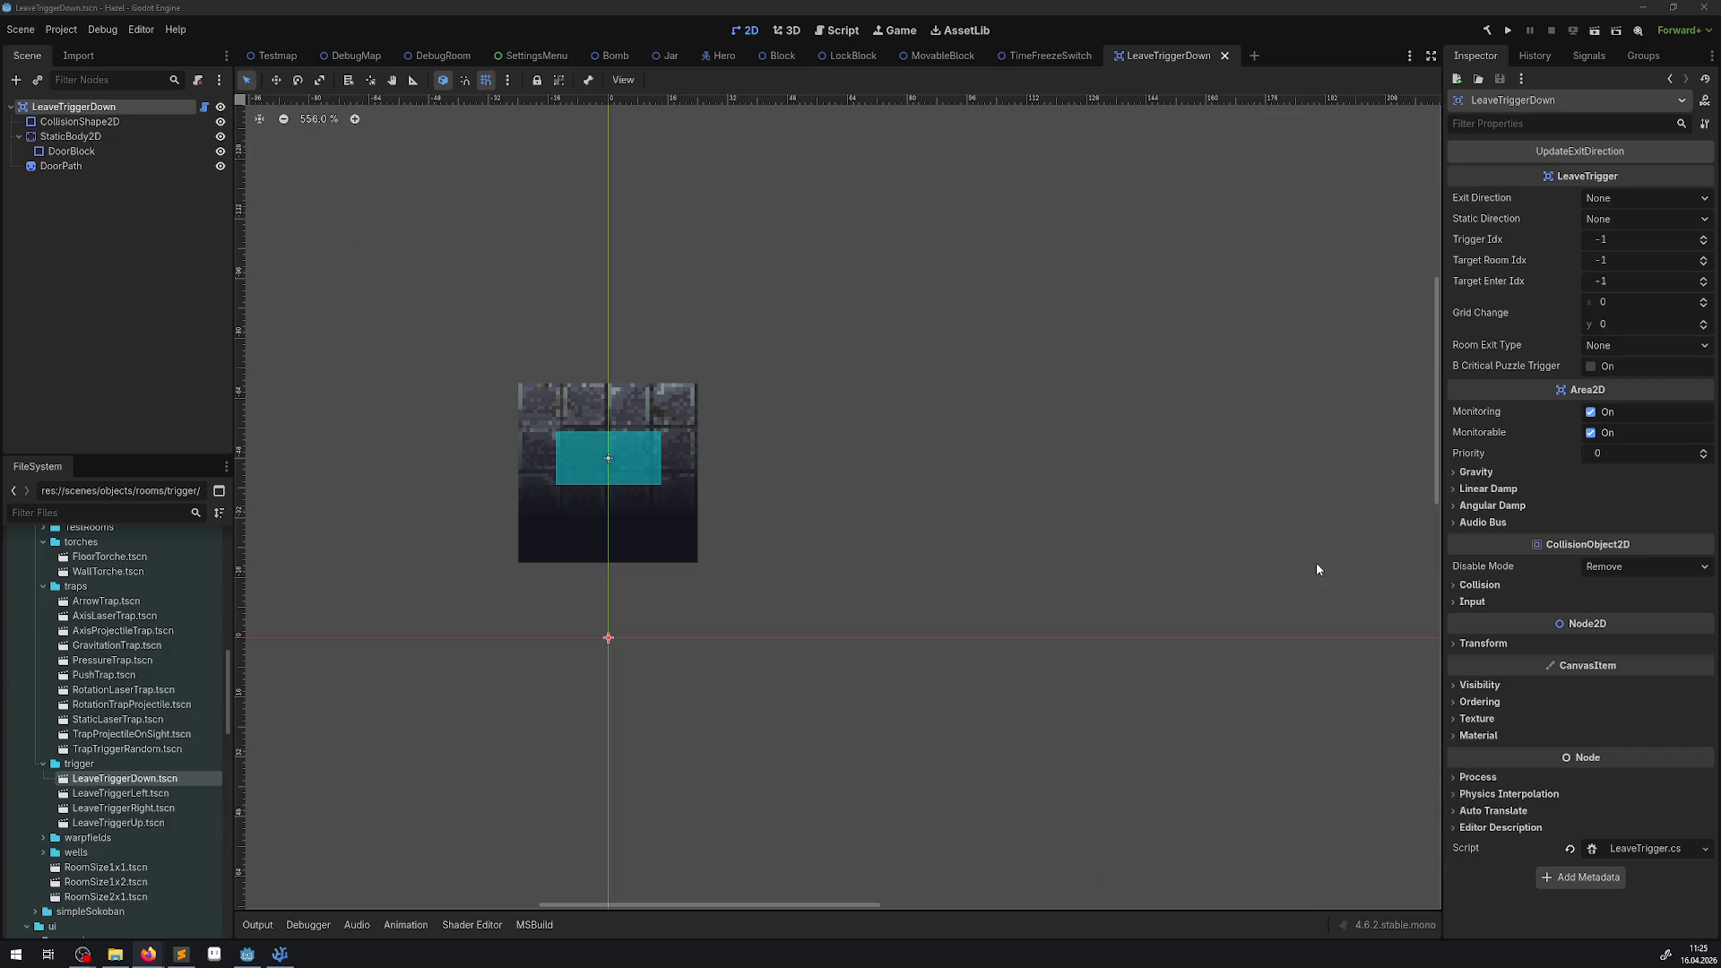
click(1479, 585)
click(1663, 626)
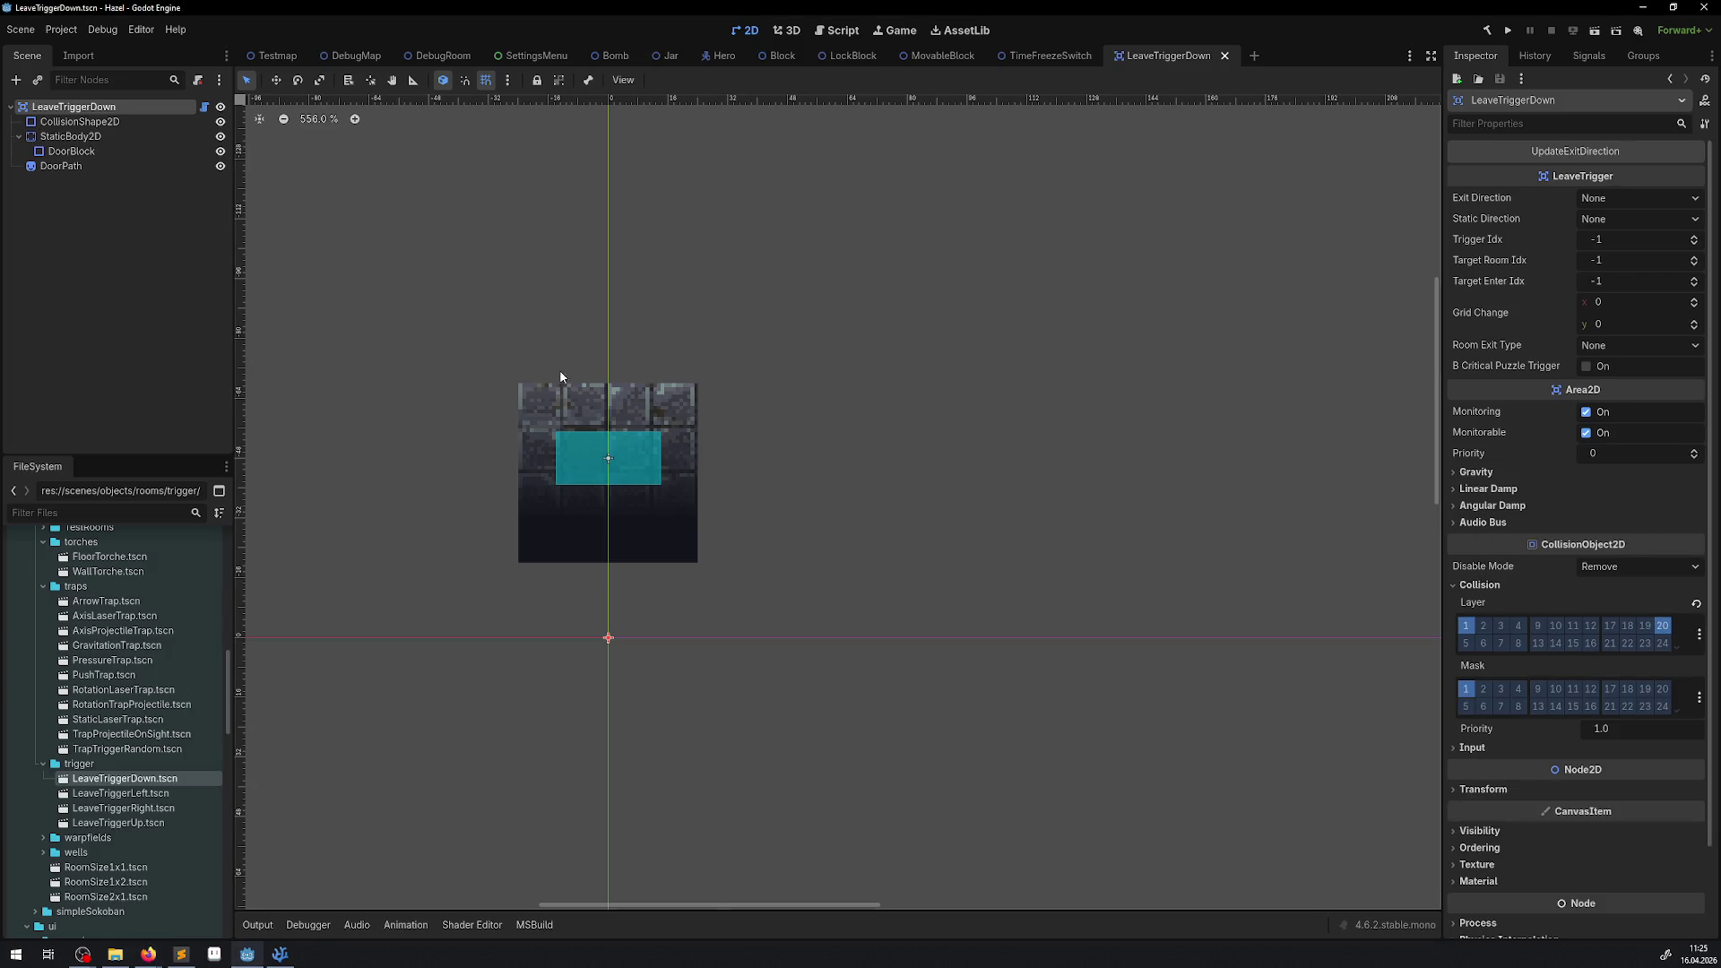
Add the LeaveTriggerLeft root to collision layer 20 and save the scene.
double_click(120, 793)
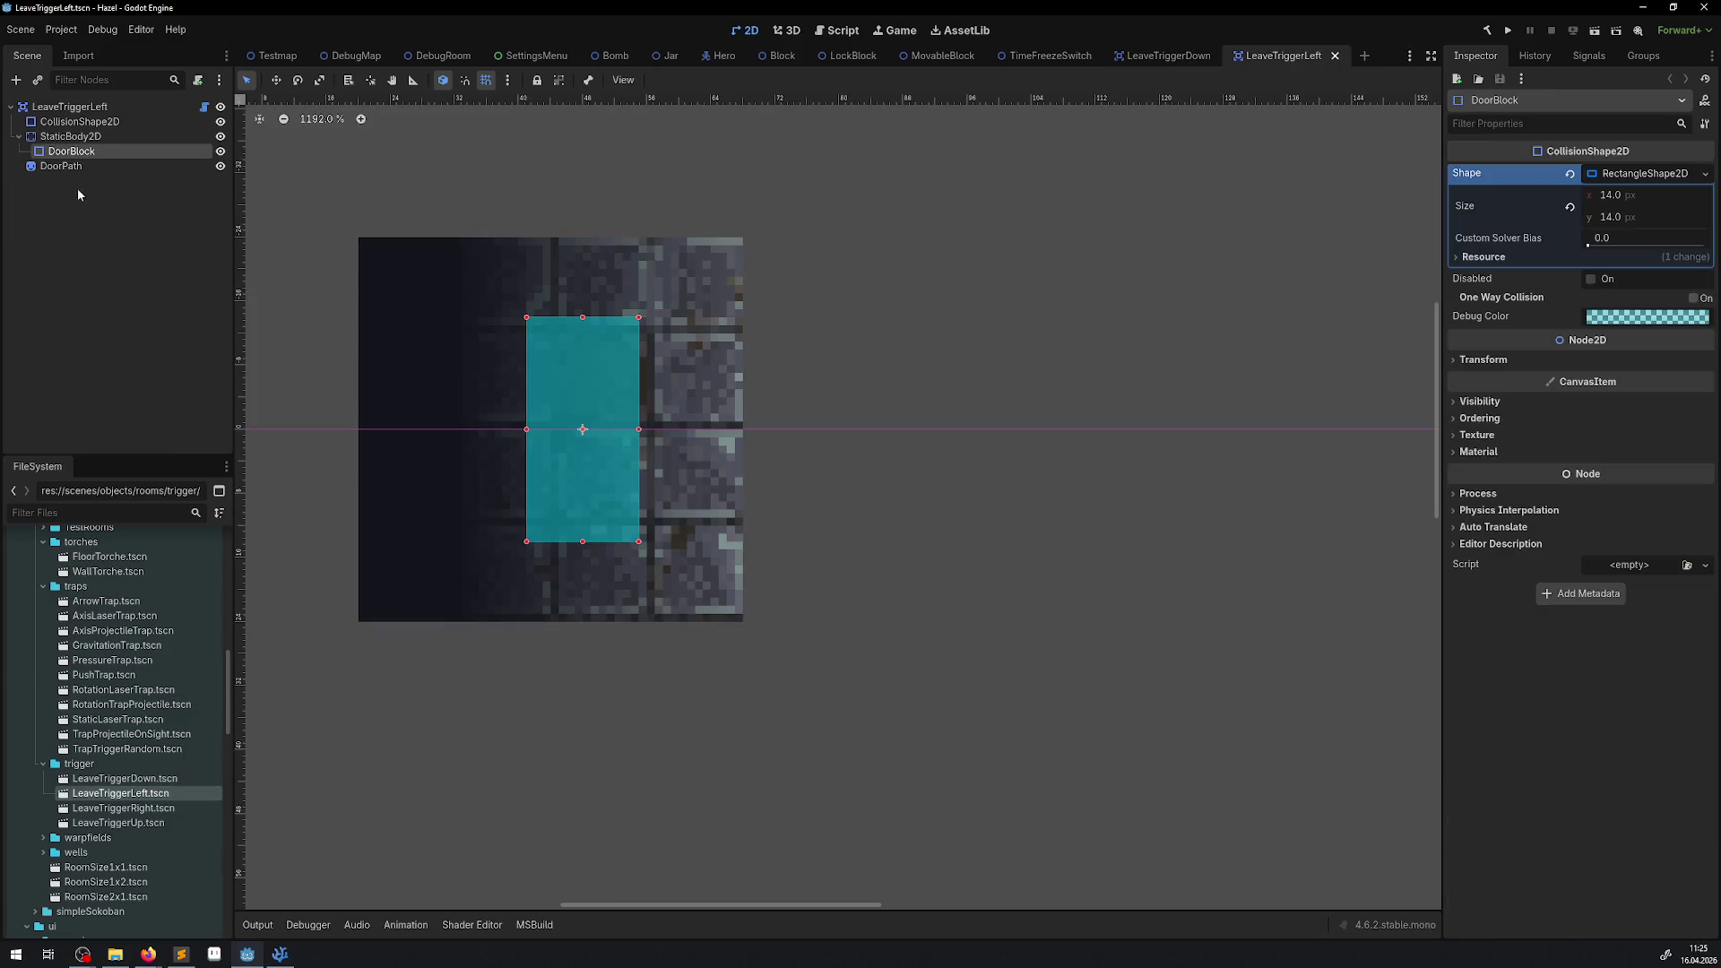
click(81, 106)
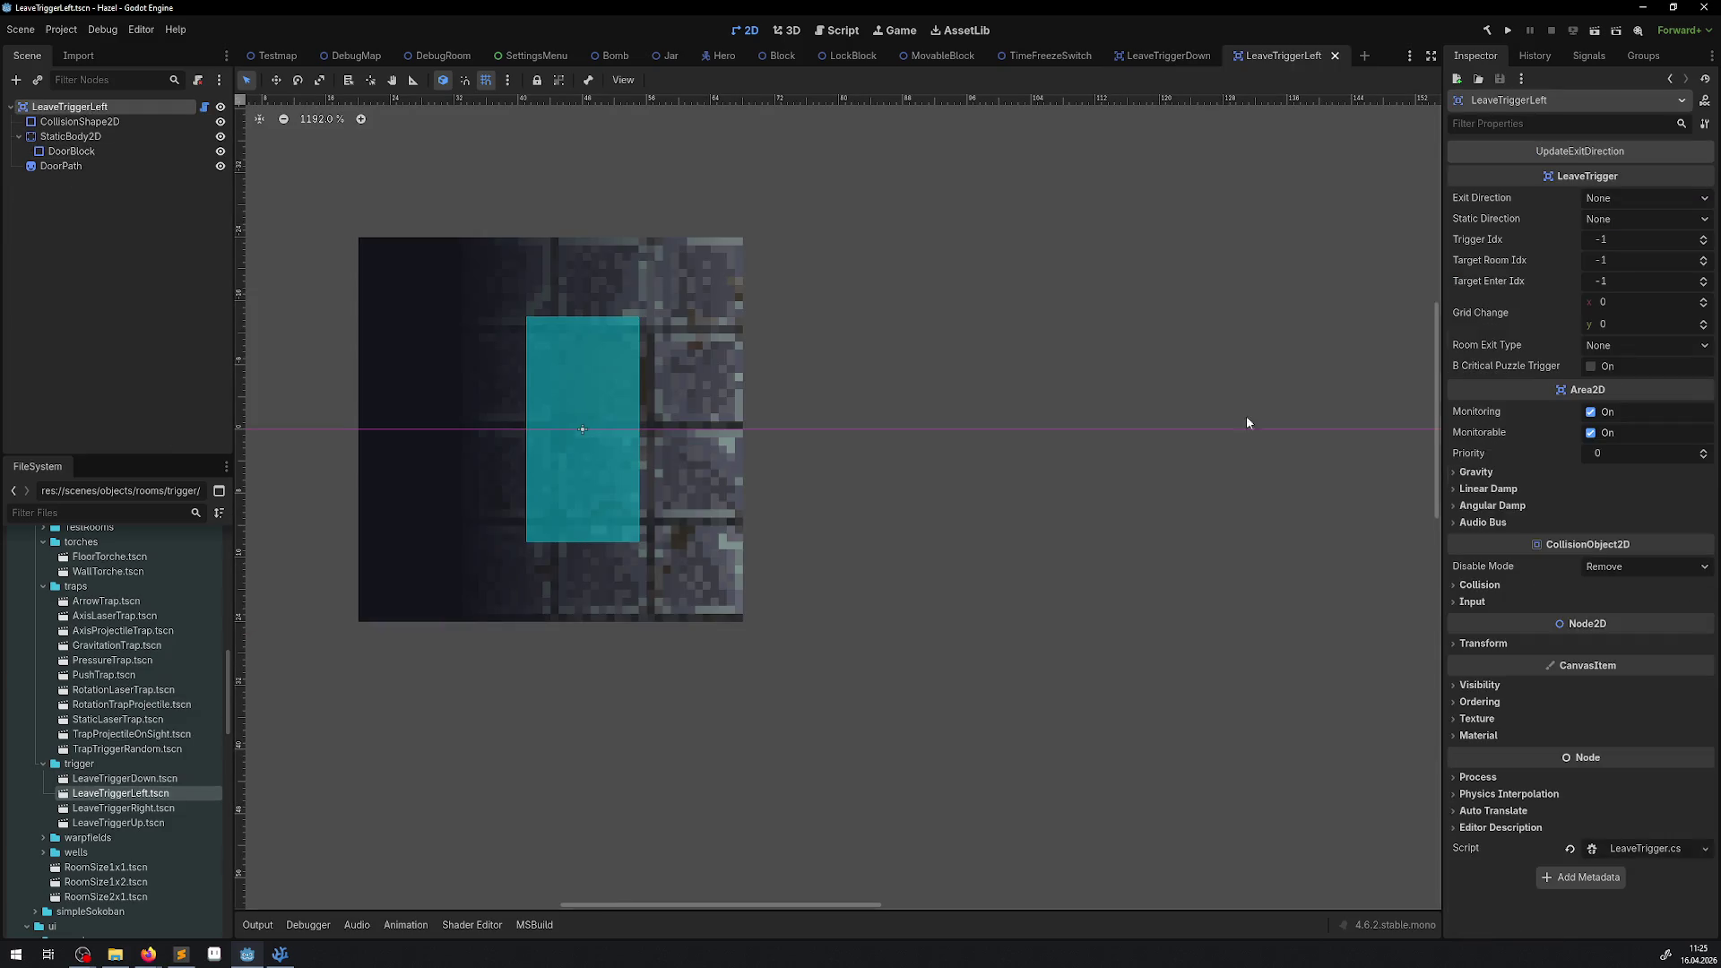
click(1479, 584)
click(1662, 626)
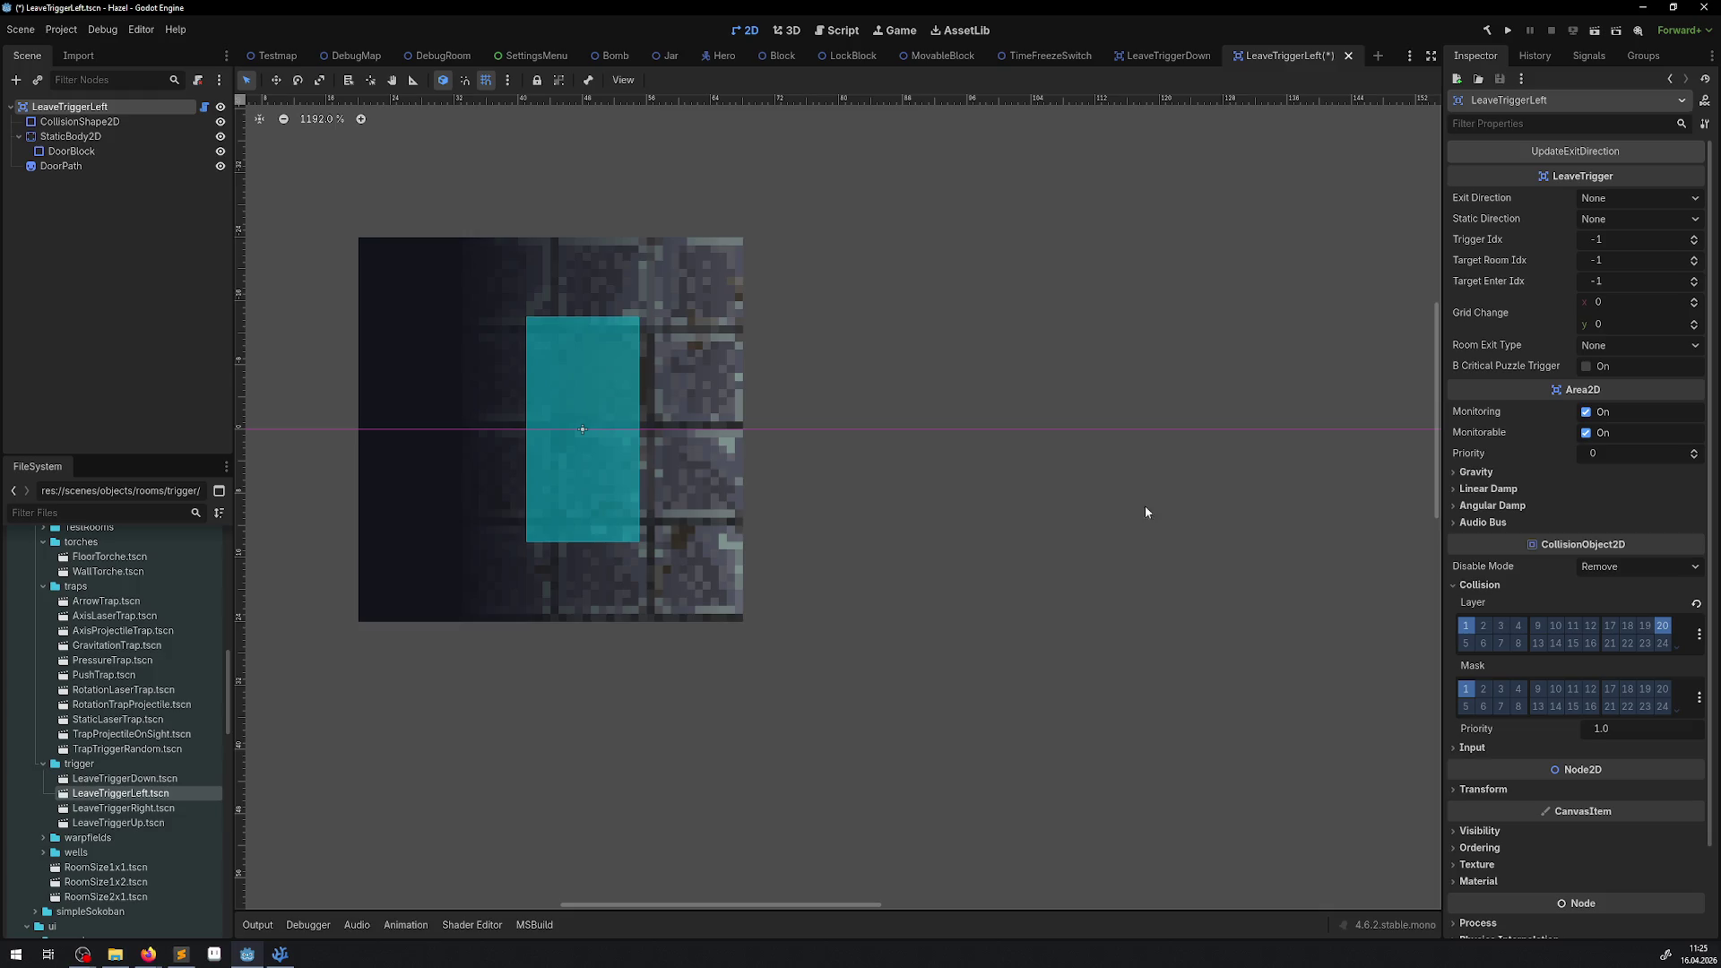
key(ctrl+s)
Add the LeaveTriggerRight and LeaveTriggerUp roots to collision layer 20.
double_click(123, 808)
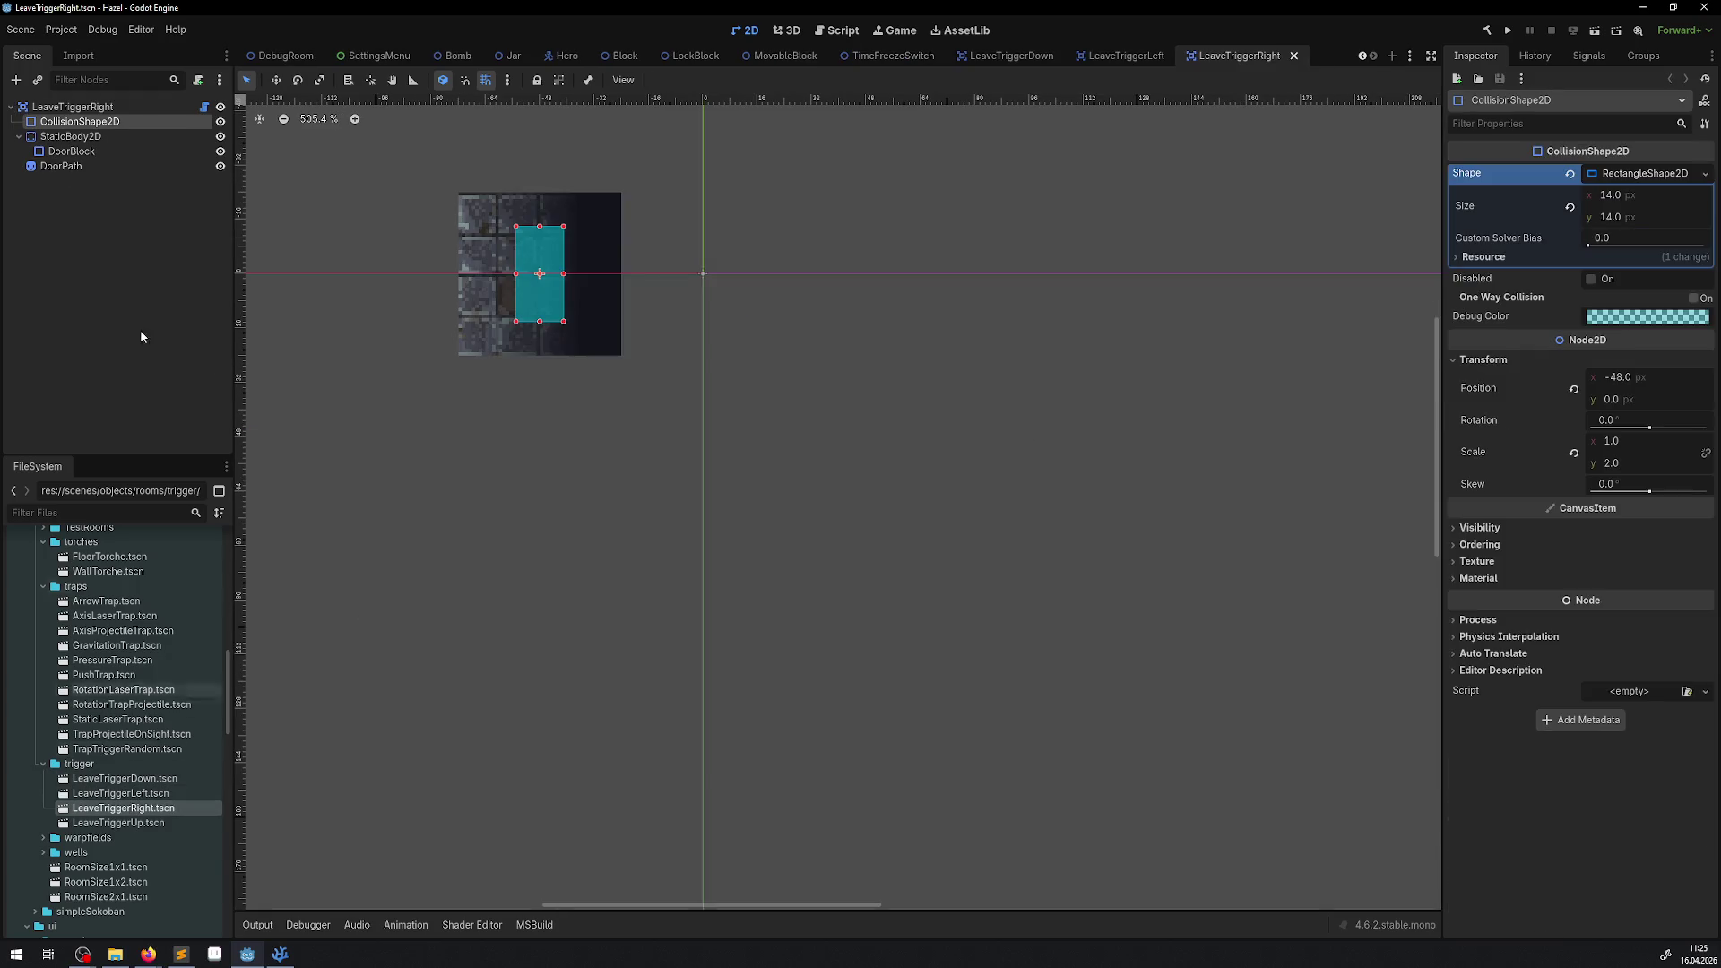
click(71, 105)
click(1479, 584)
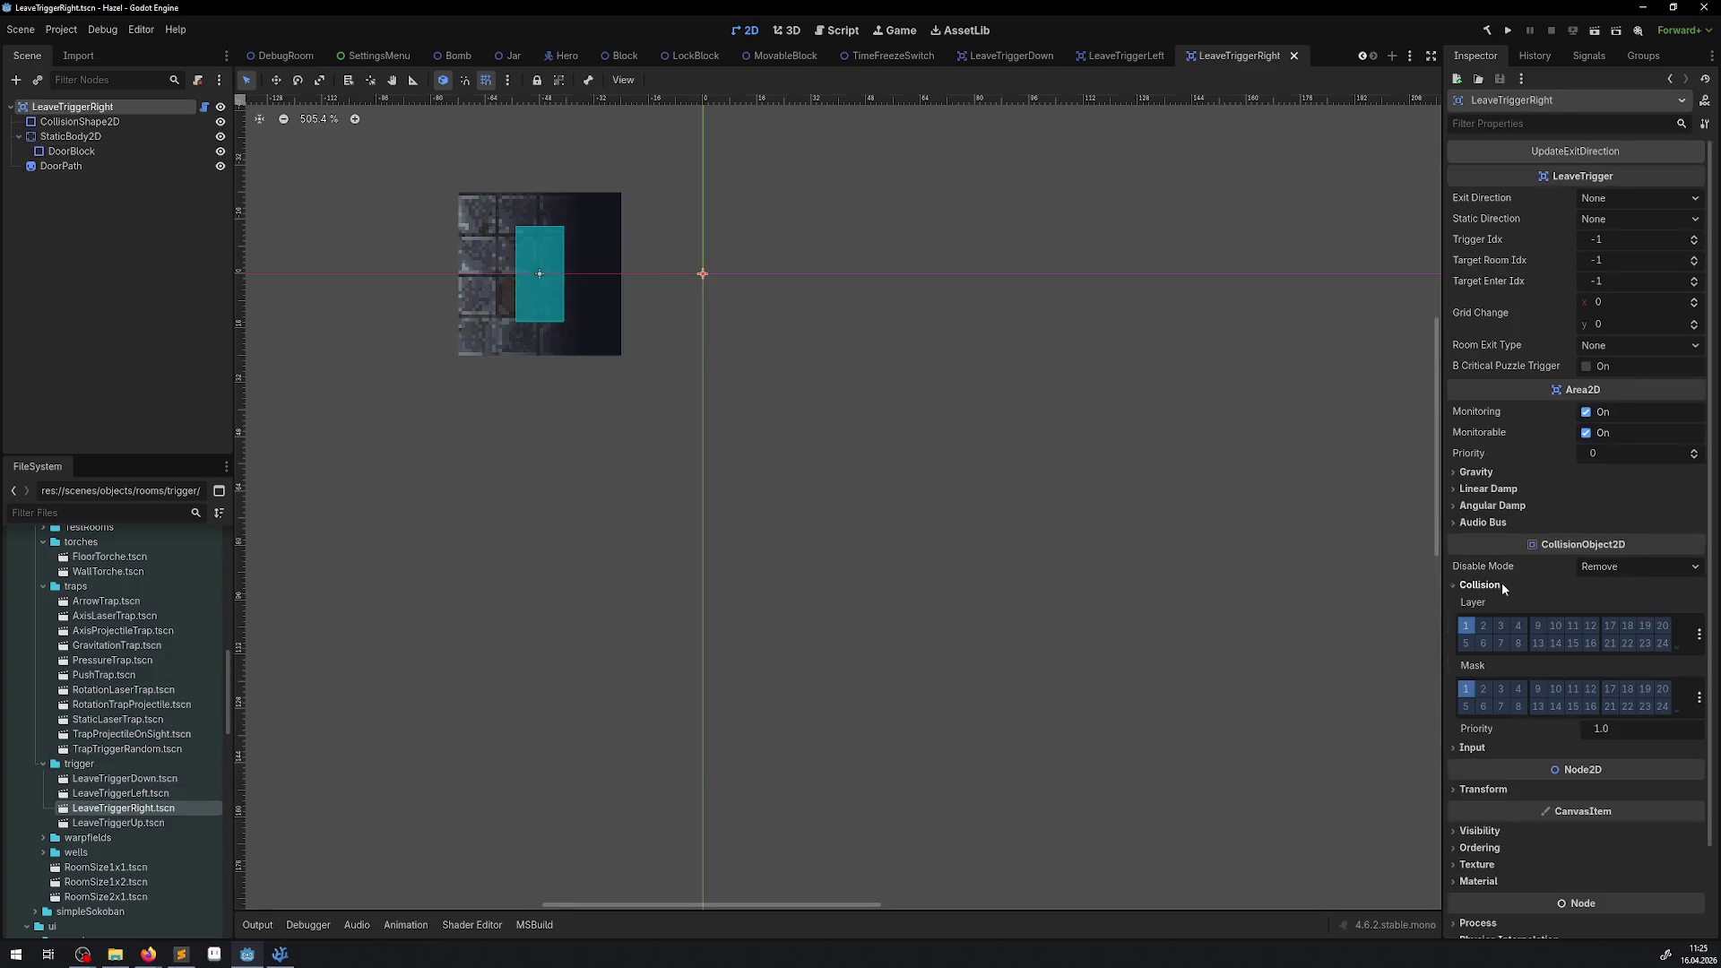
click(1662, 626)
click(148, 825)
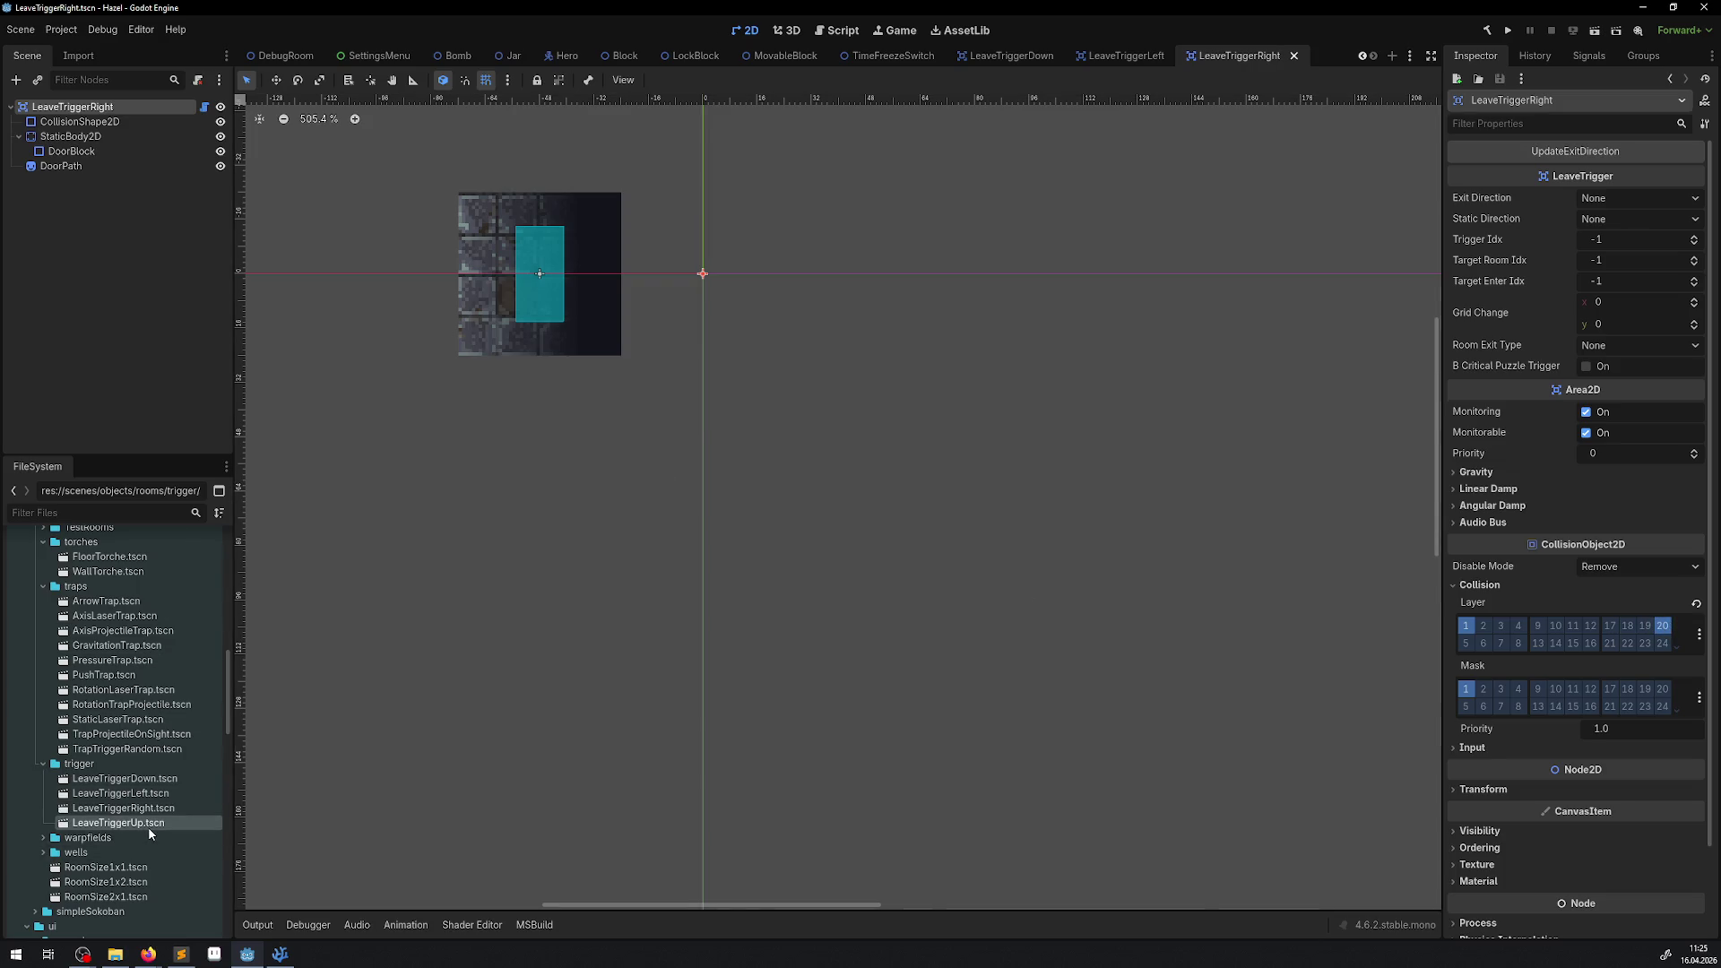
double_click(148, 824)
click(67, 106)
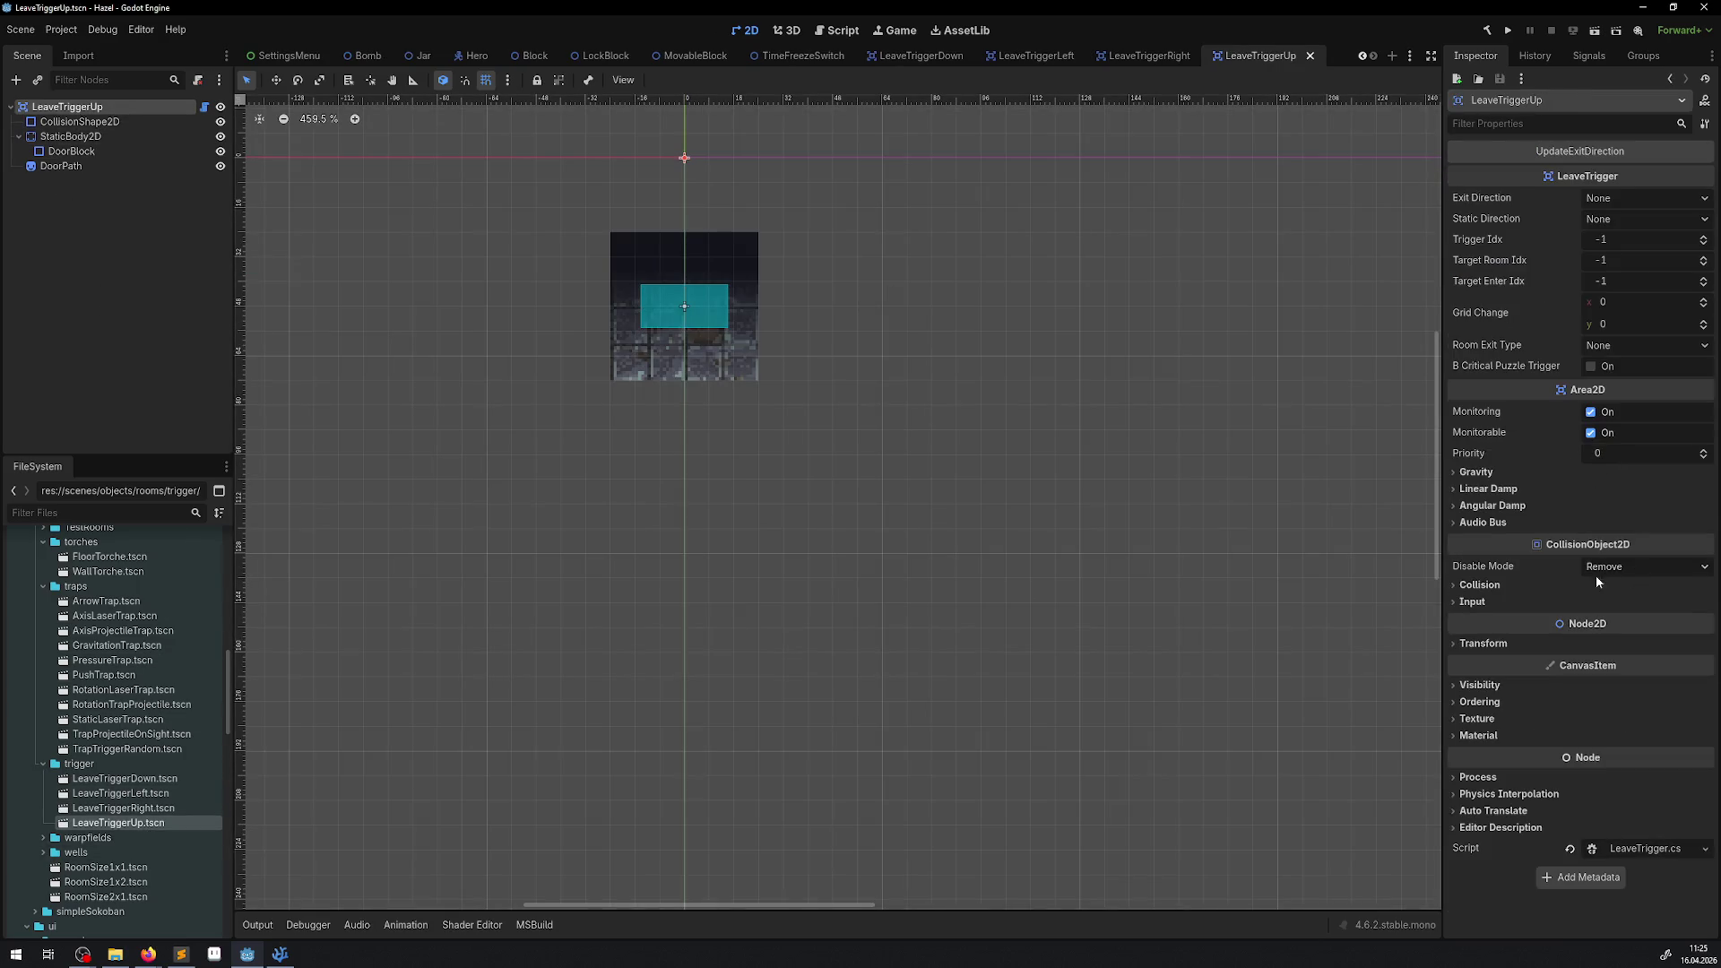
click(1479, 585)
click(1661, 626)
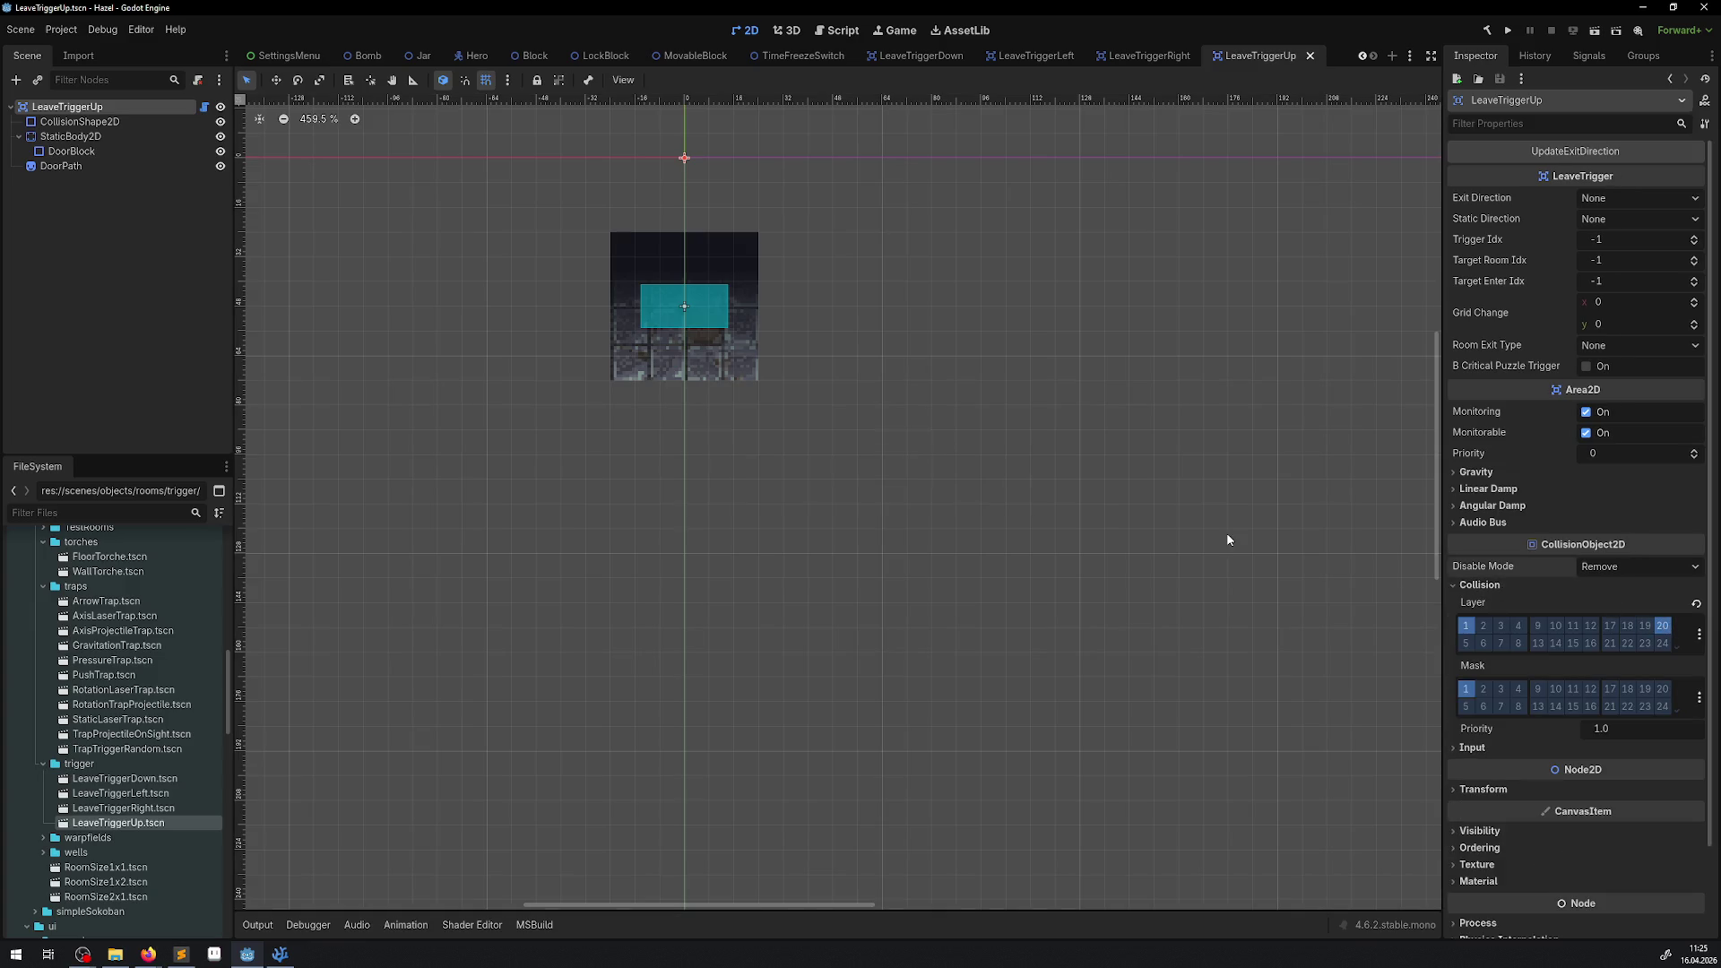
Close the LeaveTriggerUp, Right, Left and Down scene tabs.
click(1309, 56)
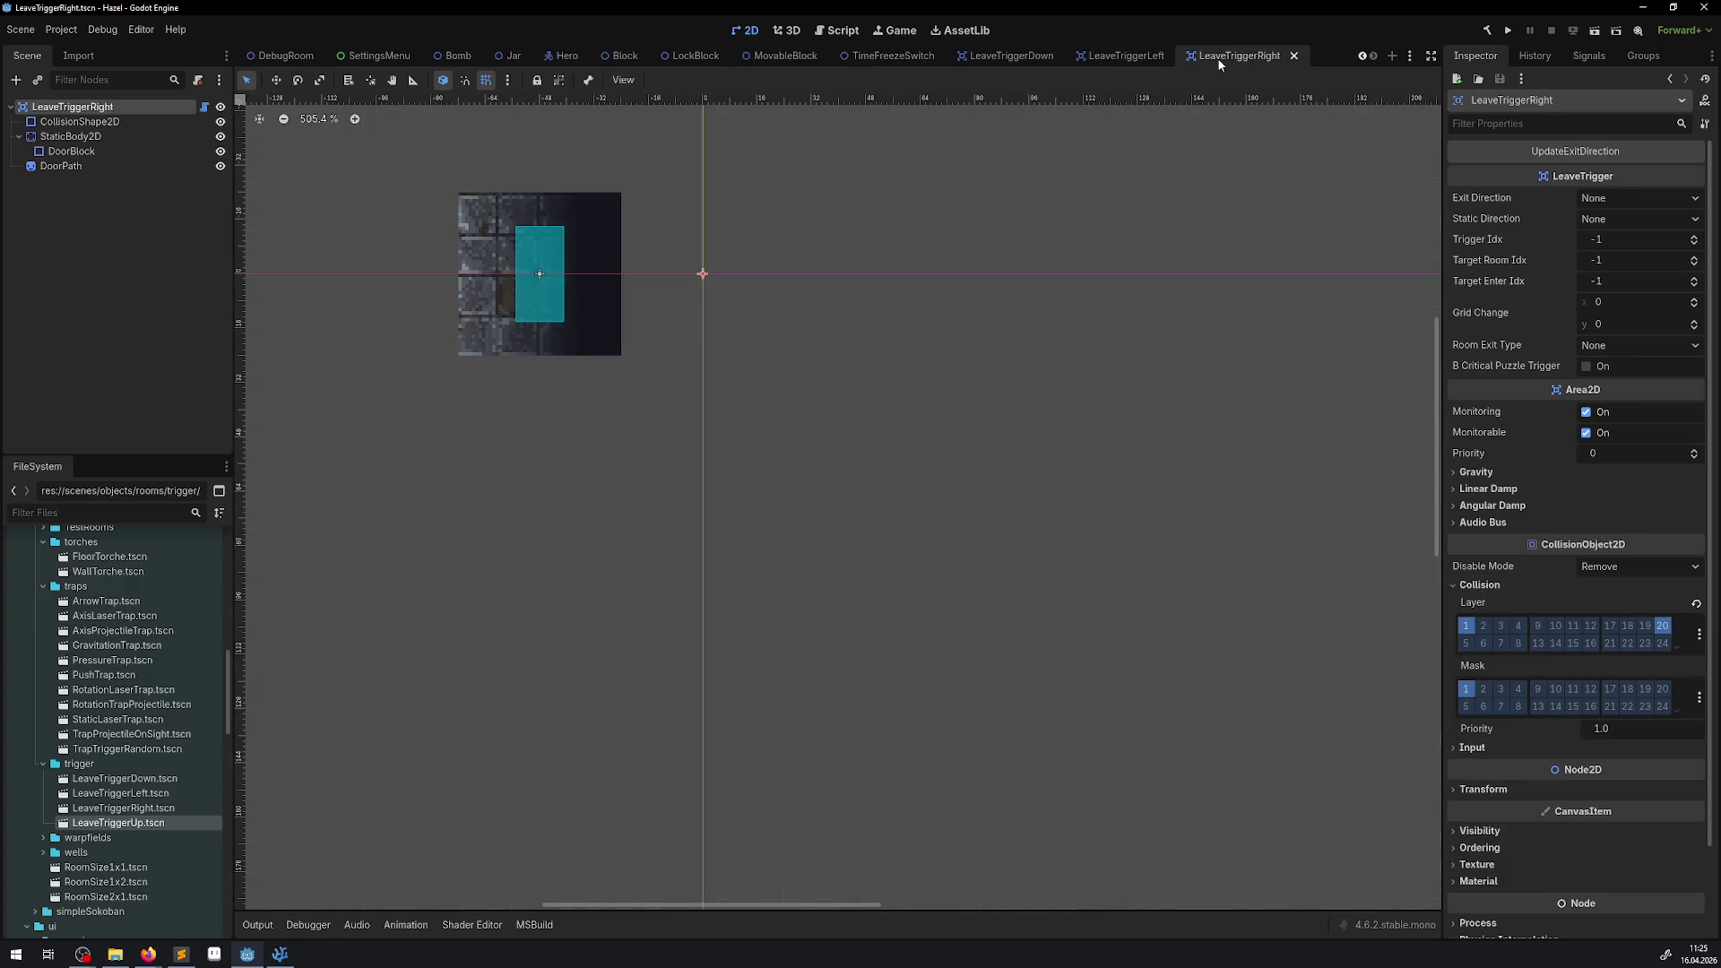
click(1294, 57)
click(1330, 57)
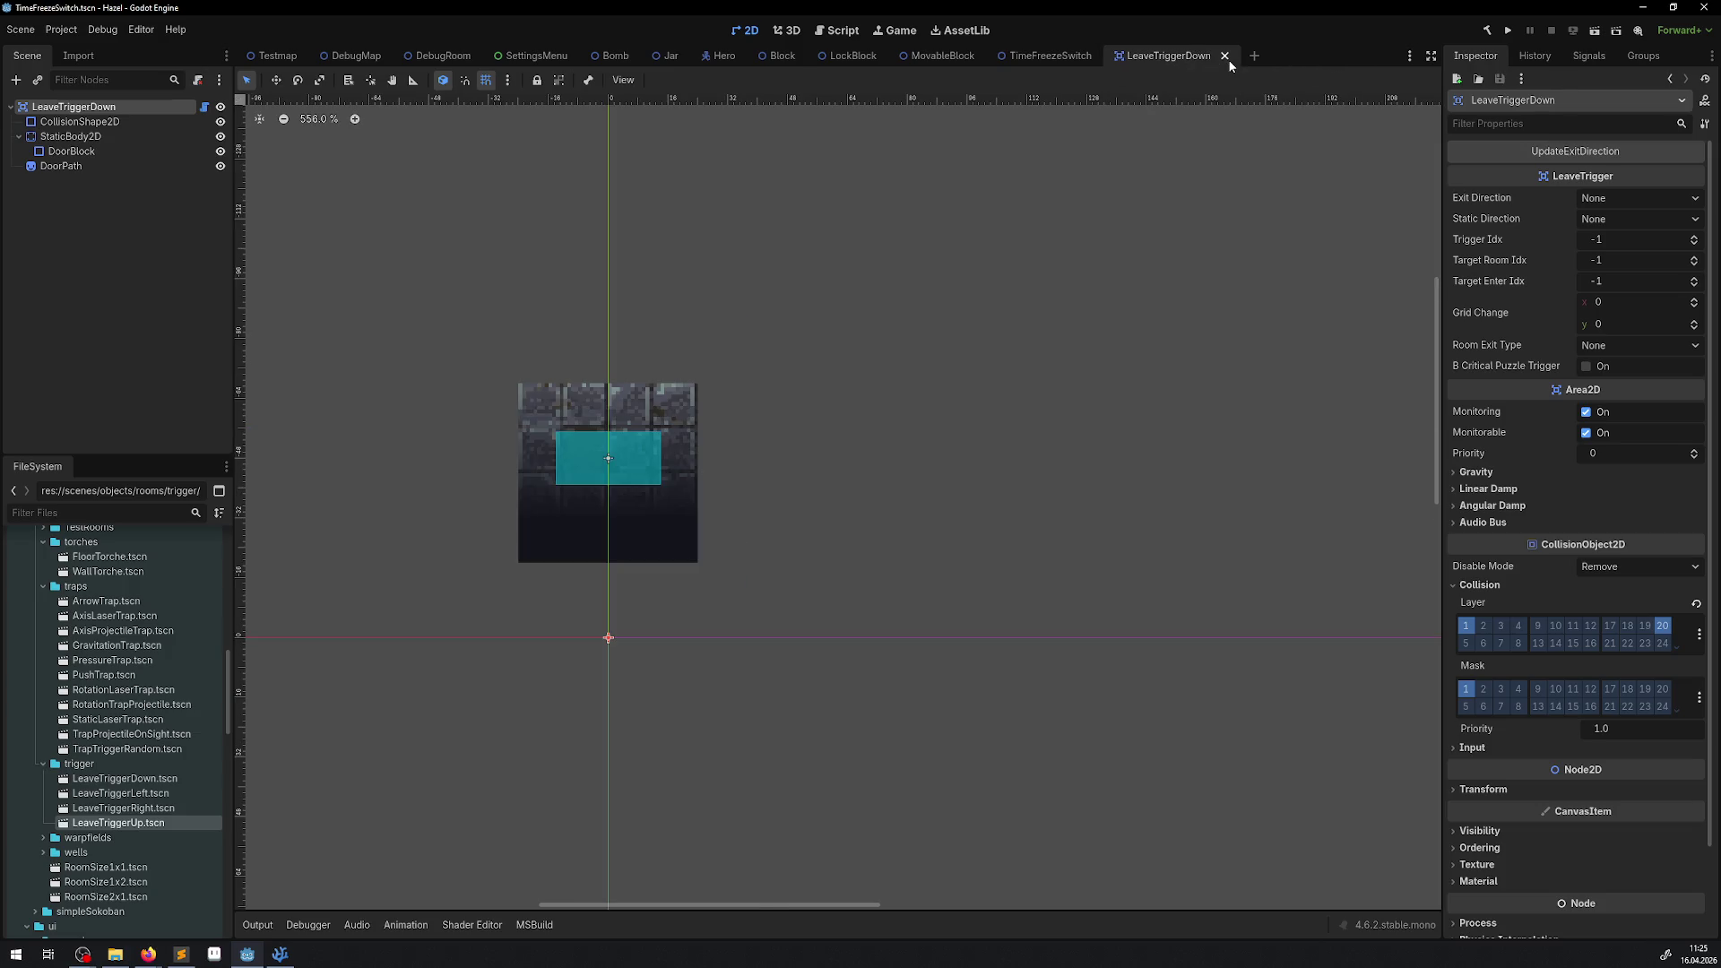
click(1224, 56)
Expand and collapse warpfields and simpleSokoban, then collapse the ui folder.
scroll(135, 789, down, 1)
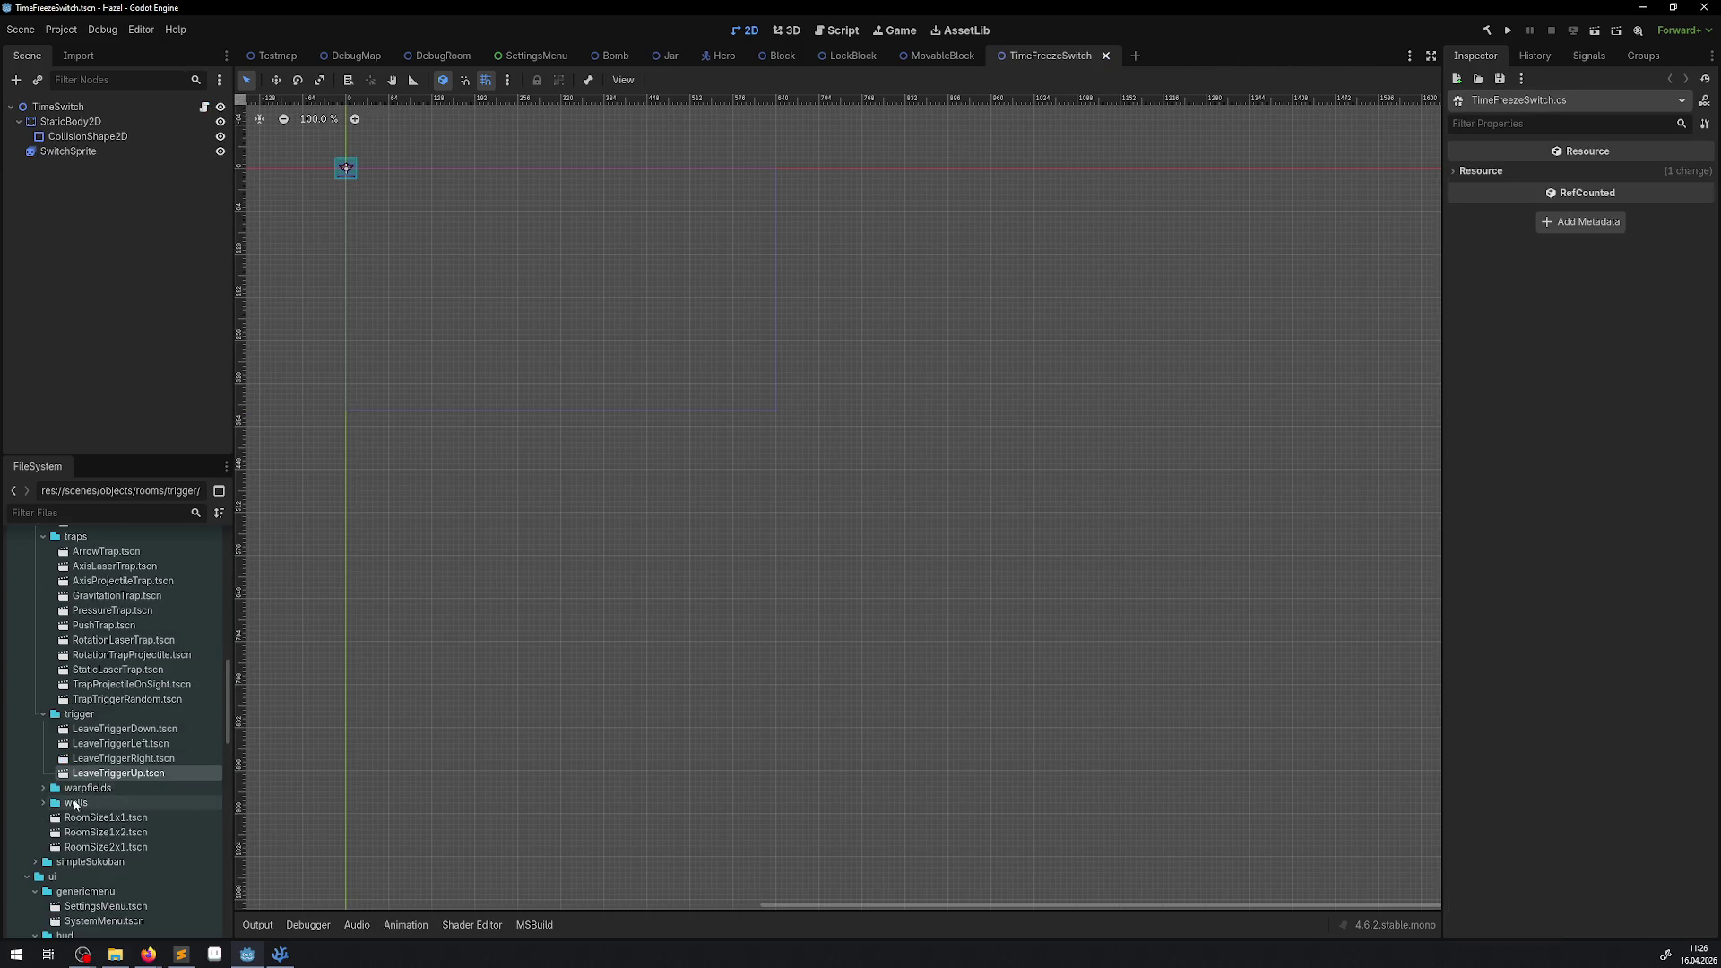
double_click(78, 789)
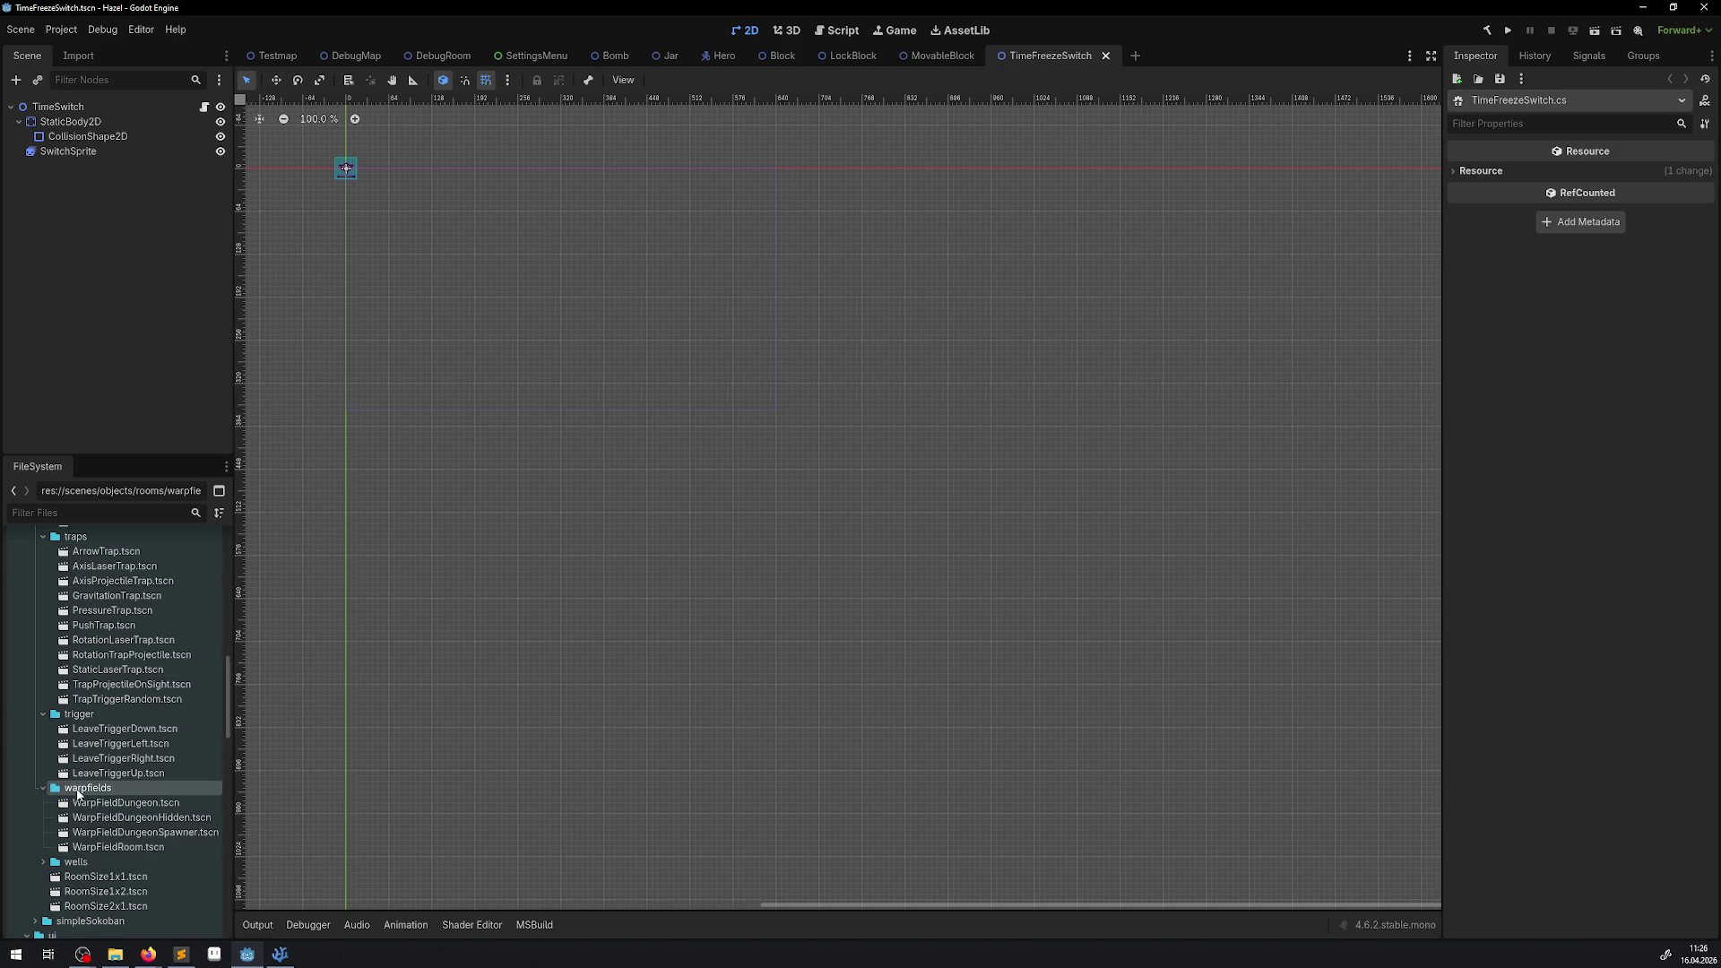
click(43, 789)
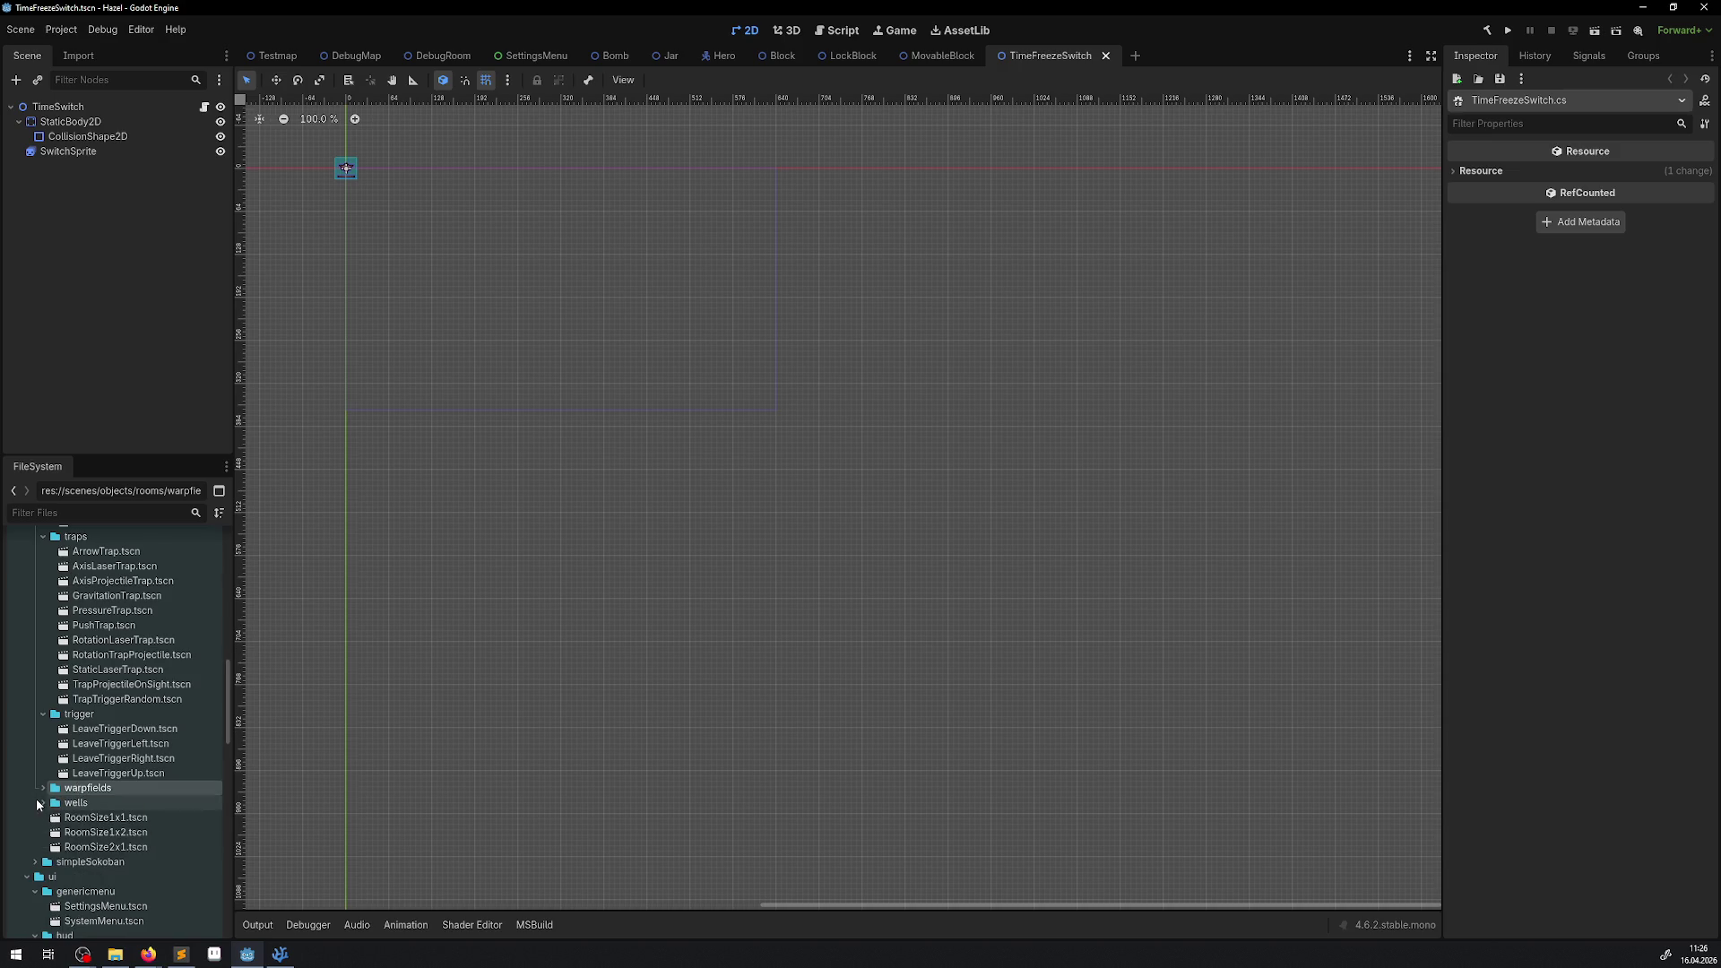
scroll(45, 807, down, 1)
click(34, 762)
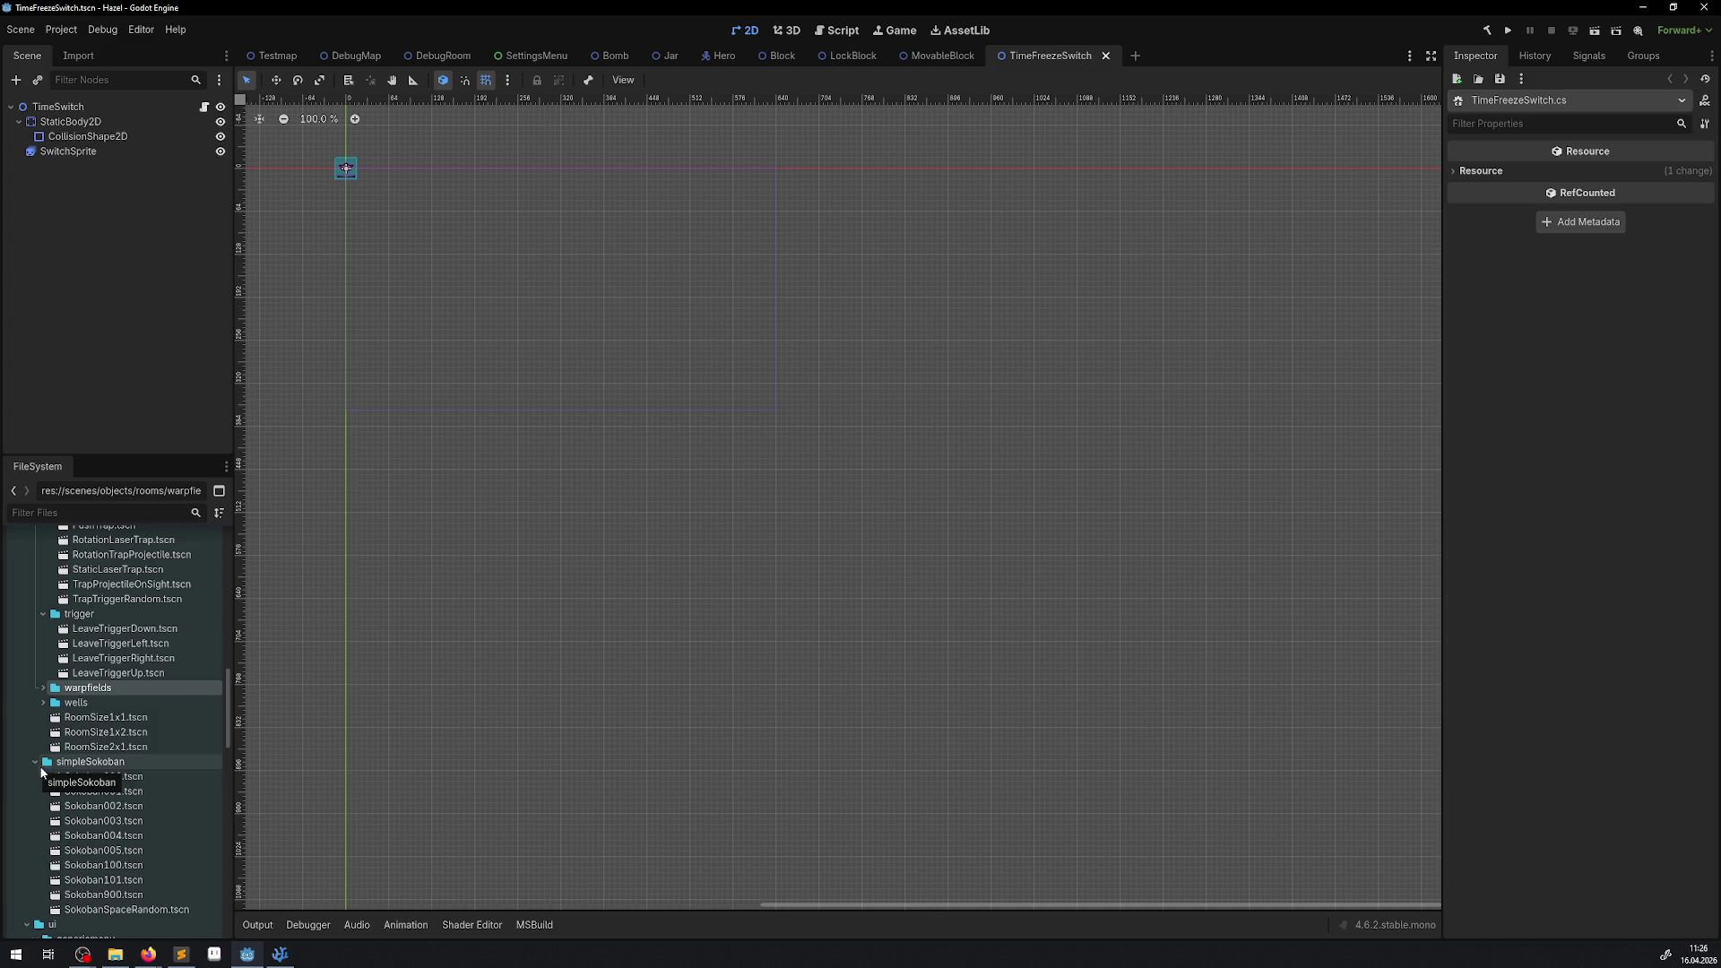
click(35, 761)
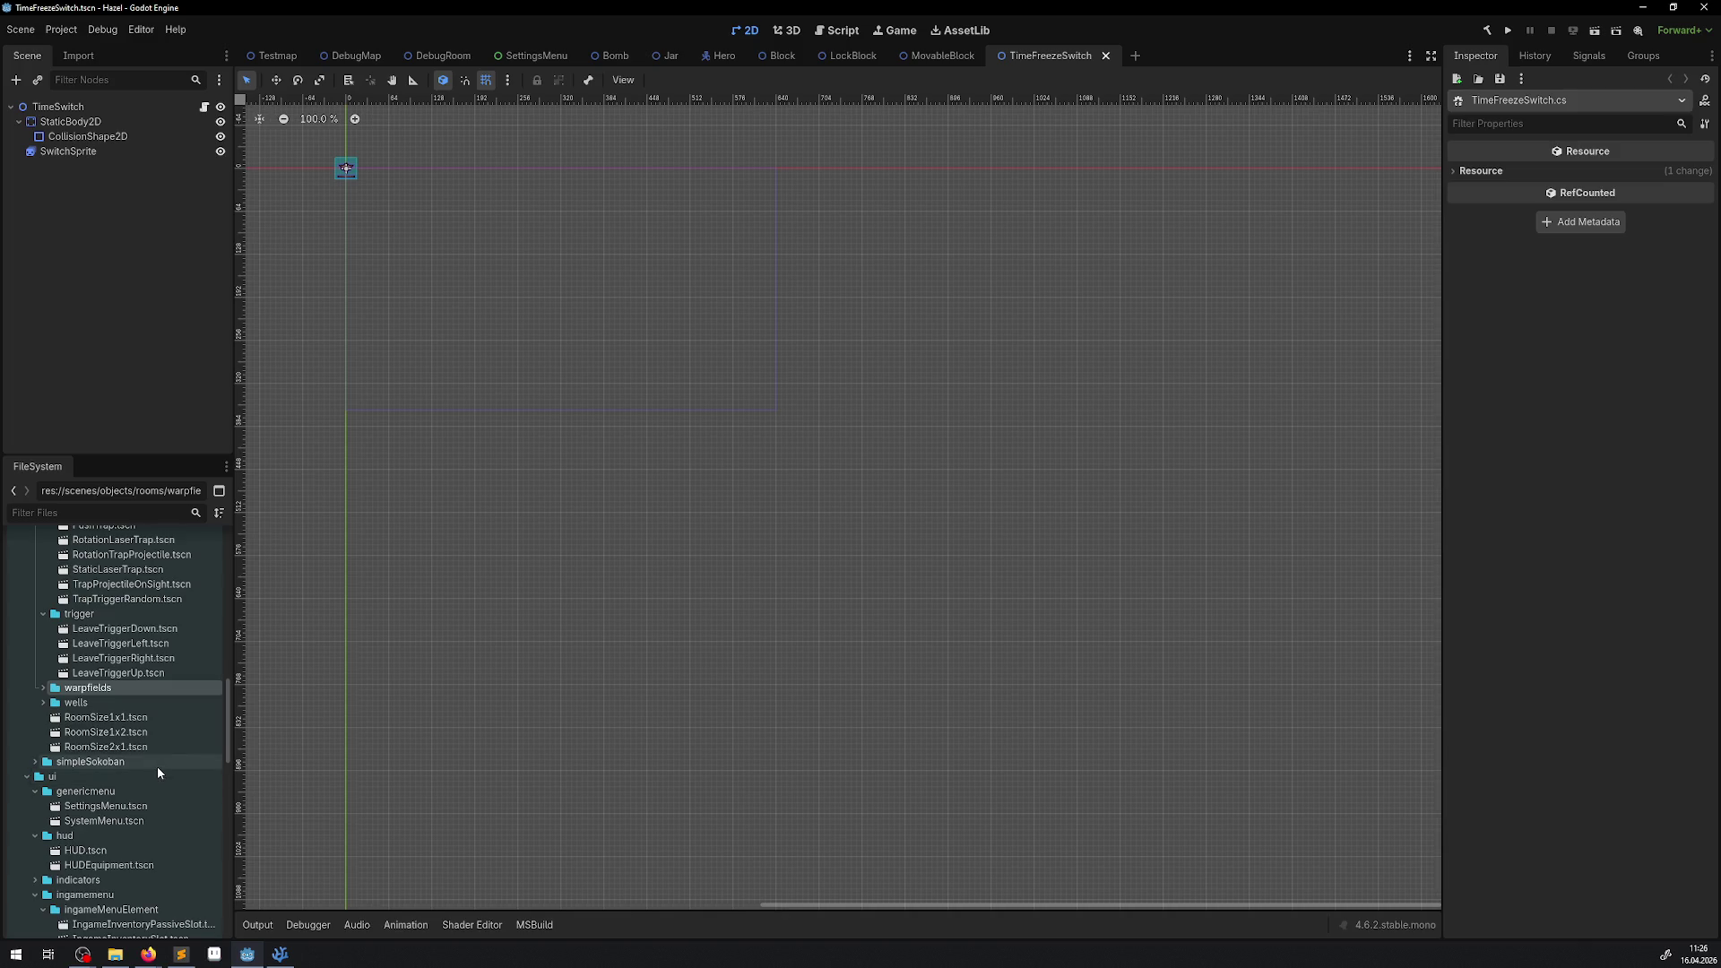
scroll(160, 766, down, 3)
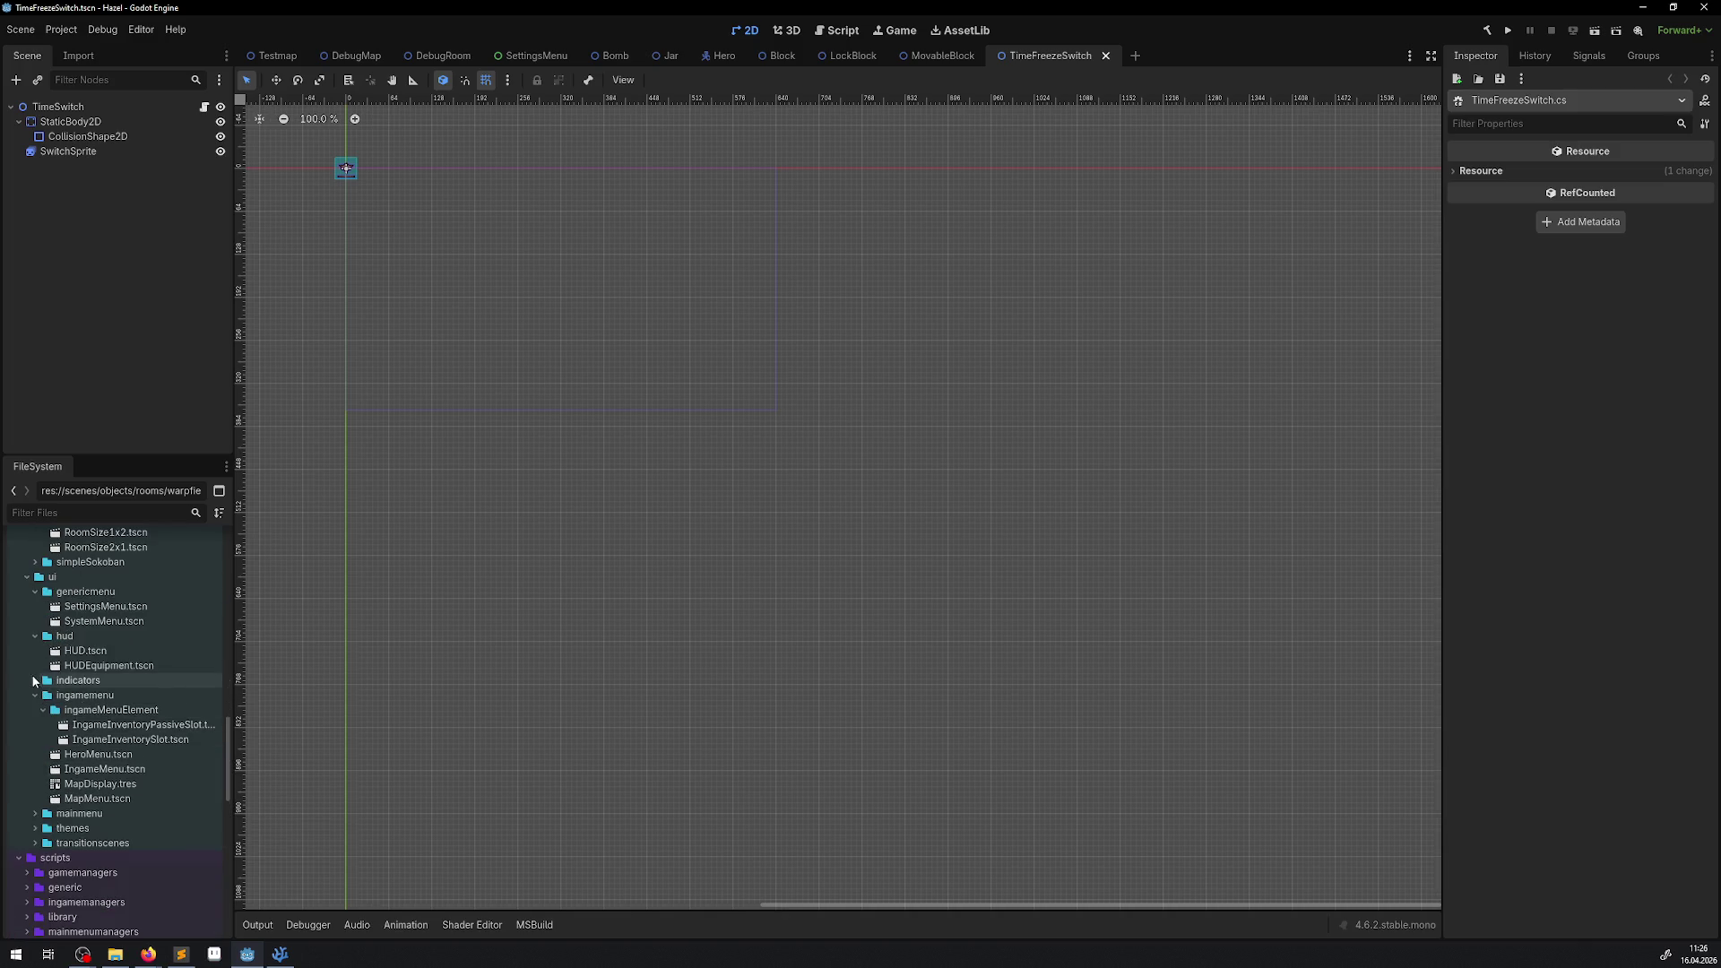
click(27, 578)
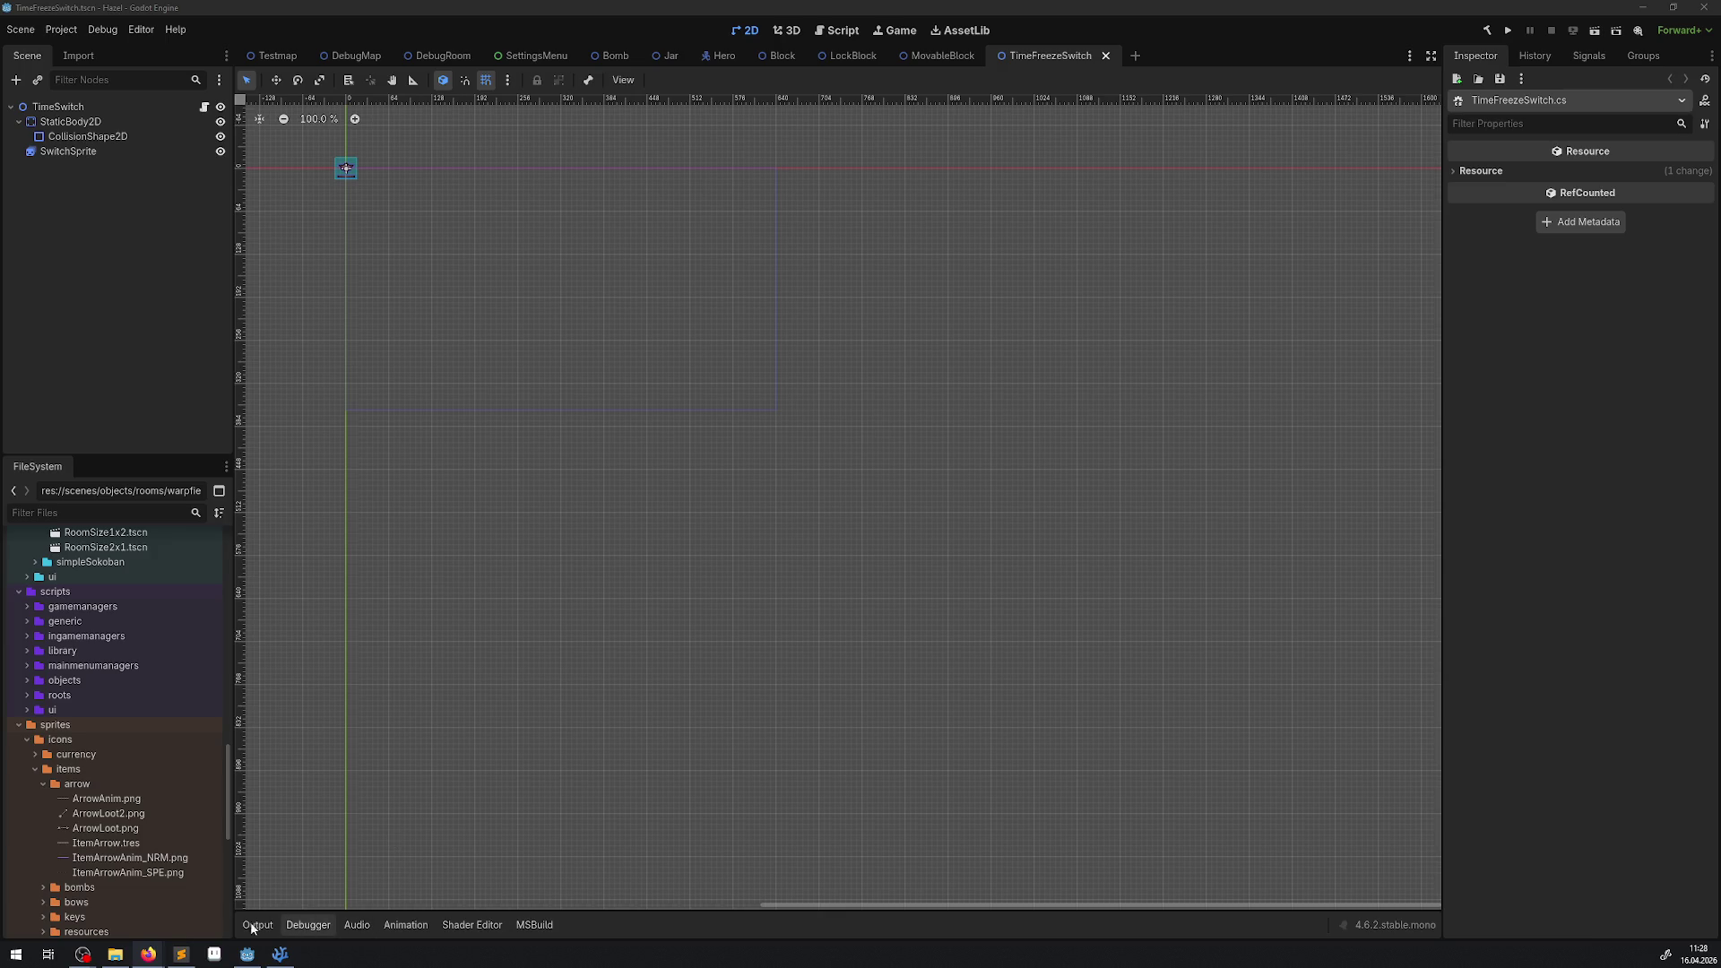
Rebuild the .NET project with the hammer button and launch the game into the dungeon room.
drag(428, 300, 588, 403)
scroll(538, 341, up, 5)
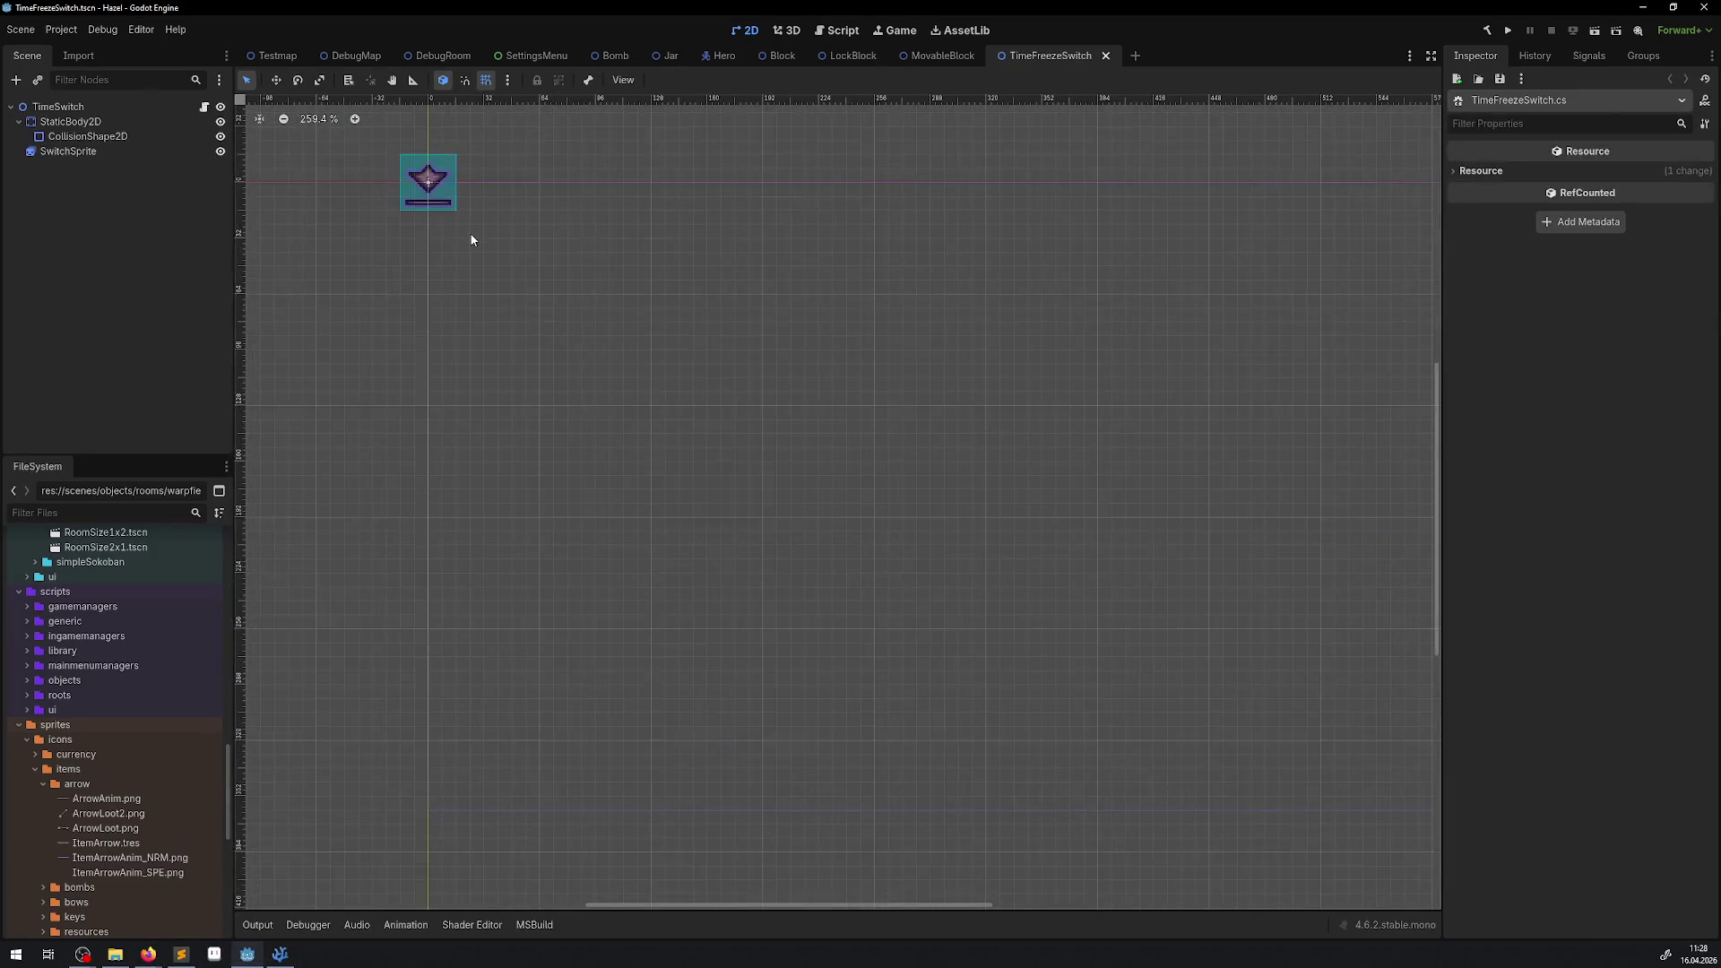
drag(473, 239, 577, 392)
click(1495, 31)
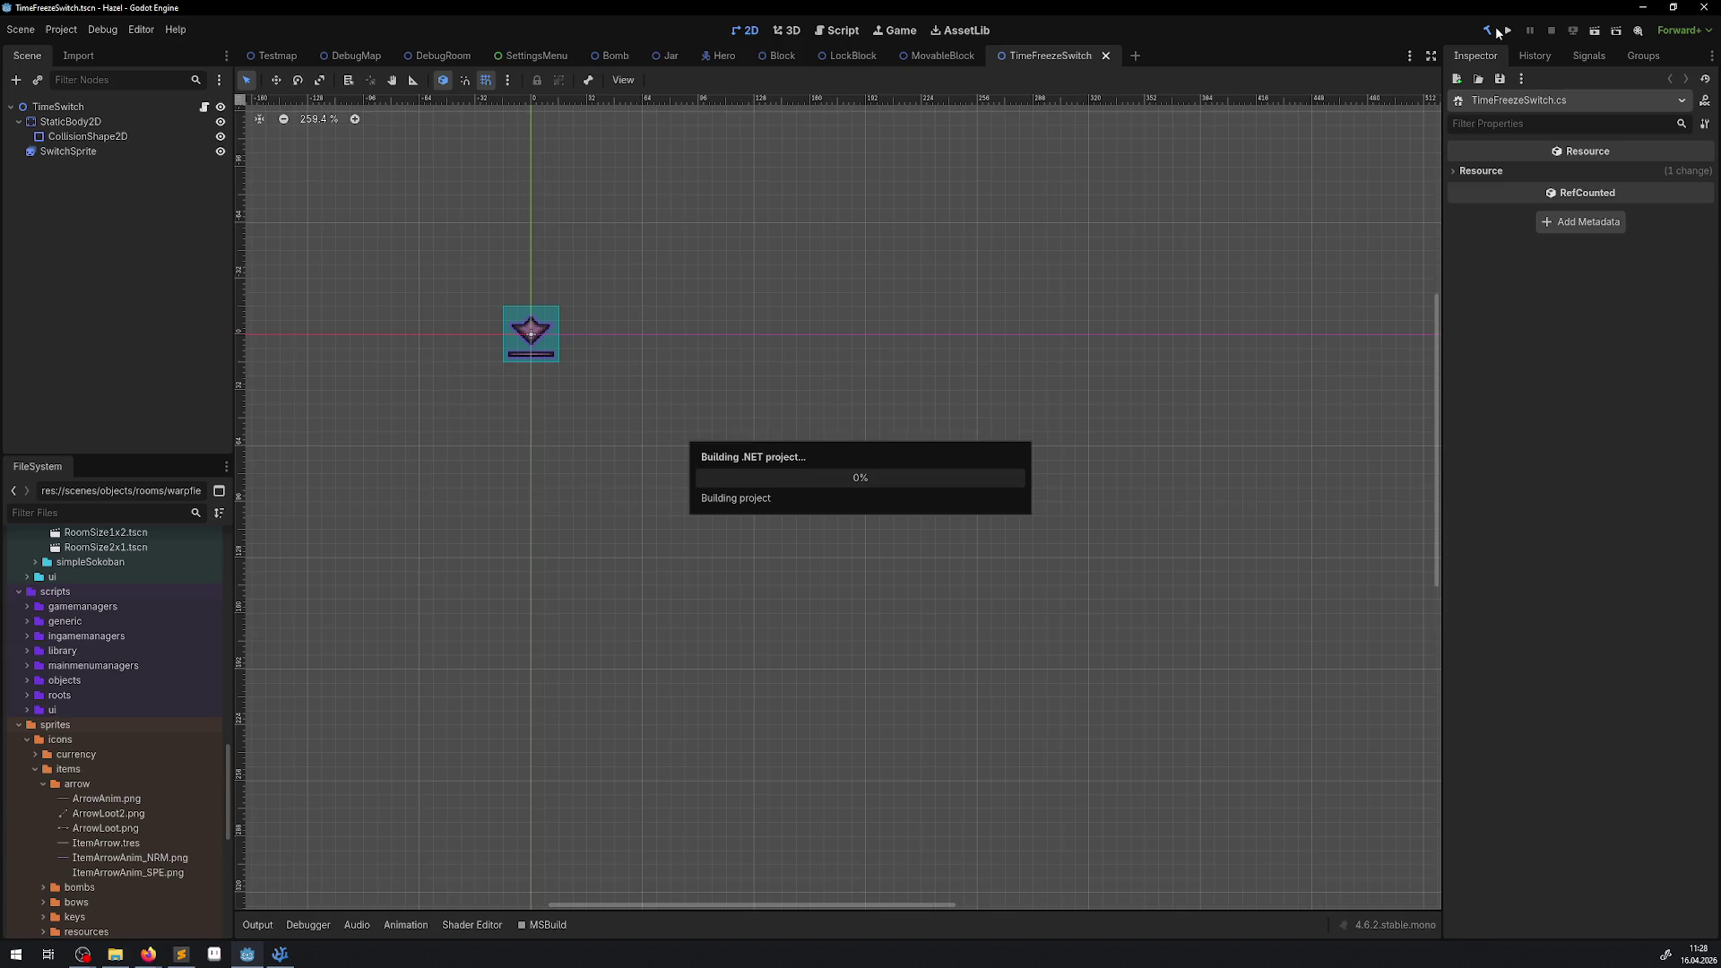
click(1513, 30)
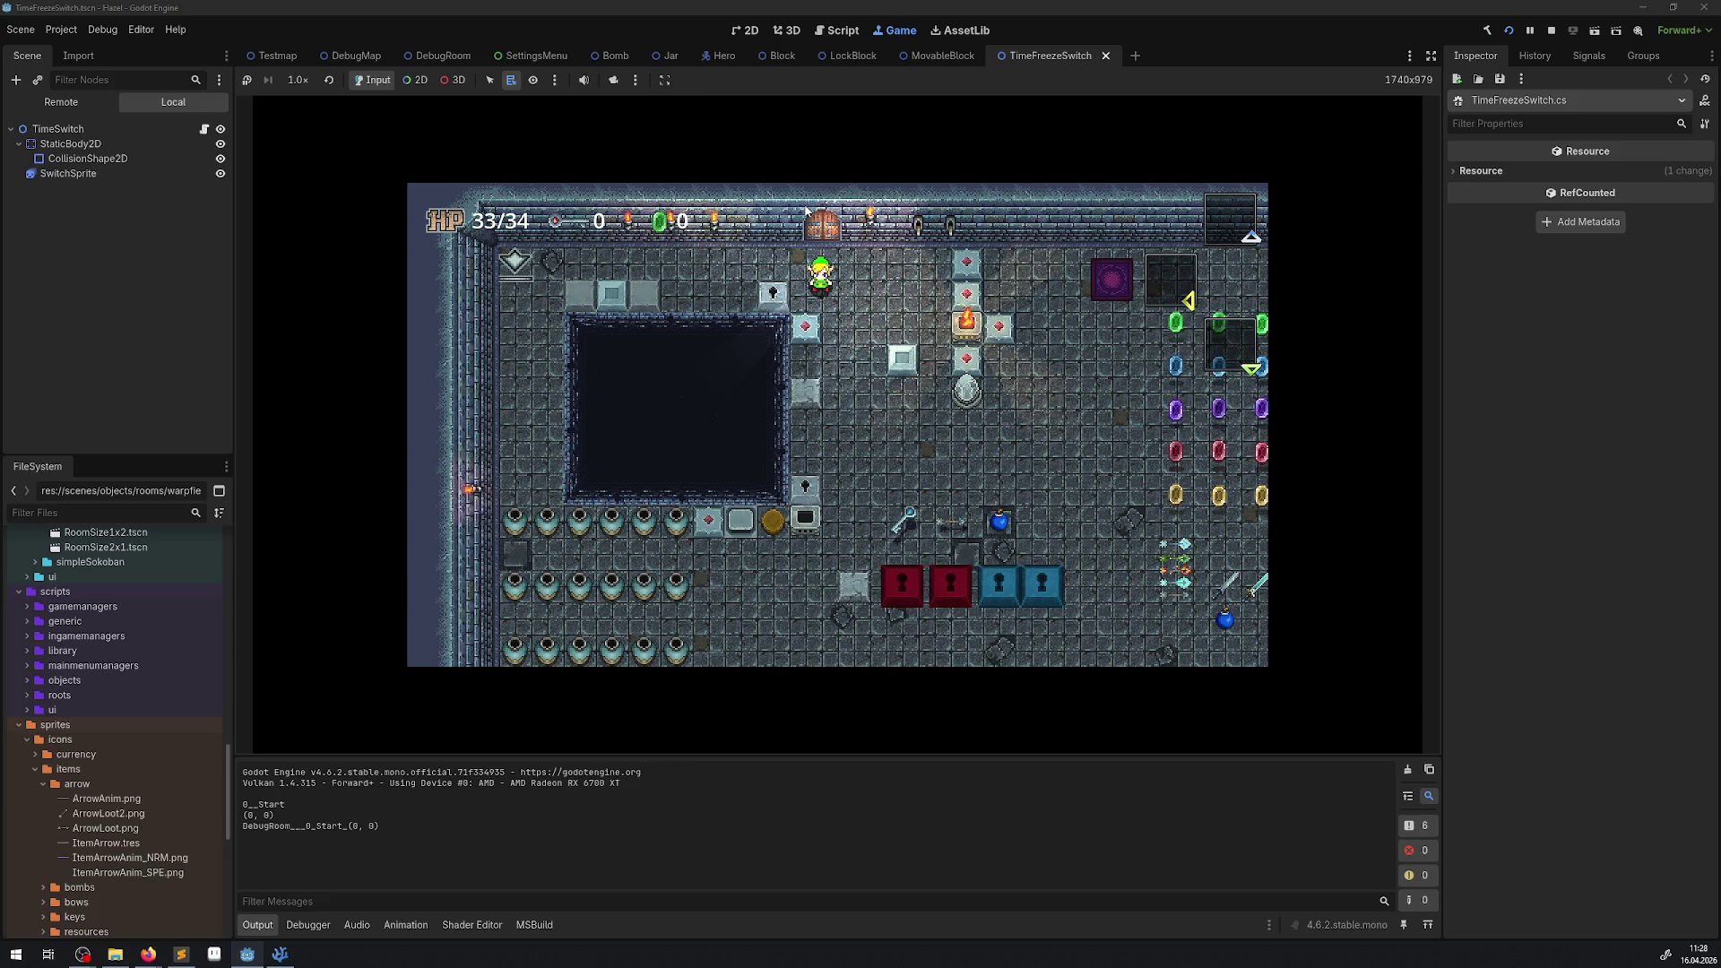
Walk the hero down-right and check the in-game inventory.
key(Down)
key(Right)
key(Down)
key(Right)
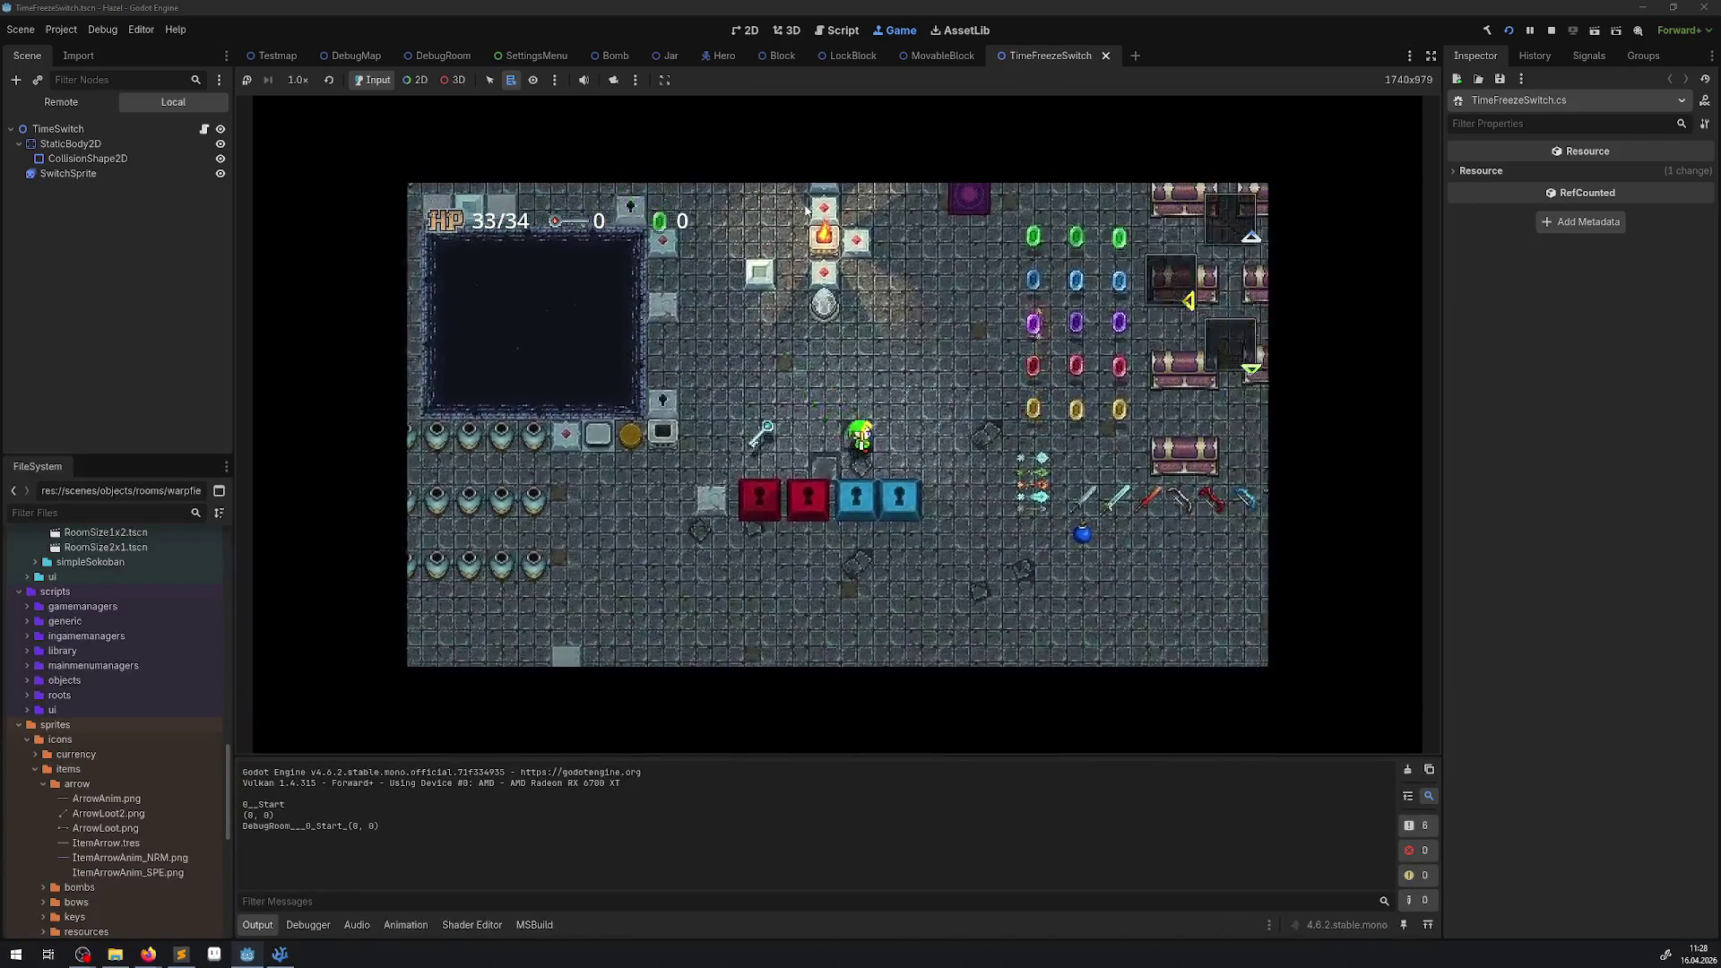
key(Tab)
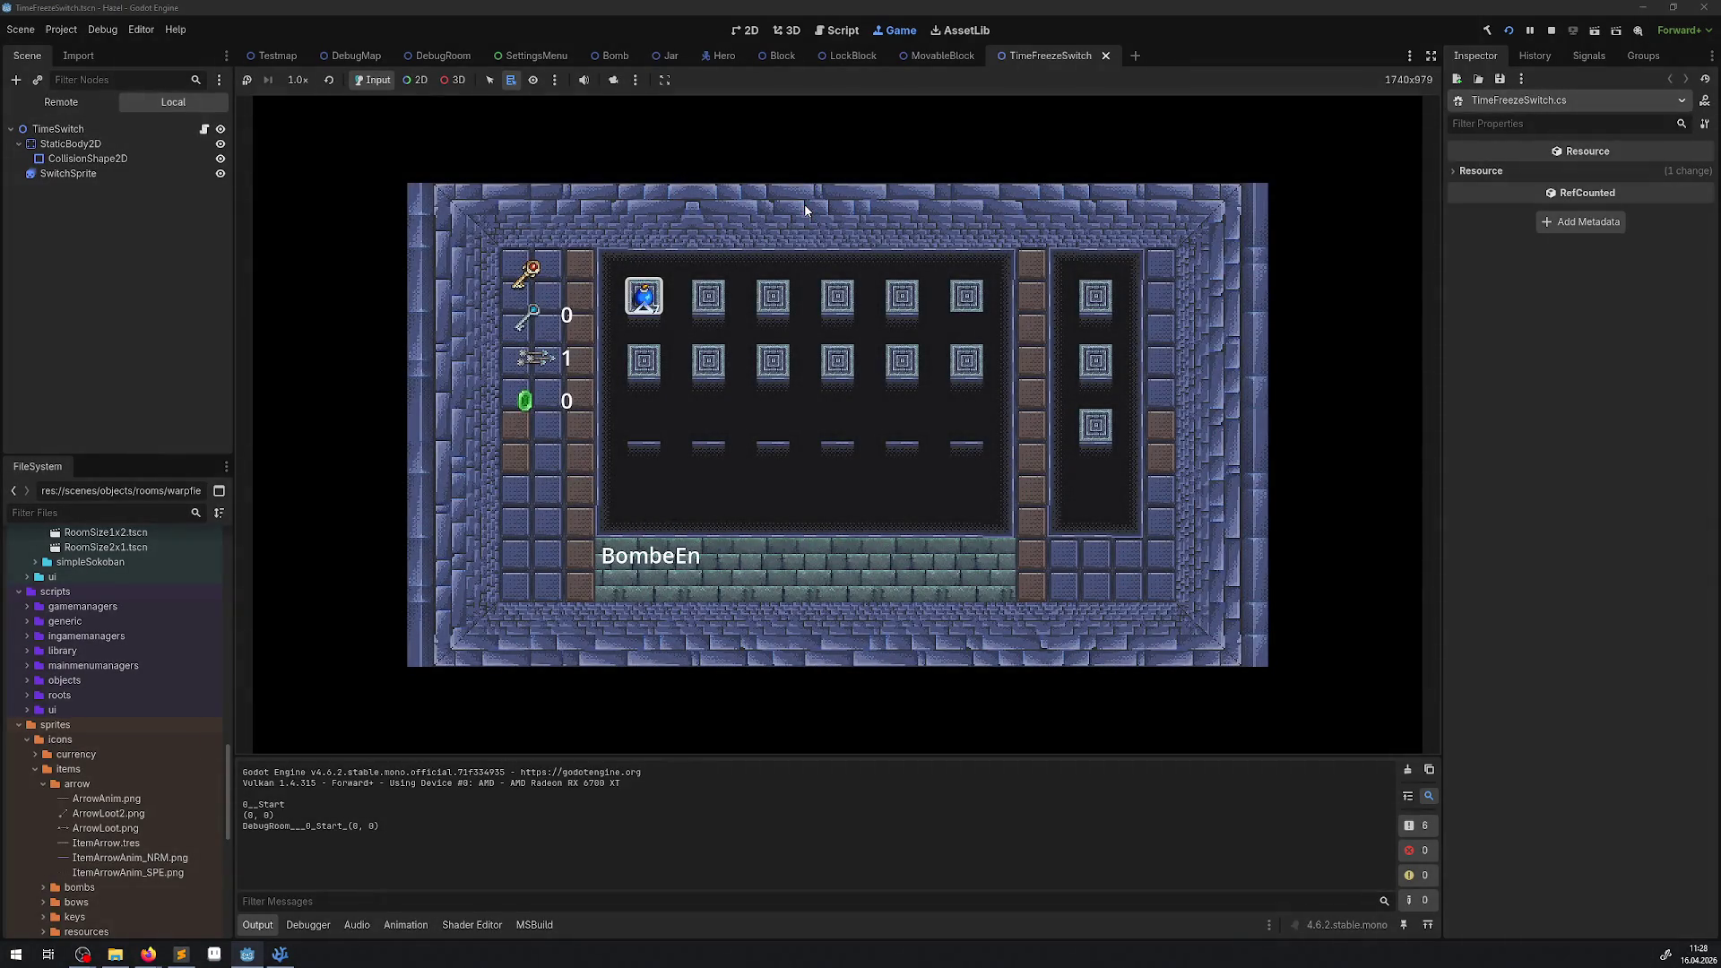
key(Tab)
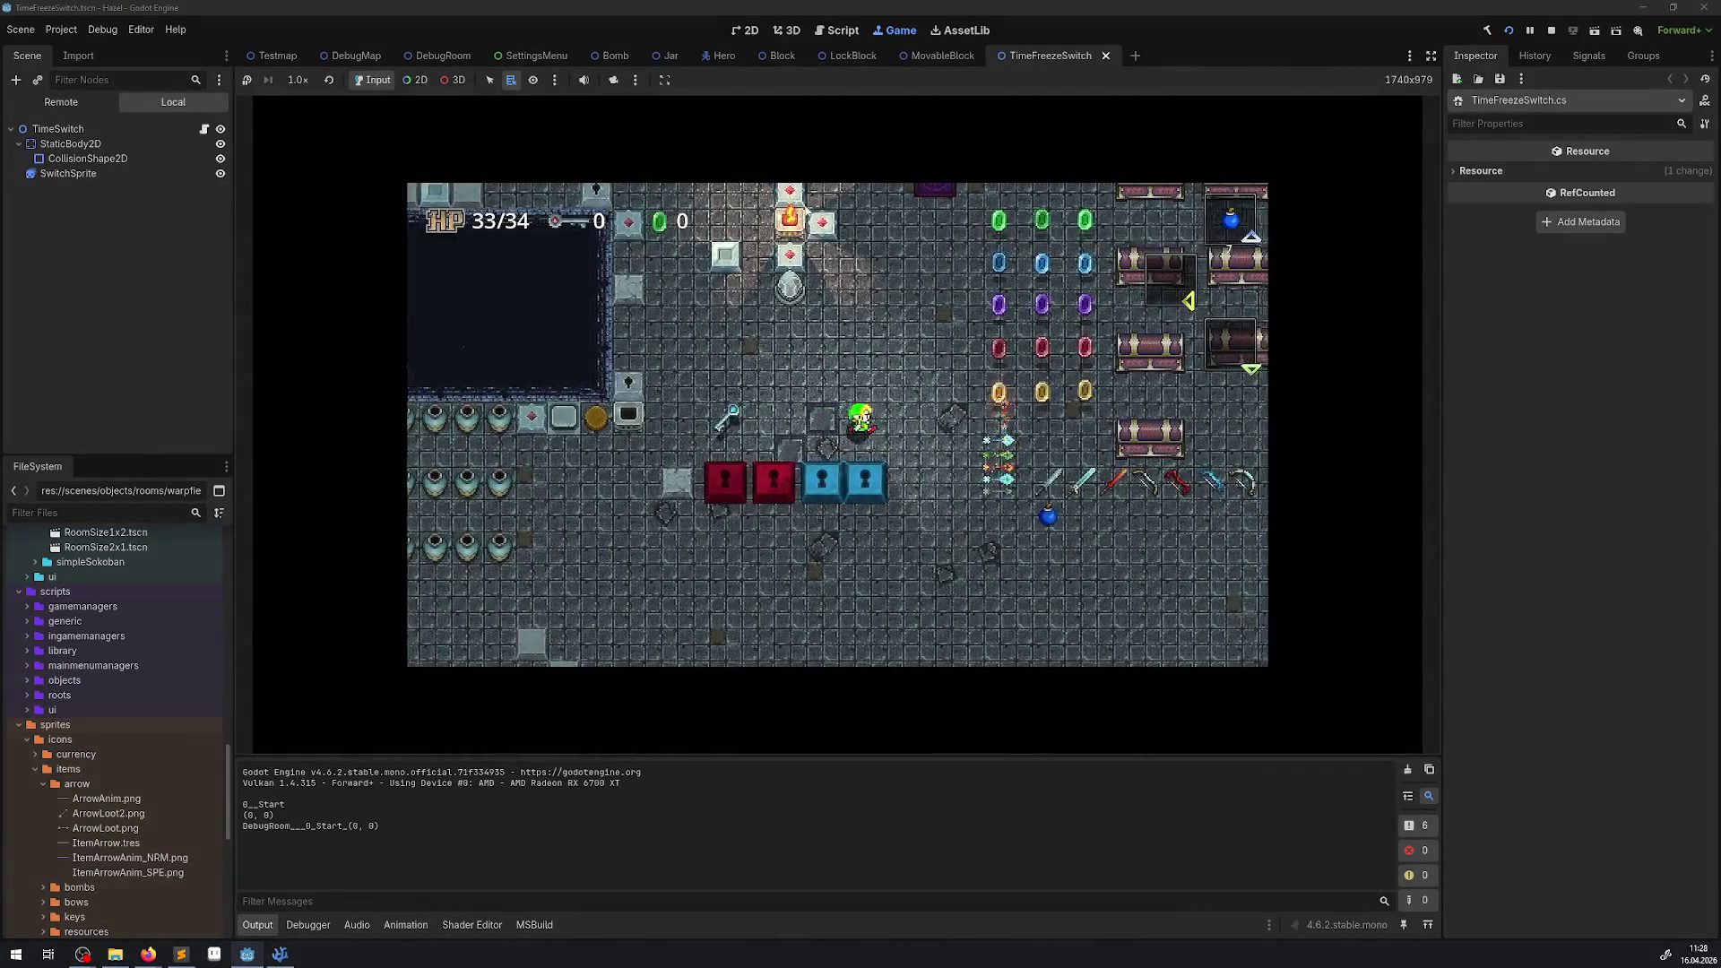
Pick up the key, blow up the lock blocks with bombs and collect the rupees.
key(Left)
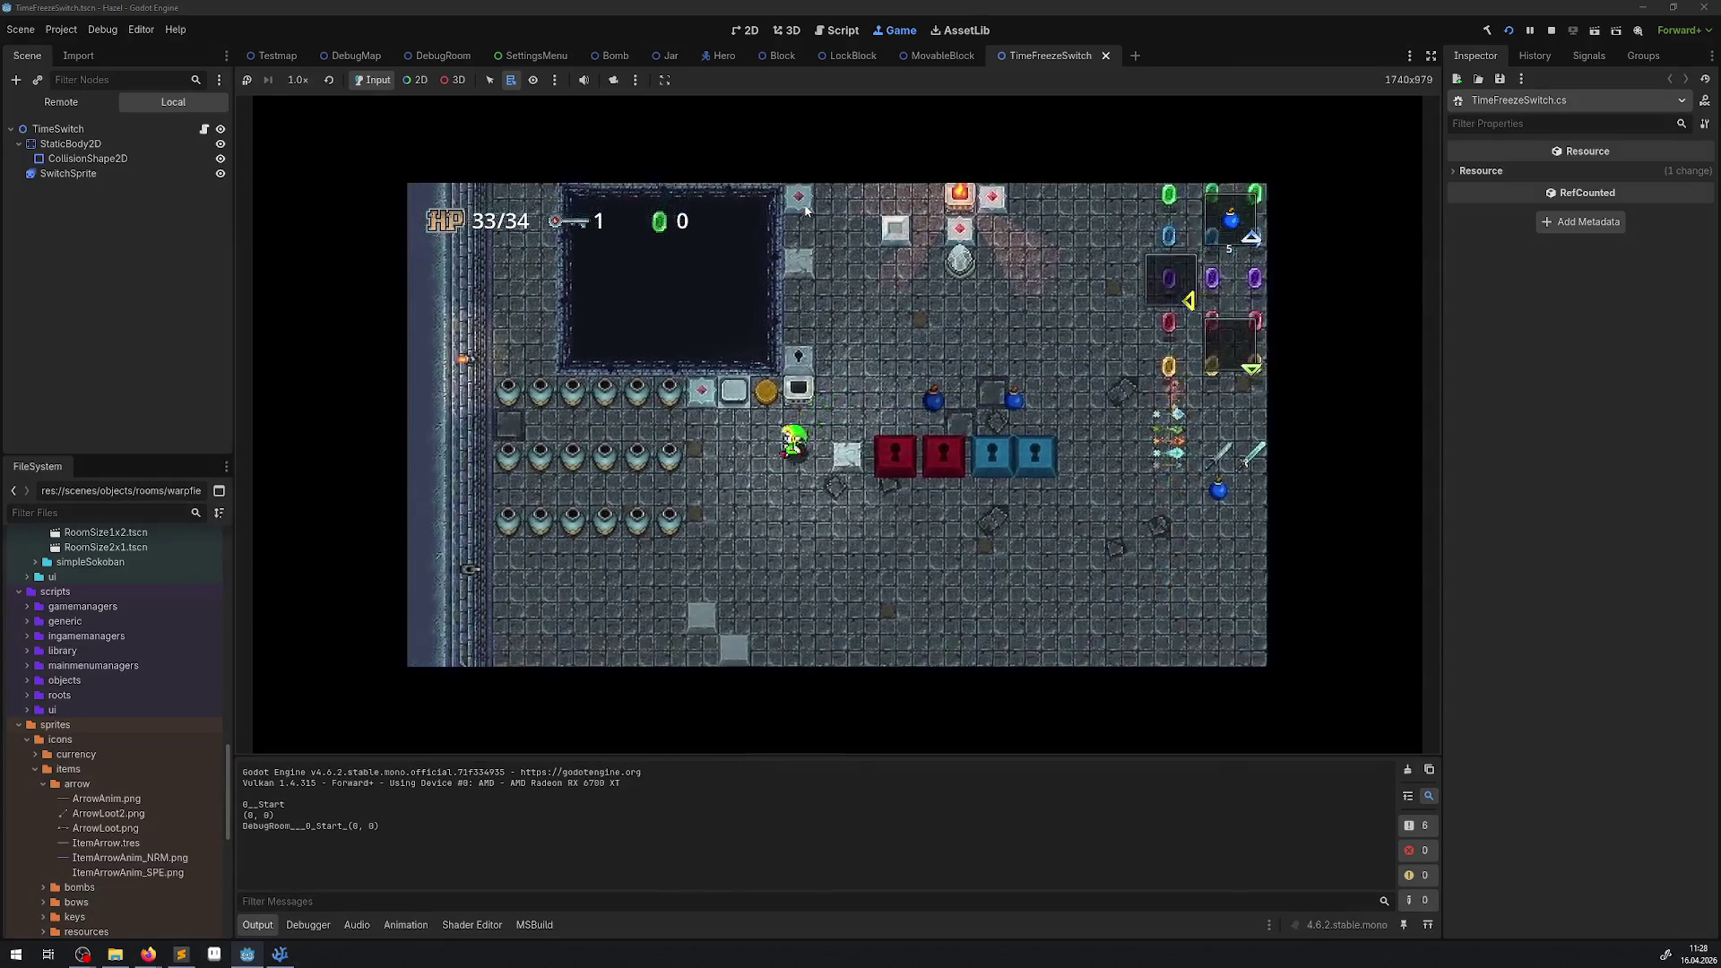
key(Left)
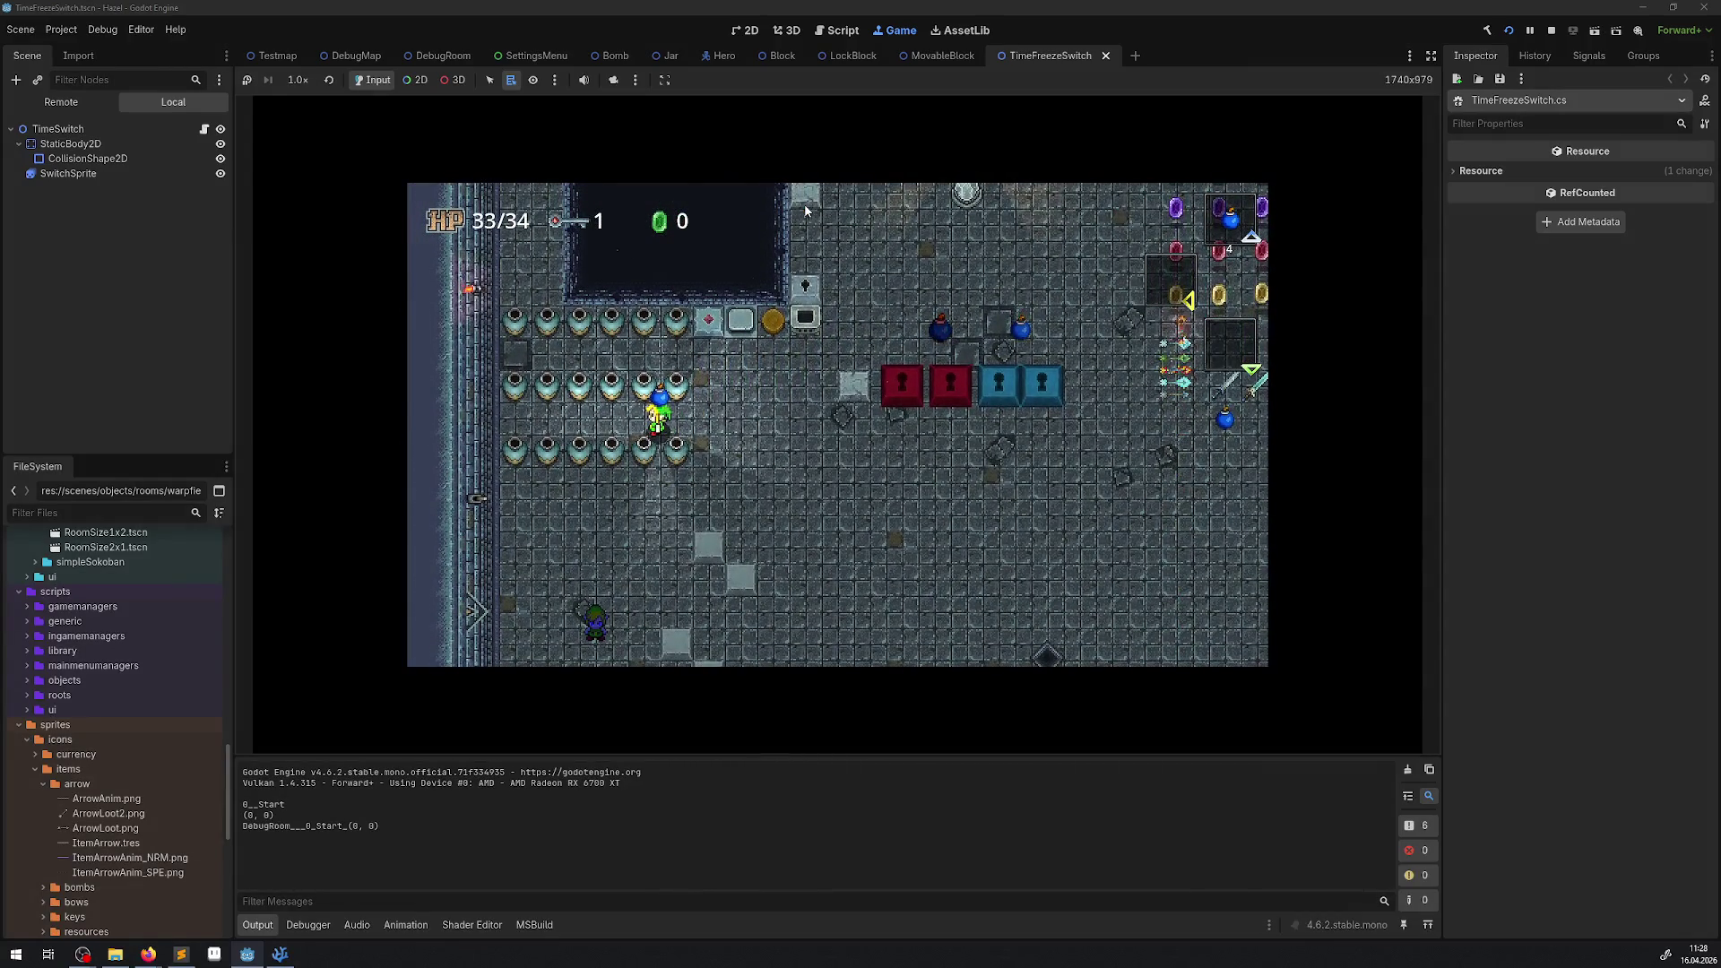
key(Left)
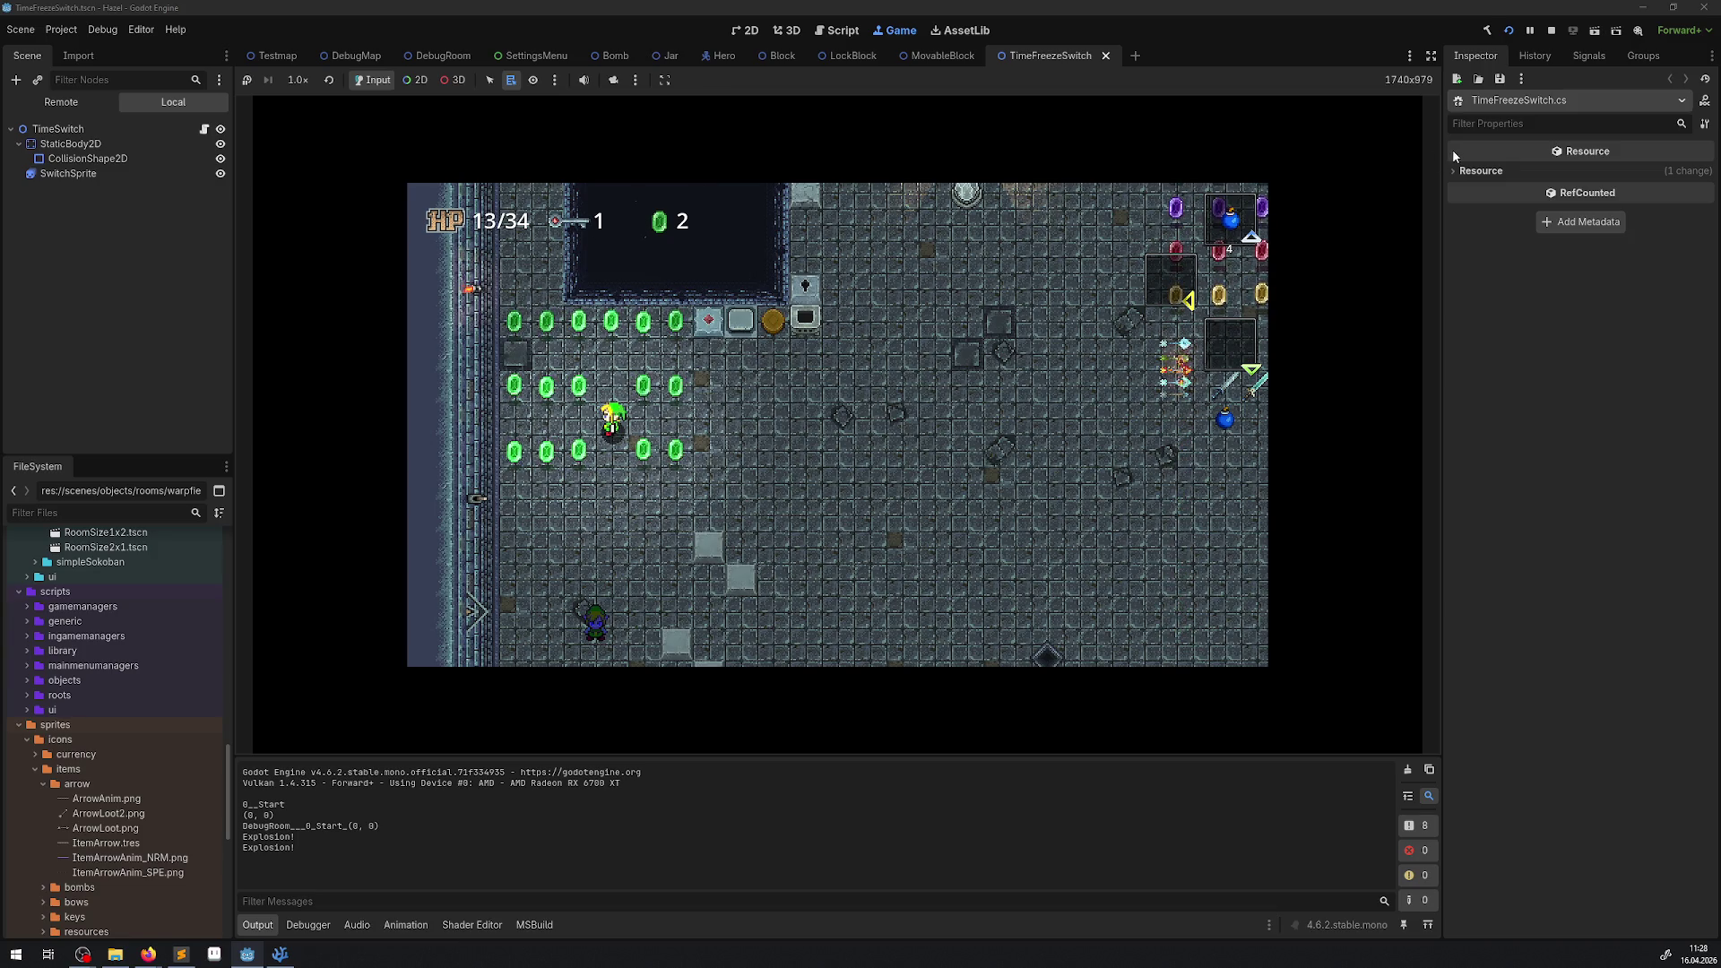
key(Right)
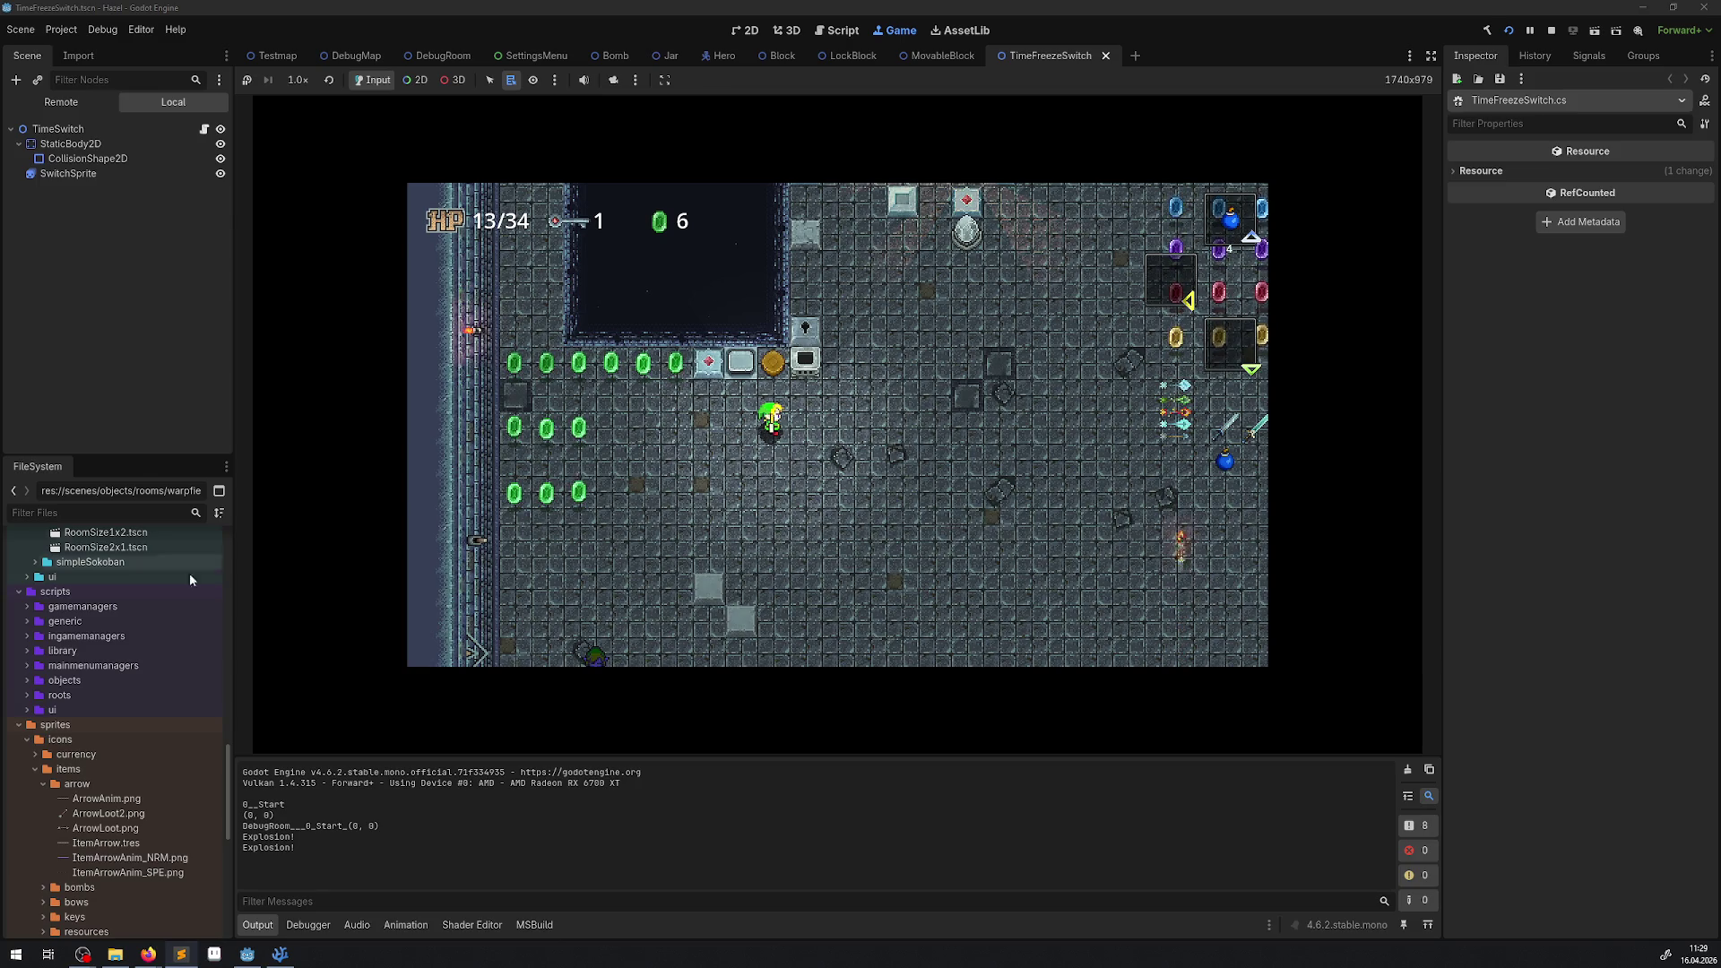
Walk around once more, then stop the game and switch to the DebugRoom scene.
key(Up)
key(Right)
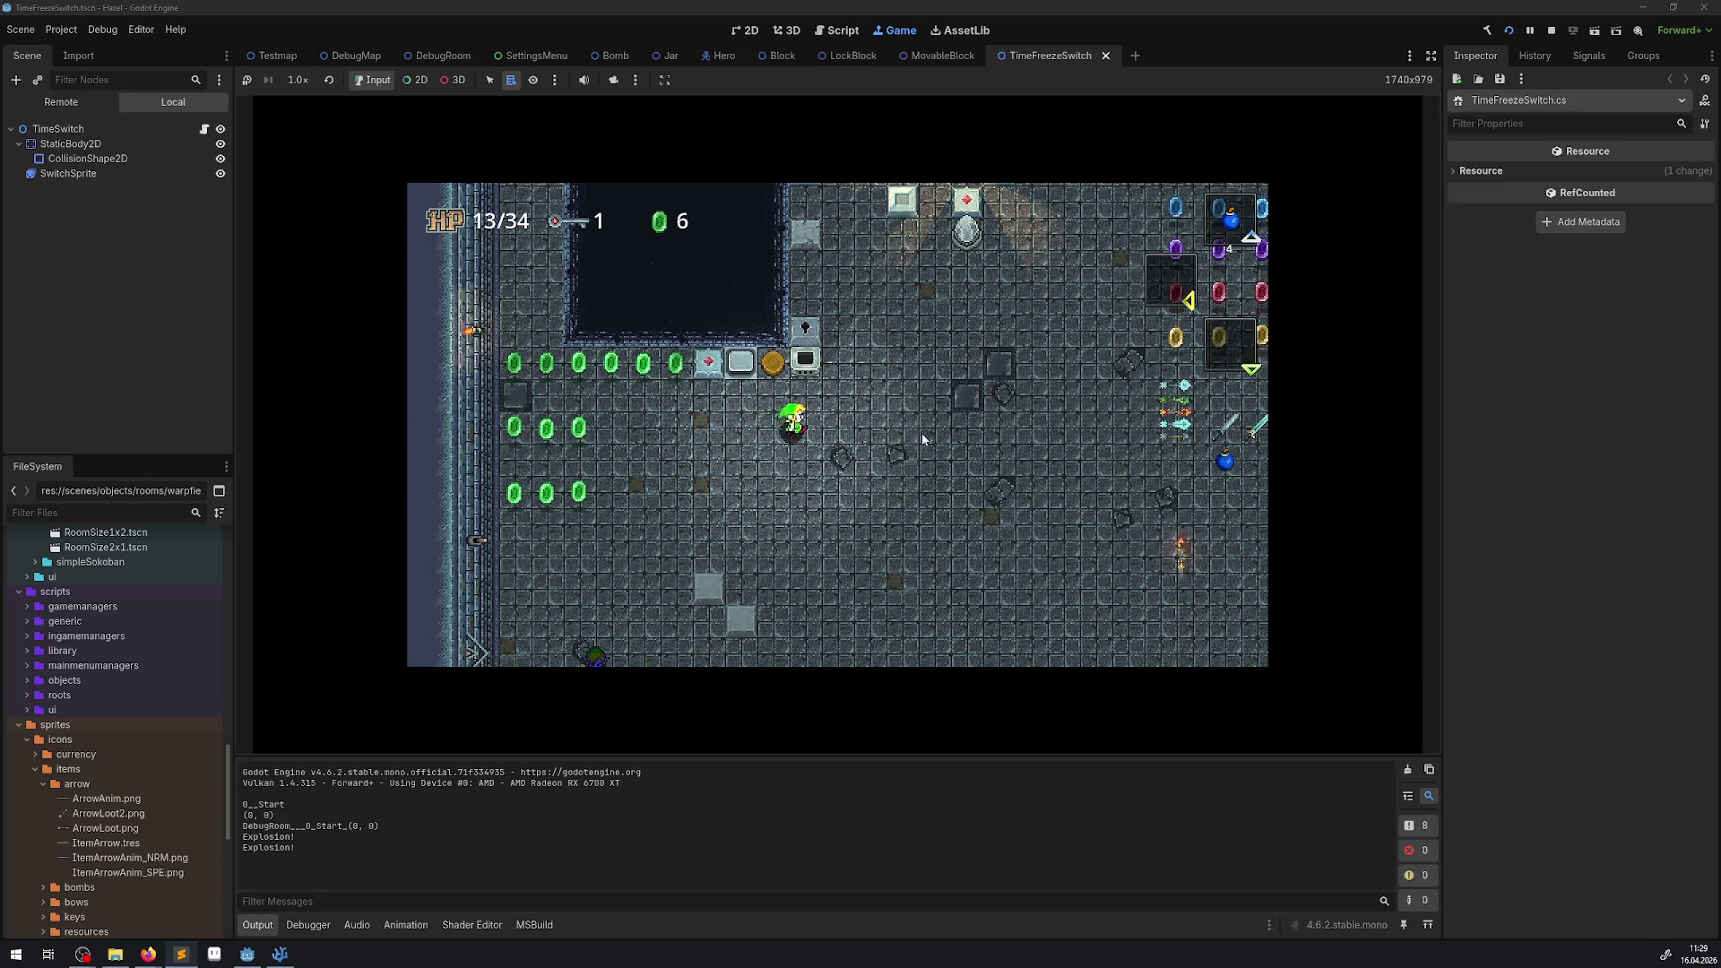
key(Down)
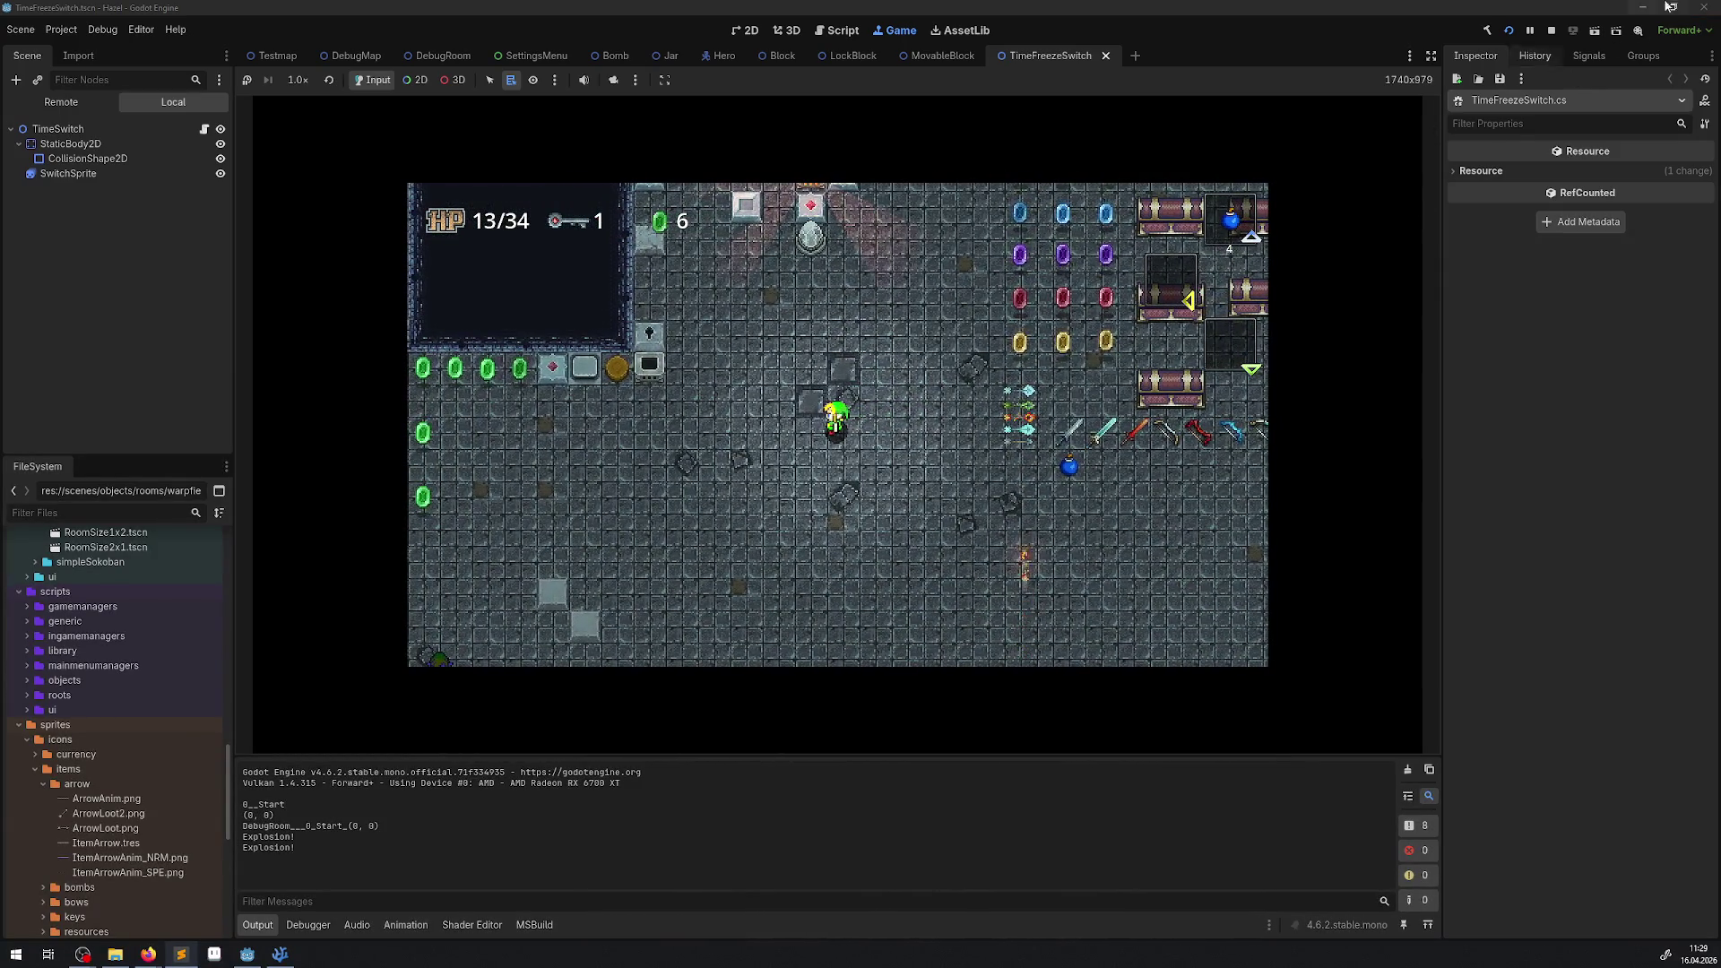
click(1551, 32)
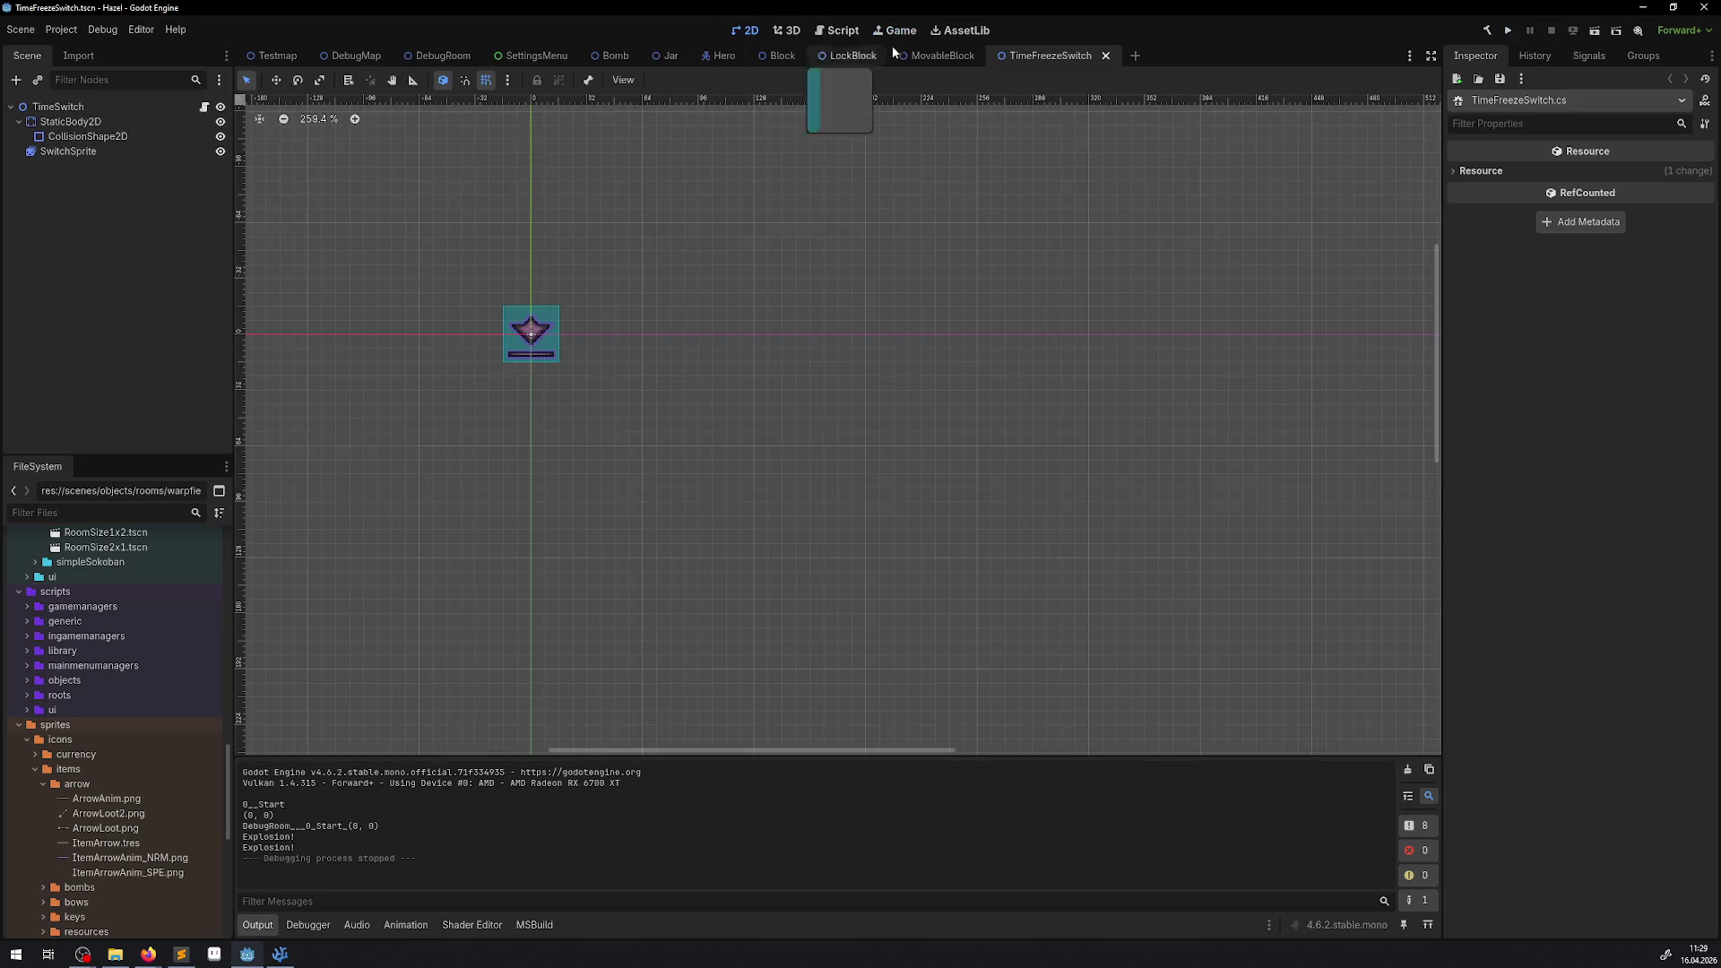
click(431, 55)
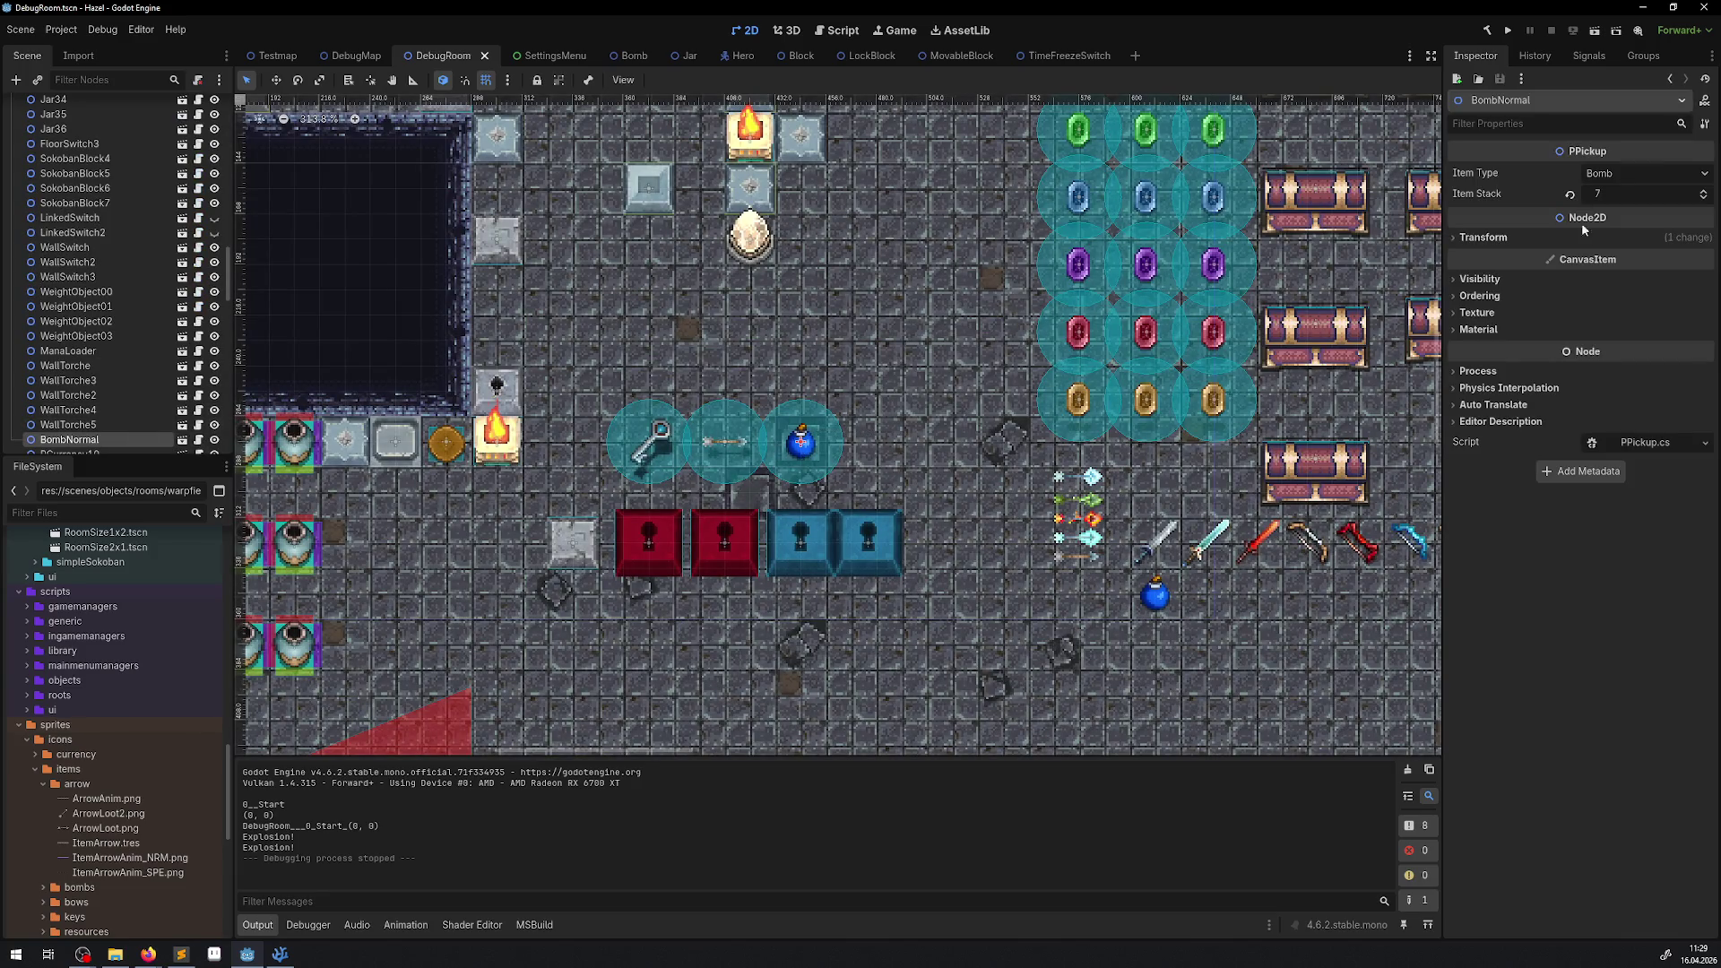
Change the BombNormal pickup's Item Stack from 7 to 30, then deselect it.
click(1598, 195)
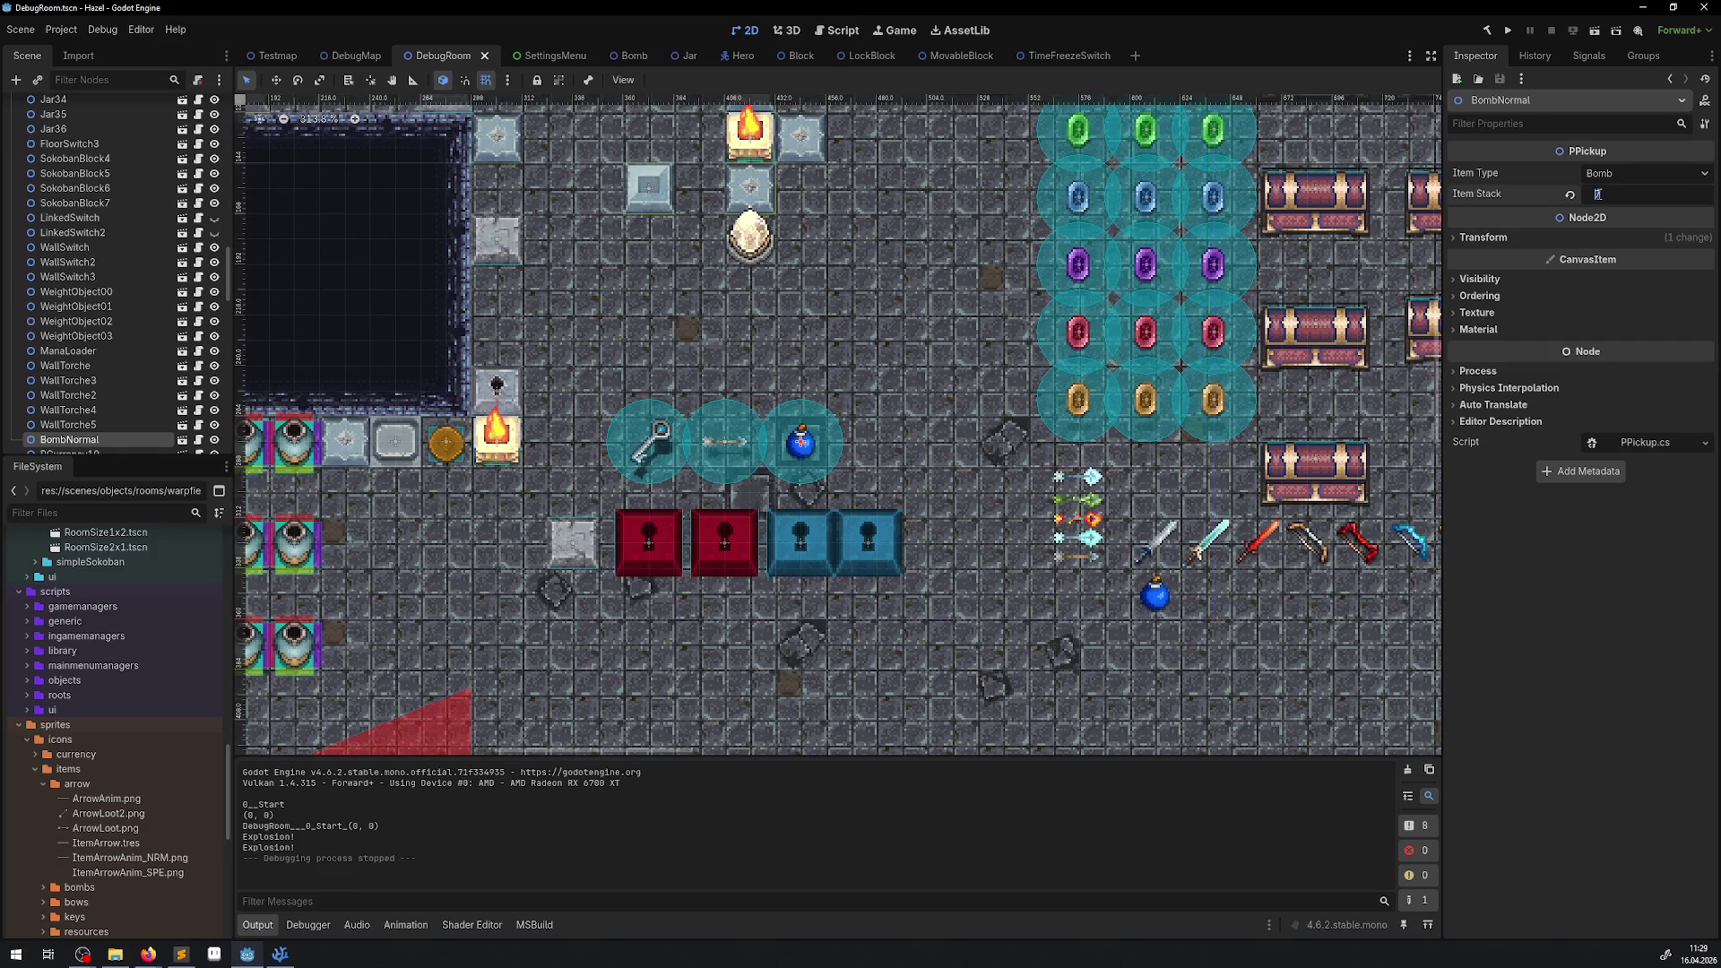
text(30)
key(Return)
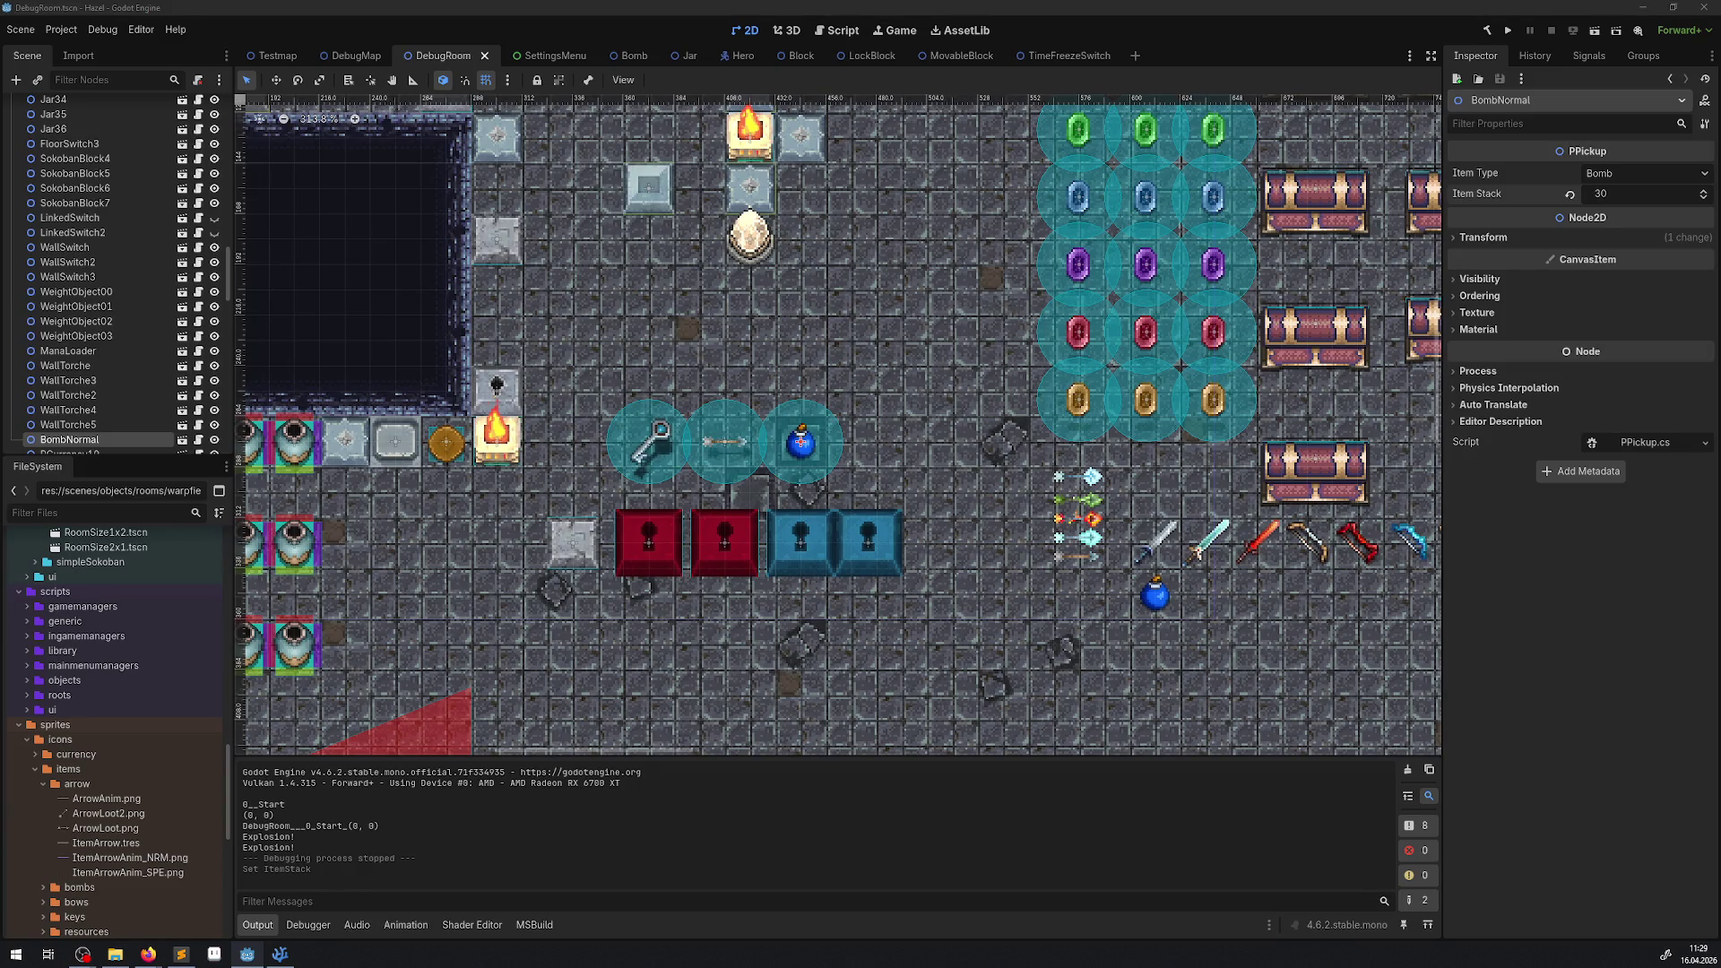
key(alt+Tab)
click(942, 410)
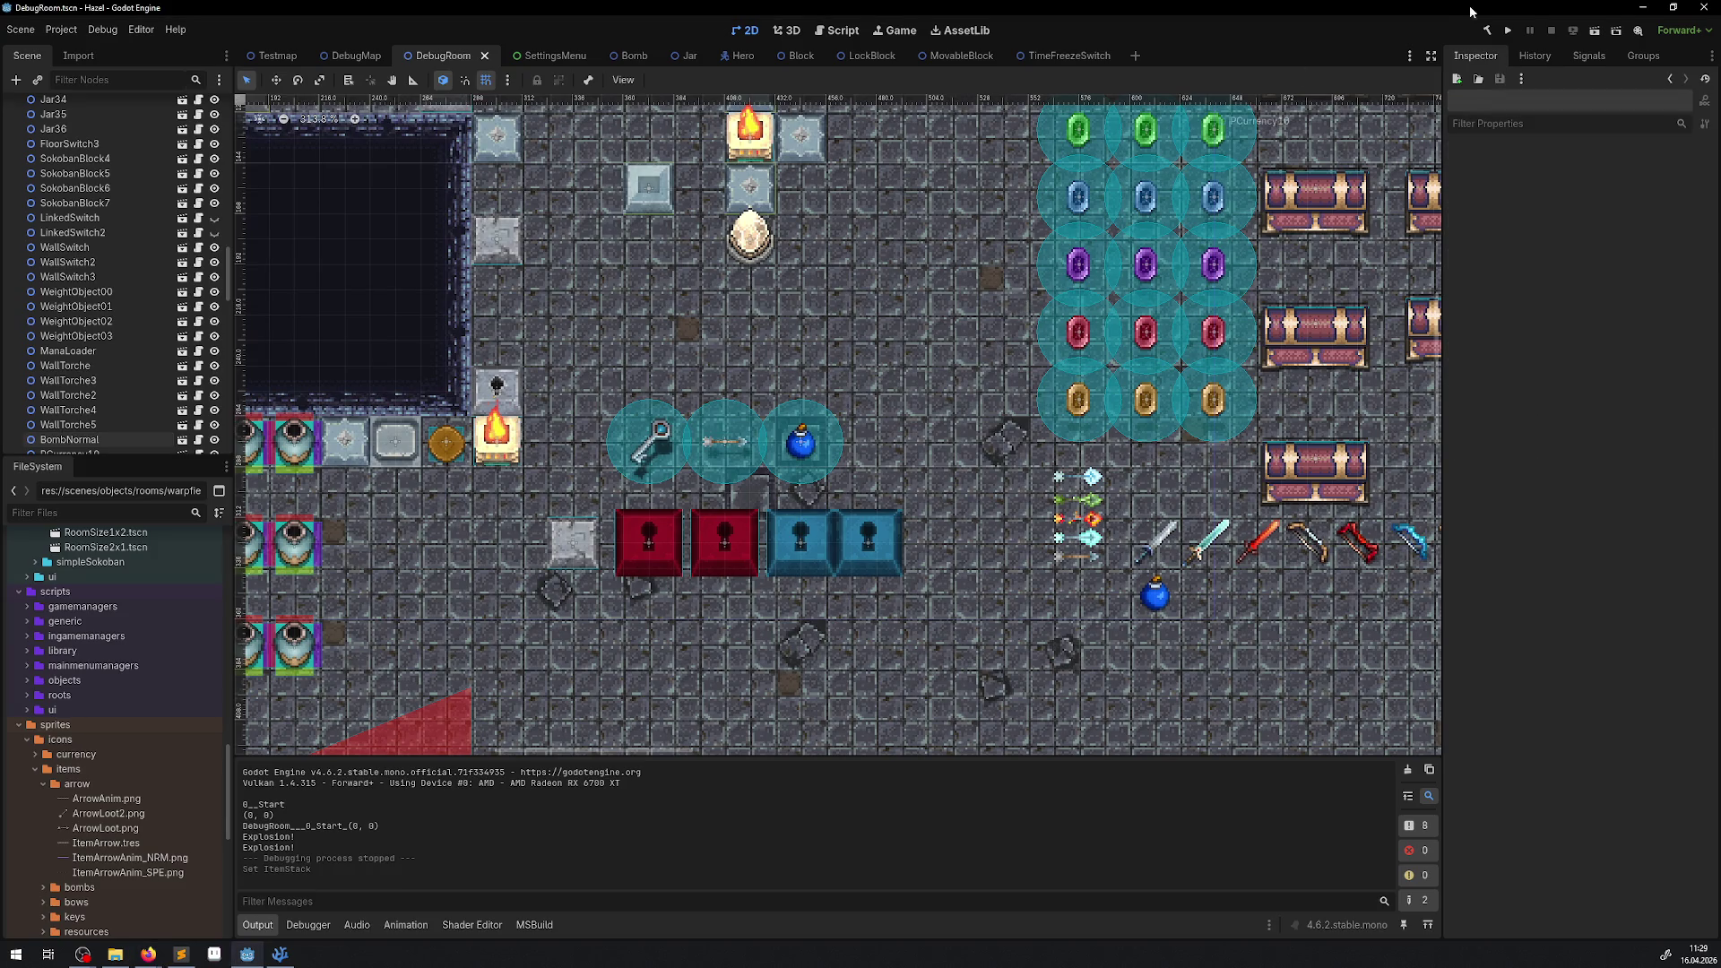
Rebuild and run the game, walk down-right, and check the pause menu and inventory.
click(1509, 33)
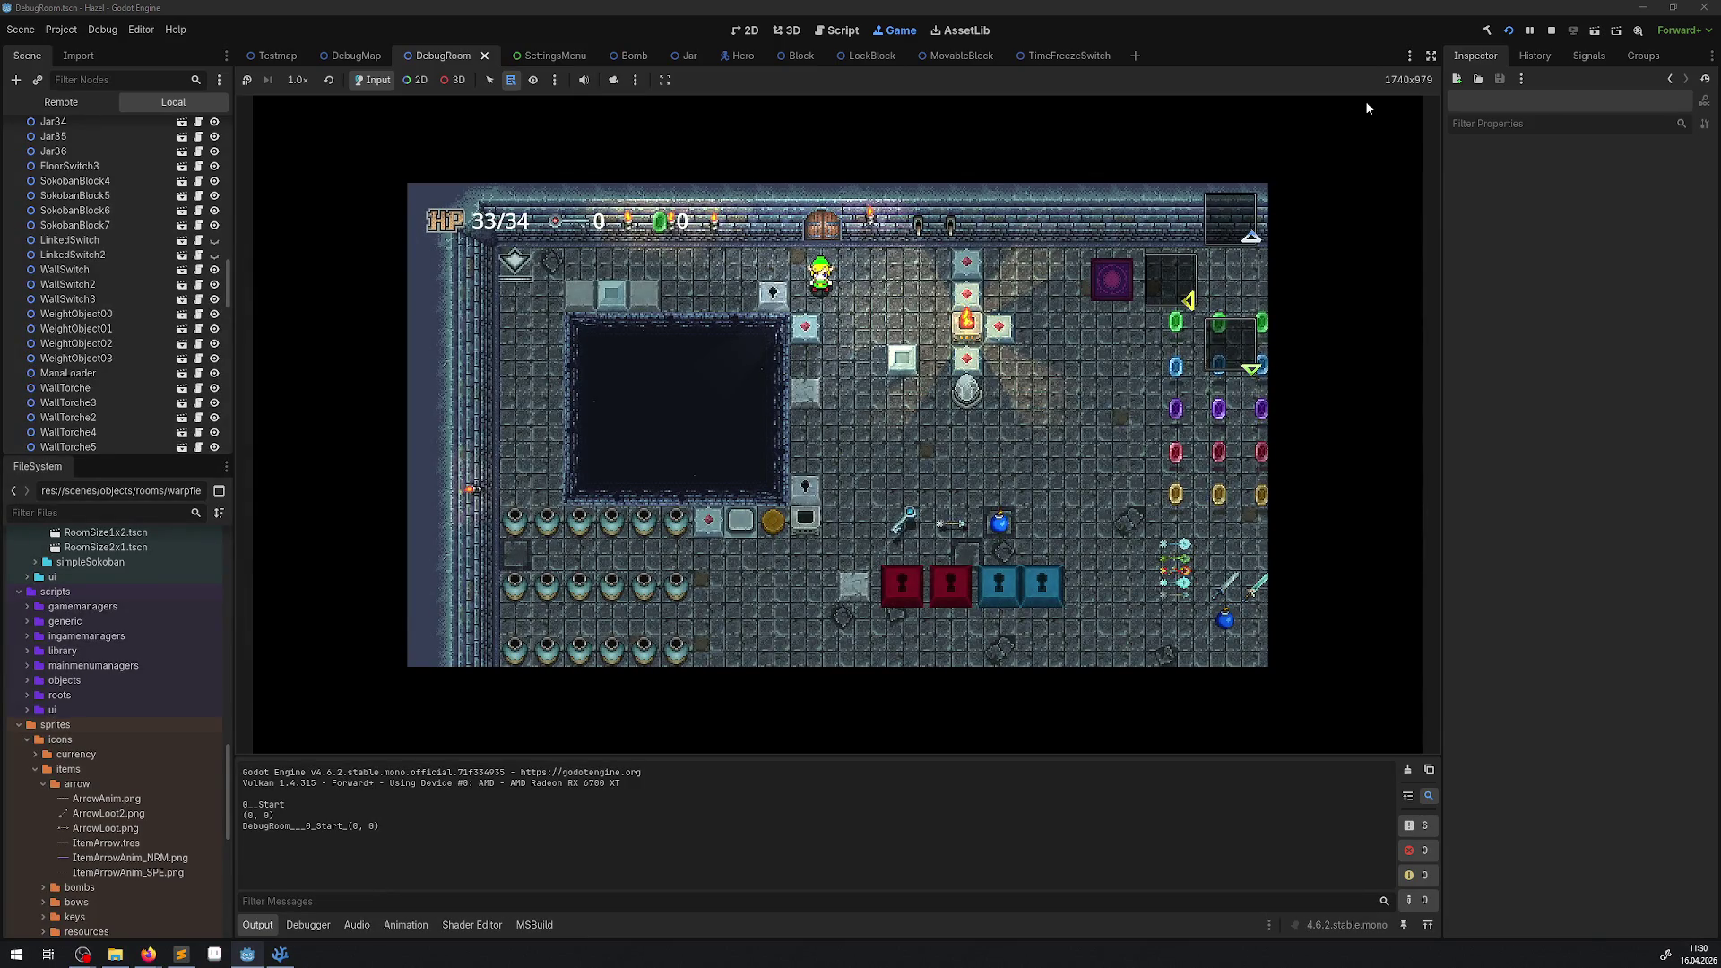
key(Down)
key(Right)
key(Down)
key(Right)
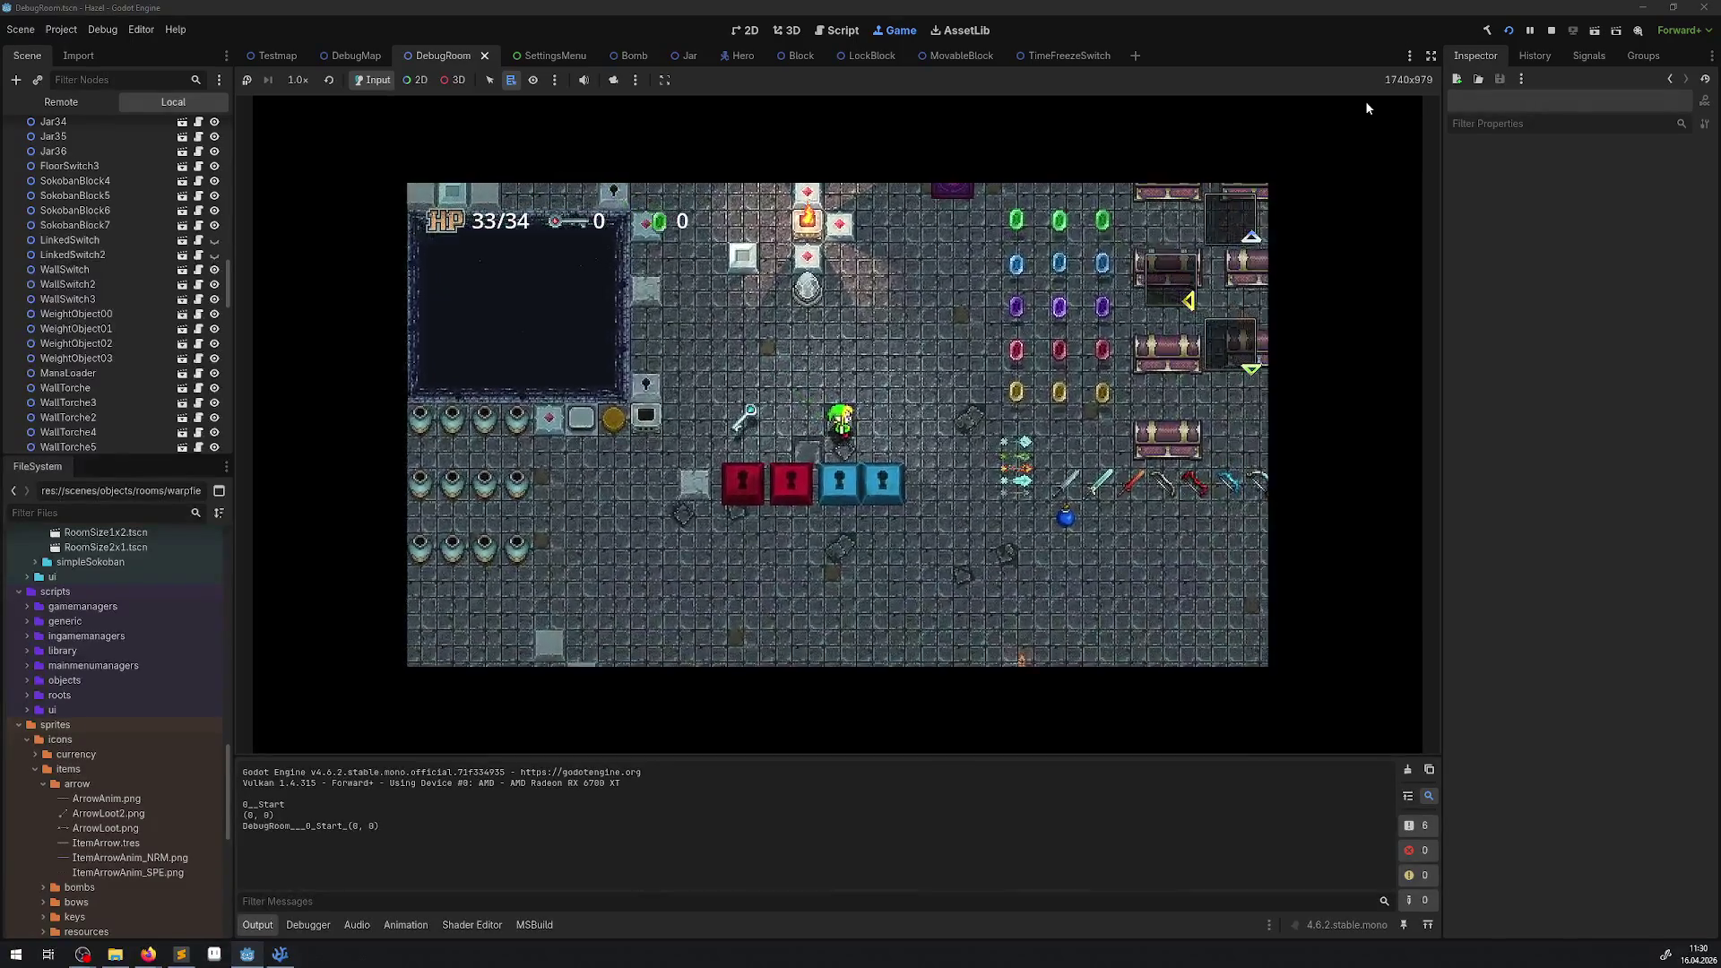
key(Escape)
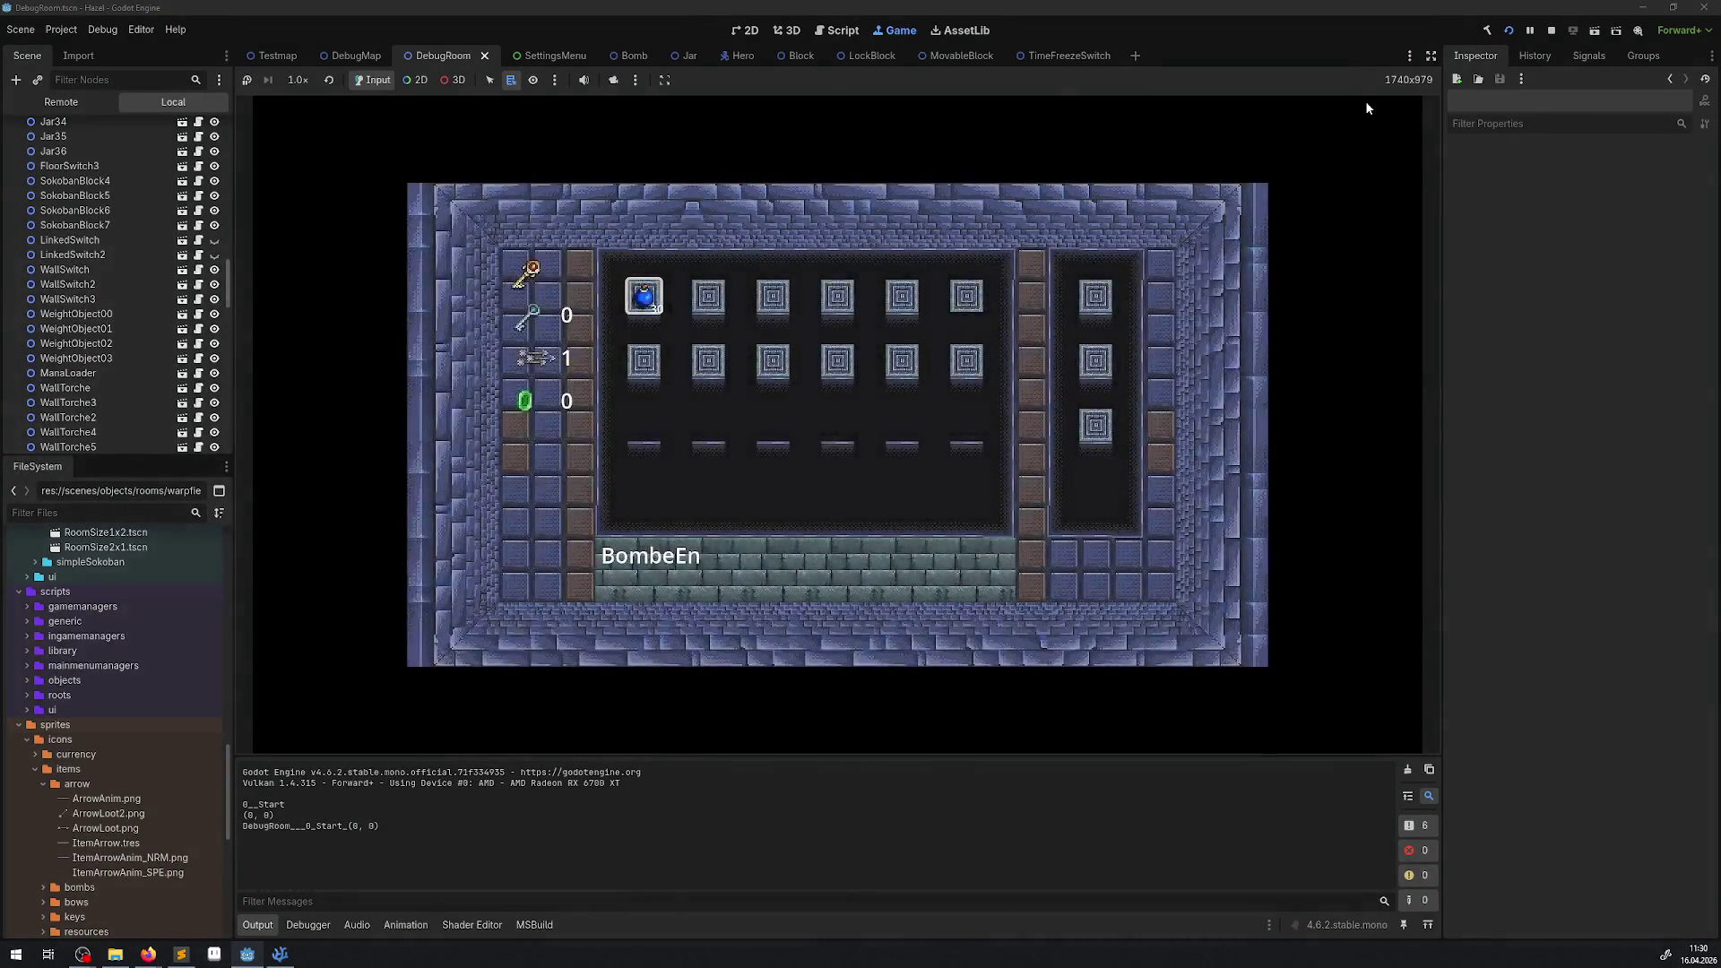
key(Tab)
key(Escape)
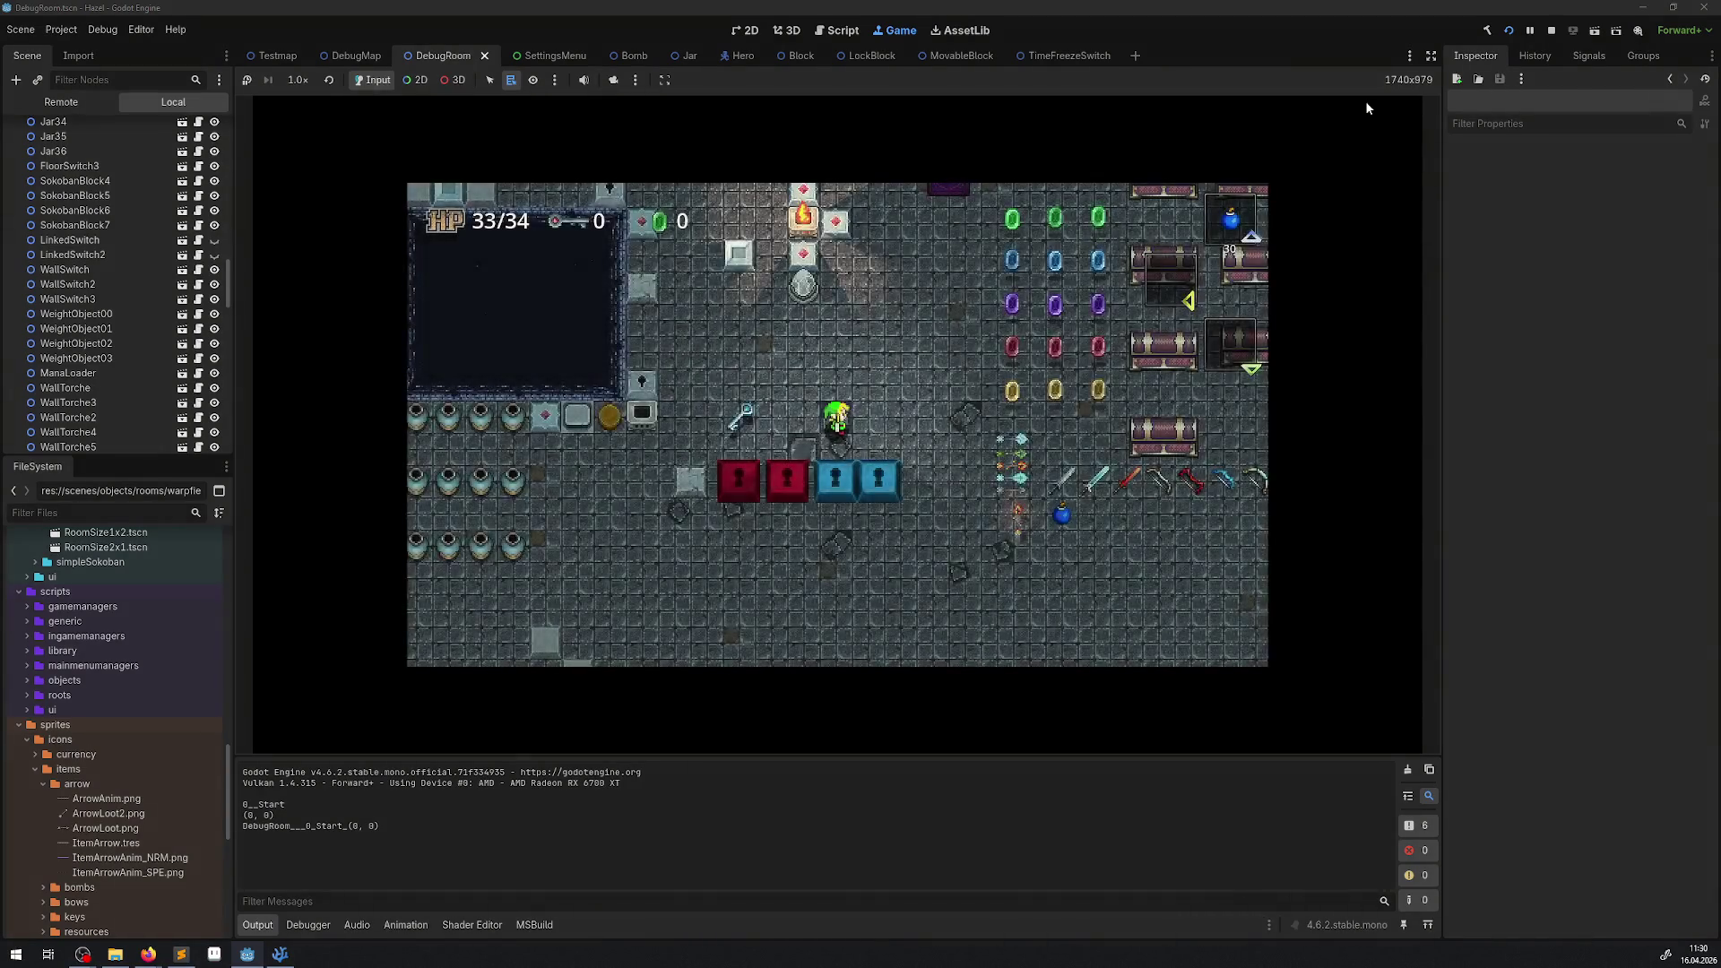
Grab the key, throw one bomb left and place two more around the hero.
key(a)
key(Up)
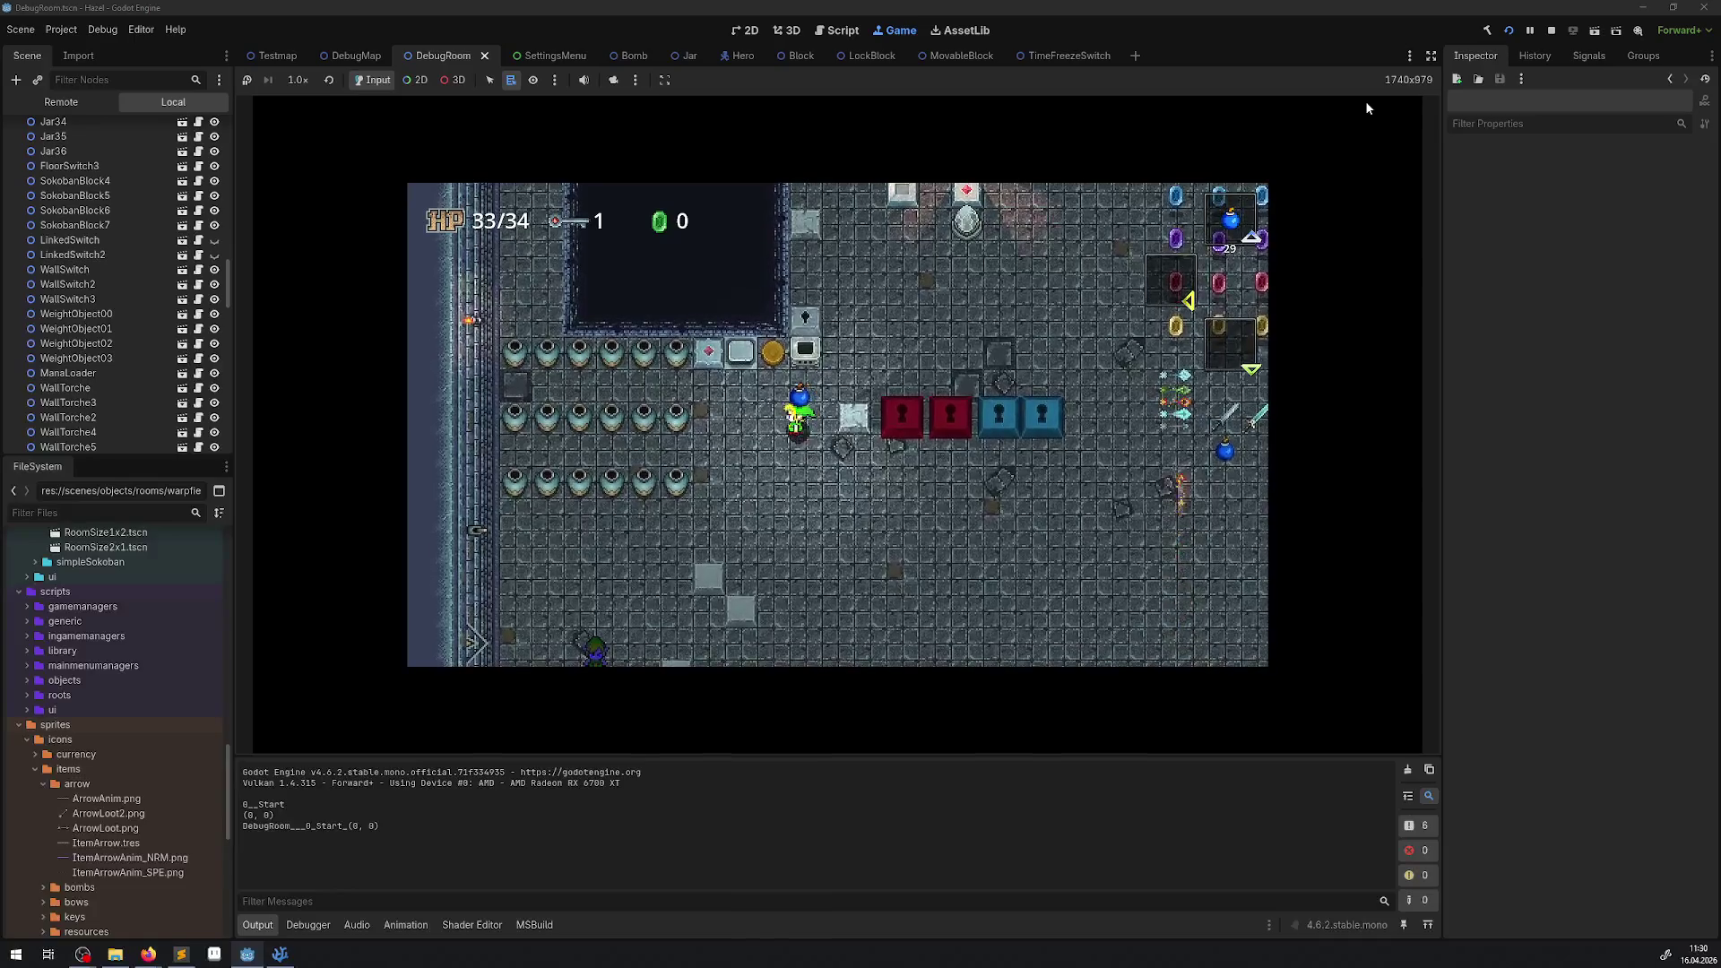
key(Left)
key(a)
key(a)
key(Down)
key(a)
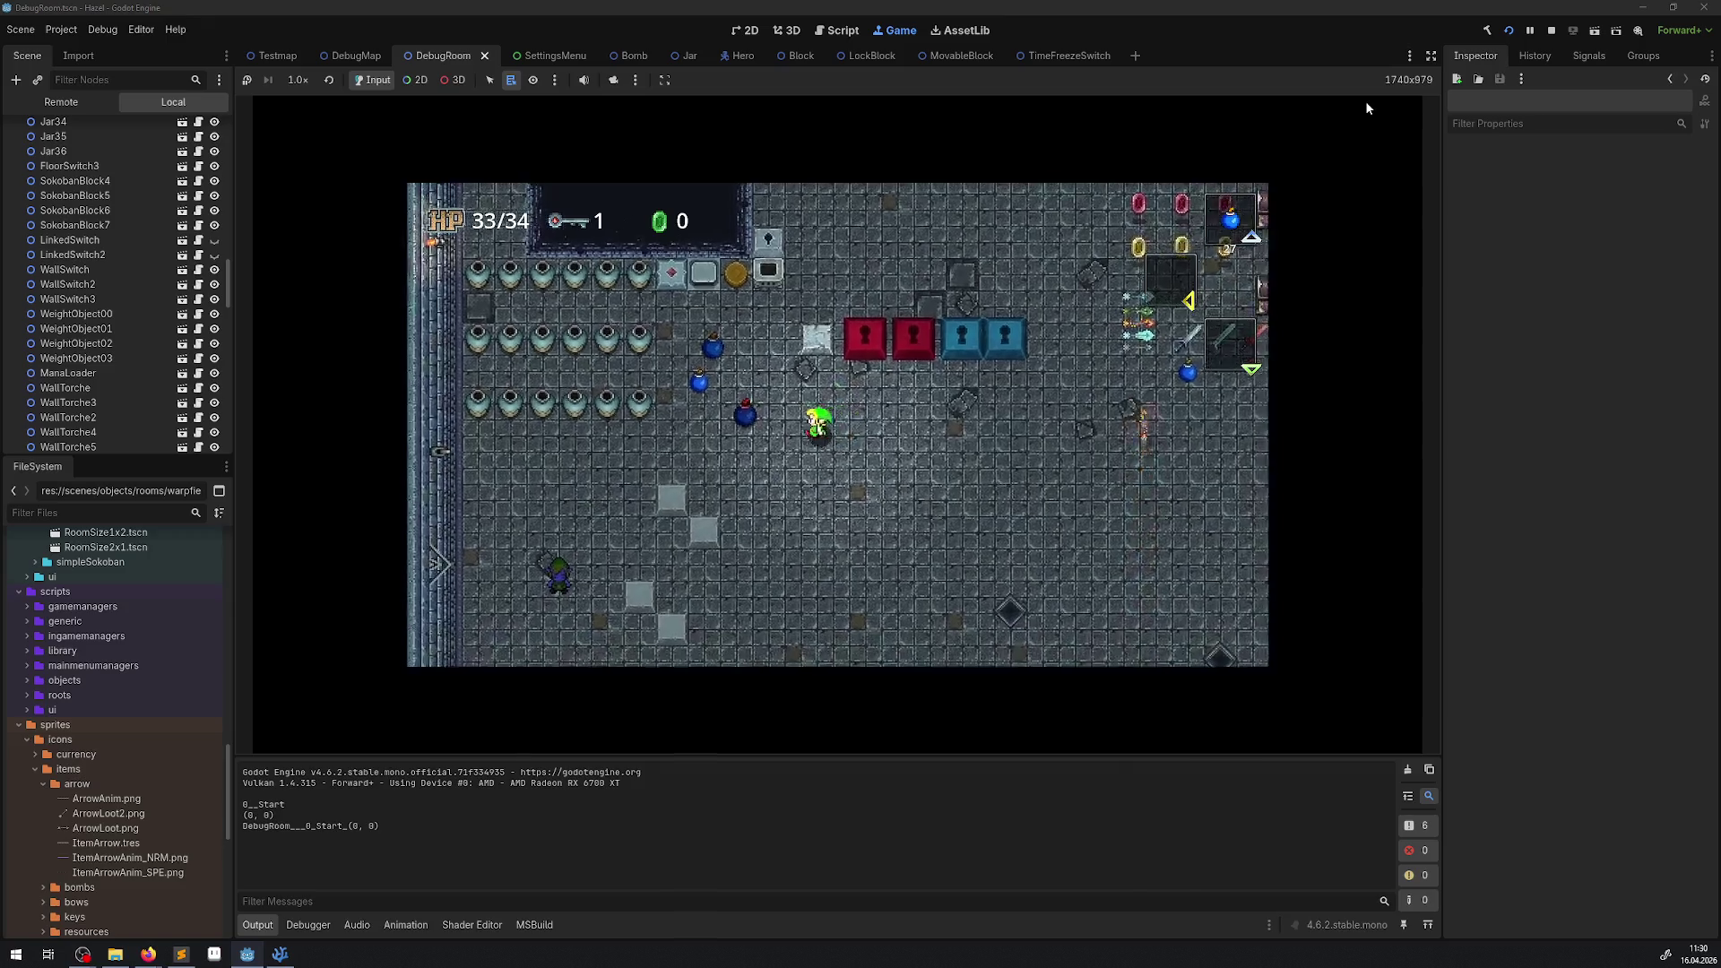
key(Left)
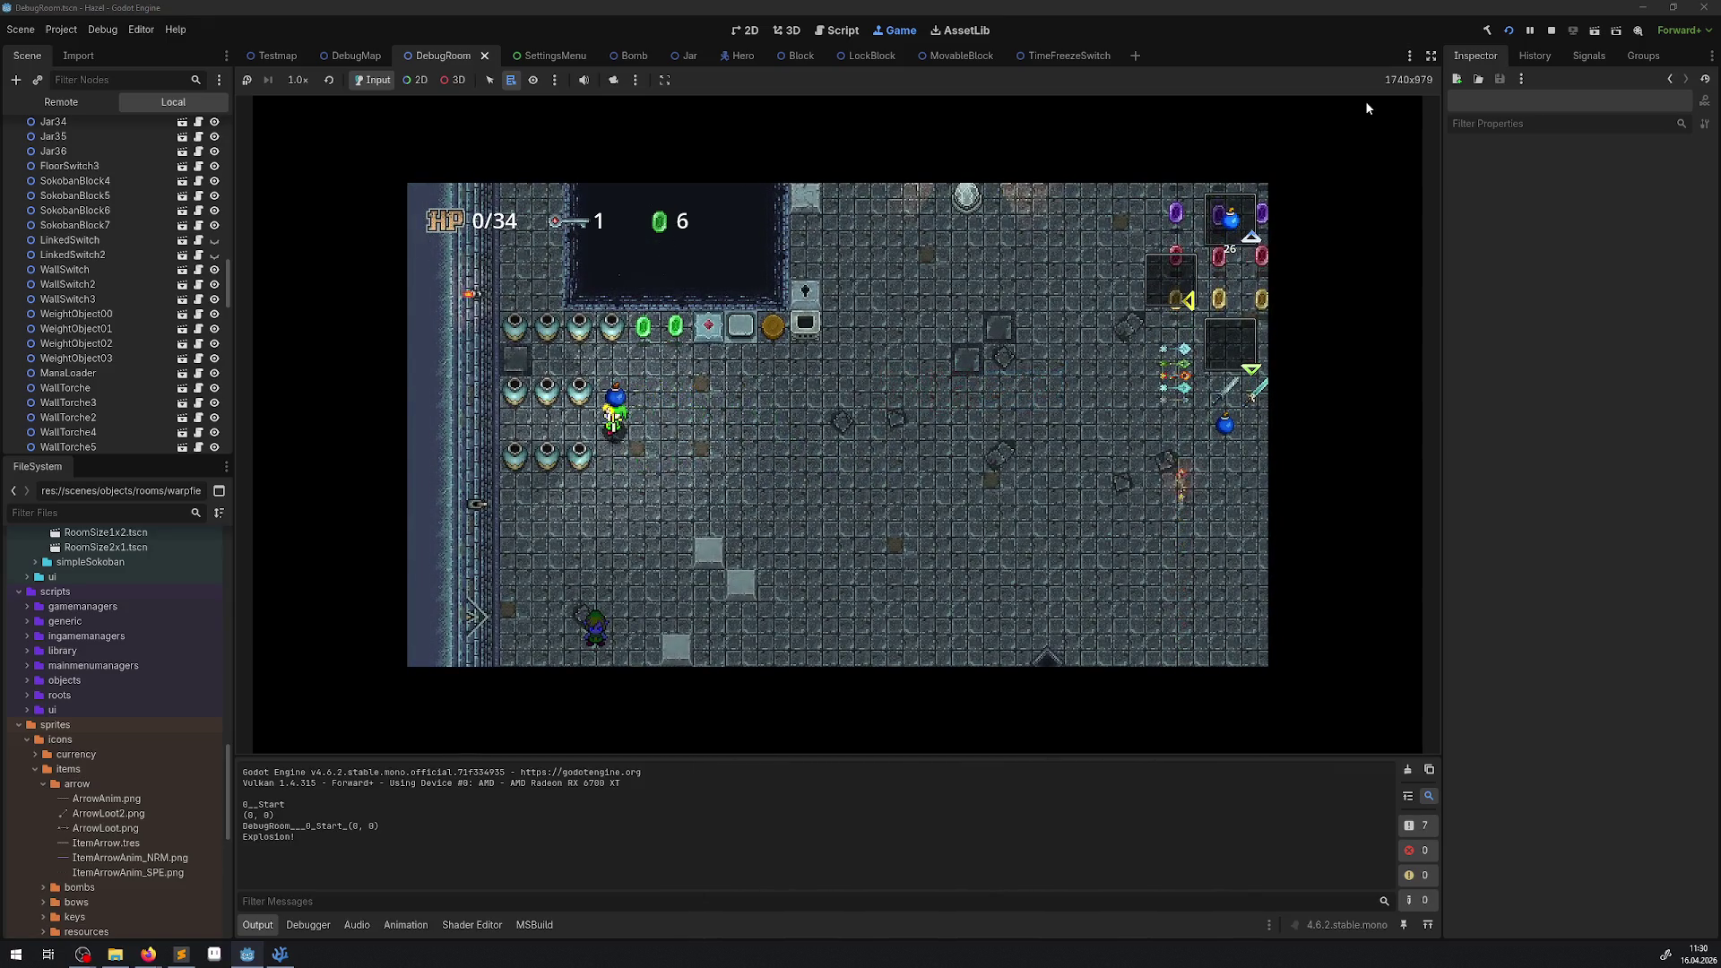
key(Left)
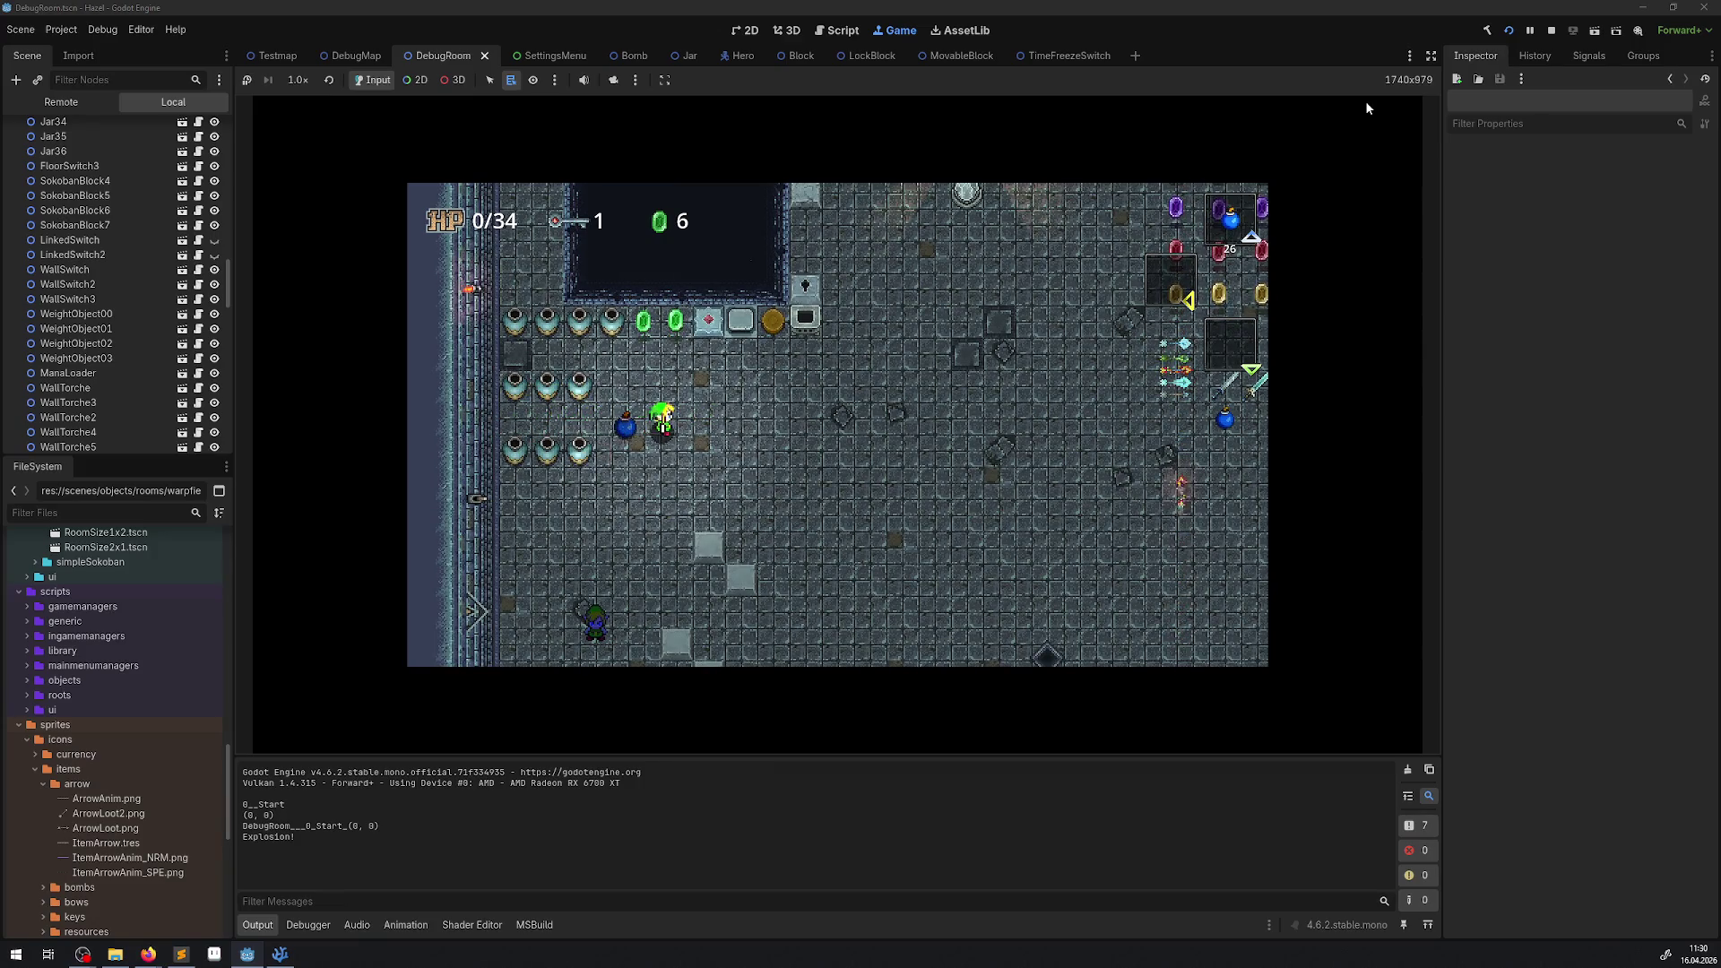
key(Right)
Set bombs down beside the jars, collect the rupees, then stop the game.
key(a)
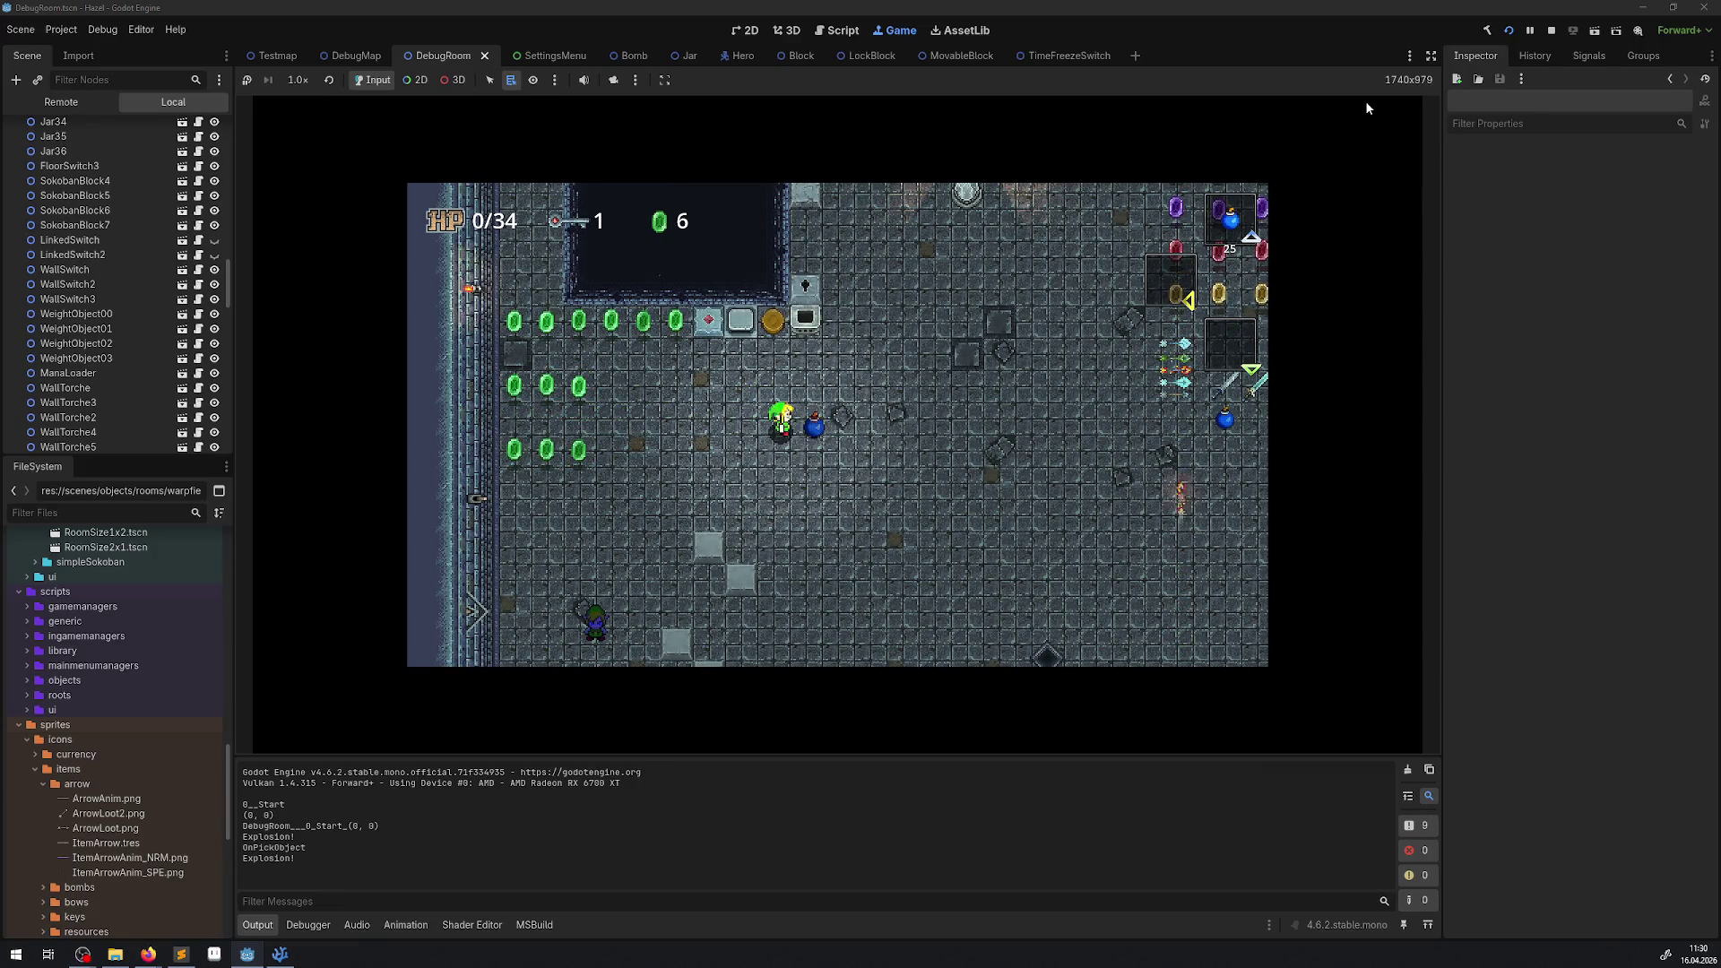
key(space)
key(Left)
key(space)
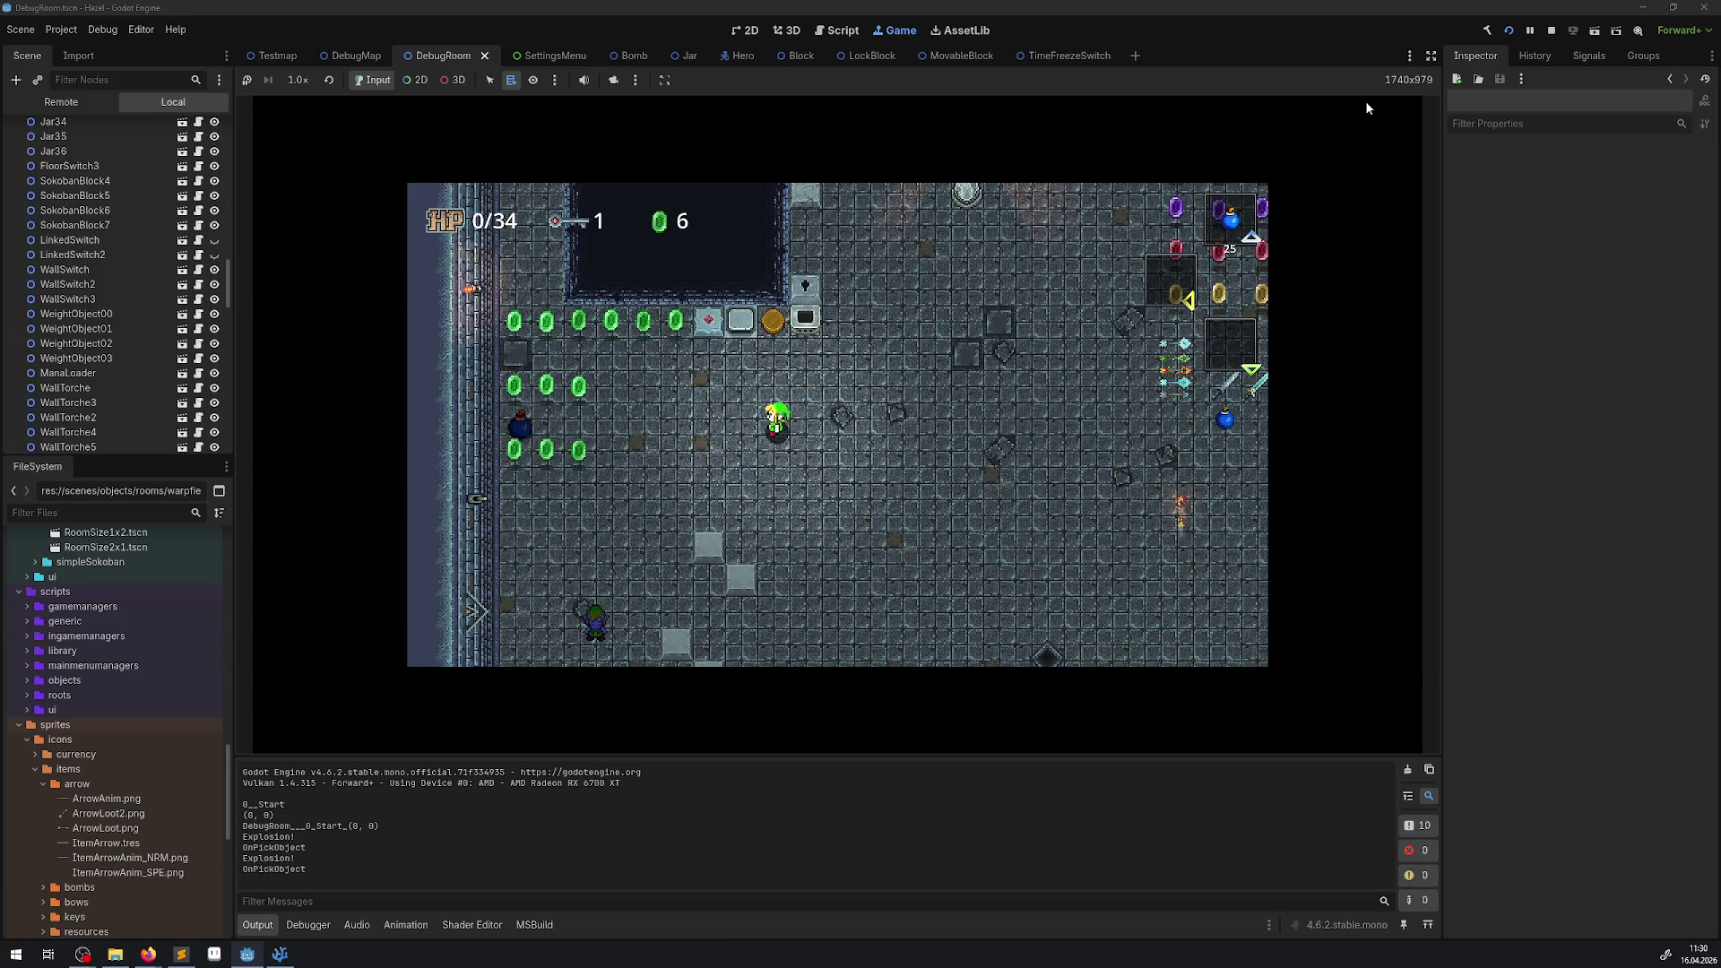
key(Up)
key(Right)
key(Left)
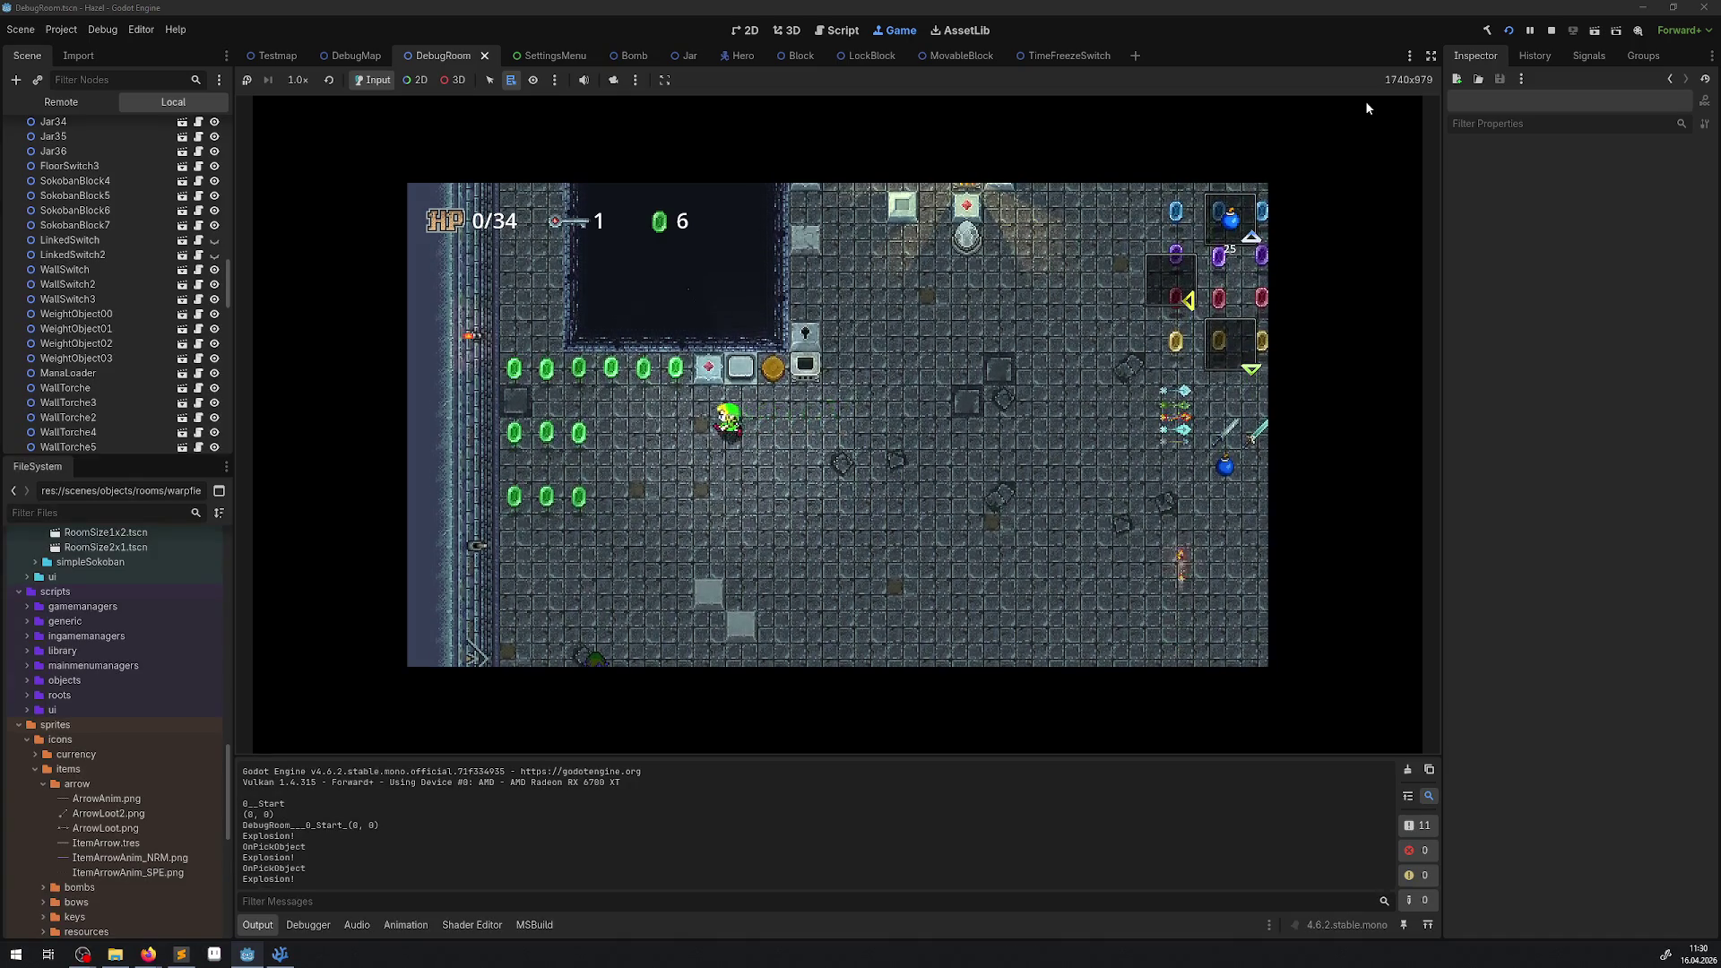
key(space)
key(Down)
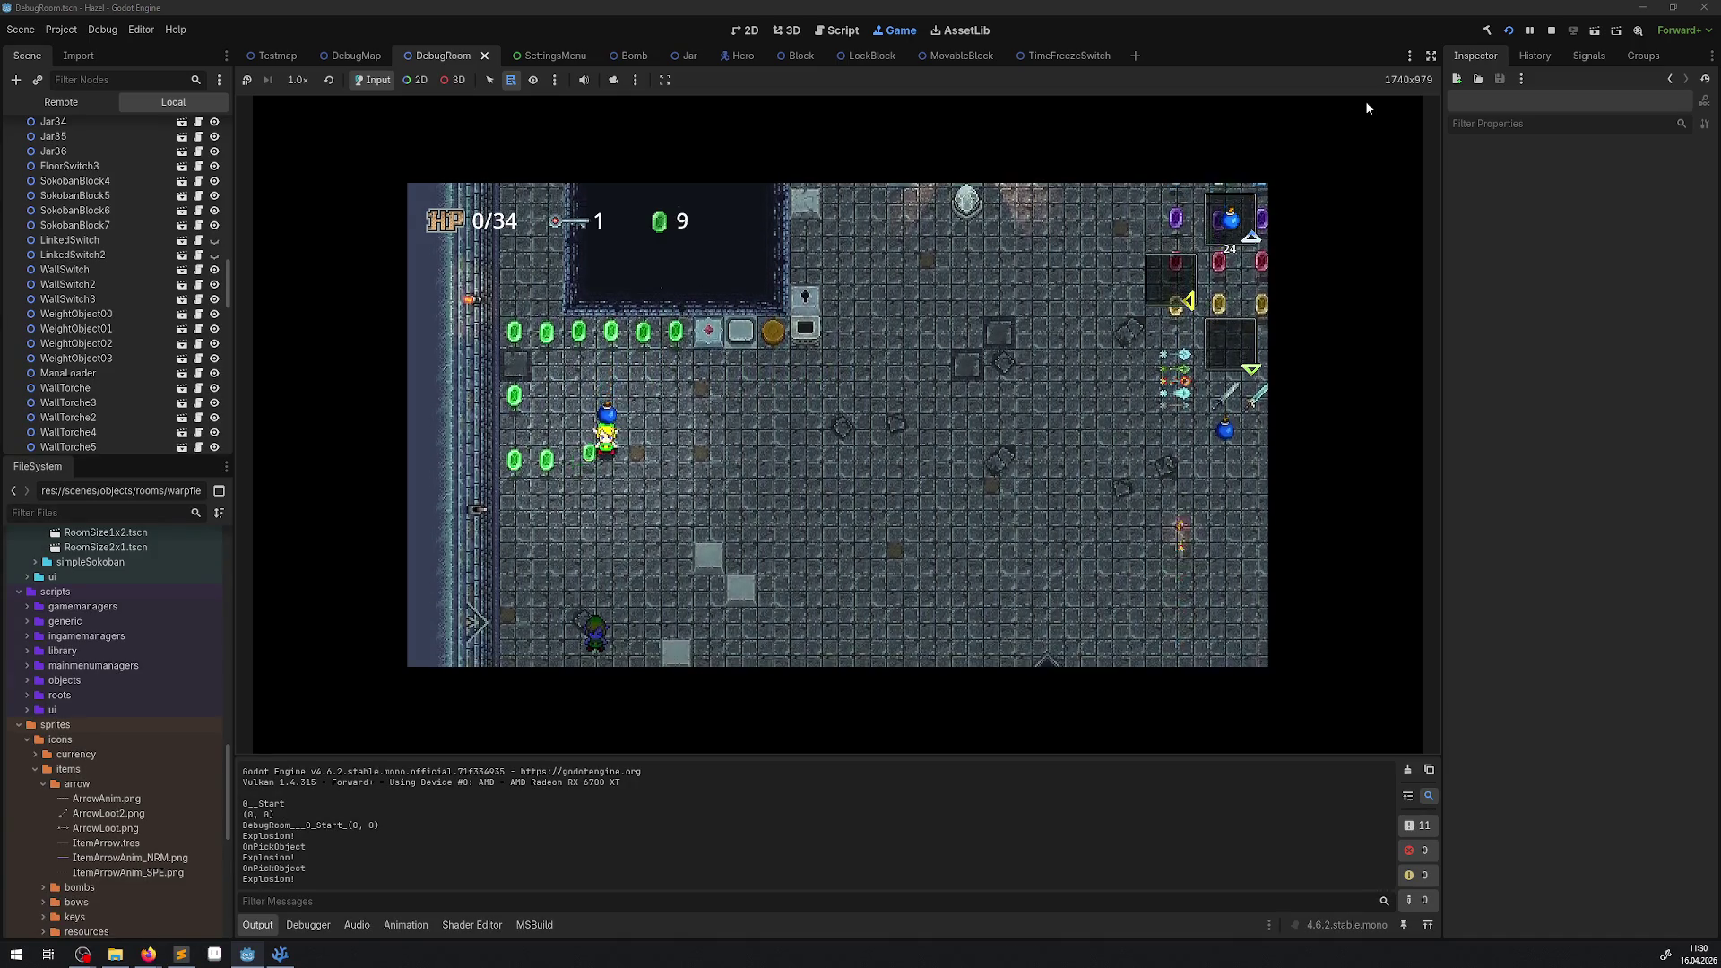
key(space)
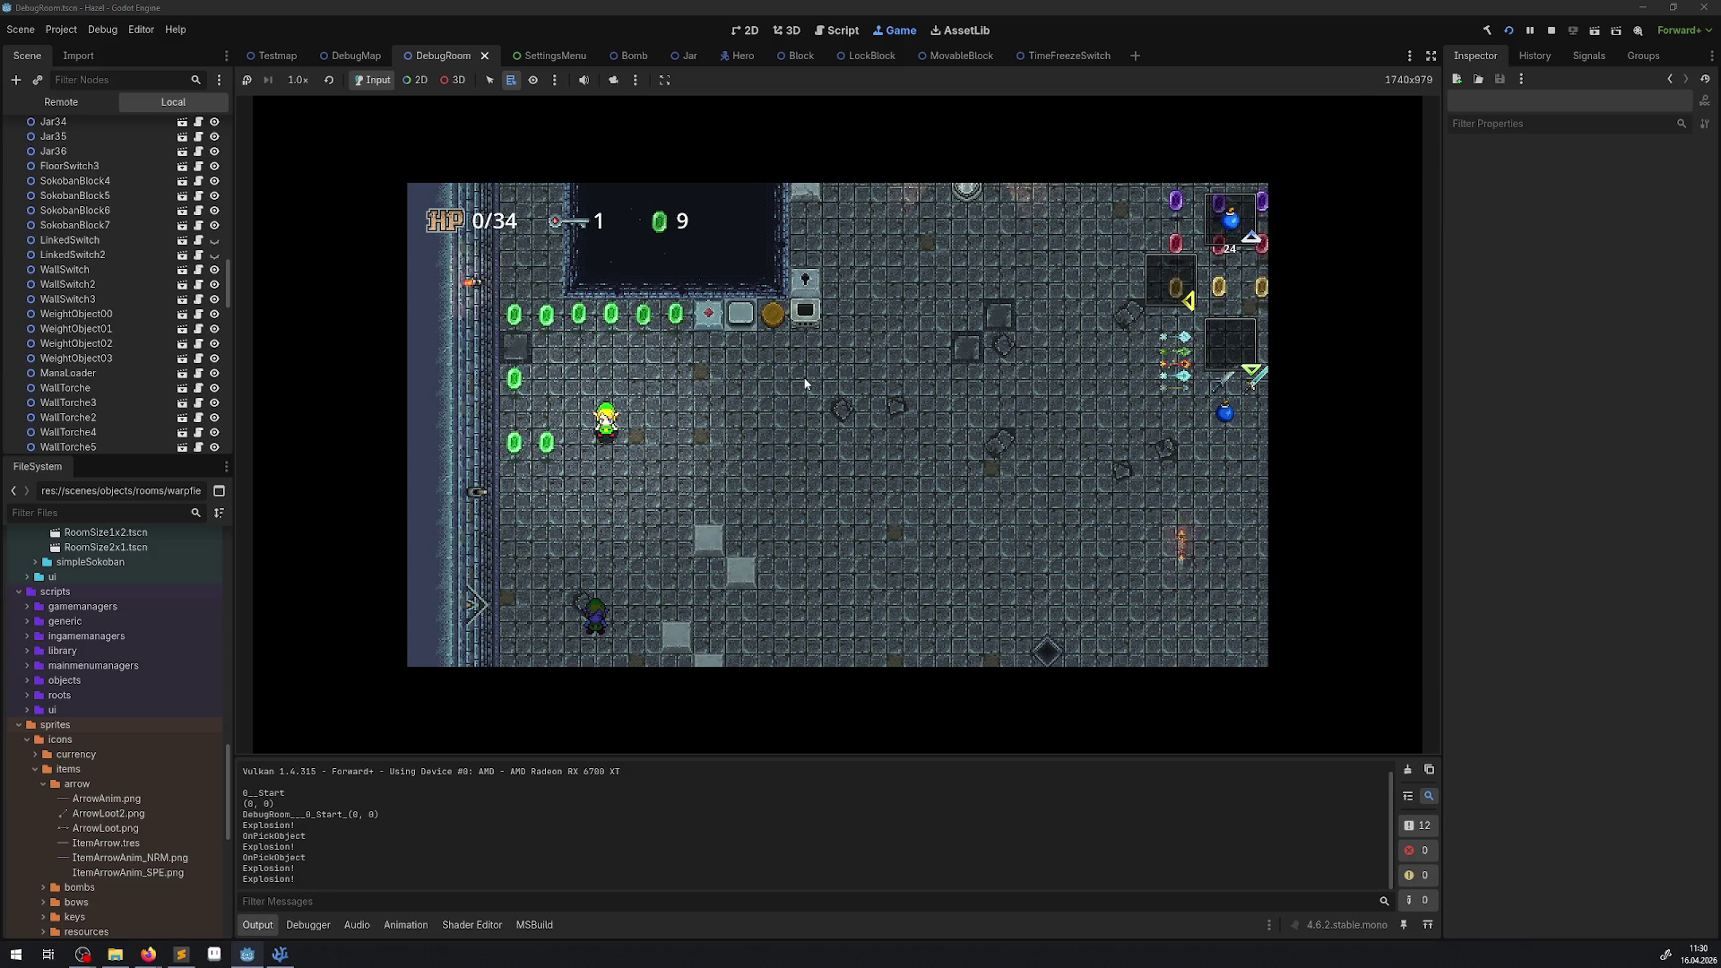
key(Right)
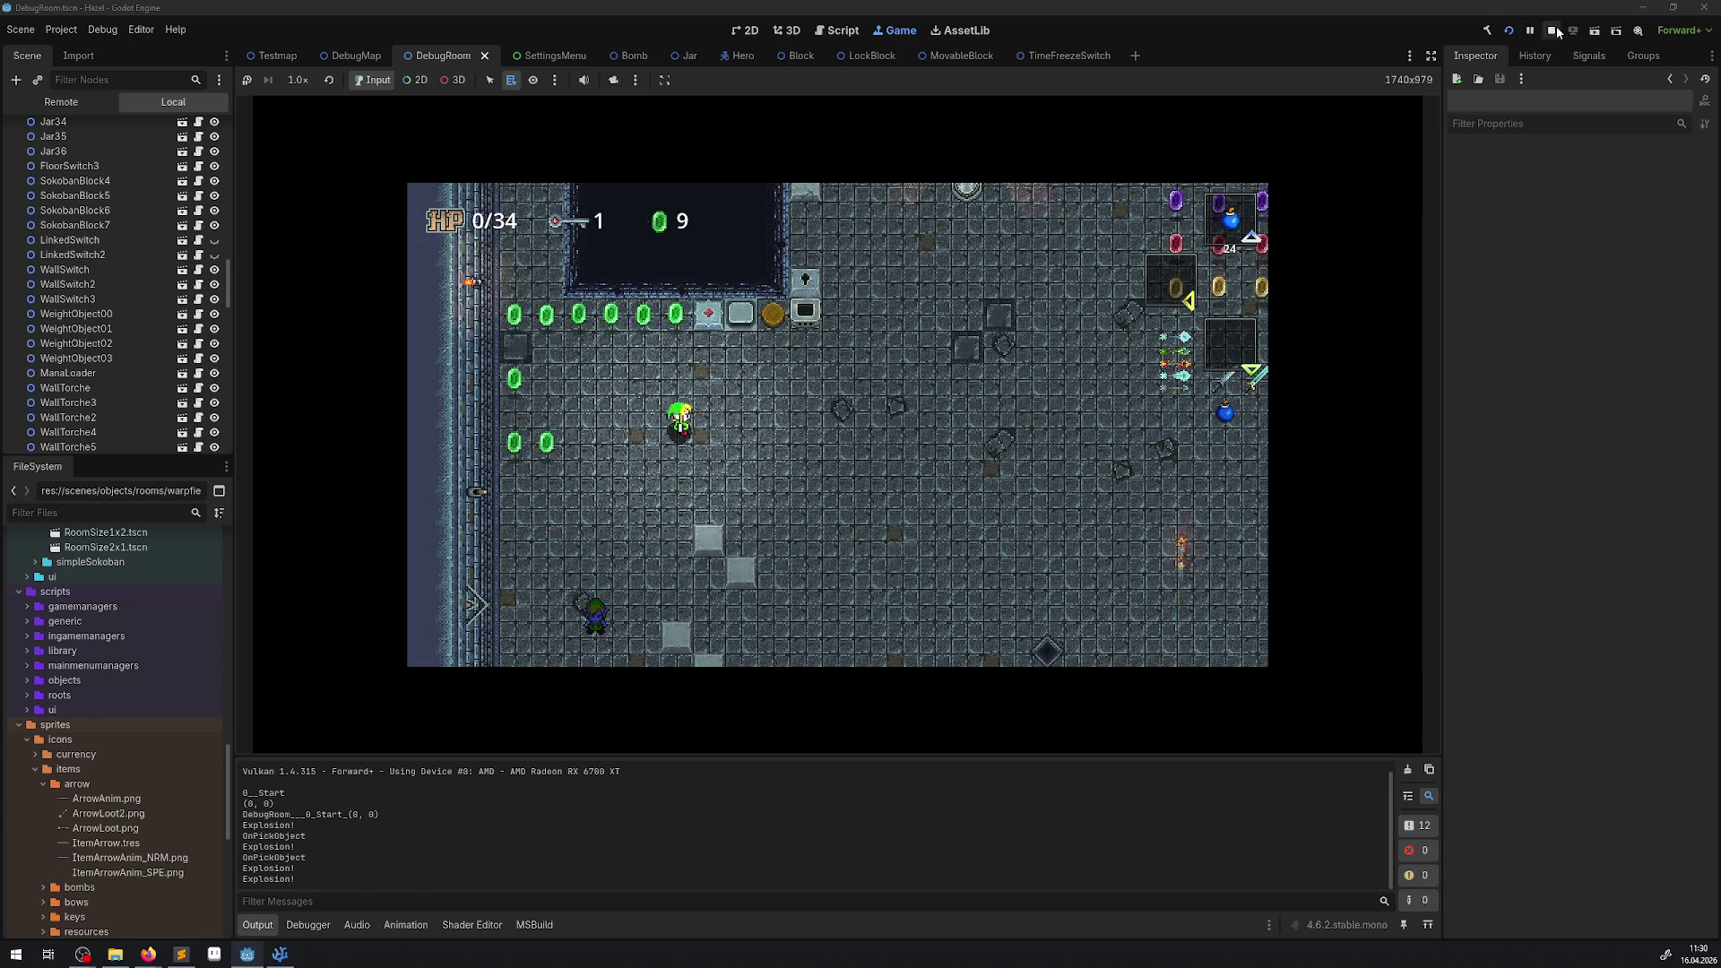
click(1551, 31)
Rebuild and rerun the game, then walk to the jars and lift and throw one.
click(1509, 31)
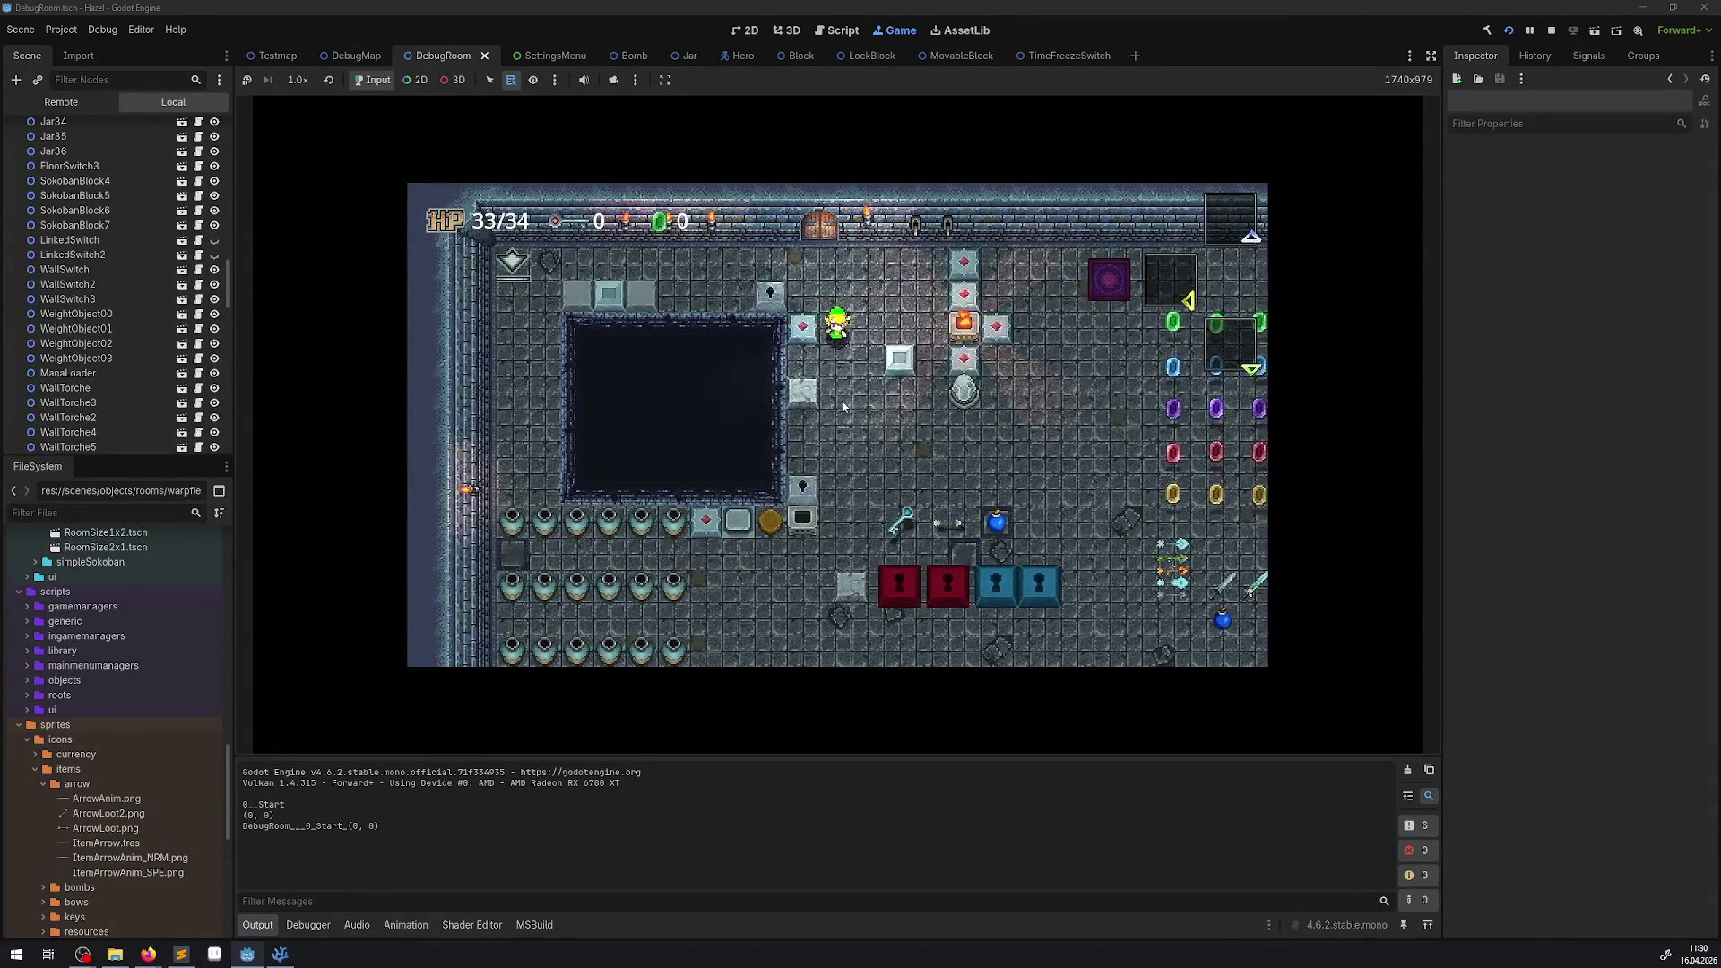
key(Down)
key(Left)
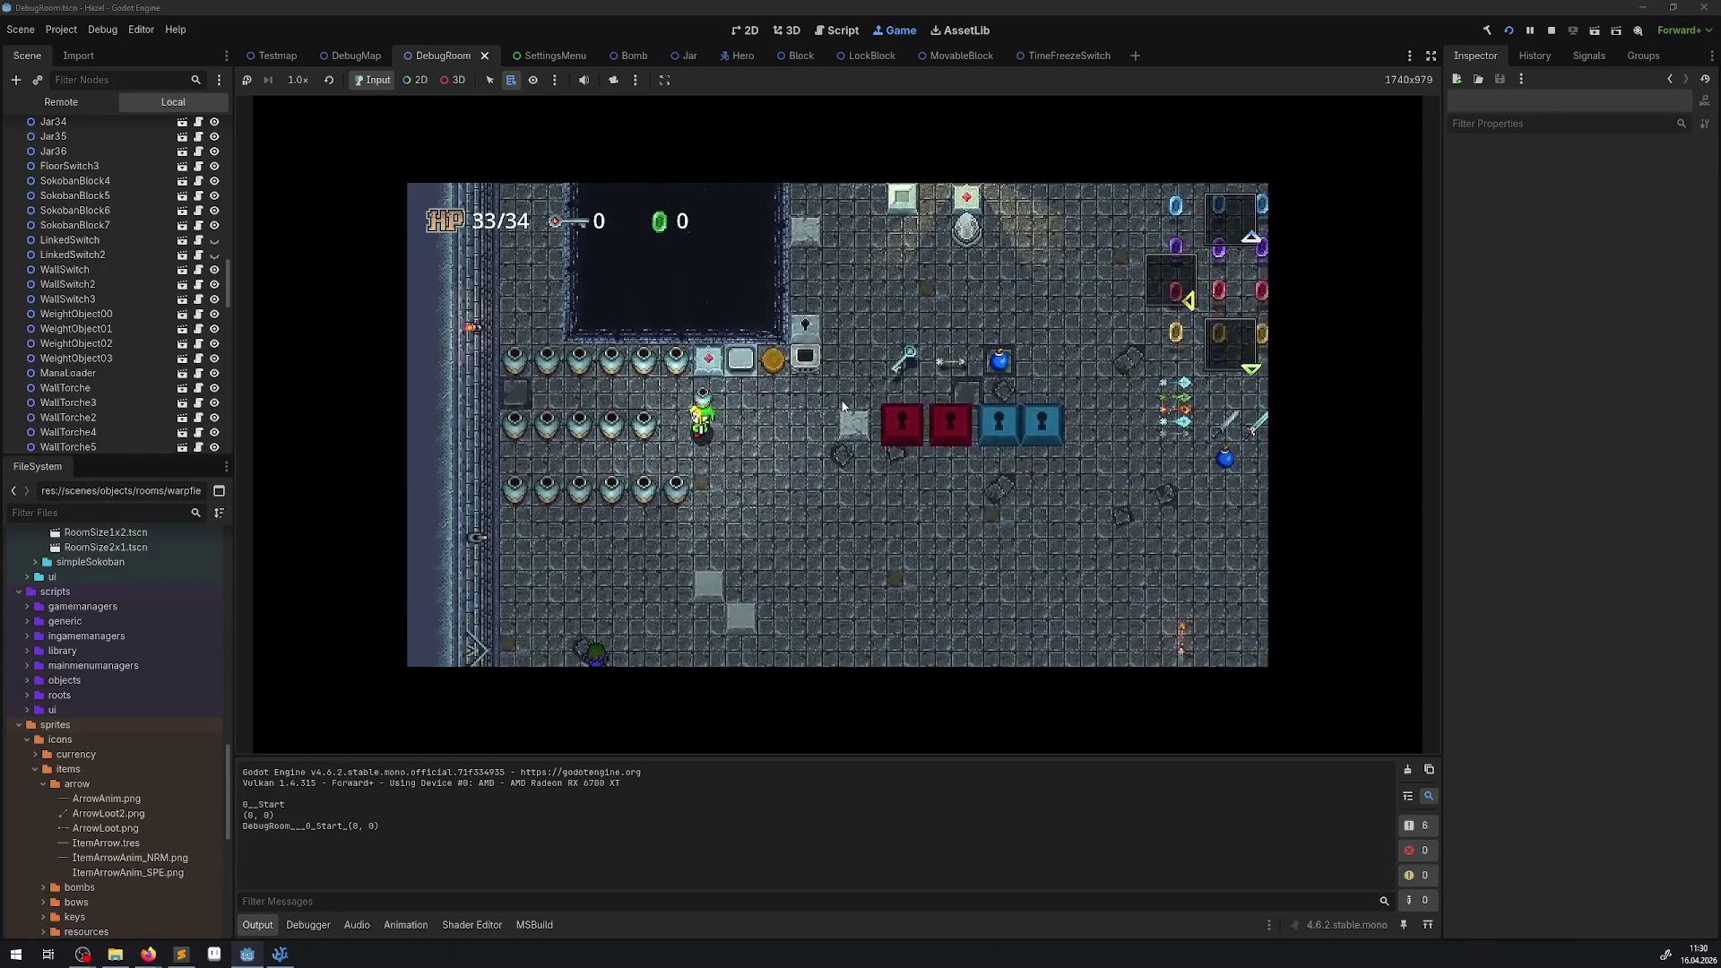
key(Right)
key(space)
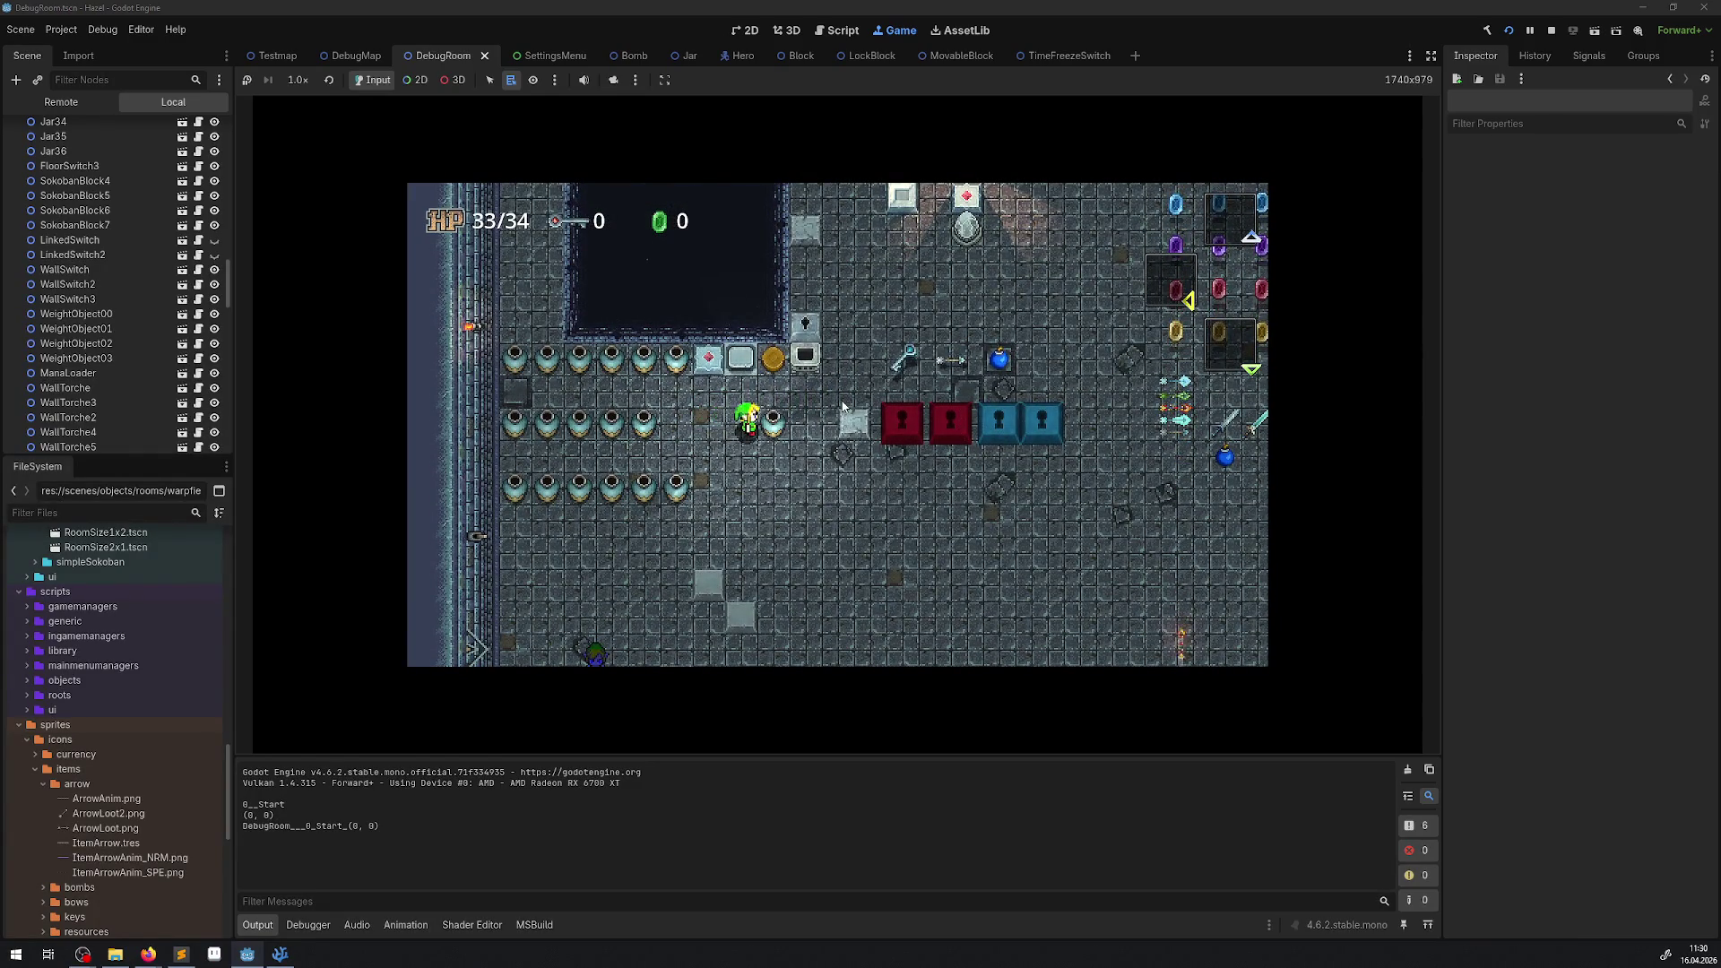
key(Right)
key(space)
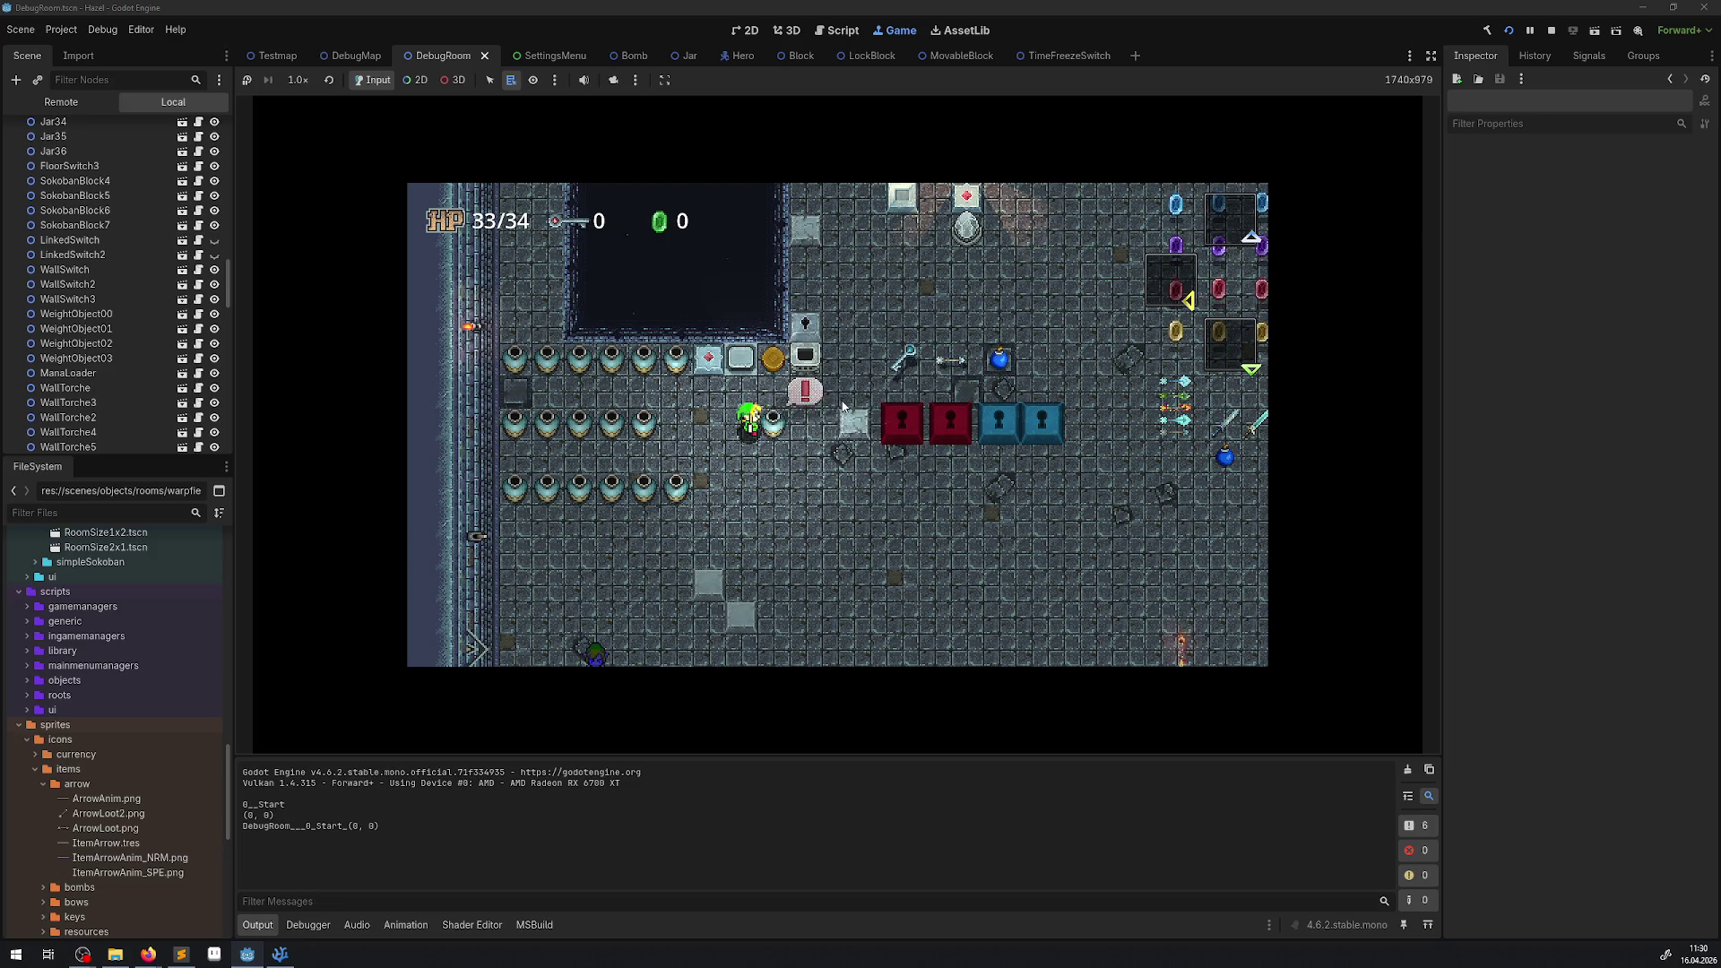
key(space)
Lift jars and set them down on either side of the hero.
key(Right)
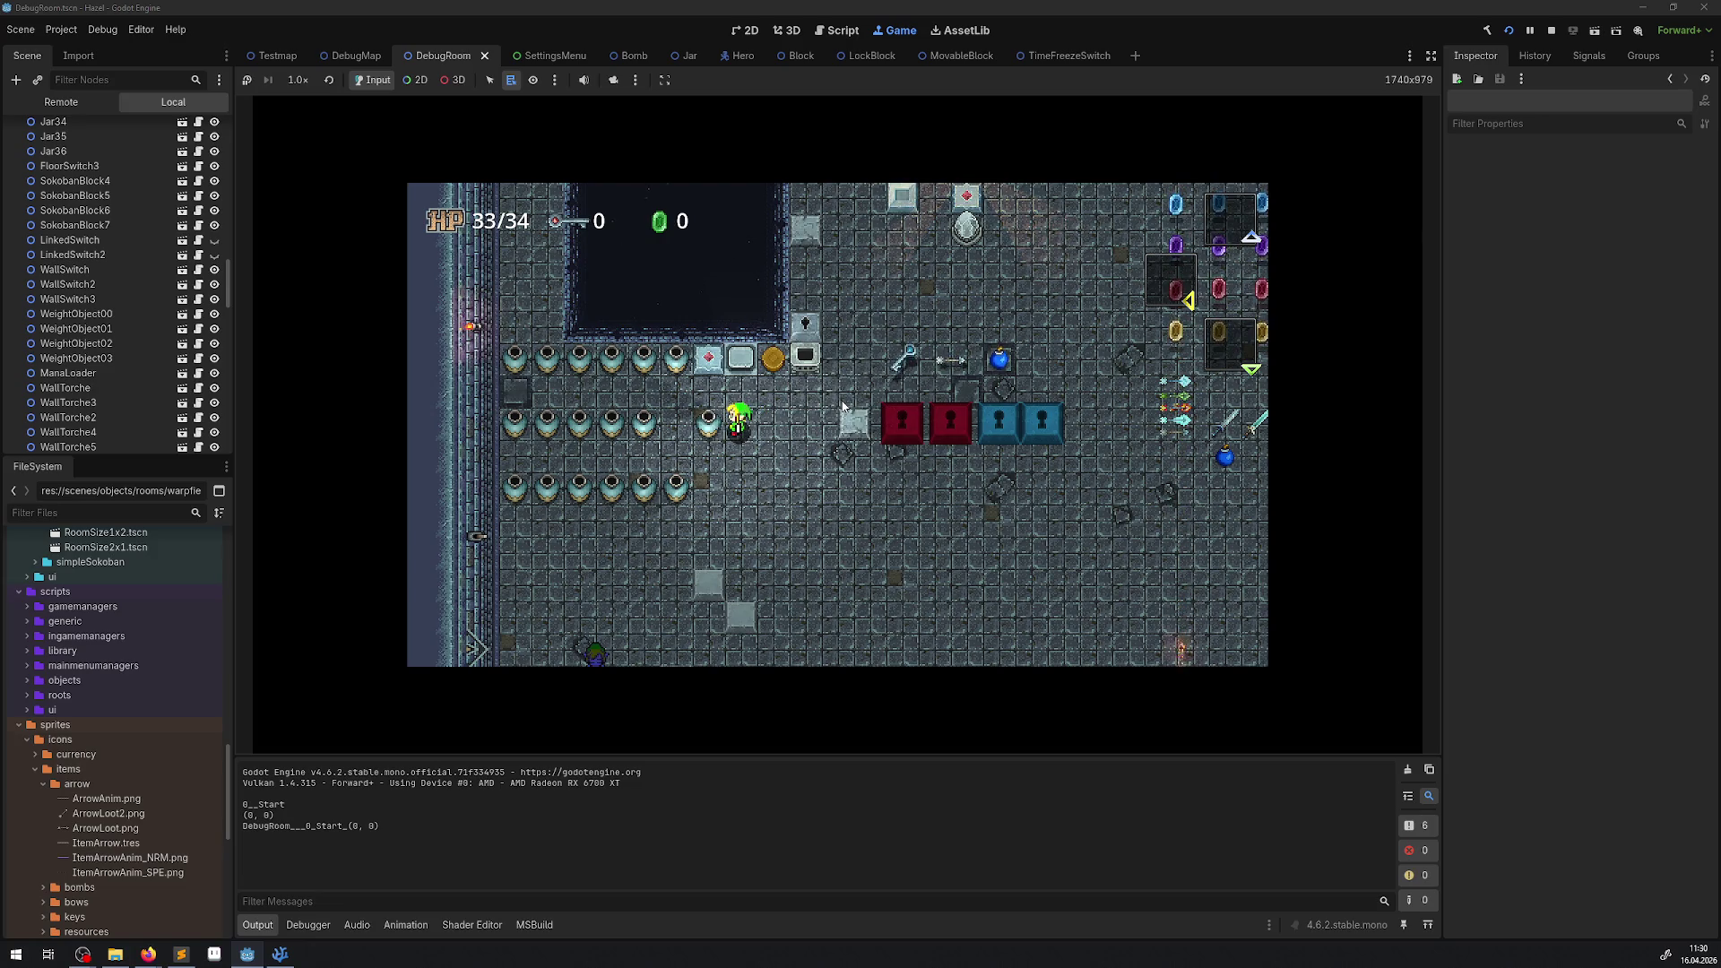
key(space)
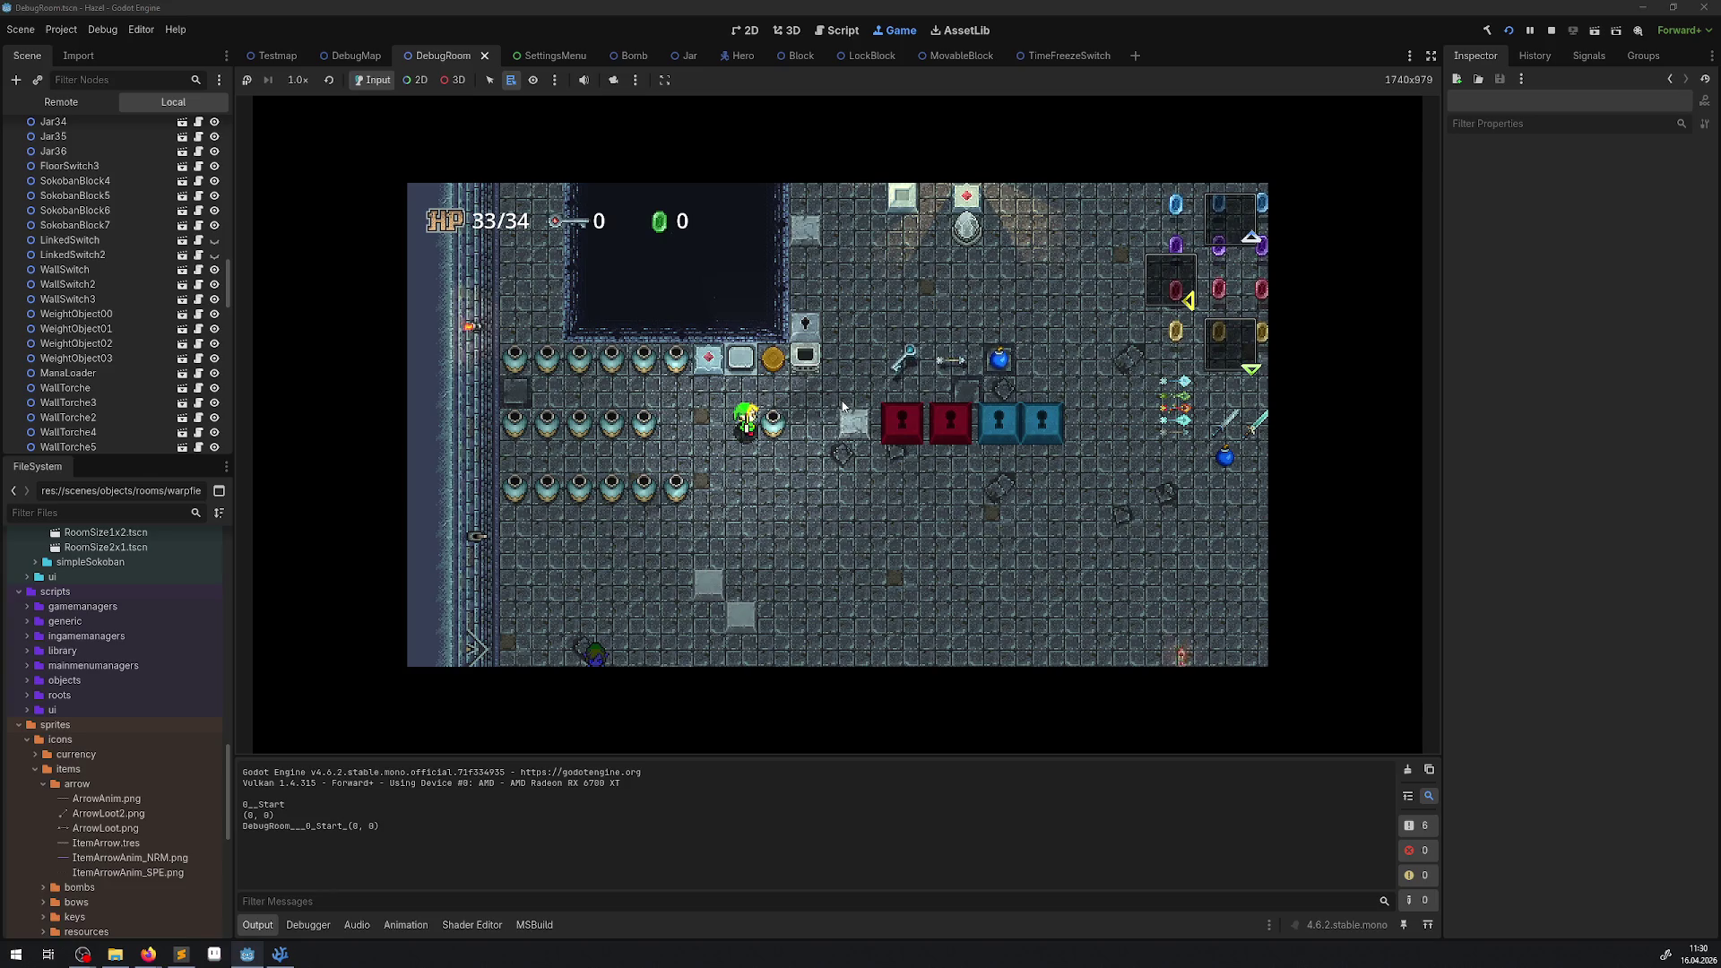
key(space)
key(Left)
key(space)
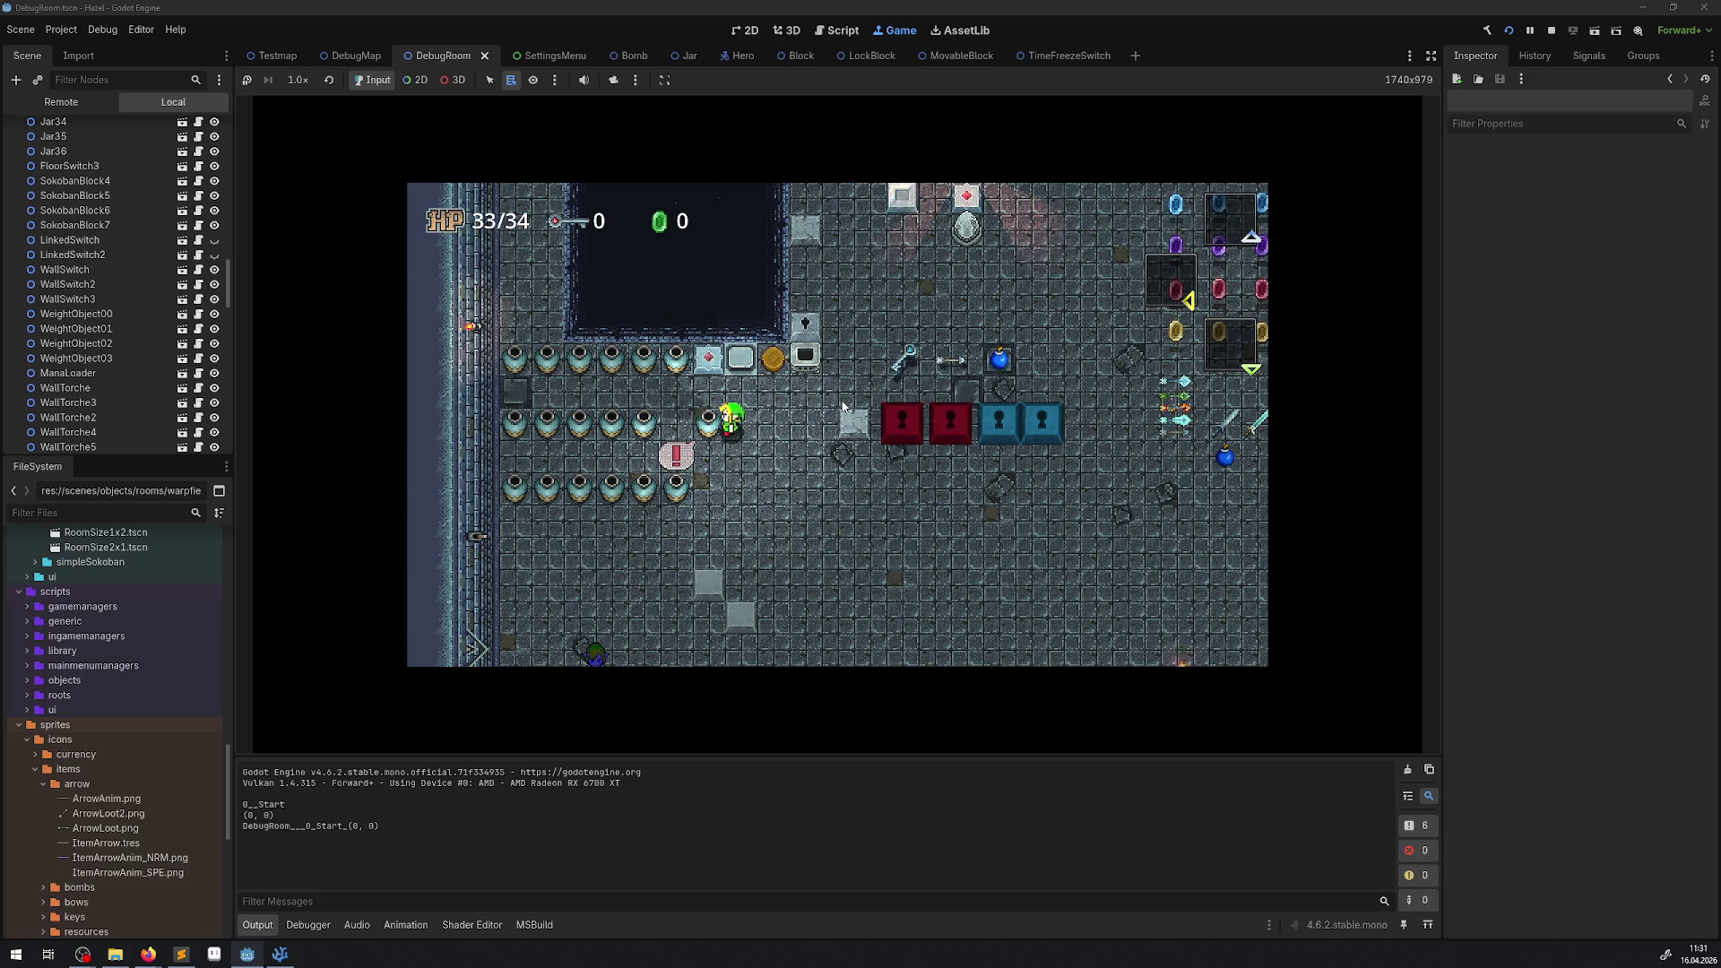
key(space)
key(Right)
key(space)
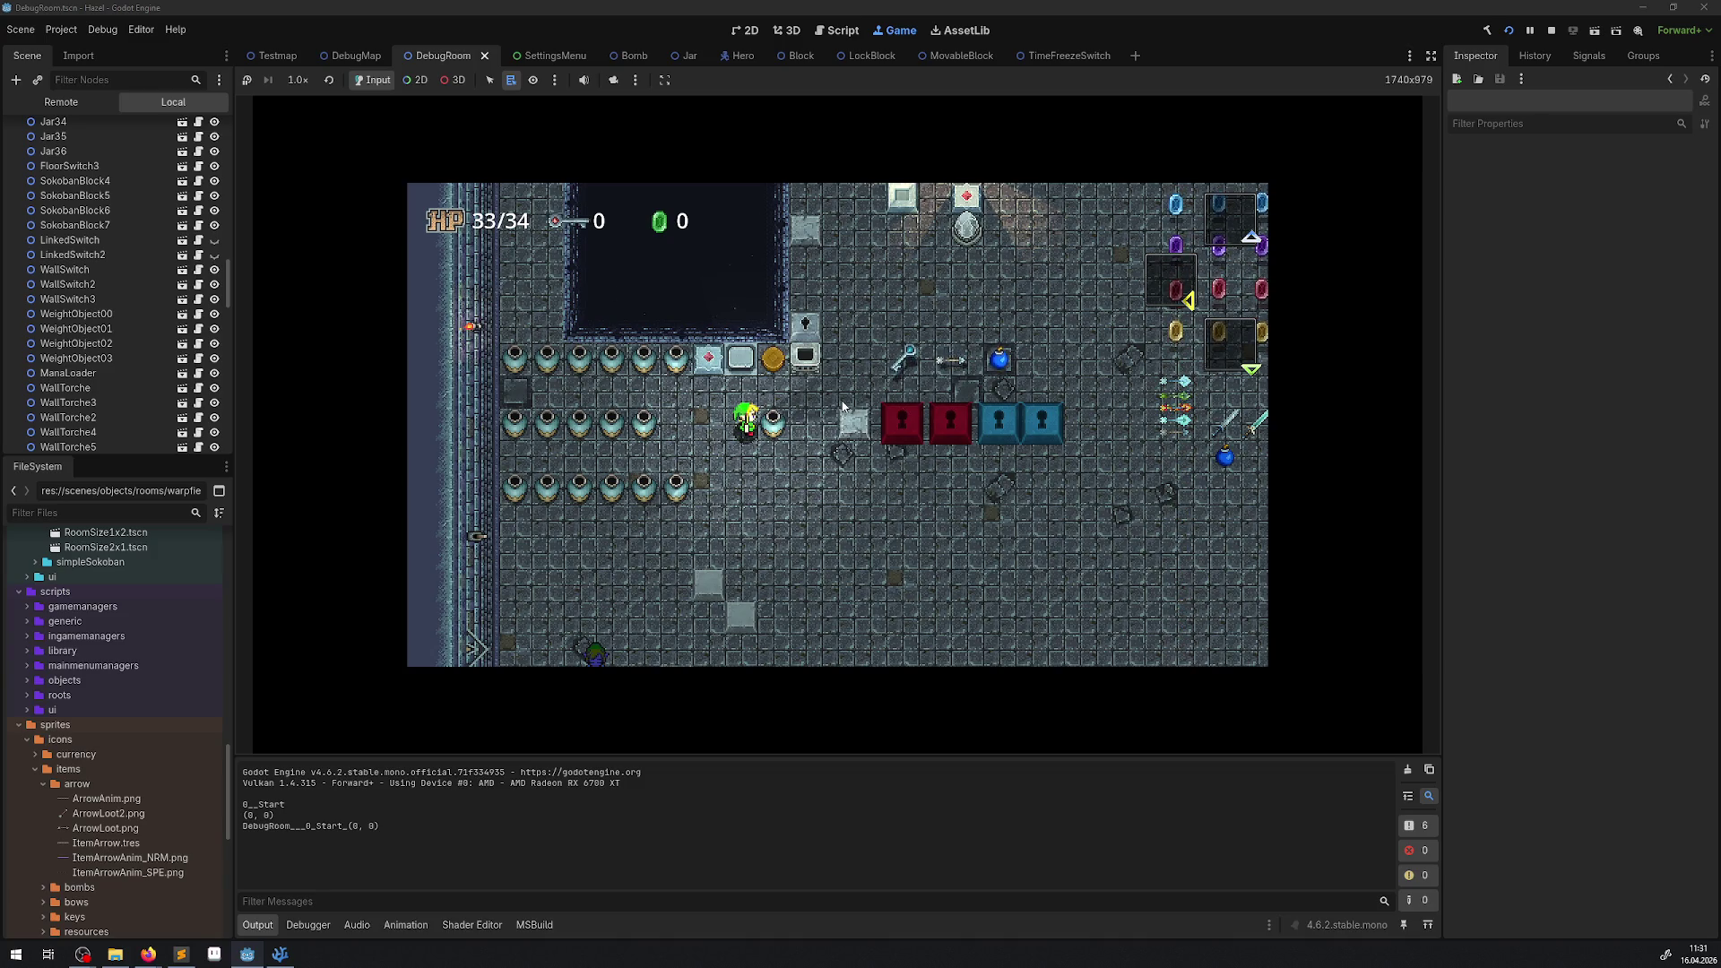
Choose bombs in the inventory and take one out beside the jars.
key(Up)
key(Right)
key(Right)
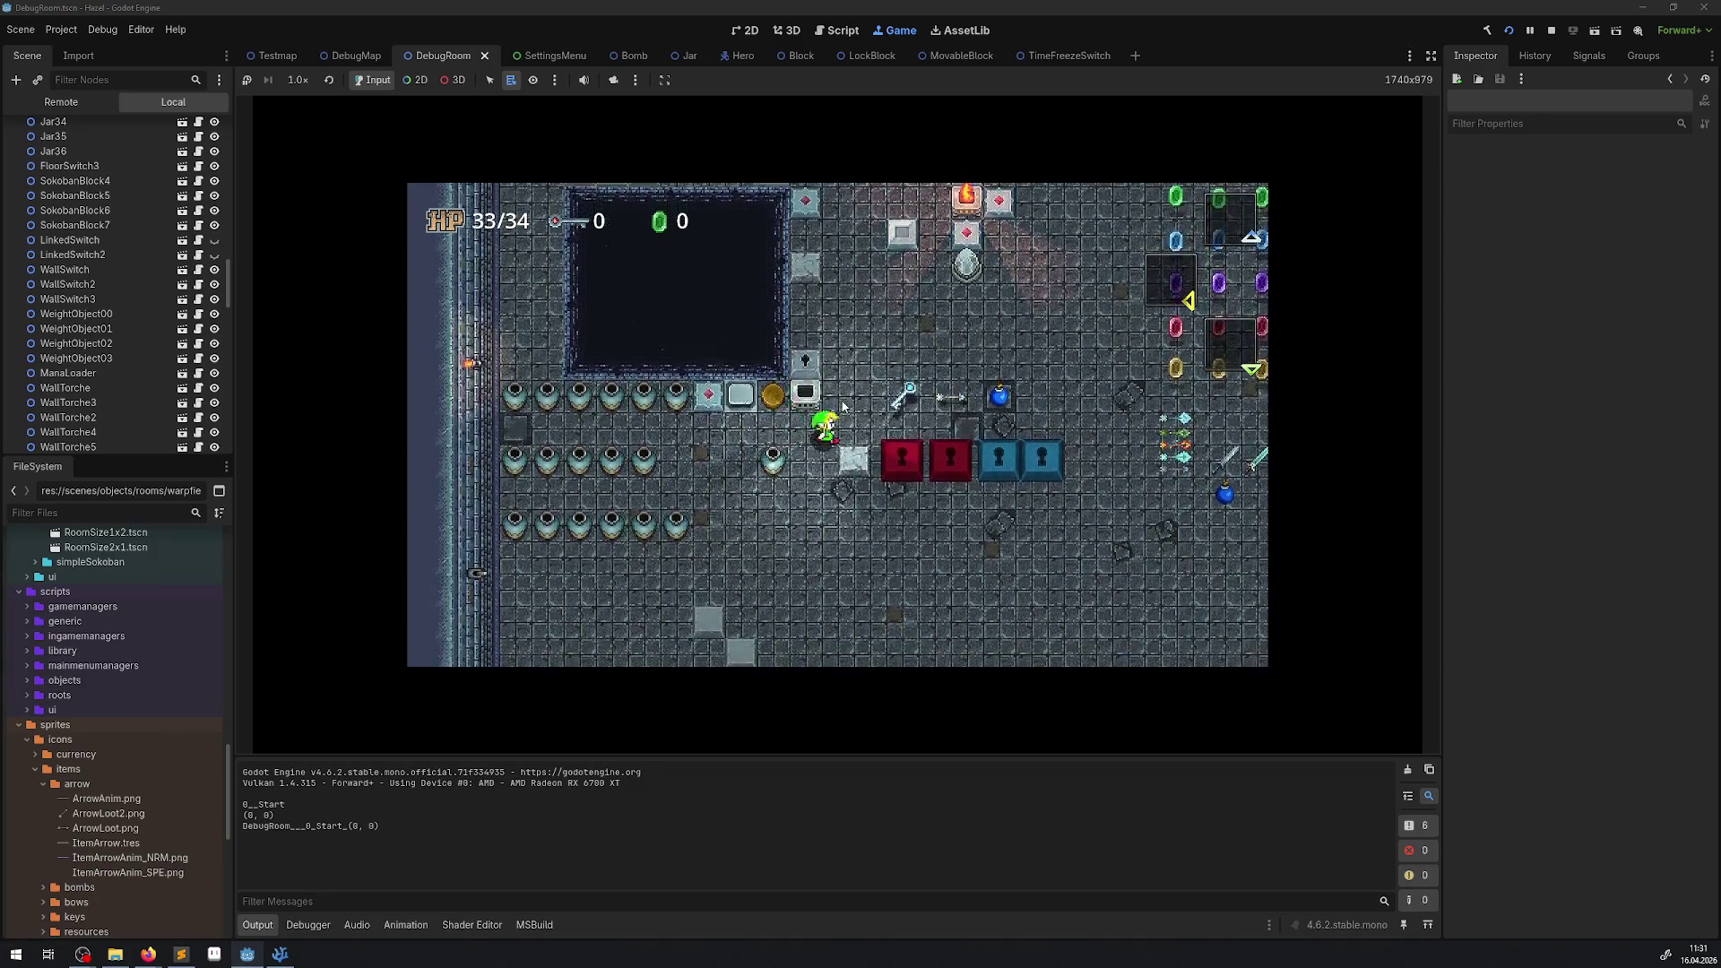
key(Return)
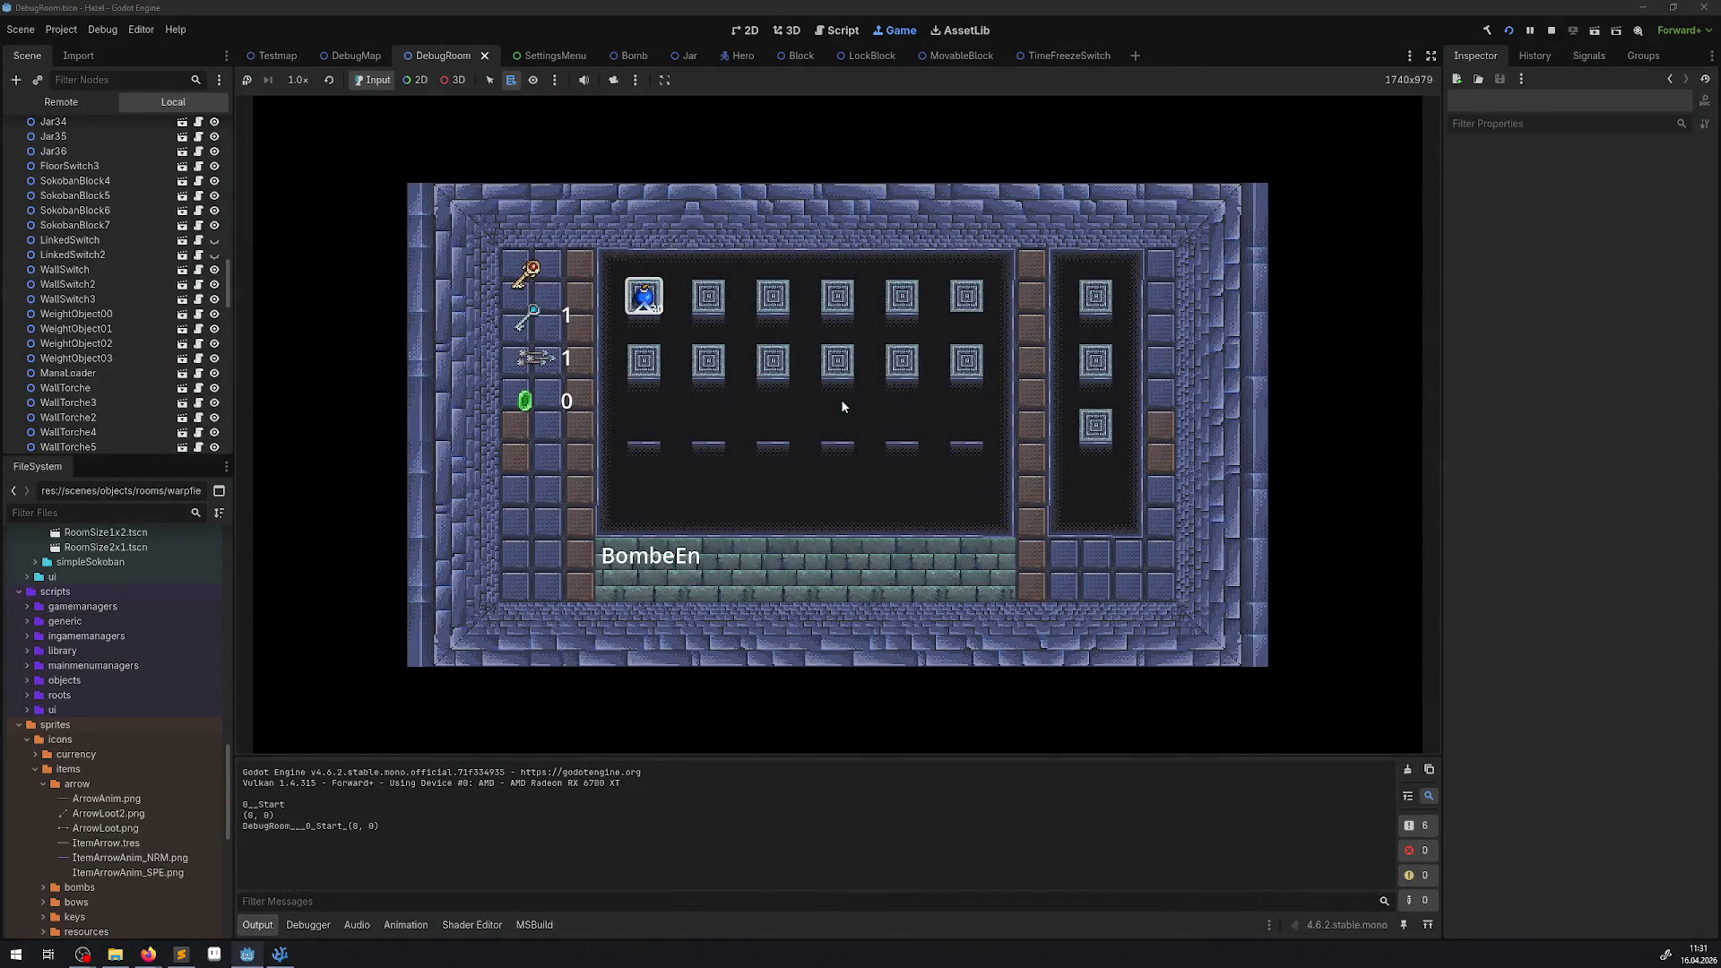
key(Return)
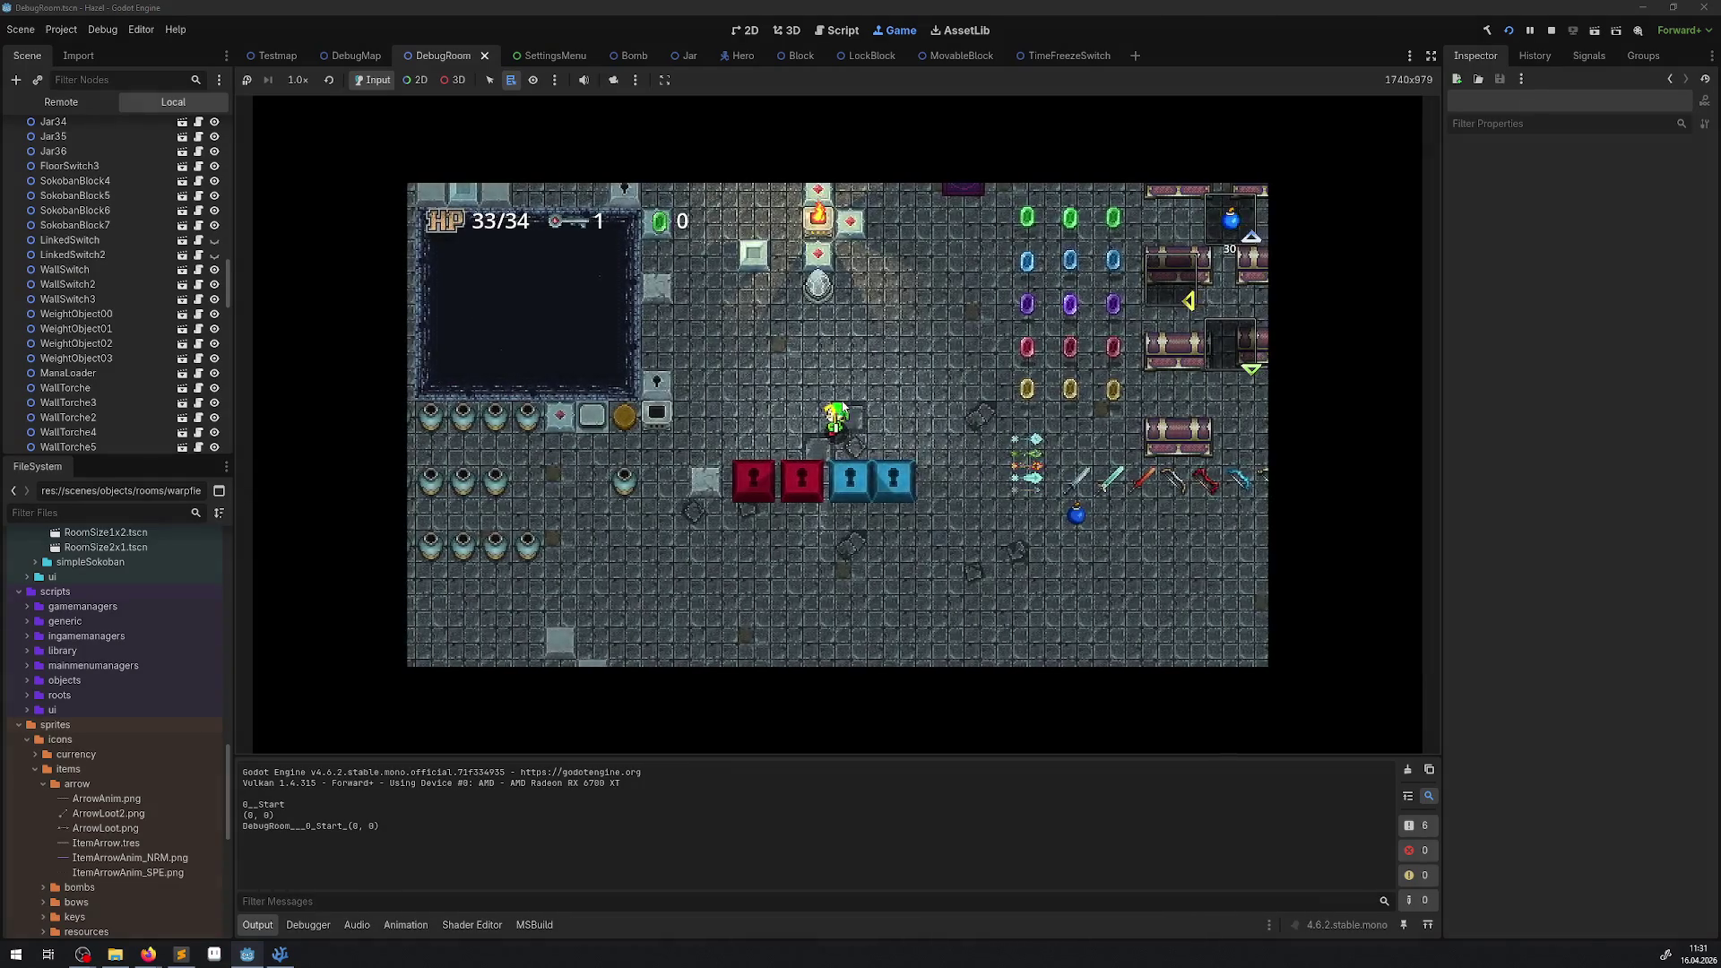
key(Left)
key(Down)
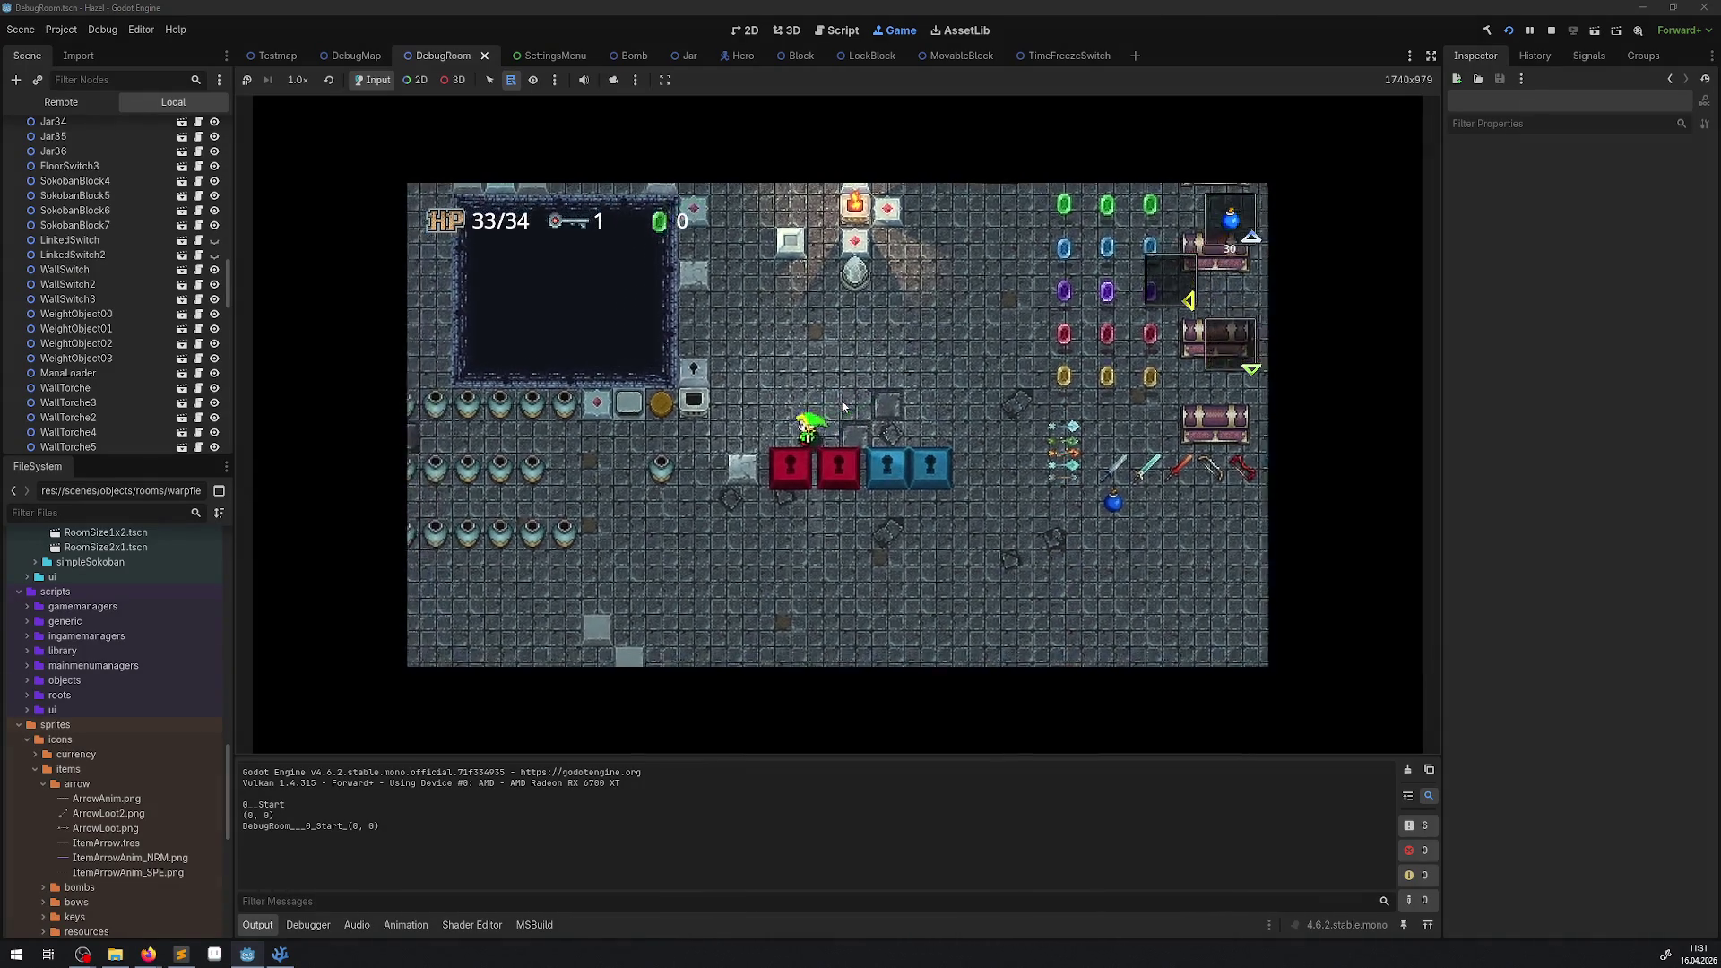
key(Left)
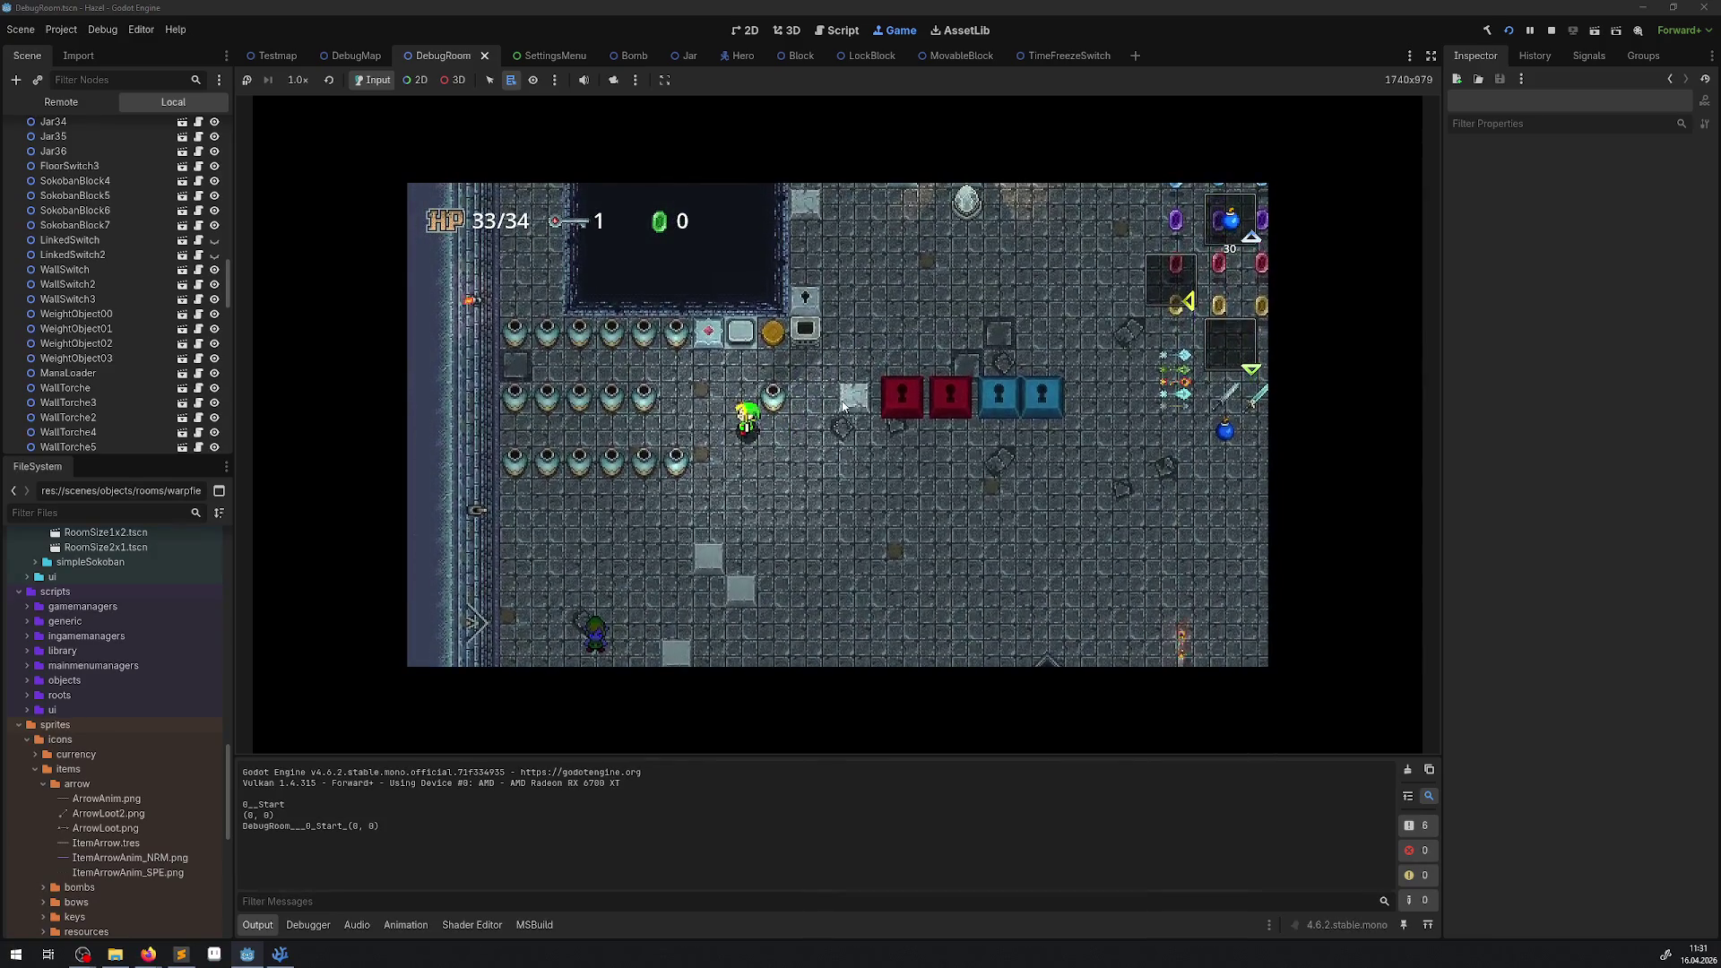
key(space)
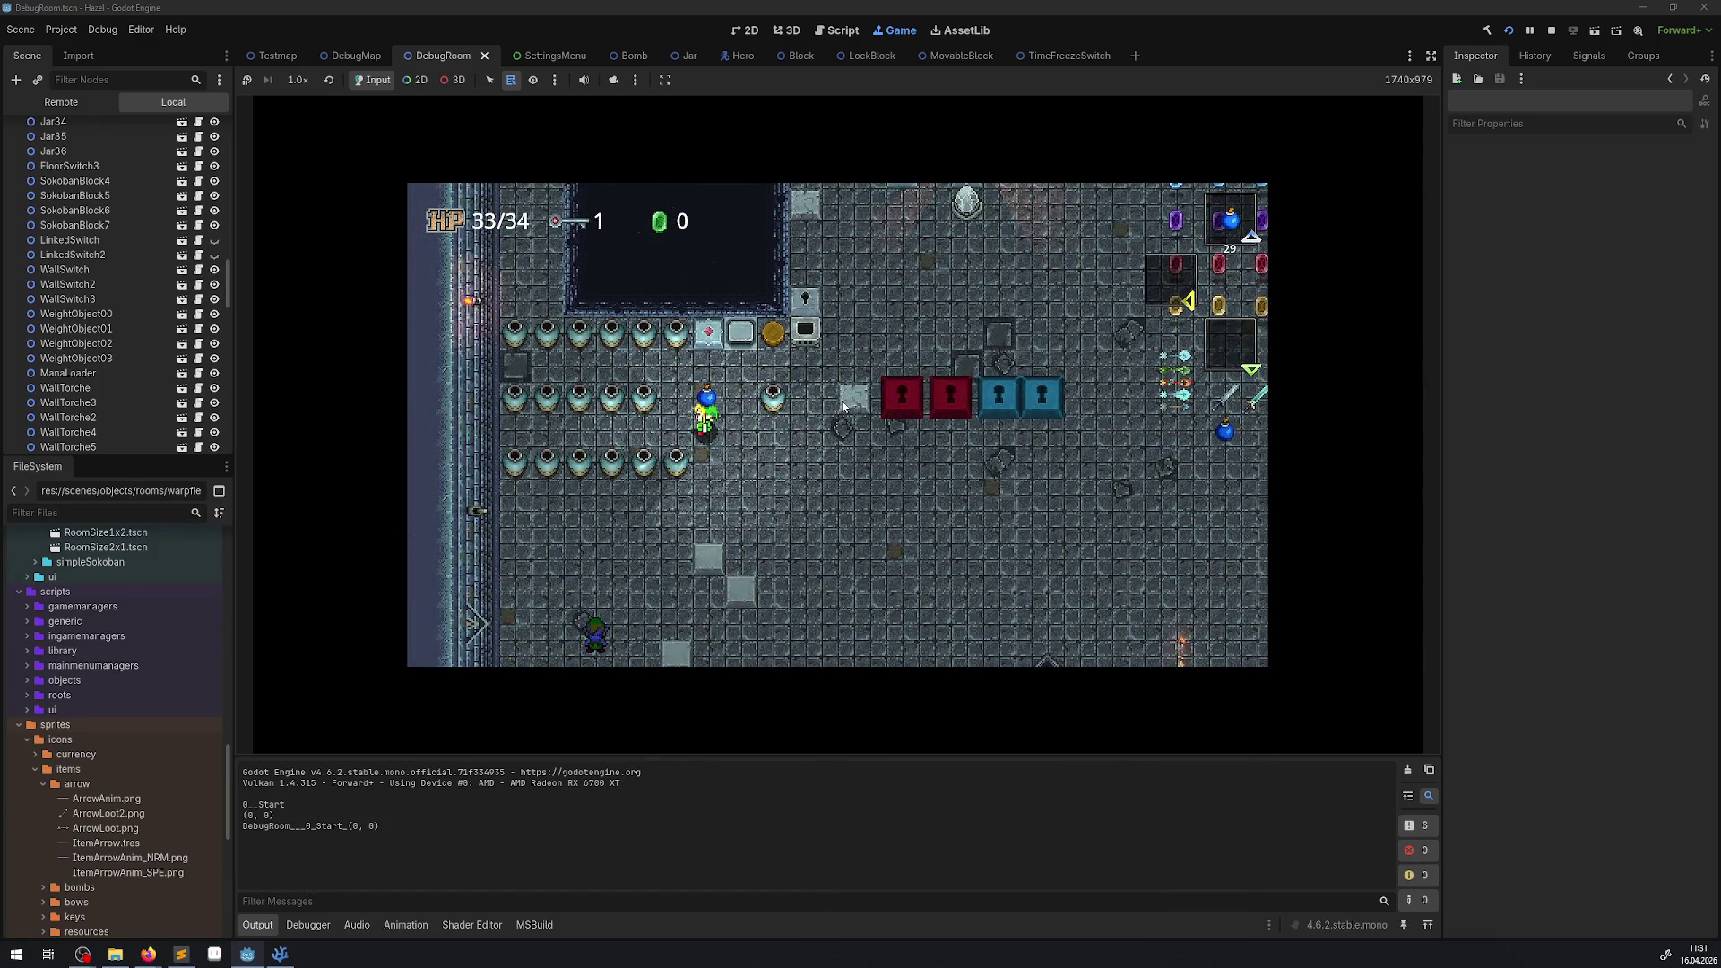
key(Right)
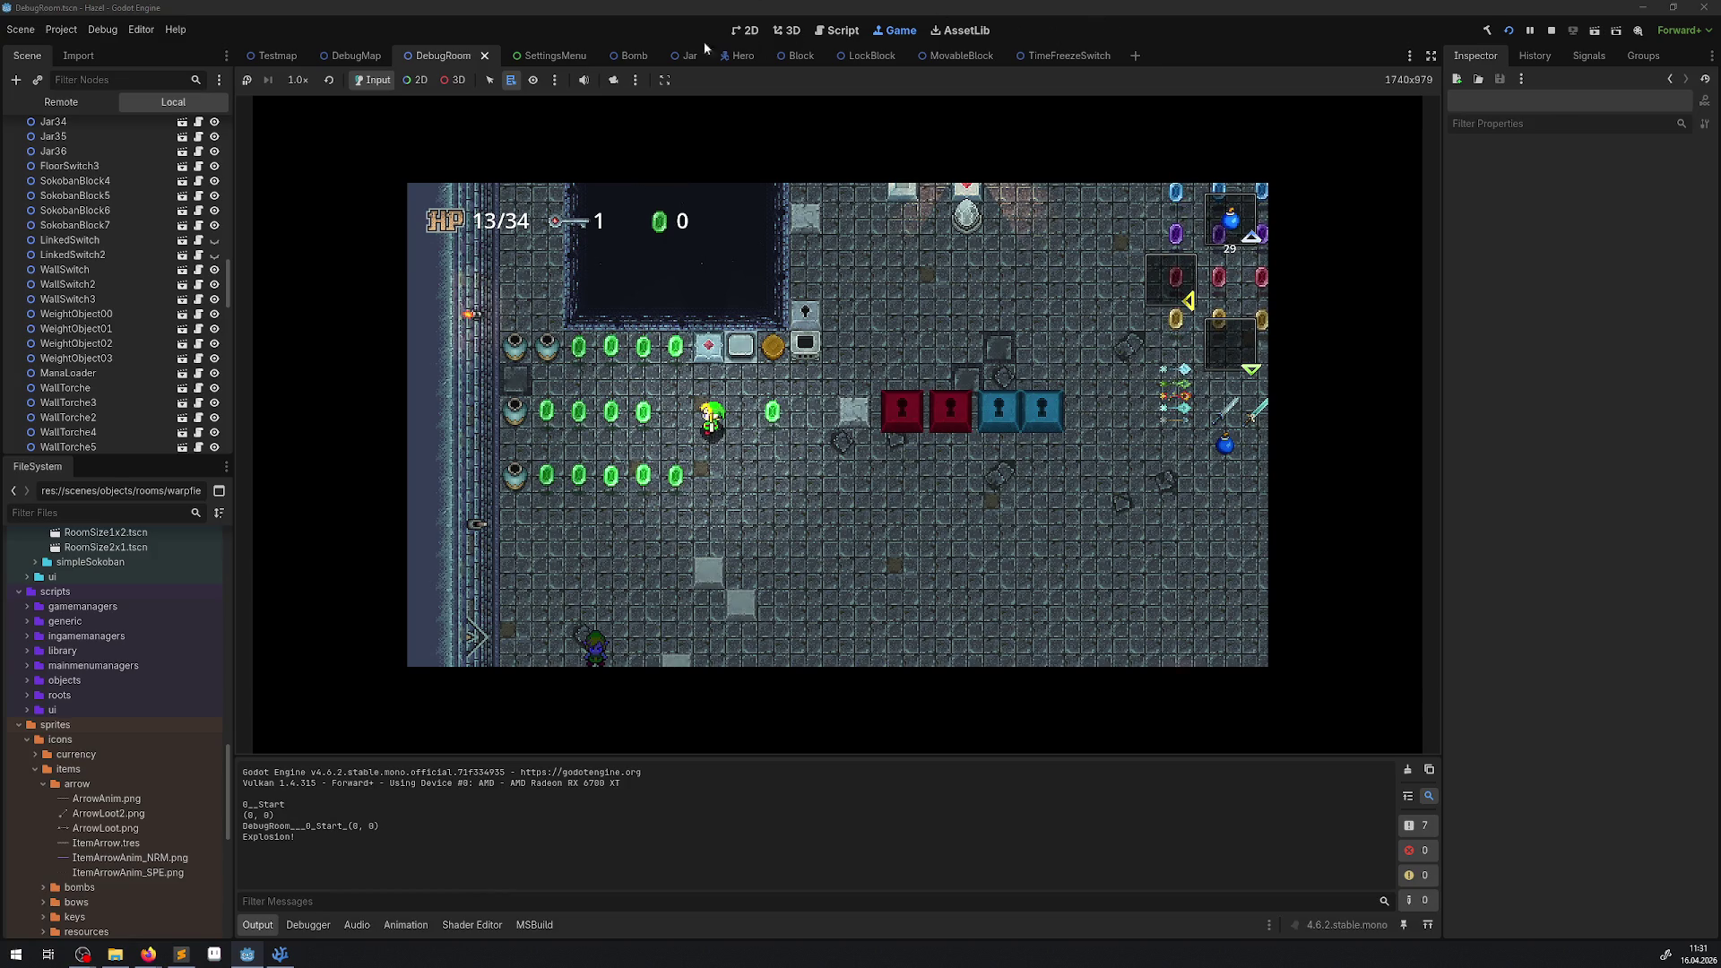
Switch to the Bomb scene, stop the game with F8 and bring VS Code forward.
click(616, 56)
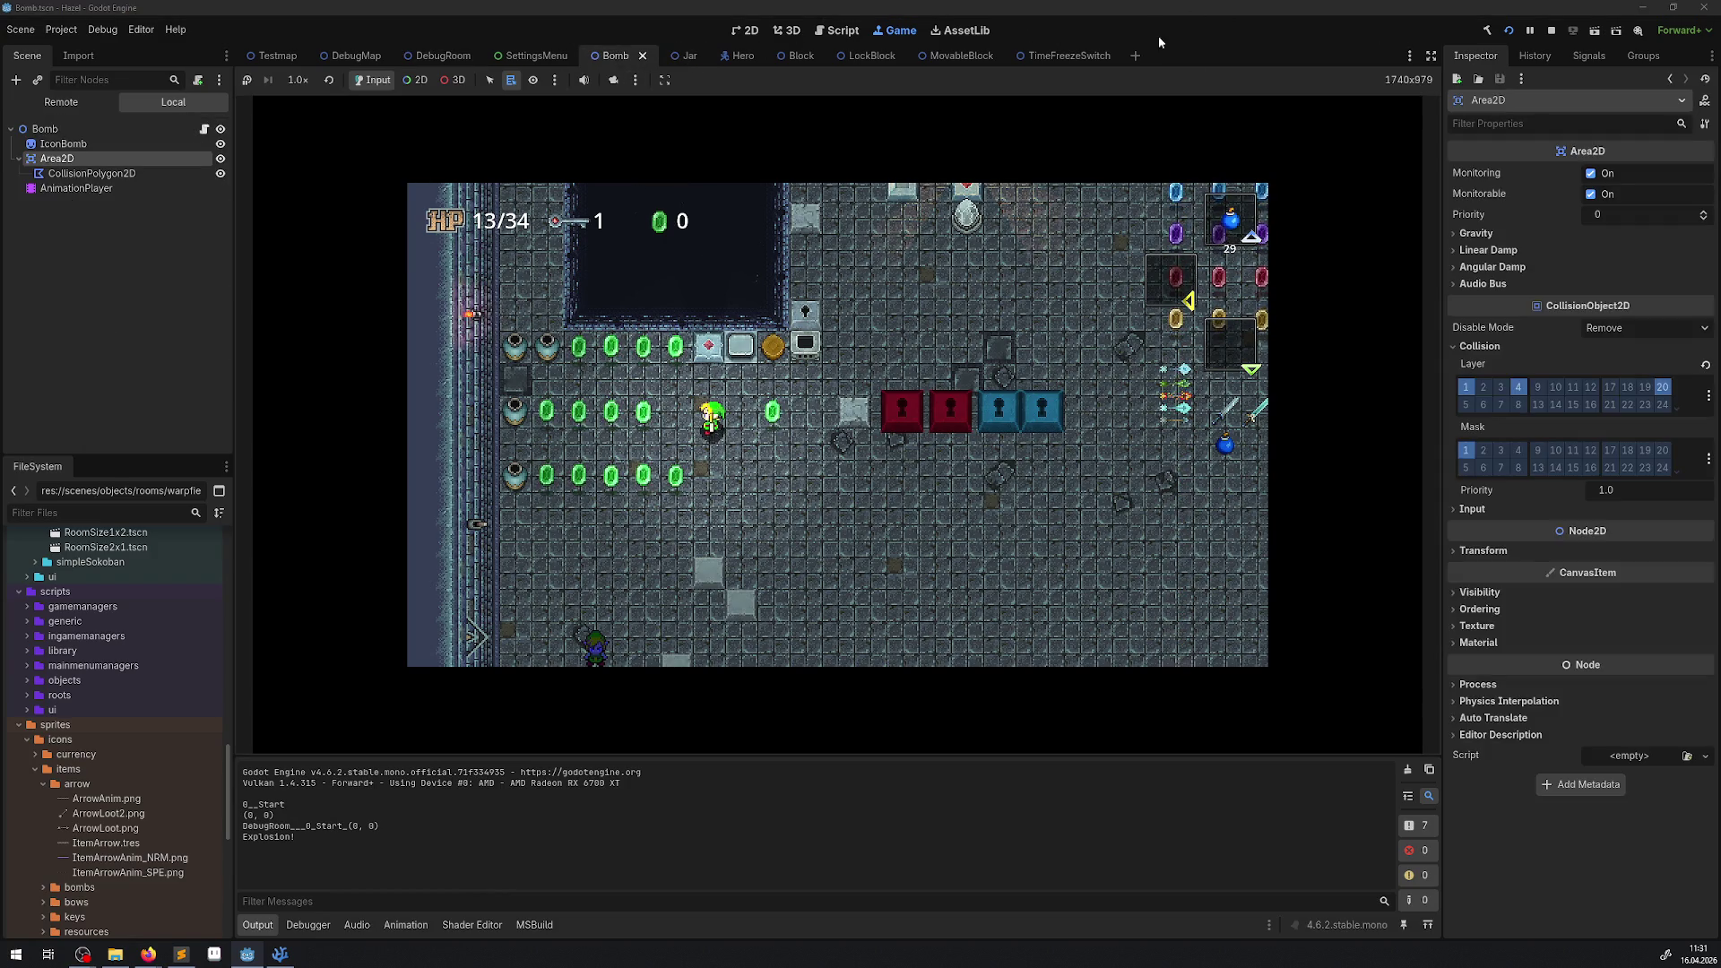
key(F8)
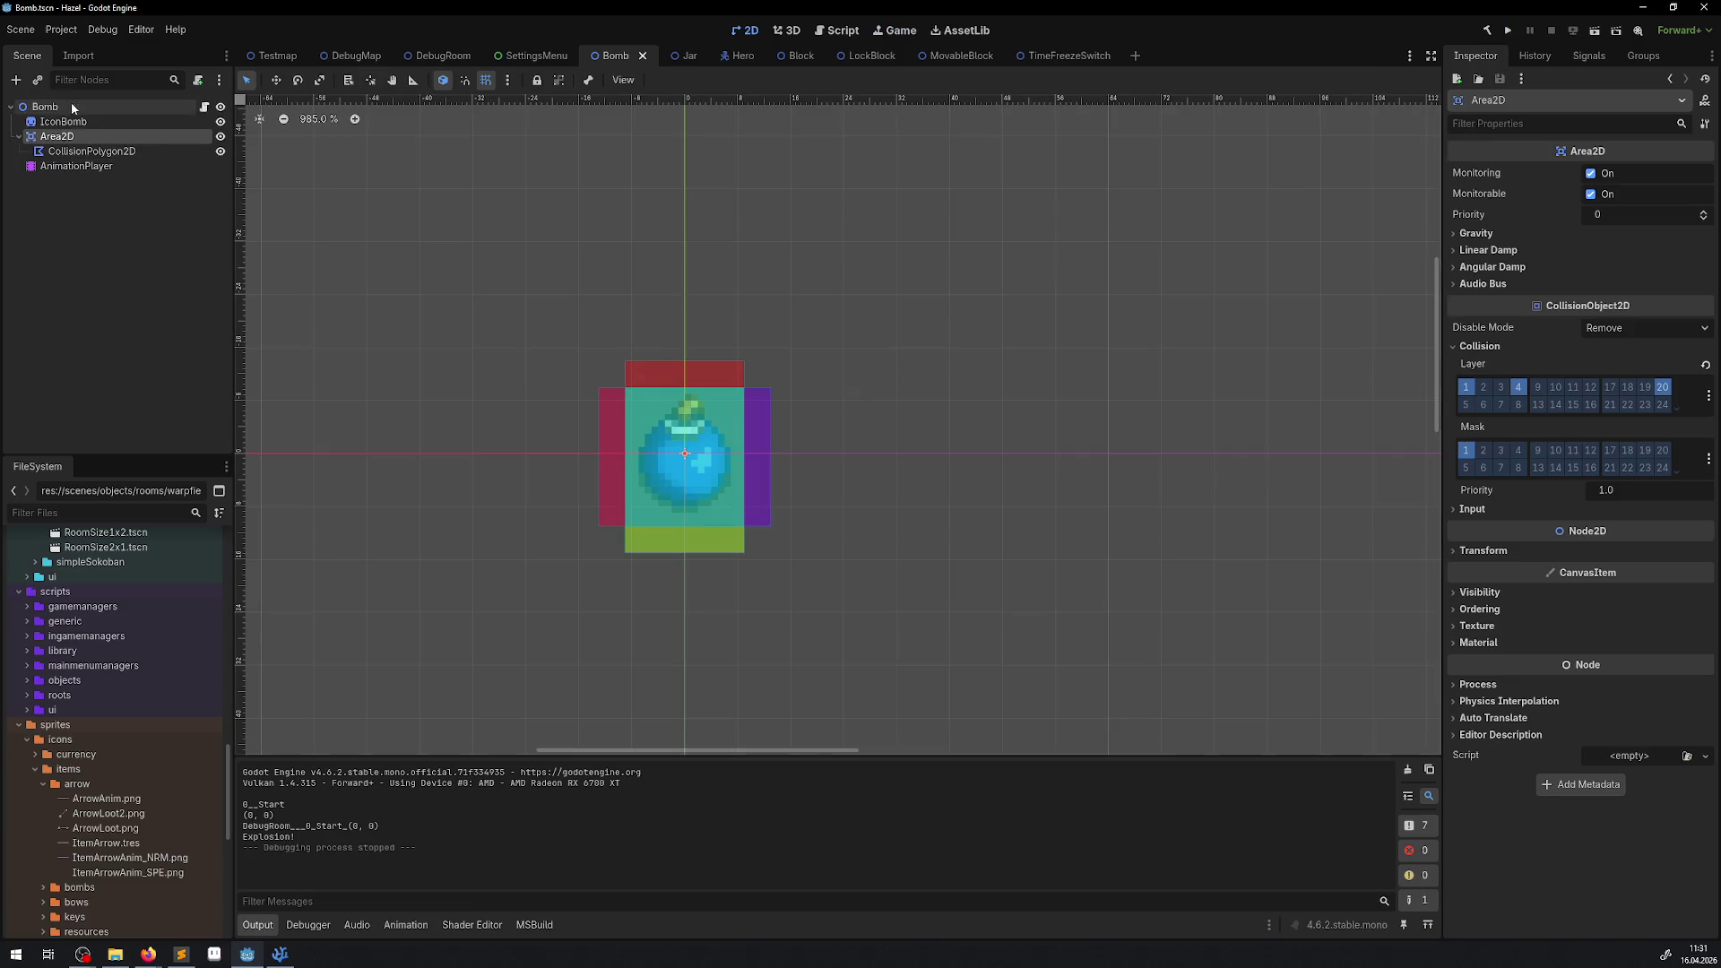
click(281, 956)
scroll(693, 381, up, 3)
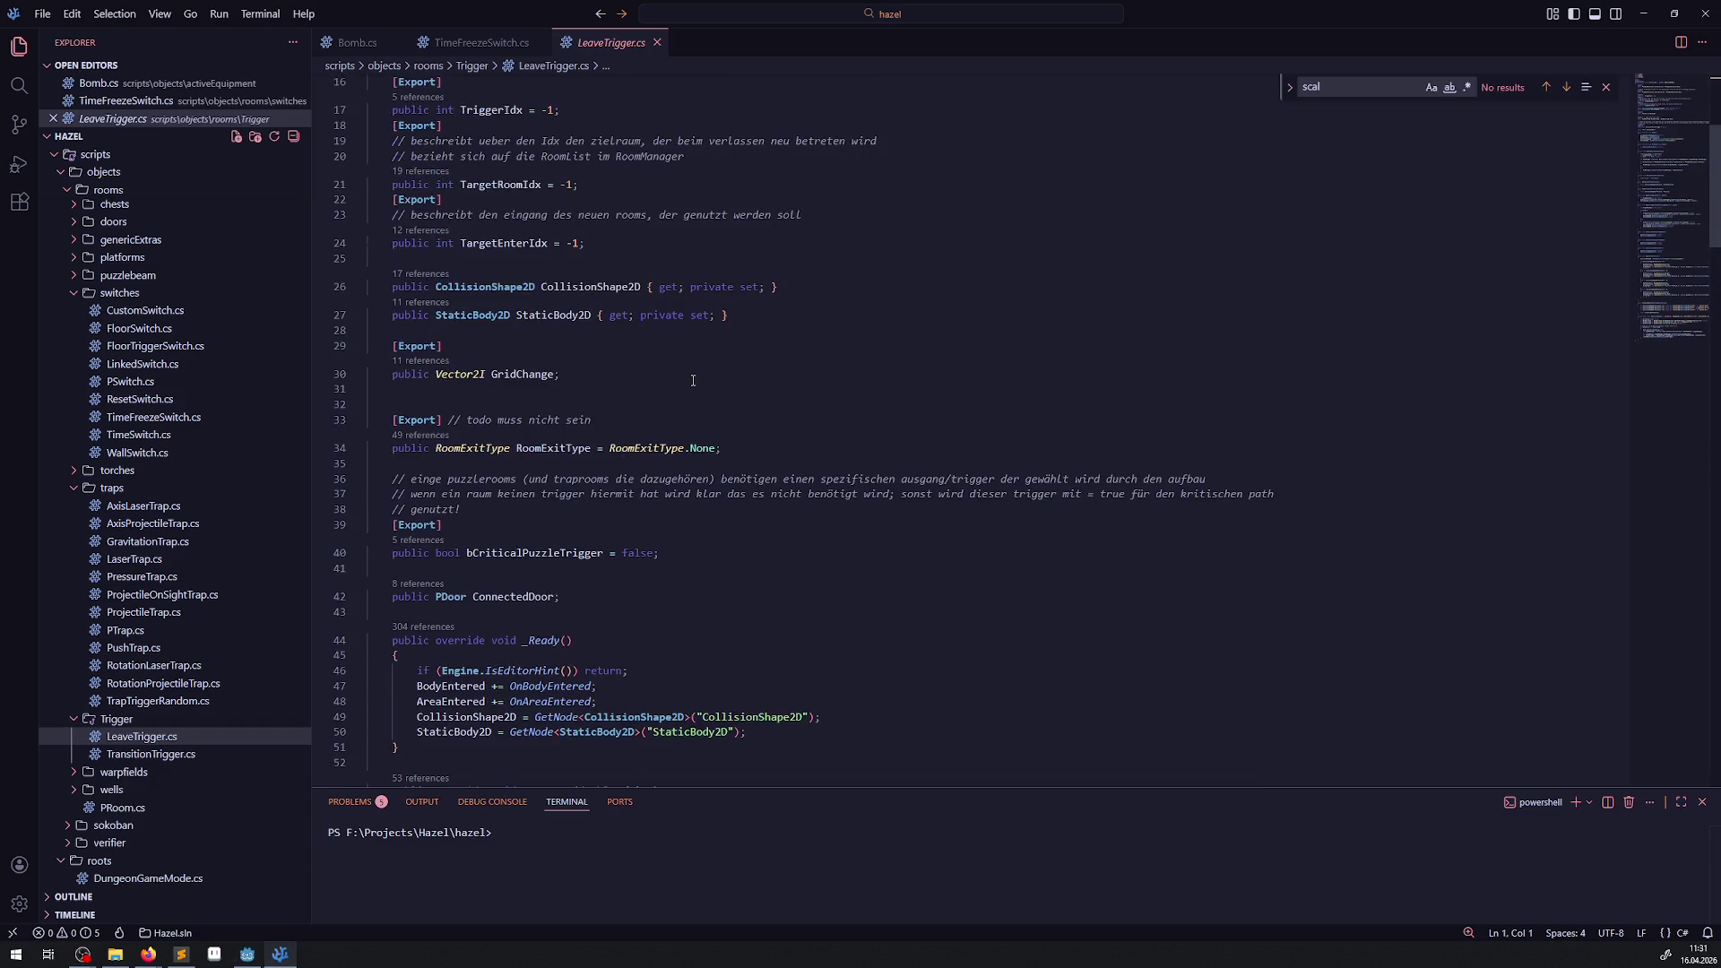
Open Bomb.cs and inspect the Explosion! print line and the Query code on line 208.
click(352, 52)
click(801, 467)
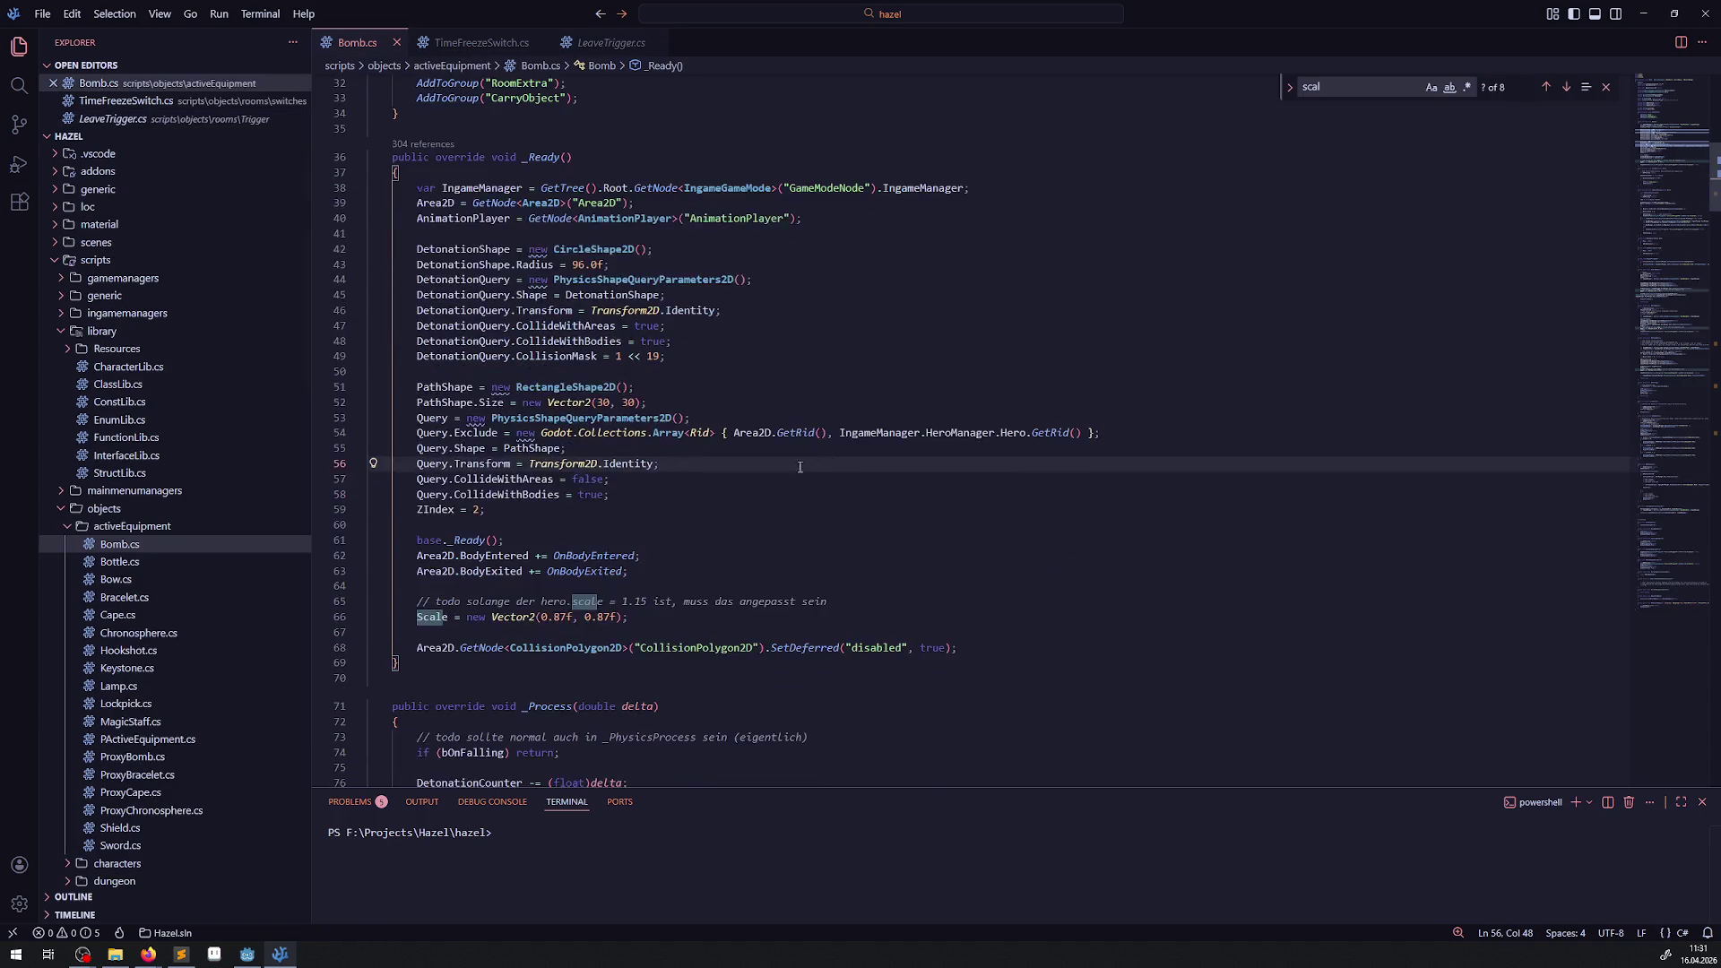
scroll(800, 467, down, 3)
scroll(614, 485, down, 4)
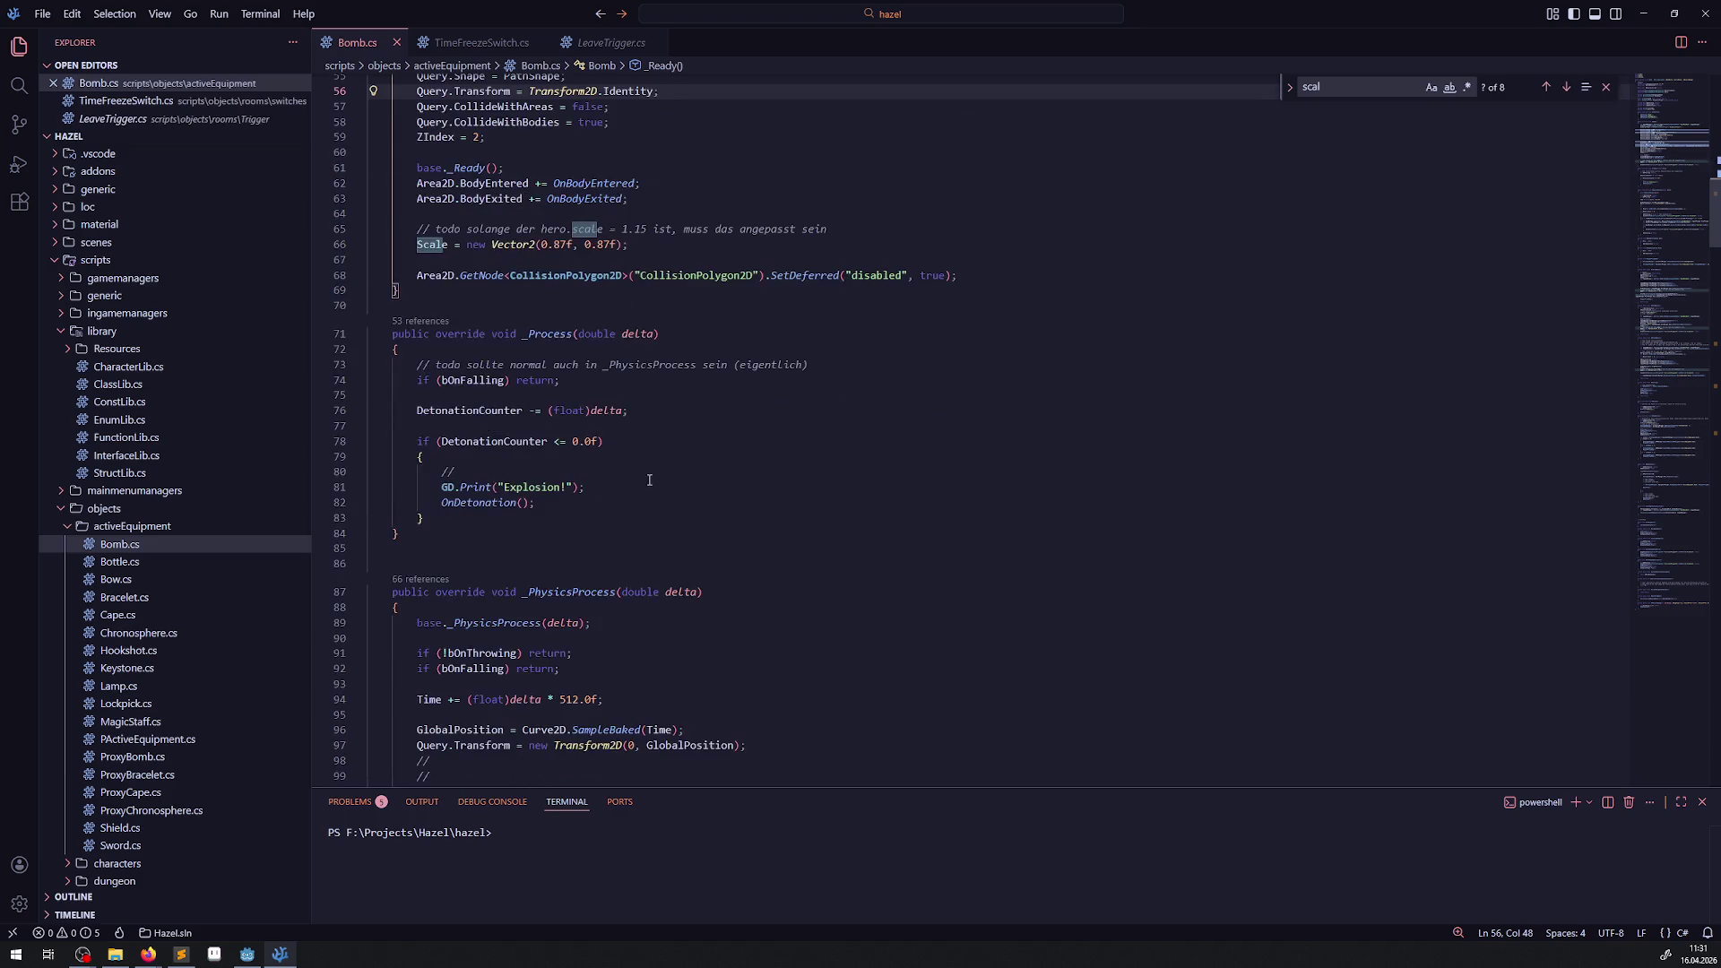
drag(610, 484, 376, 485)
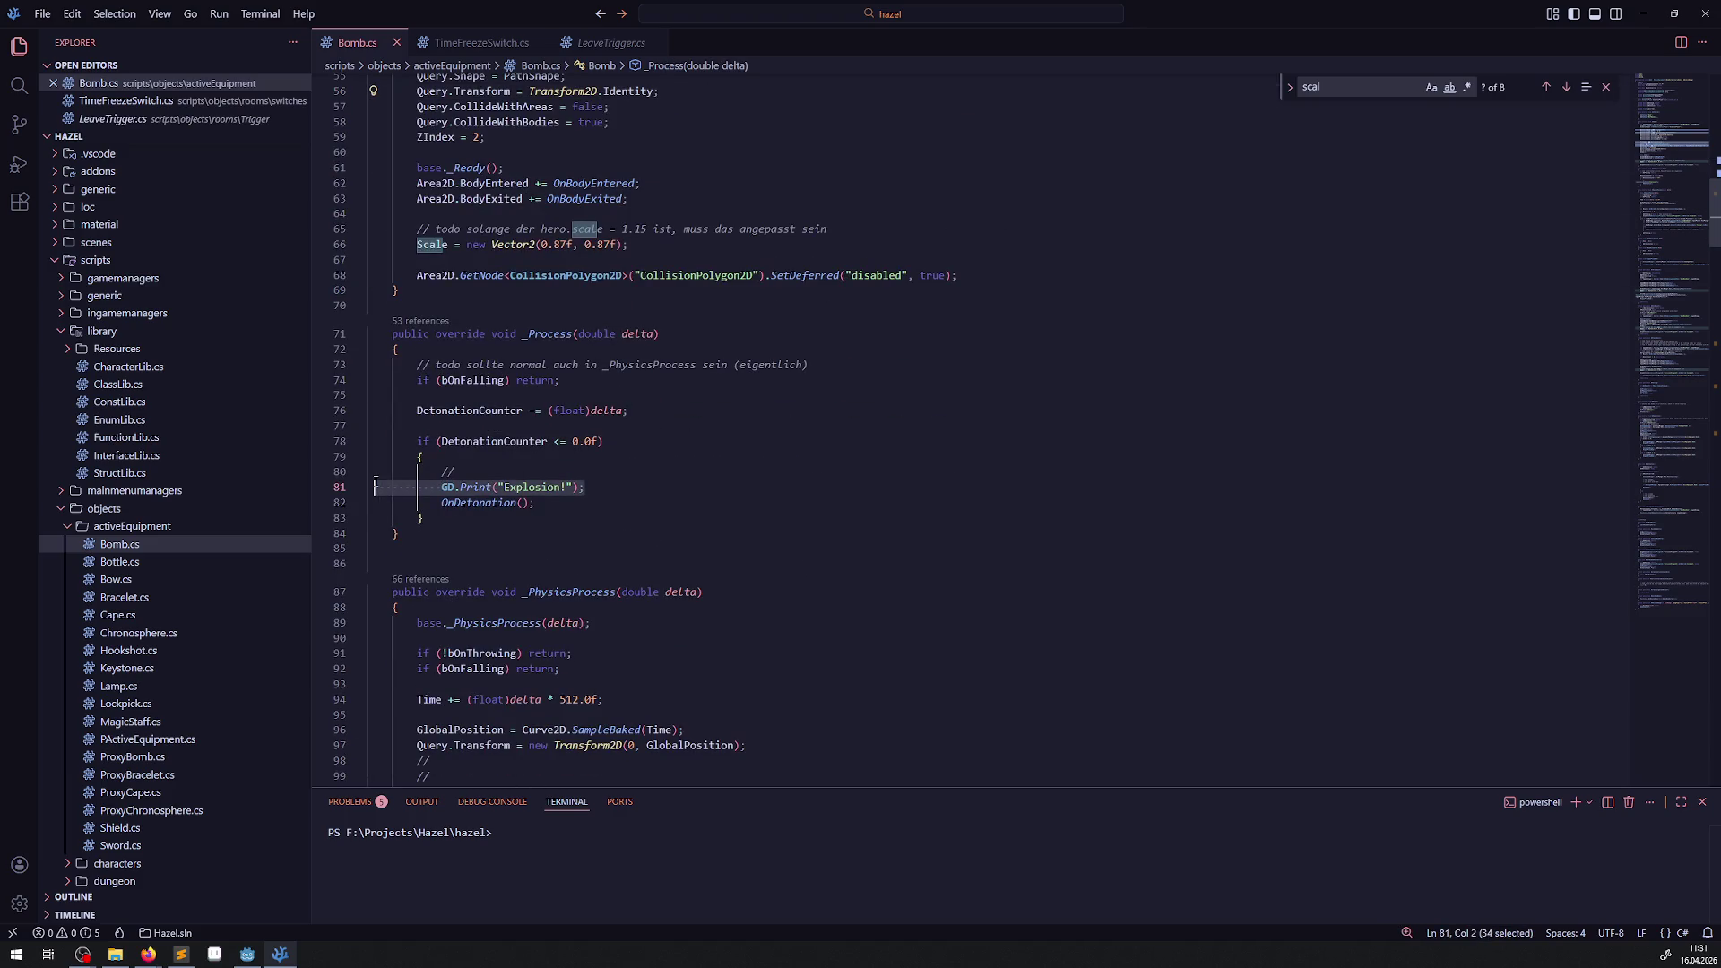
scroll(600, 386, down, 20)
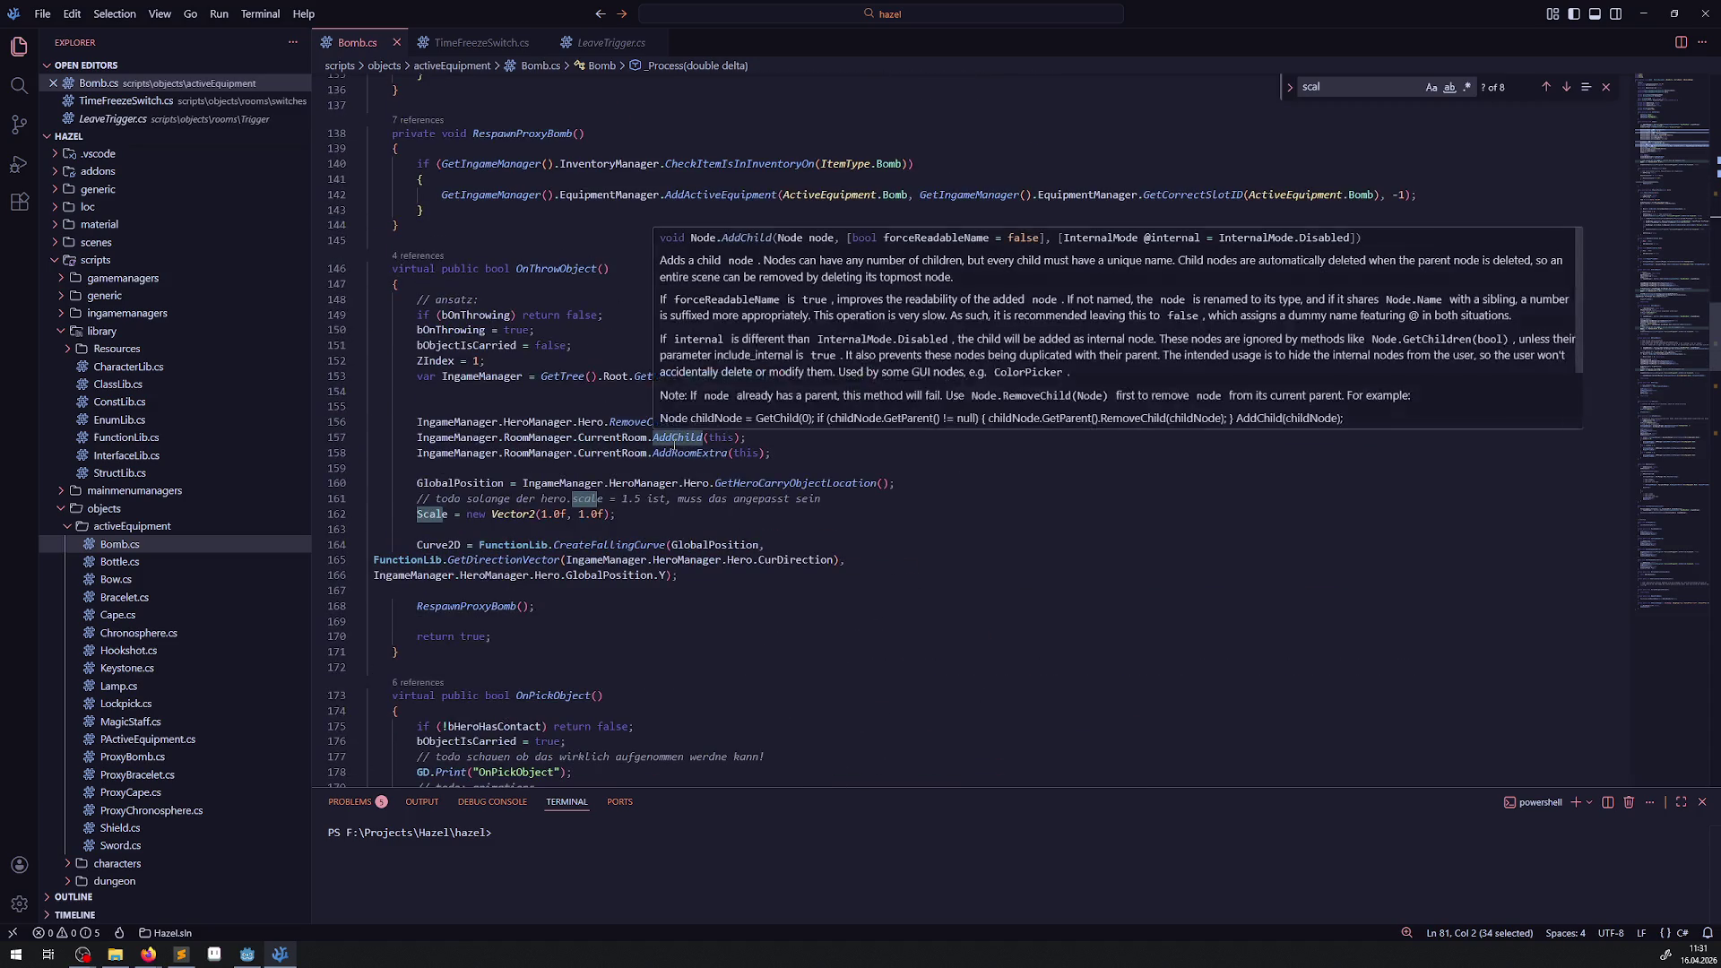
scroll(604, 468, down, 16)
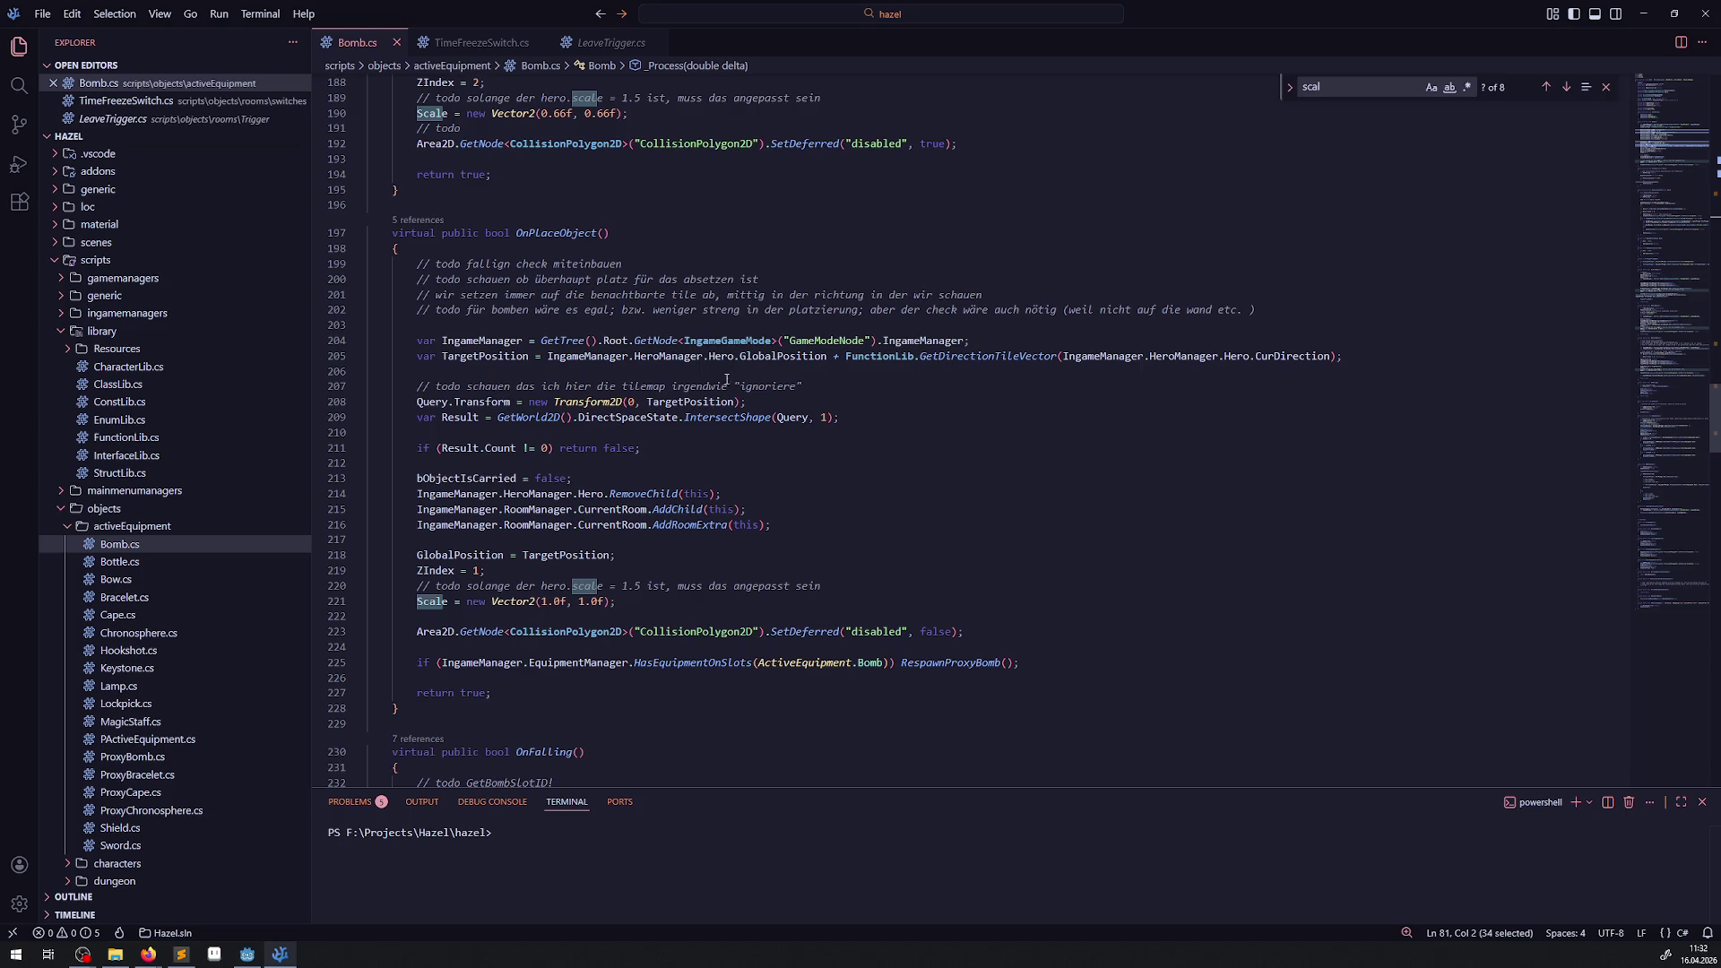
double_click(427, 404)
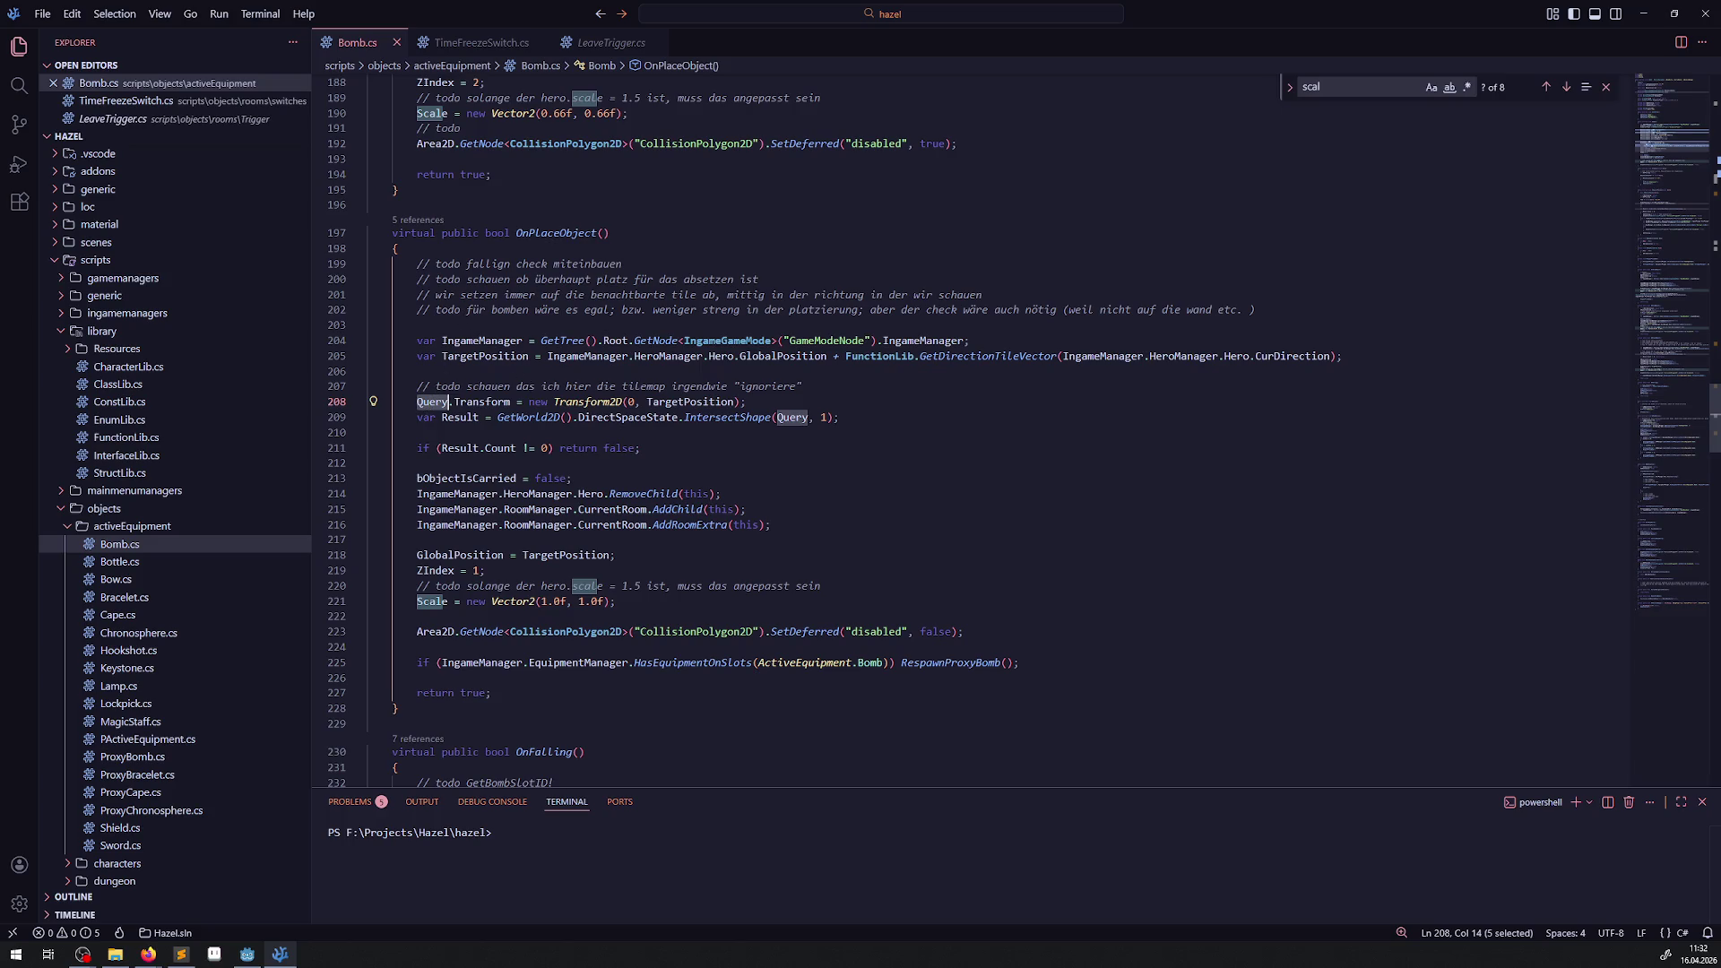
In _Ready, highlight PathShape and the 30 of its Vector2(30, 30) size.
scroll(546, 342, up, 15)
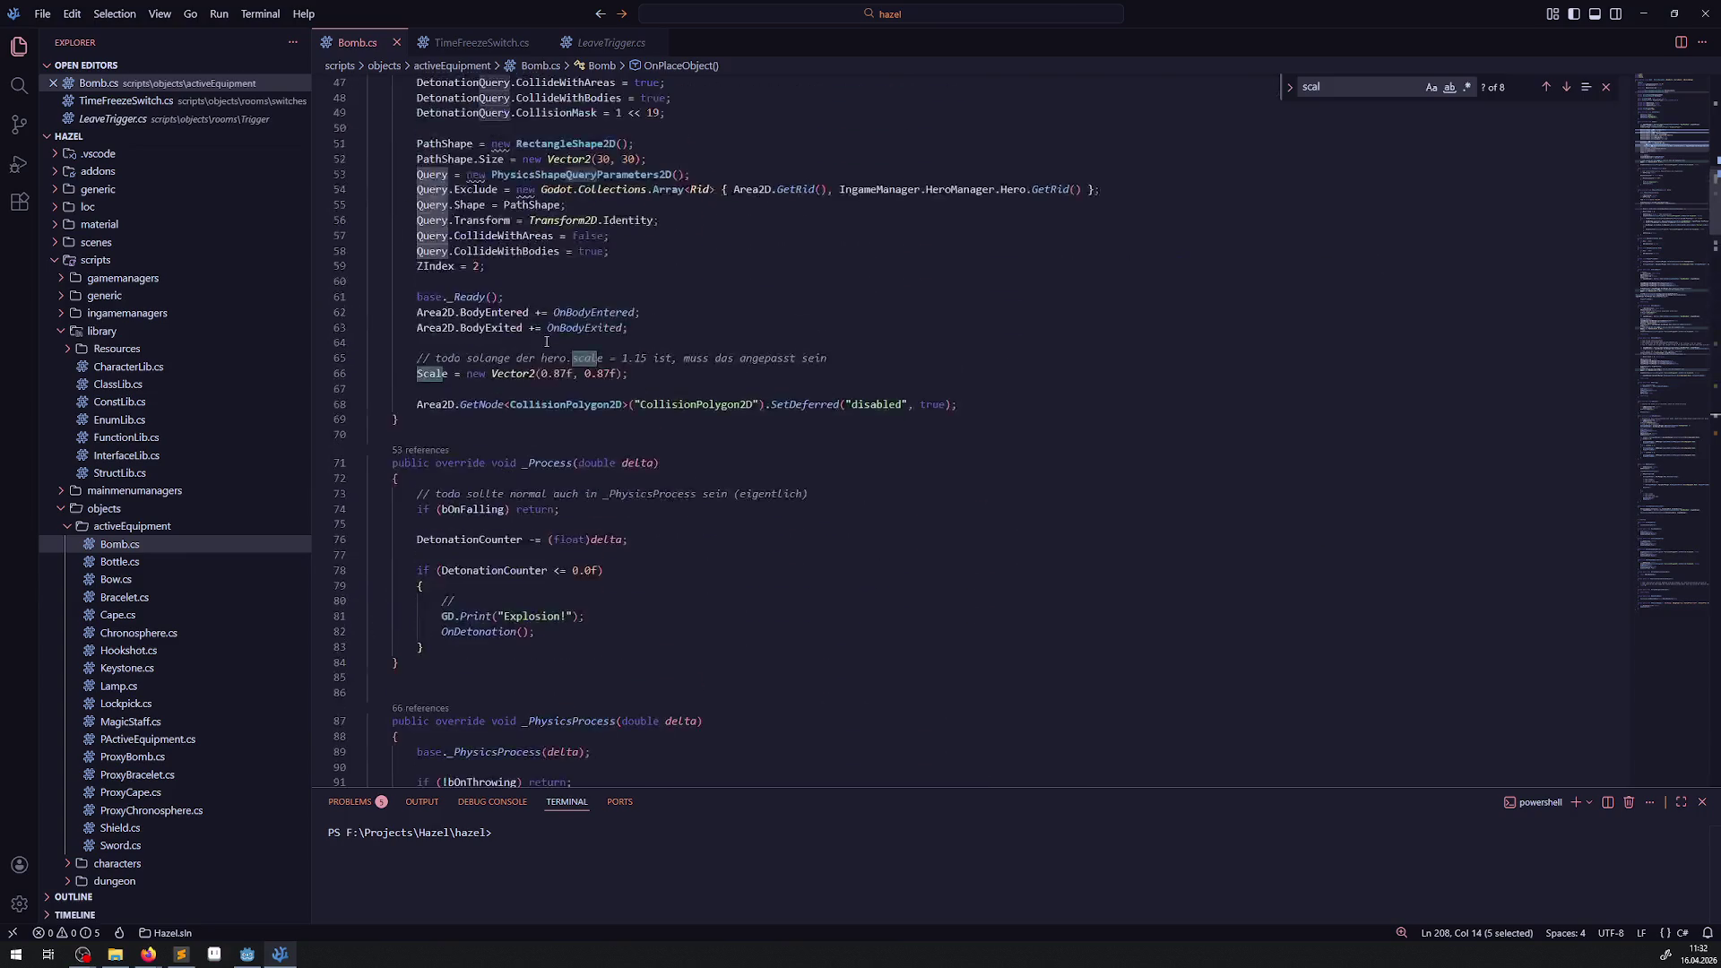
scroll(545, 342, up, 3)
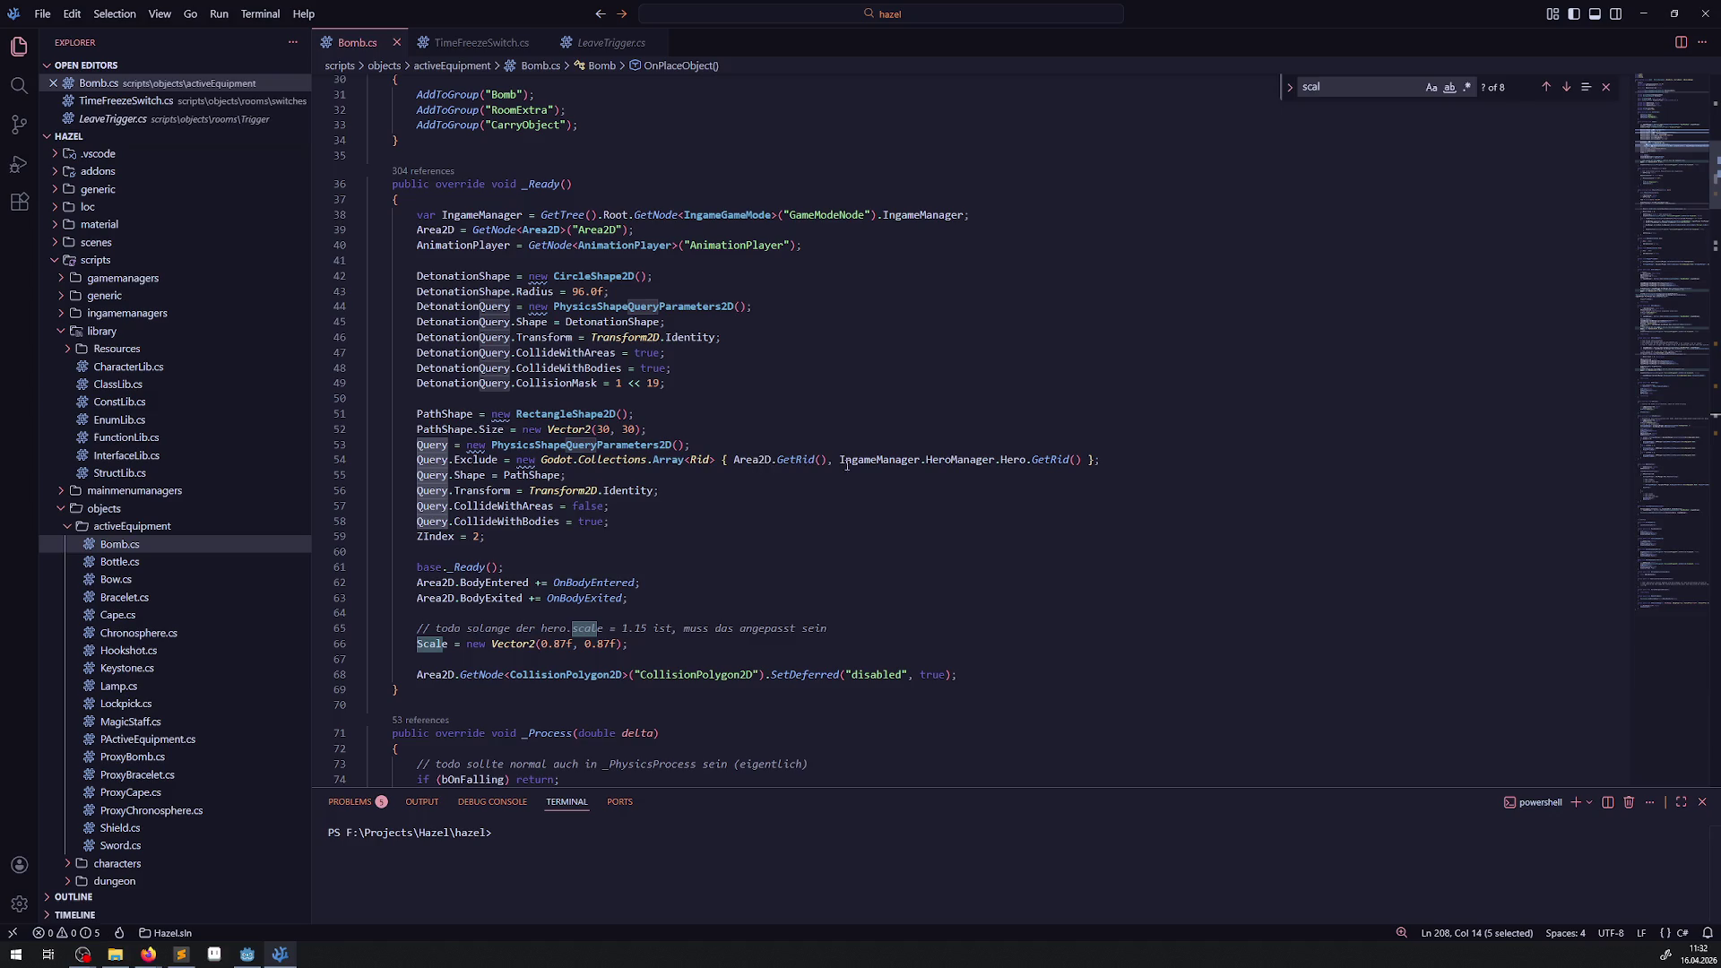
double_click(533, 475)
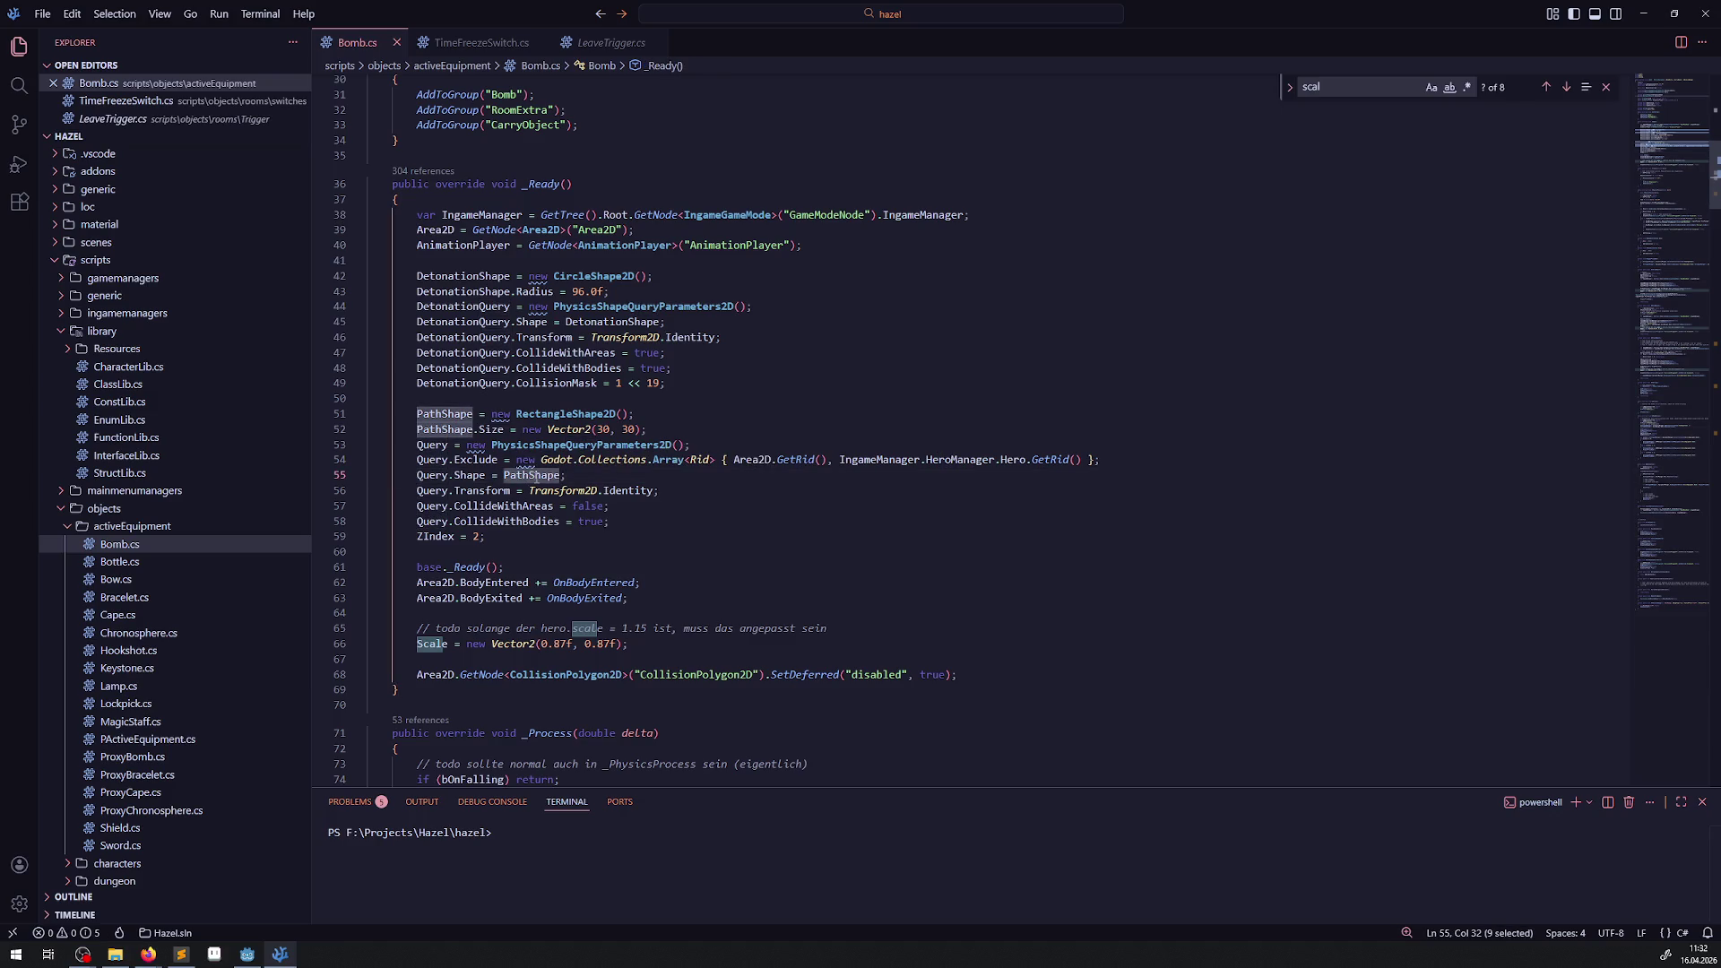
key(Up)
key(Up)
key(Up)
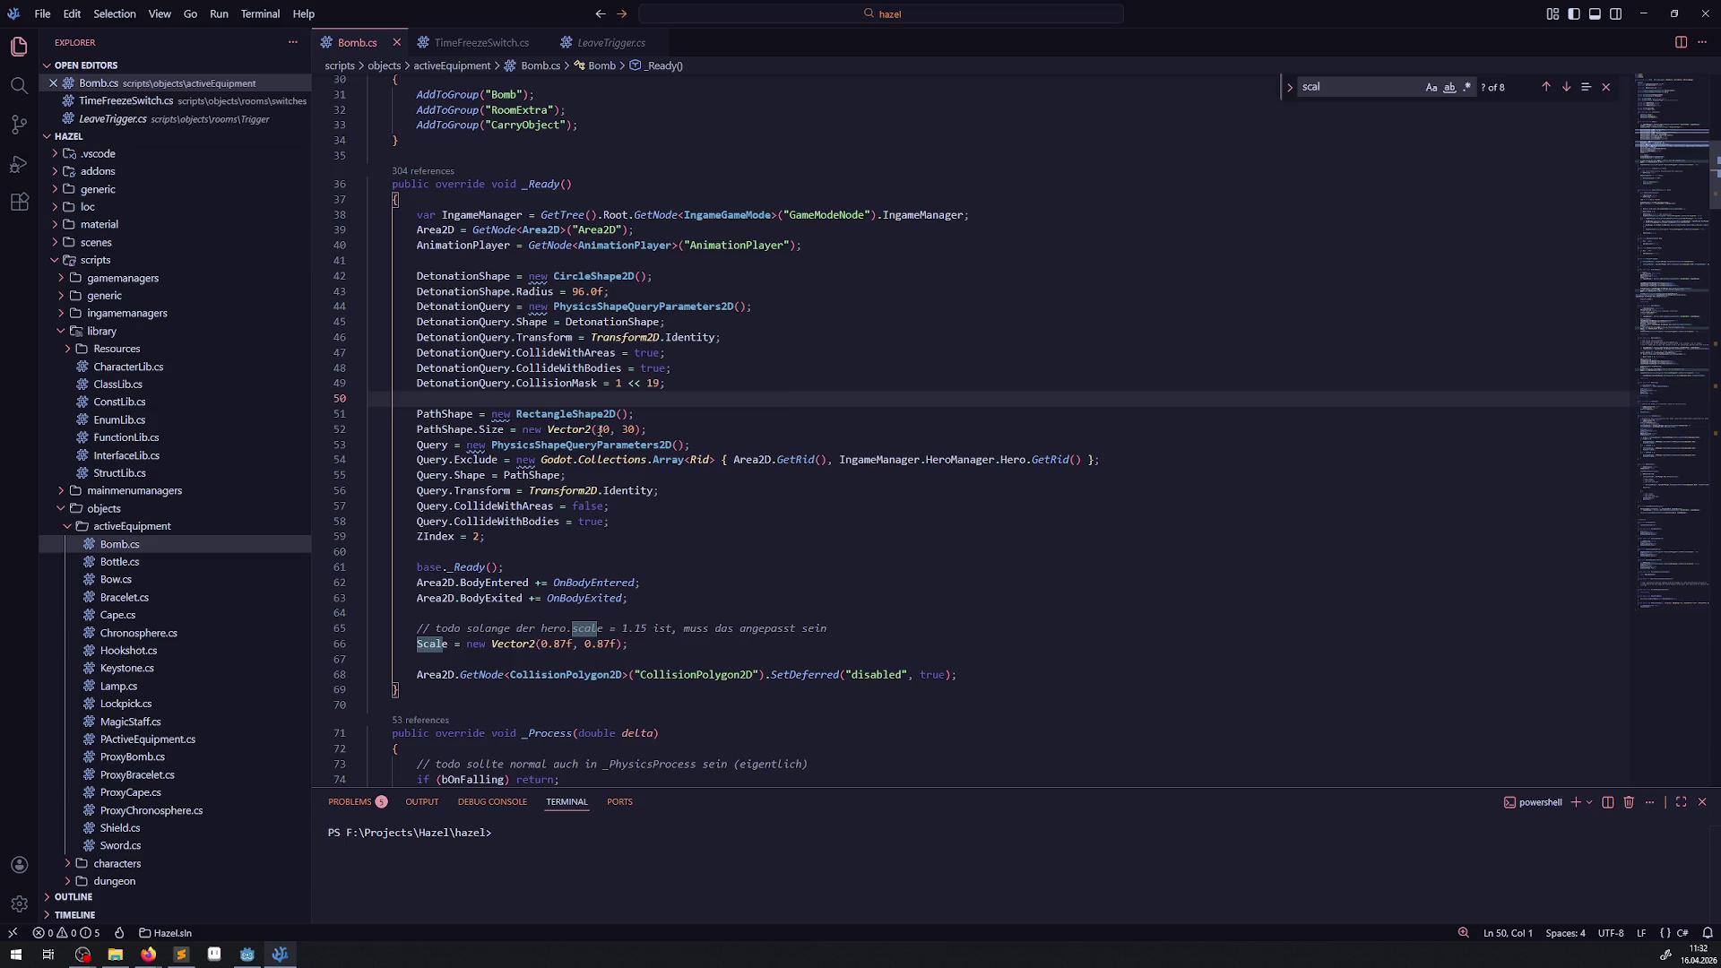
double_click(600, 429)
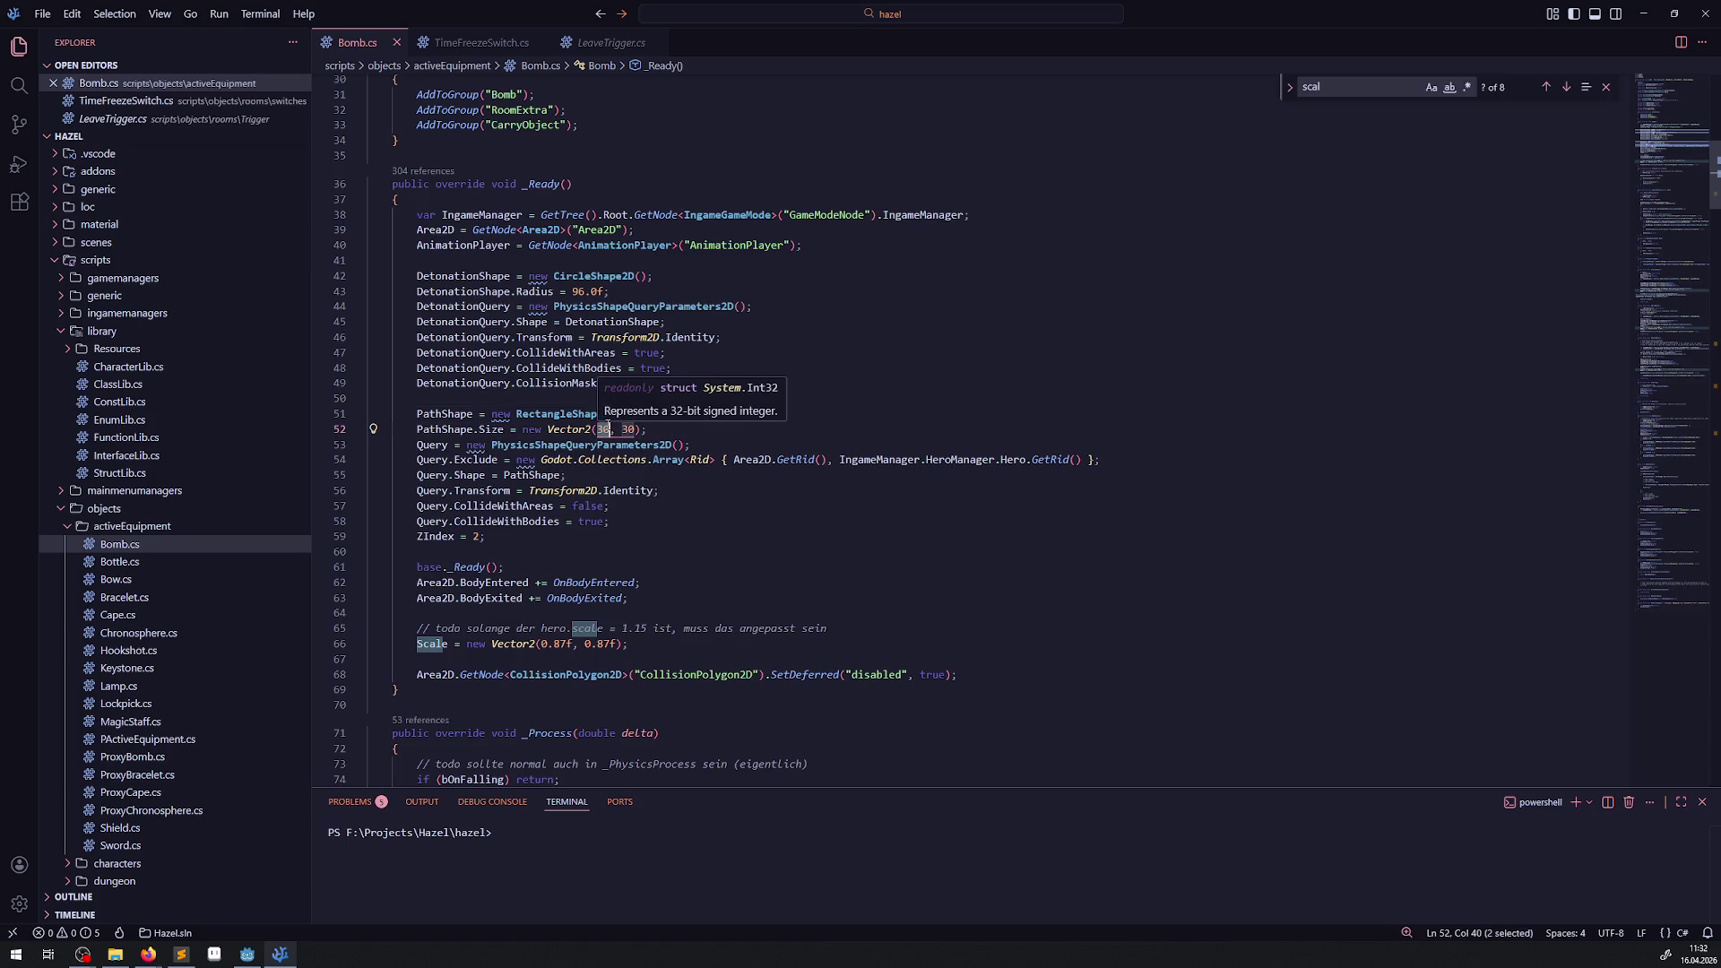
In the Bomb scene, select CollisionPolygon2D and measure the collision shape at 16 px with the Ruler.
click(247, 953)
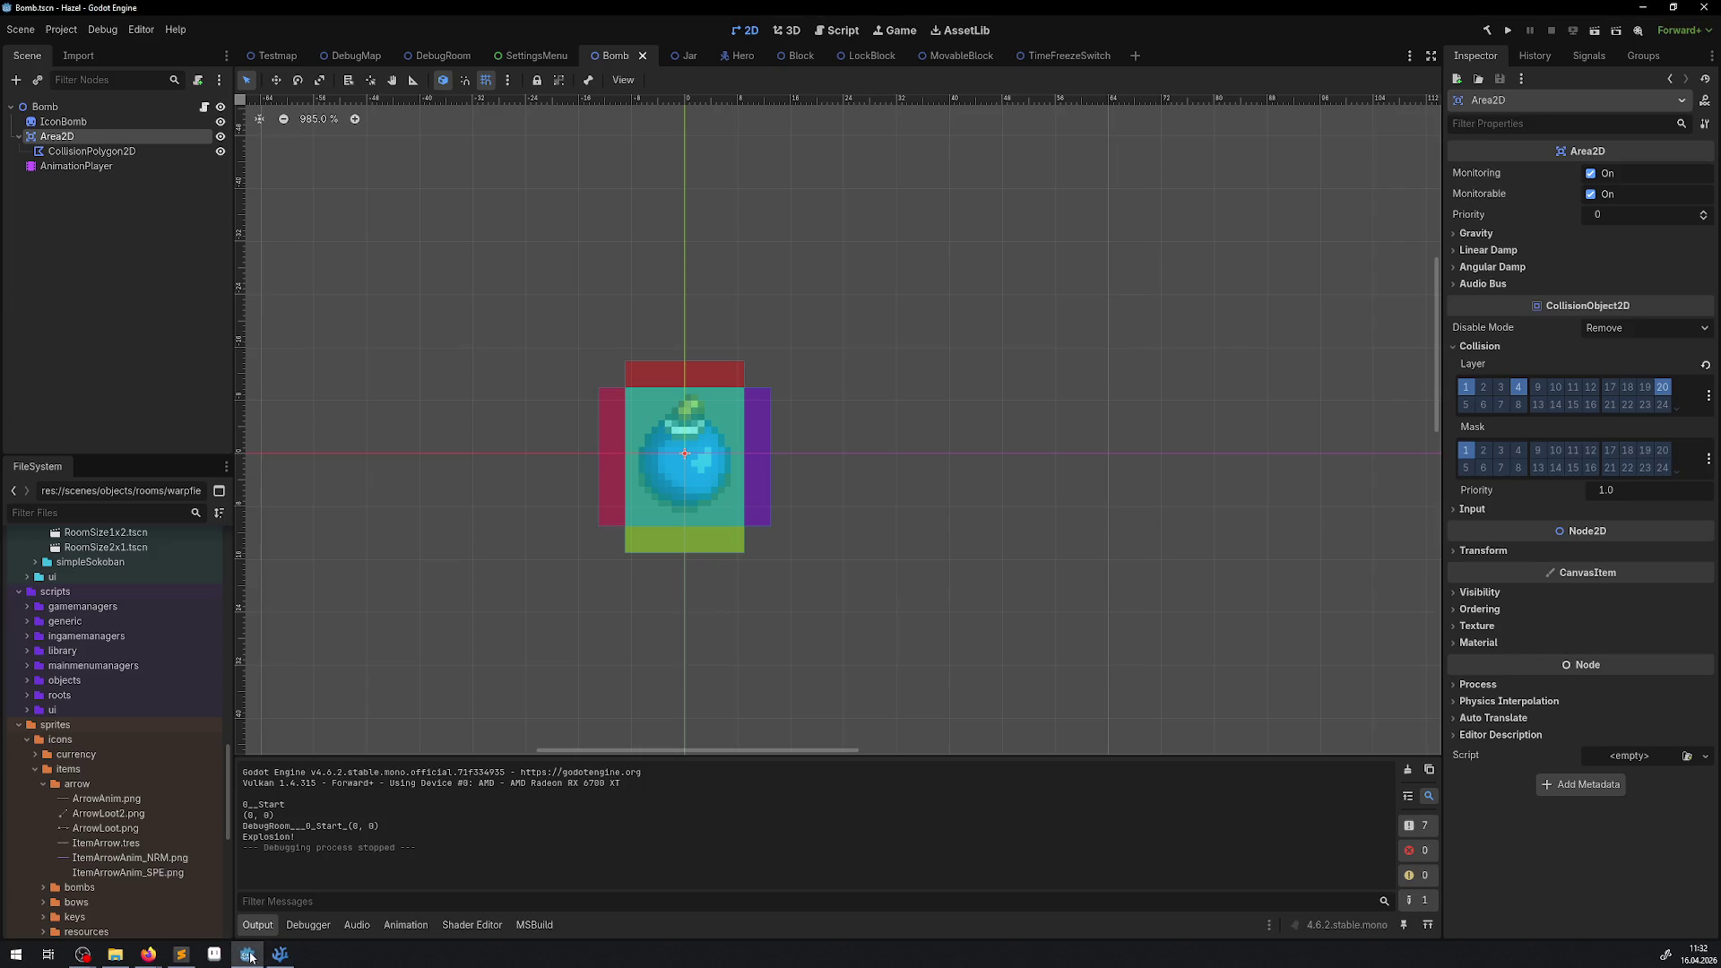
click(93, 151)
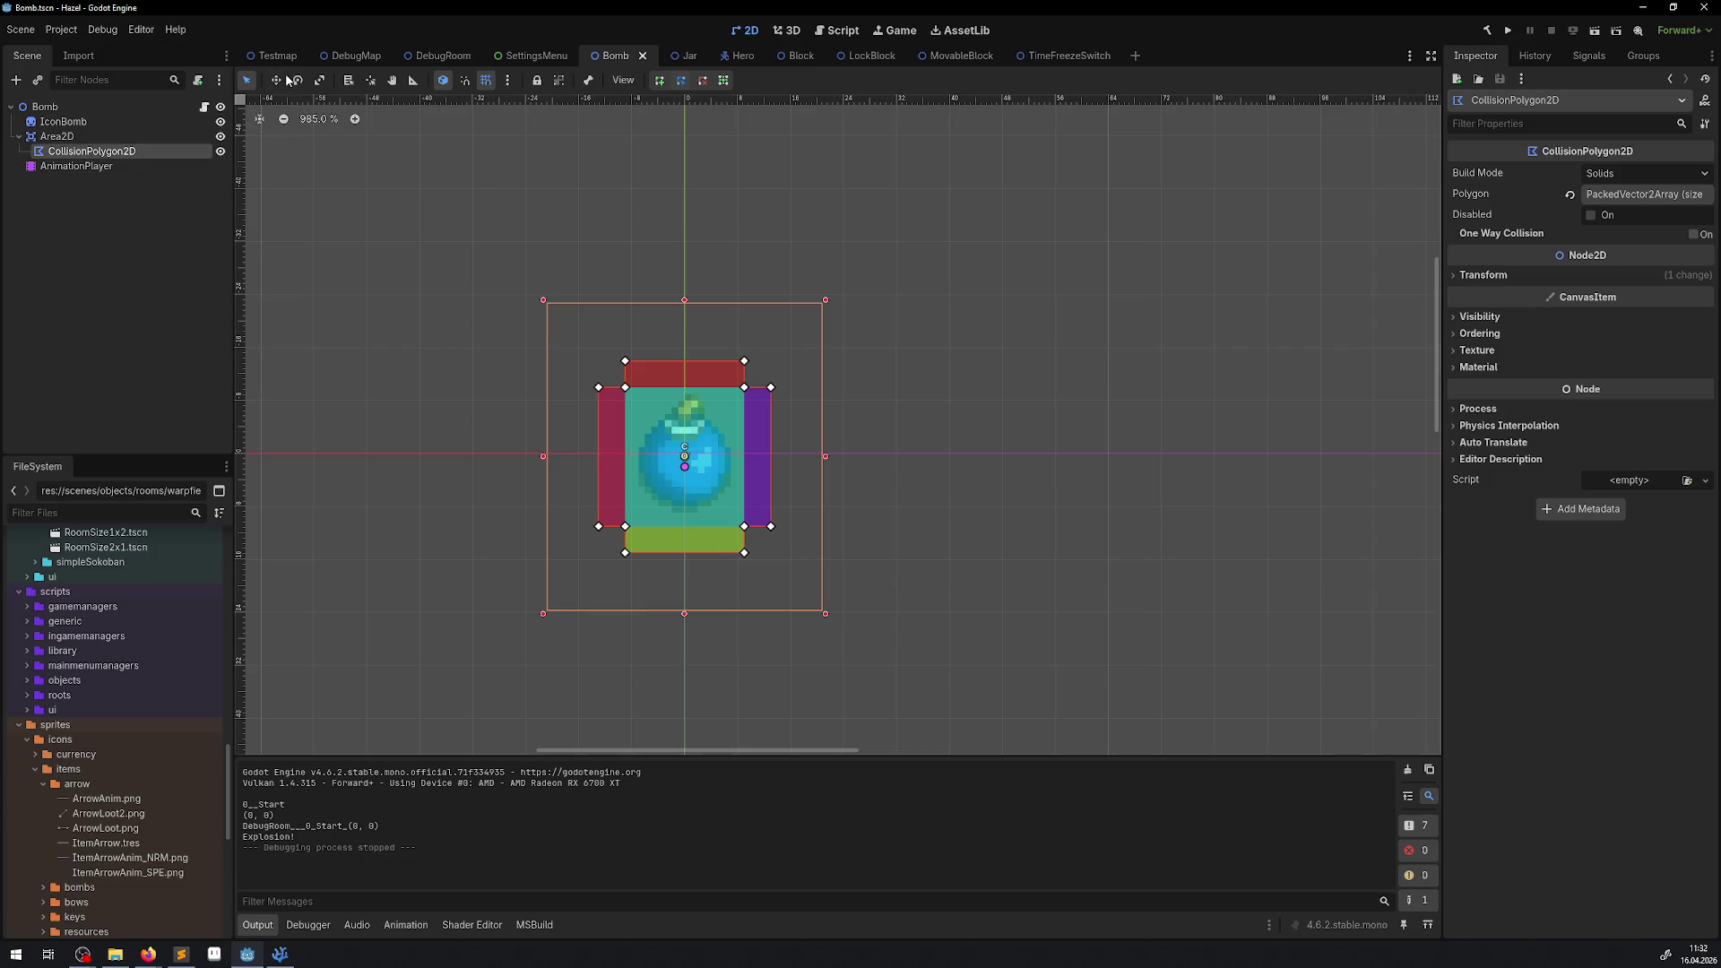
click(412, 80)
mouse_move(631, 454)
mouse_down()
mouse_move(728, 452)
mouse_move(709, 430)
mouse_move(686, 506)
mouse_up()
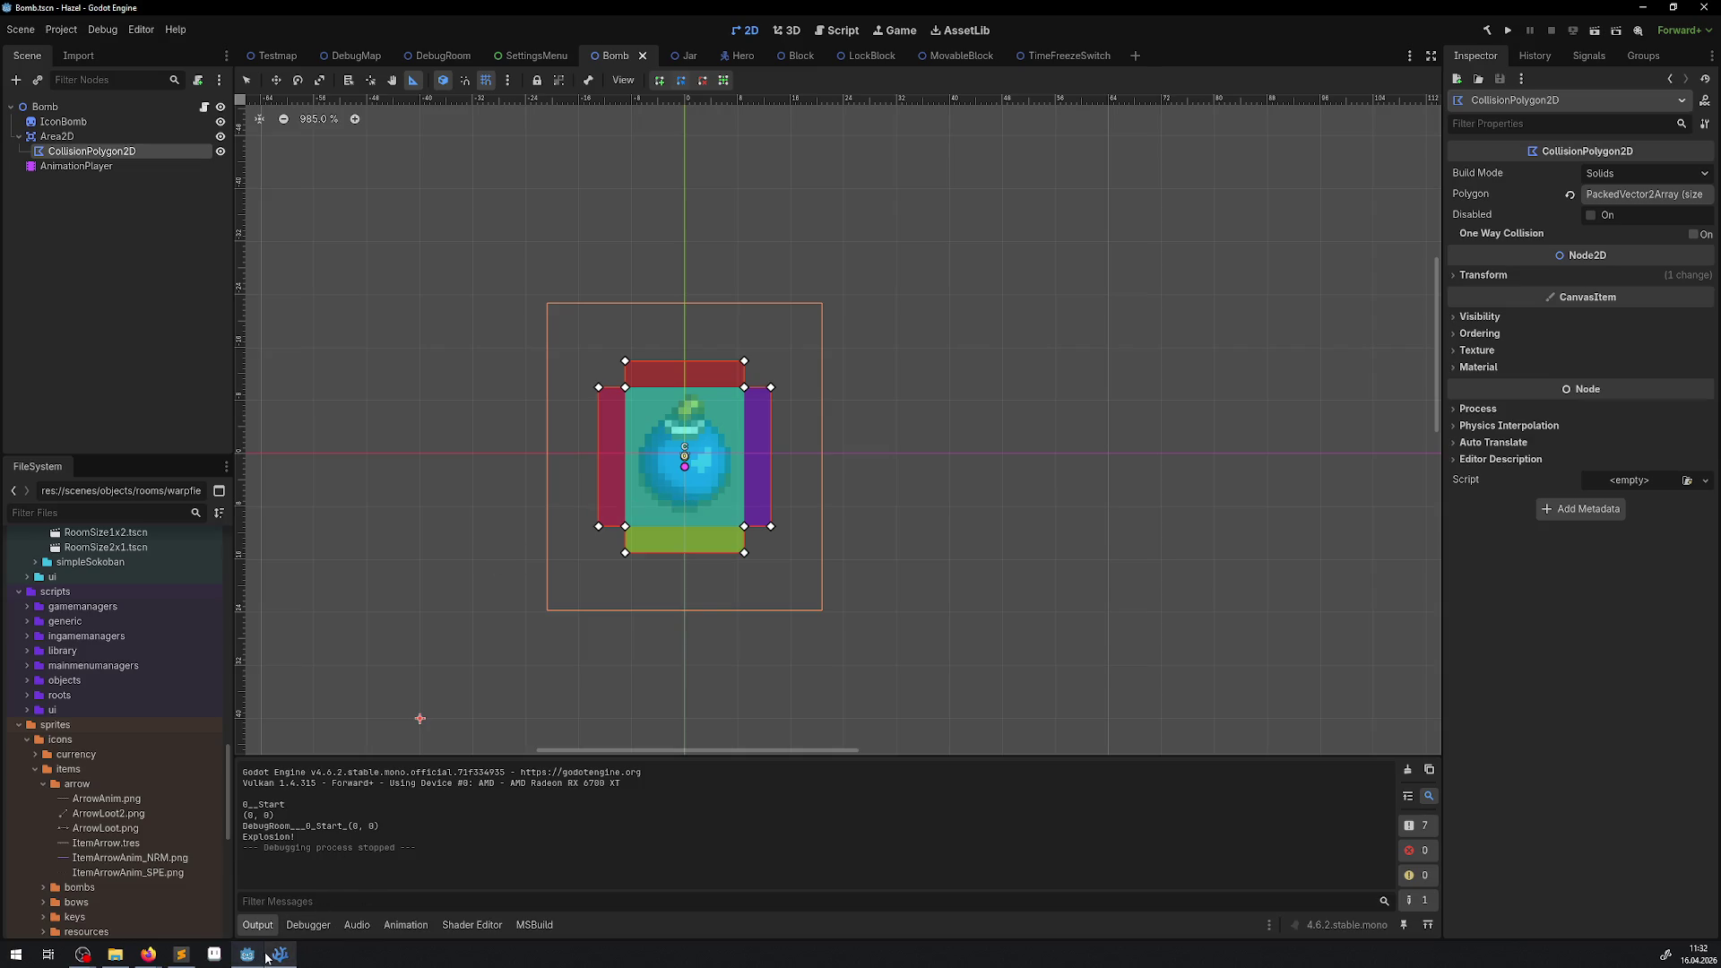
Compare with the PathShape Vector2(30, 30) values in Bomb.cs, then open DebugRoom in Godot.
mouse_move(275, 958)
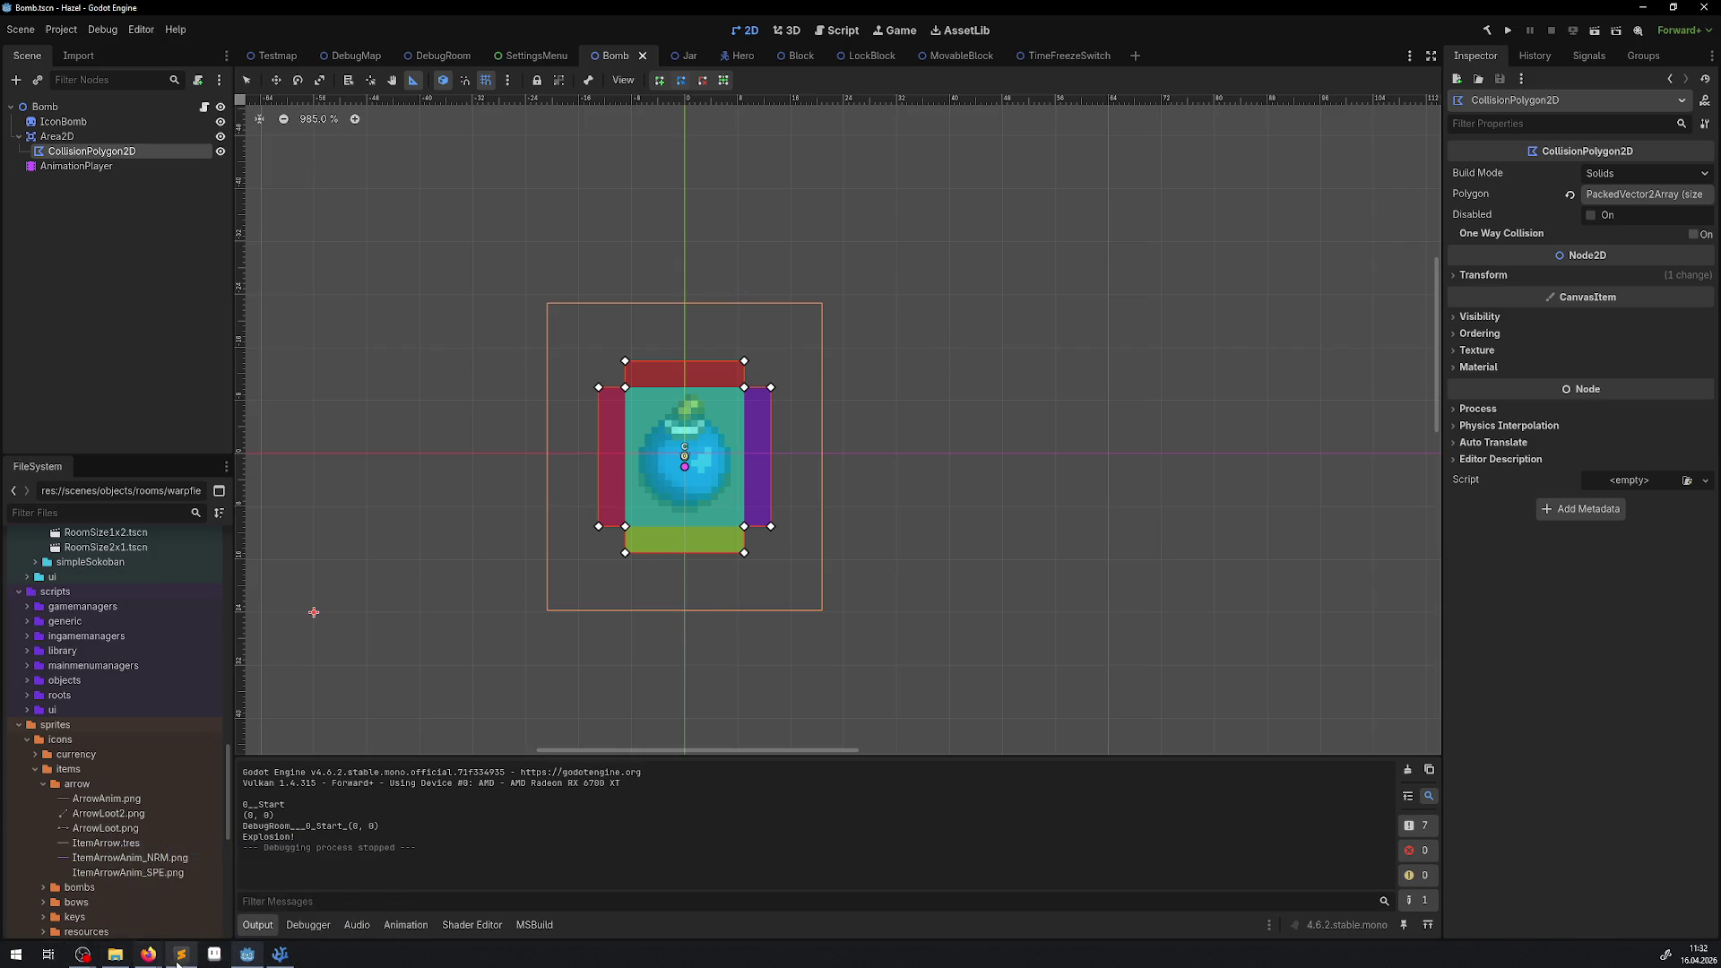
click(278, 958)
click(649, 460)
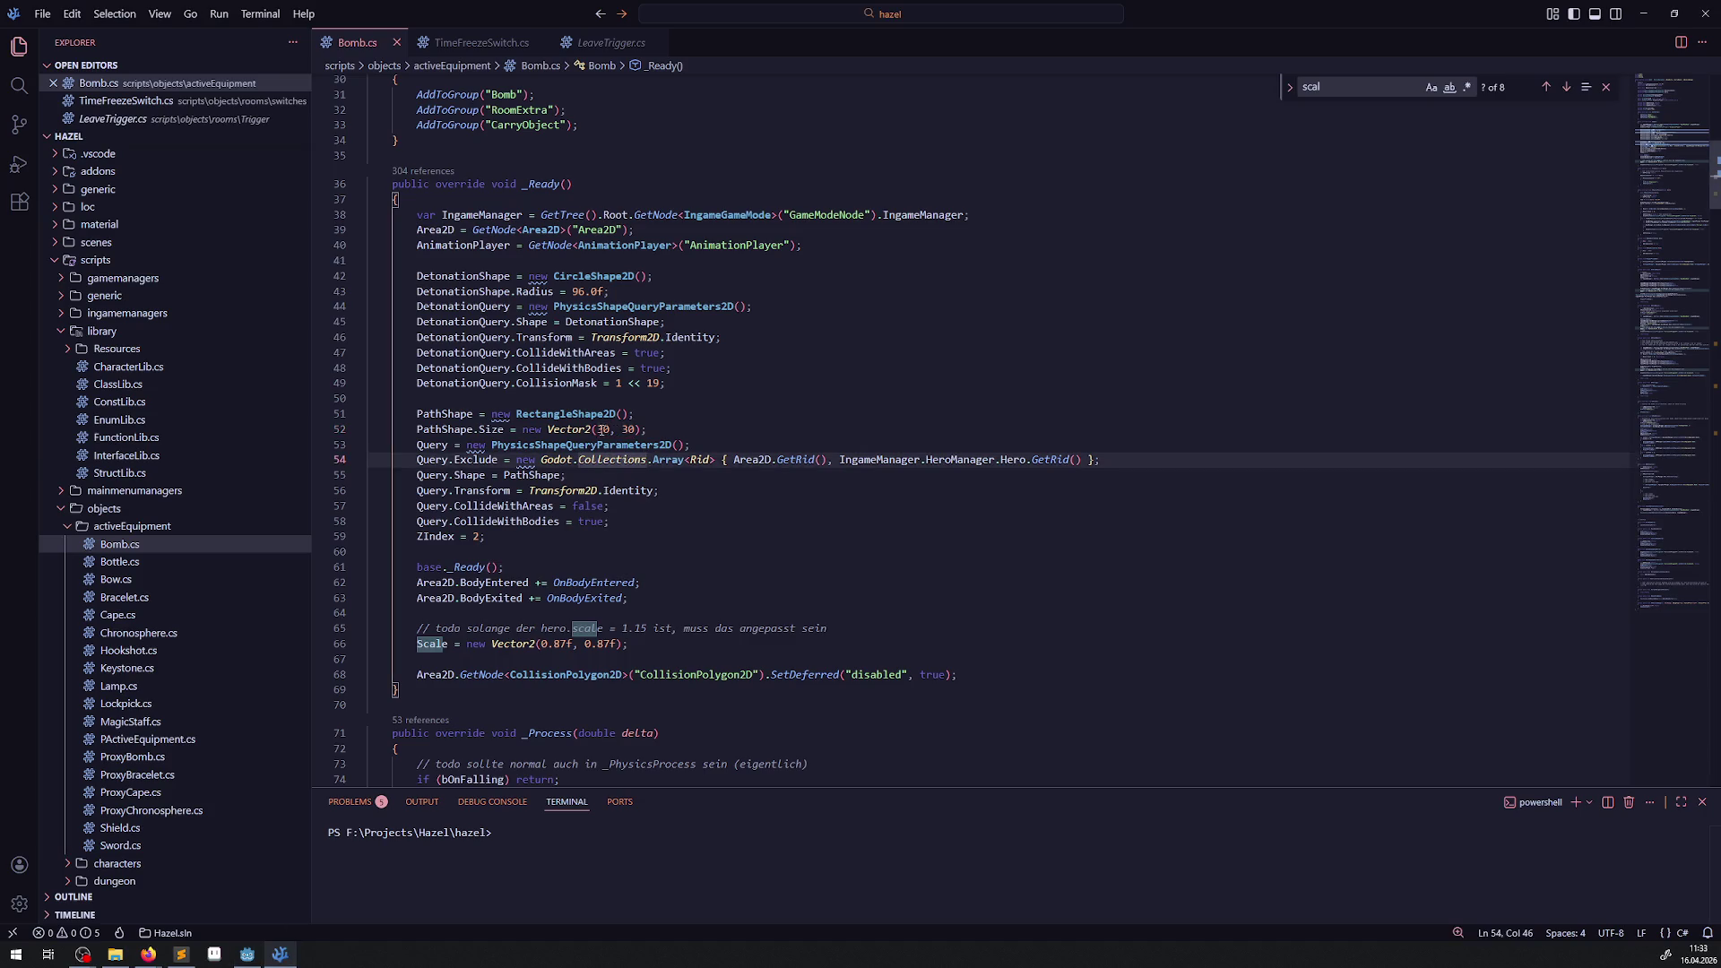
drag(597, 429, 629, 430)
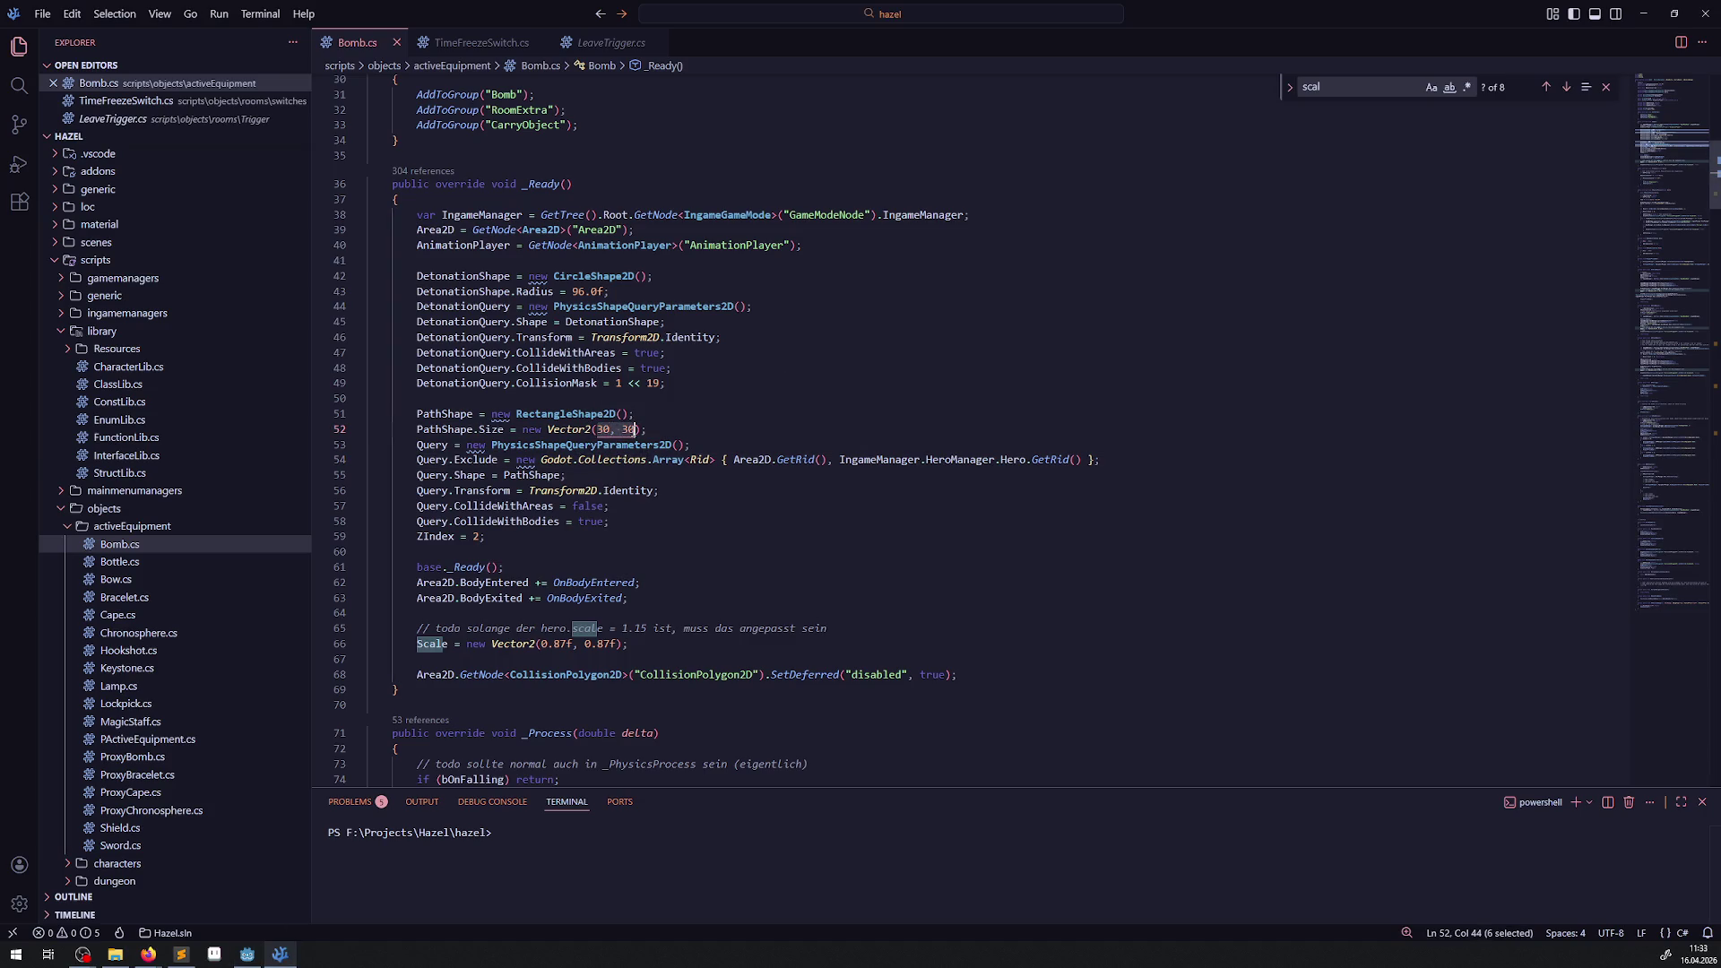
click(248, 953)
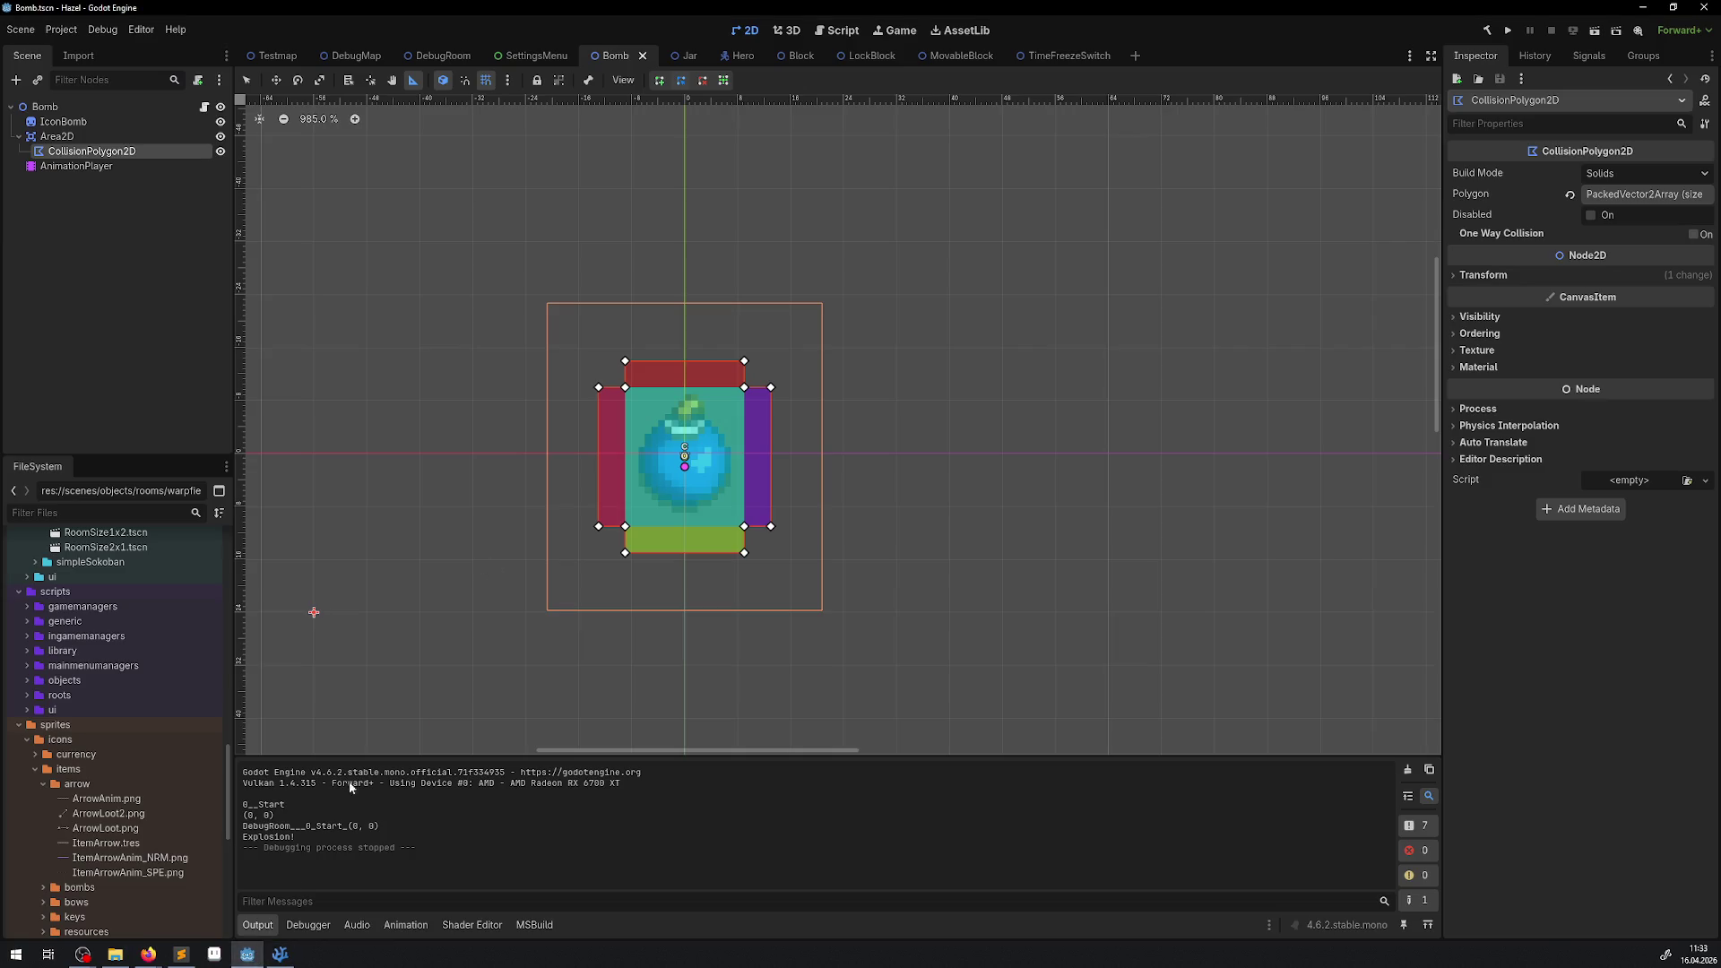
click(439, 55)
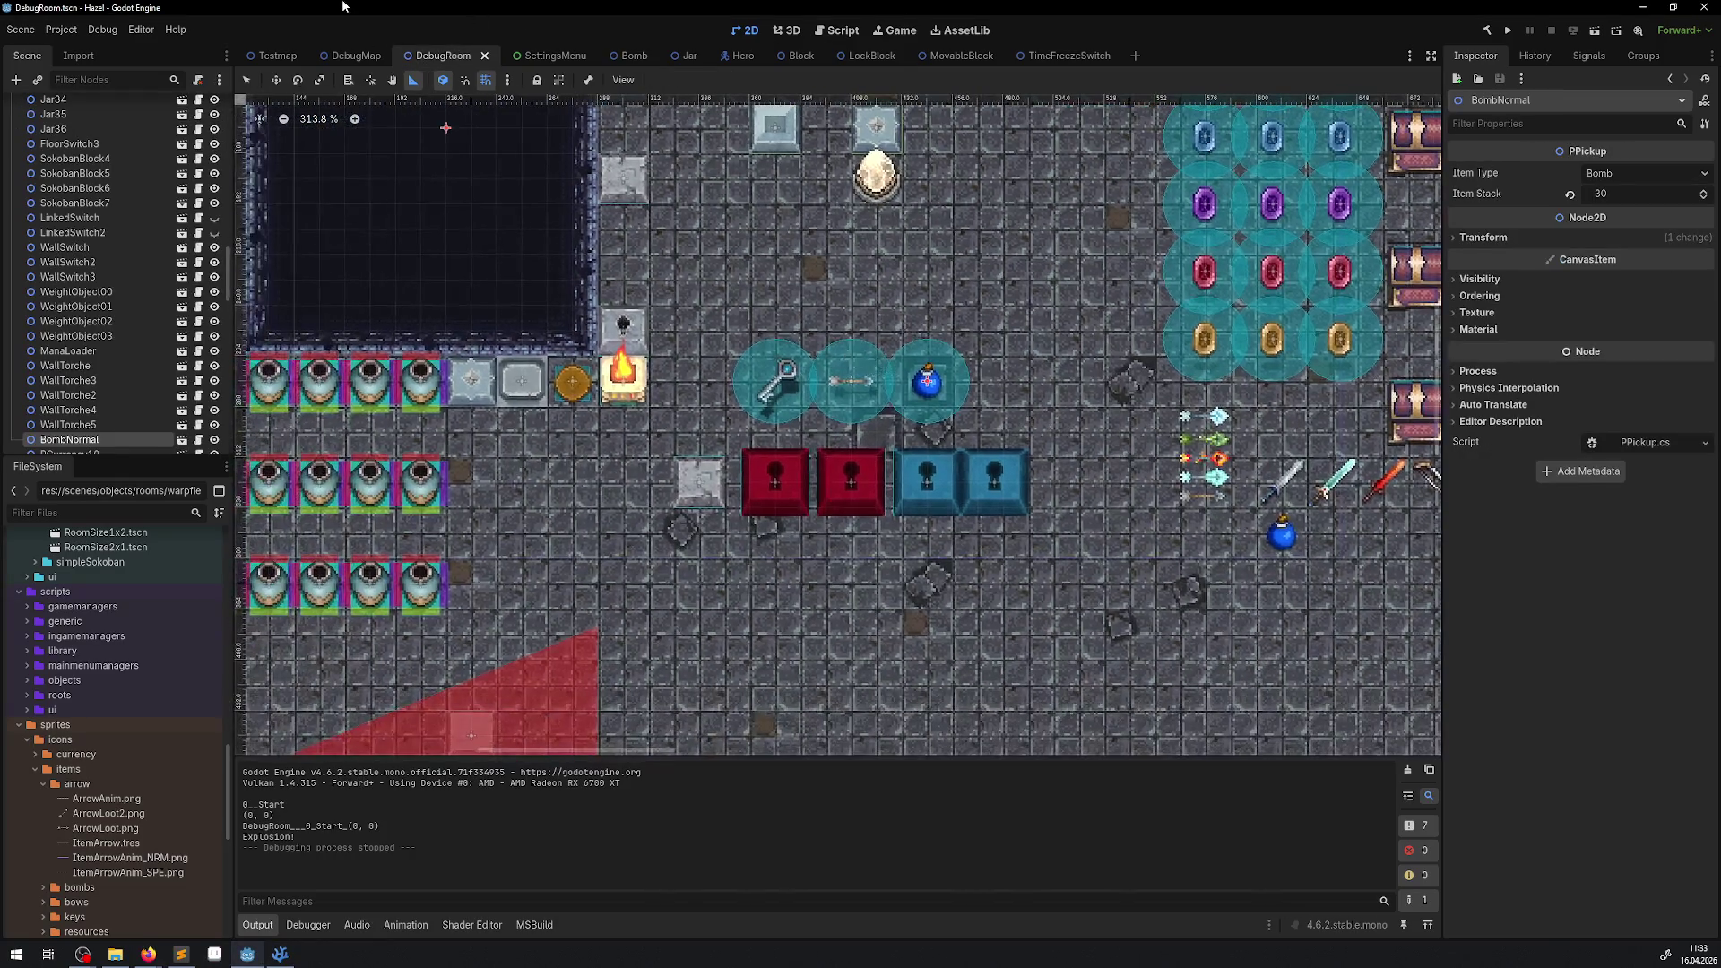
Move ItemBomb to the end of the left turret row and set its Z Index to 222.
click(251, 81)
mouse_move(1268, 529)
mouse_down()
mouse_move(749, 556)
mouse_move(444, 457)
mouse_move(471, 482)
mouse_up()
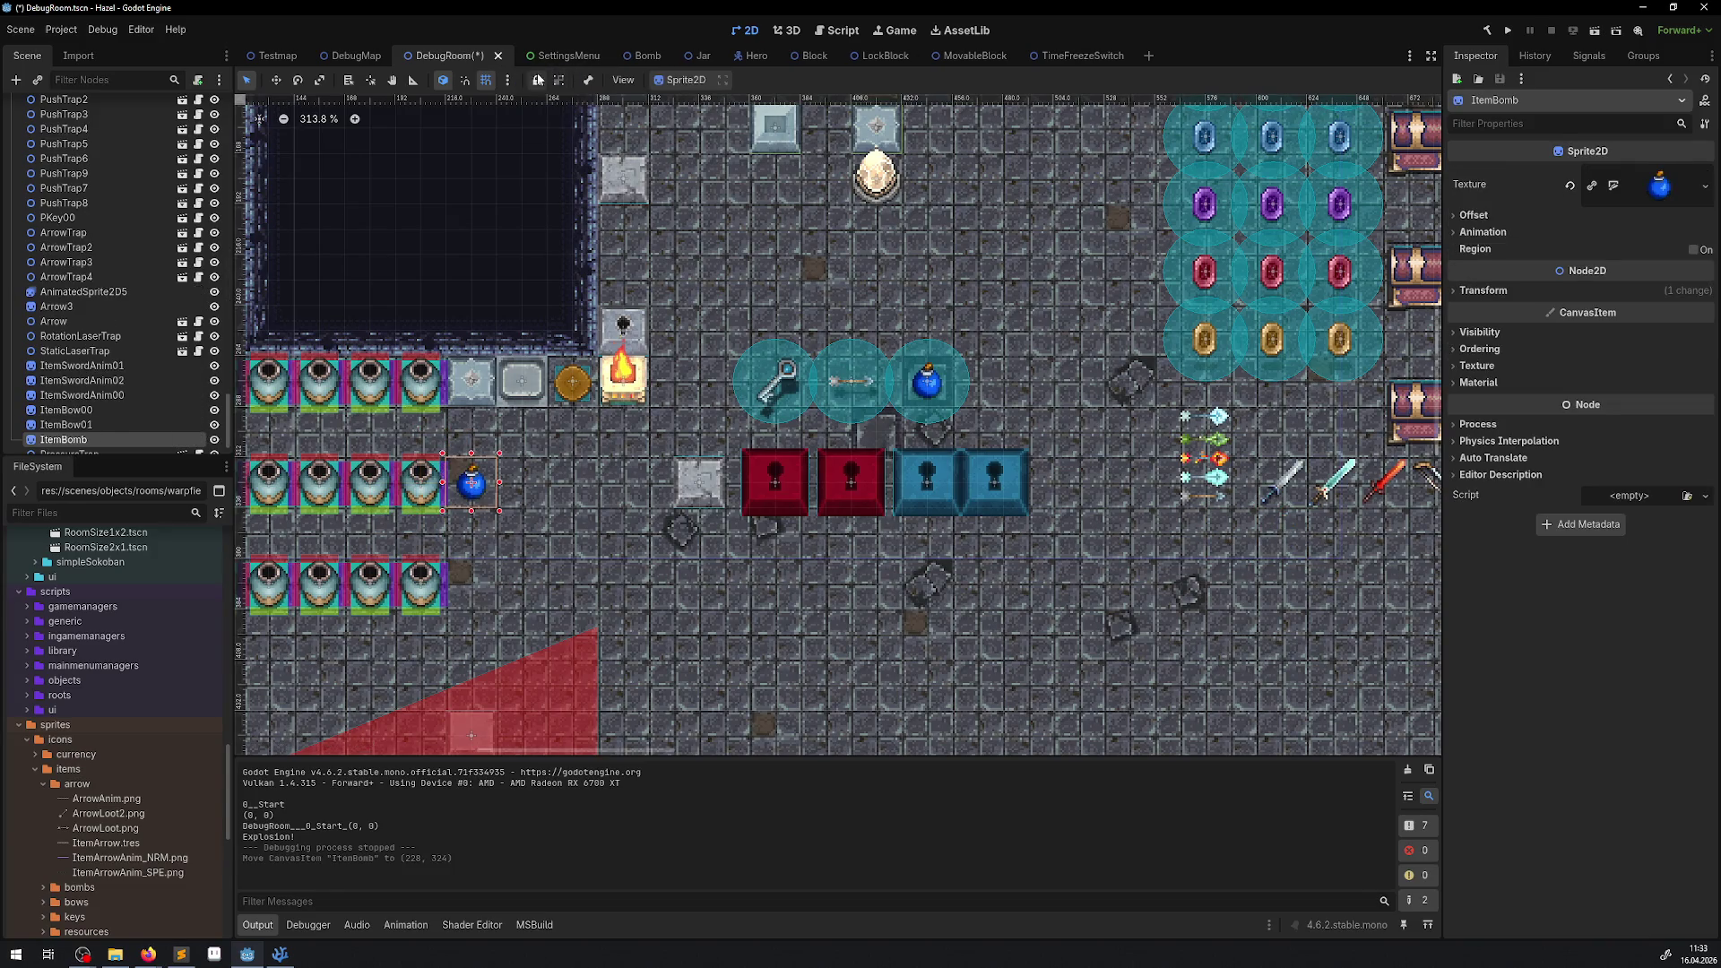
click(1475, 348)
click(1615, 369)
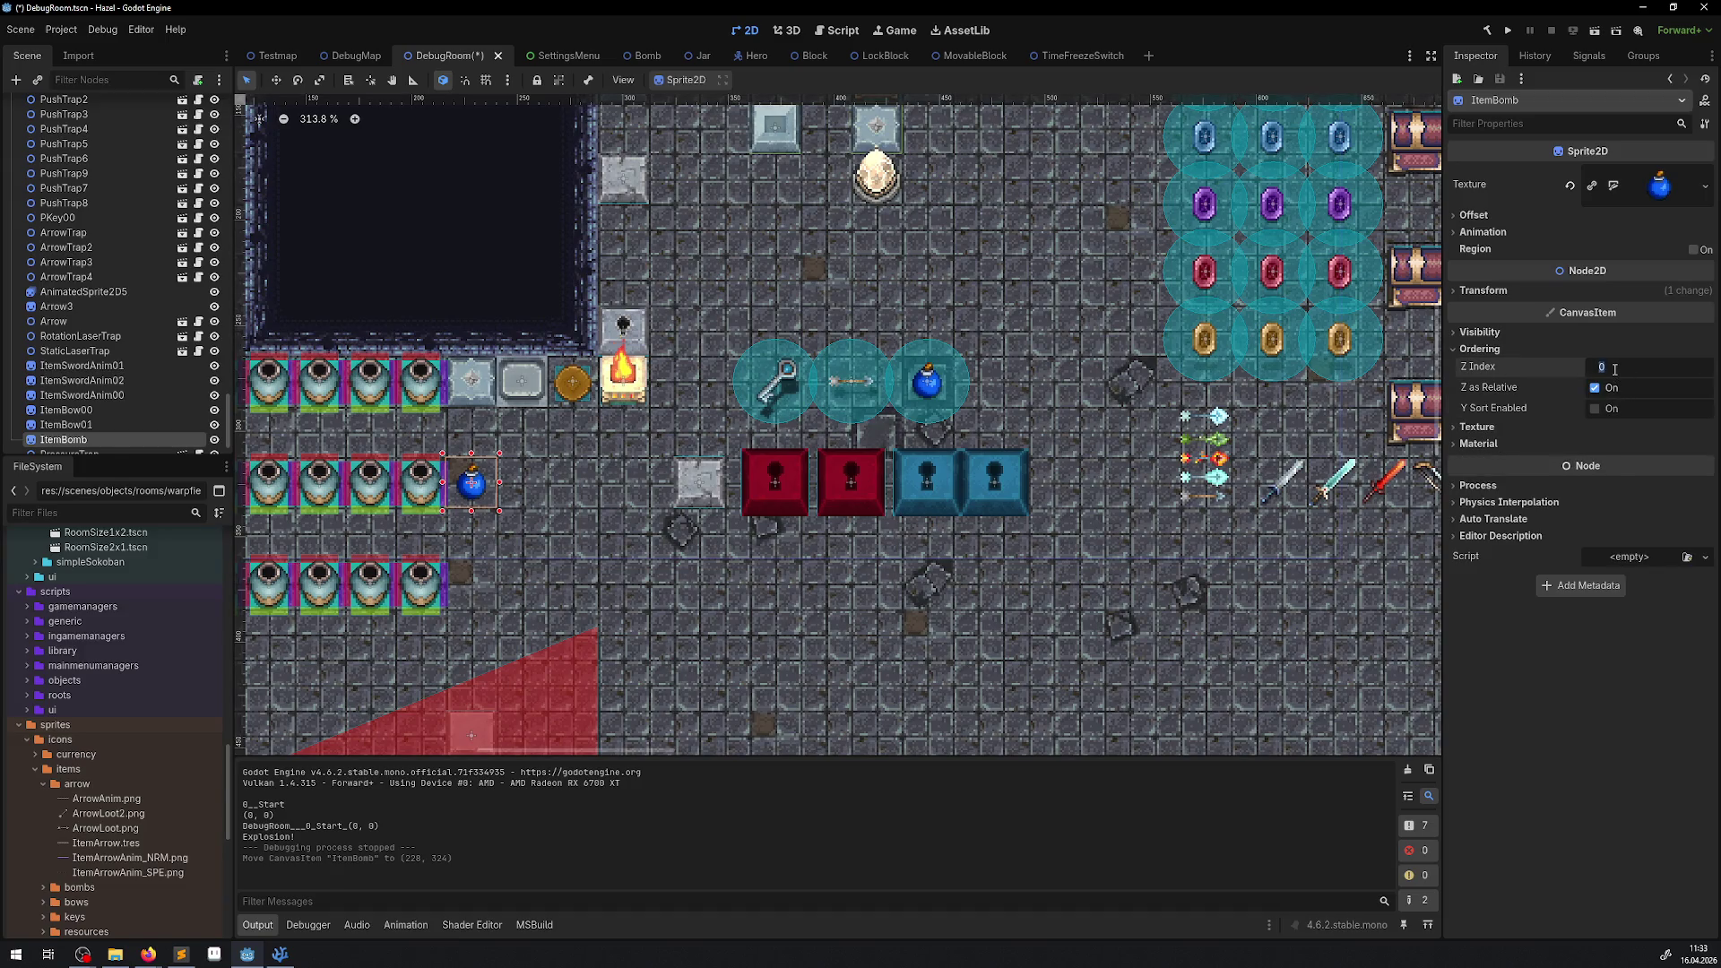
key(Return)
scroll(403, 520, up, 4)
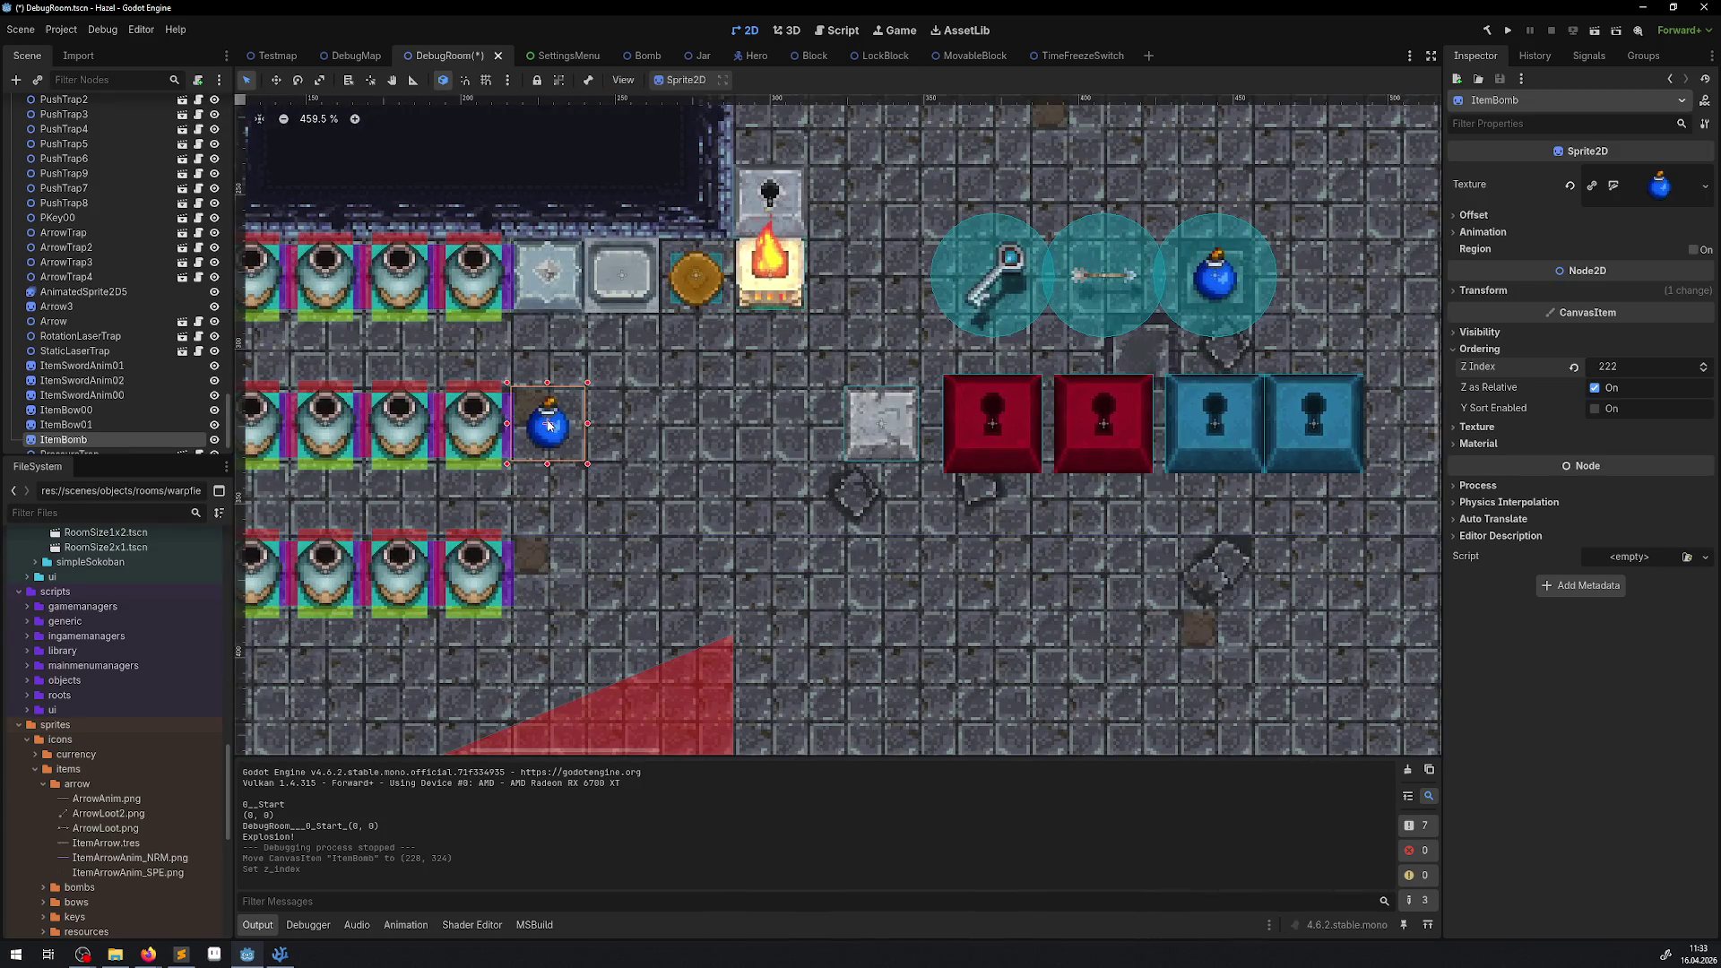
drag(548, 426, 511, 452)
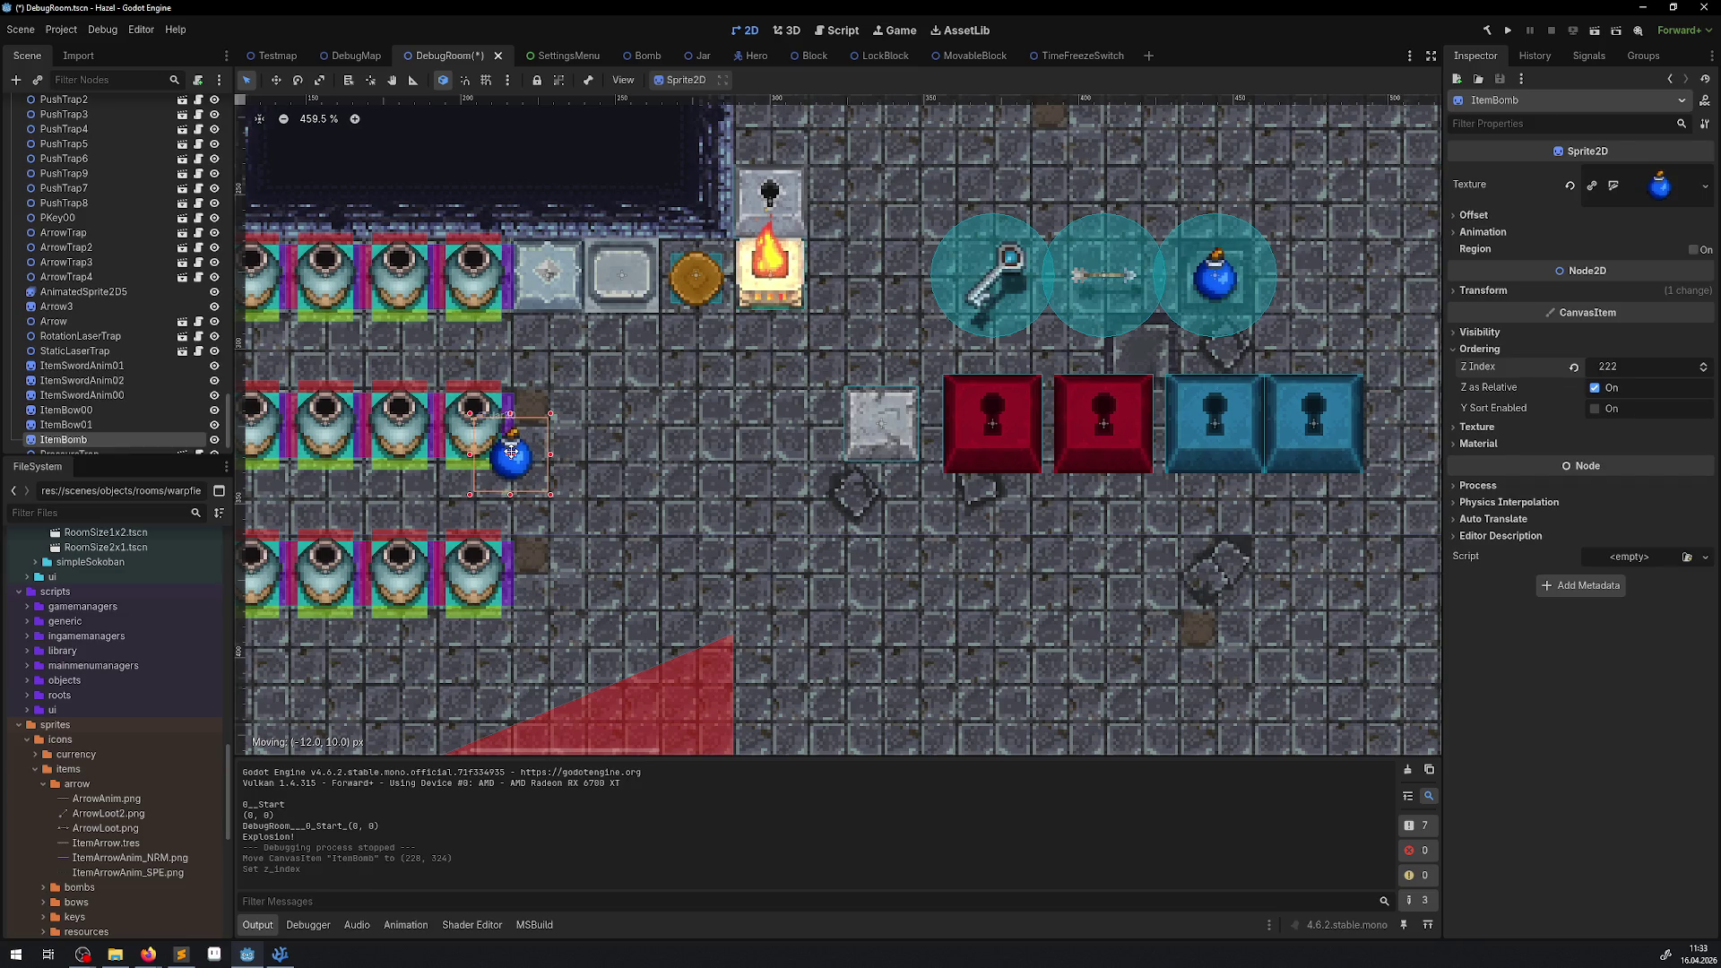
mouse_move(511, 452)
mouse_down()
mouse_move(488, 416)
mouse_move(475, 448)
mouse_move(446, 387)
mouse_move(541, 455)
mouse_up()
Change the PathShape size in Bomb.cs to Vector2(8, 8).
click(280, 954)
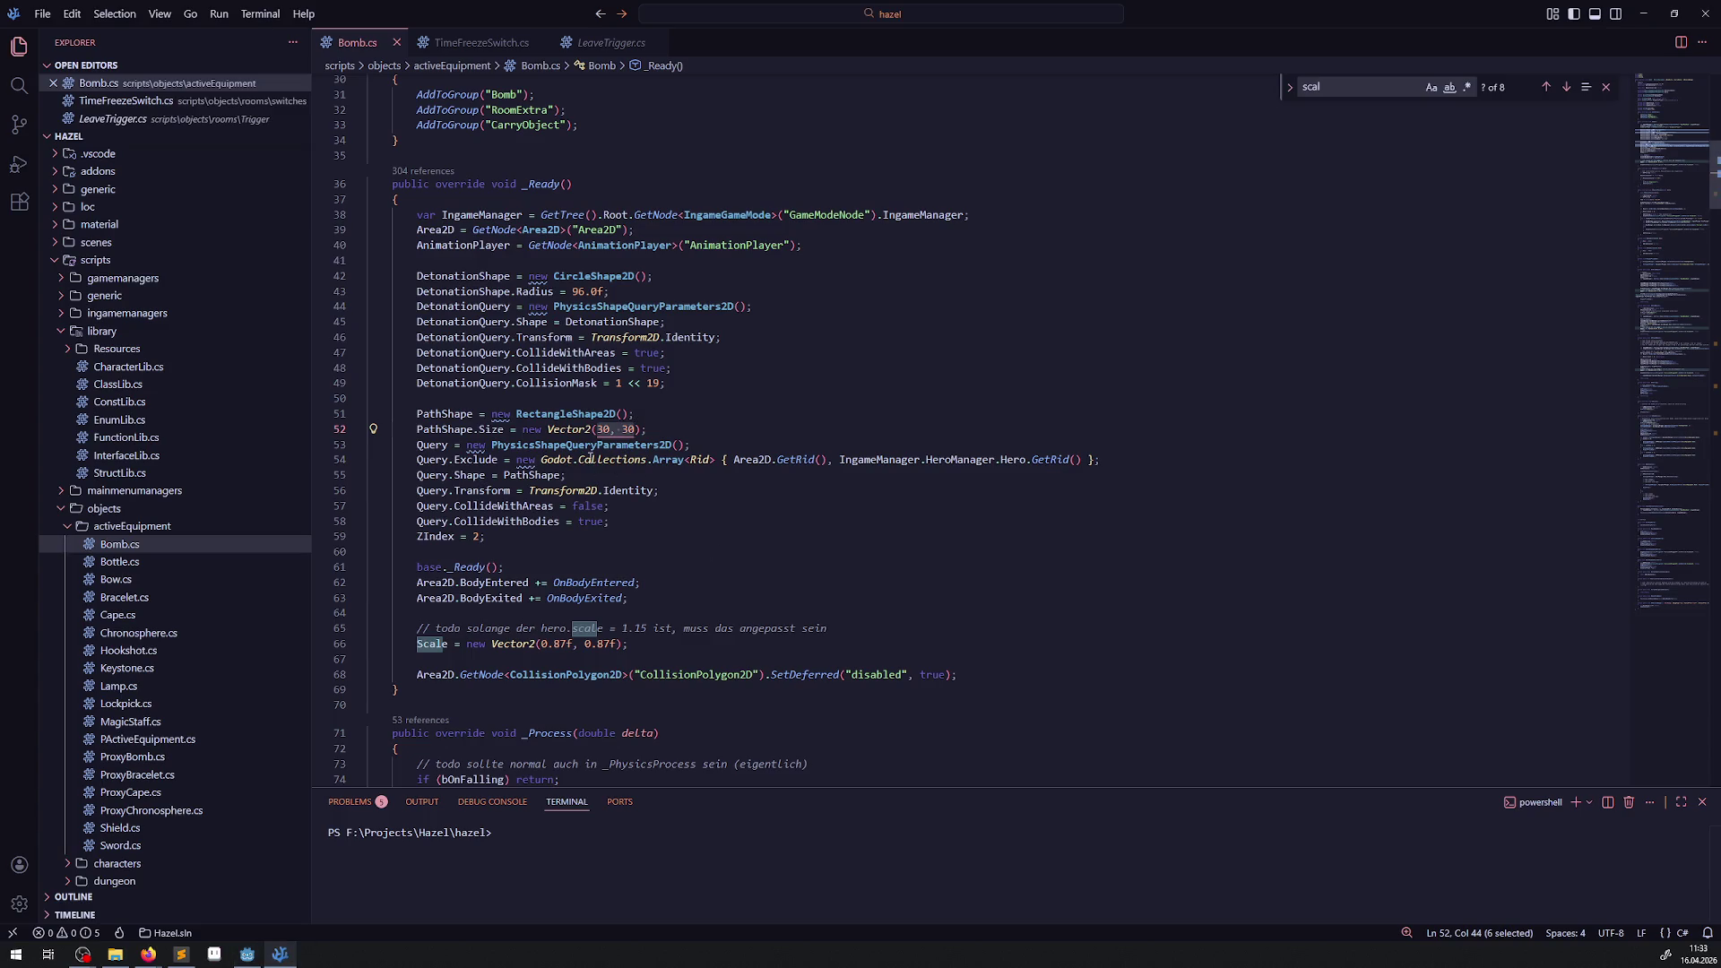
text(8, 8)
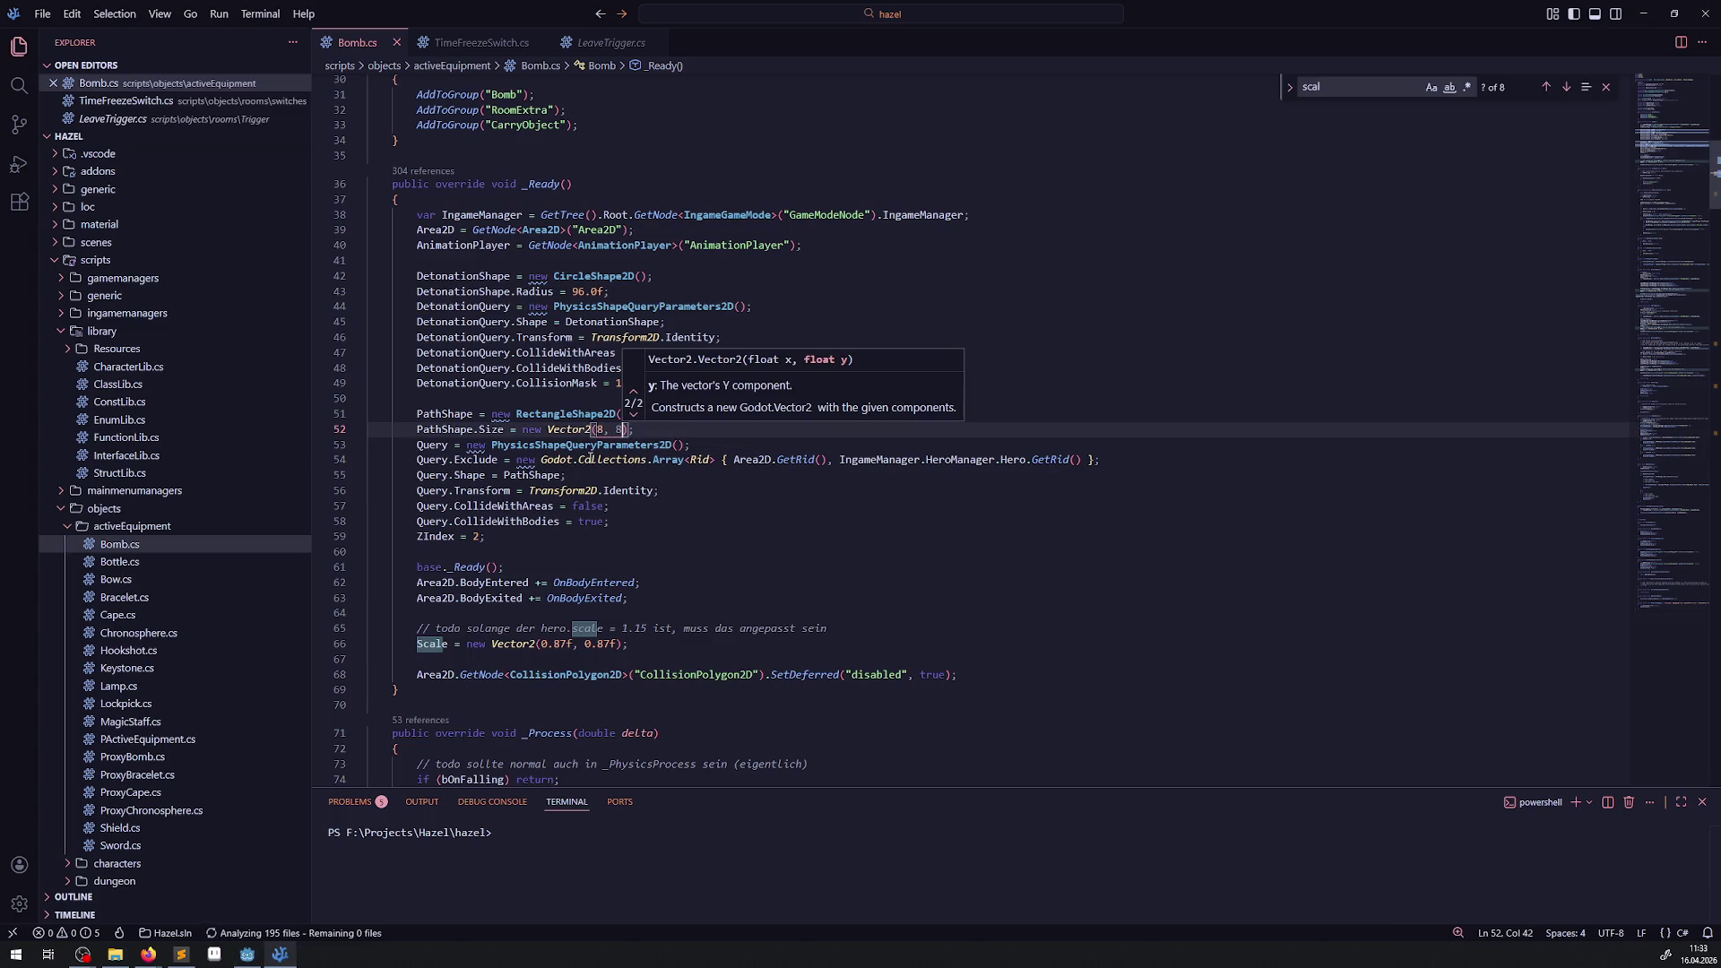
click(247, 954)
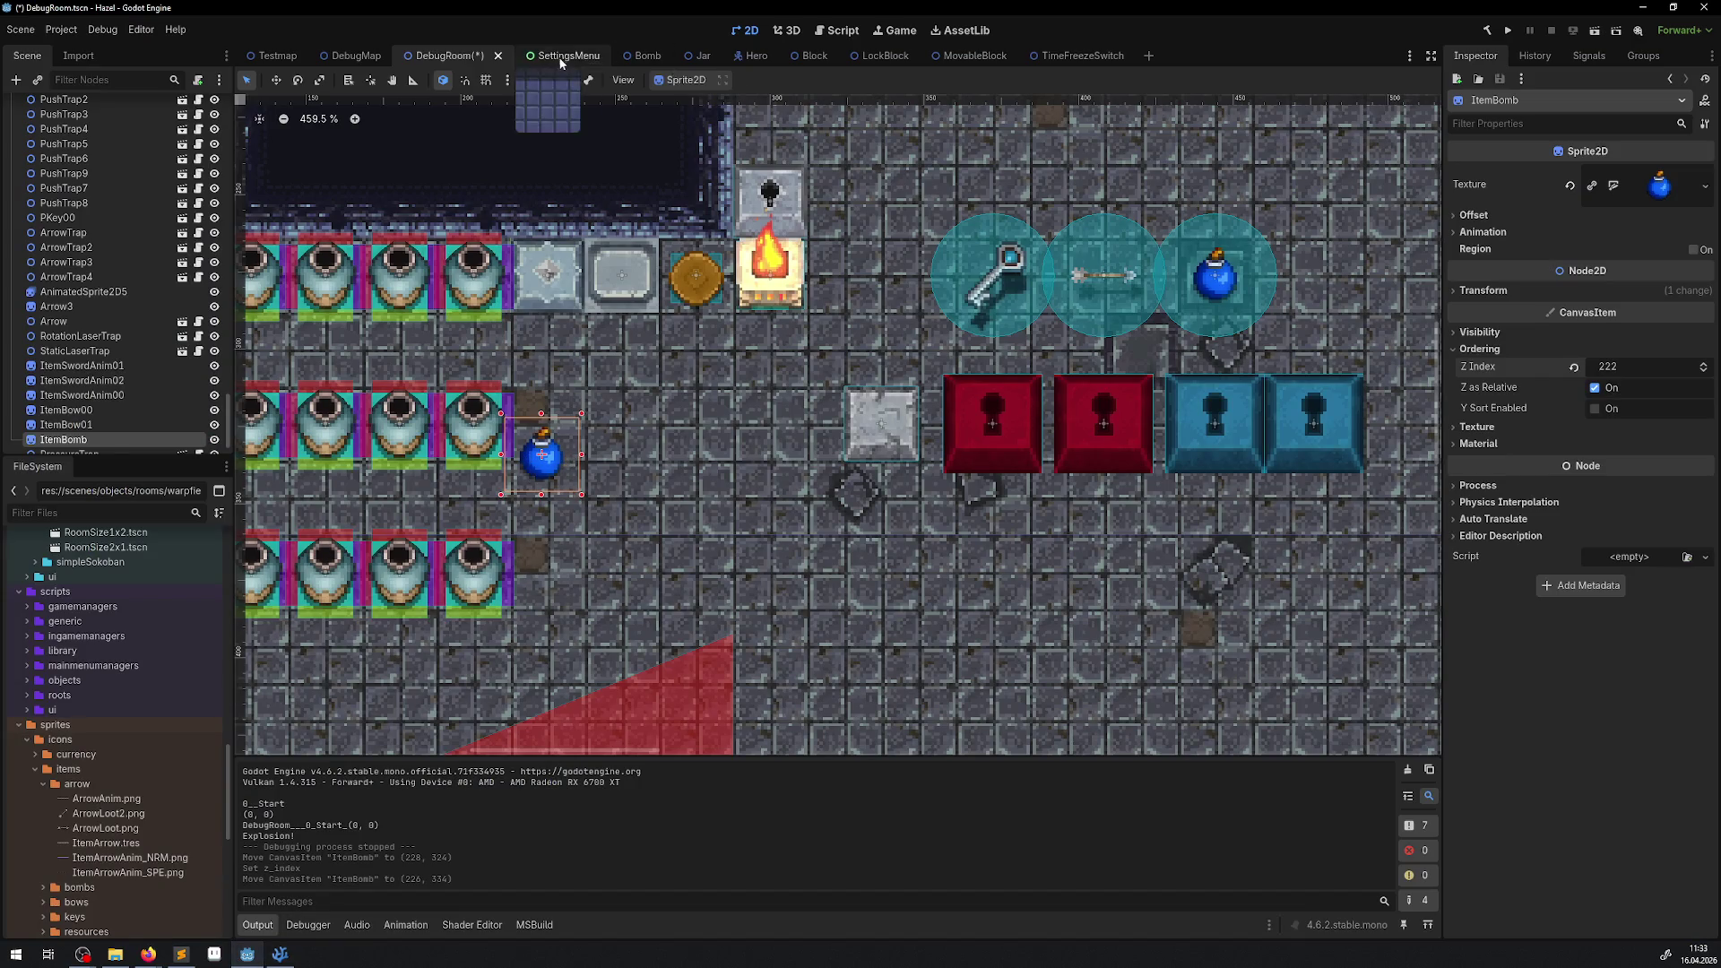
In the Bomb scene, measure 8 px out from the bomb's centre with the Ruler.
click(649, 57)
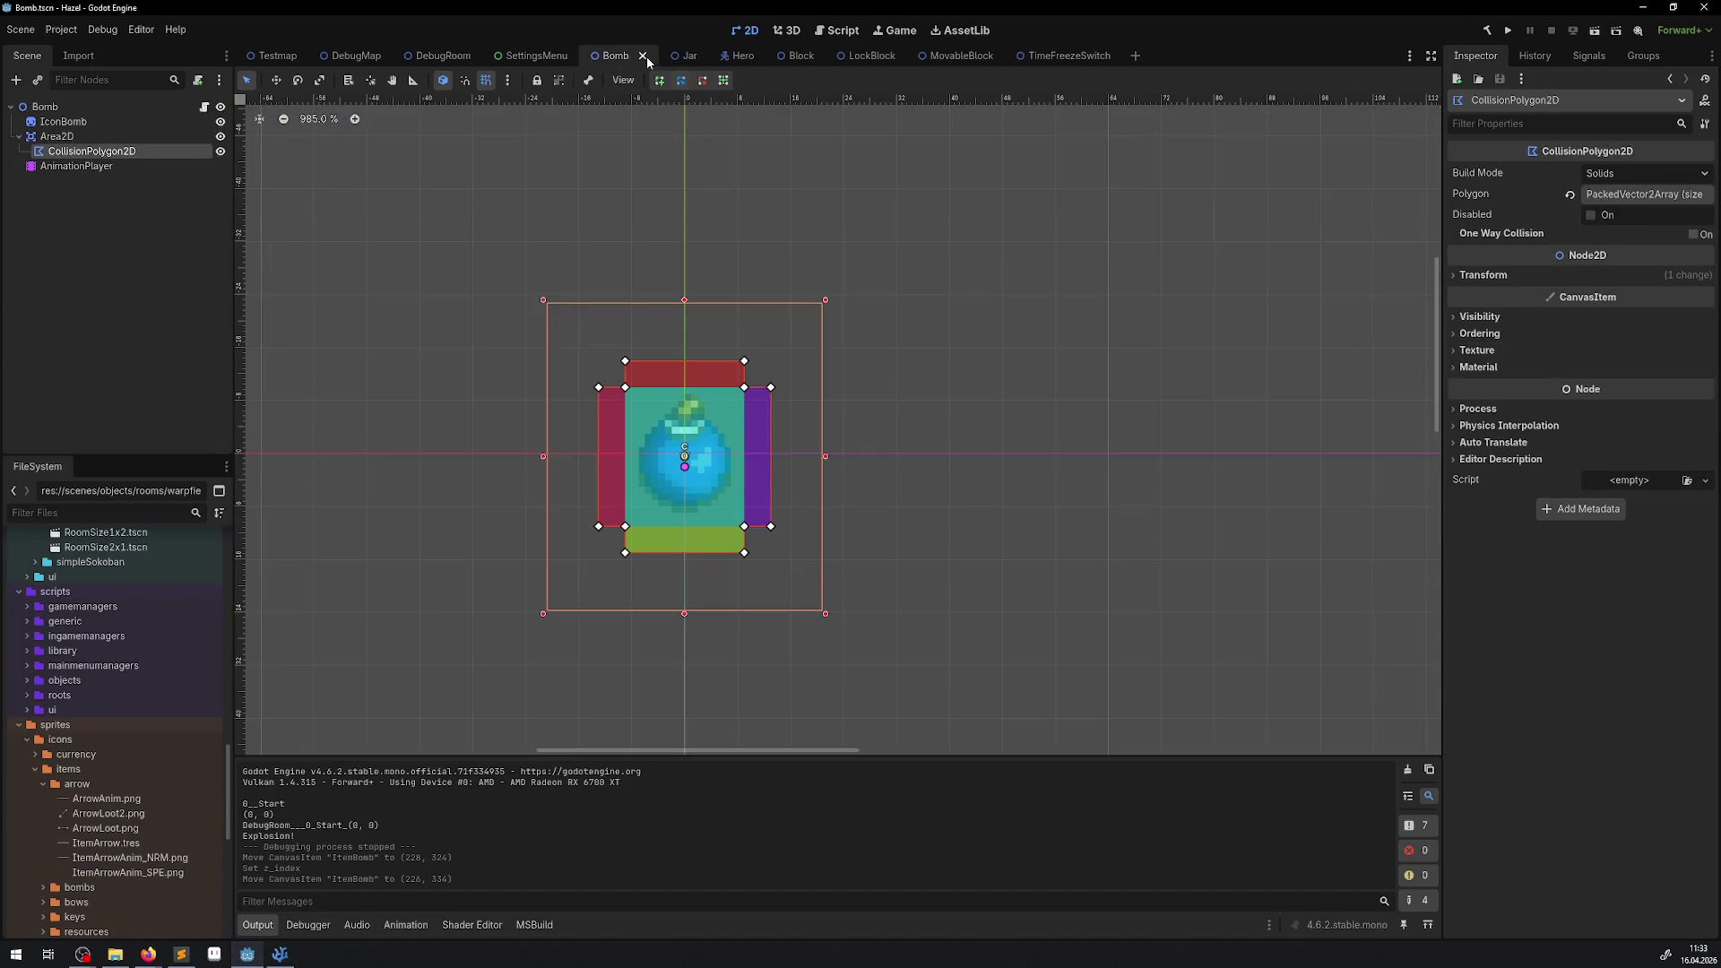
click(413, 80)
scroll(747, 467, up, 2)
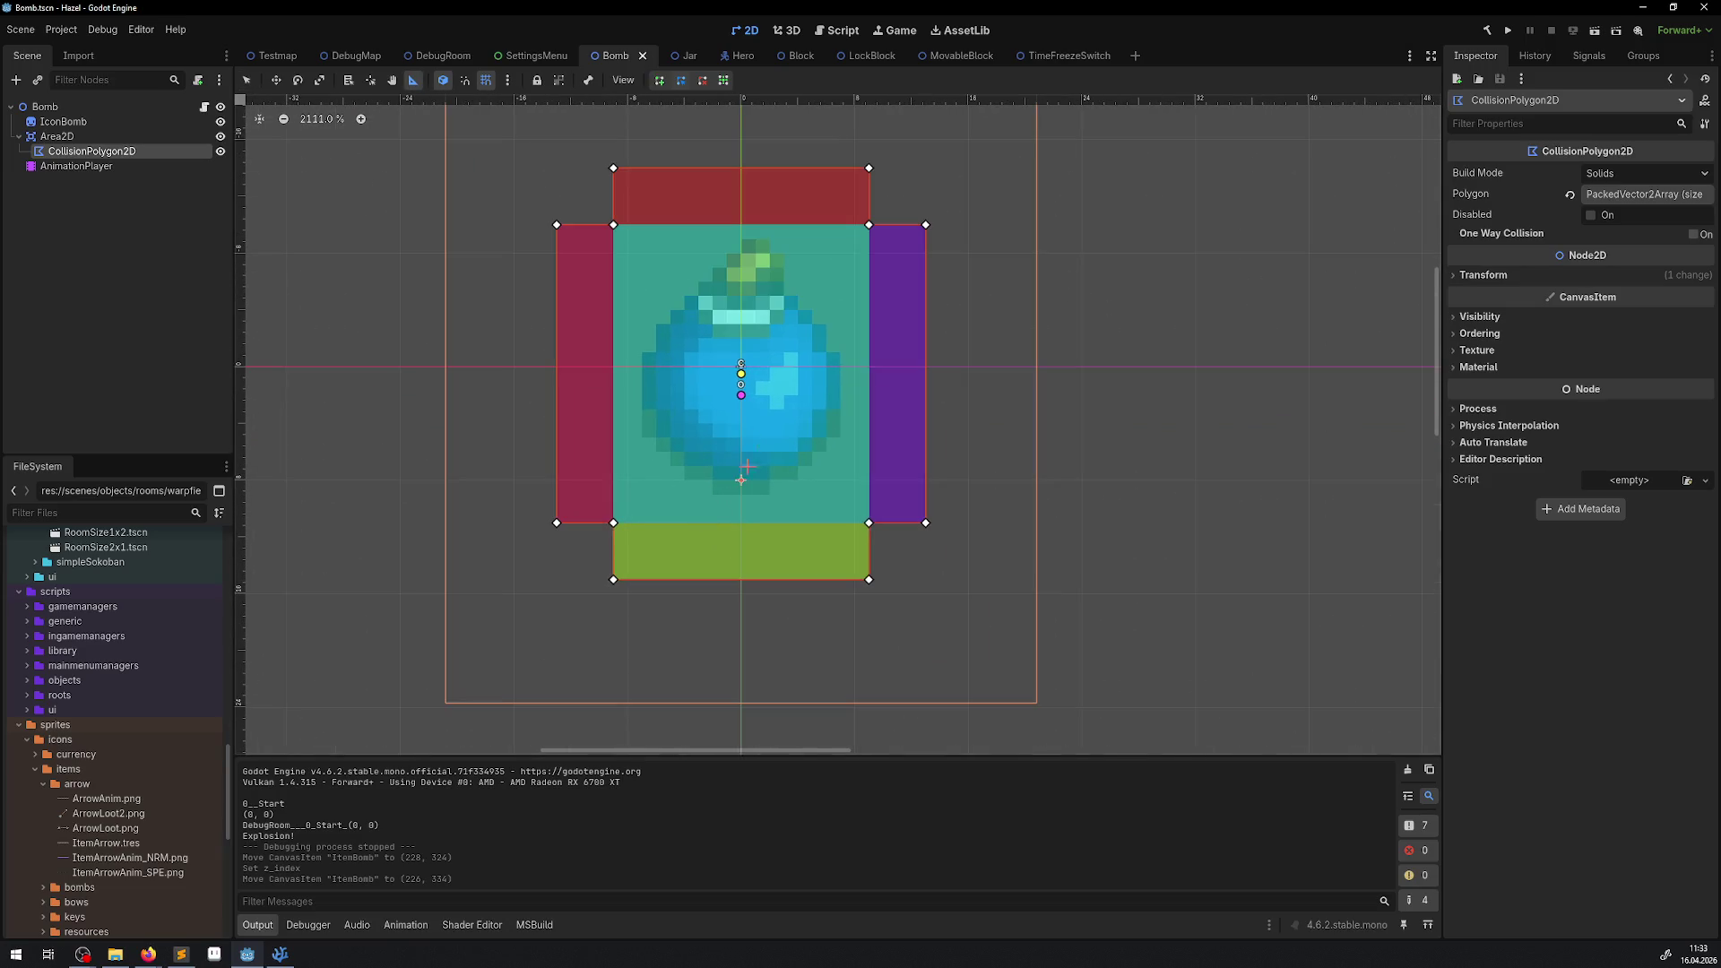
mouse_move(741, 371)
mouse_down()
mouse_move(647, 369)
mouse_move(822, 371)
mouse_up()
scroll(831, 355, up, 7)
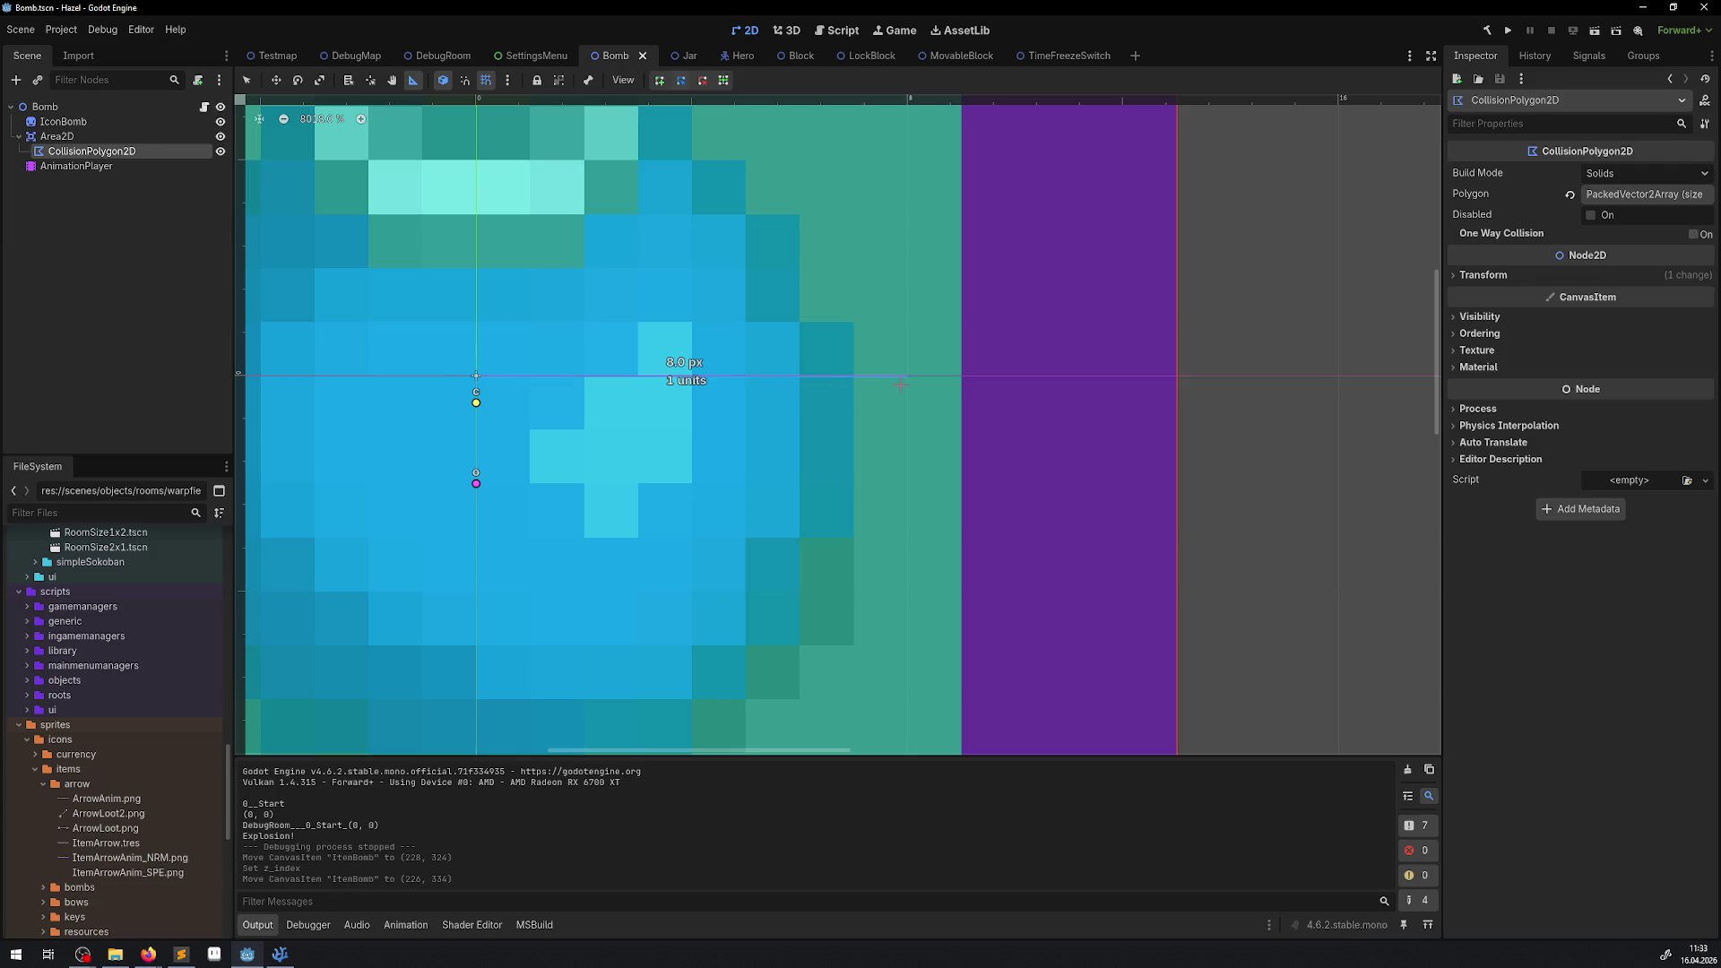
scroll(602, 346, down, 8)
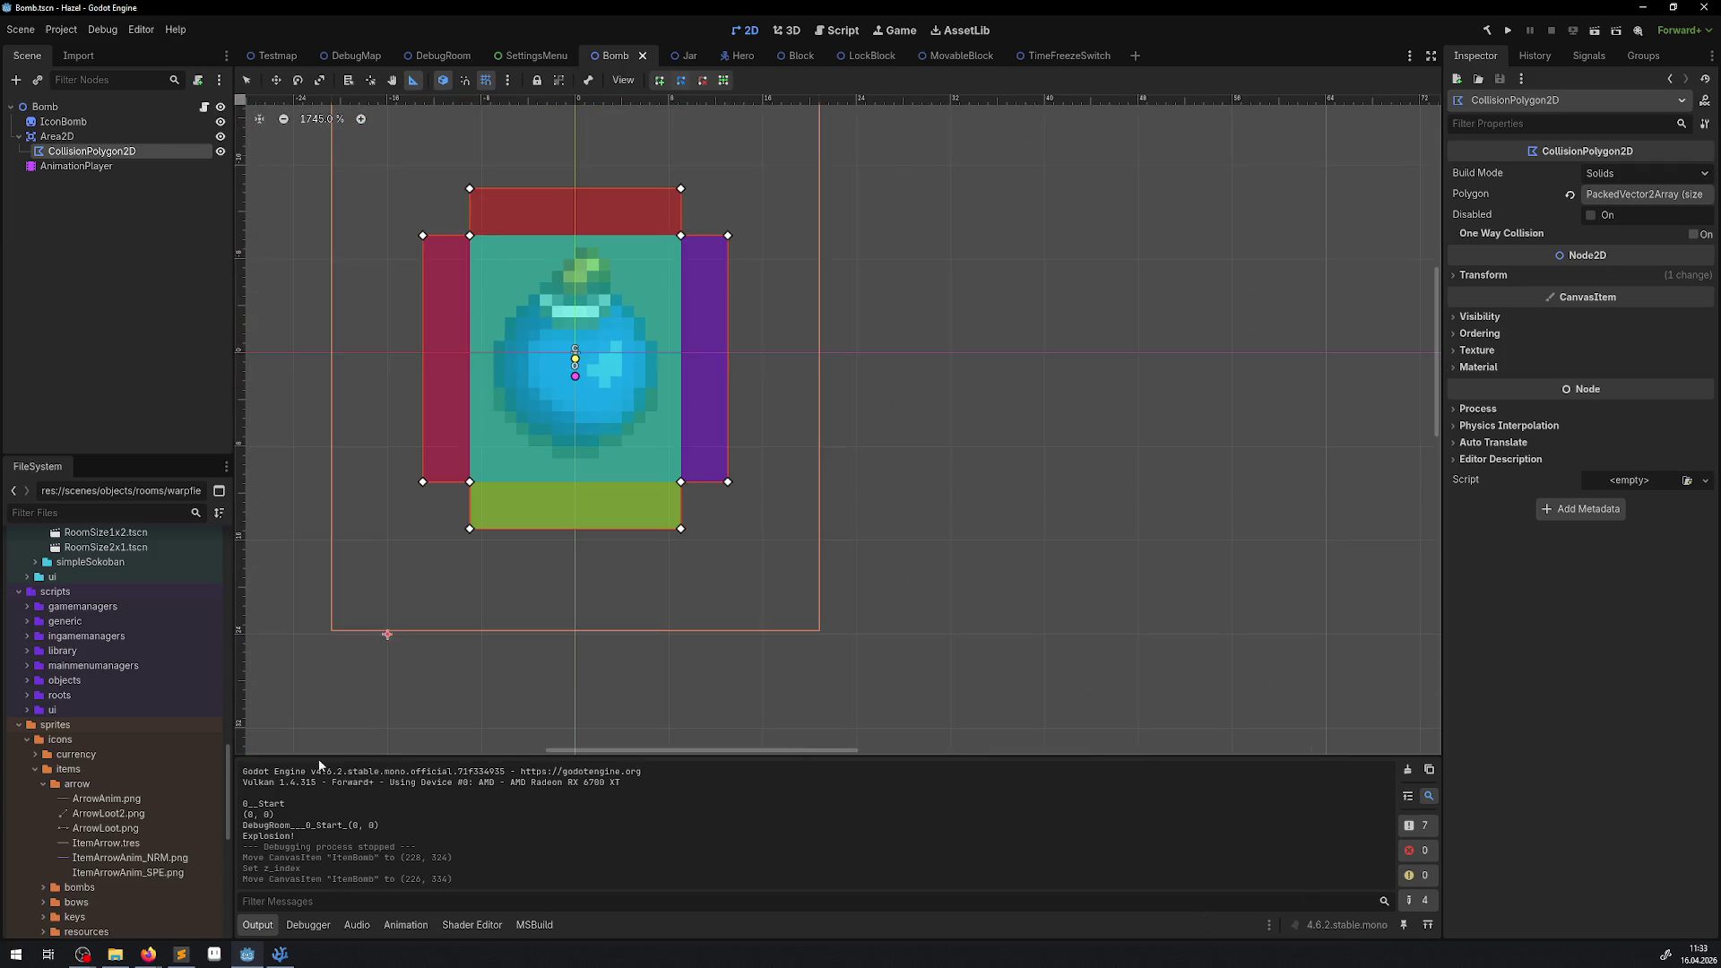
Glance at the code editor, then return to Godot's DebugRoom scene.
click(280, 954)
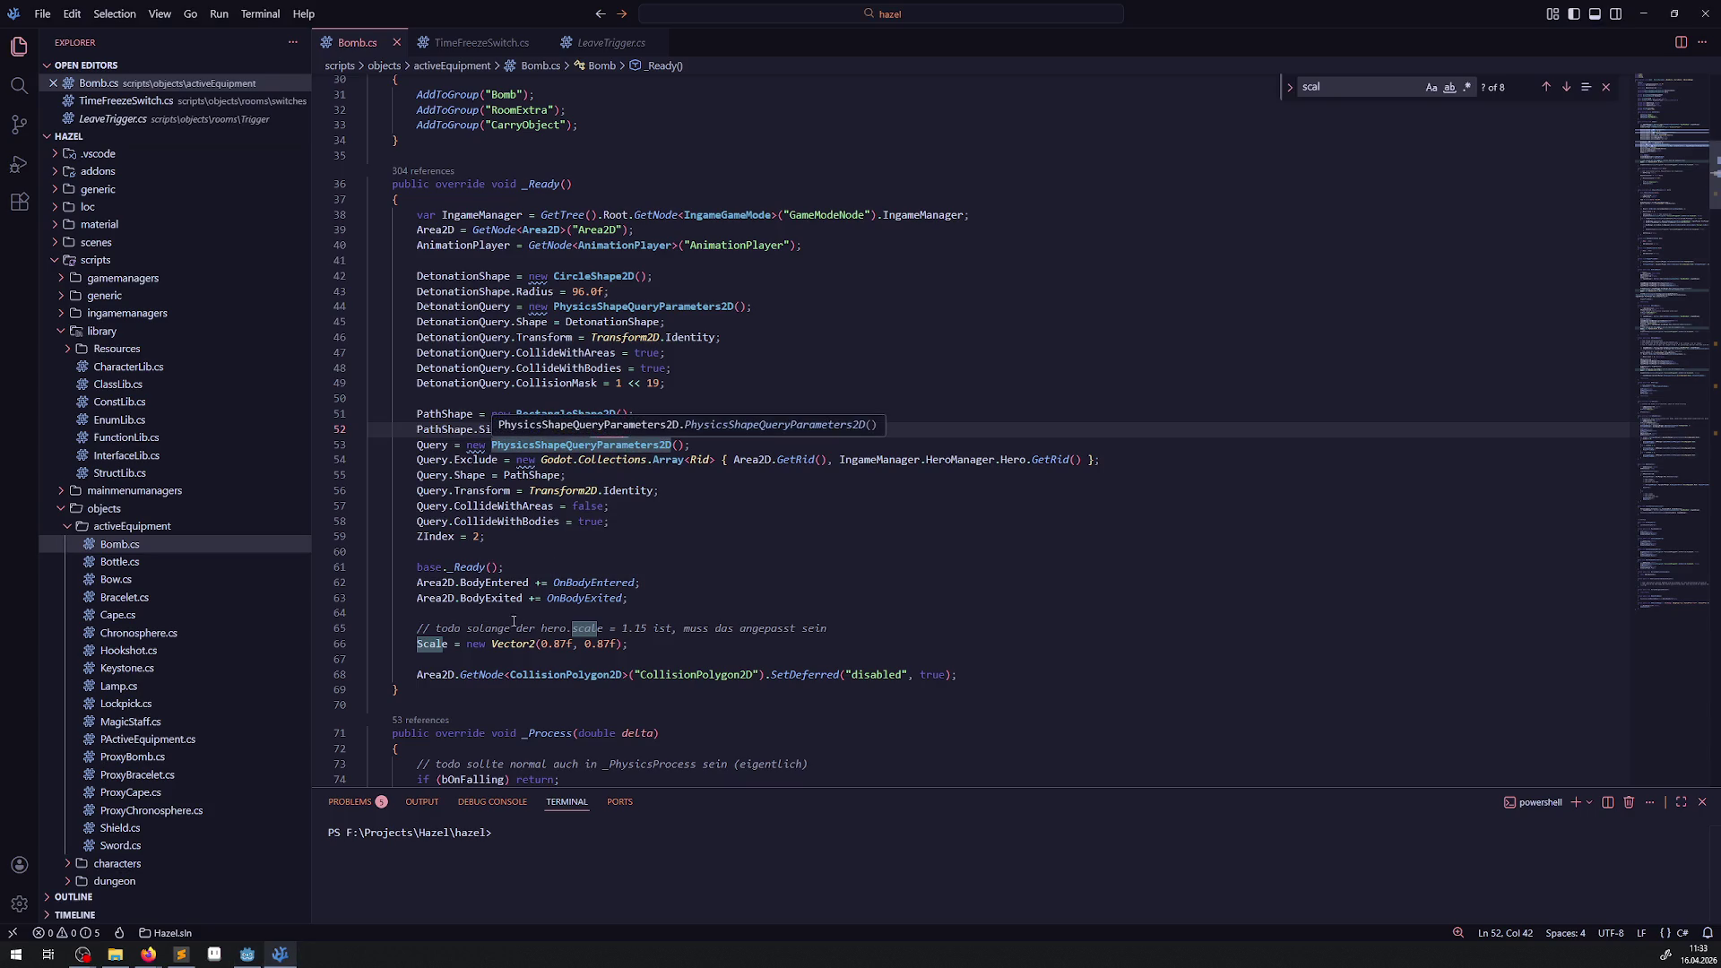
click(242, 957)
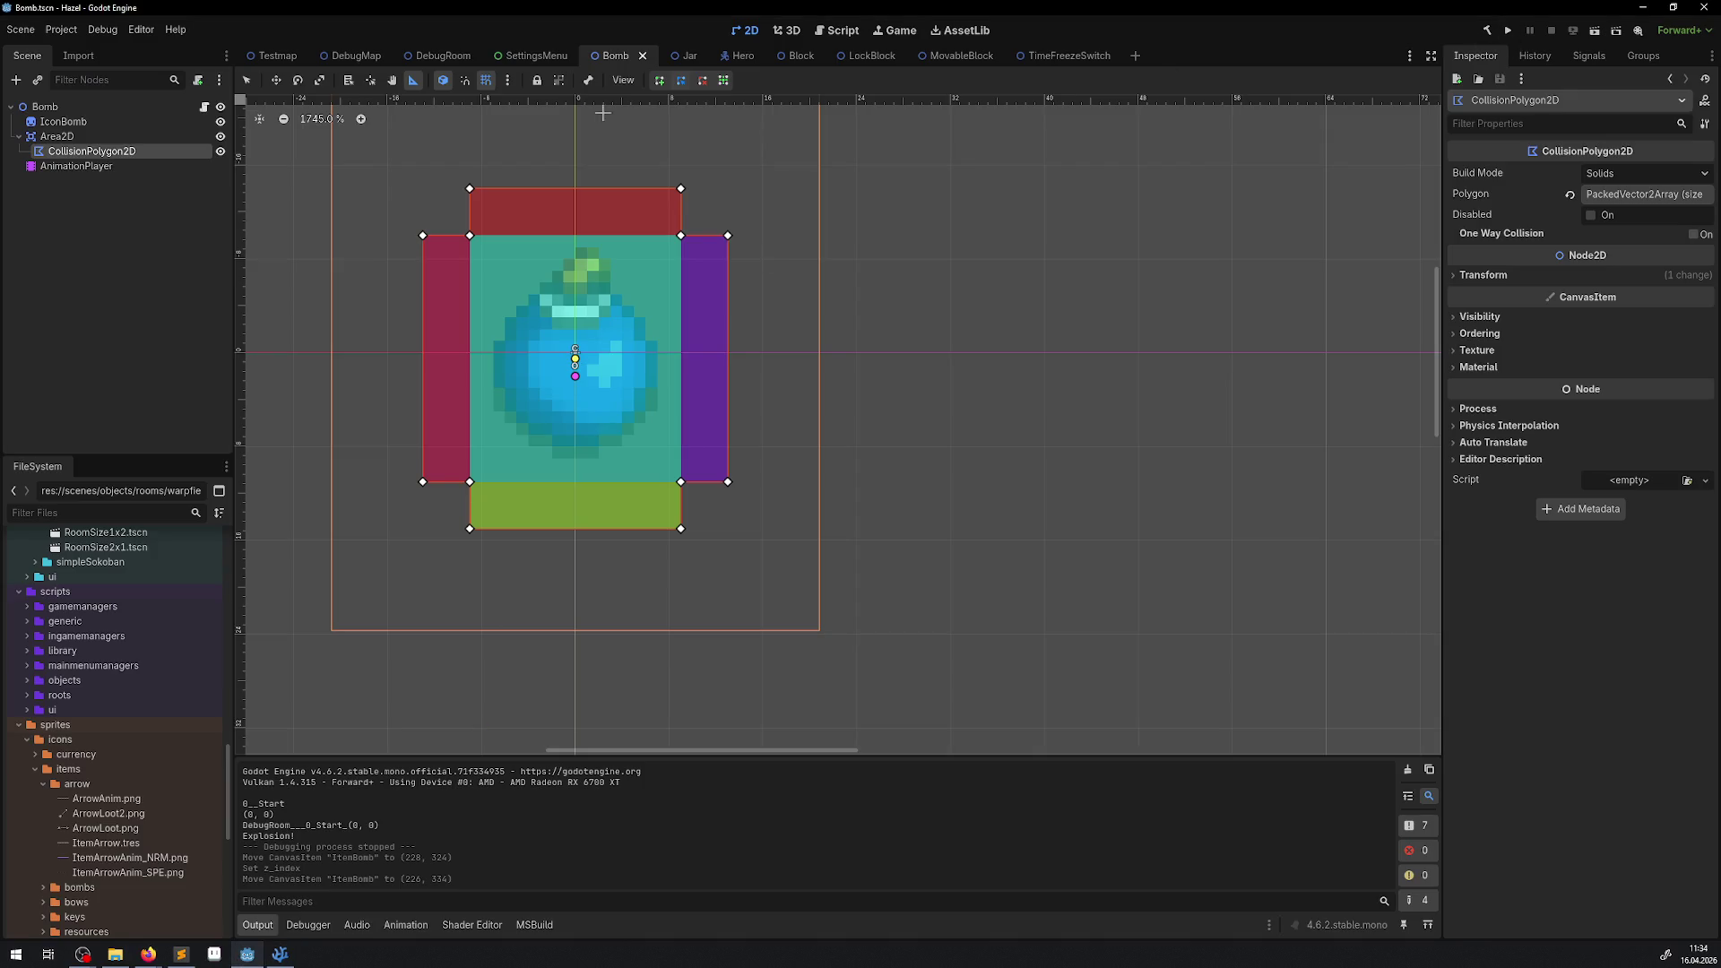
click(442, 56)
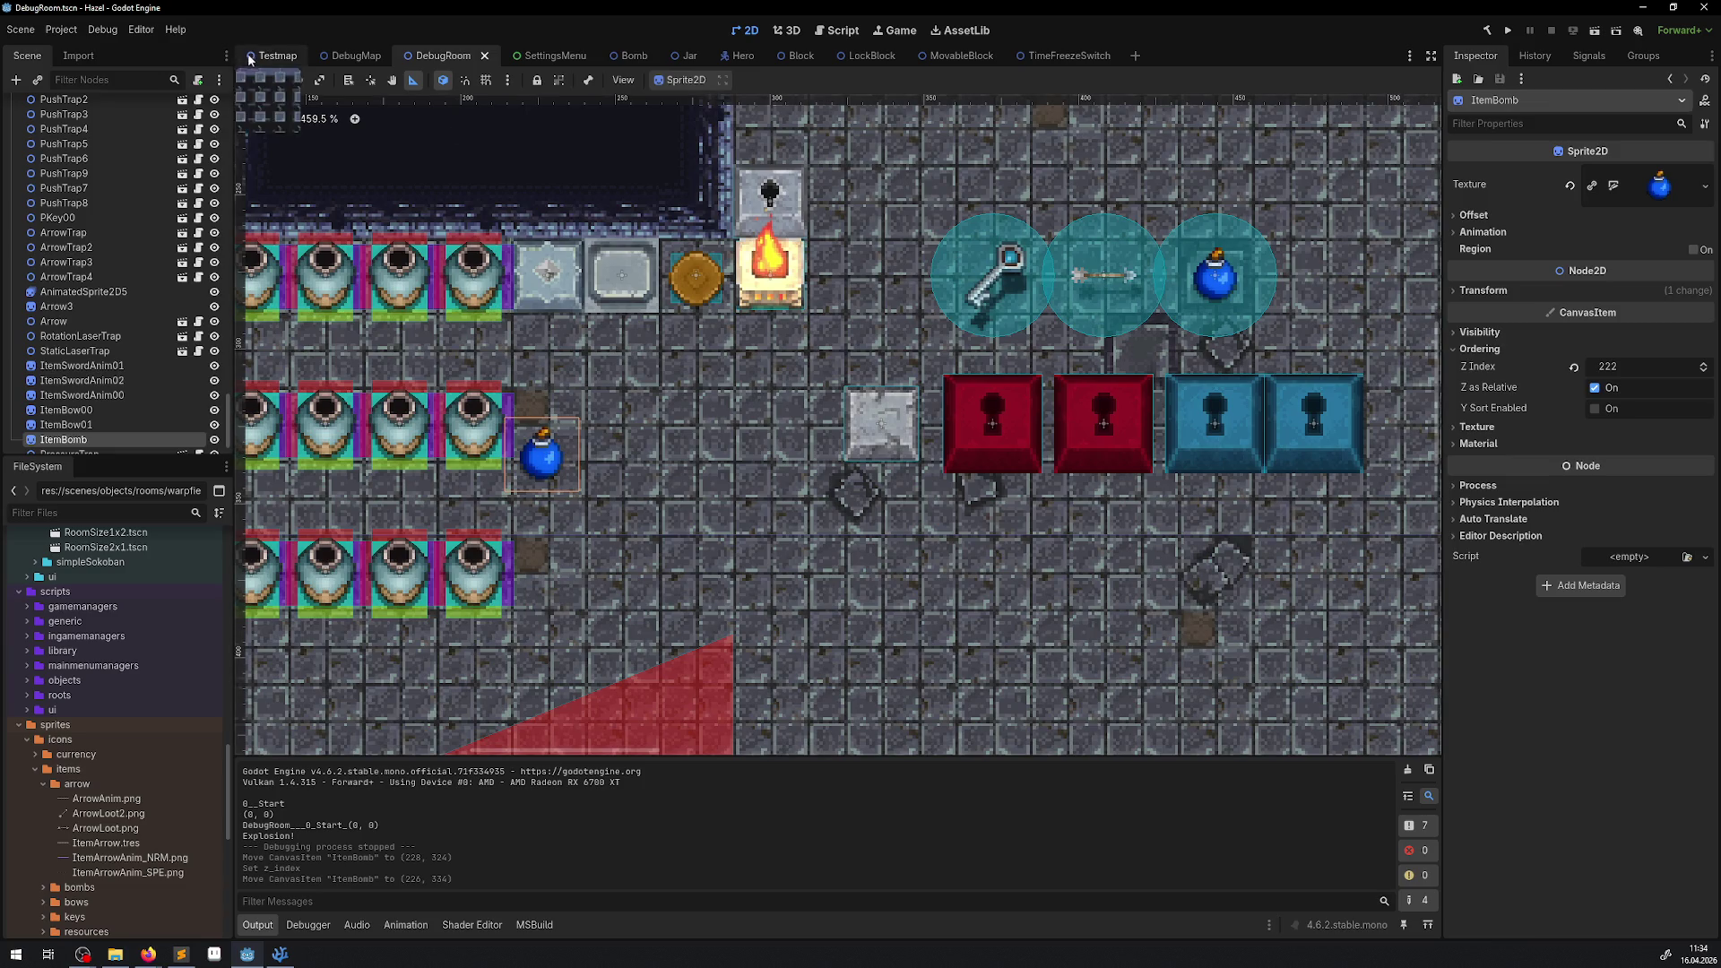
Drag ItemBomb below the red and blue blocks and run DebugRoom to test bombs.
click(246, 80)
drag(552, 467, 952, 560)
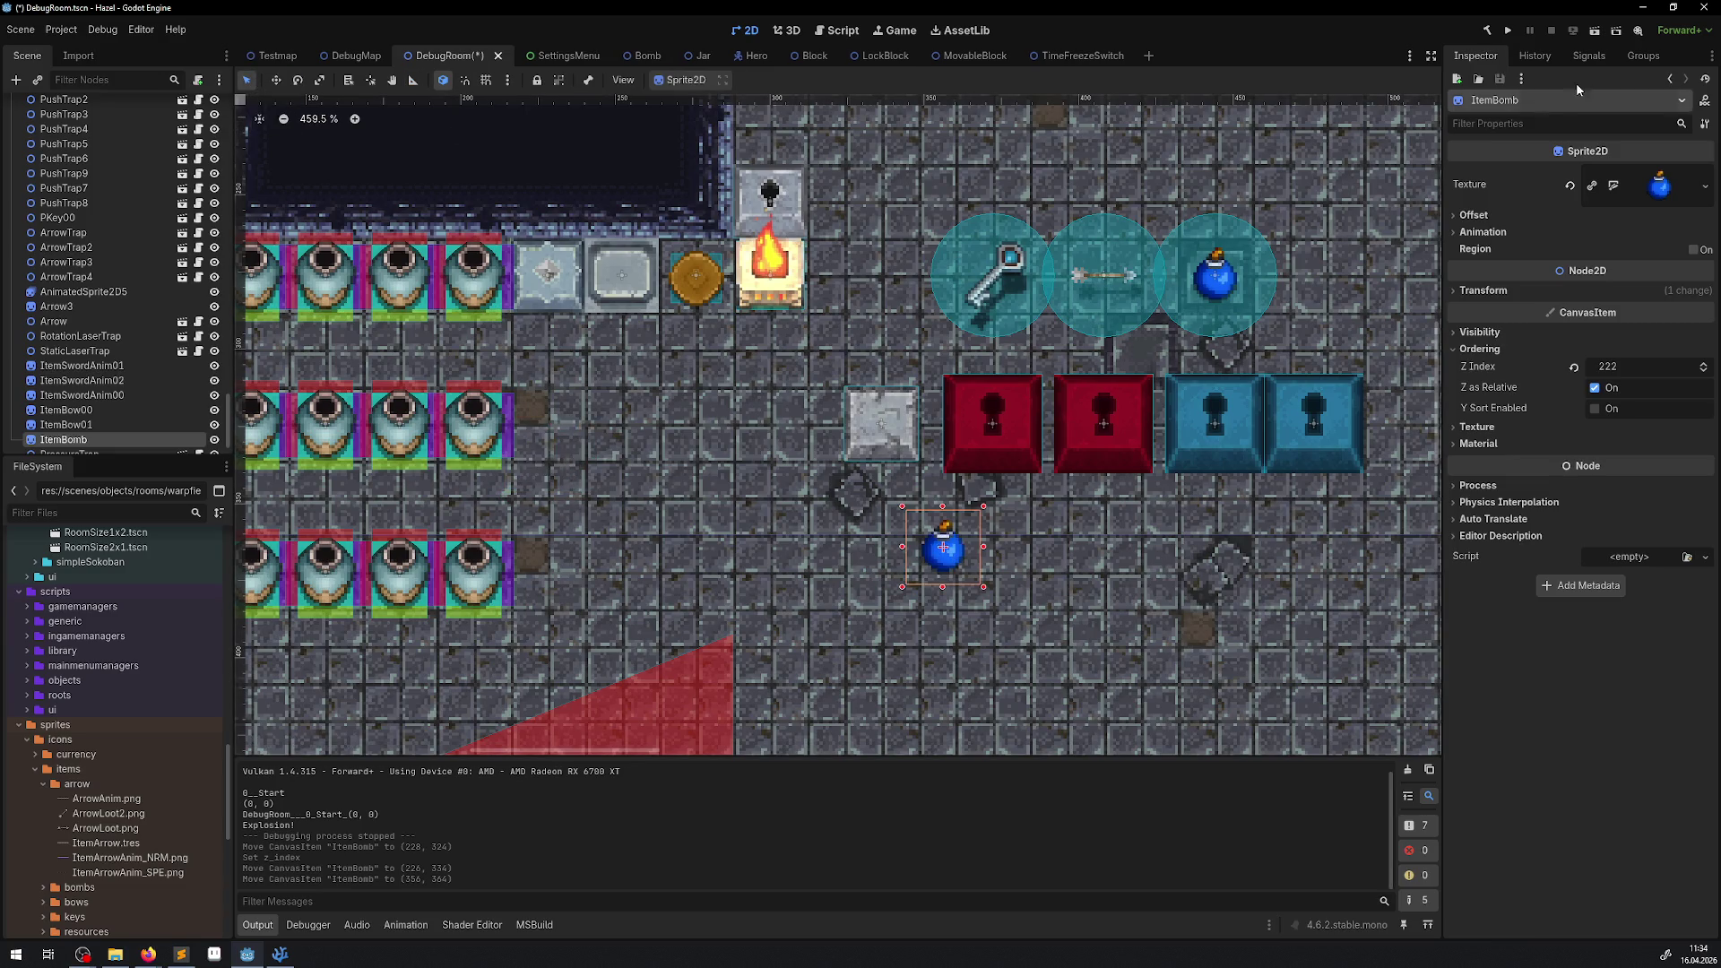
click(1507, 32)
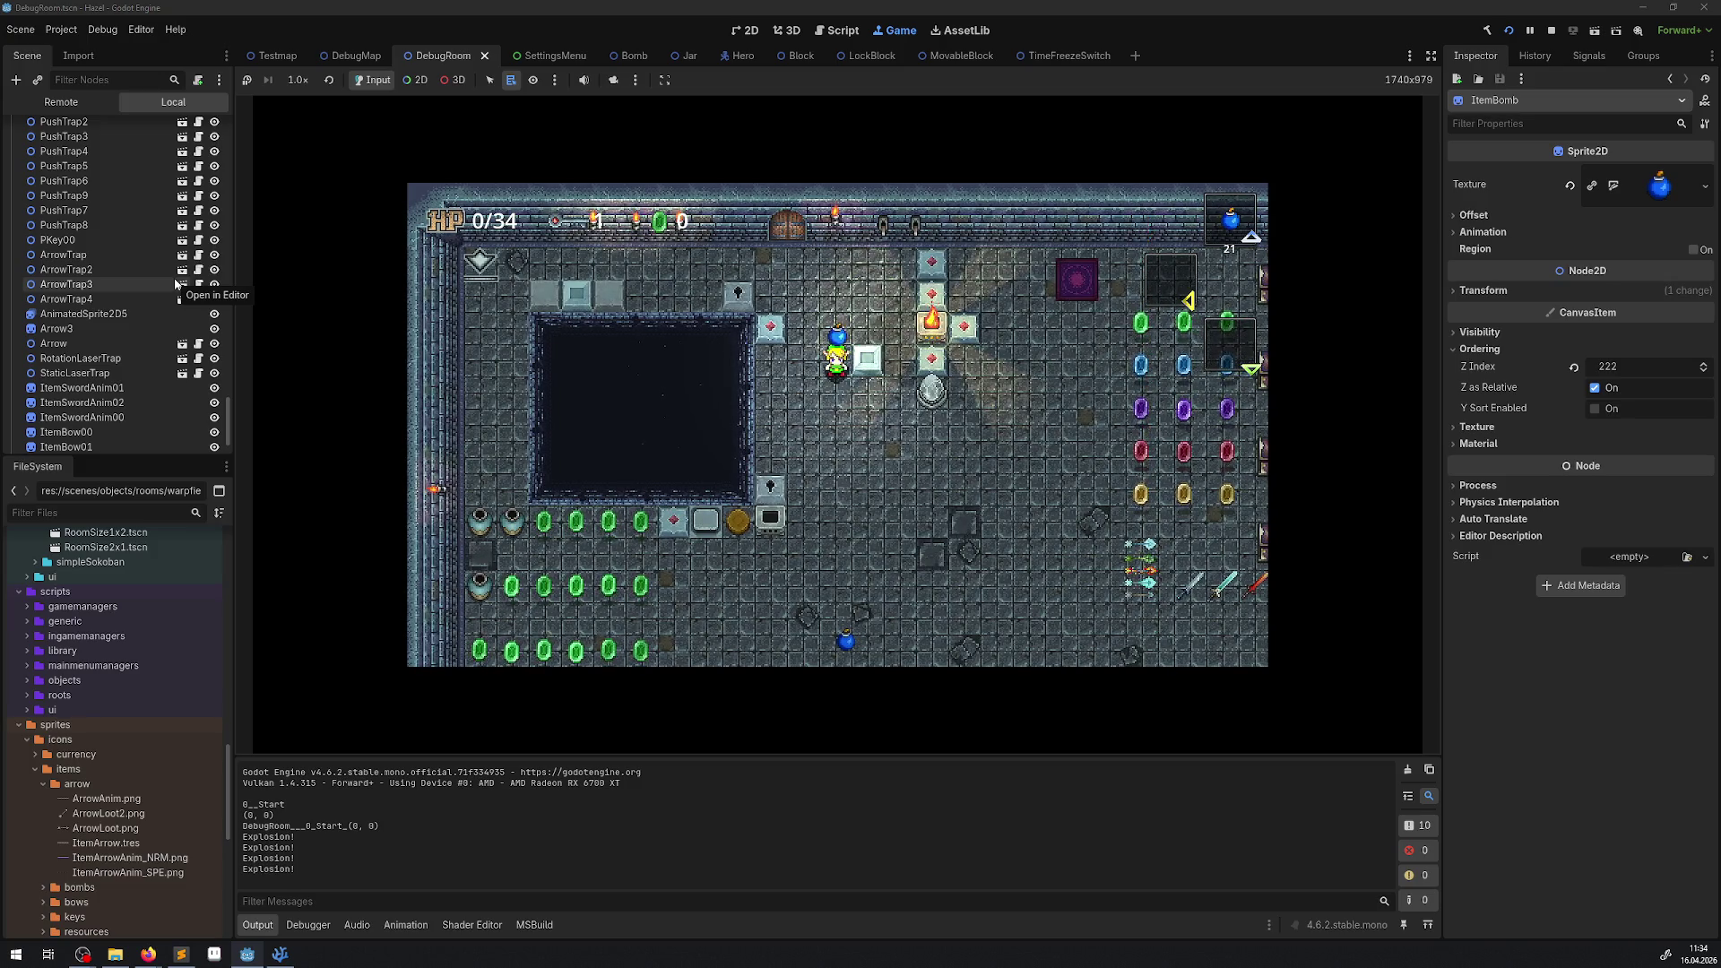
Set the carried bomb down and pick it back up several times in the debug room.
key(Right)
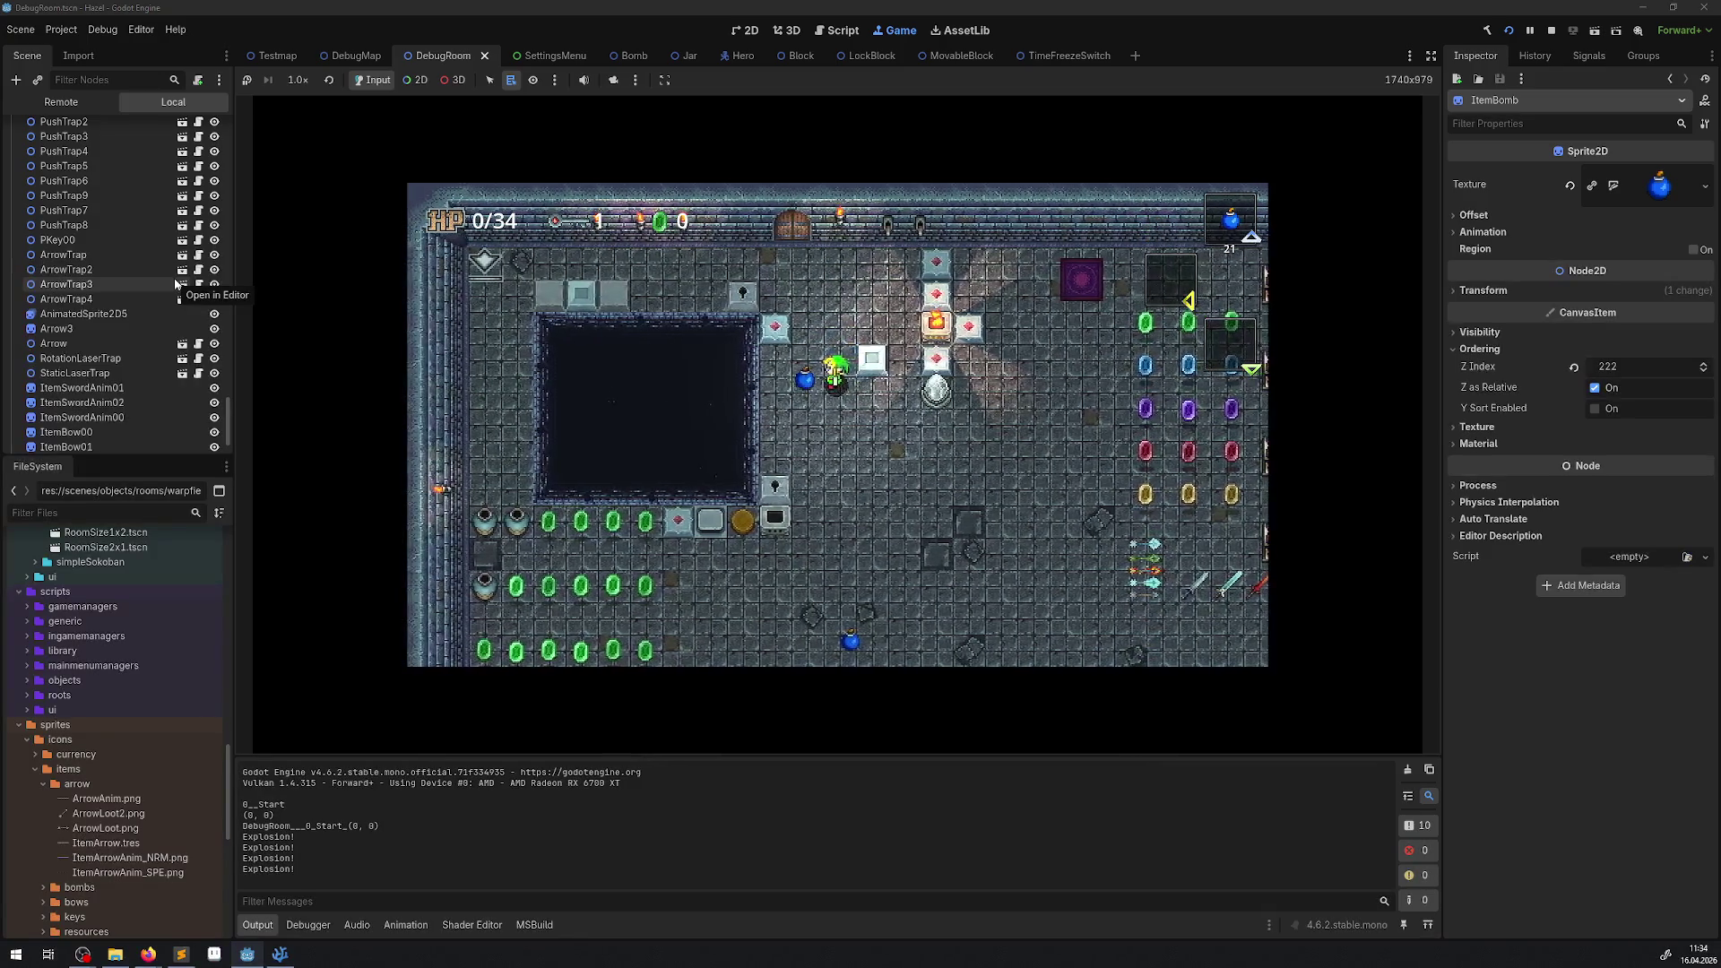
key(Left)
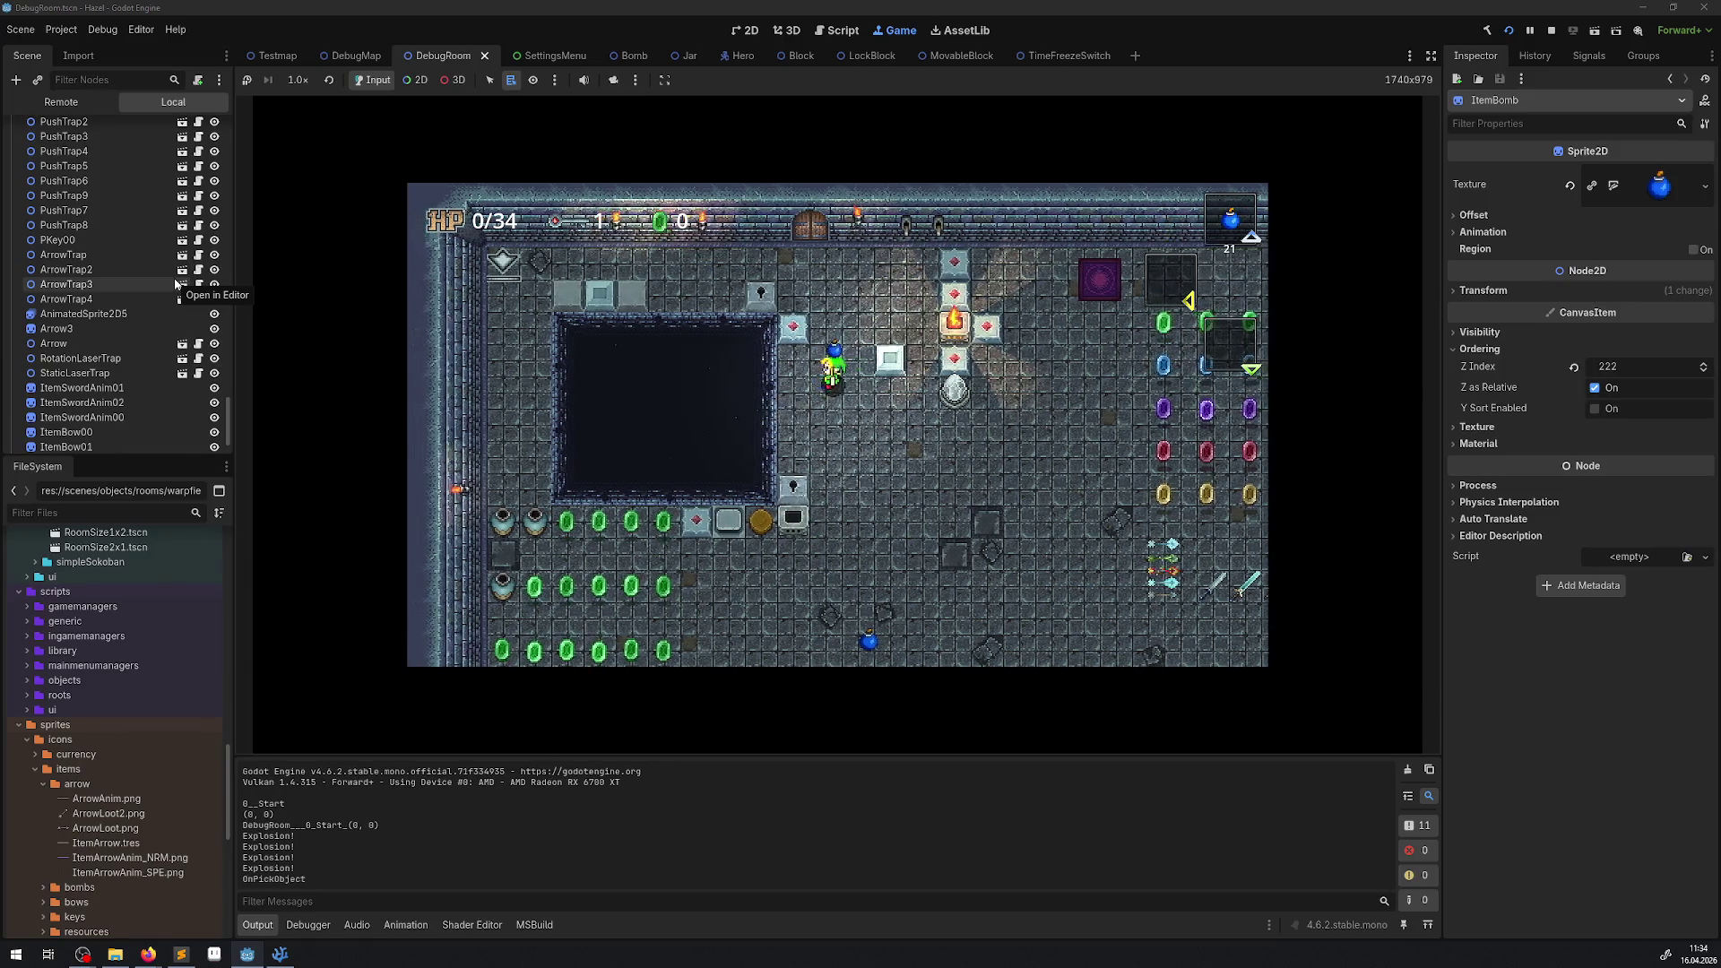
key(Up)
key(Down)
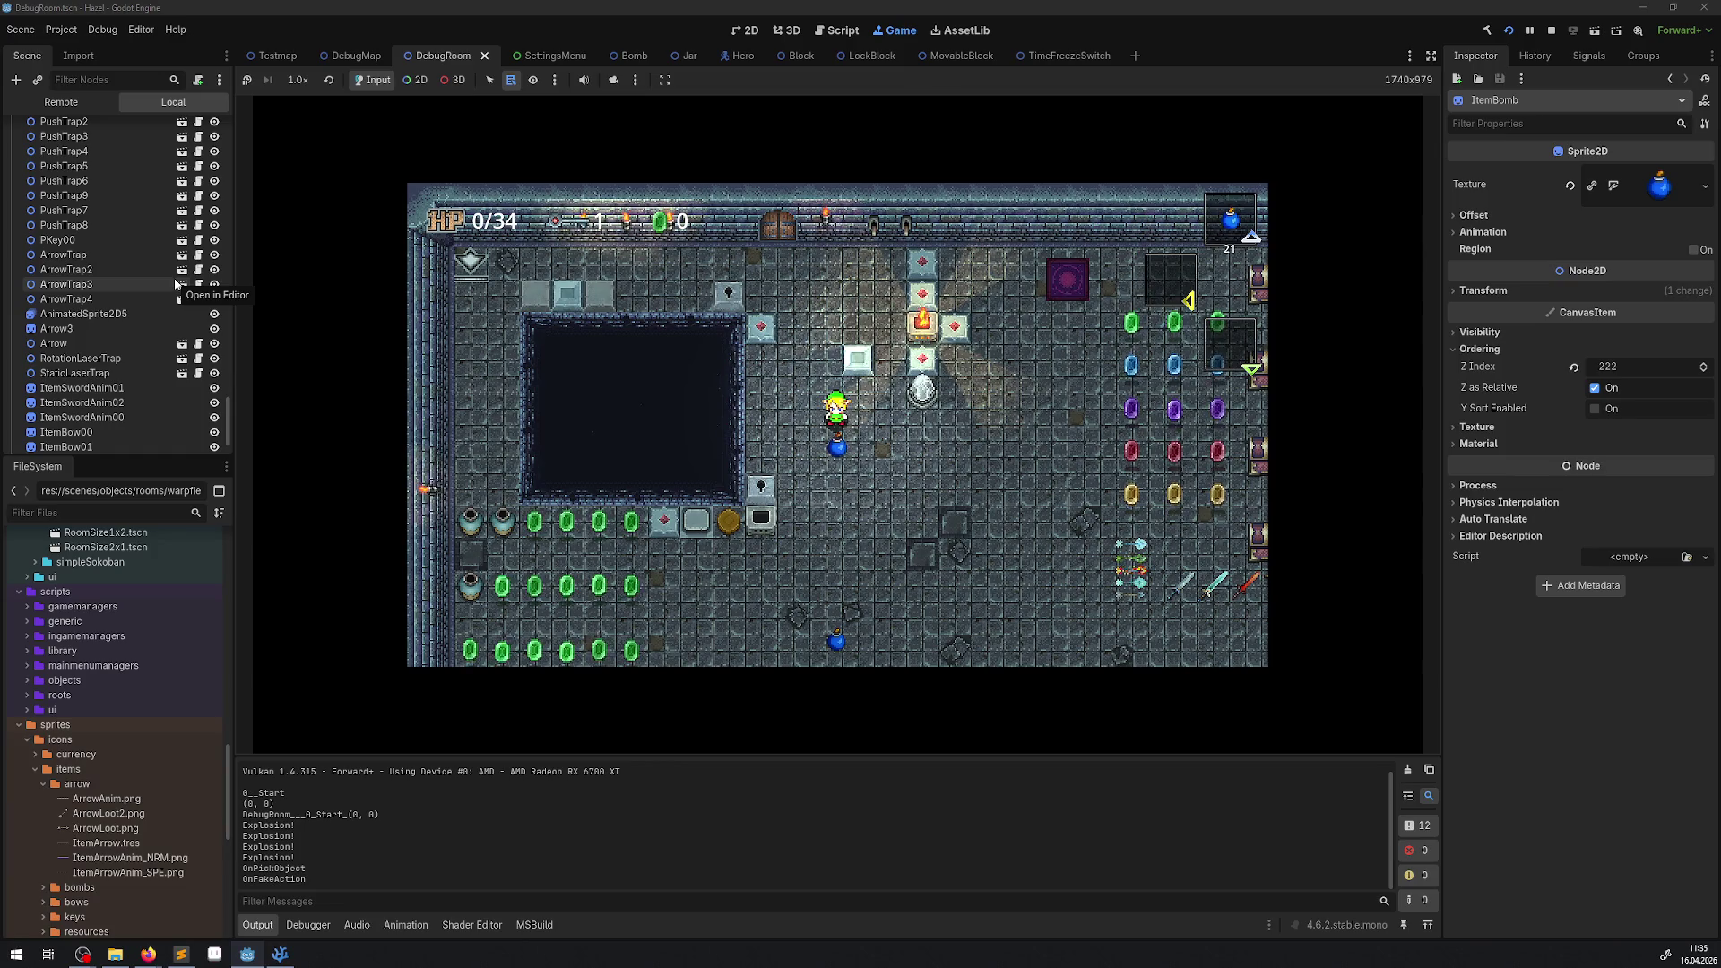
key(Down)
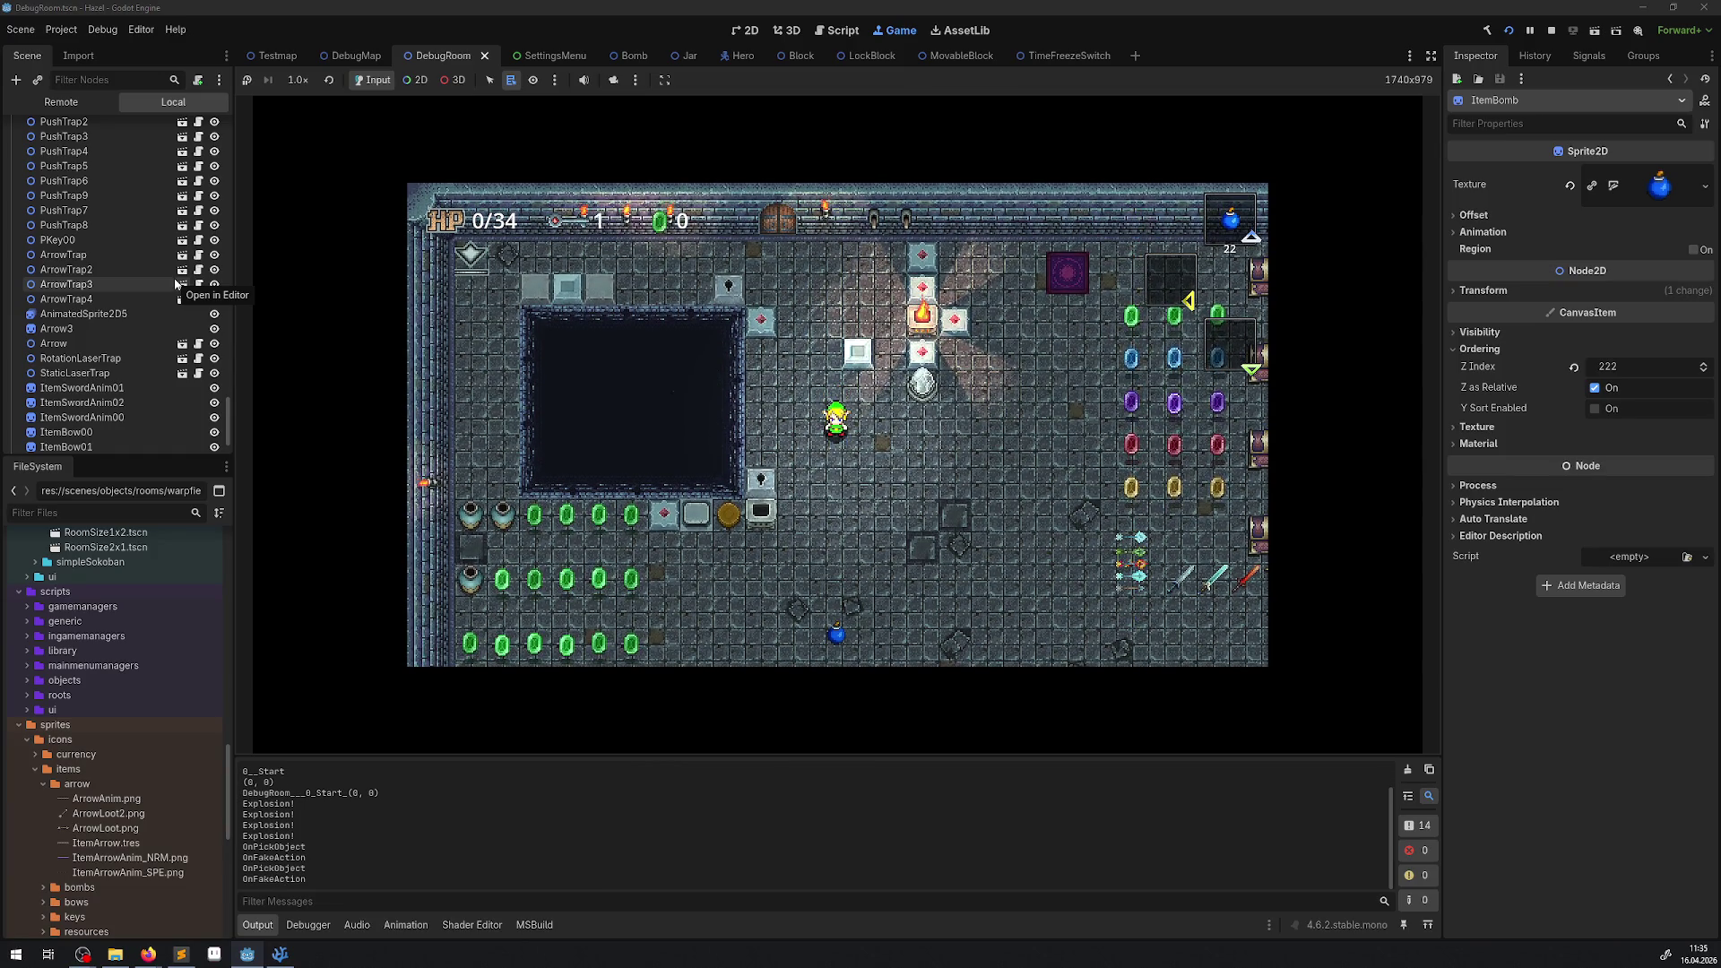
key(Up)
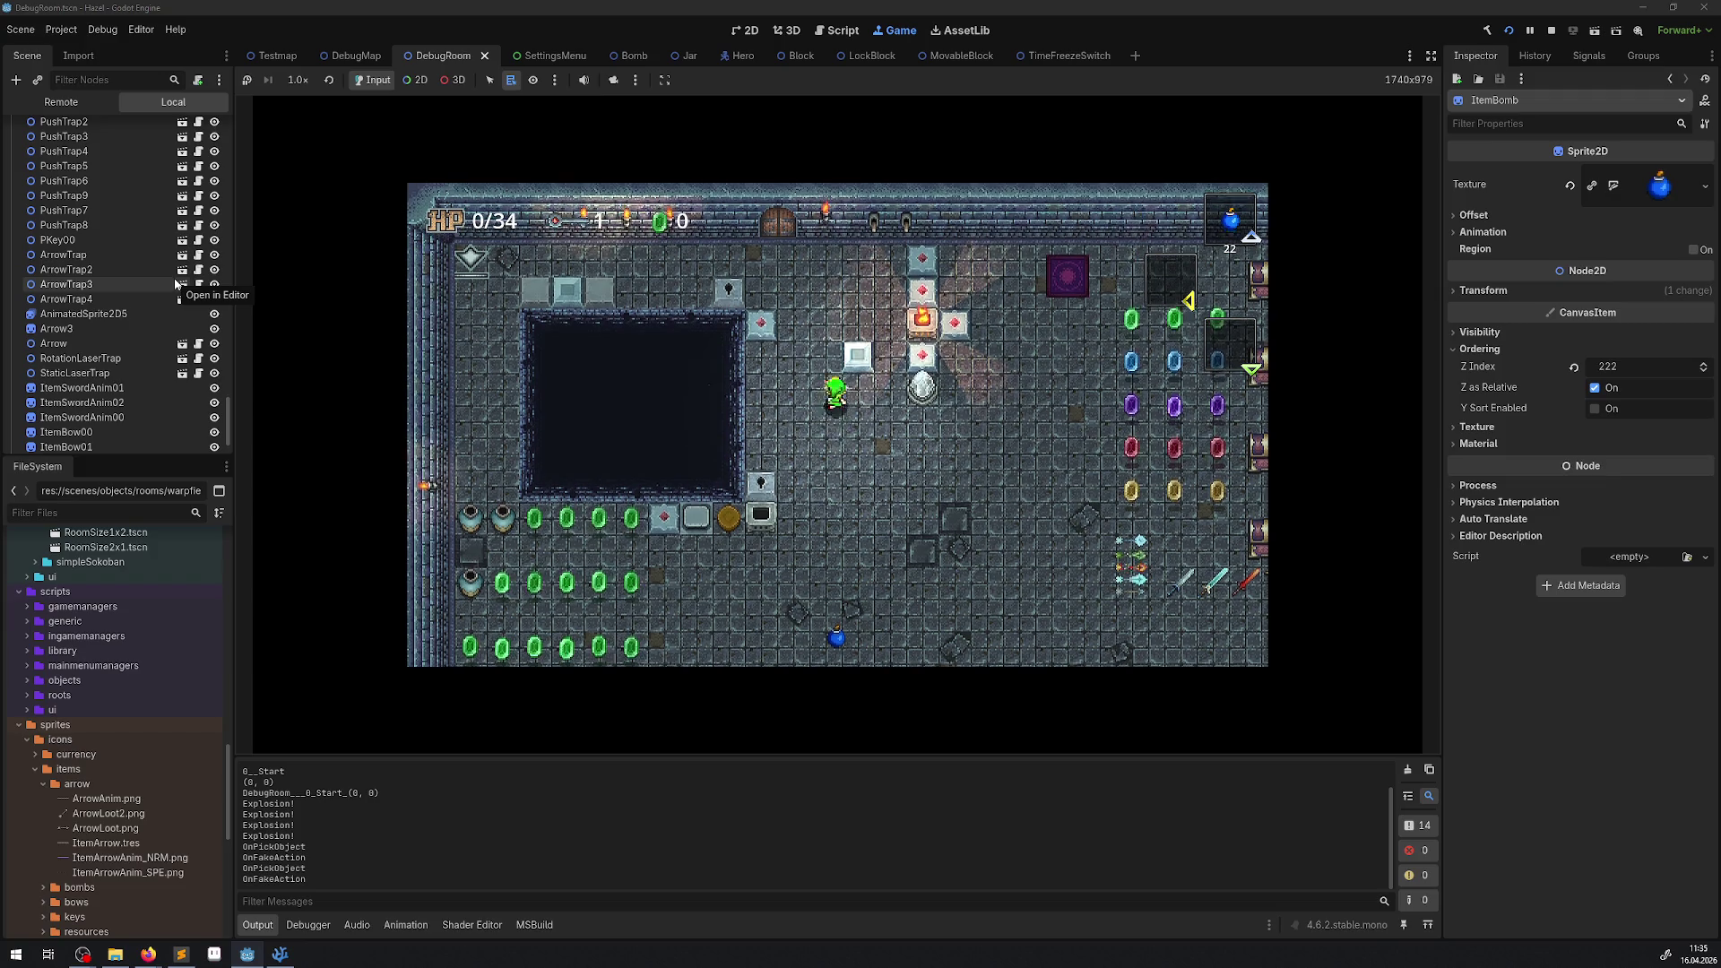
key(space)
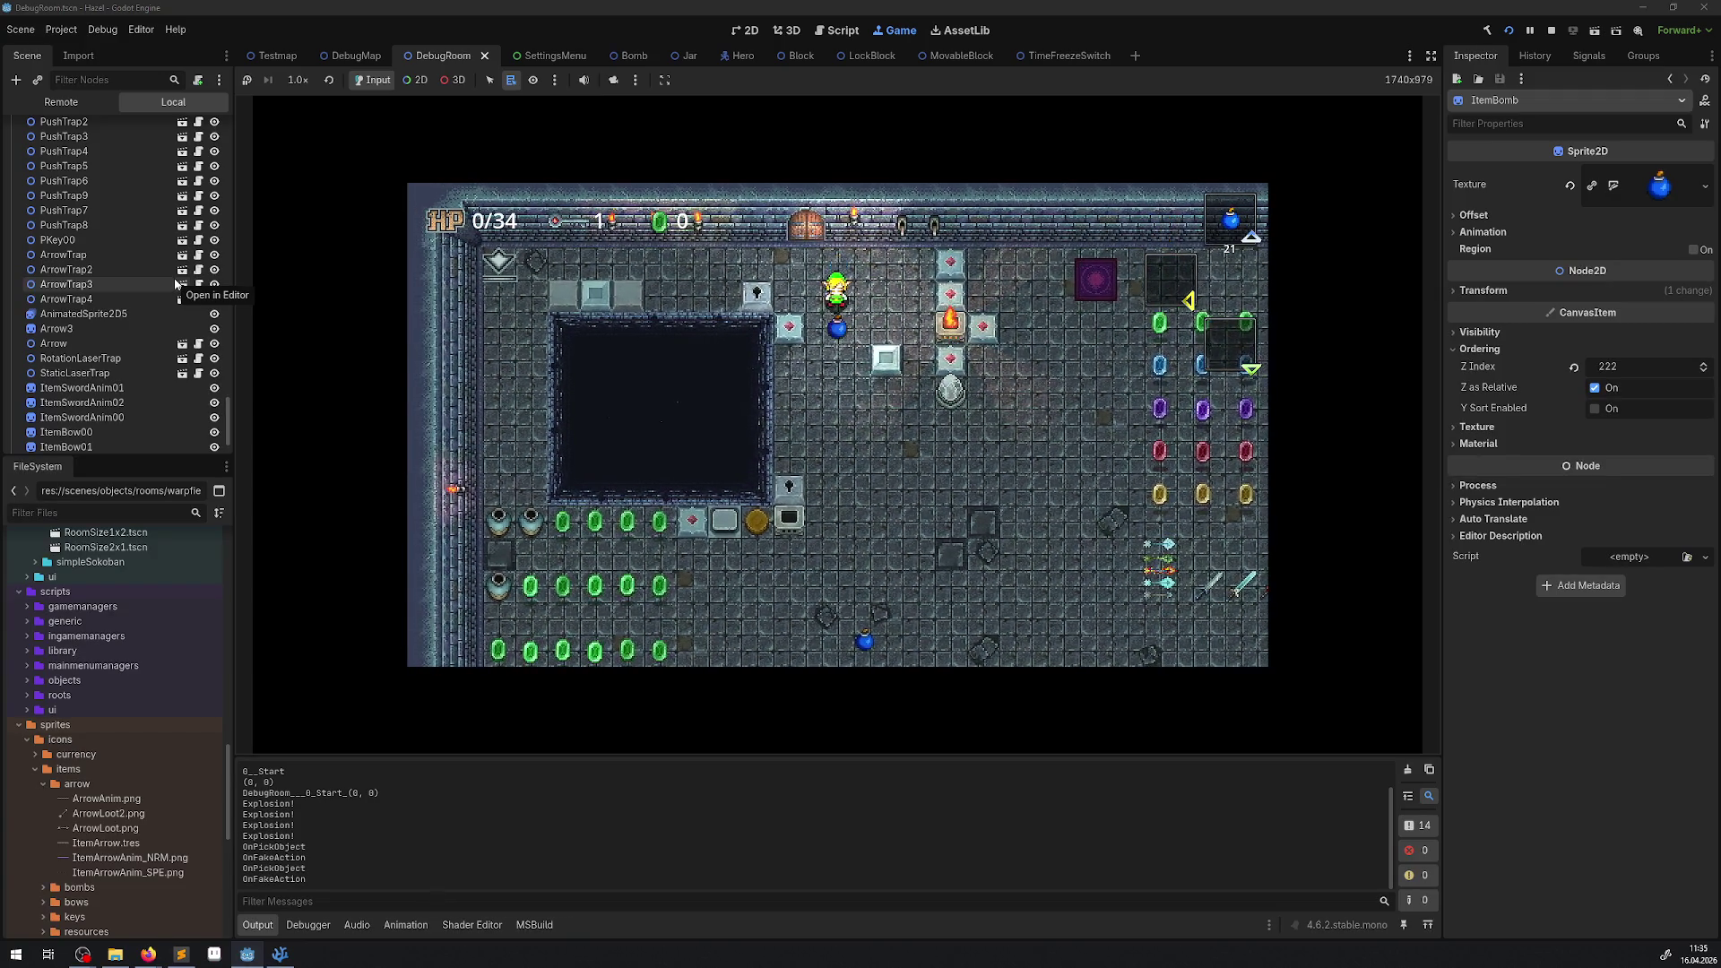
key(space)
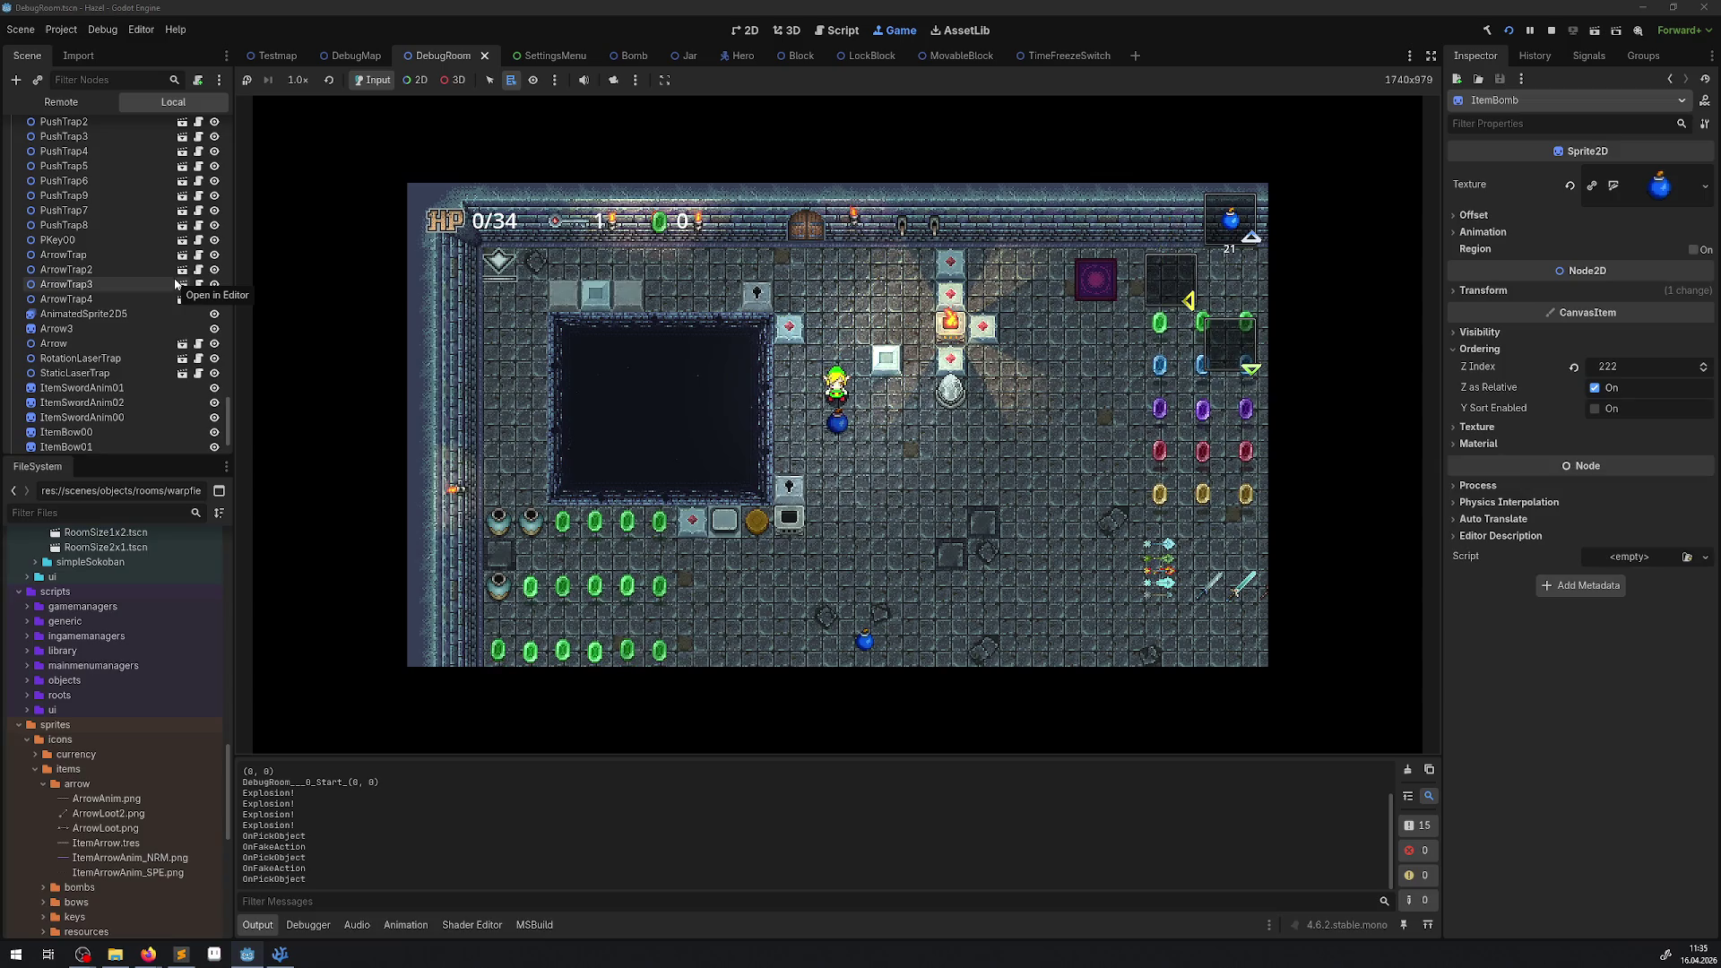
key(space)
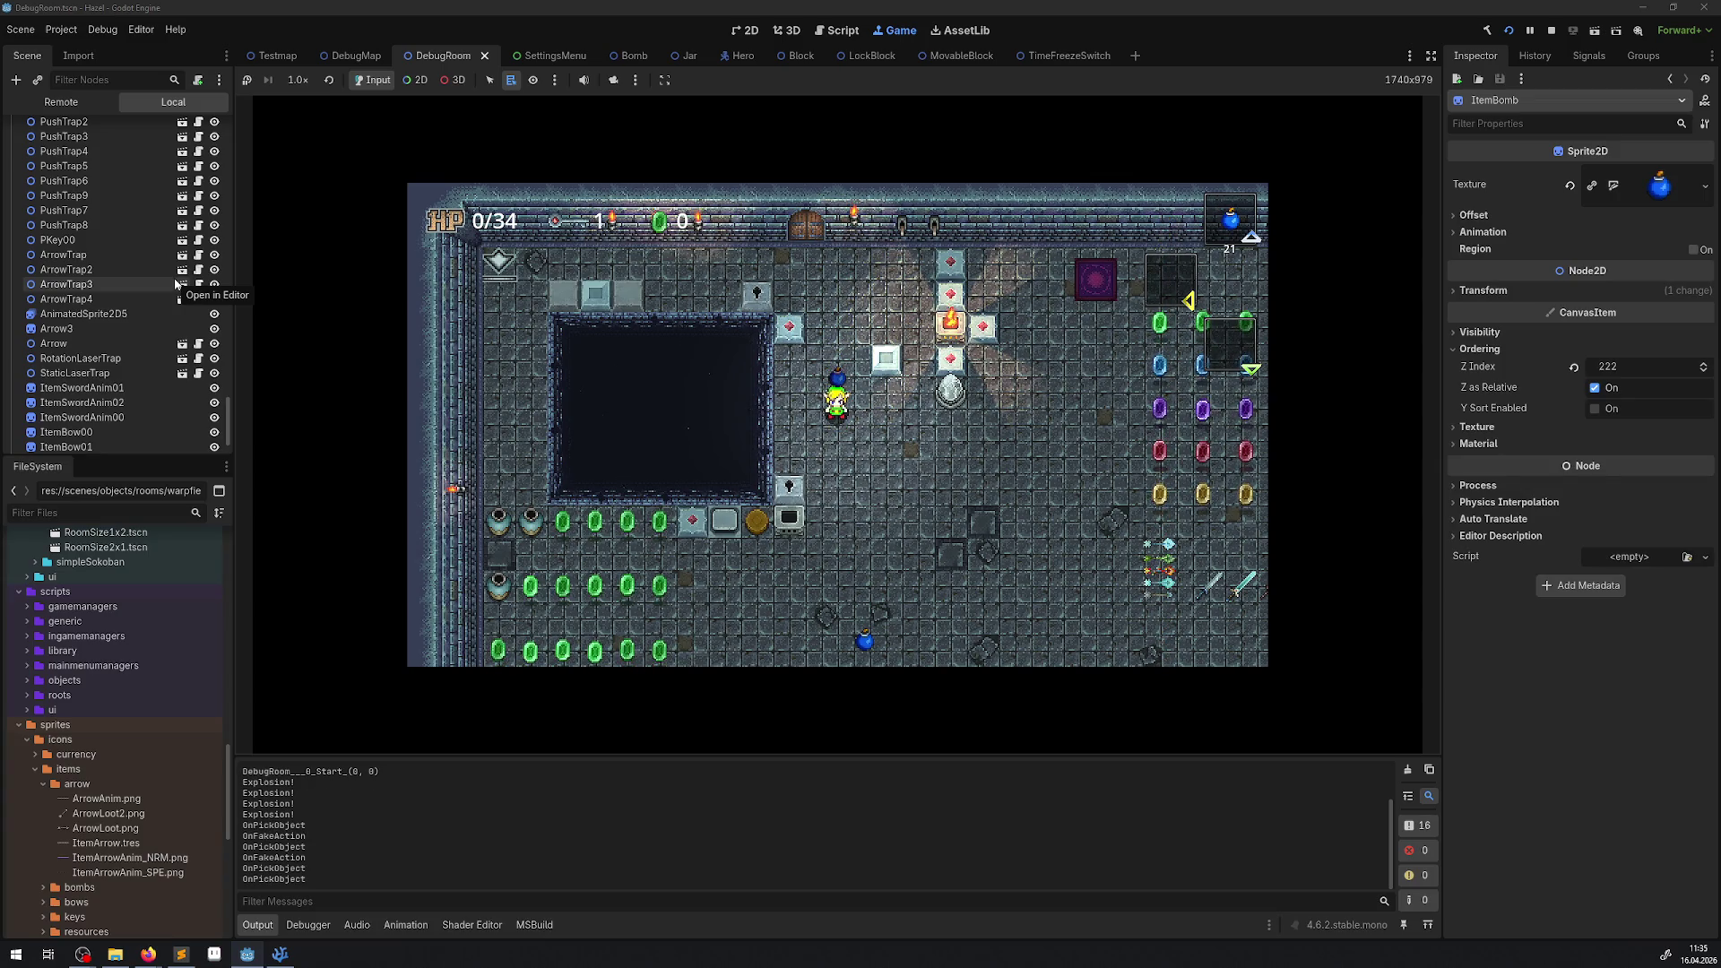
Walk down through the room, taking out, putting away and lifting bombs repeatedly.
key(Down)
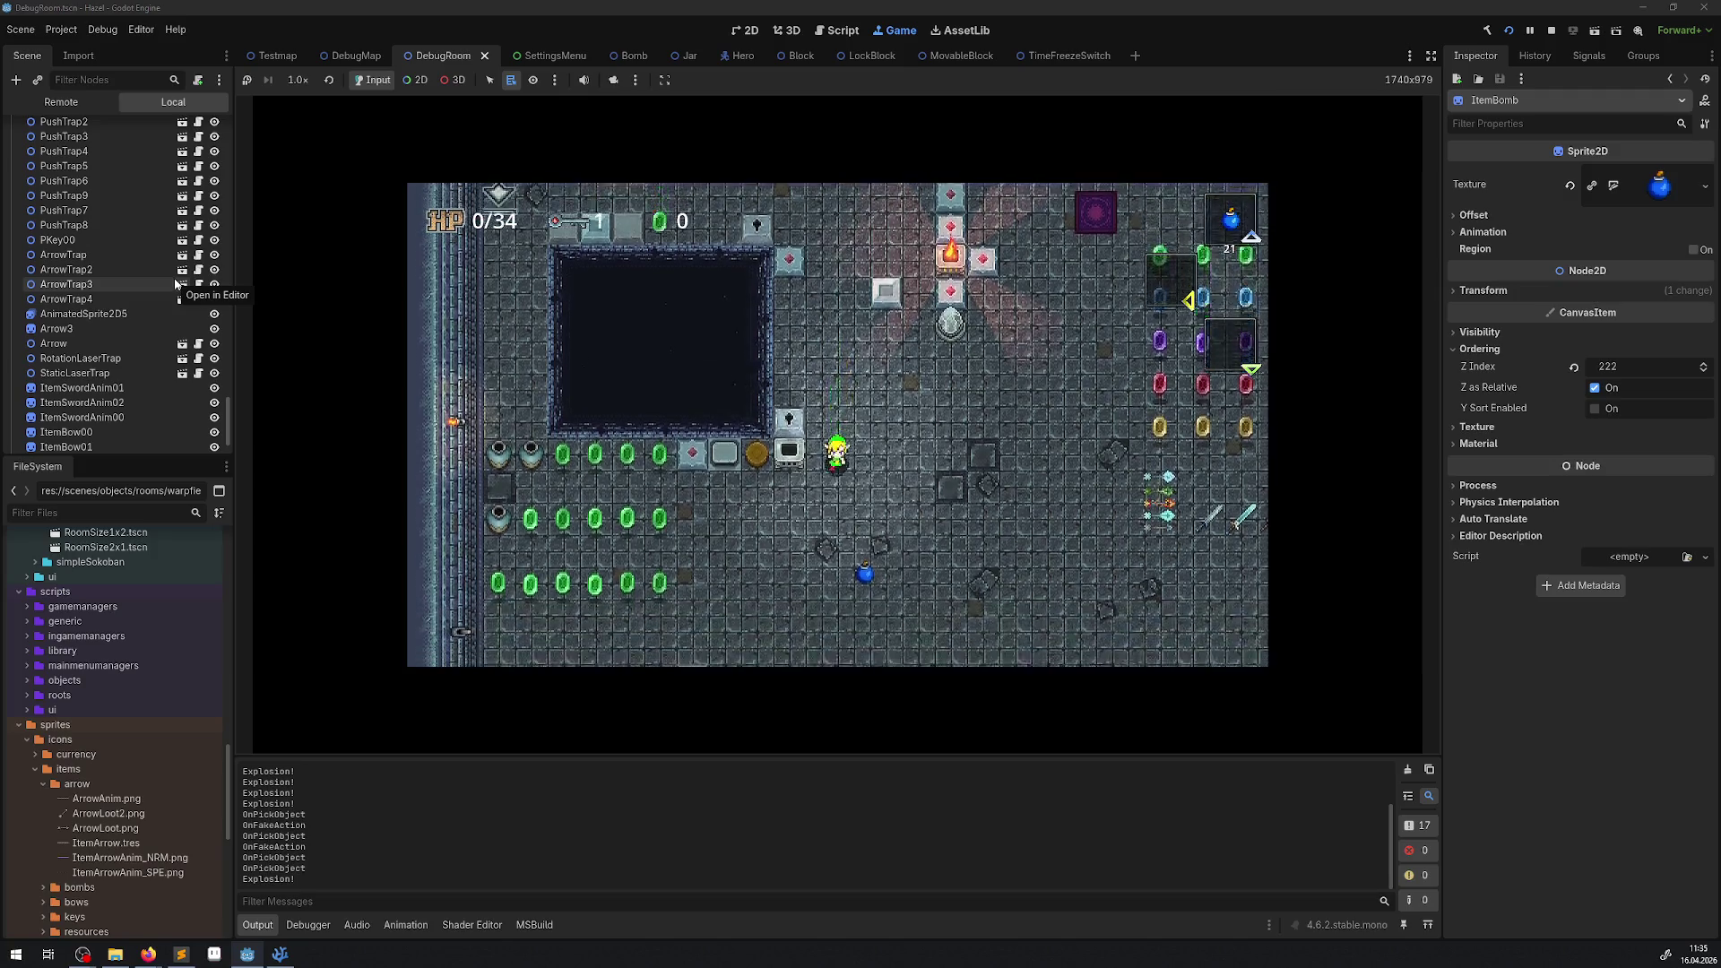
key(space)
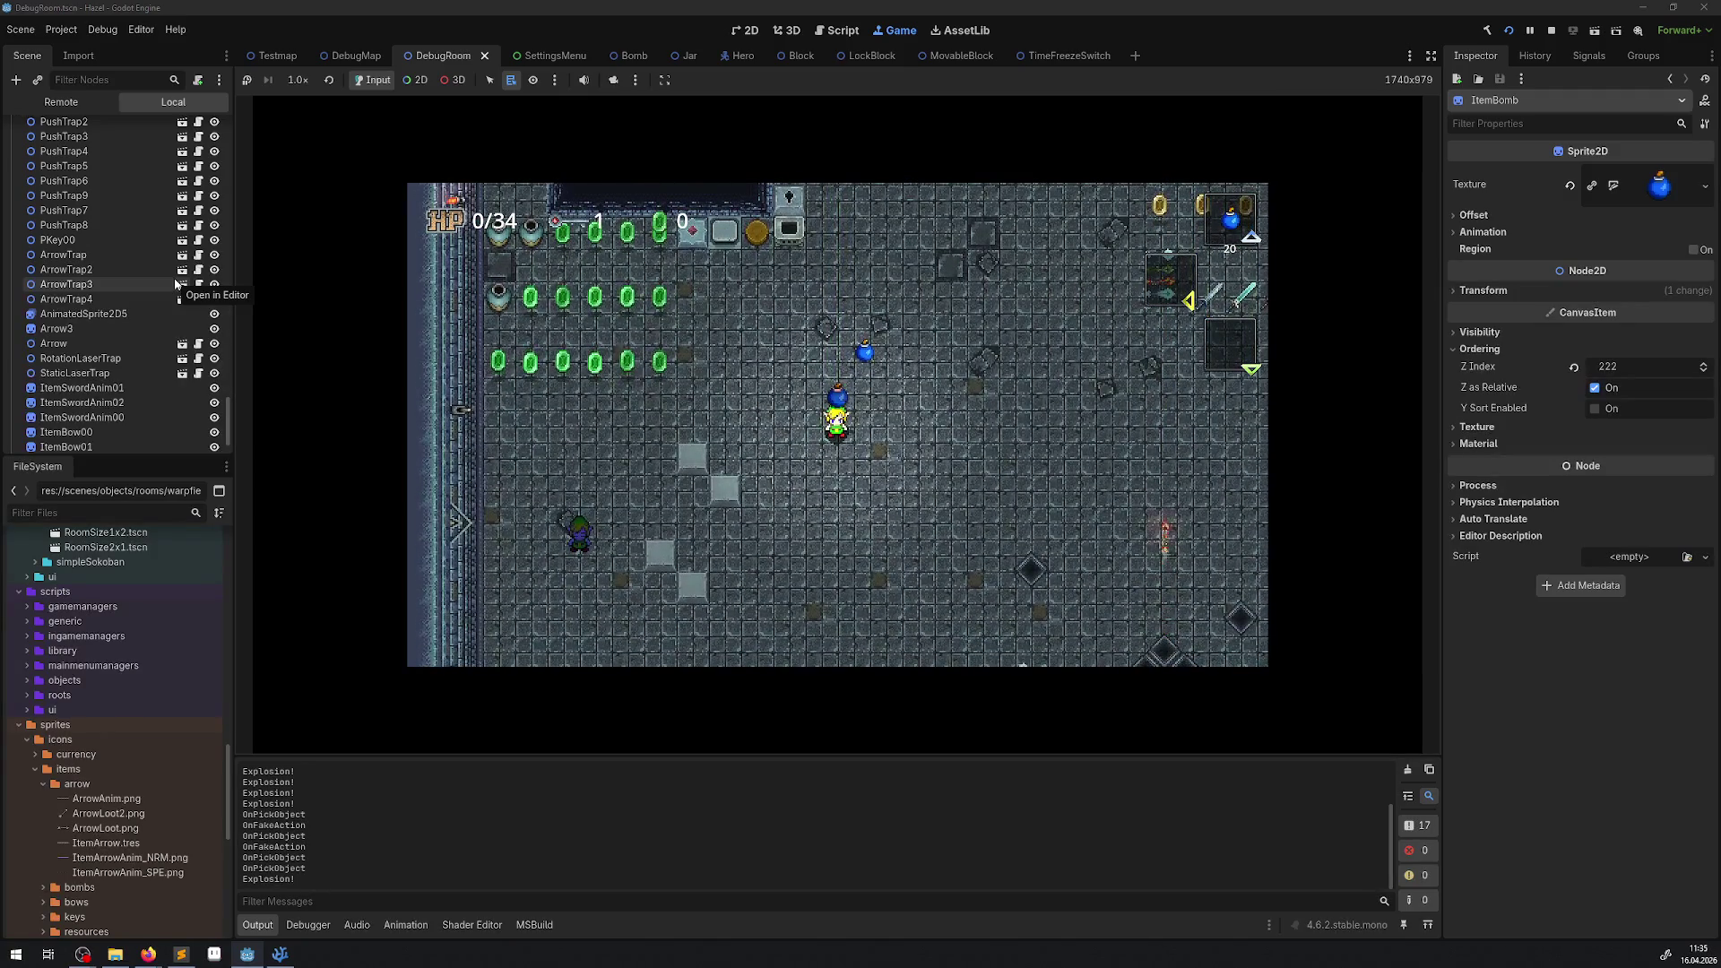
key(Down)
key(space)
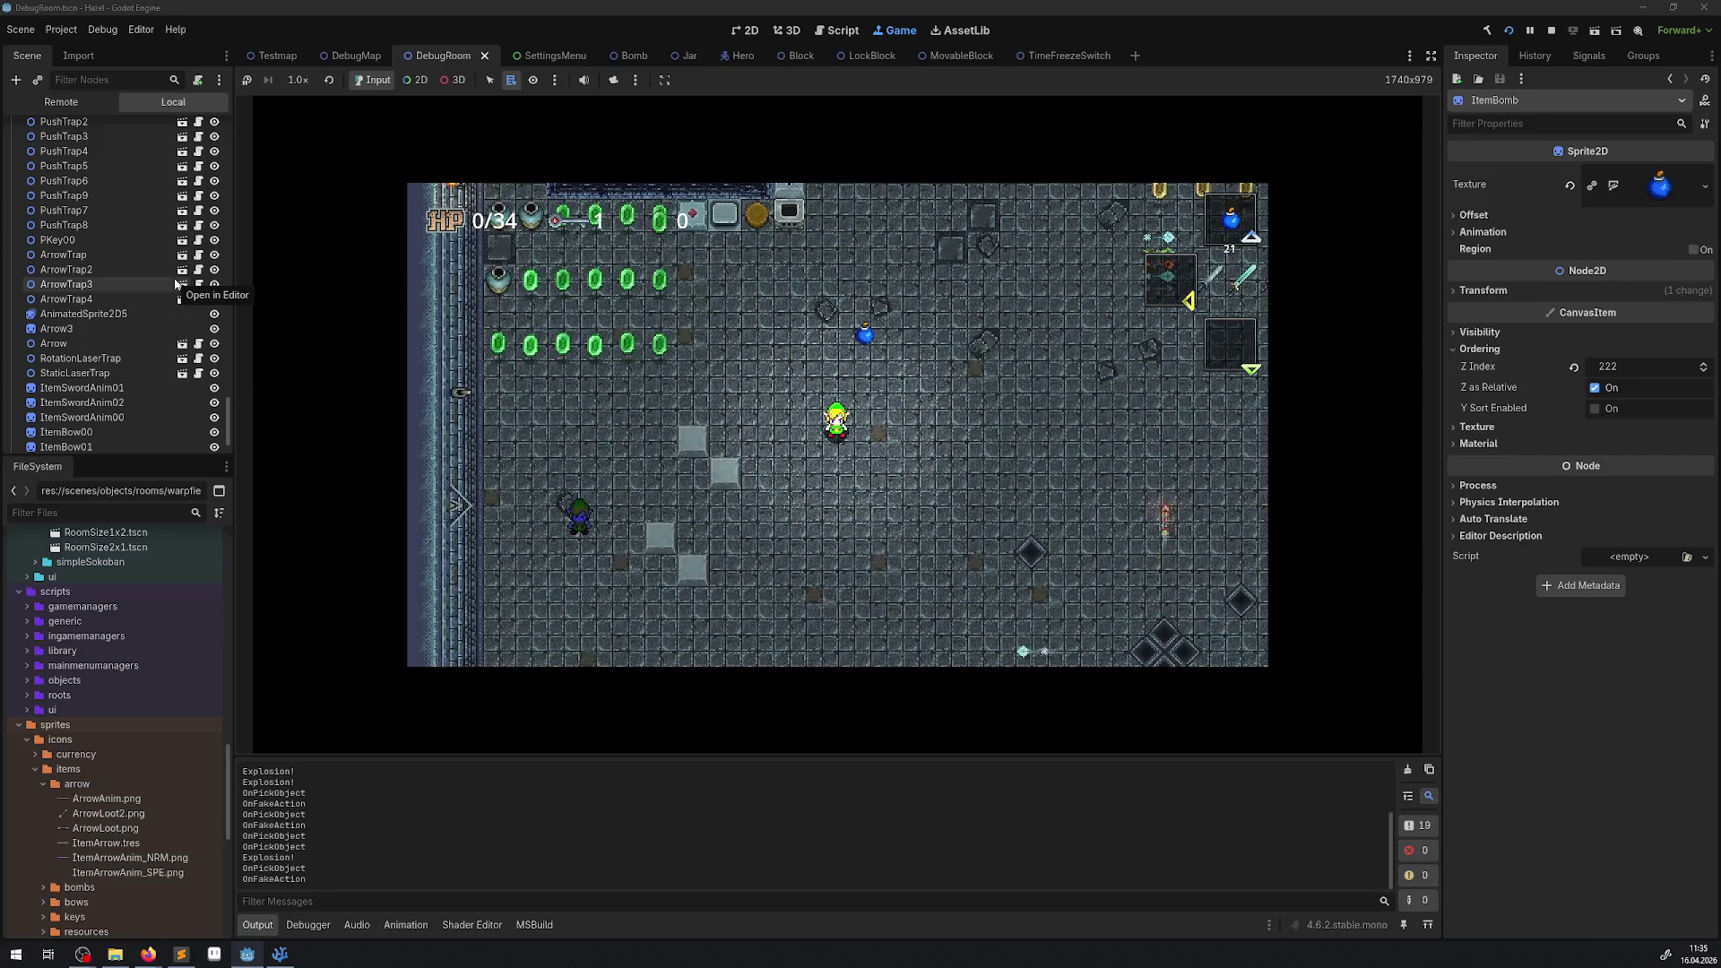
key(Down)
key(space)
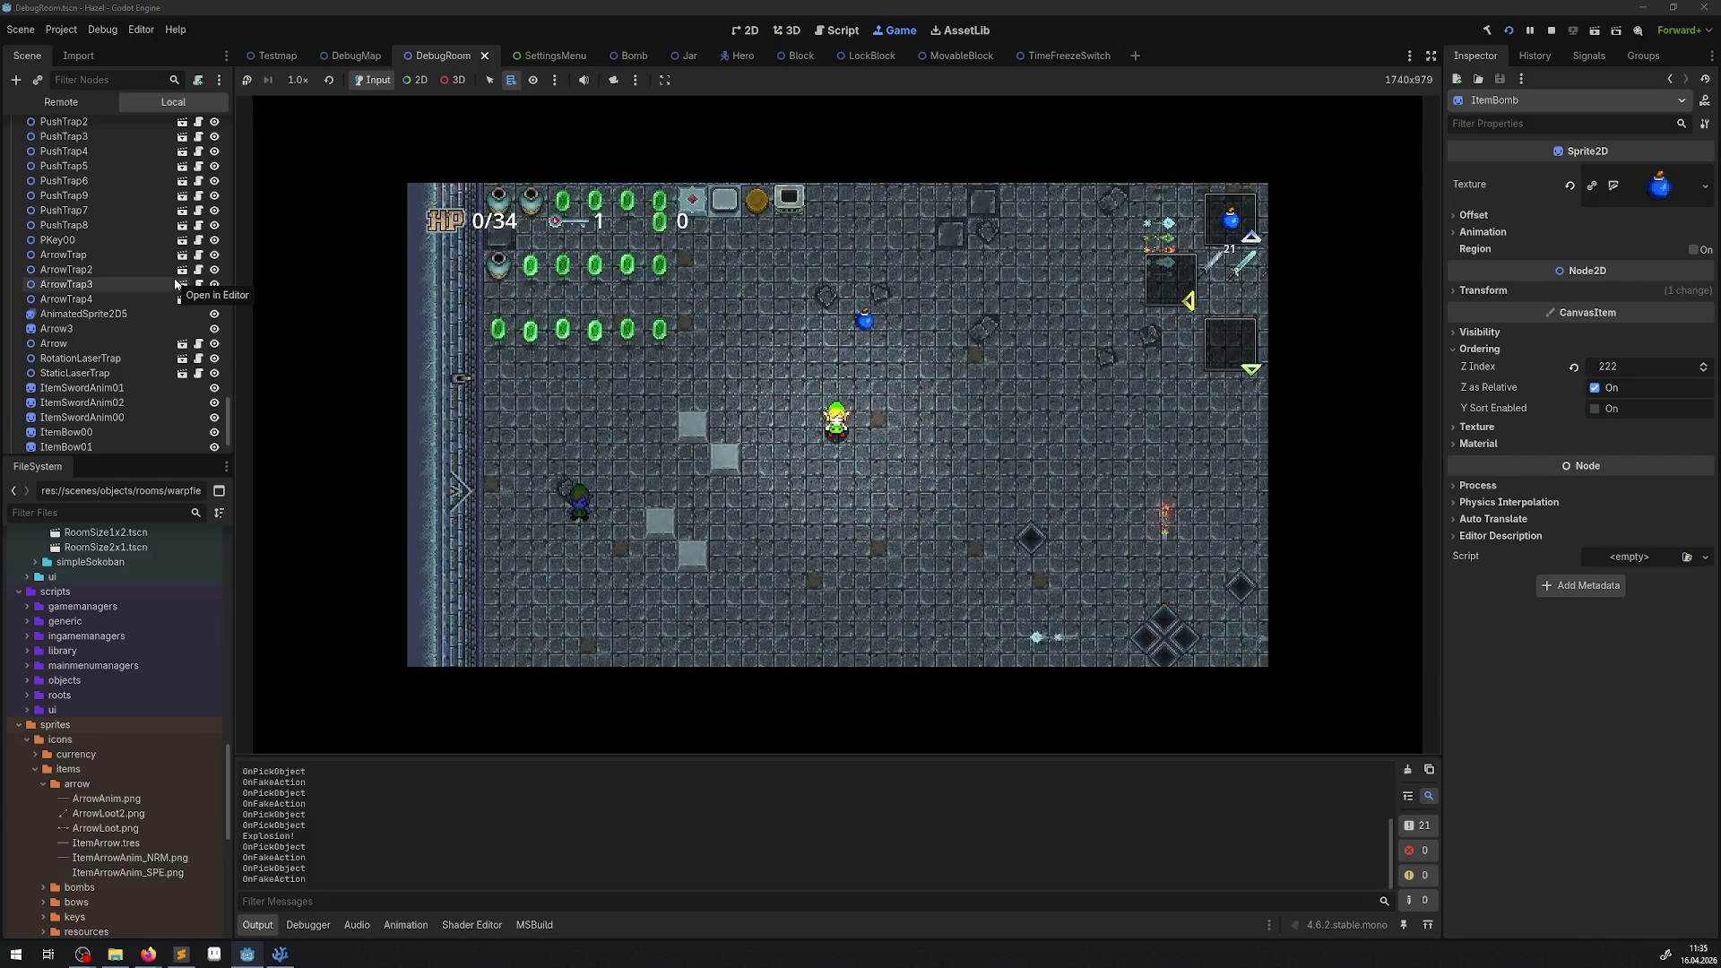
key(space)
key(space)
key(Up)
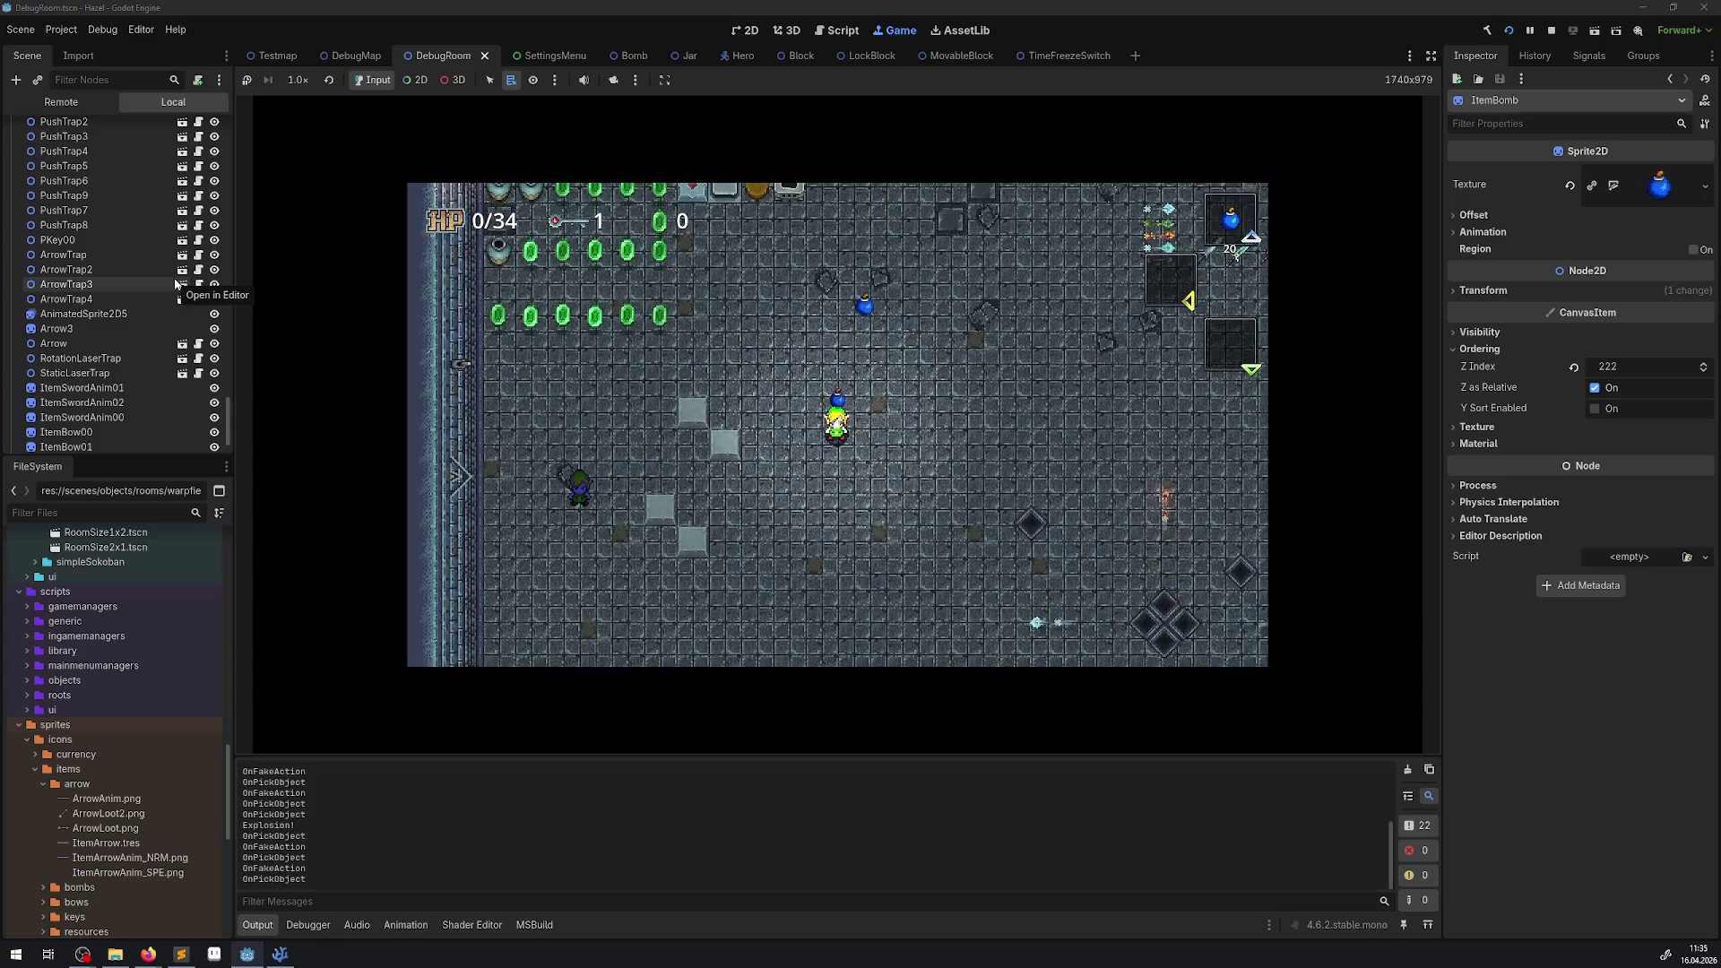
key(space)
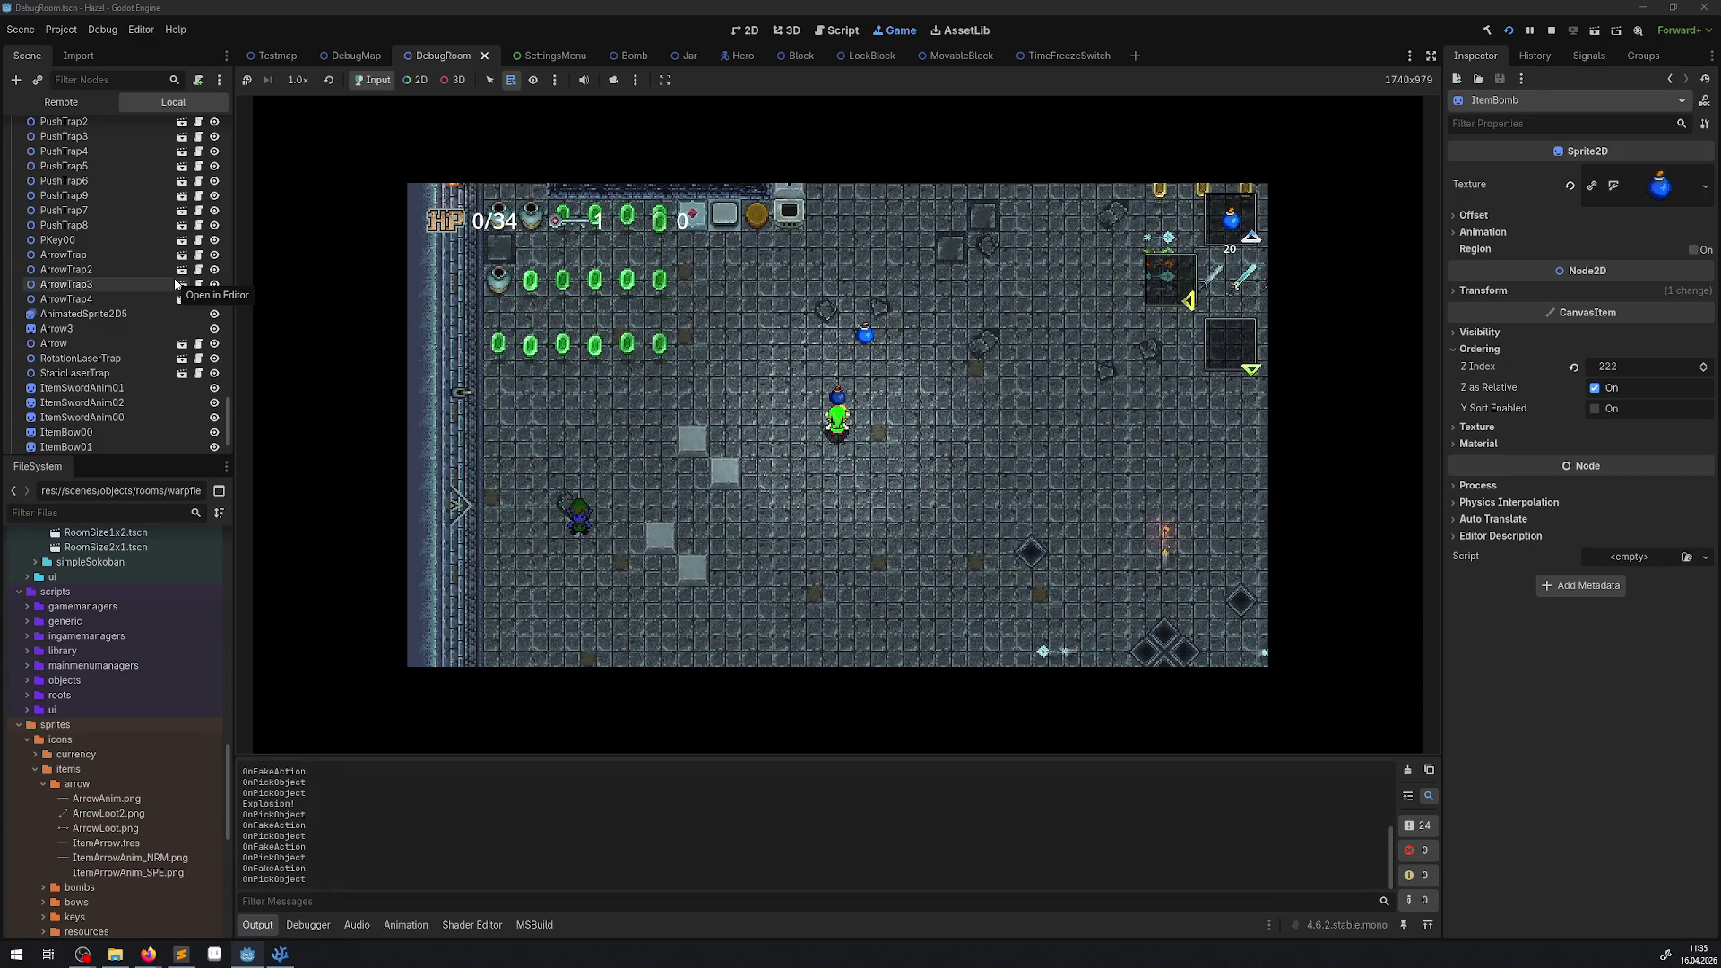
key(space)
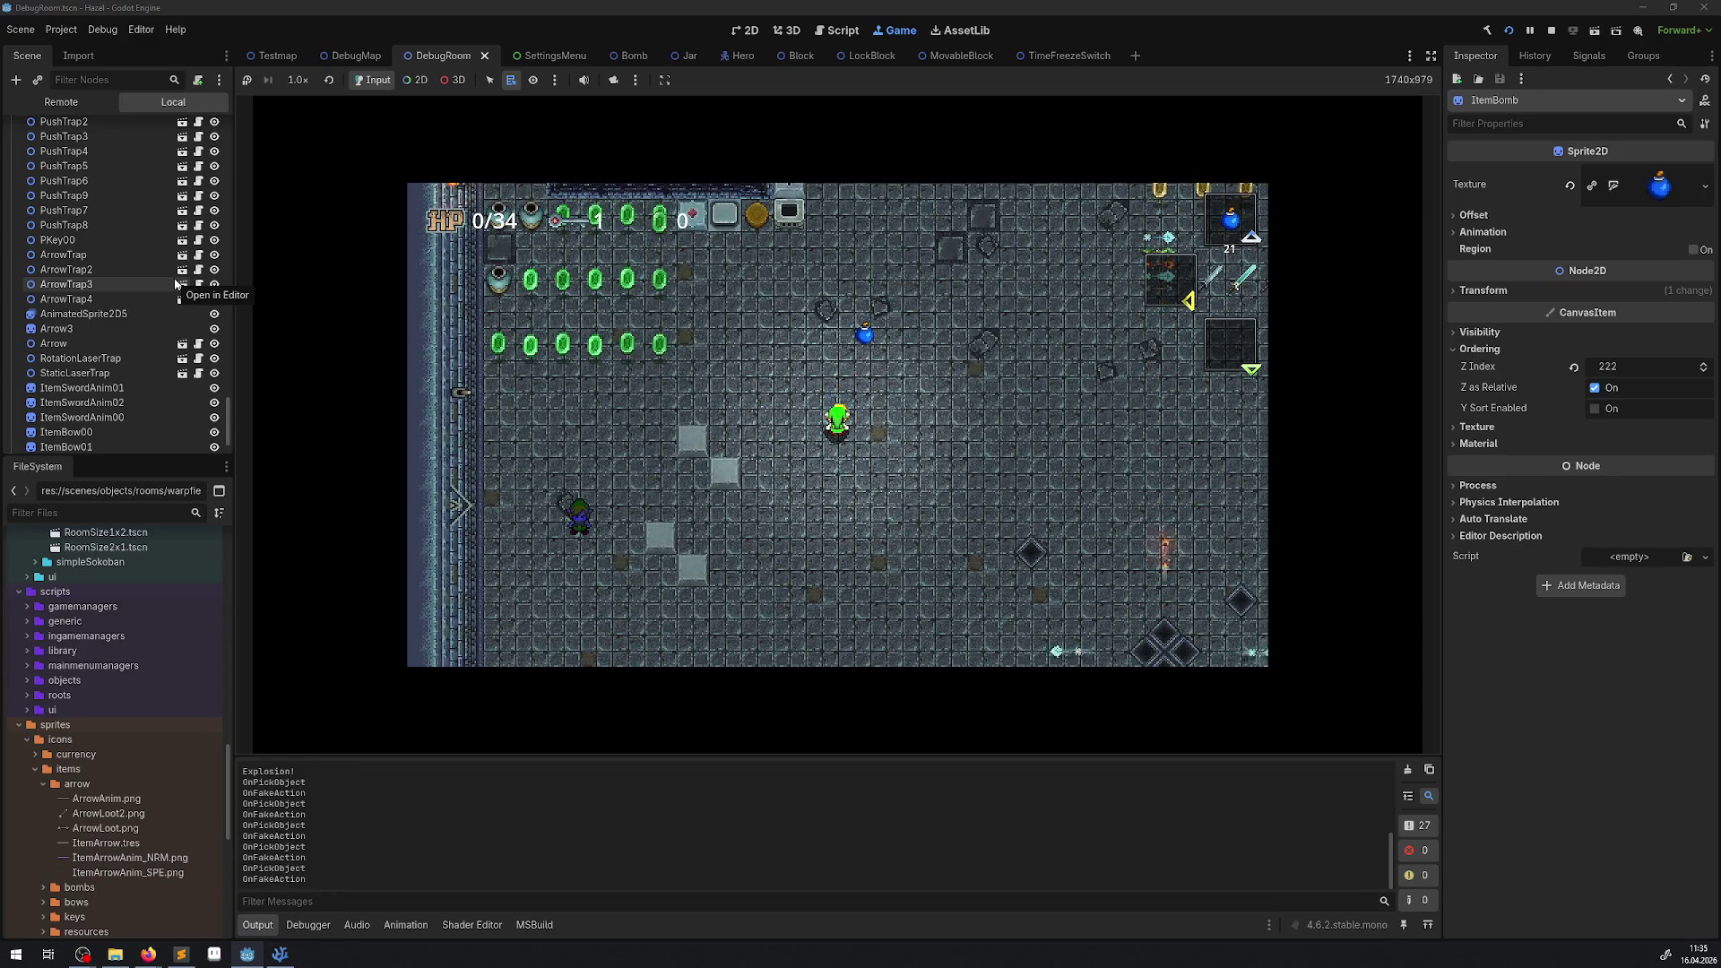
key(space)
key(Up)
key(Left)
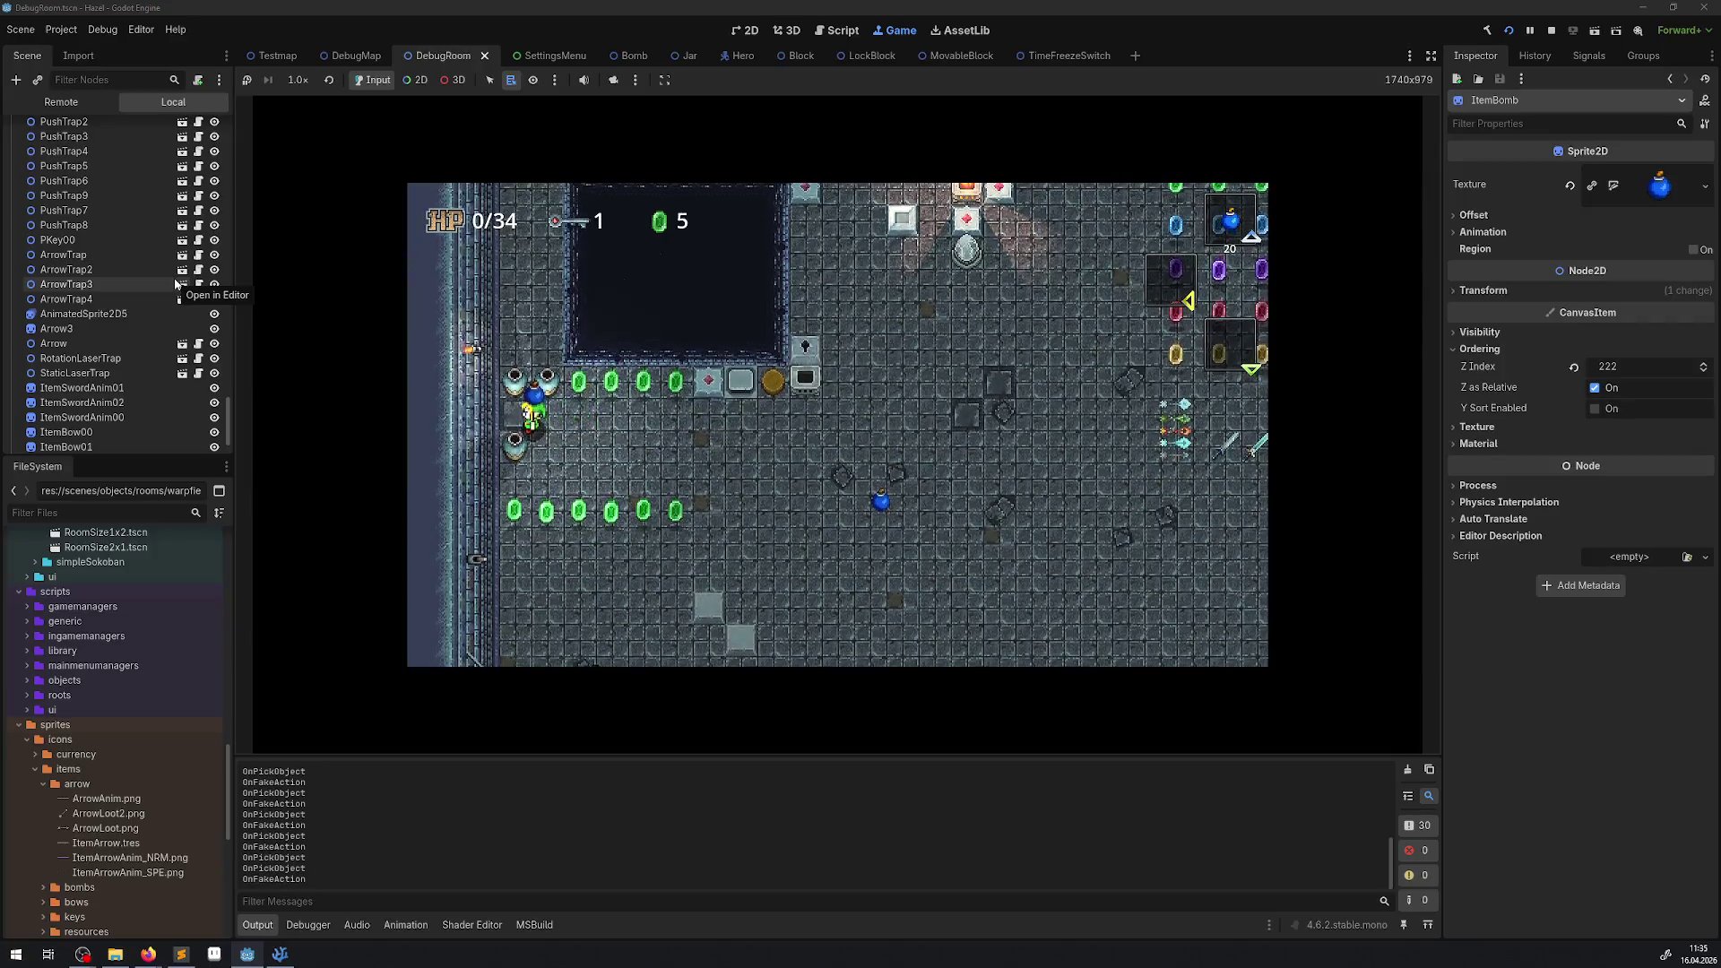
key(space)
Walk around the room collecting gems and a rupee, then stop the game.
key(Down)
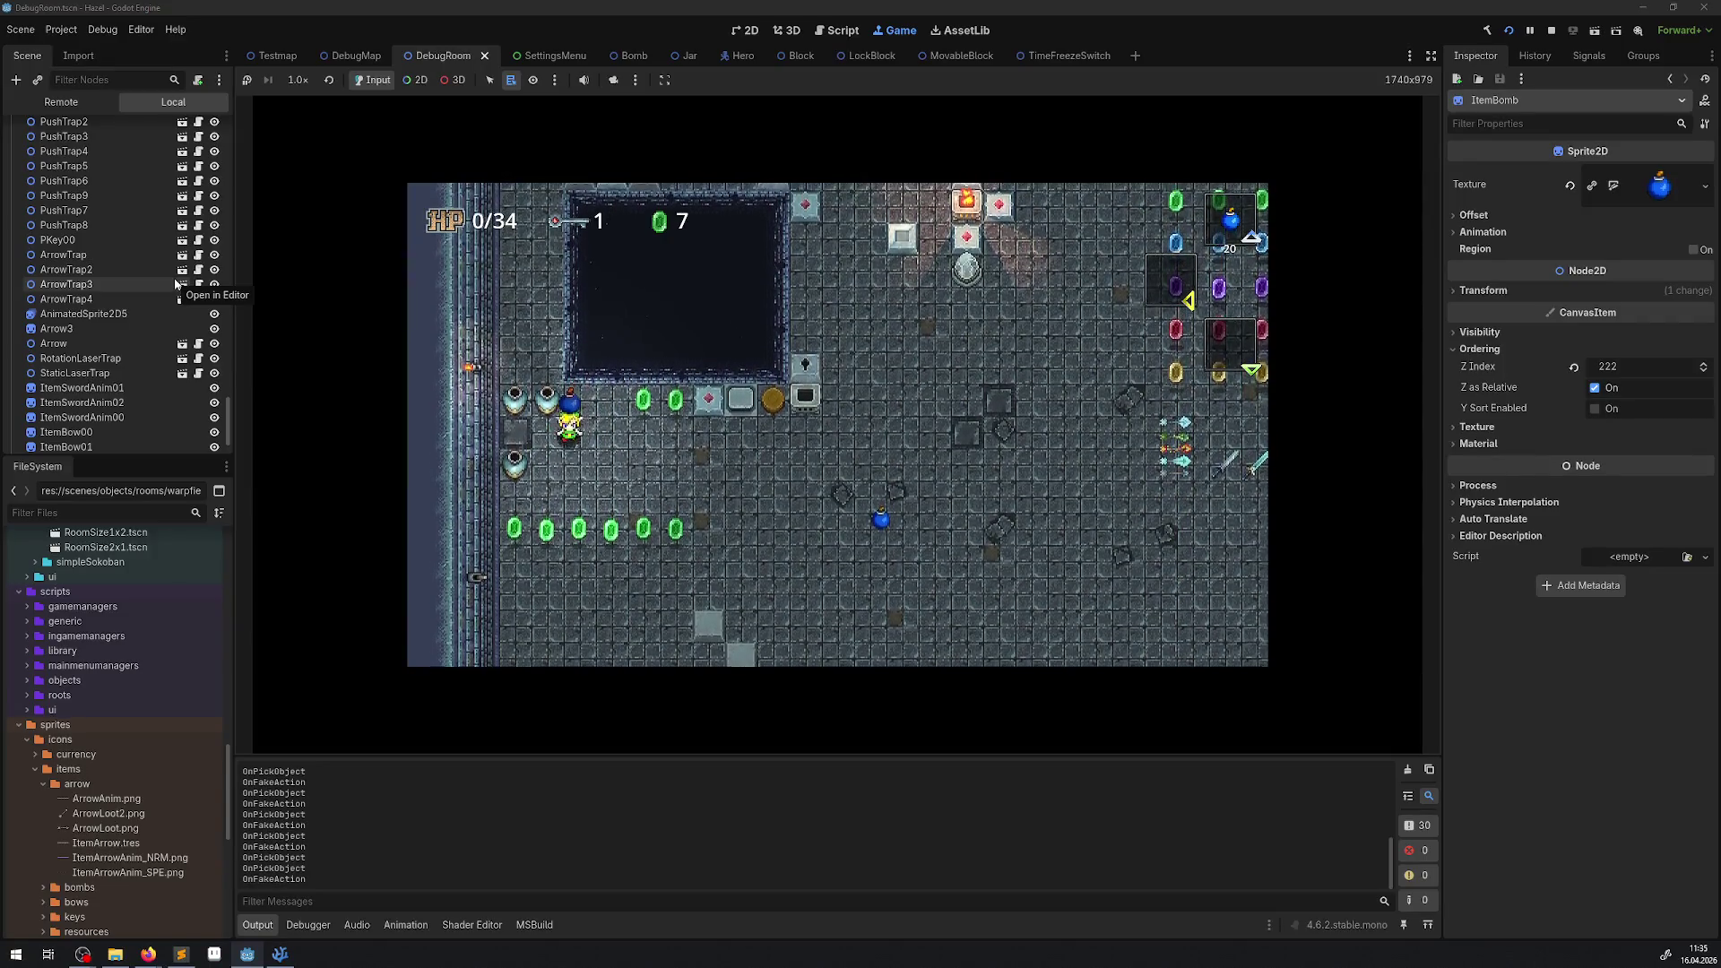
key(Down)
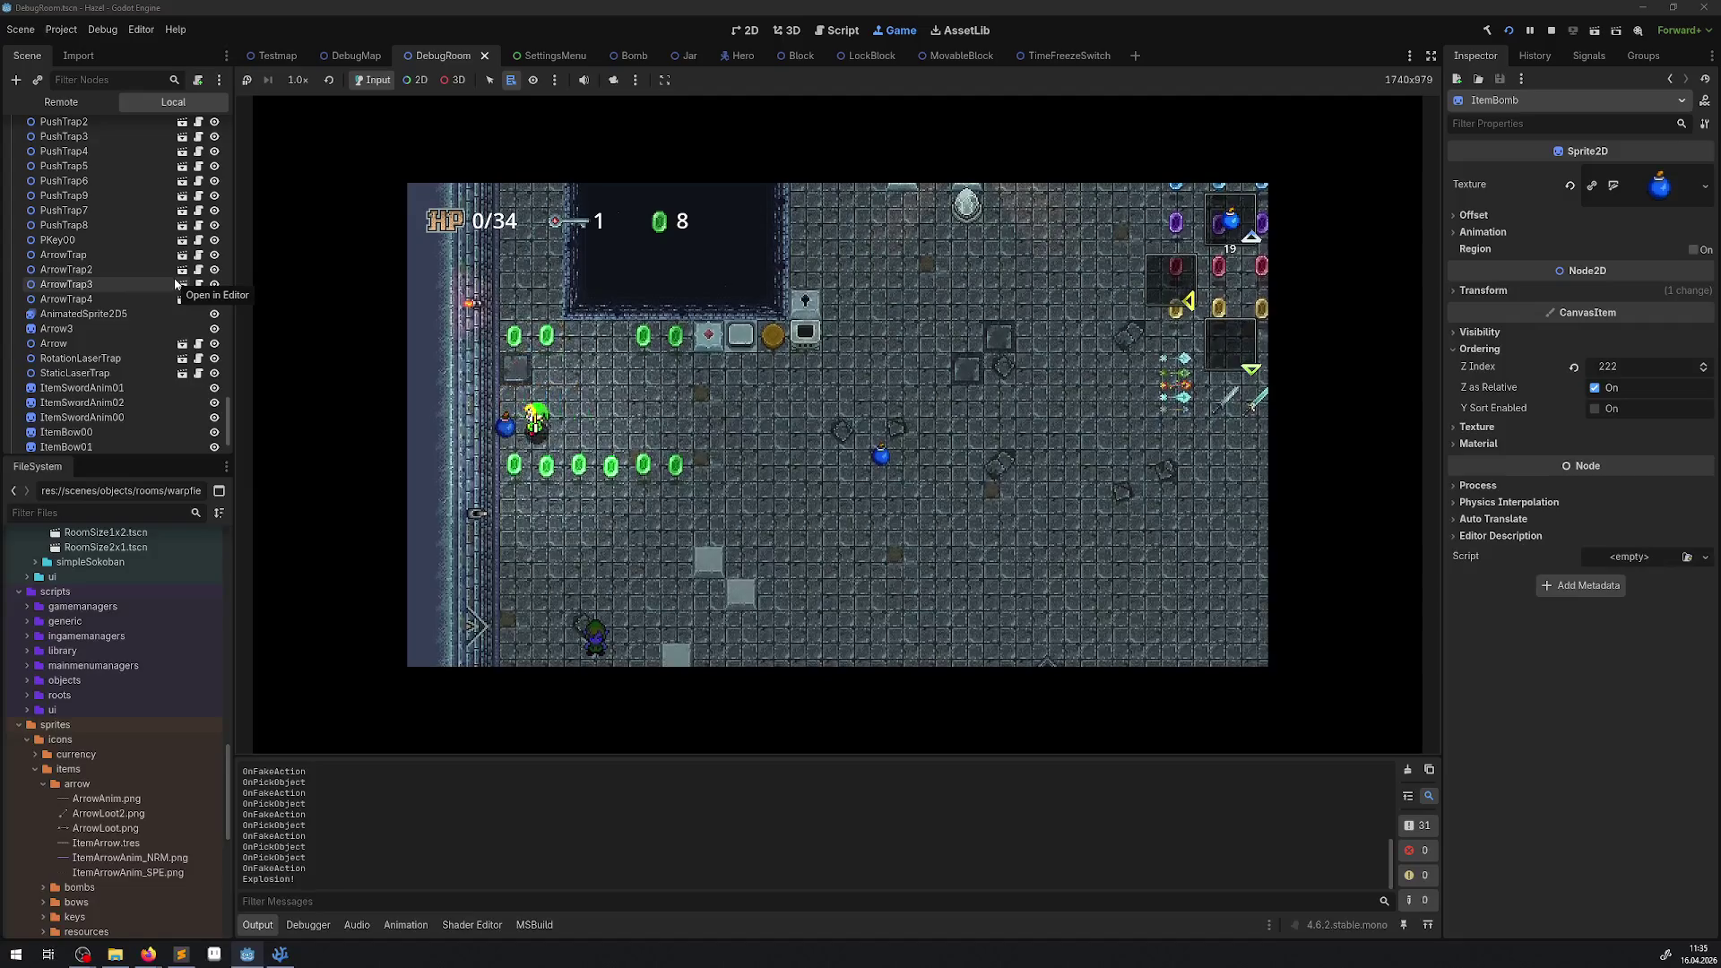
key(Right)
key(Left)
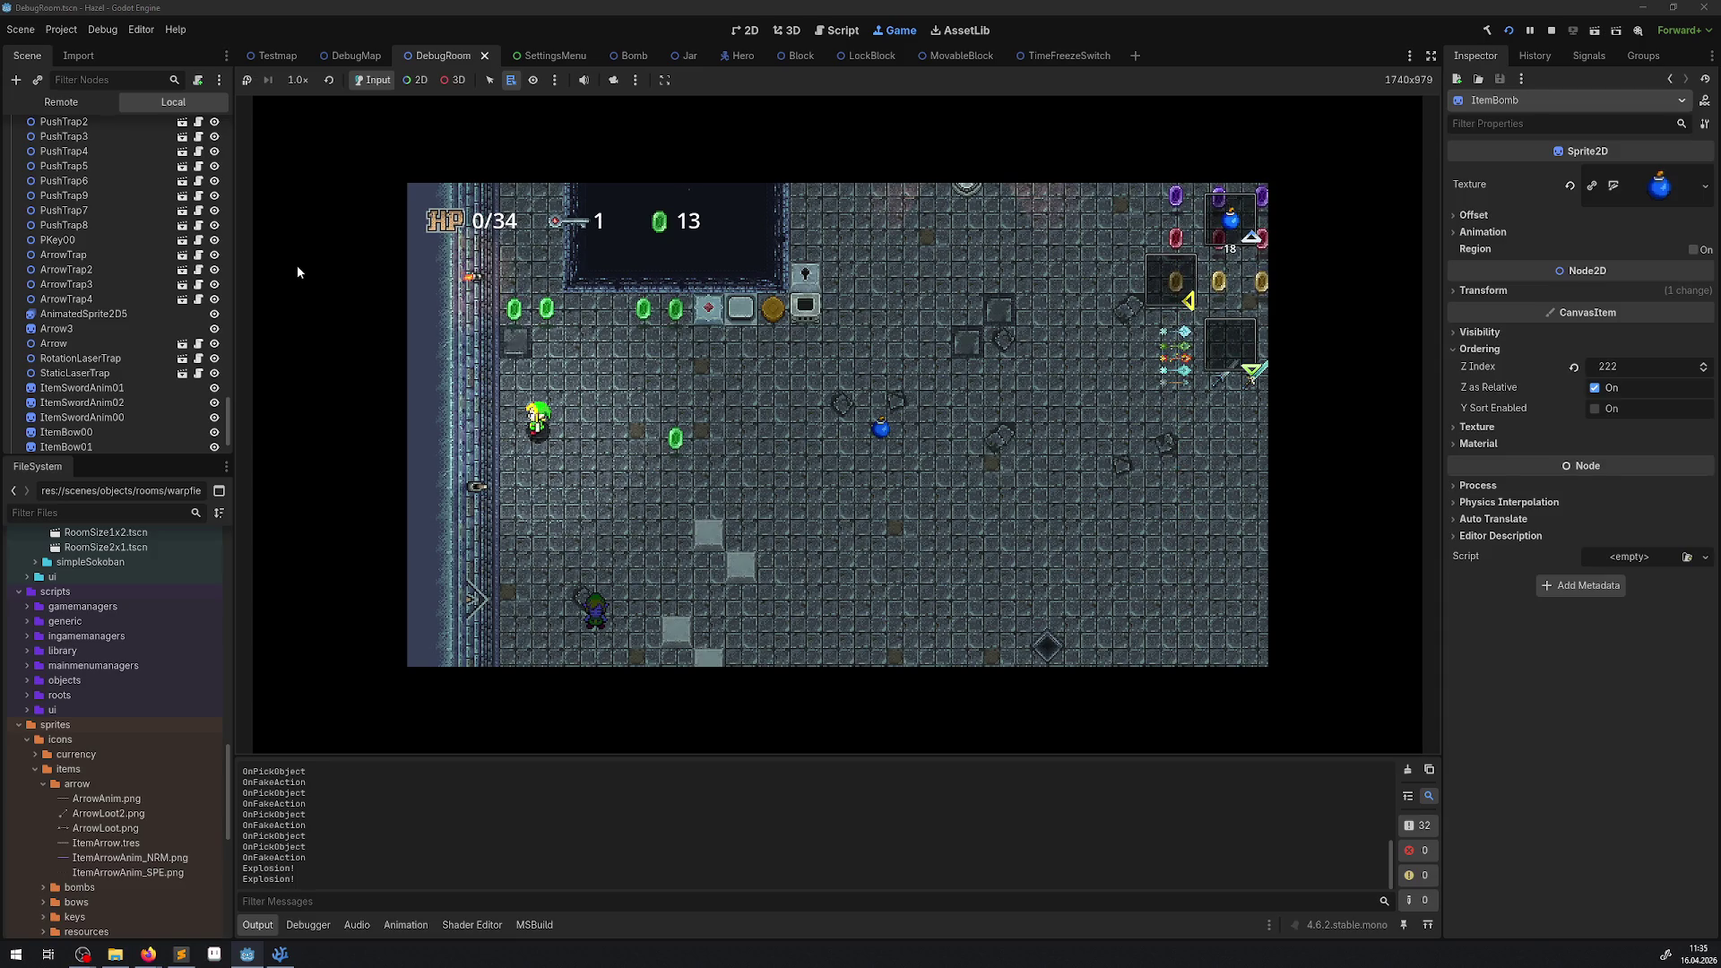
key(Right)
key(Up)
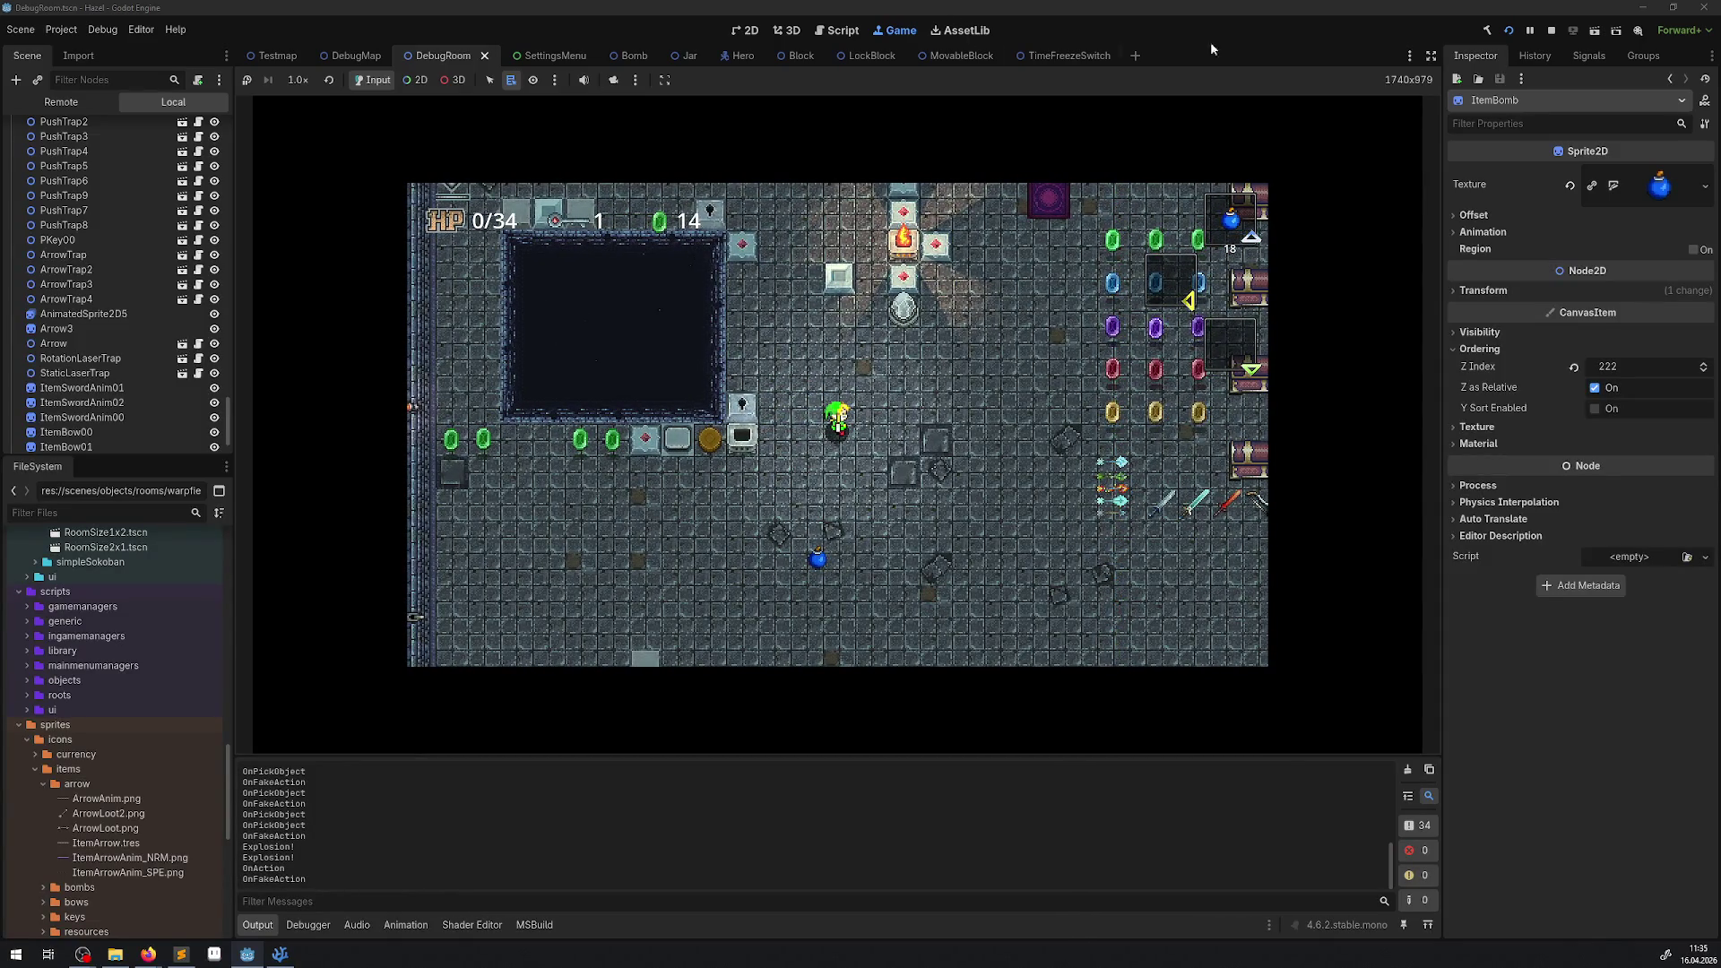
click(1551, 30)
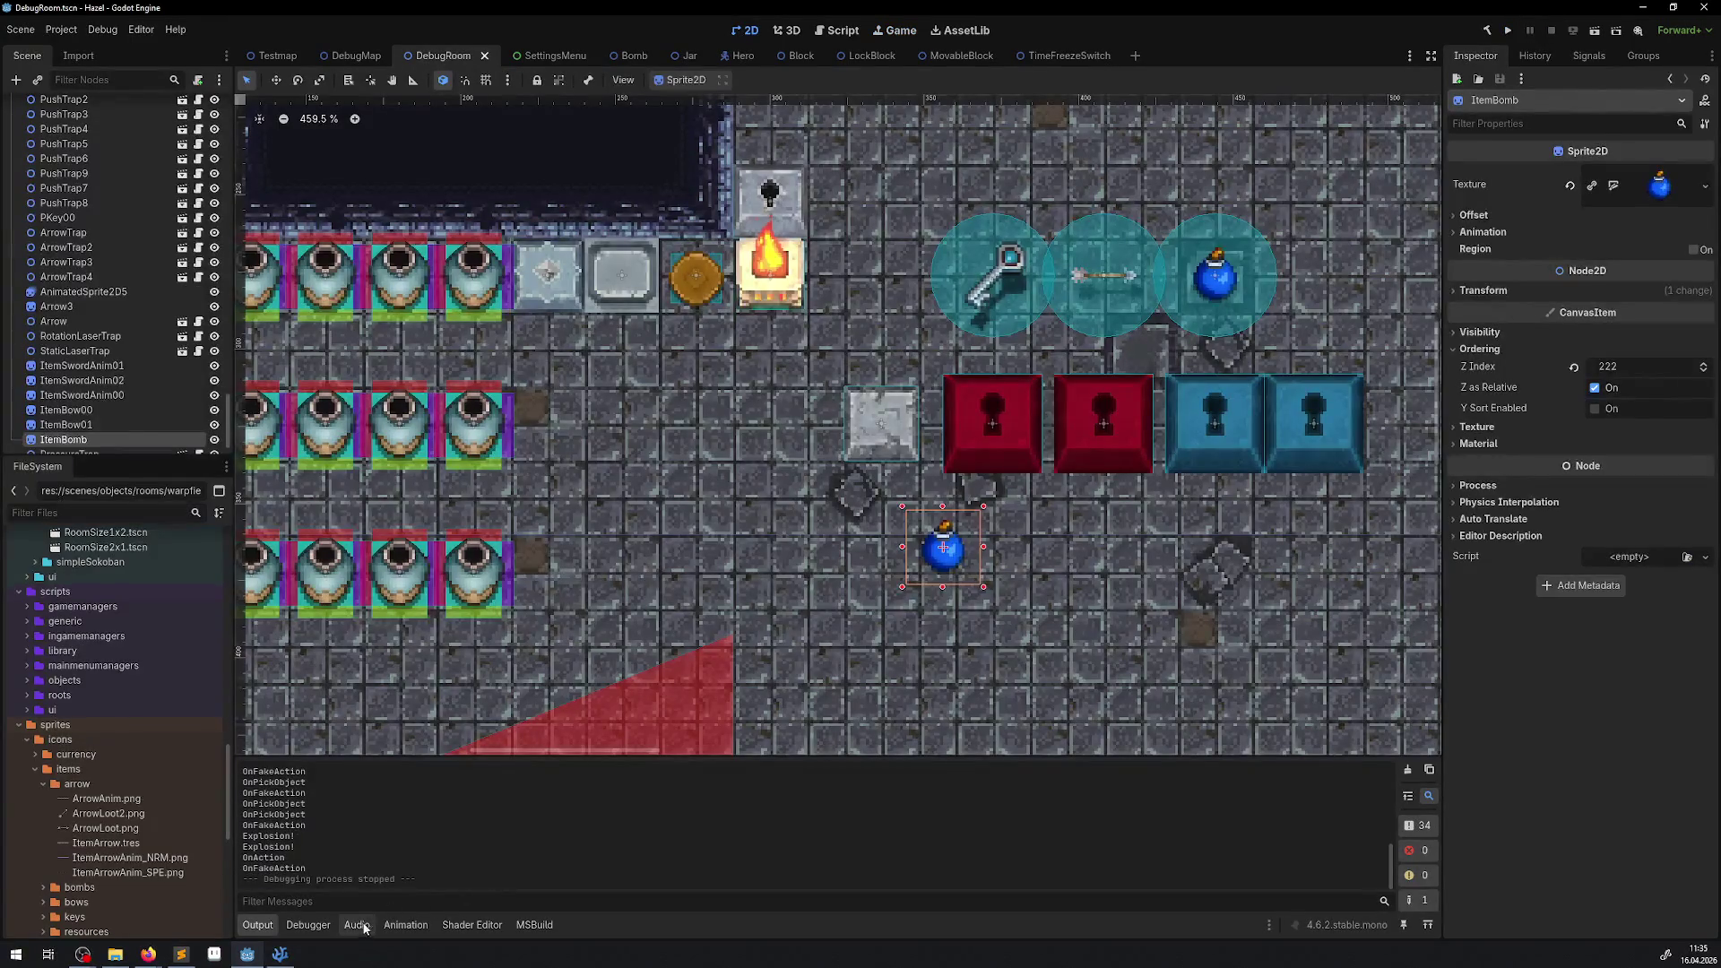
Try changing the PathShape size values in Bomb.cs, then undo back to 8, 8.
click(279, 954)
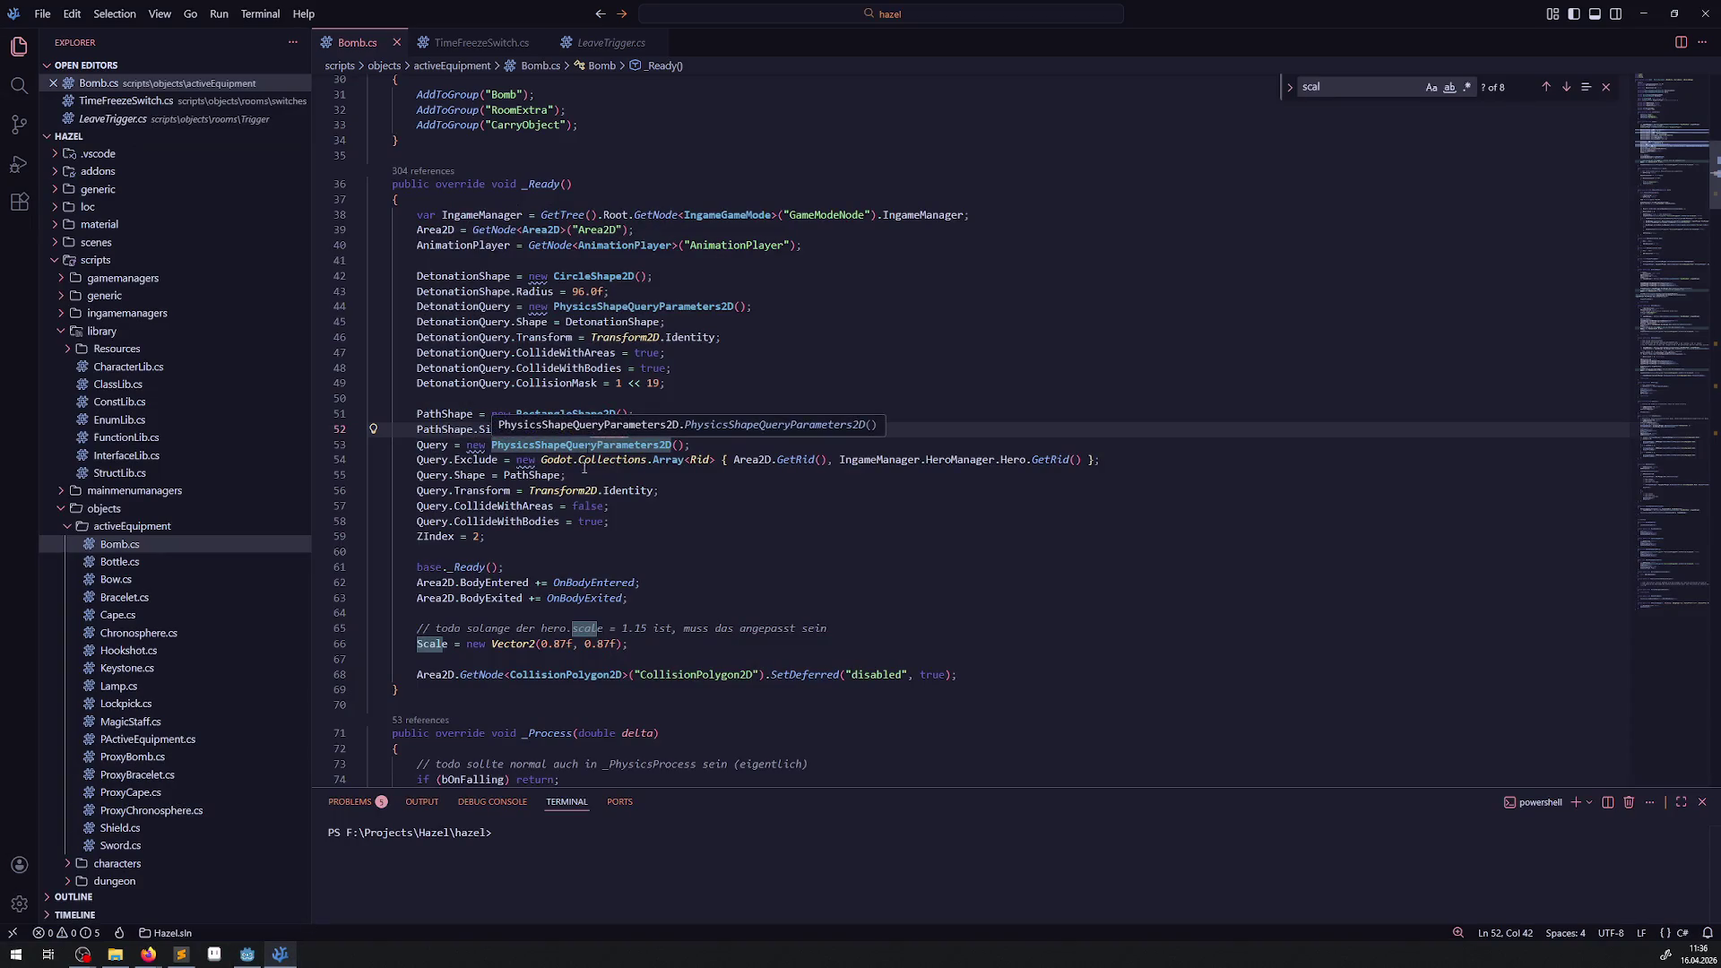
double_click(601, 430)
text(0, 8);)
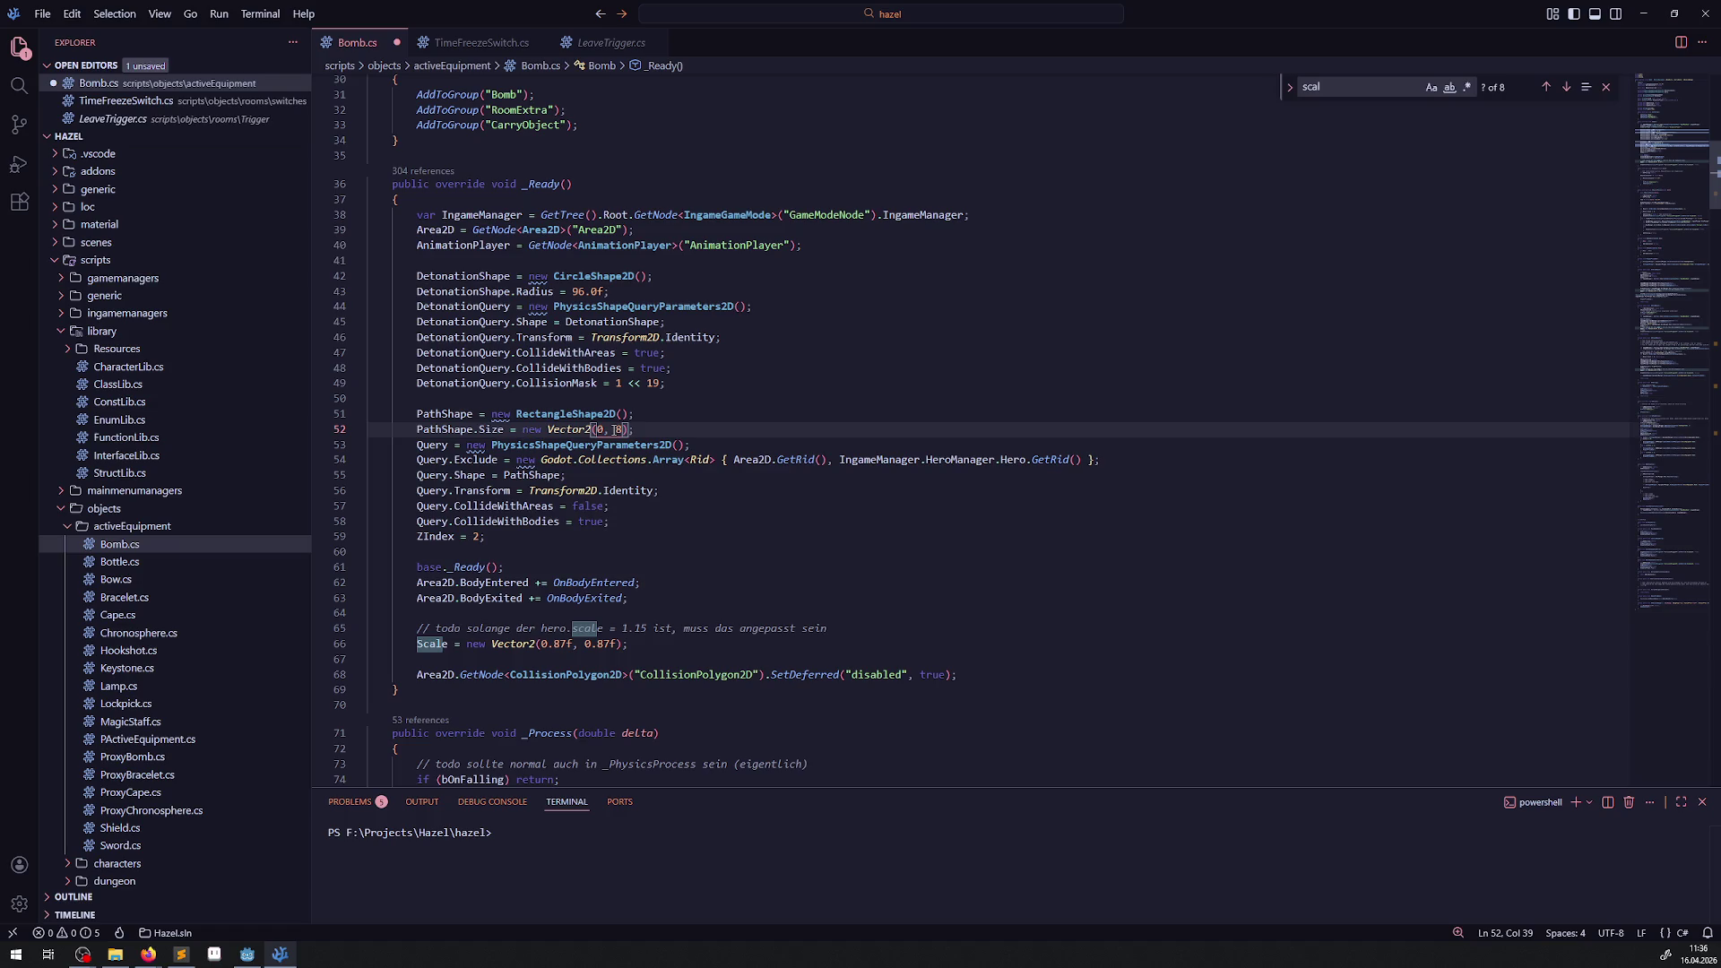
double_click(619, 430)
text(0)
key(ctrl+z)
key(ctrl+z)
Replace the 66 in the carried bomb's two scale values with 87.
scroll(656, 431, down, 2)
scroll(656, 432, down, 20)
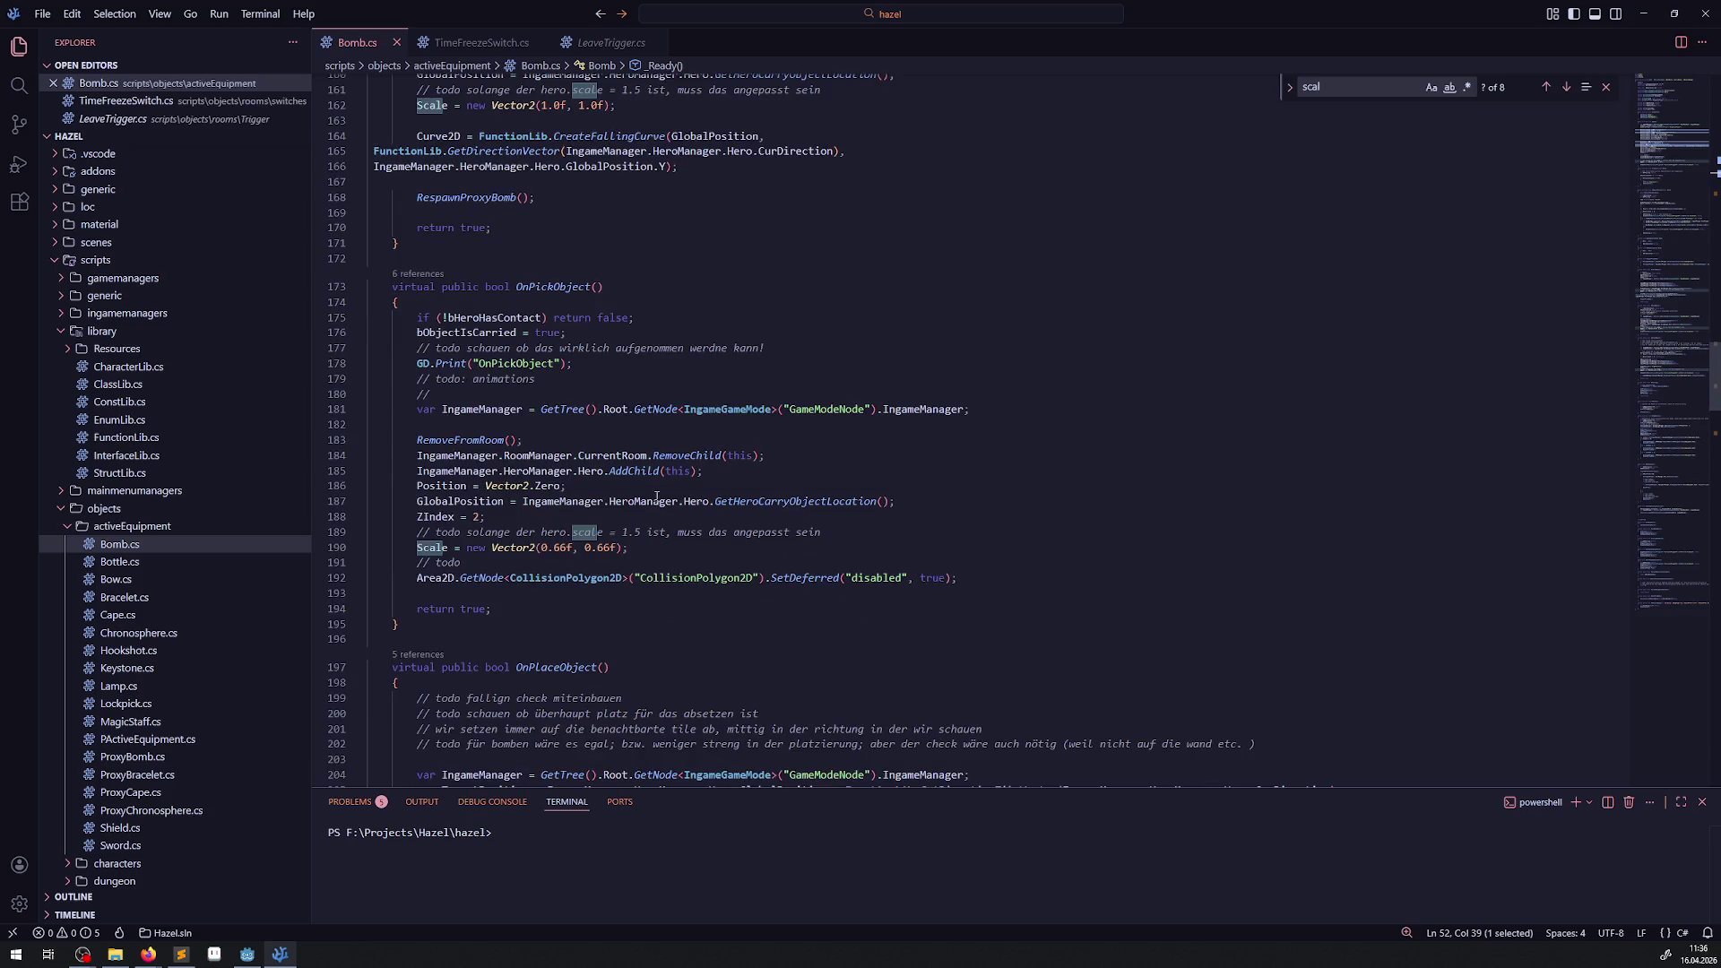
mouse_move(562, 548)
drag(563, 548, 553, 547)
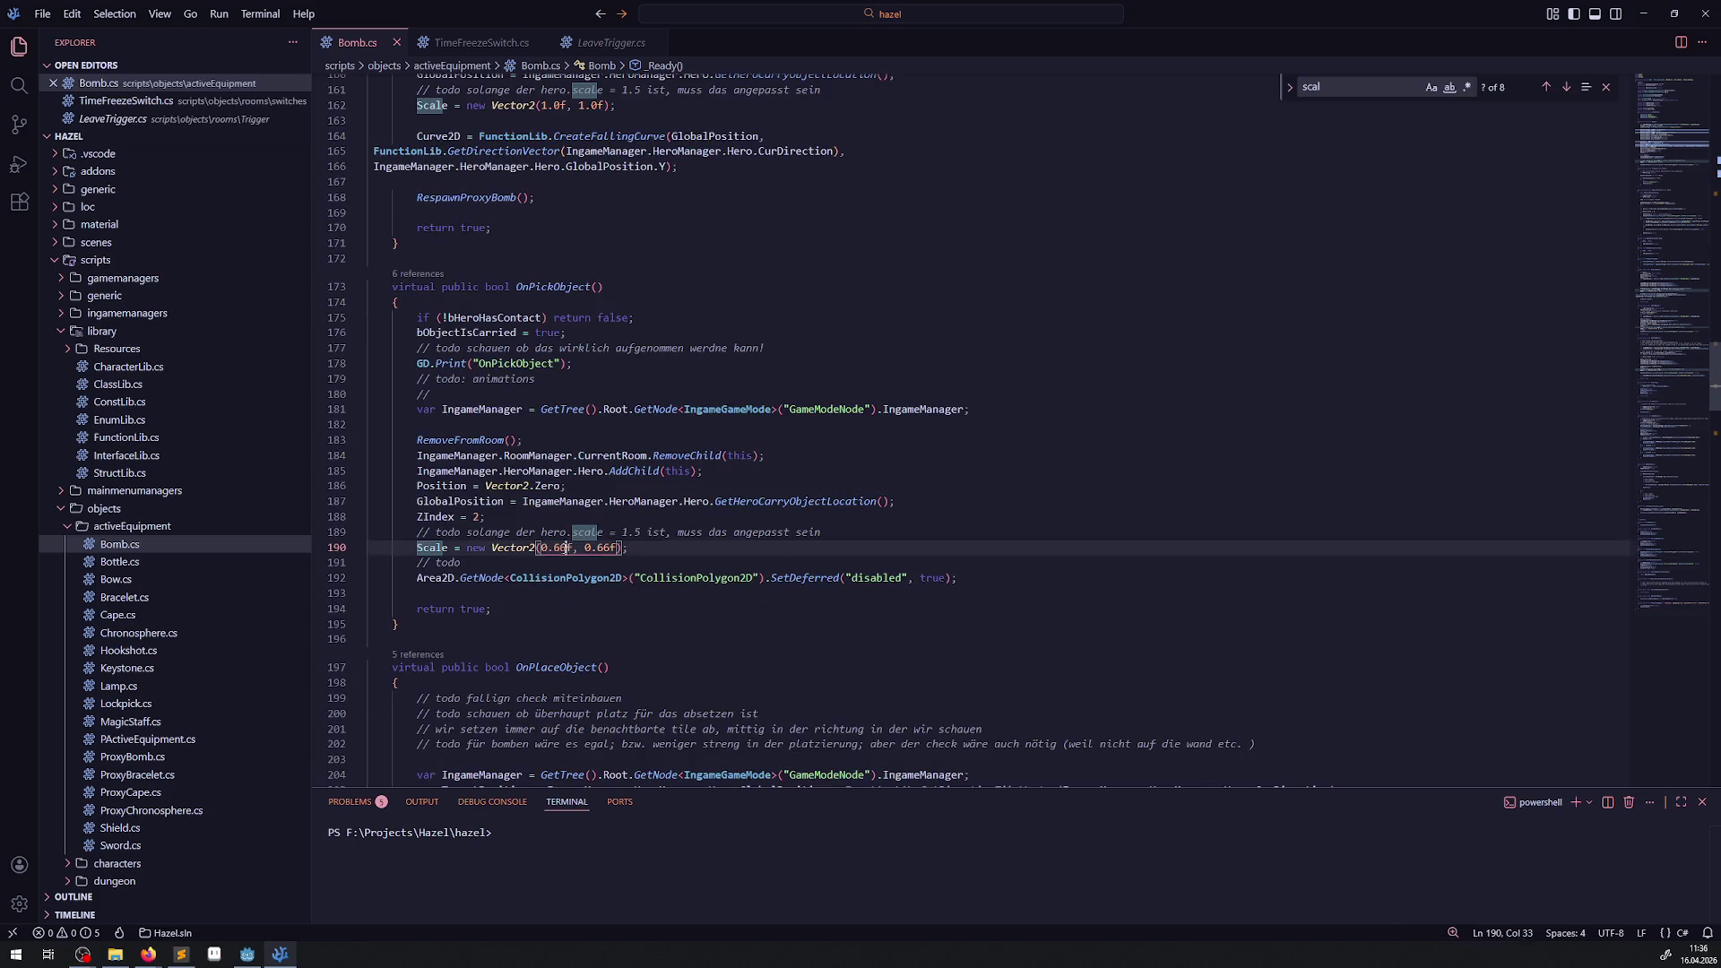
text(87)
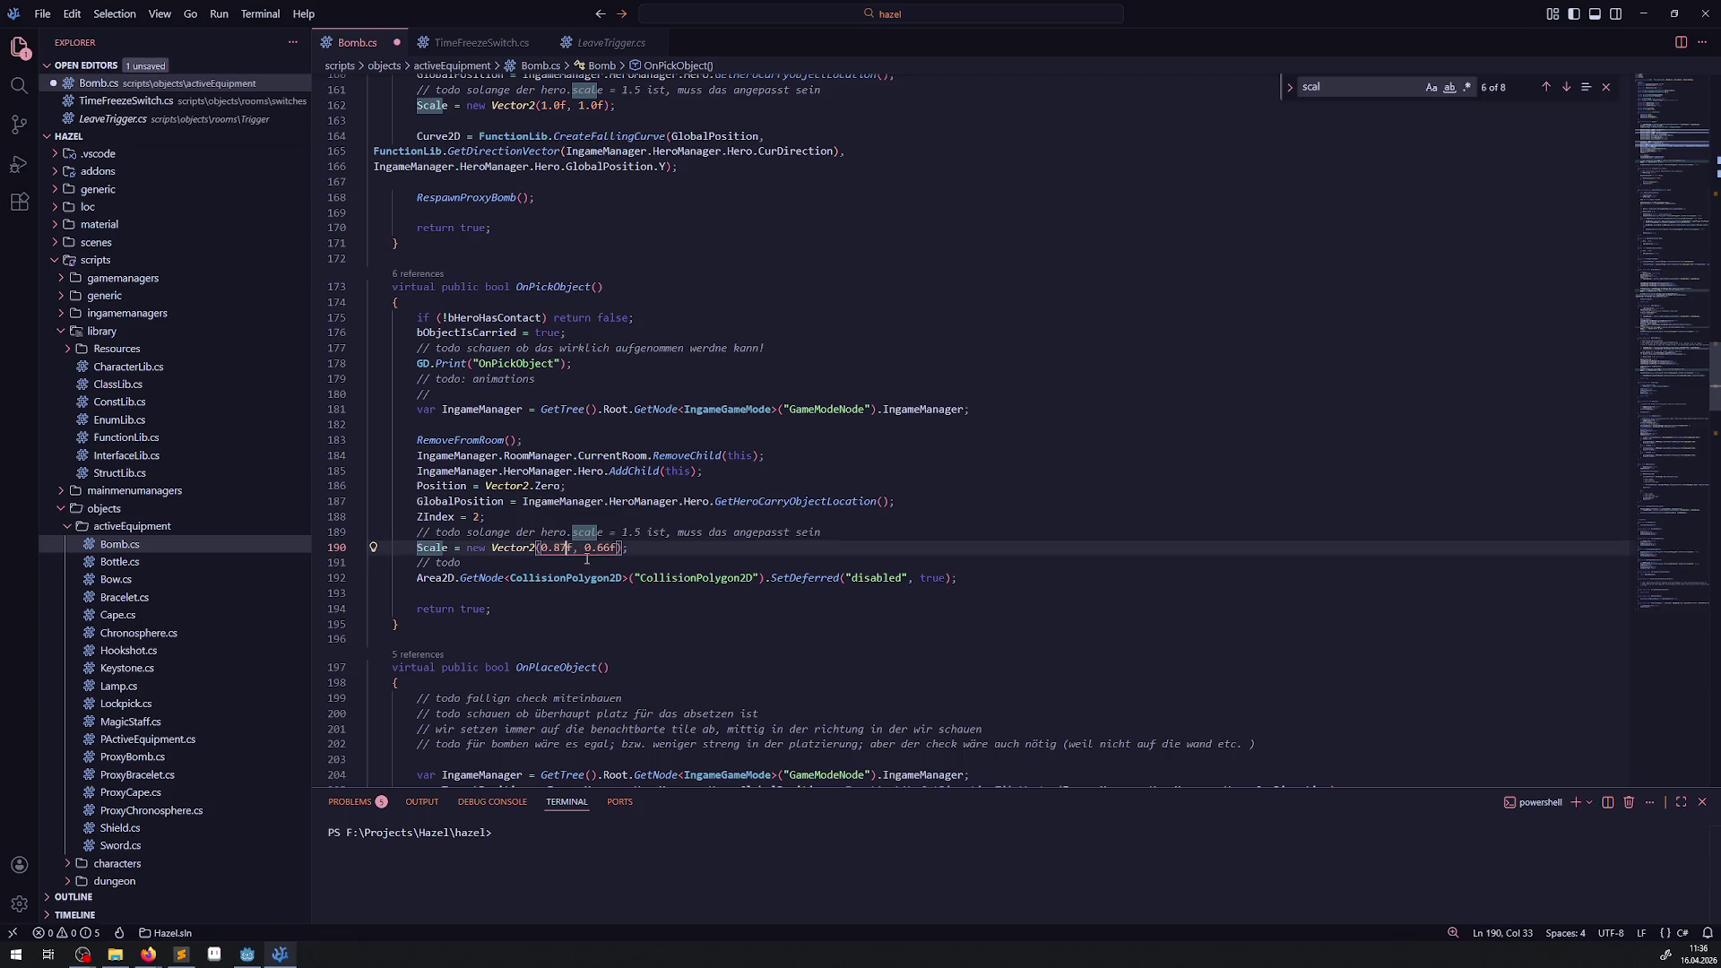
drag(610, 548, 606, 547)
text(87)
click(884, 287)
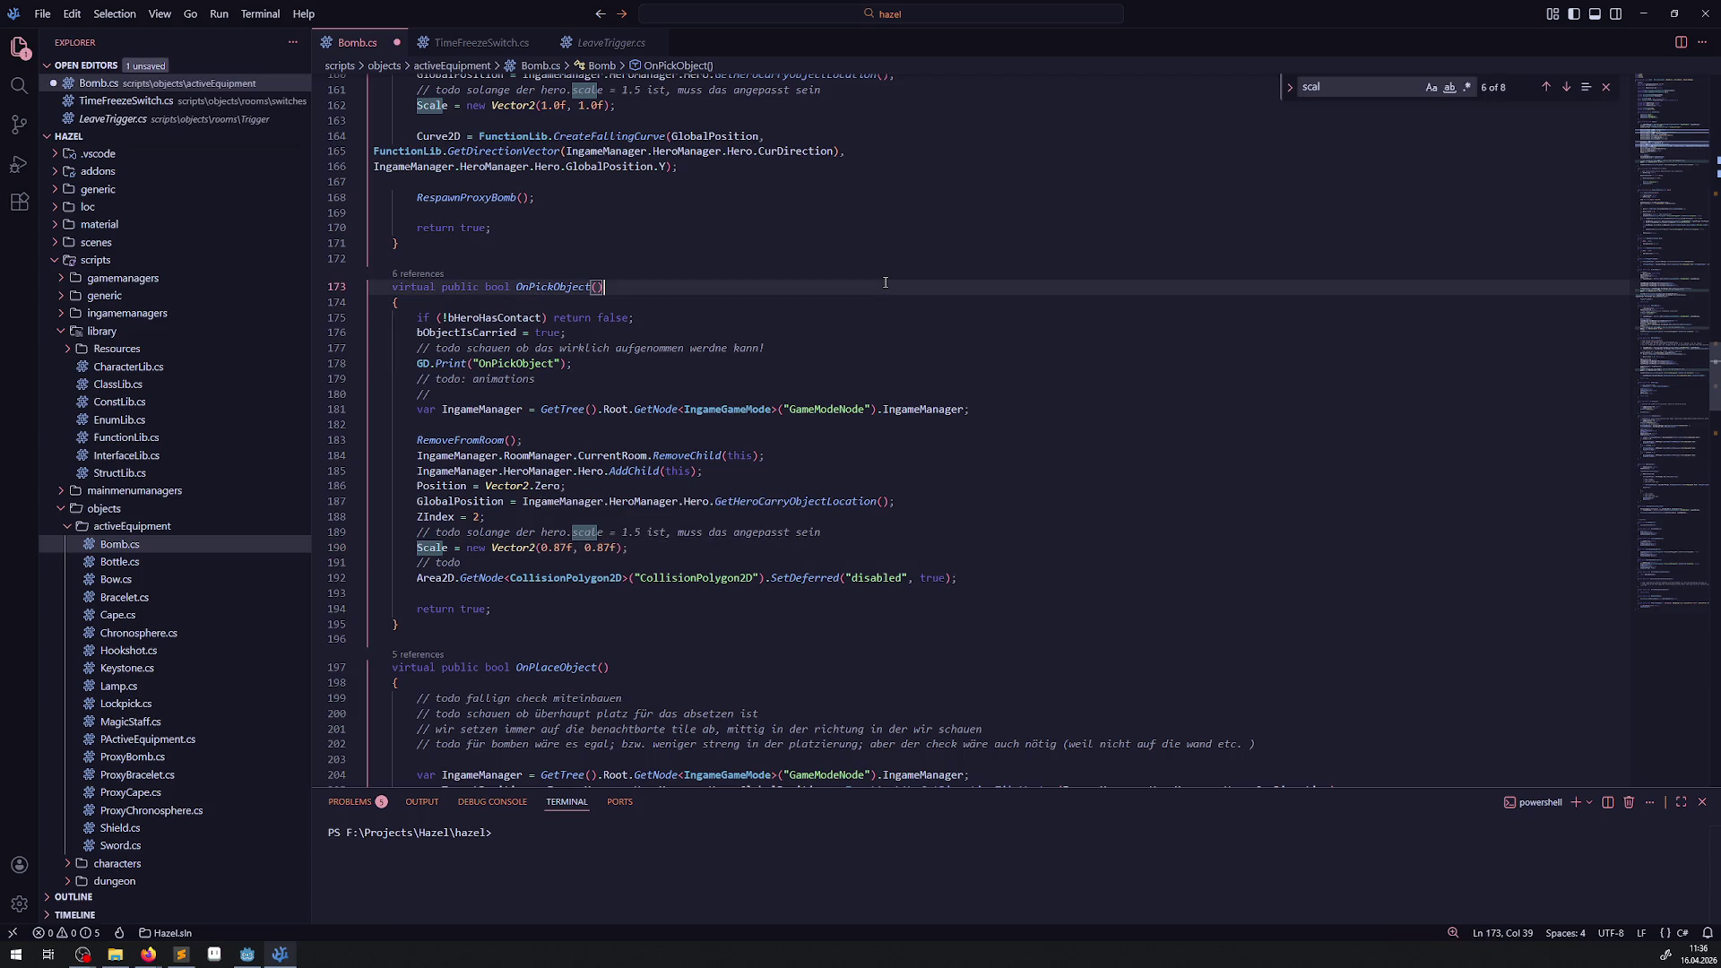
Search Bomb.cs for 66 and scroll through the file to review its uses.
key(ctrl+f)
text(66)
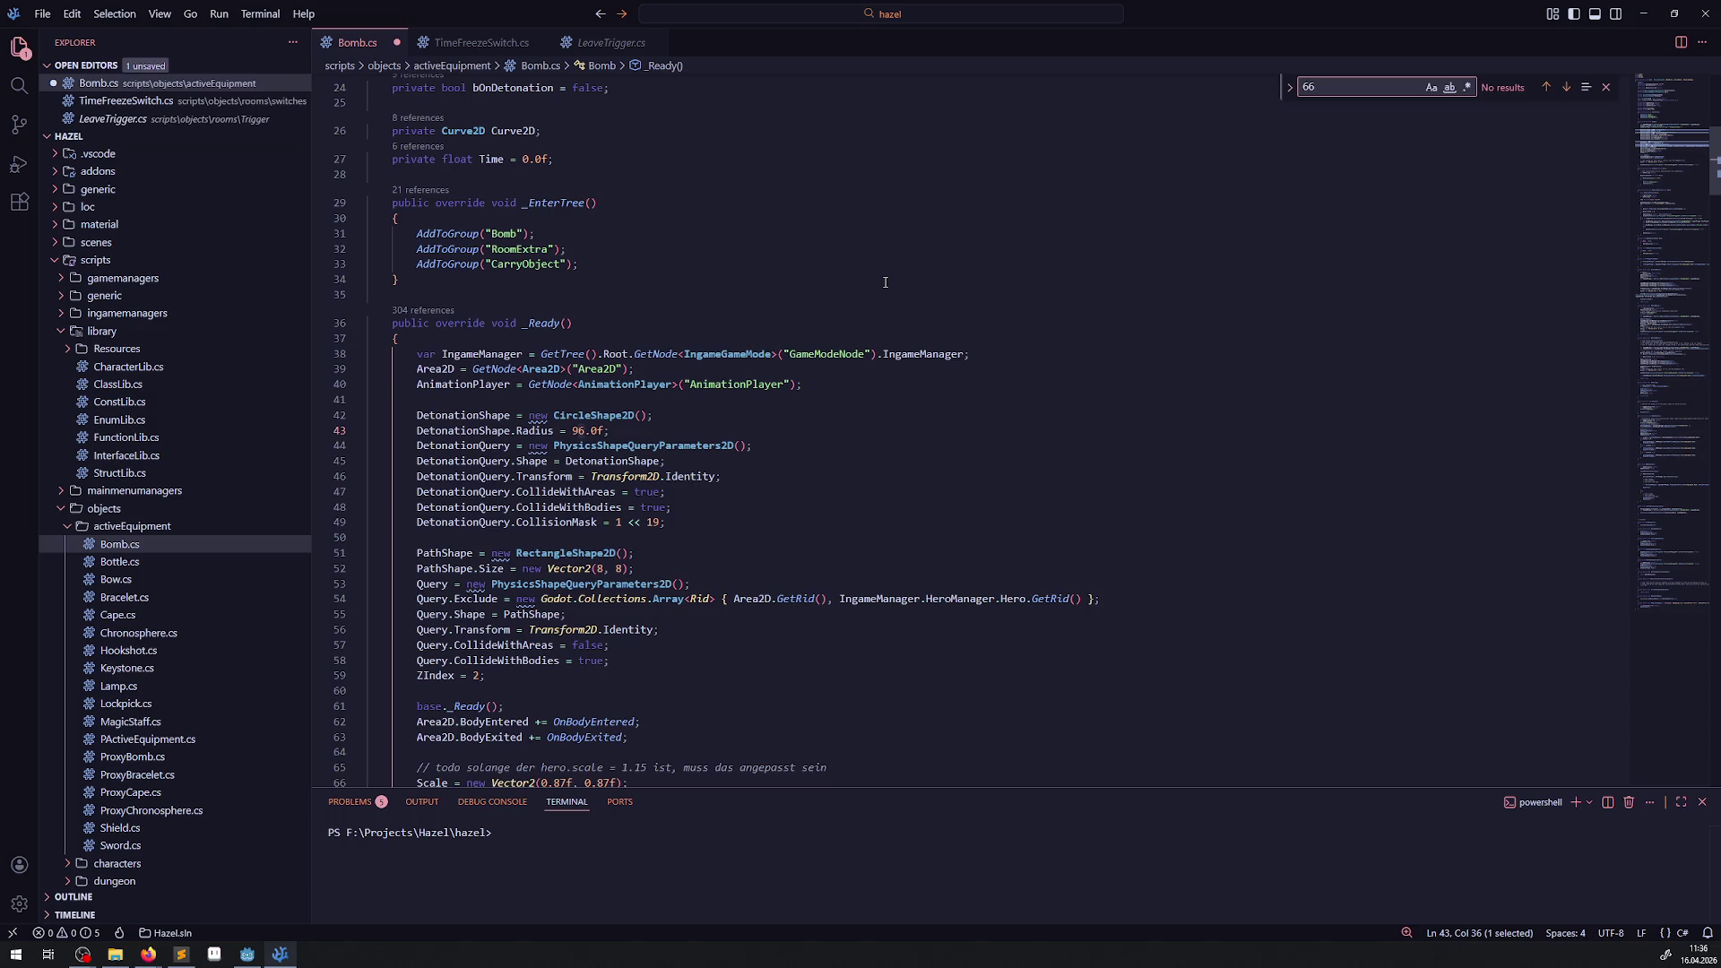
scroll(883, 287, down, 12)
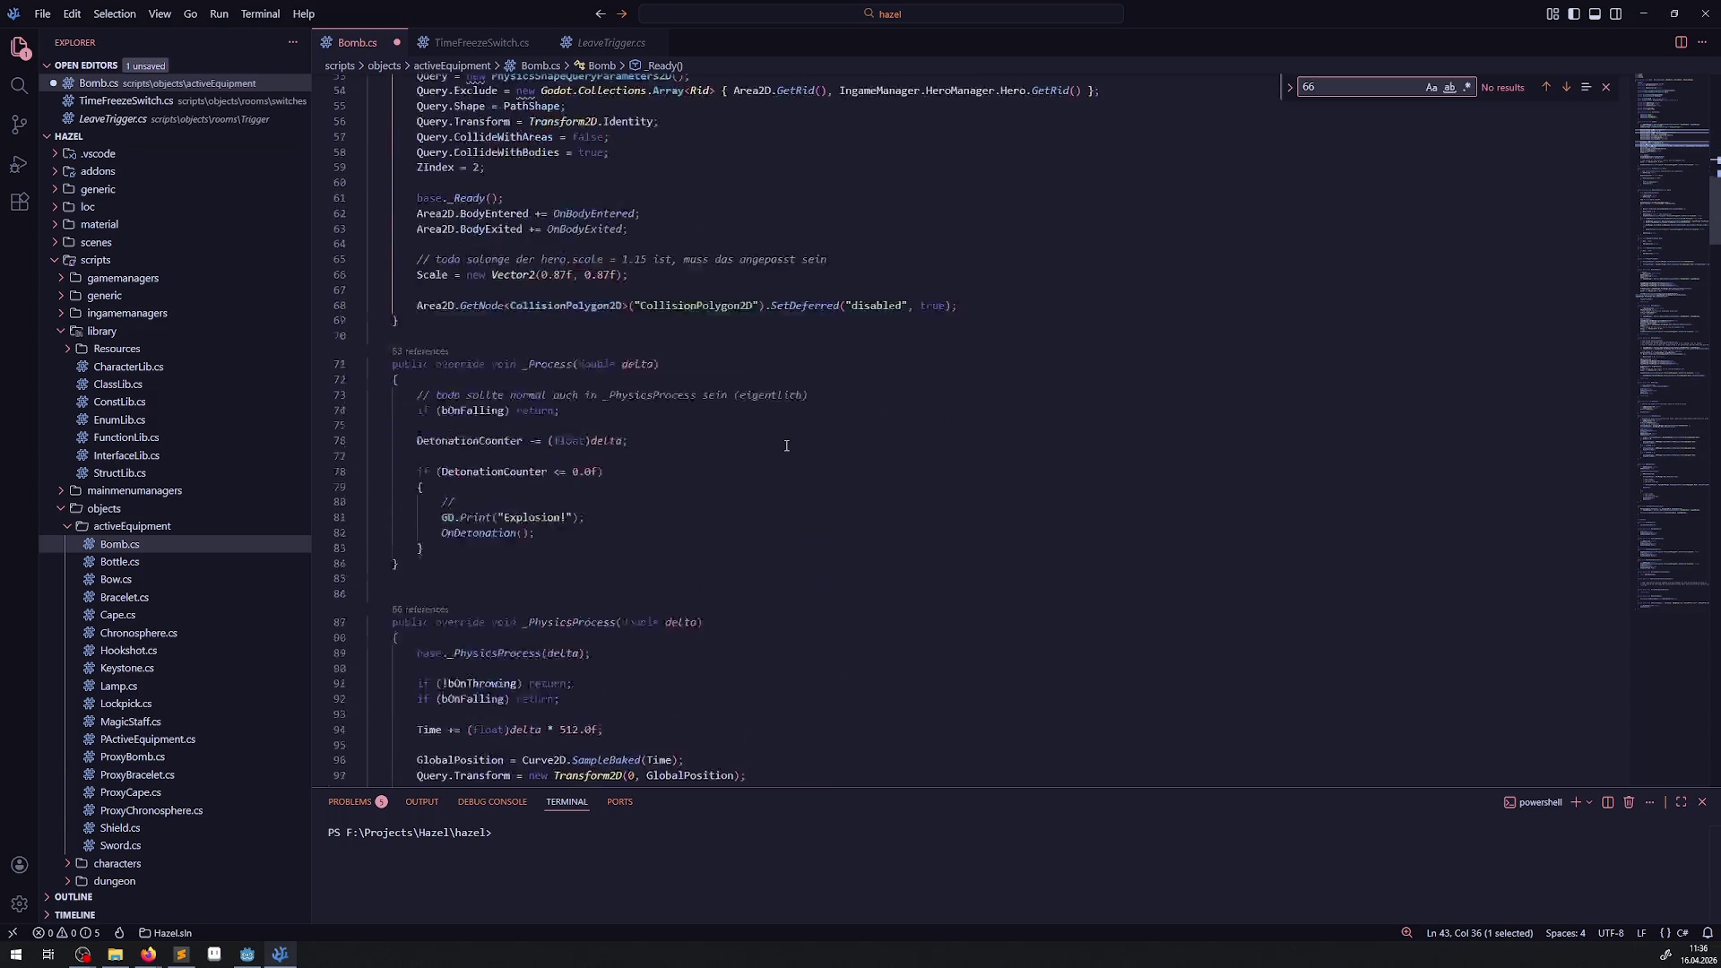
scroll(786, 446, down, 12)
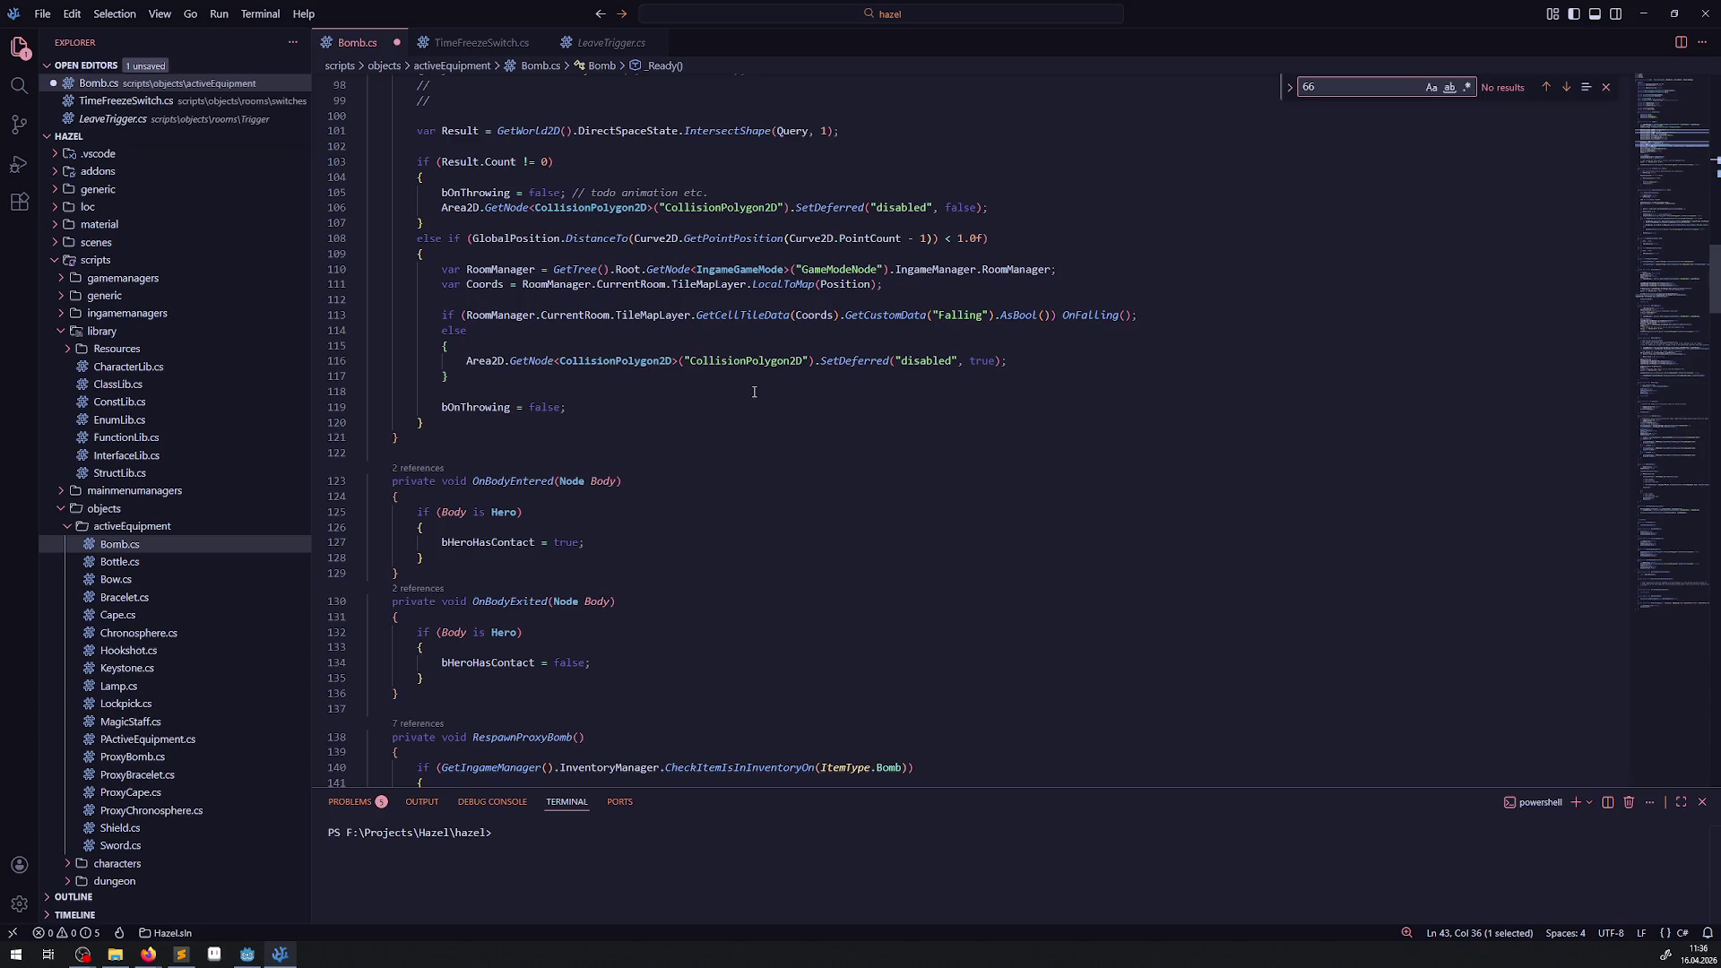
scroll(754, 391, up, 4)
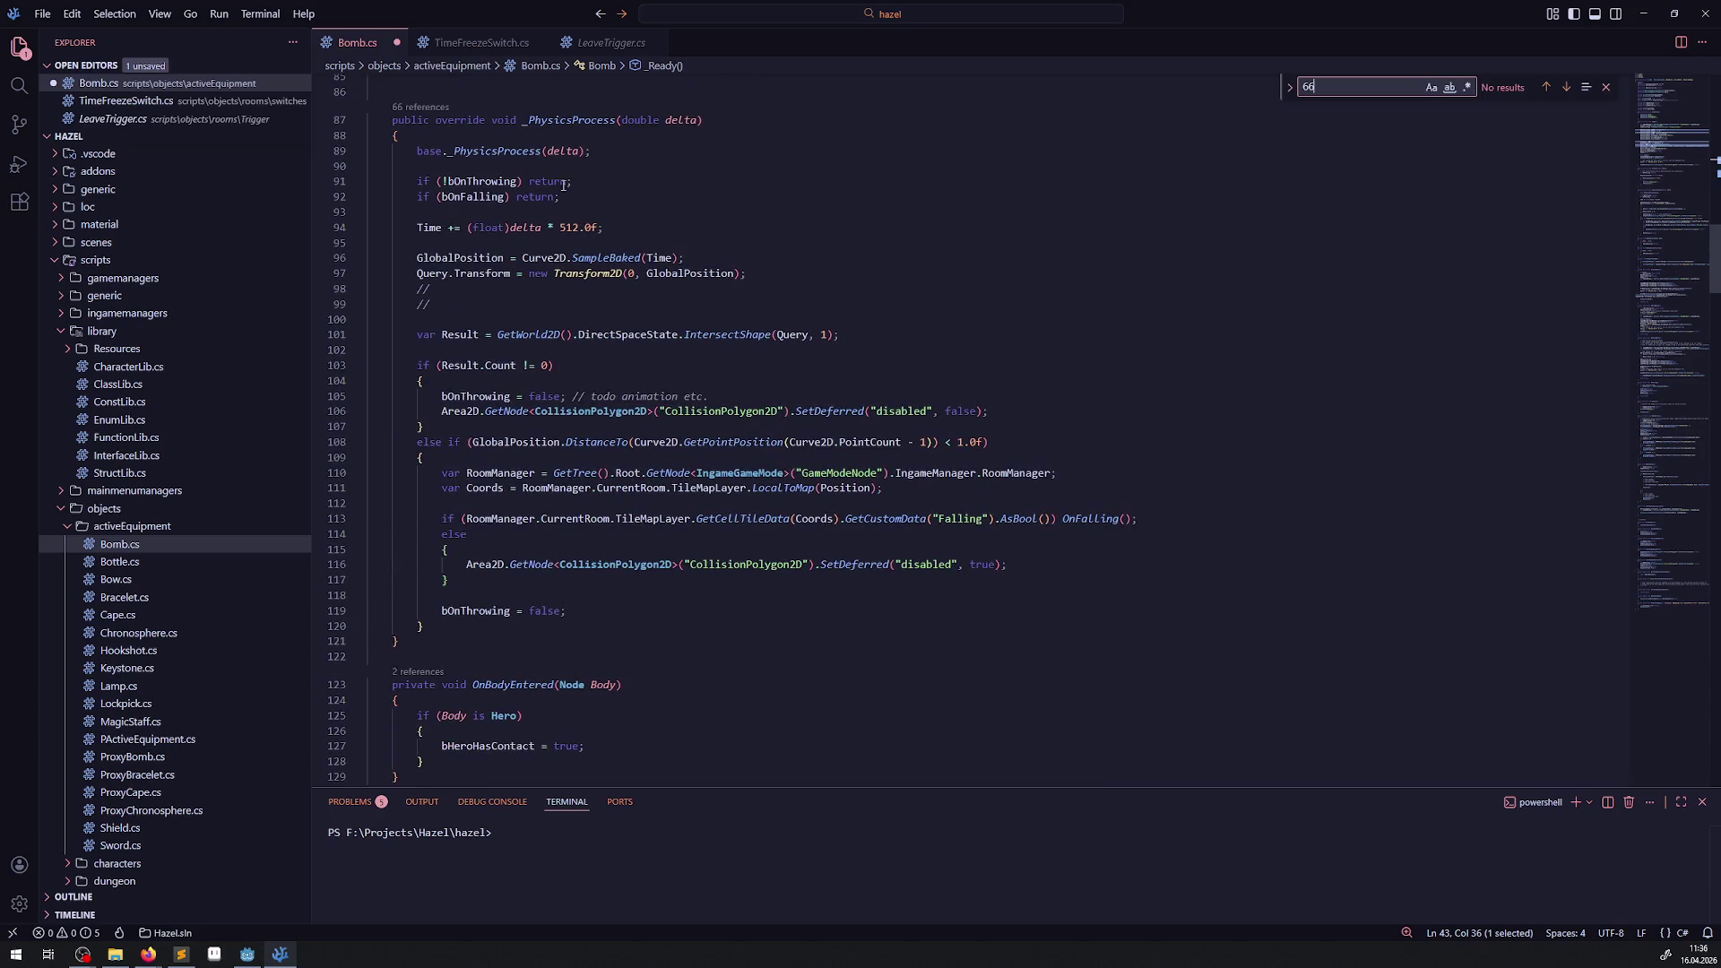
drag(564, 185, 574, 350)
scroll(836, 481, down, 19)
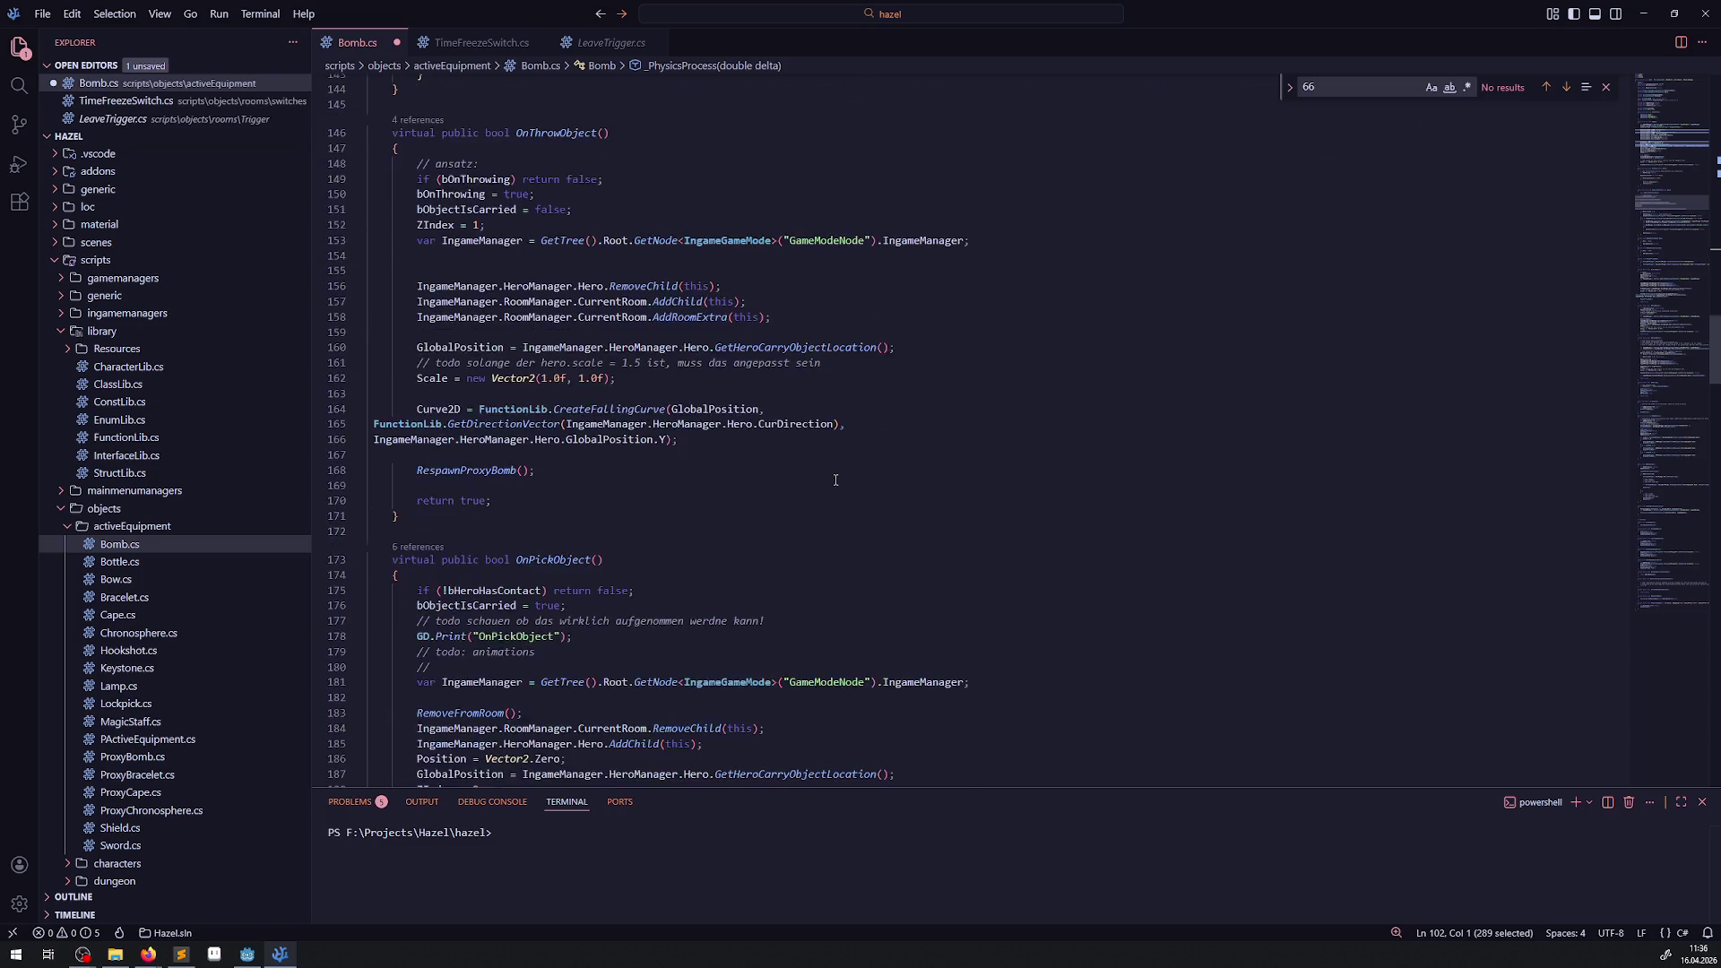
scroll(836, 480, down, 9)
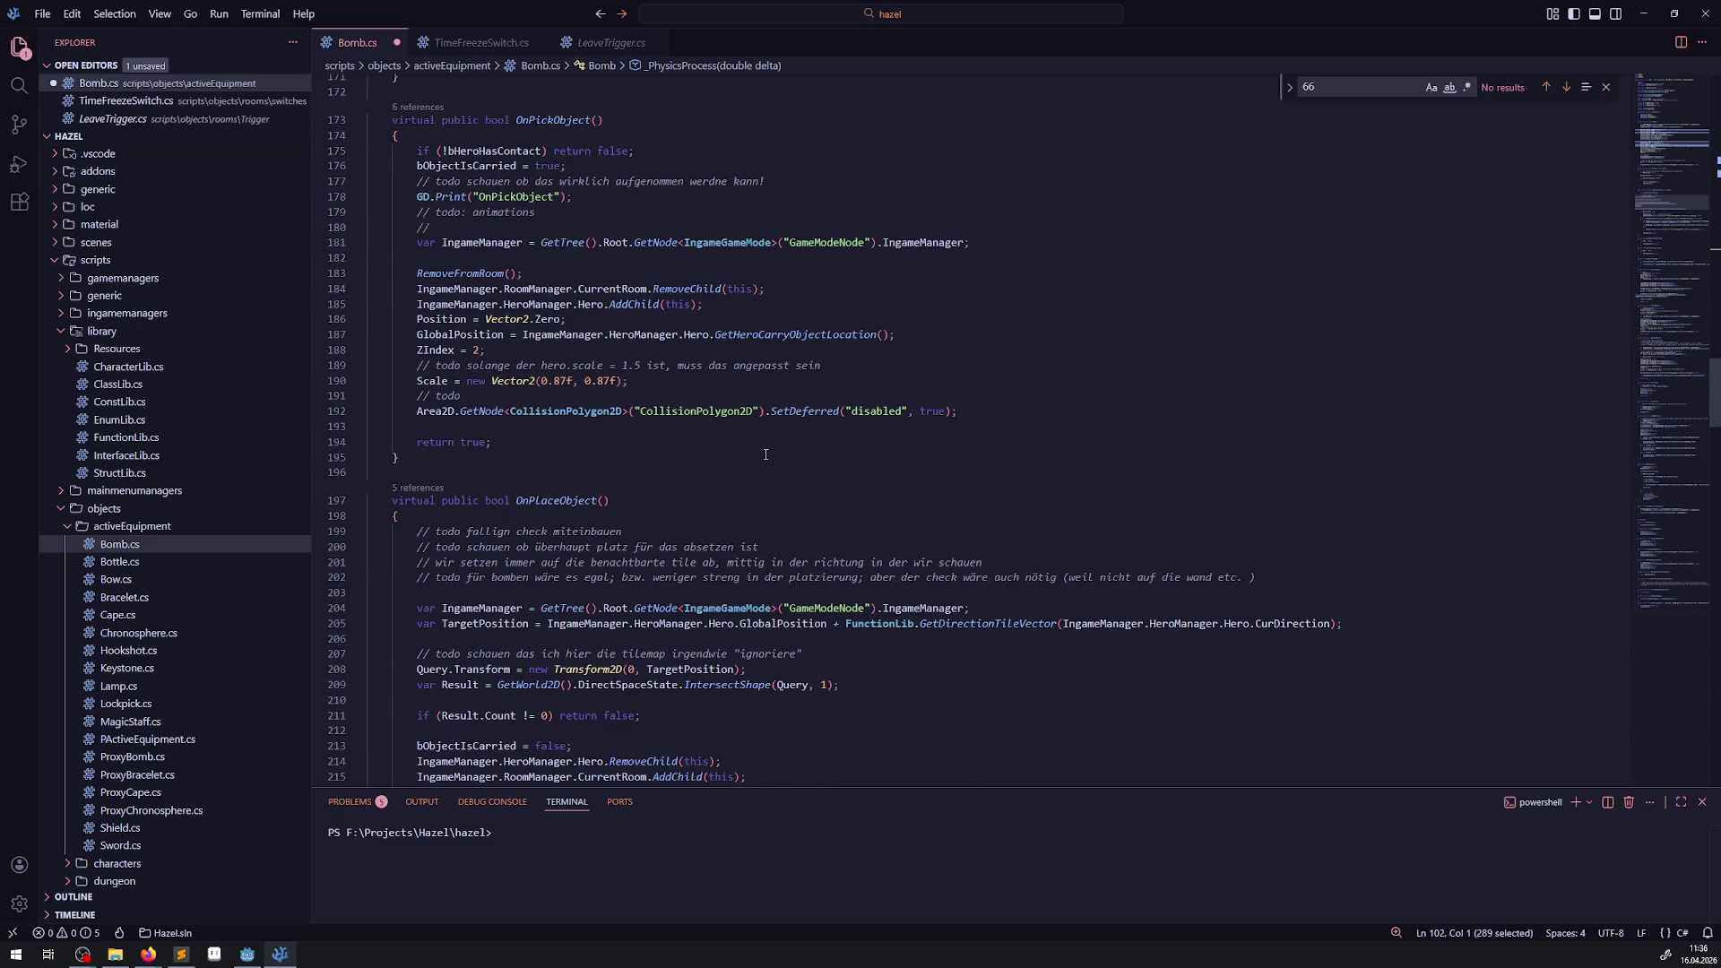
scroll(765, 455, down, 7)
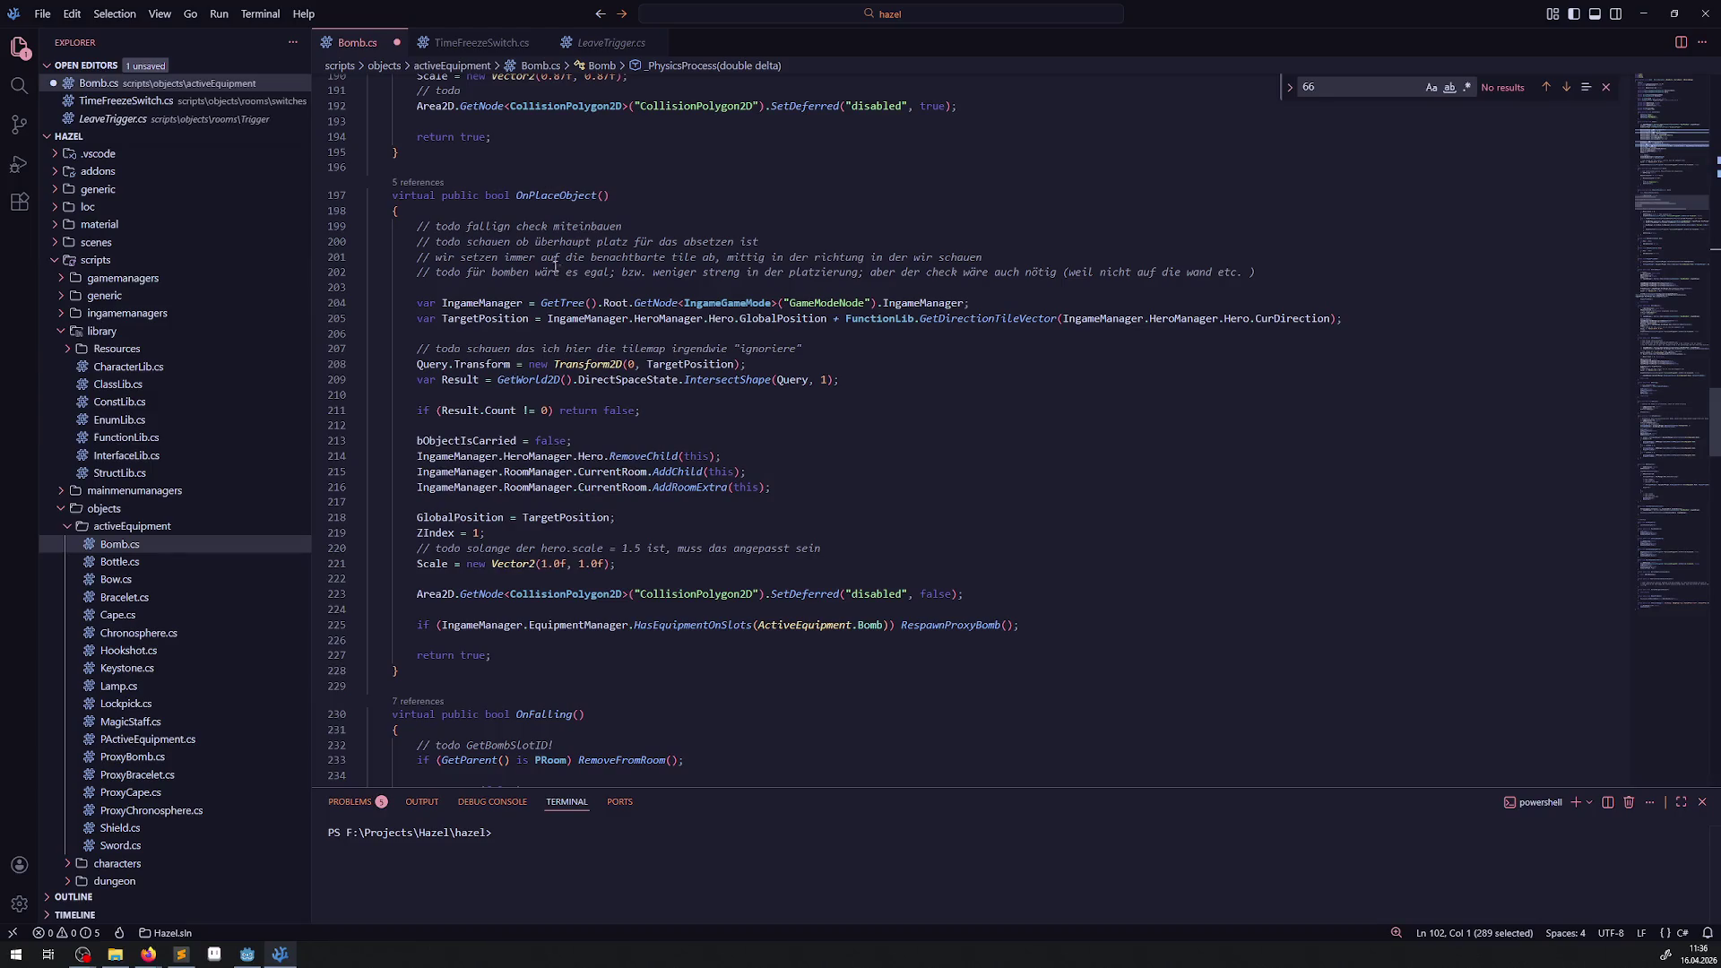
Comment out the Result.Count early-return line with // and save Bomb.cs.
click(415, 411)
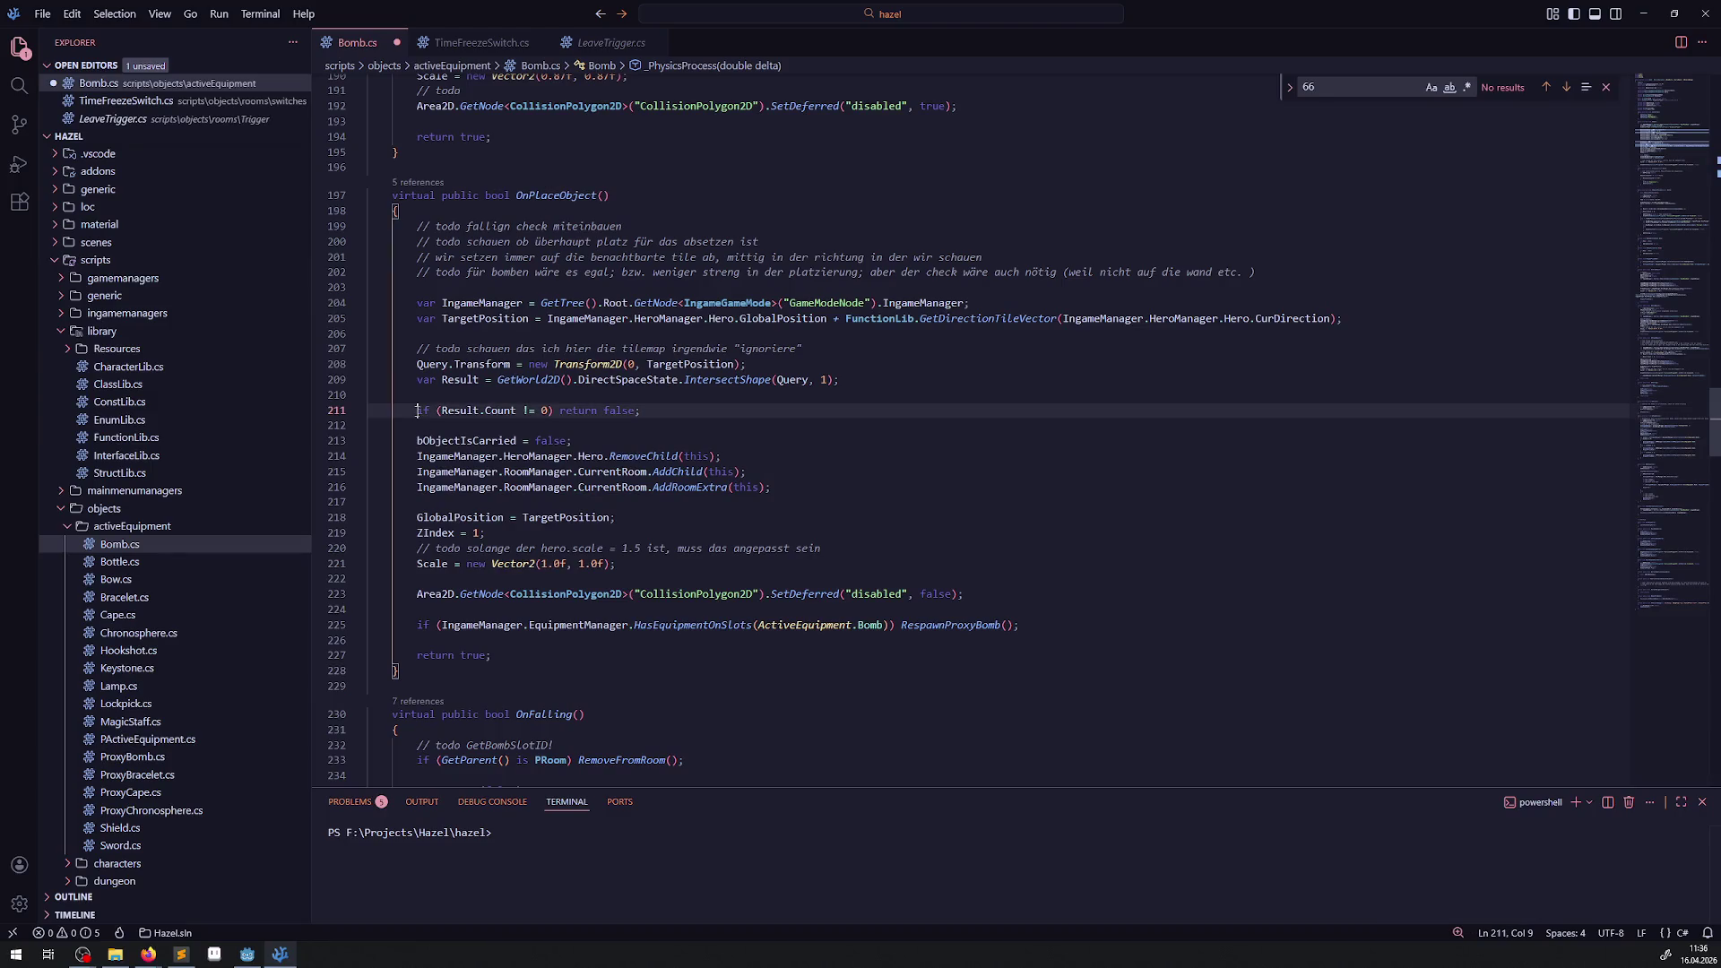
text(//)
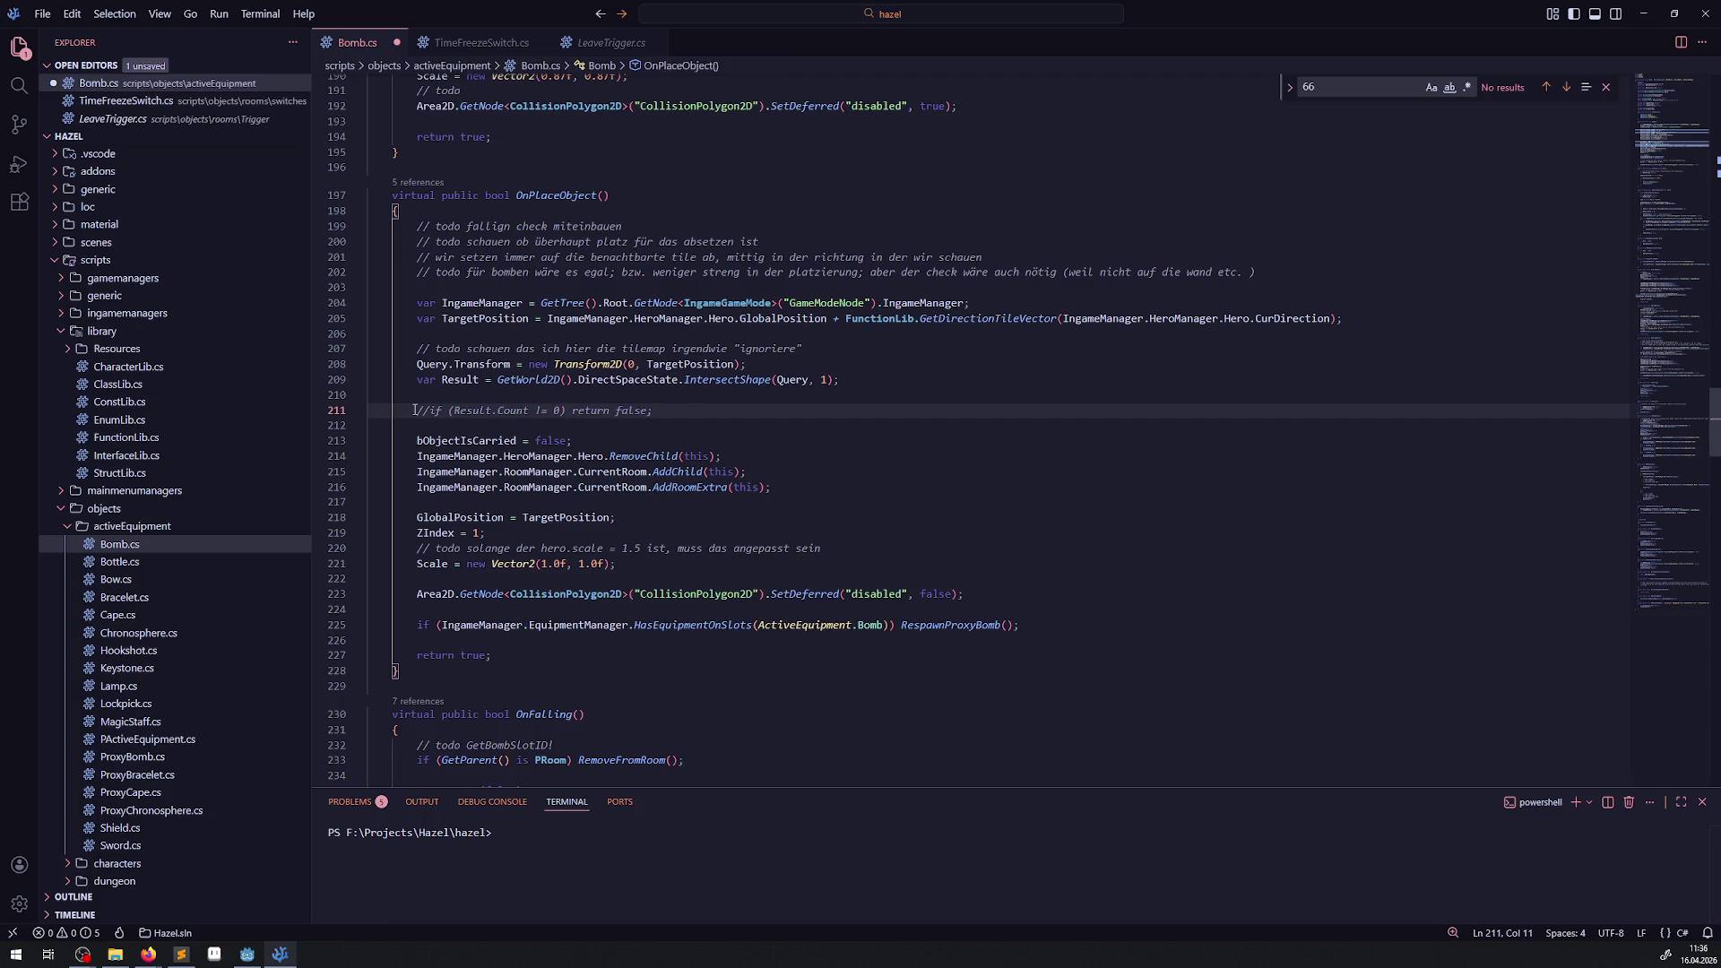
key(ctrl+s)
Run the project from Godot and equip bombs from the inventory screen.
click(247, 954)
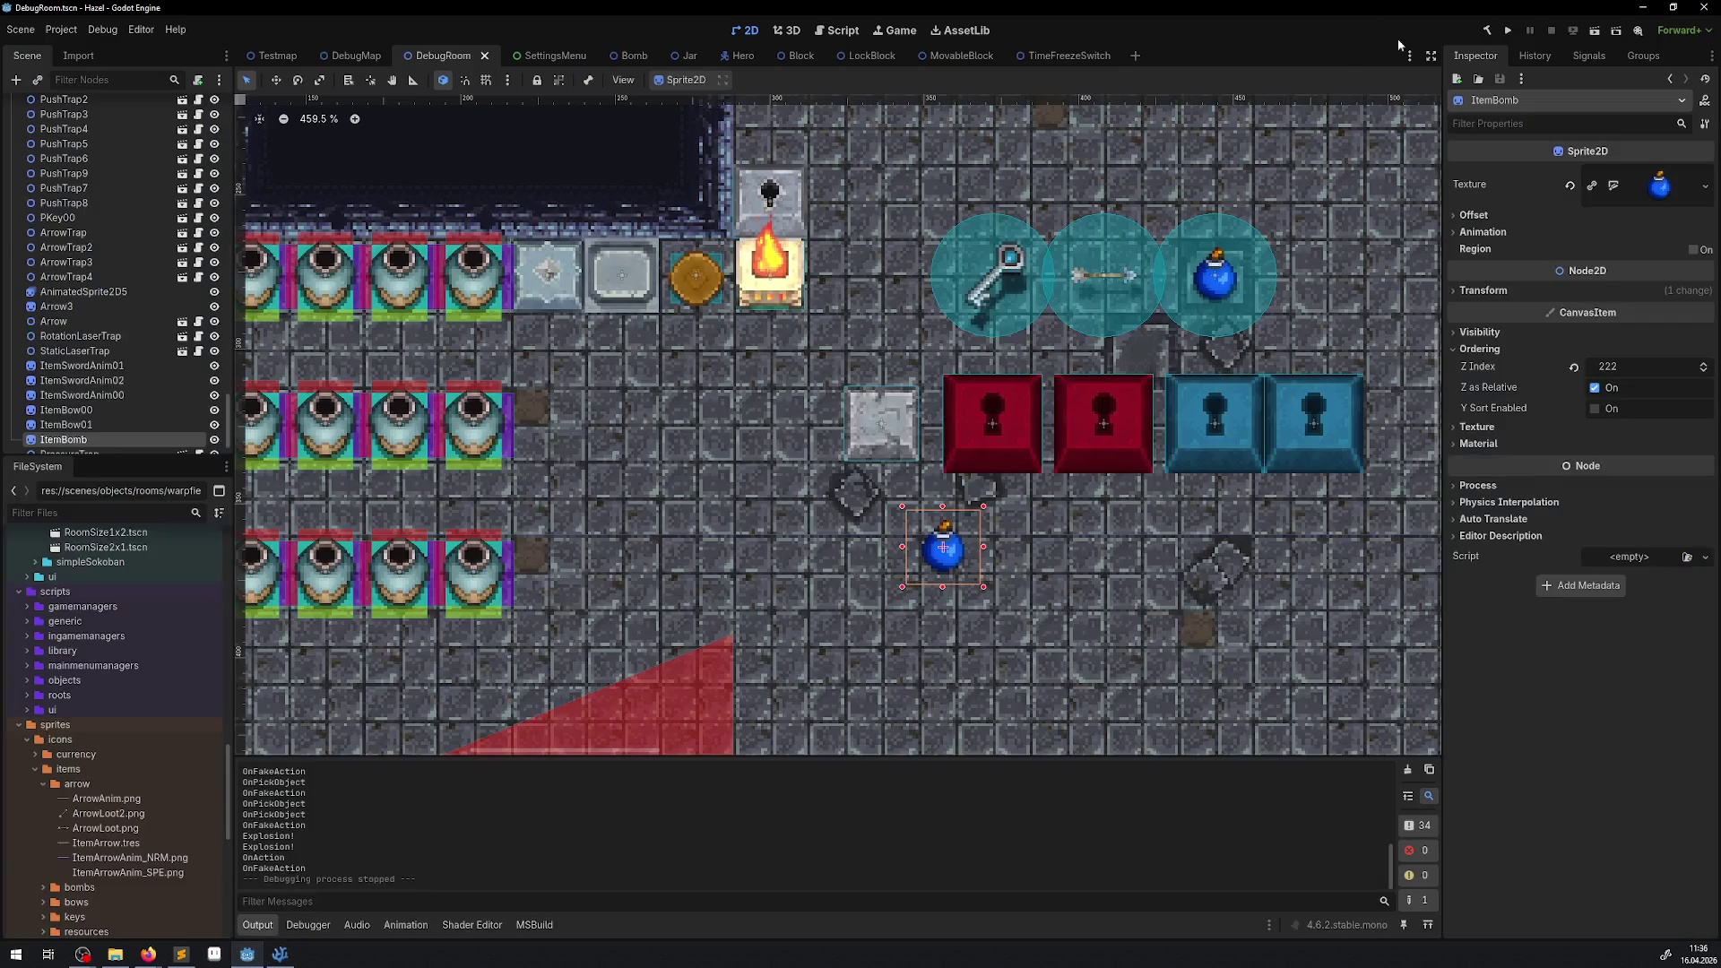
click(1510, 31)
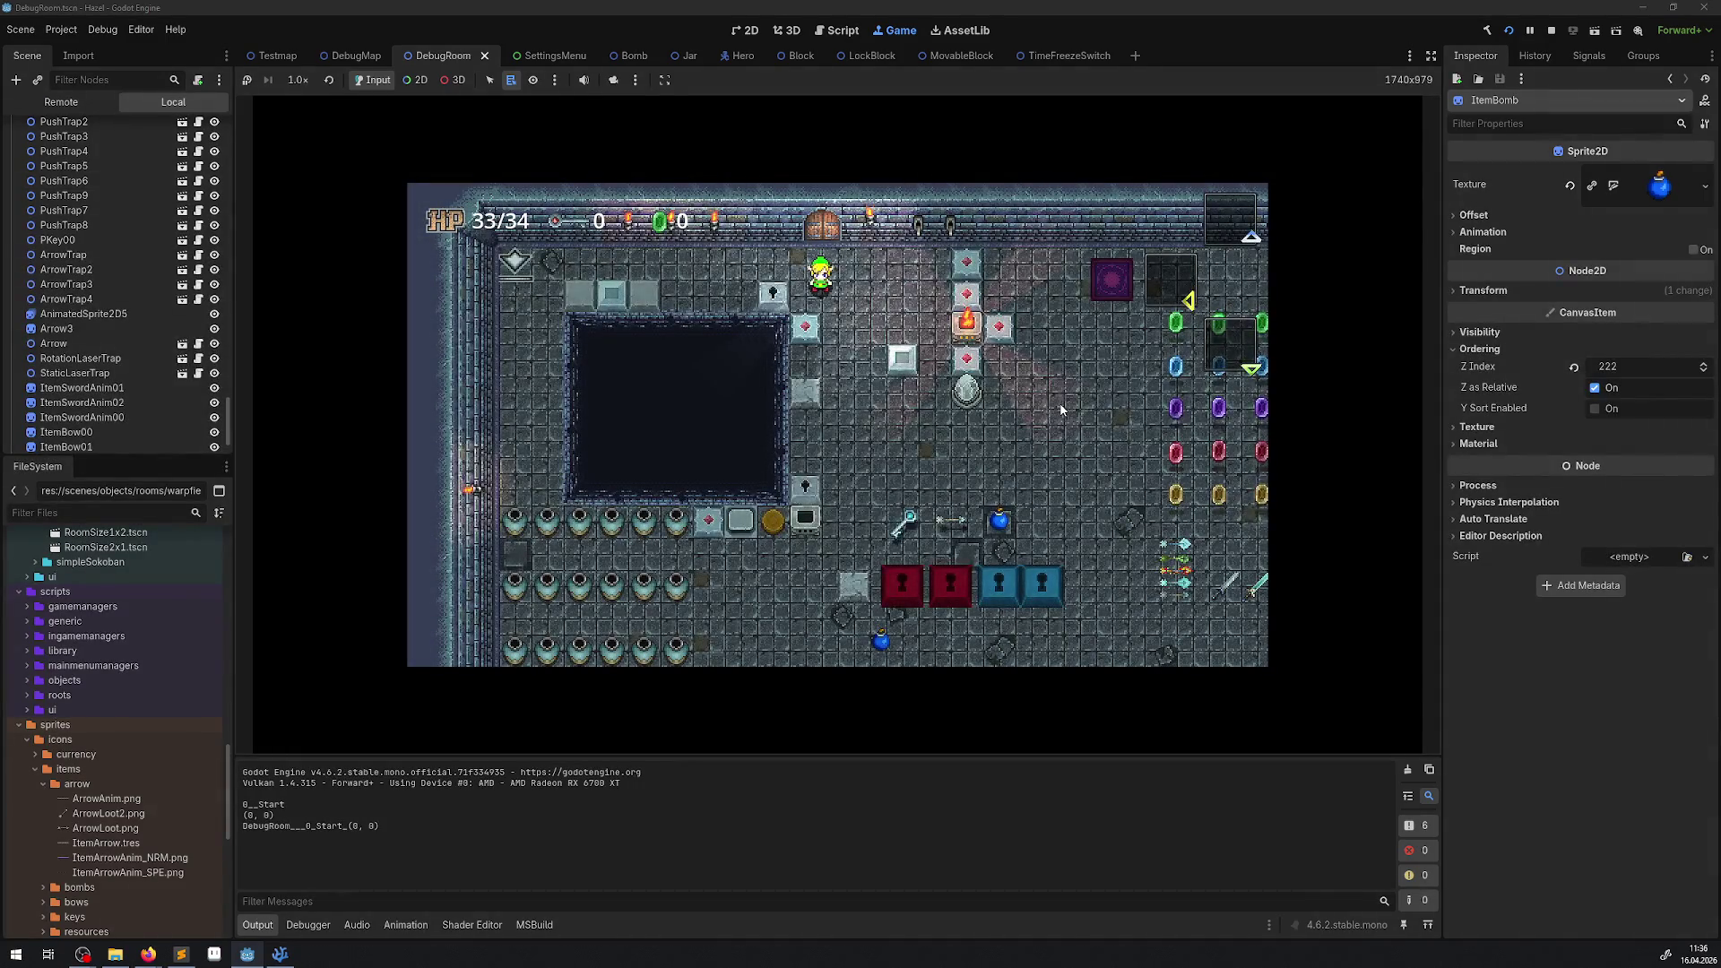
key(Down)
key(Right)
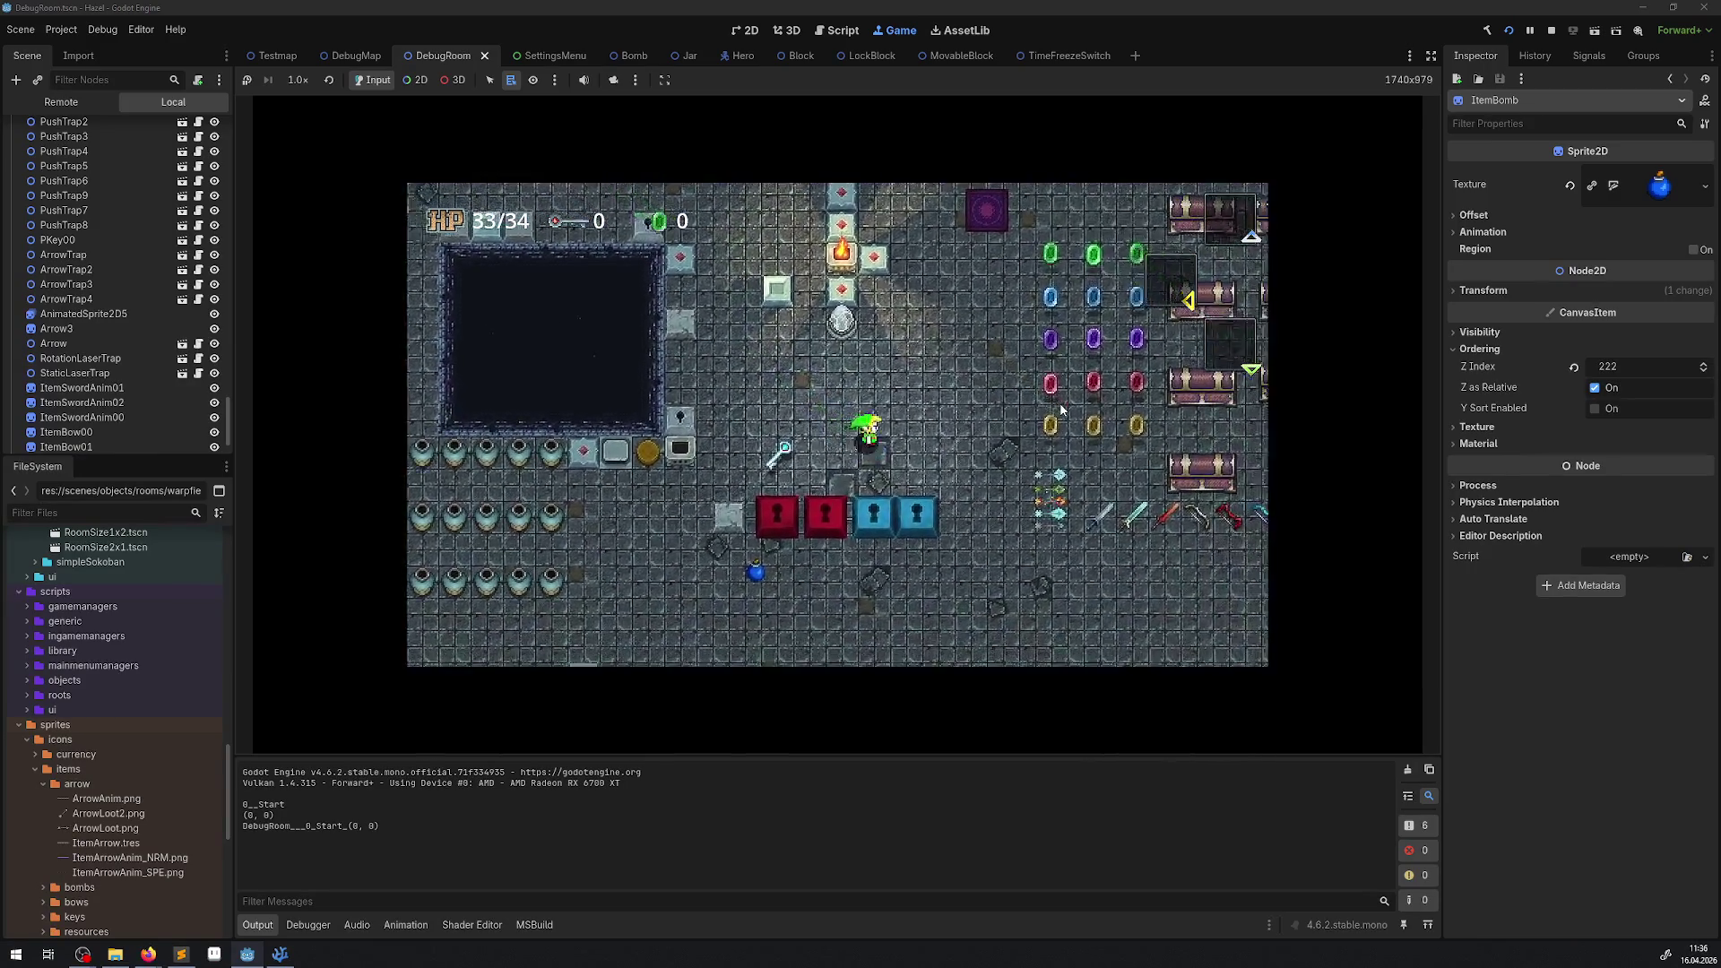
key(Return)
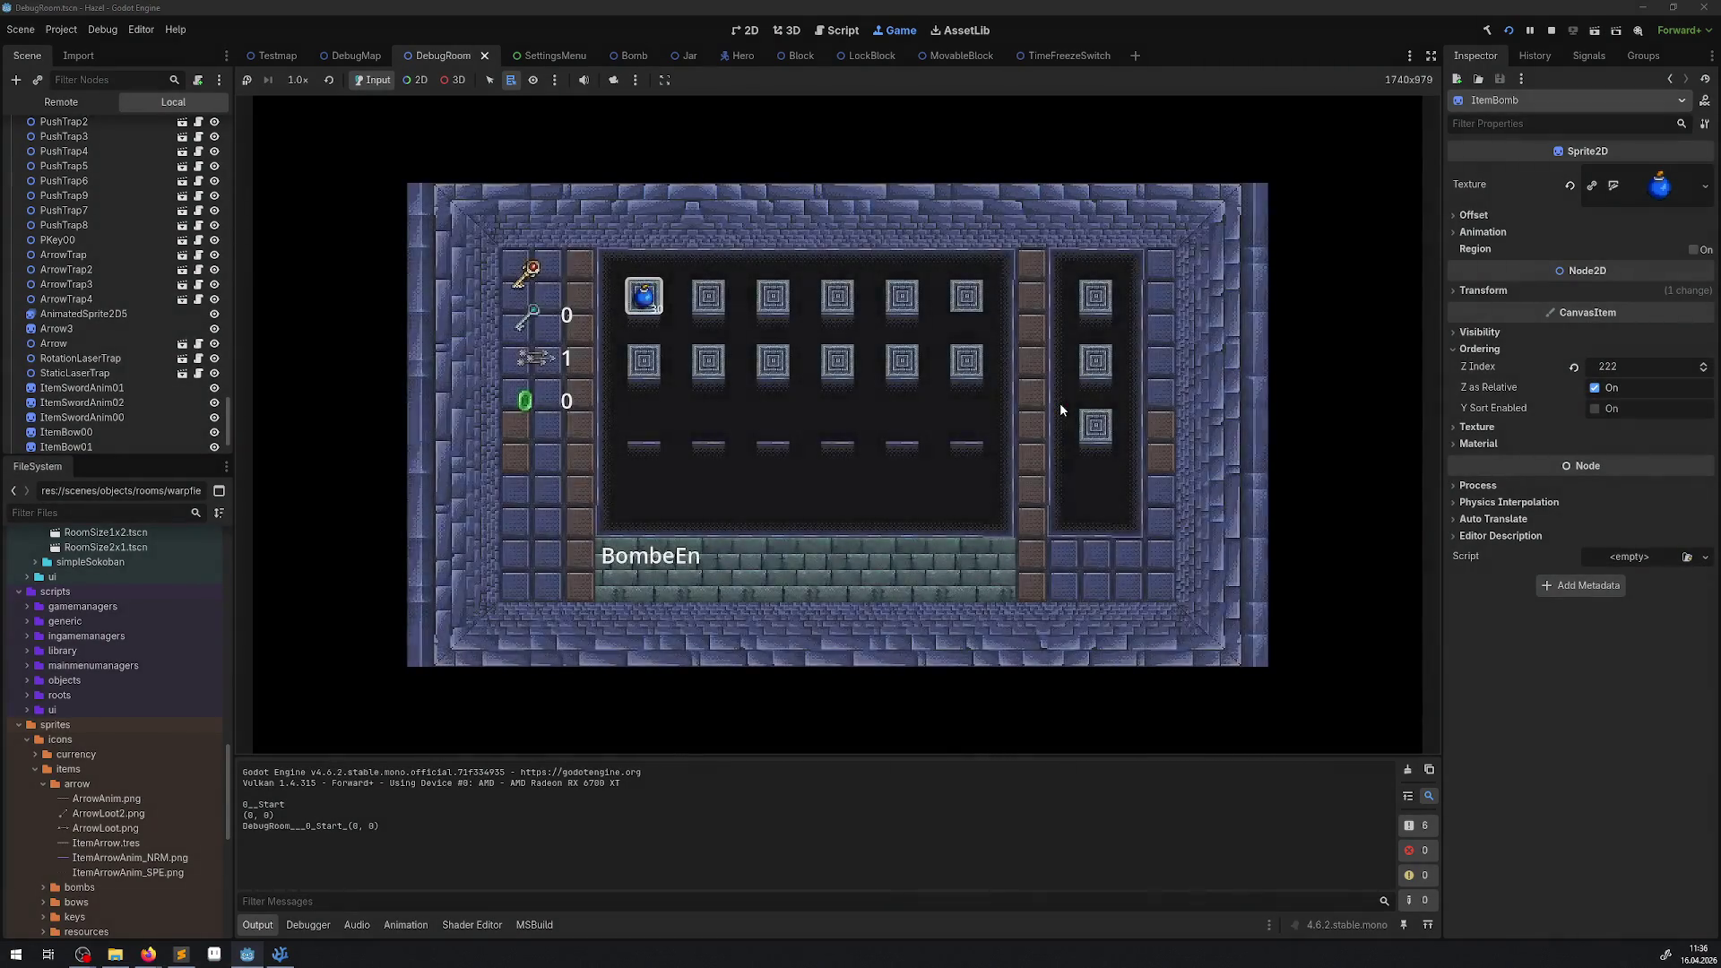
key(Return)
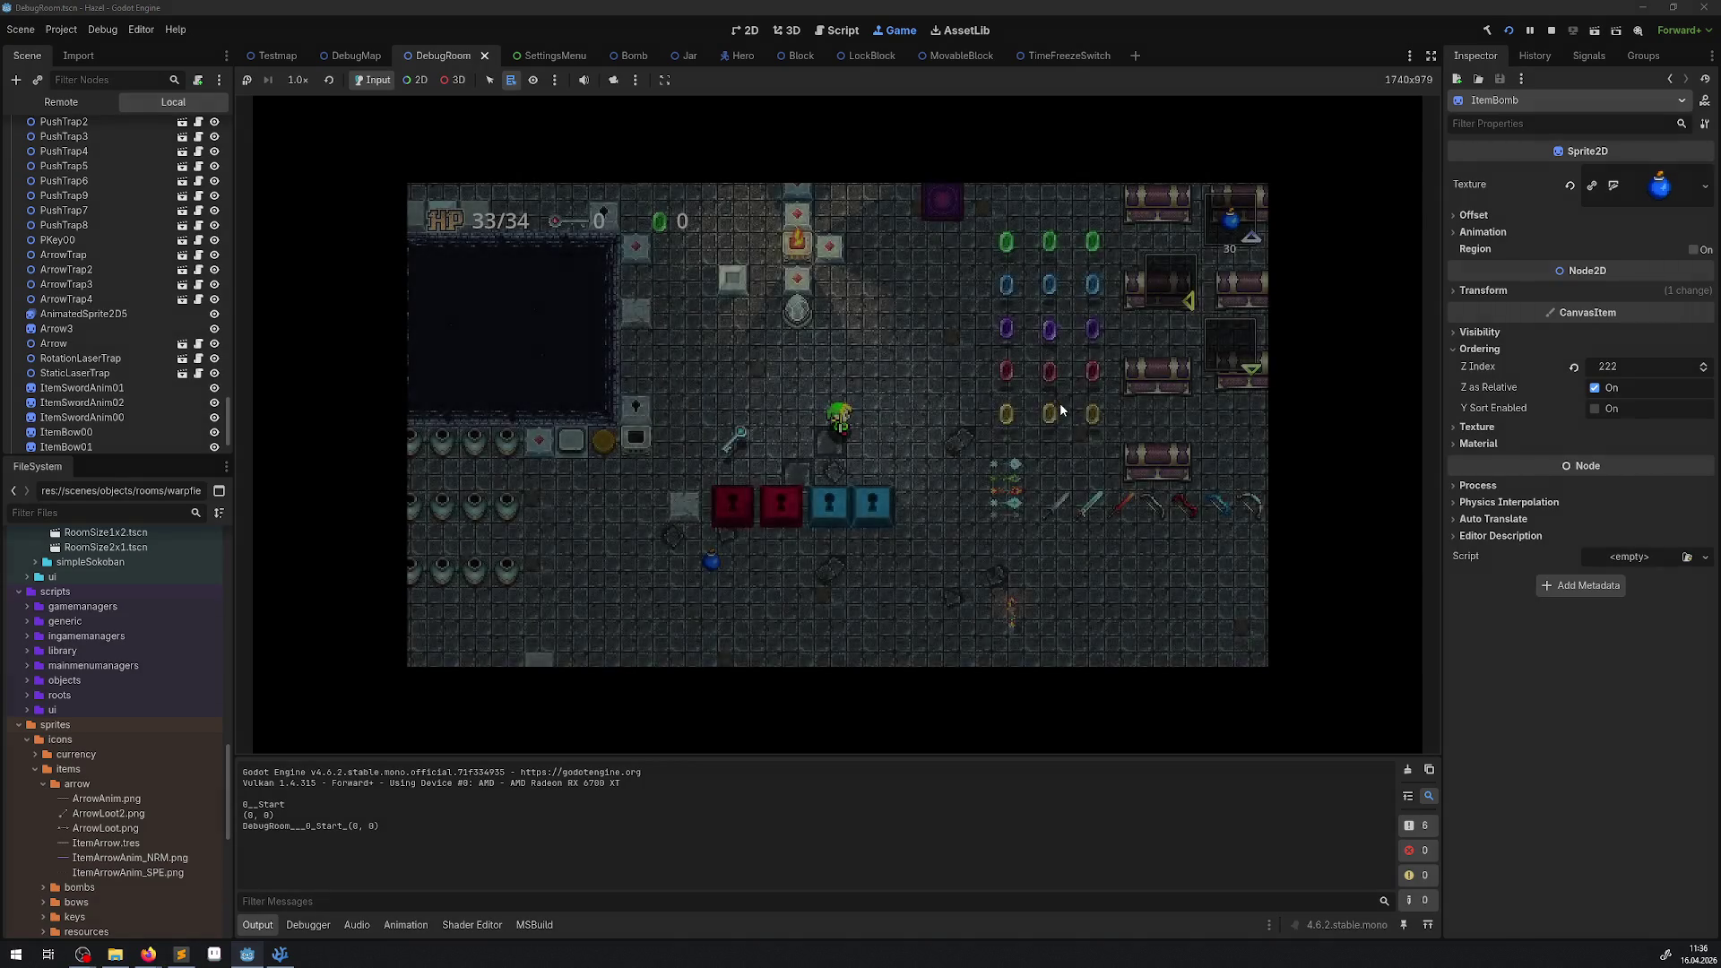
Place several bombs beside the vases while walking down and left.
key(Left)
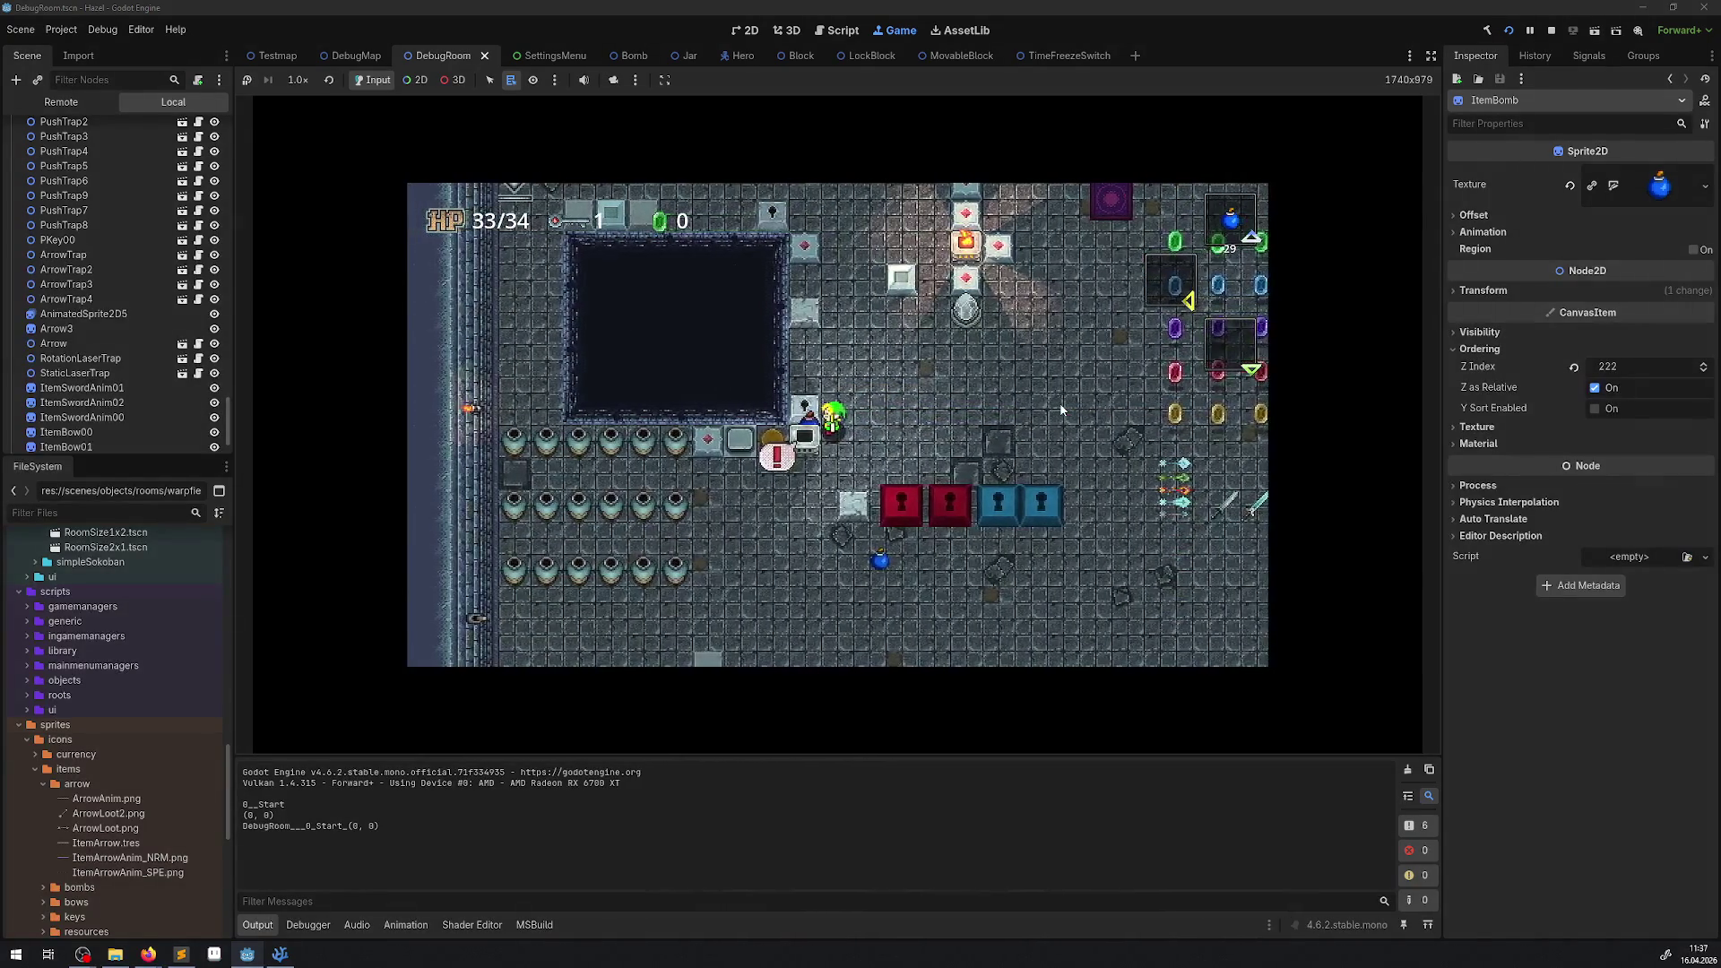
key(Left)
key(Down)
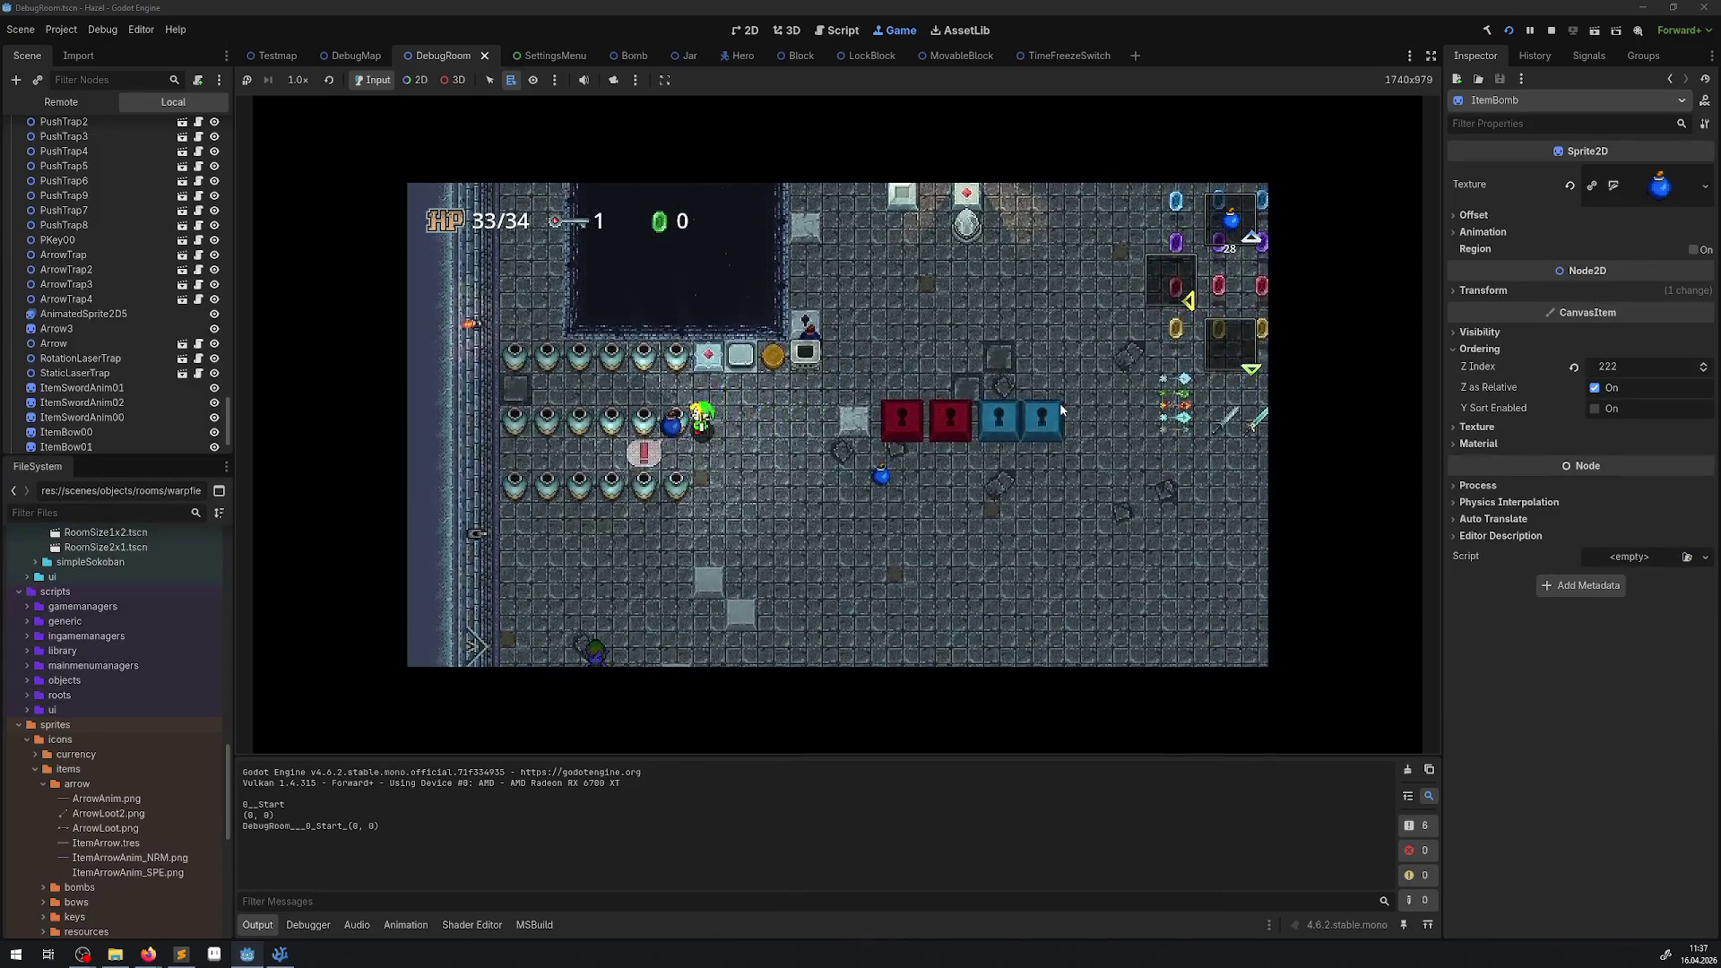
key(space)
key(Down)
key(Left)
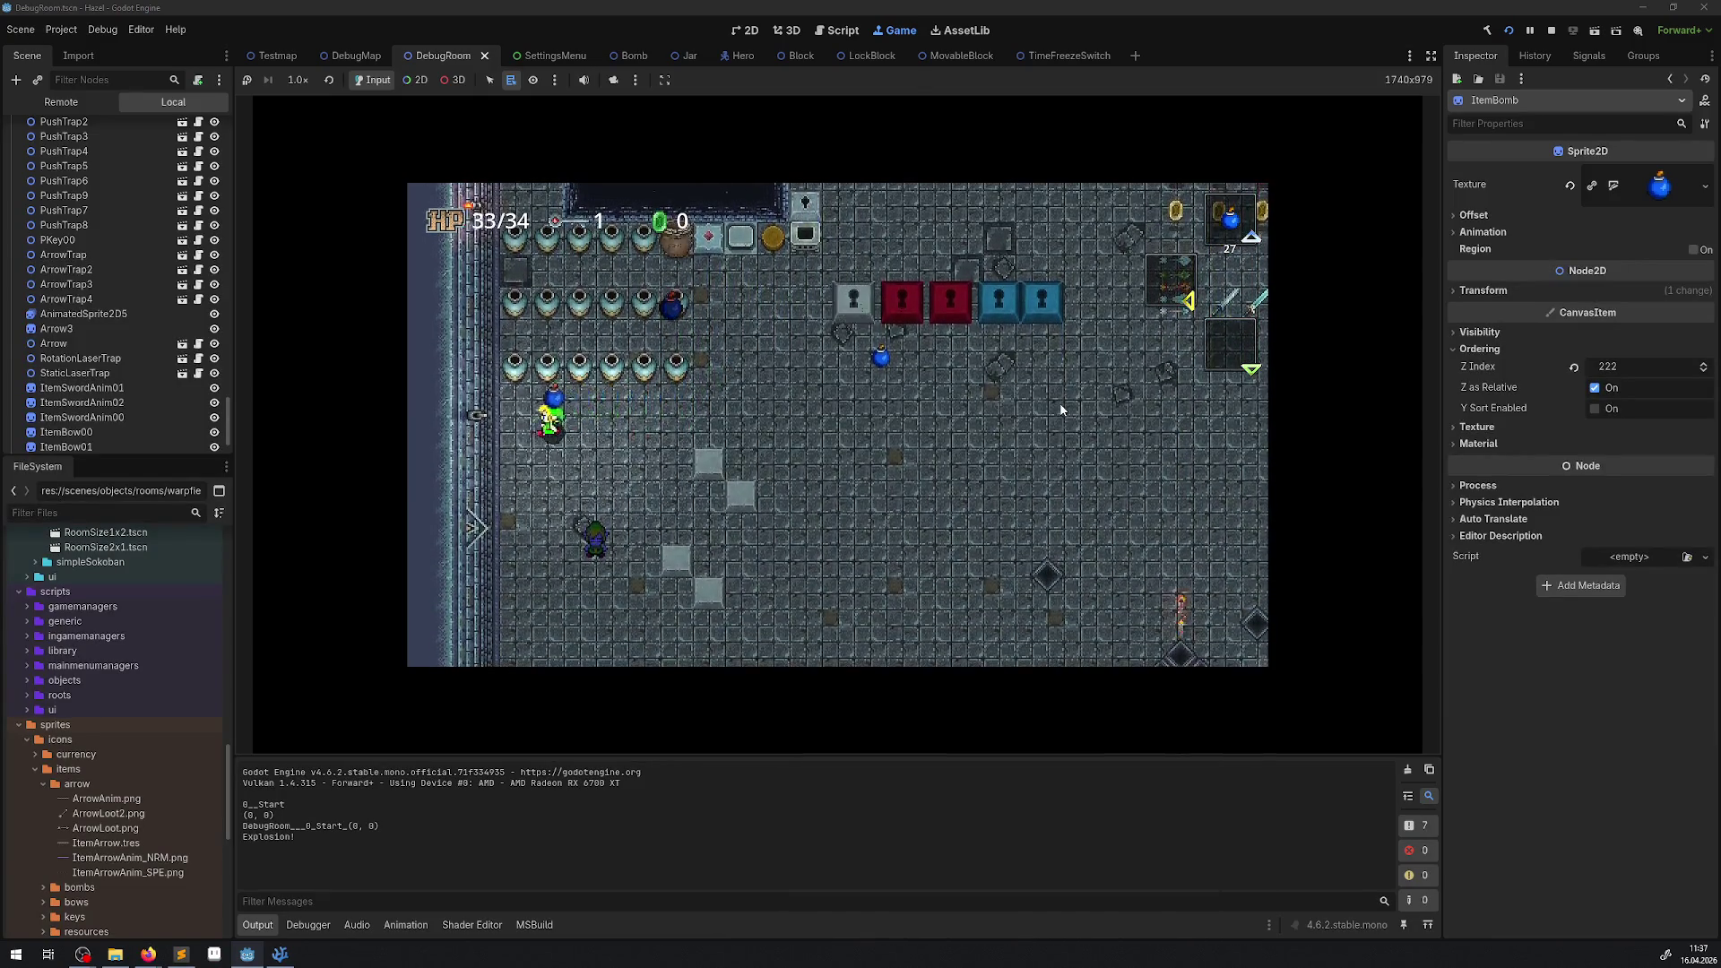
key(space)
key(Right)
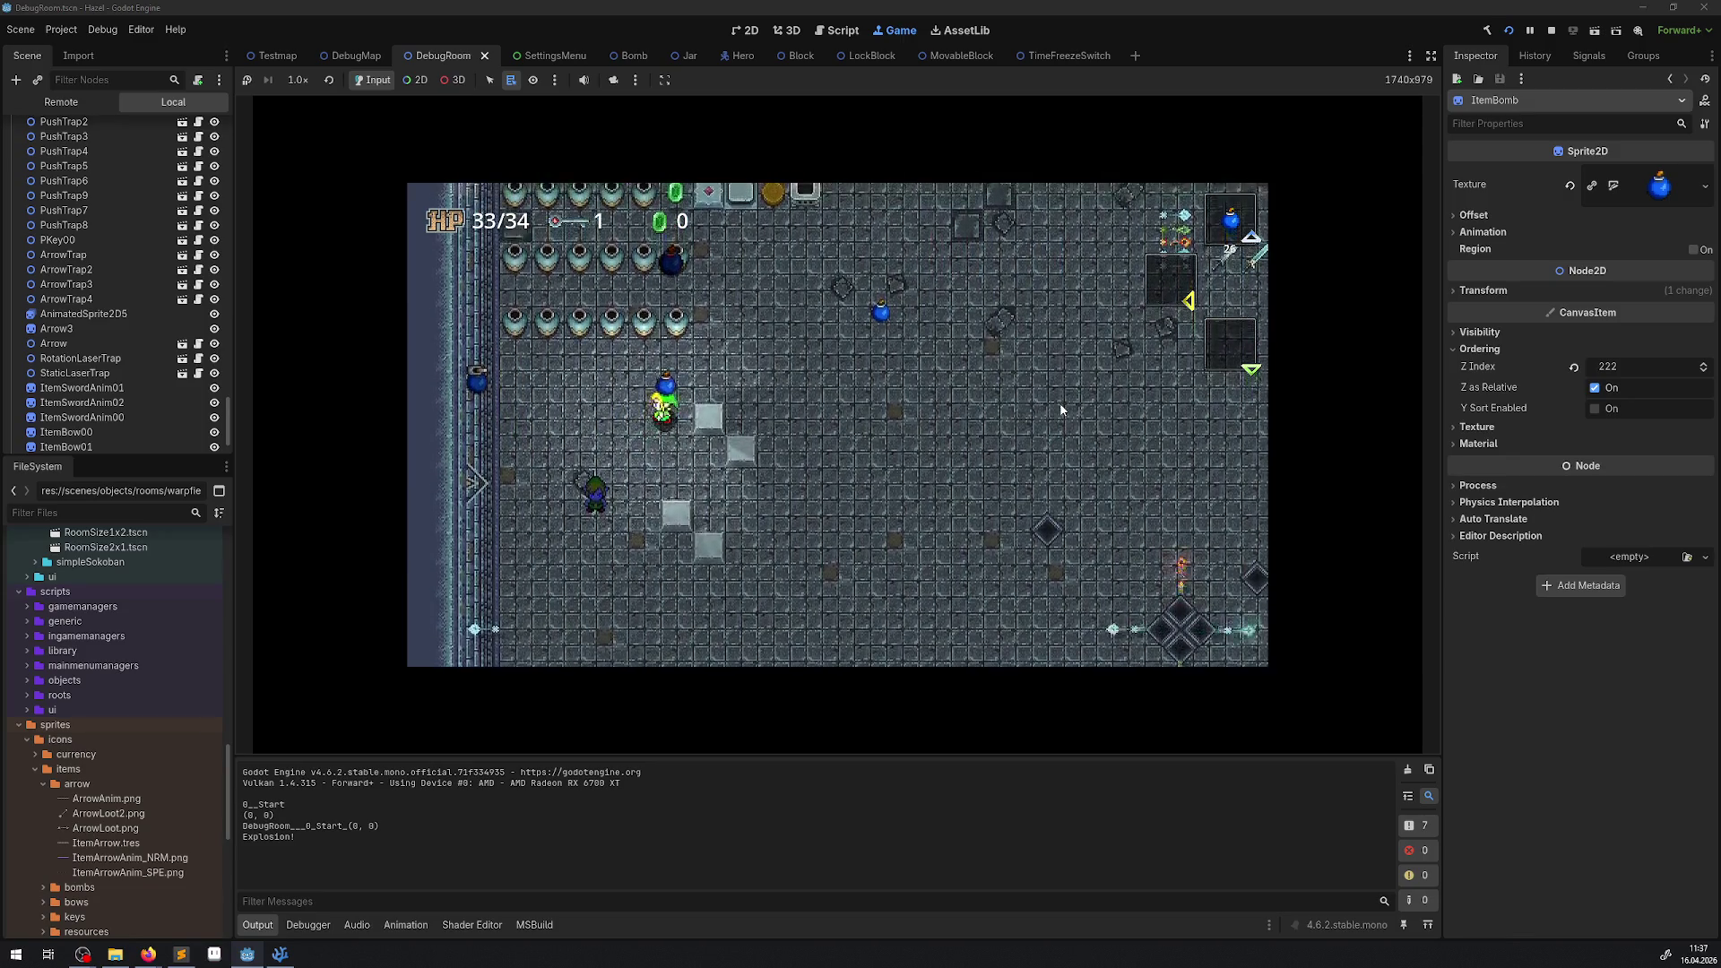
key(space)
Walk up through the room dropping more bombs, ending with one near the torch.
key(Right)
key(Up)
key(space)
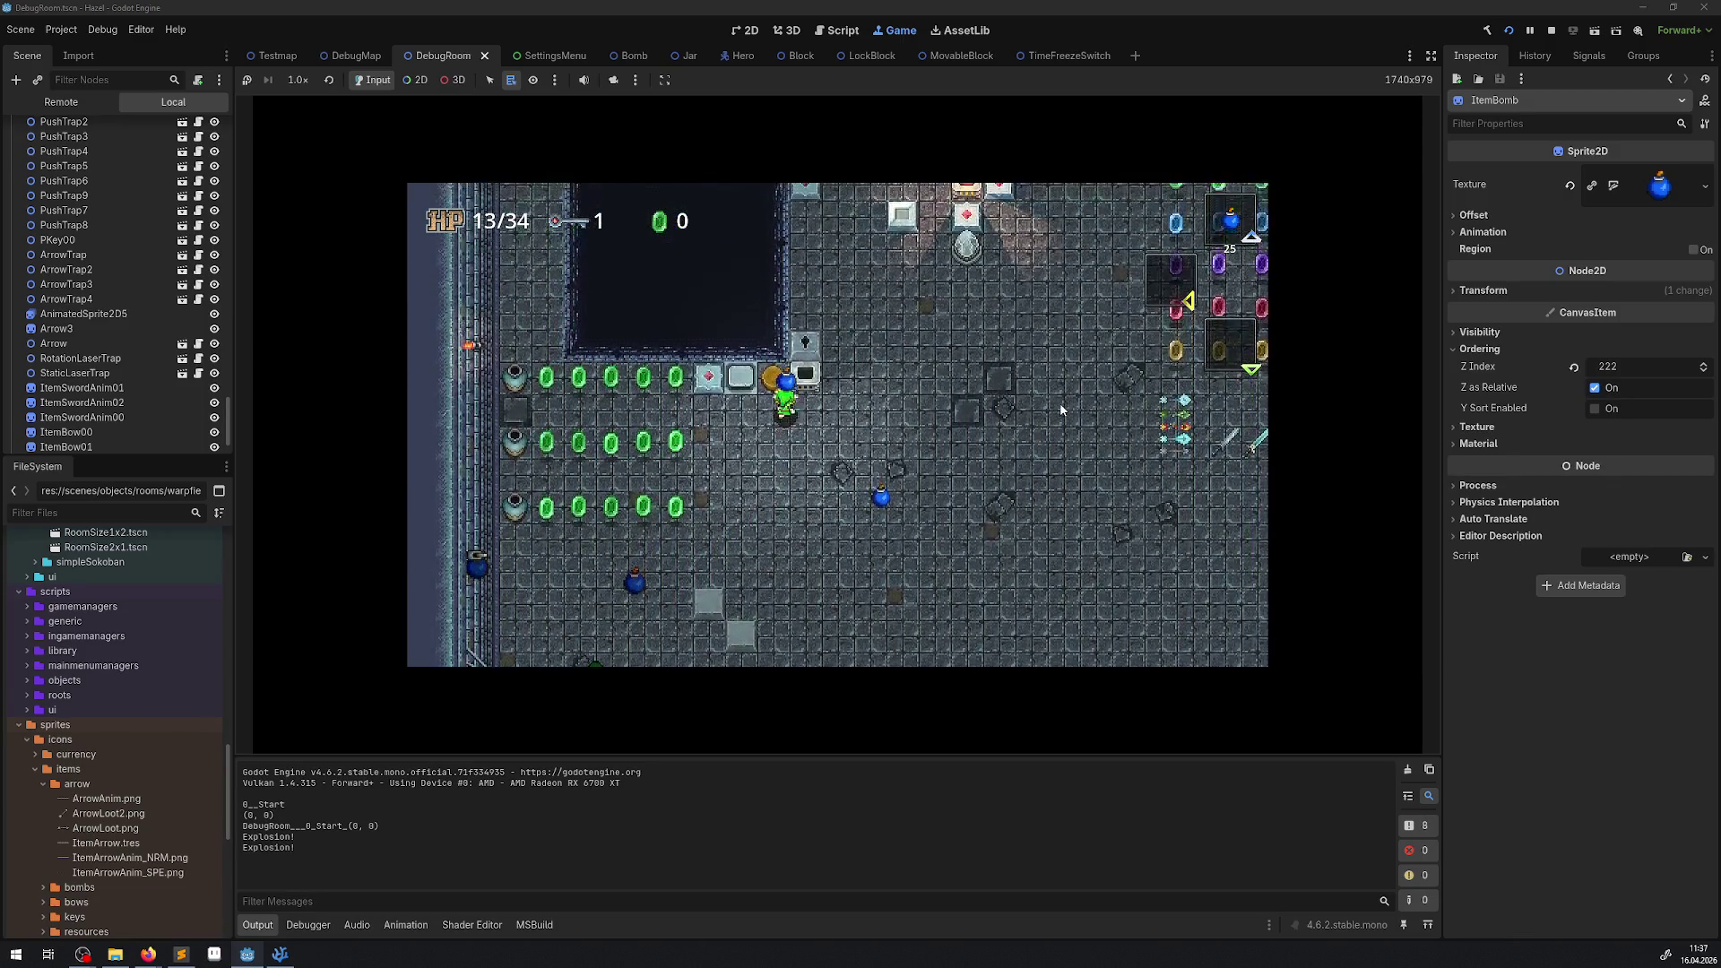
key(Up)
key(Right)
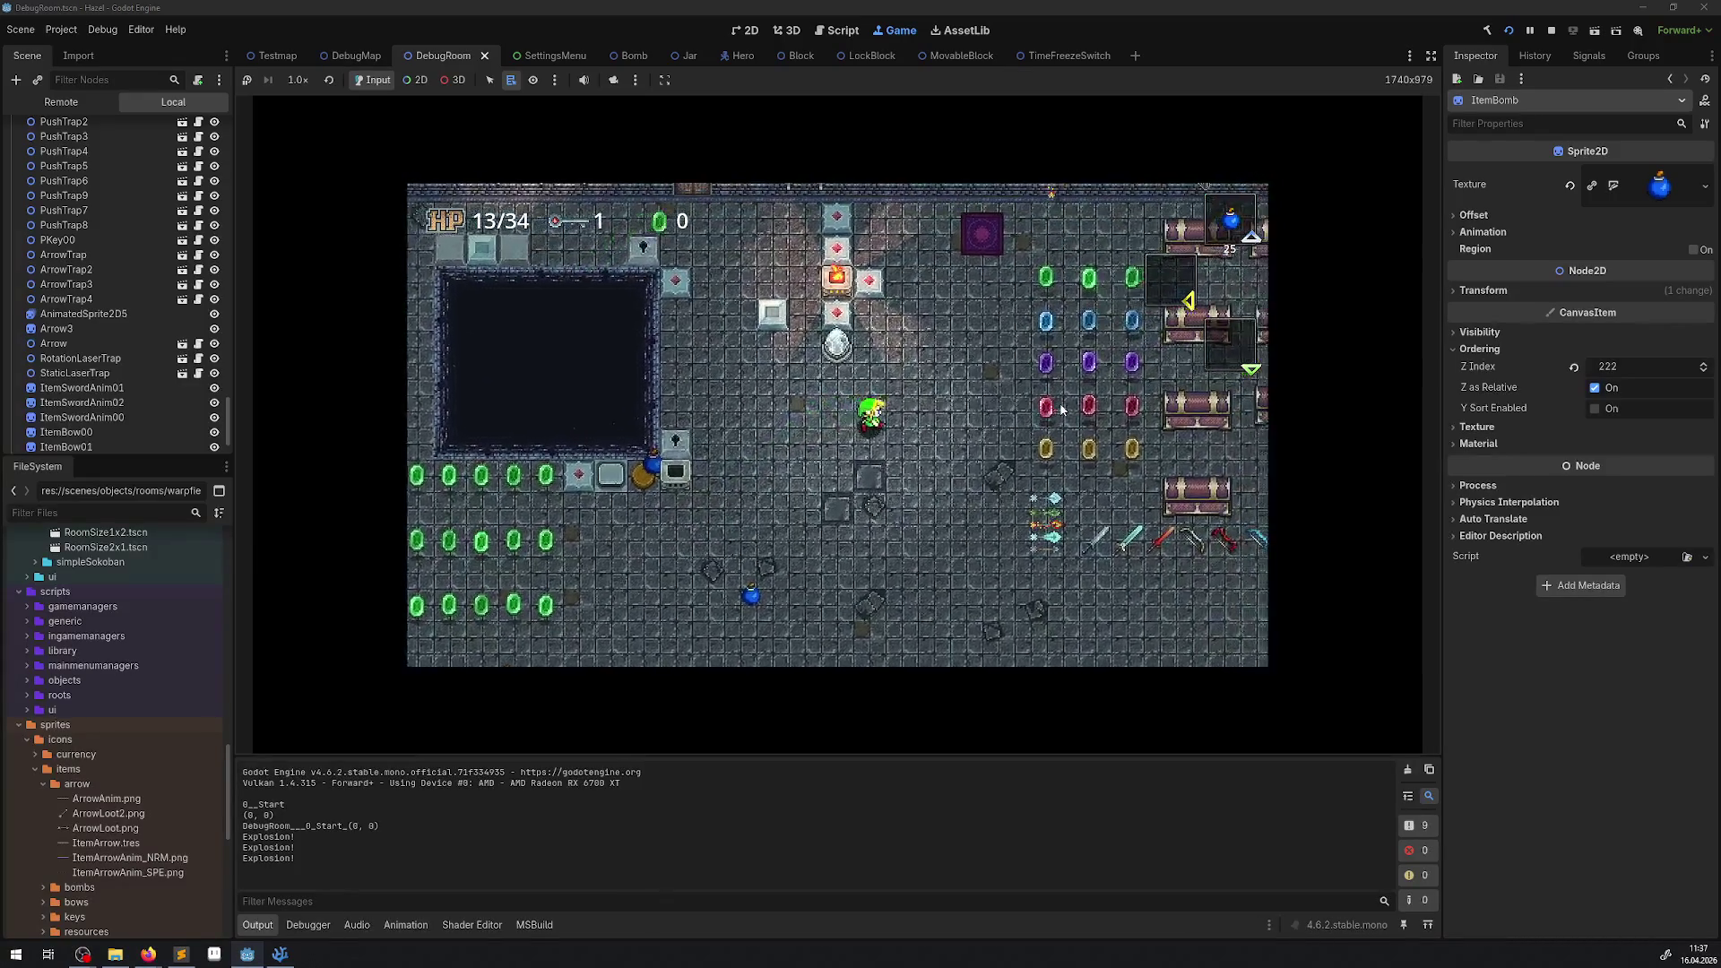
key(Left)
key(Up)
key(space)
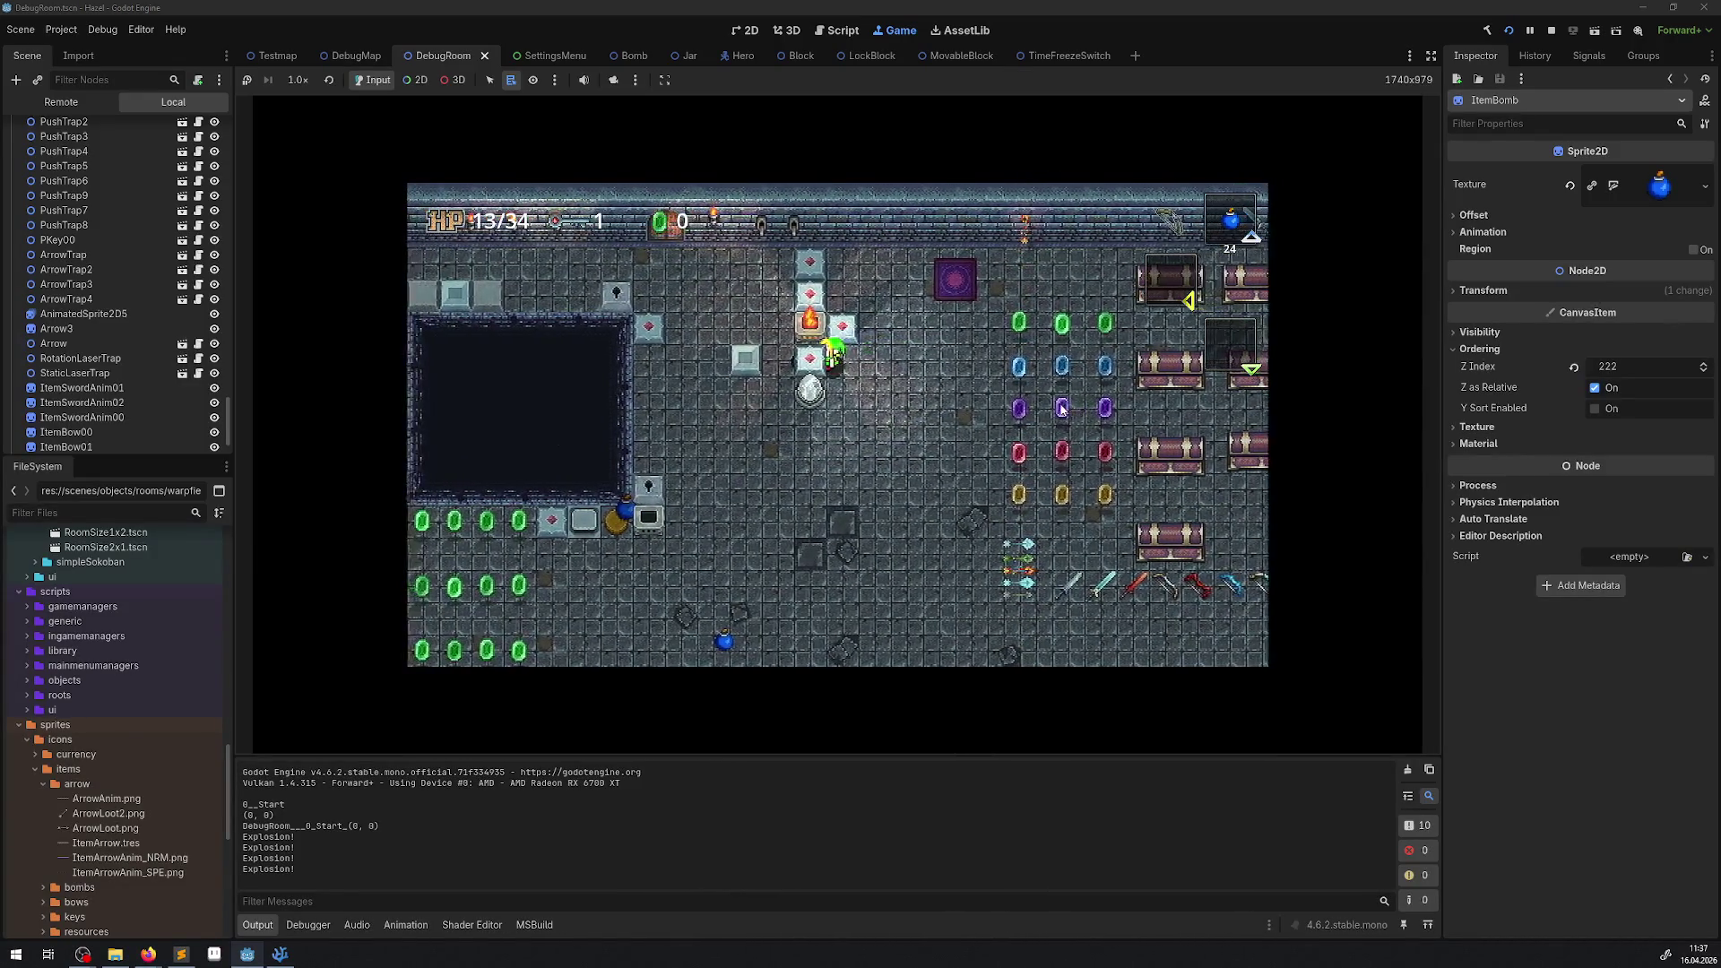
key(Up)
key(Right)
key(space)
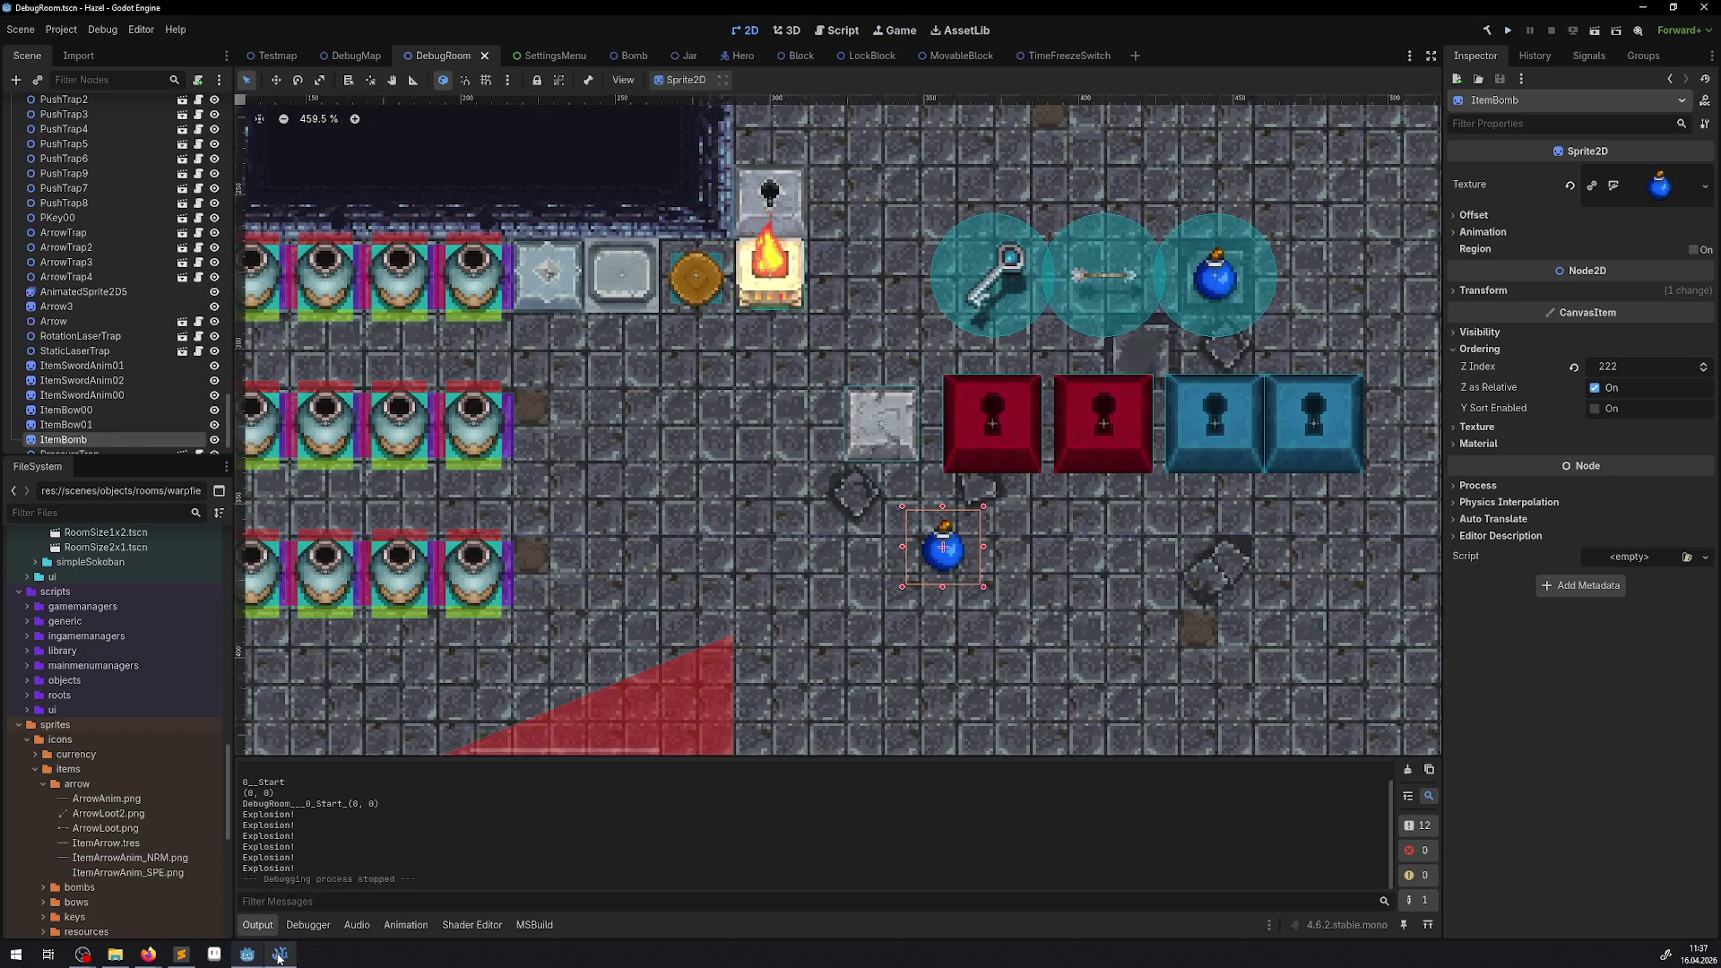
Change the bomb's PathShape size in Bomb.cs from Vector2(8, 8) to Vector2(4, 4) and save.
click(280, 954)
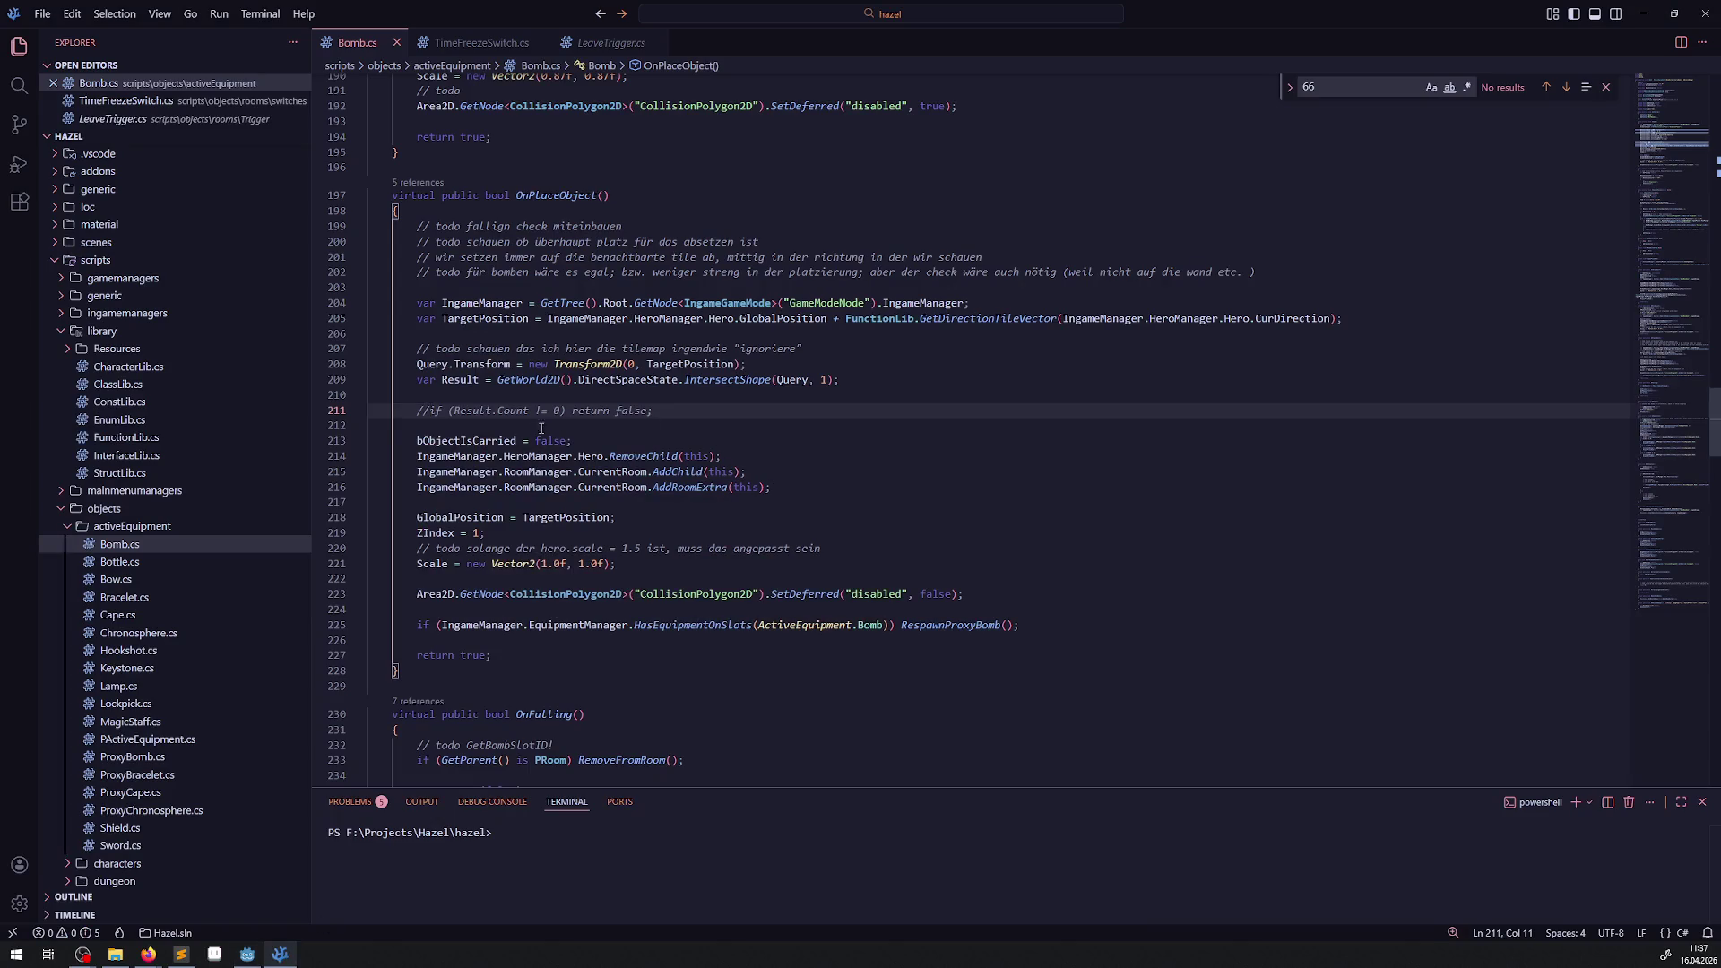
scroll(702, 439, up, 20)
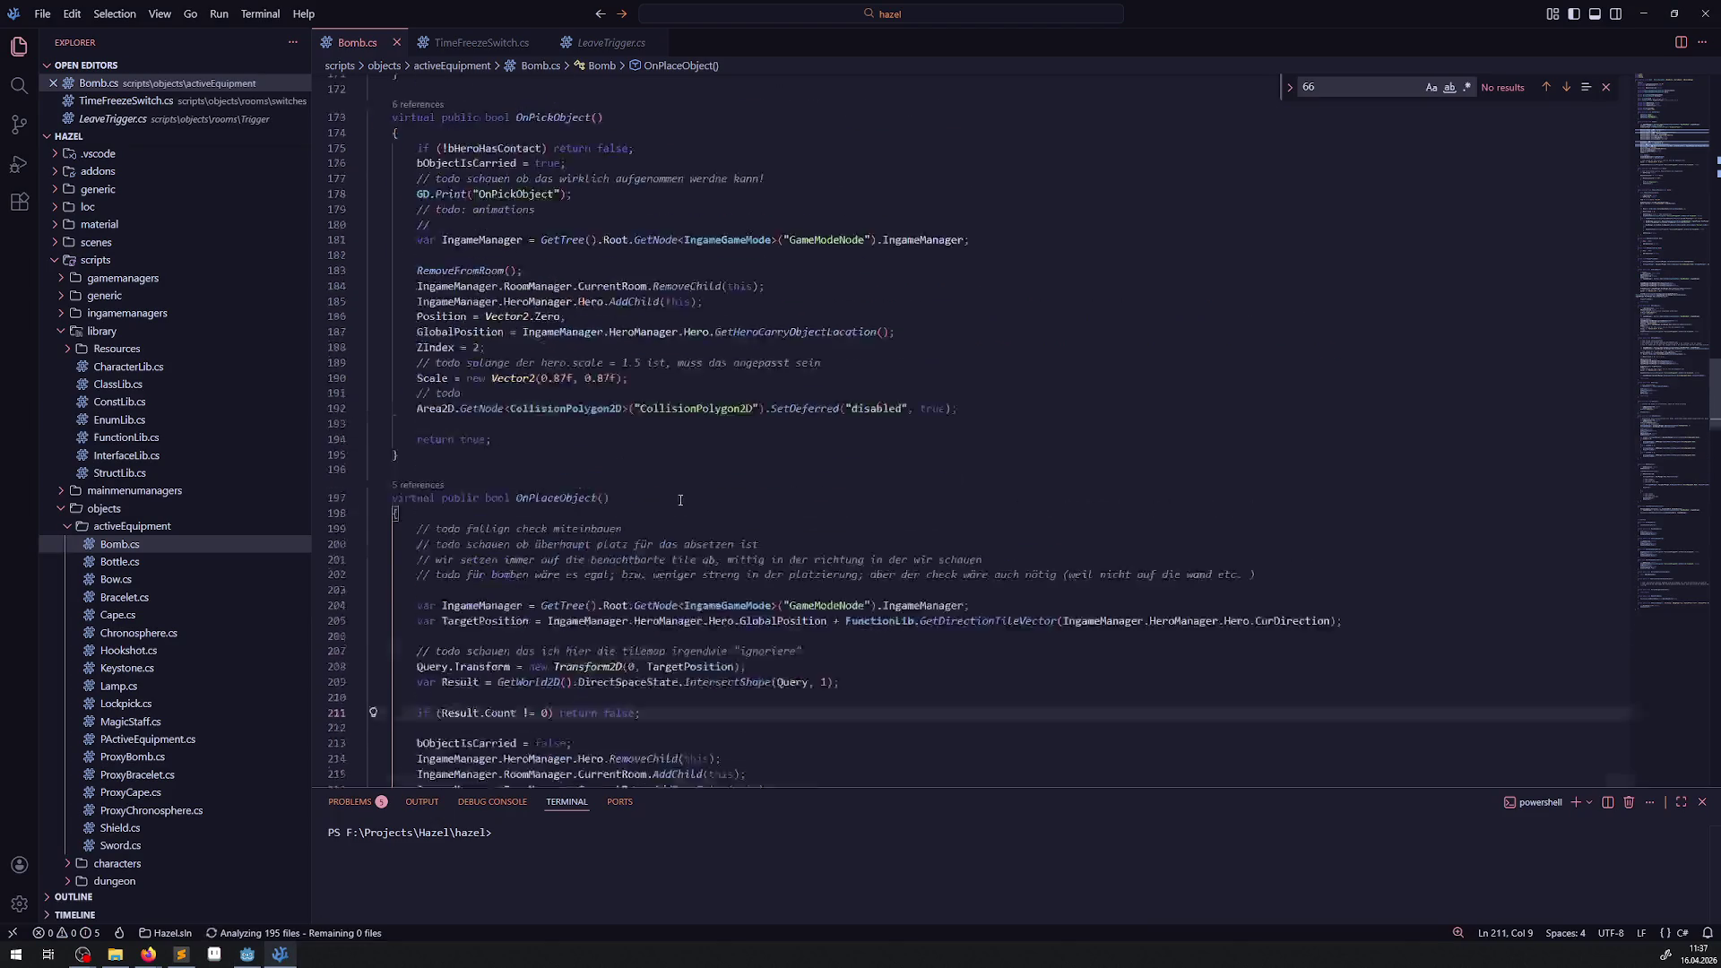
scroll(616, 480, up, 20)
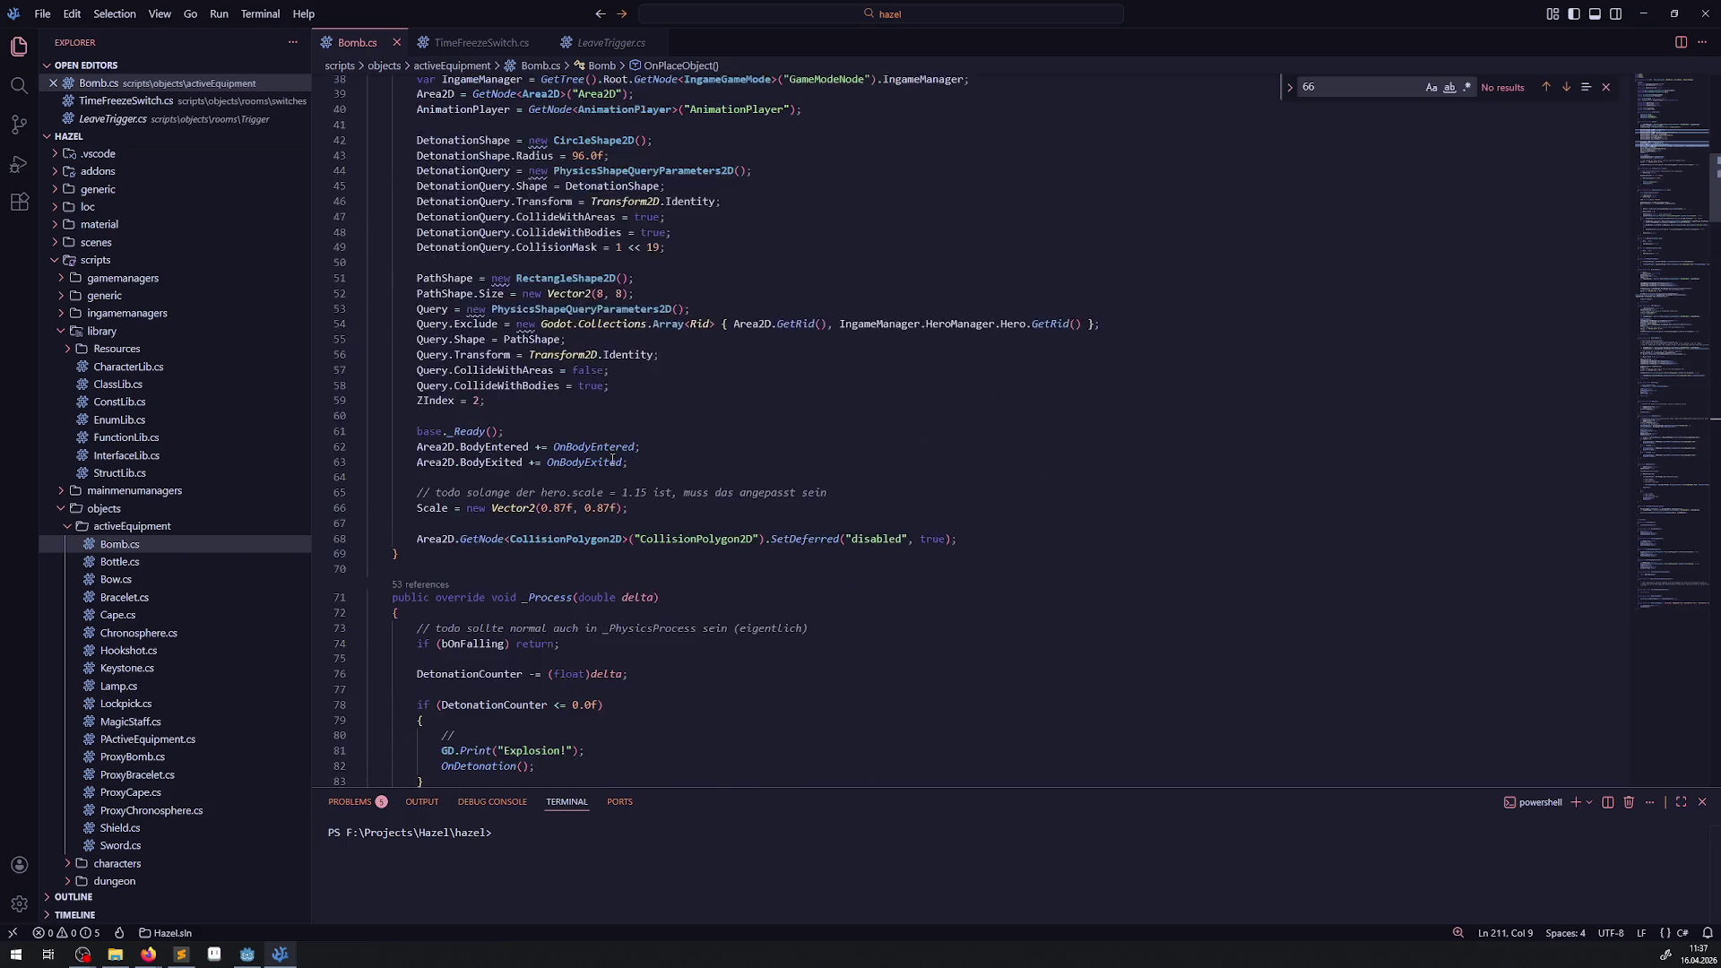
double_click(599, 633)
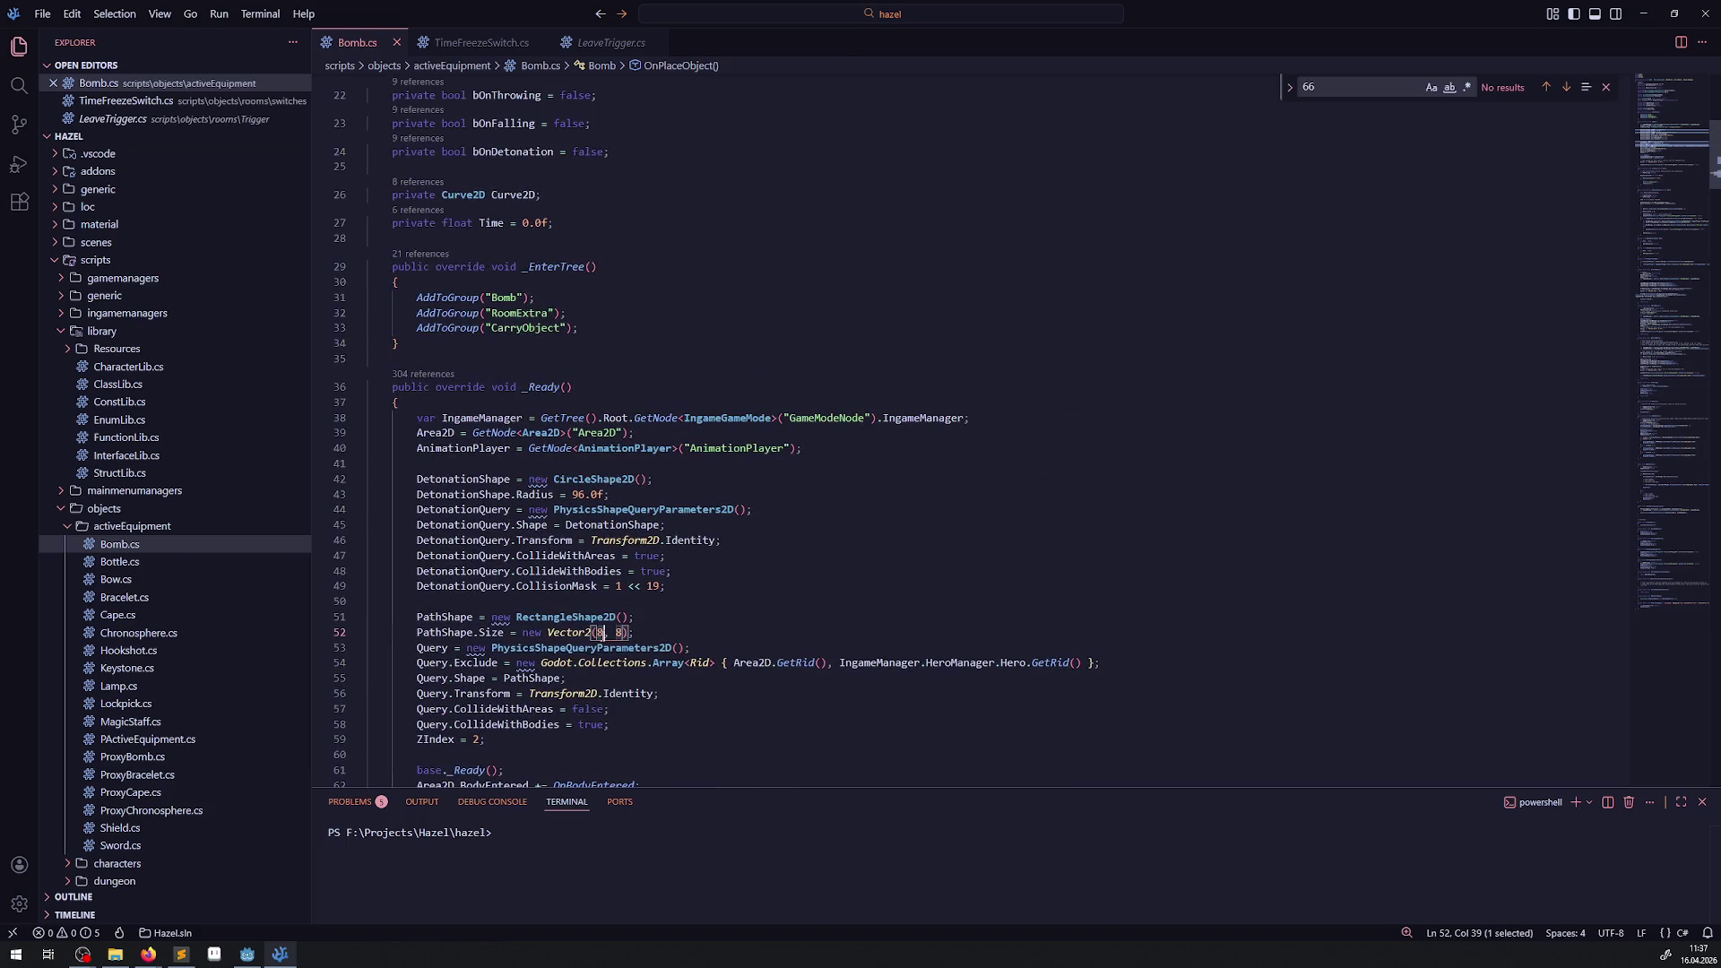
text(4, 4)
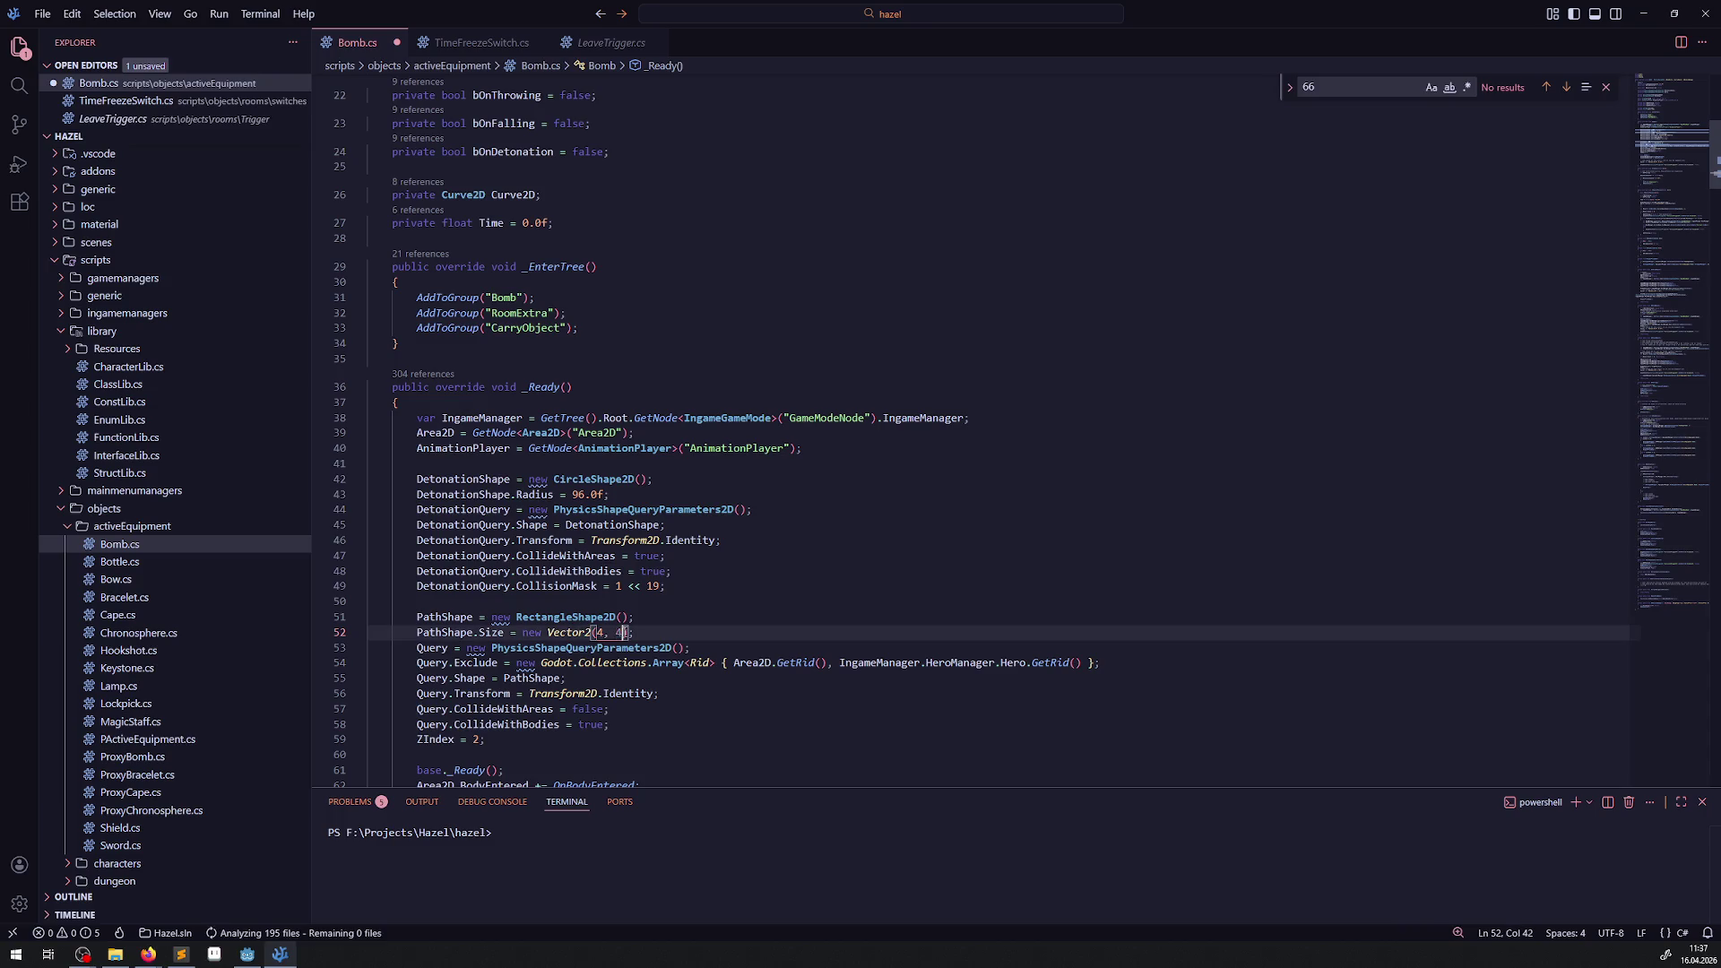
click(708, 606)
key(ctrl+s)
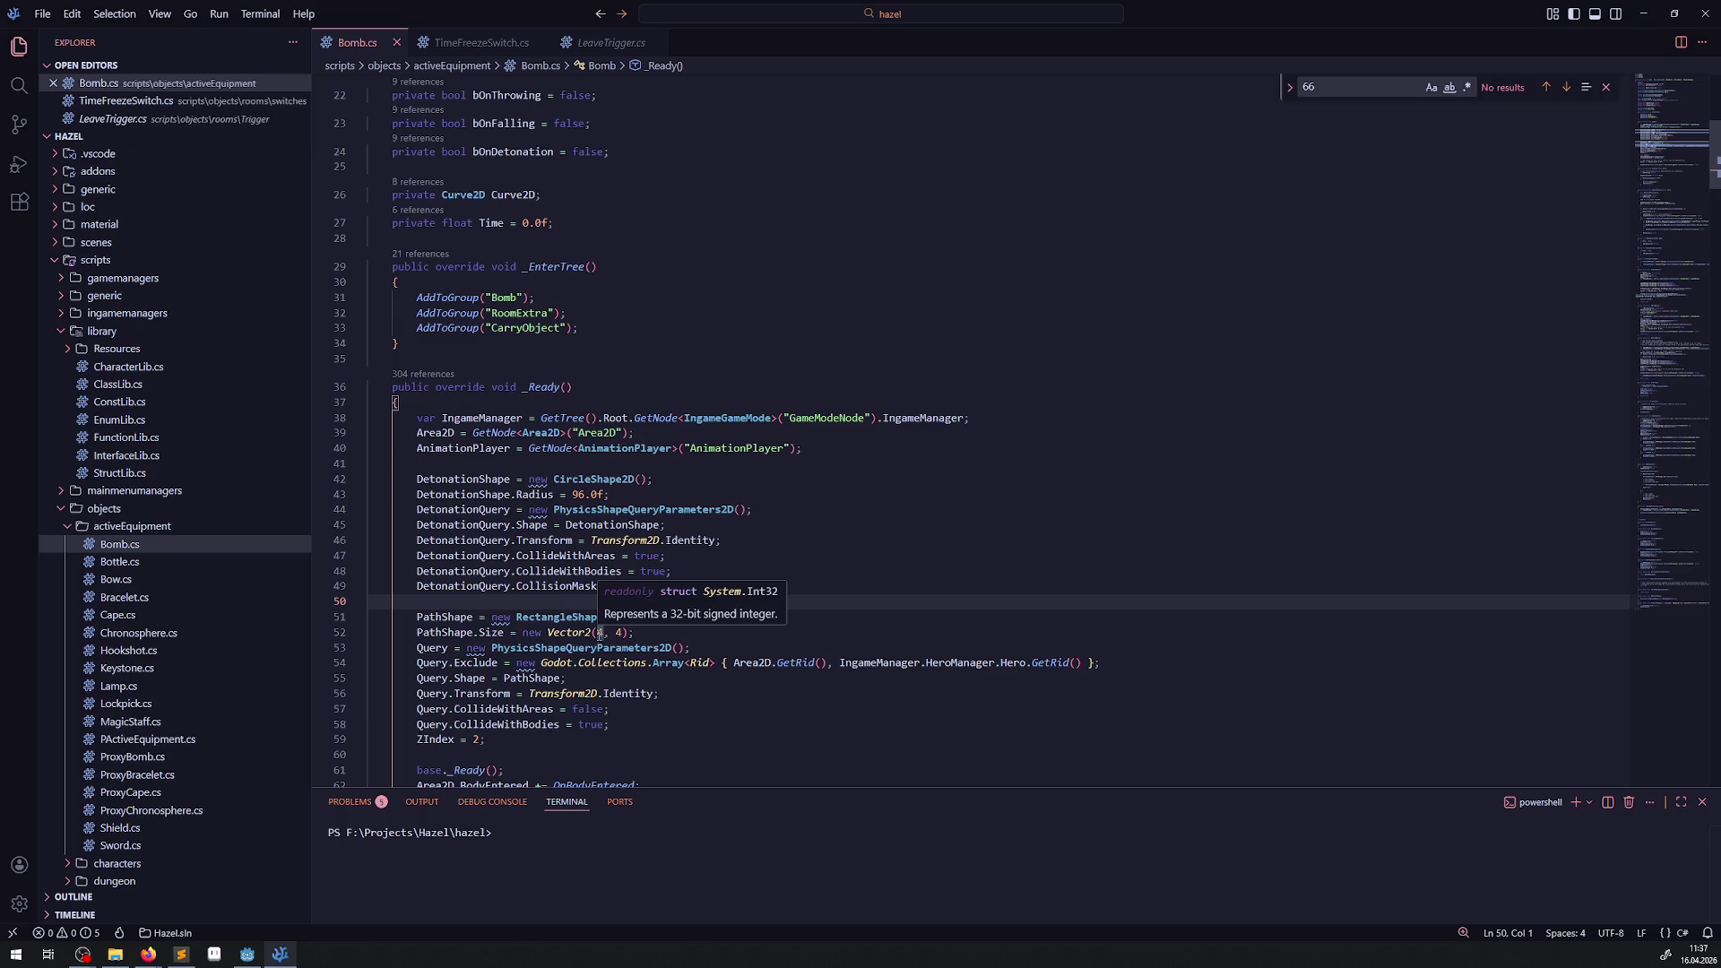
click(245, 960)
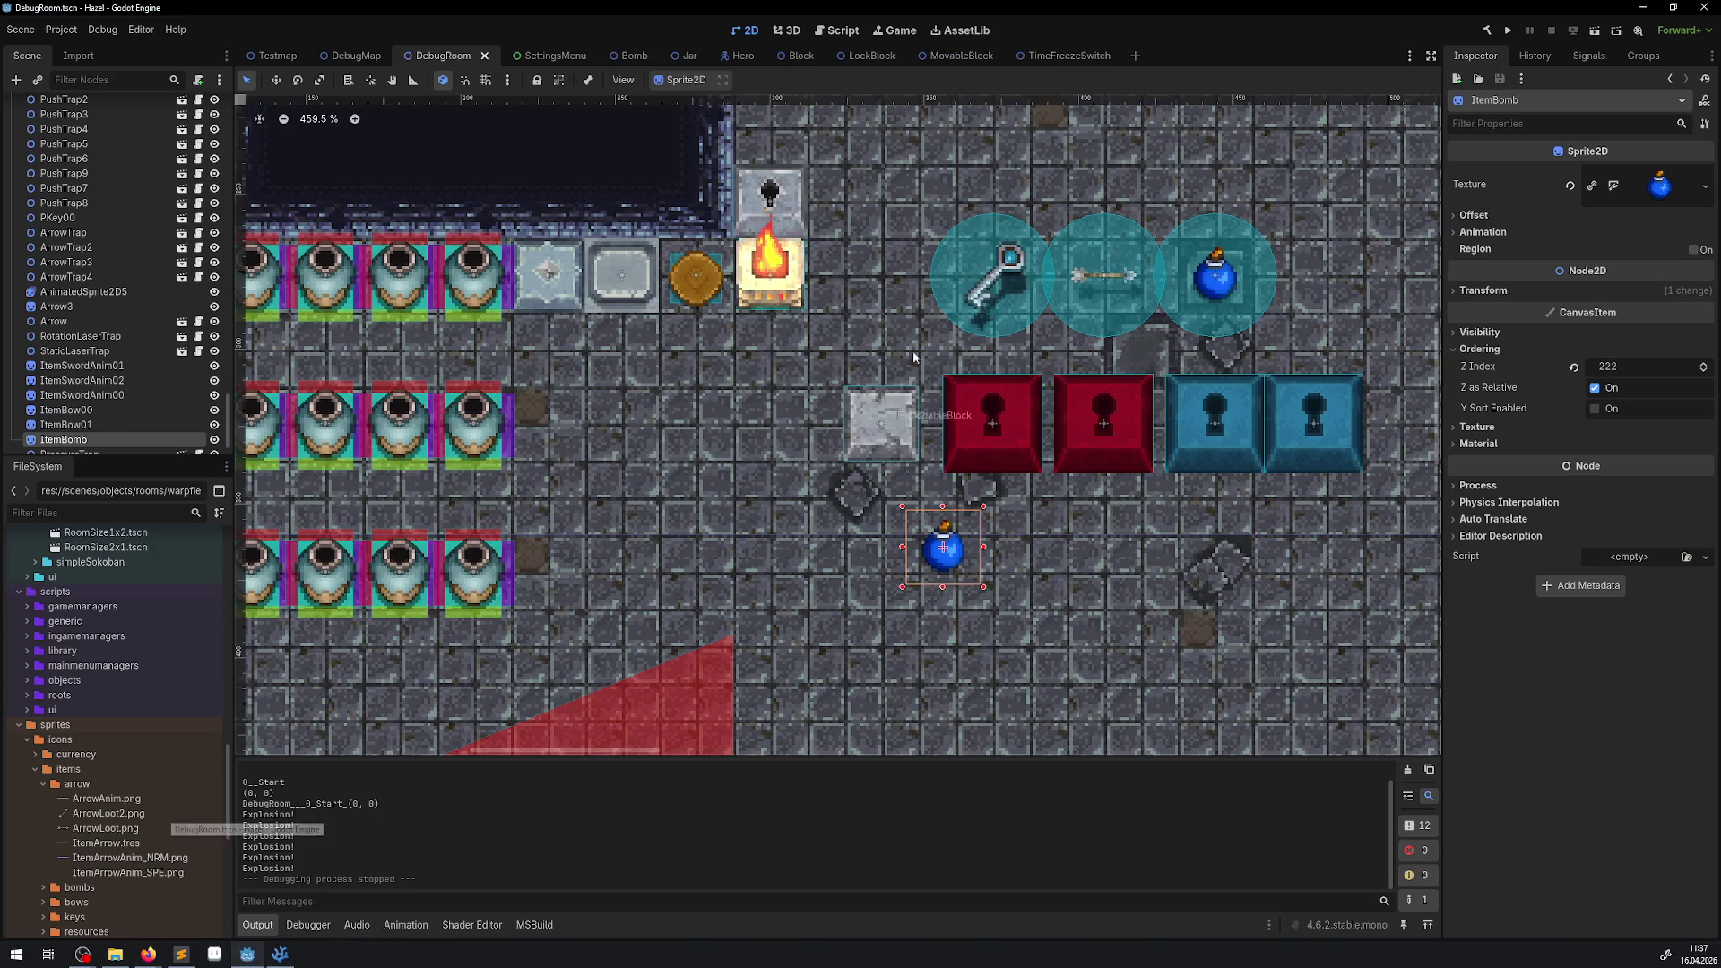
Rebuild and launch the game, then equip the bomb from the Tab inventory.
click(1511, 31)
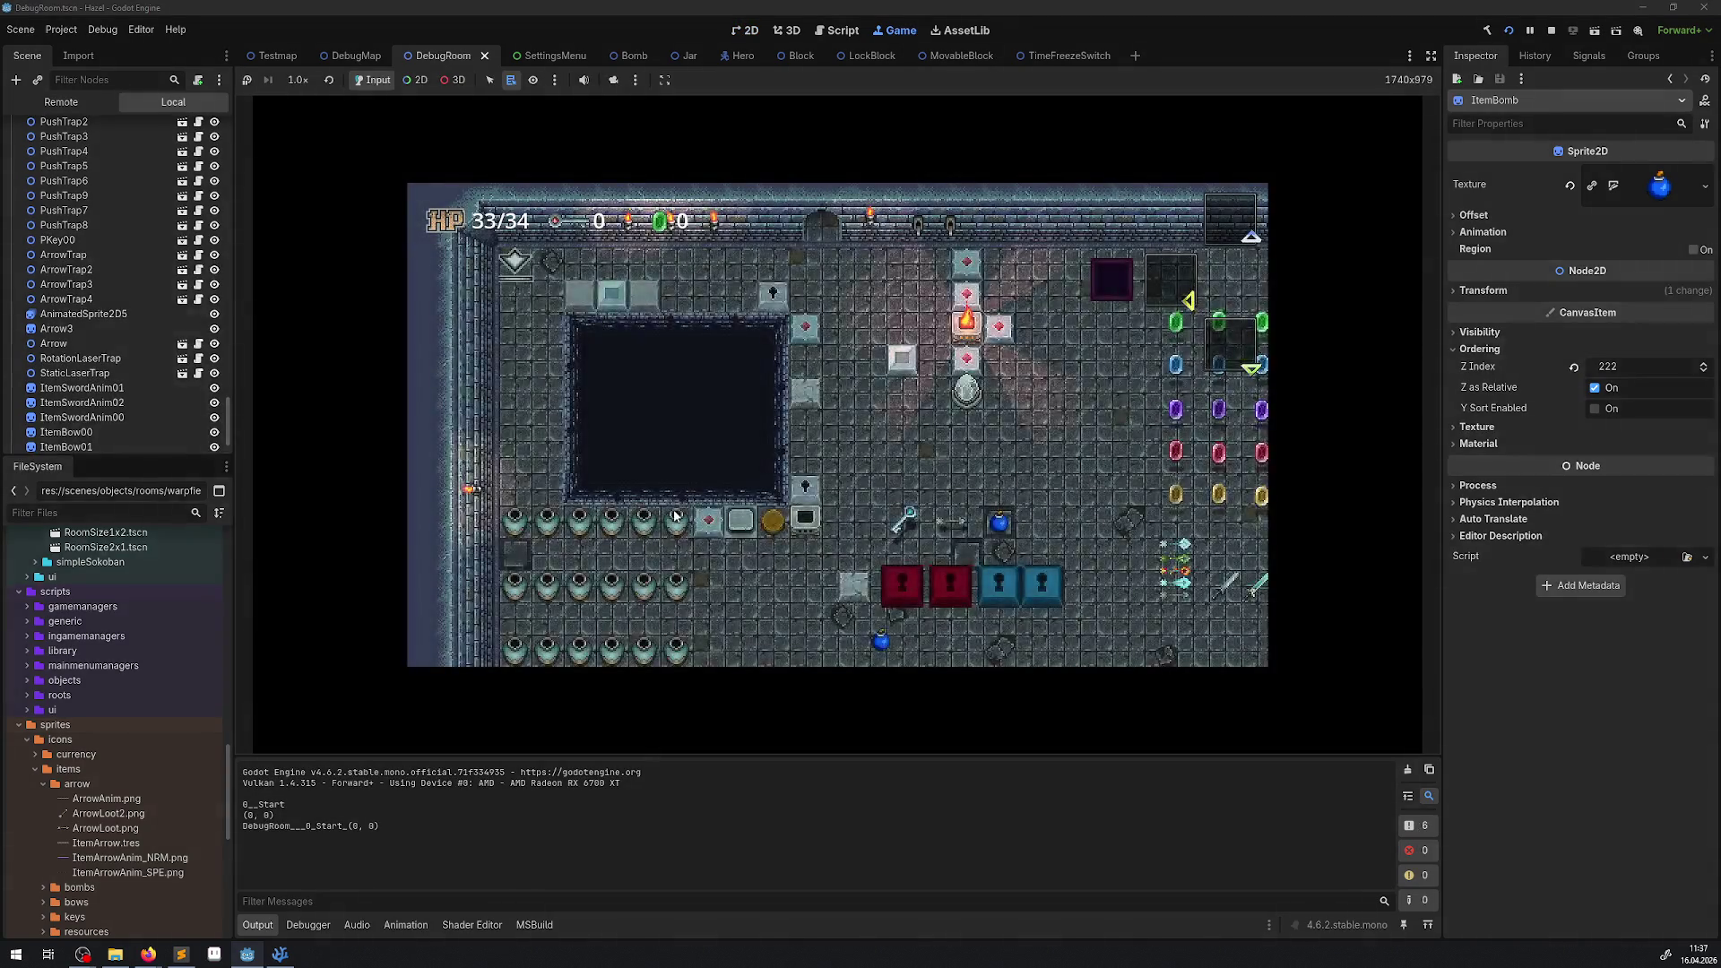
key(Right)
key(Down)
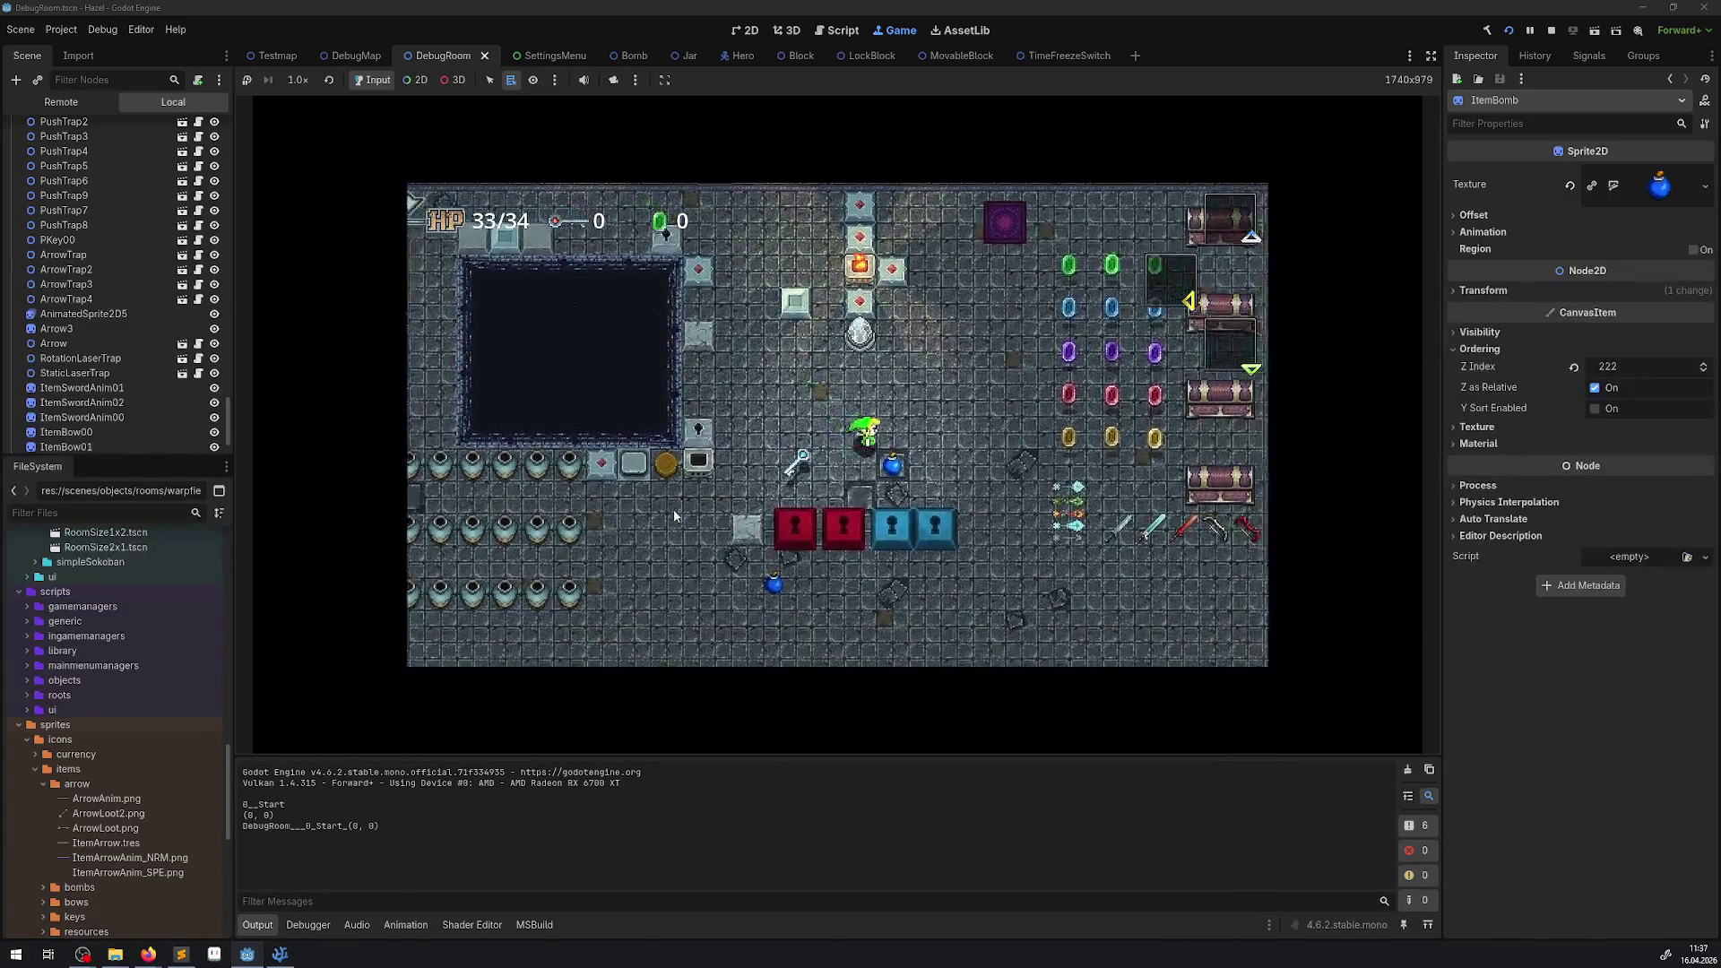
key(Tab)
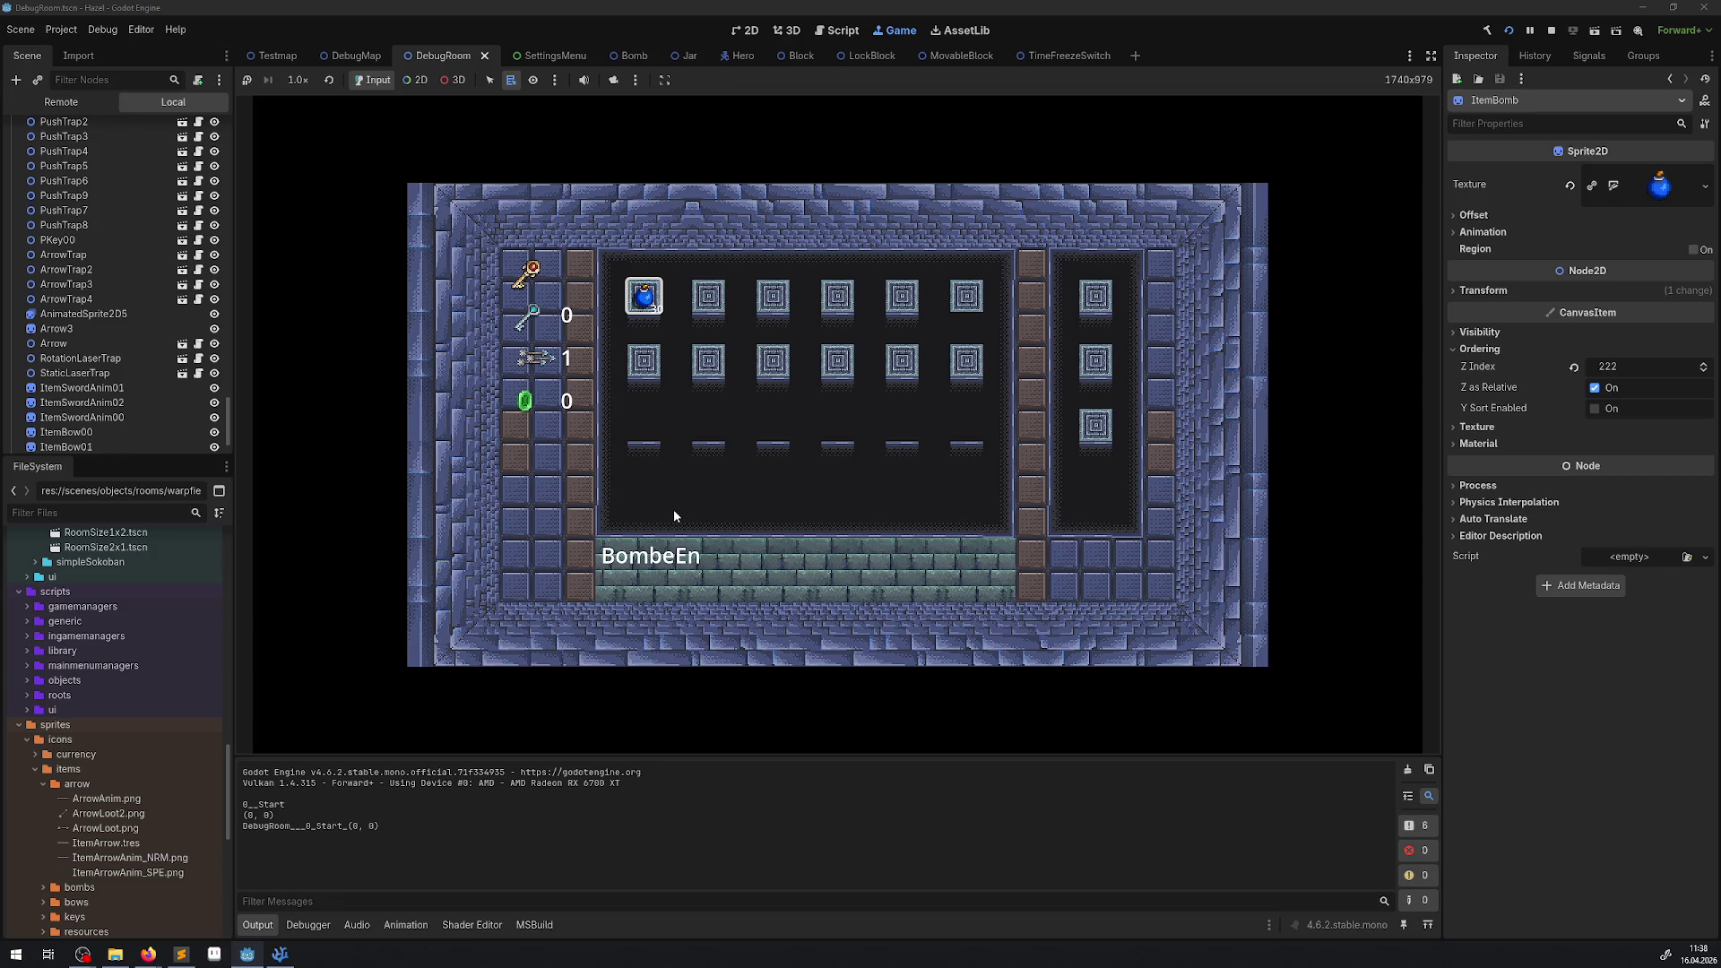
key(Tab)
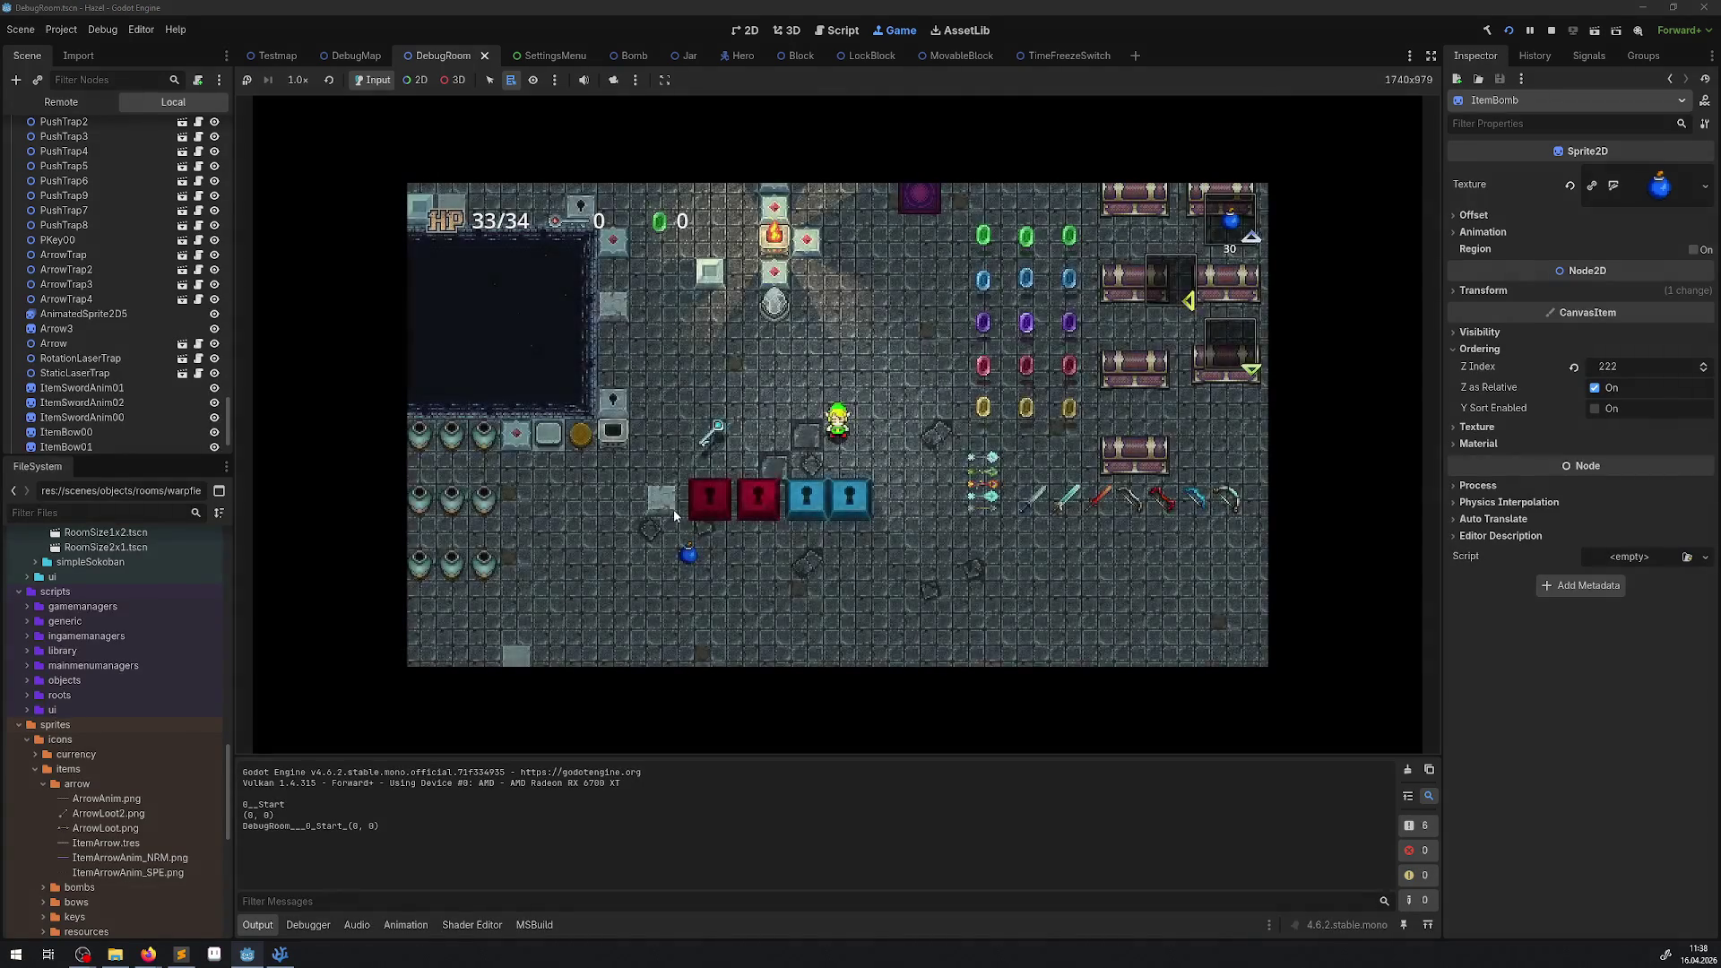
Place bombs near the blocks and beside the wall, then stop the game with F8.
key(Left)
key(space)
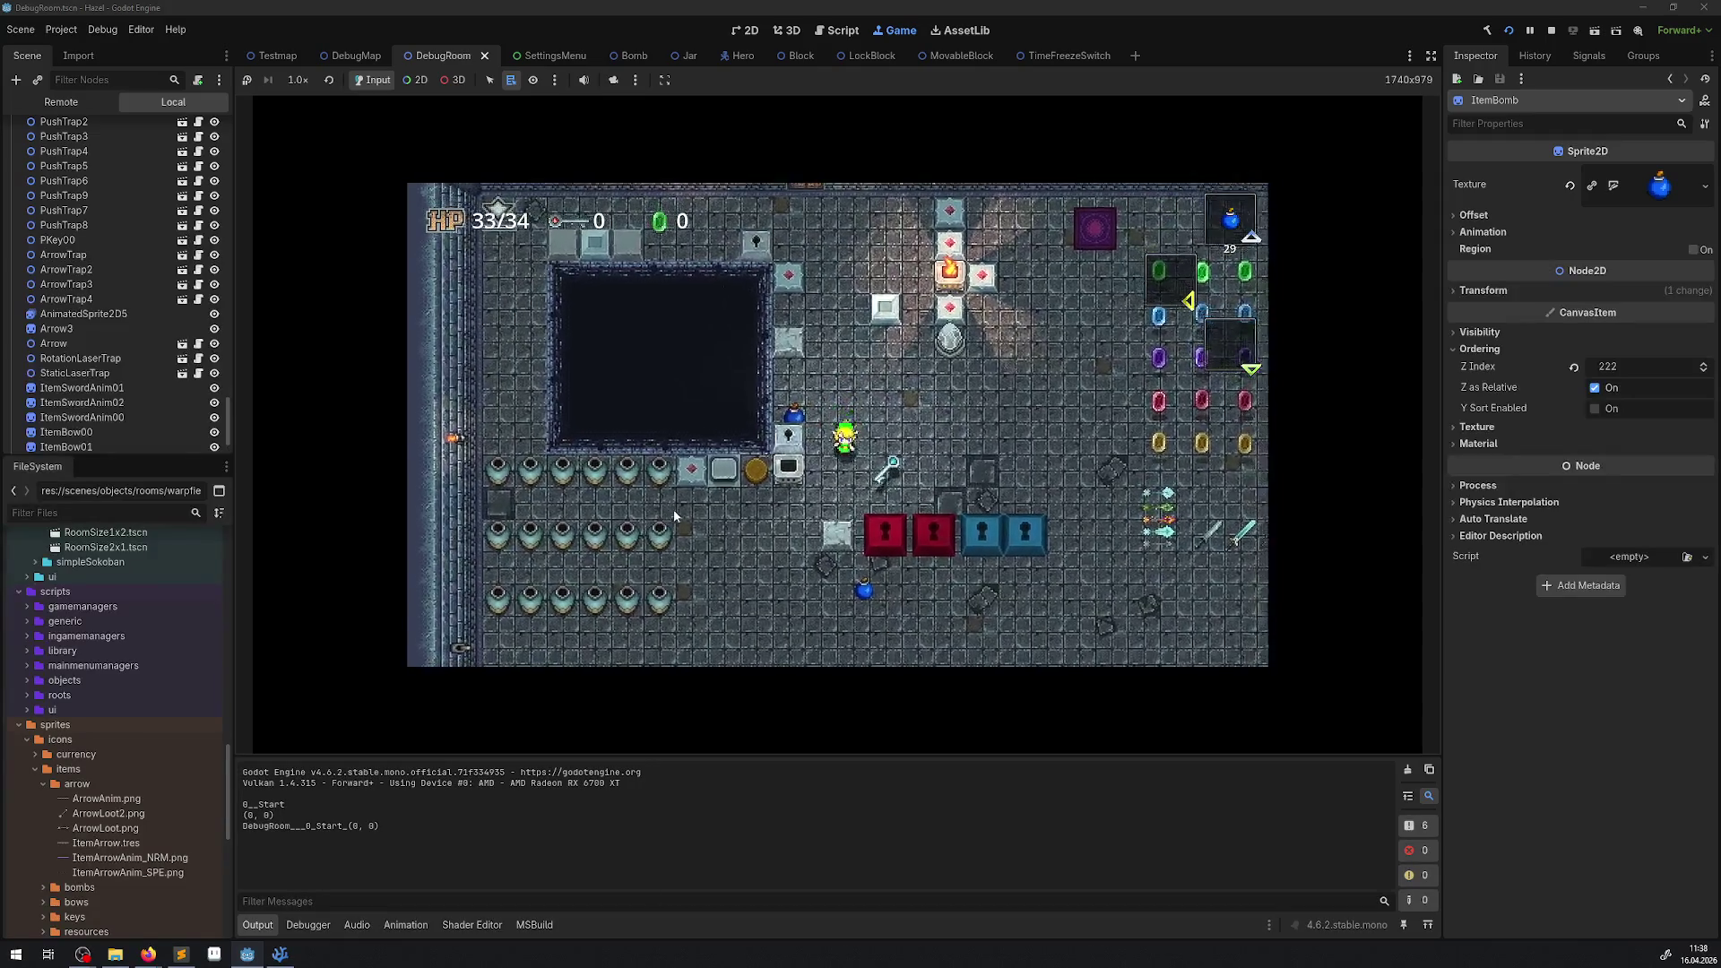
key(Down)
key(space)
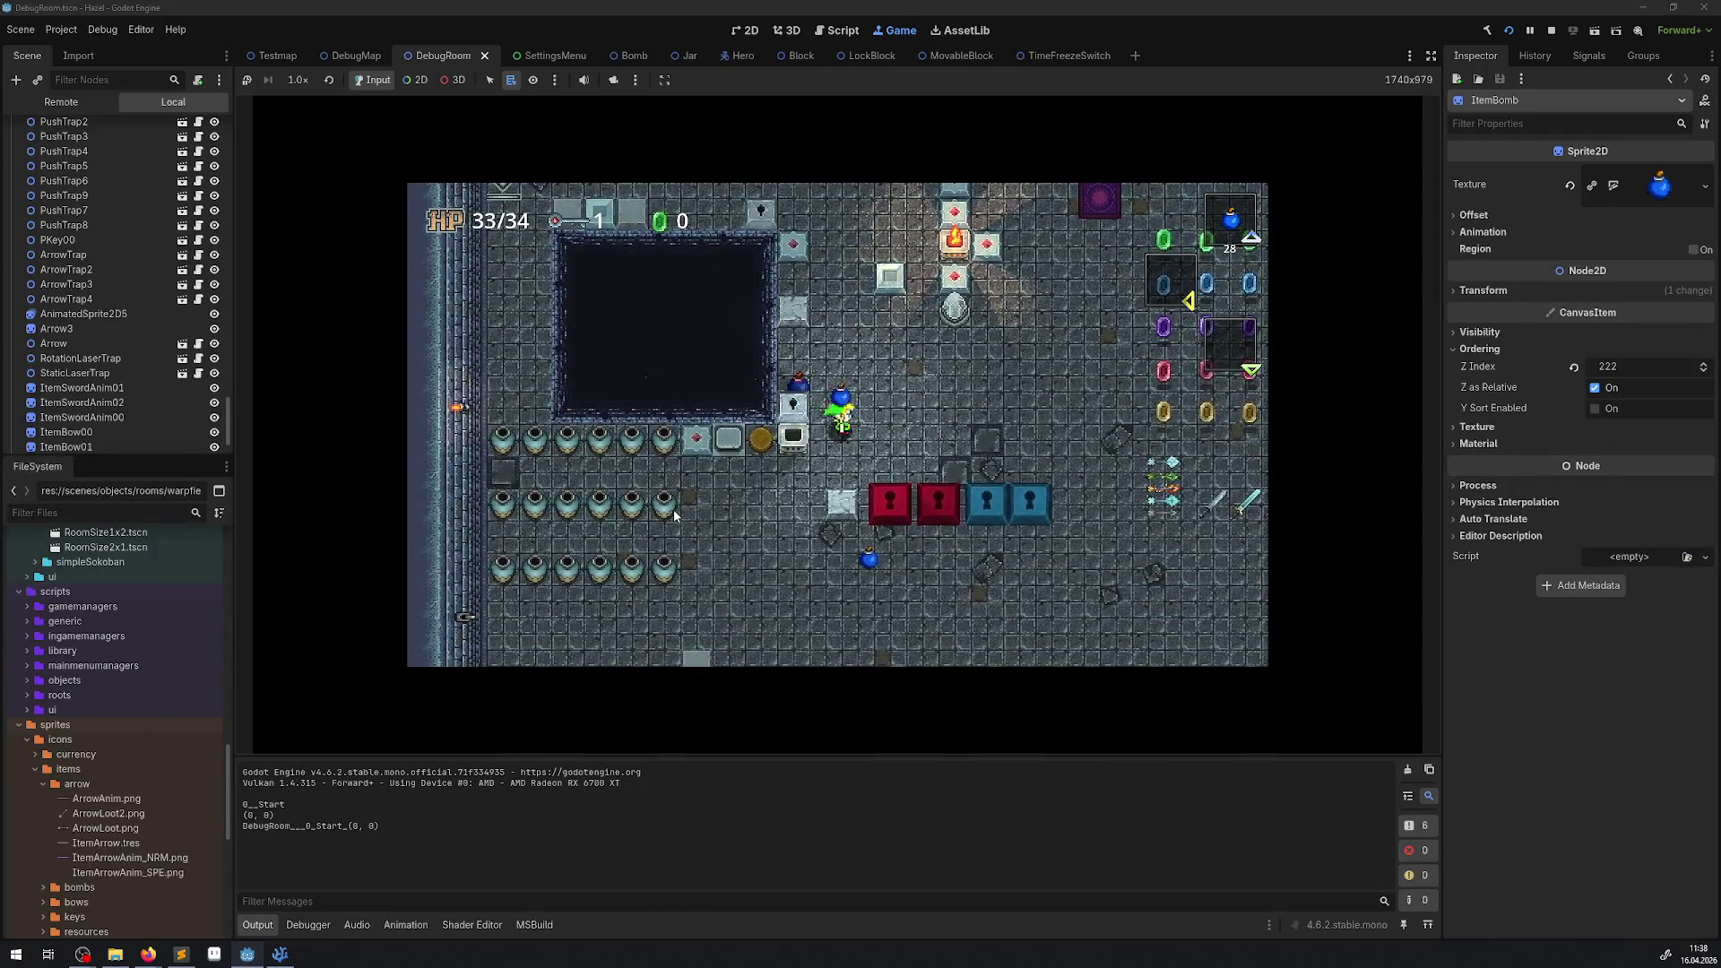
key(Right)
key(space)
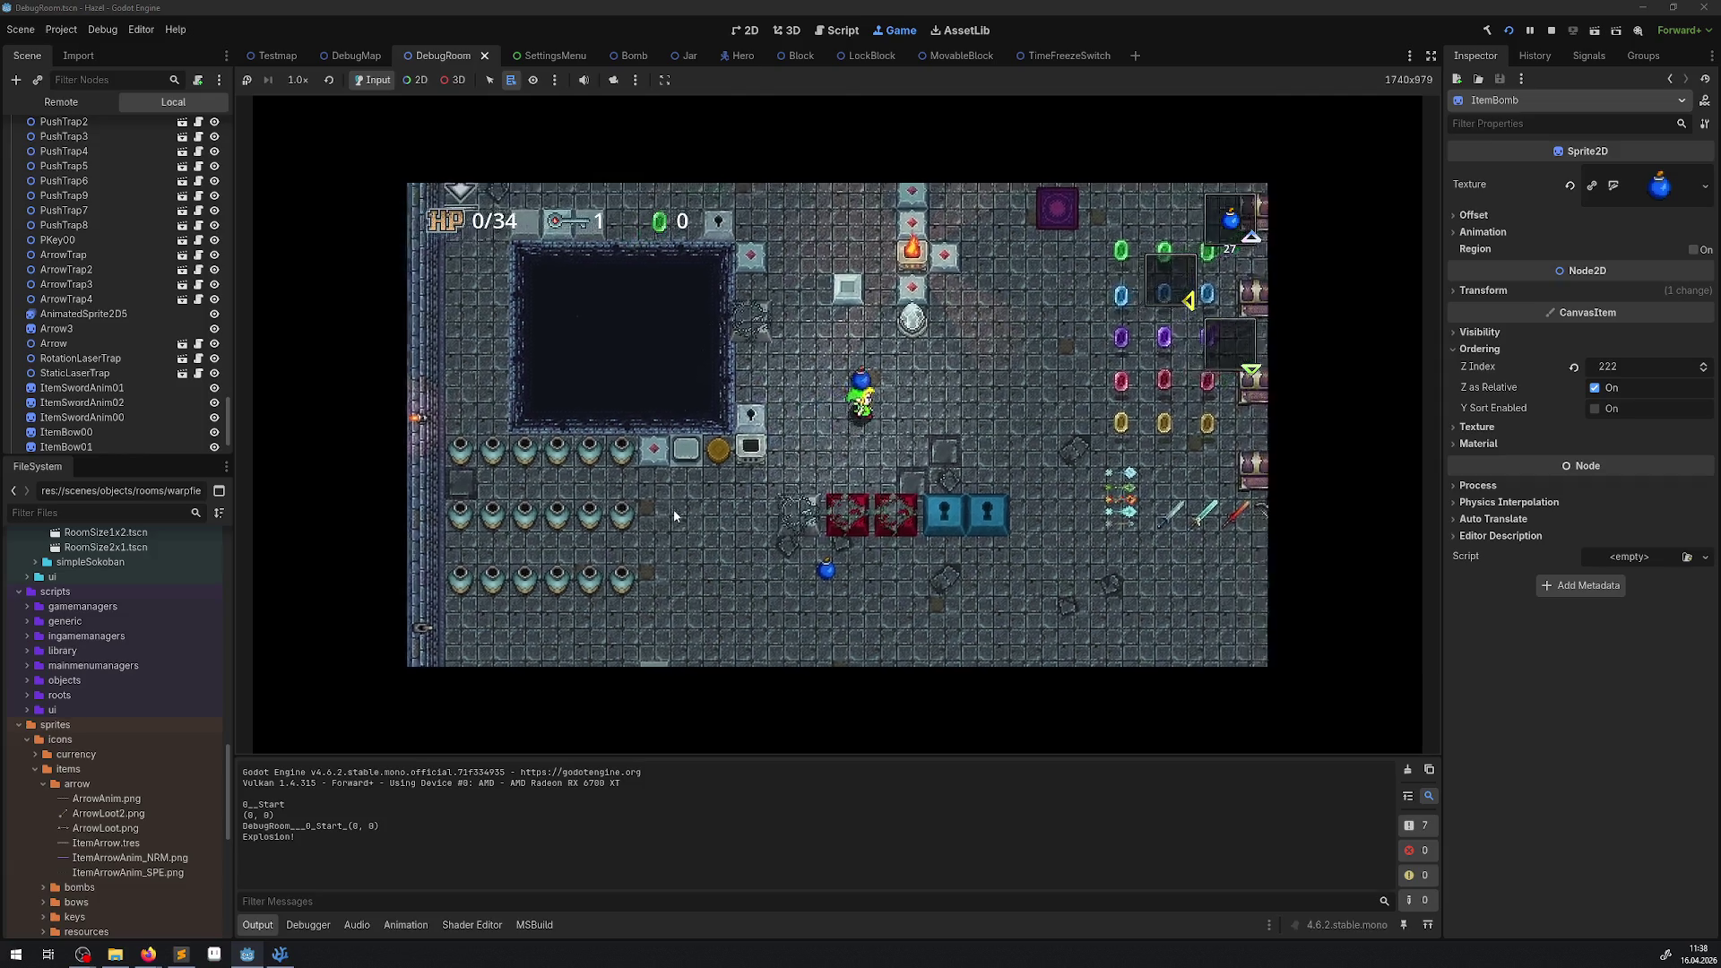
key(Up)
key(Right)
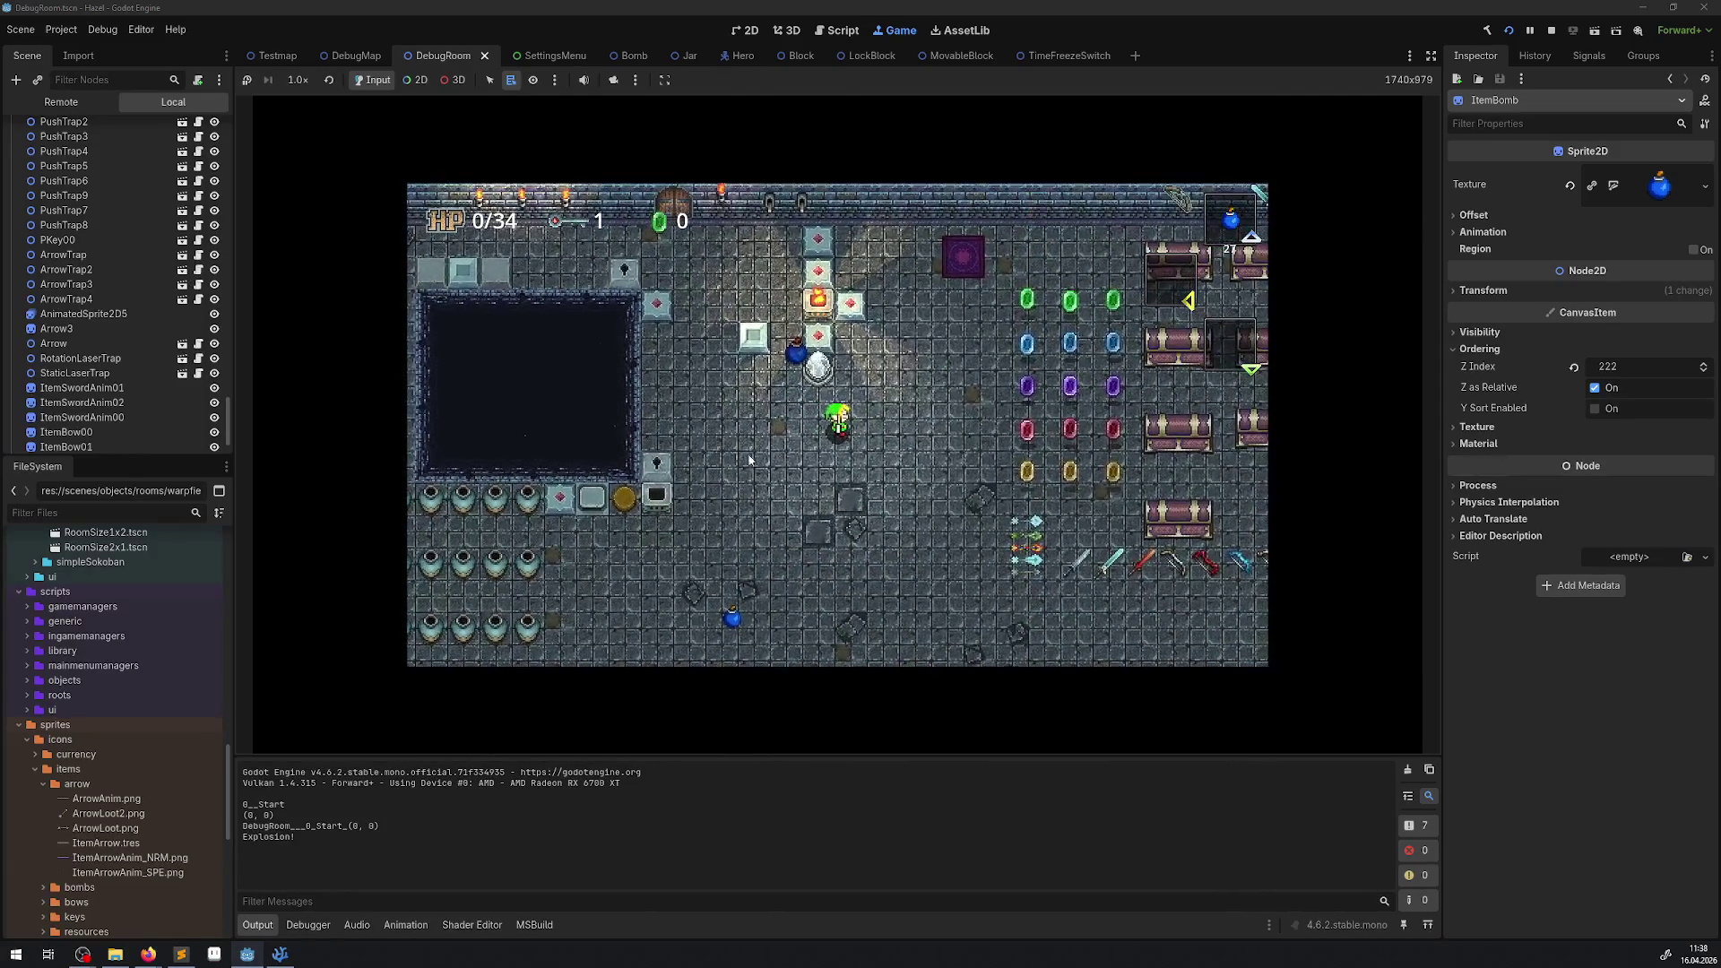
key(F8)
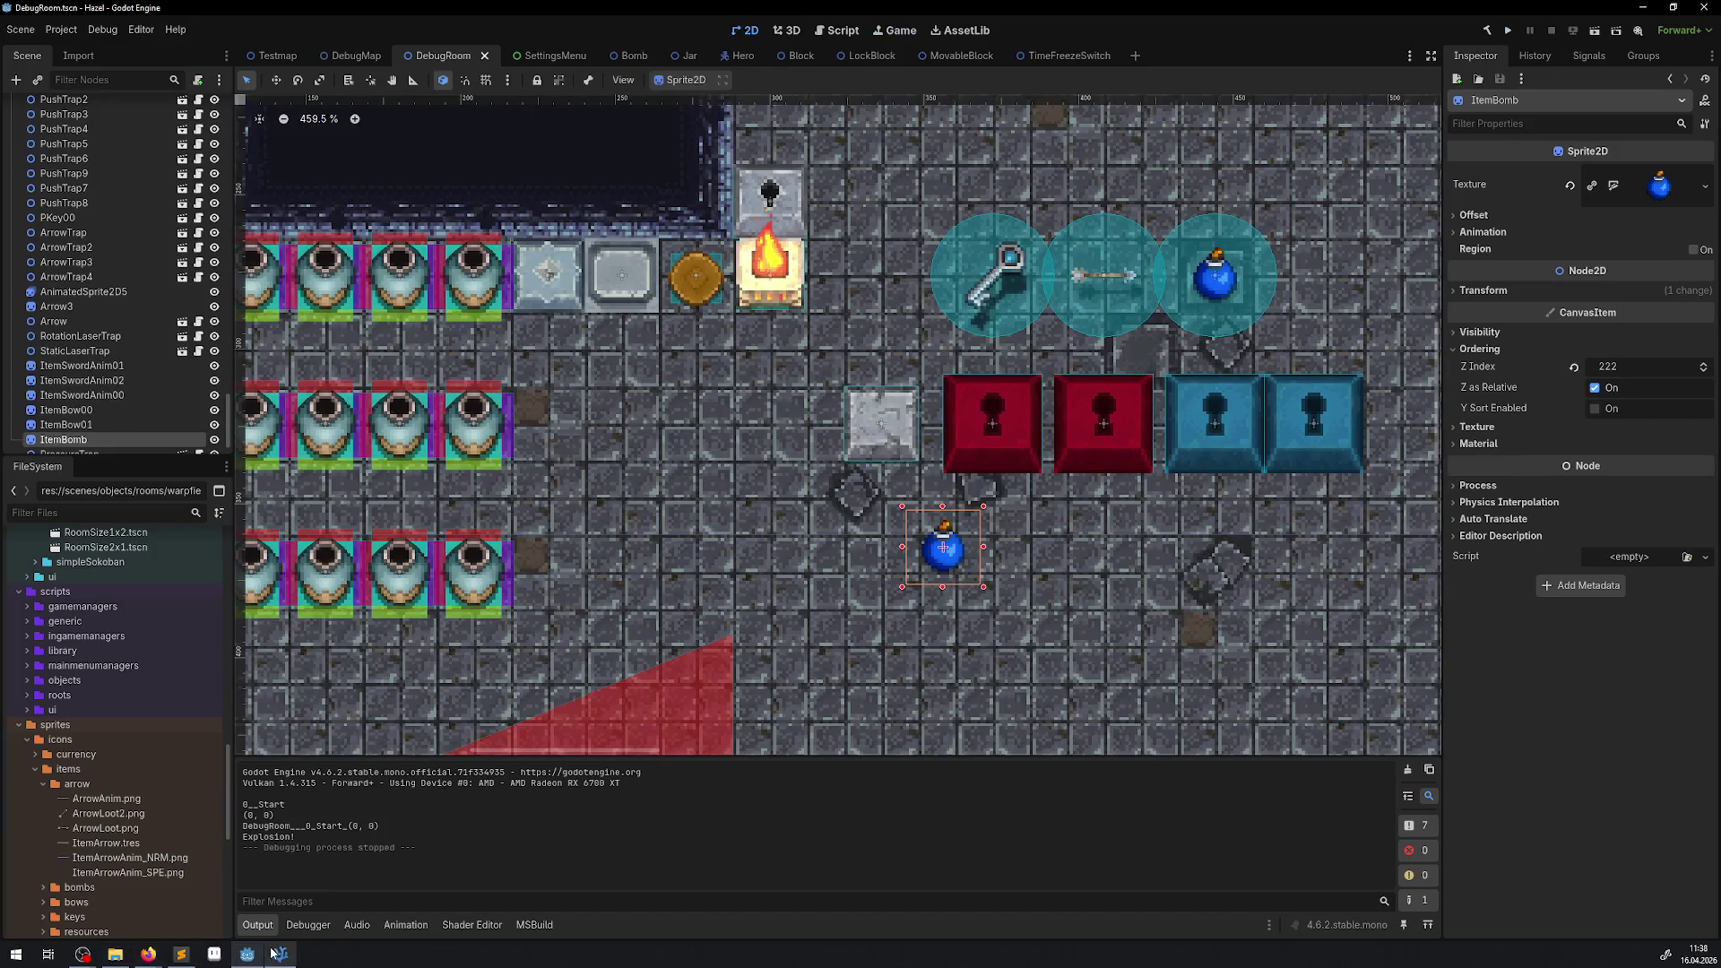
Fold the OnPickObject and OnThrowObject method bodies in Bomb.cs.
click(278, 954)
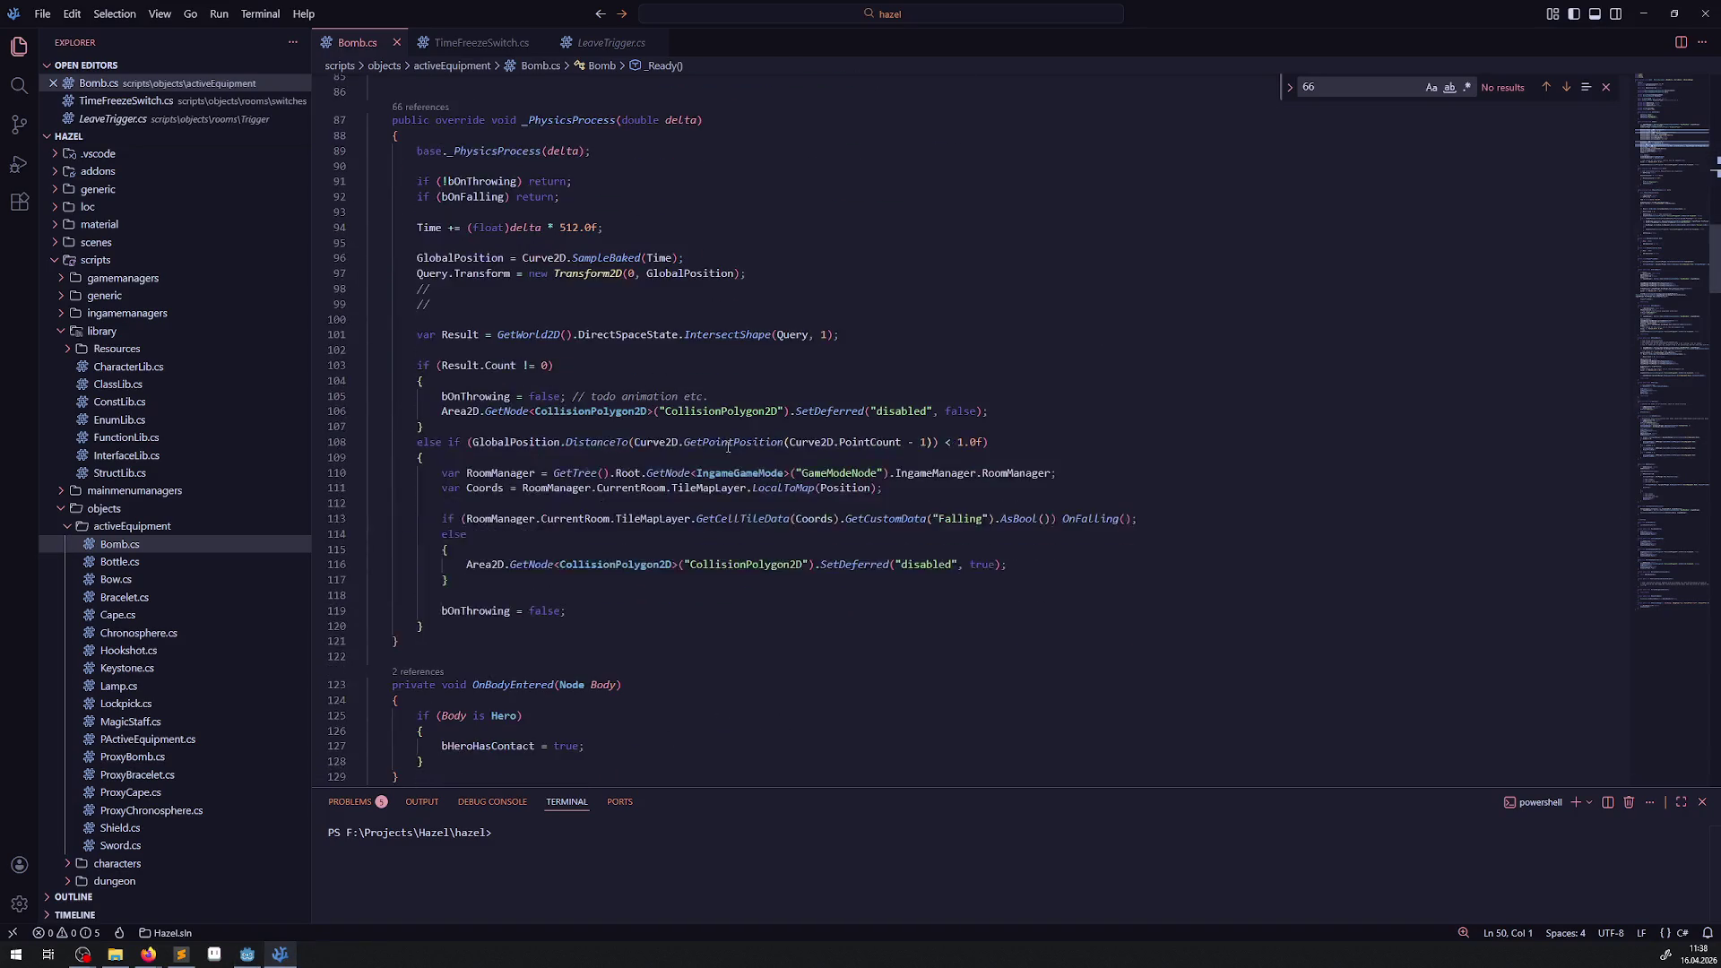
scroll(728, 446, down, 20)
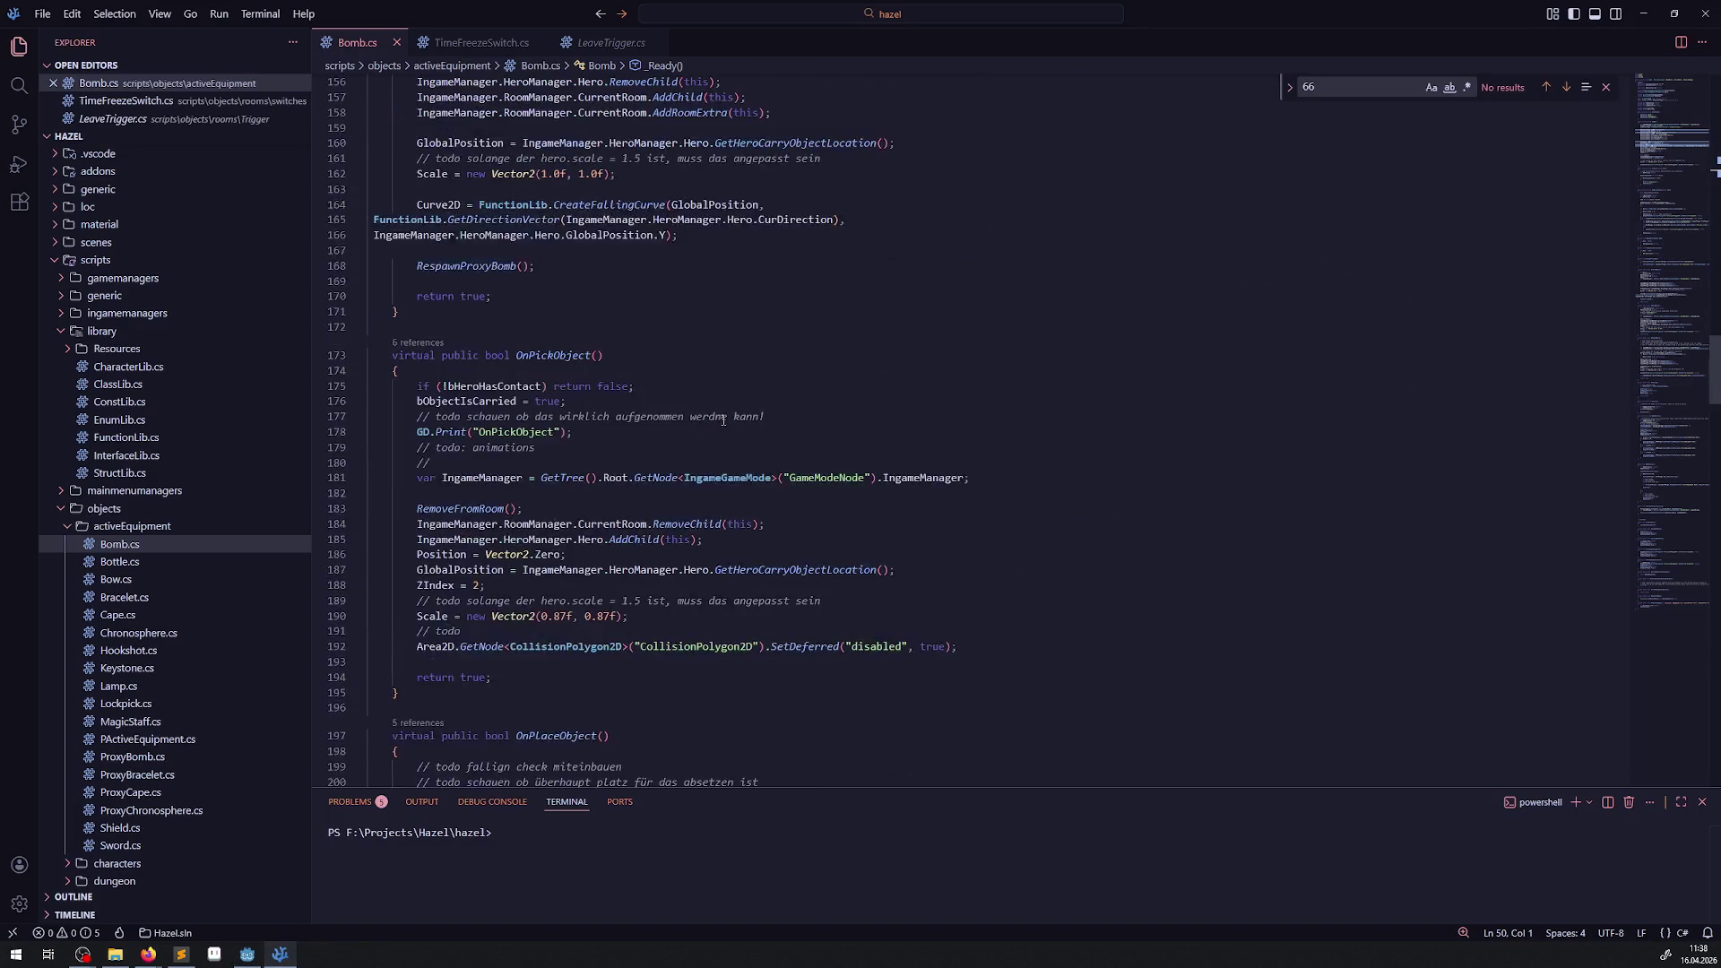
scroll(529, 354, down, 5)
scroll(448, 345, up, 6)
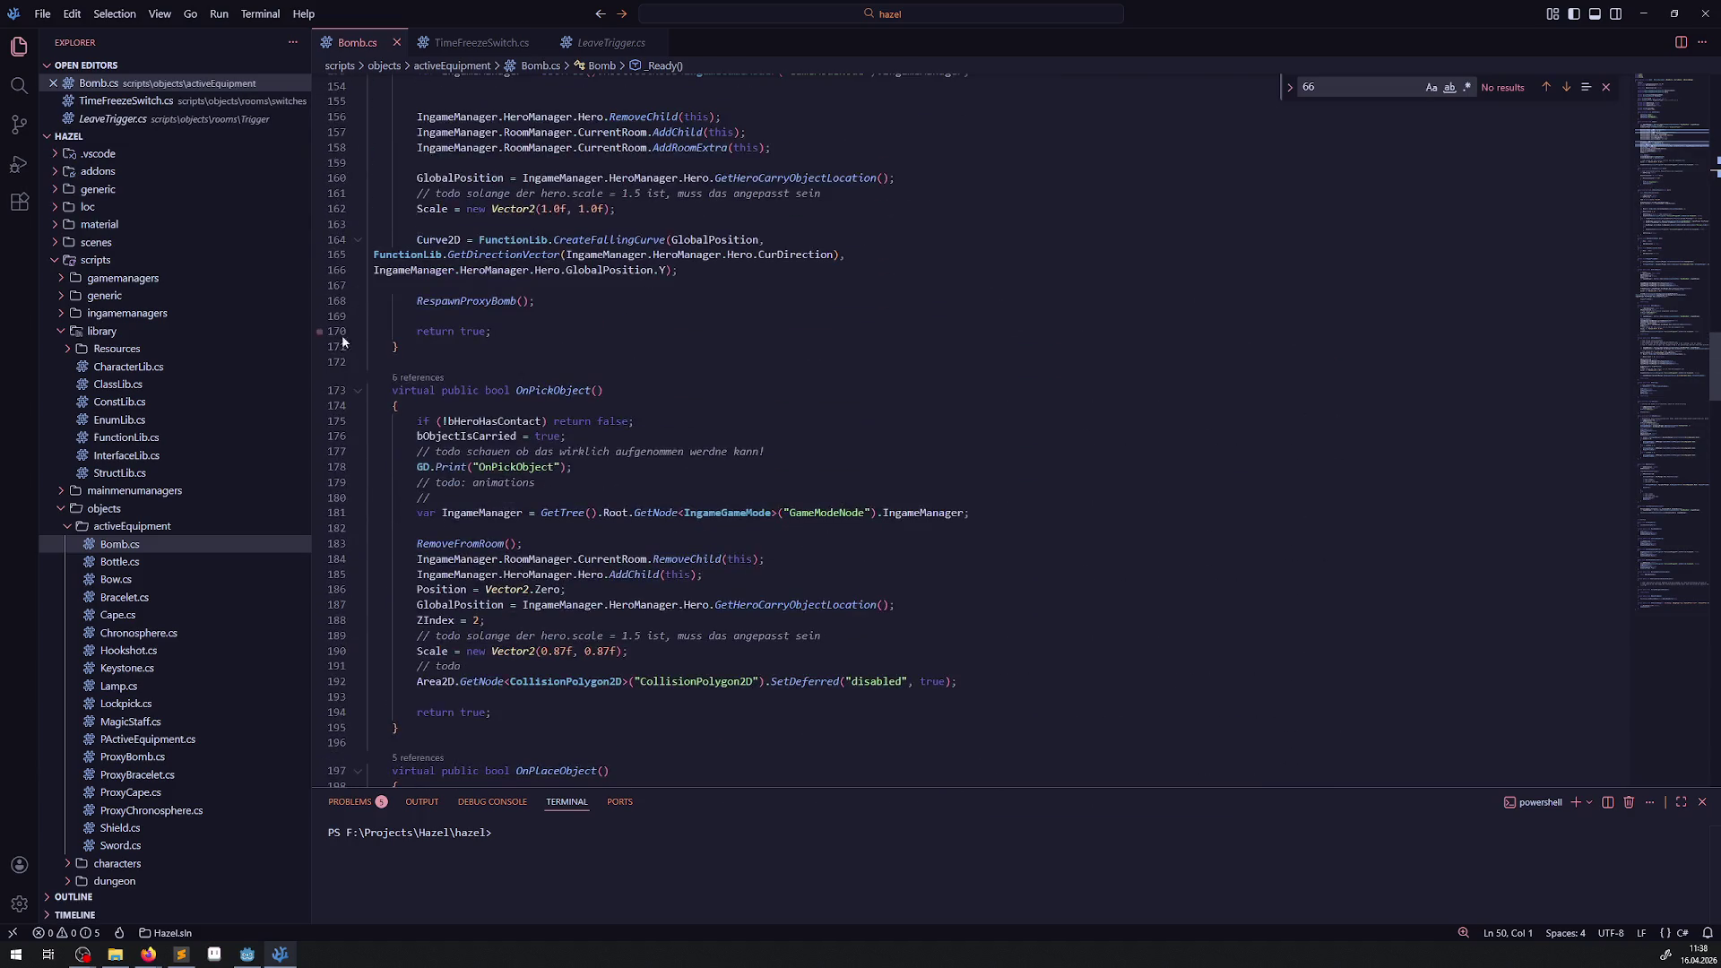
click(358, 390)
scroll(359, 269, up, 5)
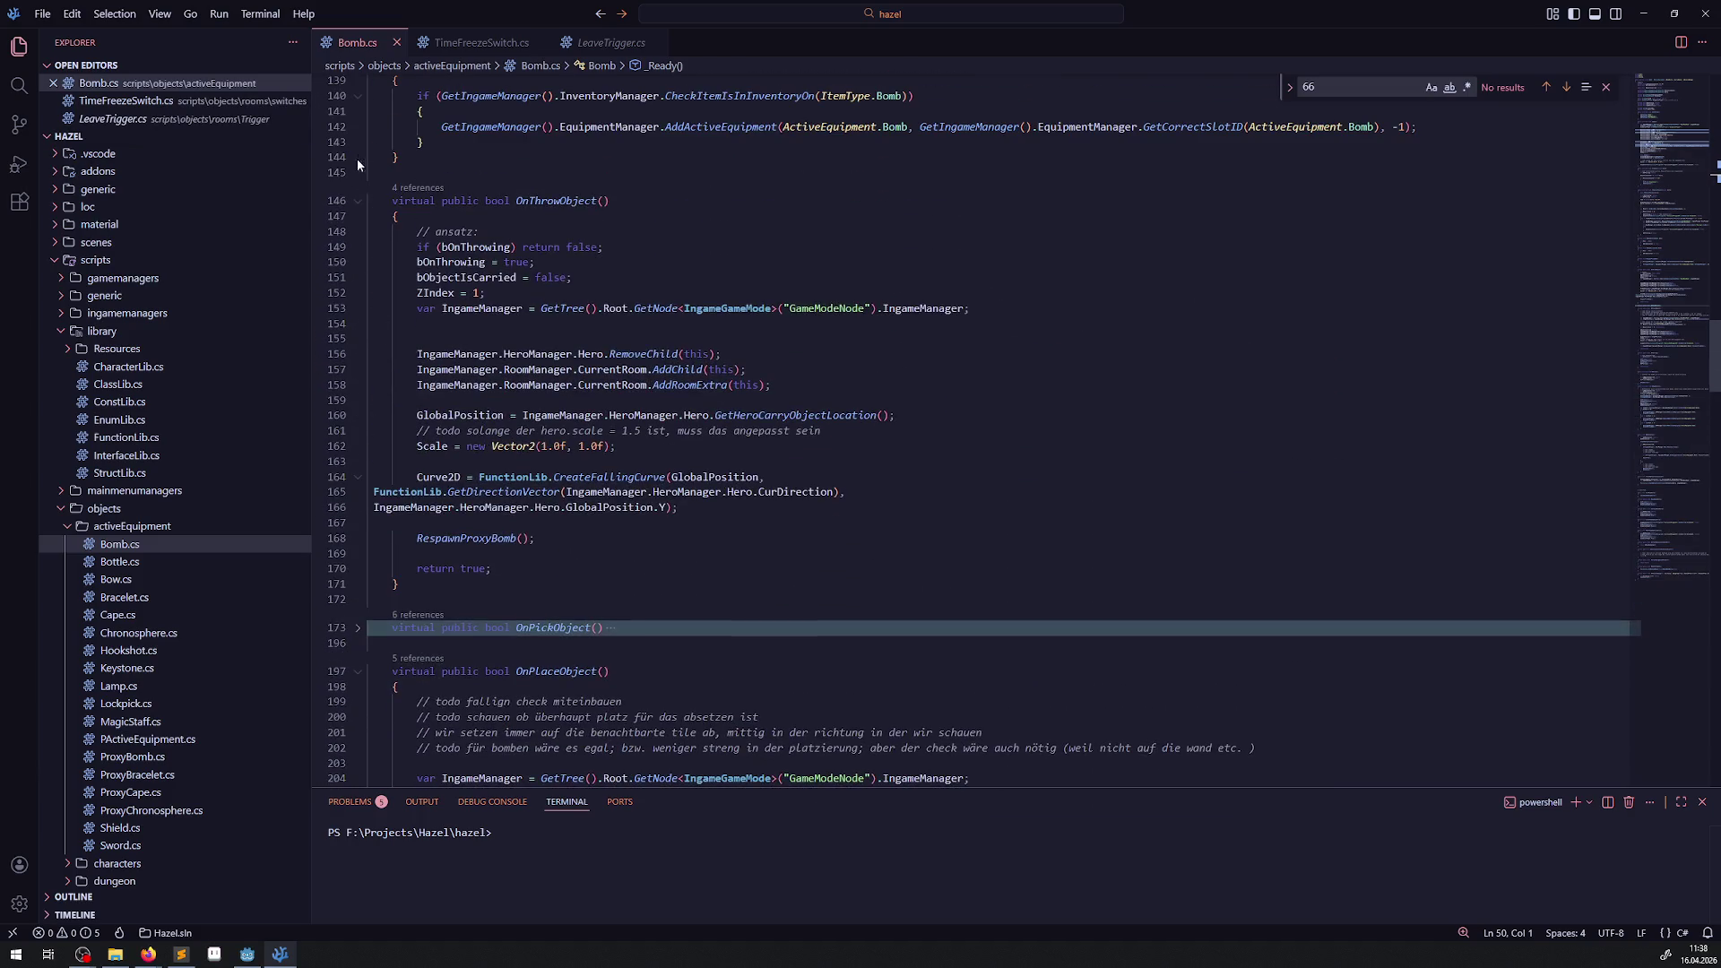
click(356, 205)
scroll(725, 423, down, 5)
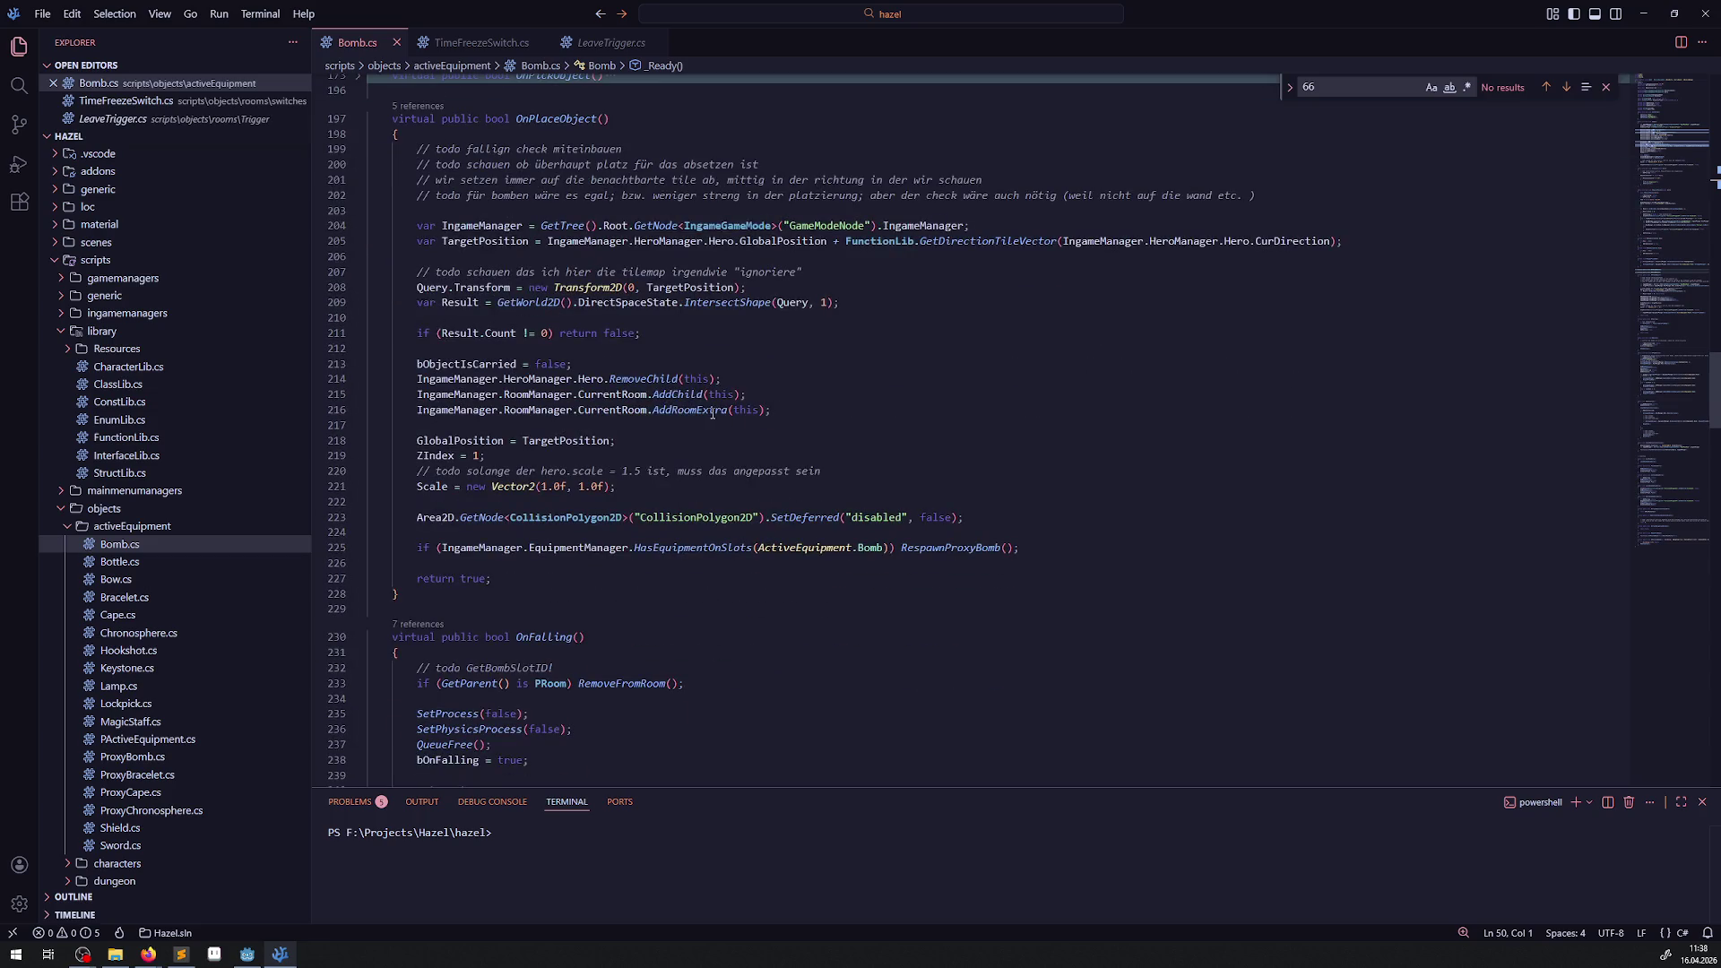
Trace GetDirectionTileVector to its definition, then TilePixelSize into ConstLib.cs.
click(810, 323)
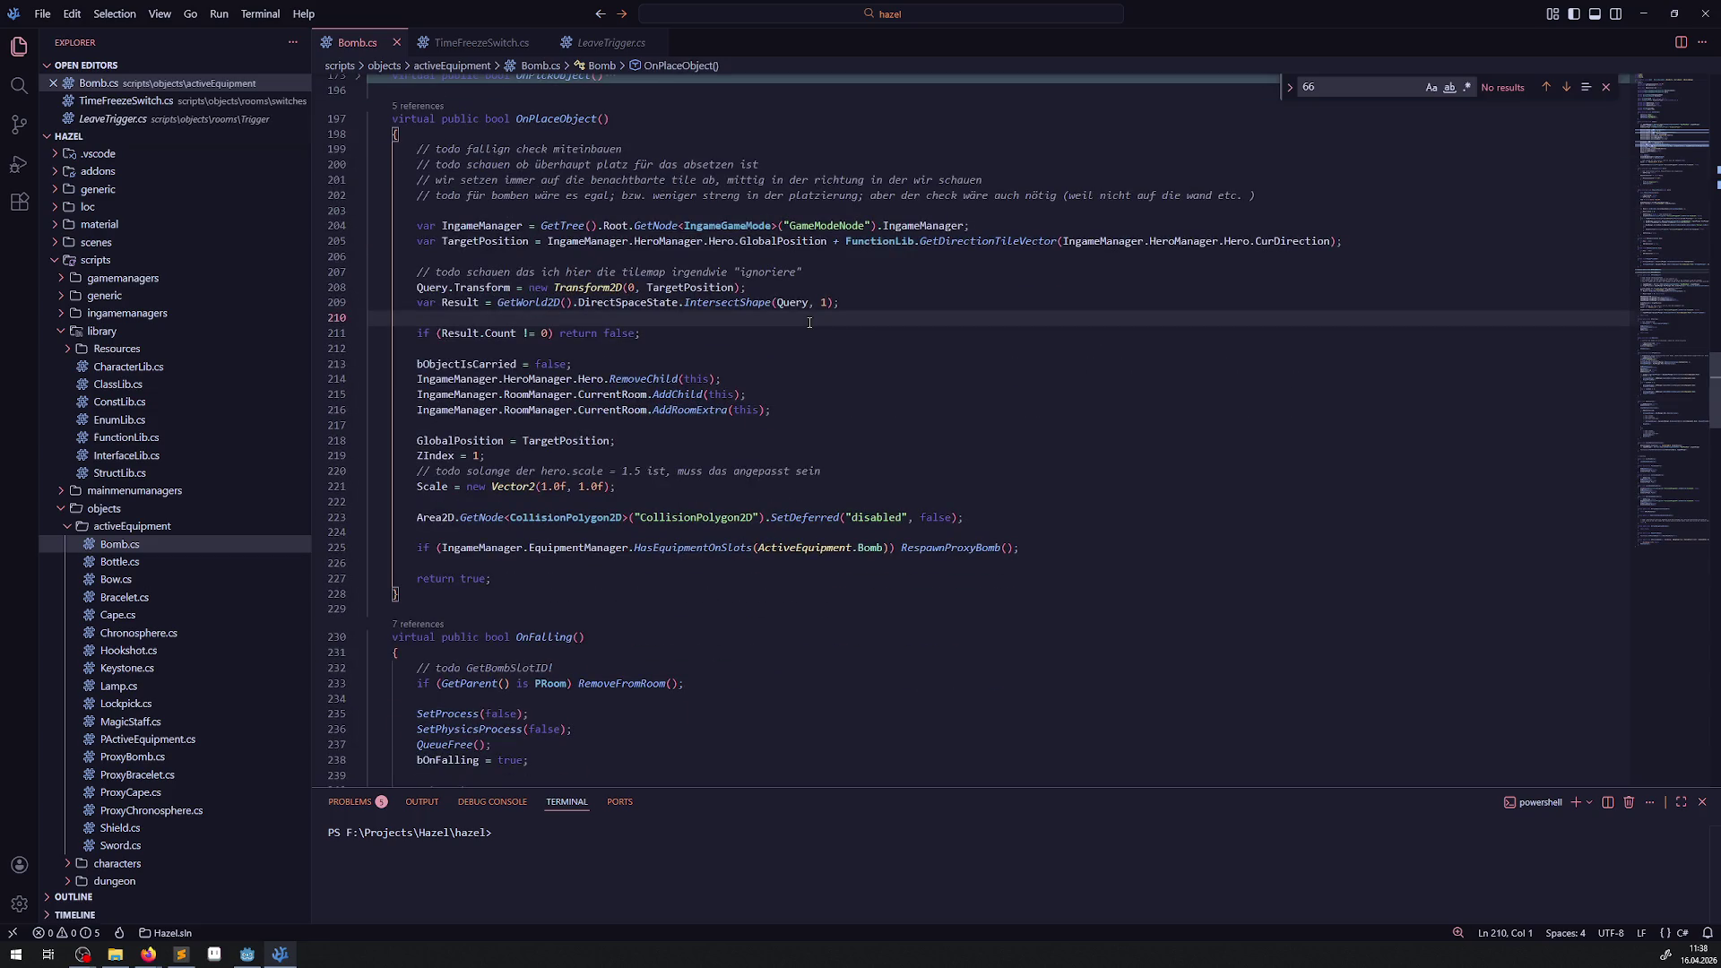
double_click(516, 242)
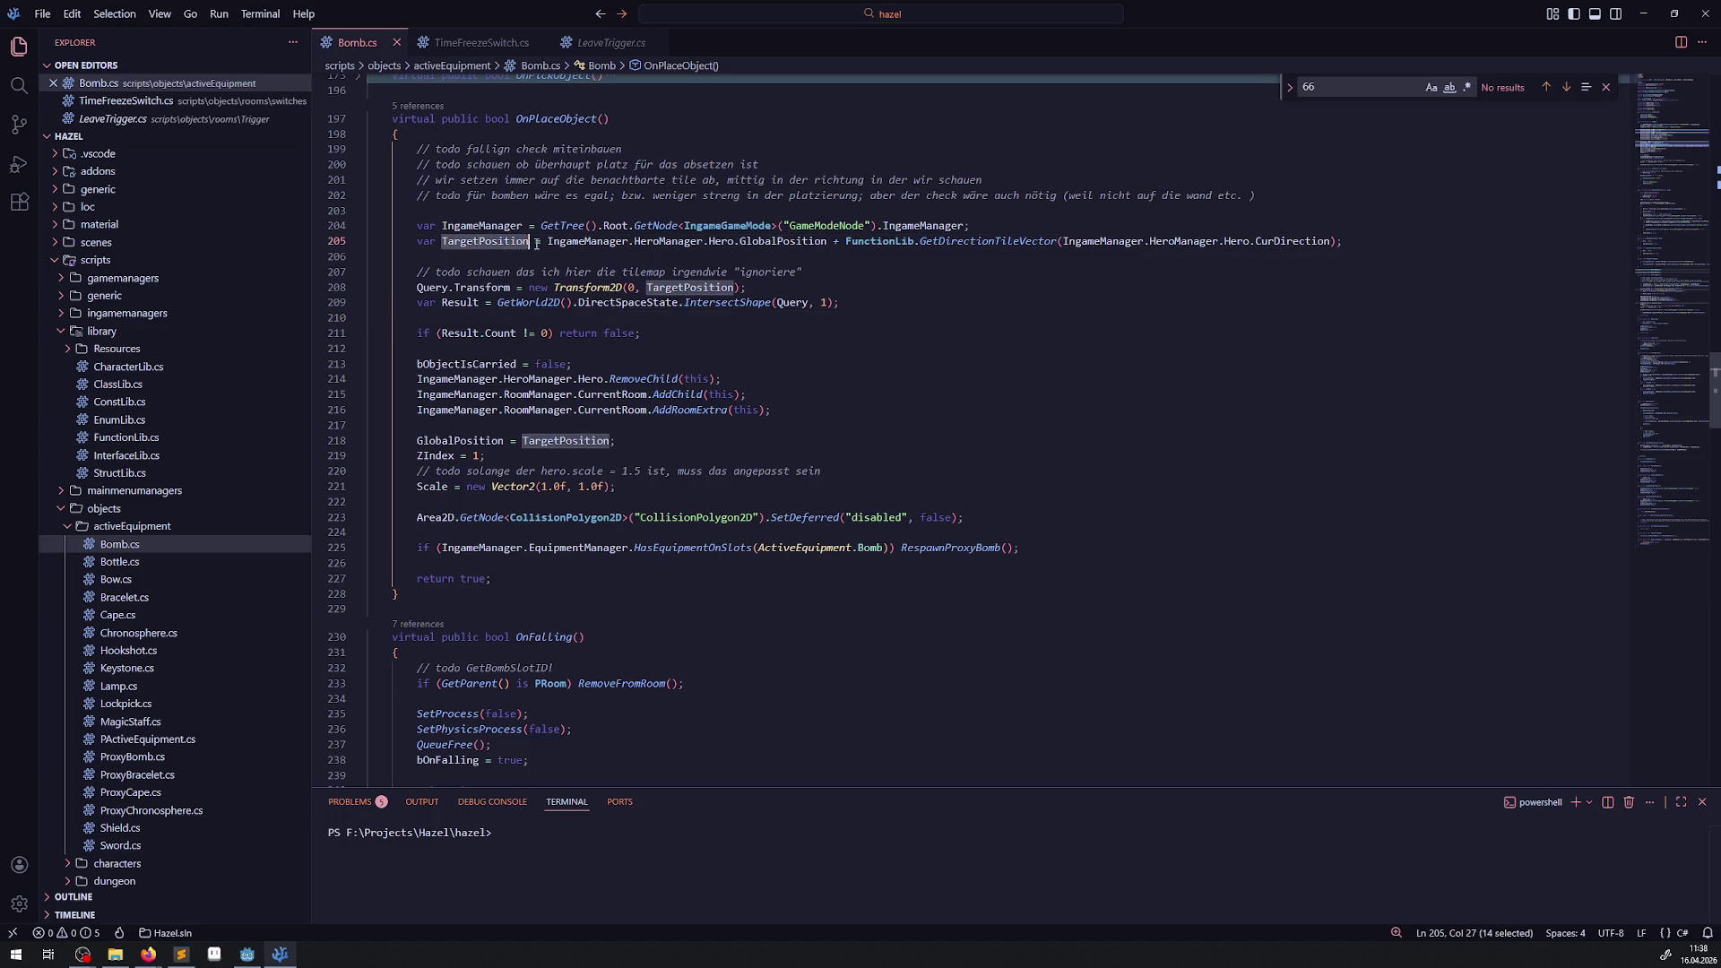
click(990, 242)
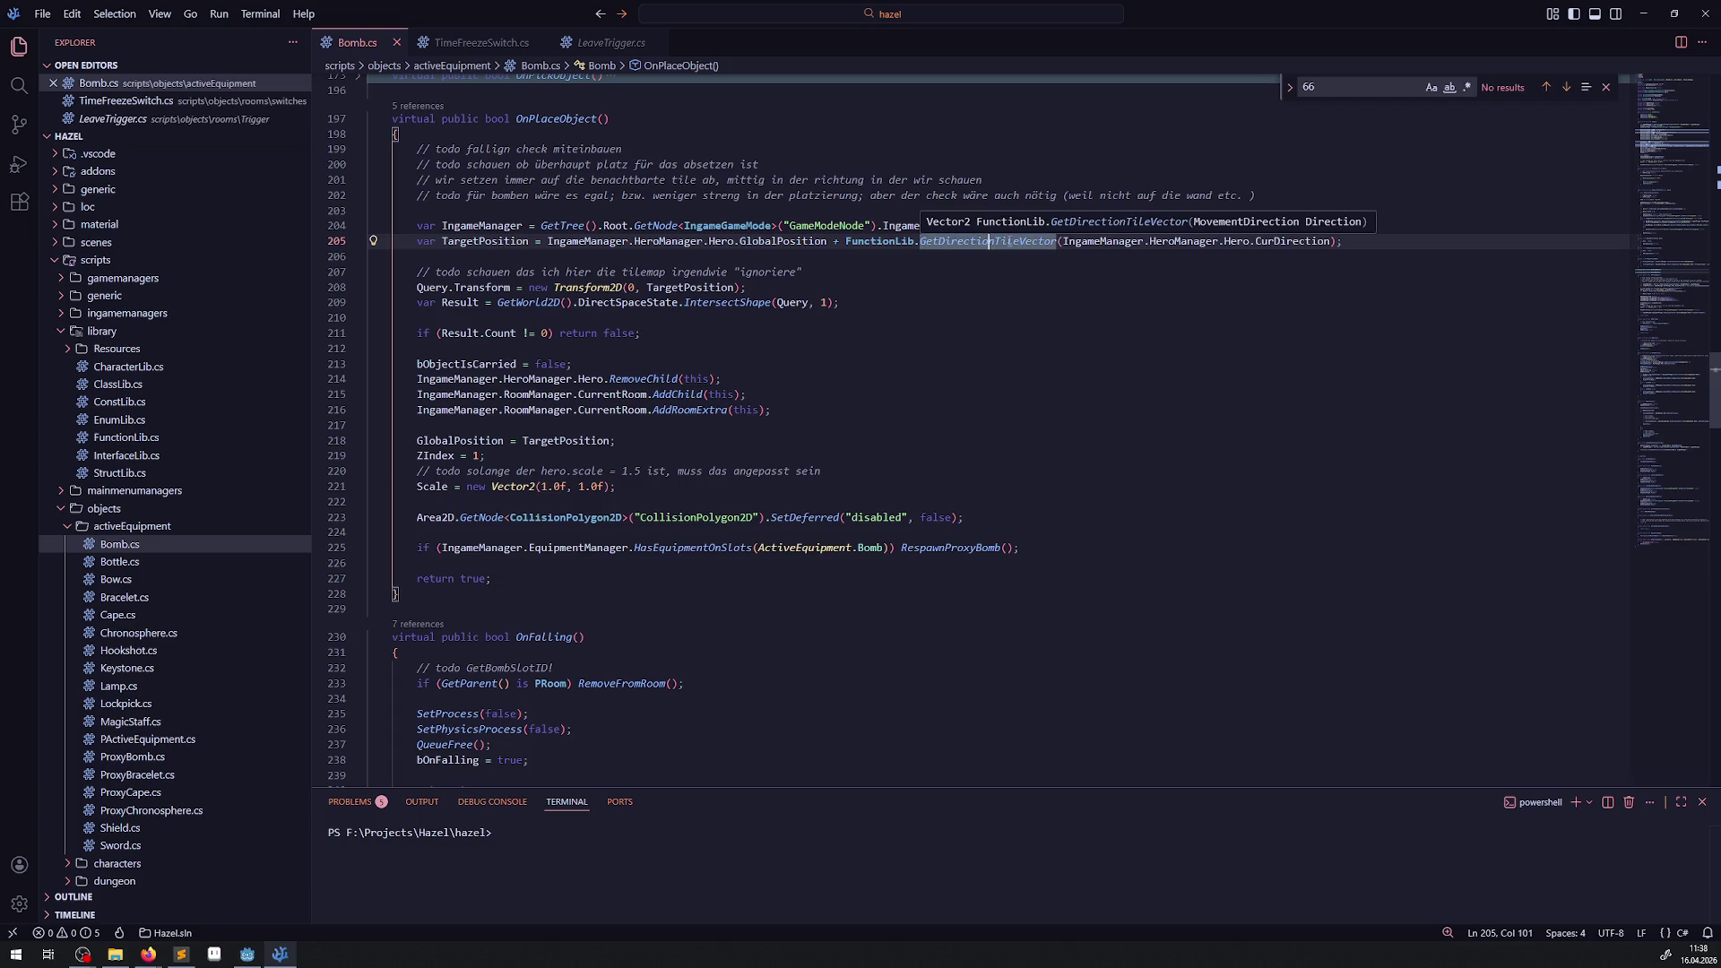
right_click(1009, 242)
click(1040, 259)
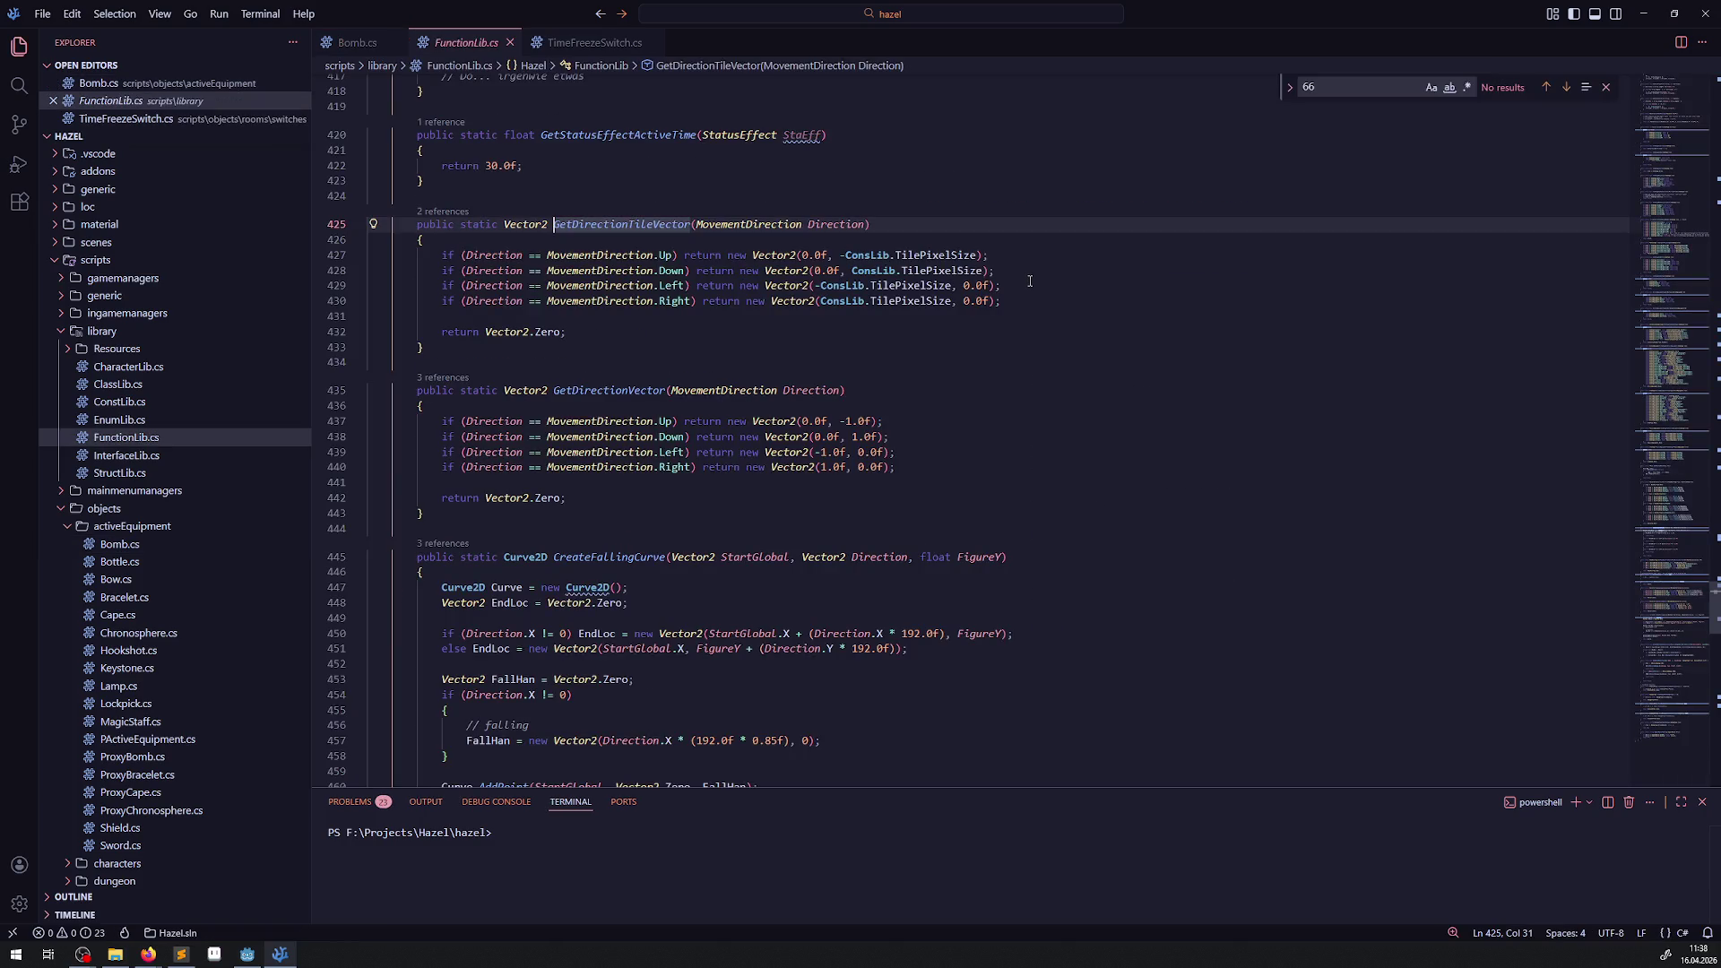
click(953, 265)
right_click(963, 269)
click(973, 271)
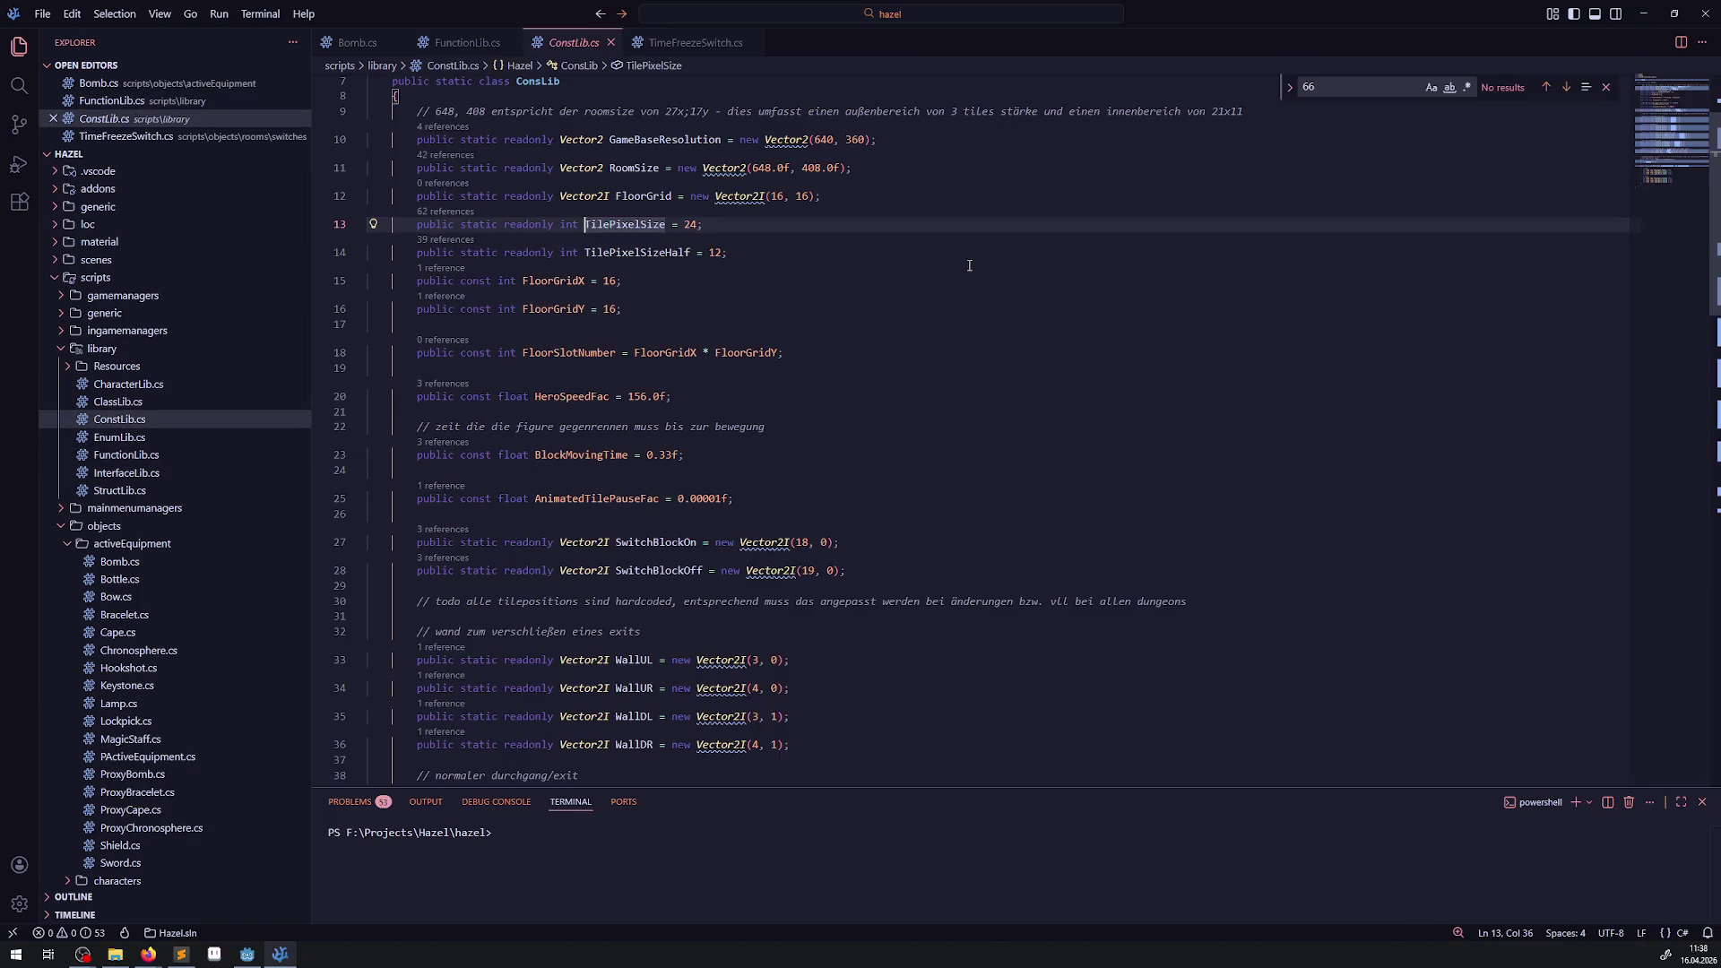
Open the Bomb scene and use the ruler to measure 16 px from its centre to each side.
click(247, 954)
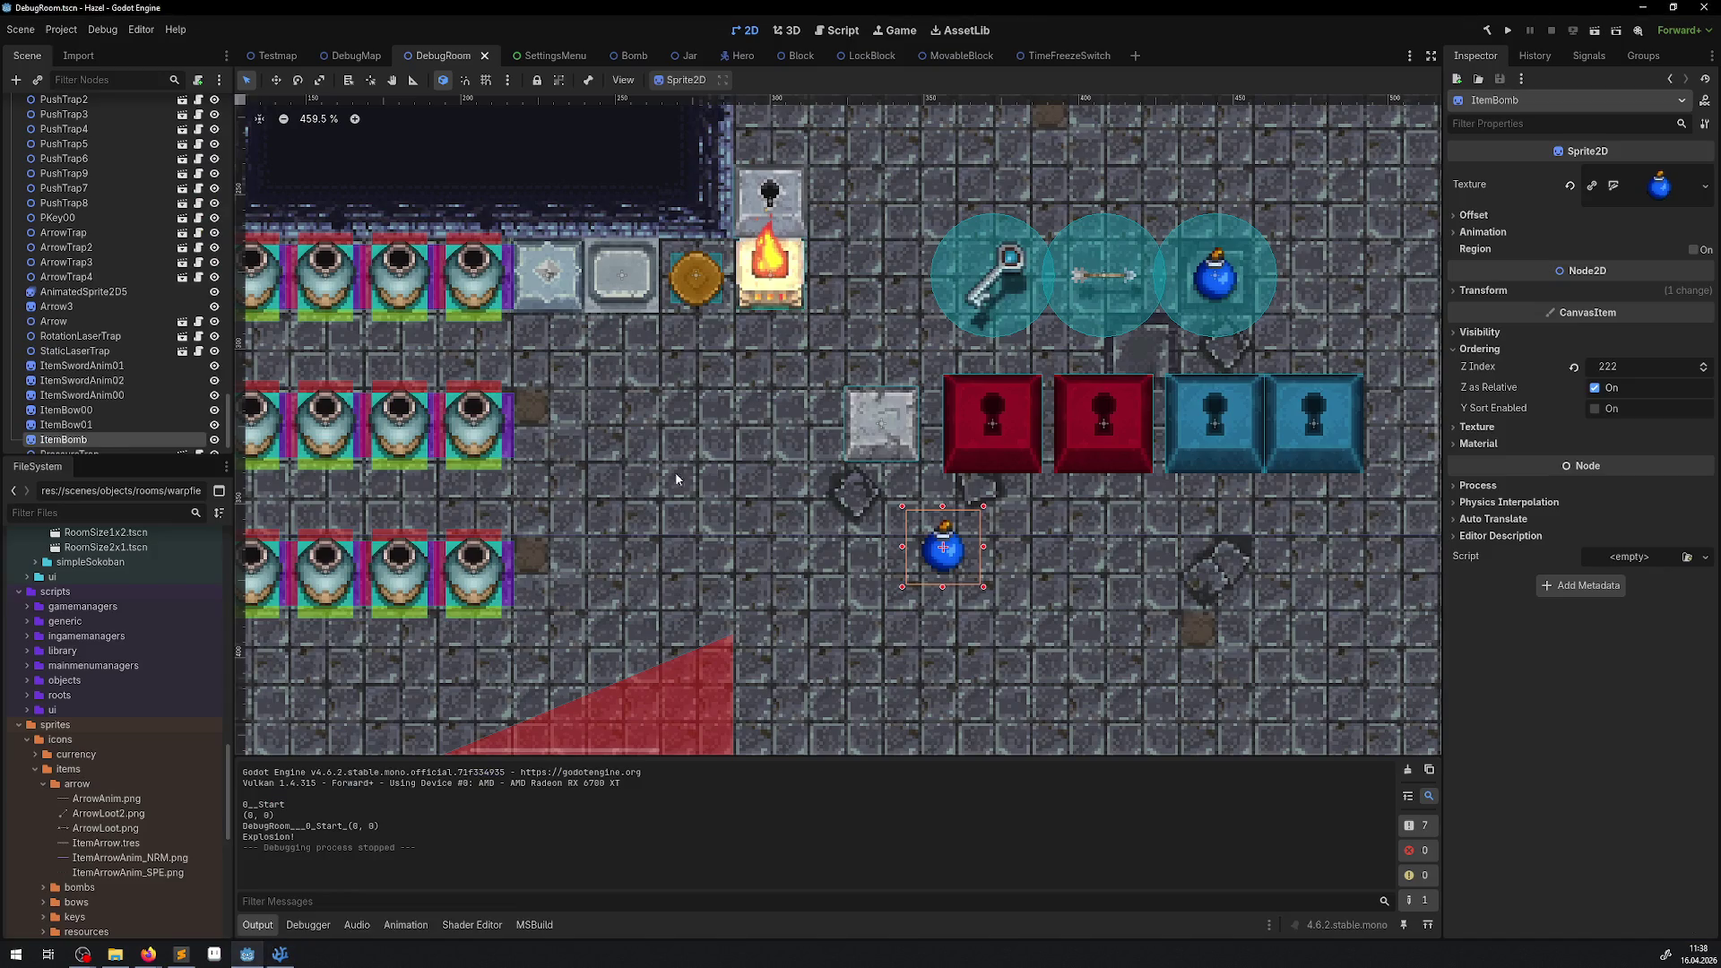
click(632, 57)
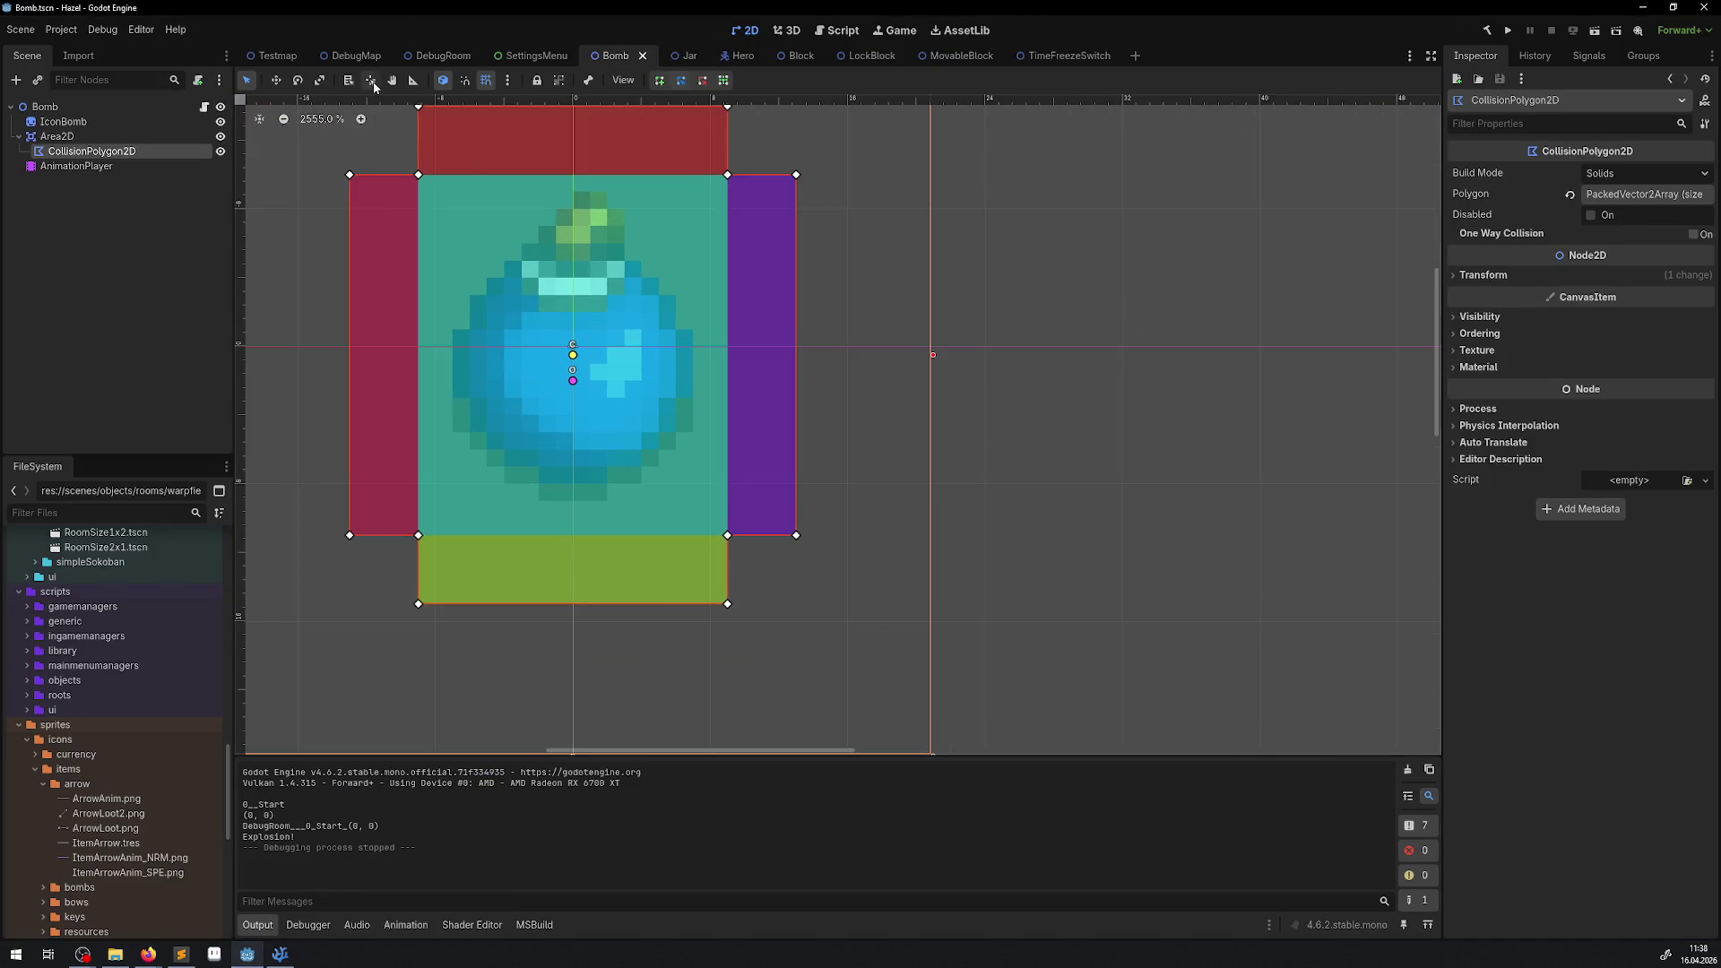
click(414, 80)
drag(573, 352, 787, 352)
mouse_move(572, 349)
mouse_down()
mouse_move(341, 343)
mouse_move(784, 355)
mouse_up()
click(278, 955)
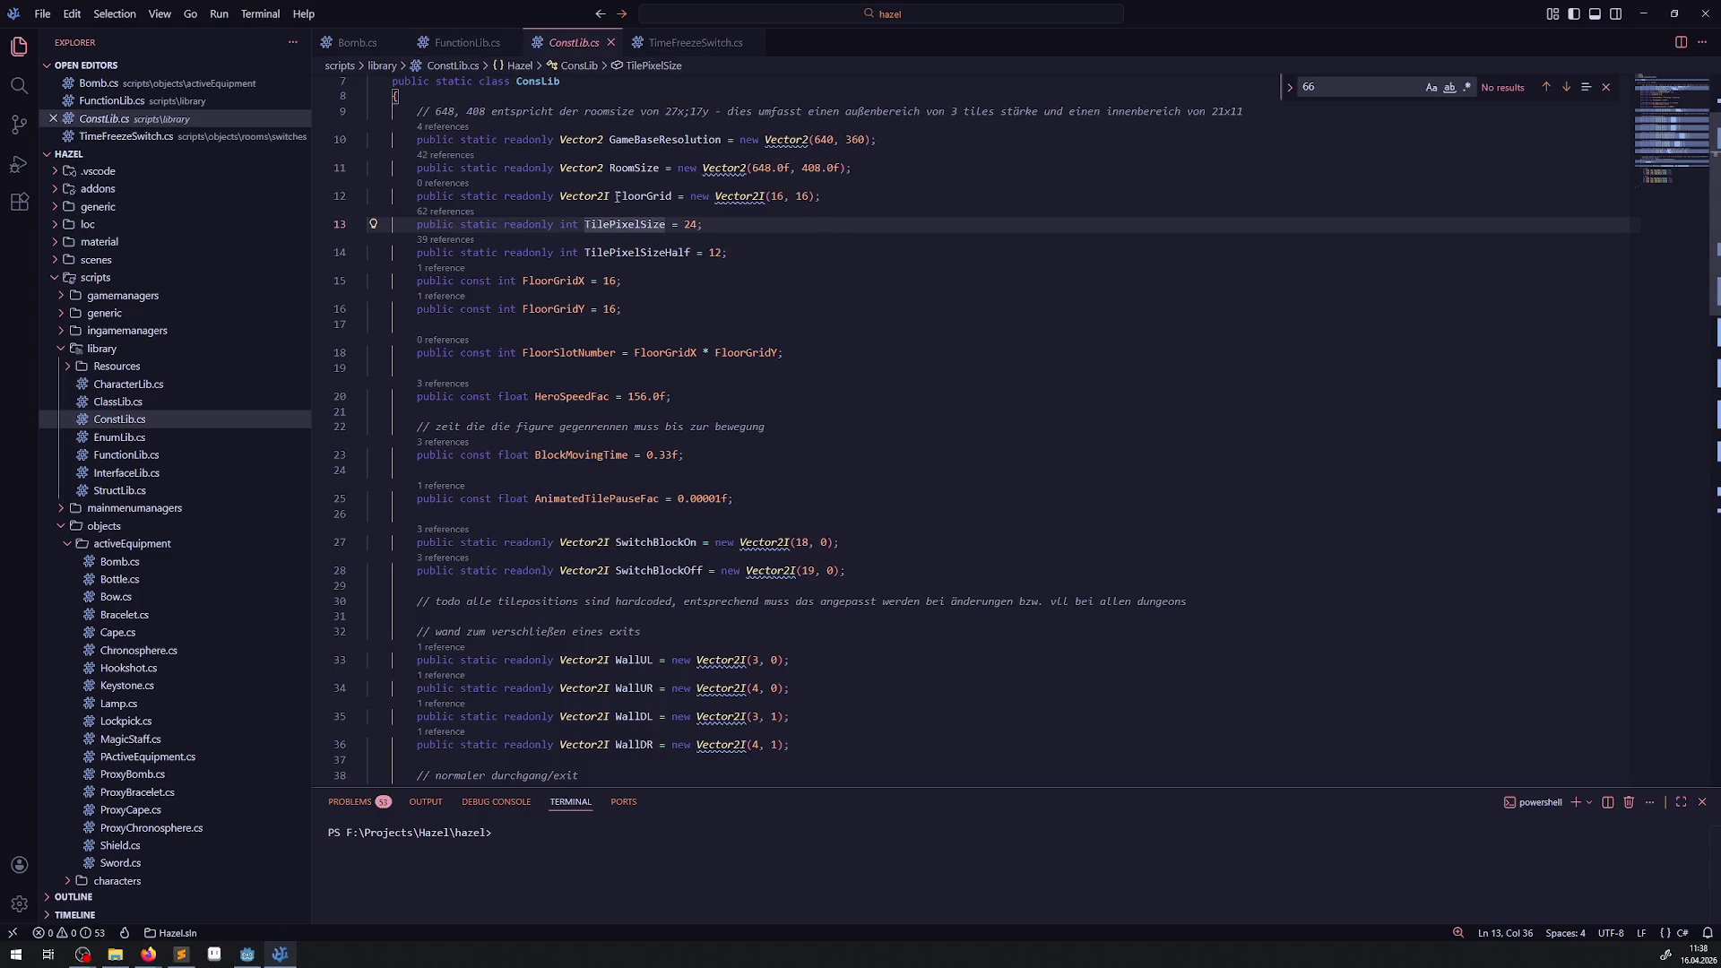
Compare TilePixelSizeHalf in ConstLib.cs with TilePixelSize in FunctionLib.cs, then revisit GetDirectionTileVector in Bomb.cs.
click(622, 252)
double_click(622, 252)
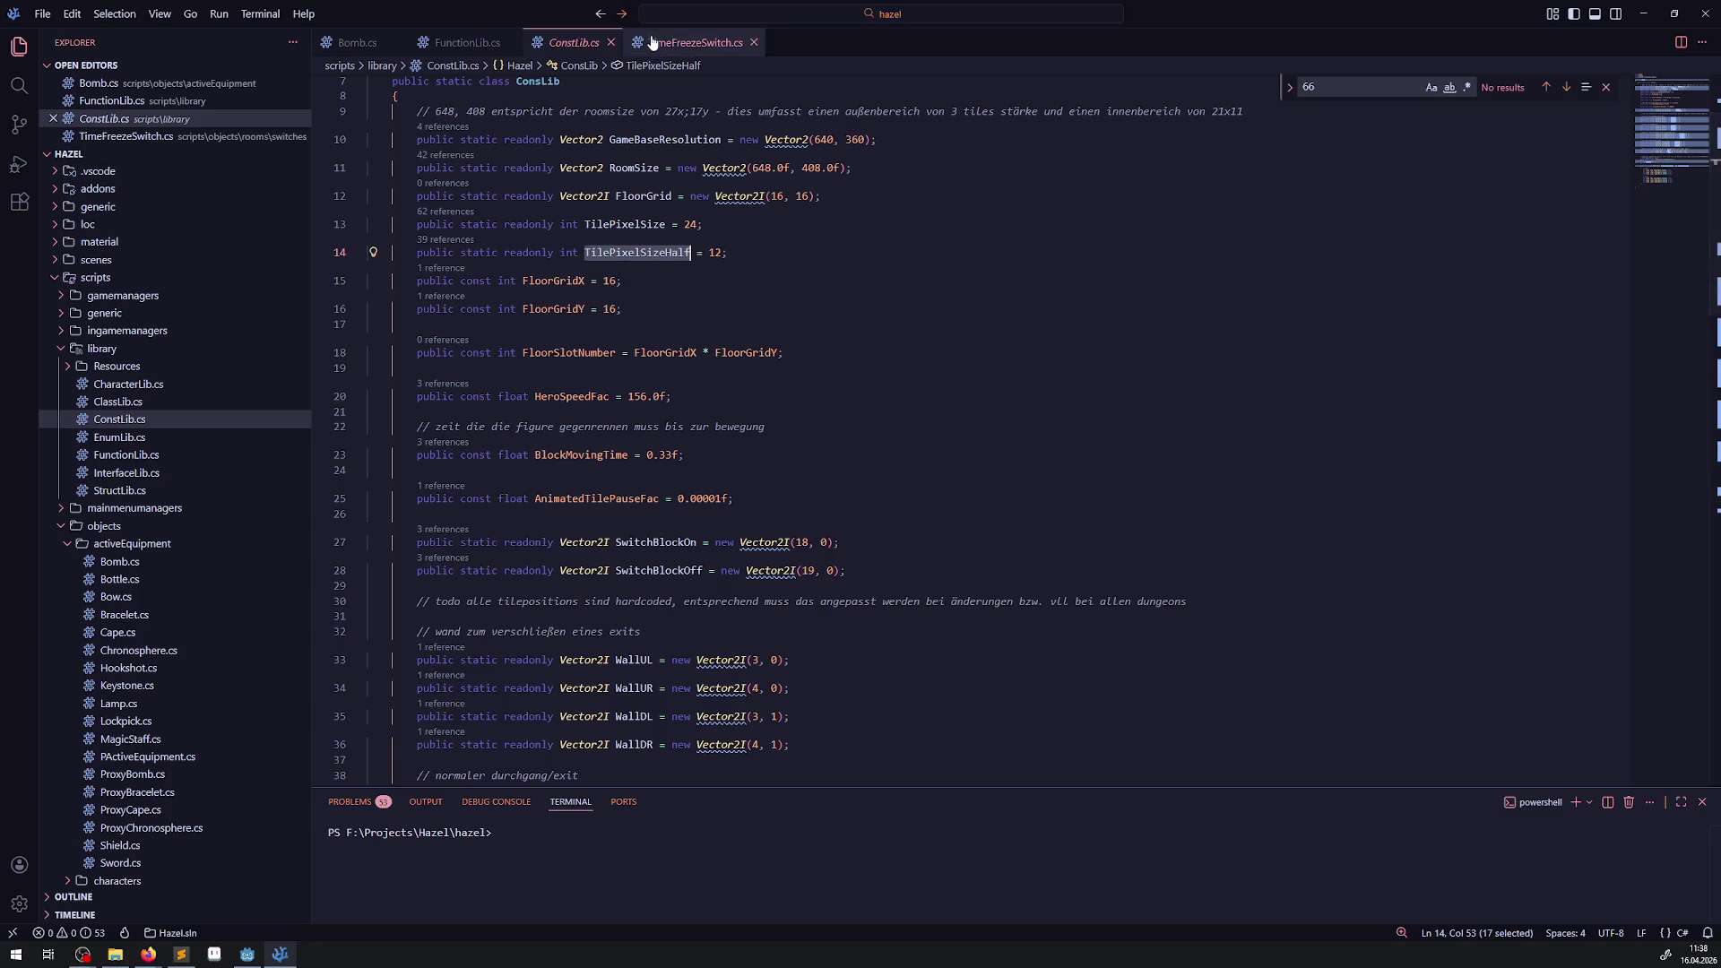
click(695, 42)
click(466, 42)
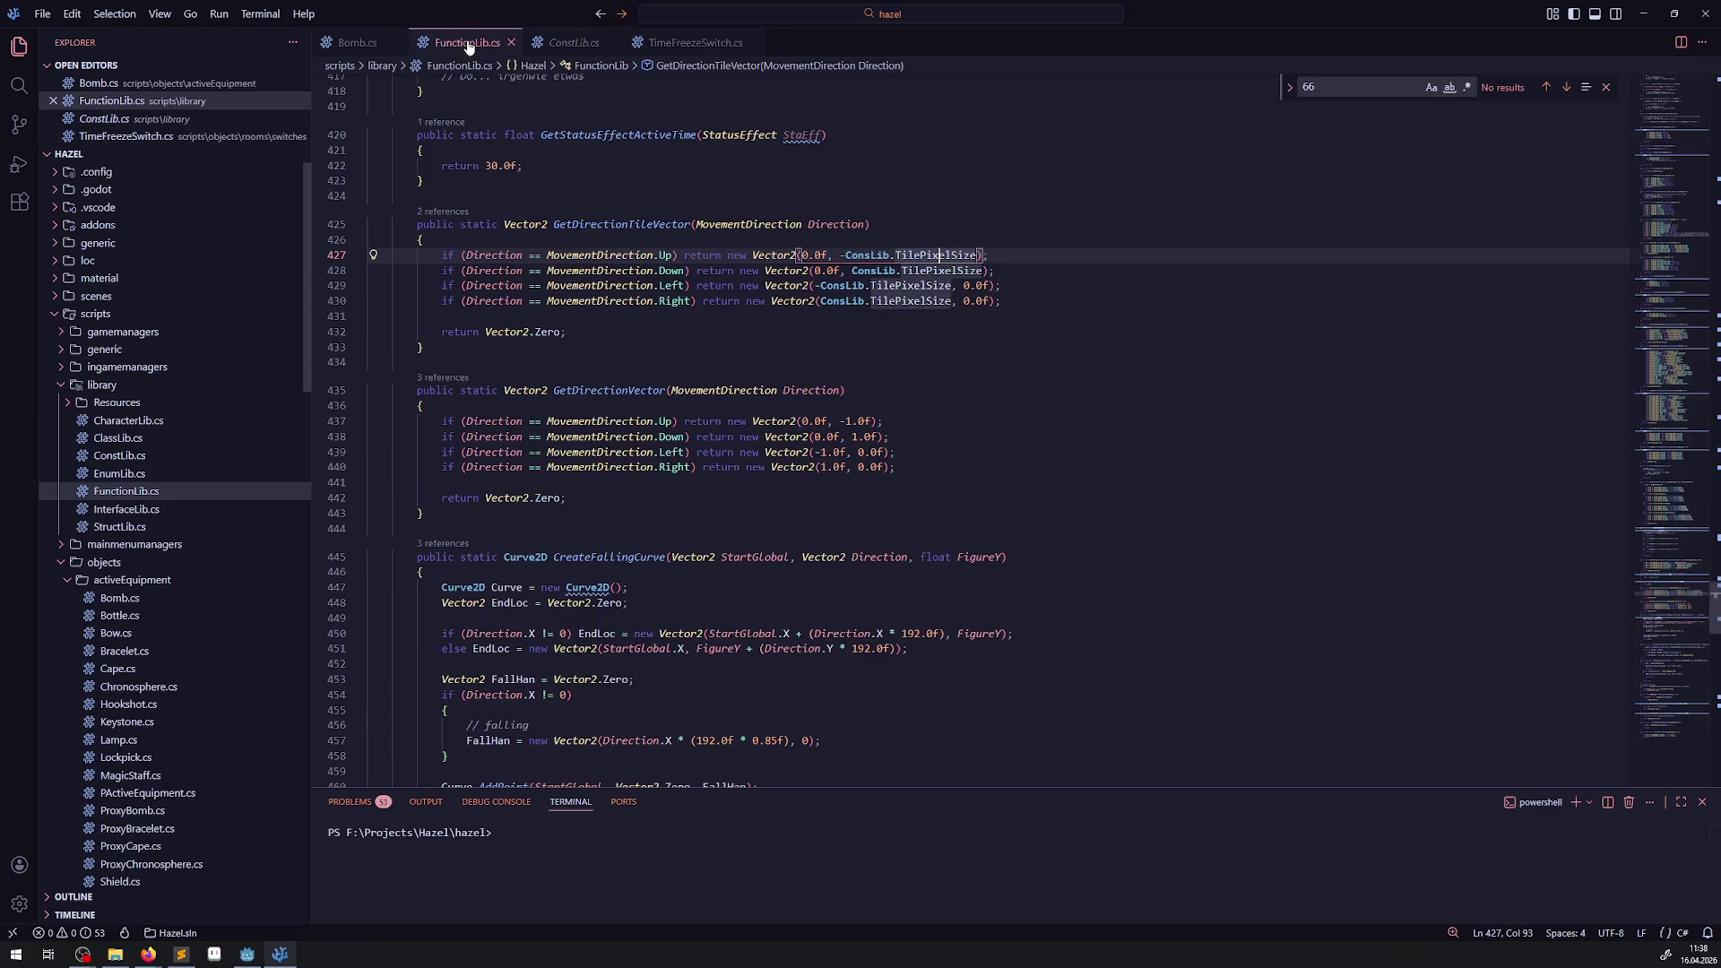
double_click(941, 254)
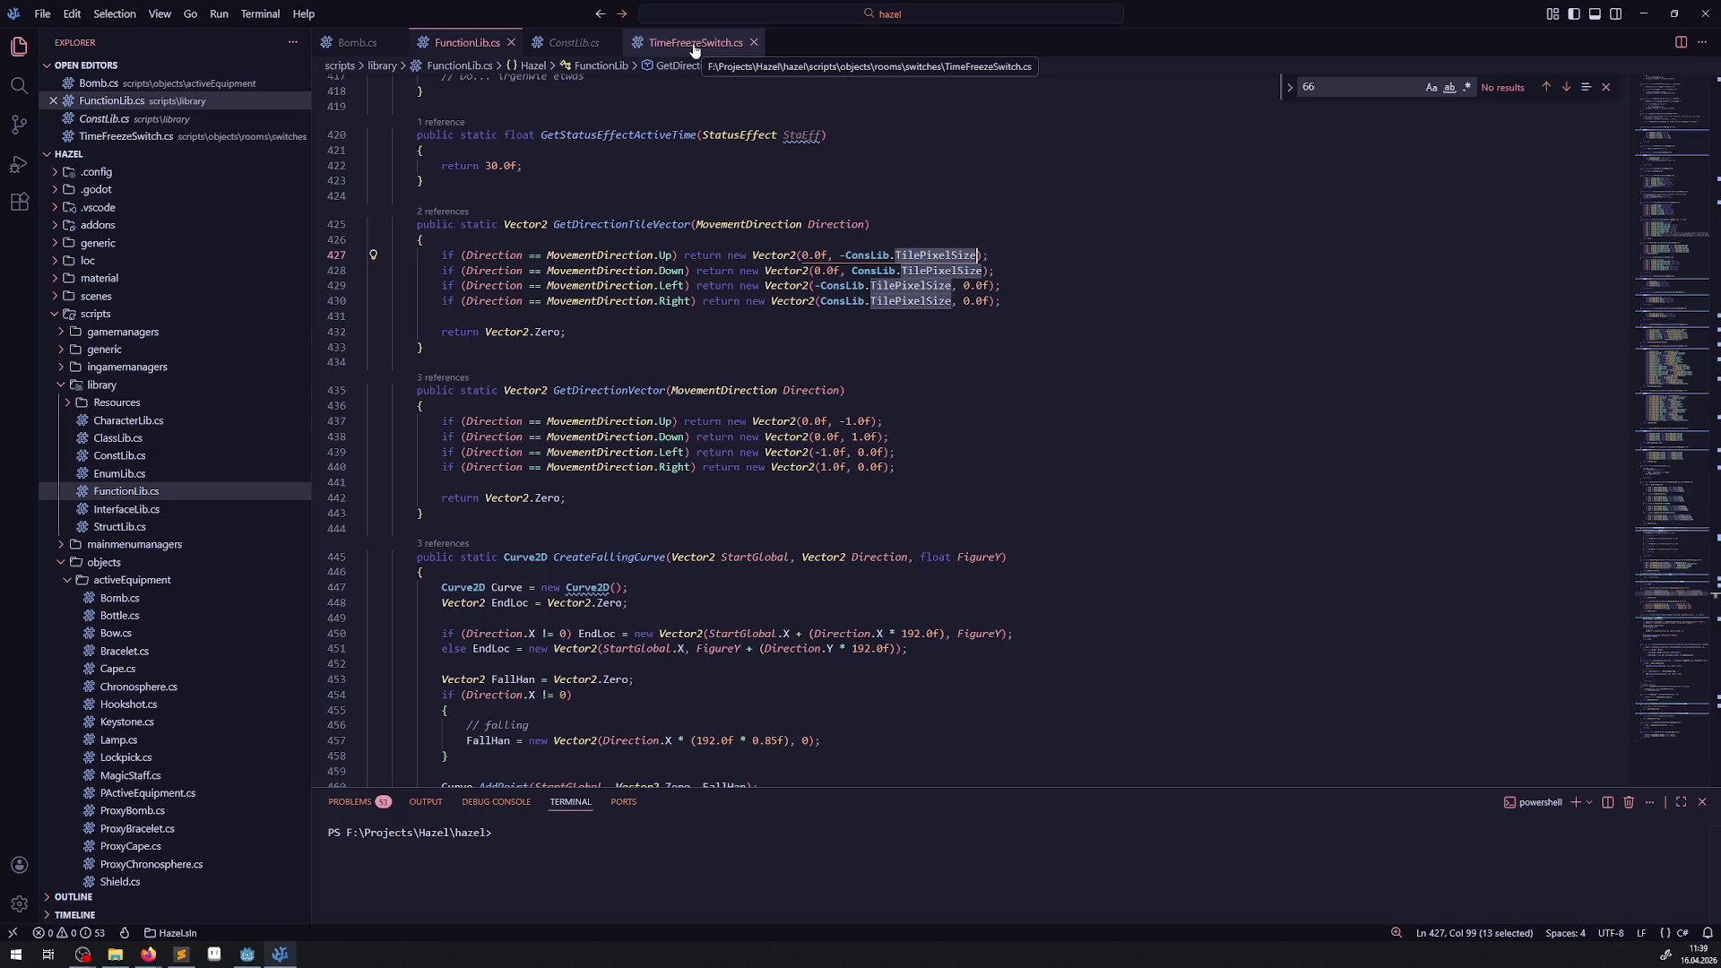
click(363, 43)
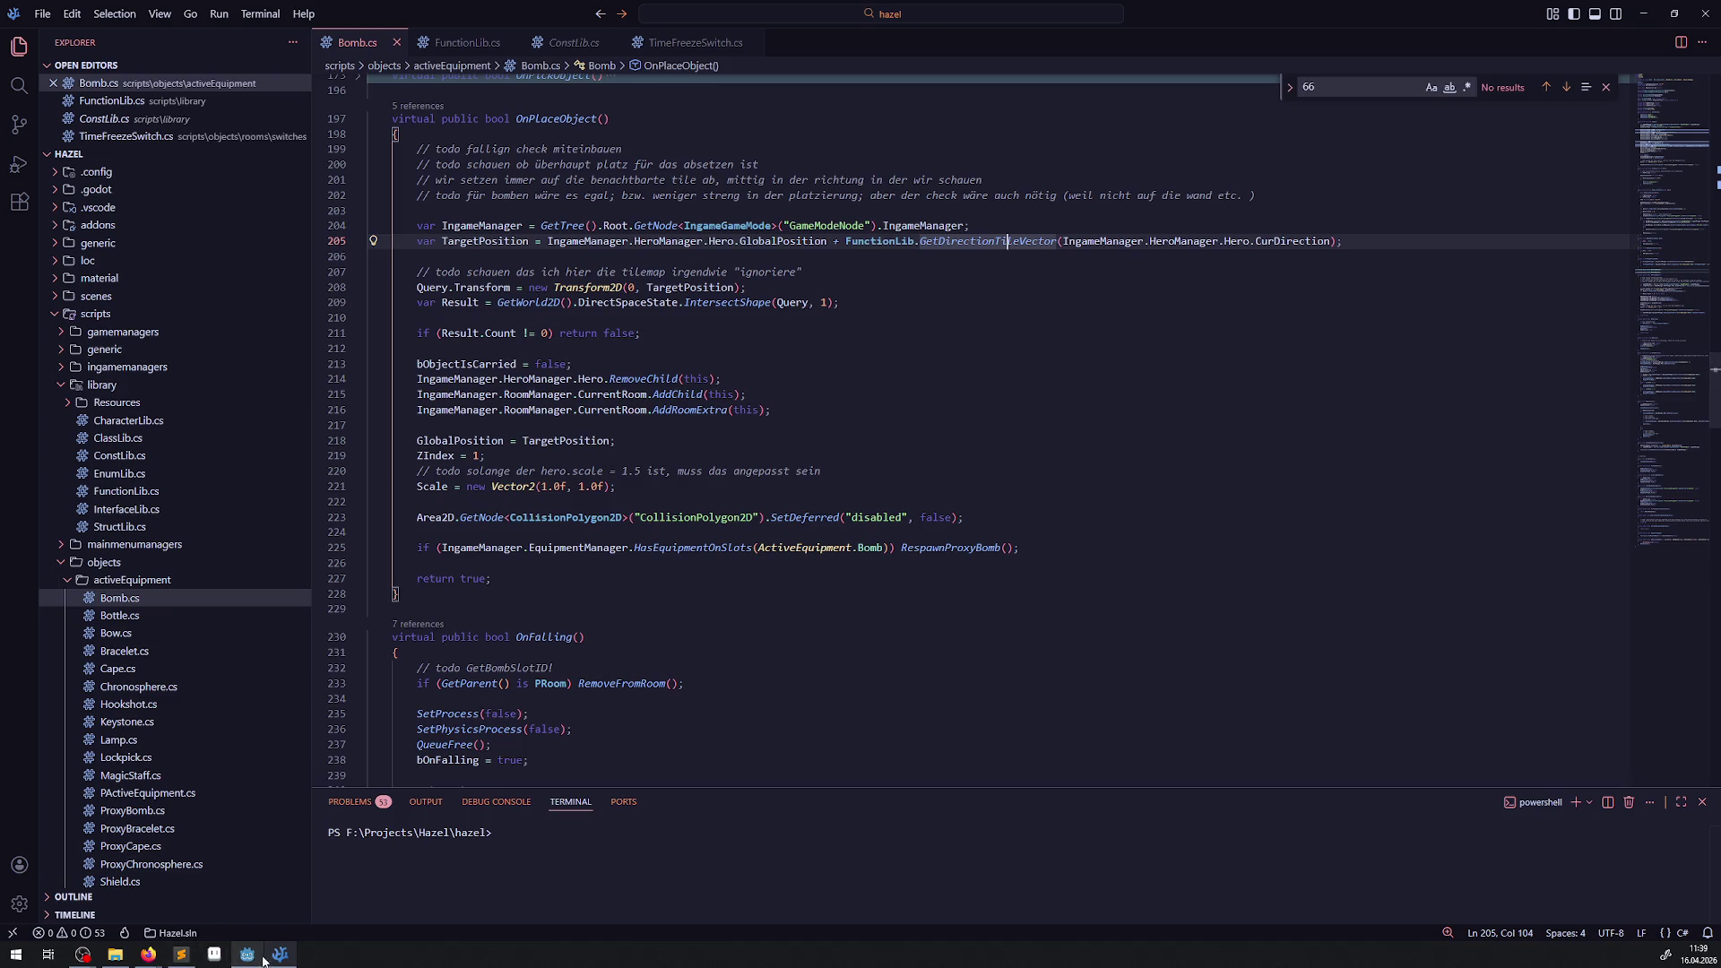
mouse_move(247, 954)
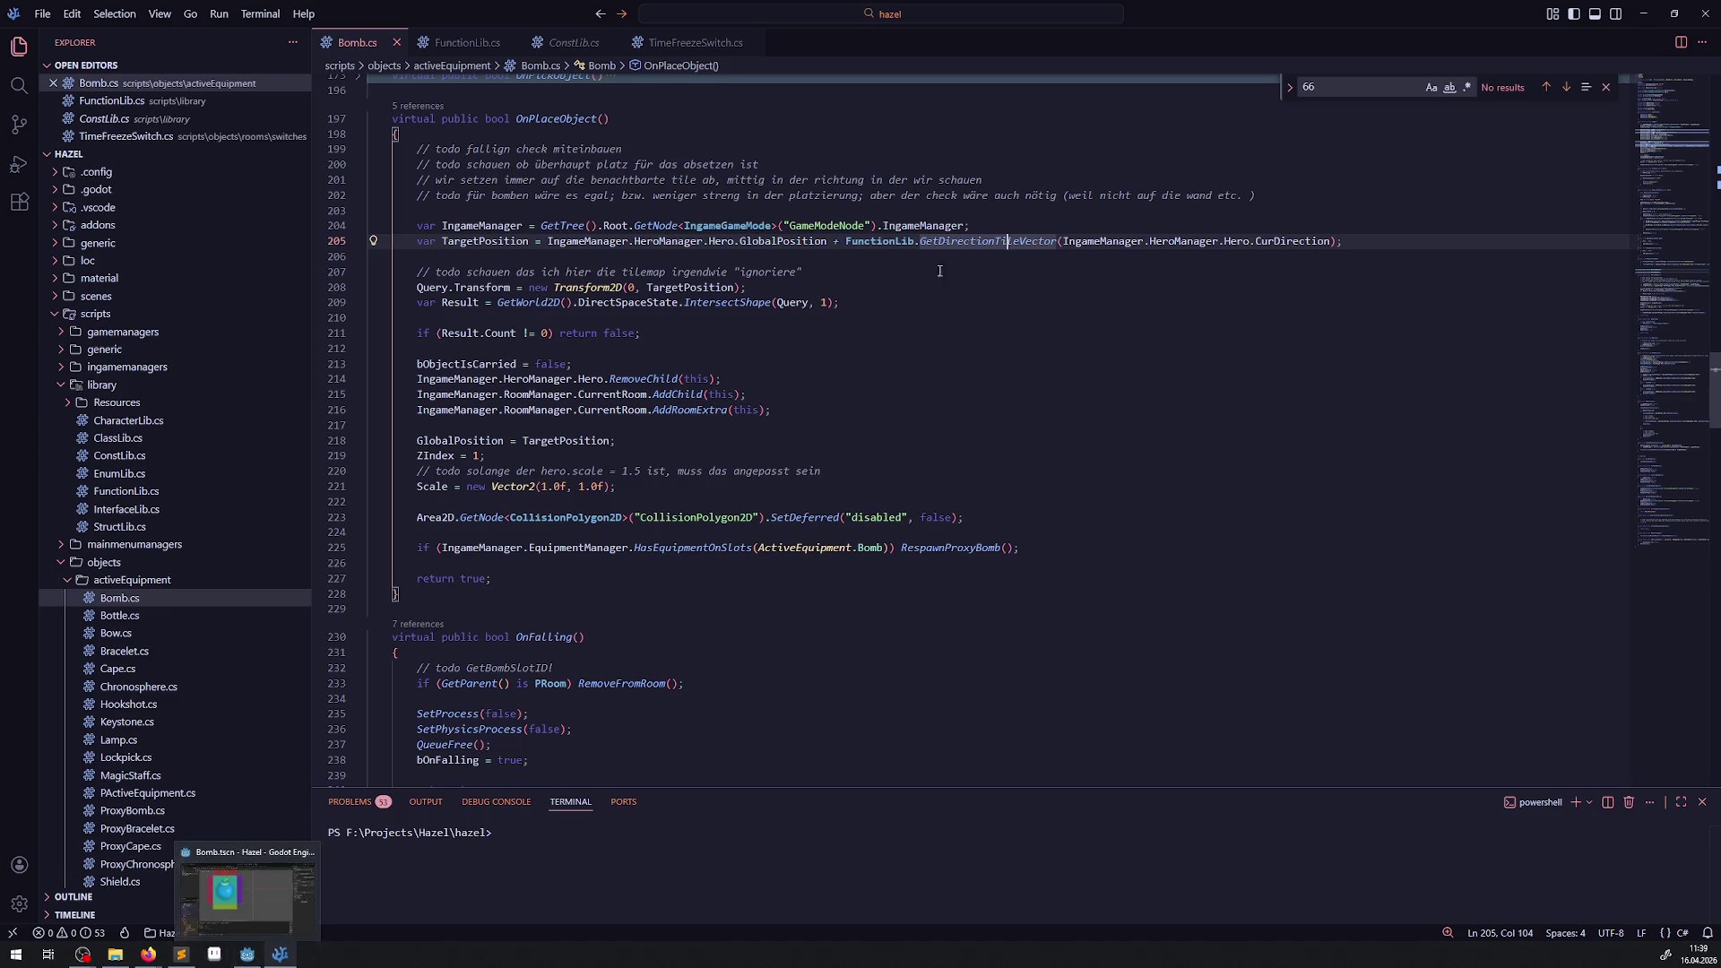
right_click(1001, 244)
Duplicate the GetDirectionTileVector method below itself and rename the copy GetDirectionTileVectorHalf.
click(1026, 258)
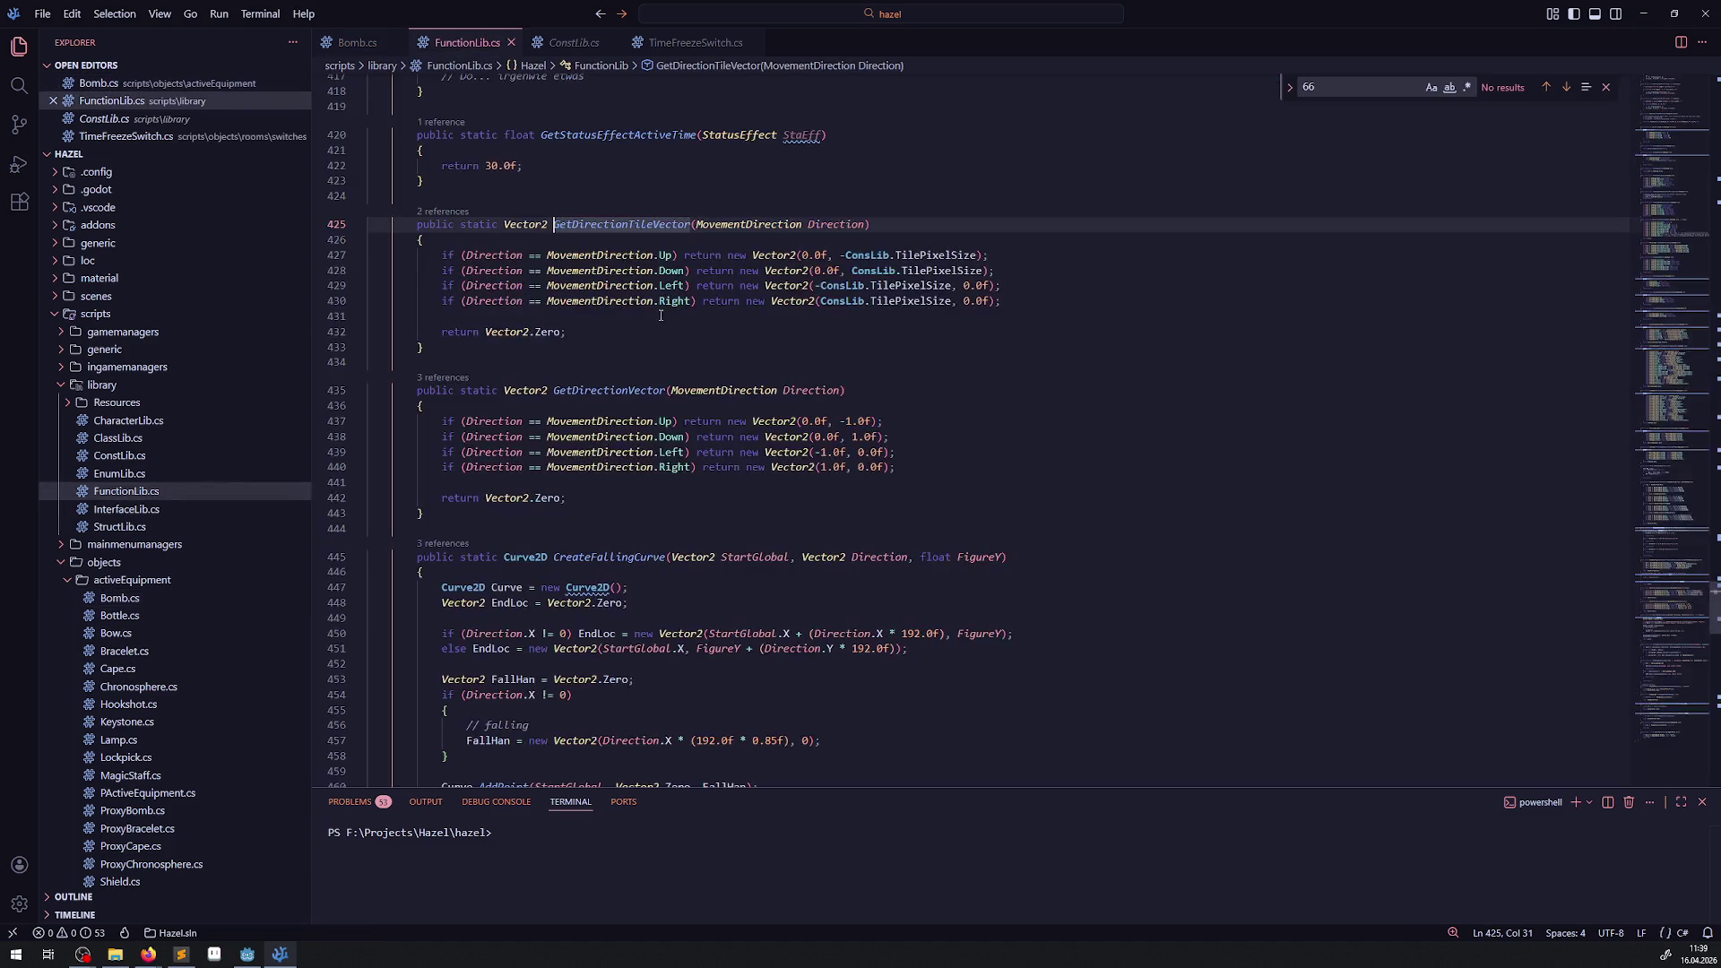
mouse_move(425, 347)
mouse_down()
mouse_move(556, 224)
mouse_move(386, 224)
mouse_up()
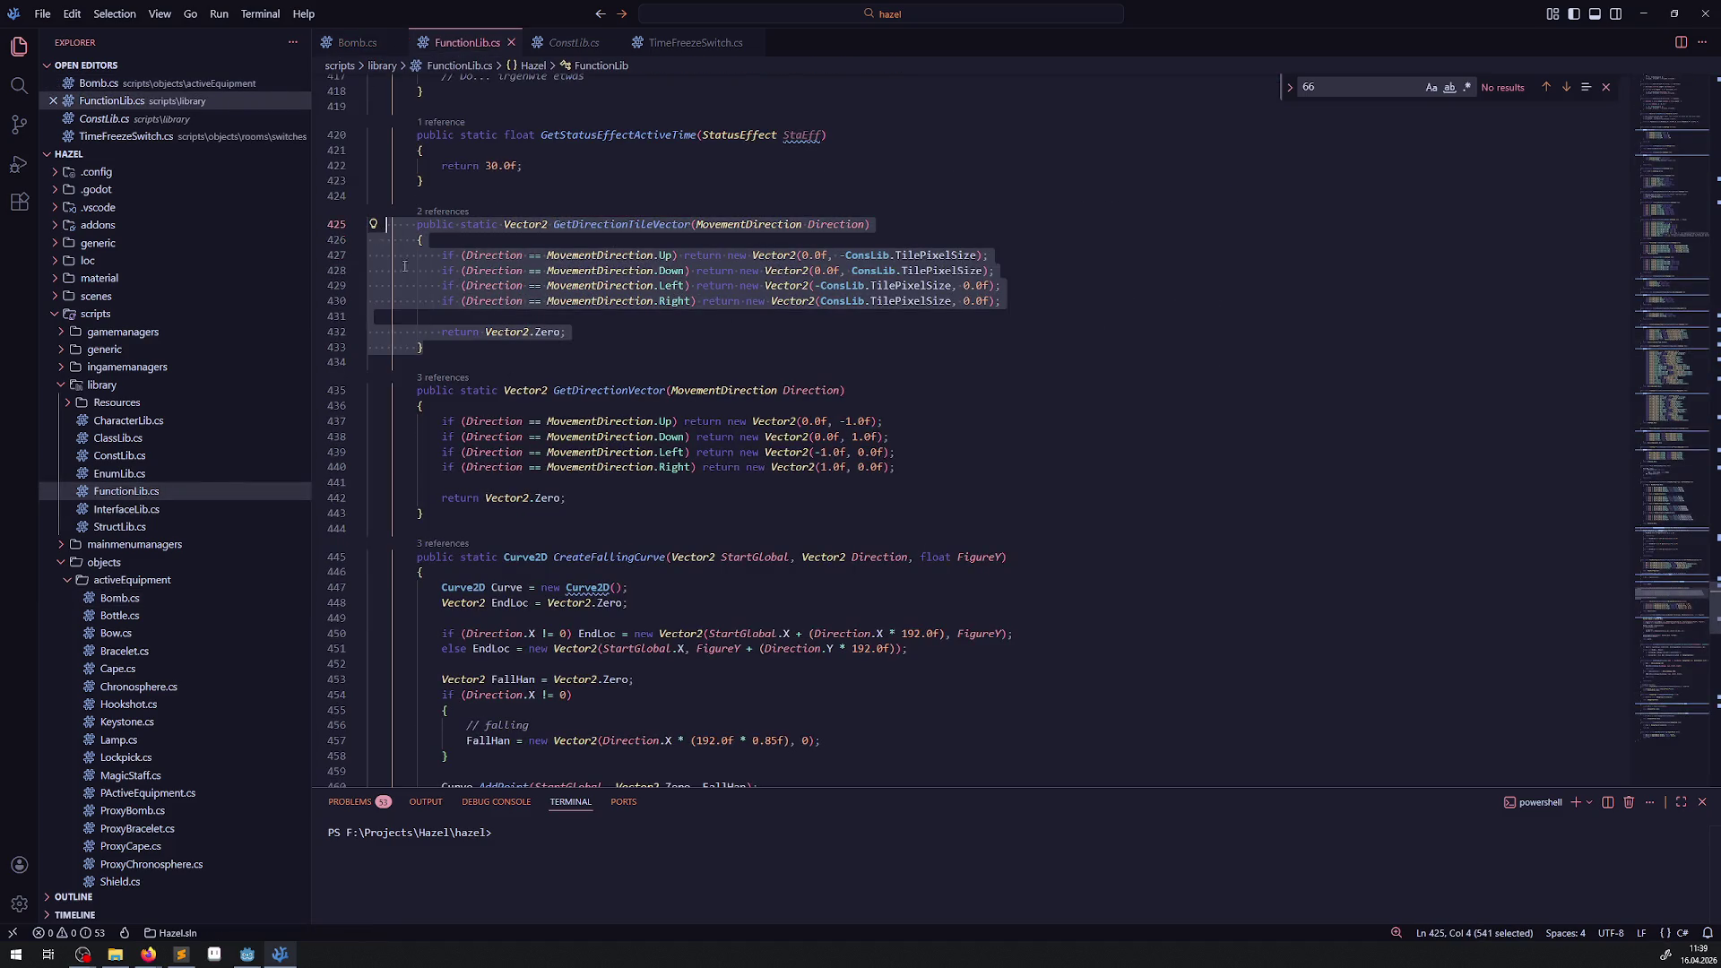
key(ctrl+c)
click(432, 349)
key(Return)
key(Return)
key(ctrl+v)
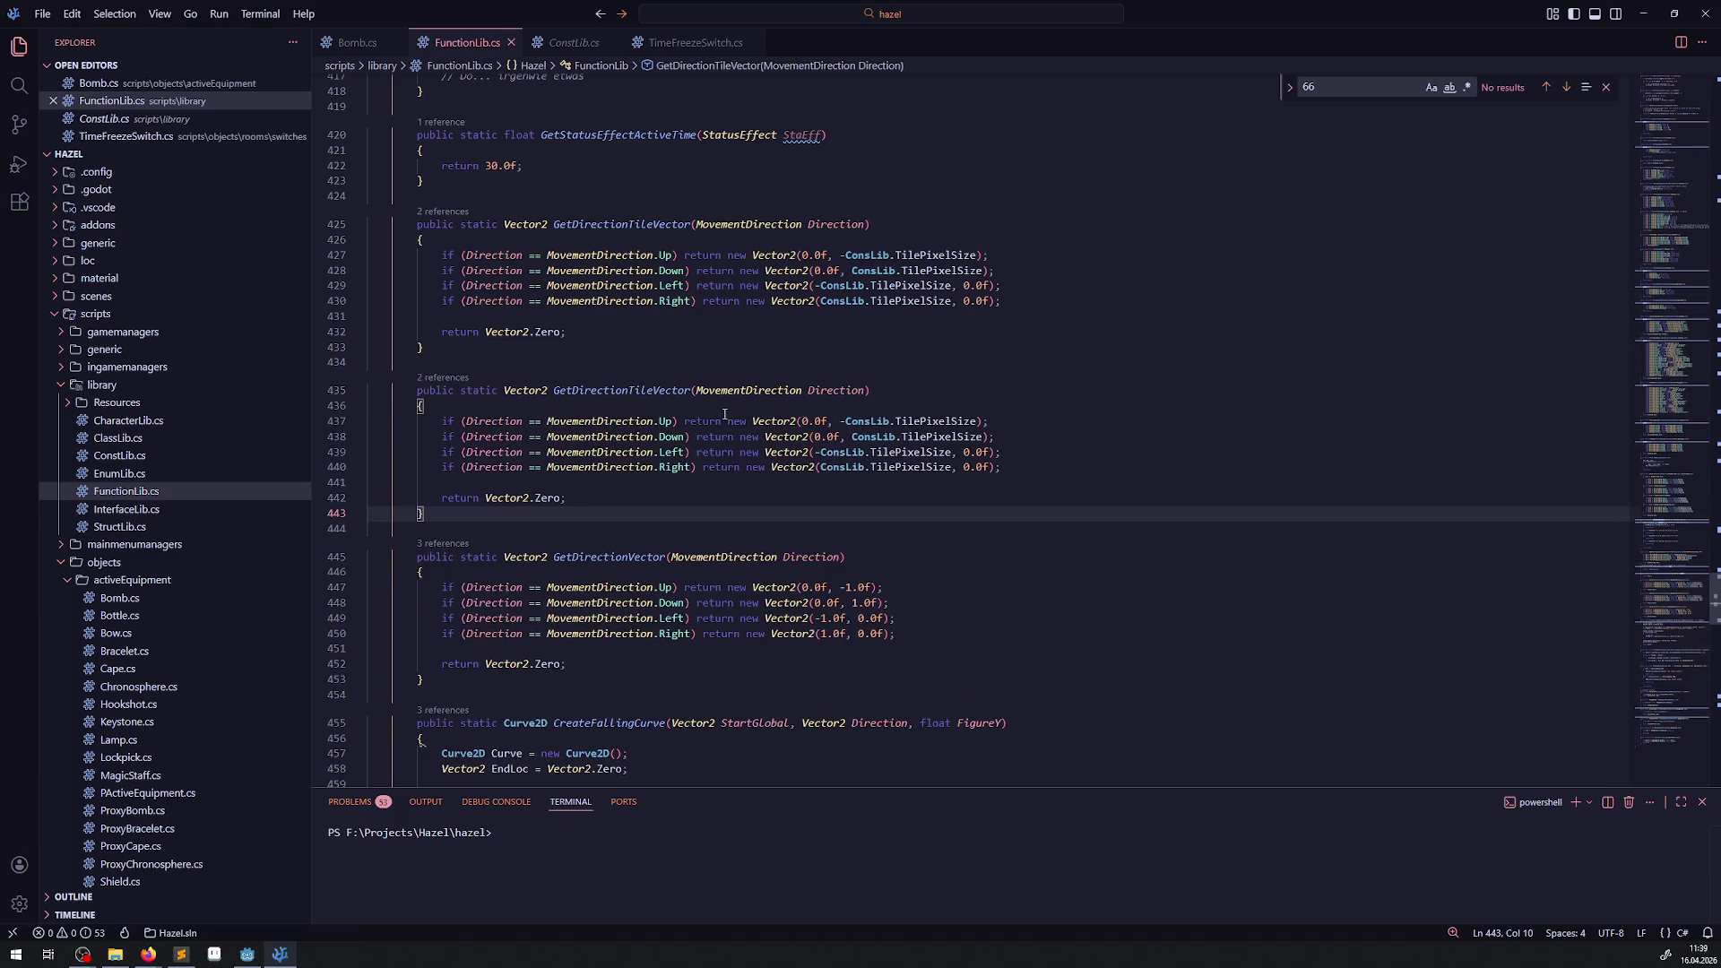
mouse_move(570, 392)
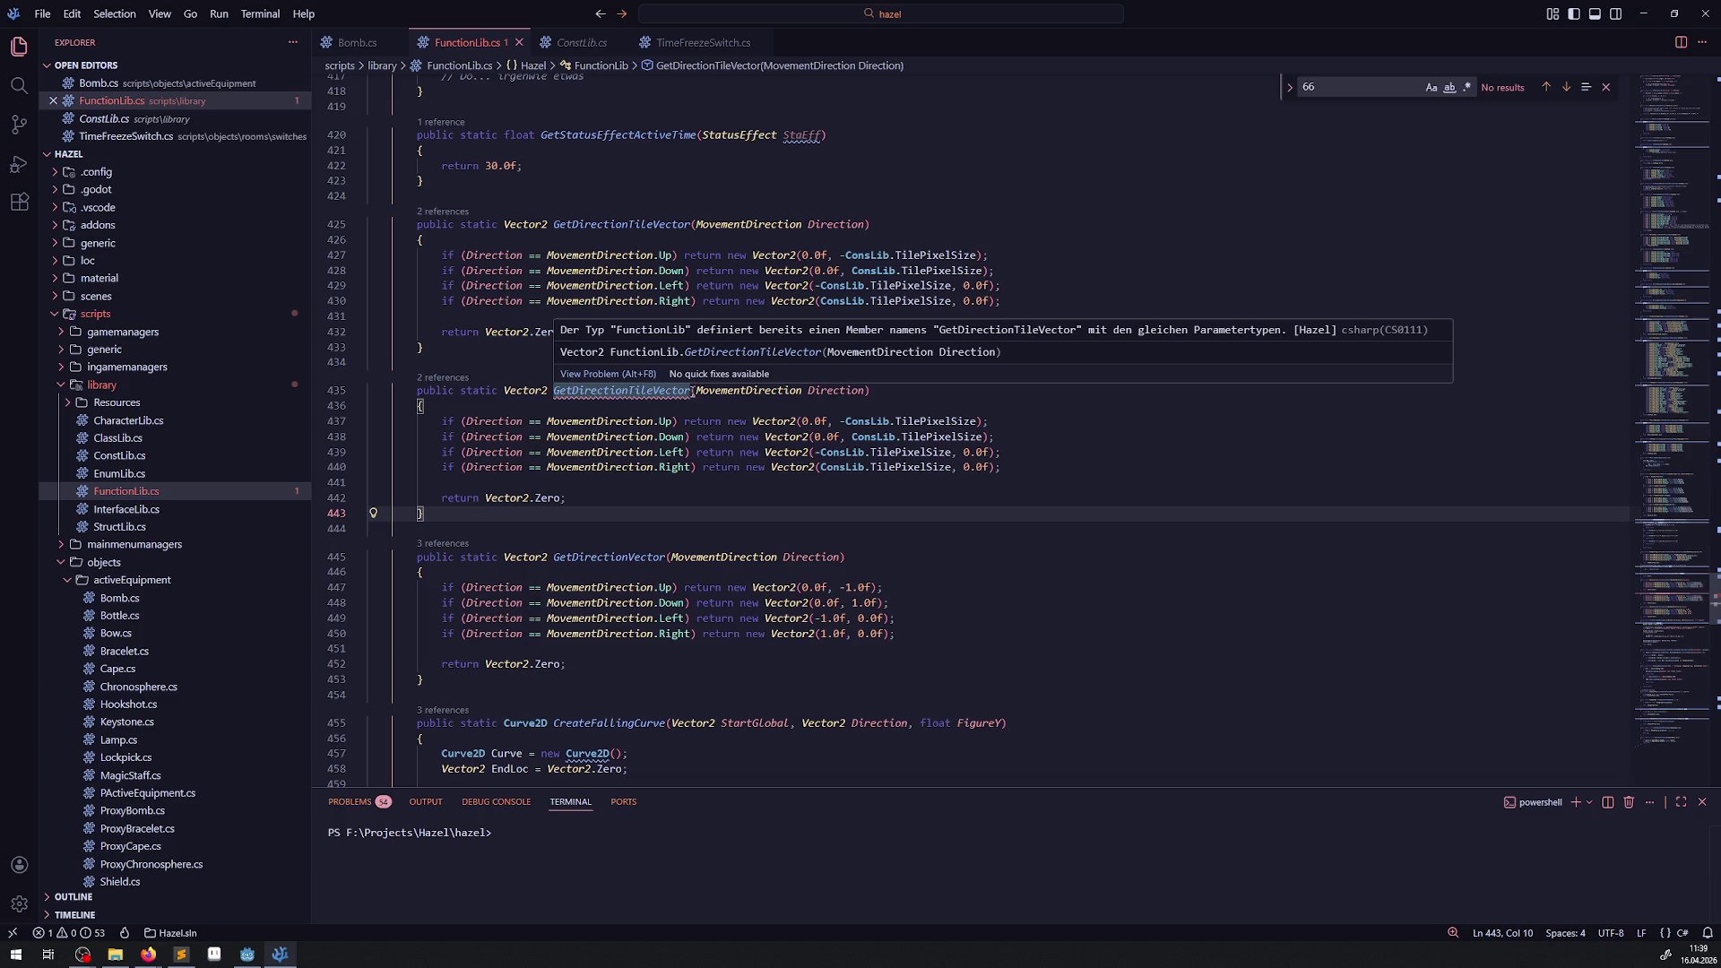
click(692, 392)
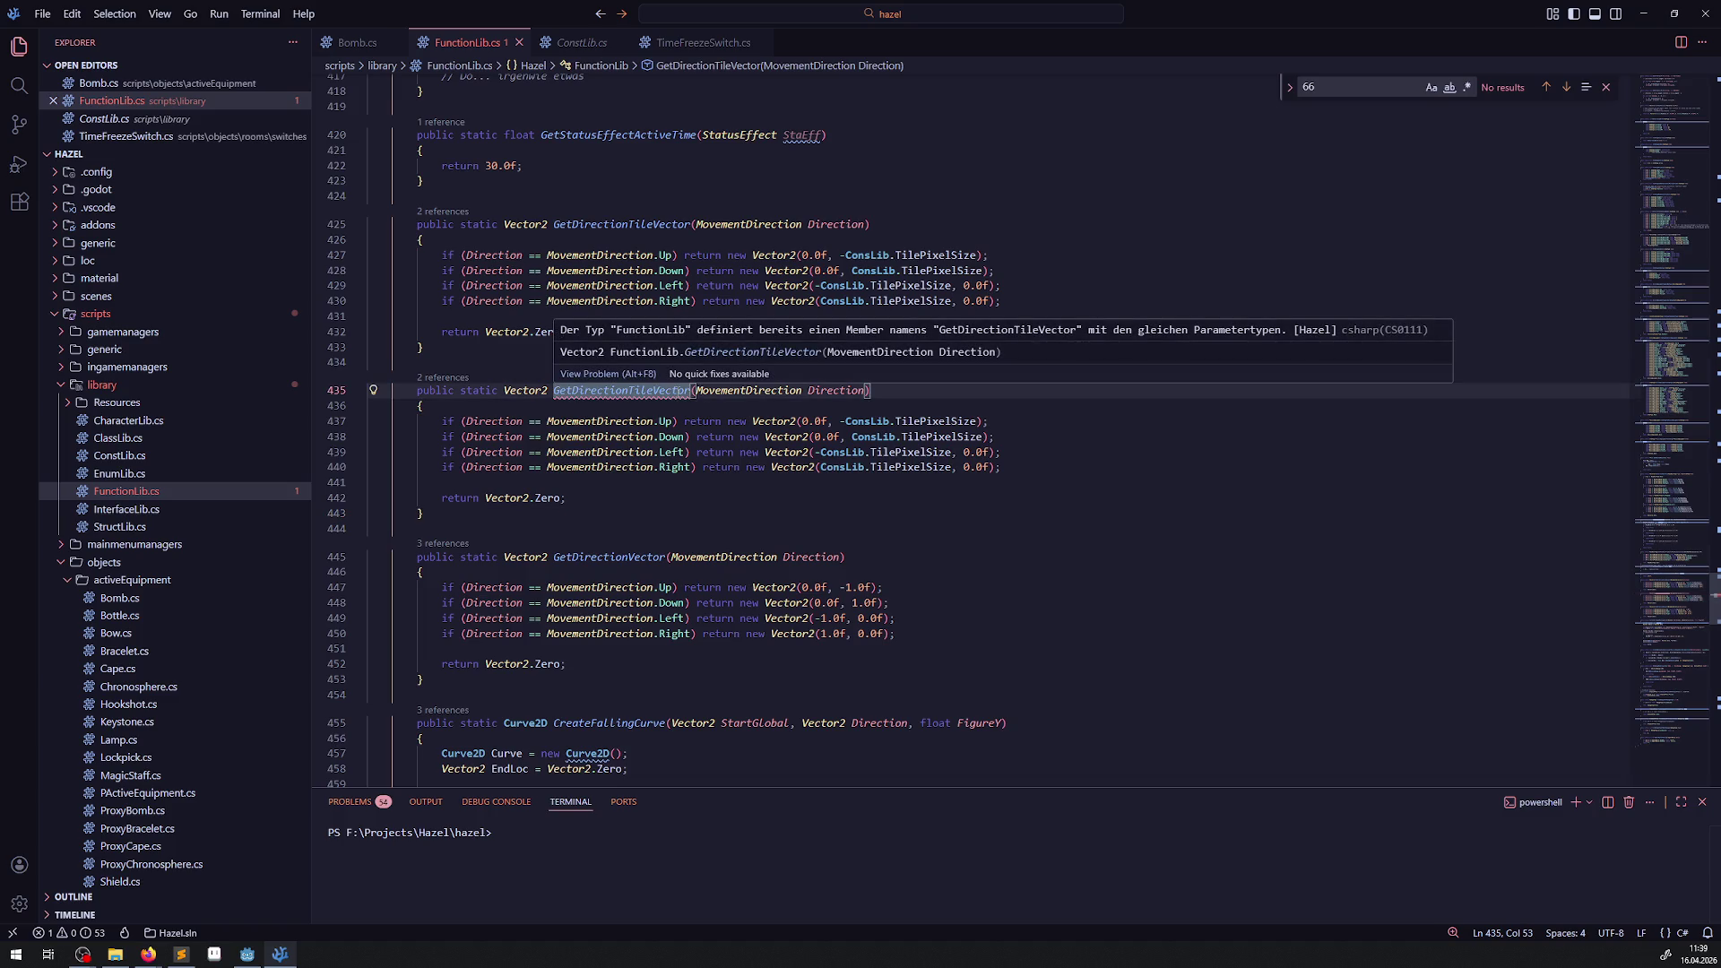
text(Half)
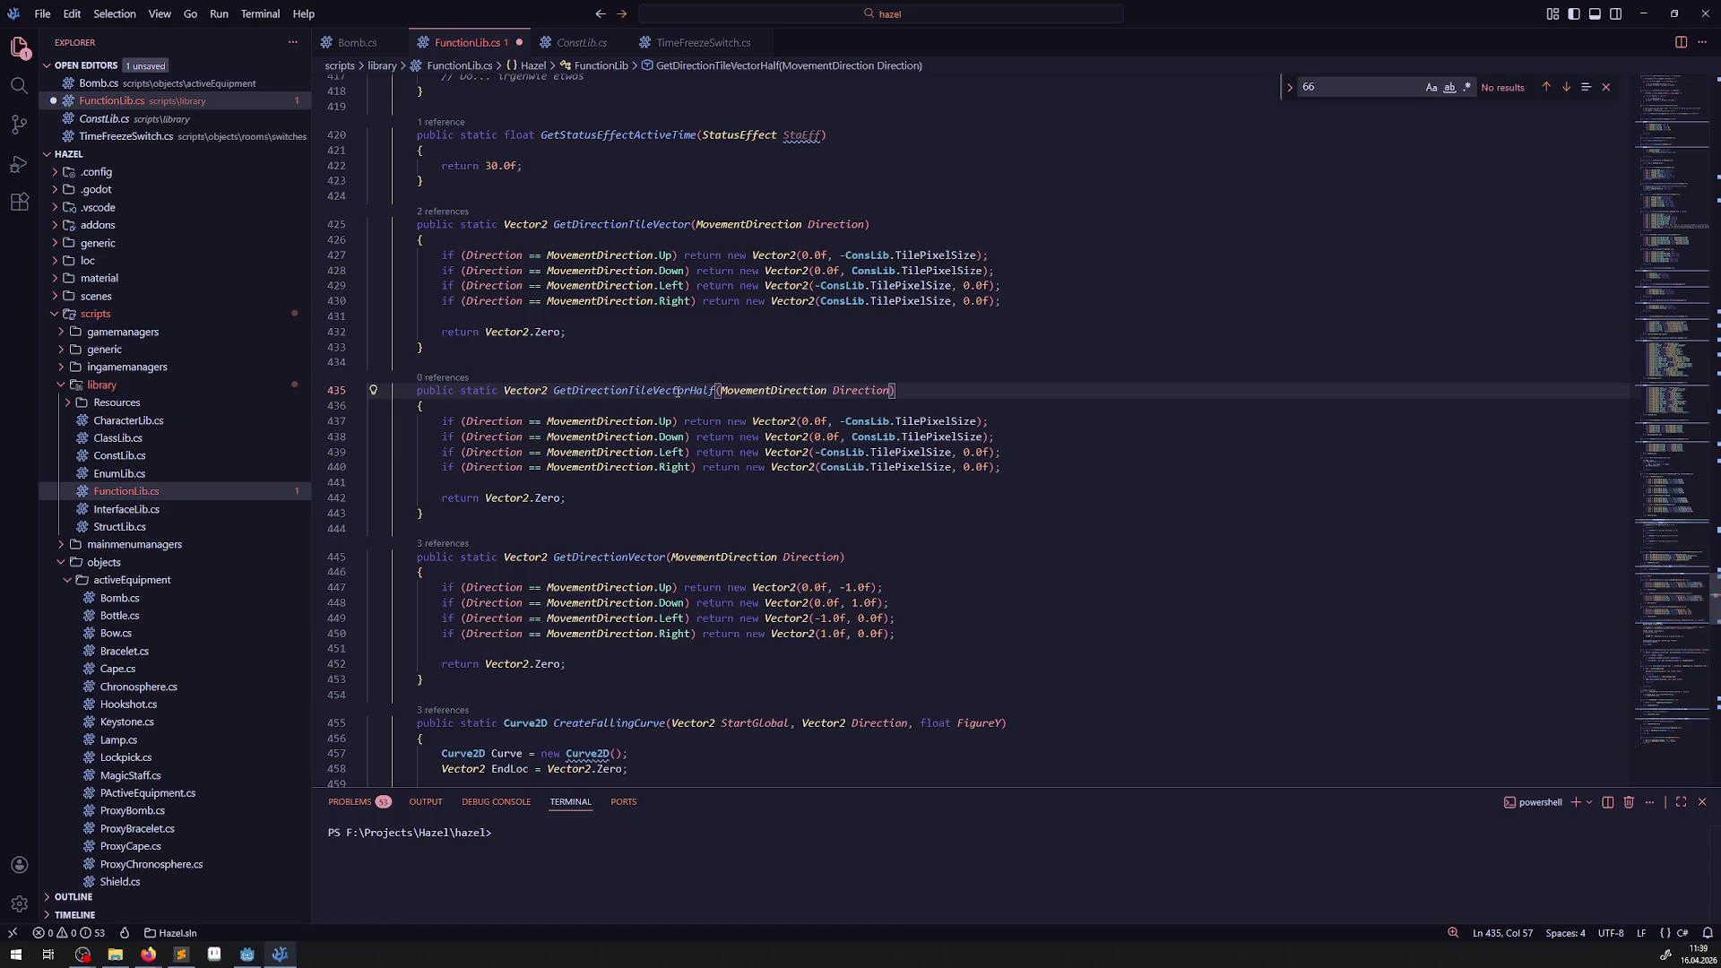
Find TilePixelSizeHalf at the TilePixelSize definition and copy its name.
right_click(928, 420)
click(977, 436)
click(632, 242)
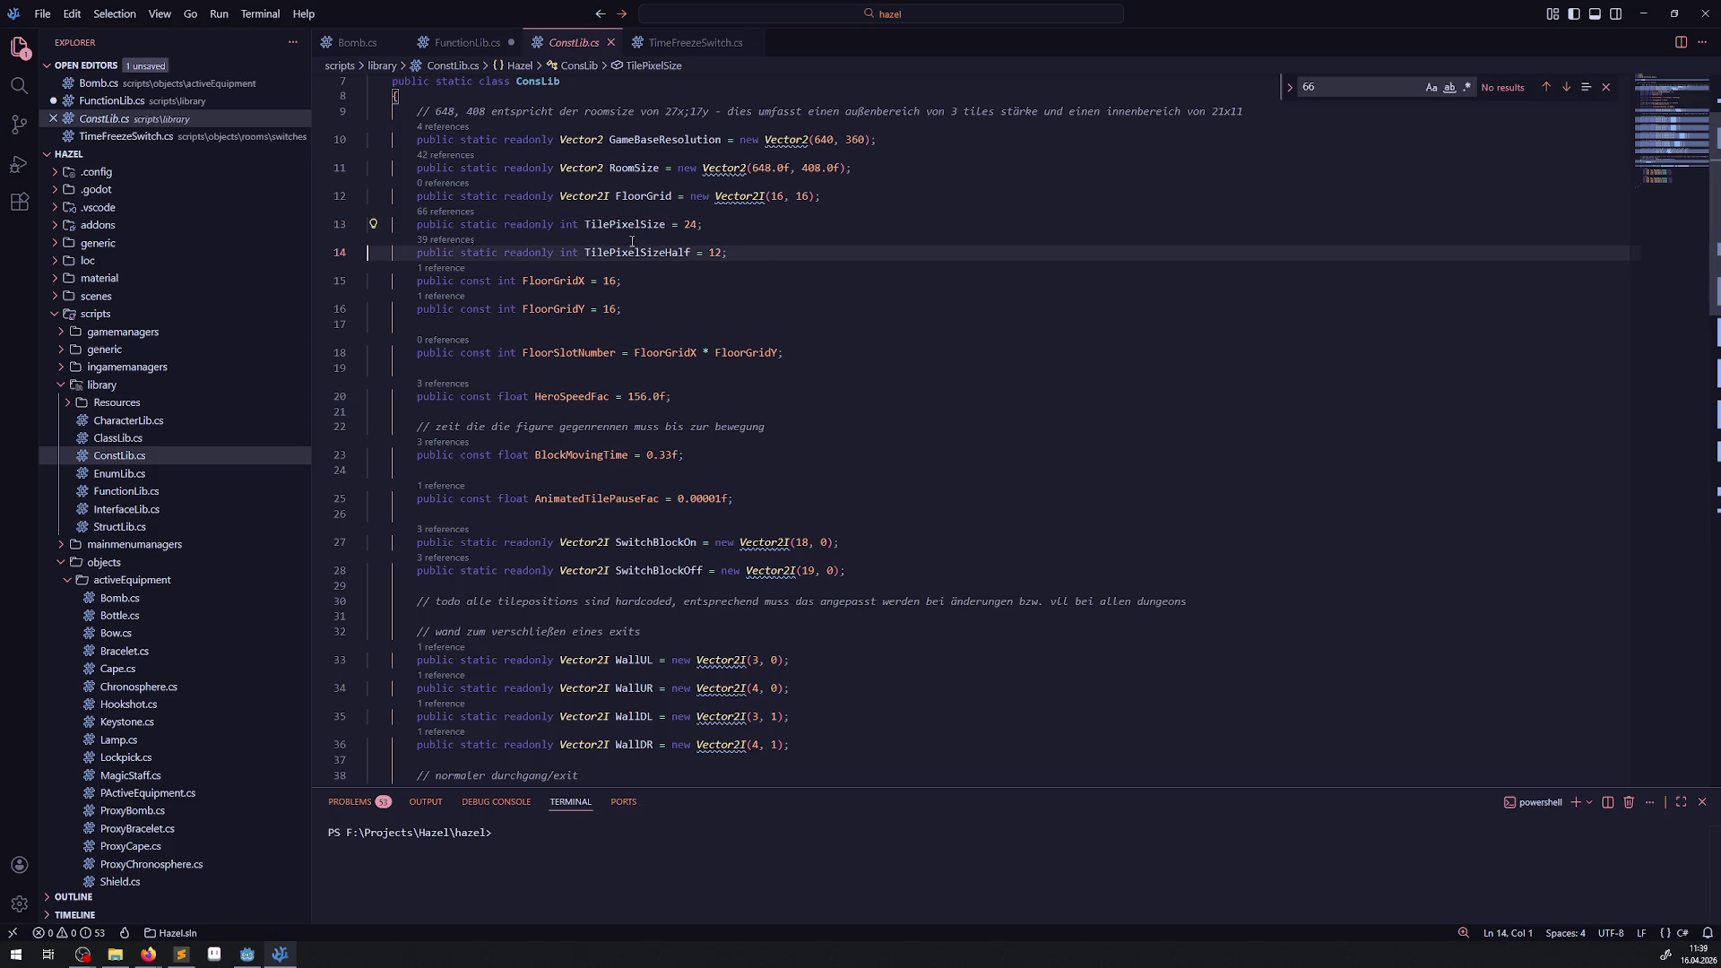
double_click(637, 252)
key(ctrl+c)
key(alt+Left)
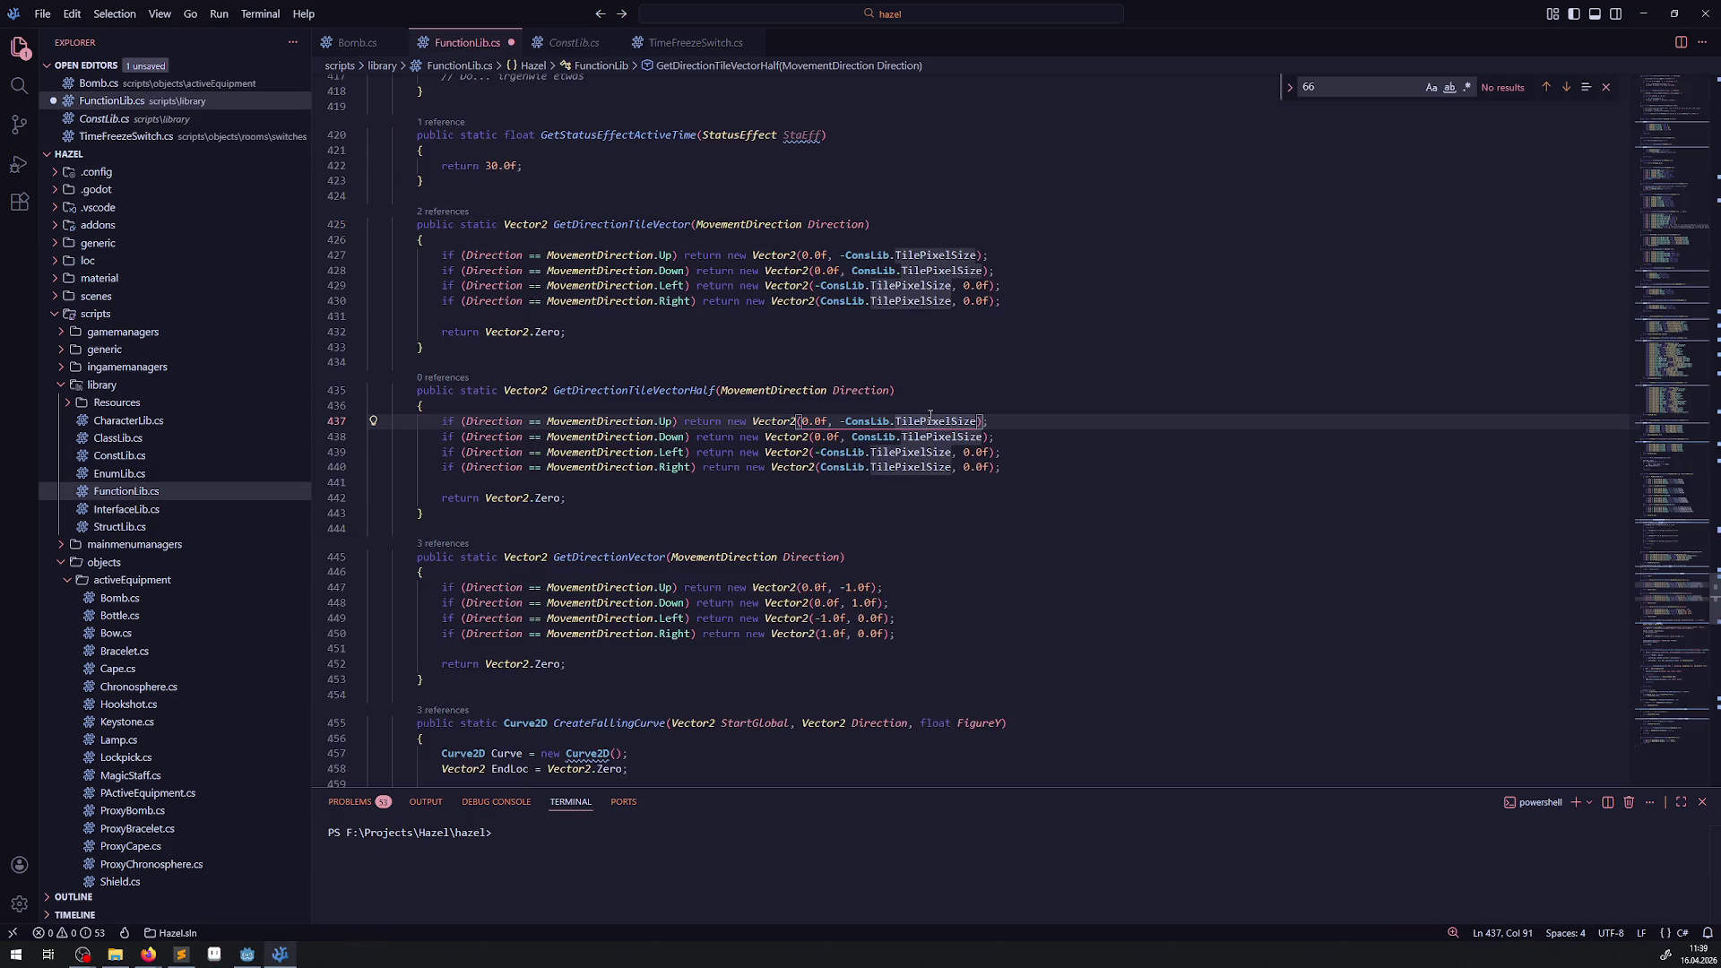
Replace TilePixelSize with TilePixelSizeHalf on lines 437–440 of the new method and save FunctionLib.cs.
double_click(930, 420)
key(ctrl+v)
double_click(932, 437)
key(ctrl+v)
double_click(910, 452)
key(ctrl+v)
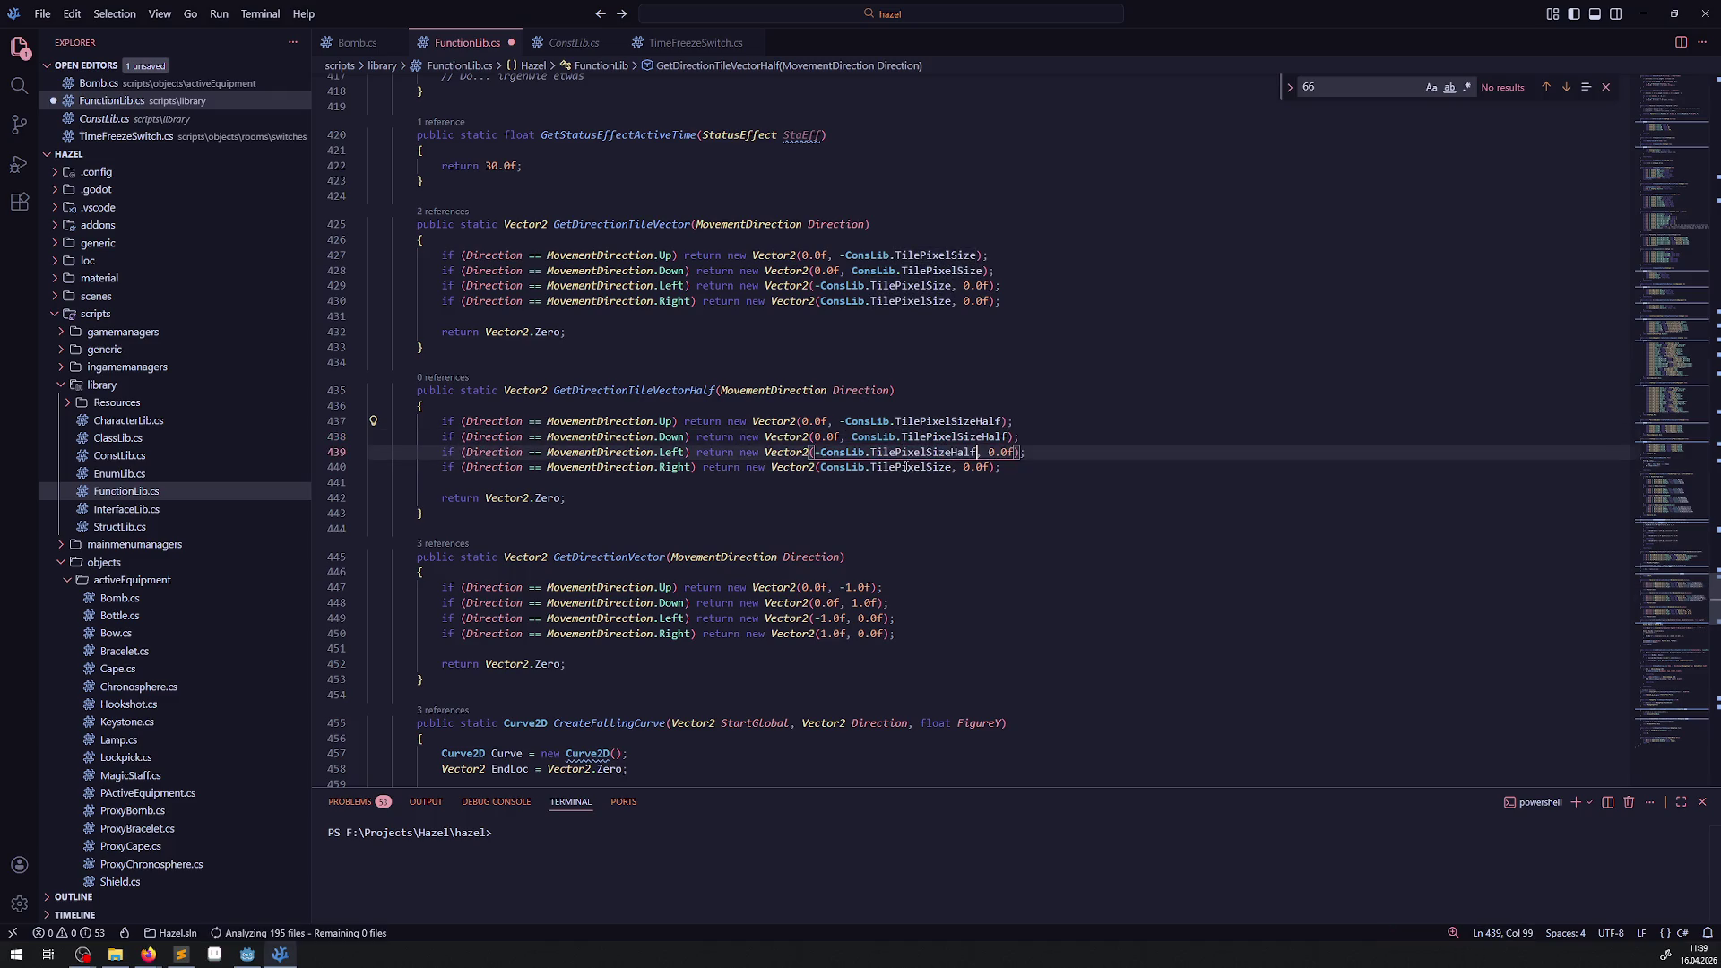
double_click(906, 467)
key(ctrl+v)
key(ctrl+s)
Make Bomb.cs line 205 call GetDirectionTileVectorHalf, save, and run the project in Godot.
double_click(679, 395)
key(ctrl+c)
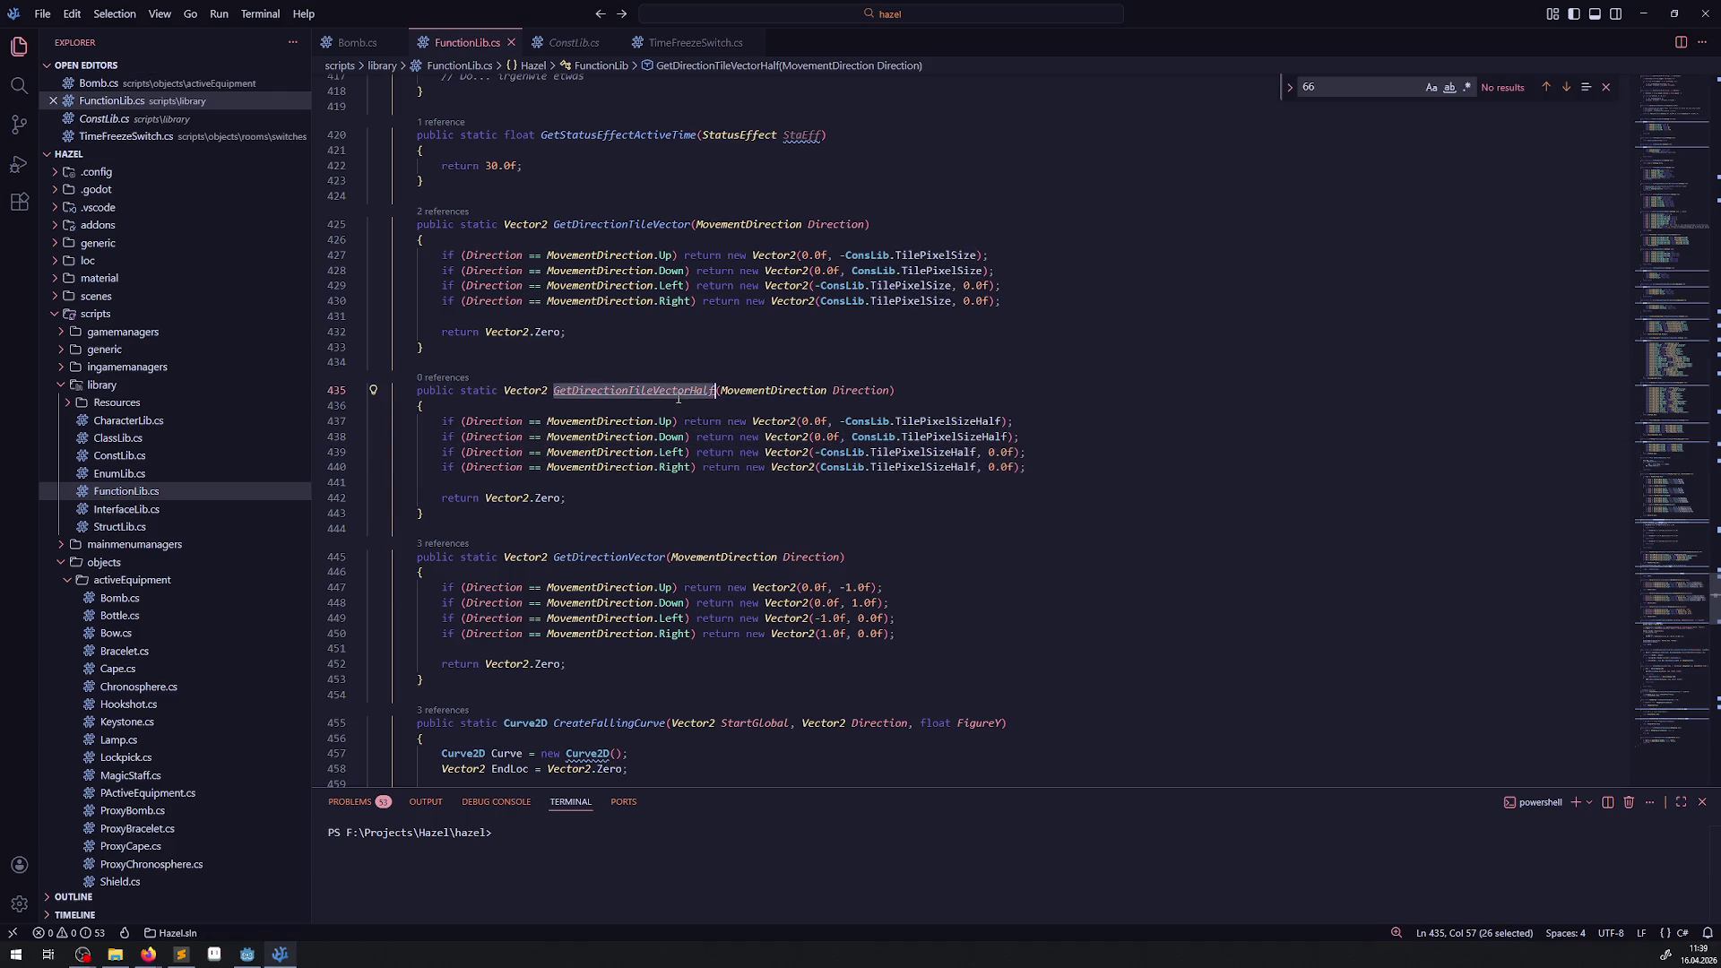
click(357, 42)
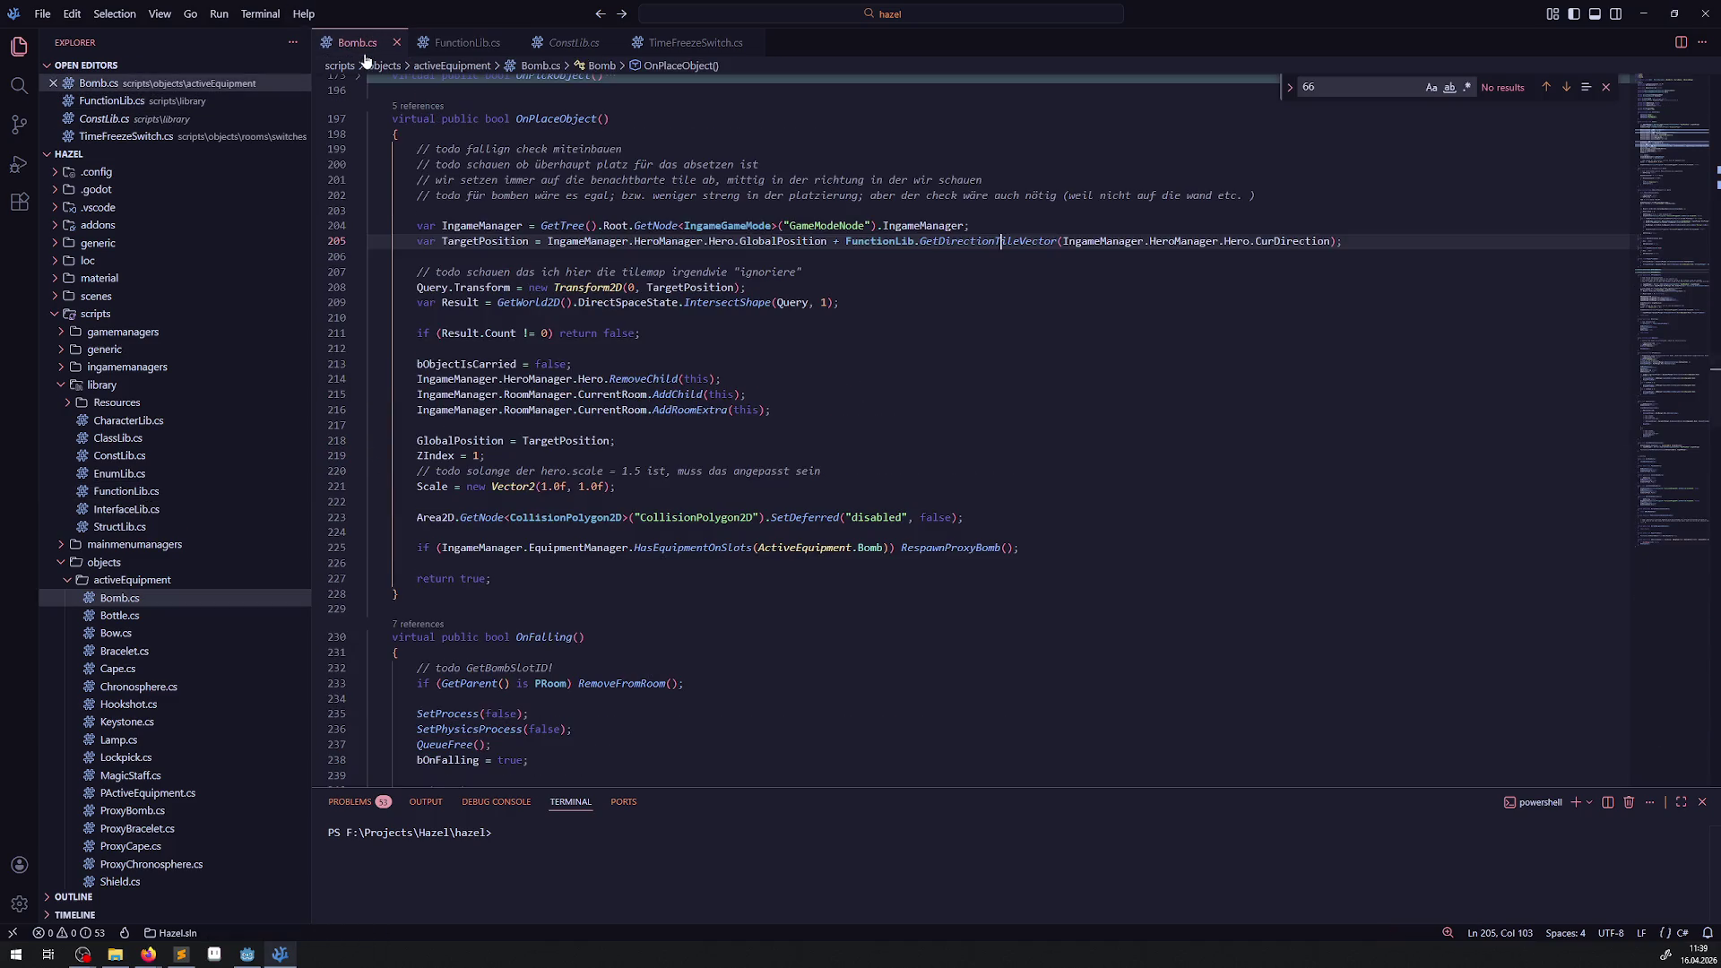
double_click(976, 241)
key(ctrl+v)
key(ctrl+s)
click(861, 333)
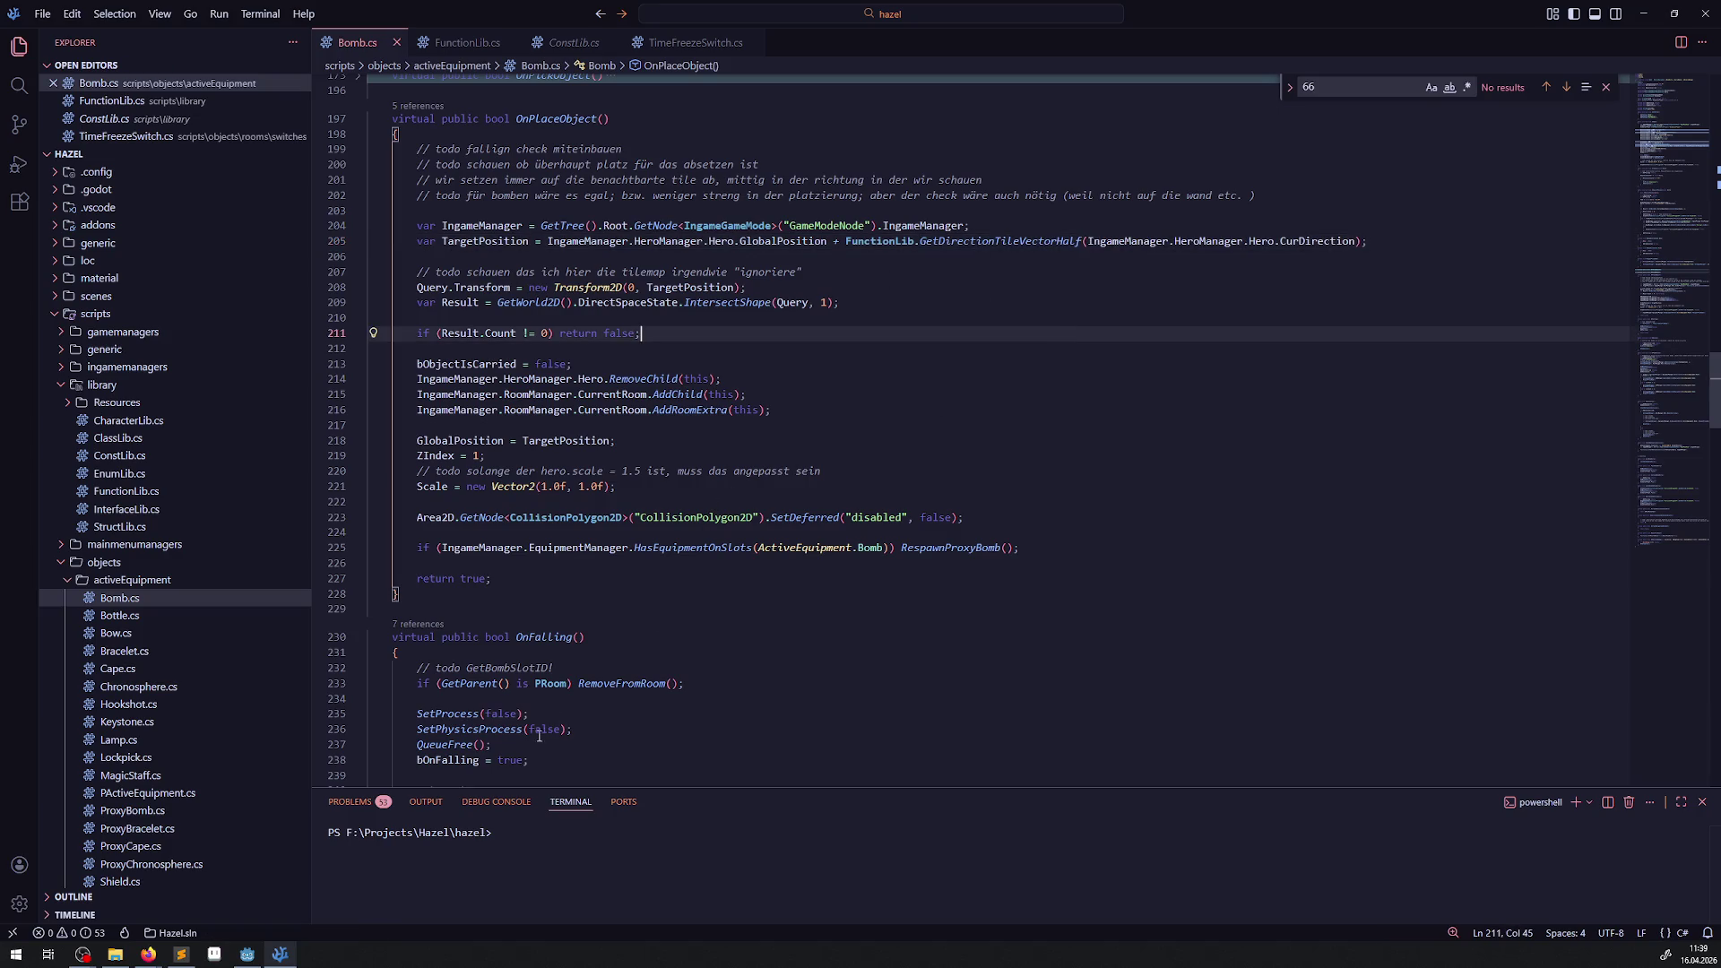
key(alt+Tab)
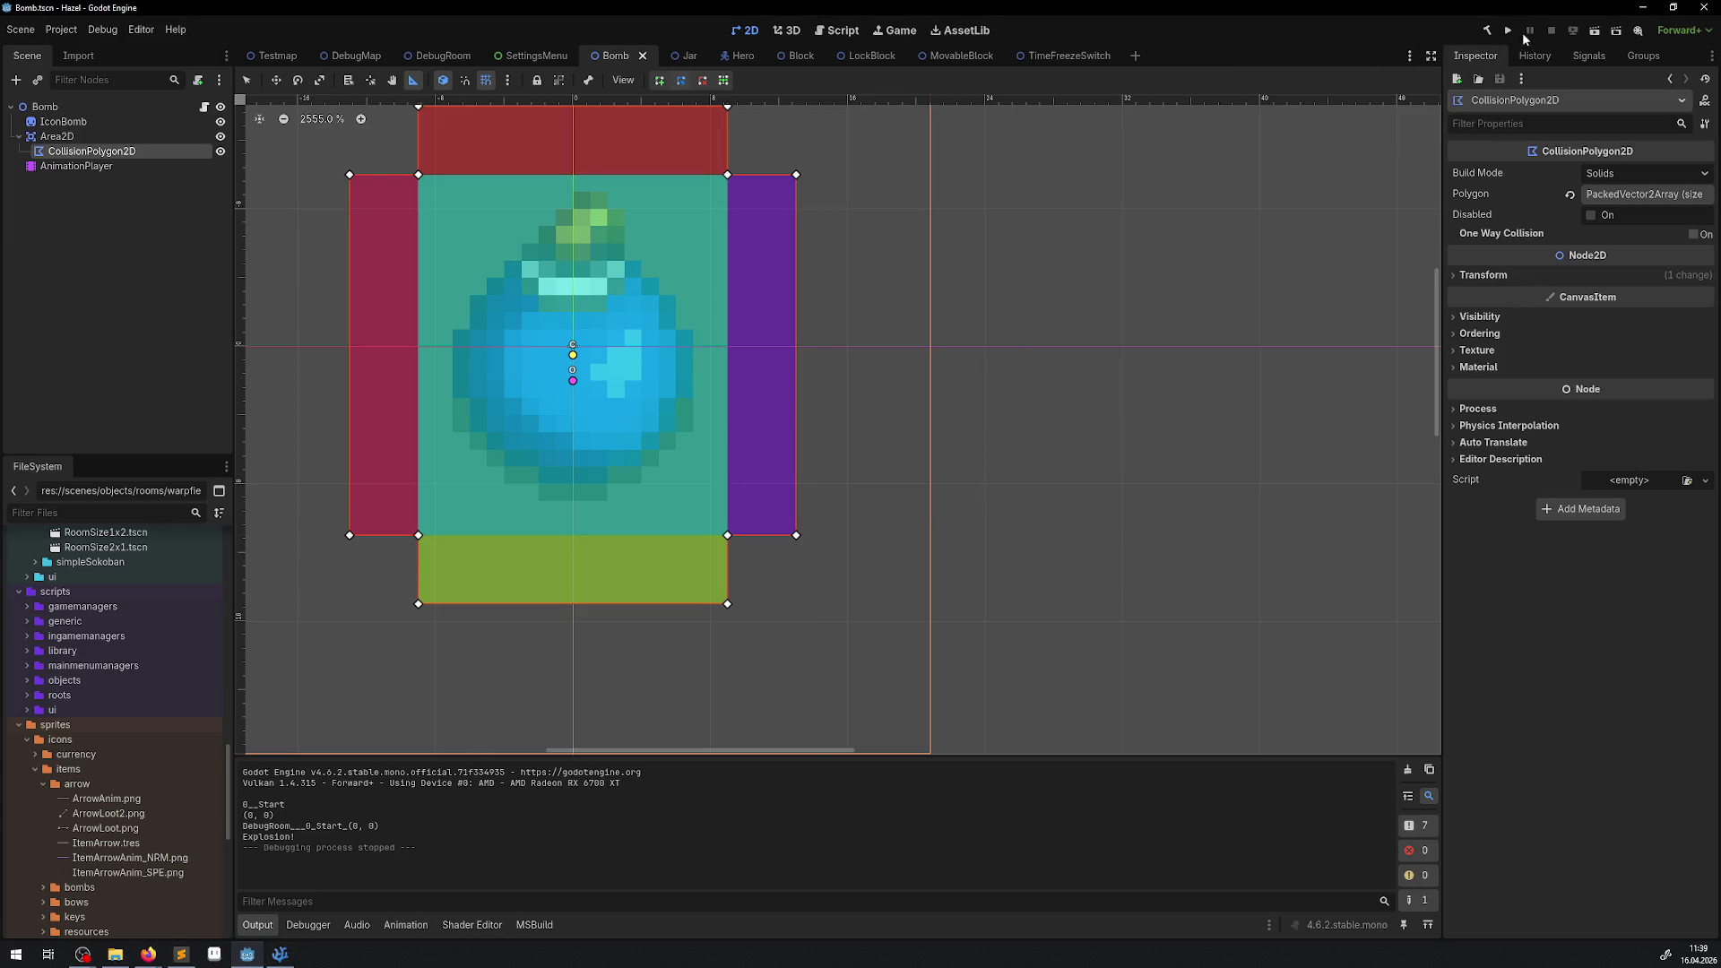
click(1509, 30)
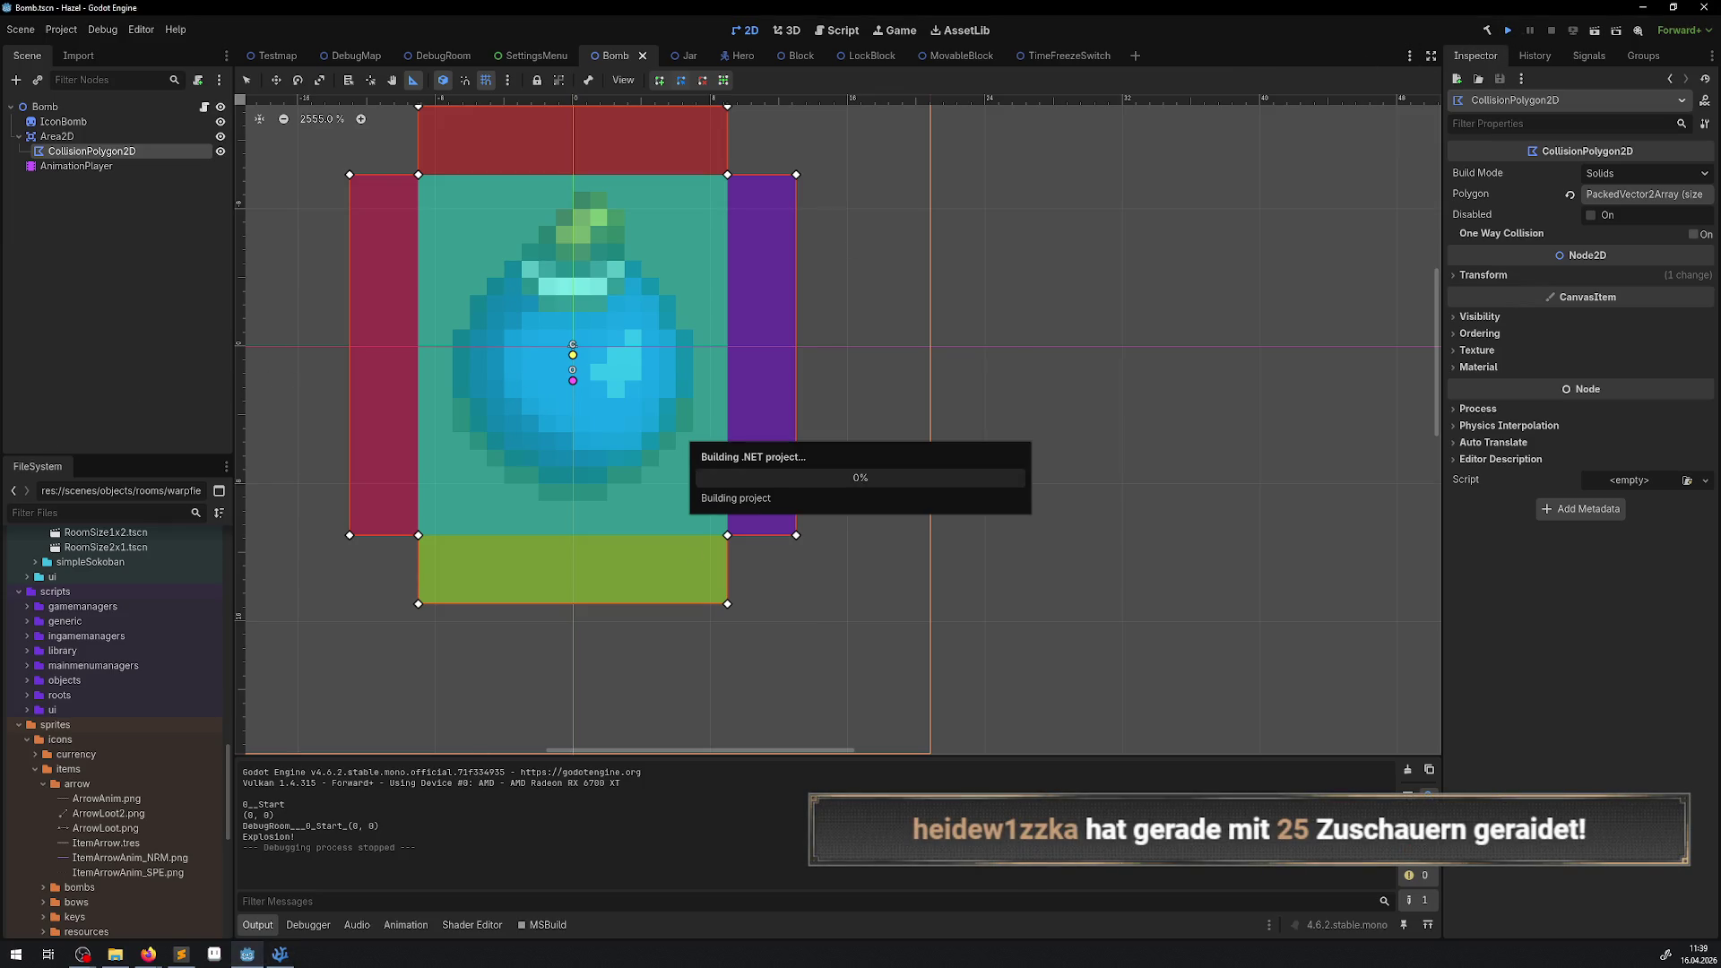
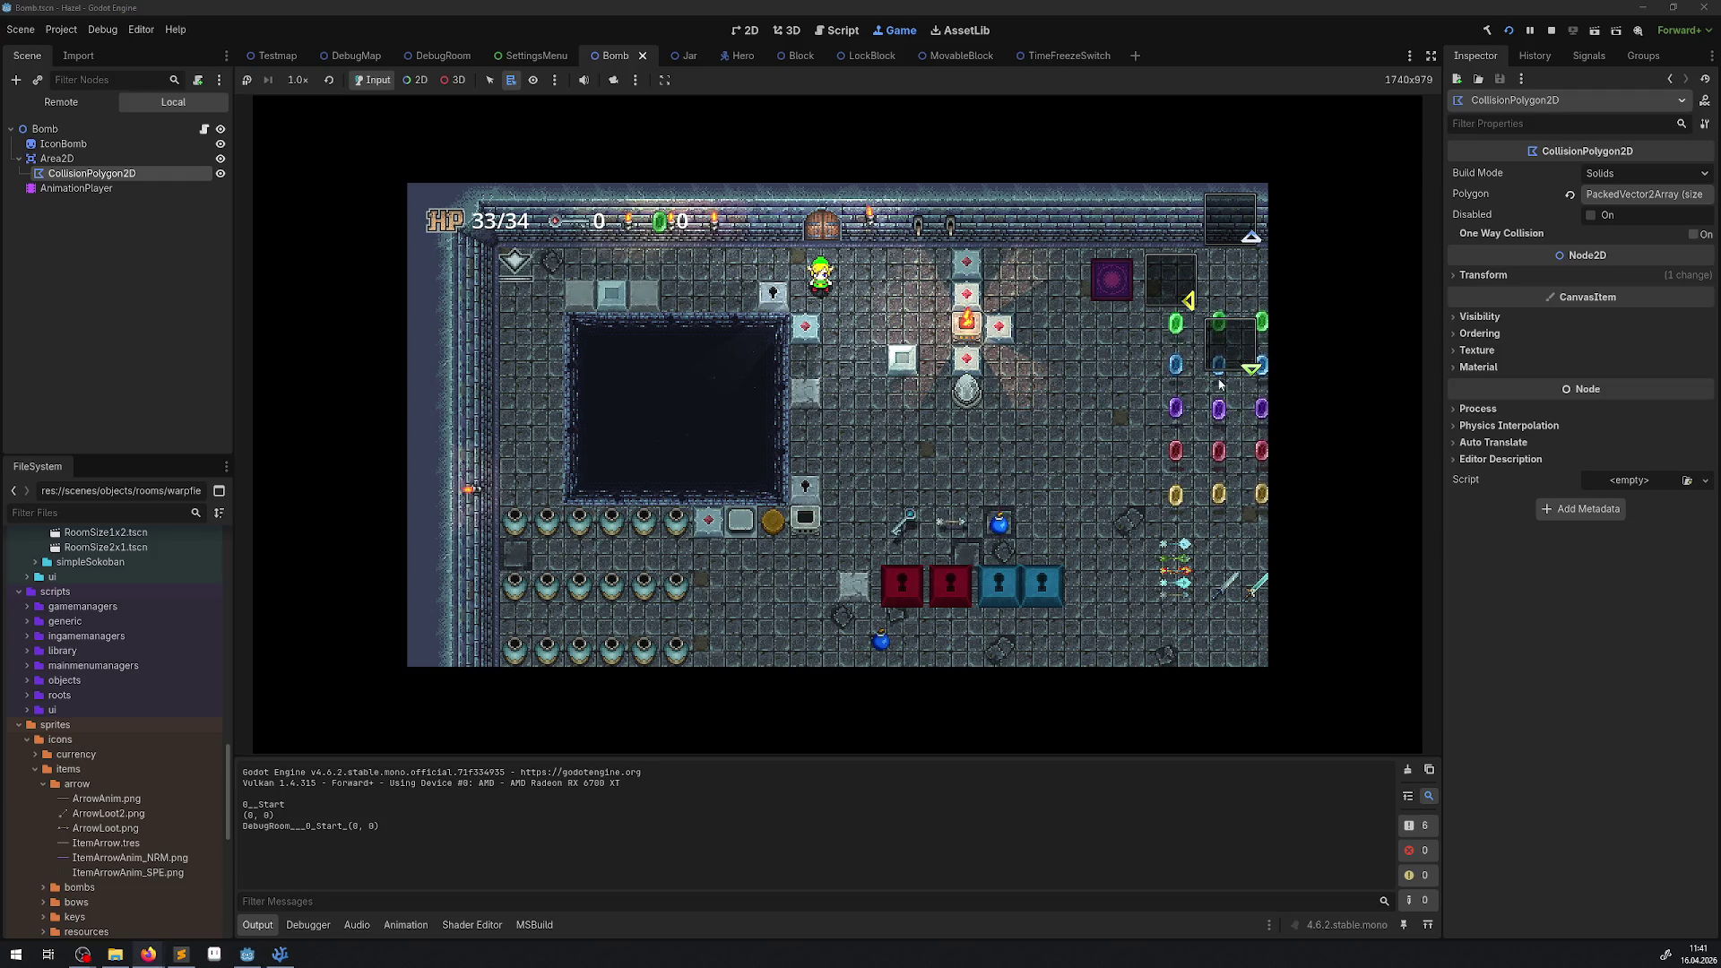
Walk the hero around the DebugRoom, then open and close the inventory.
key(Down)
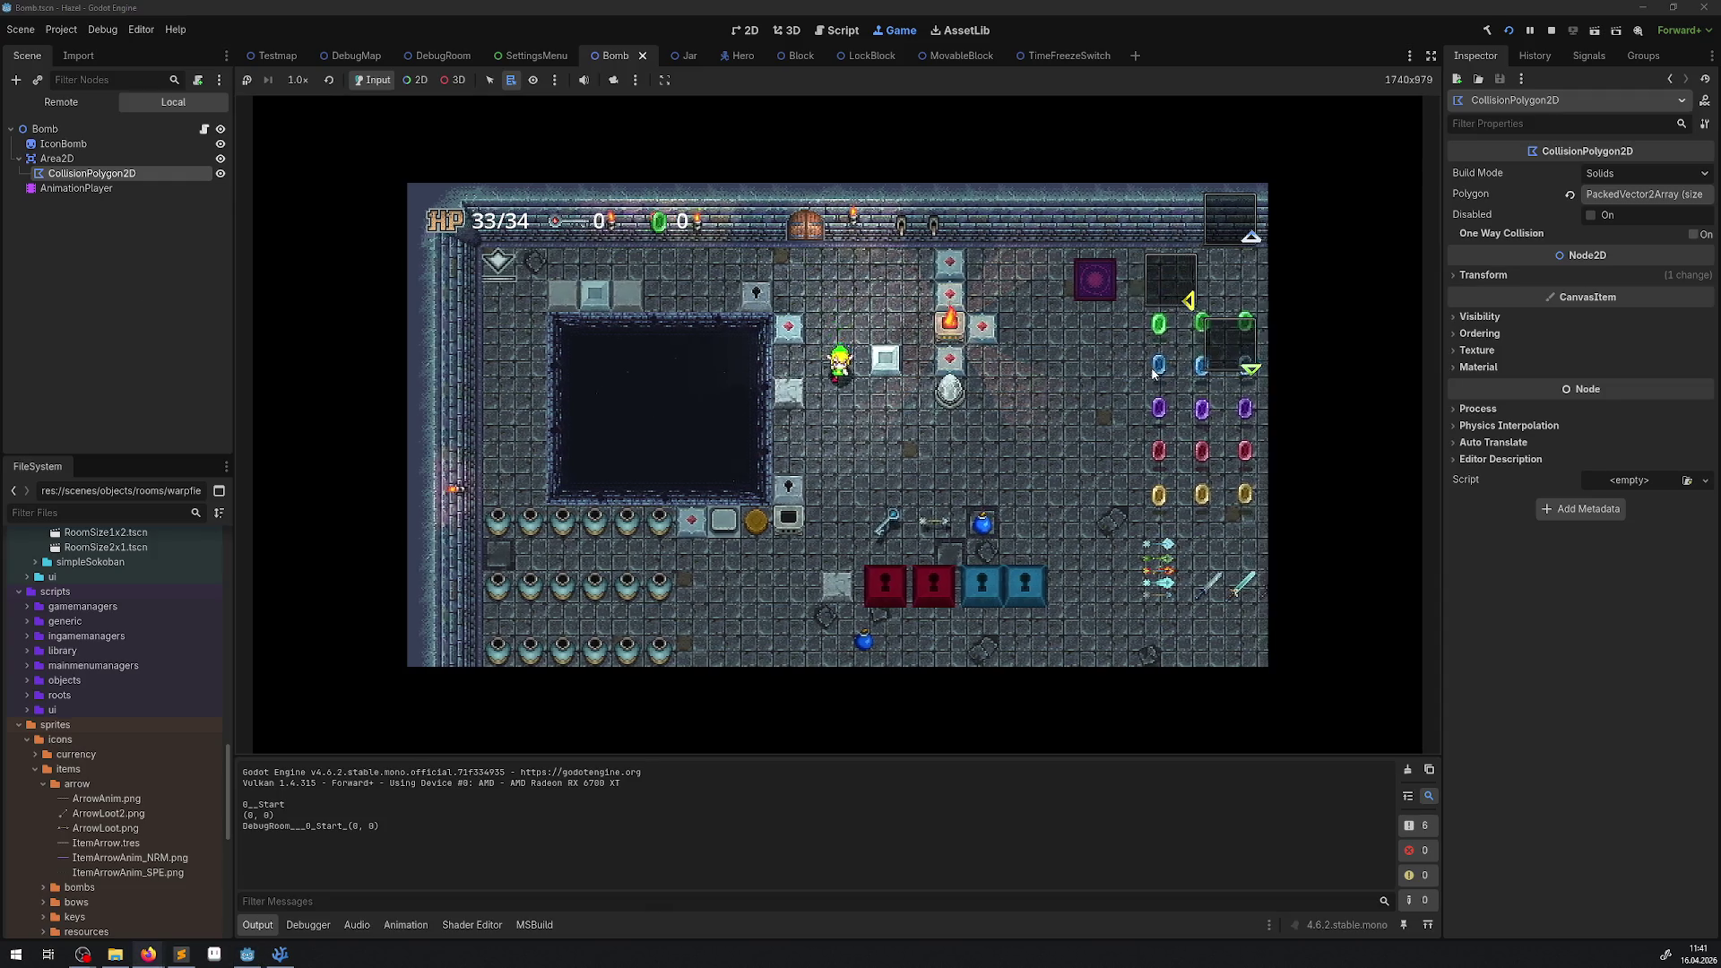
key(Right)
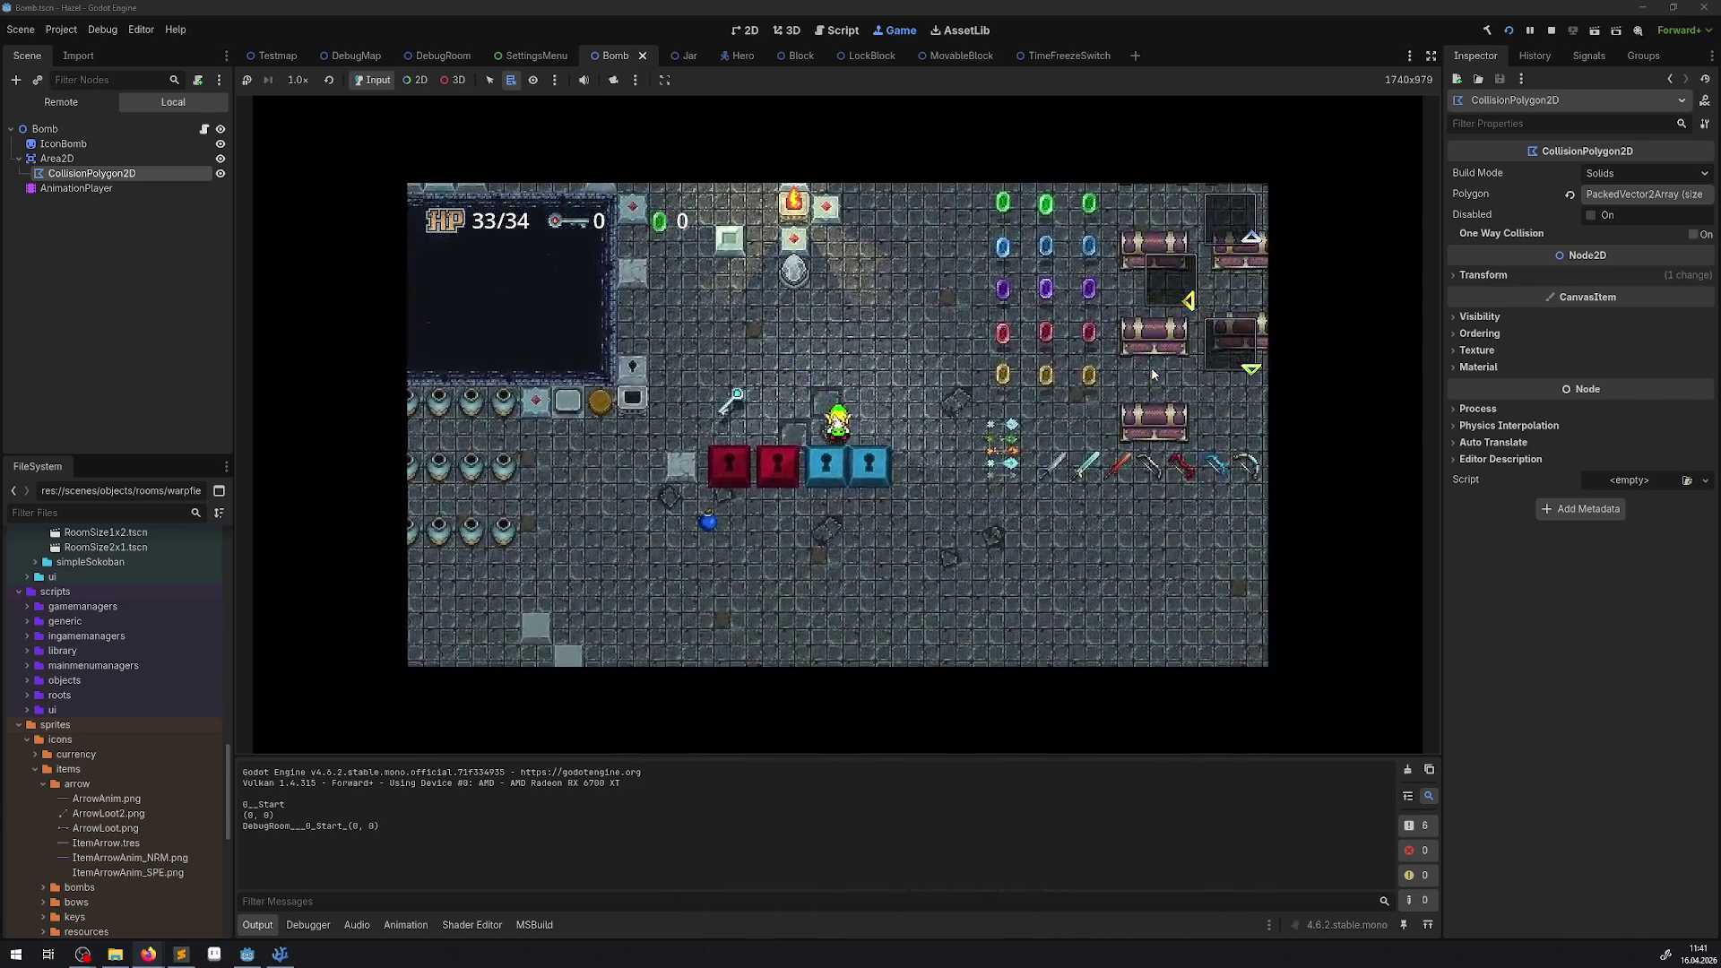
key(Up)
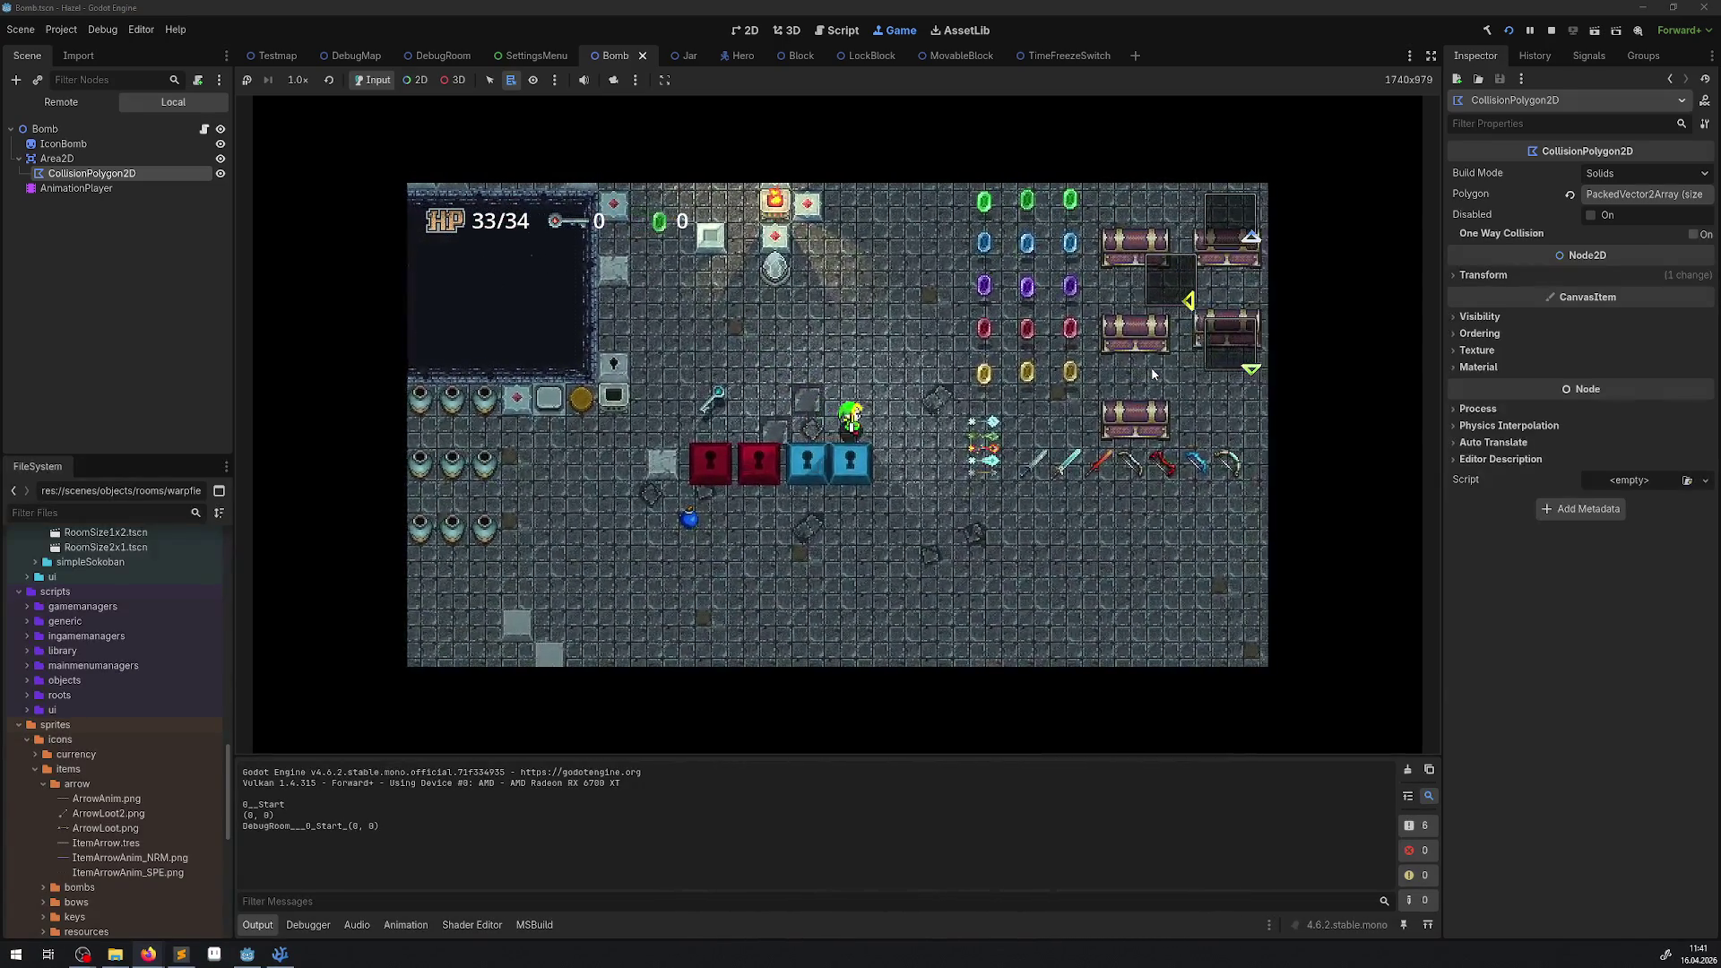
key(Left)
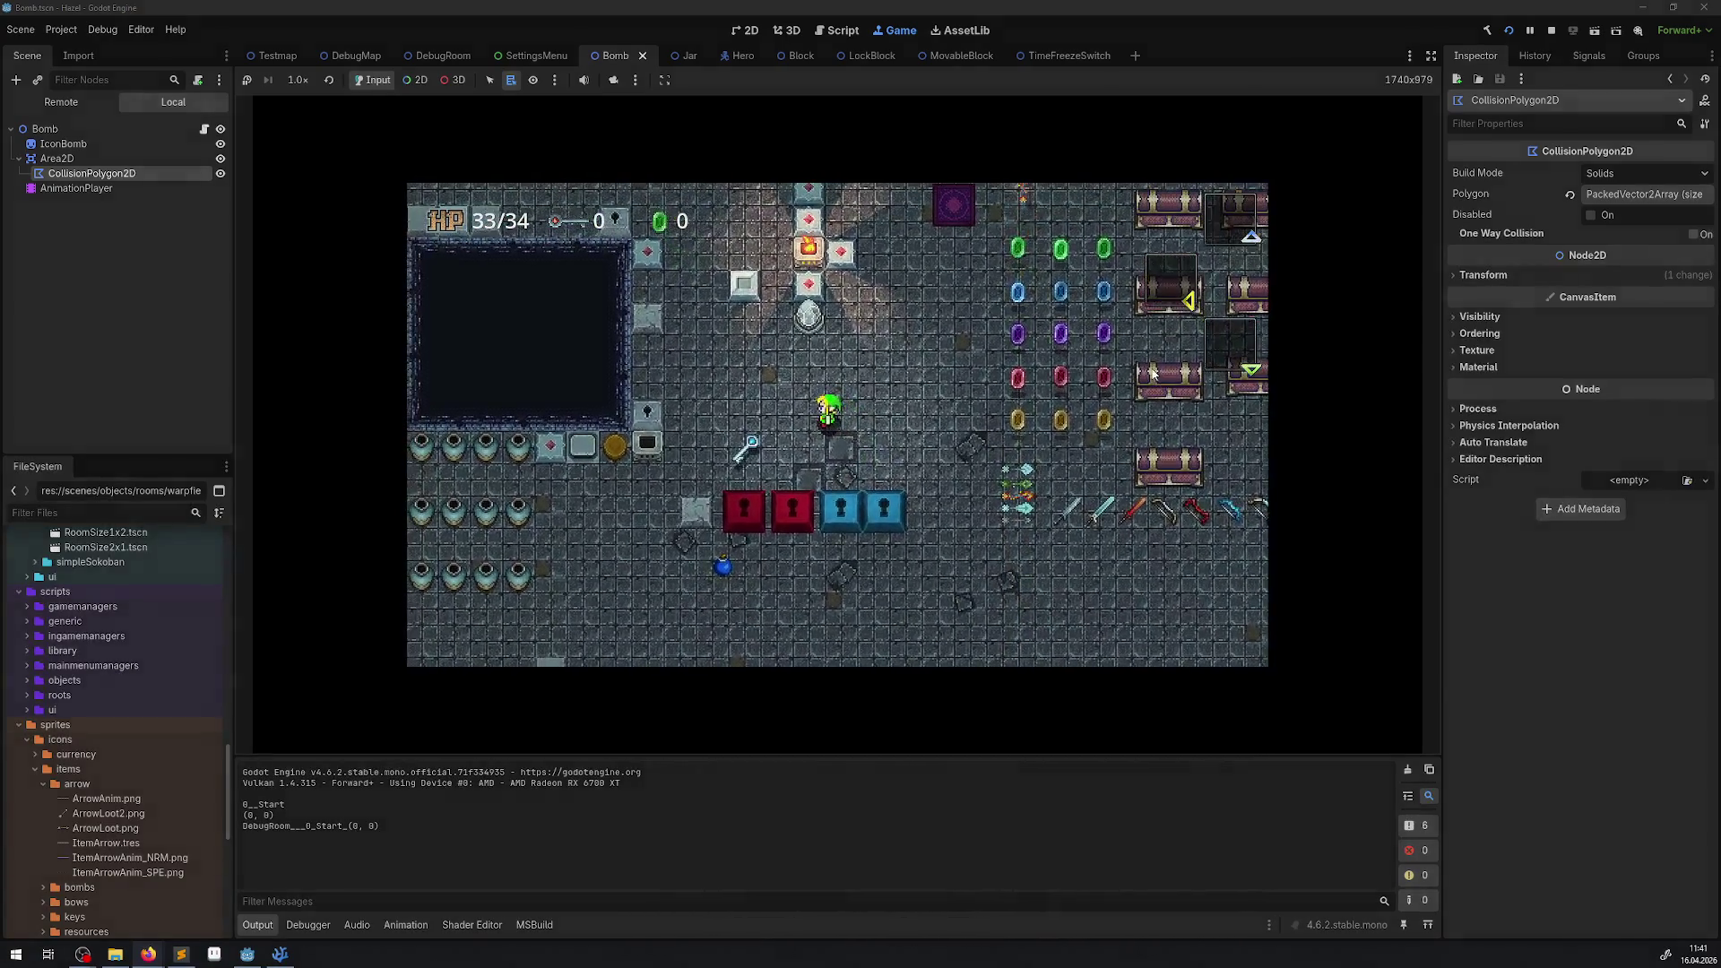
key(Return)
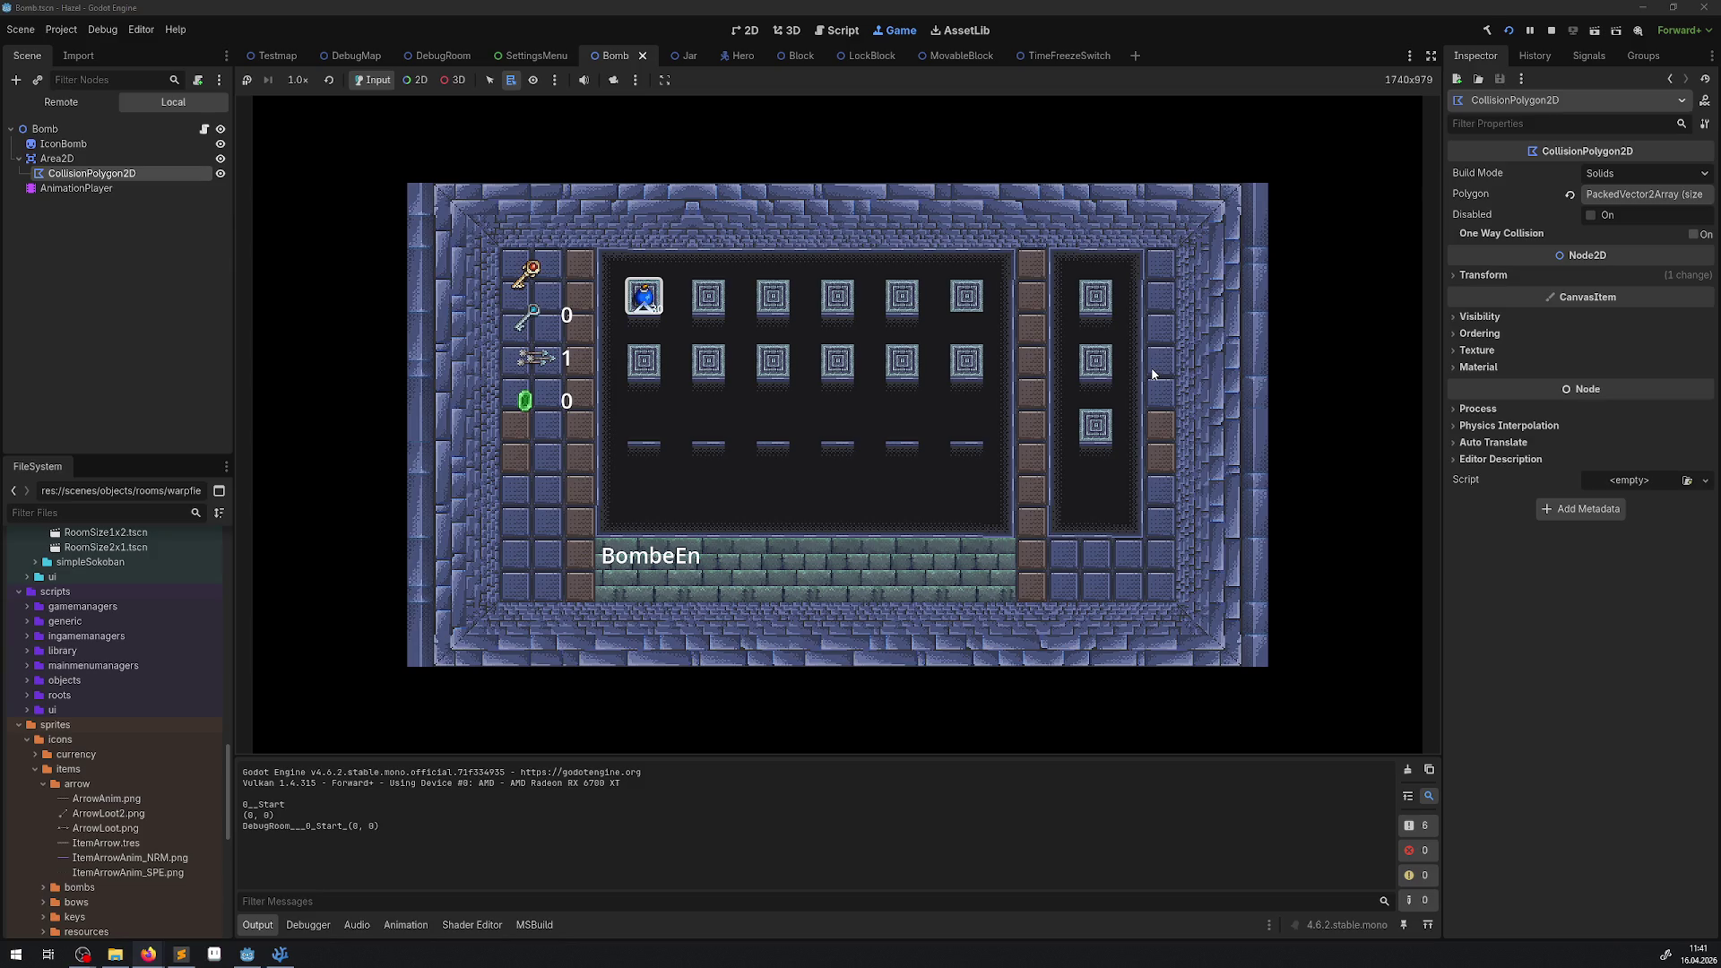
key(Return)
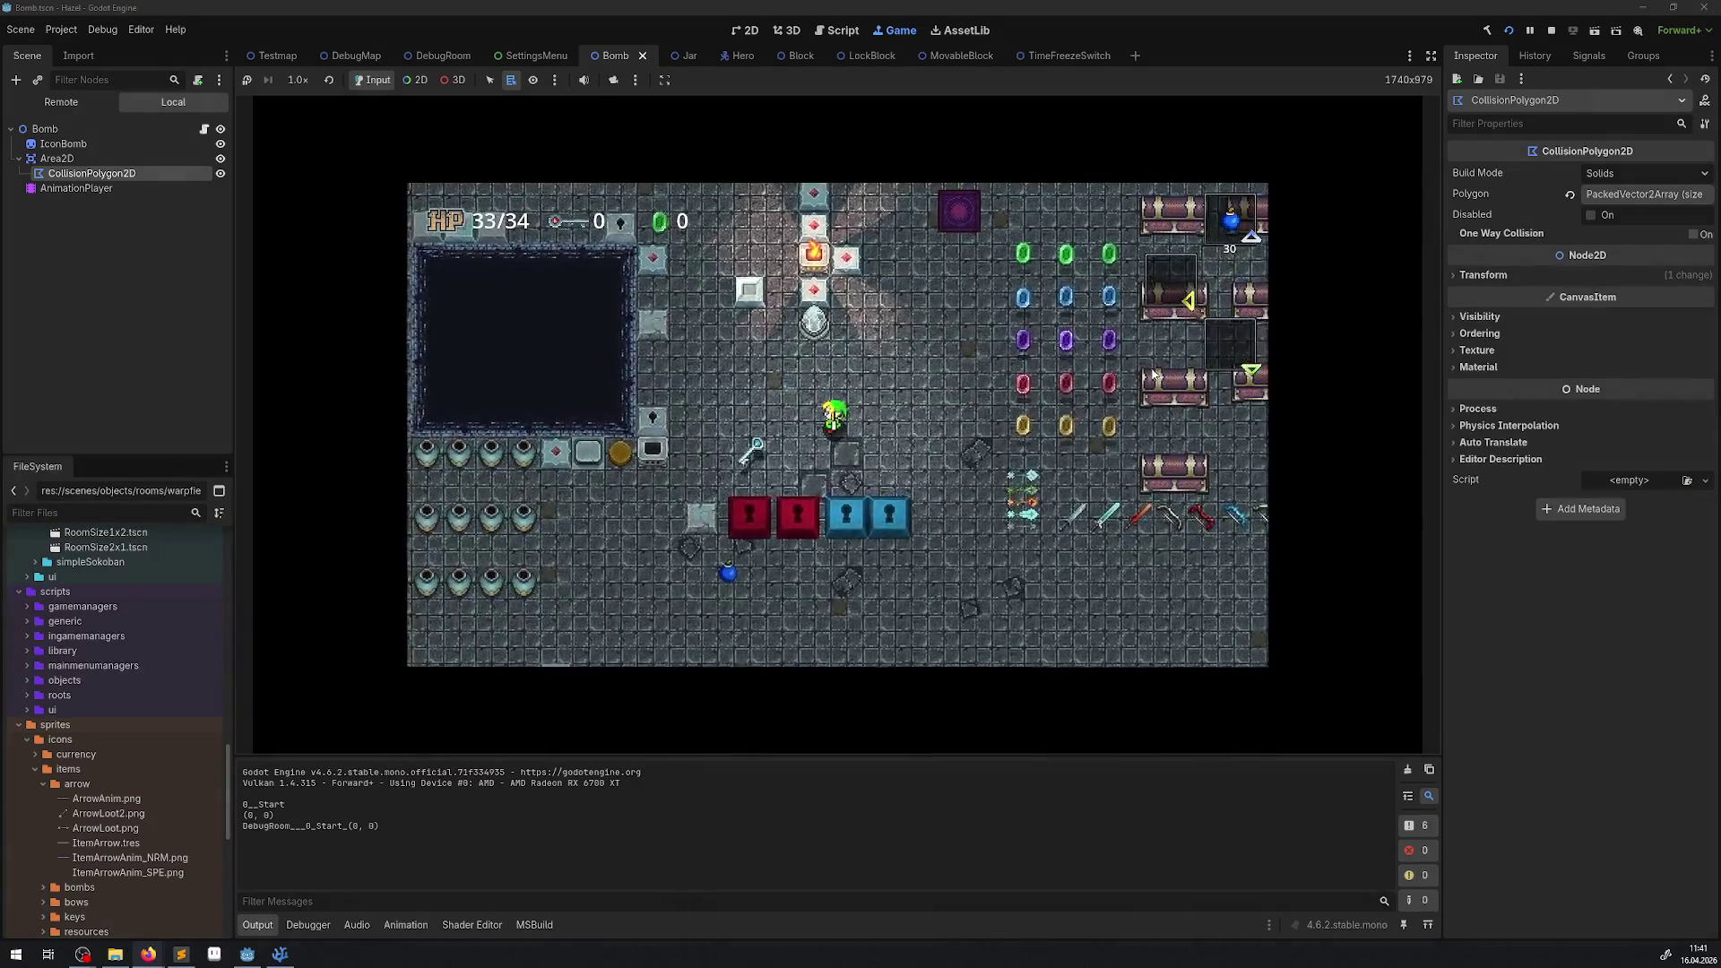
Pick up the key and place two bombs beside the hero, letting both explode.
key(Left)
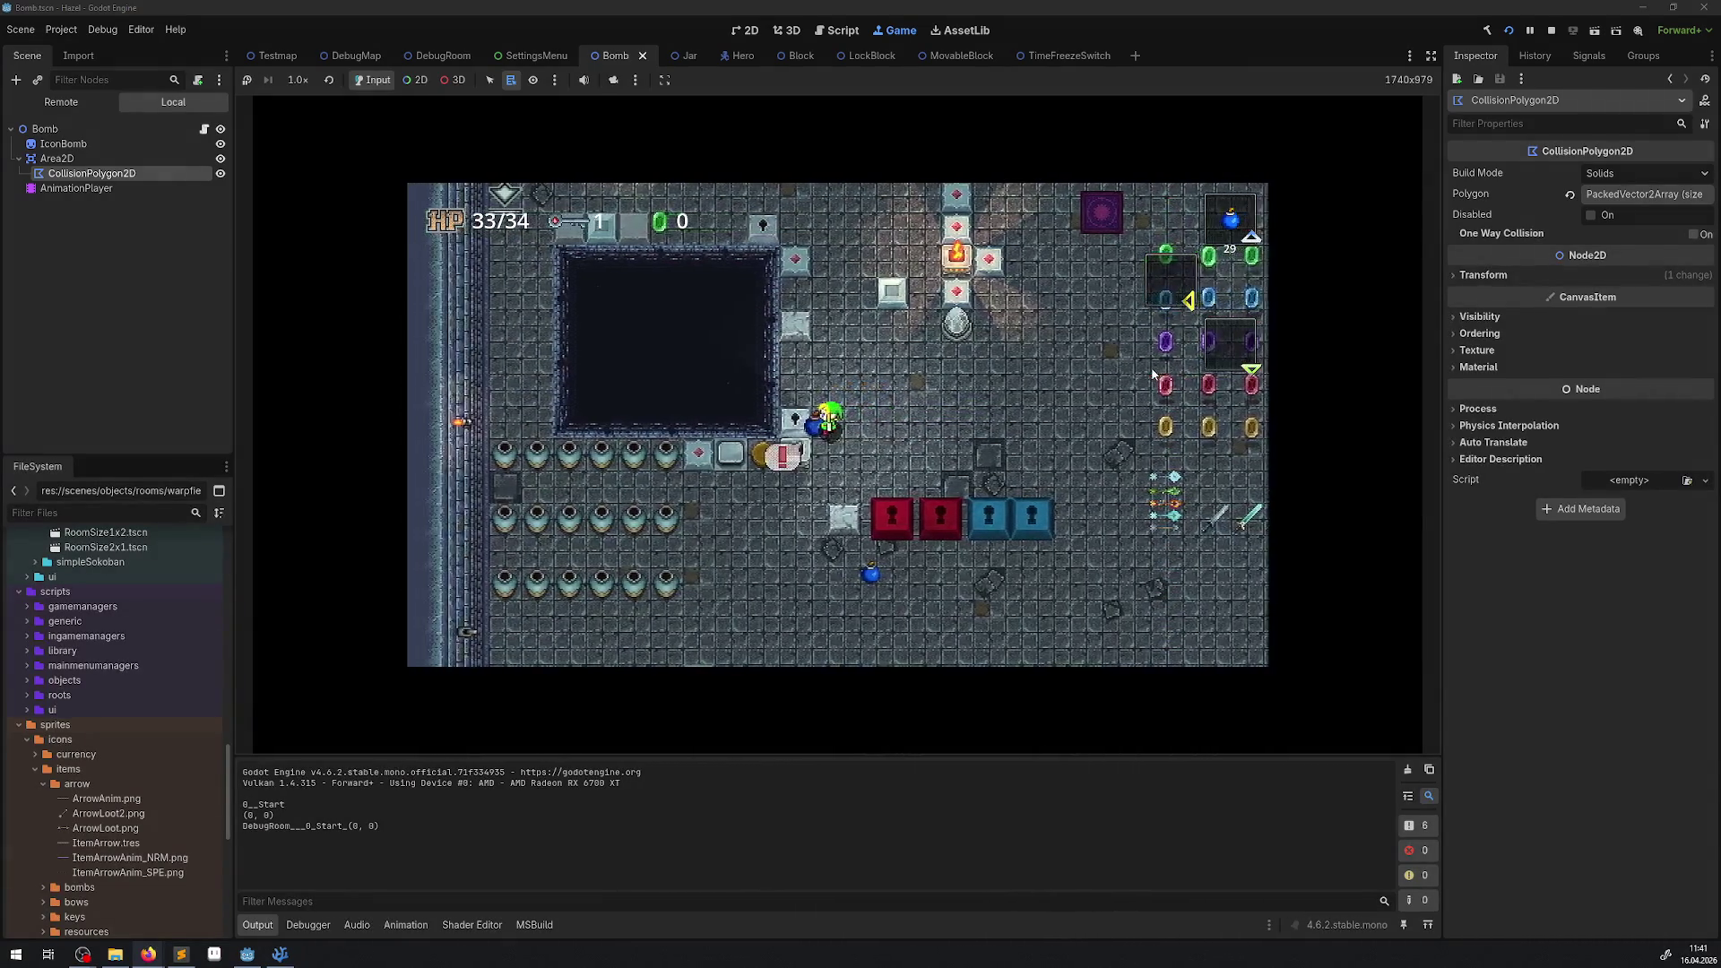
key(Up)
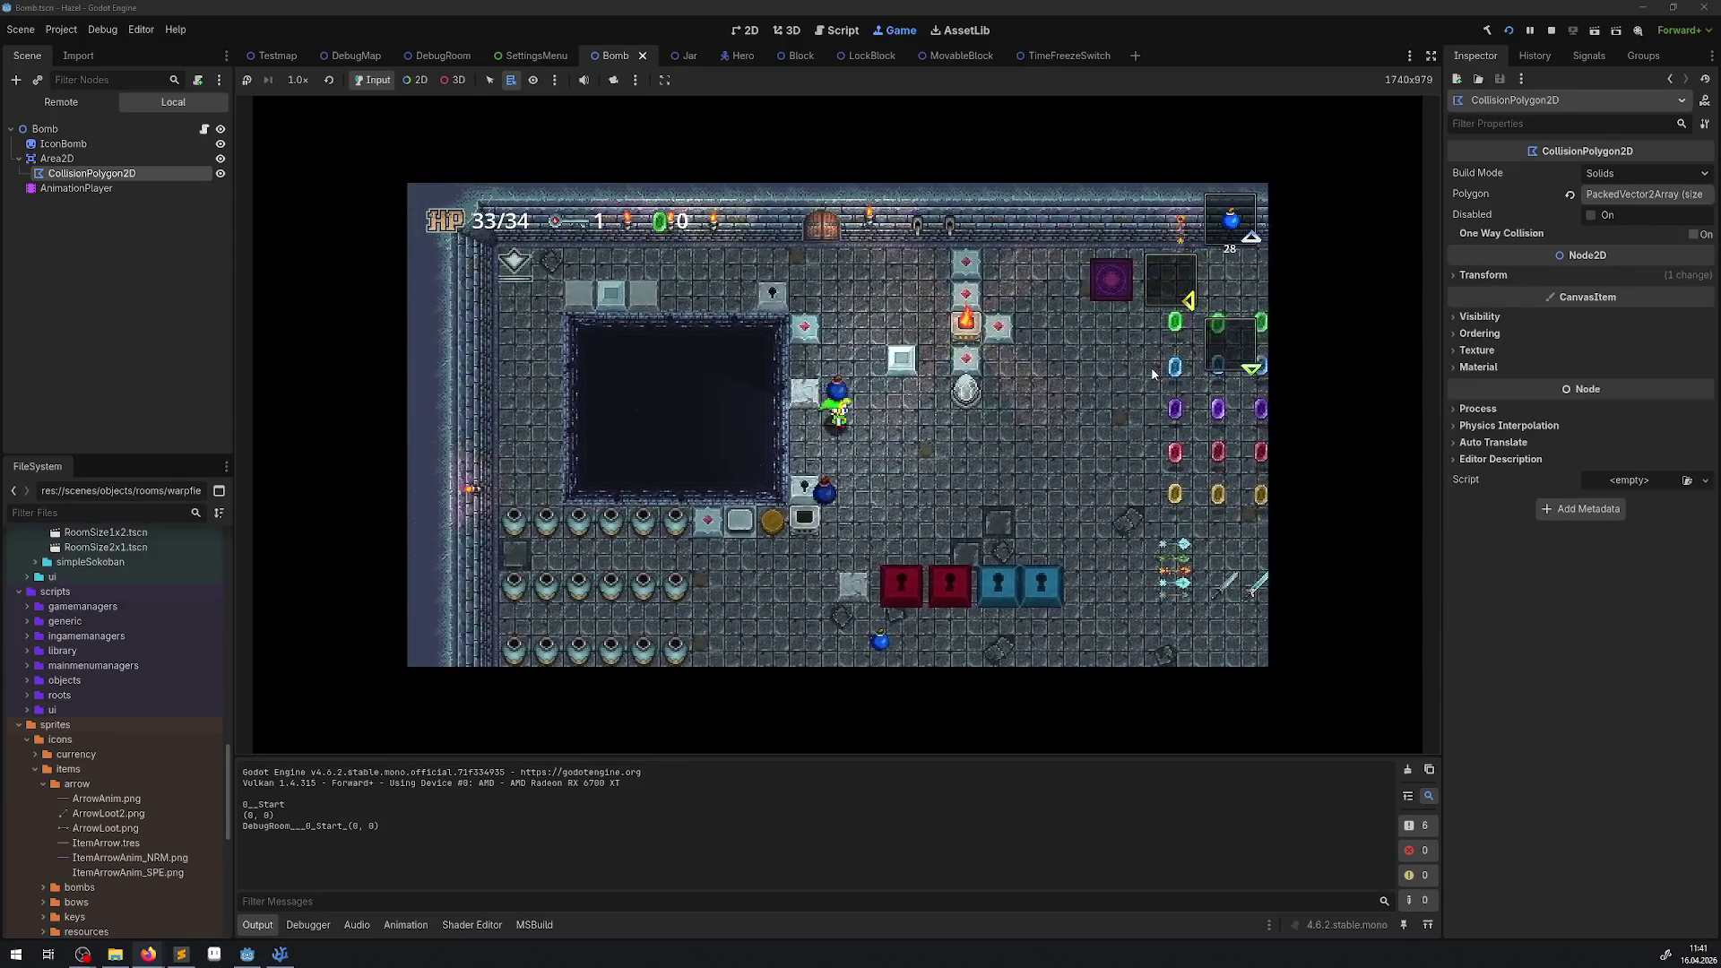
key(space)
key(Up)
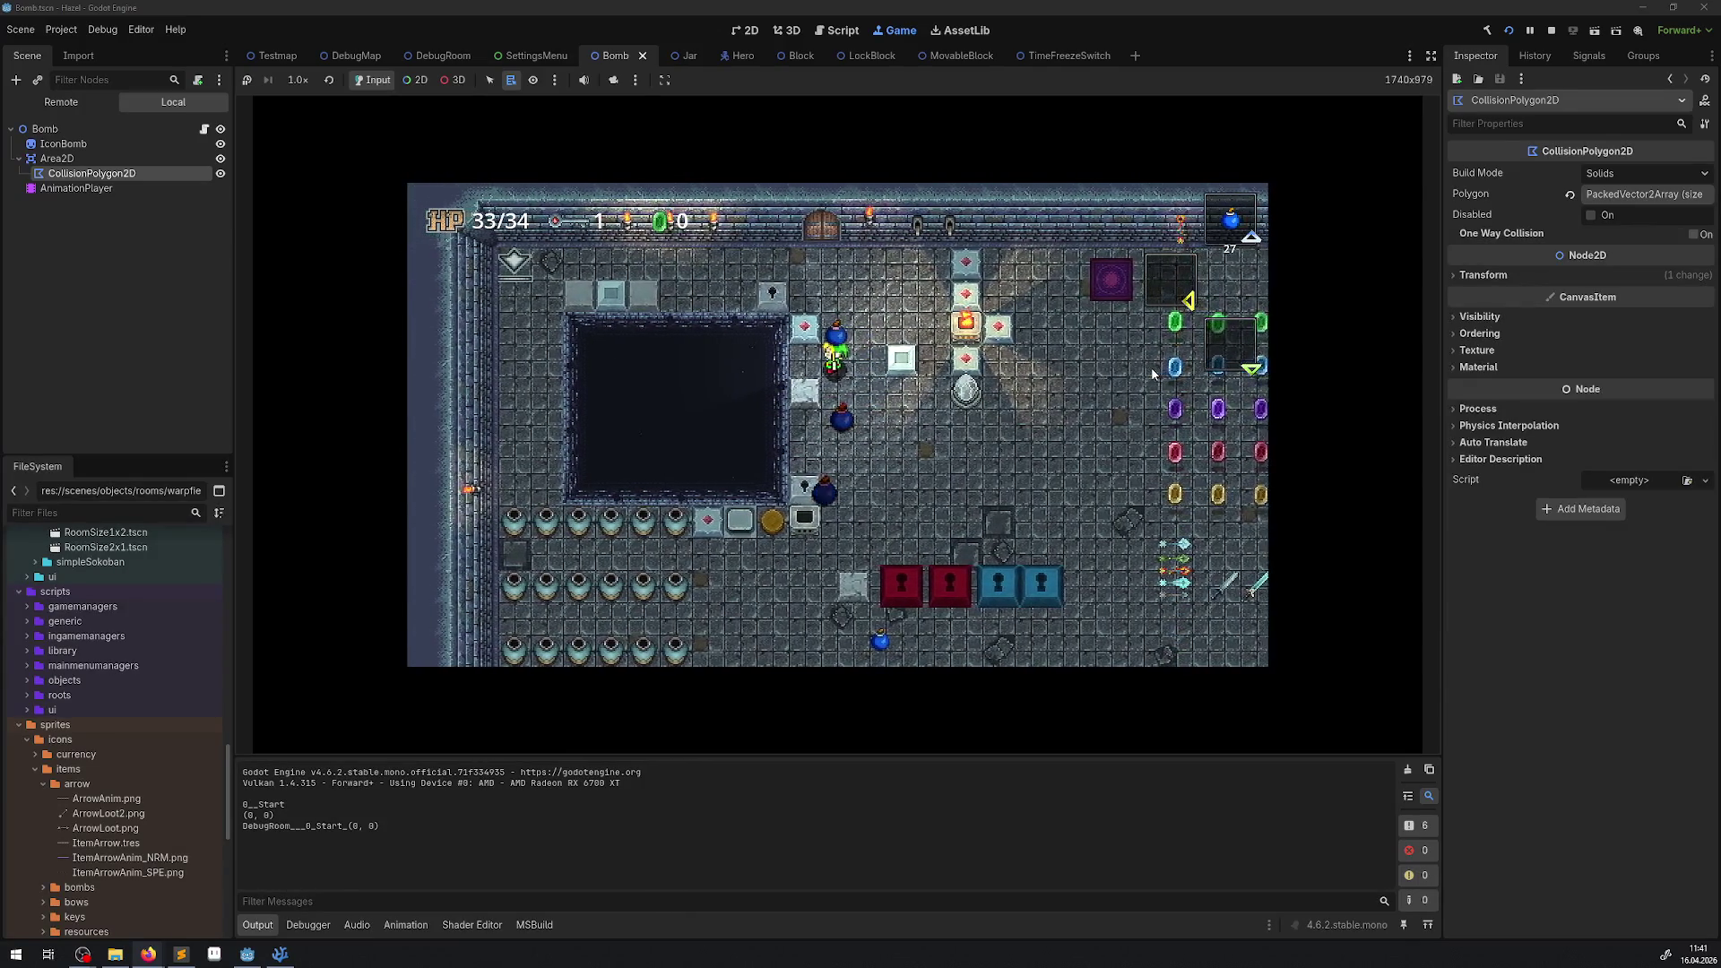
key(Right)
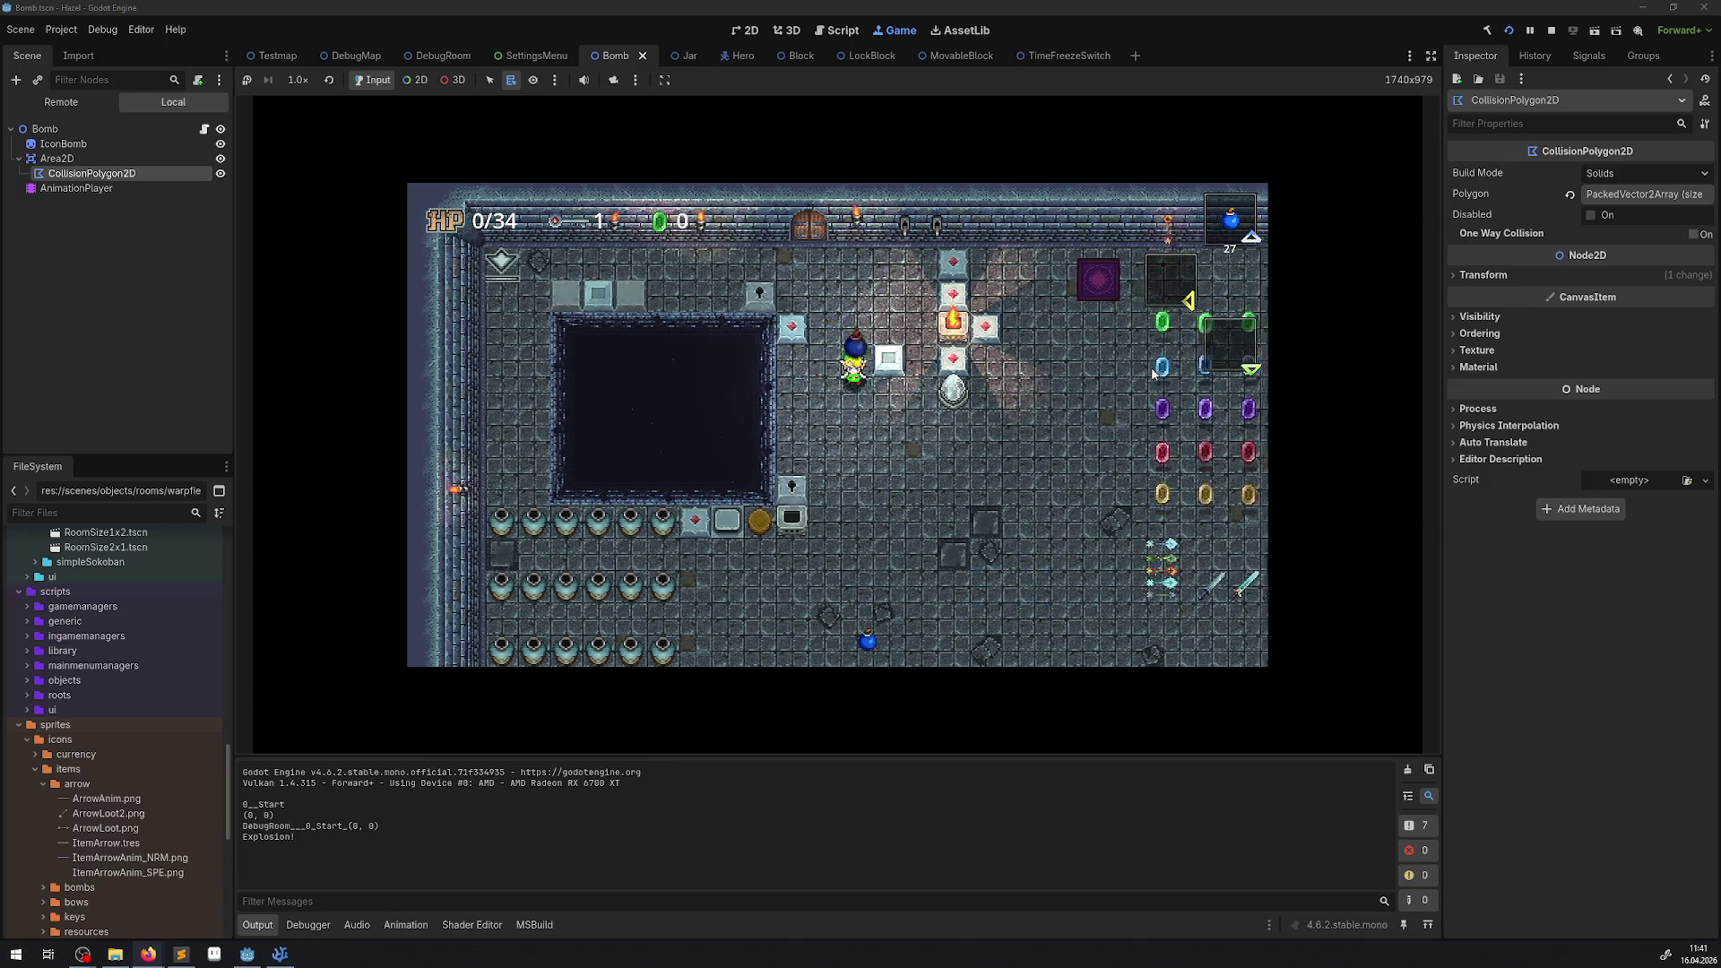
key(space)
key(Left)
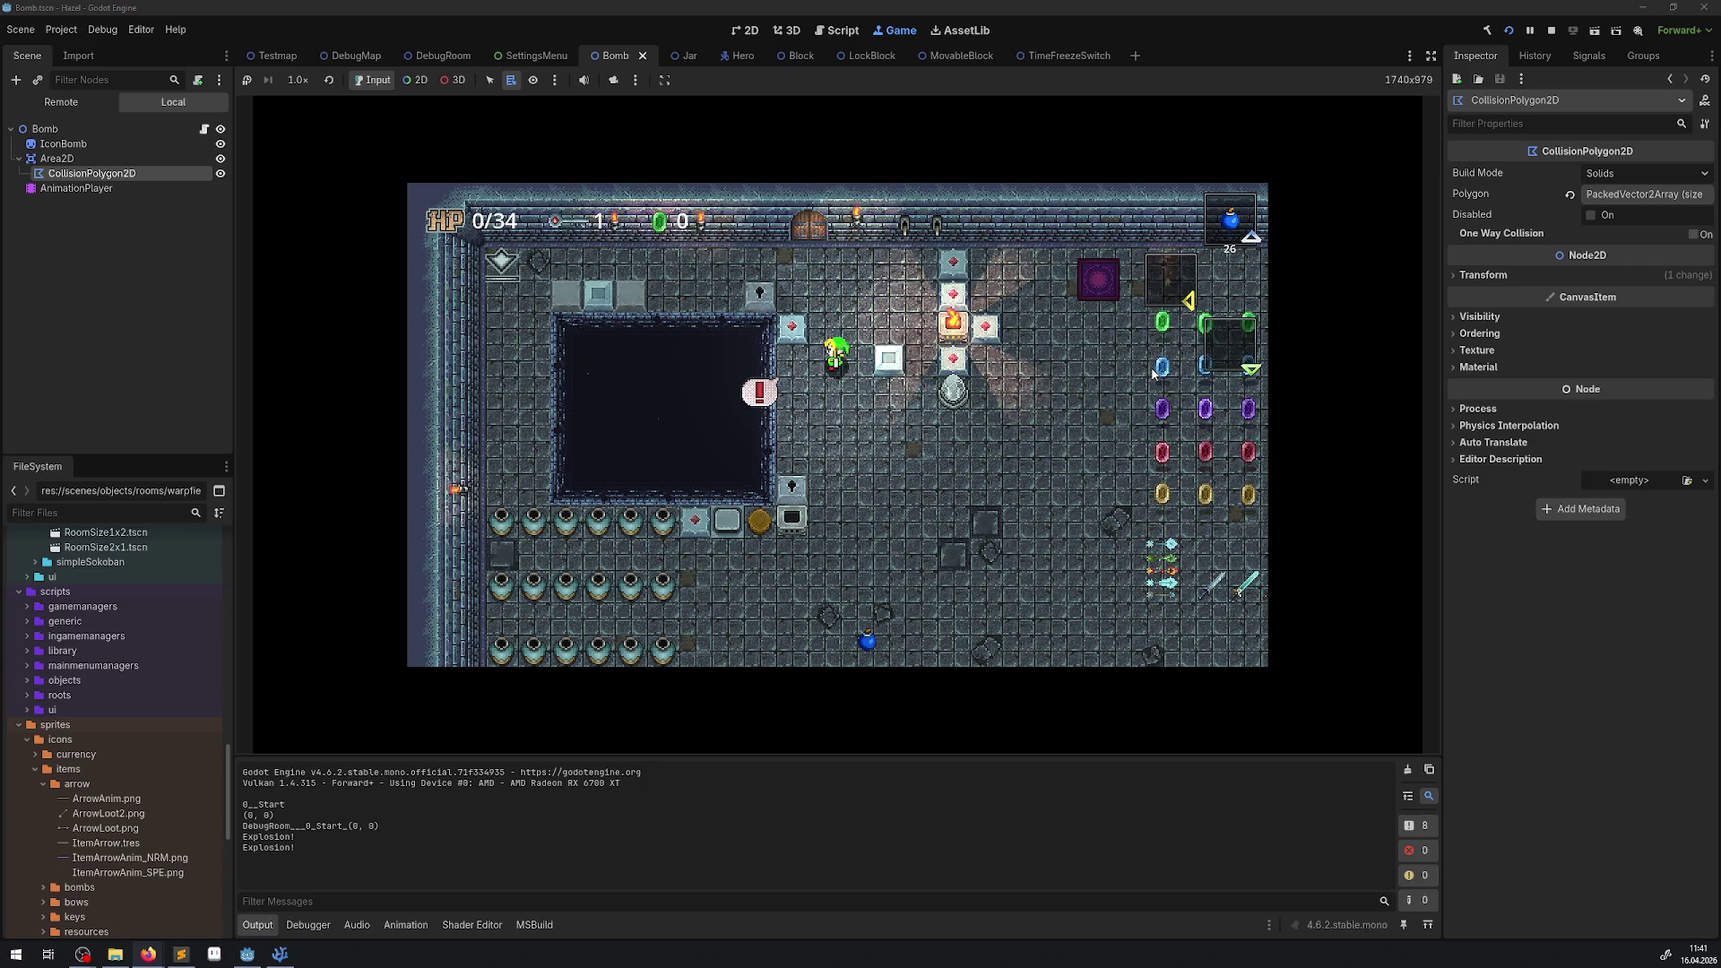
key(Down)
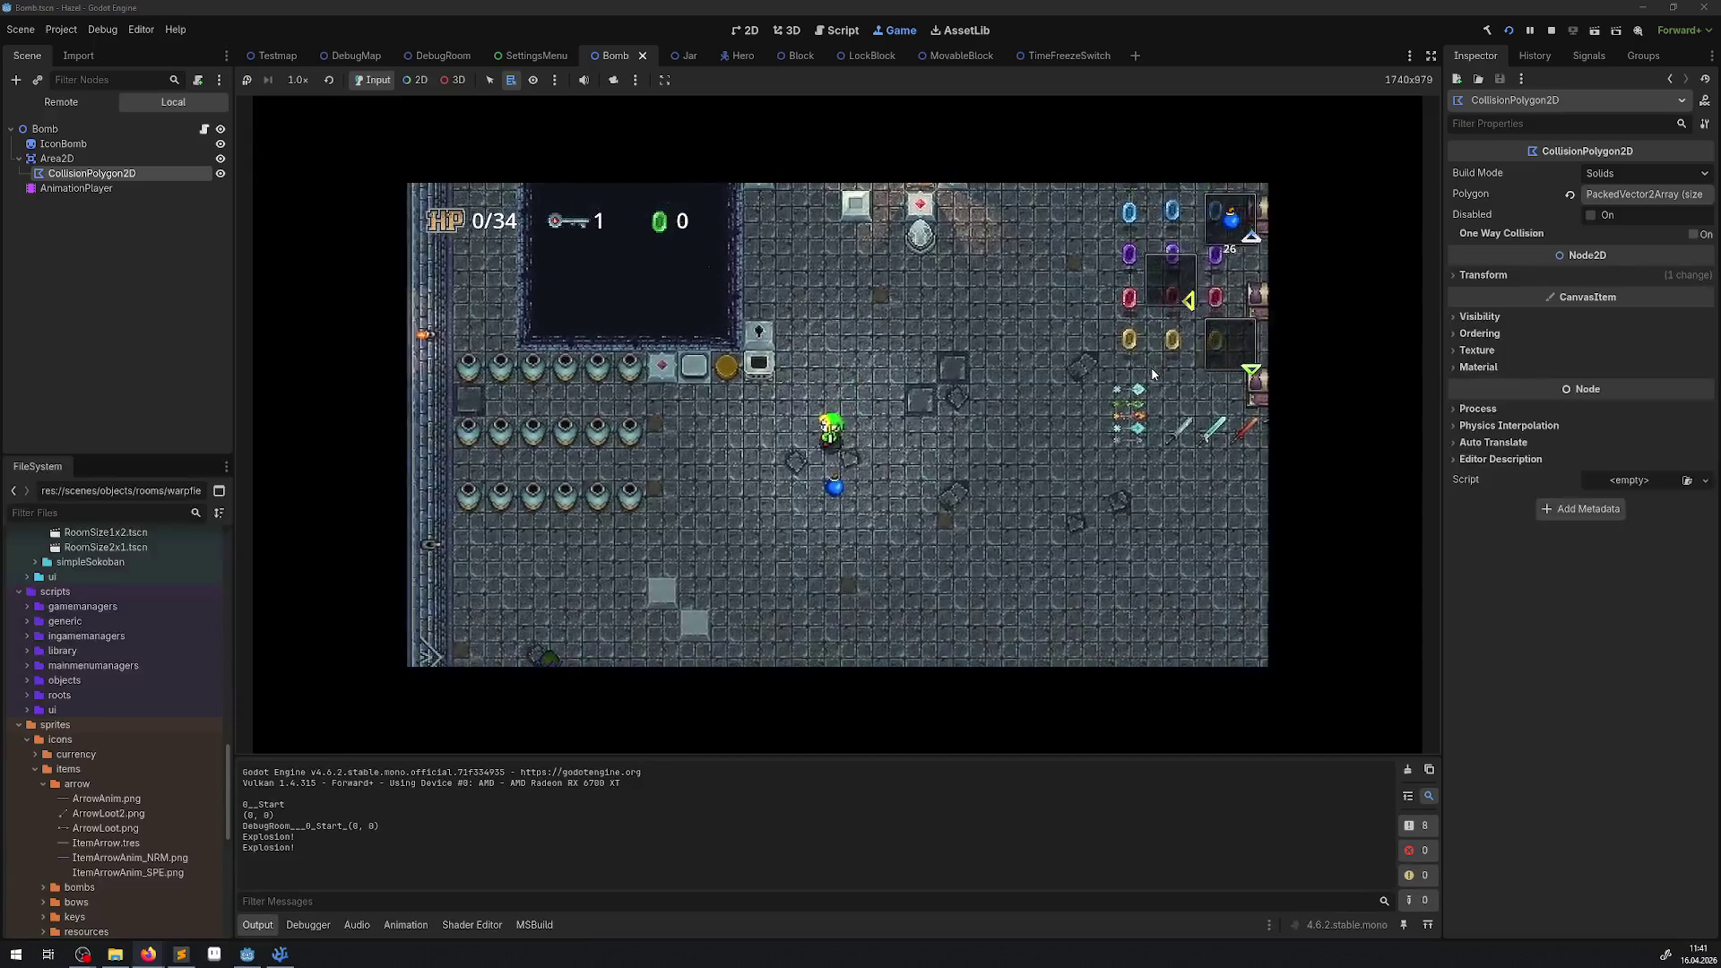
Stop the running playtest to return to the Bomb.tscn 2D view.
click(1552, 31)
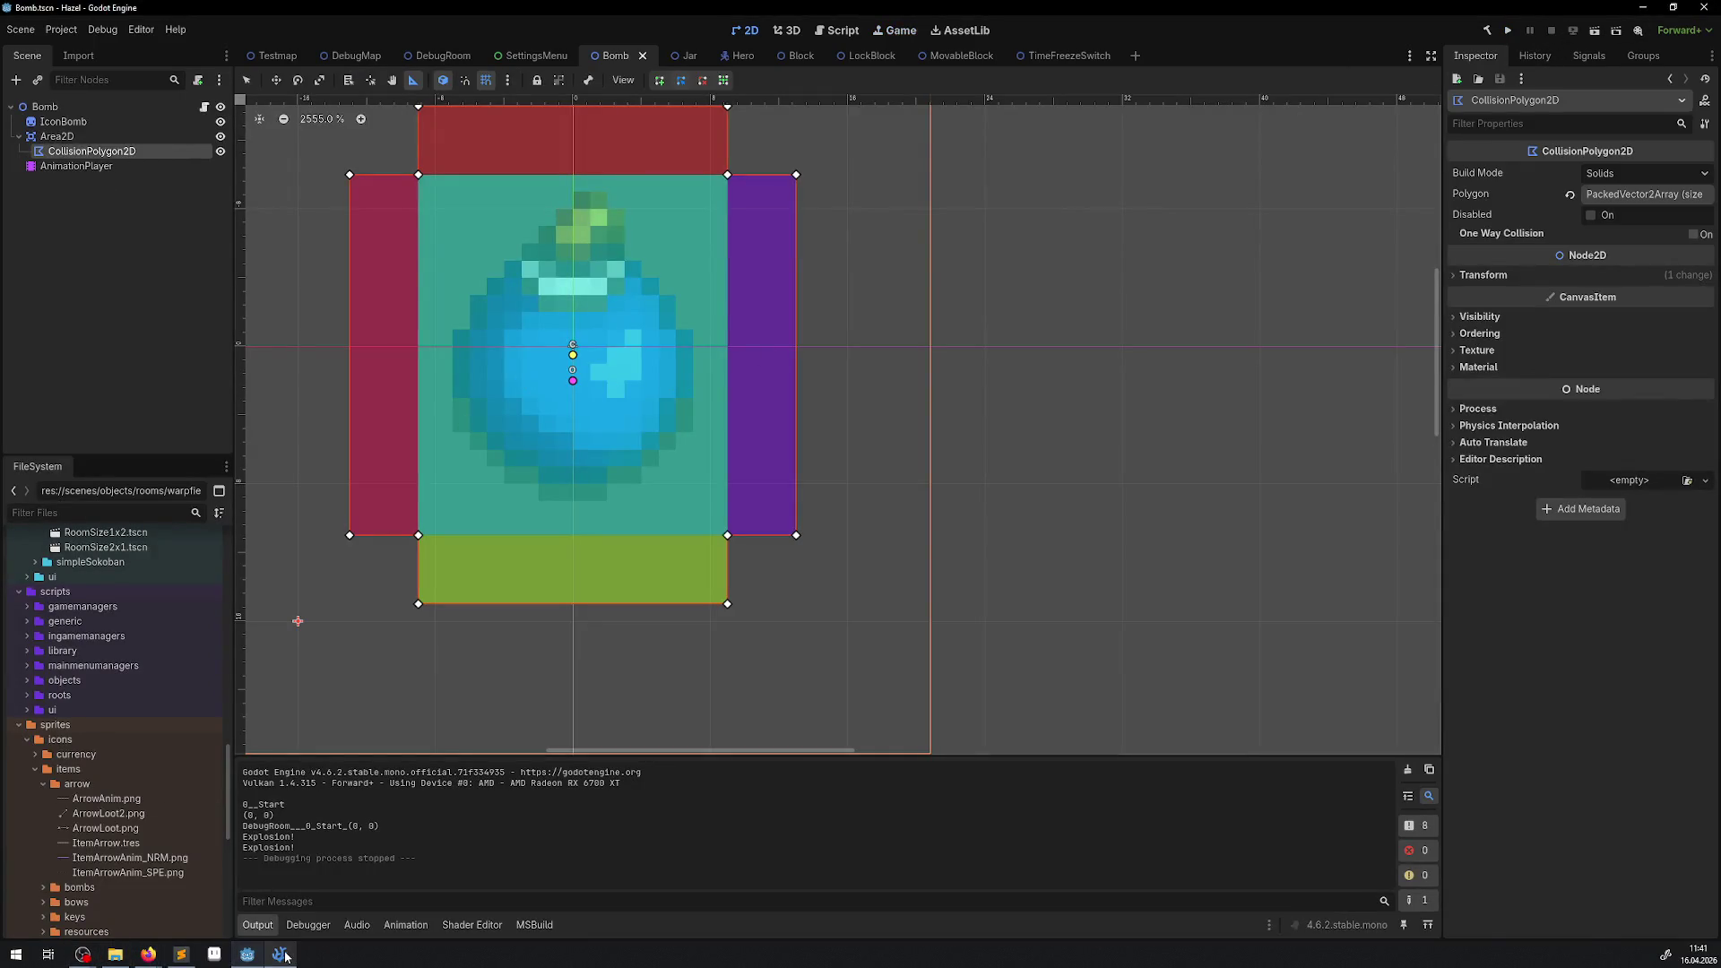
mouse_move(284, 956)
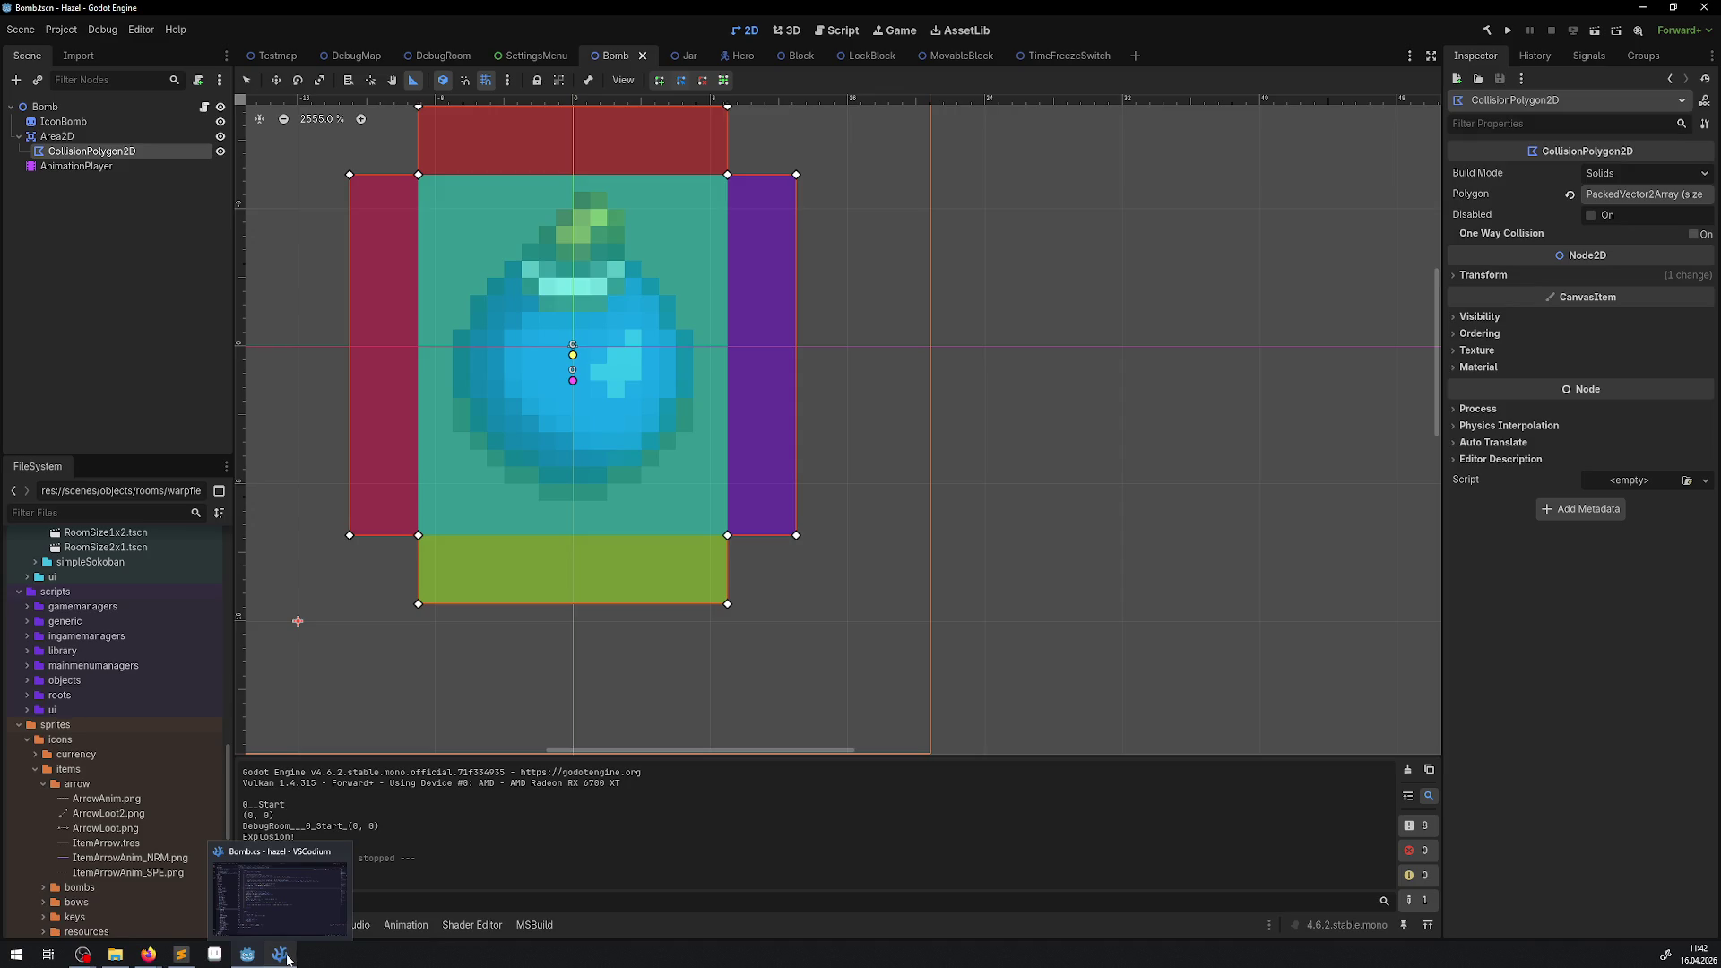
click(284, 956)
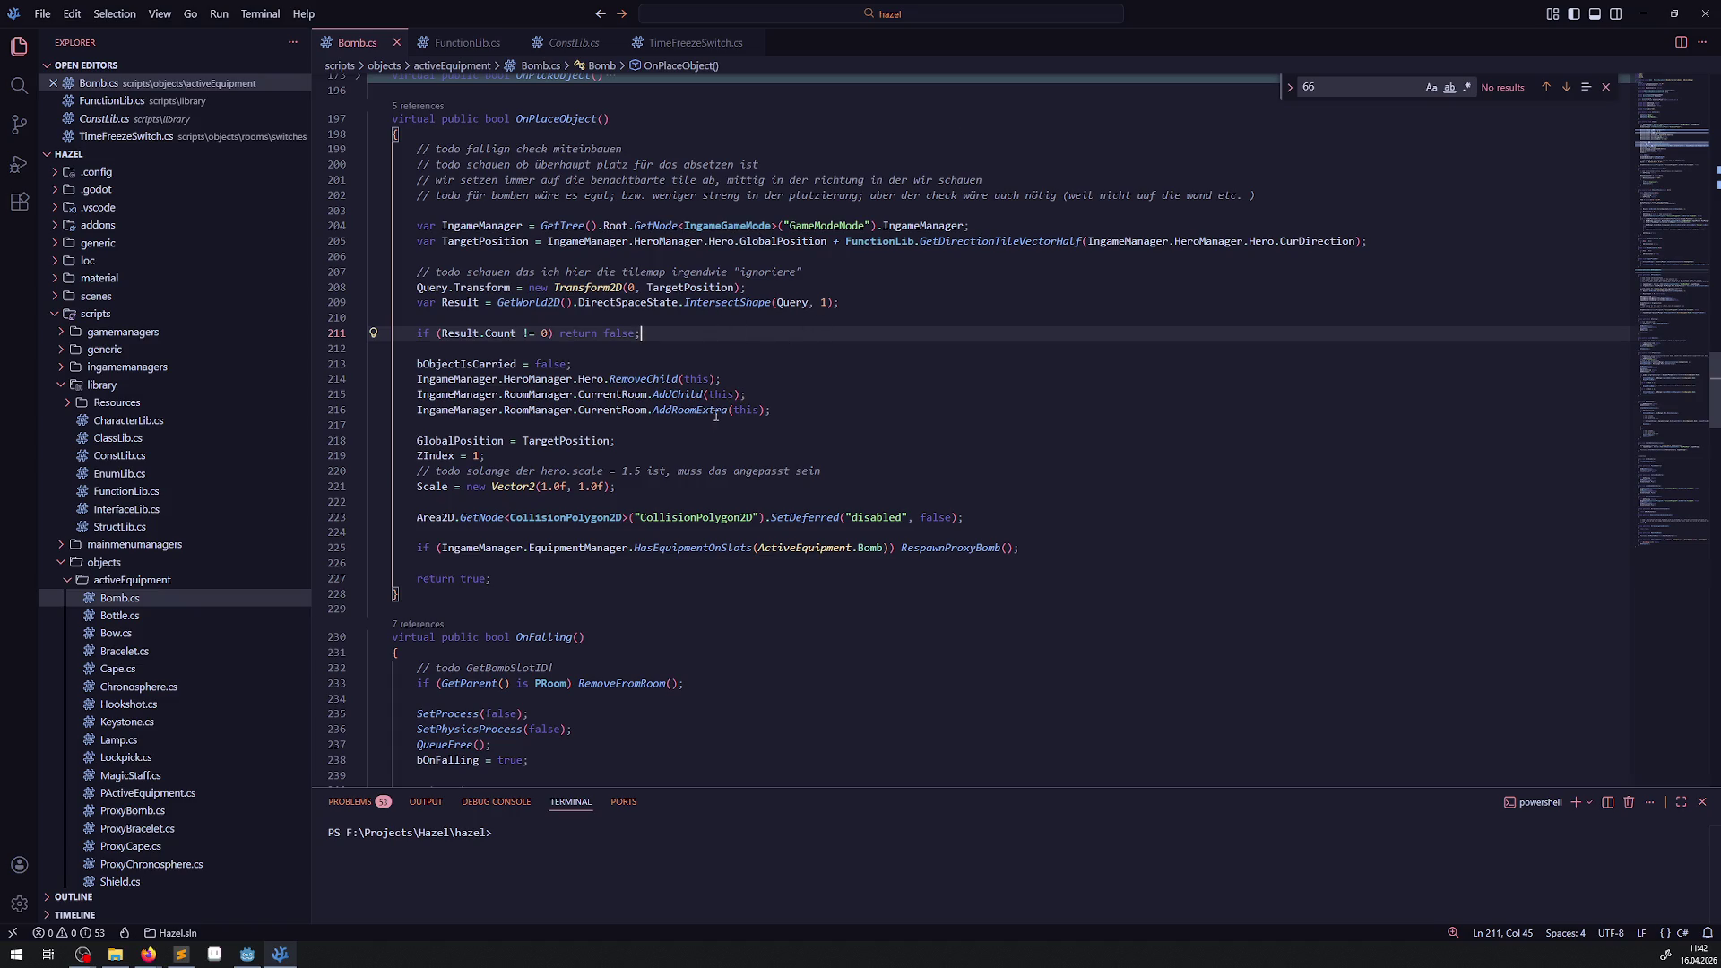
double_click(761, 242)
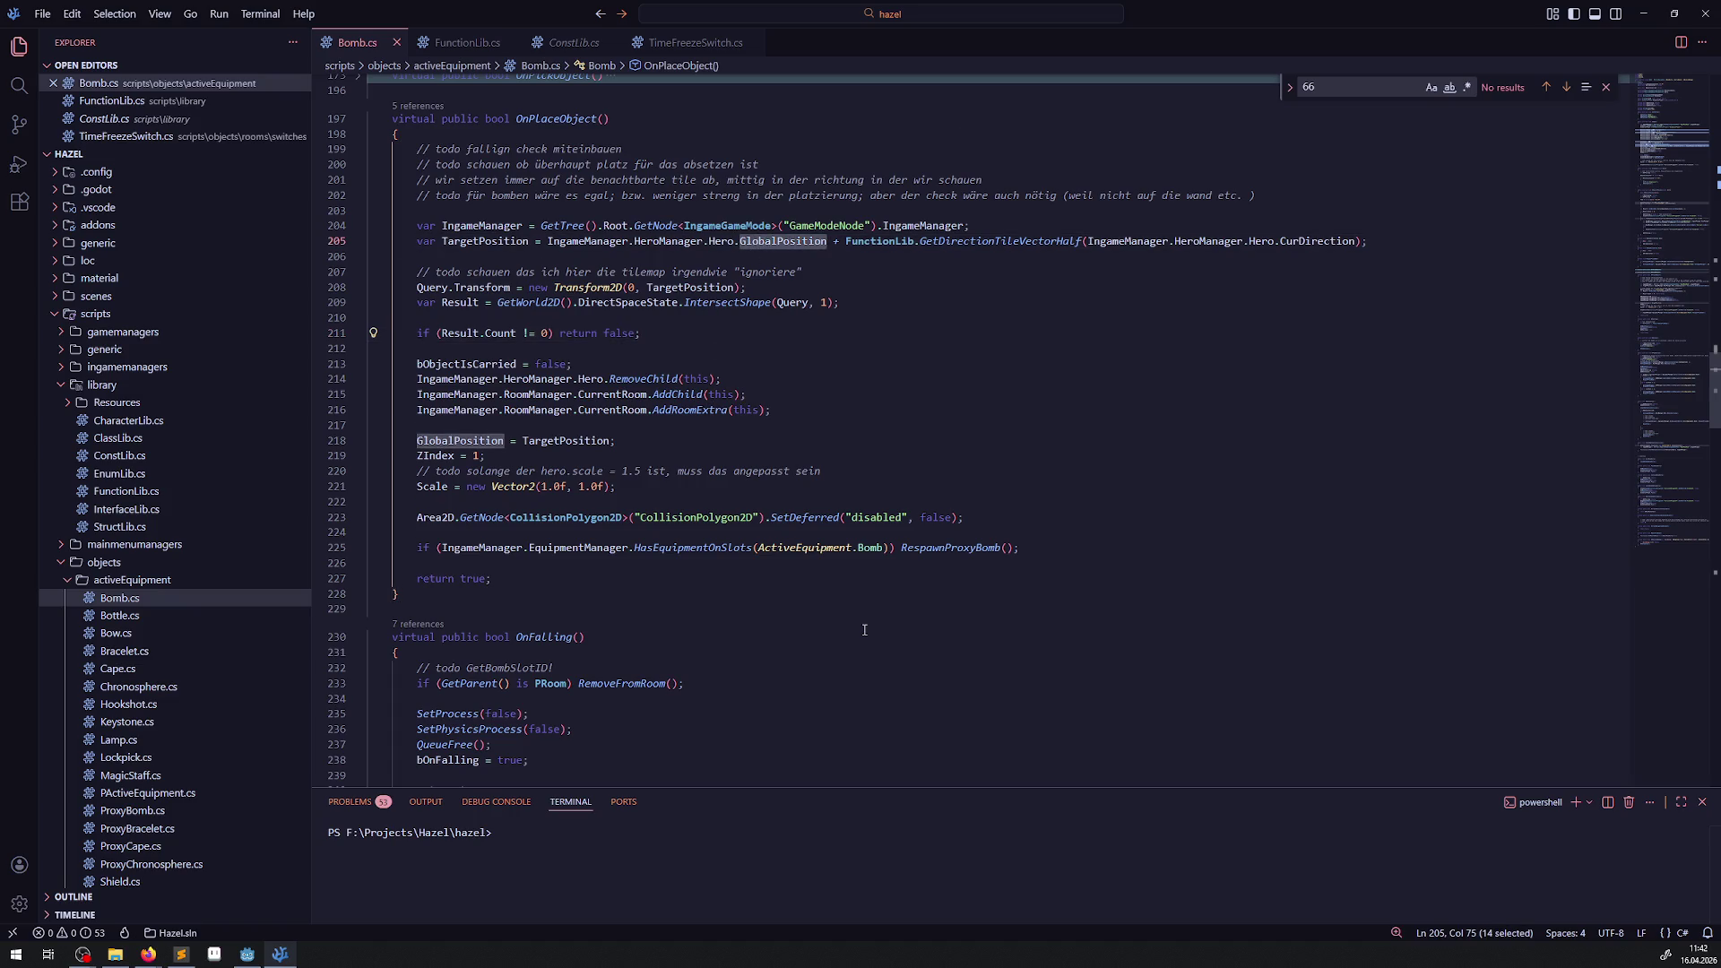
click(247, 955)
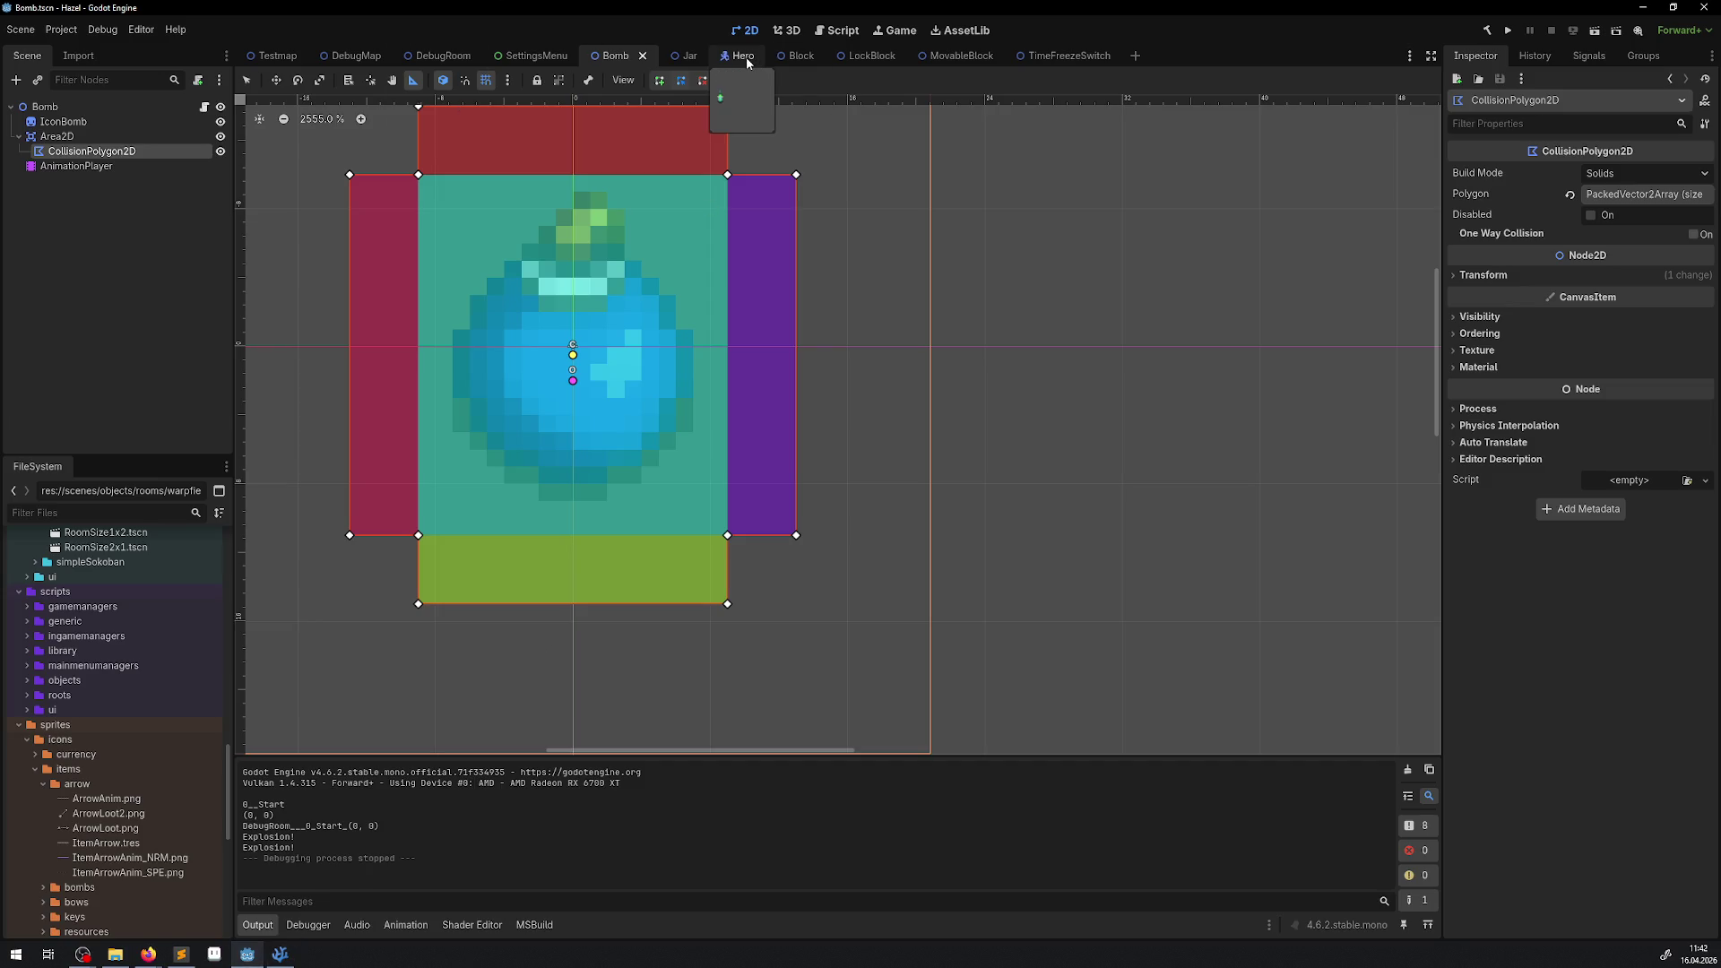
Relaunch the game, grab the key, and open the inventory showing the 'BombeEn' item.
click(1508, 34)
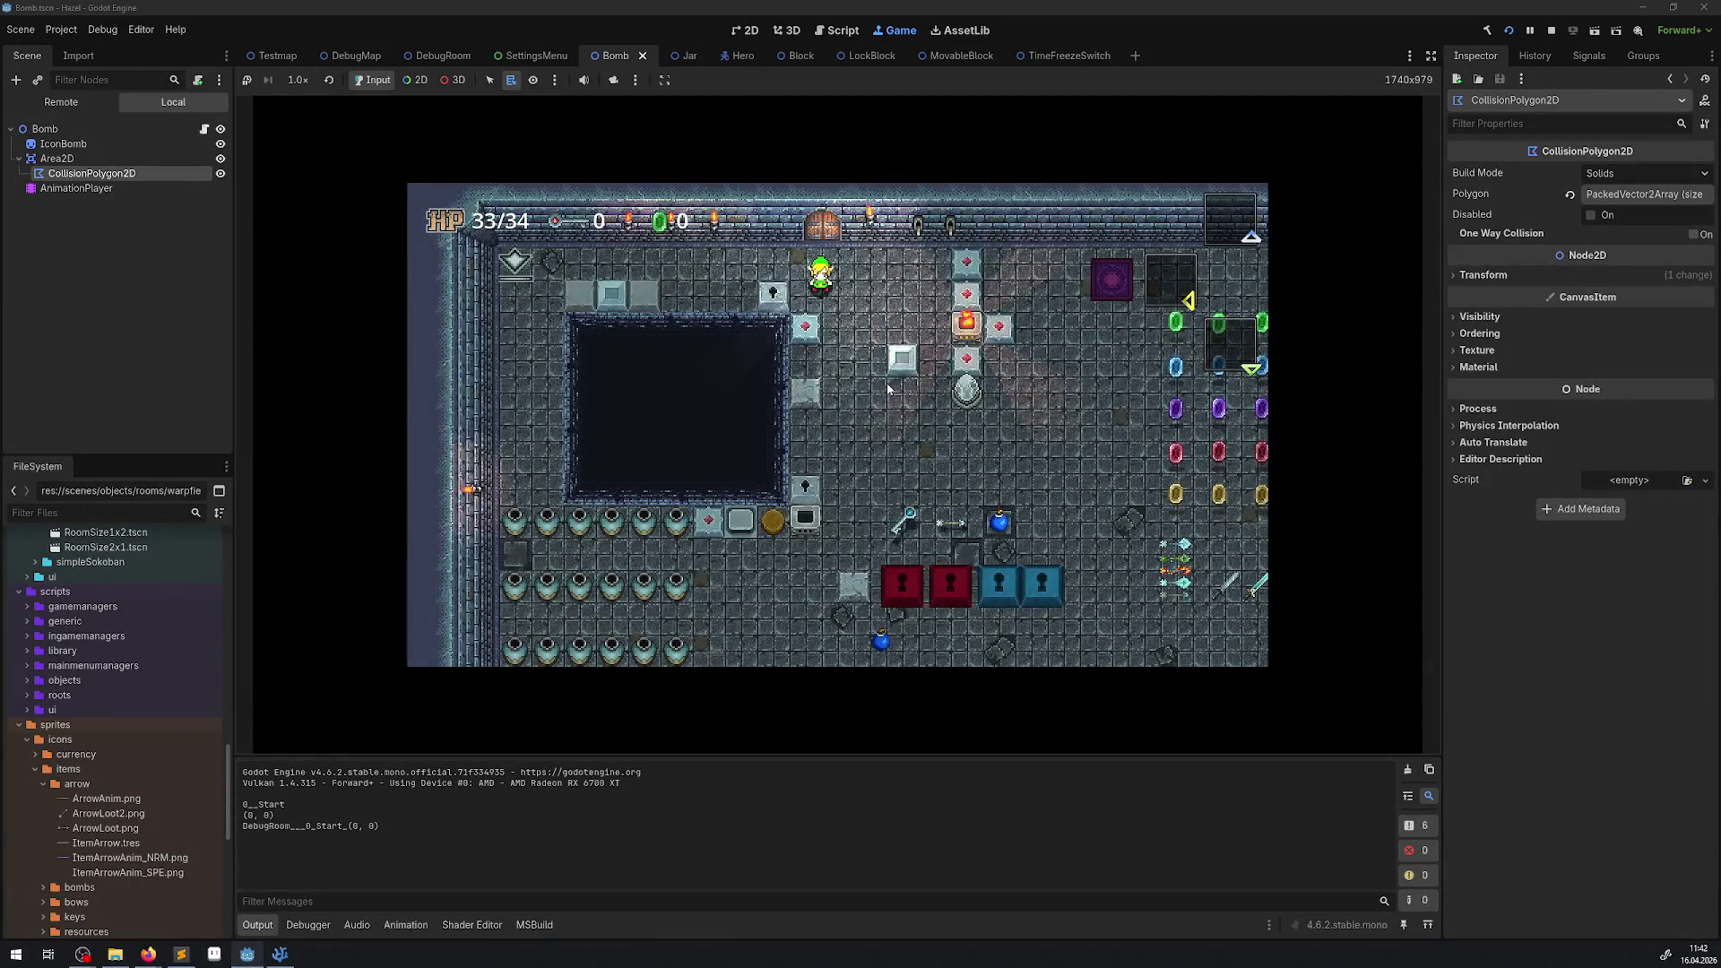
key(Down)
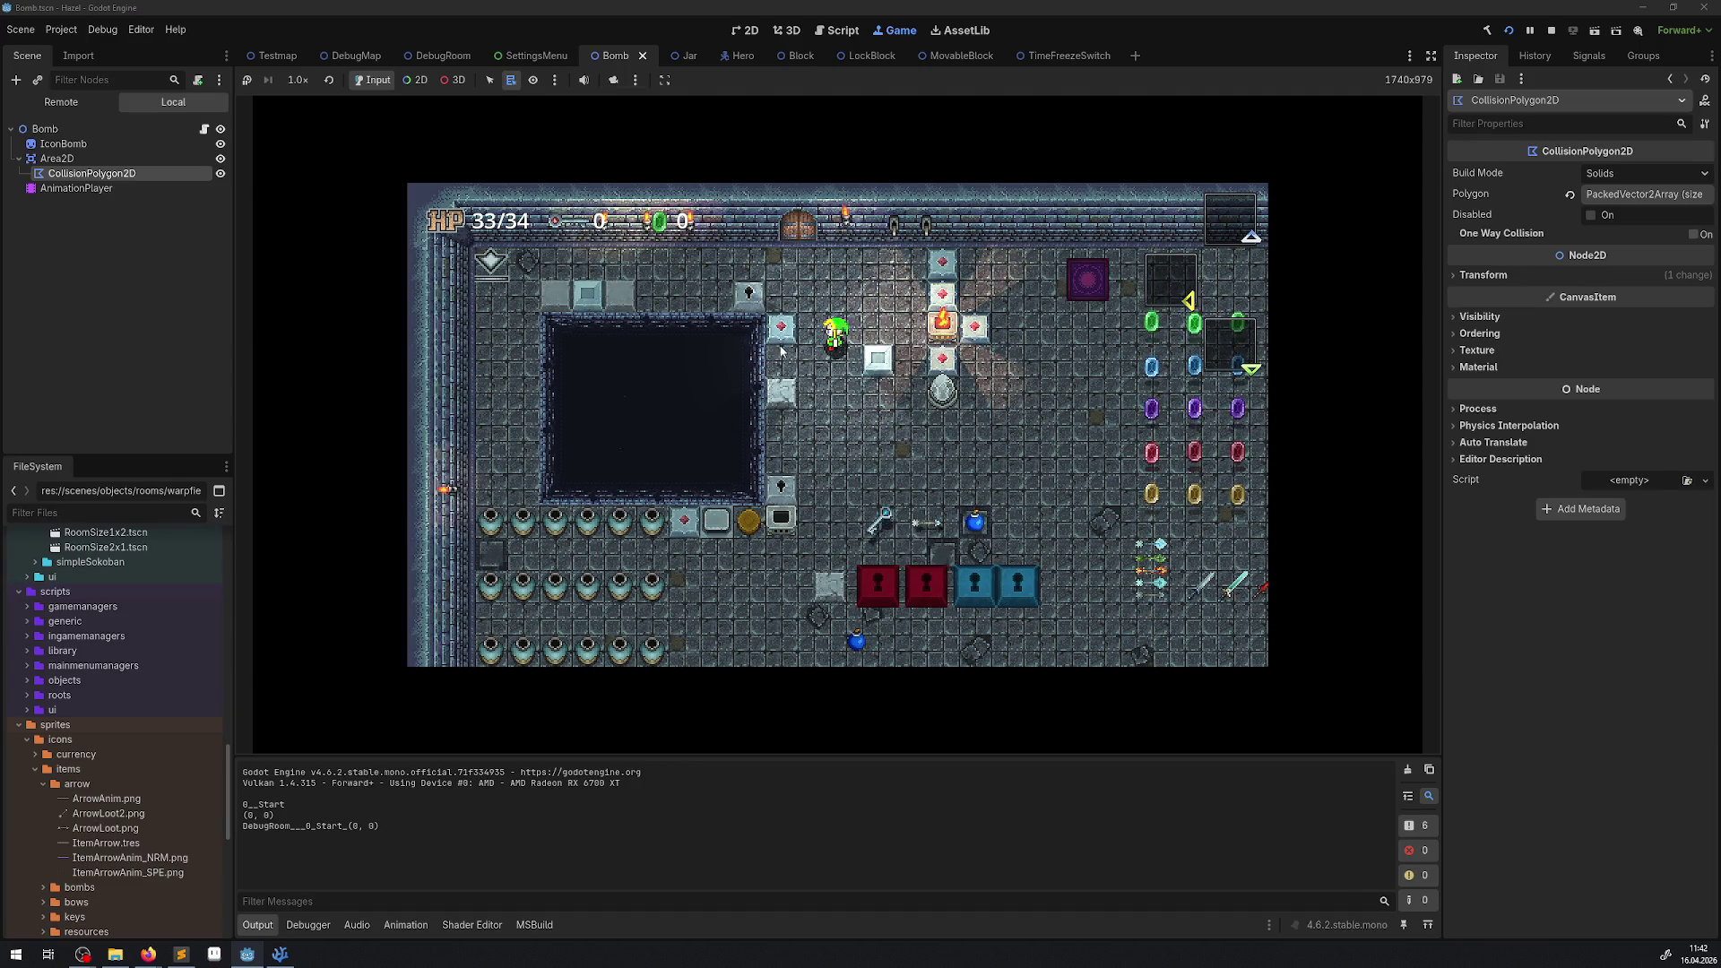
key(Left)
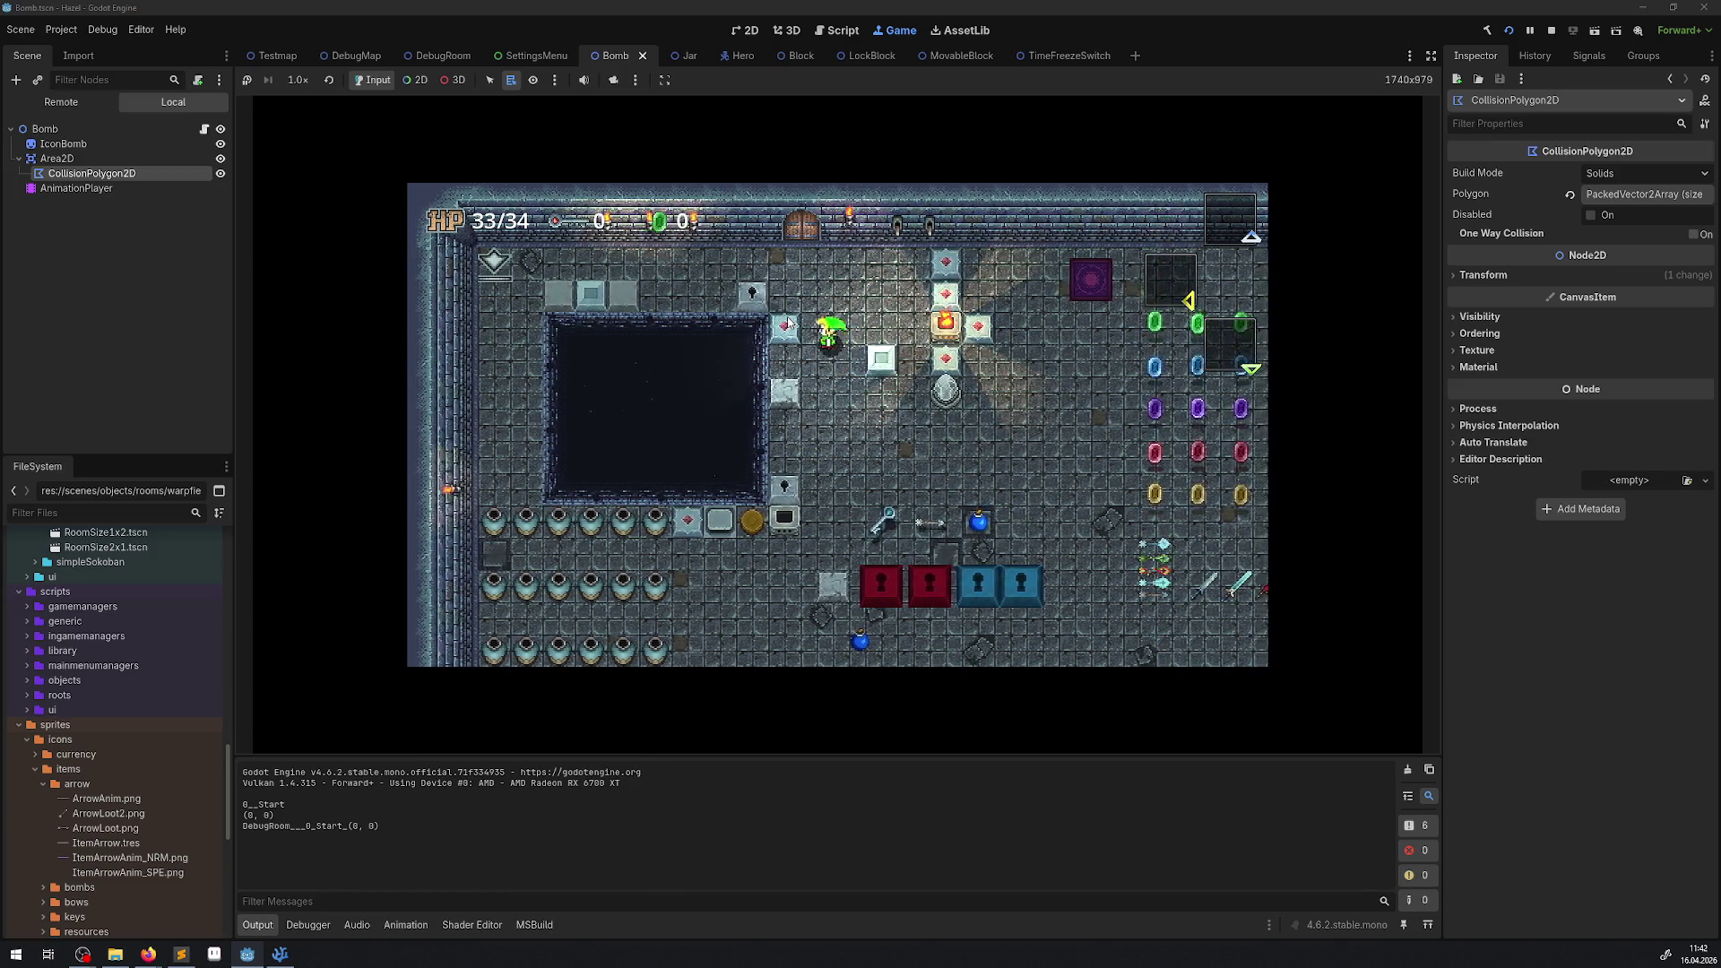
key(Right)
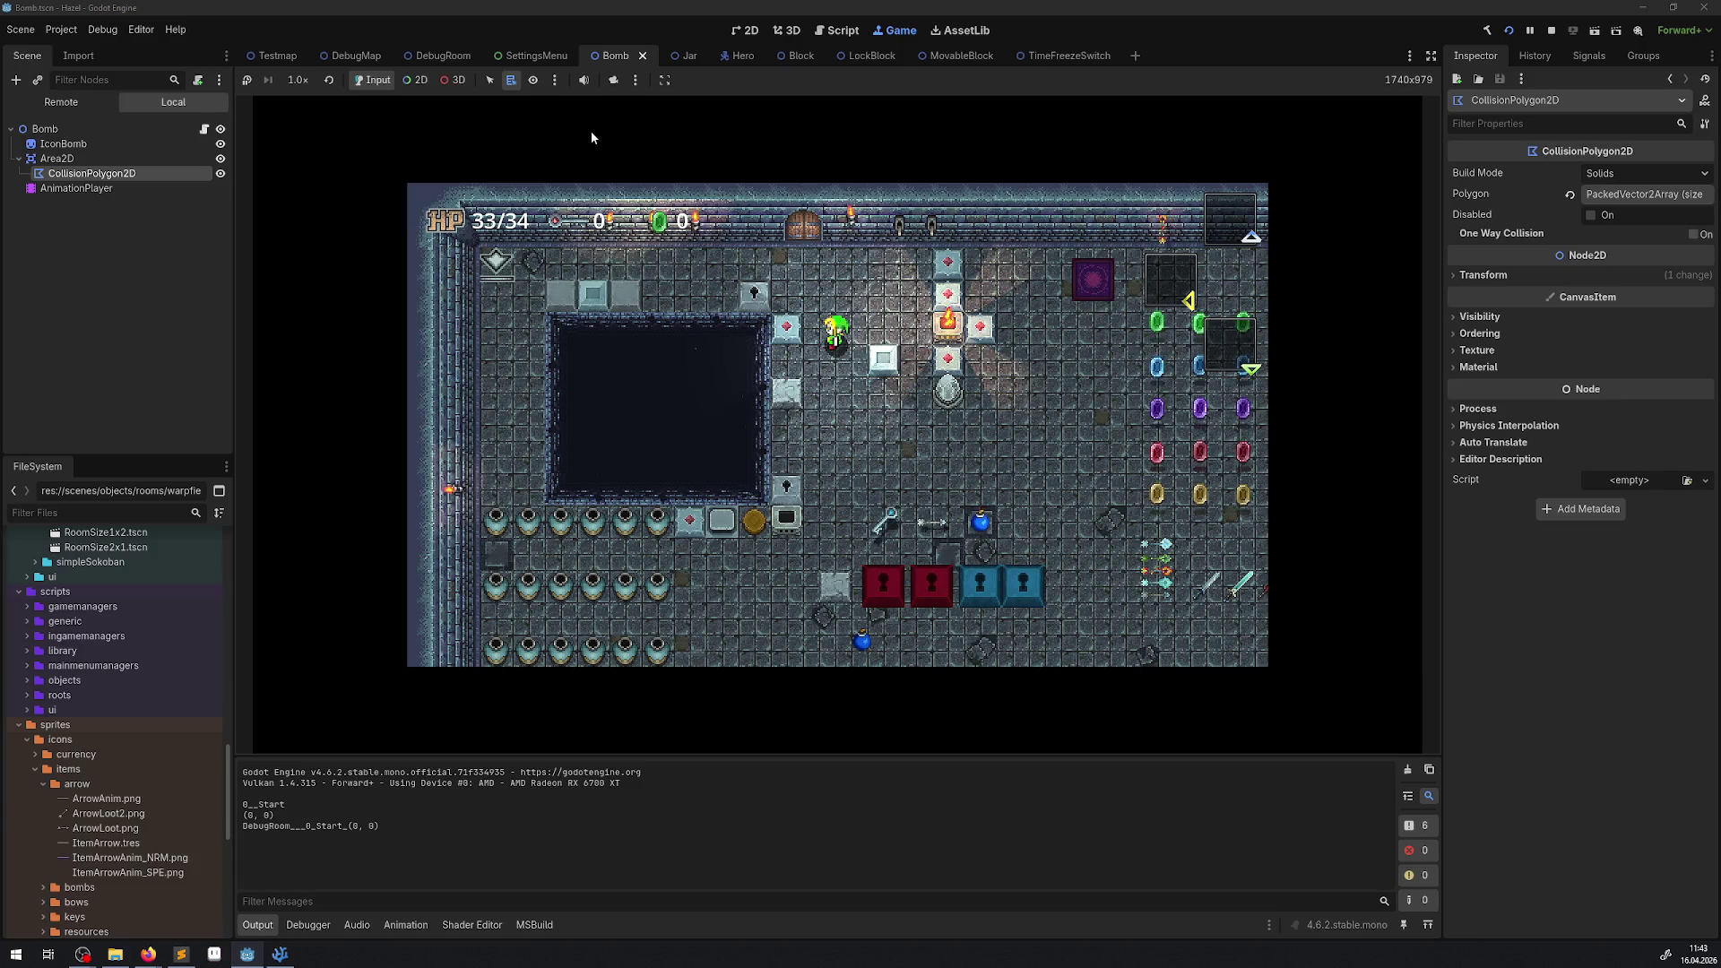
key(Down)
key(Right)
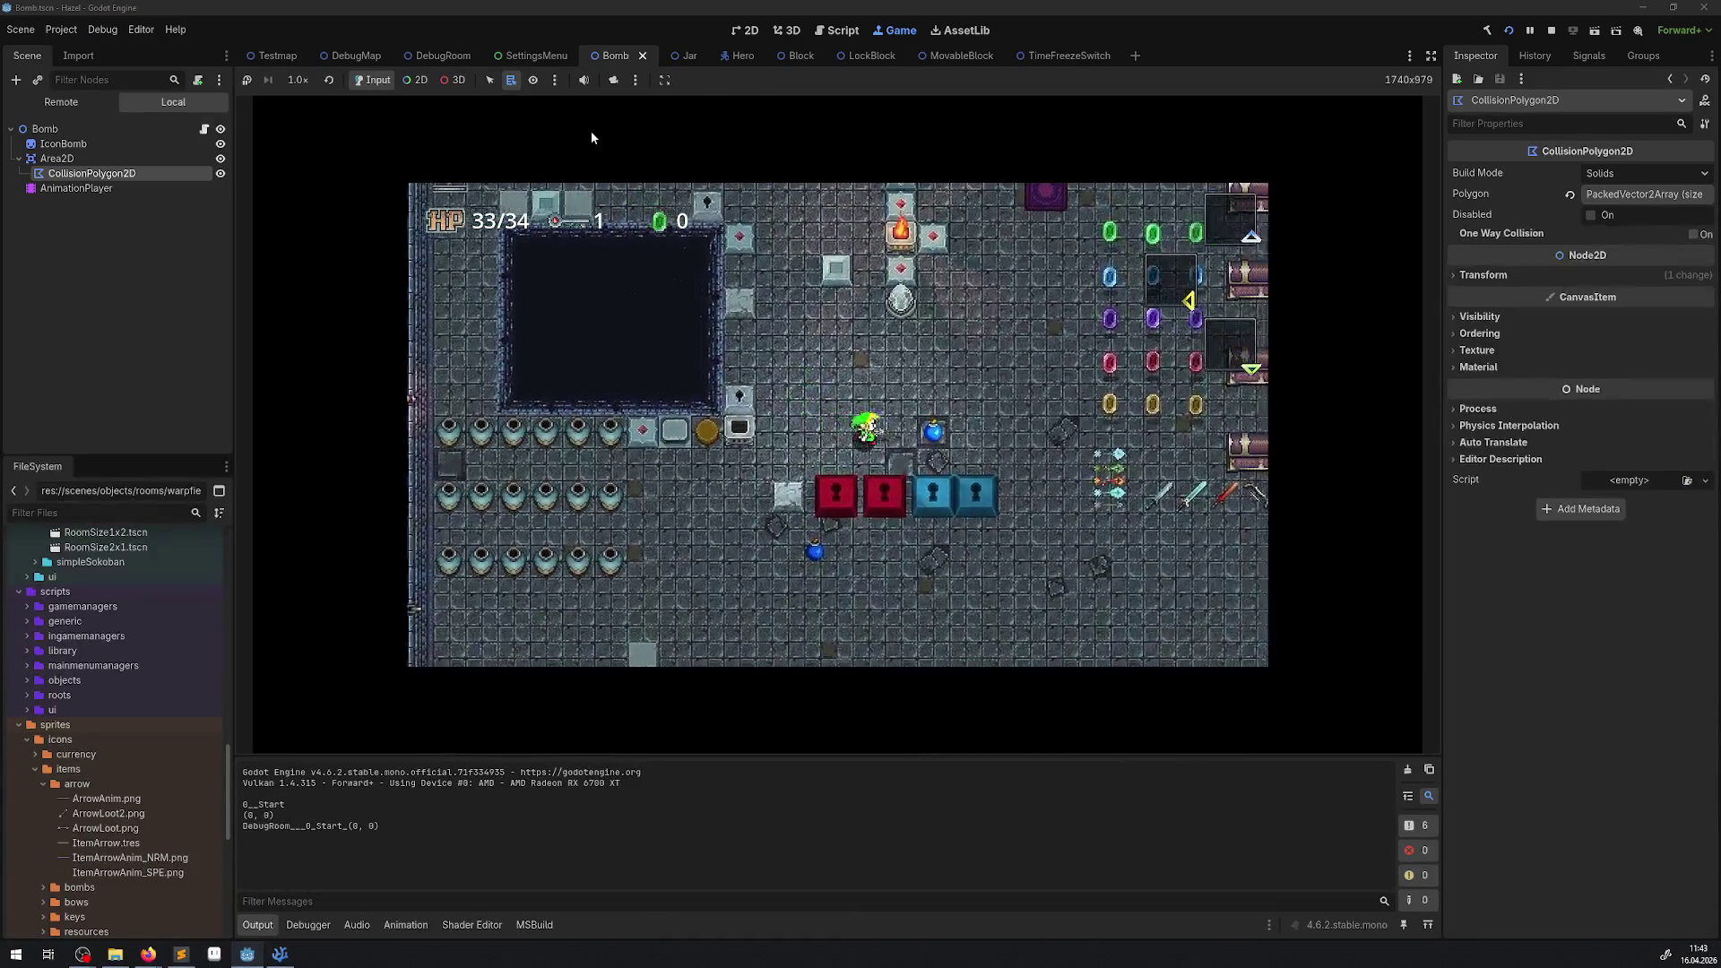
key(Return)
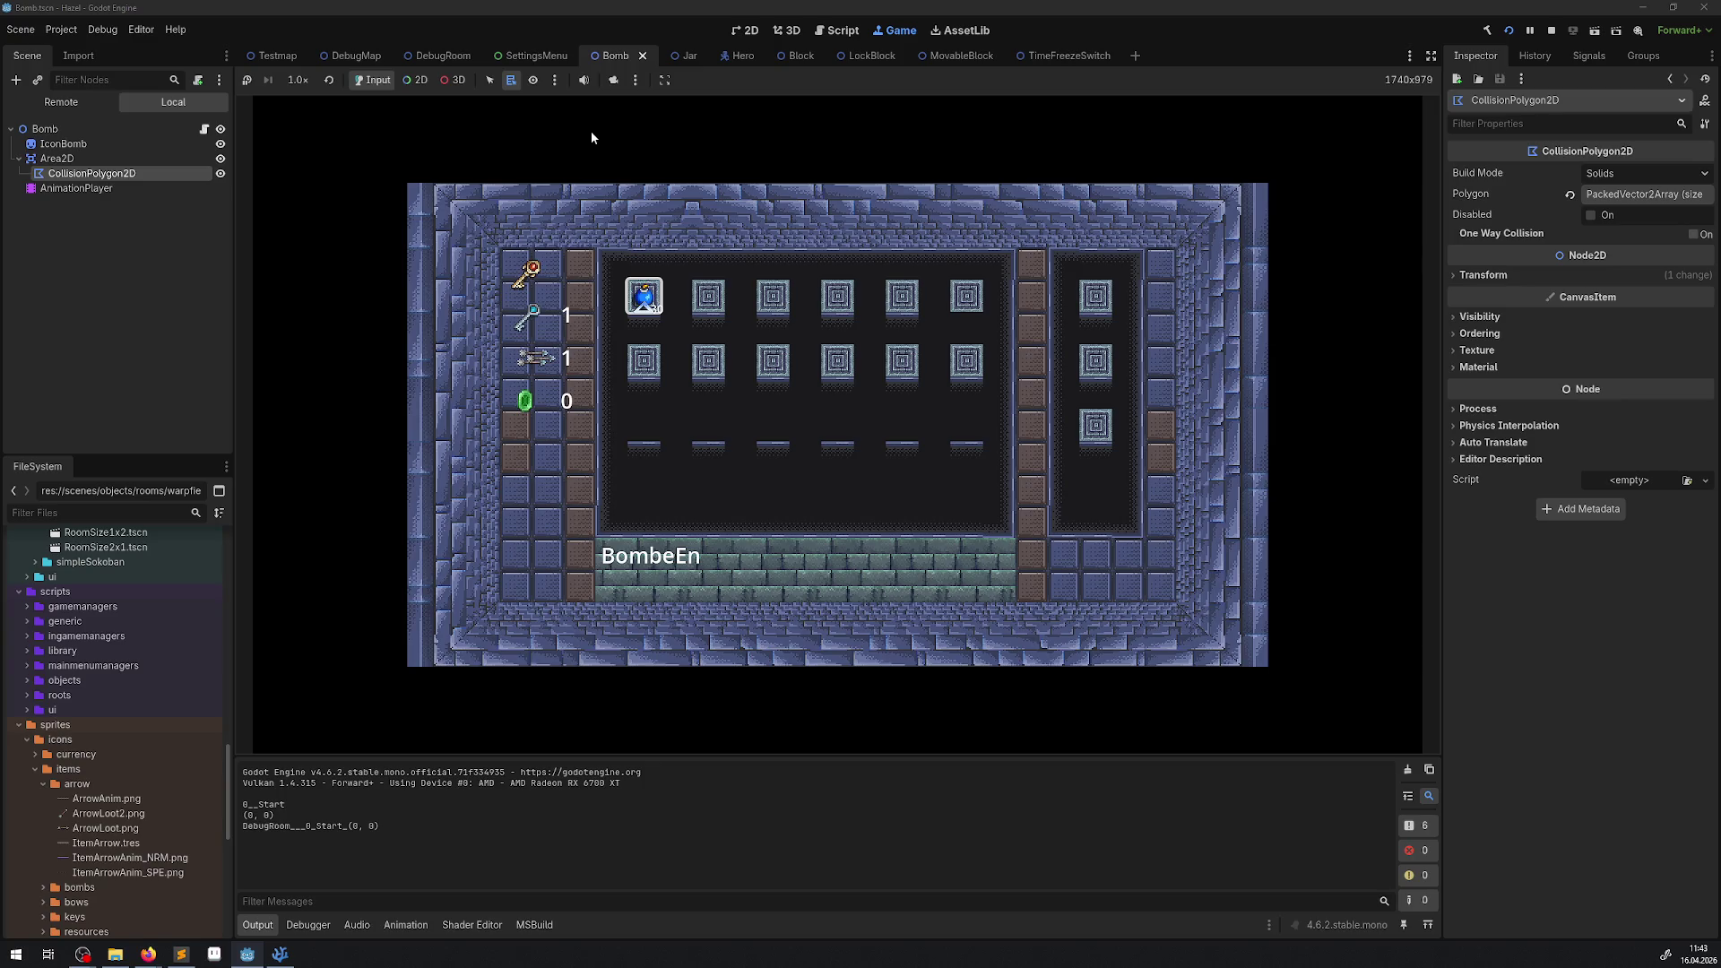
Close the inventory, walk the hero up the room and drop a bomb beside him.
key(Return)
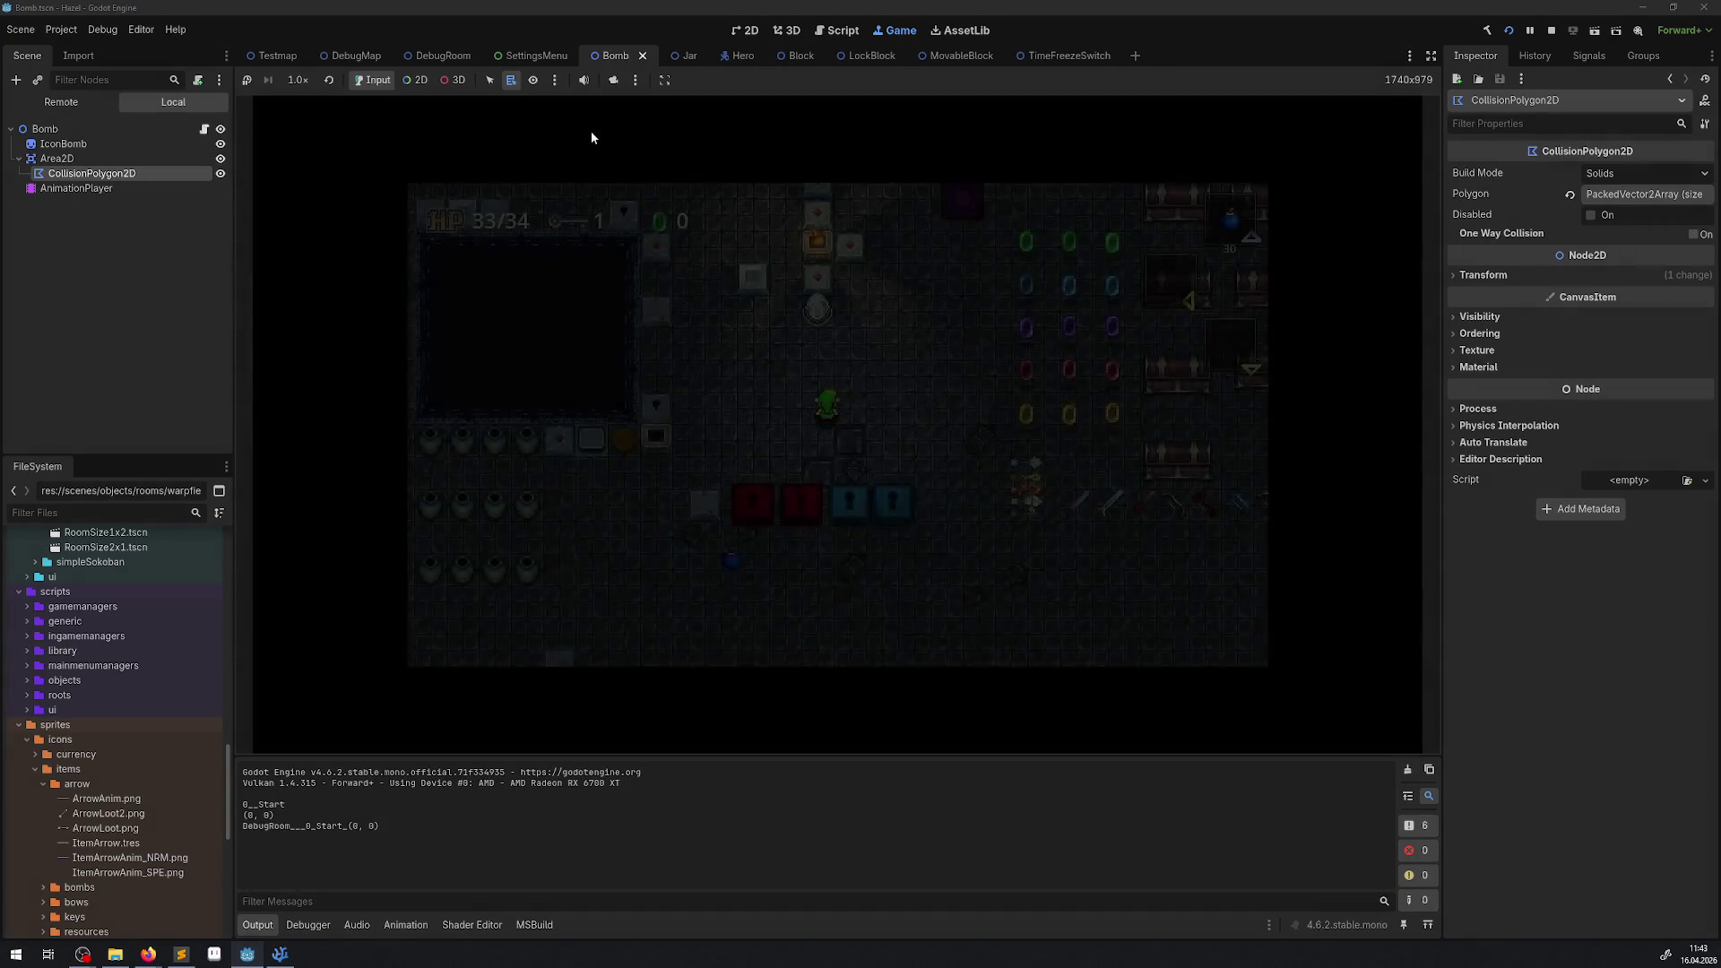
key(Left)
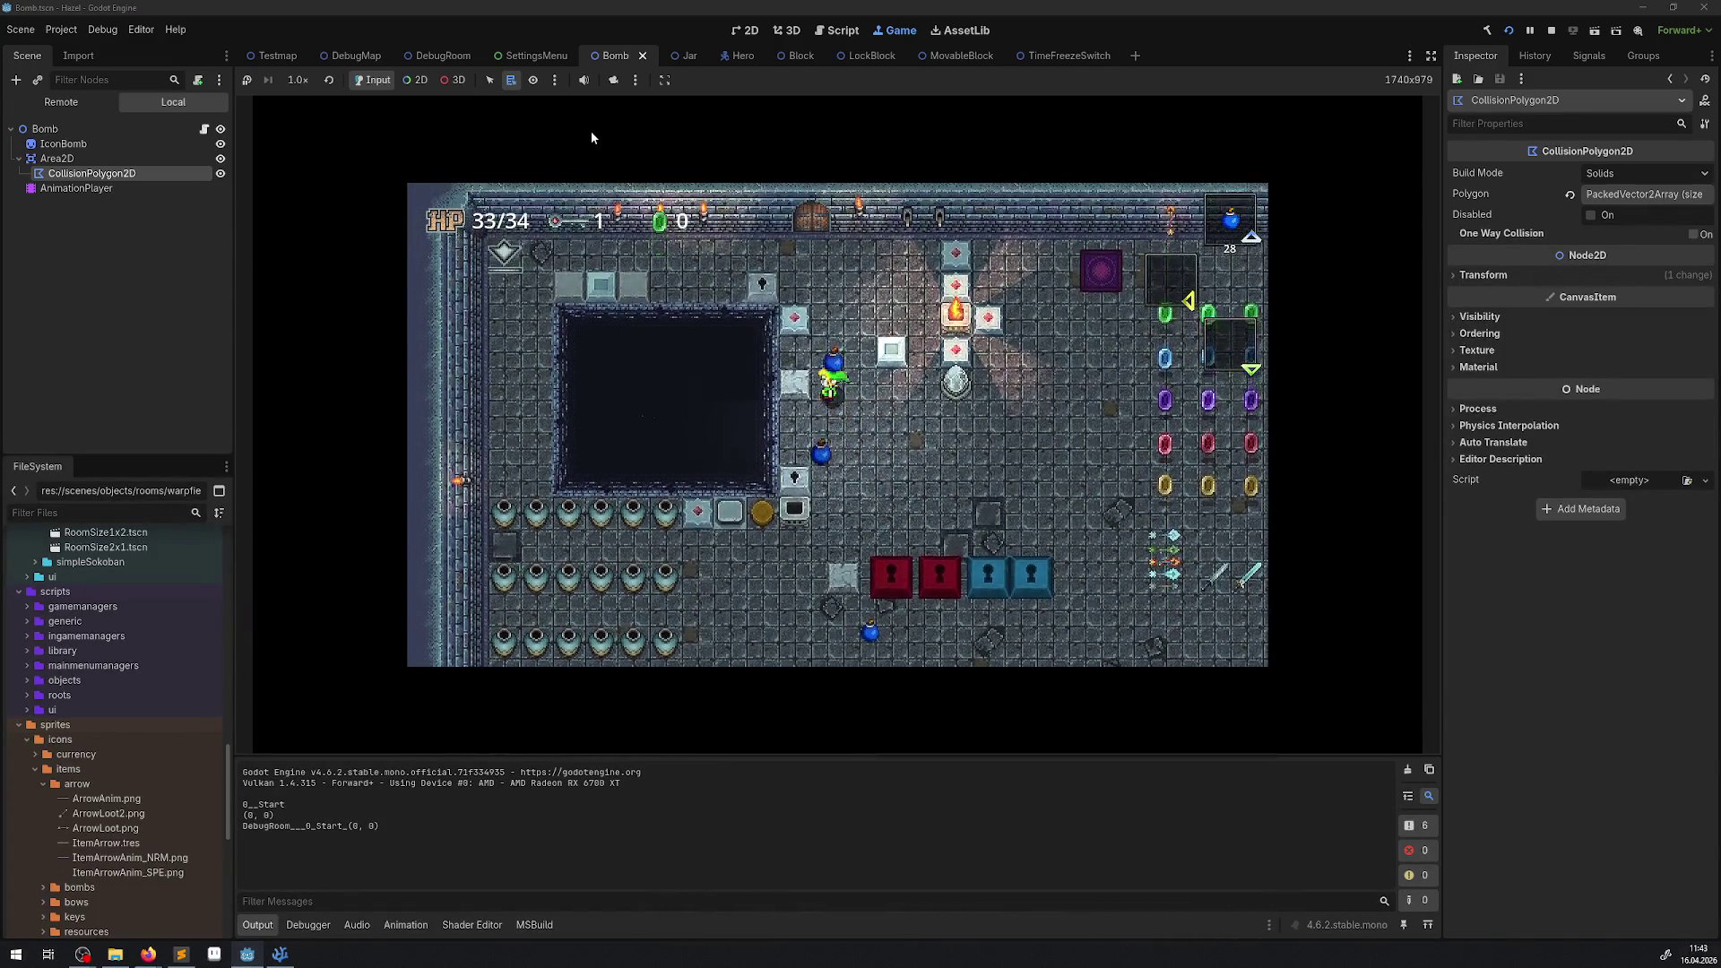
key(Up)
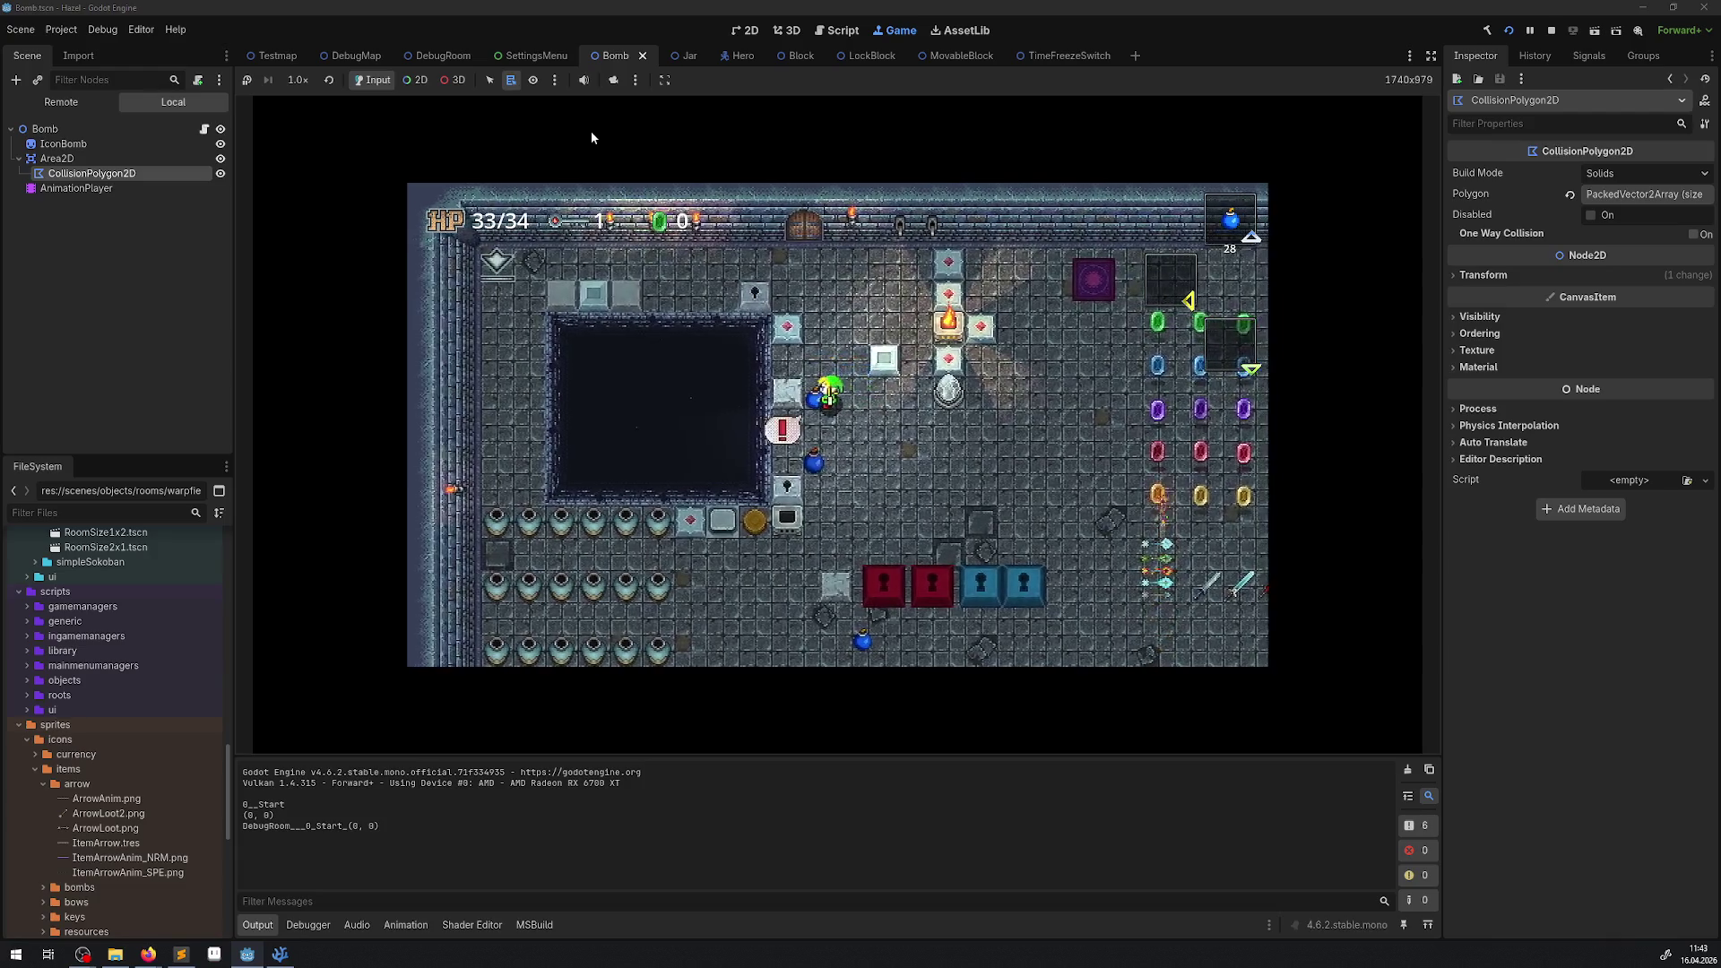
key(Up)
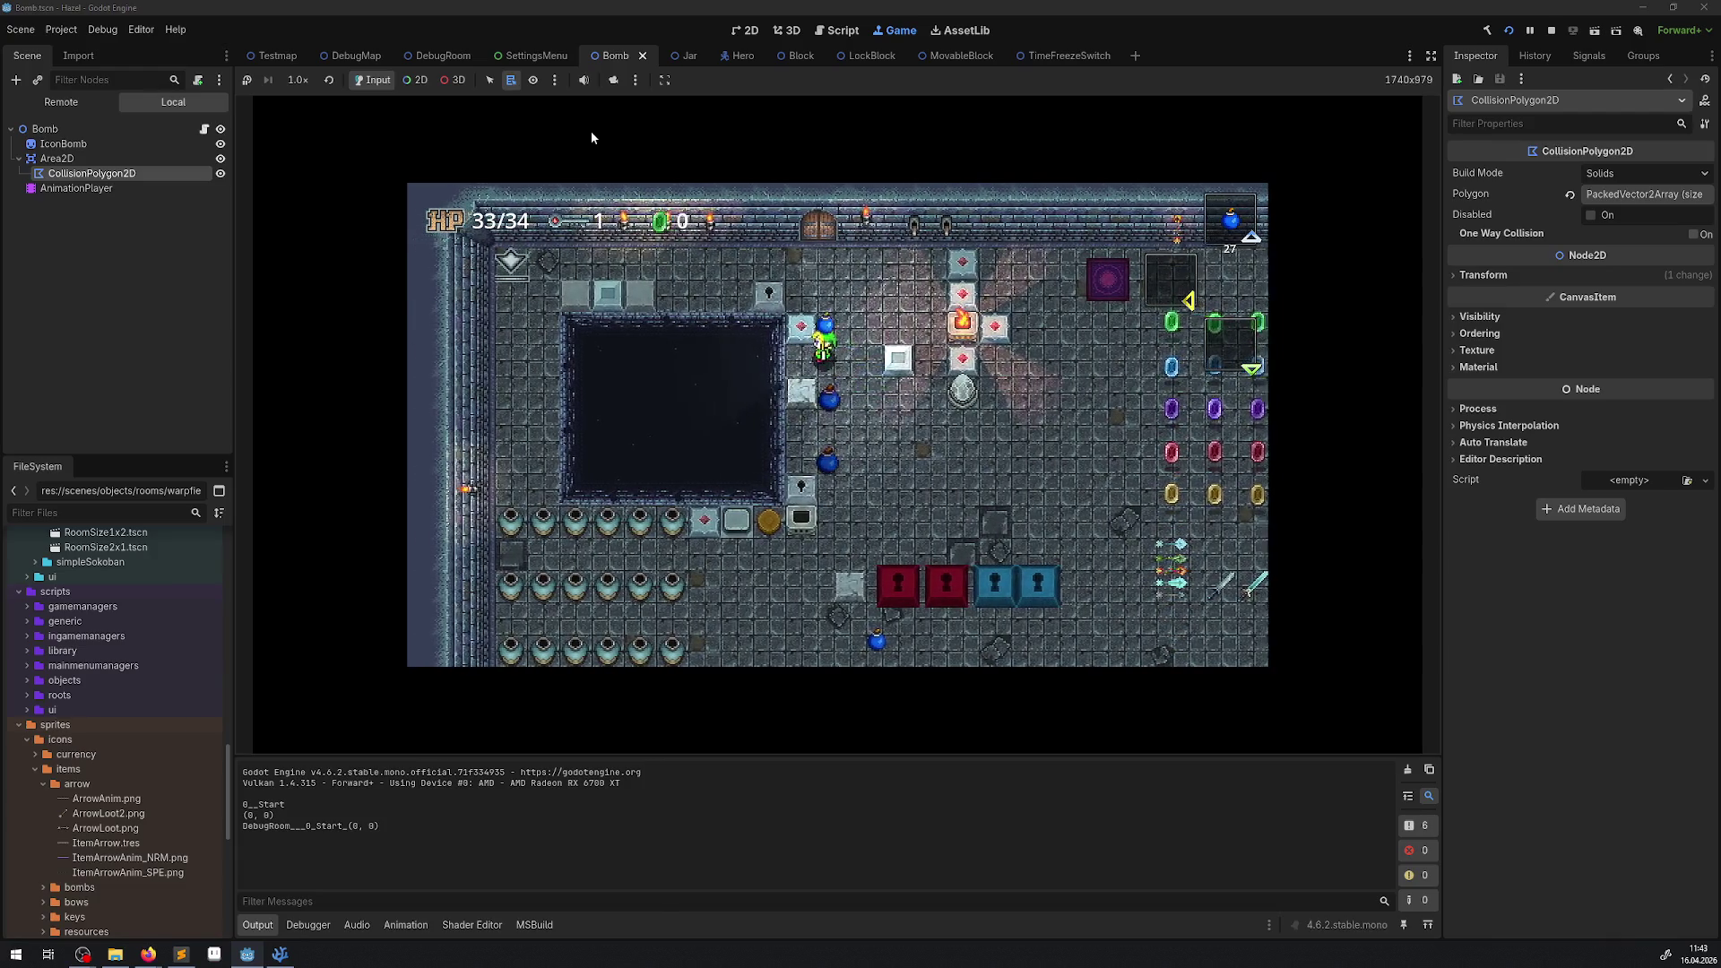
key(Right)
key(Right)
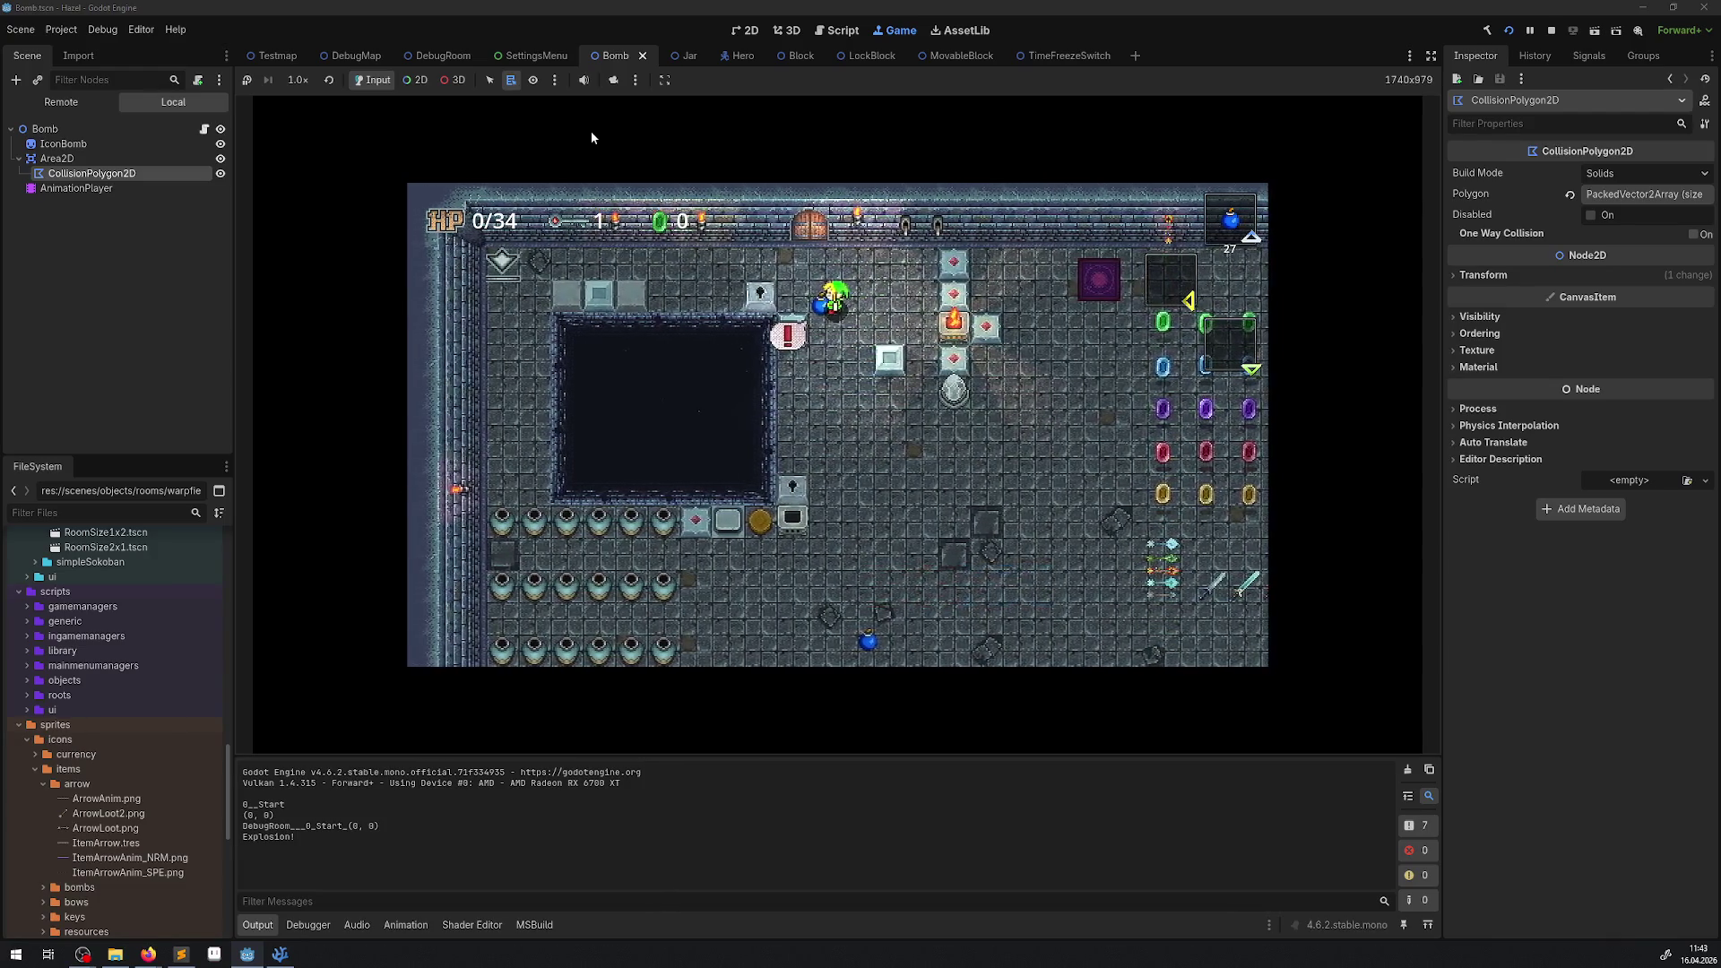
key(space)
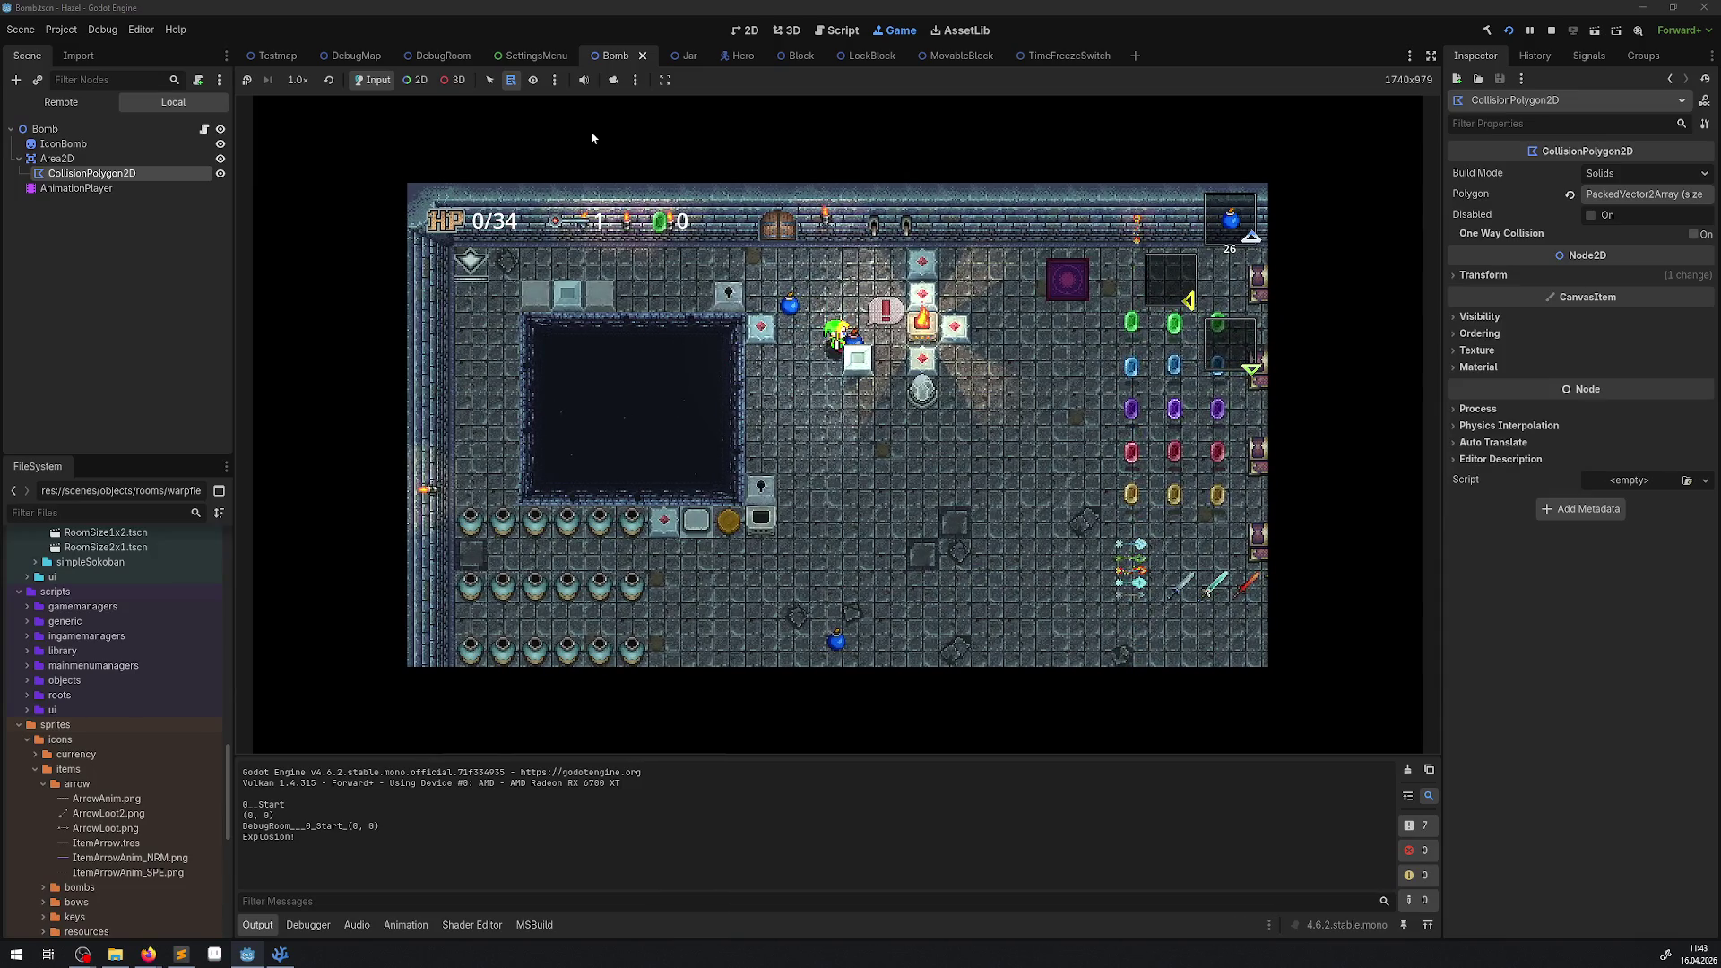
key(Up)
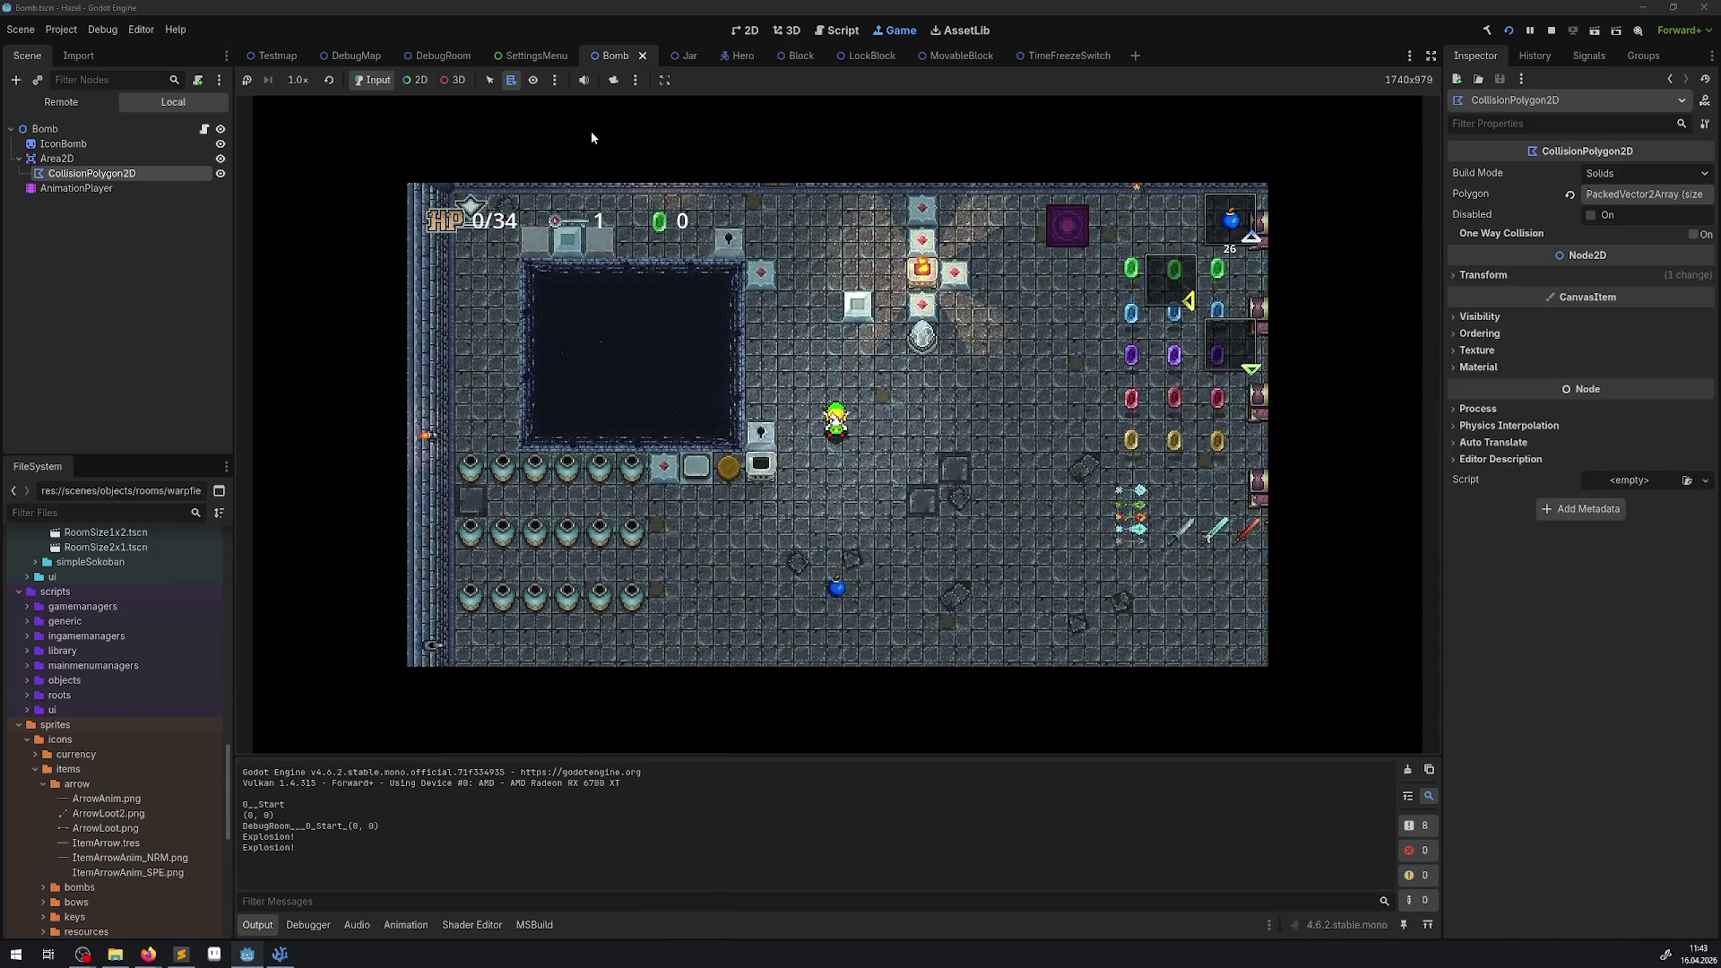
key(Left)
key(Up)
key(Right)
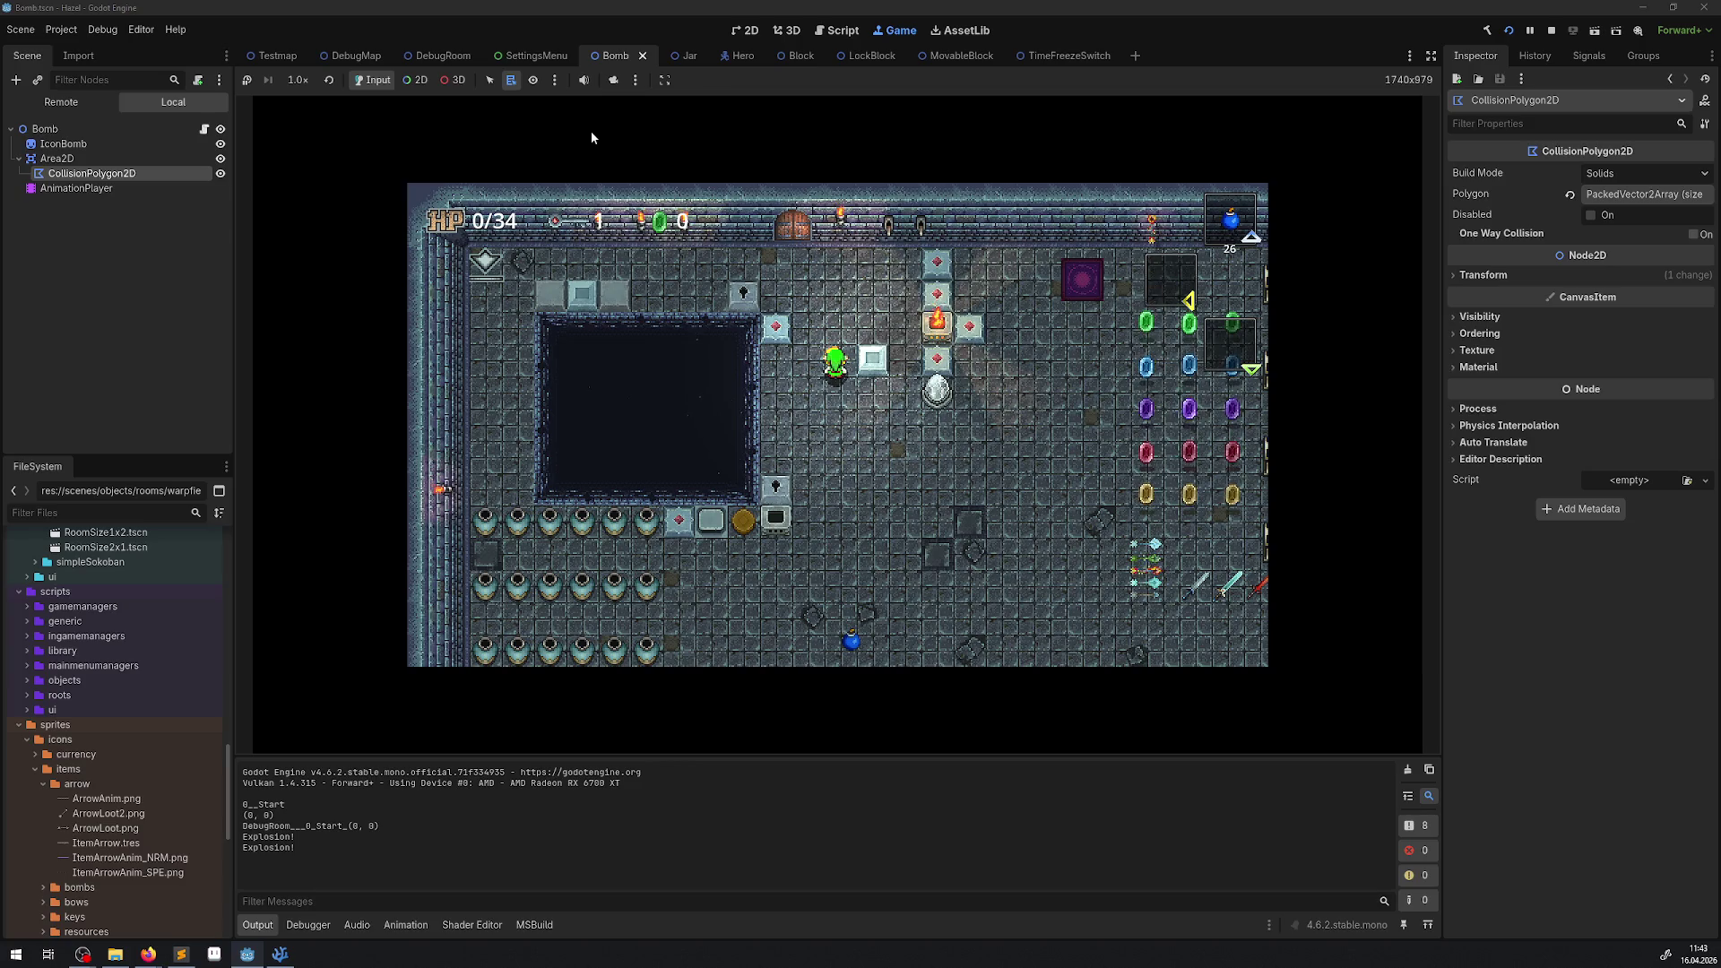
Take out a bomb, hold it overhead, and set it down beside the hero.
key(Down)
key(space)
key(Left)
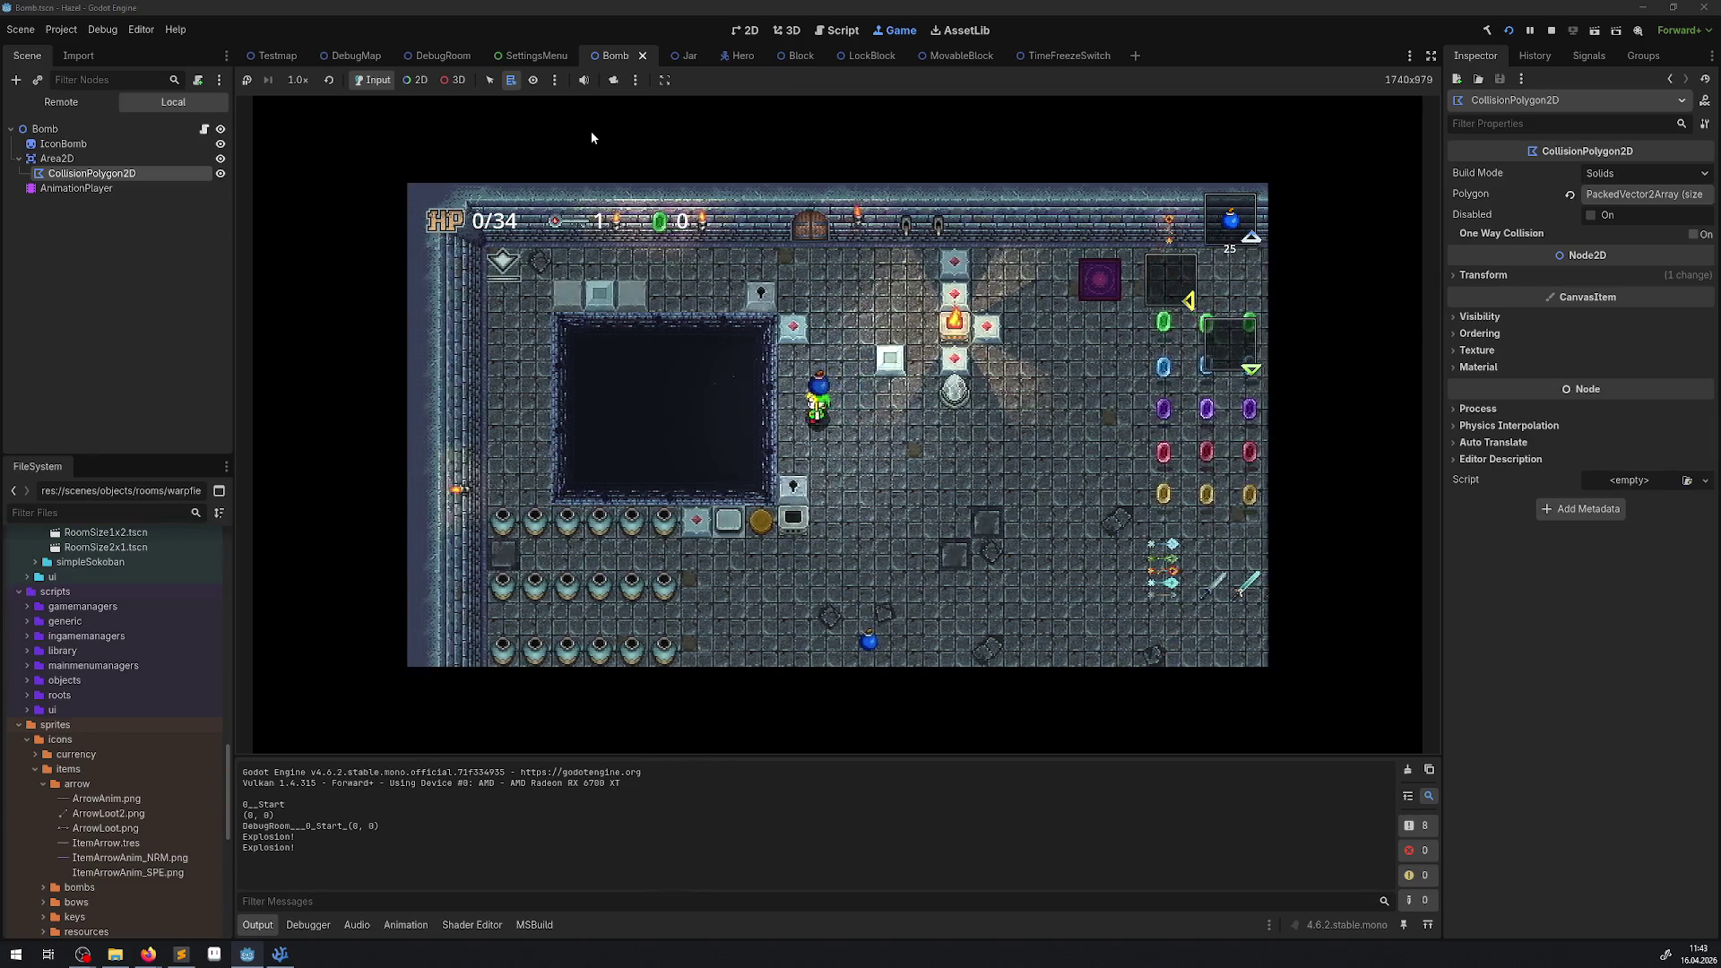
key(space)
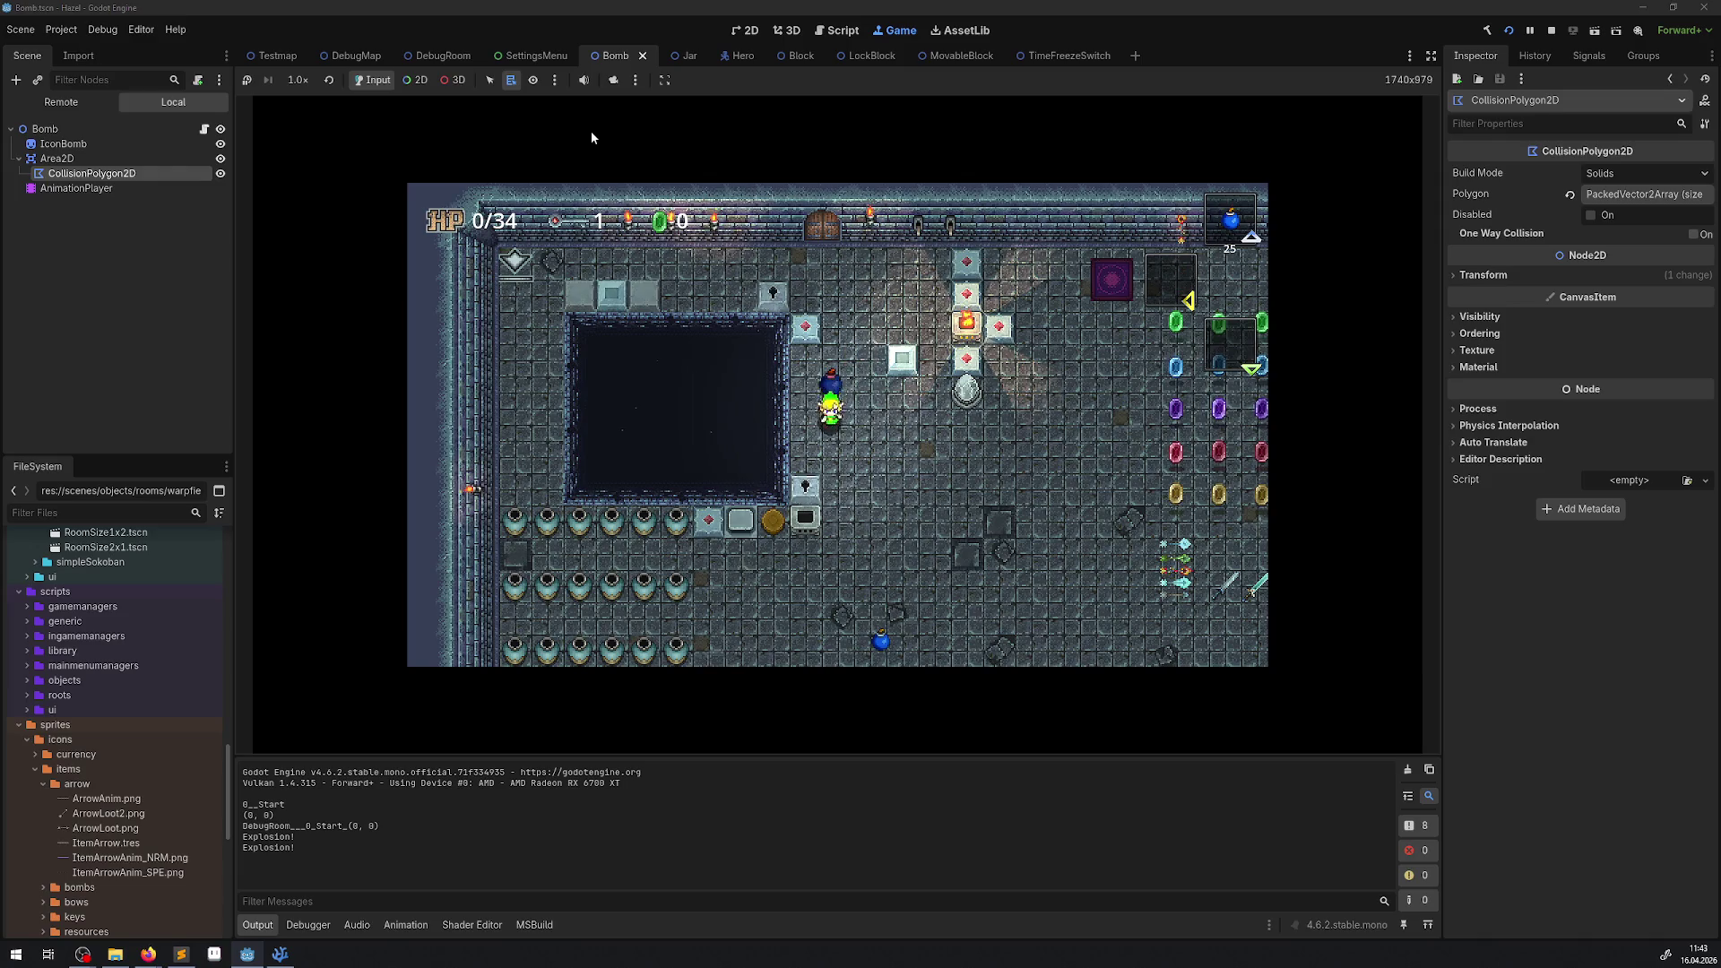
key(Right)
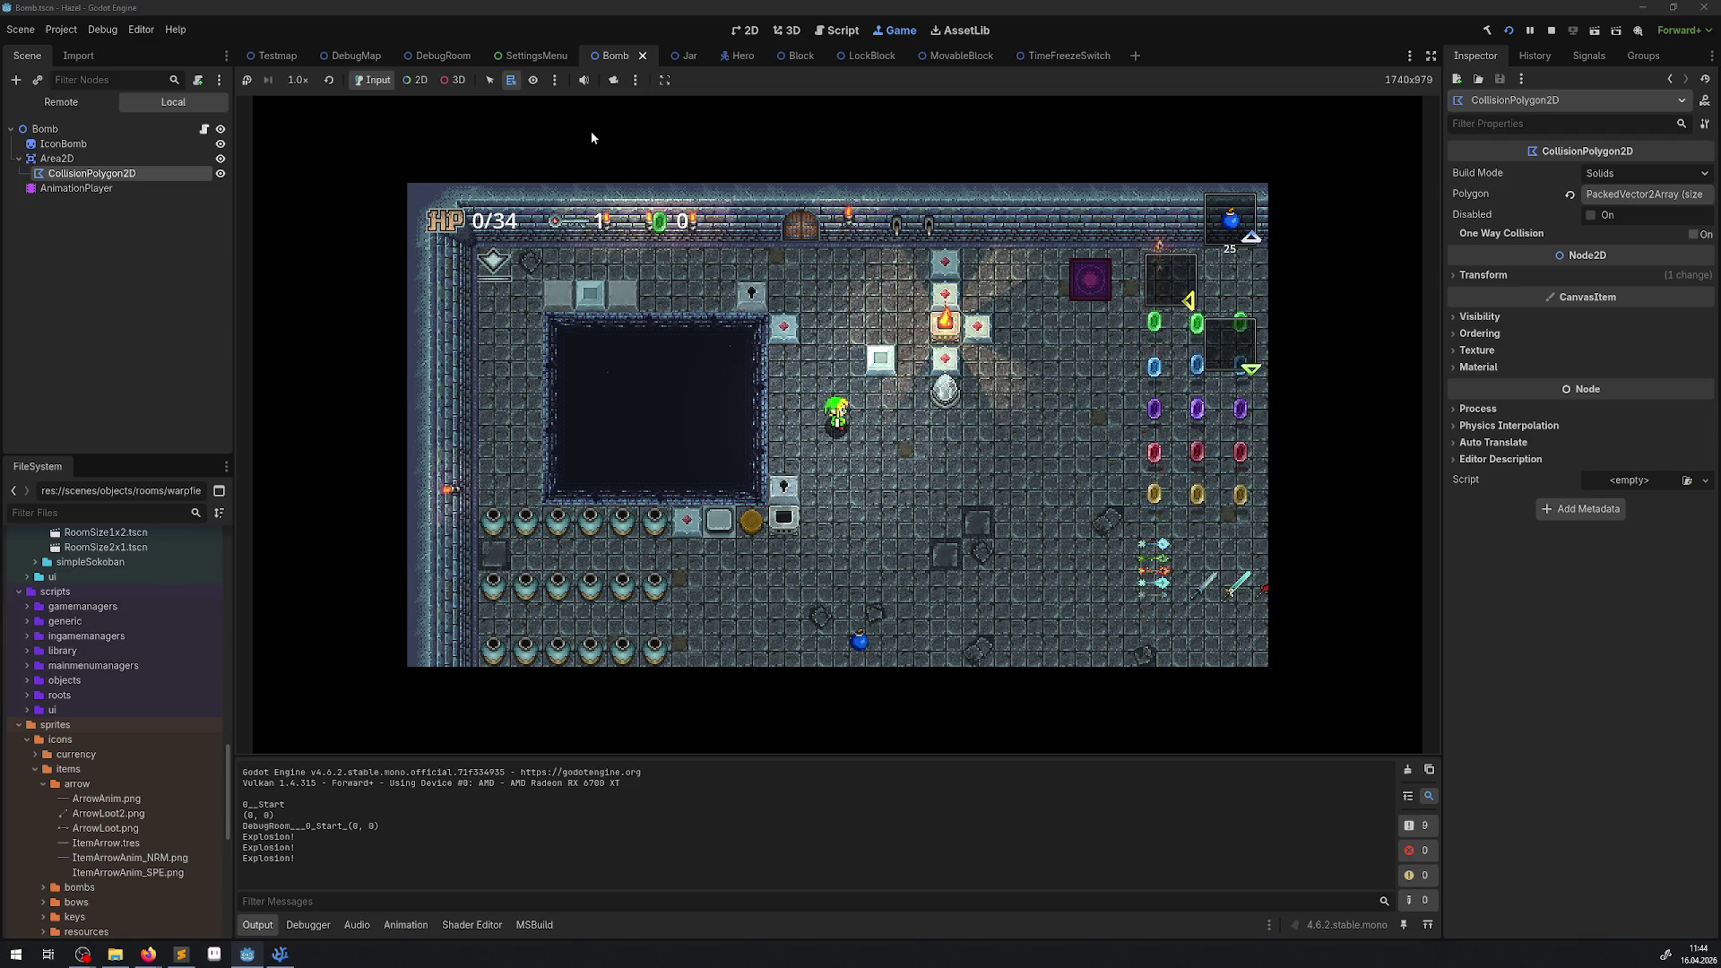
Draw several more bombs with the x key and place them on the floor.
key(Up)
key(x)
key(Up)
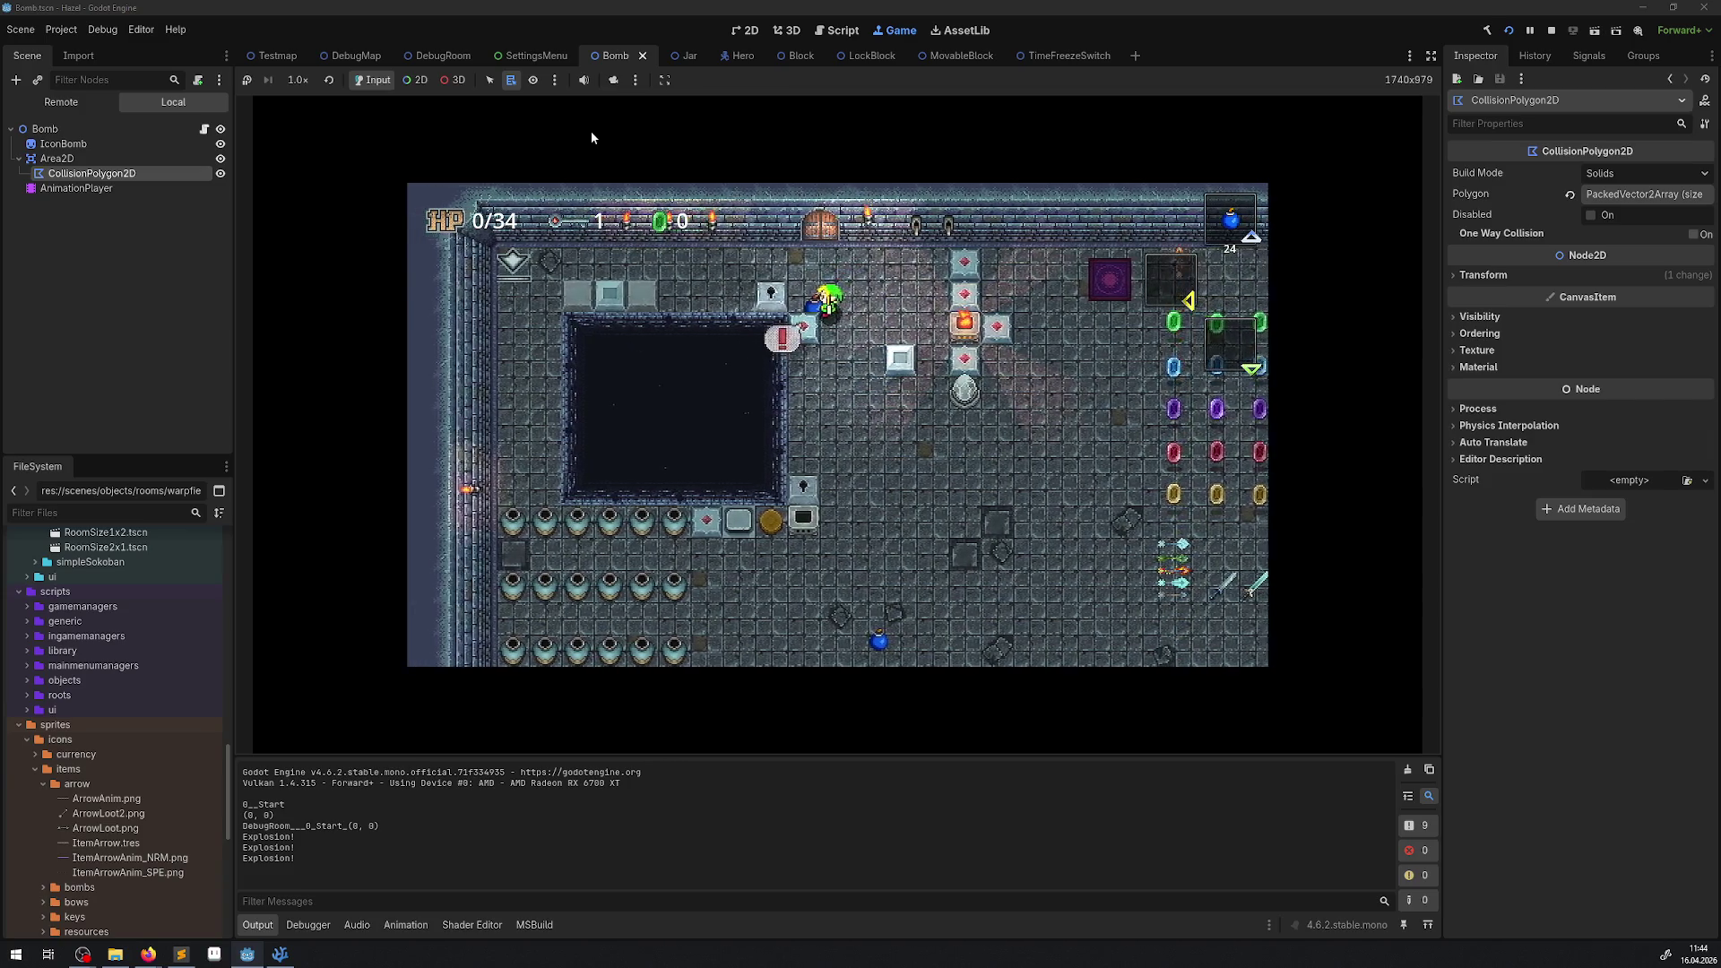
key(x)
key(x)
key(Down)
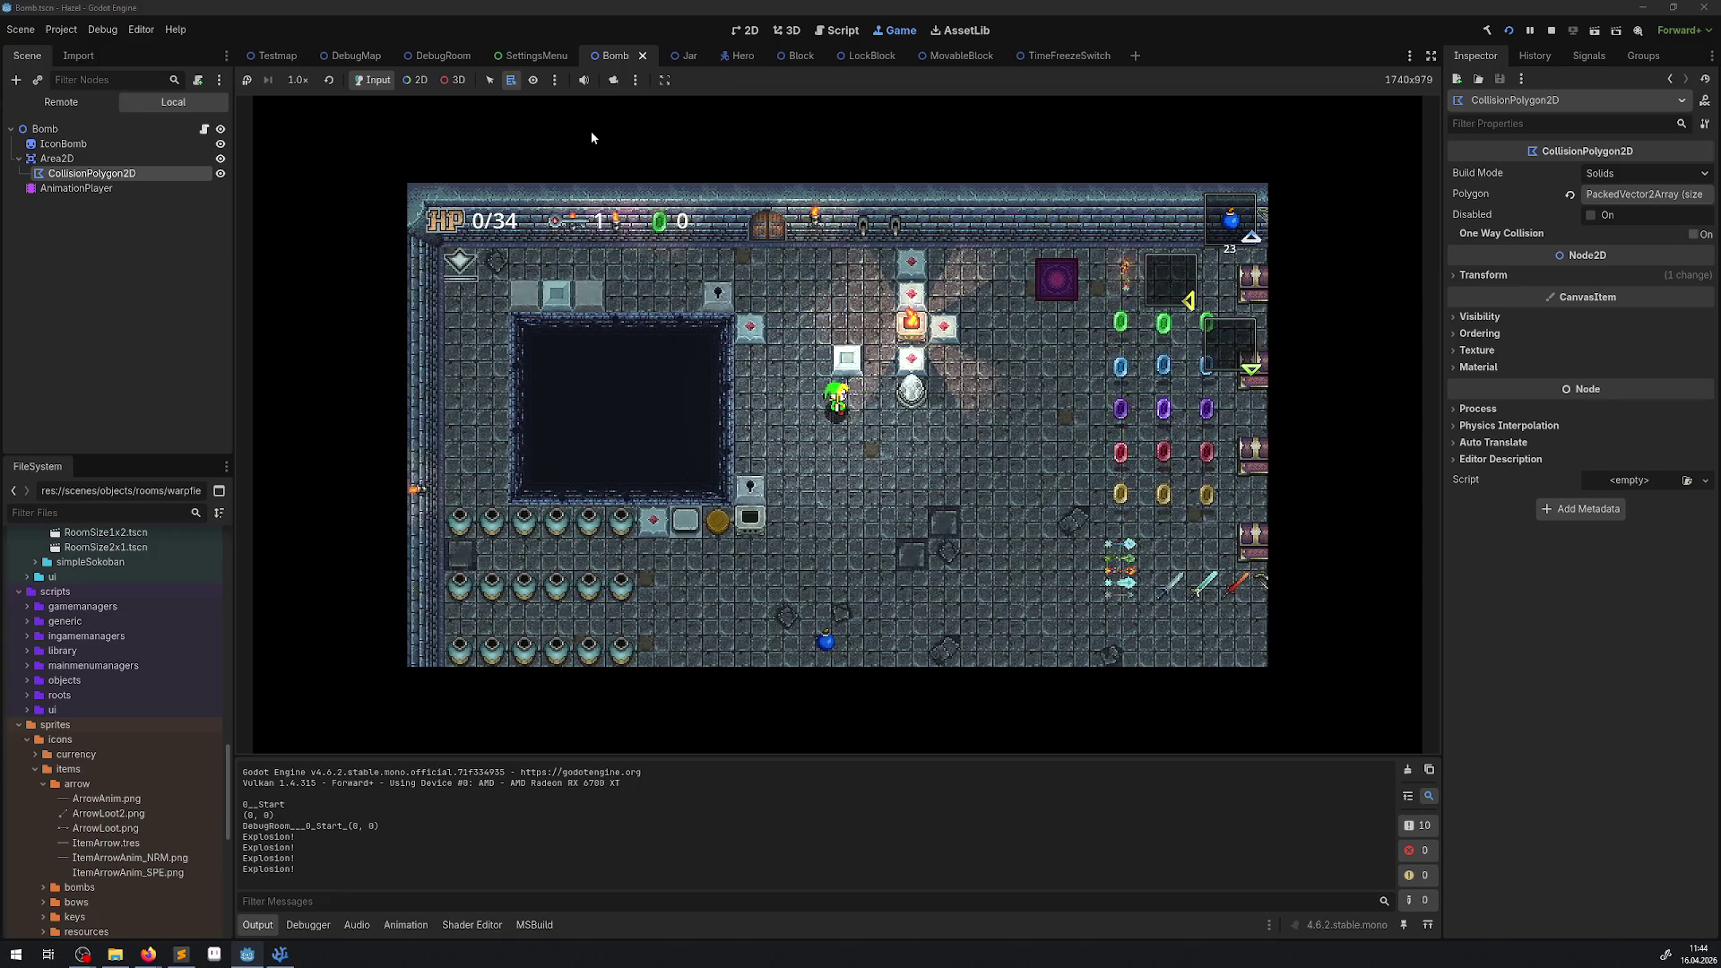
key(Down)
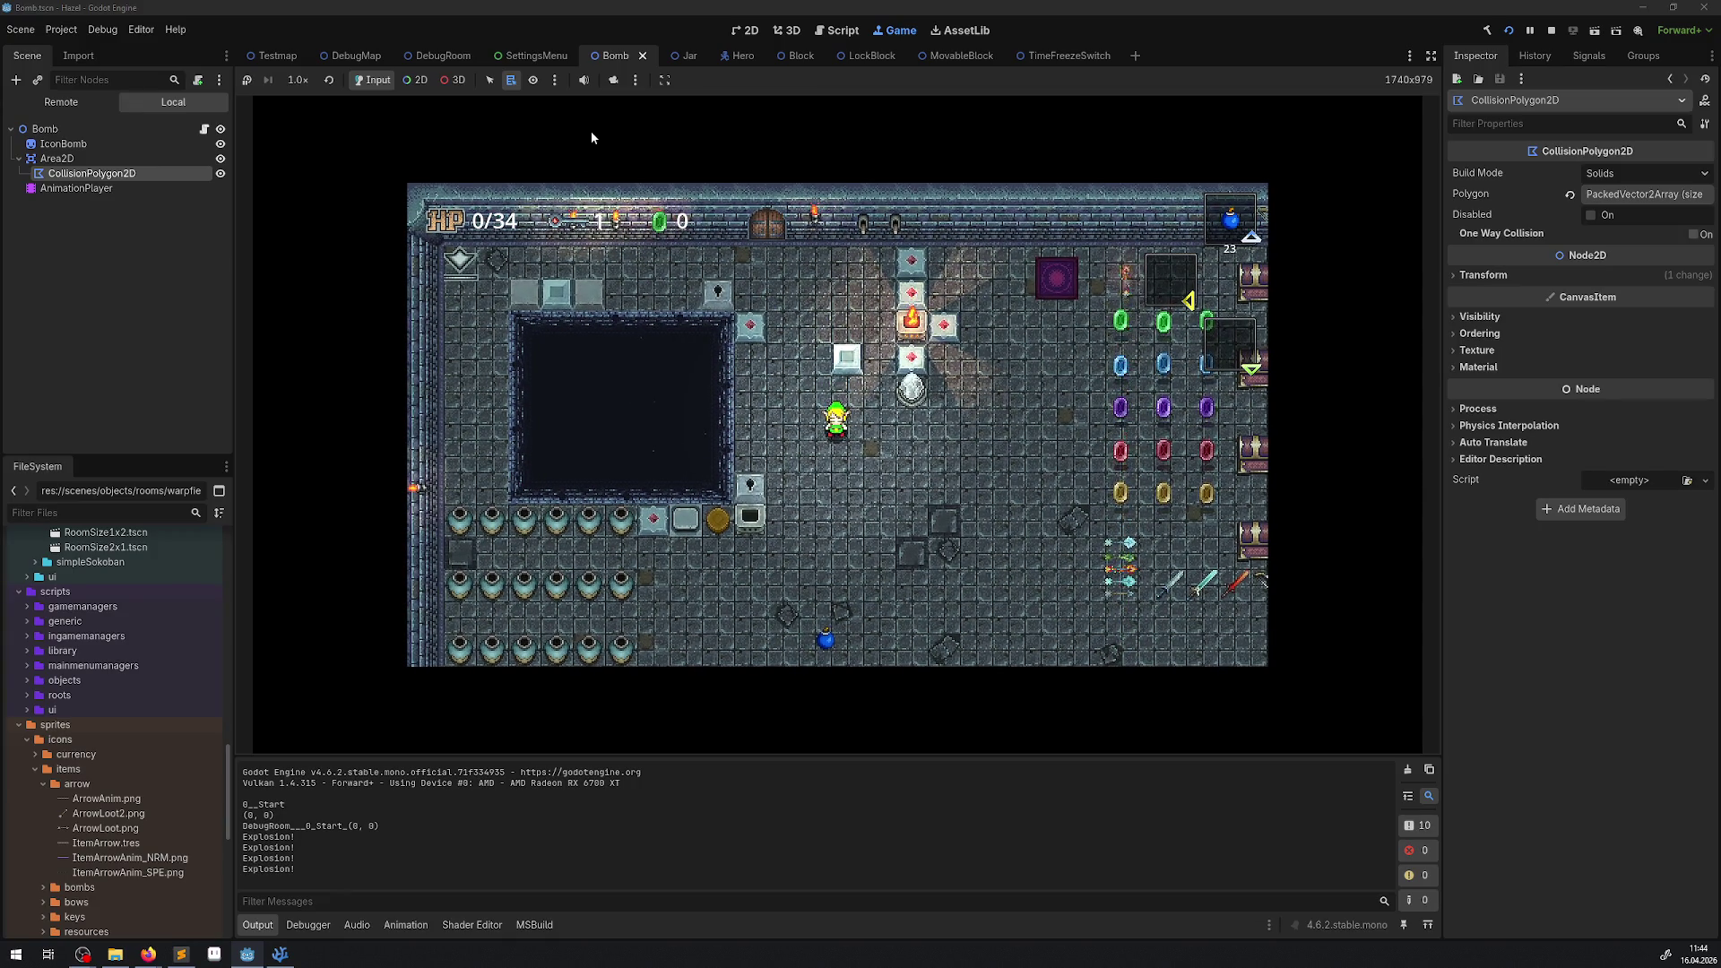
key(x)
key(Left)
key(x)
key(x)
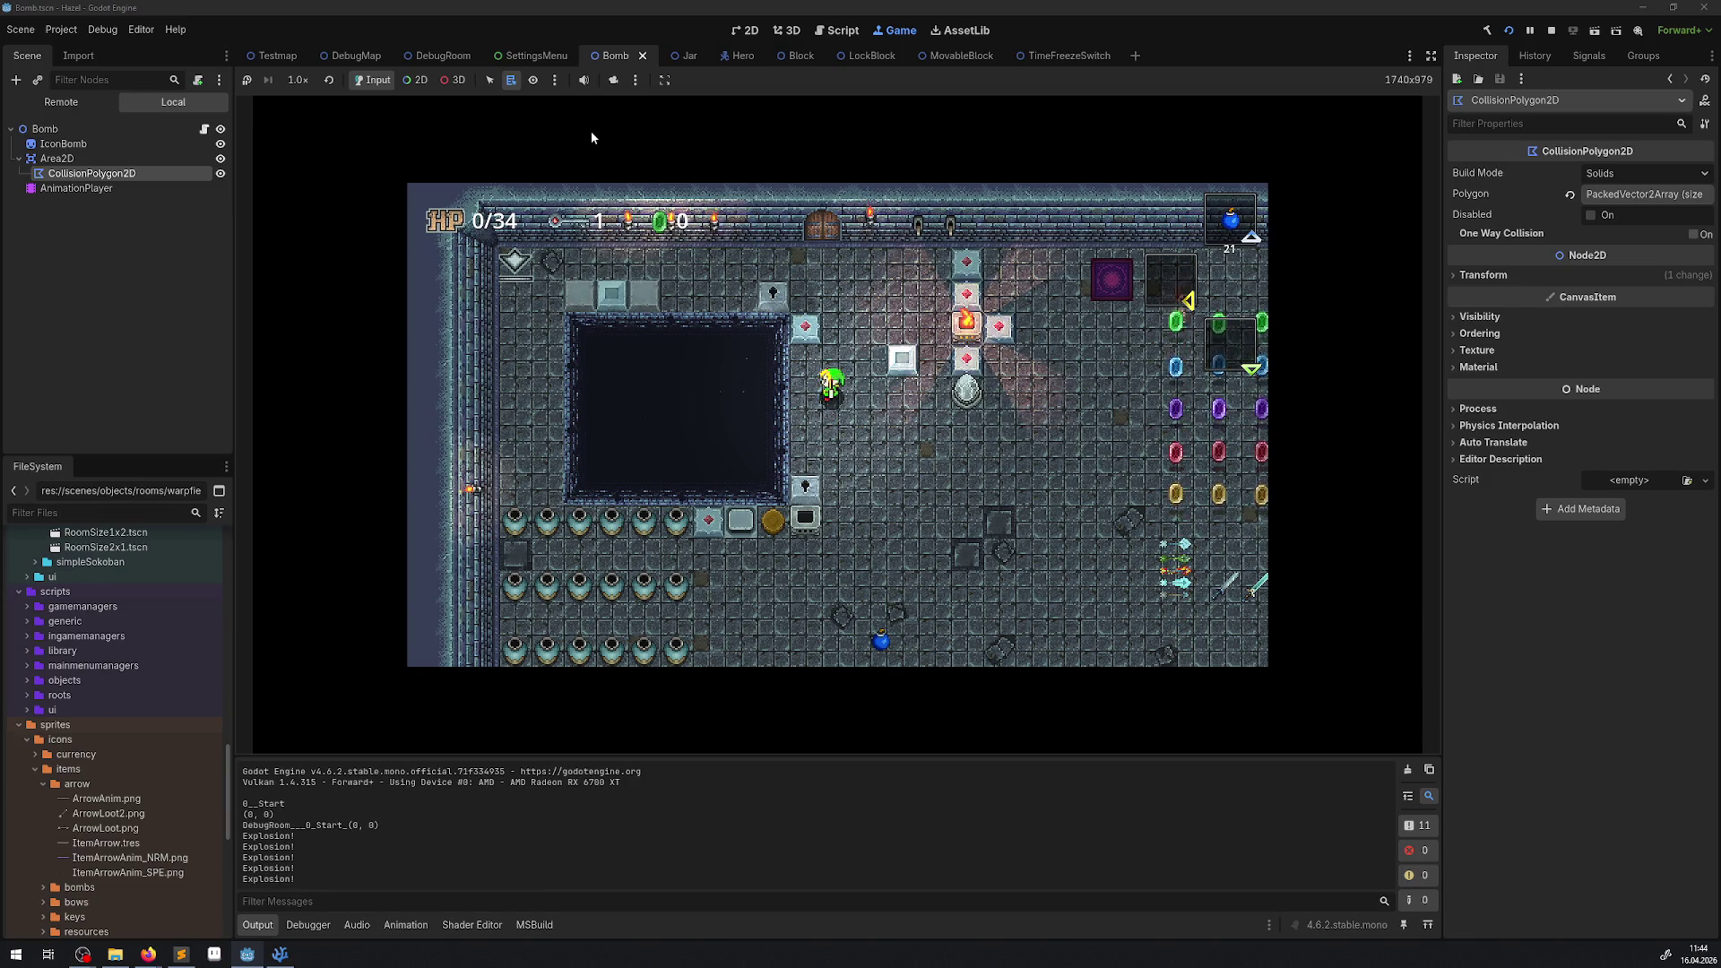
Walk along the top wall, place bombs by the pit and beside the hero, then stop with F8.
key(Up)
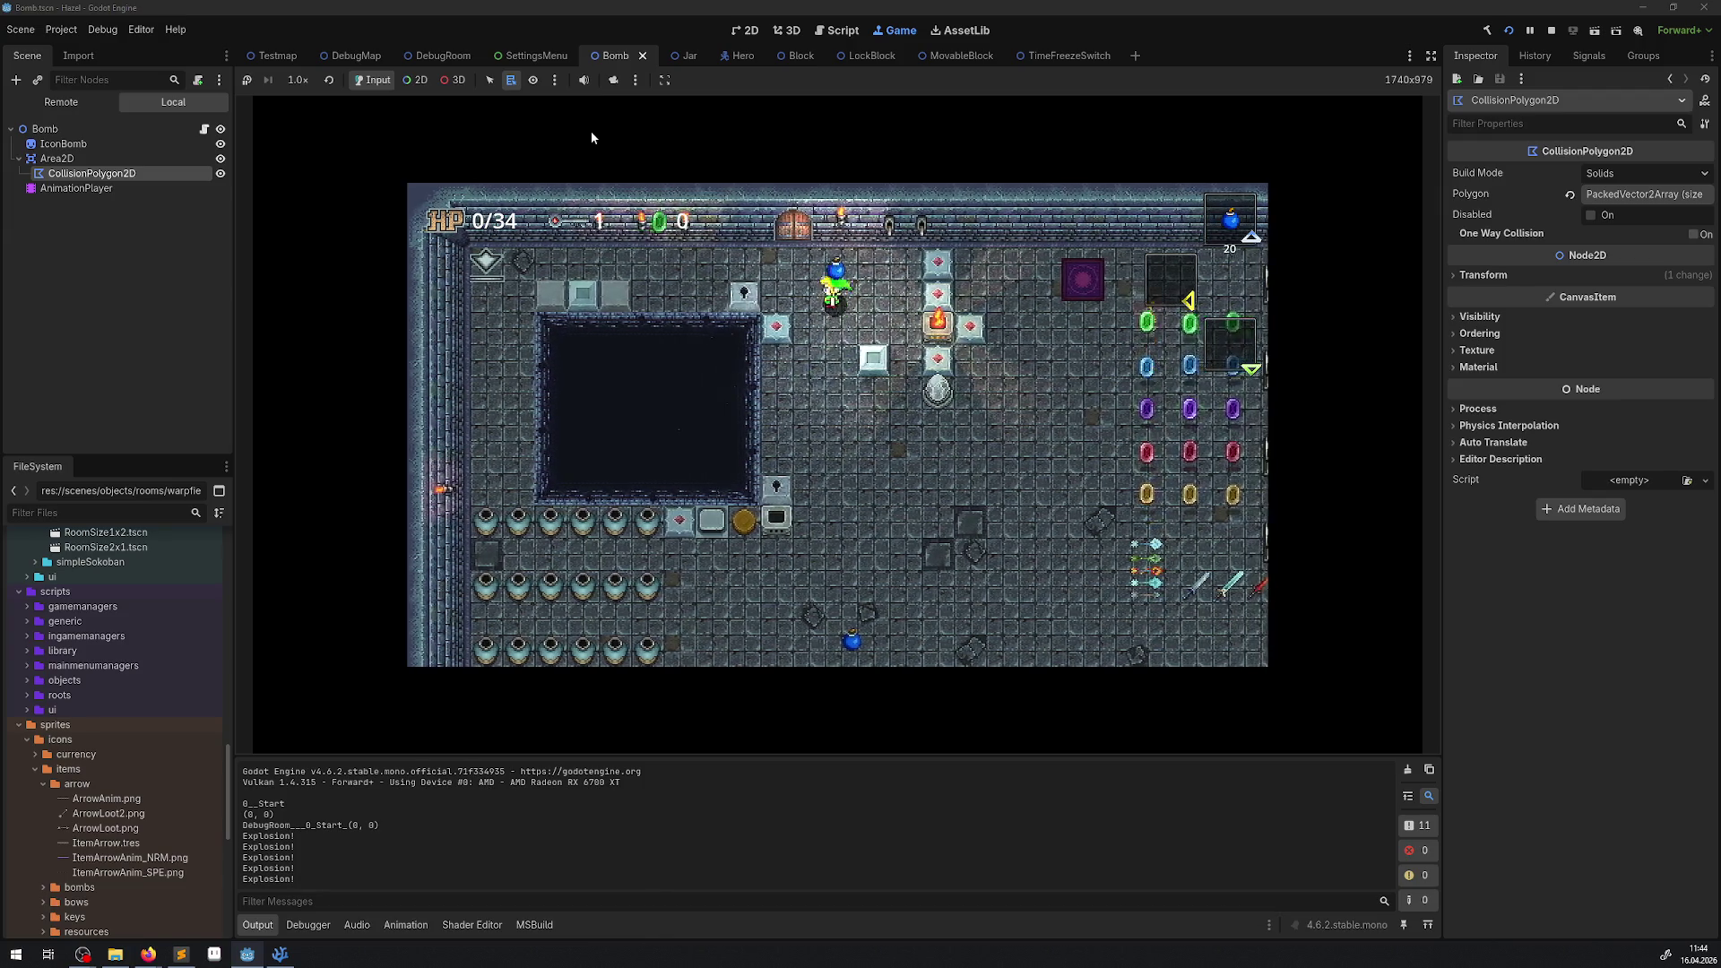
key(Left)
key(space)
key(Right)
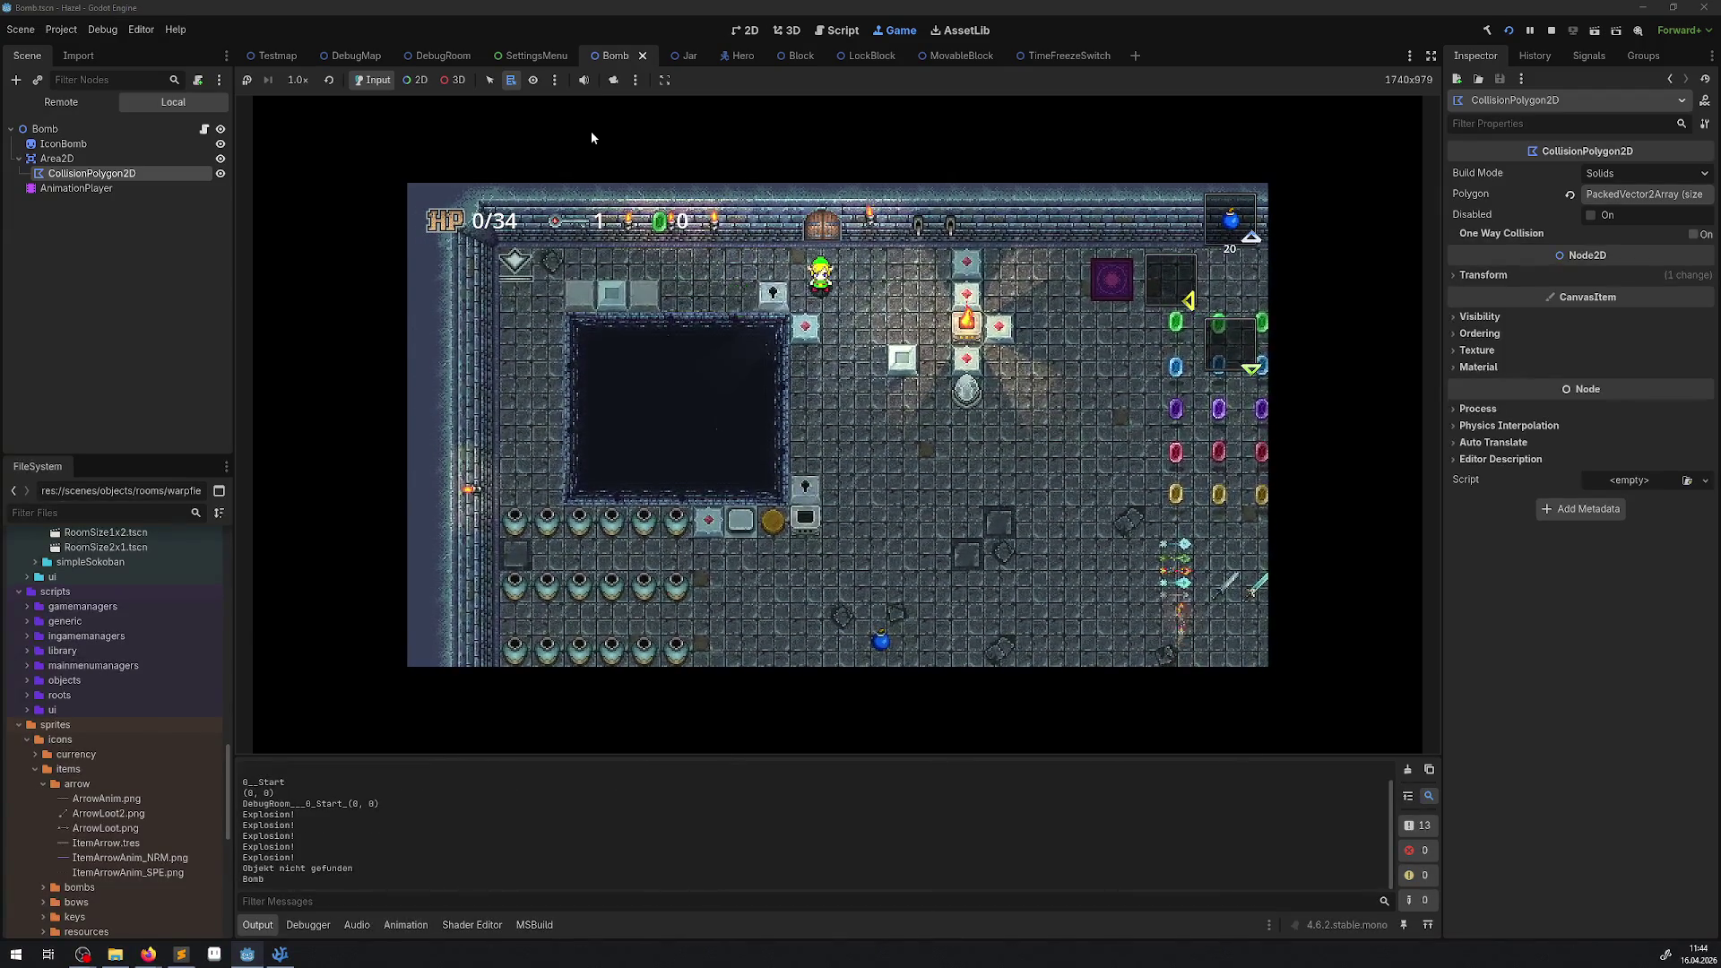
key(Up)
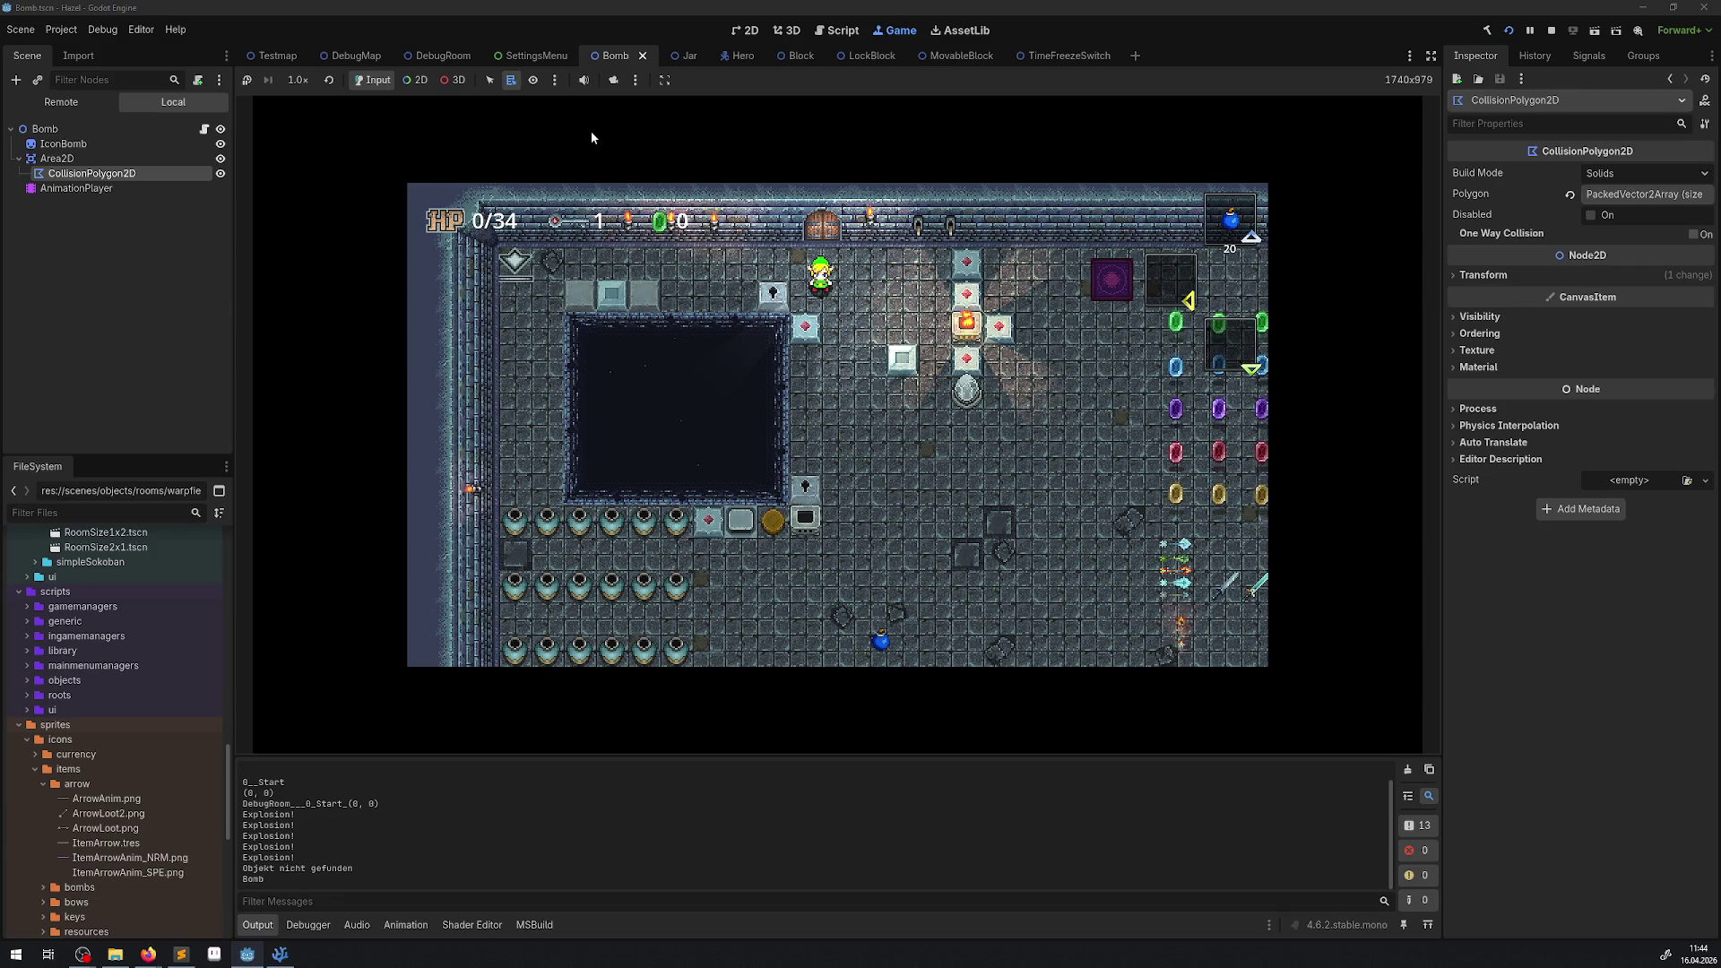
key(Right)
key(Down)
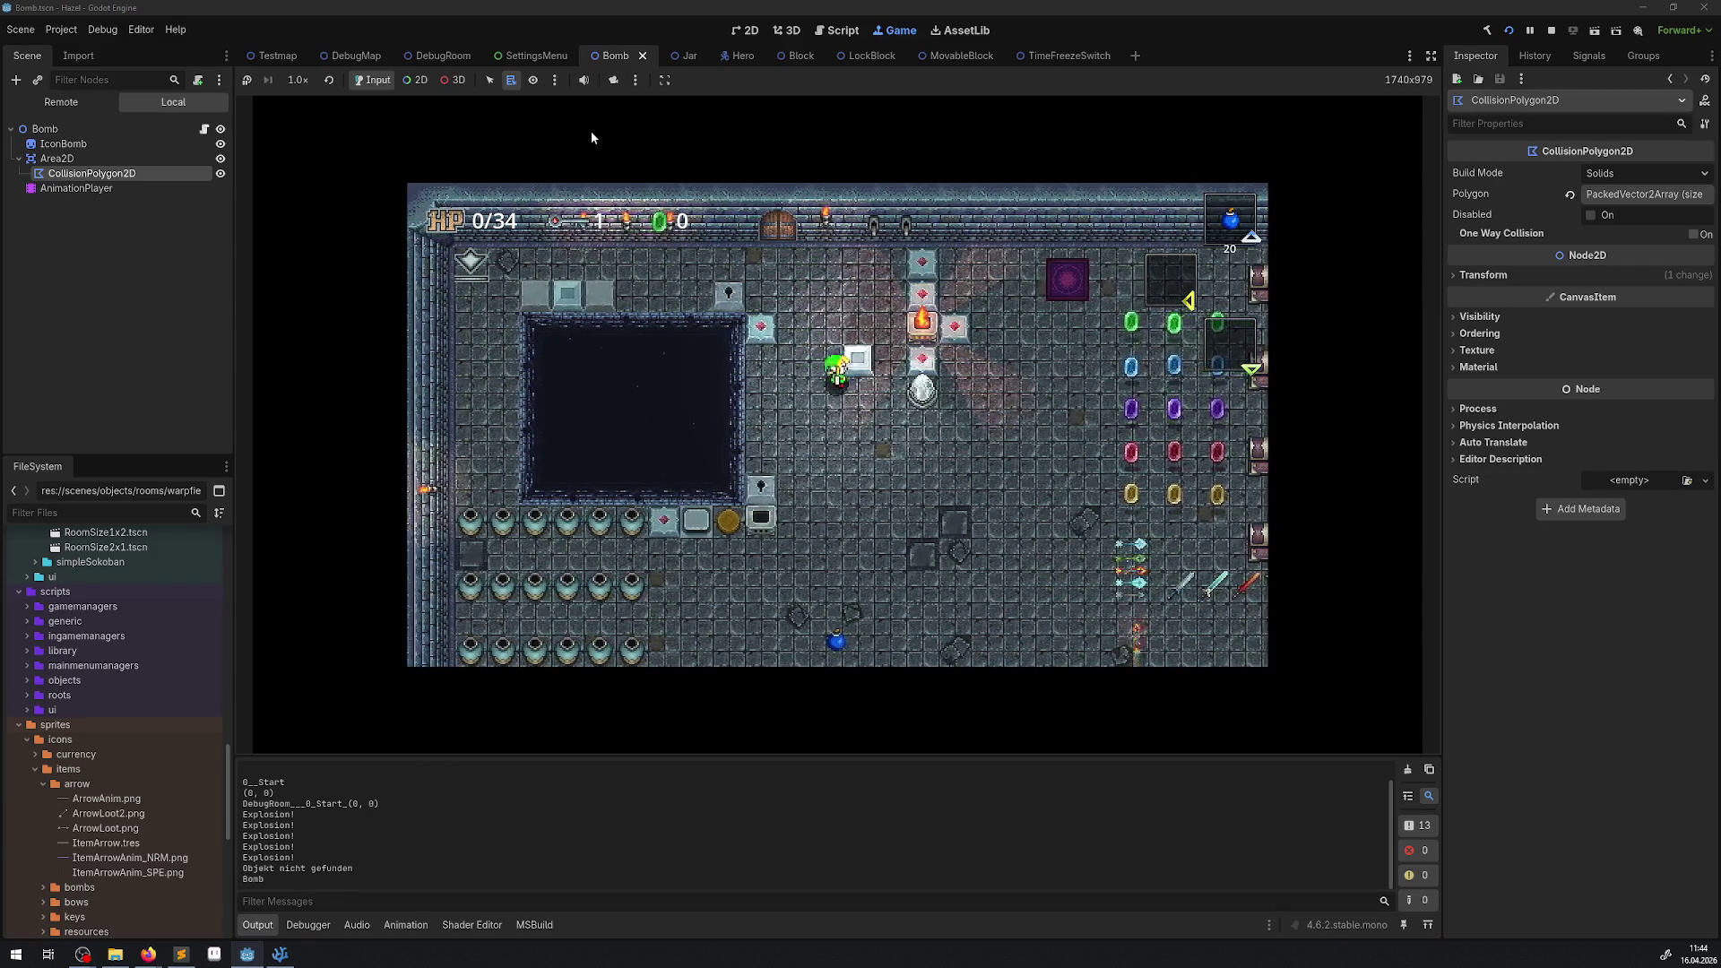
key(Left)
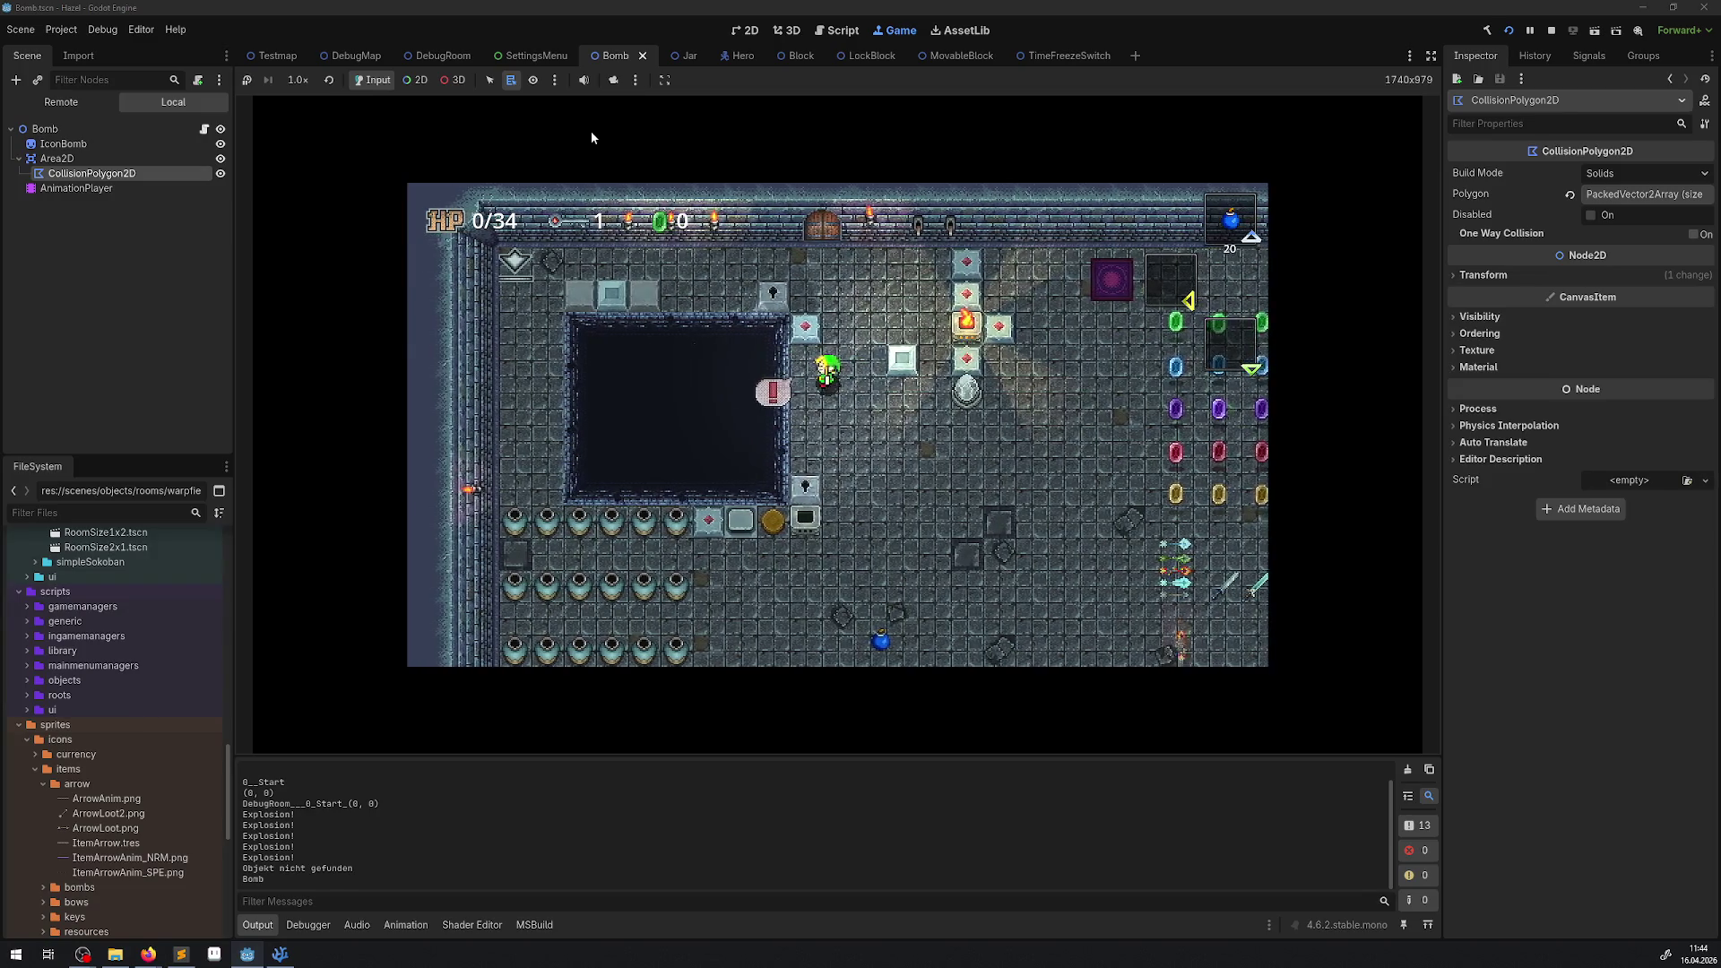
key(Down)
key(Up)
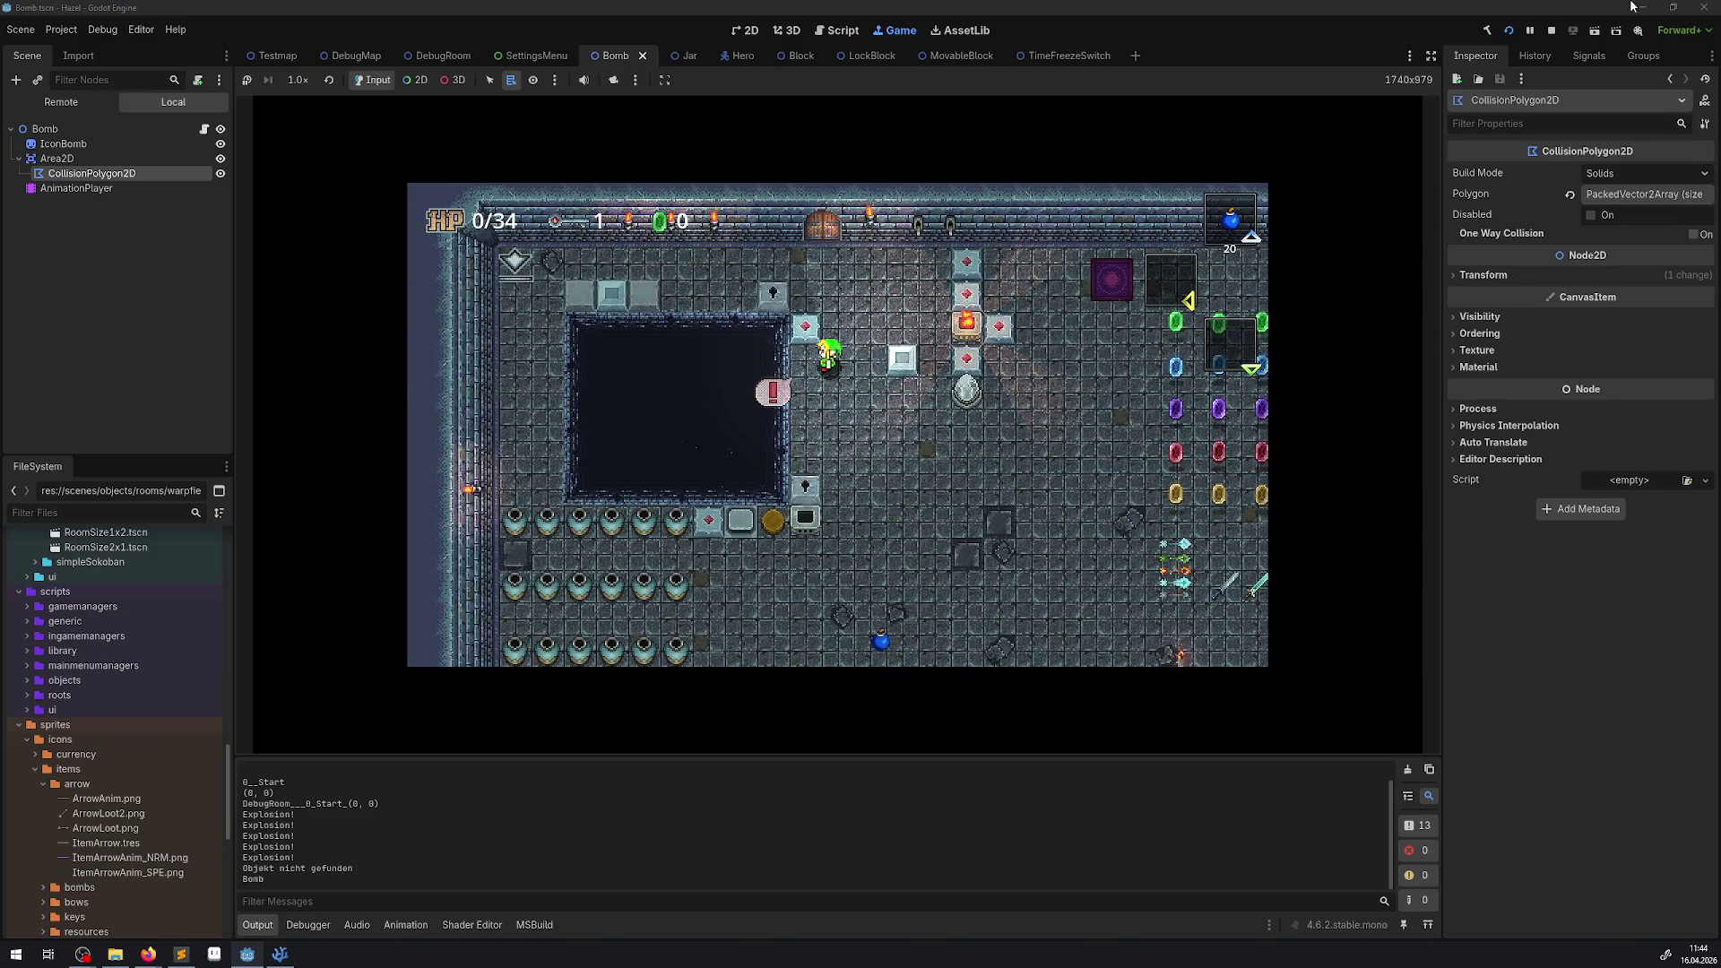
key(F8)
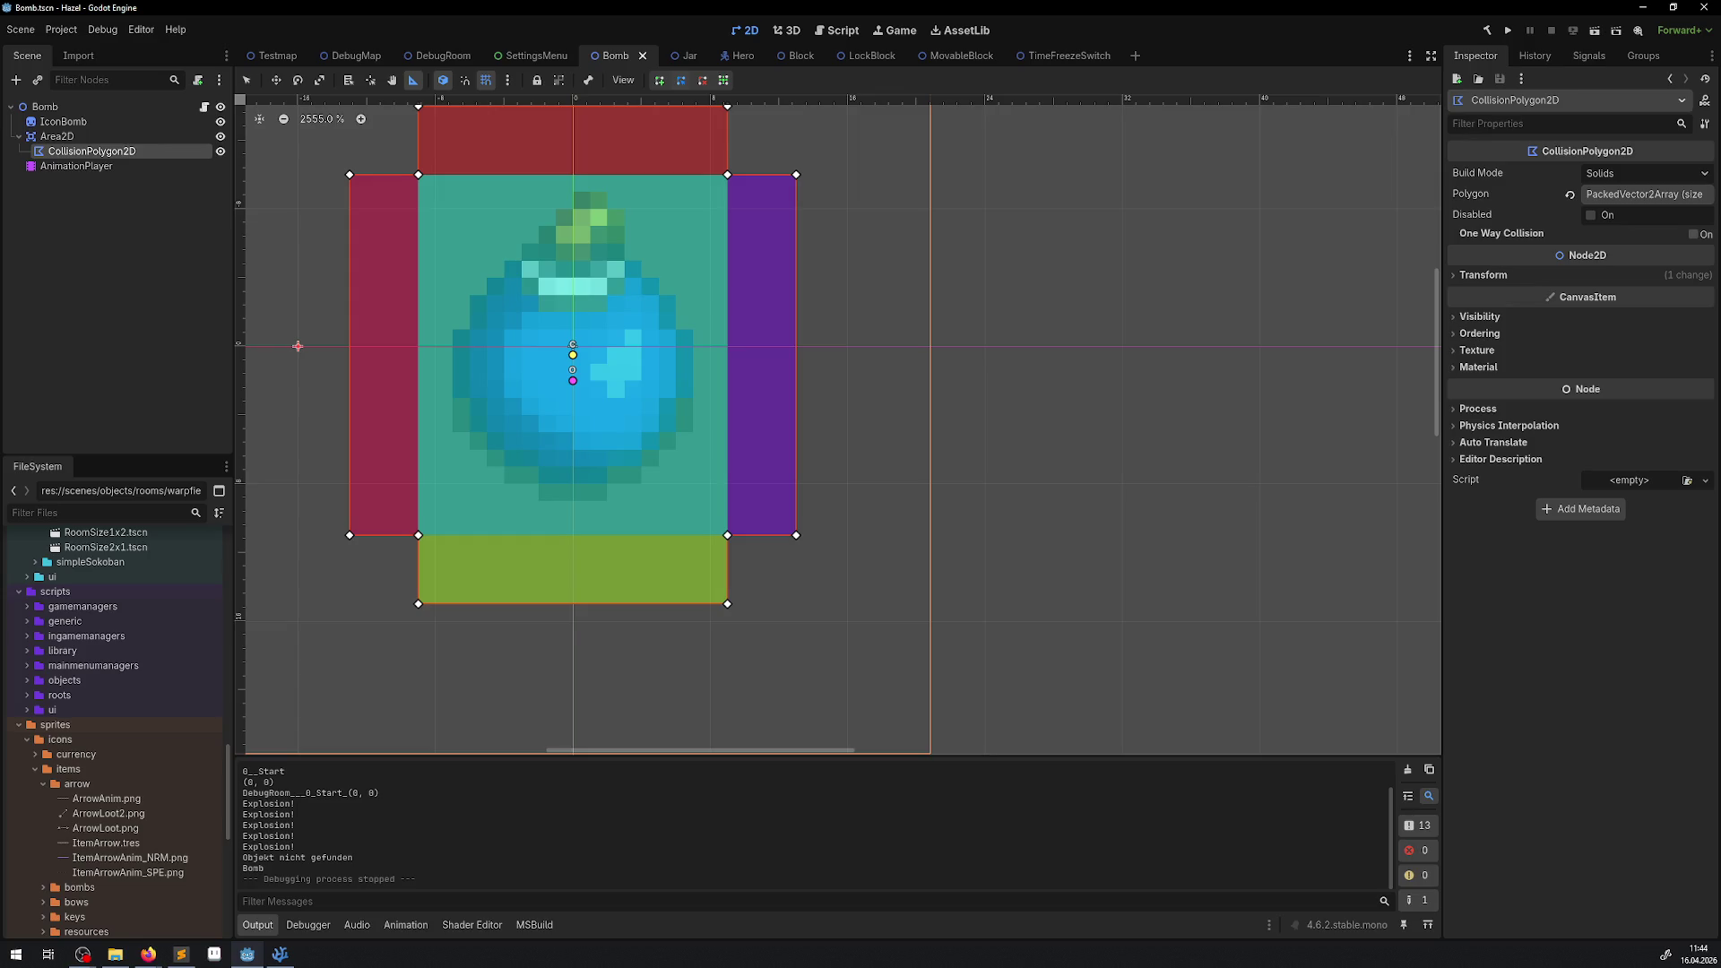
Switch back to Godot and open the DebugRoom scene tab.
key(alt+Tab)
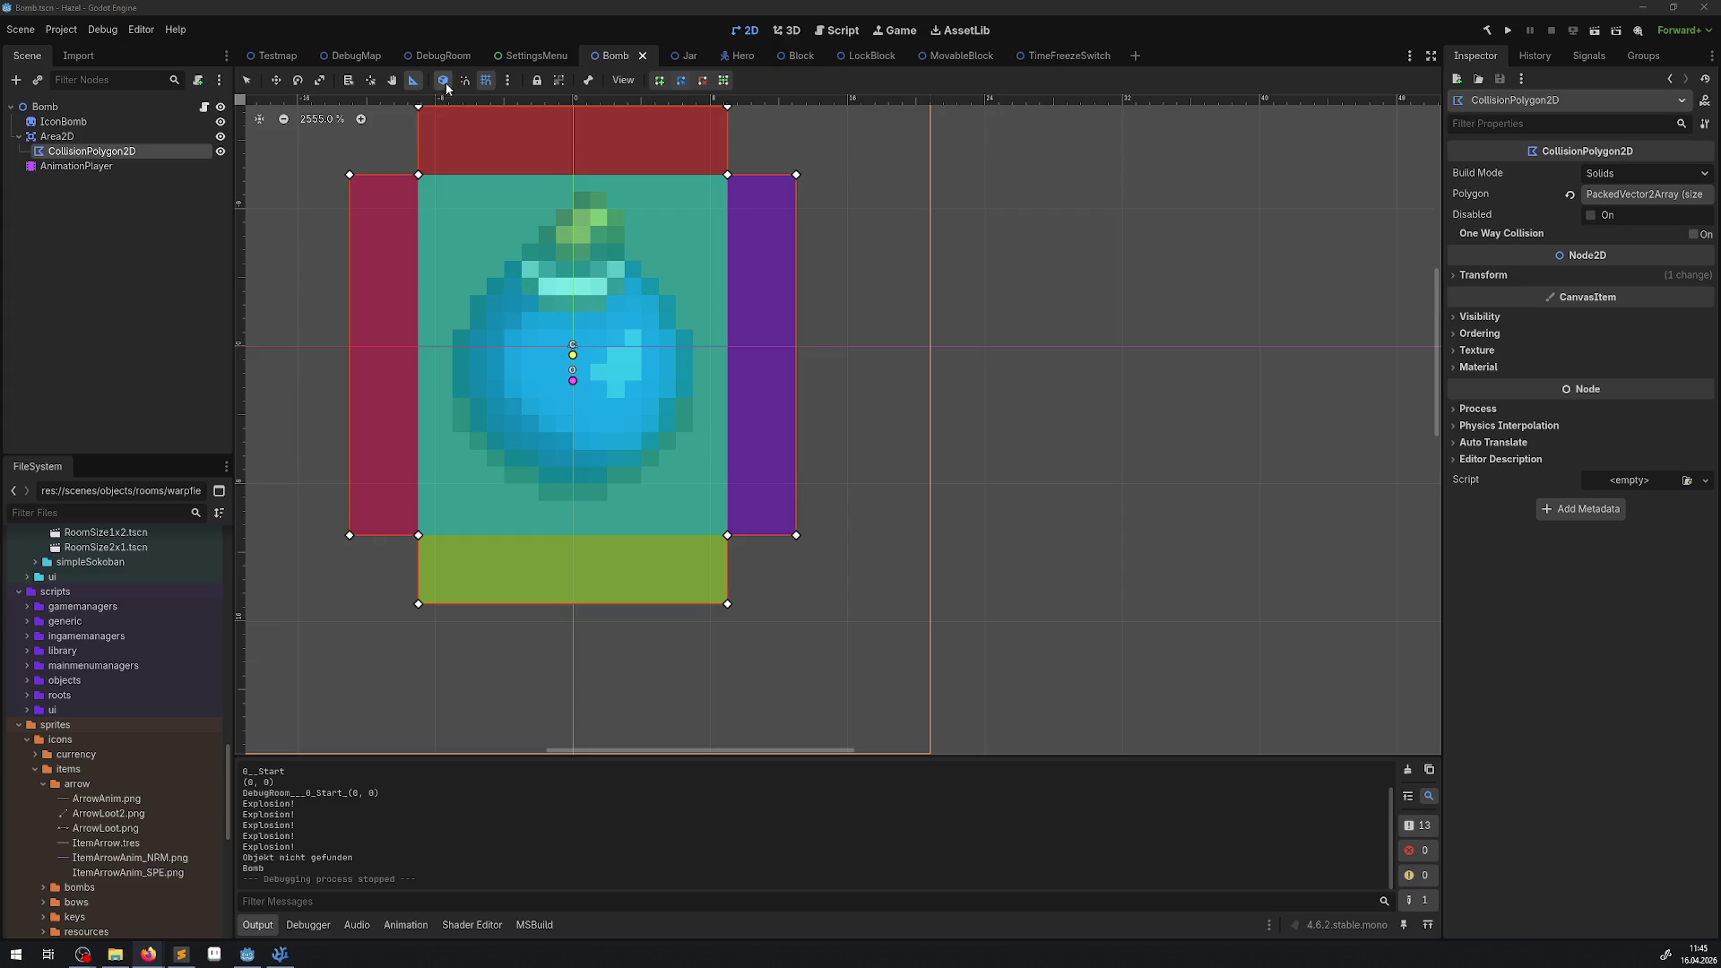
click(442, 55)
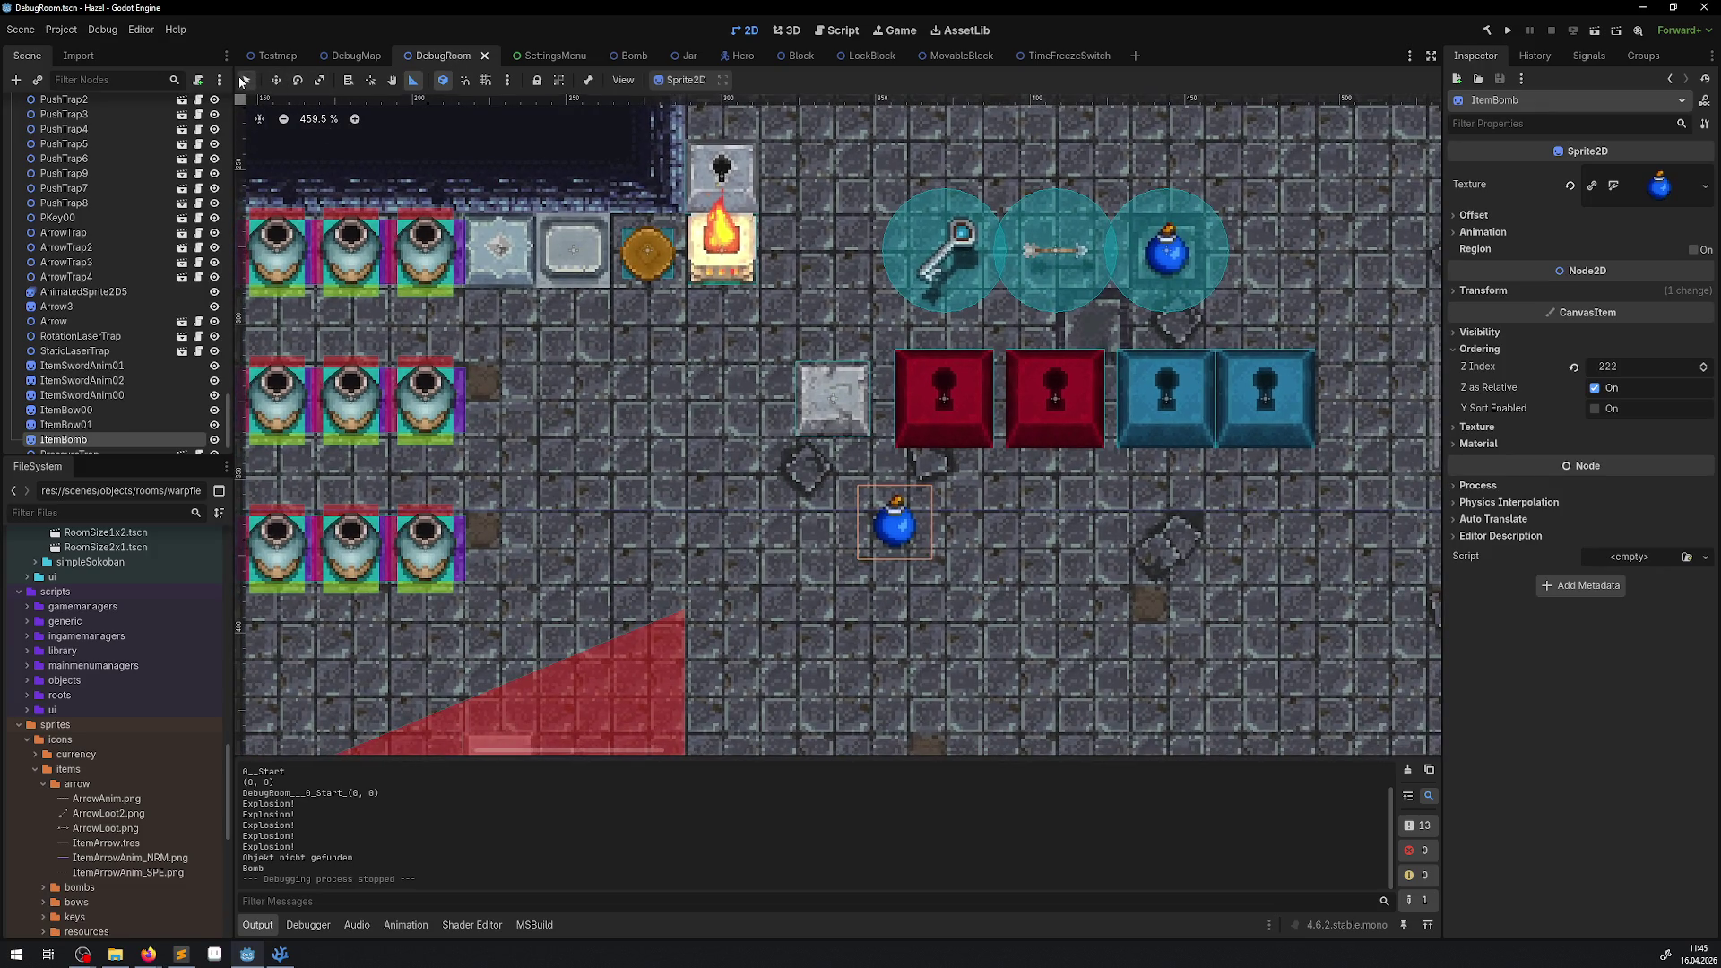
With the Select tool, pan and zoom around the DebugRoom, then run the project.
click(244, 80)
drag(599, 396, 743, 414)
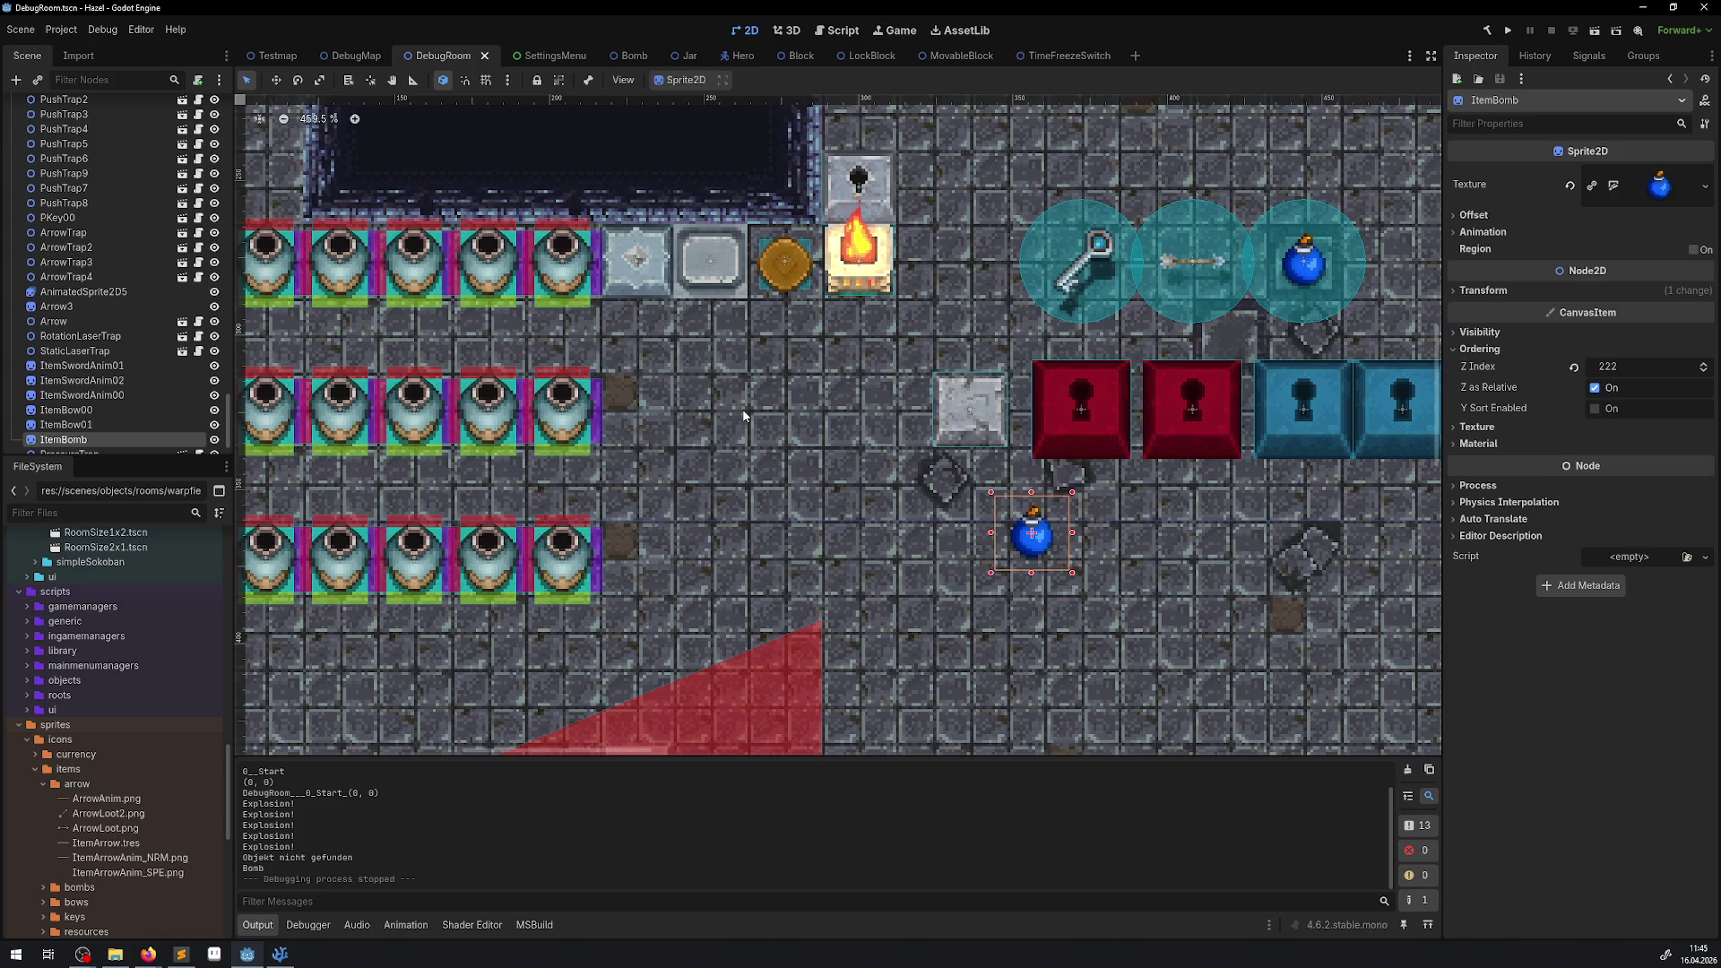
scroll(743, 415, down, 6)
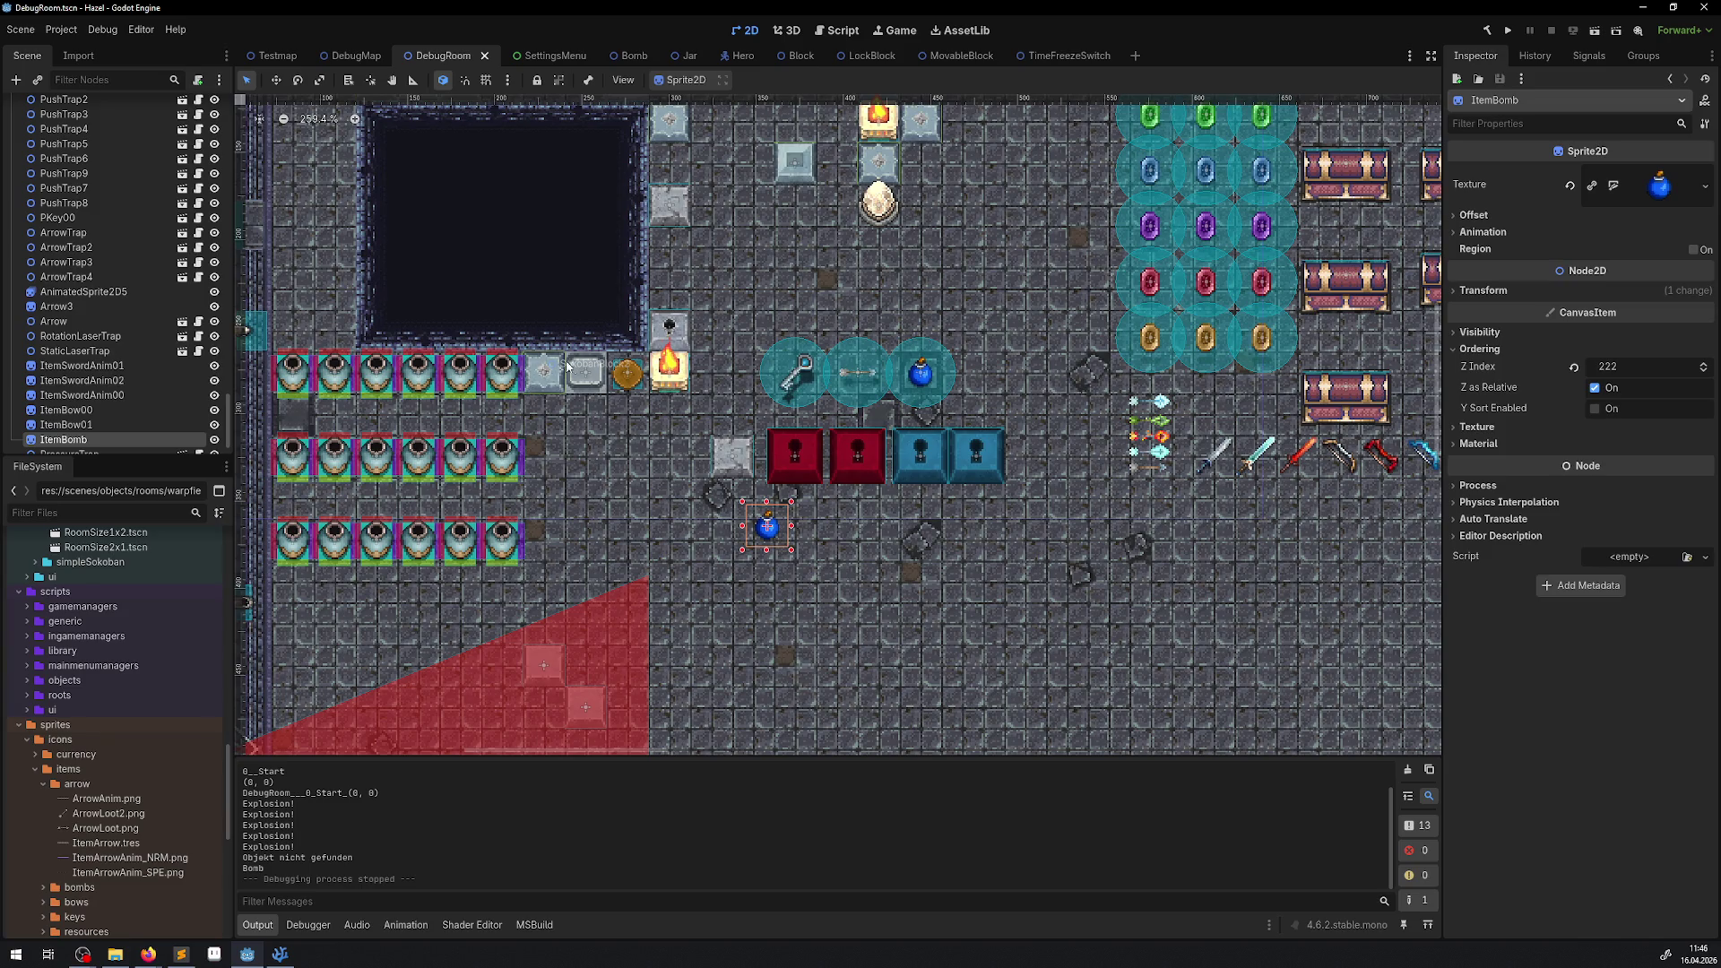
mouse_move(723, 301)
mouse_down()
mouse_move(706, 339)
mouse_move(740, 369)
mouse_up()
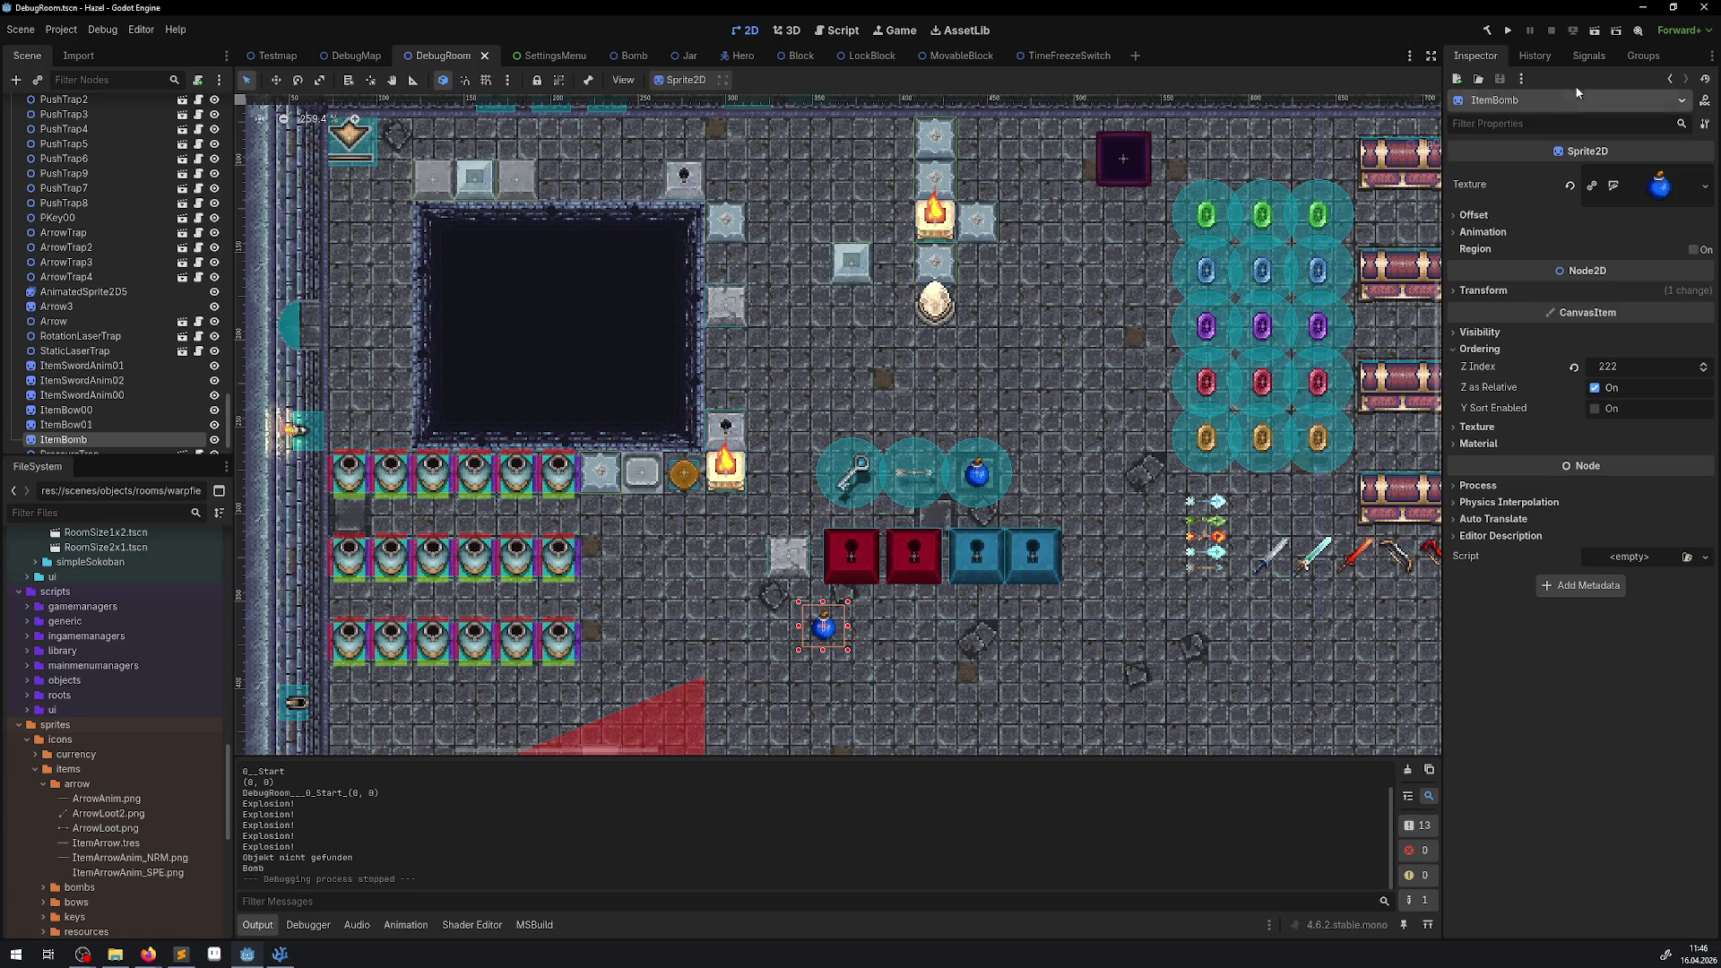
click(1508, 30)
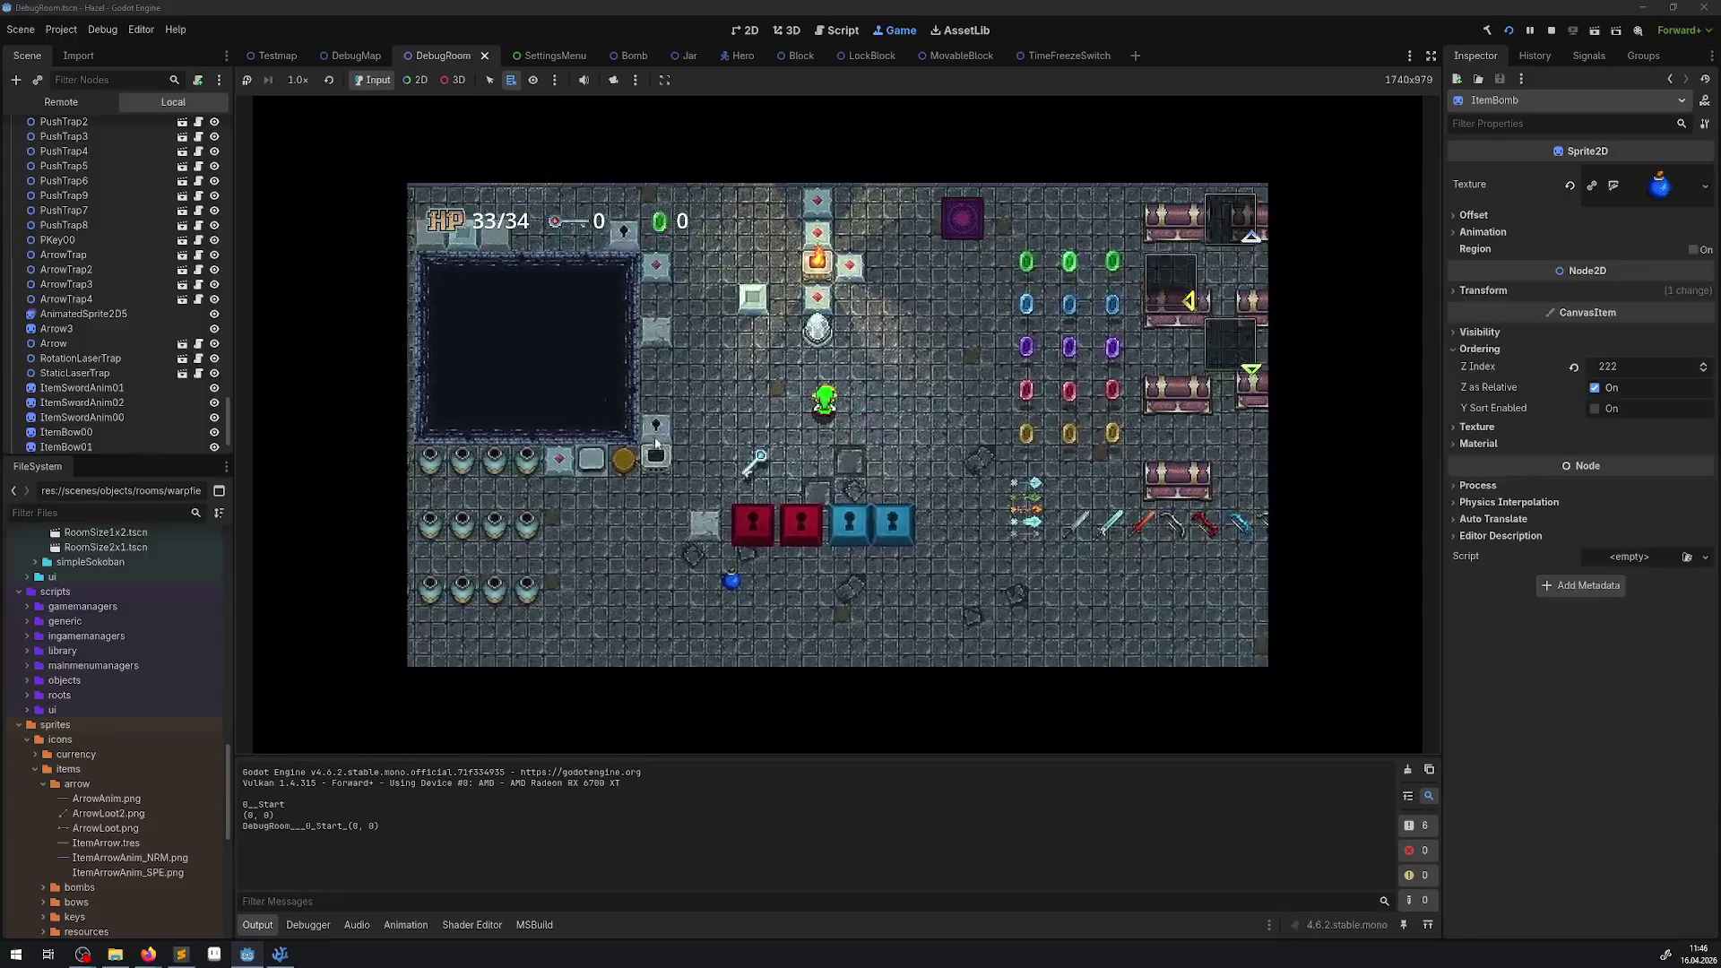
Toggle the inventory, walk the hero right and down to the pit, and drop a bomb there.
key(Left)
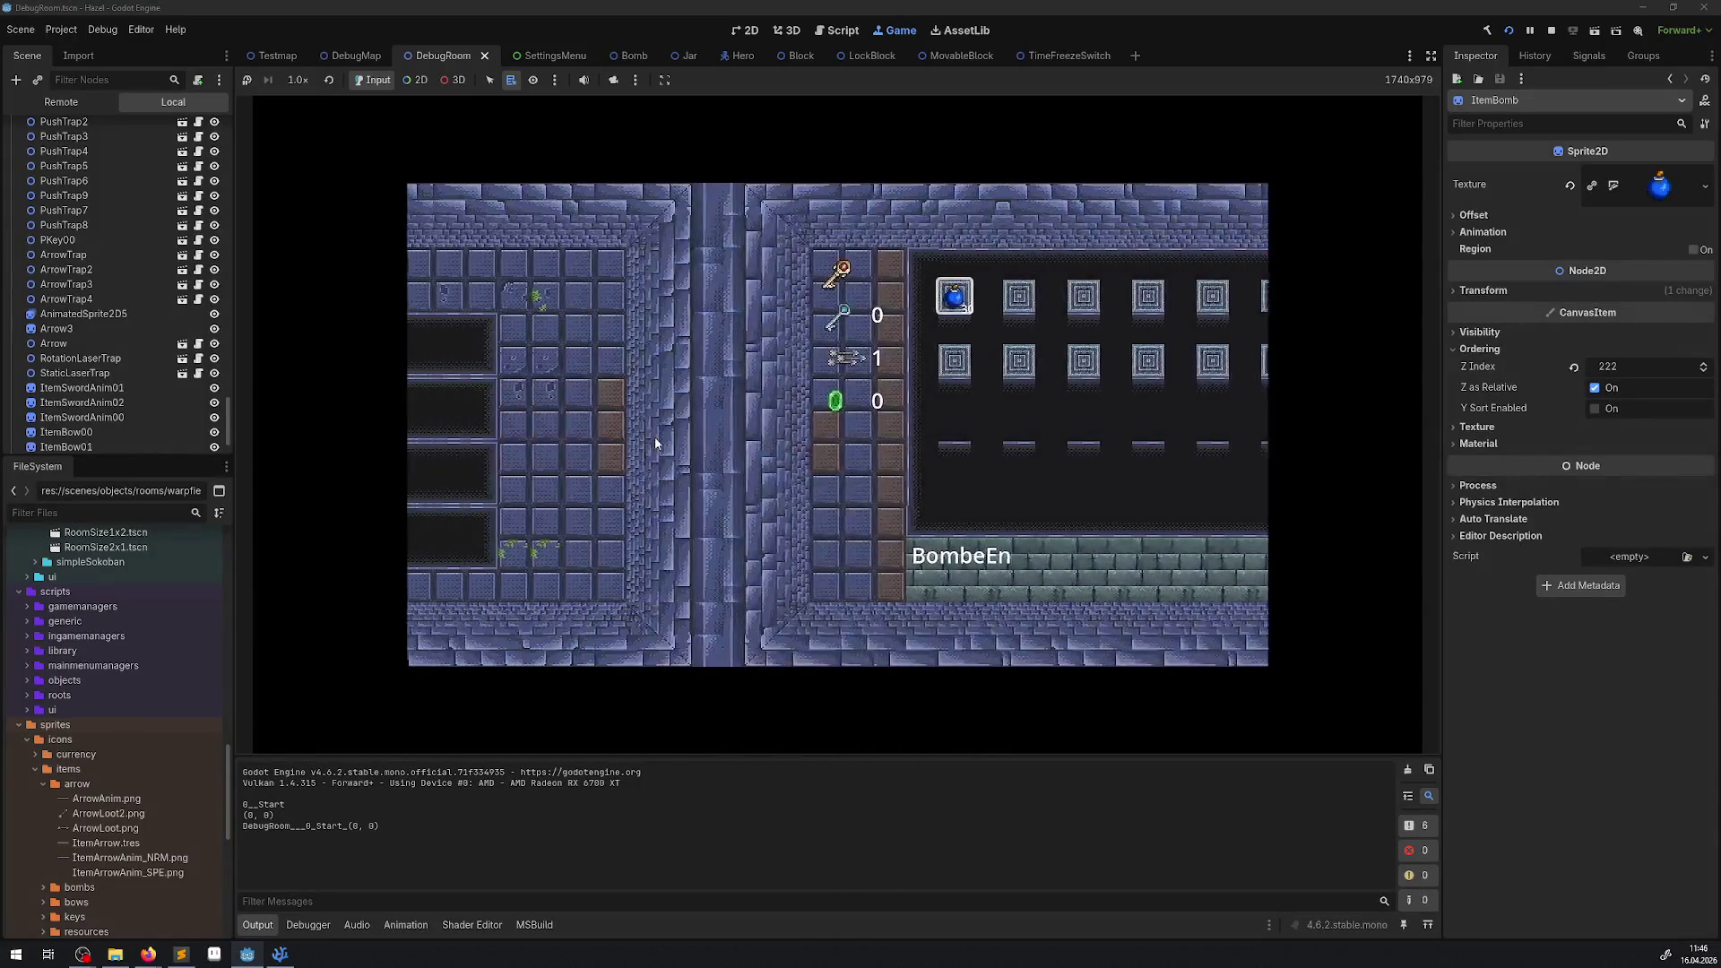
key(Right)
key(Escape)
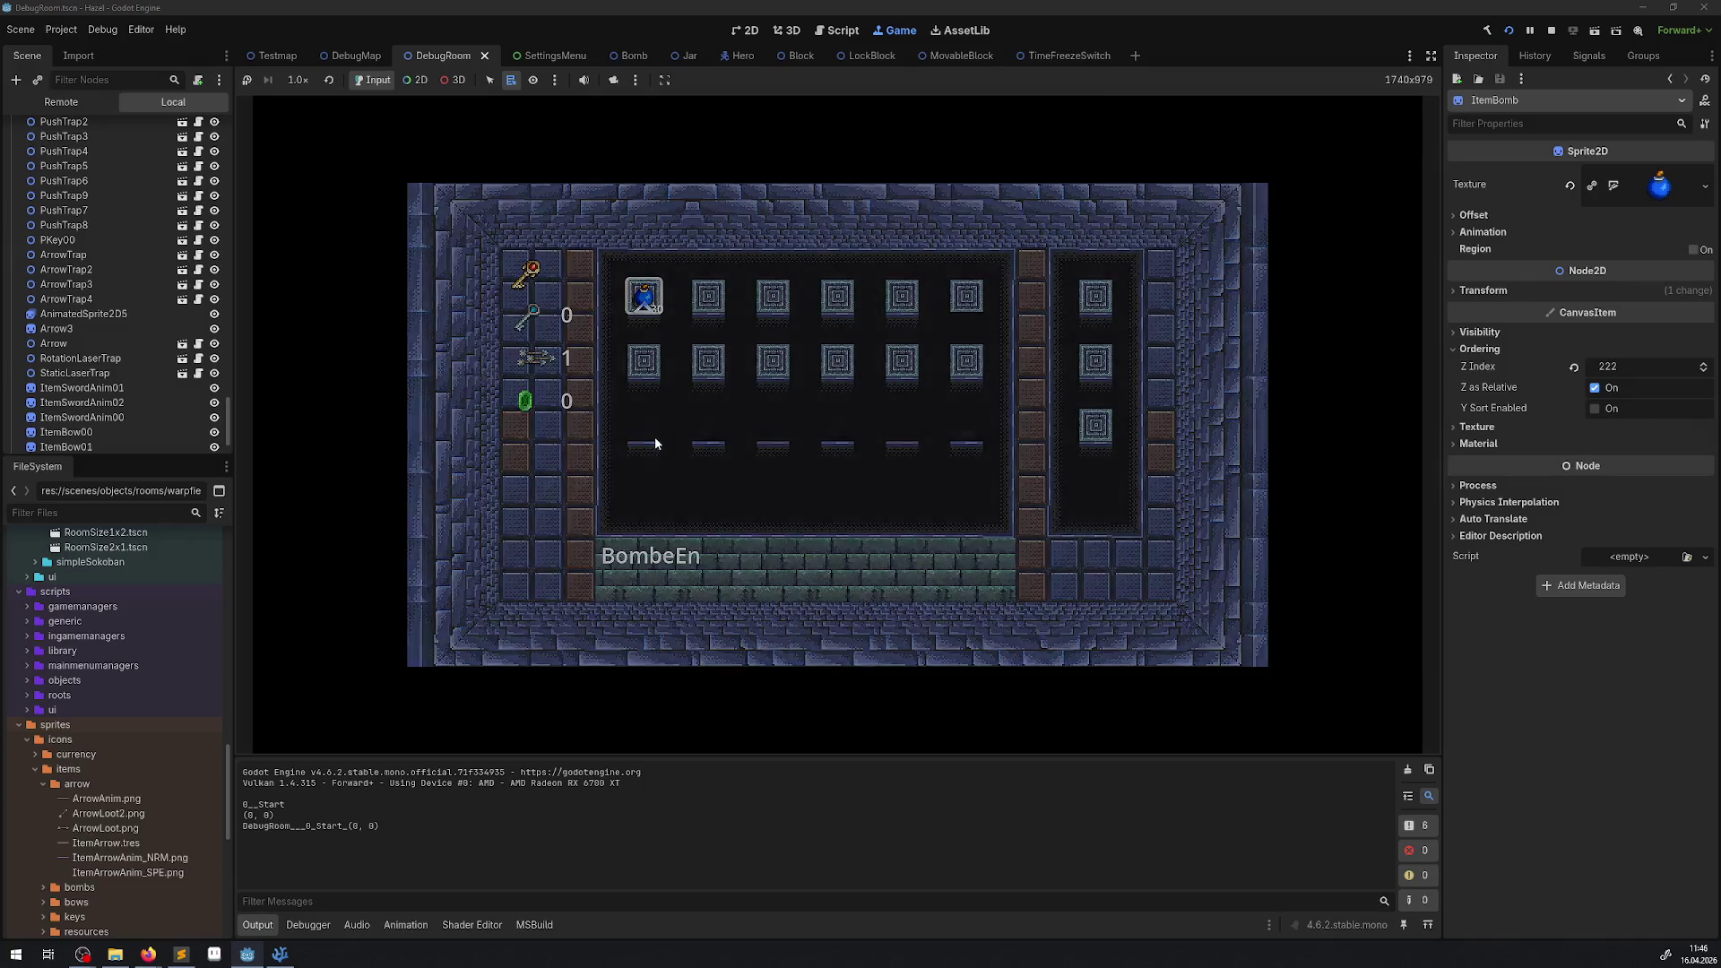
key(Up)
key(Left)
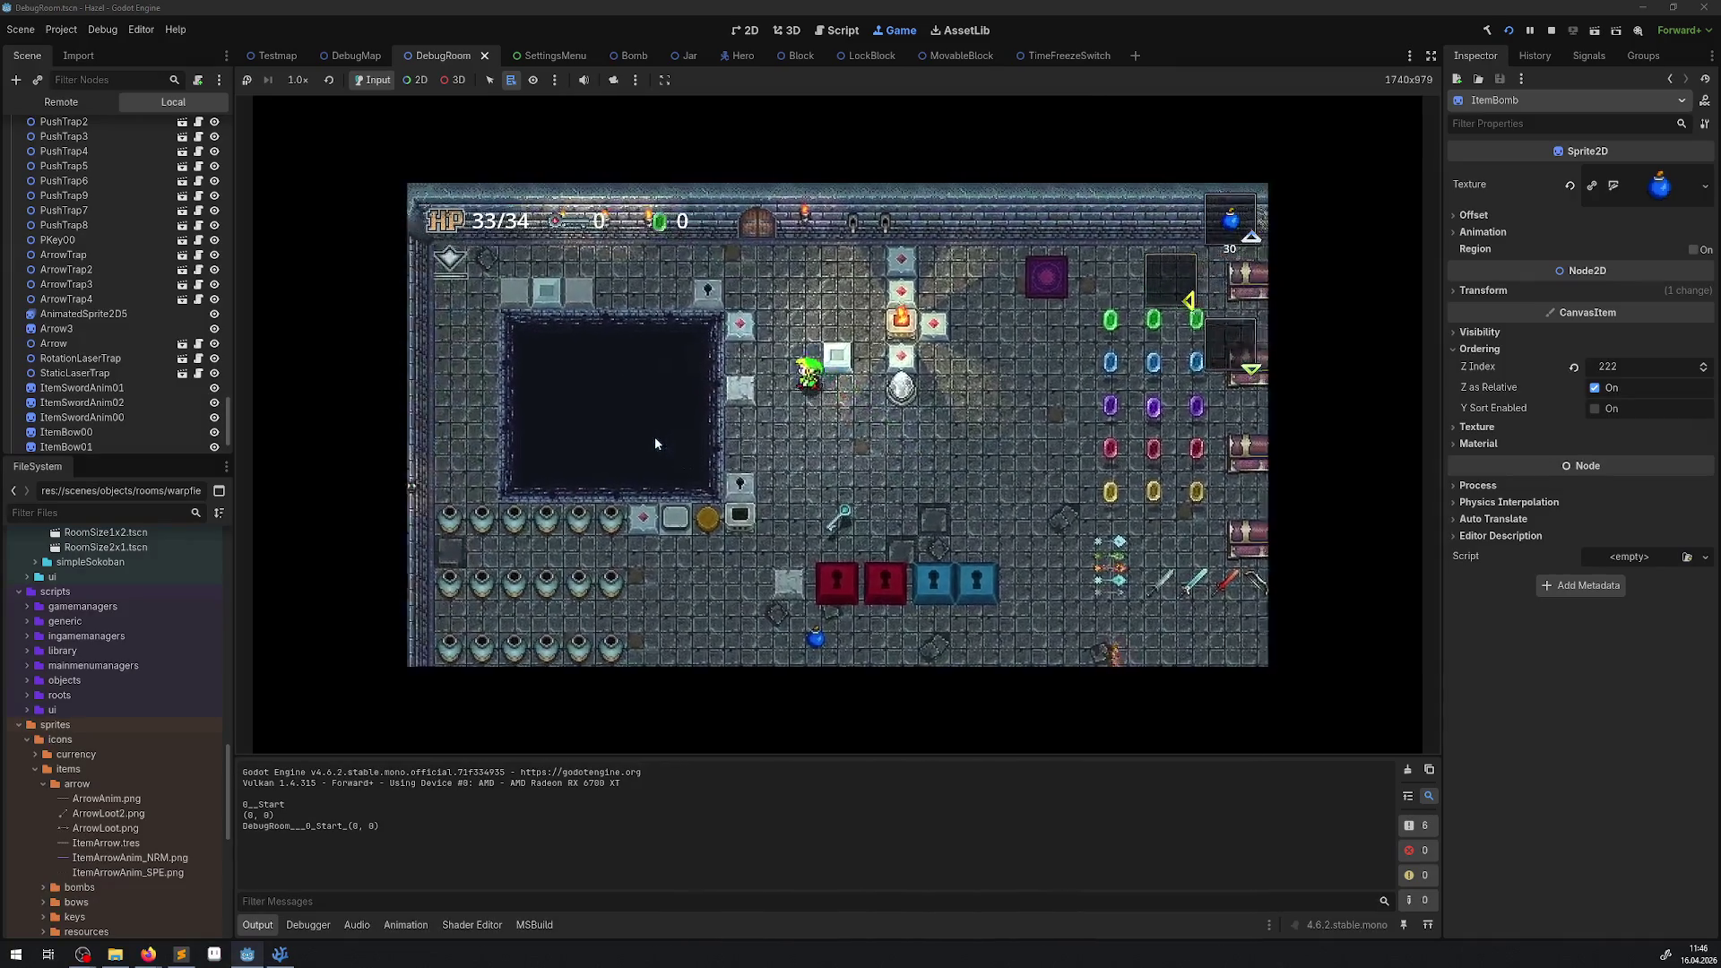
key(Right)
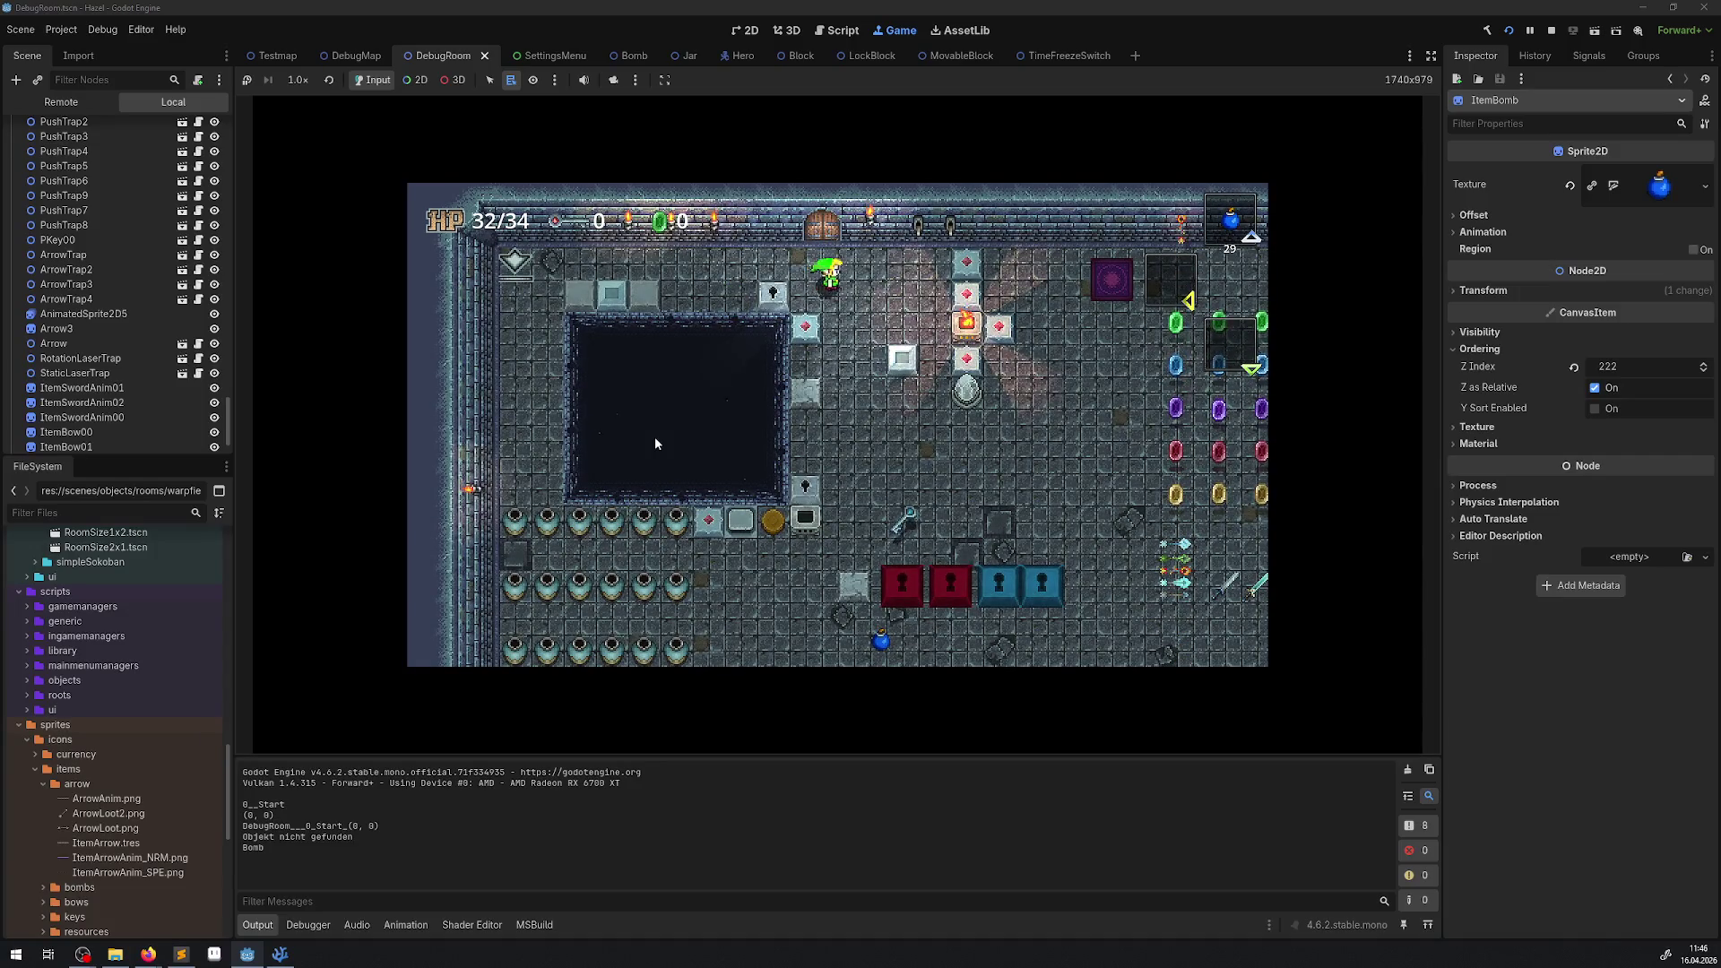
key(Right)
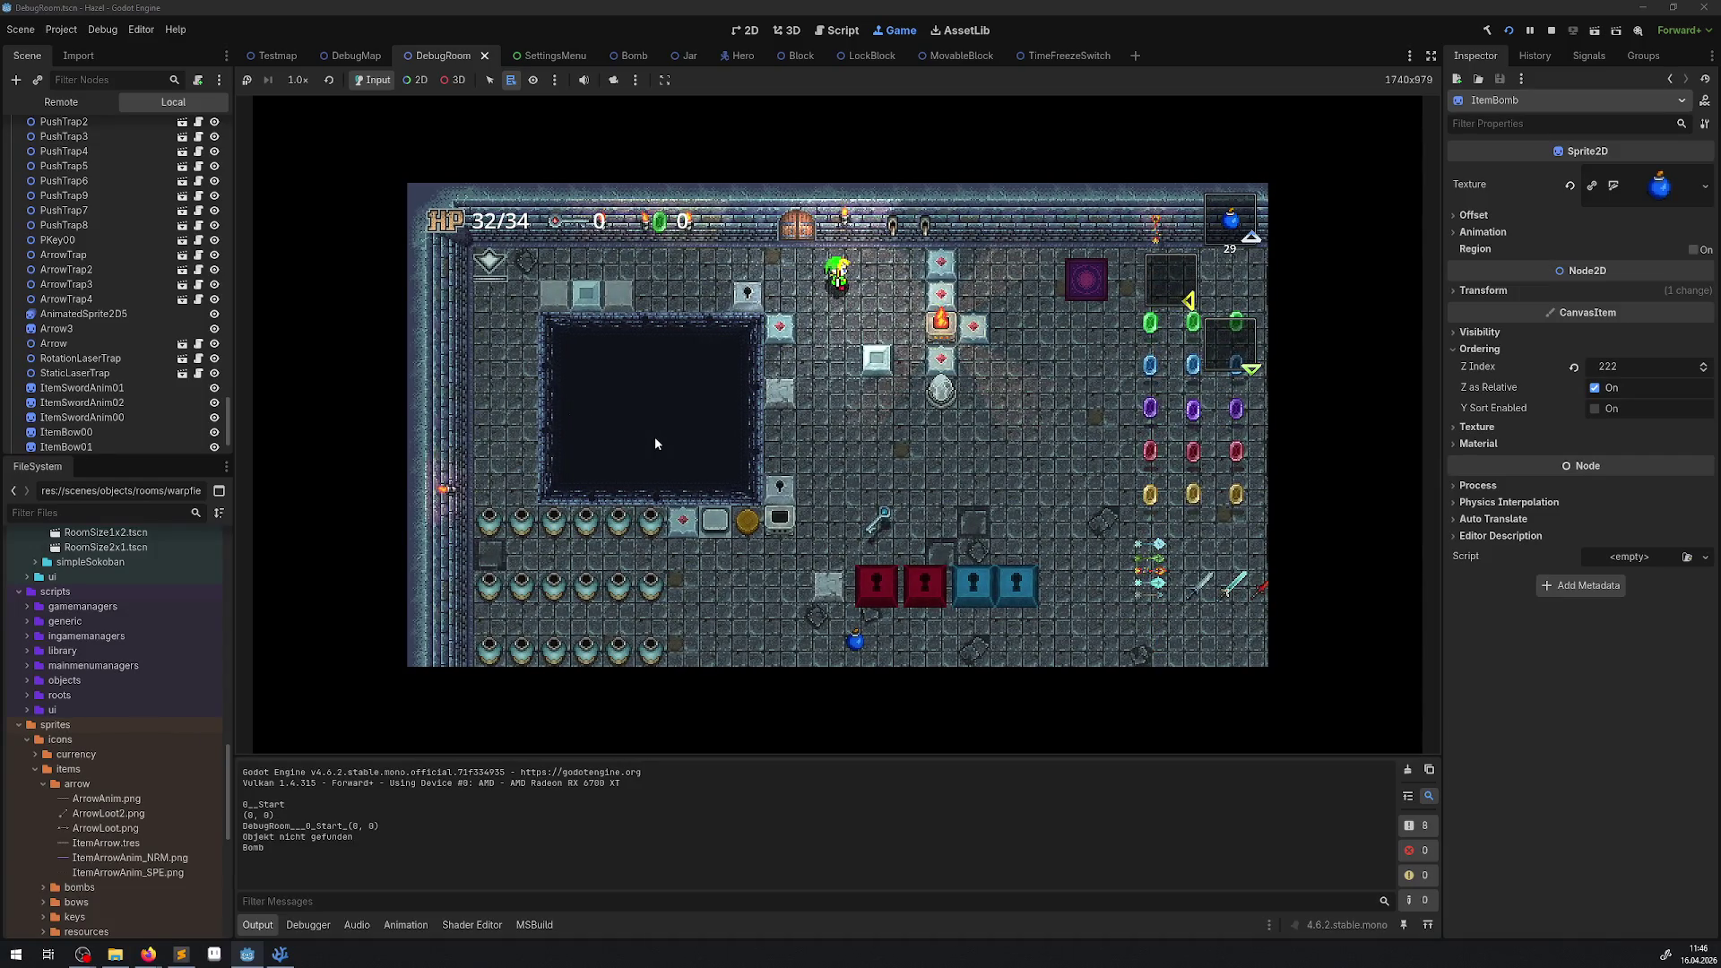
key(Down)
key(Left)
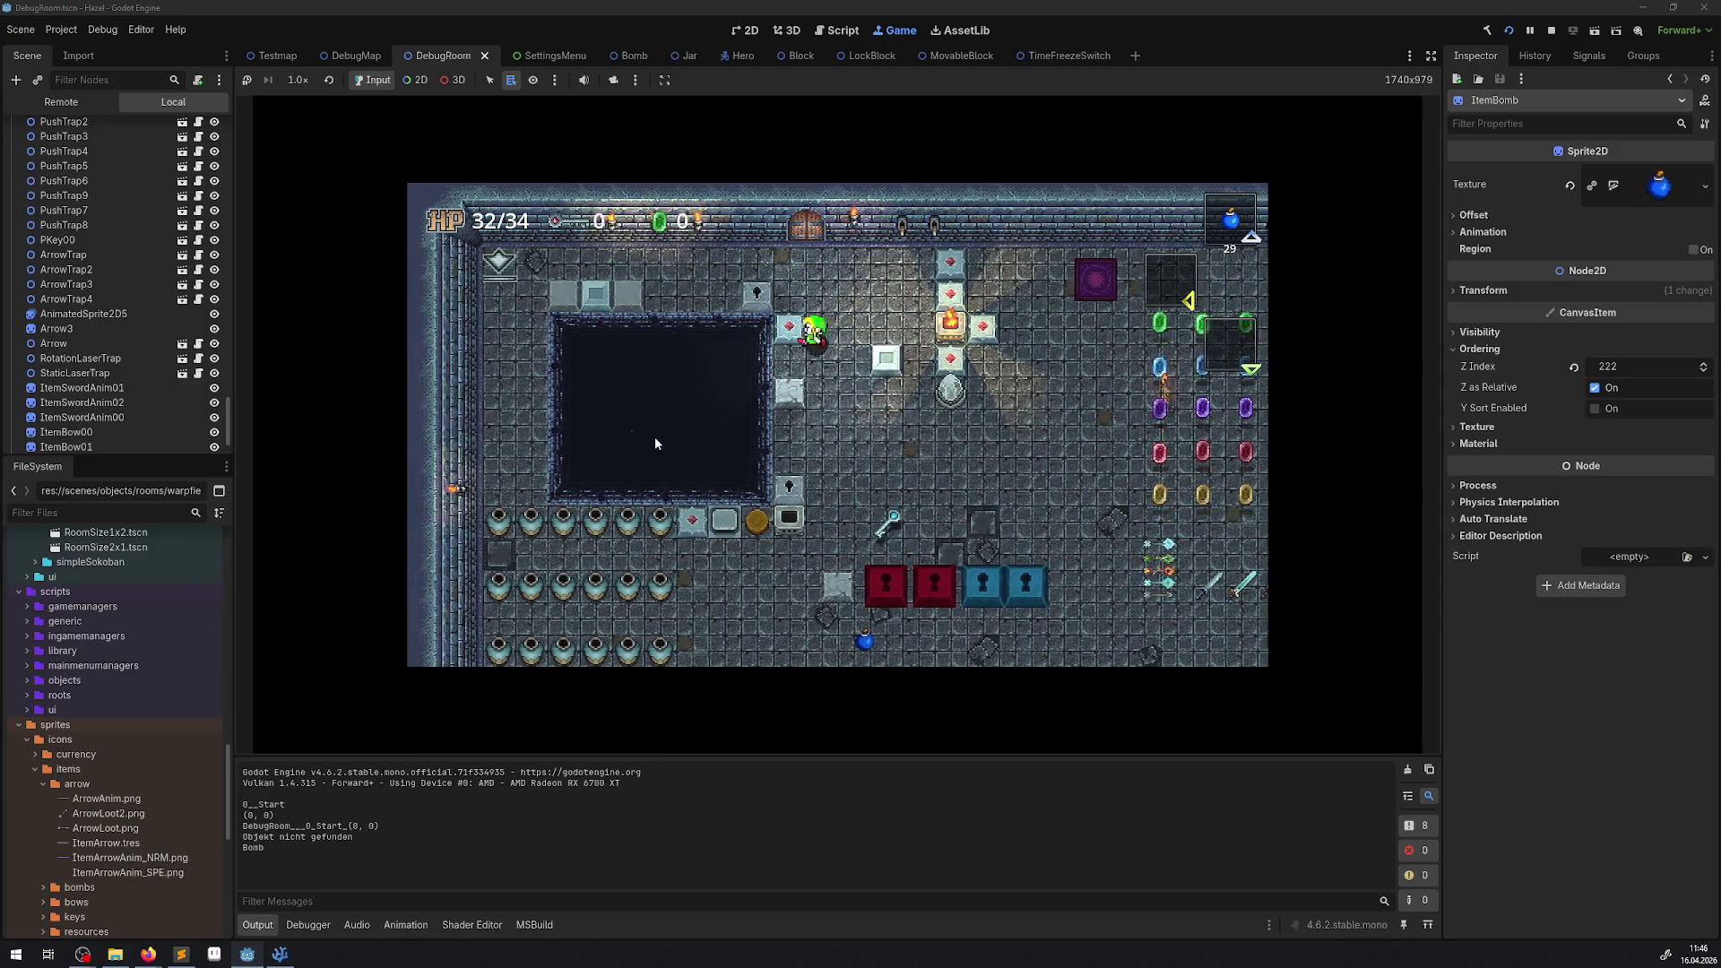
key(Down)
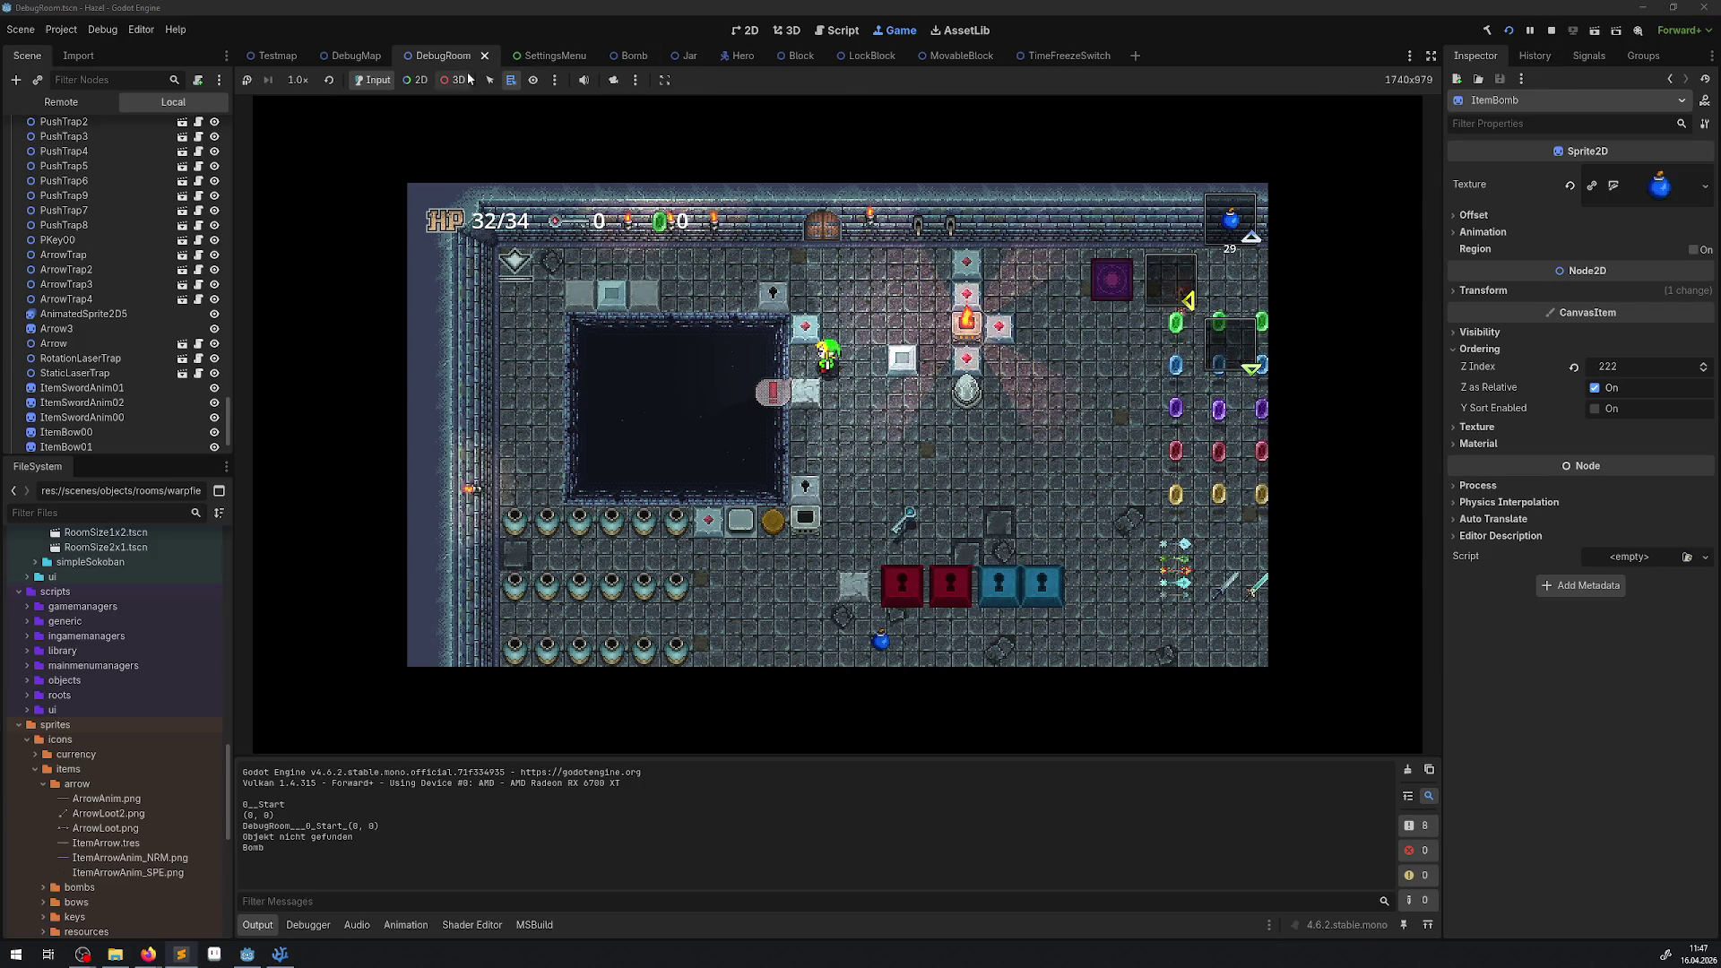
List the nodes under the placed bomb in 2D select mode, then restart and stop the game.
click(415, 80)
right_click(794, 363)
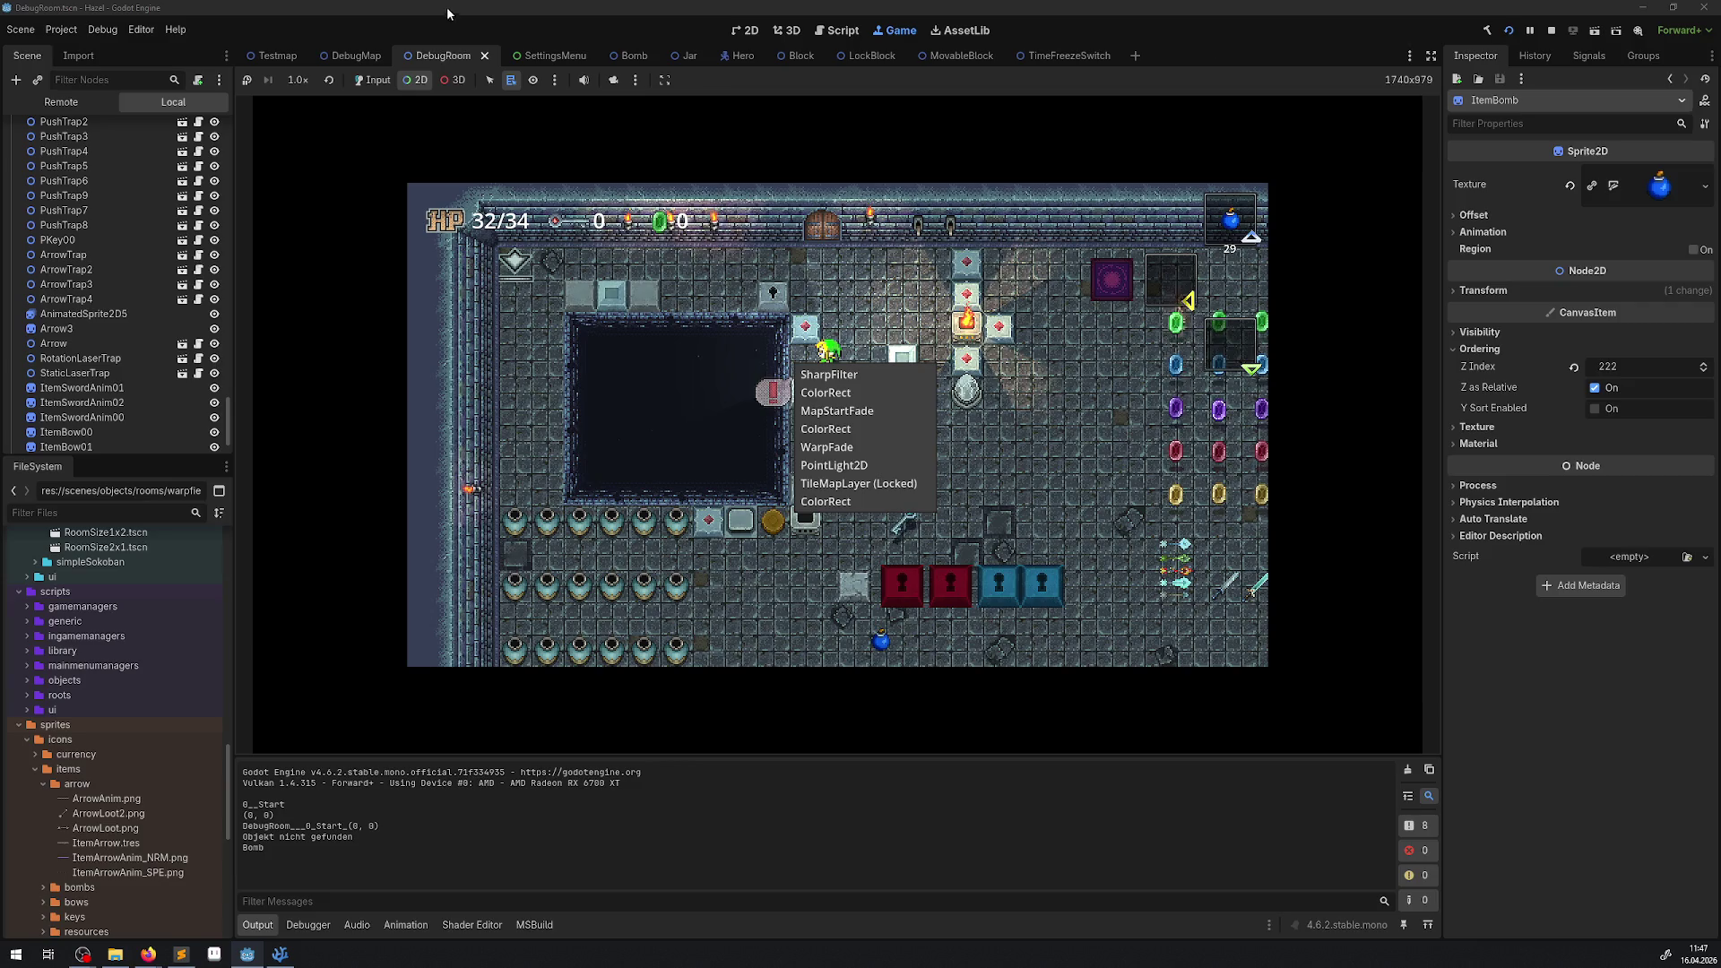
click(373, 80)
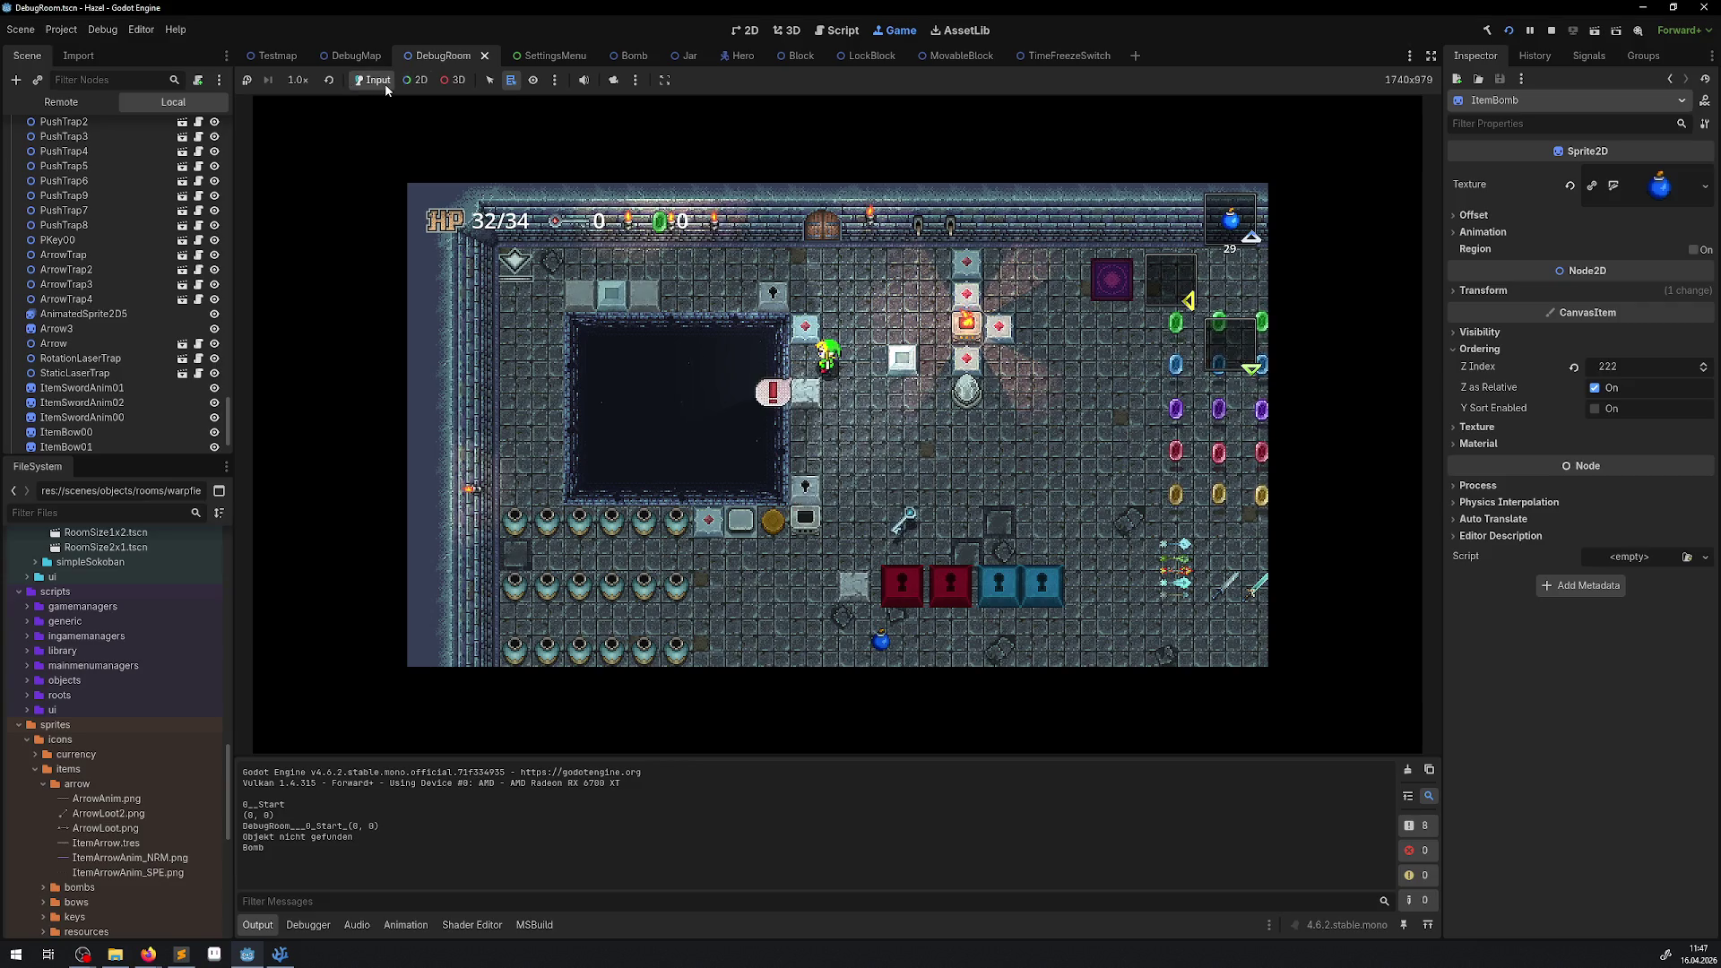
click(1508, 32)
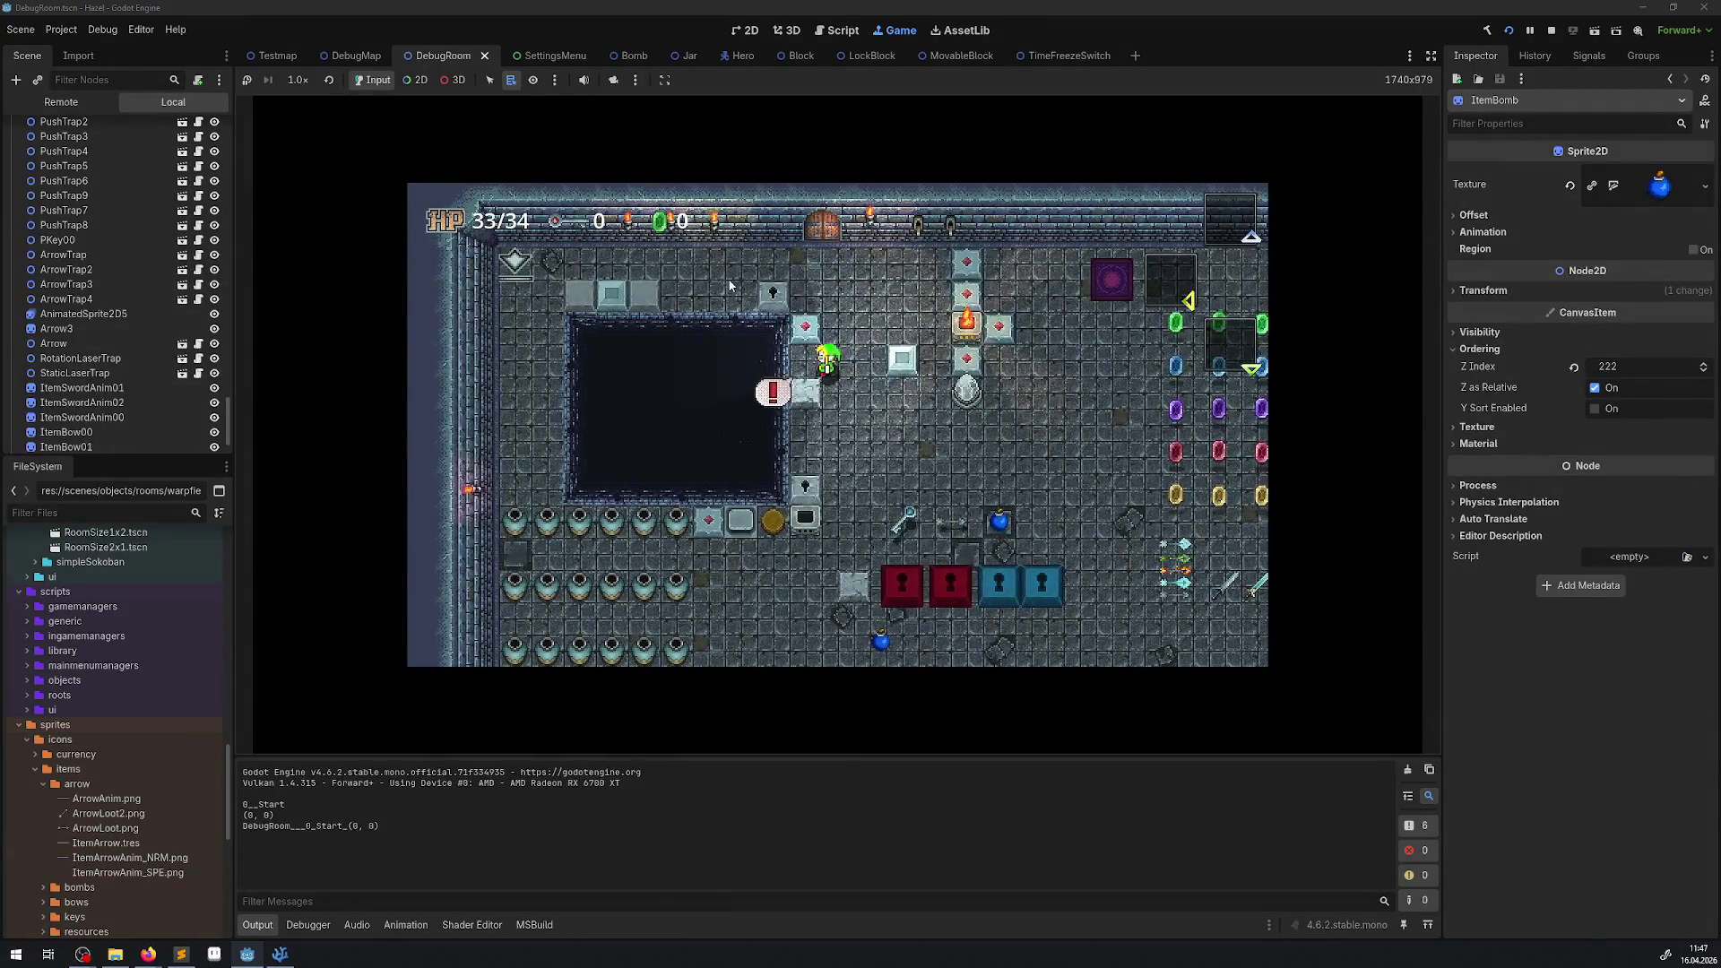
click(1560, 34)
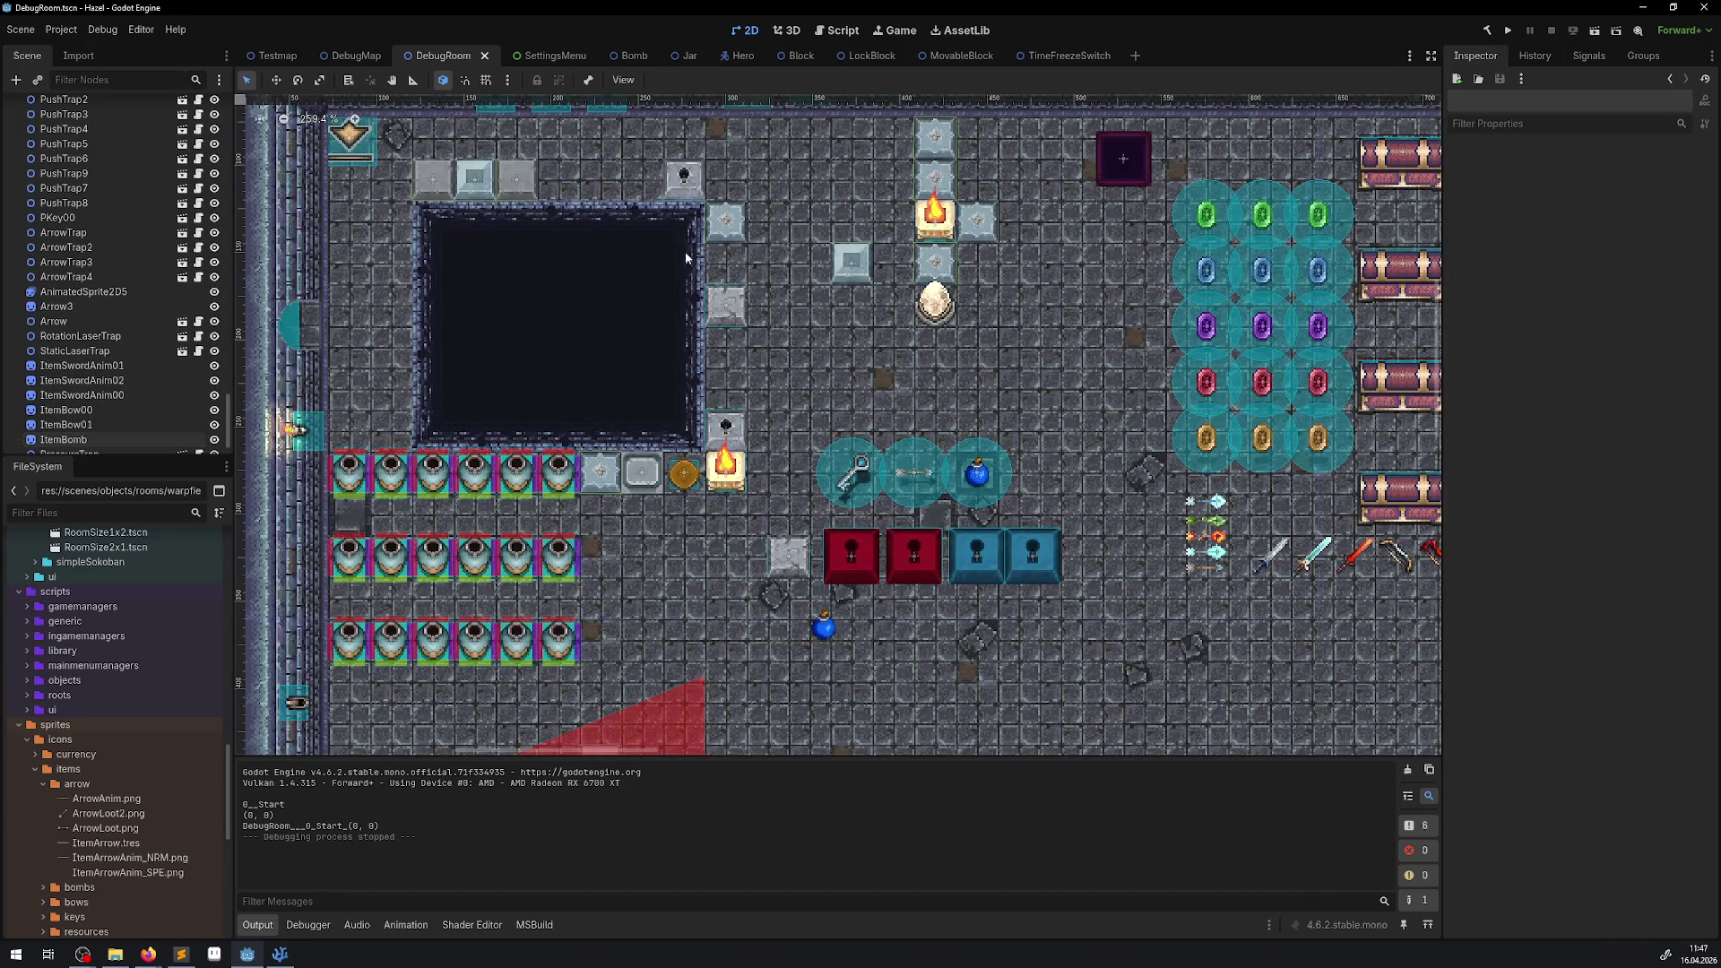
Drag ParallelBlock2 left and back again, a move that is later undone.
scroll(722, 274, up, 3)
click(965, 255)
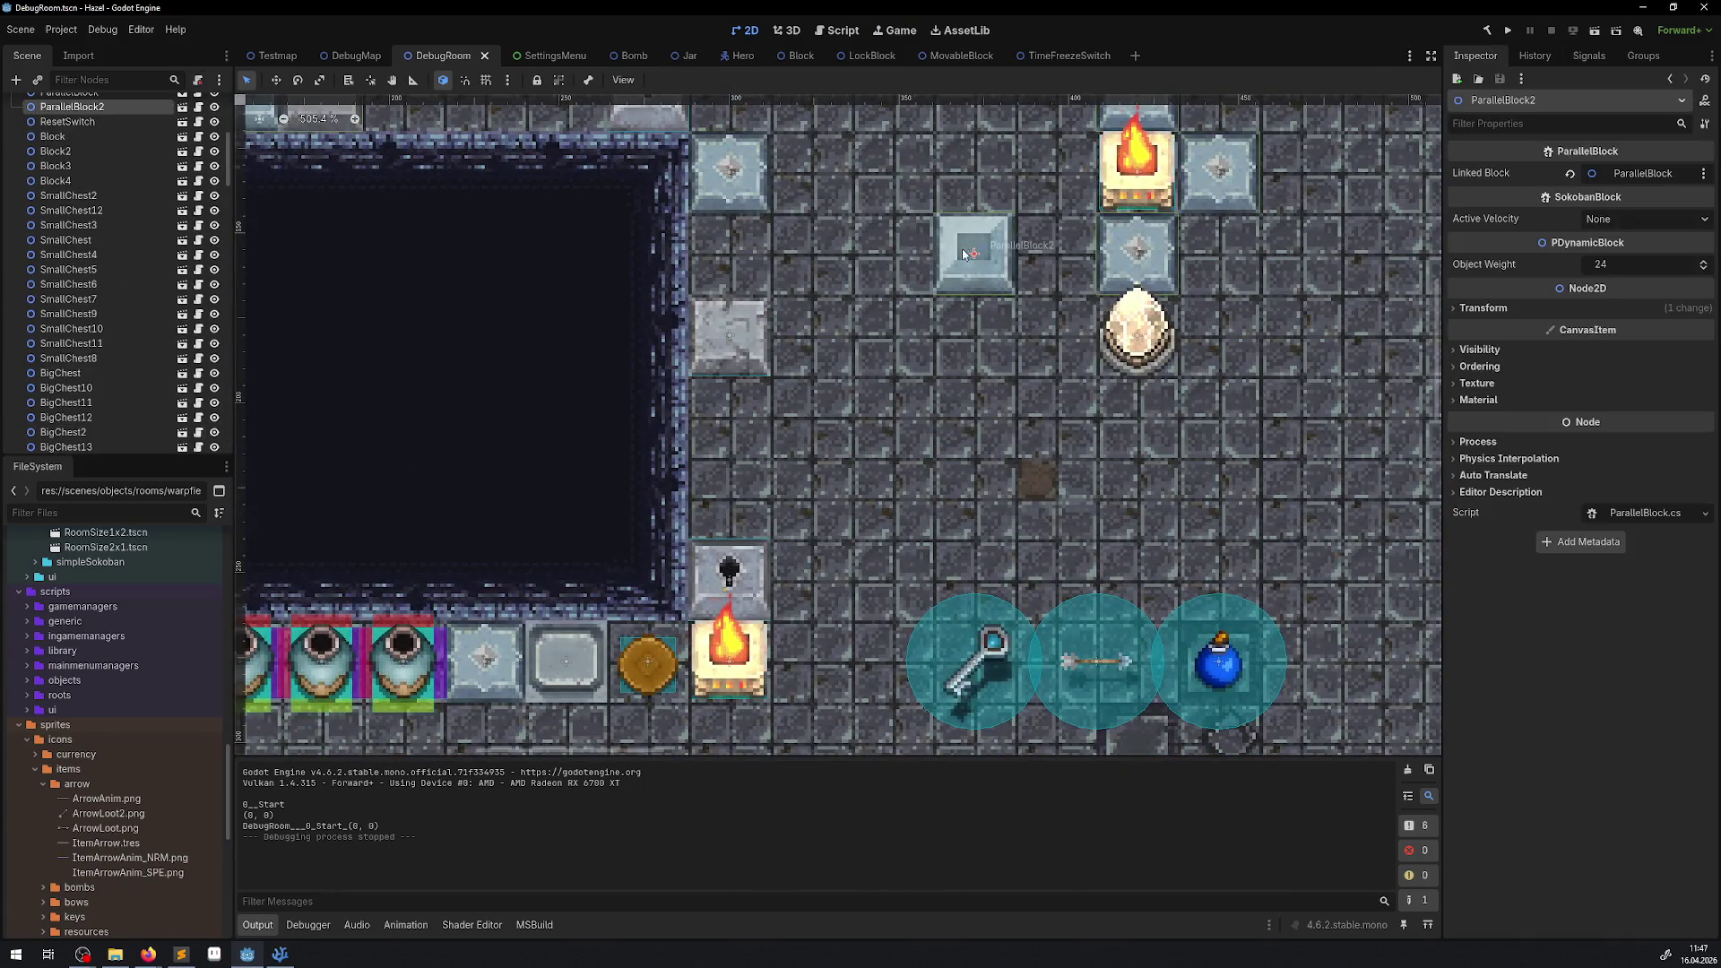
drag(966, 255, 683, 262)
mouse_move(732, 269)
mouse_down()
mouse_move(964, 284)
mouse_move(974, 252)
mouse_move(749, 259)
mouse_move(975, 259)
mouse_up()
click(486, 80)
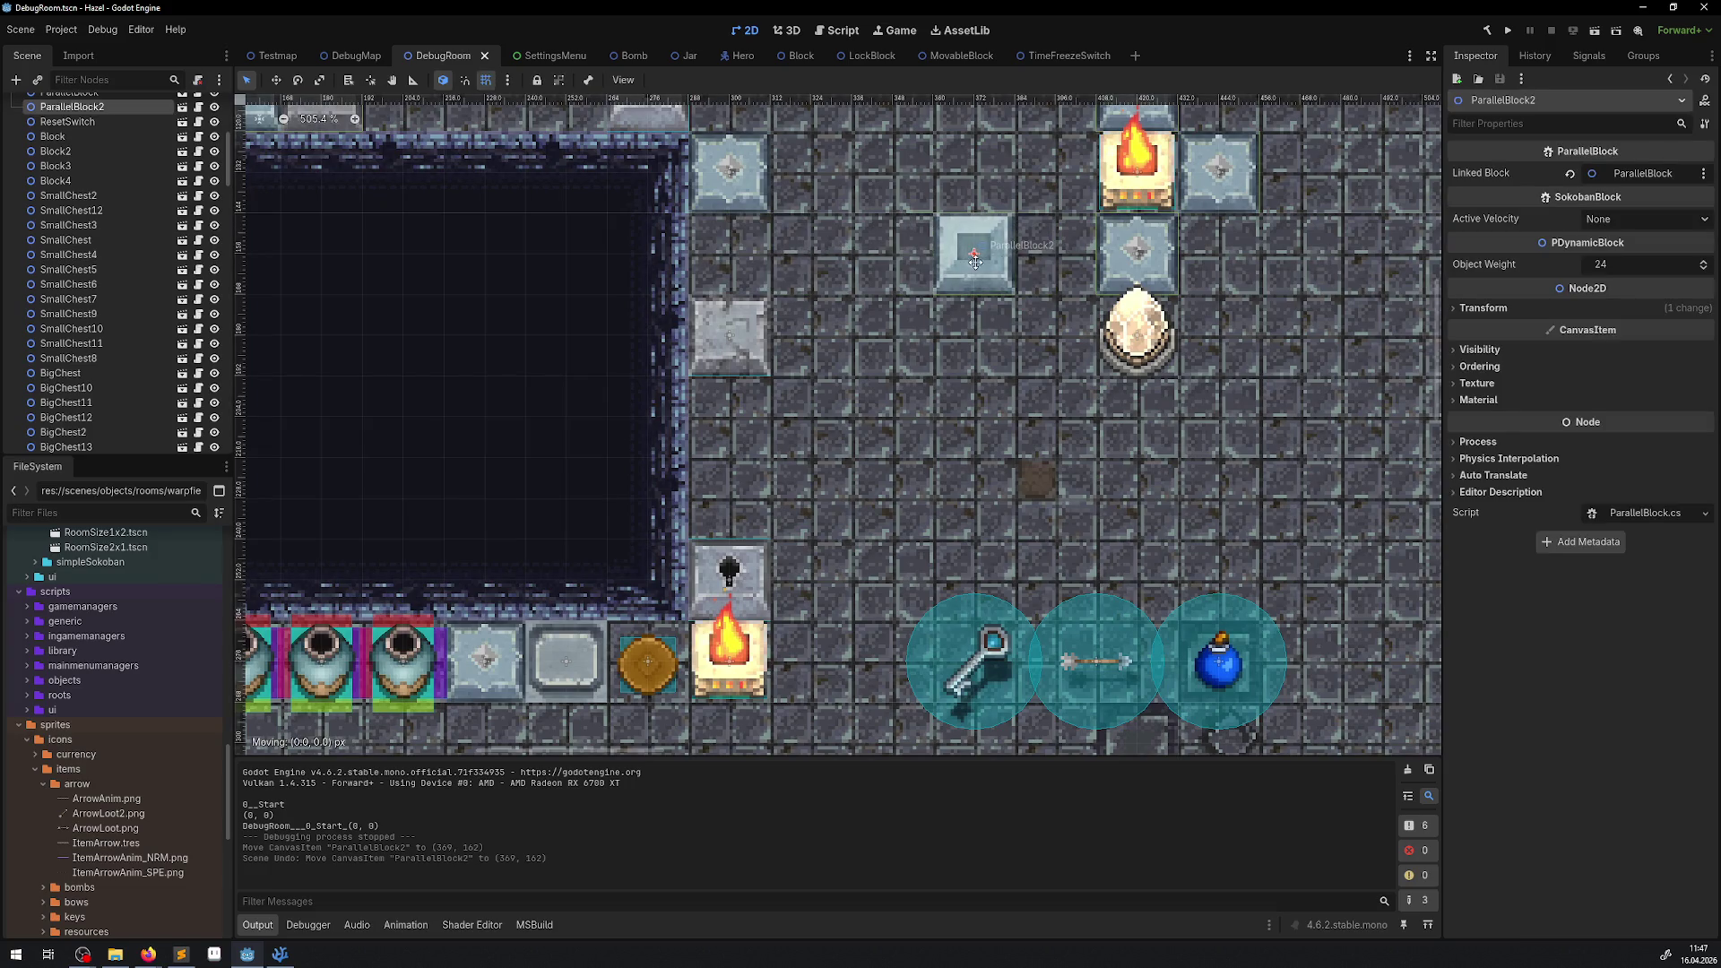
Select SokobanBlock3, then zoom out and pan to show the pit area.
click(709, 189)
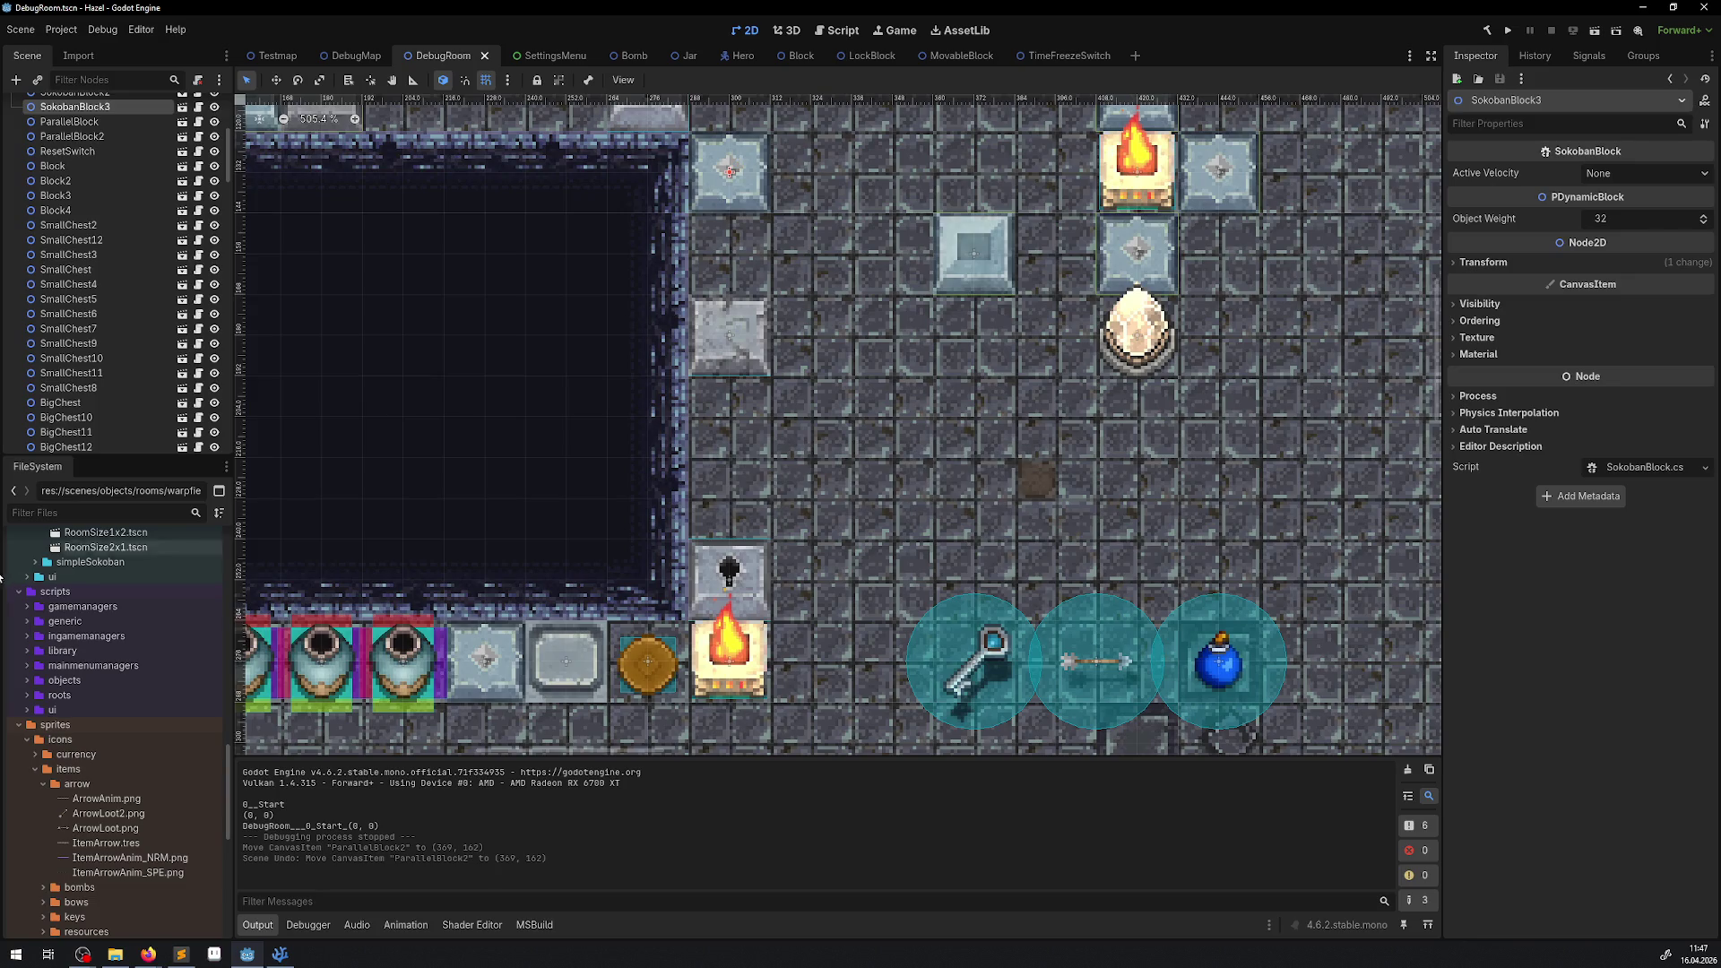
key(alt+Tab)
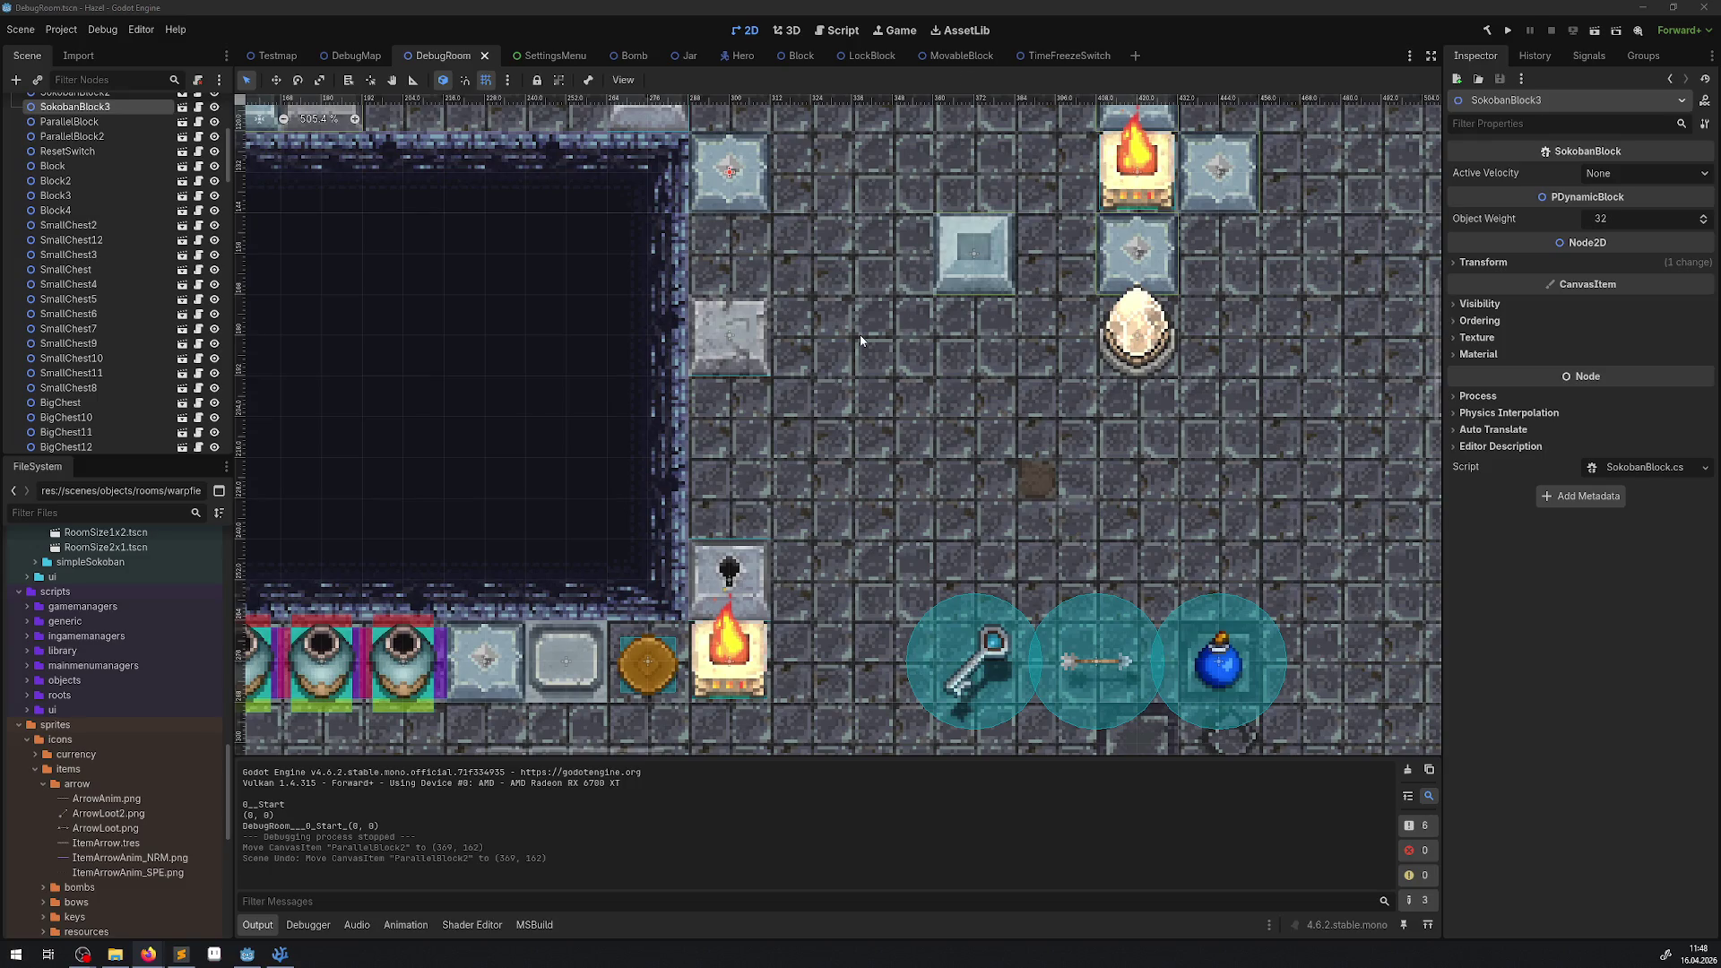
scroll(892, 375, down, 3)
drag(886, 377, 879, 415)
scroll(879, 415, down, 3)
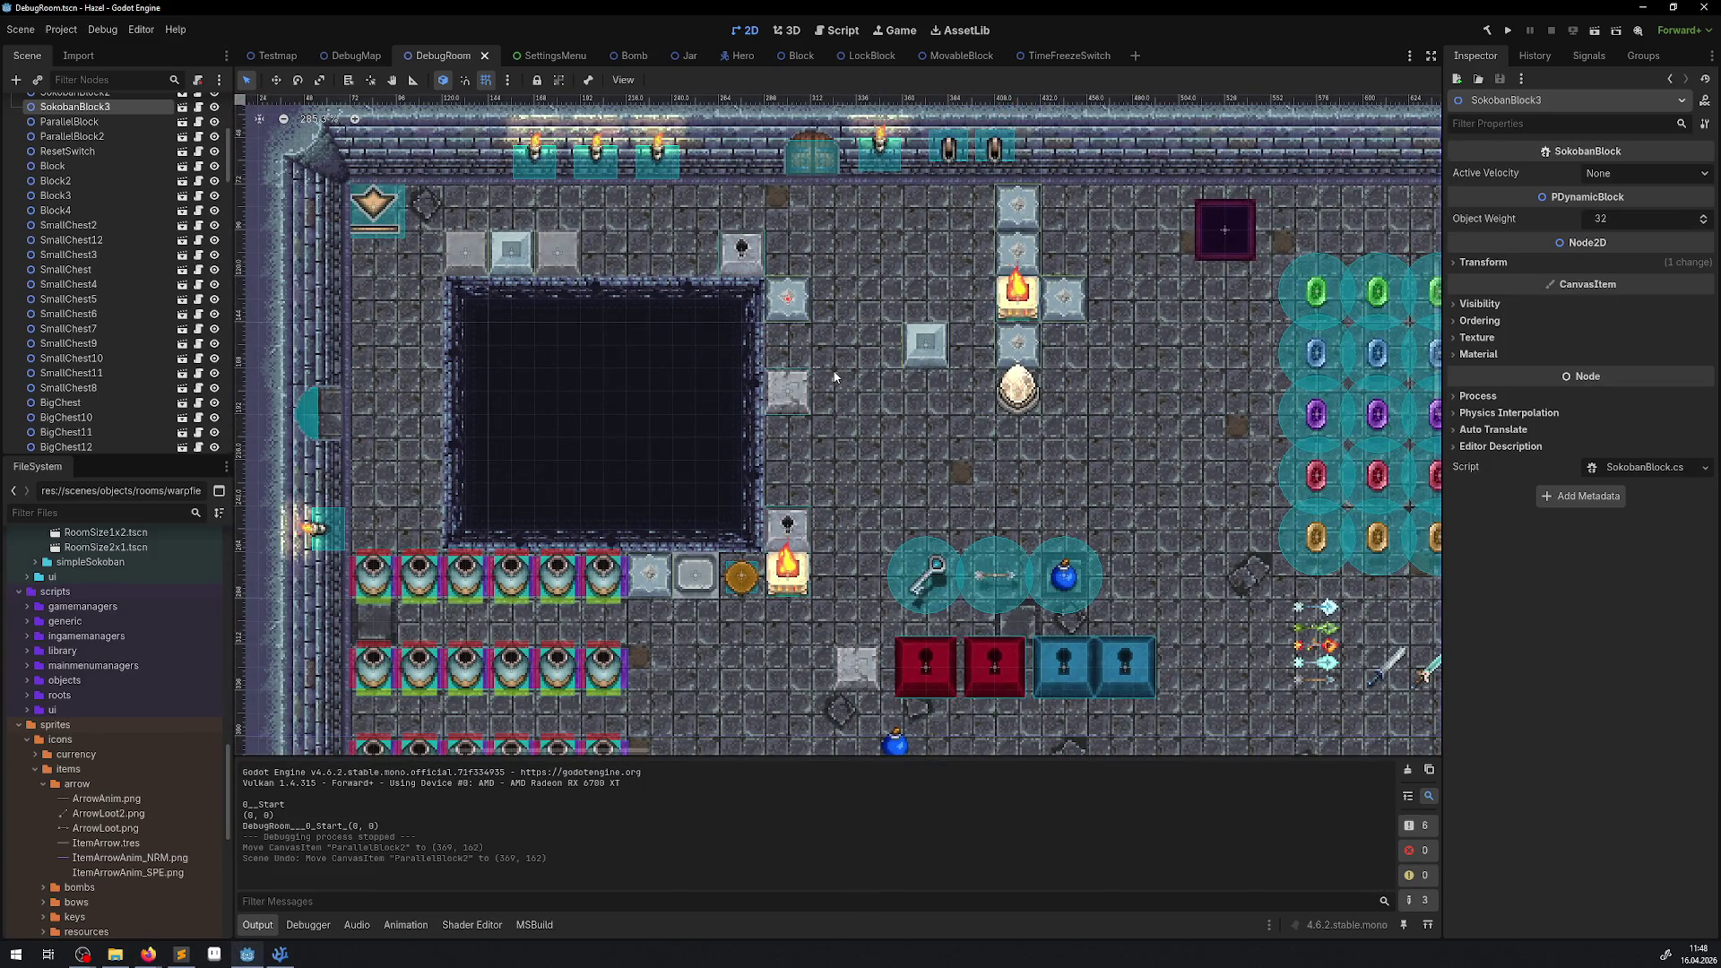
click(1511, 32)
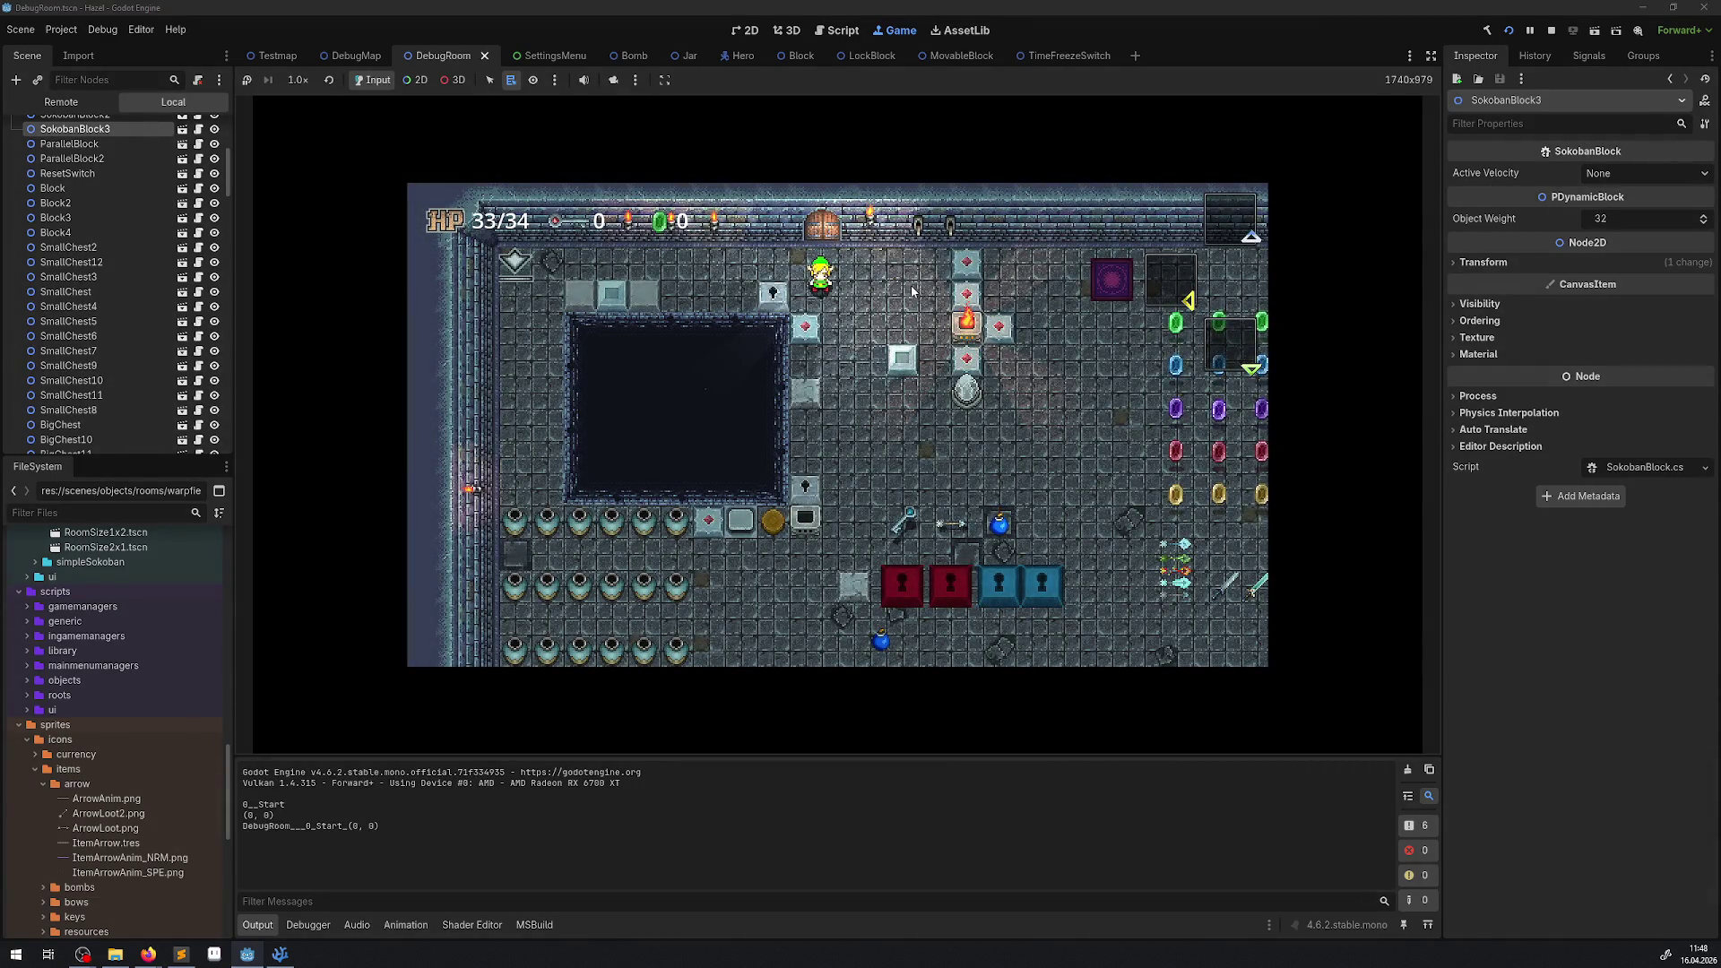
key(Down)
key(Left)
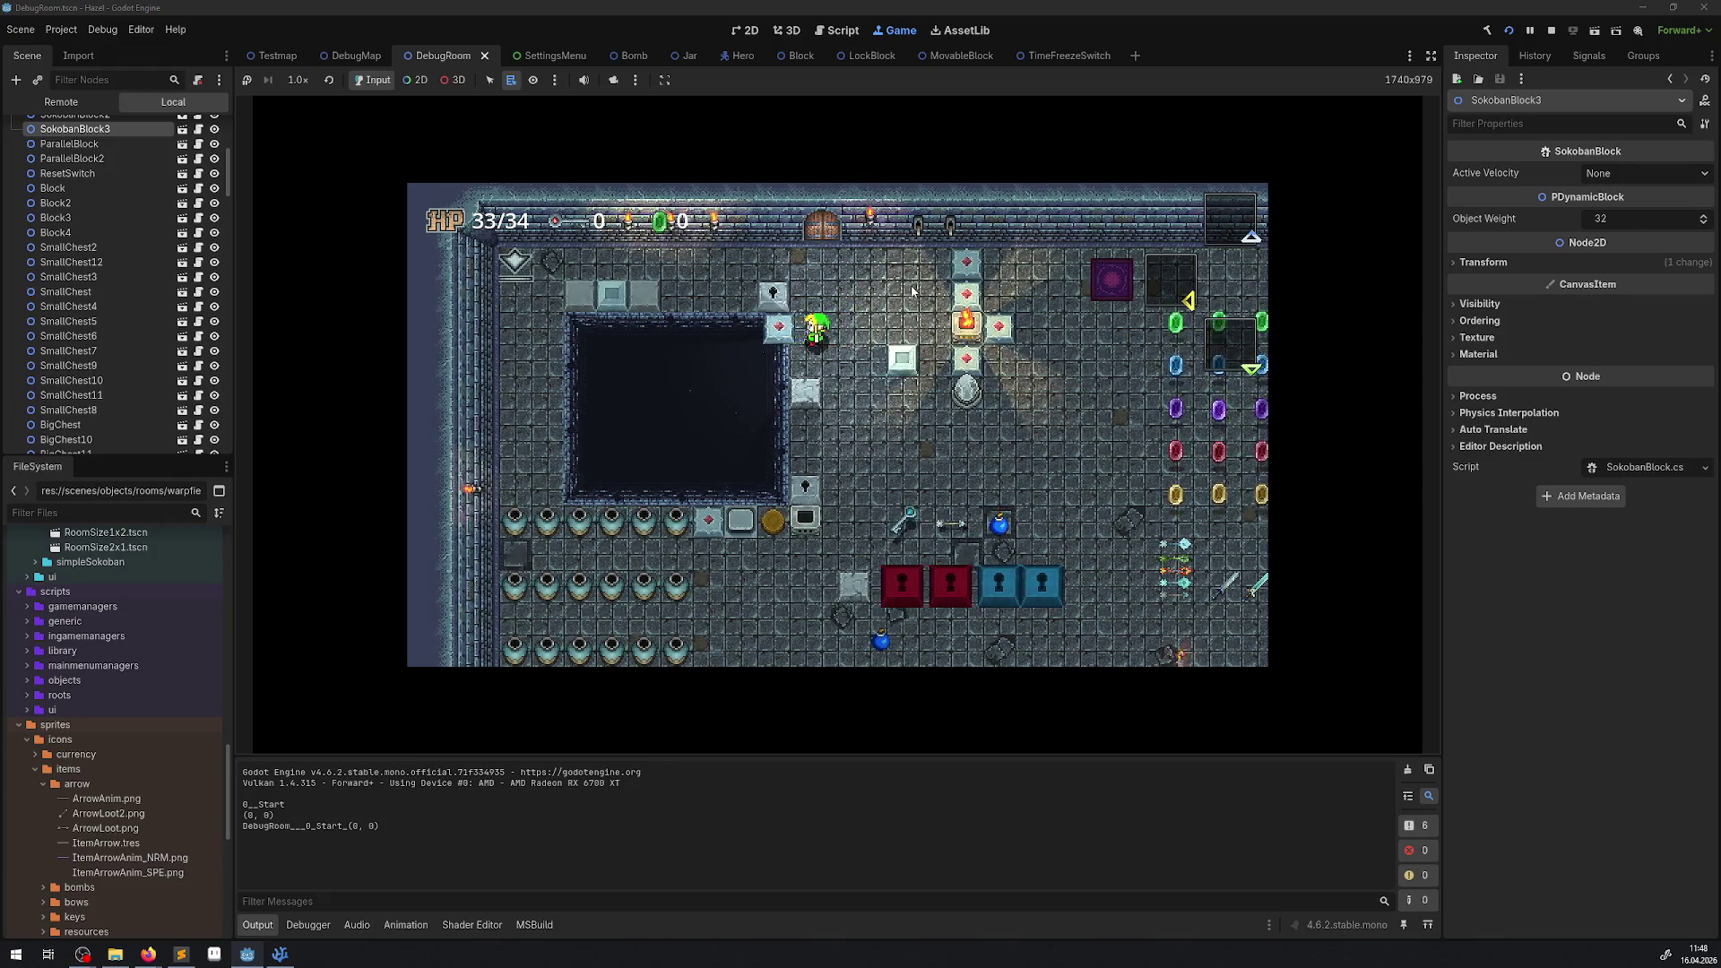
key(Left)
key(Down)
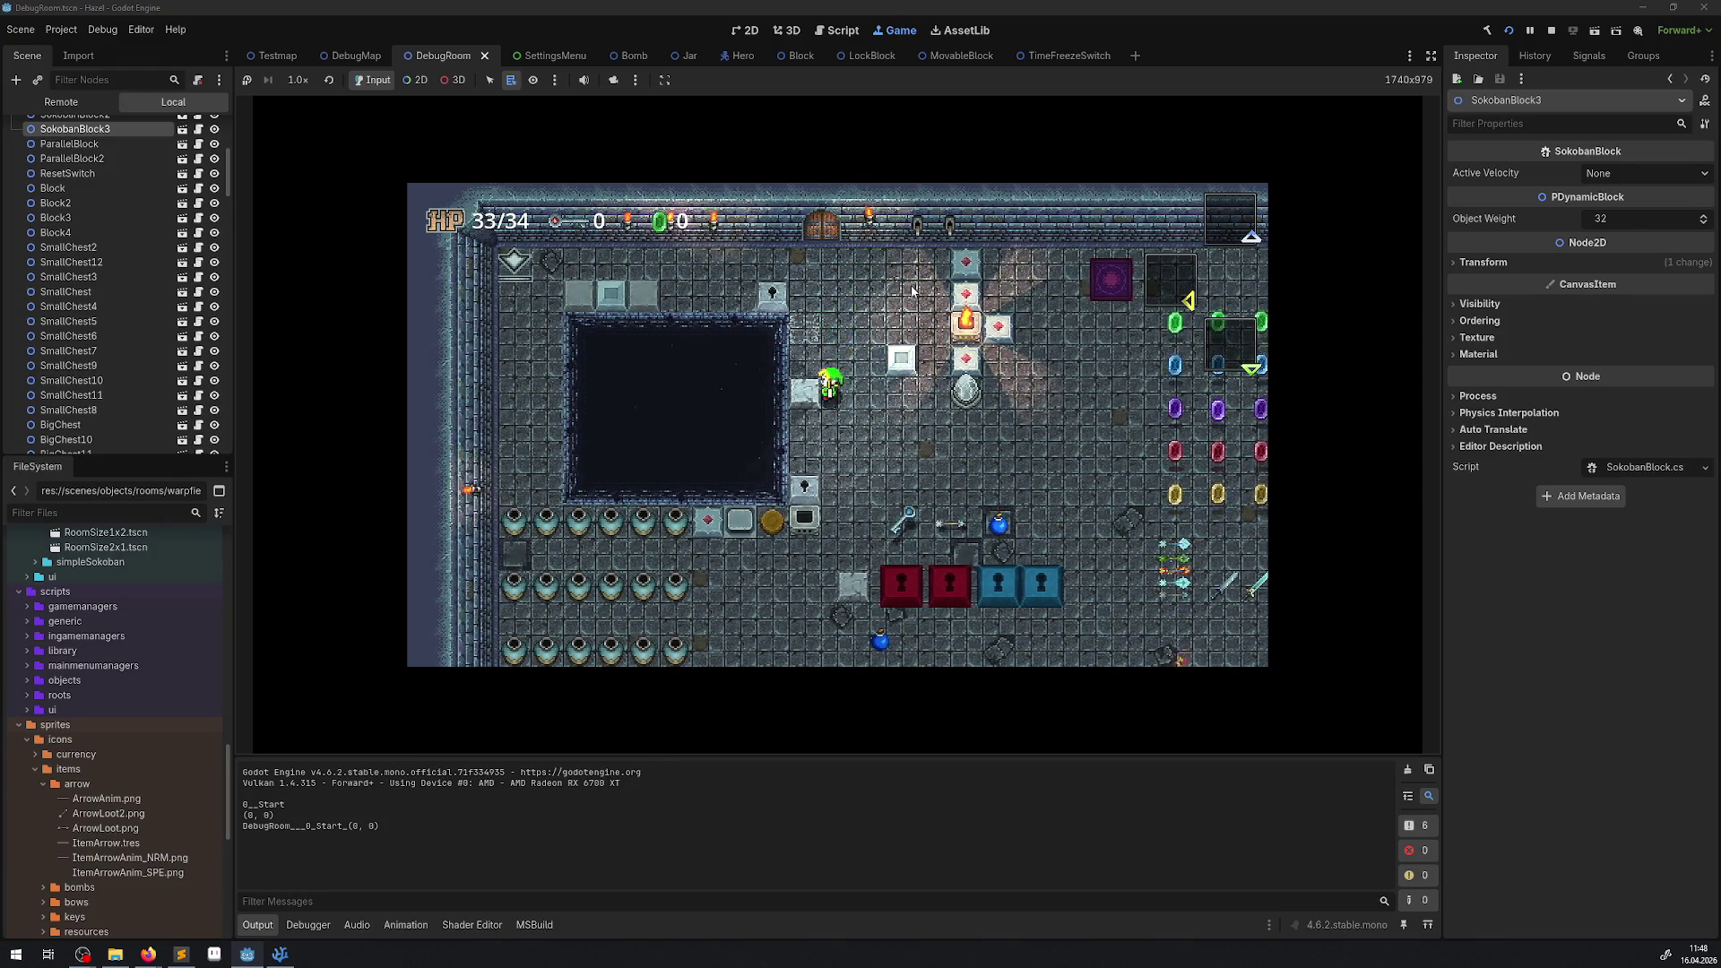
key(Left)
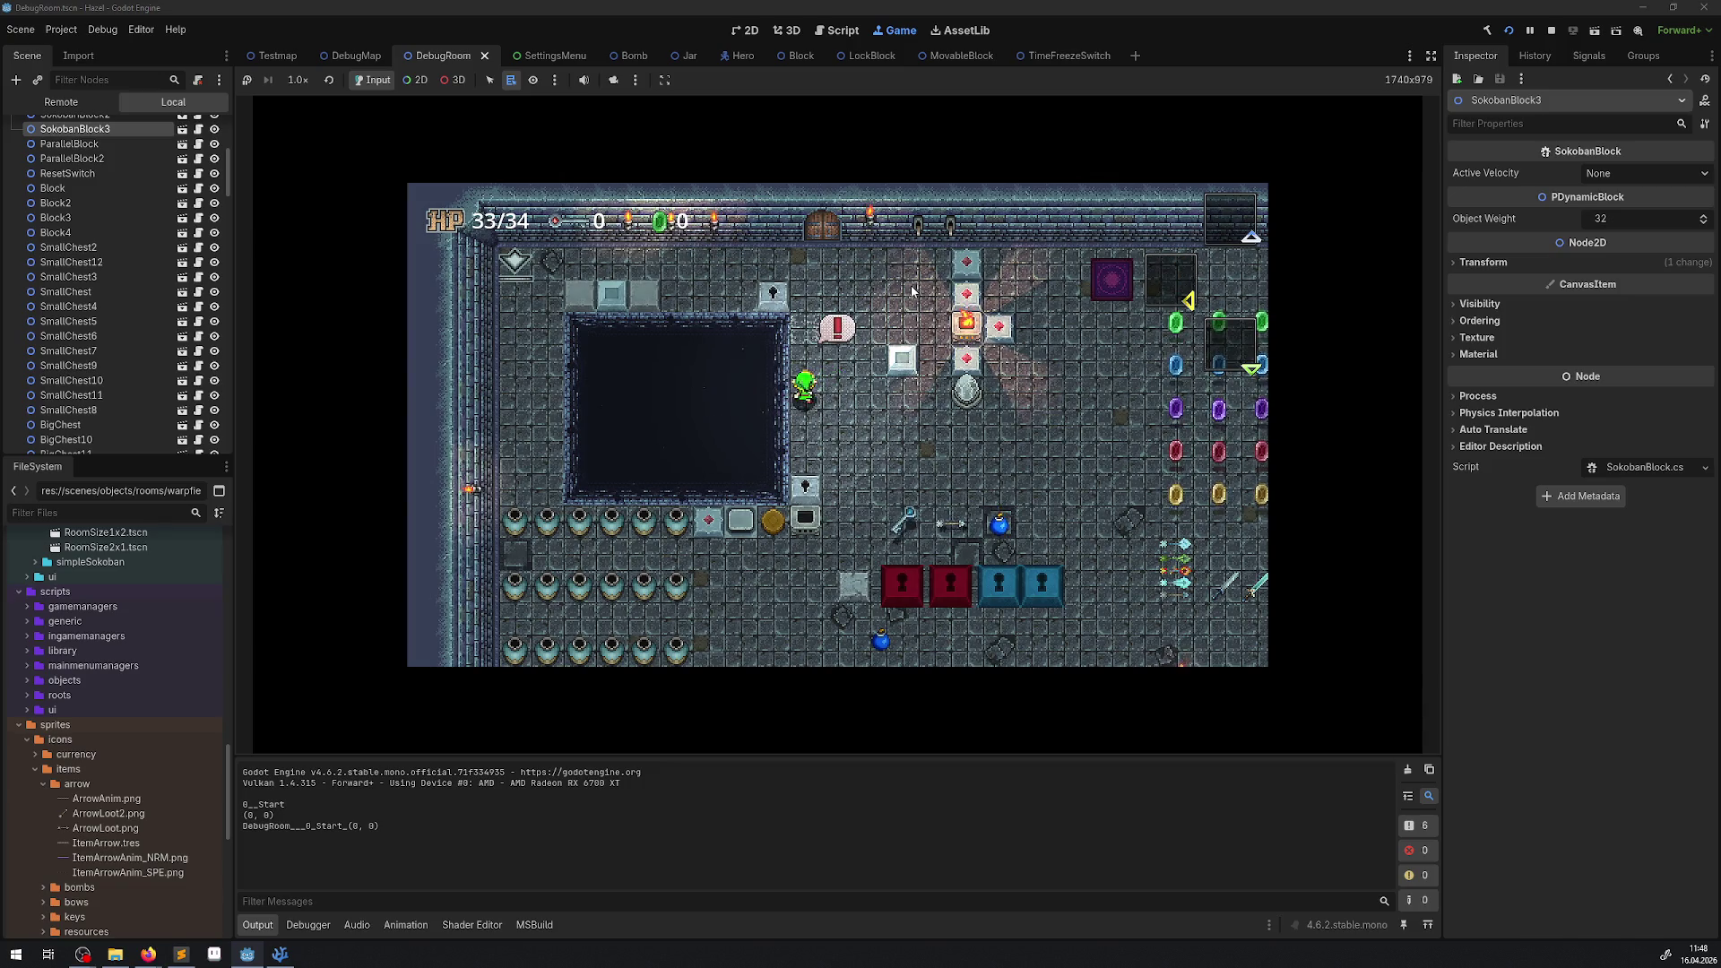
key(Up)
key(Right)
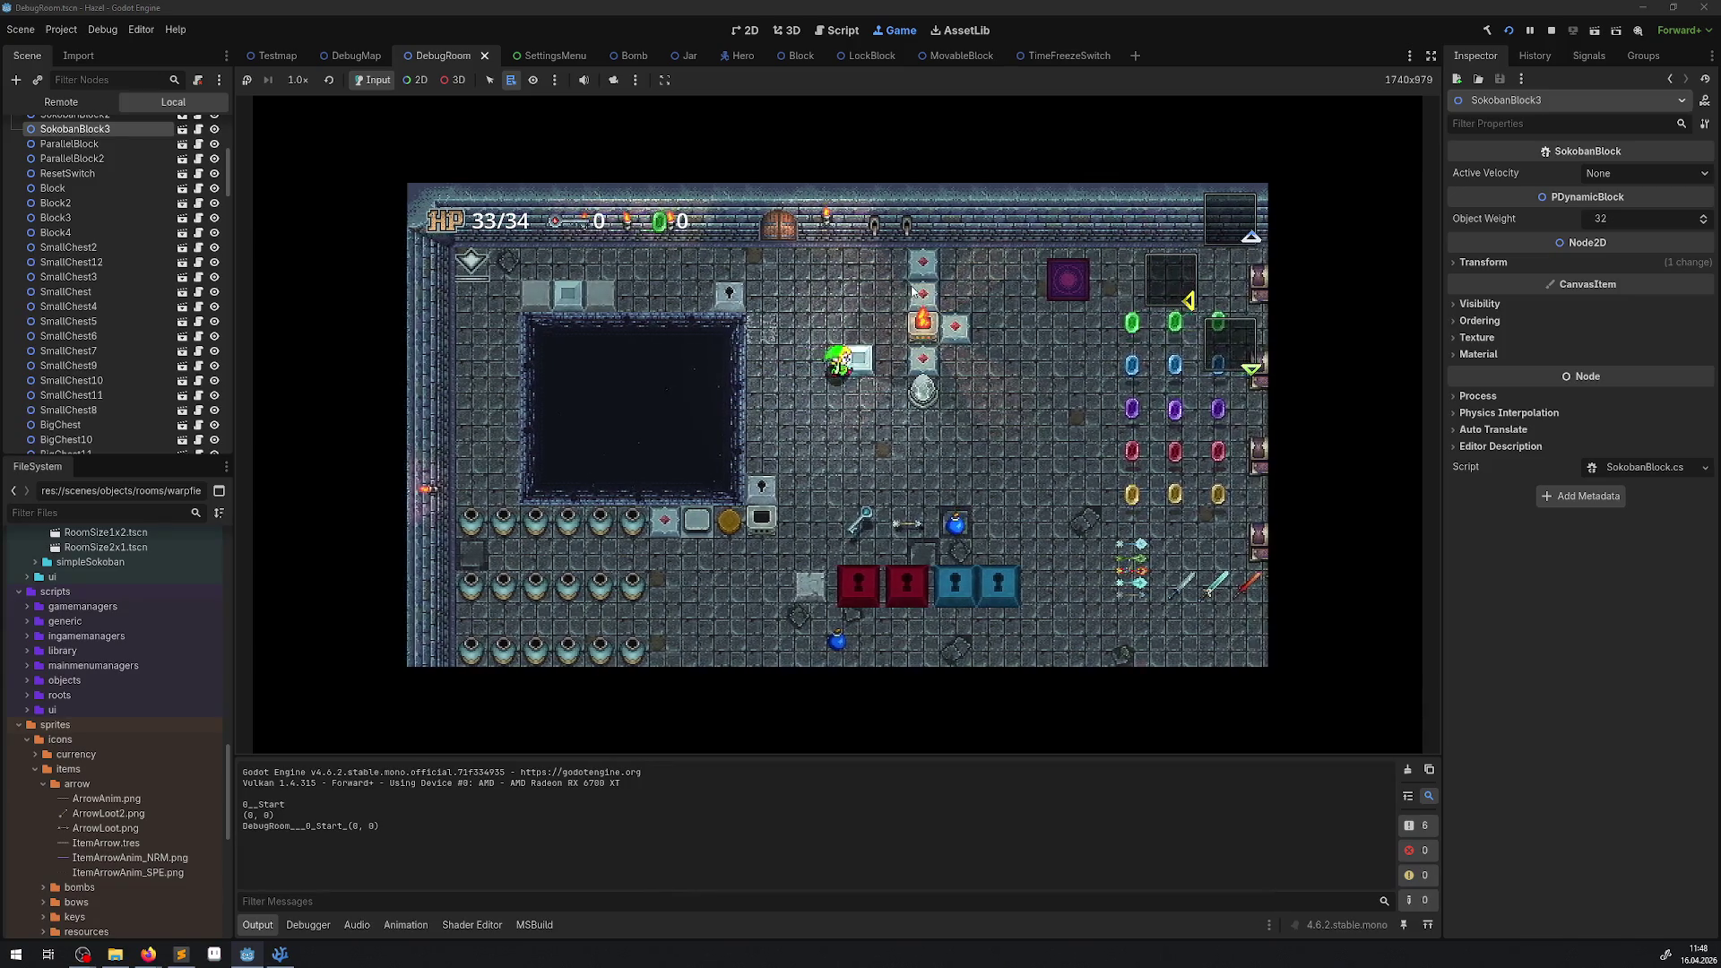
key(Right)
key(Up)
key(Left)
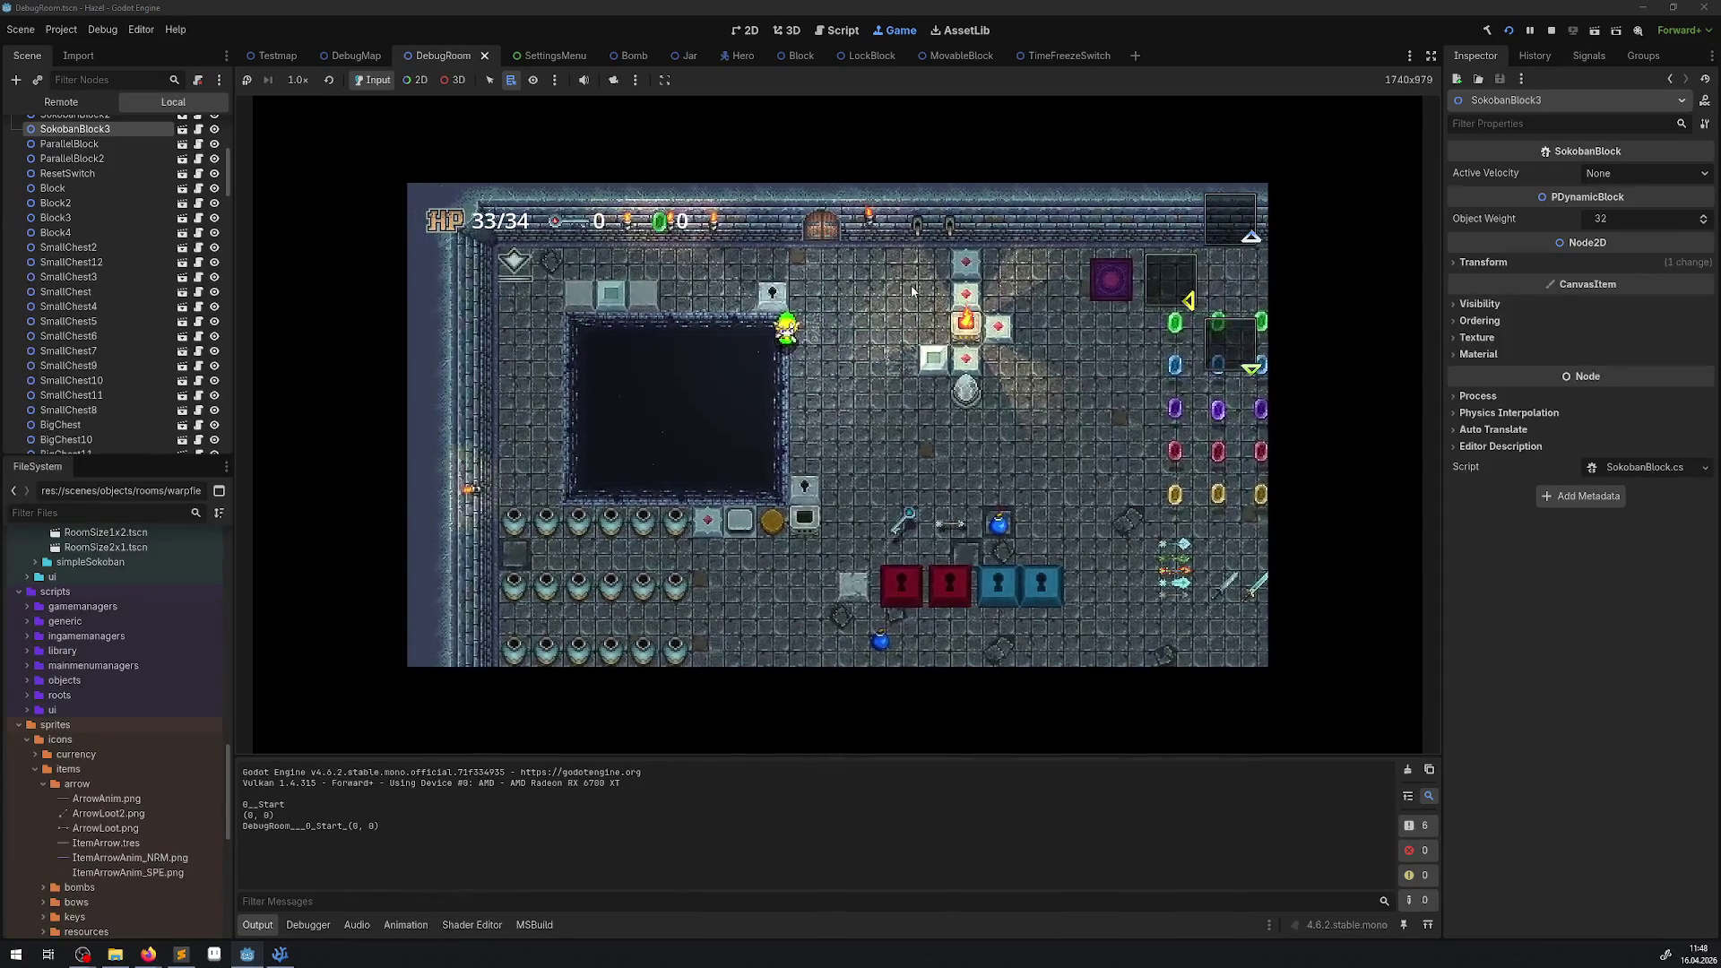
key(Right)
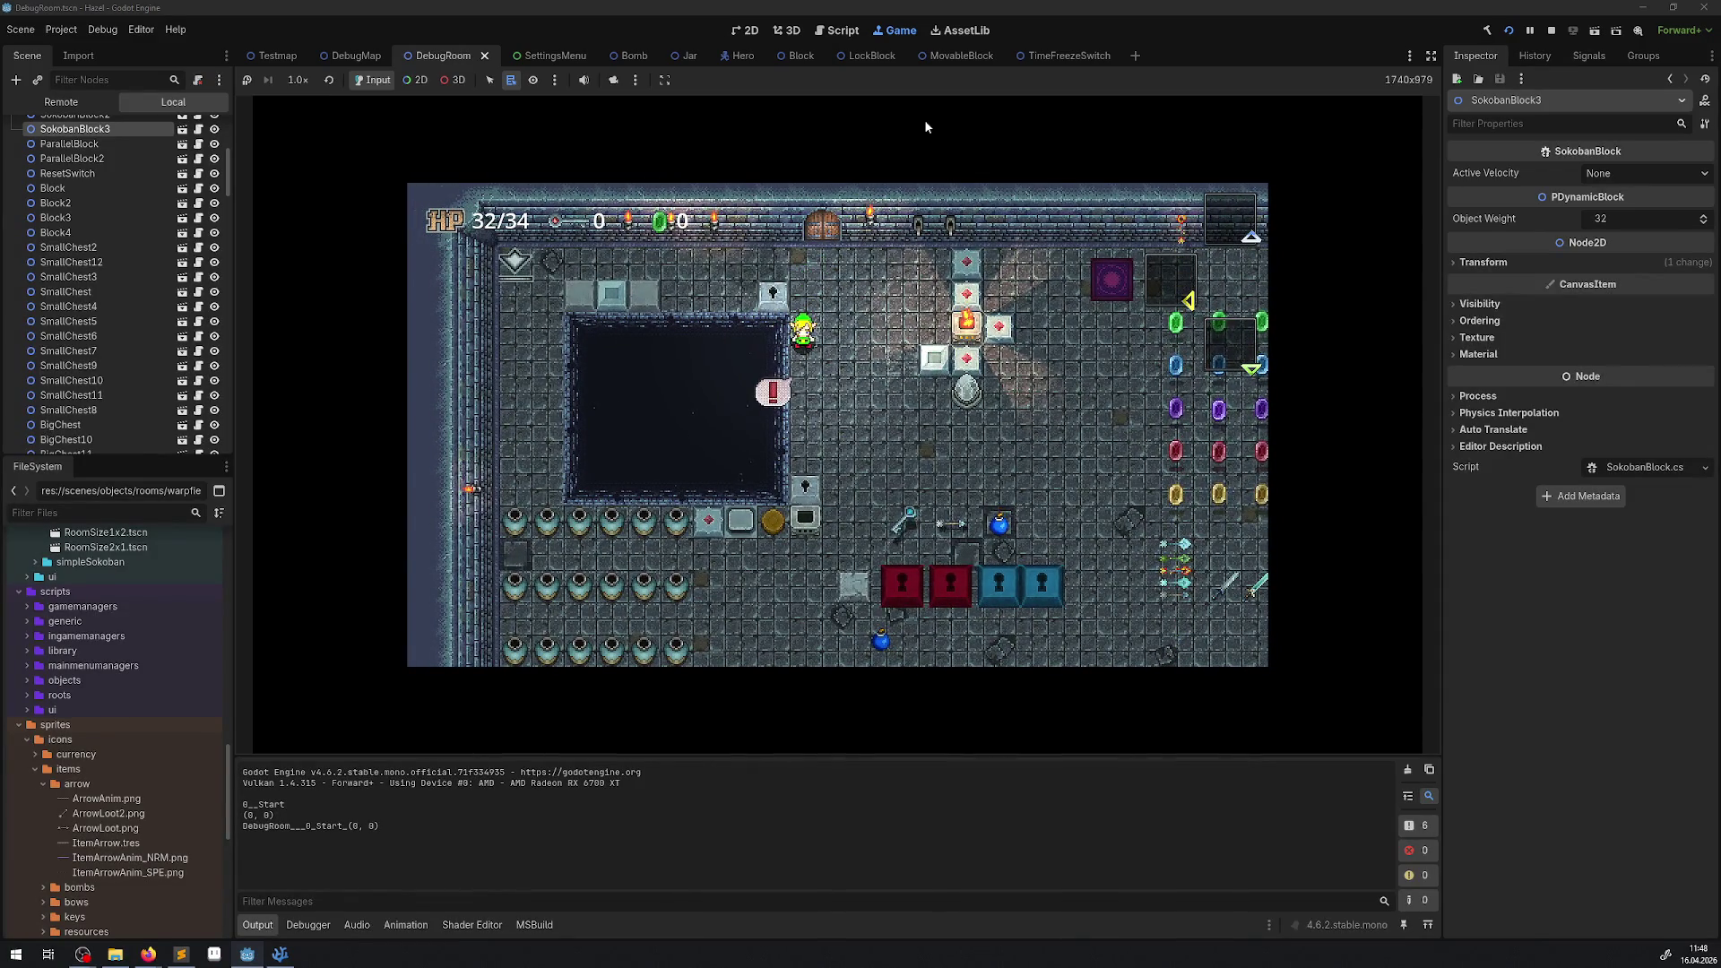
click(1551, 29)
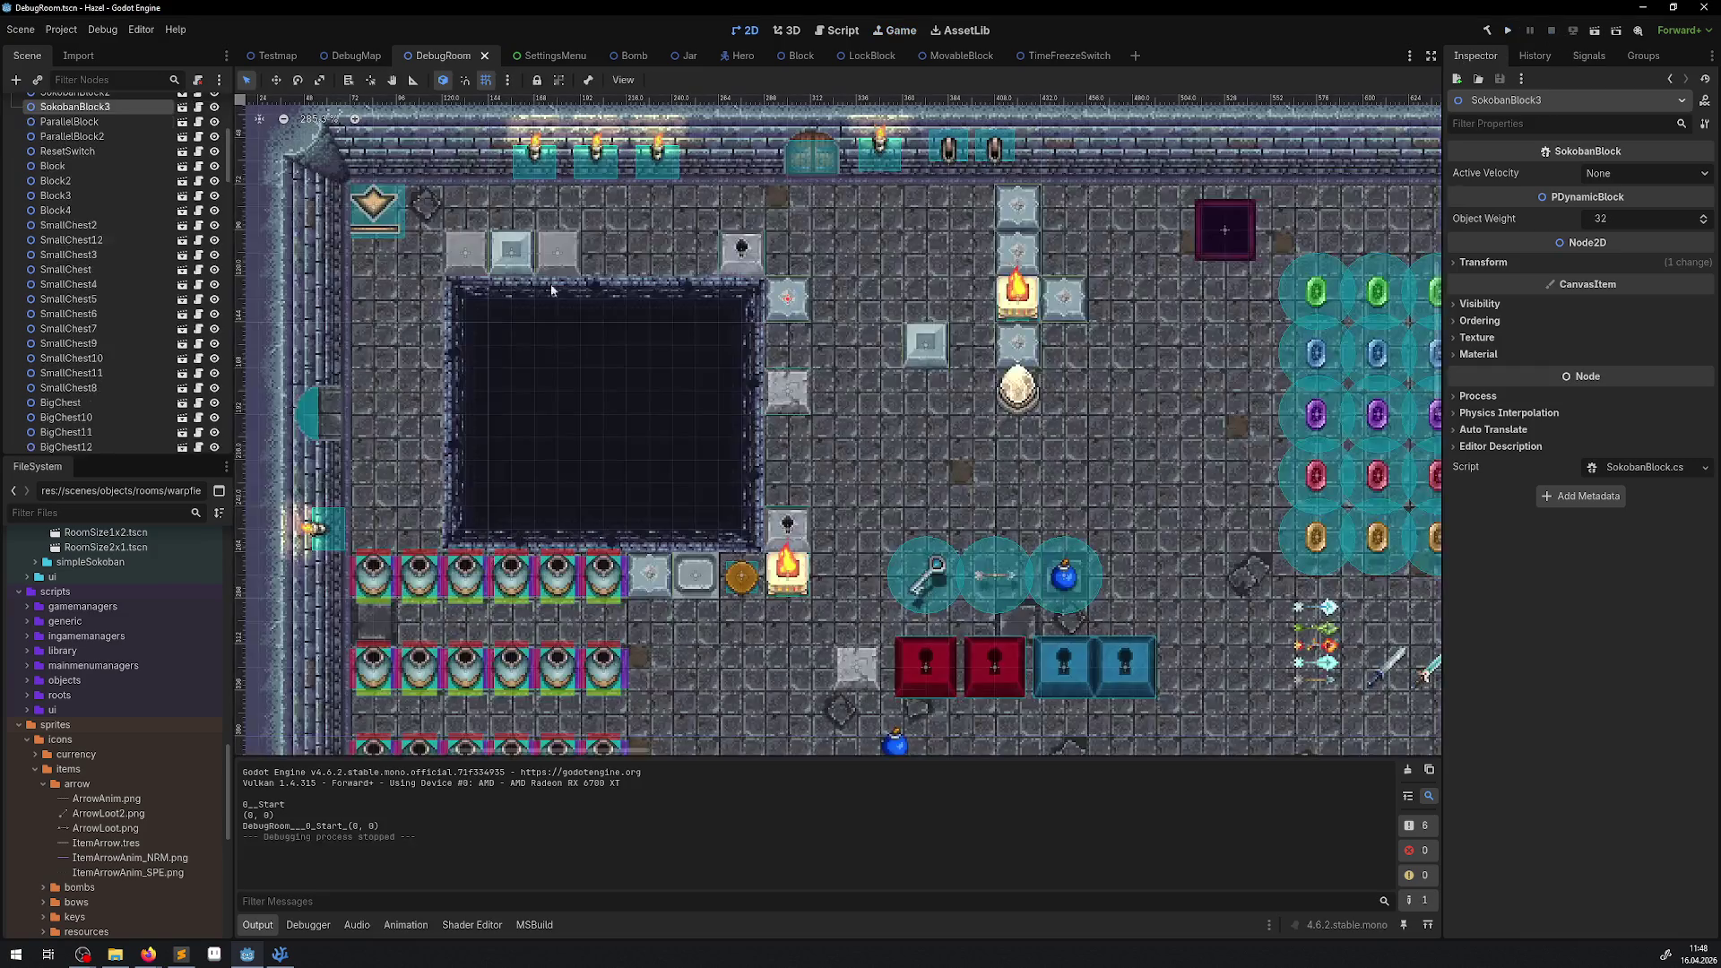
Toggle LinkedSwitch and LinkedSwitch2 visible in the Scene tree and save DebugRoom with Ctrl+S.
scroll(209, 254, down, 5)
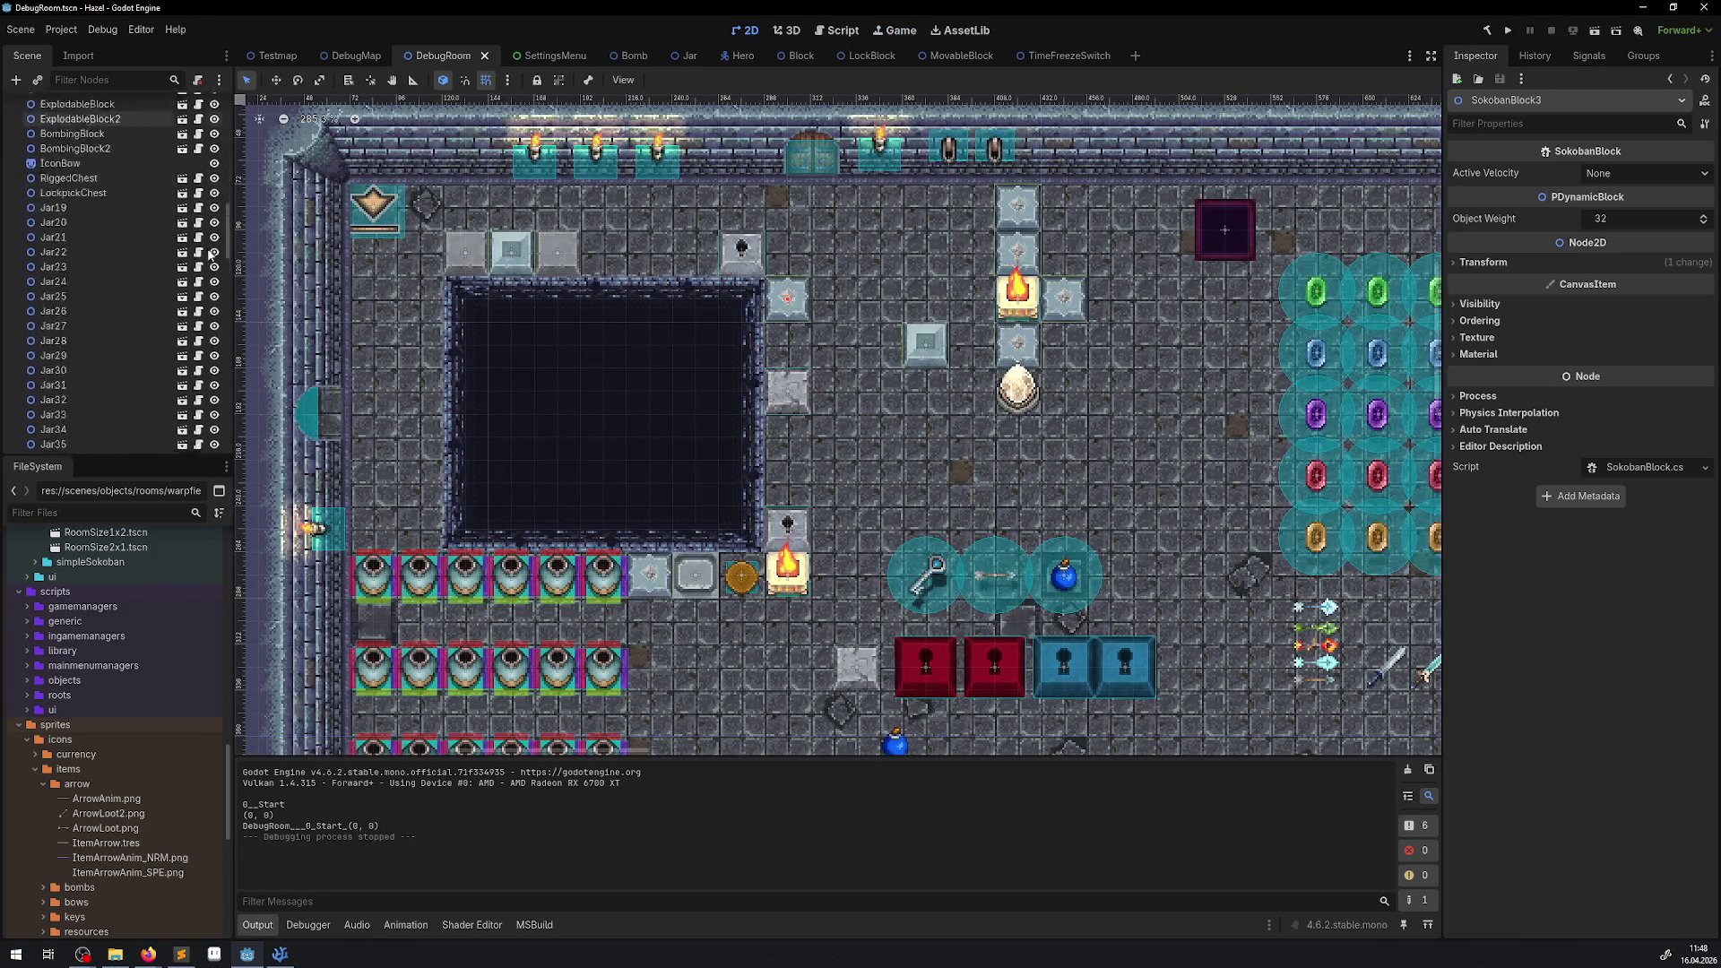
scroll(210, 254, down, 10)
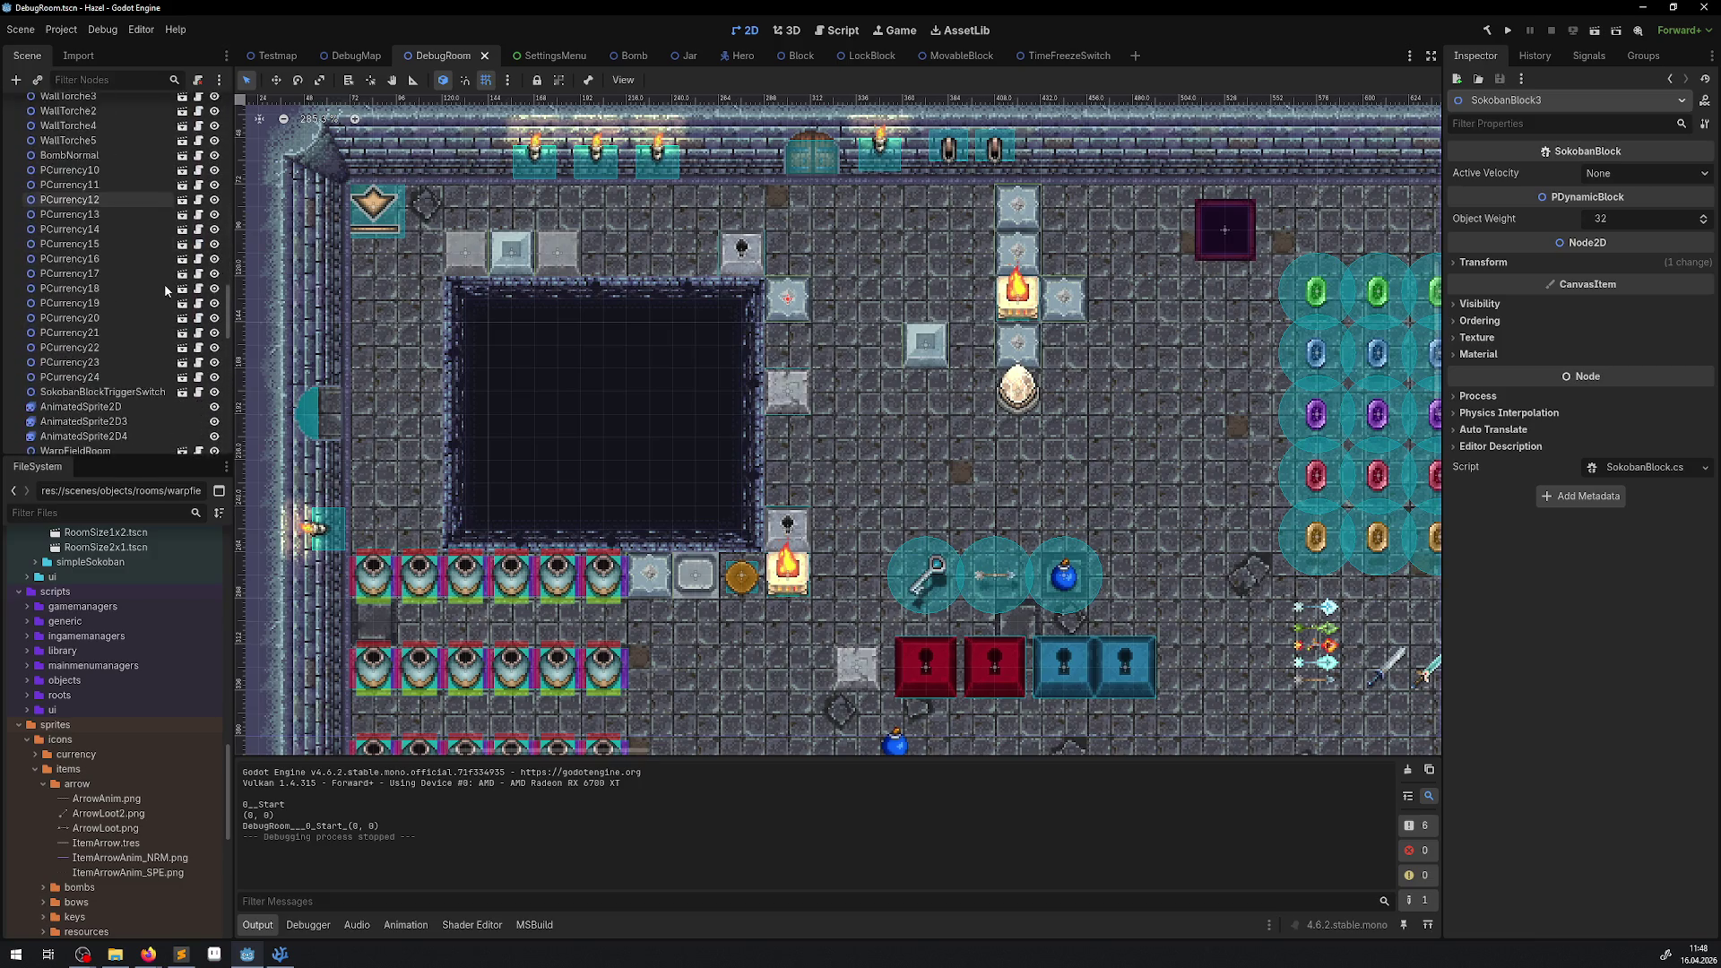
scroll(165, 287, up, 5)
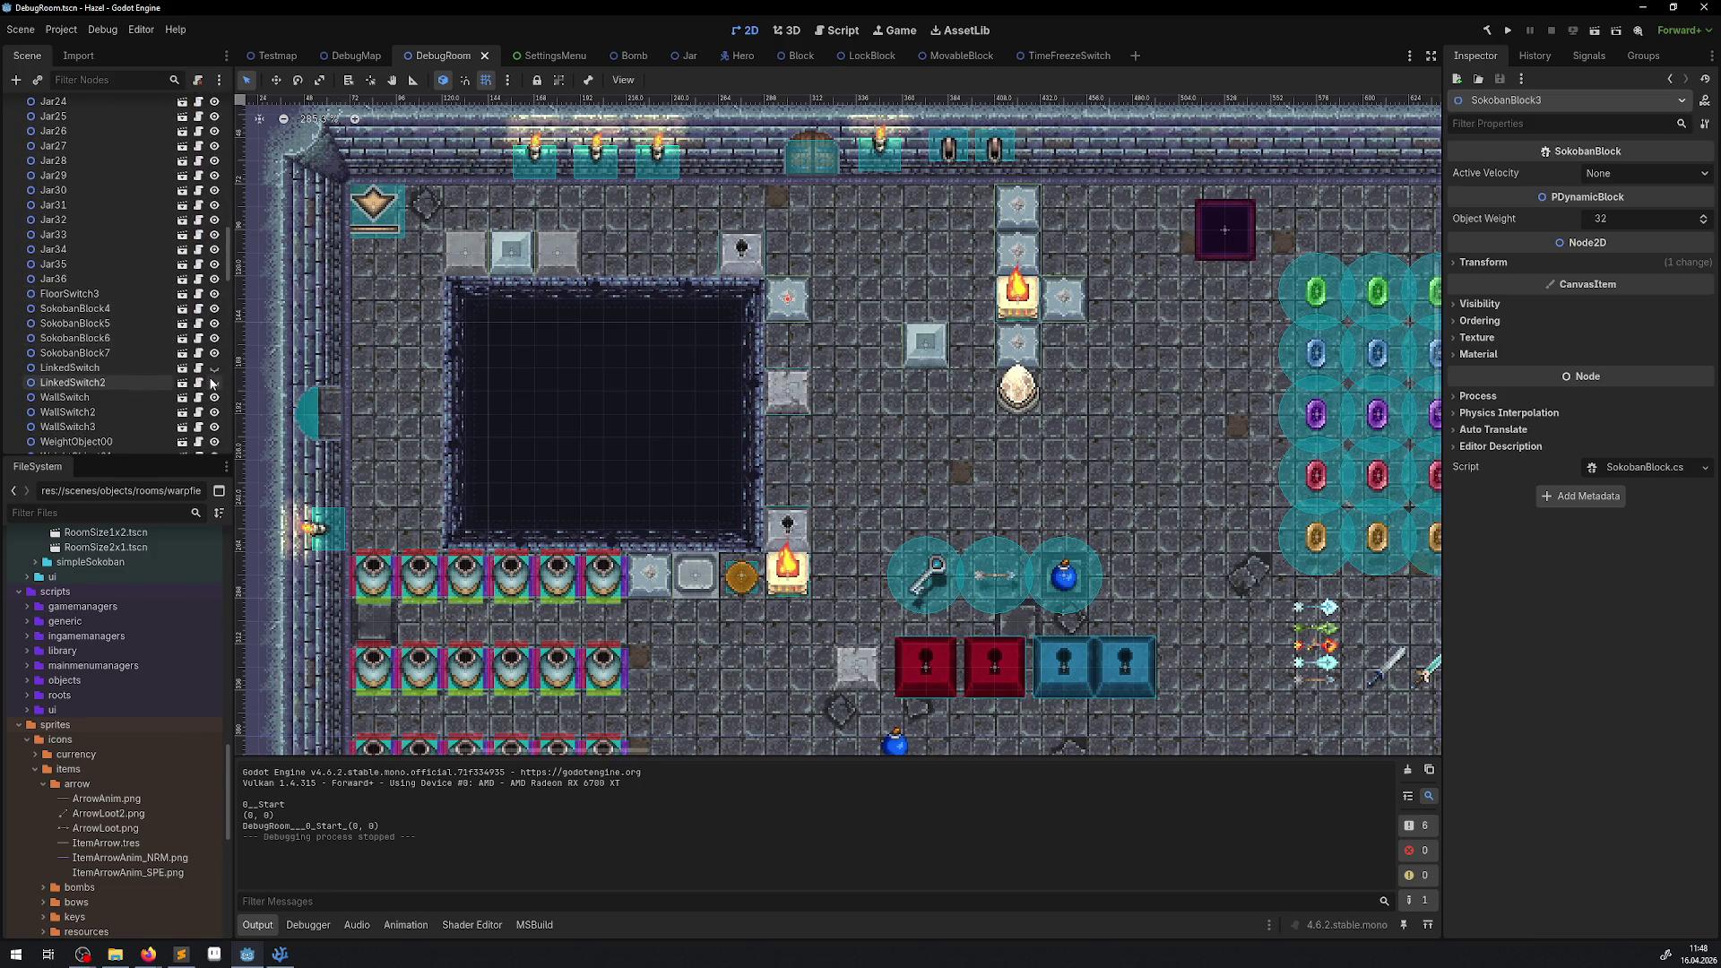
click(215, 368)
click(214, 383)
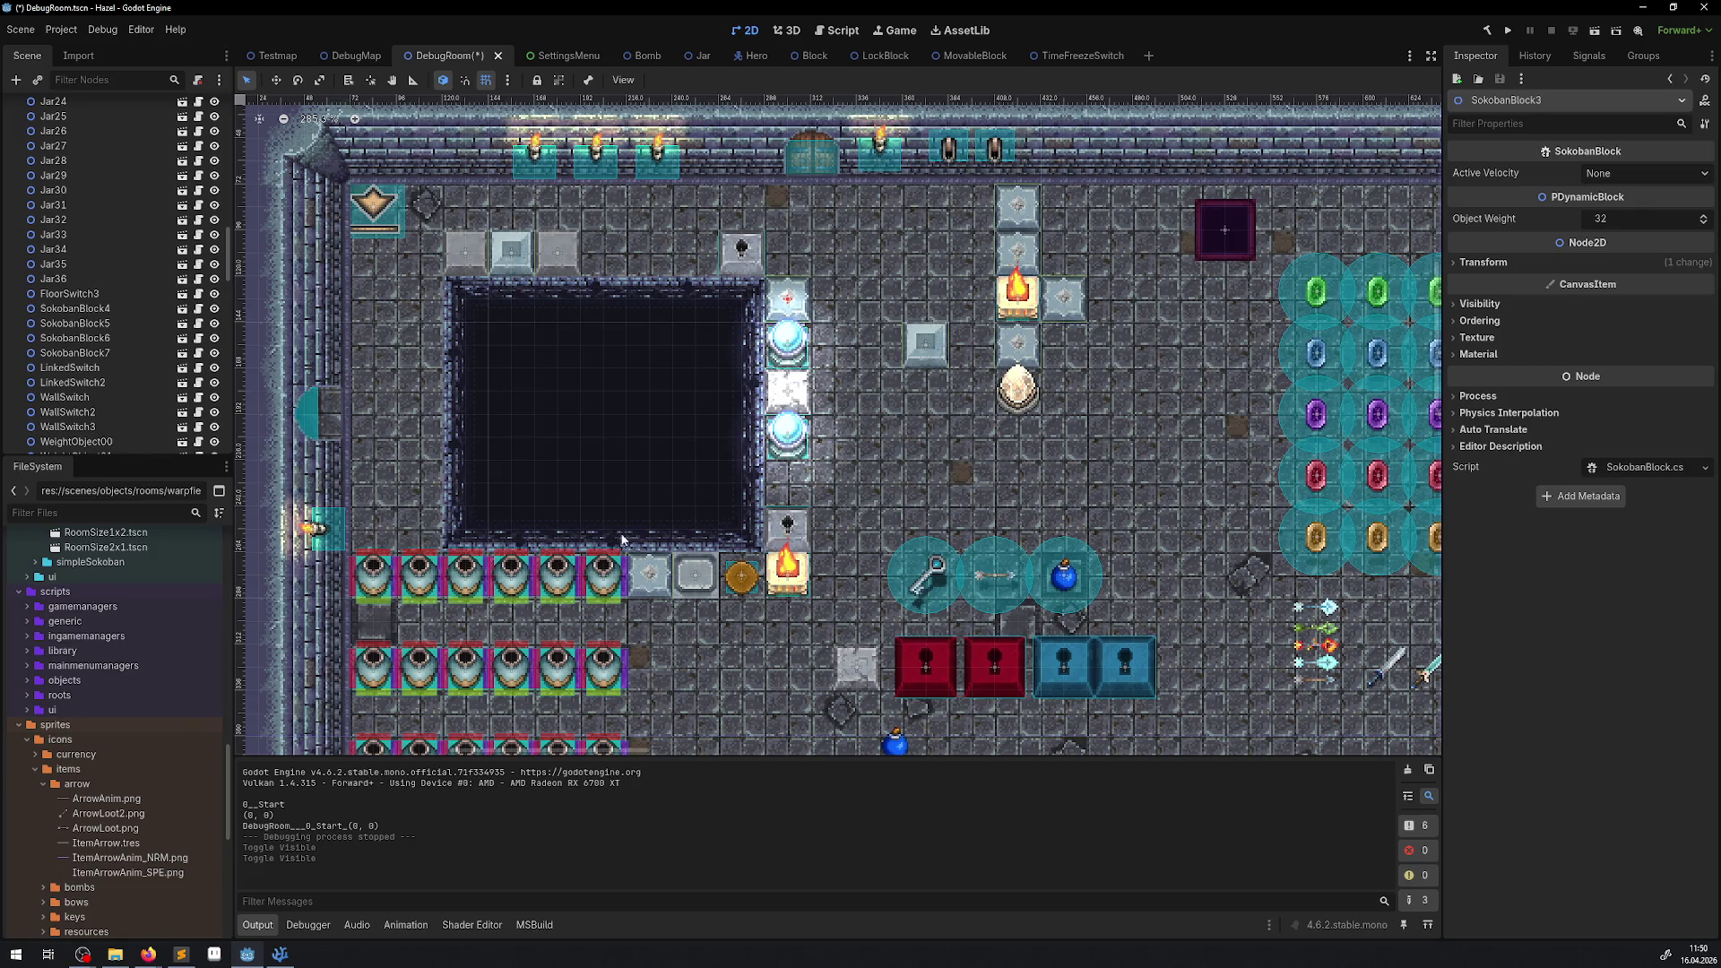
key(ctrl+s)
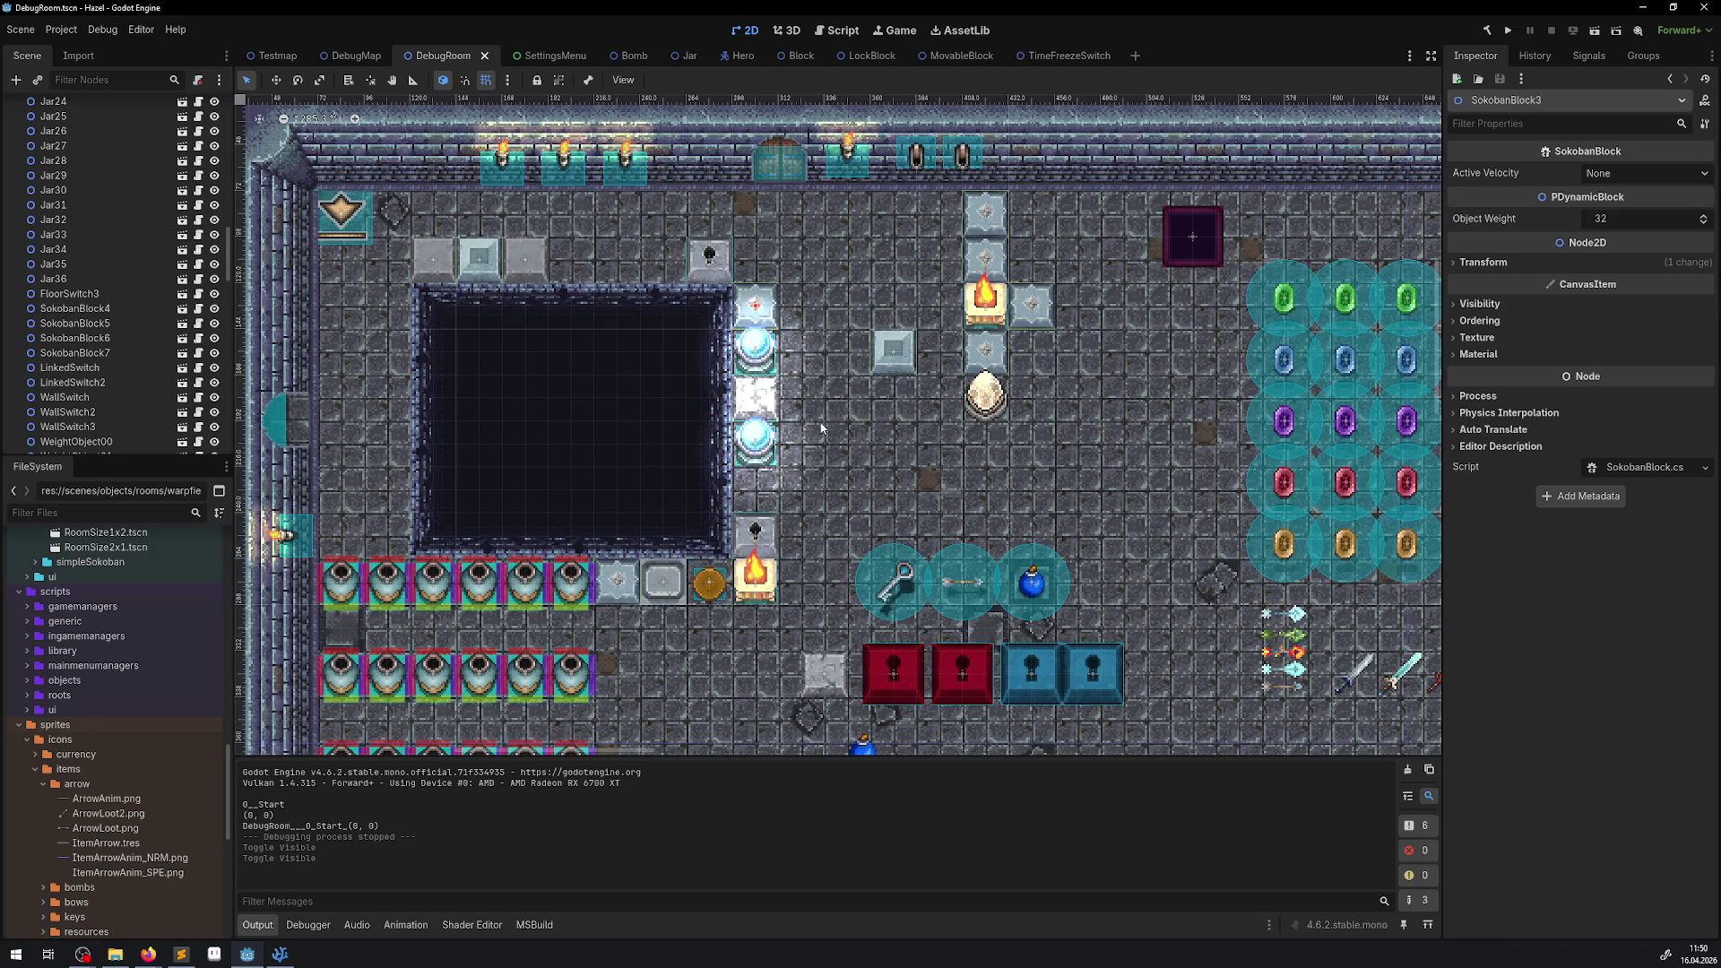
Zoom out and pan the room view, then glance at Bomb.cs in VSCodium and return.
scroll(805, 412, down, 2)
scroll(797, 404, down, 3)
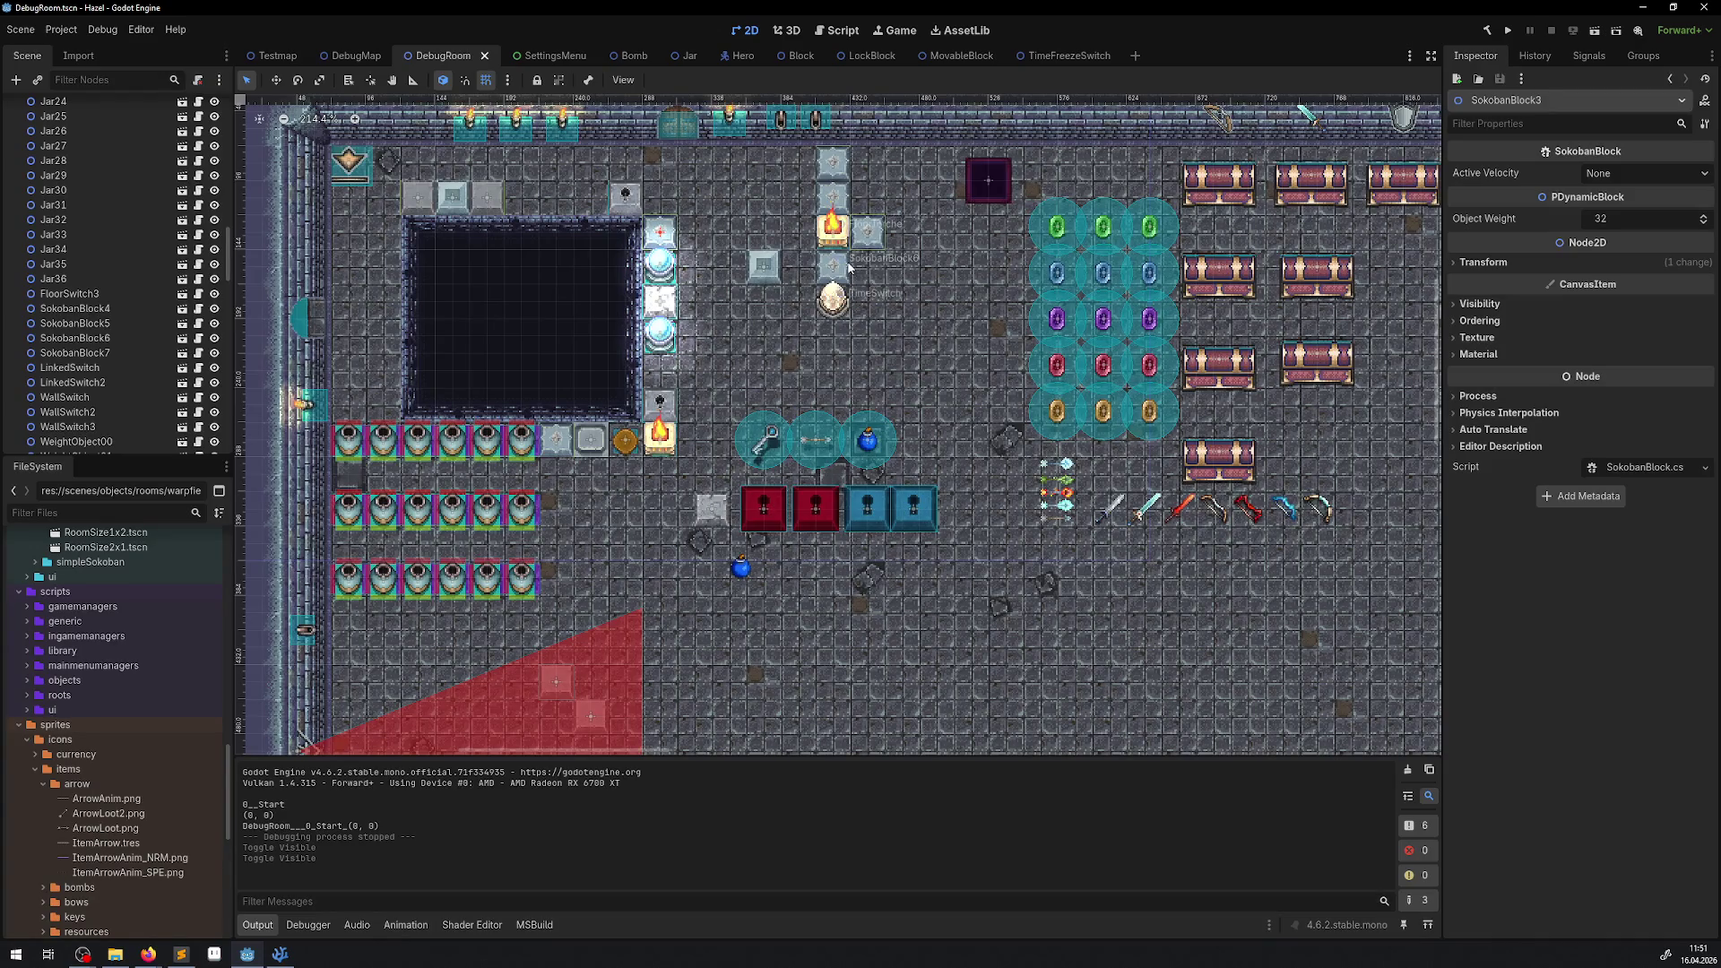
drag(765, 265, 781, 314)
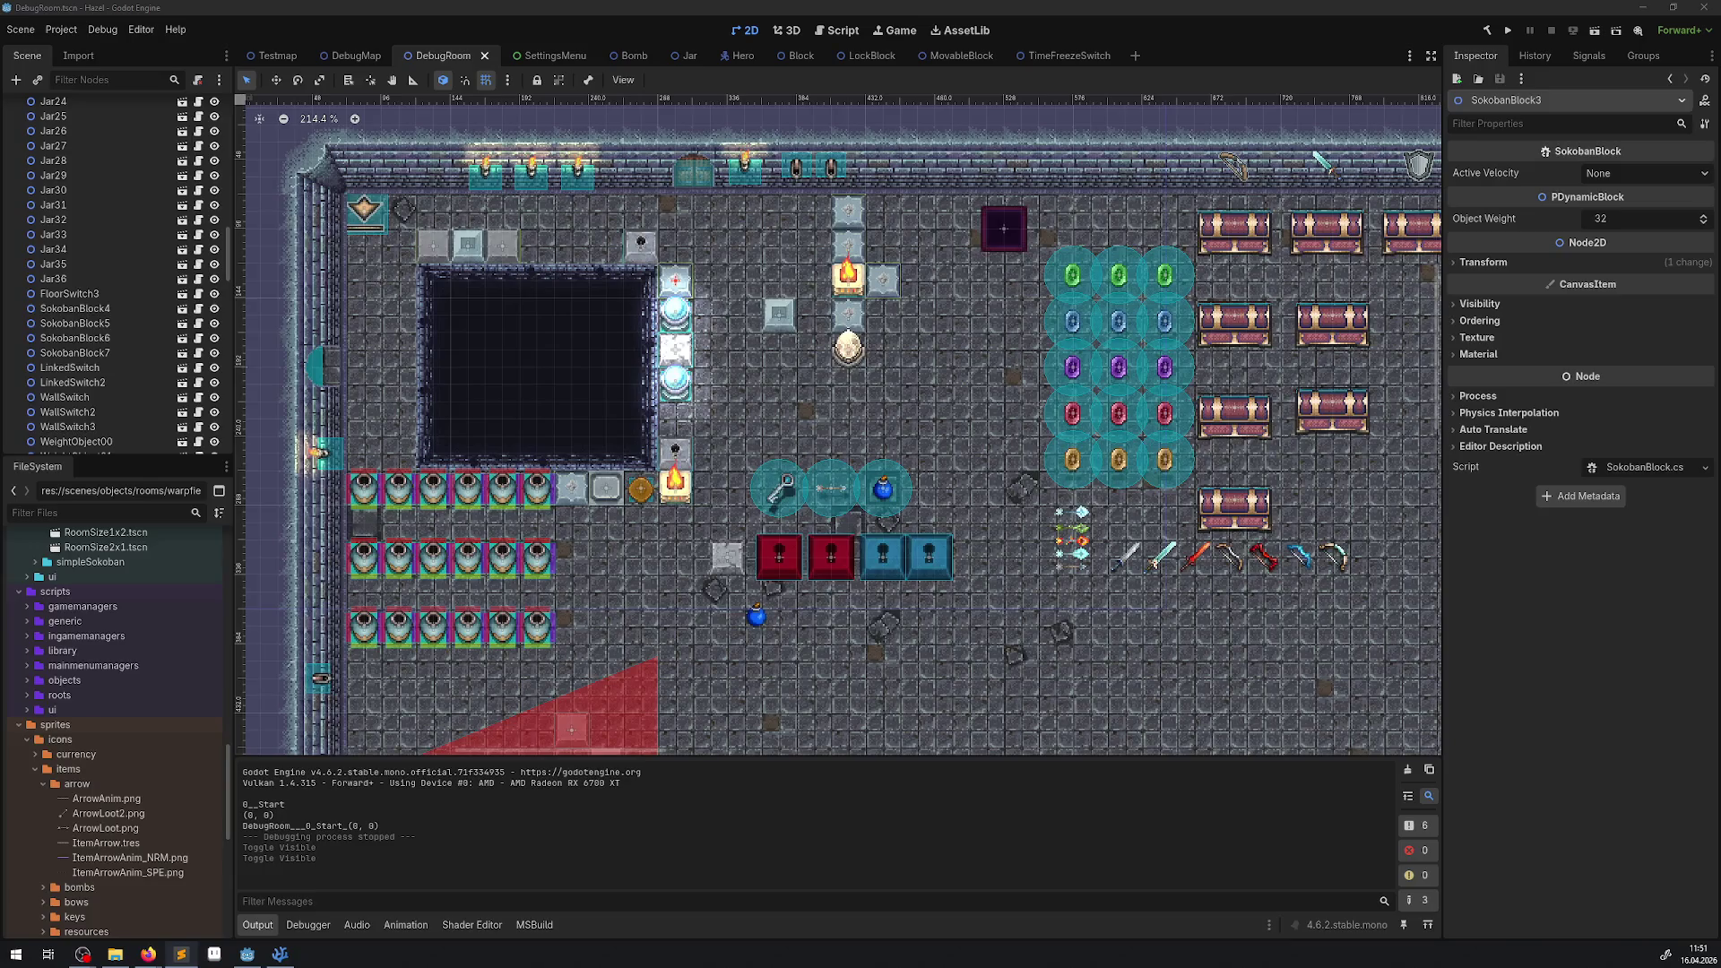
click(281, 956)
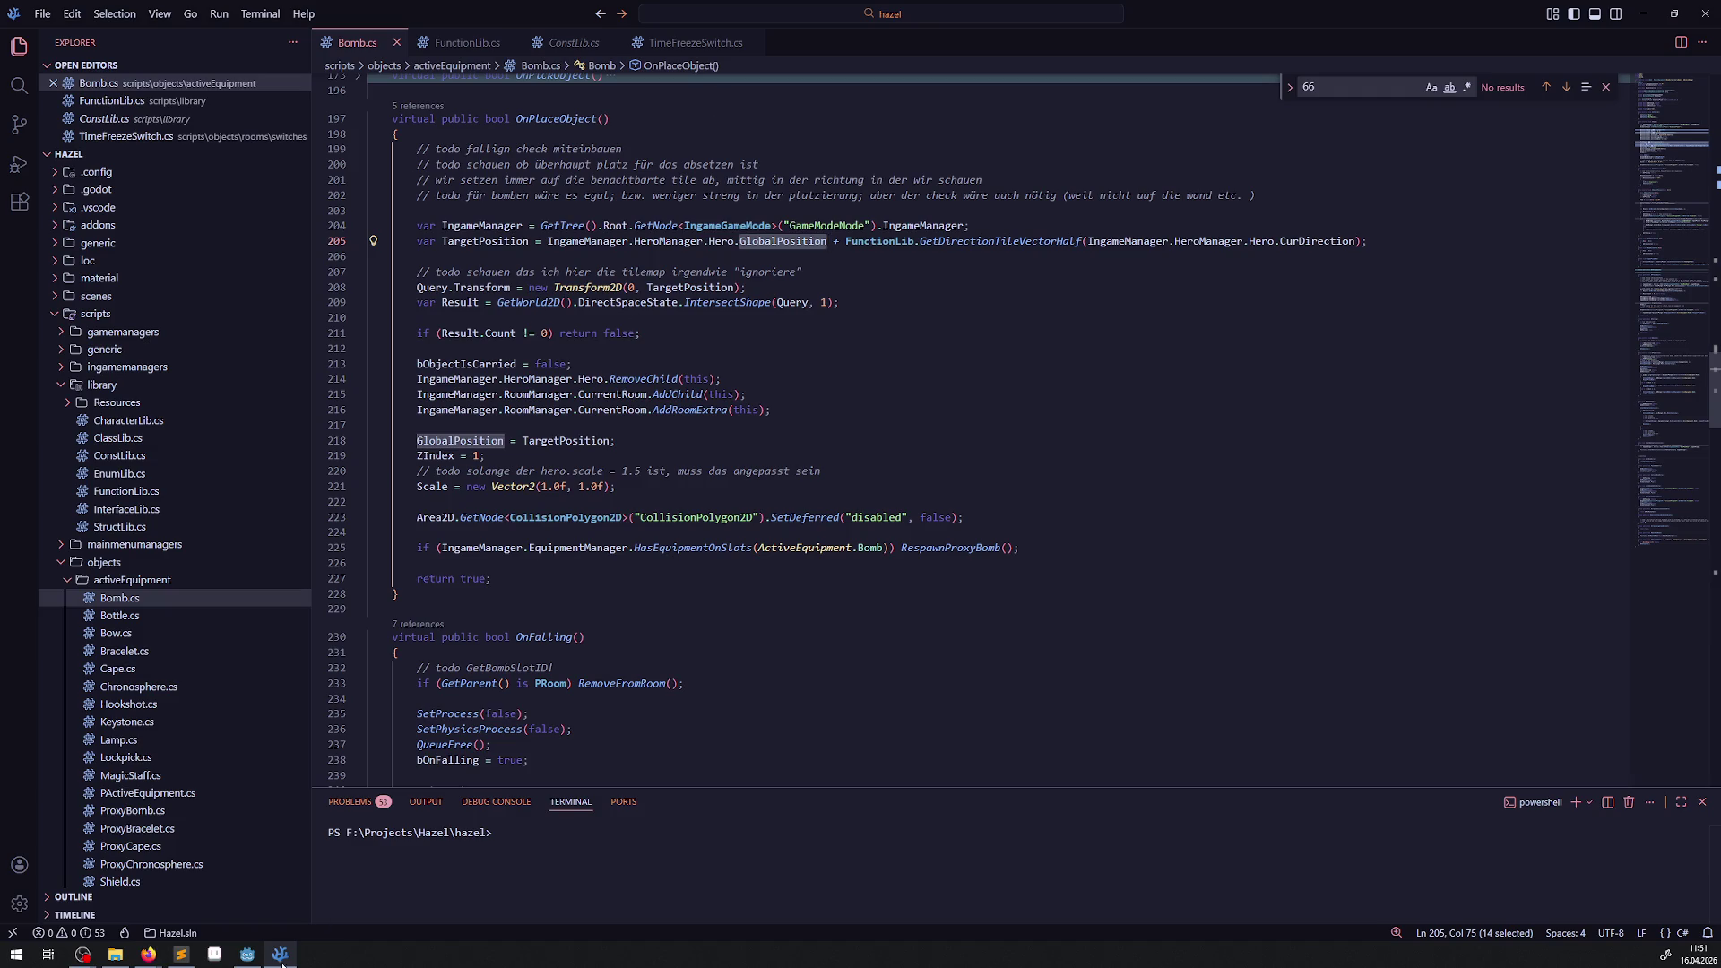
click(247, 955)
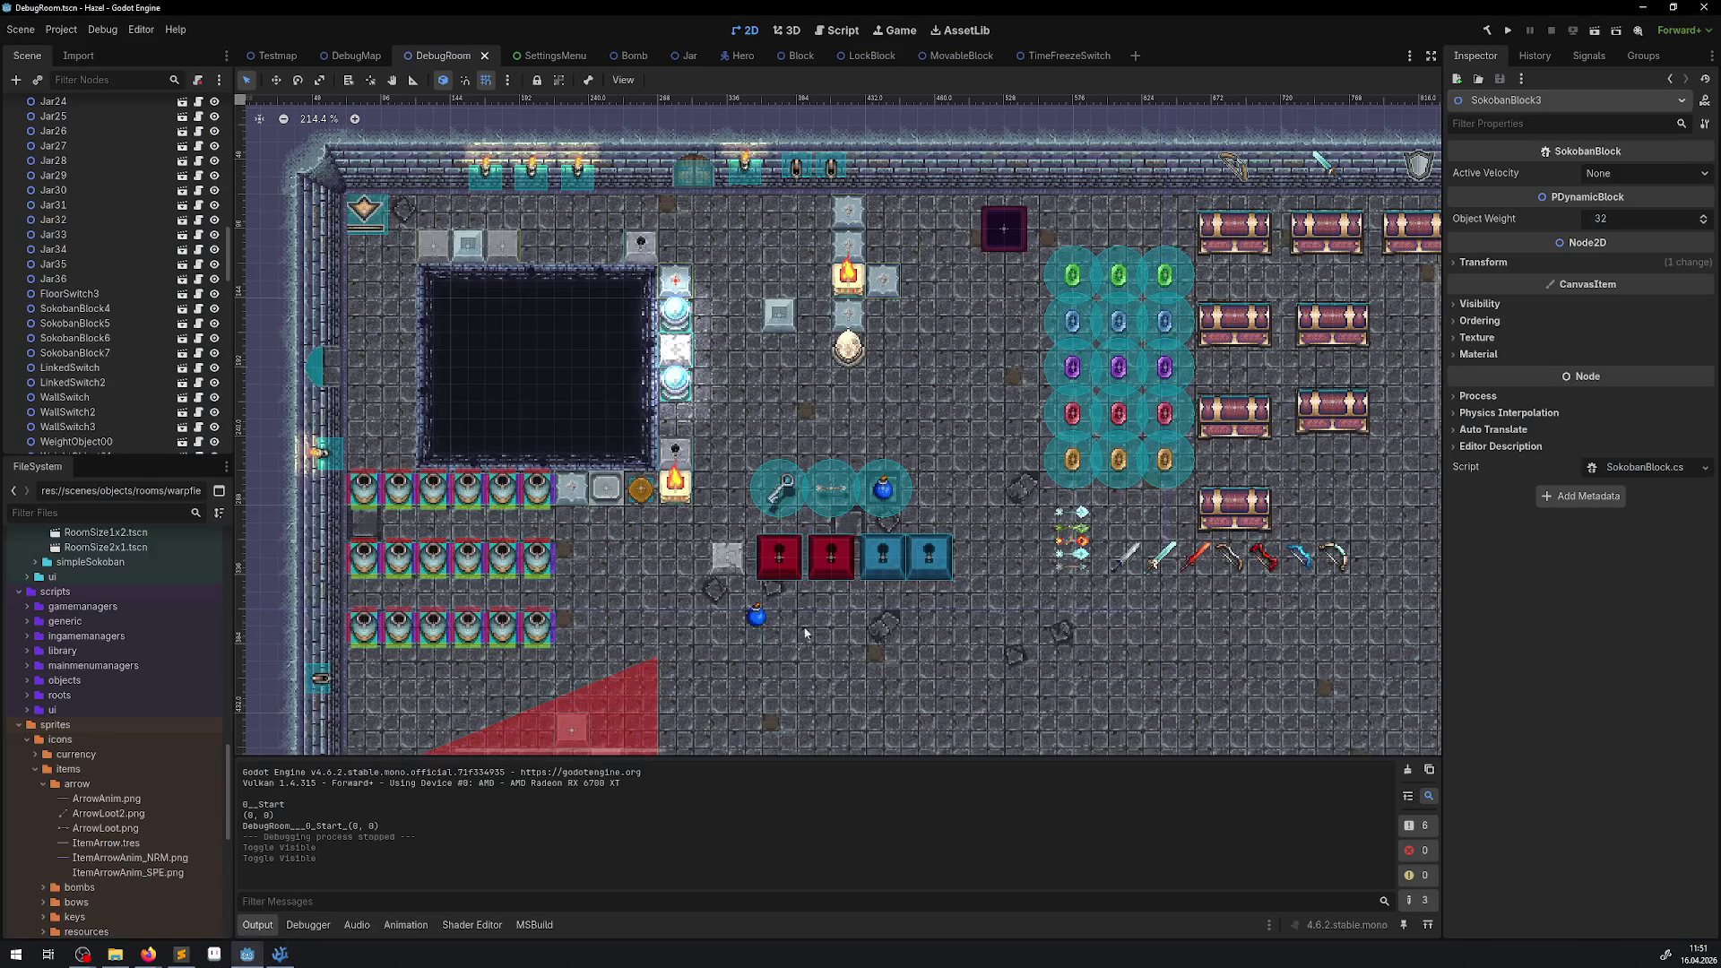
Run the DebugRoom game, walk the hero down-right past the blue orbs and select bombs.
click(1511, 32)
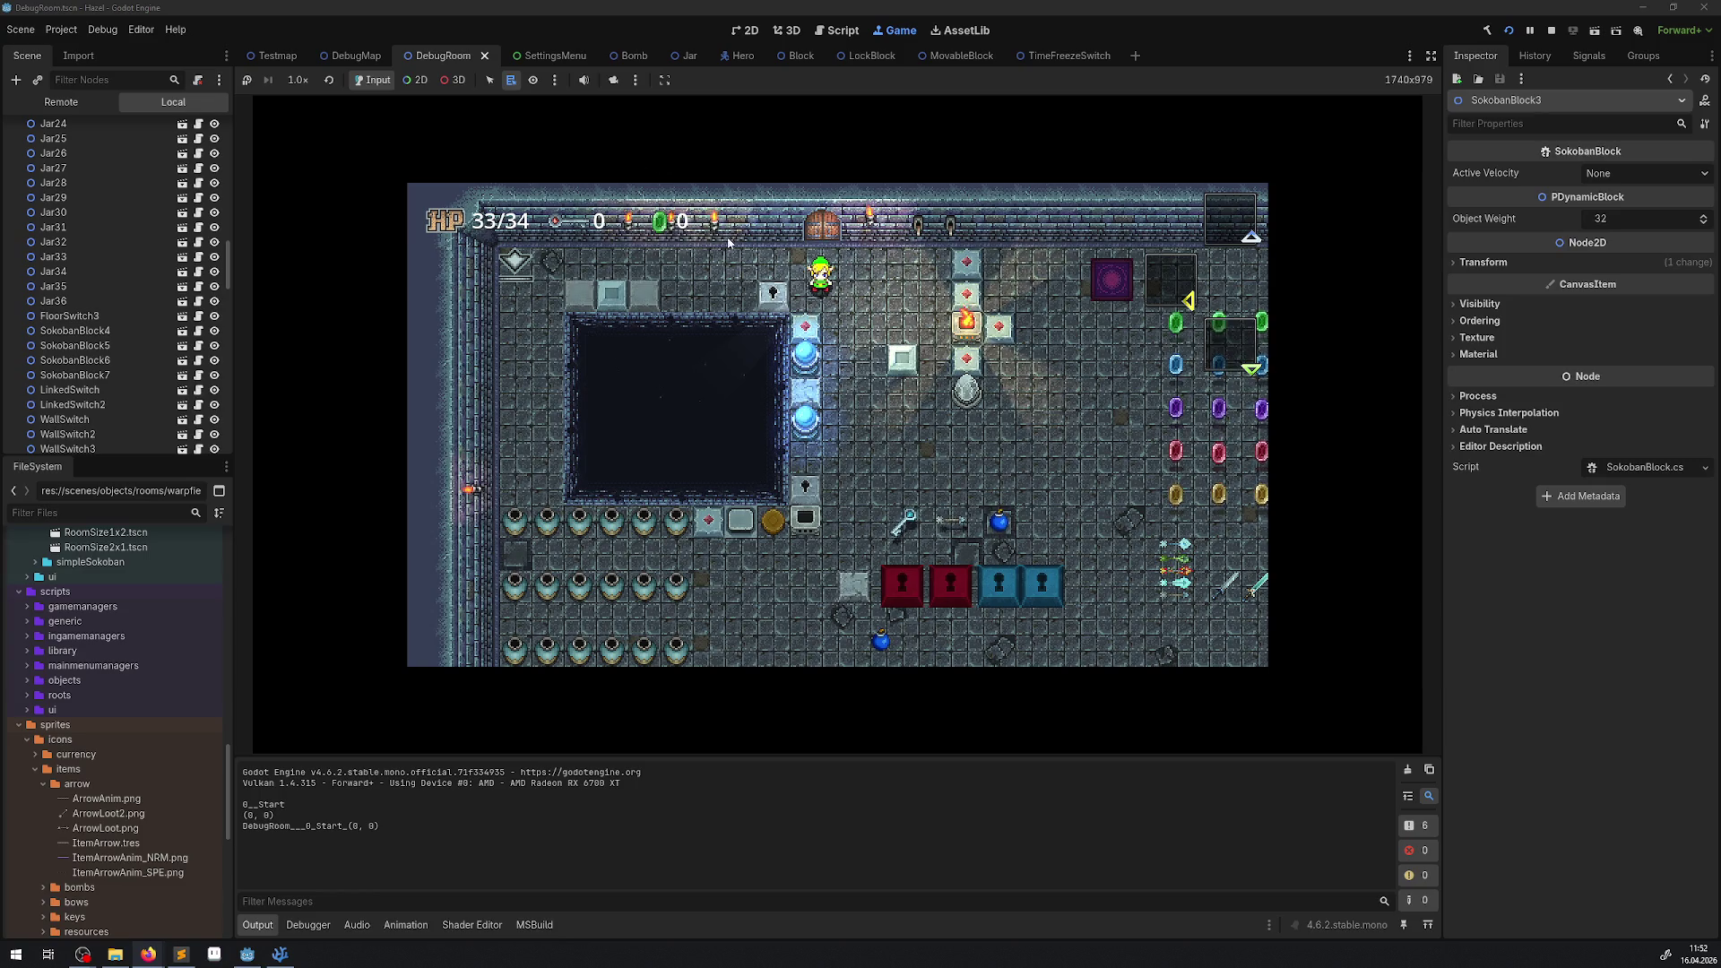
key(Down)
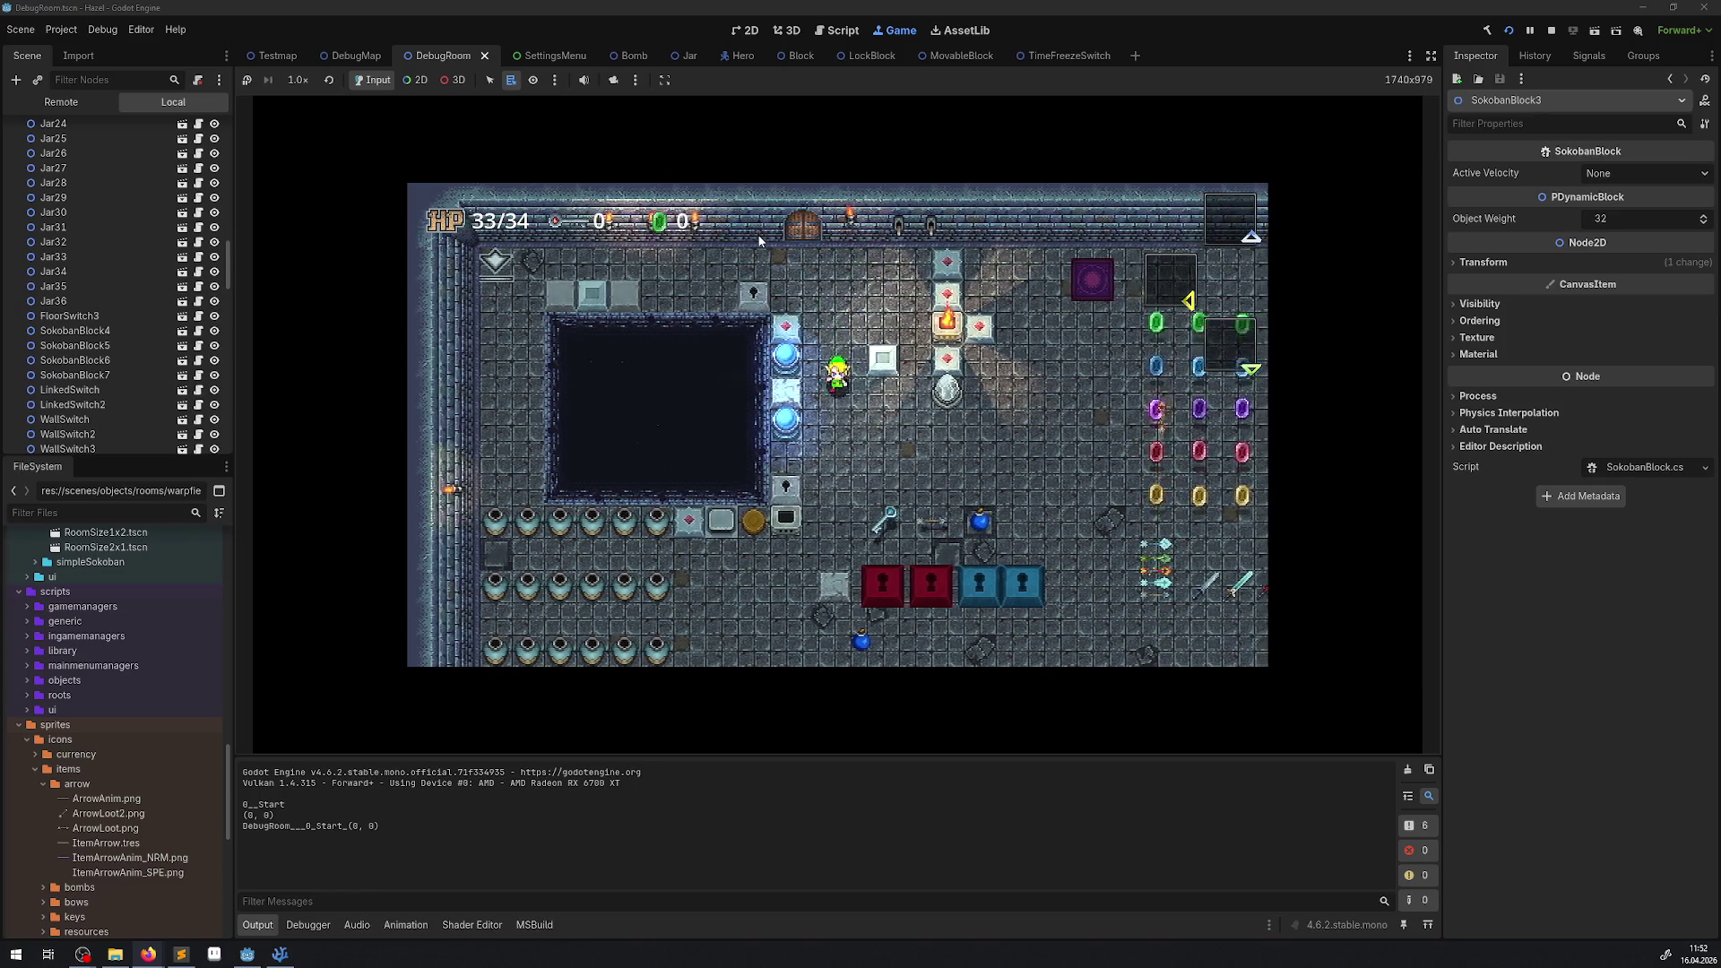
key(Right)
key(Down)
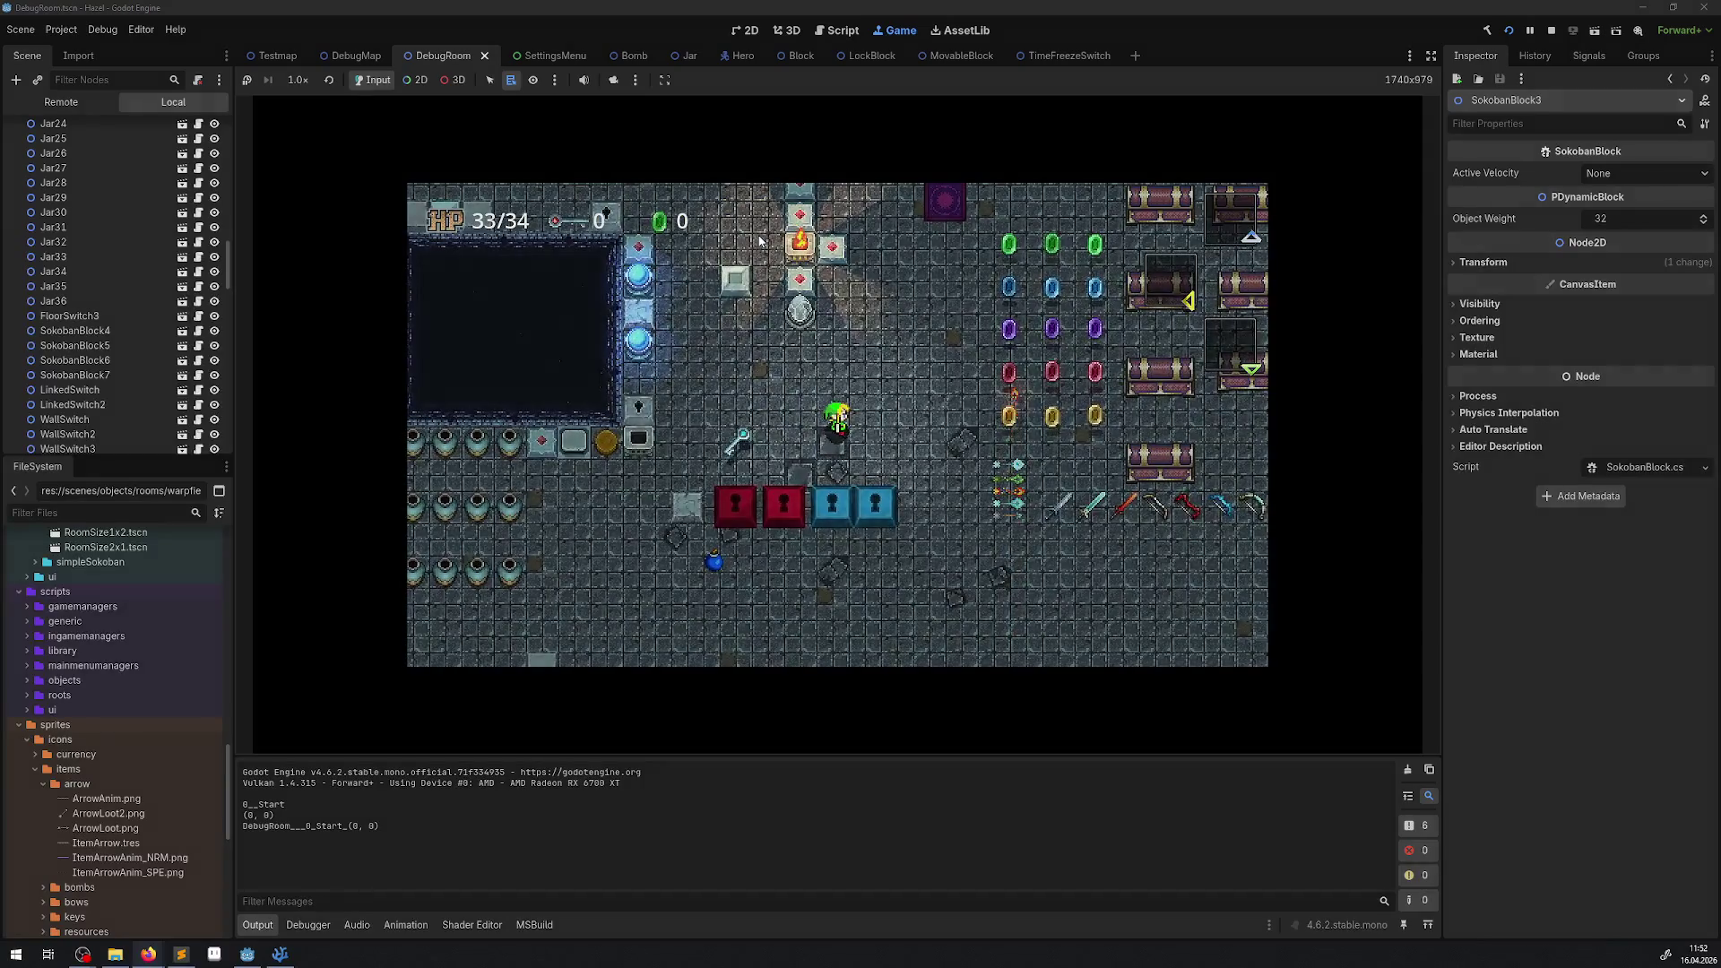
key(Escape)
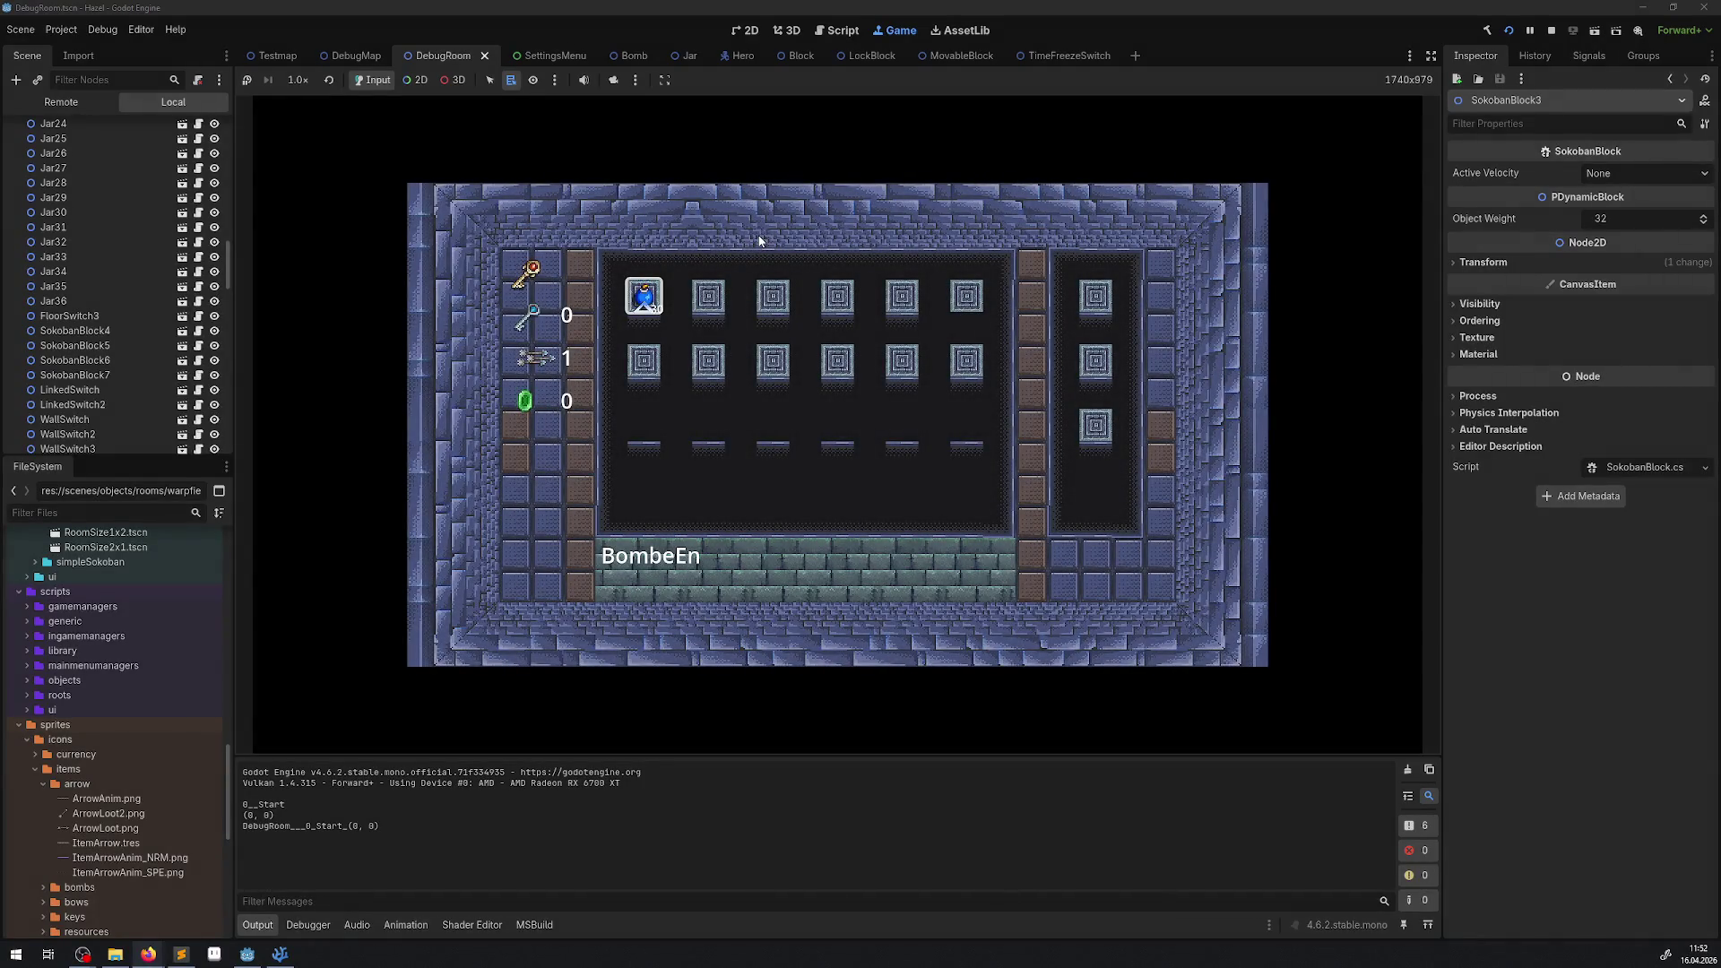
key(Escape)
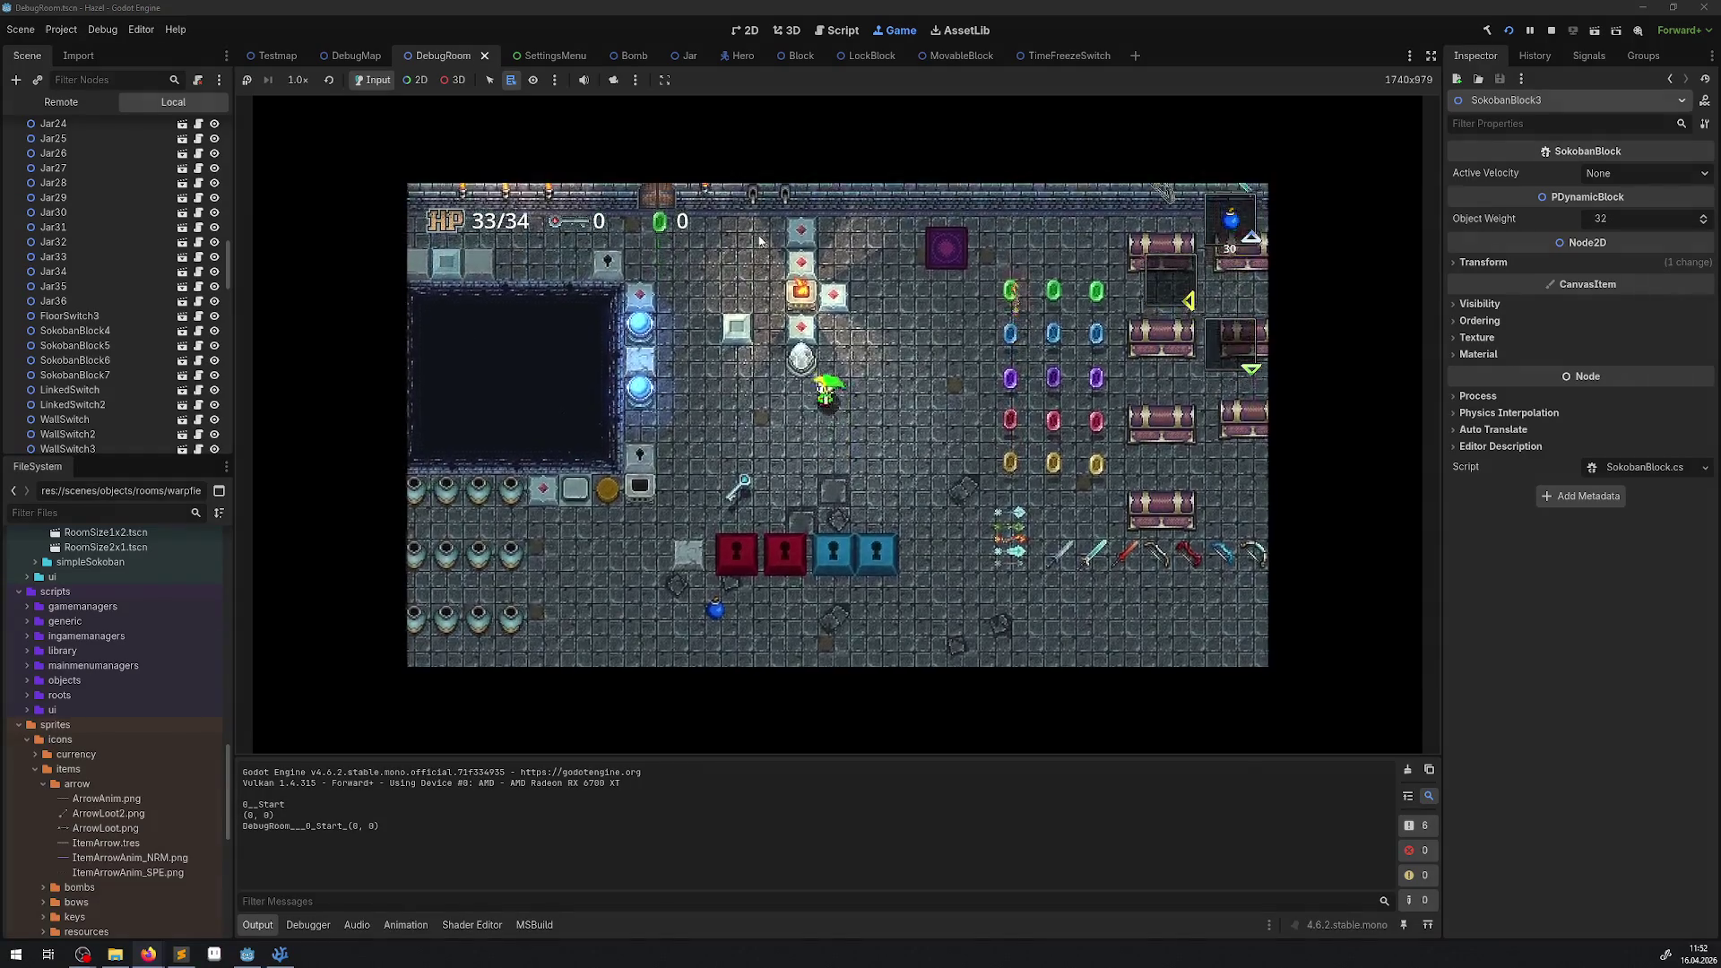
Place bombs around the hero near the blue crystal and step away as one explodes.
key(Left)
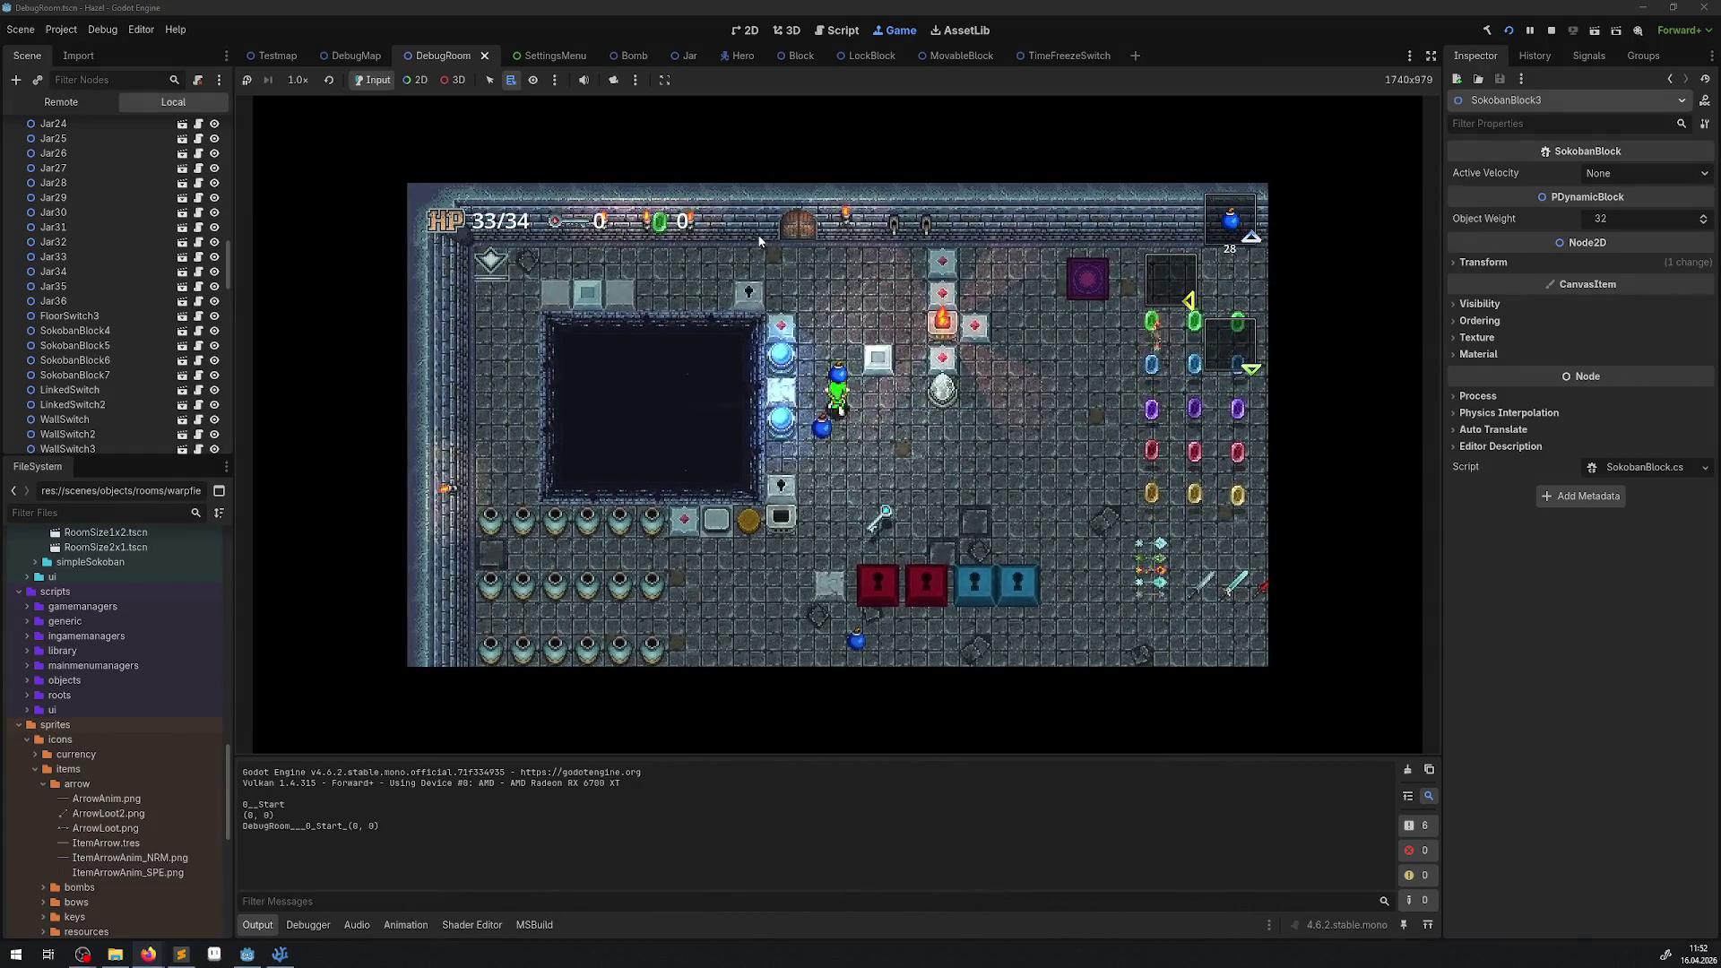
key(space)
key(space)
key(Right)
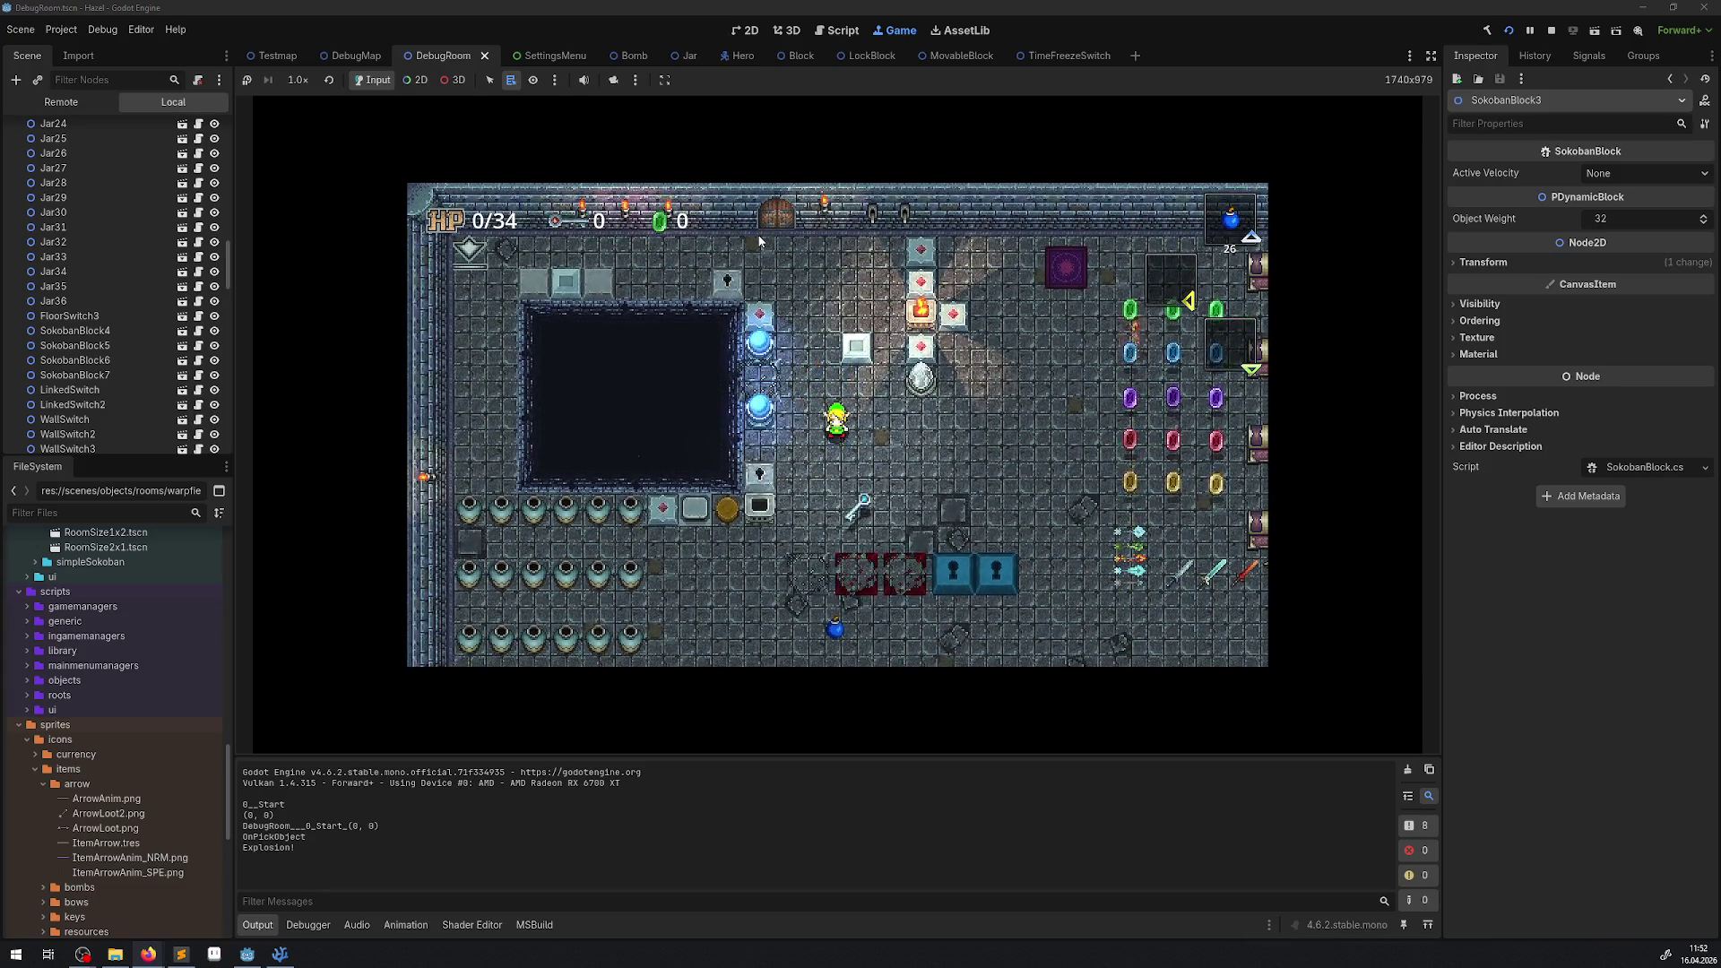
key(Up)
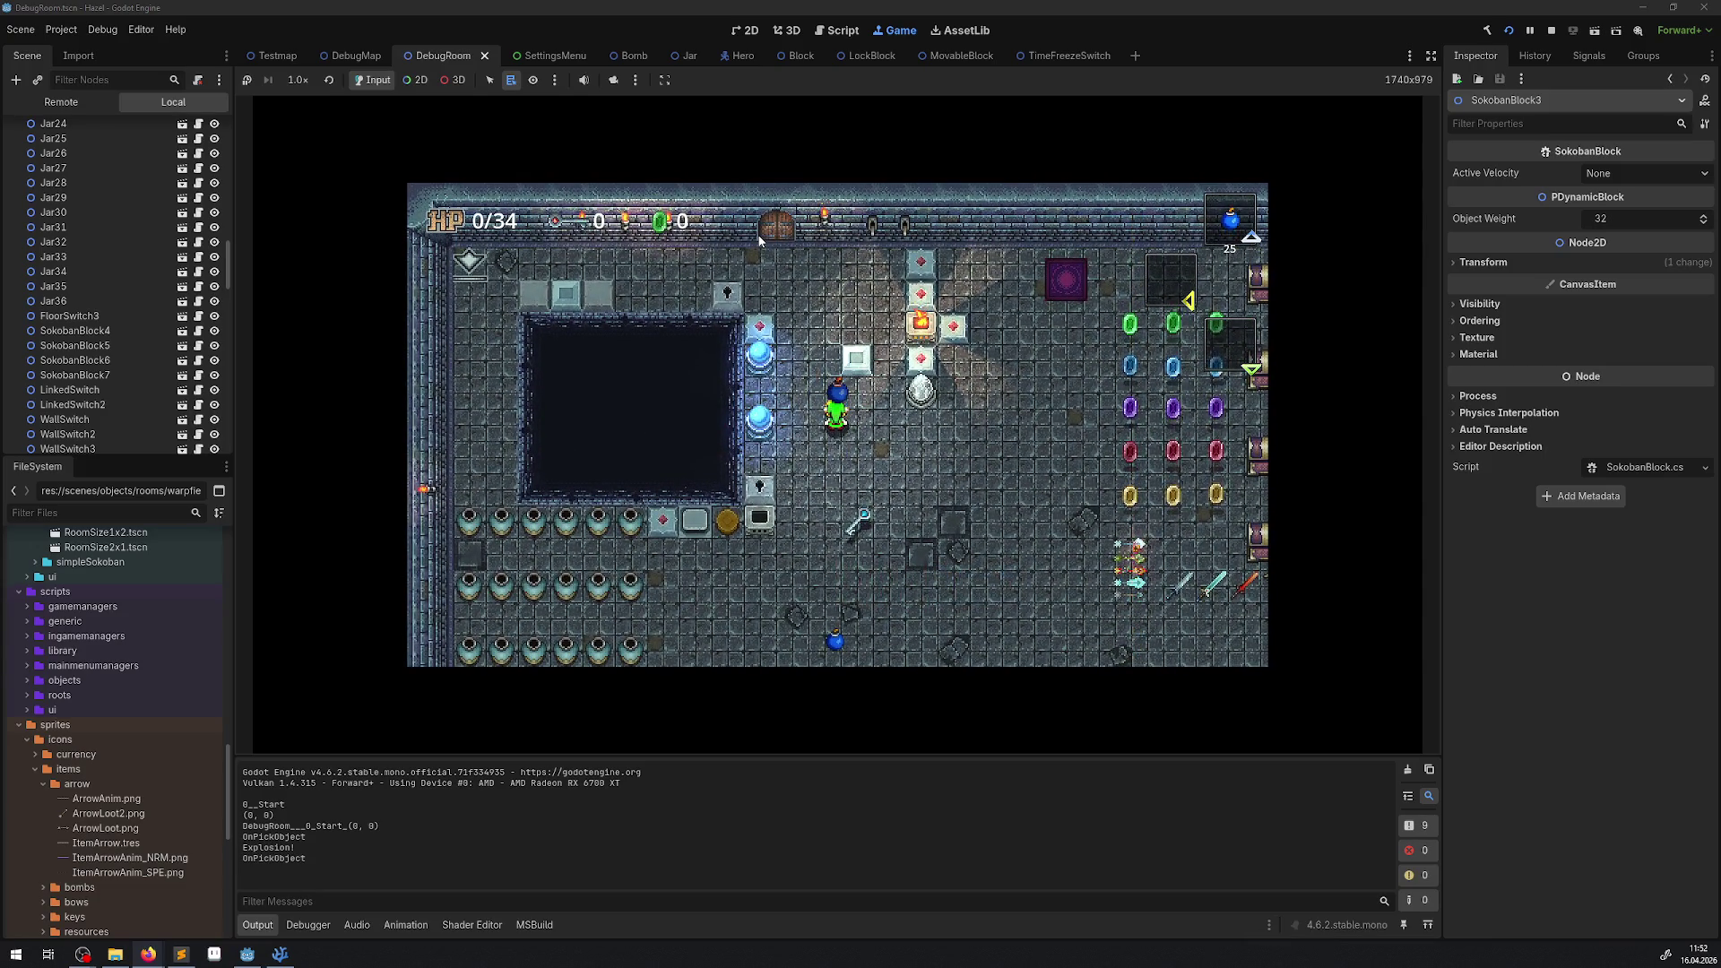
key(Up)
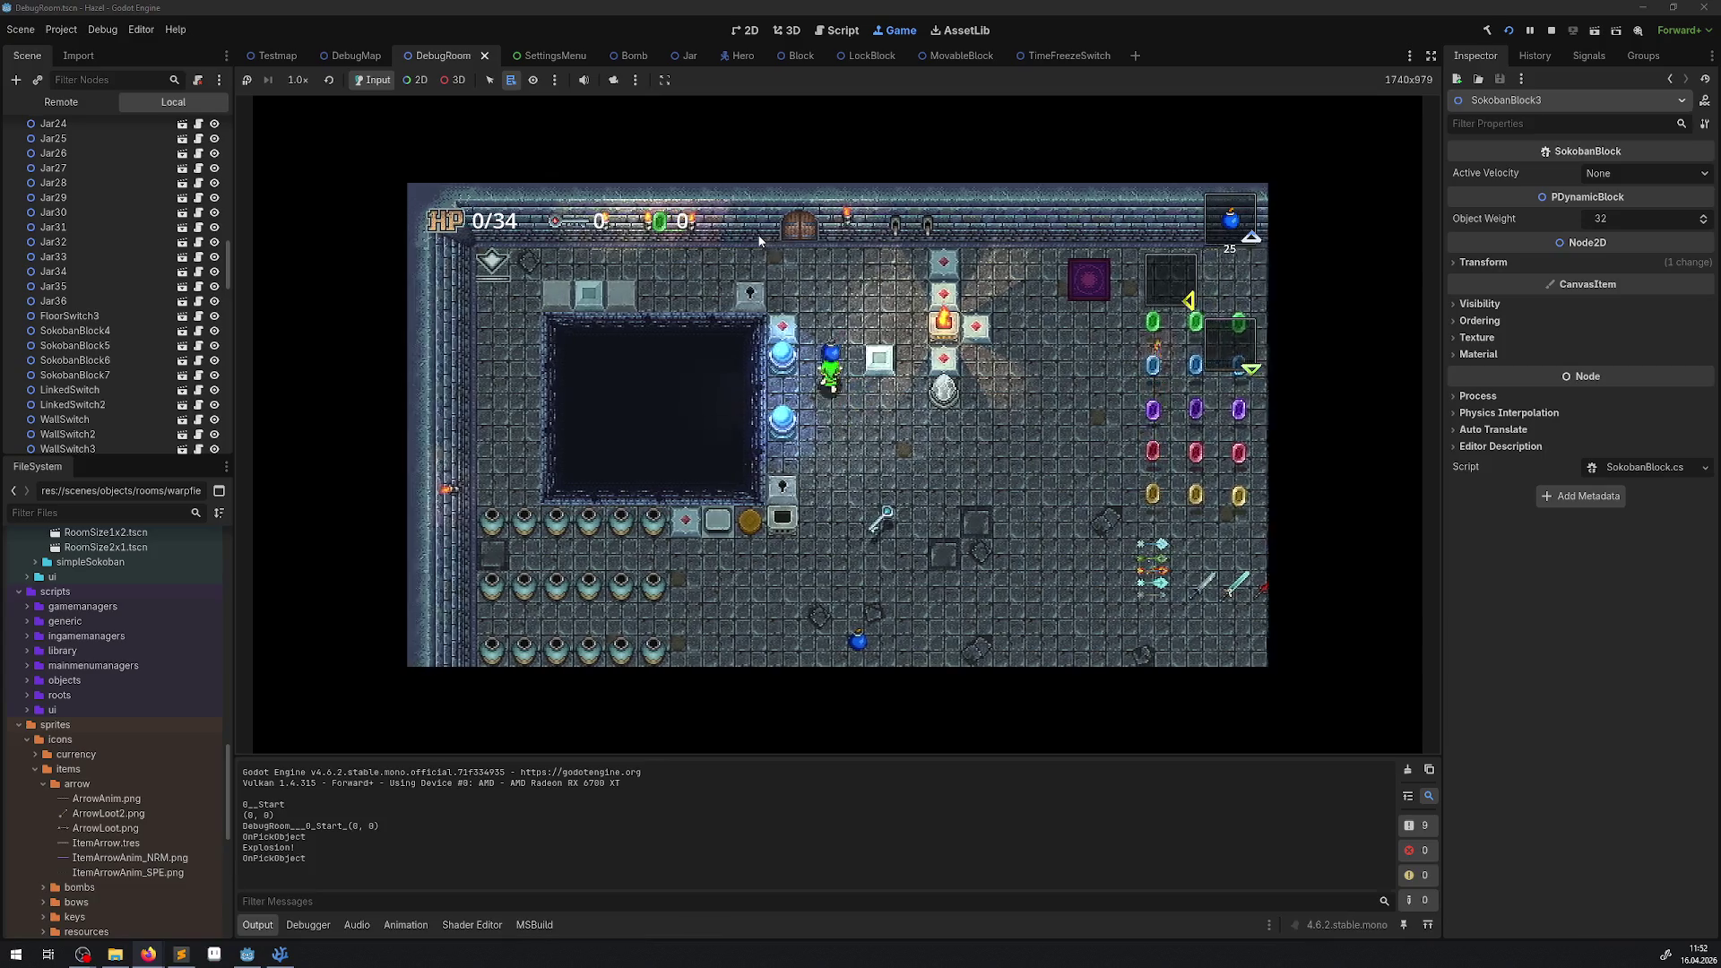
key(space)
key(Right)
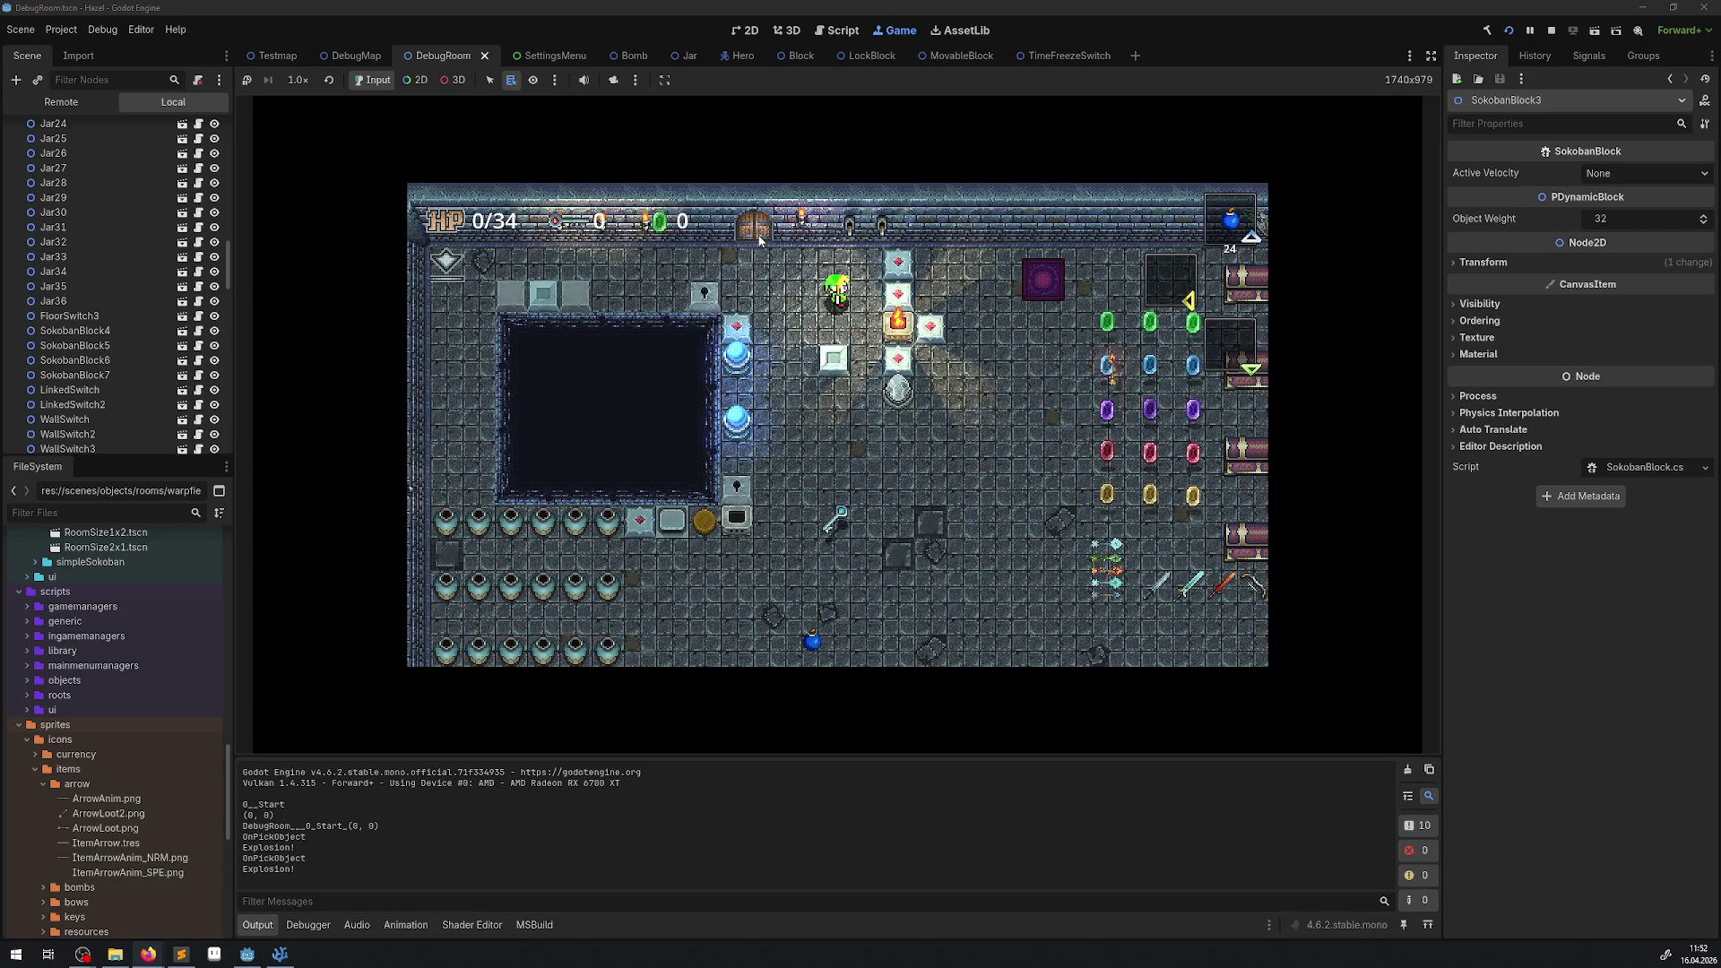
Pick up new bombs, set one down by the keyhole and throw another away.
key(Left)
key(space)
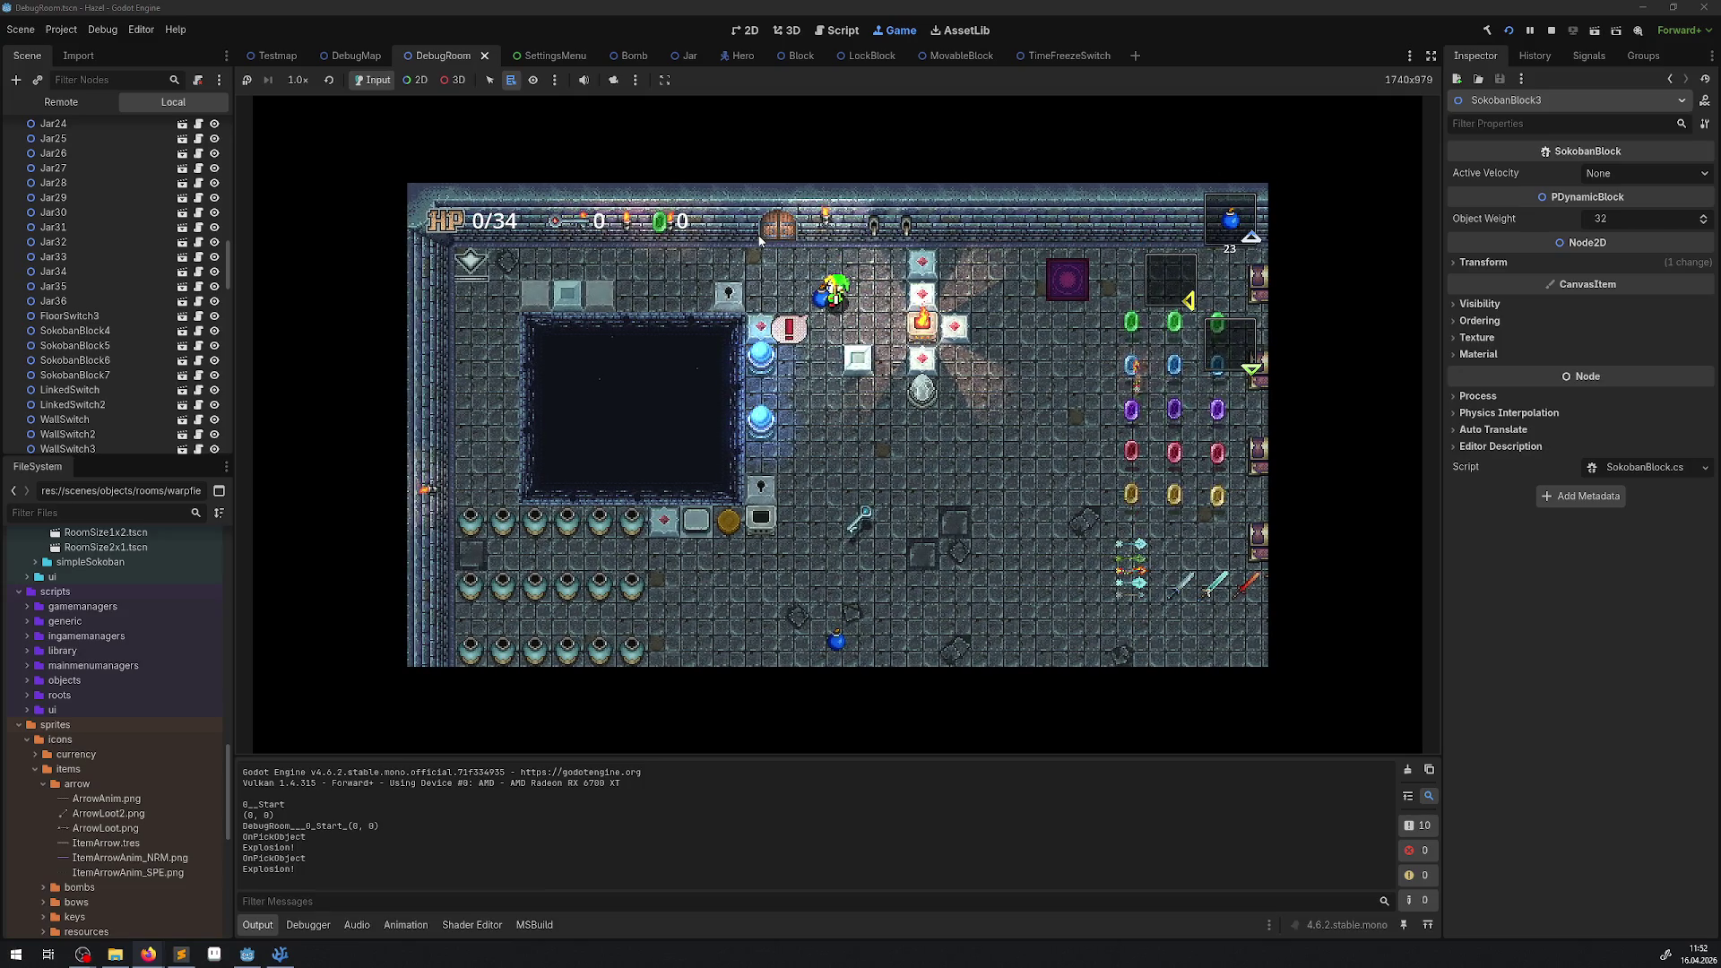
key(space)
key(Down)
key(space)
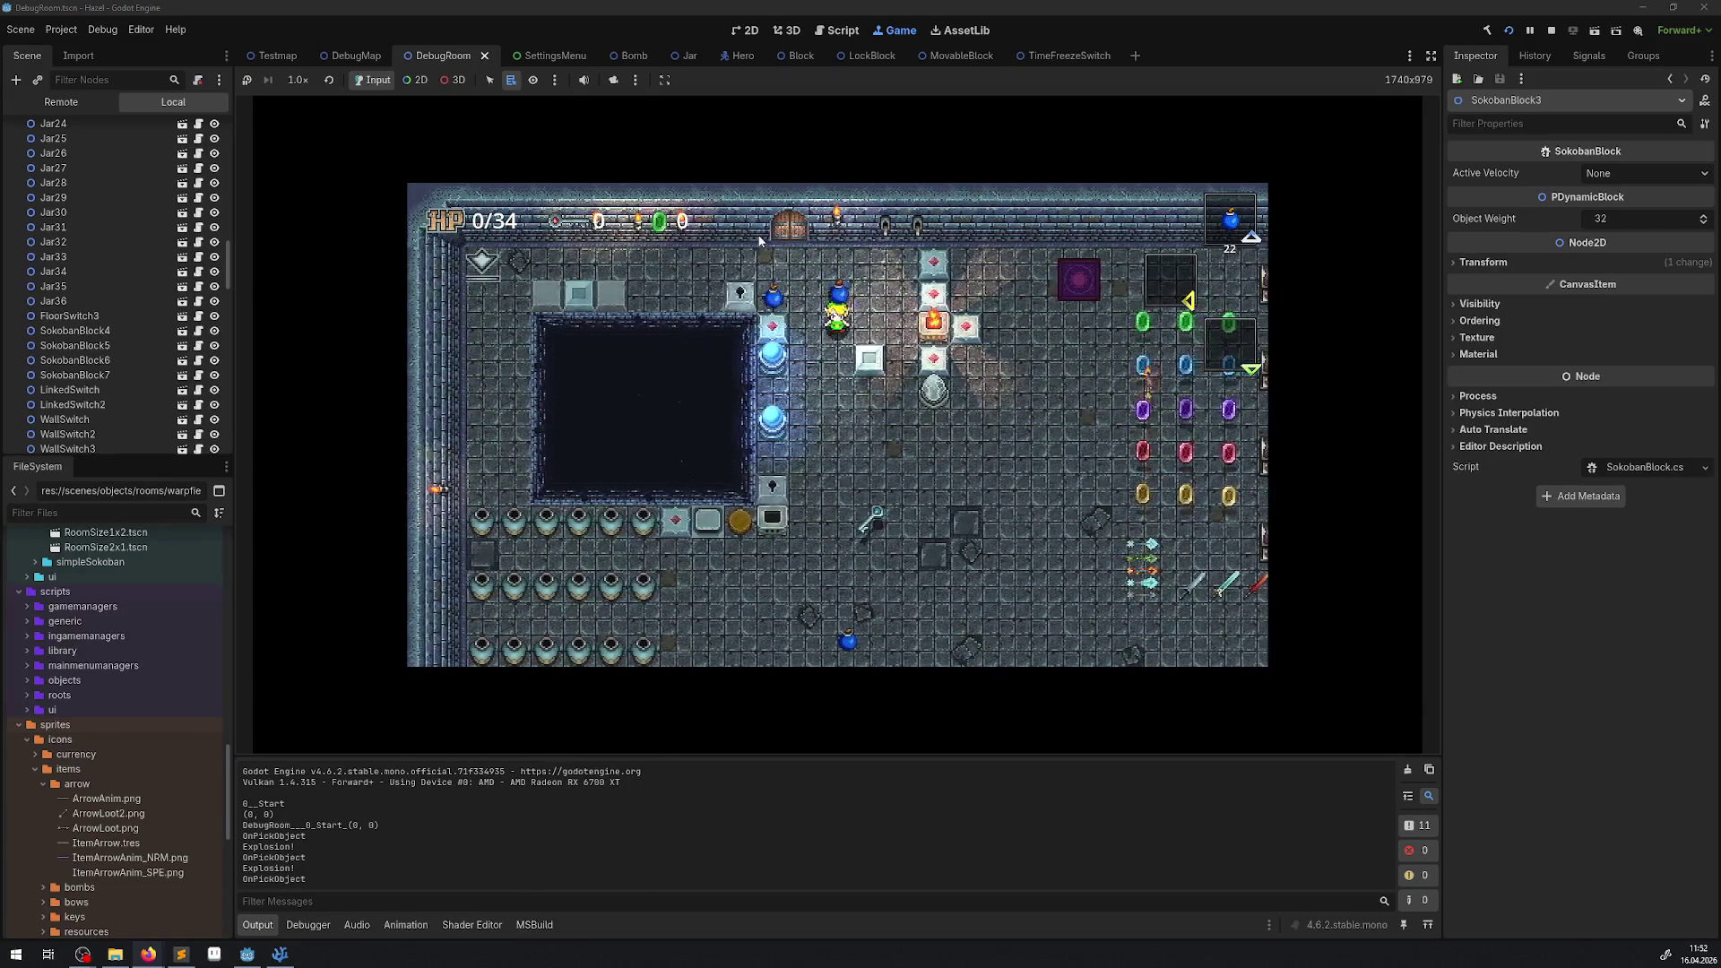
key(space)
Set a bomb down beside the blue orb, walk right and take out another bomb.
key(Down)
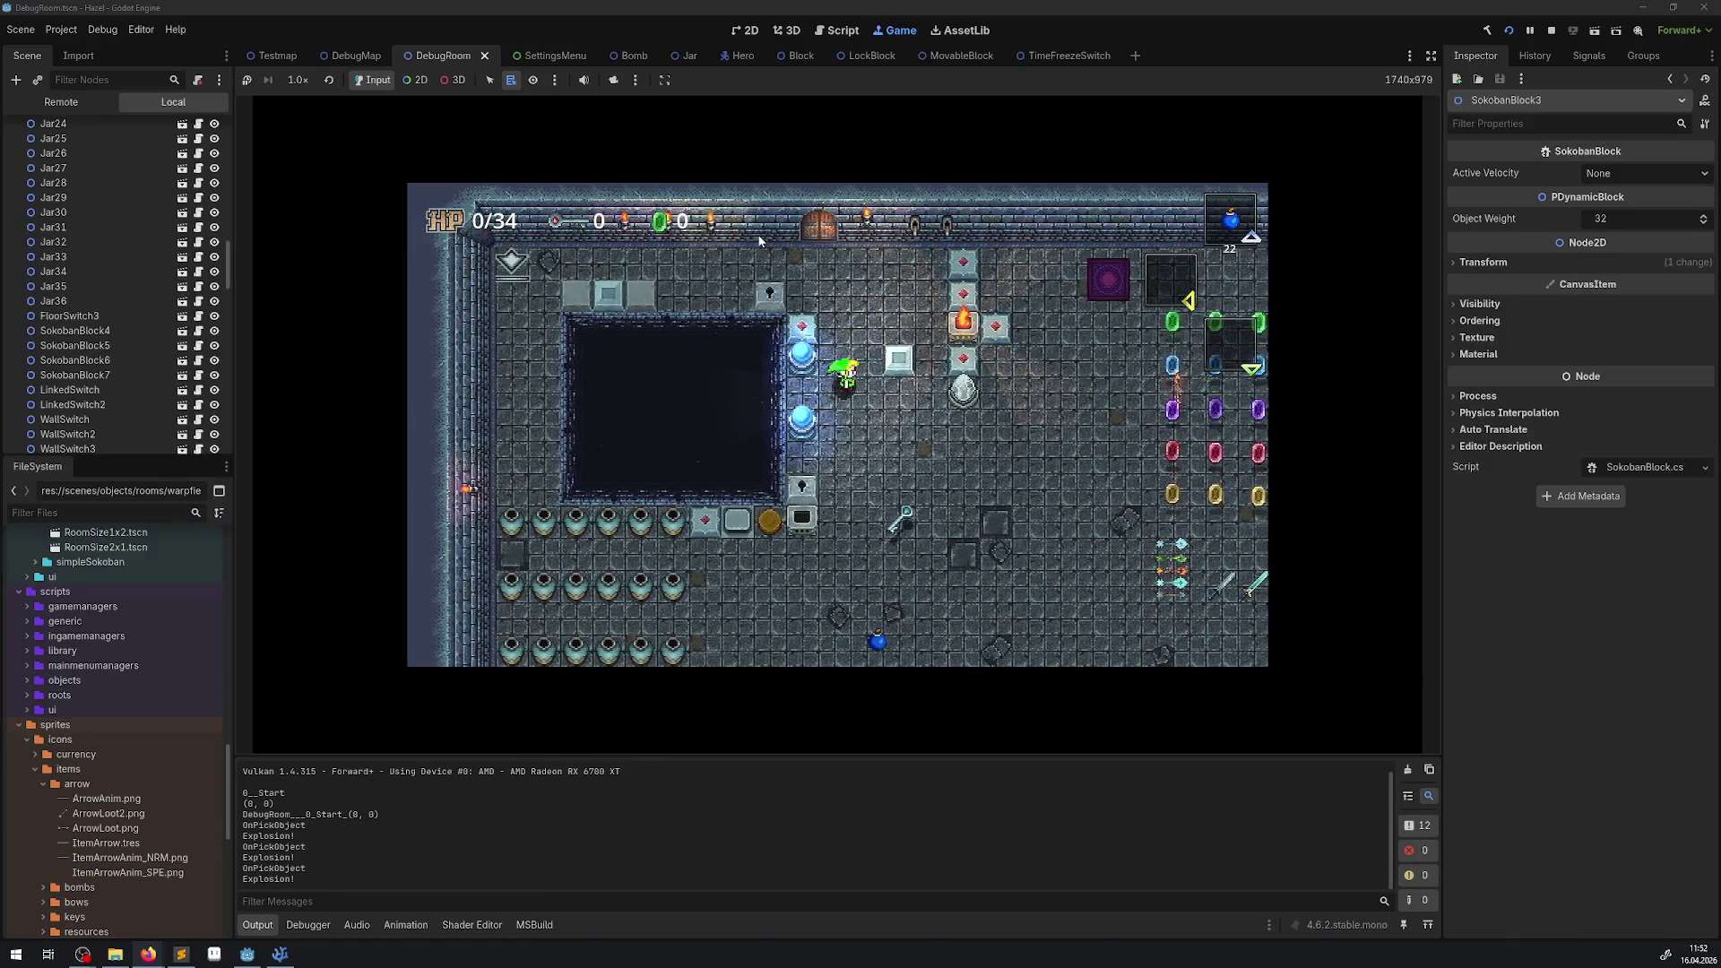
key(Left)
key(space)
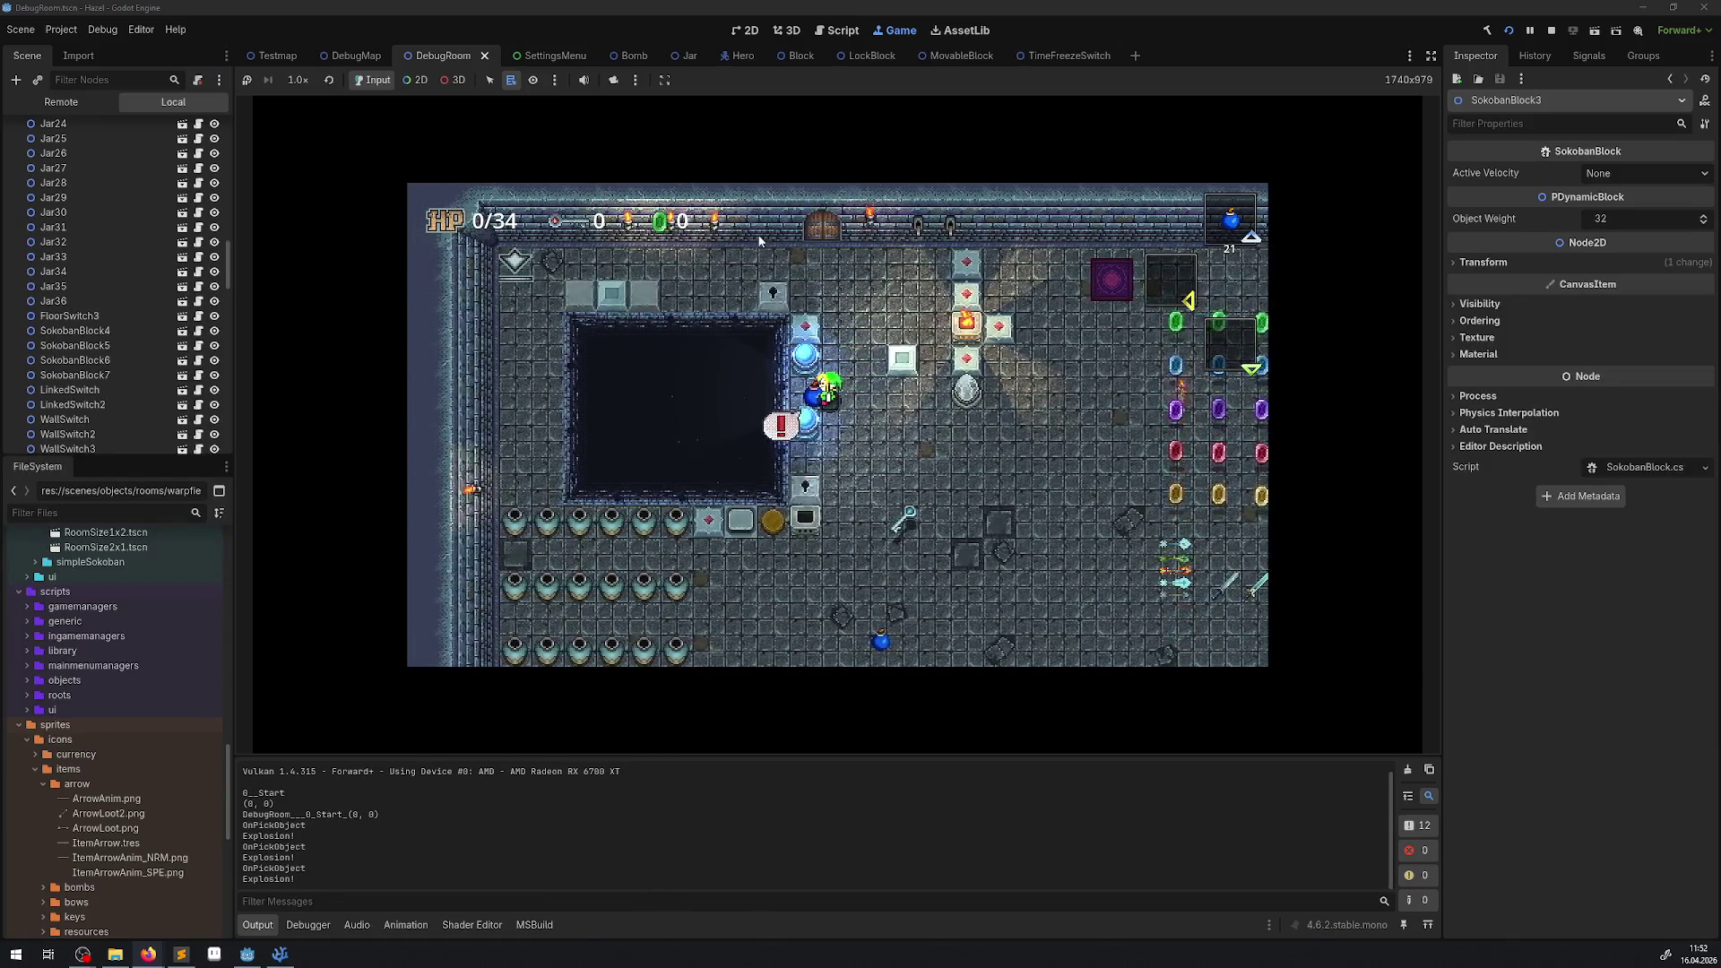
key(space)
key(Right)
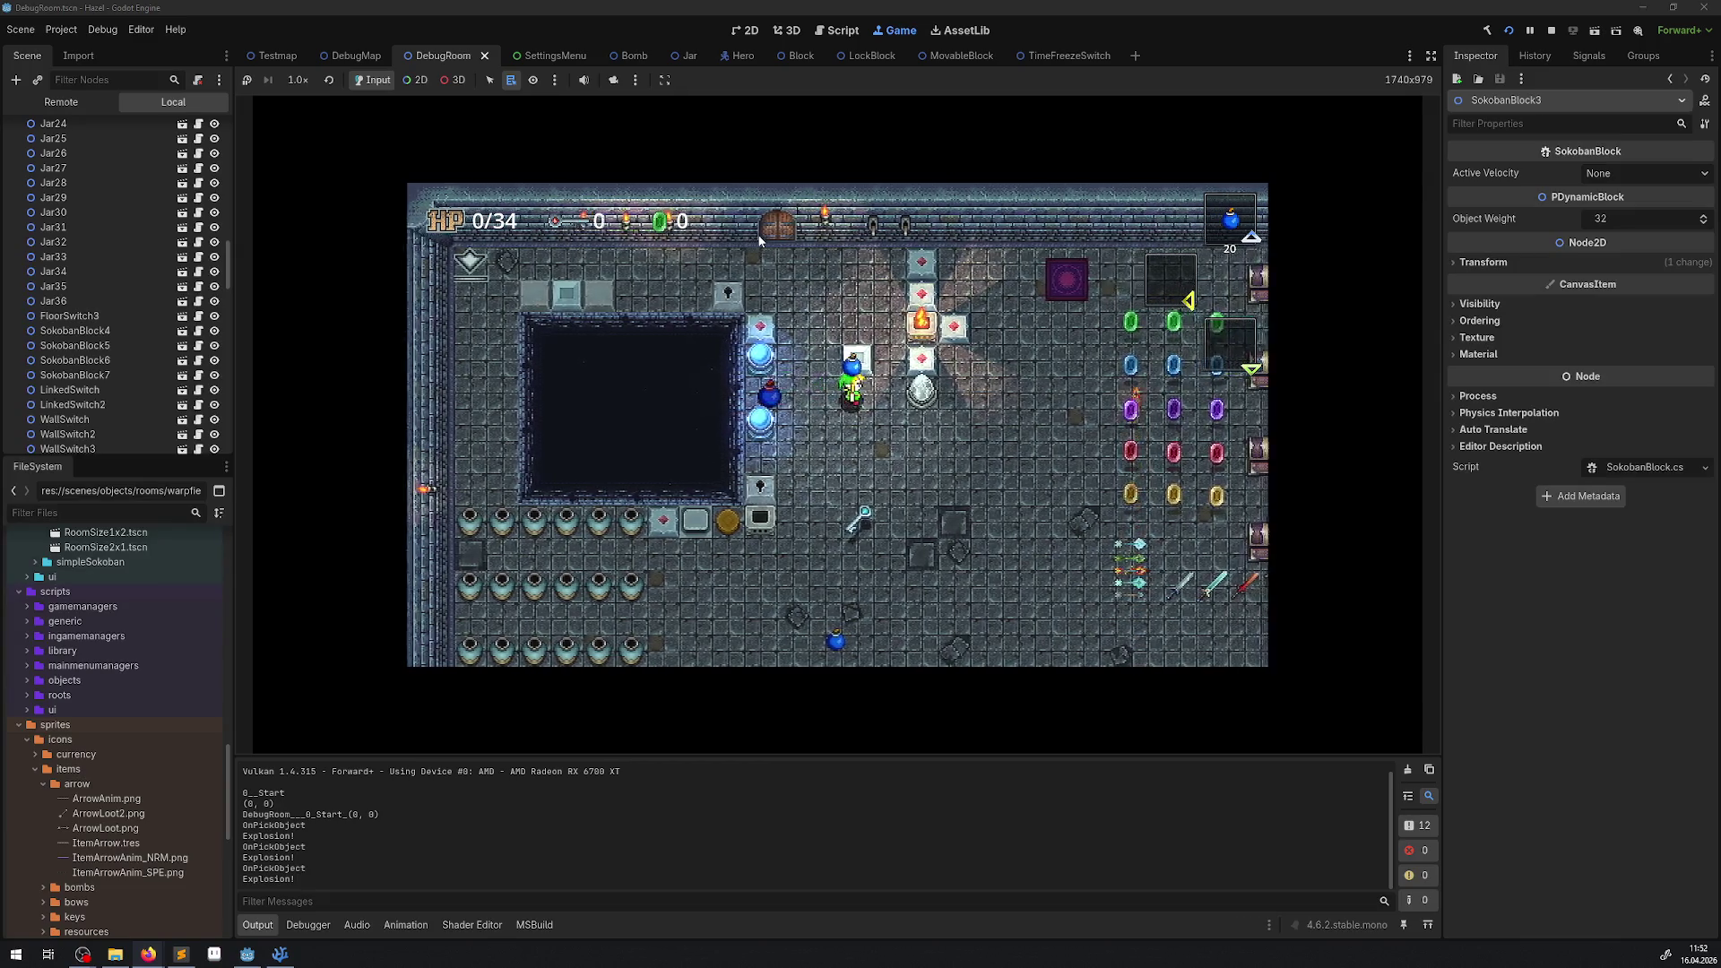
key(space)
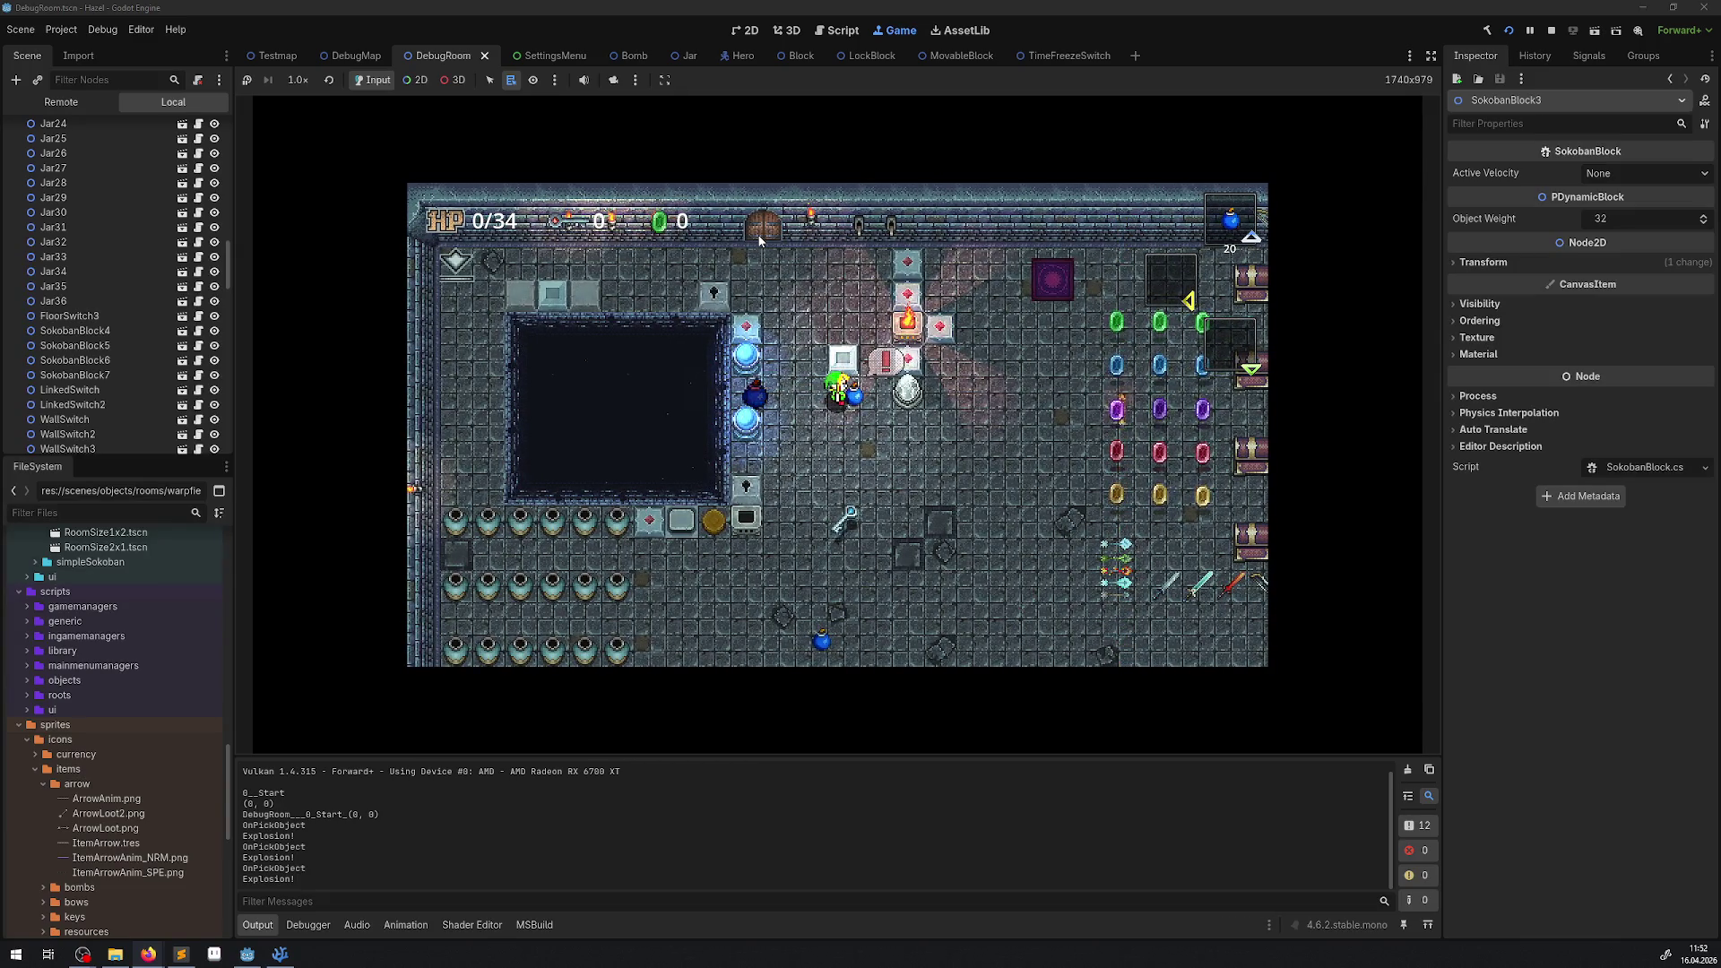
Collect the key, then lift the jar beside the row of jars and set it down to the right.
key(Down)
key(Left)
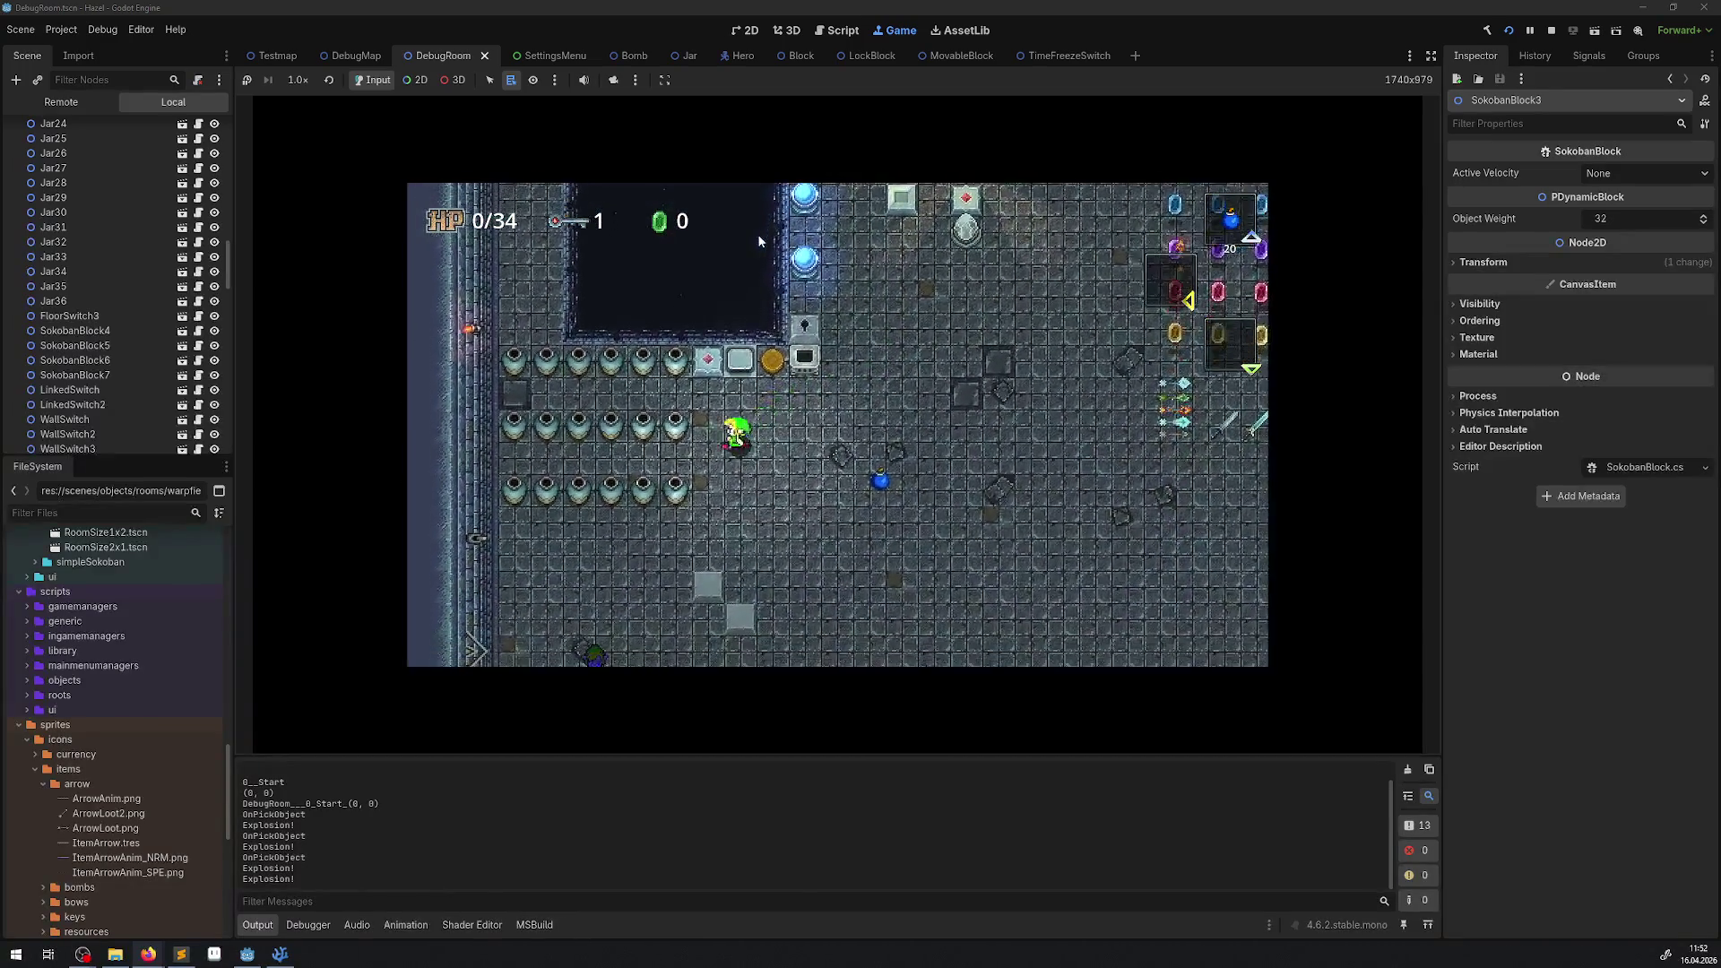
key(Left)
key(space)
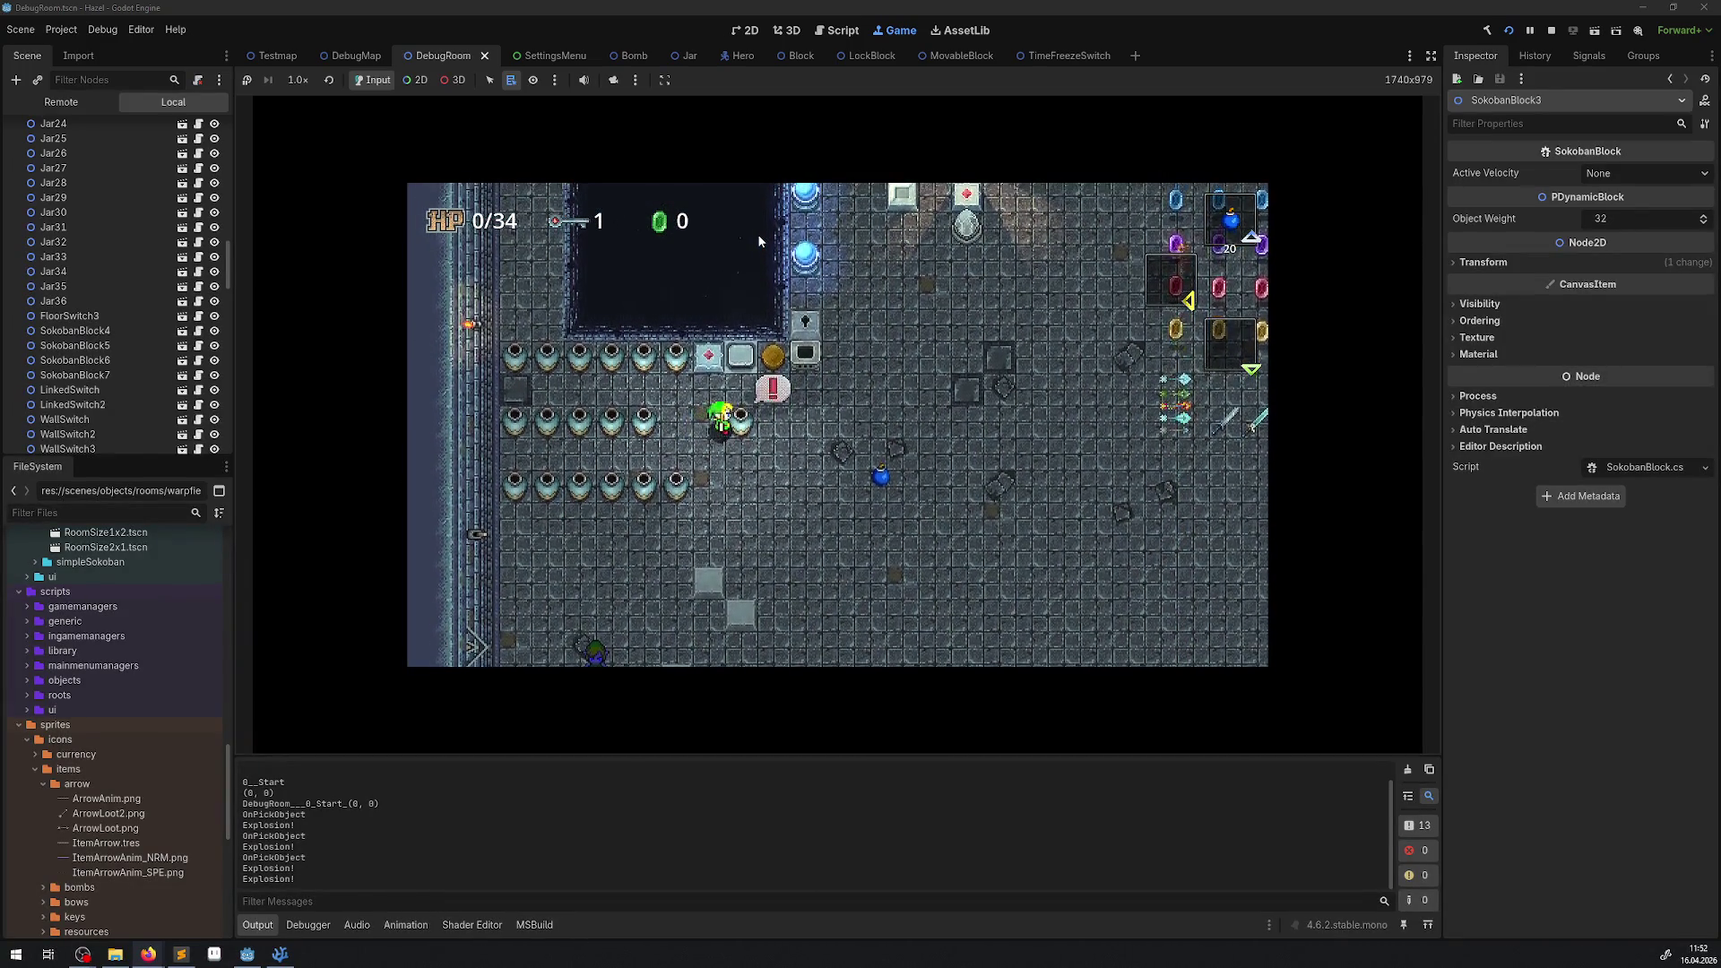
key(space)
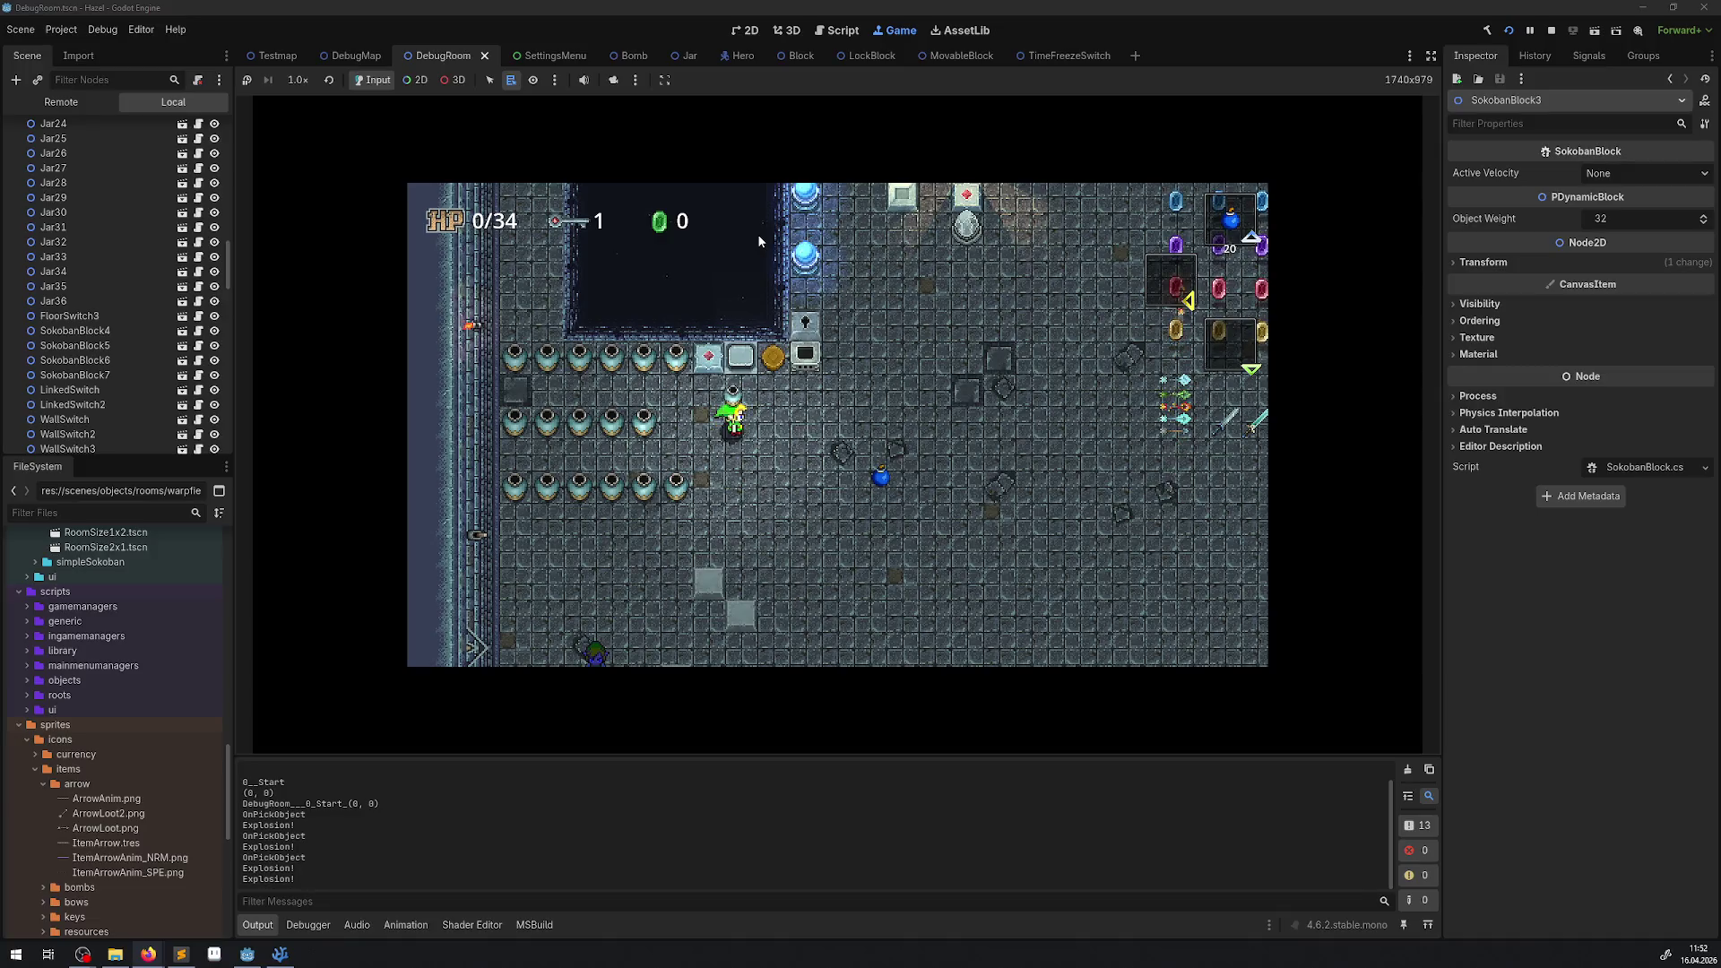
key(Right)
key(space)
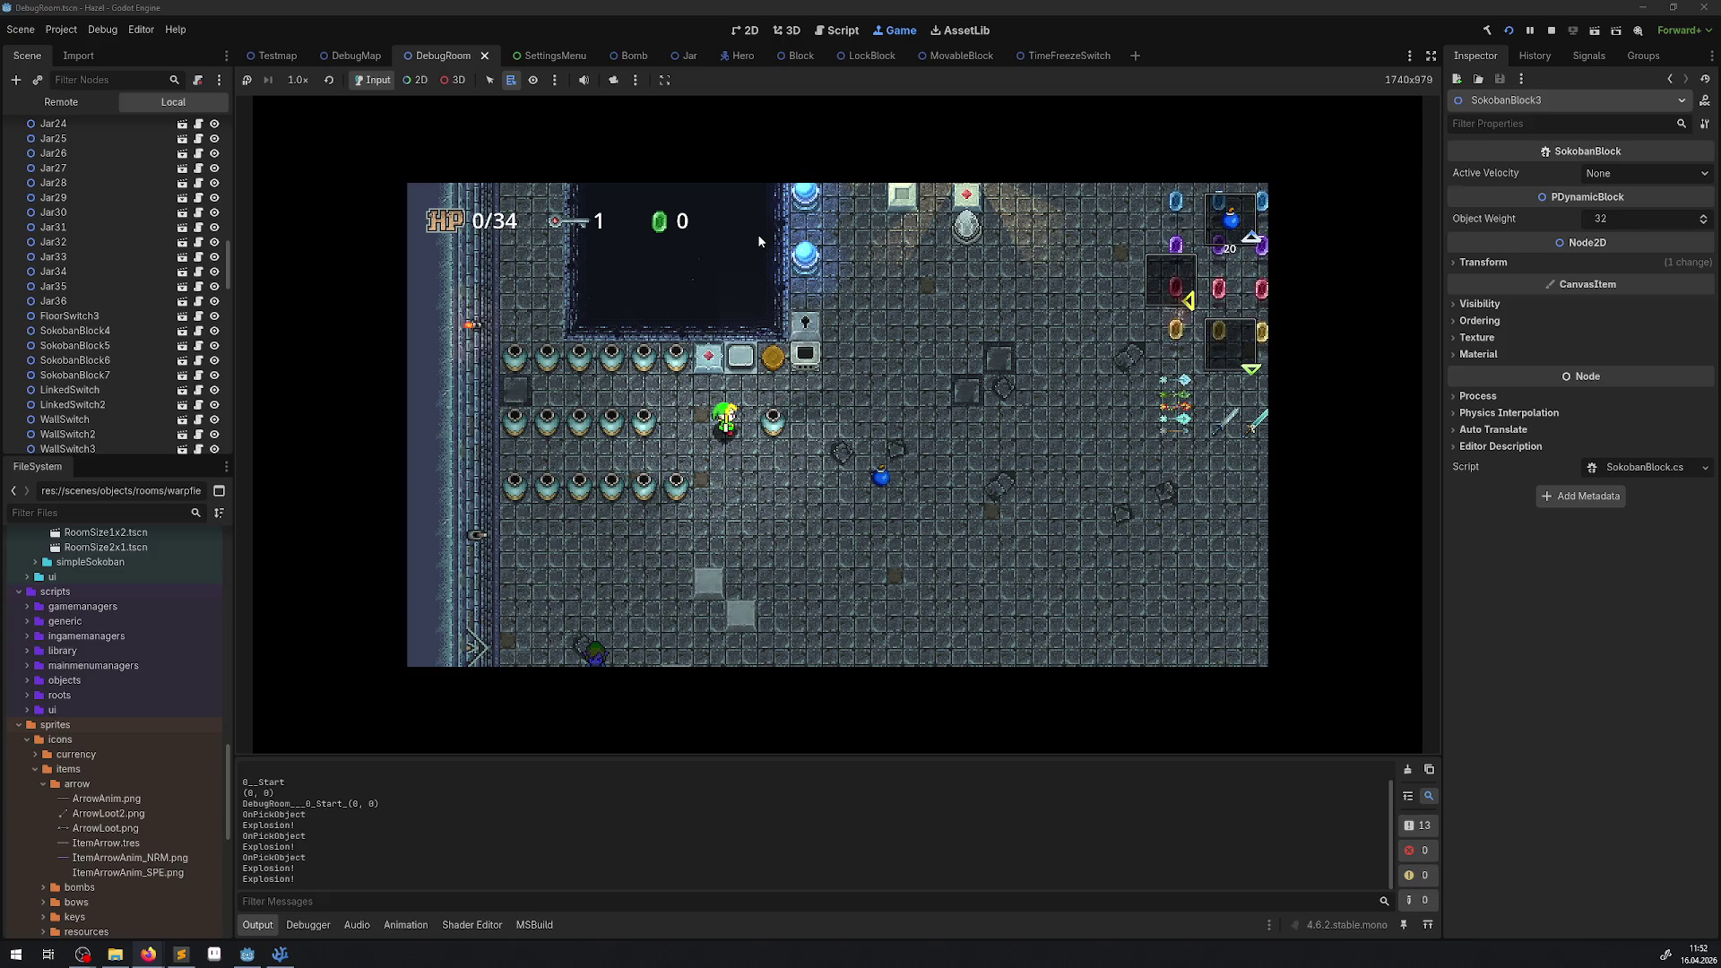
Push the jar one tile right, lift and drop it again, then carry it up-right.
key(Right)
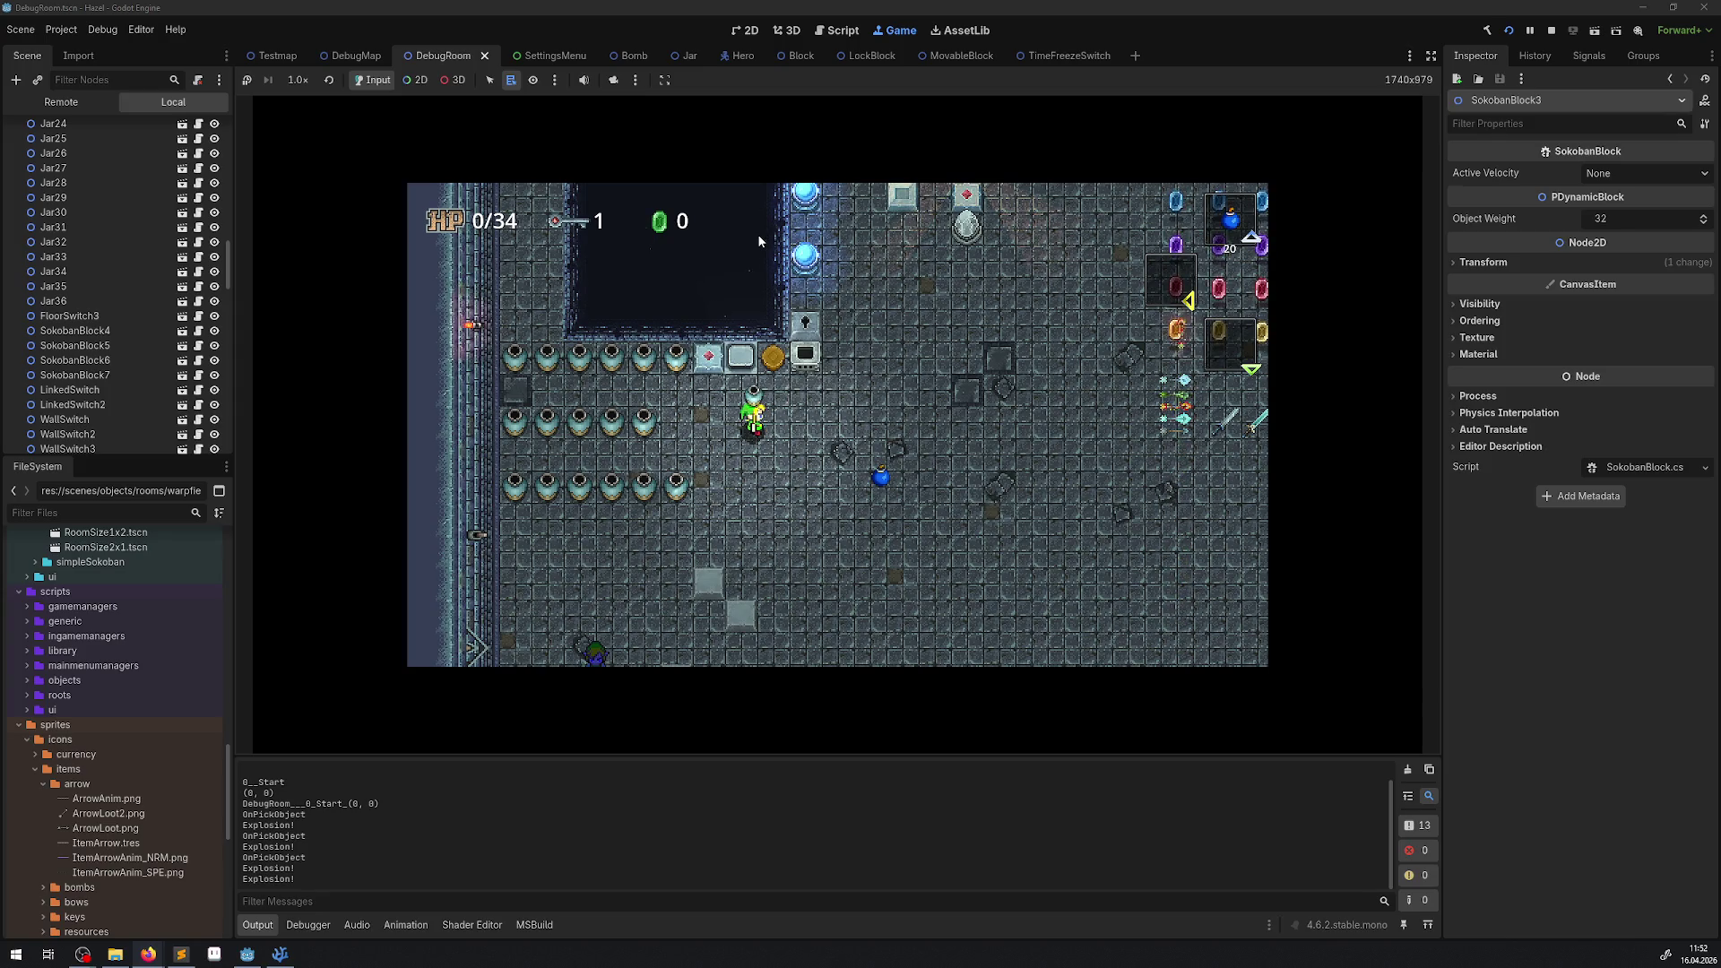
key(Right)
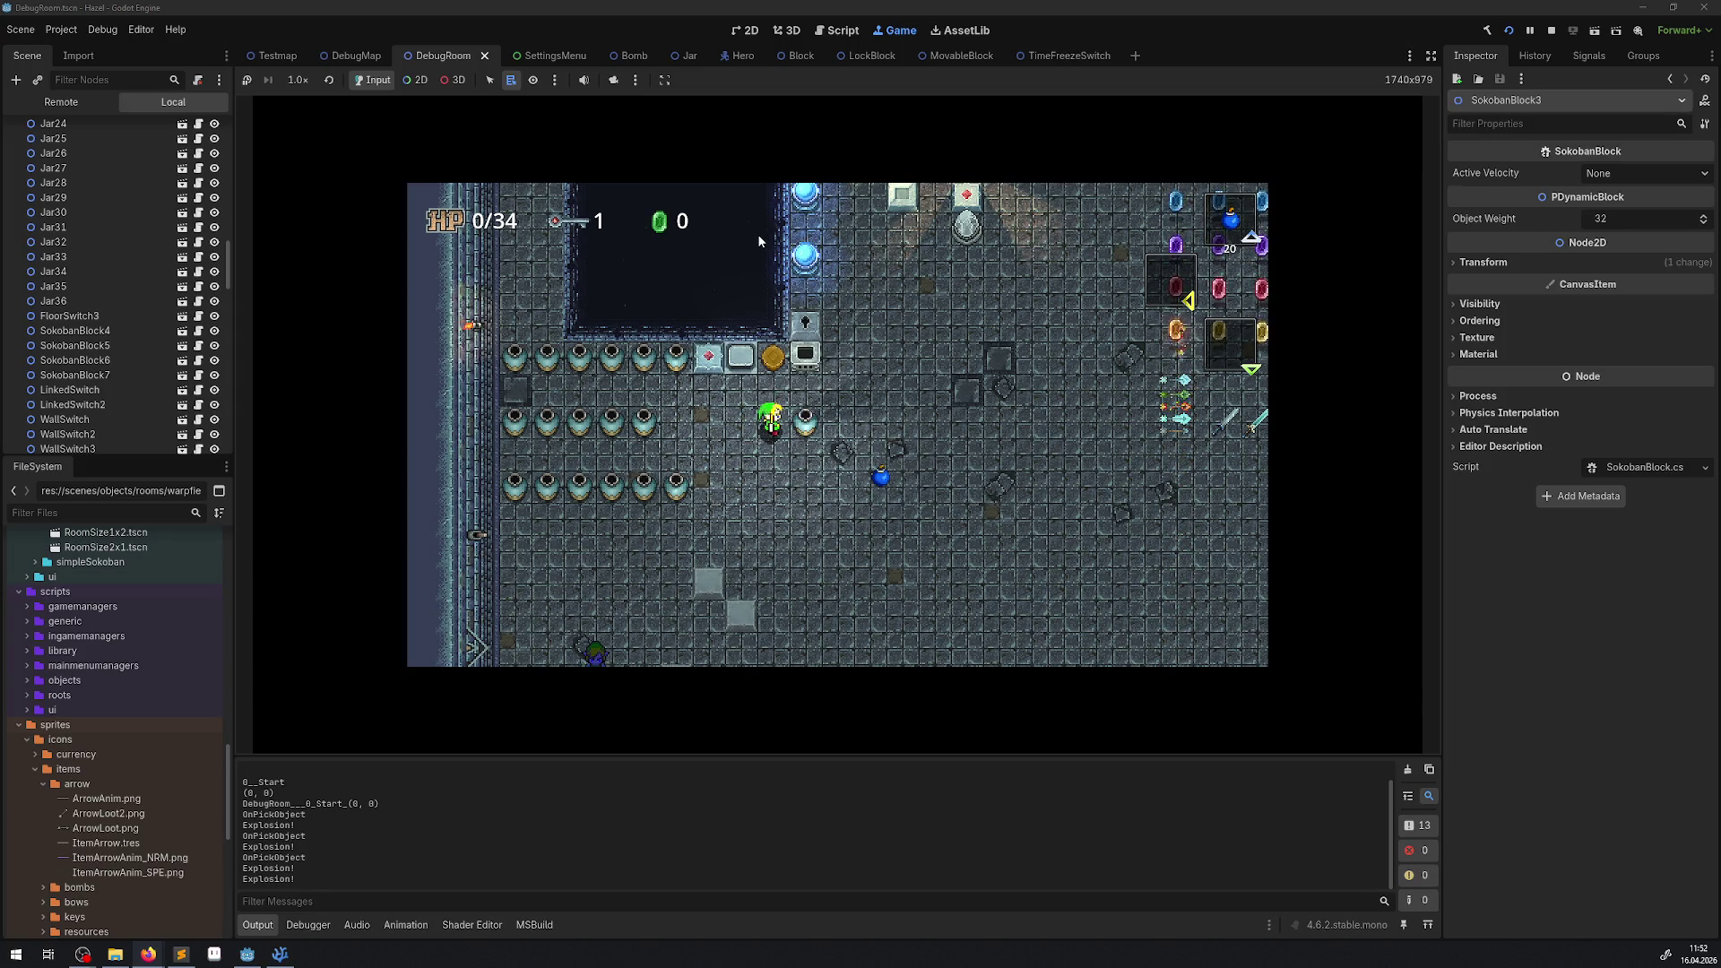
key(space)
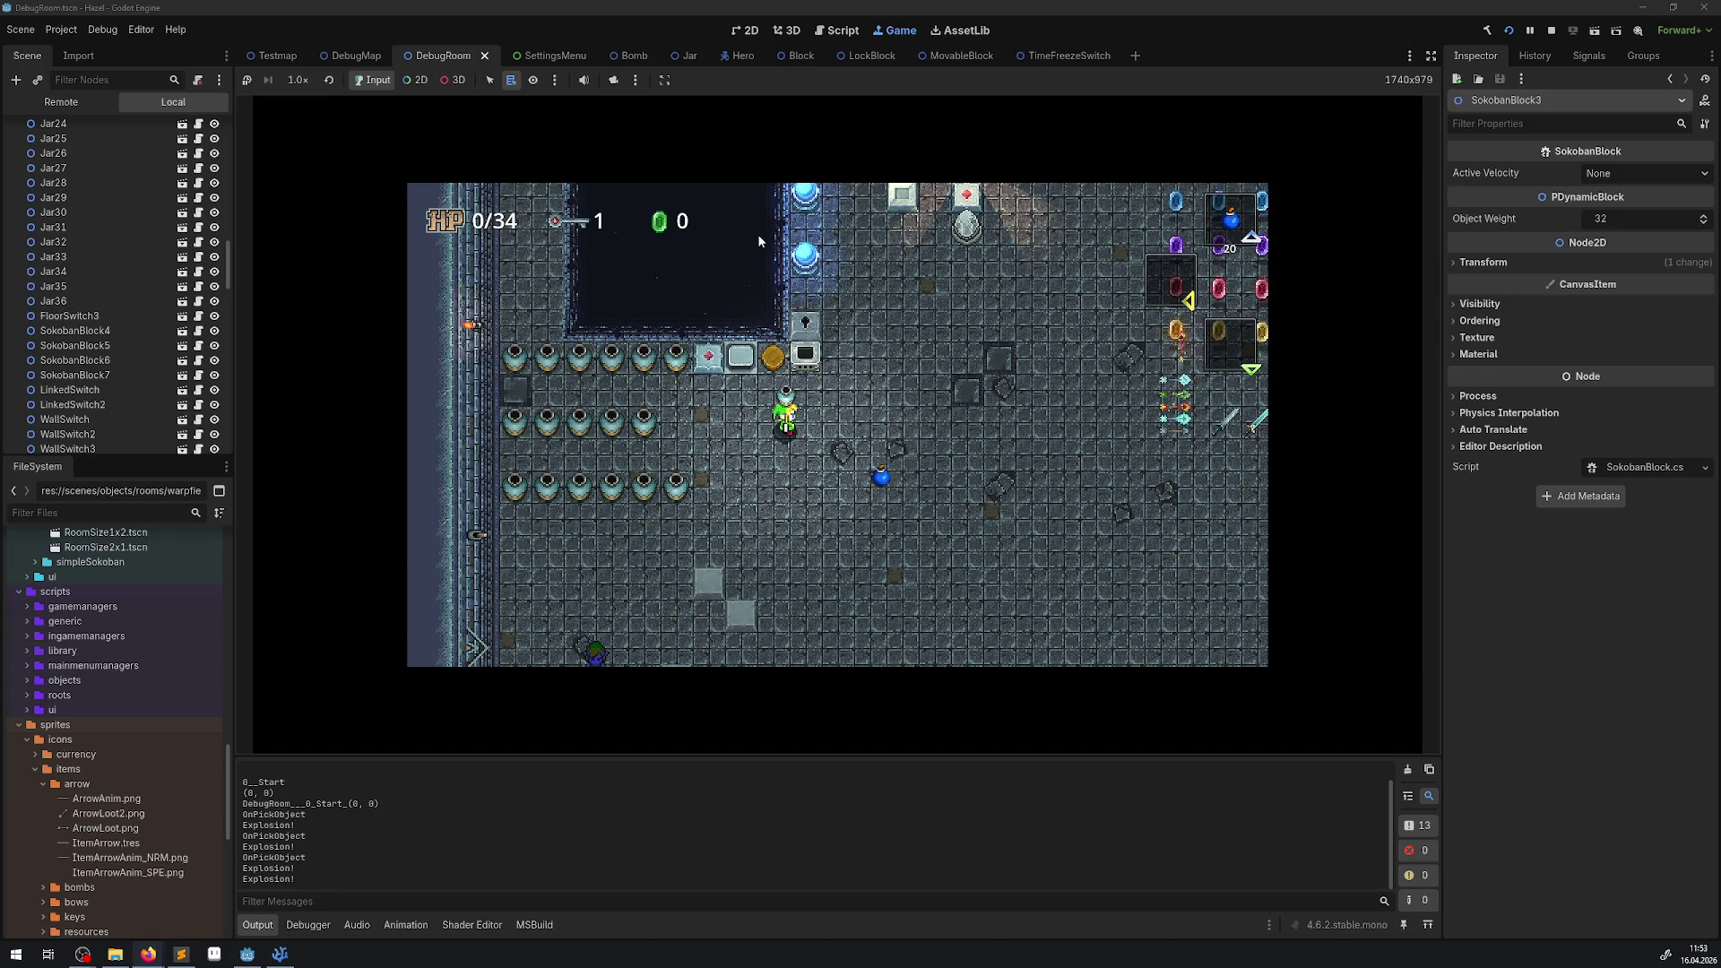
key(space)
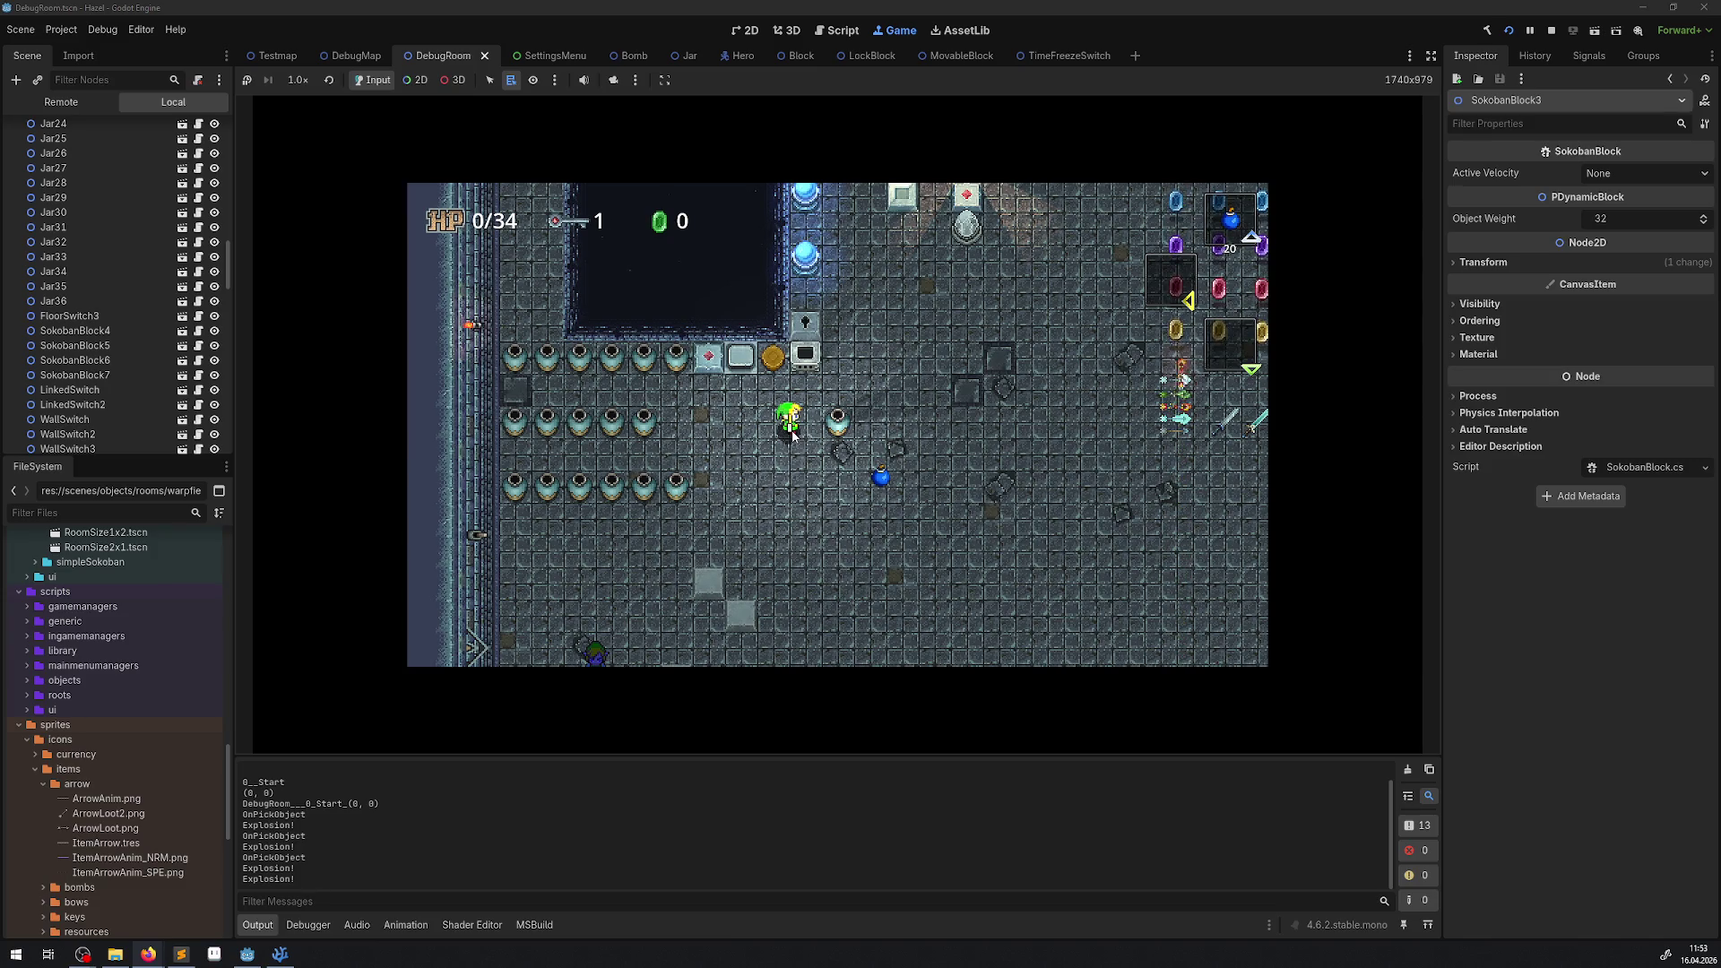
key(space)
key(Up)
key(Right)
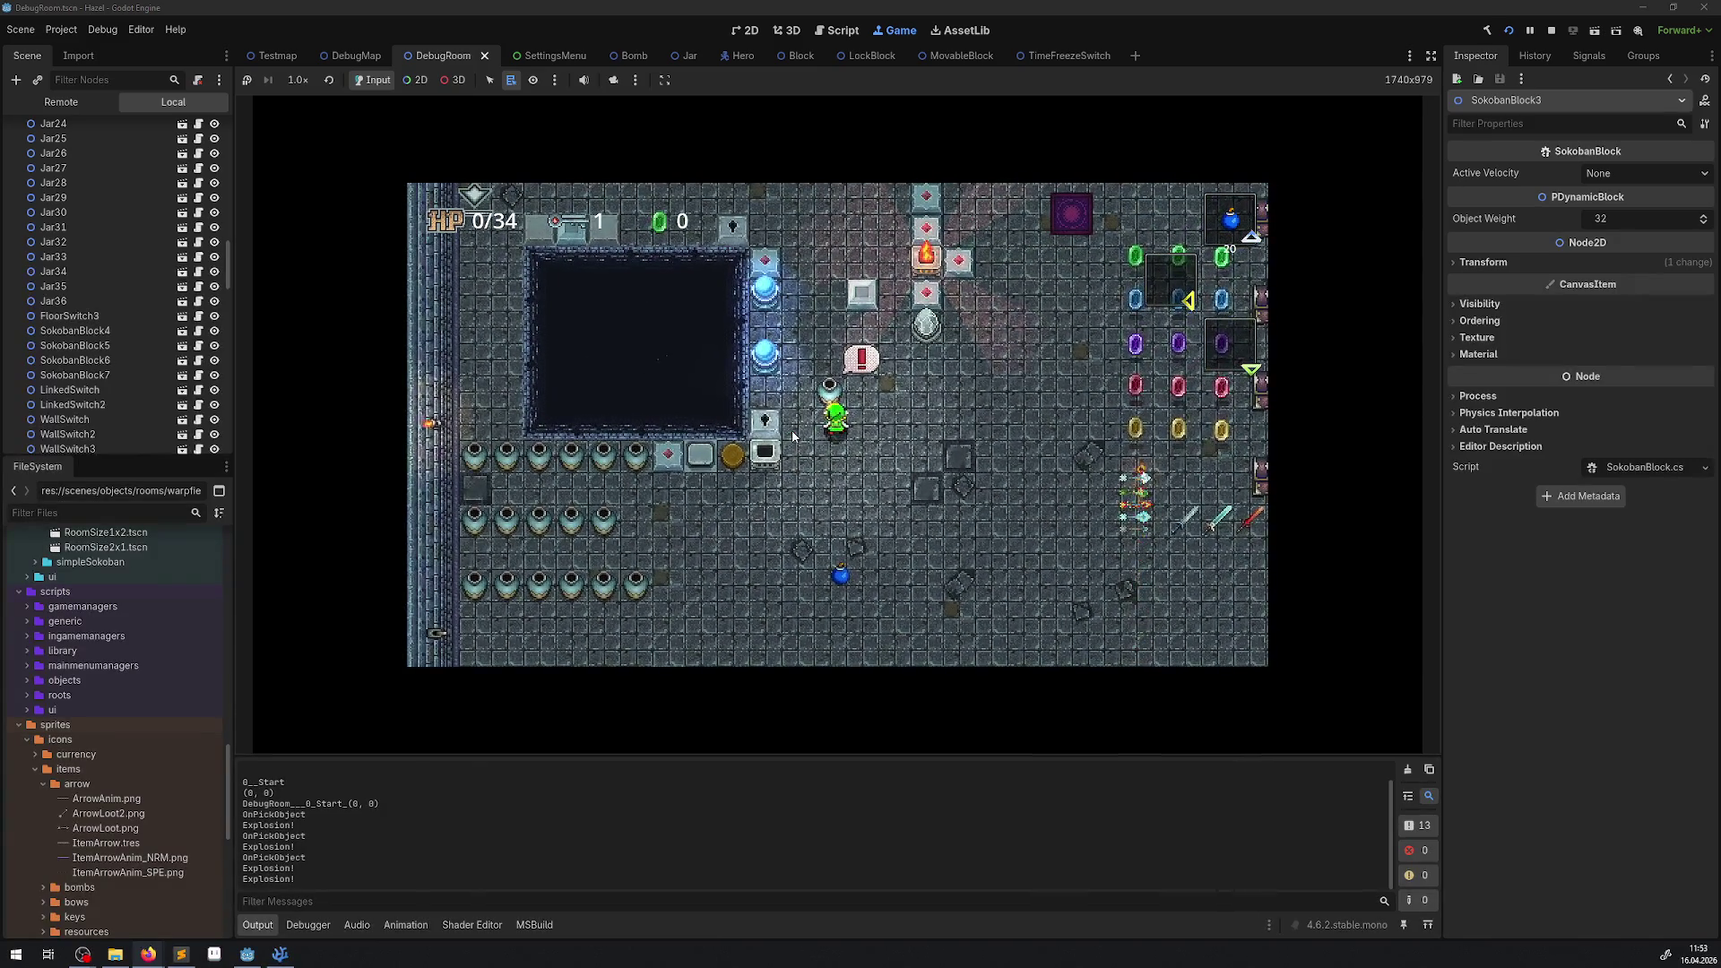
Throw the jar to break it open and collect the green rupee.
key(Up)
key(Right)
key(Left)
key(space)
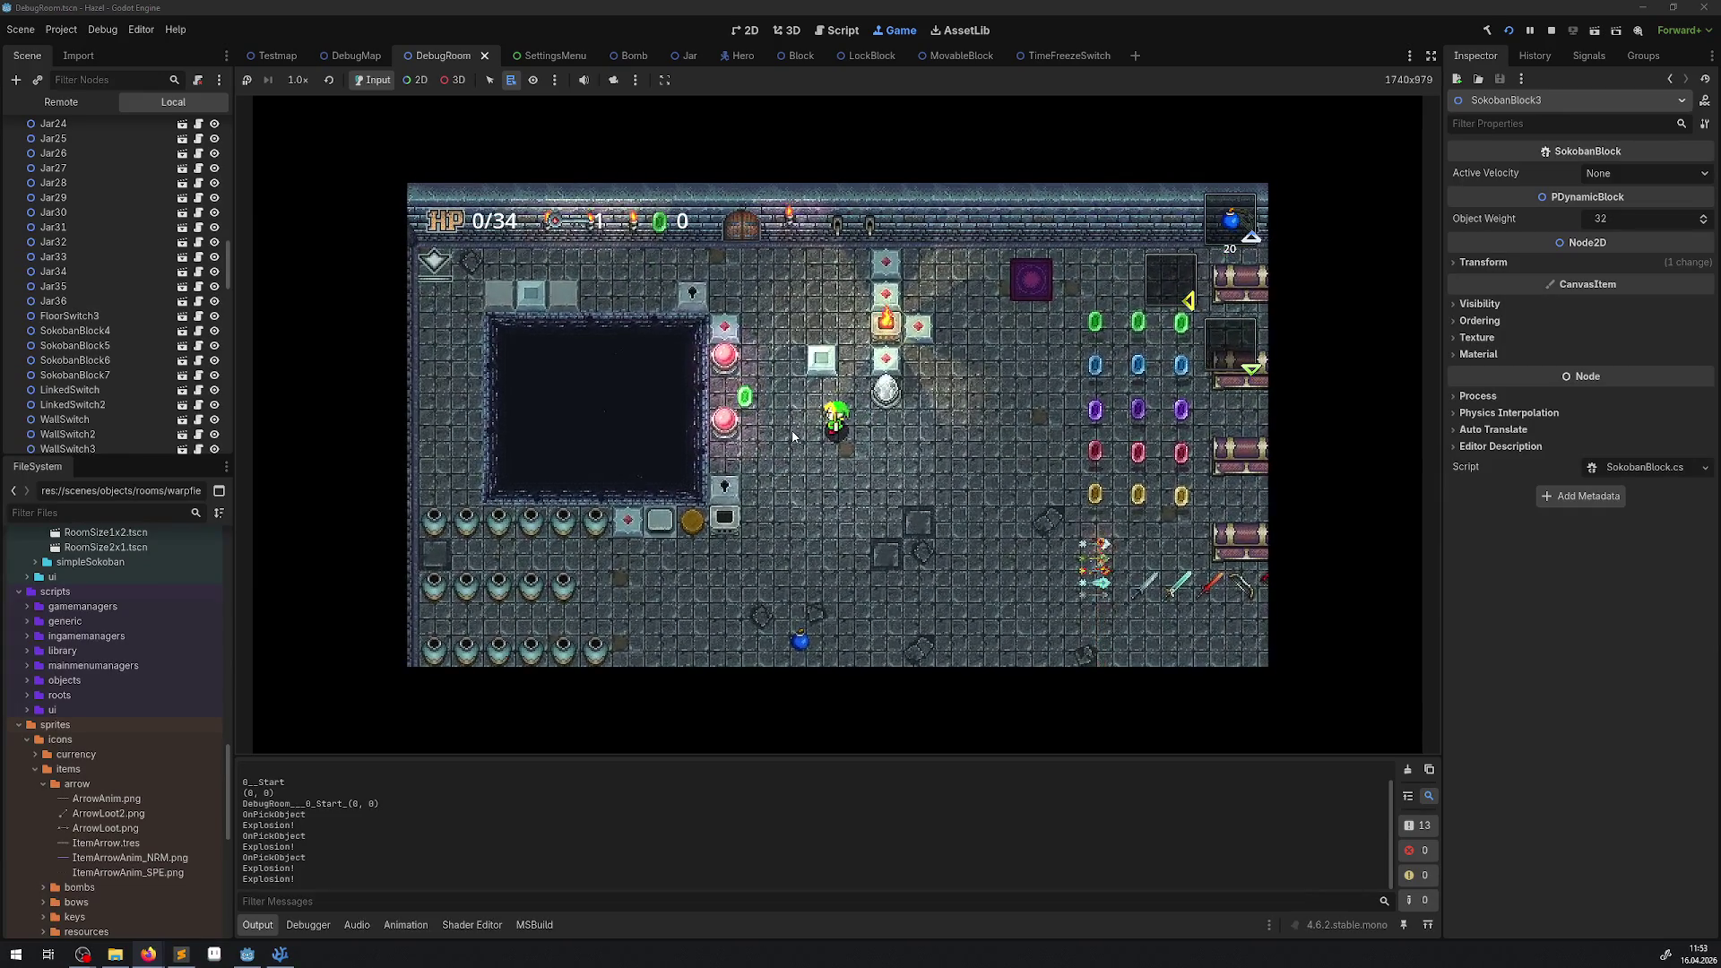
key(Left)
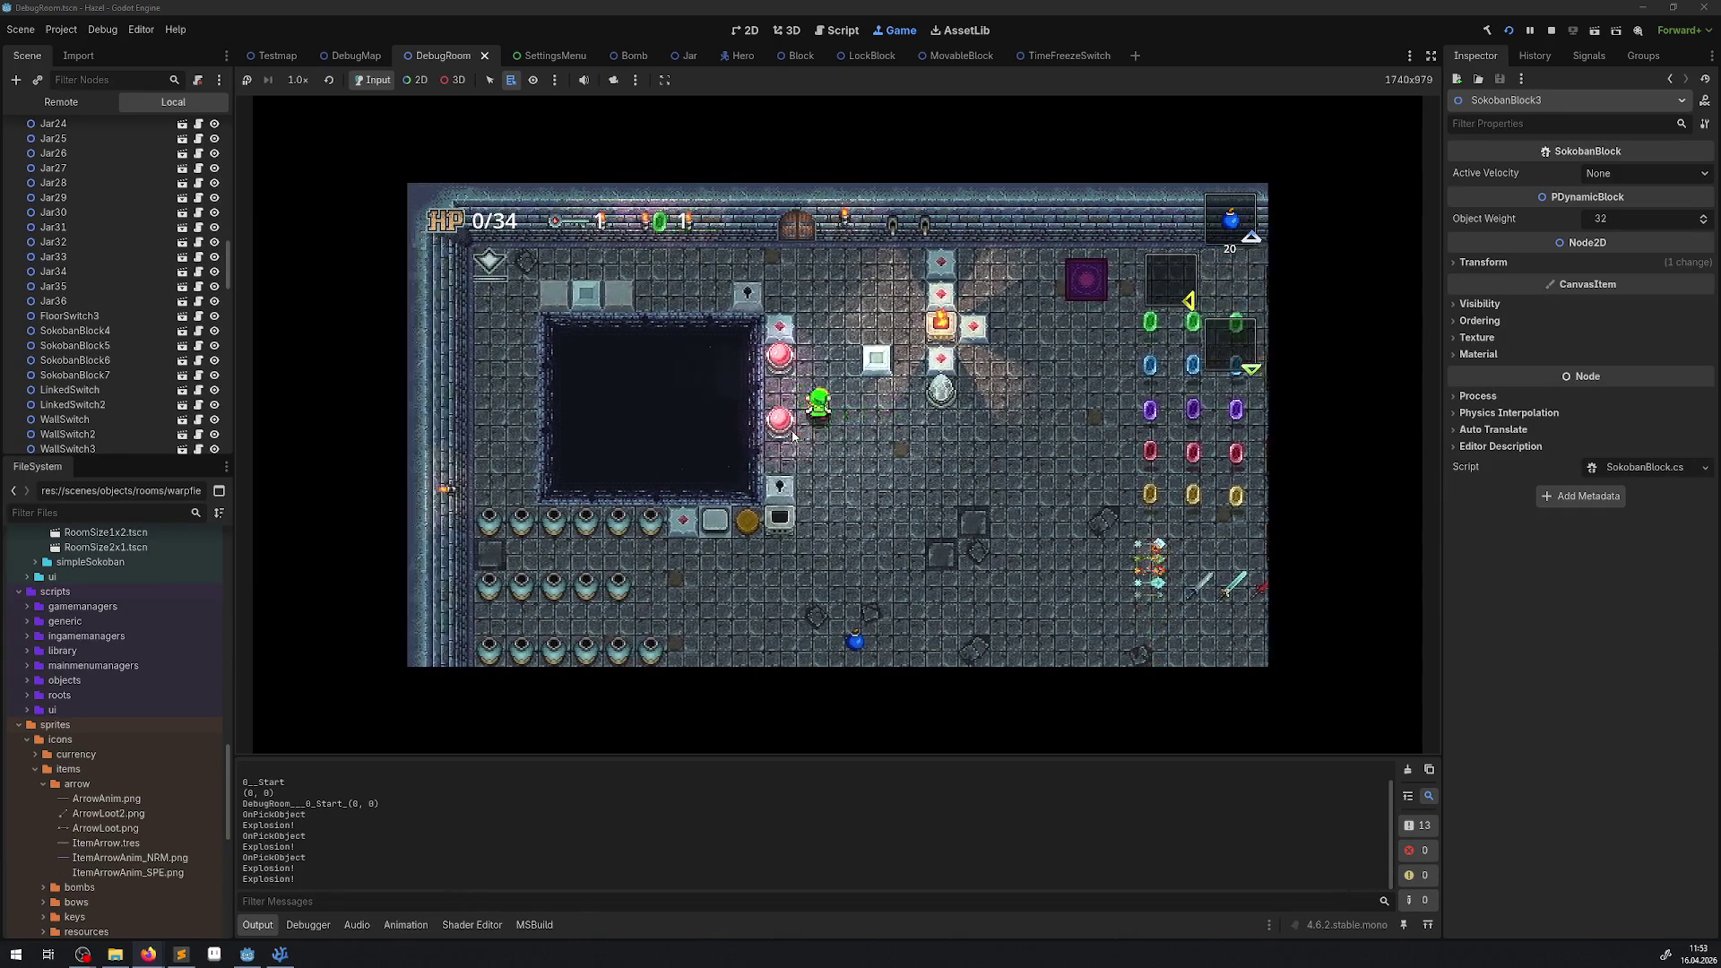
key(Right)
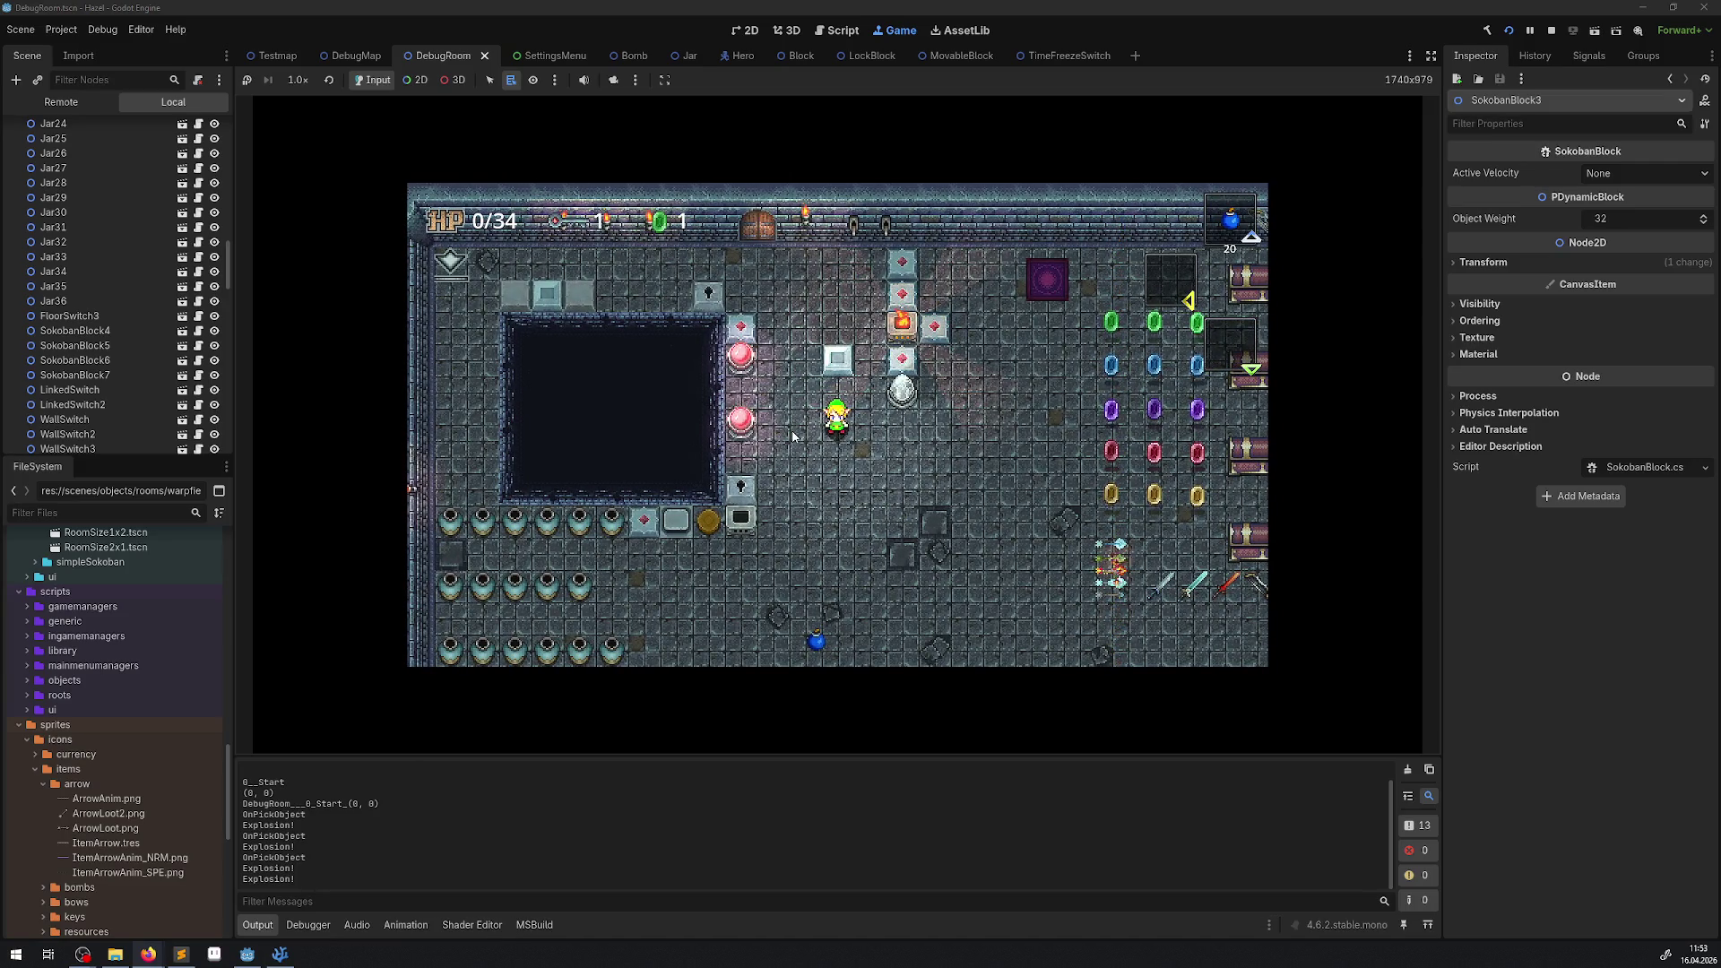
Place several bombs along the pink switches while walking up to the top wall.
key(Left)
key(space)
key(space)
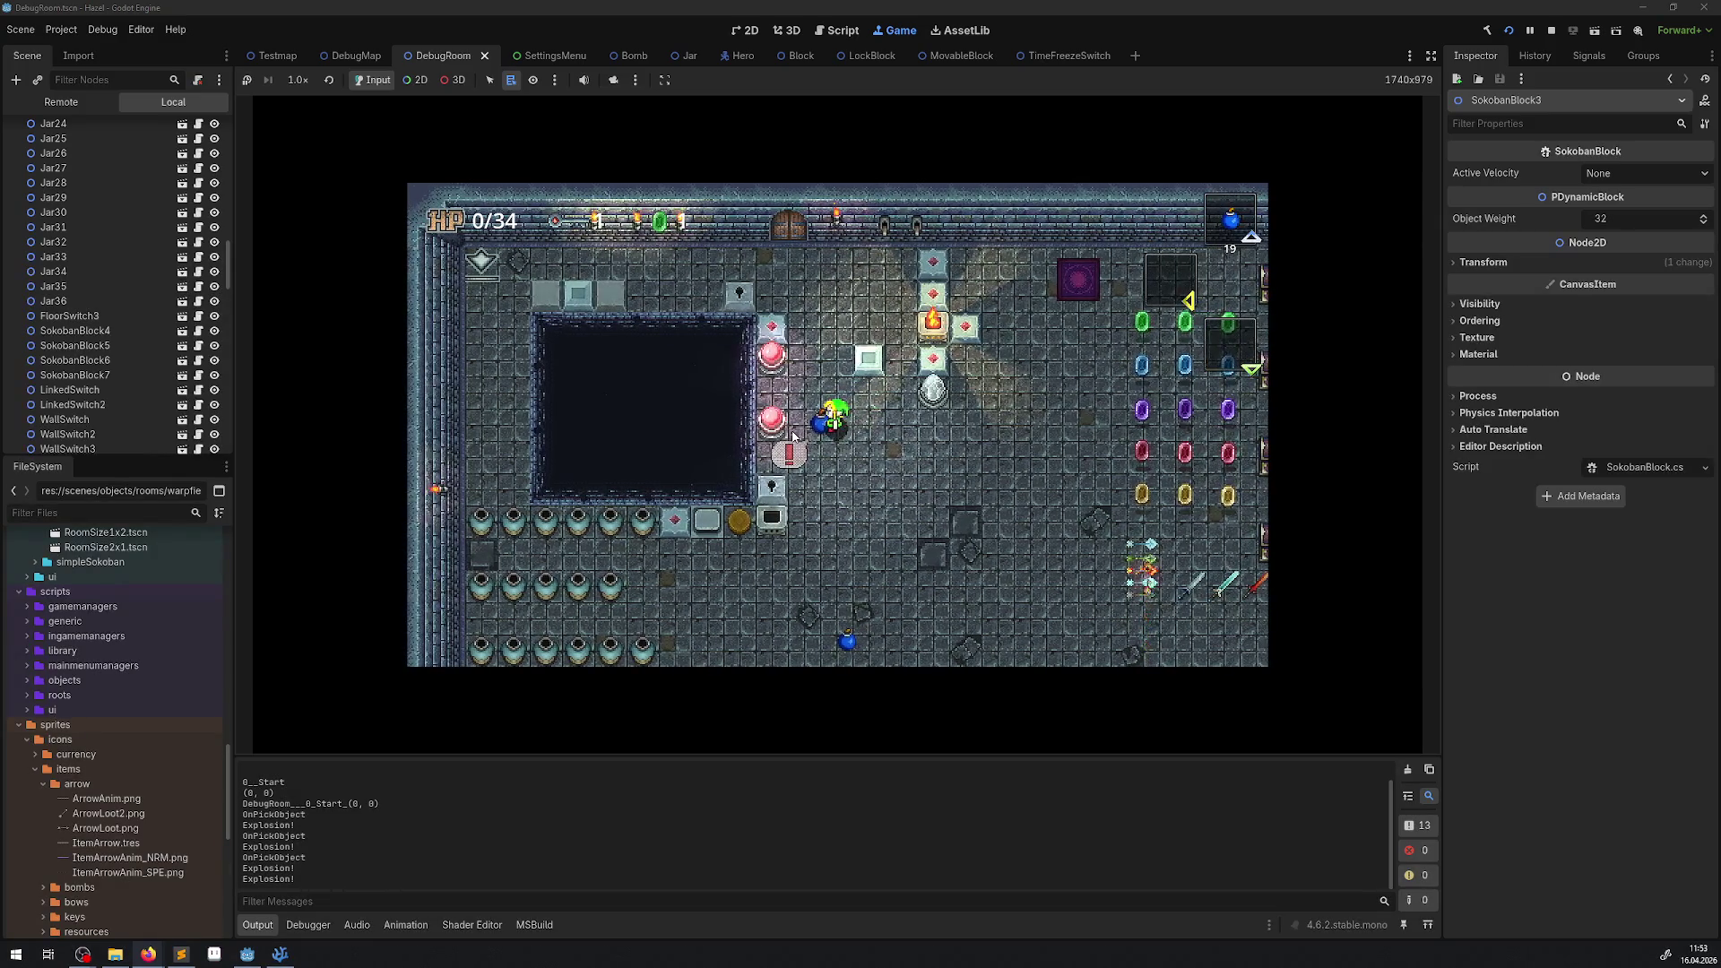
key(Up)
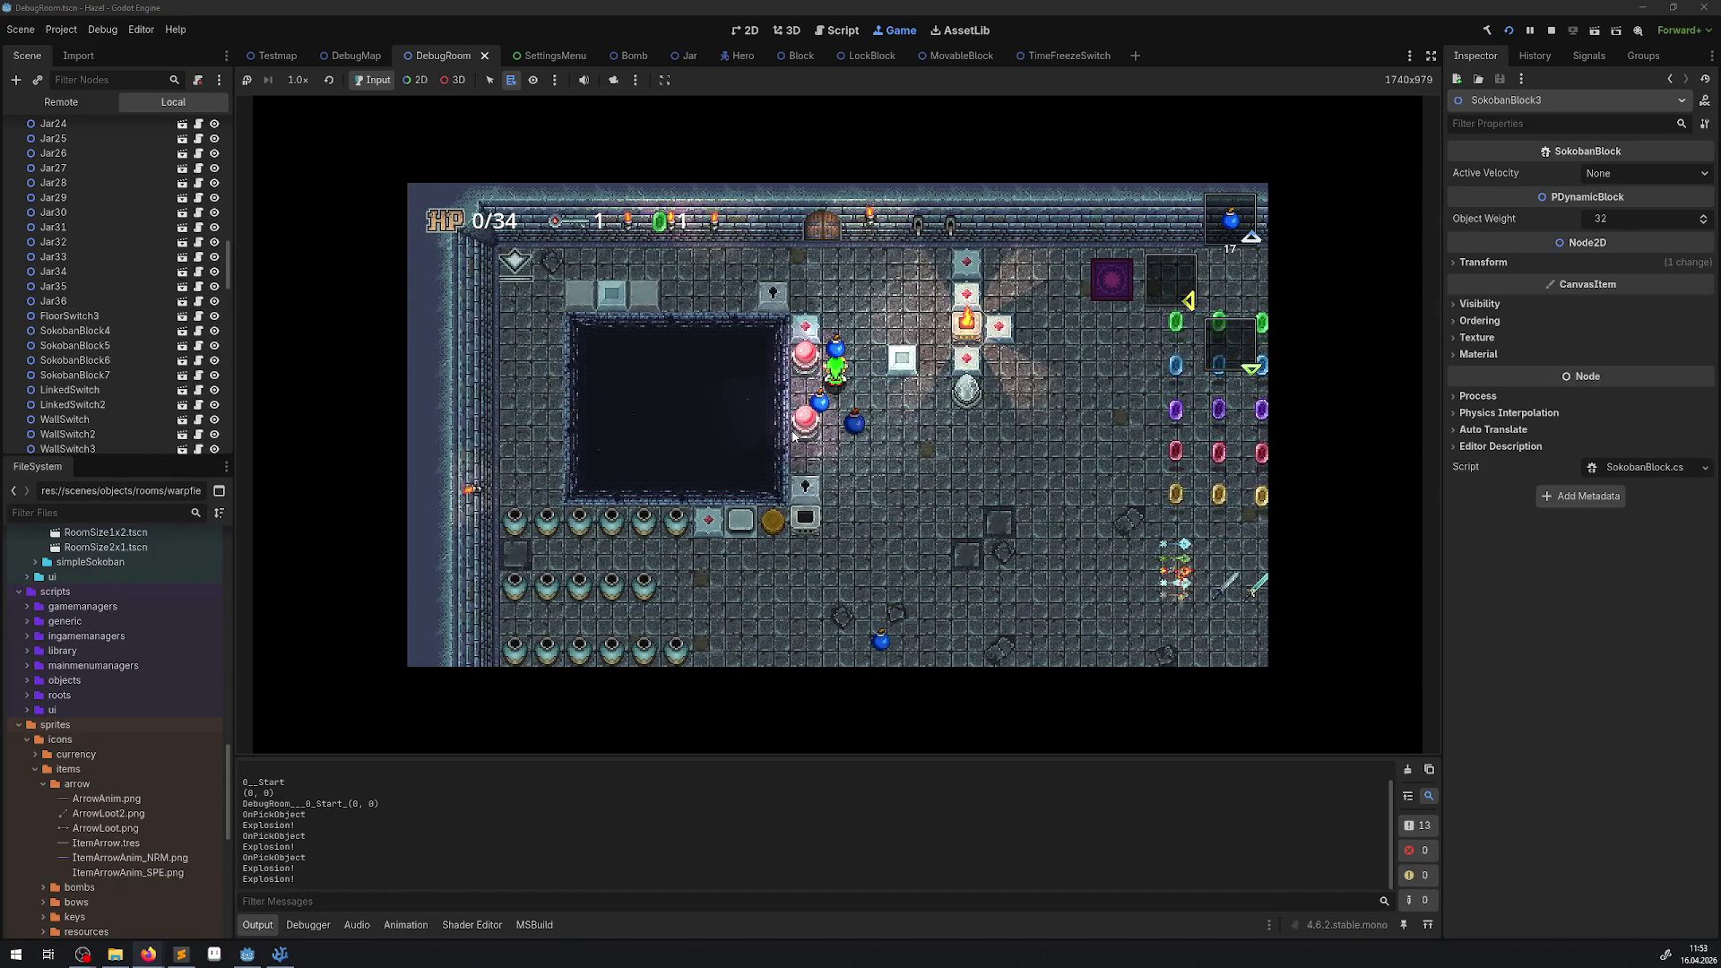
key(space)
key(Up)
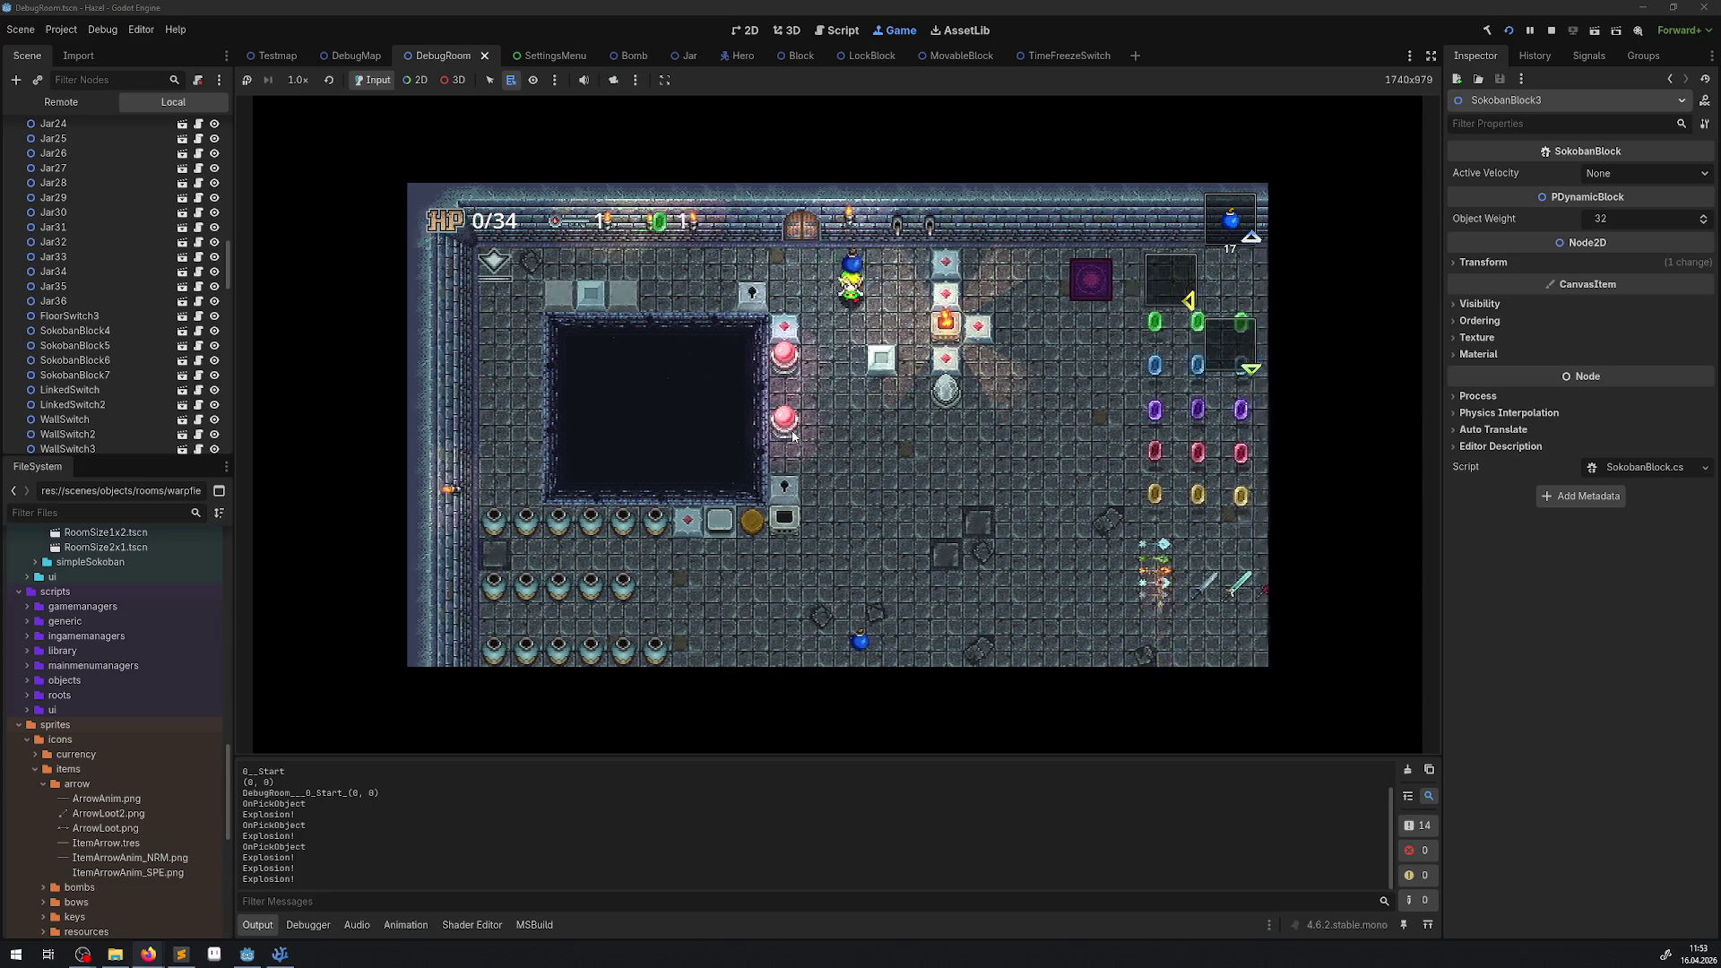
key(space)
Move away from the dropped bomb, then lift a new blue bomb and throw it.
key(Left)
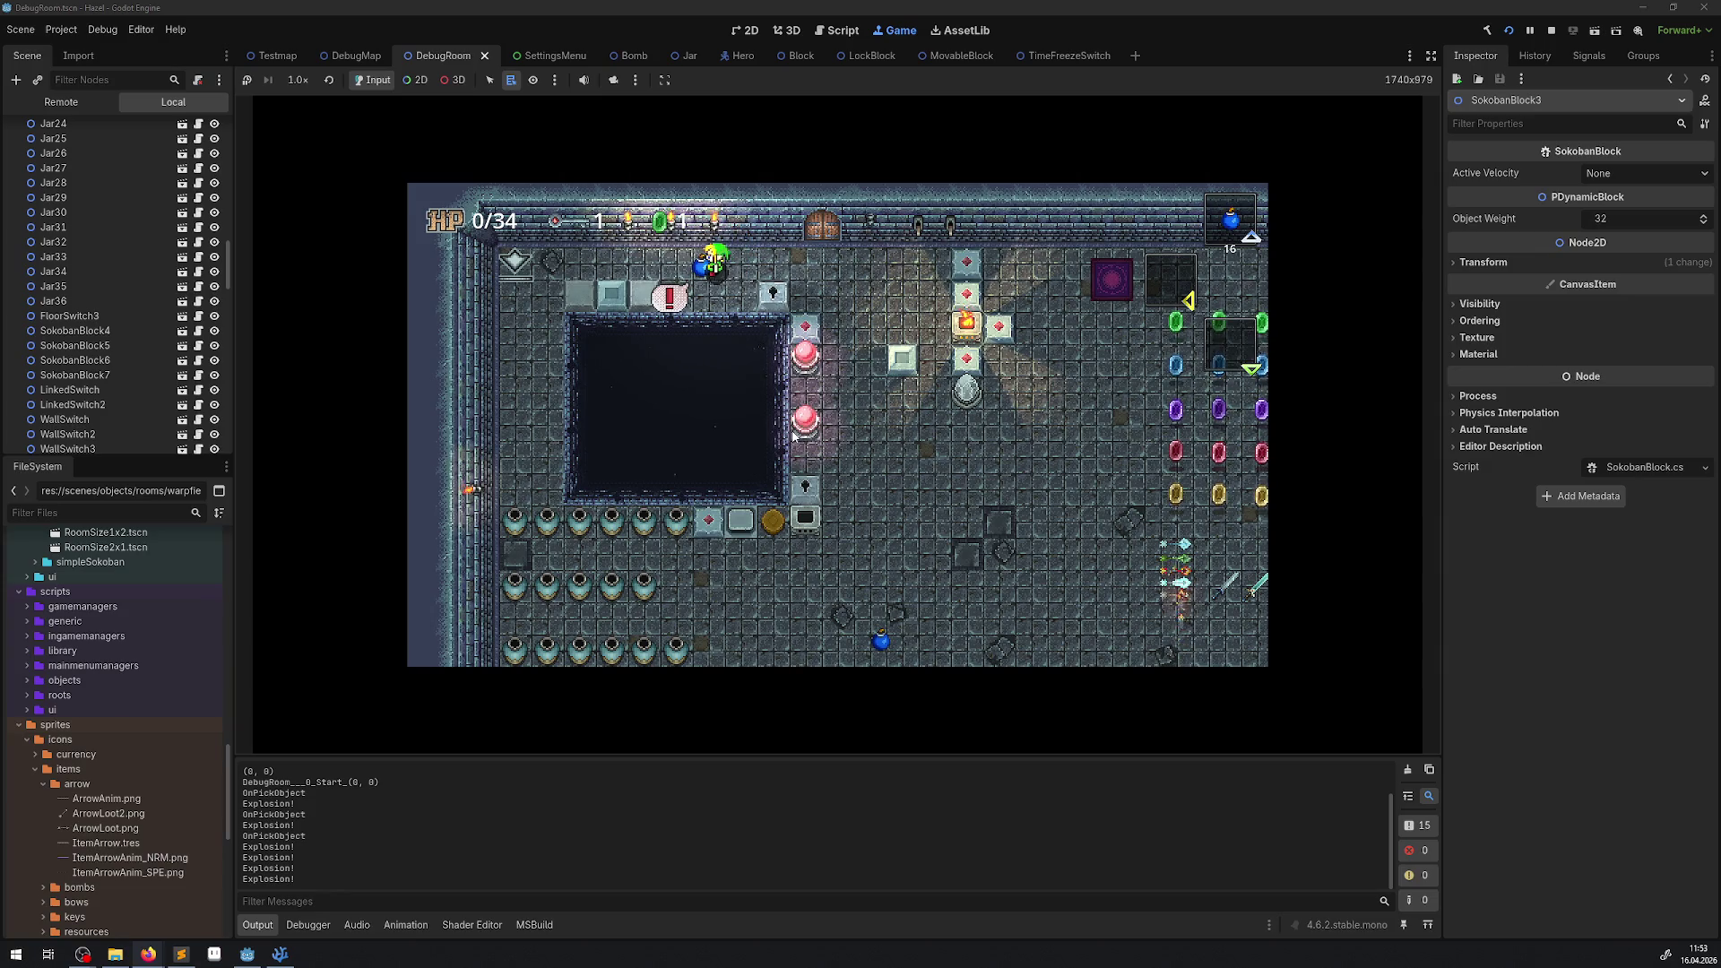
key(Right)
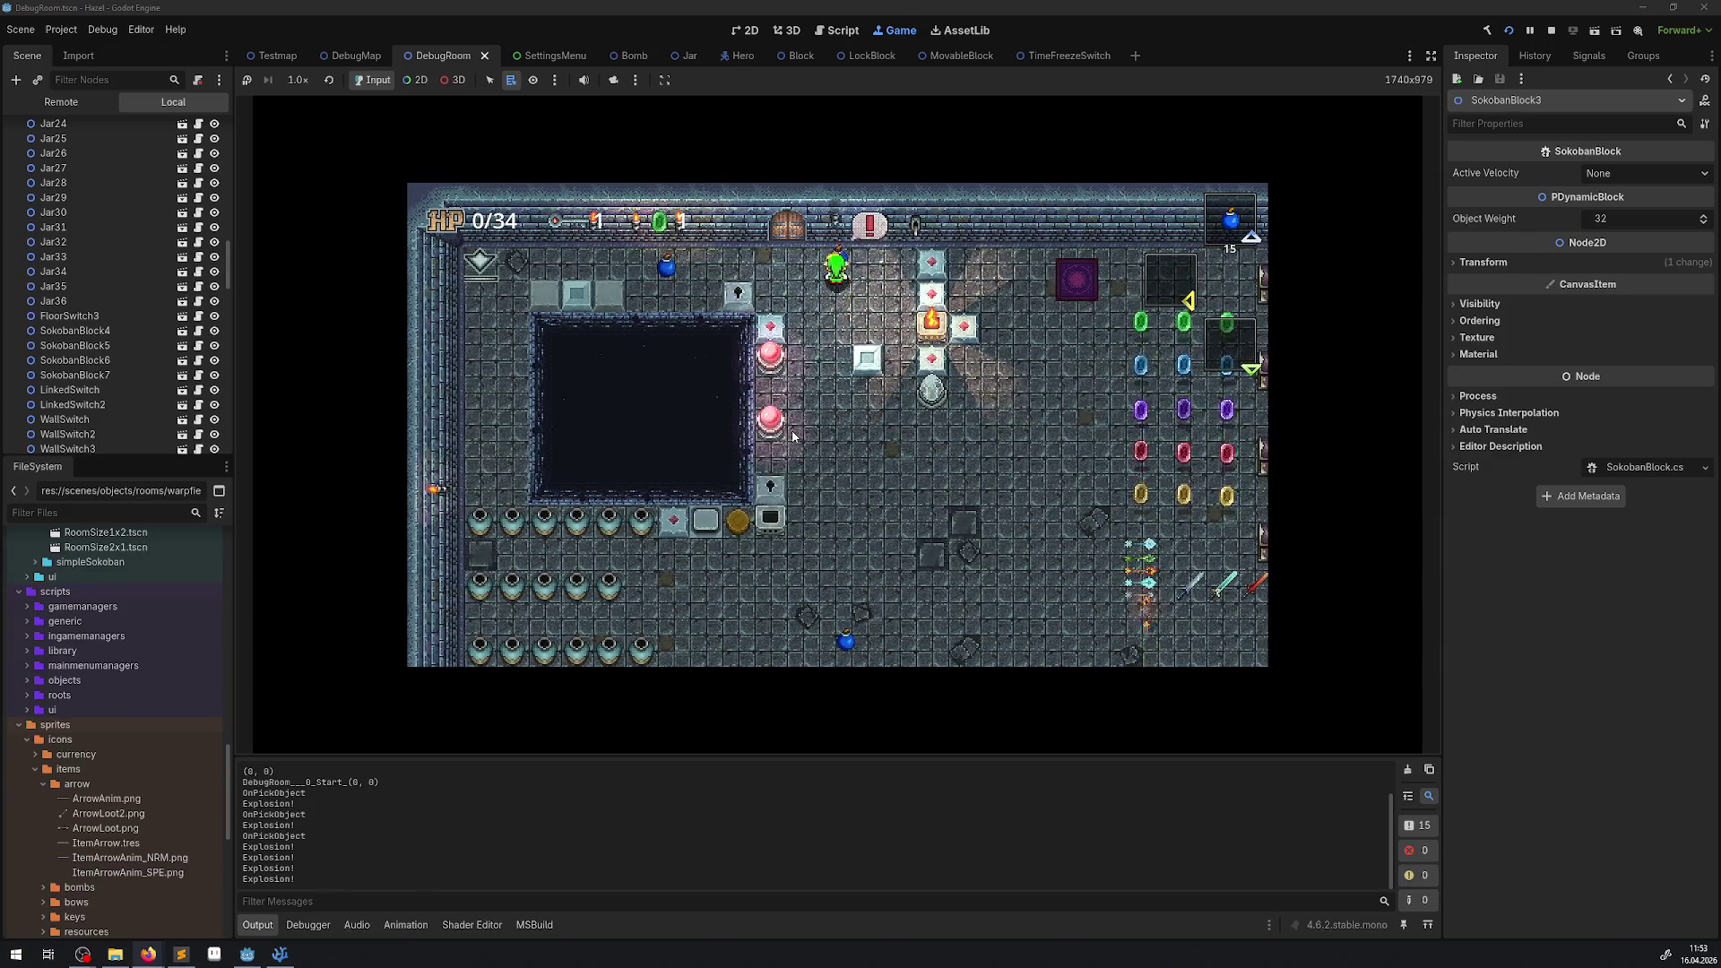
key(space)
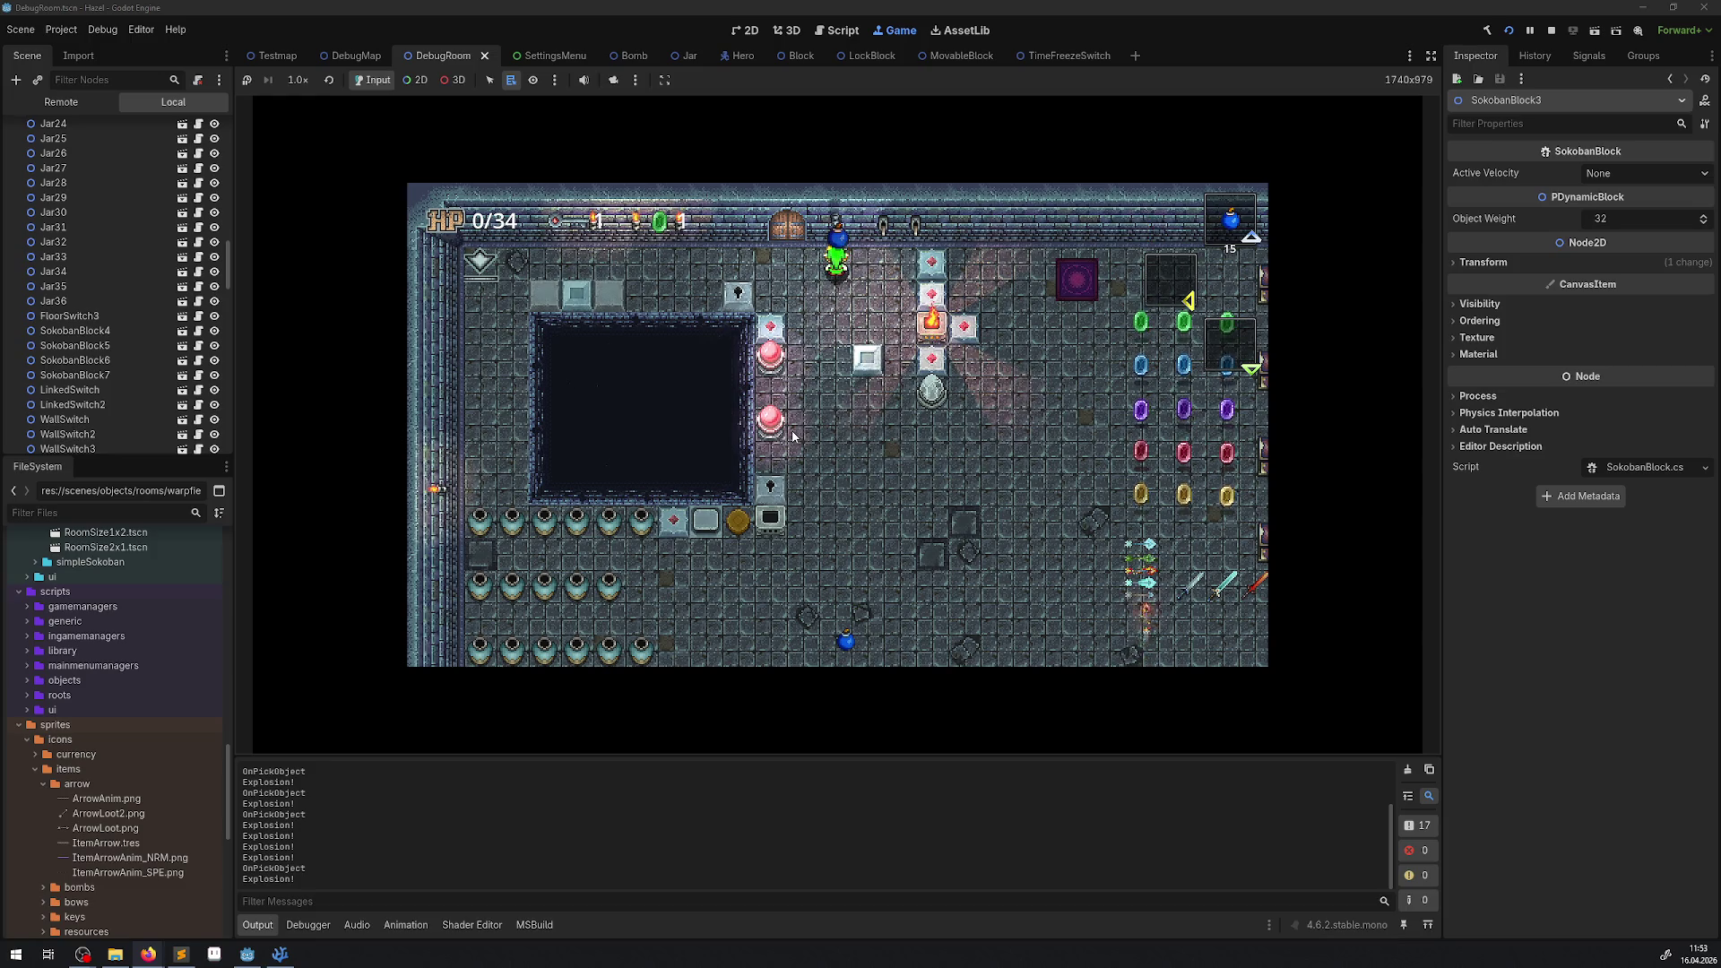
key(space)
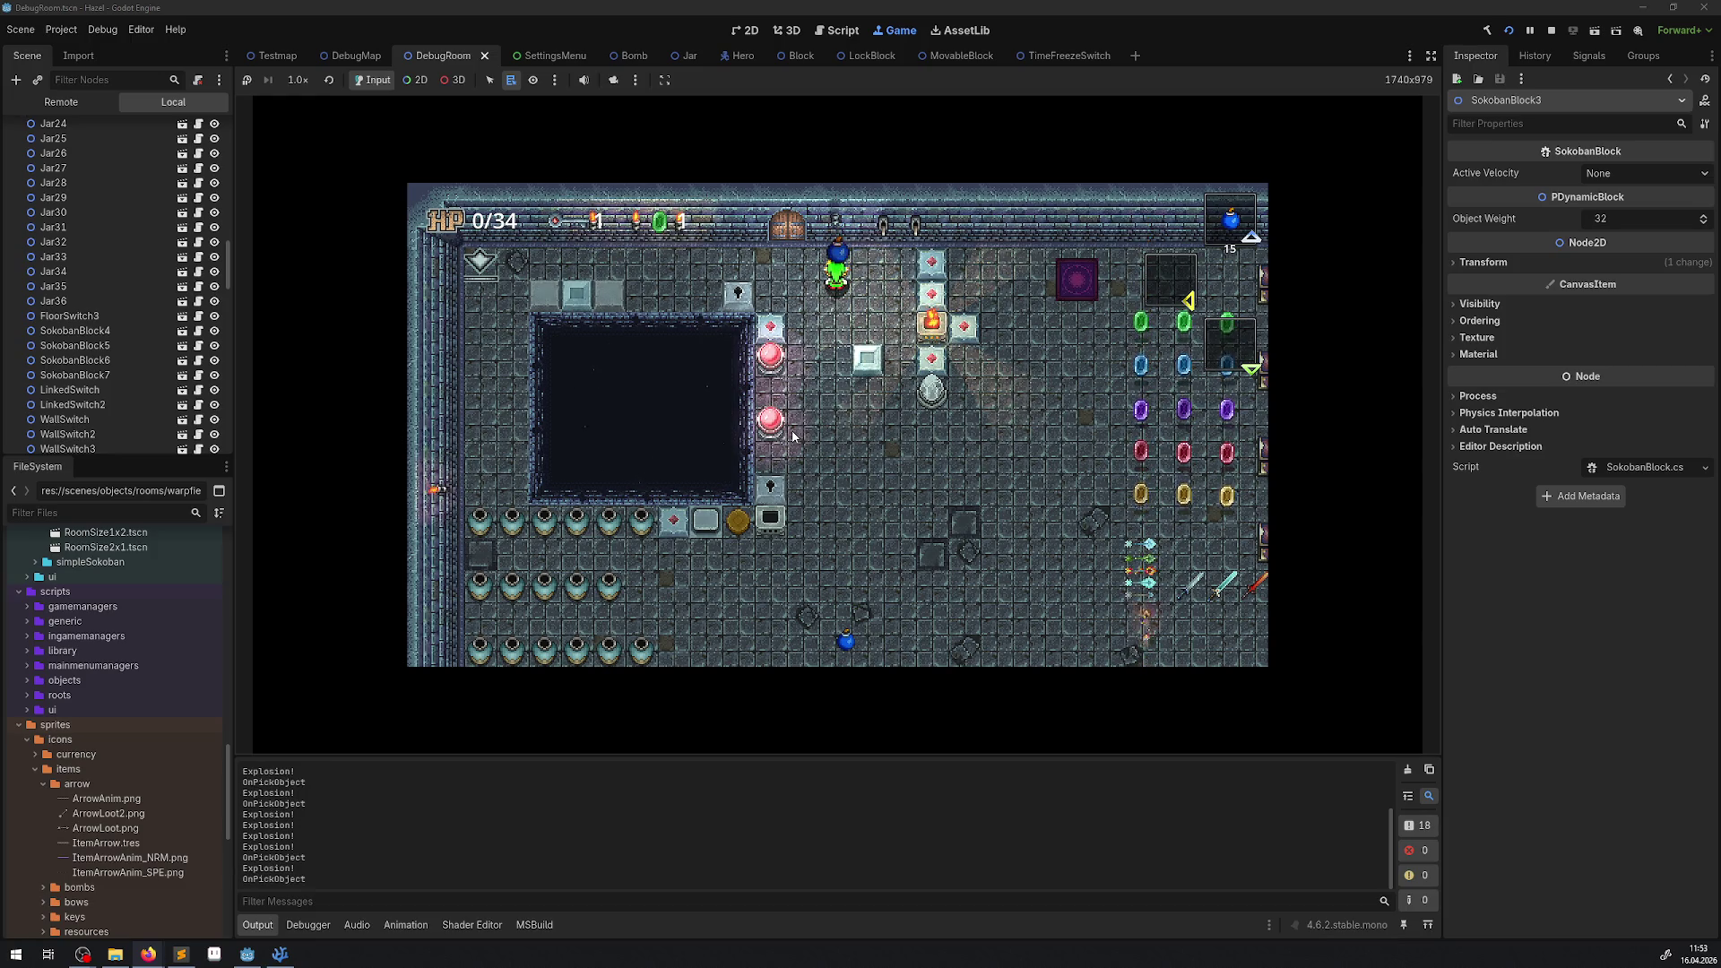
Pick up another bomb, carry it about five tiles down and get rid of it.
key(space)
key(Up)
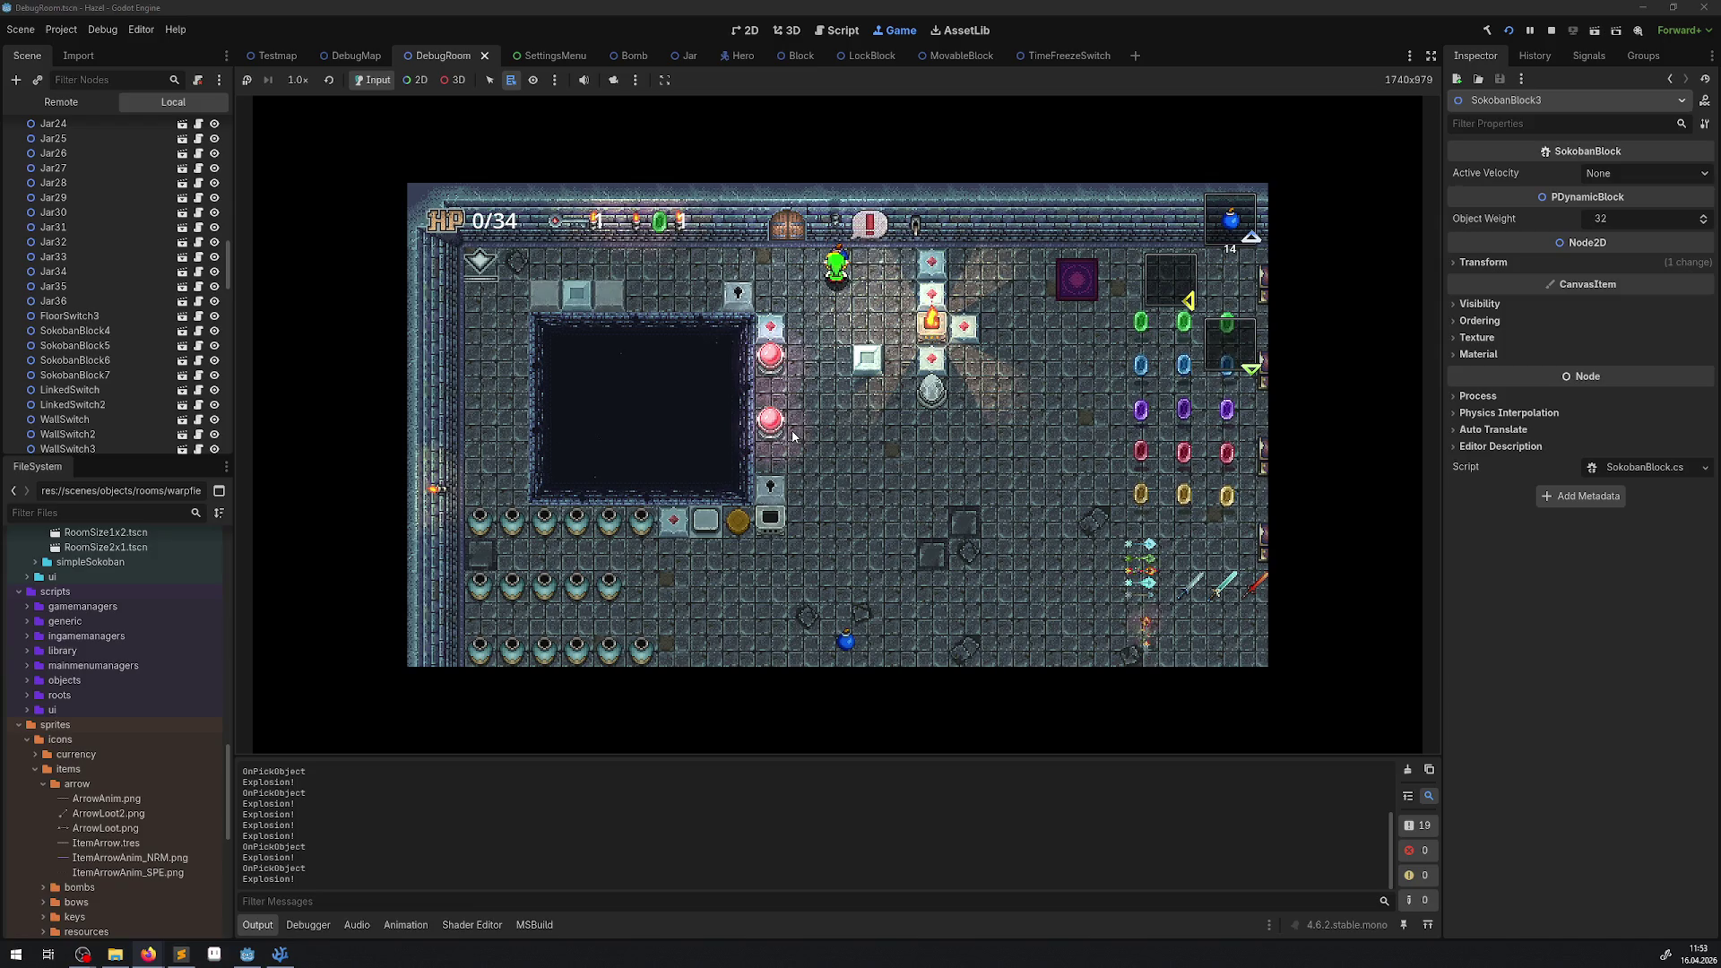
key(space)
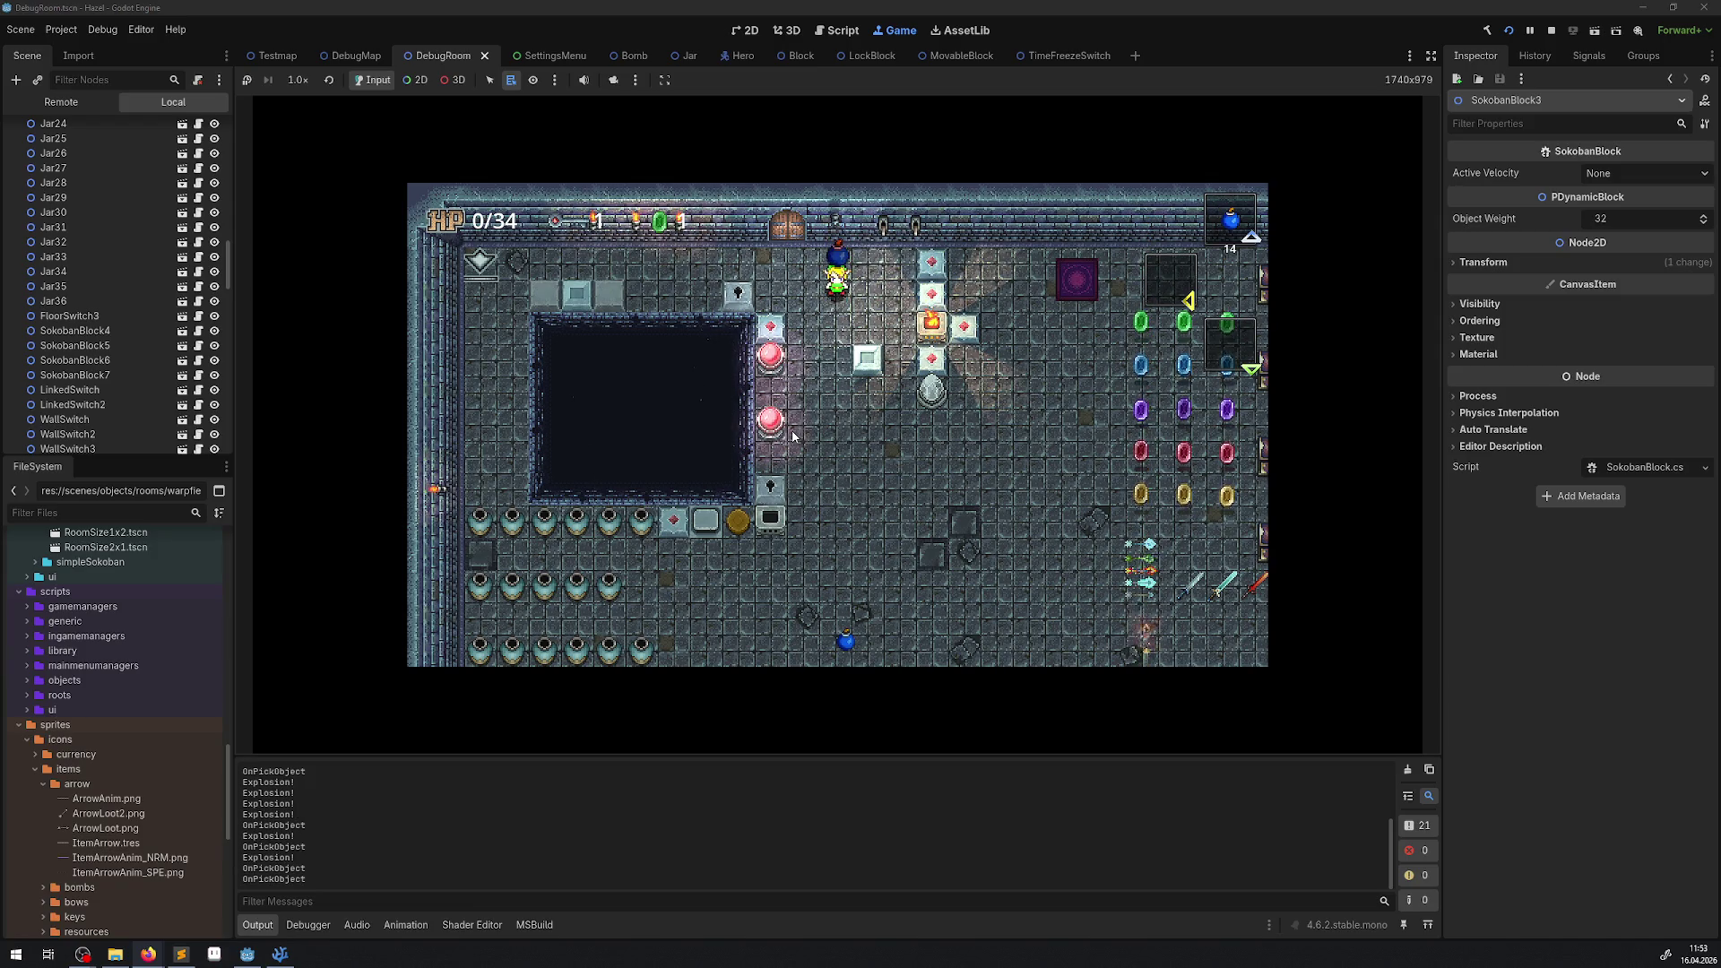
key(Down)
key(Down)
key(Left)
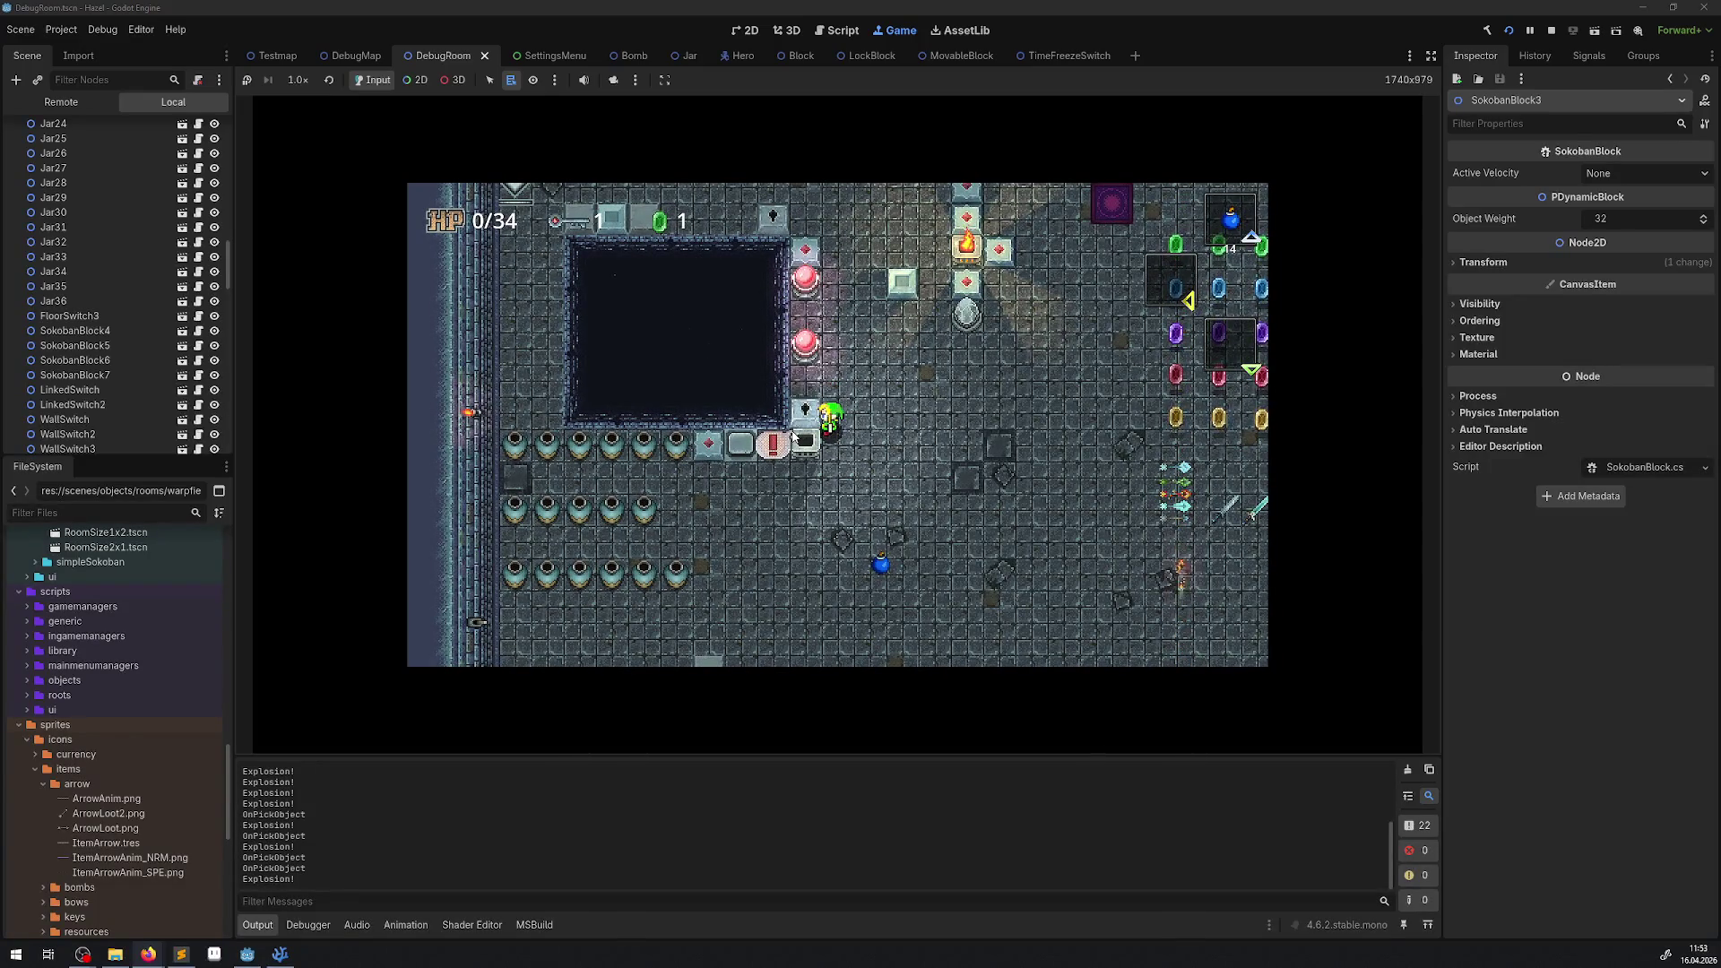
Set a blue bomb down by the jar rows and collect the rows of rupees.
key(Down)
key(Left)
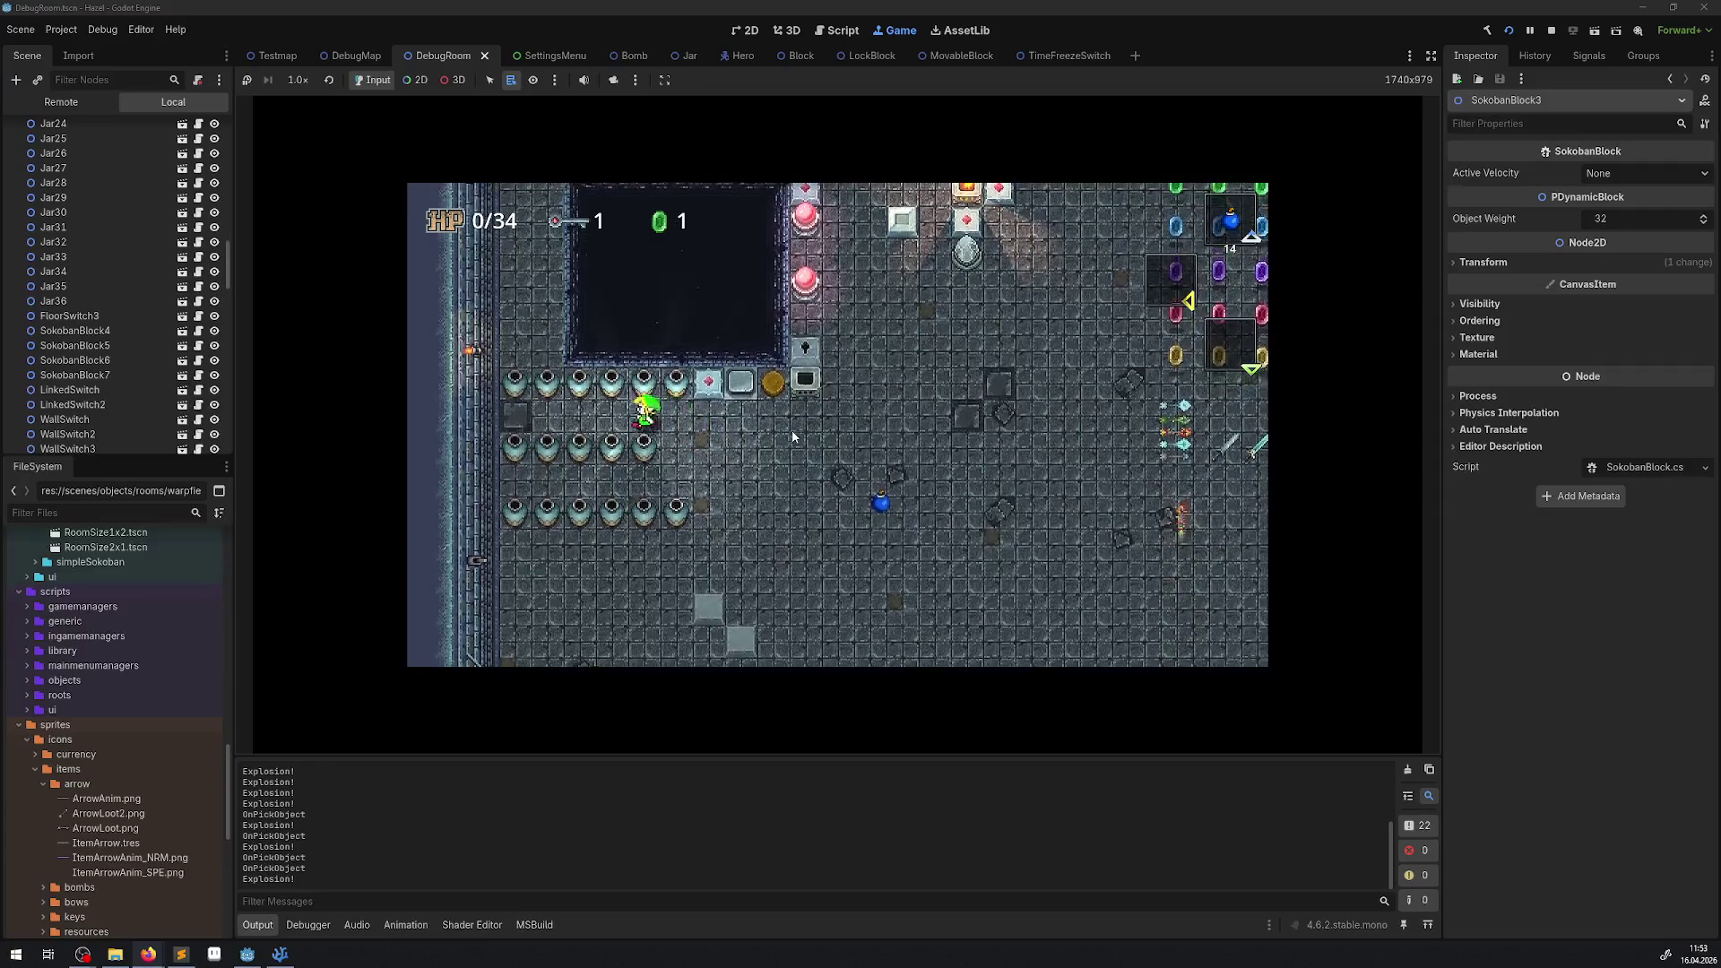
key(Right)
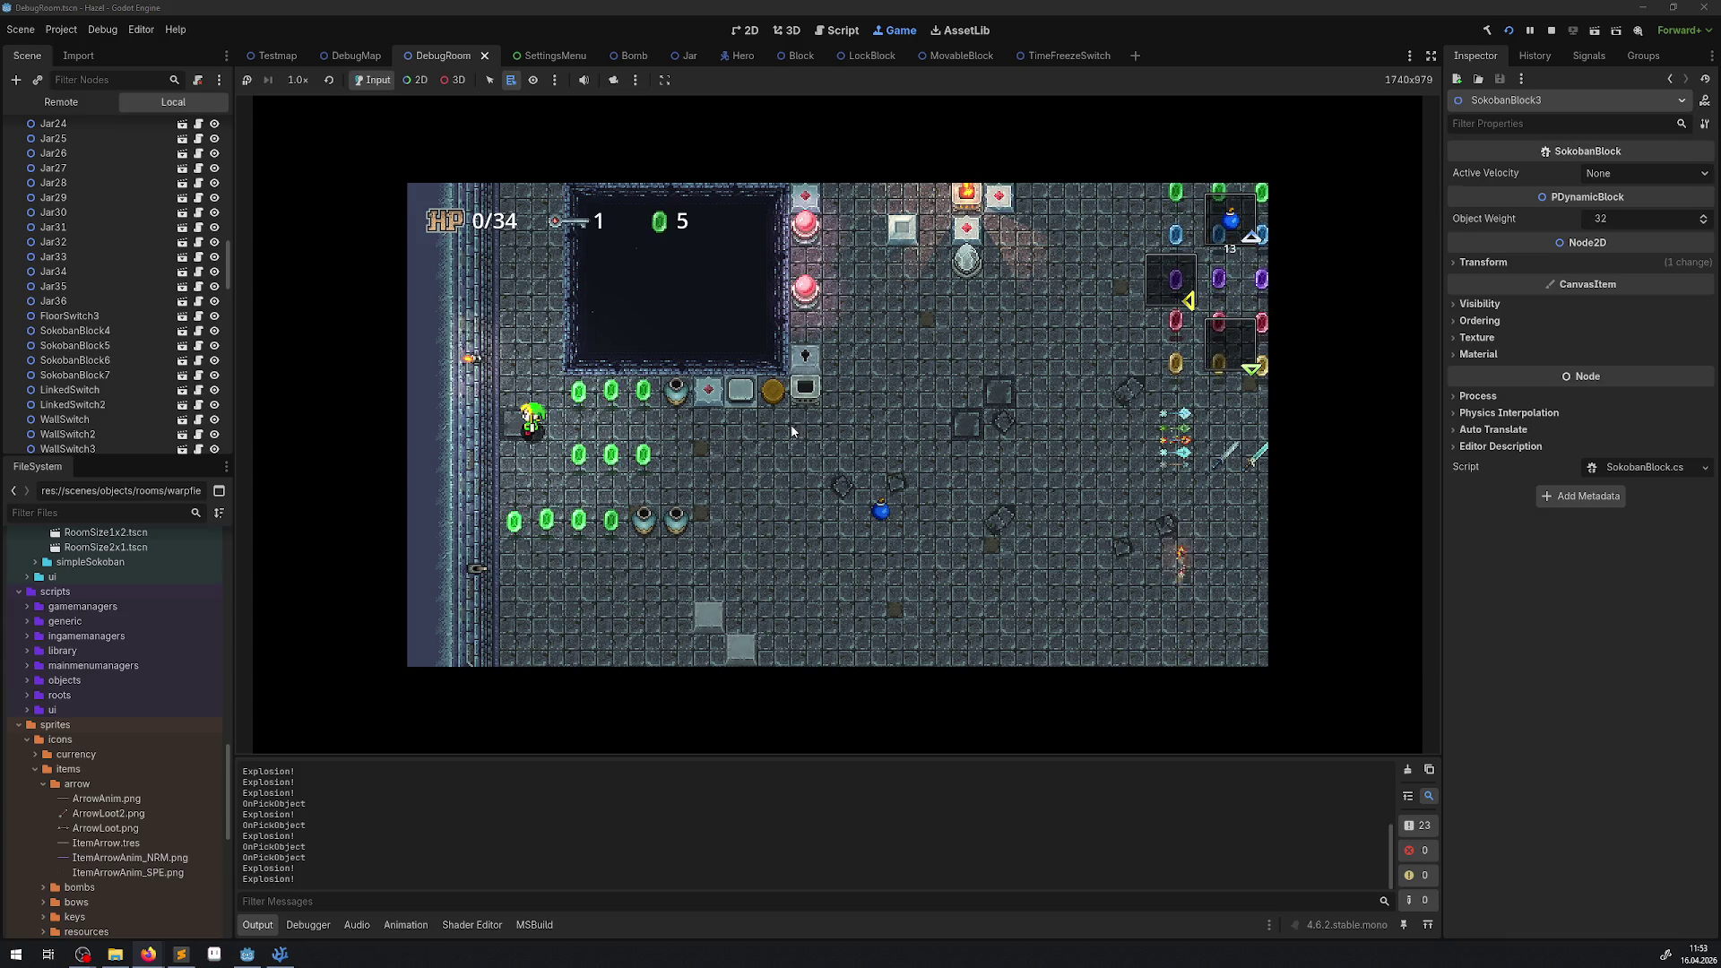
key(Right)
key(Left)
Place and lift bombs beside the jars, then move away to watch them explode.
key(space)
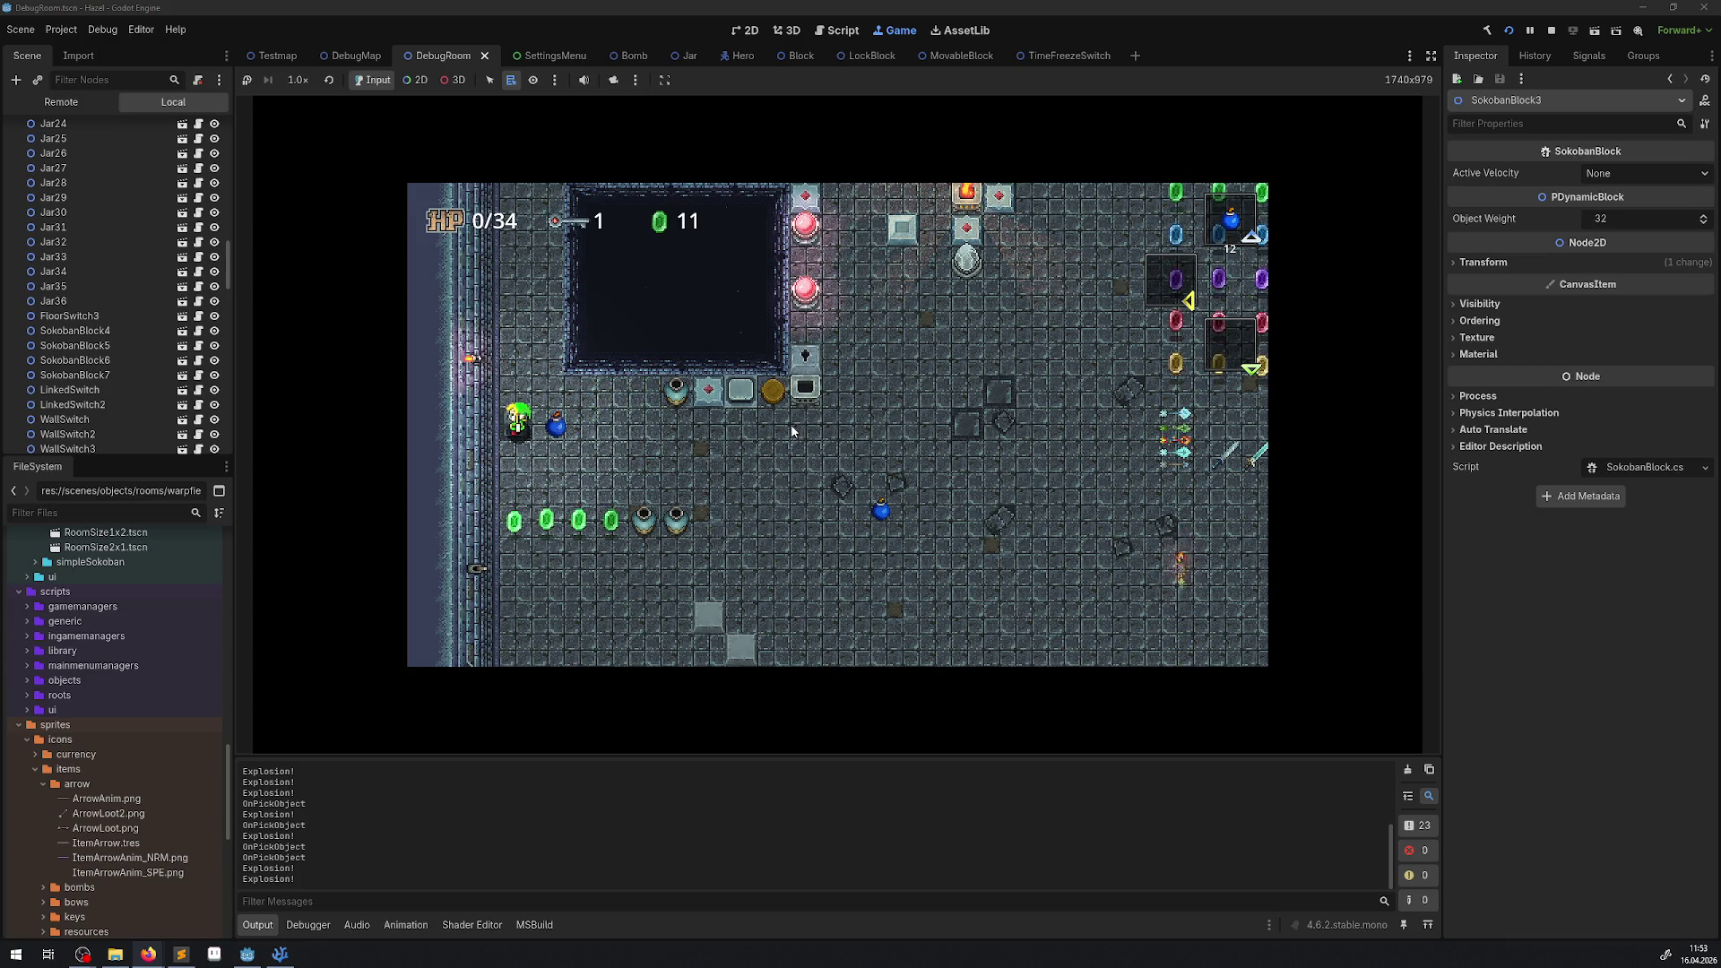
key(Left)
key(space)
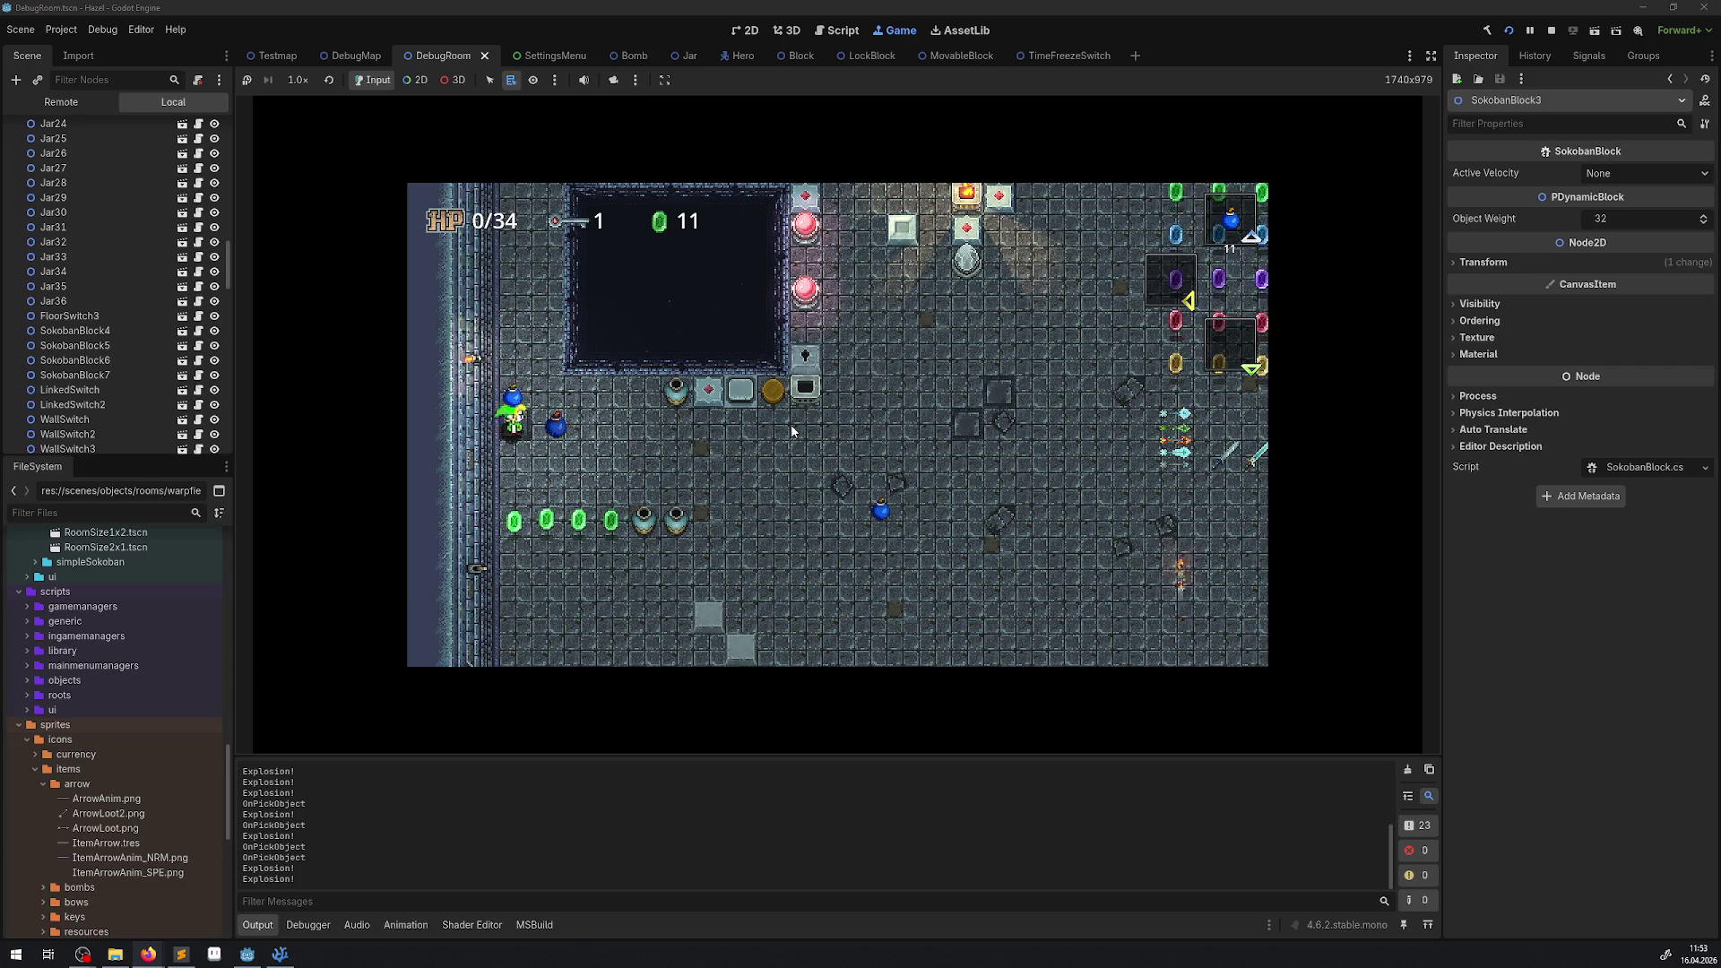
key(Right)
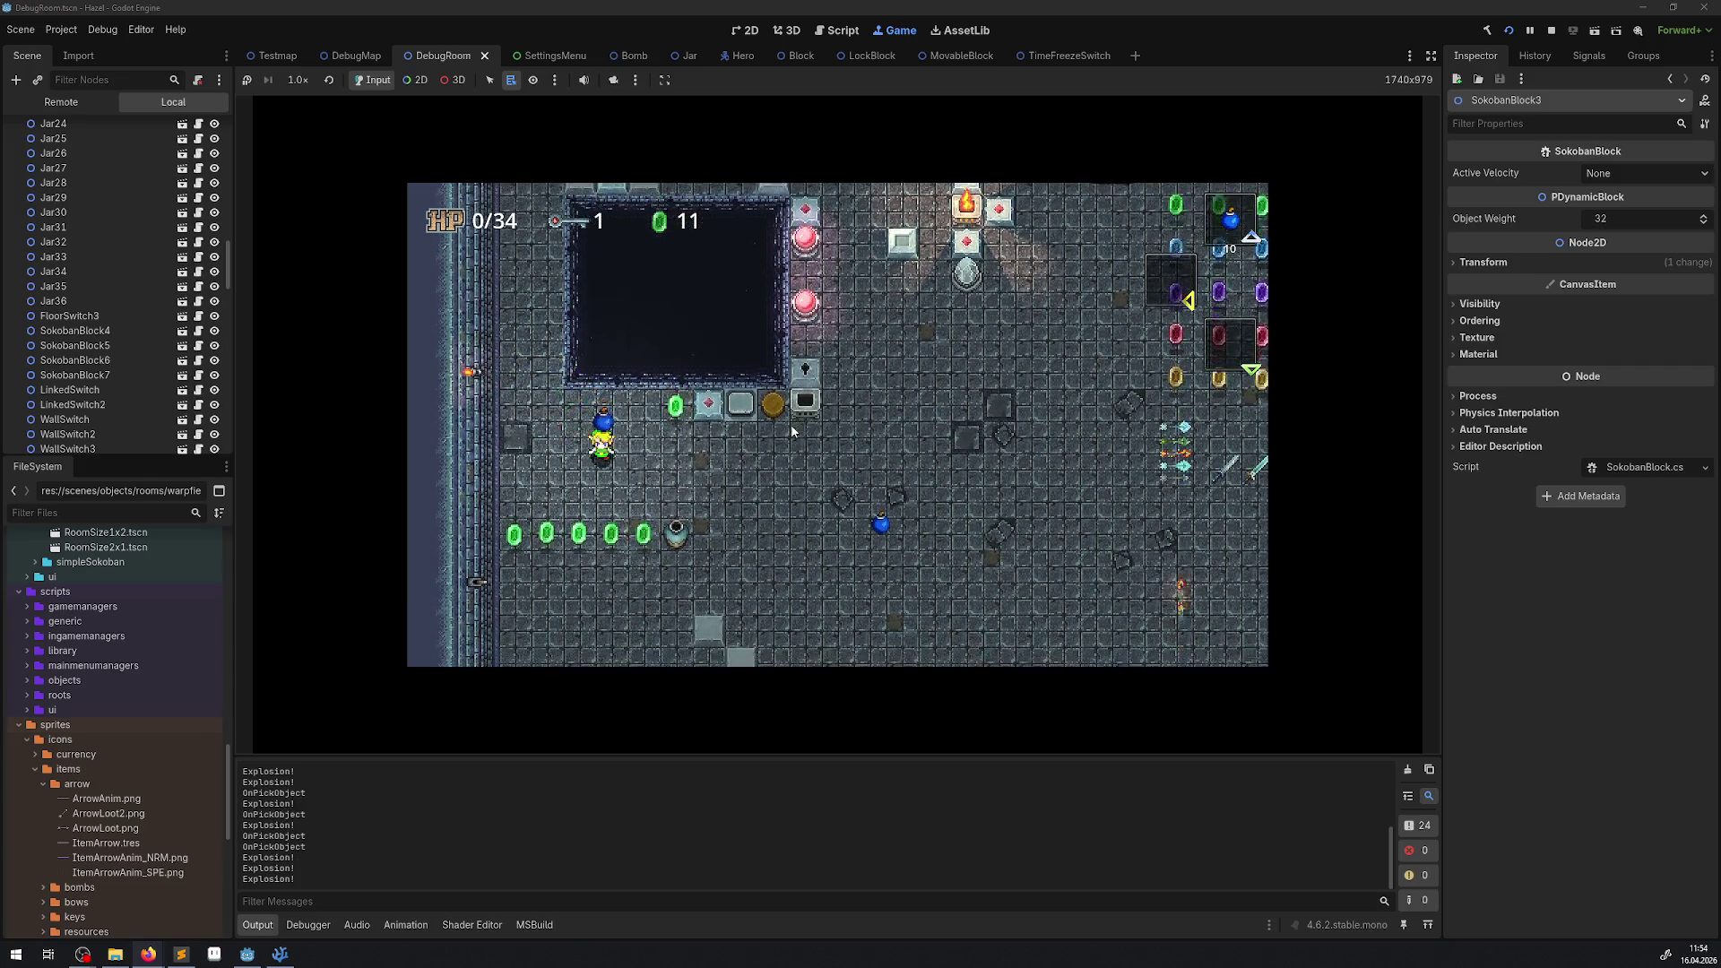
key(Left)
key(Up)
key(space)
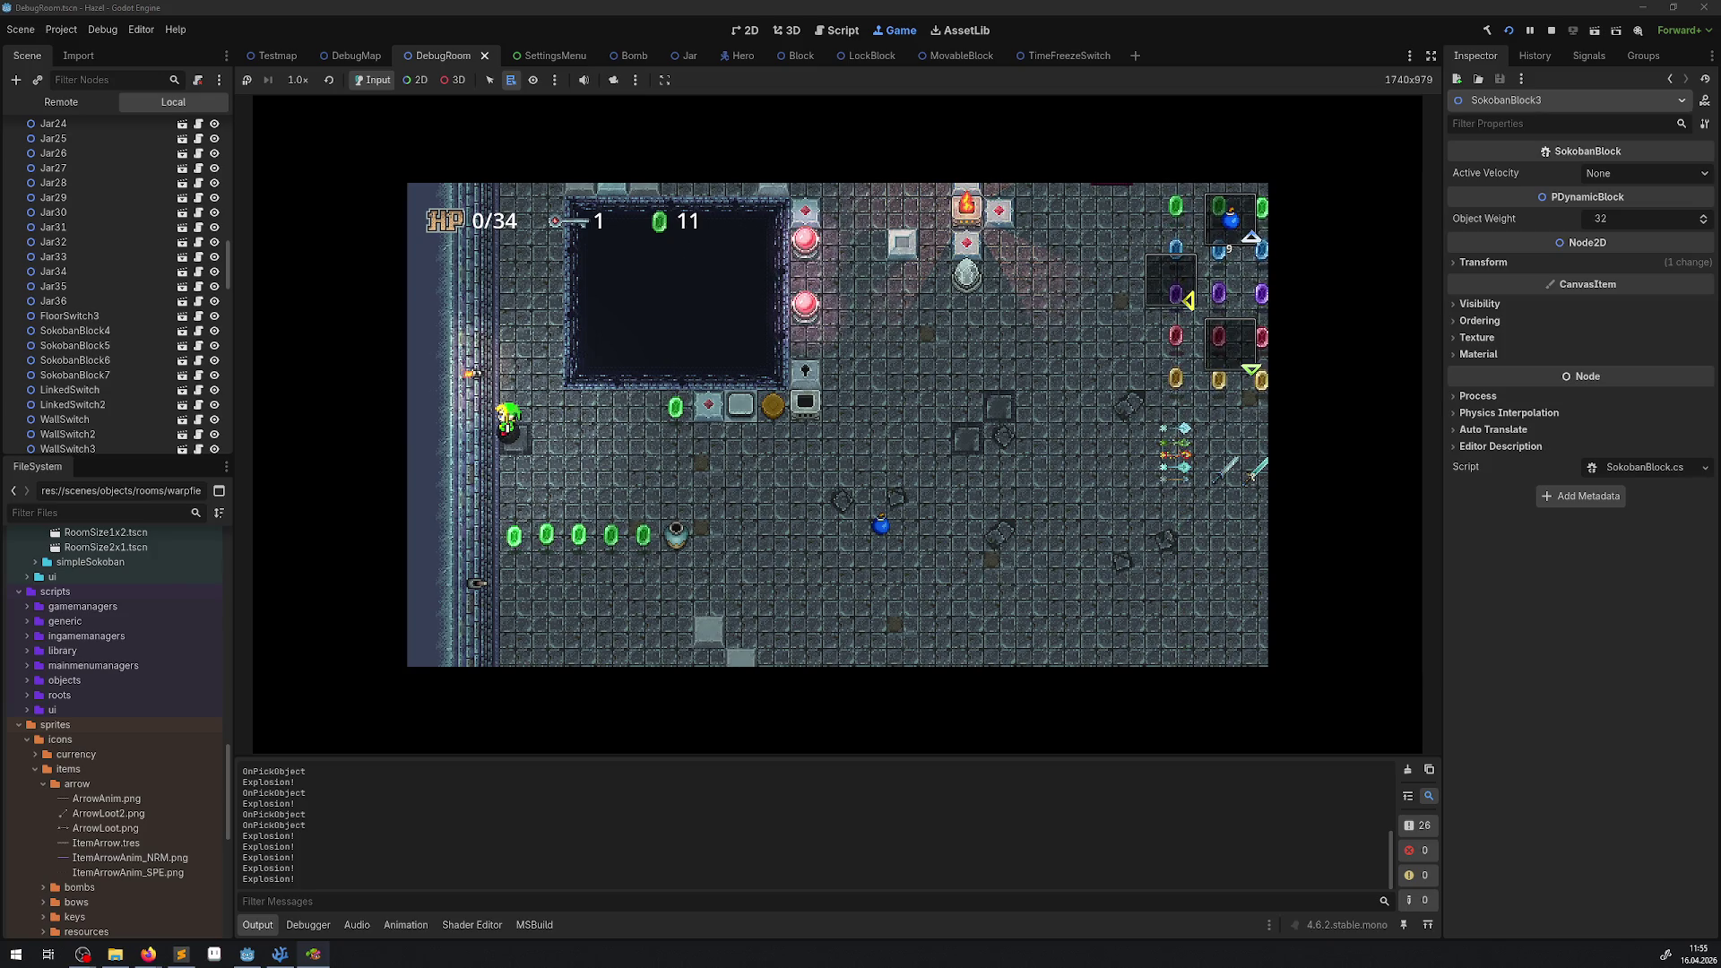
Skip the splash screens, pick user slot 1 and start a New Game.
key(Return)
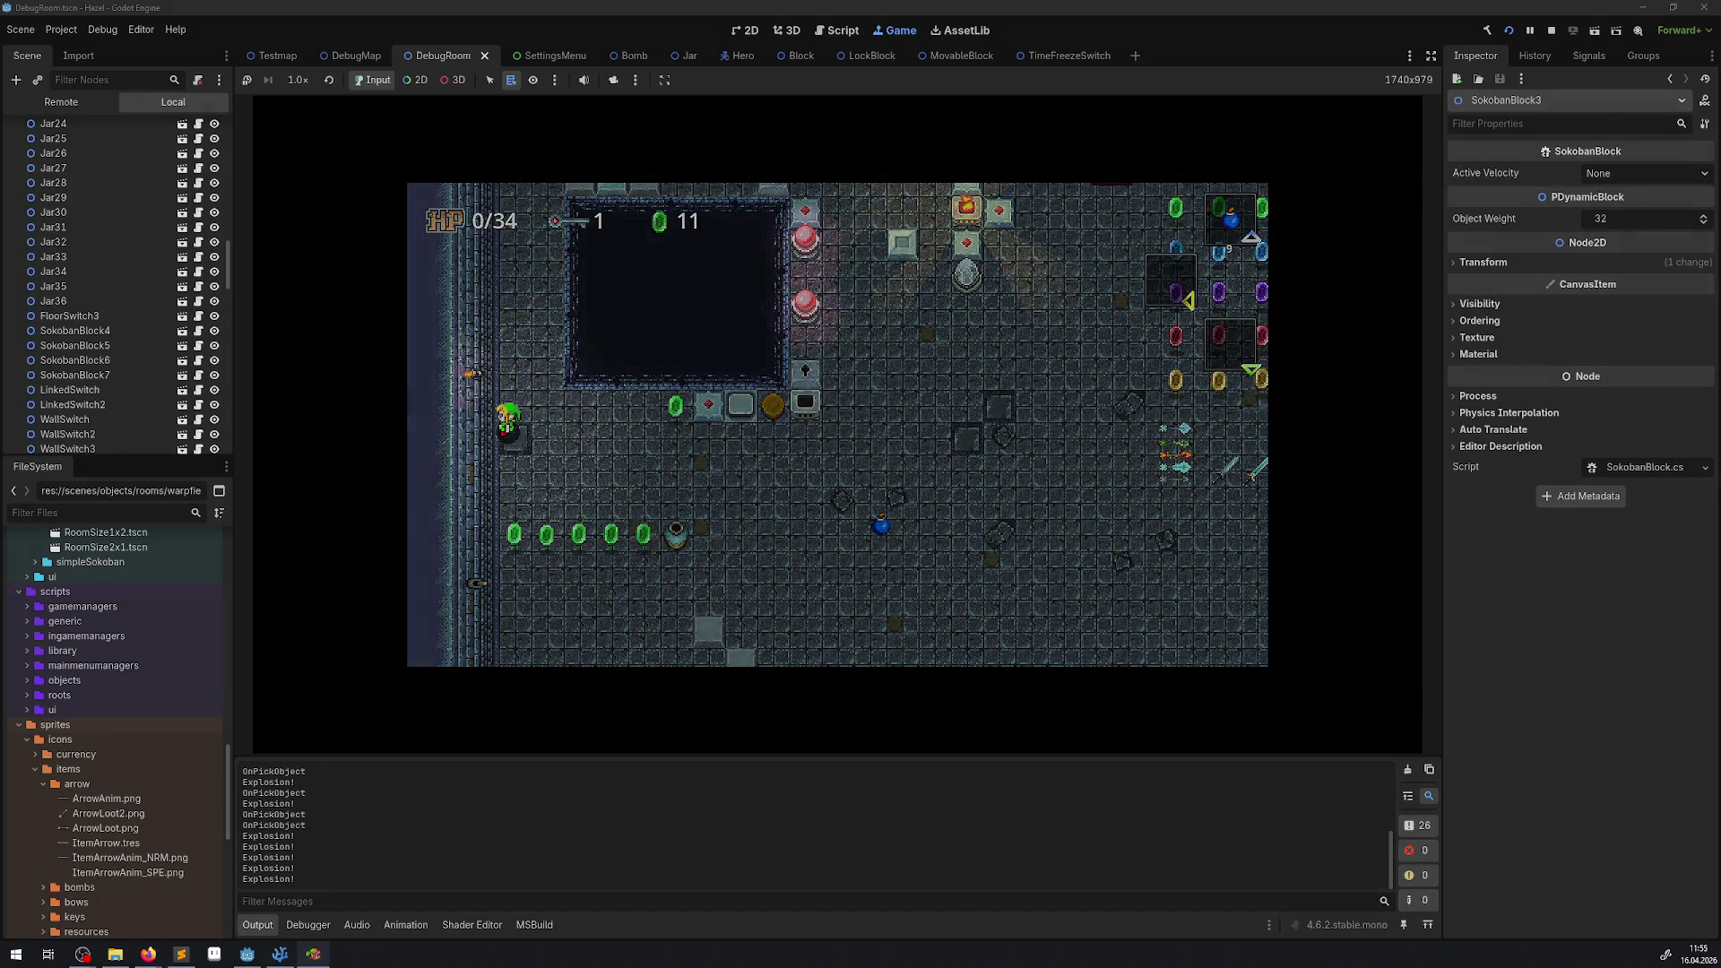
key(super+e)
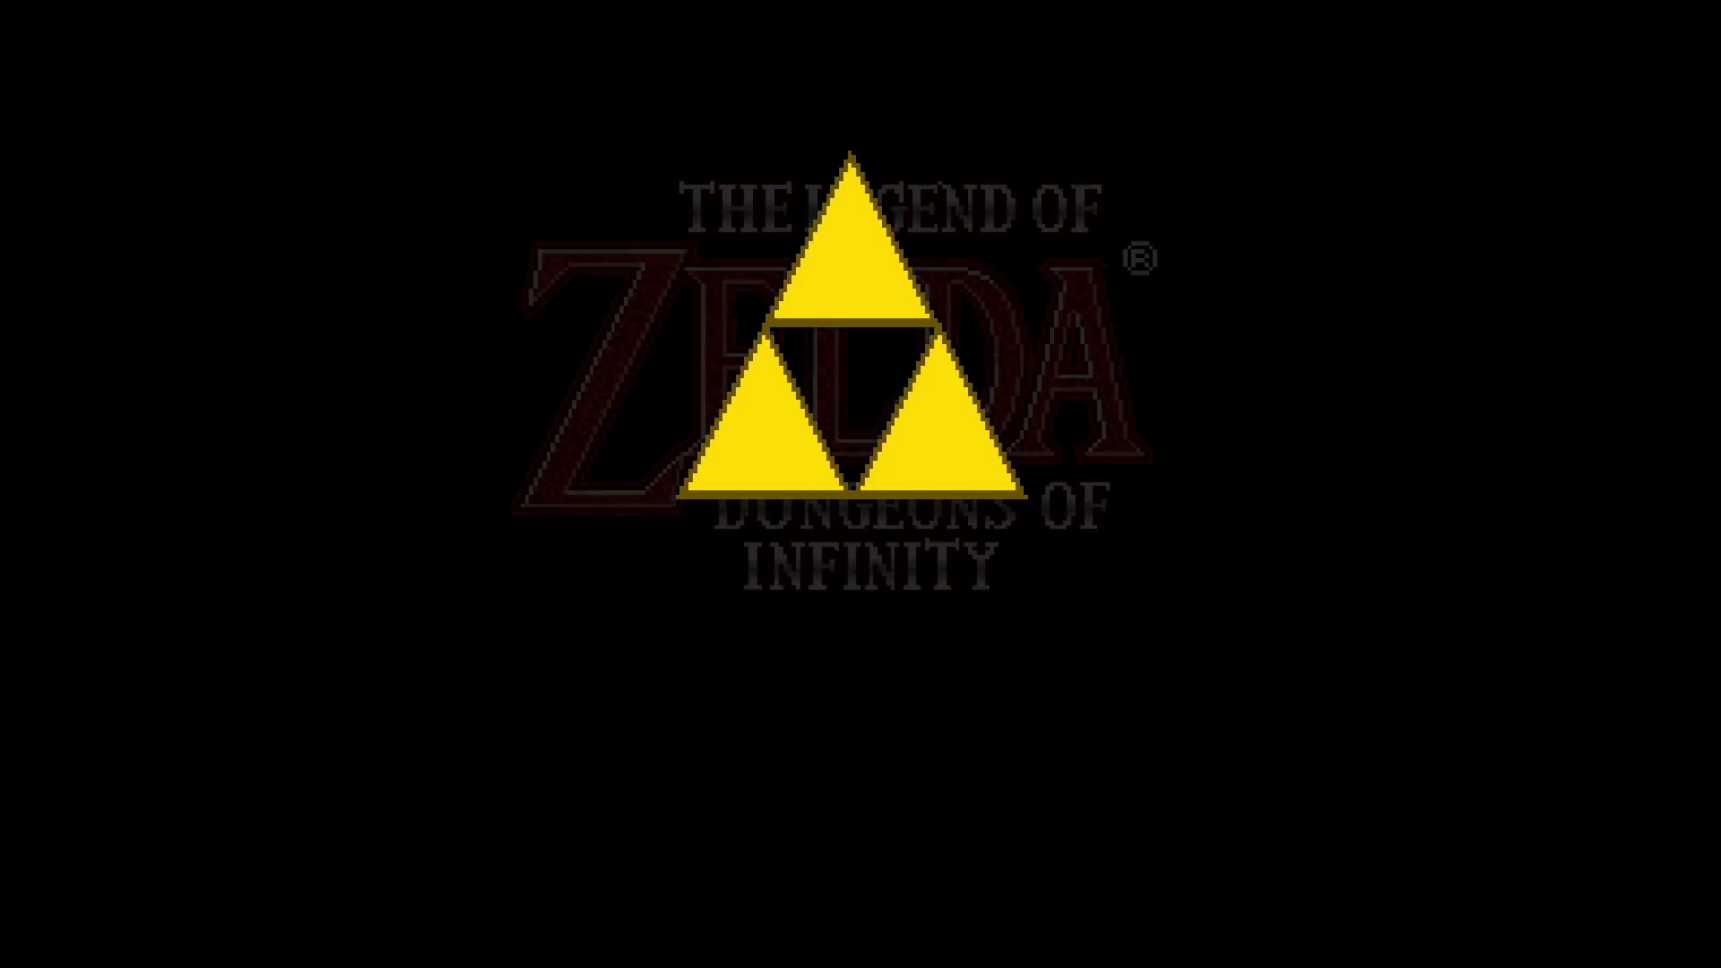
key(Return)
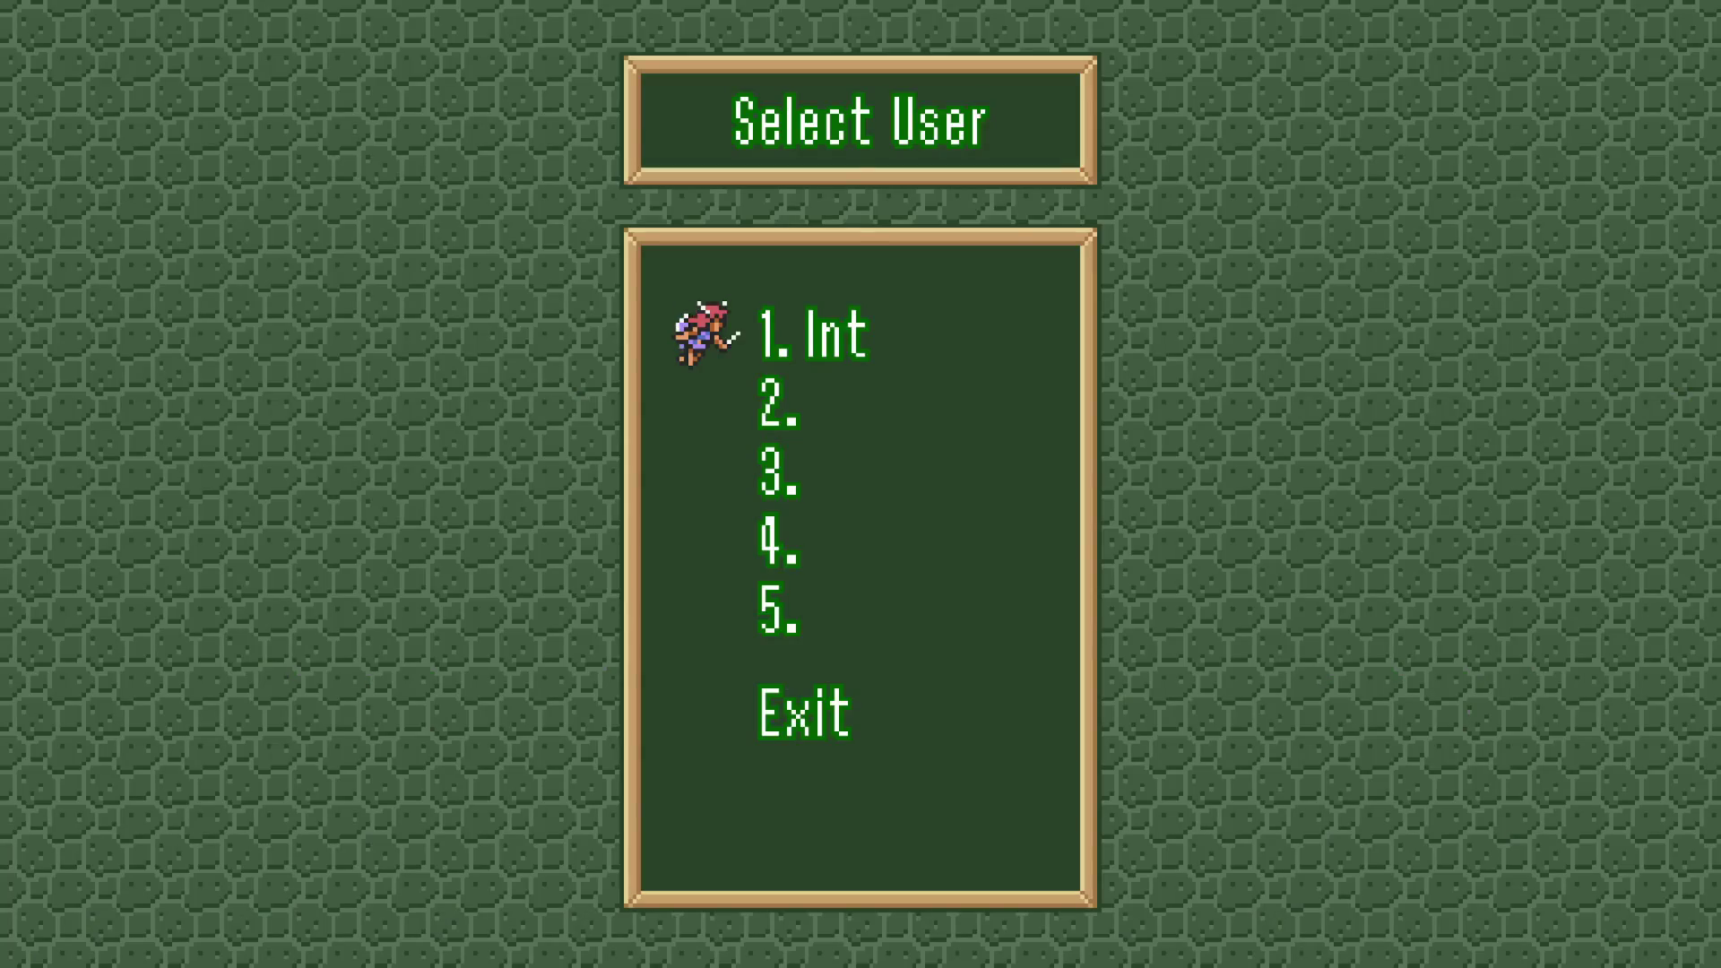
key(Return)
key(Return)
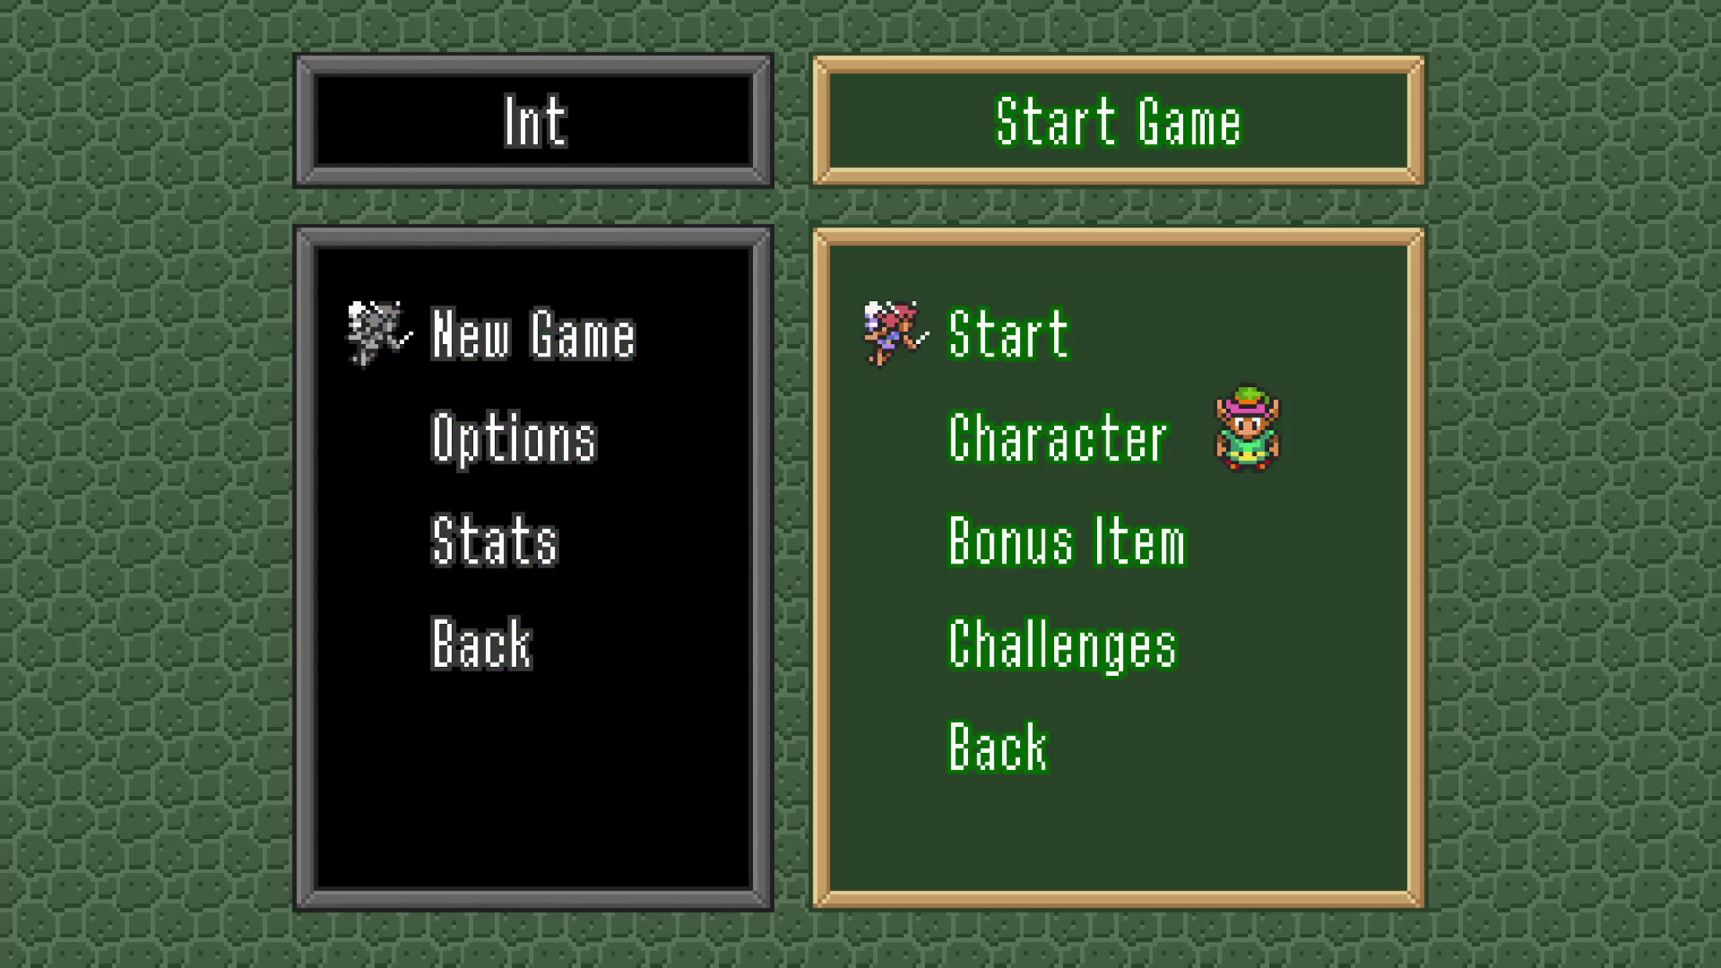
key(Return)
key(Up)
Walk Link up the rainy forest path to the castle wall.
key(Right)
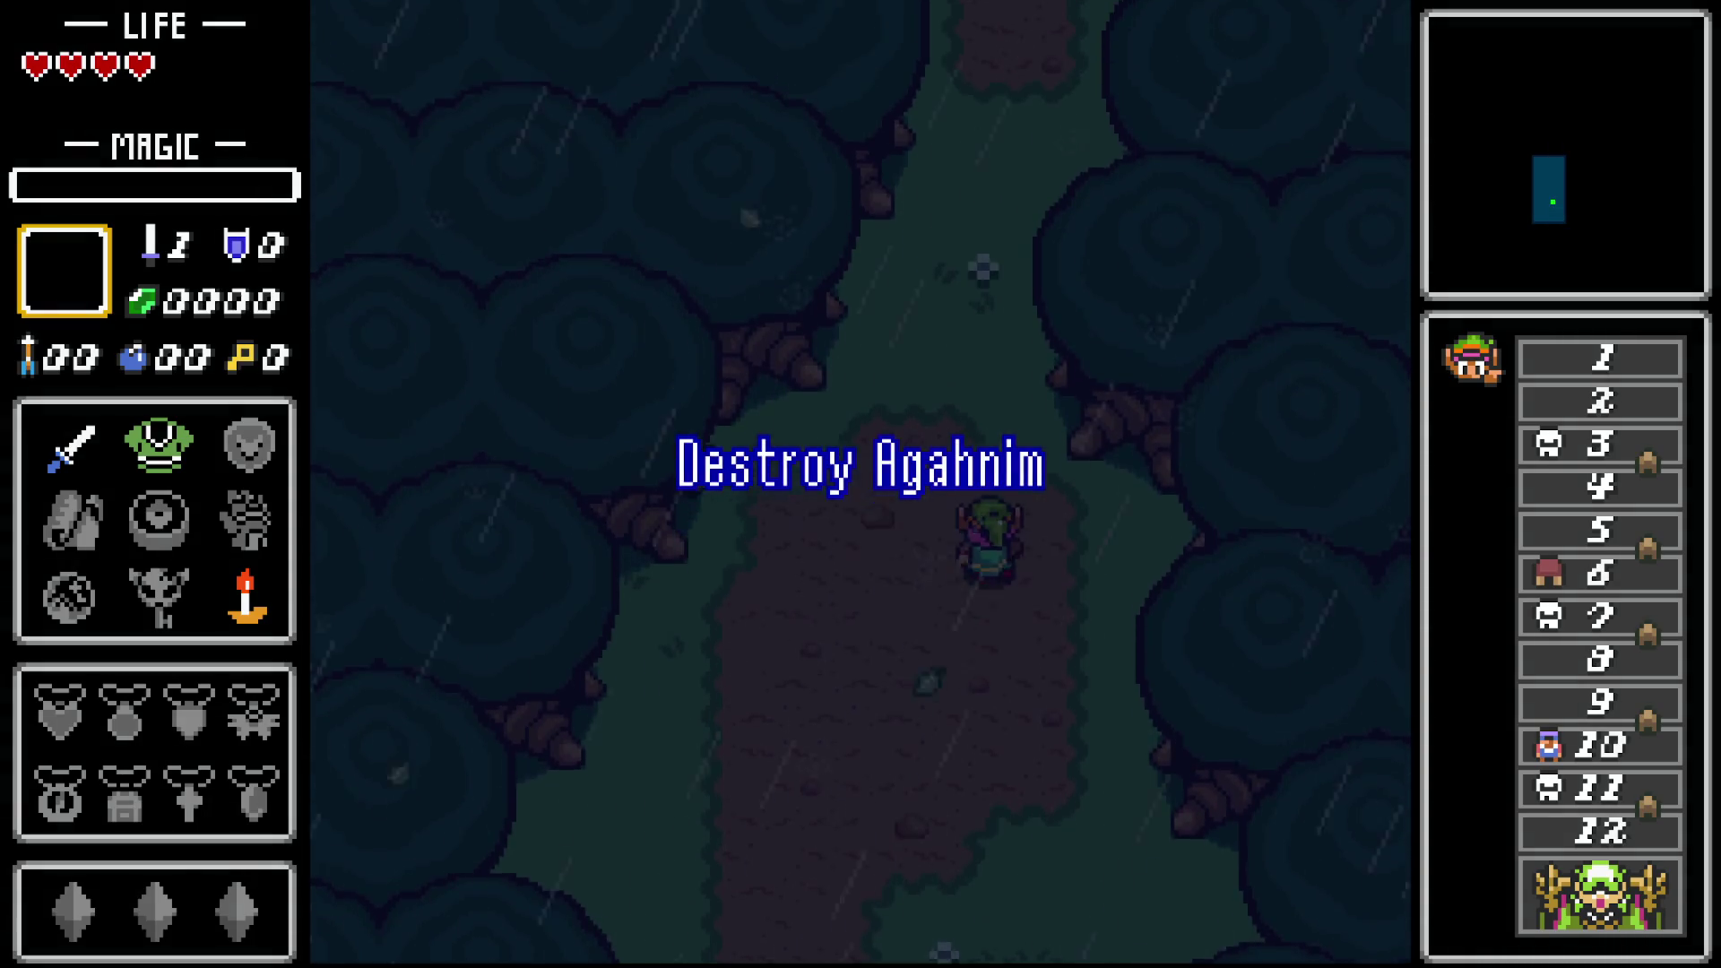
key(Up)
key(Left)
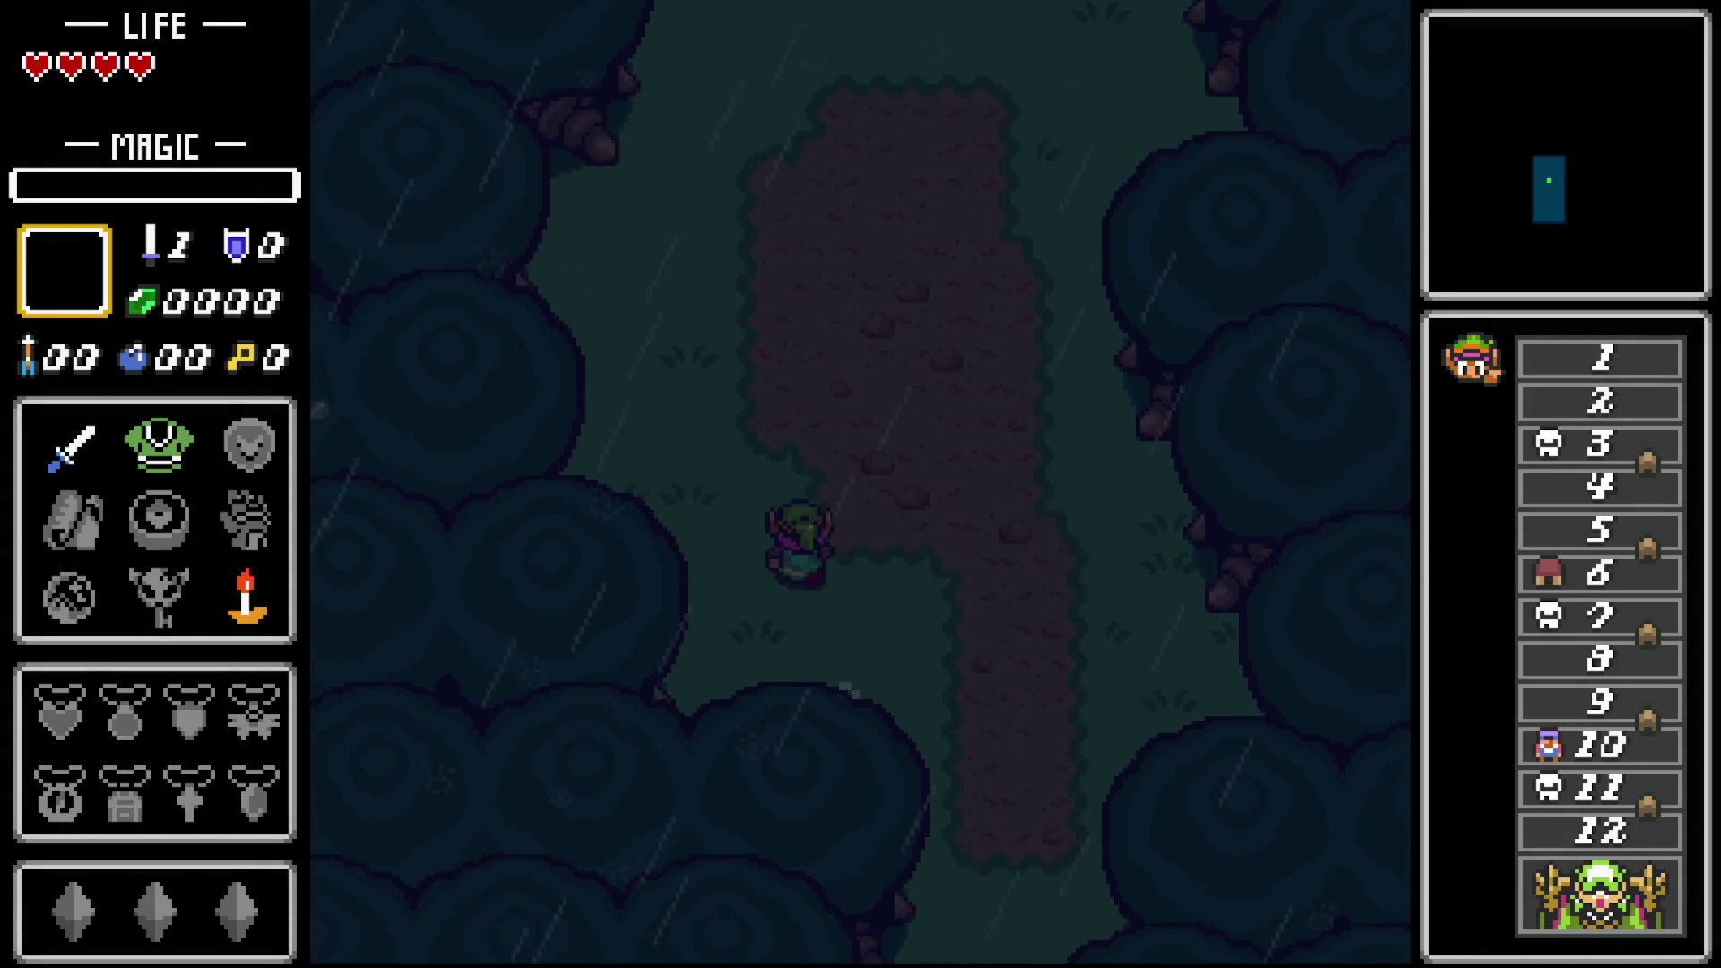
key(Up)
key(Right)
key(Left)
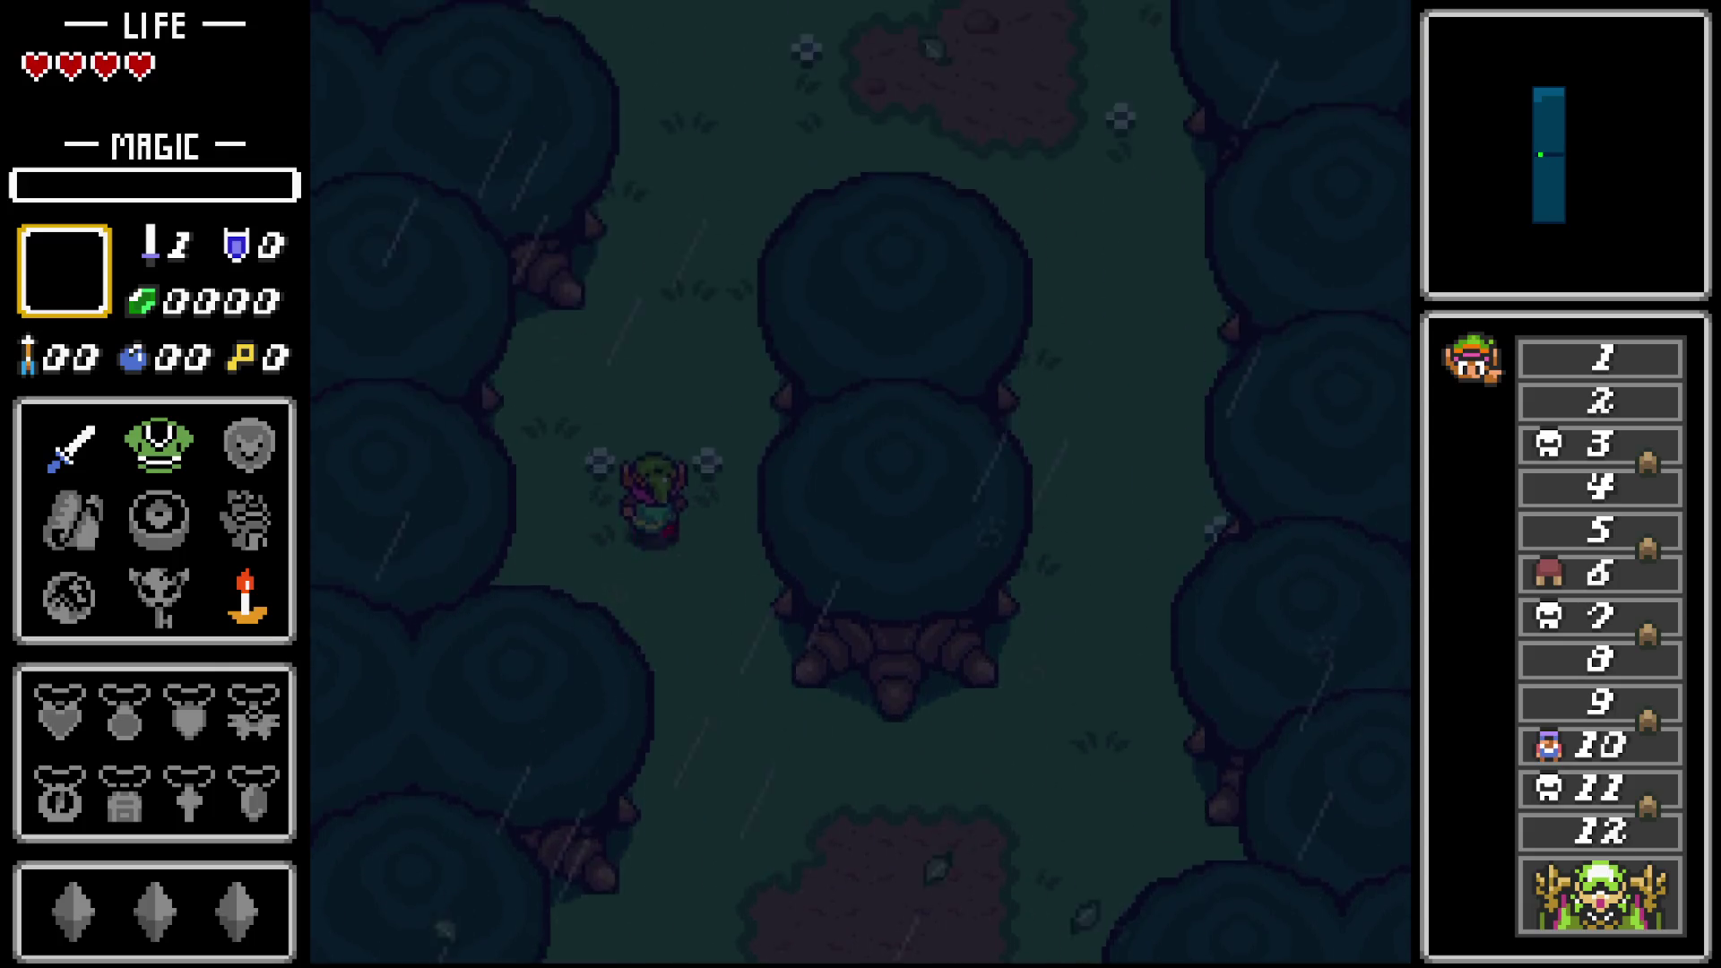
key(Up)
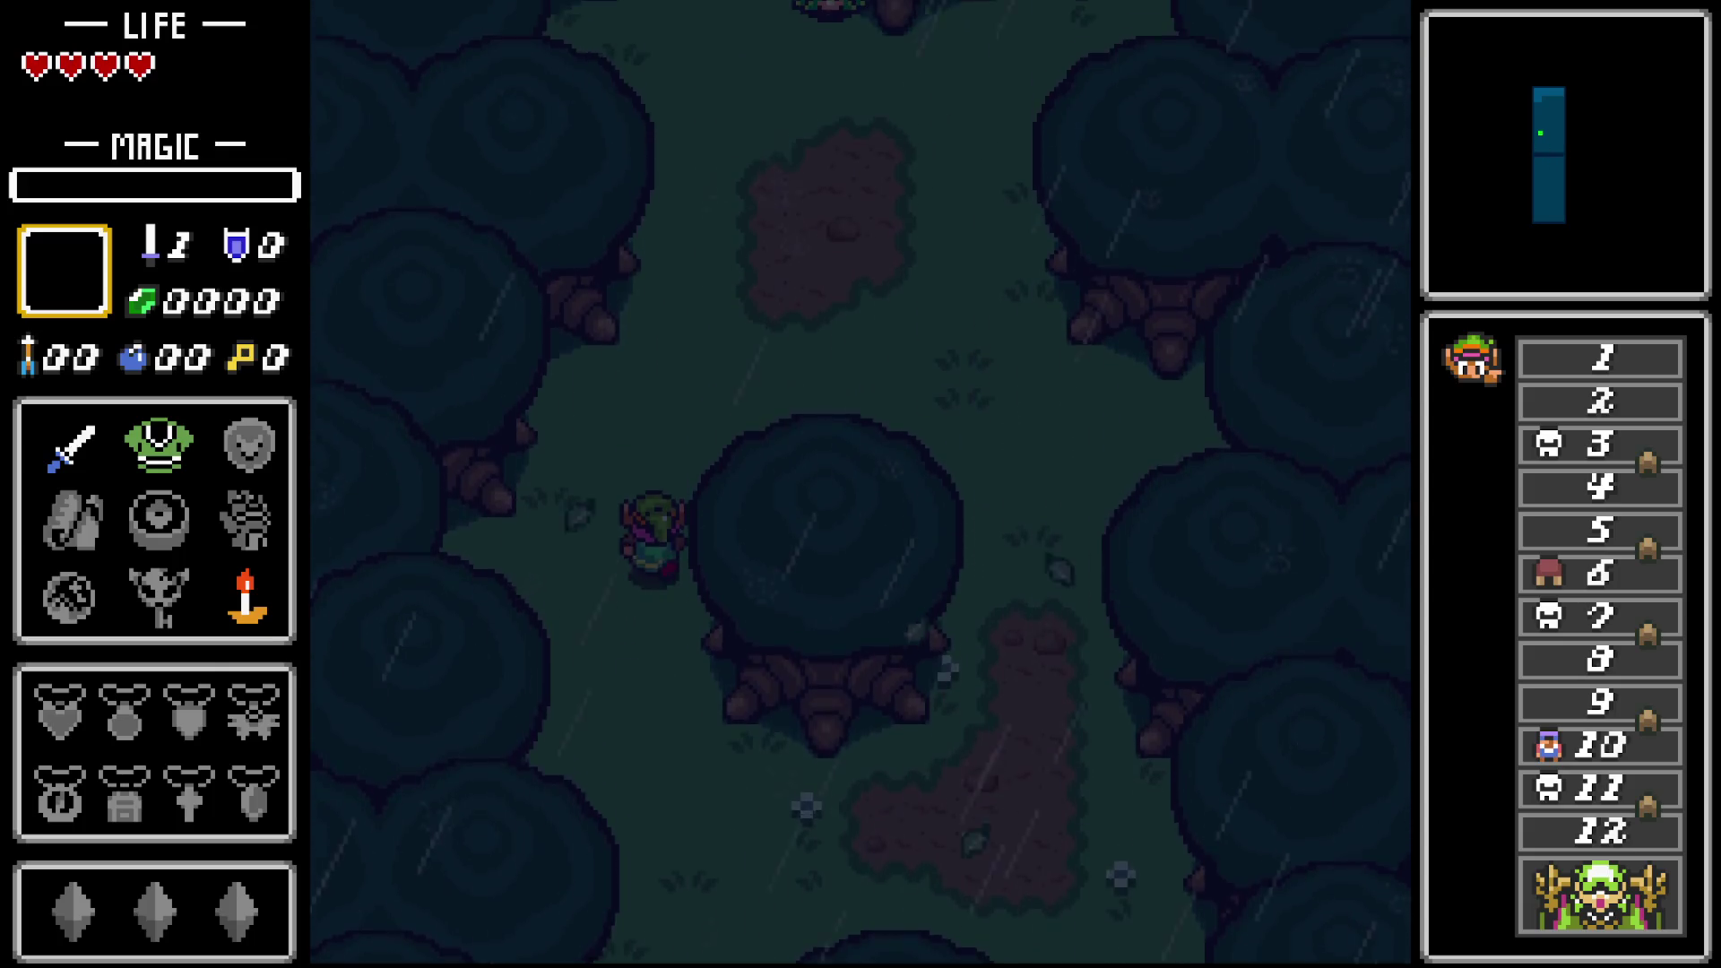
key(Up)
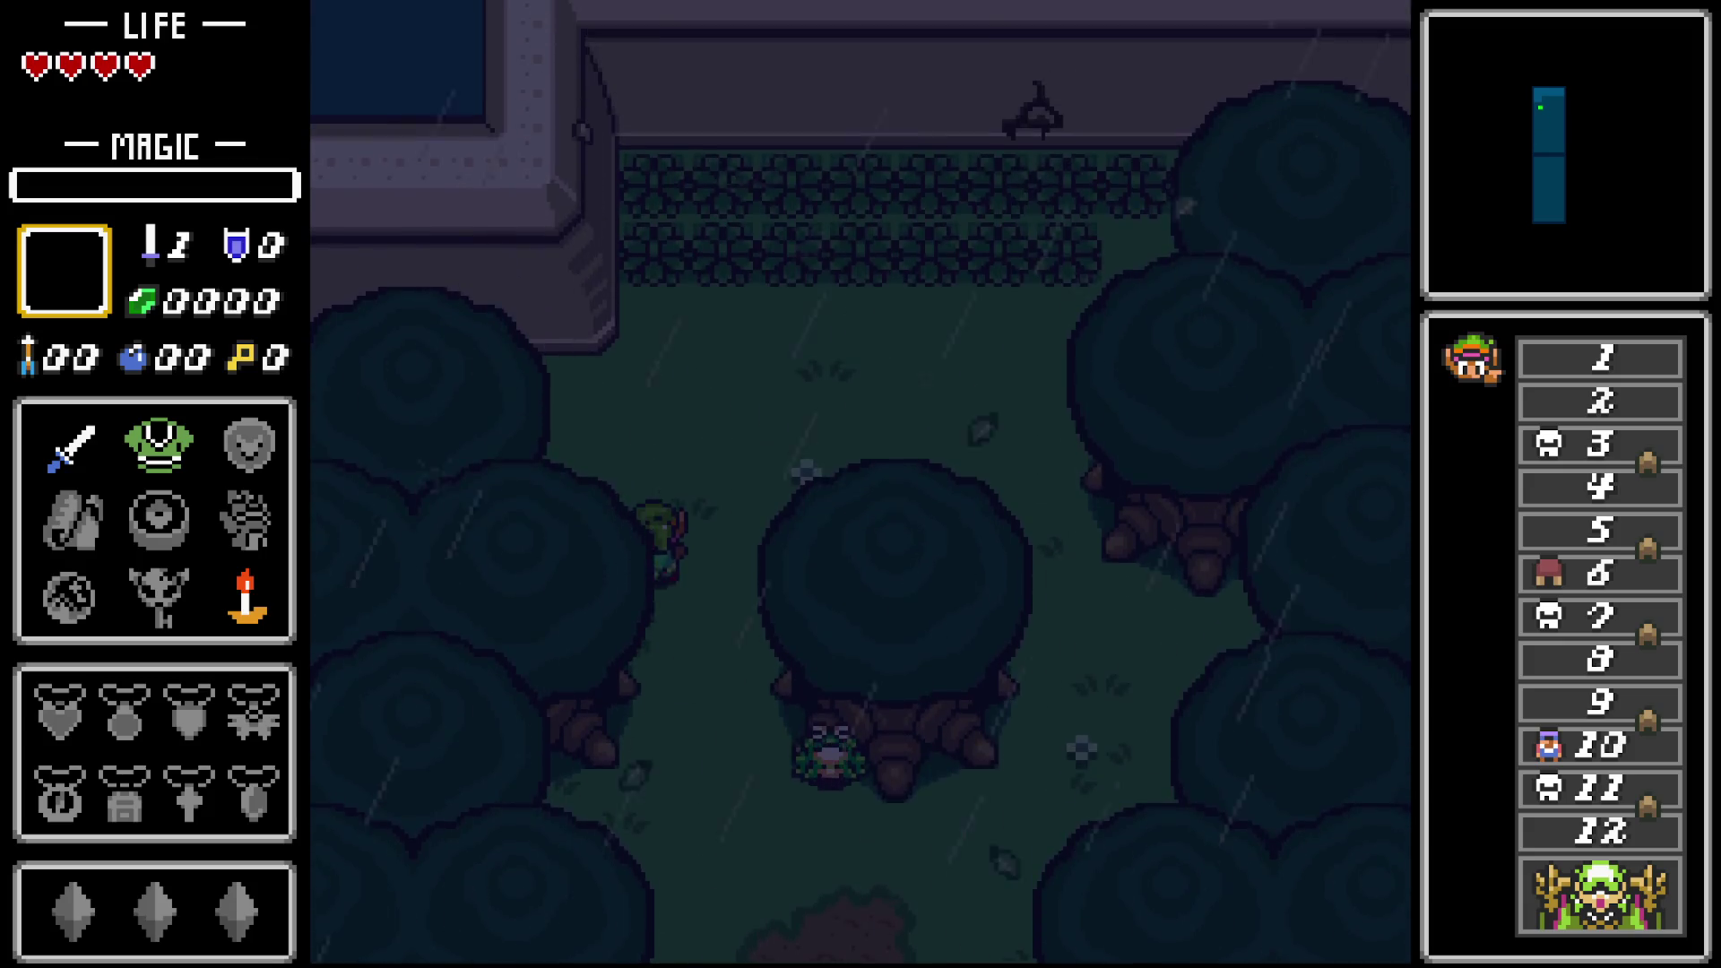
Cut the bushes along the castle wall to collect bombs.
key(Up)
key(x)
key(x)
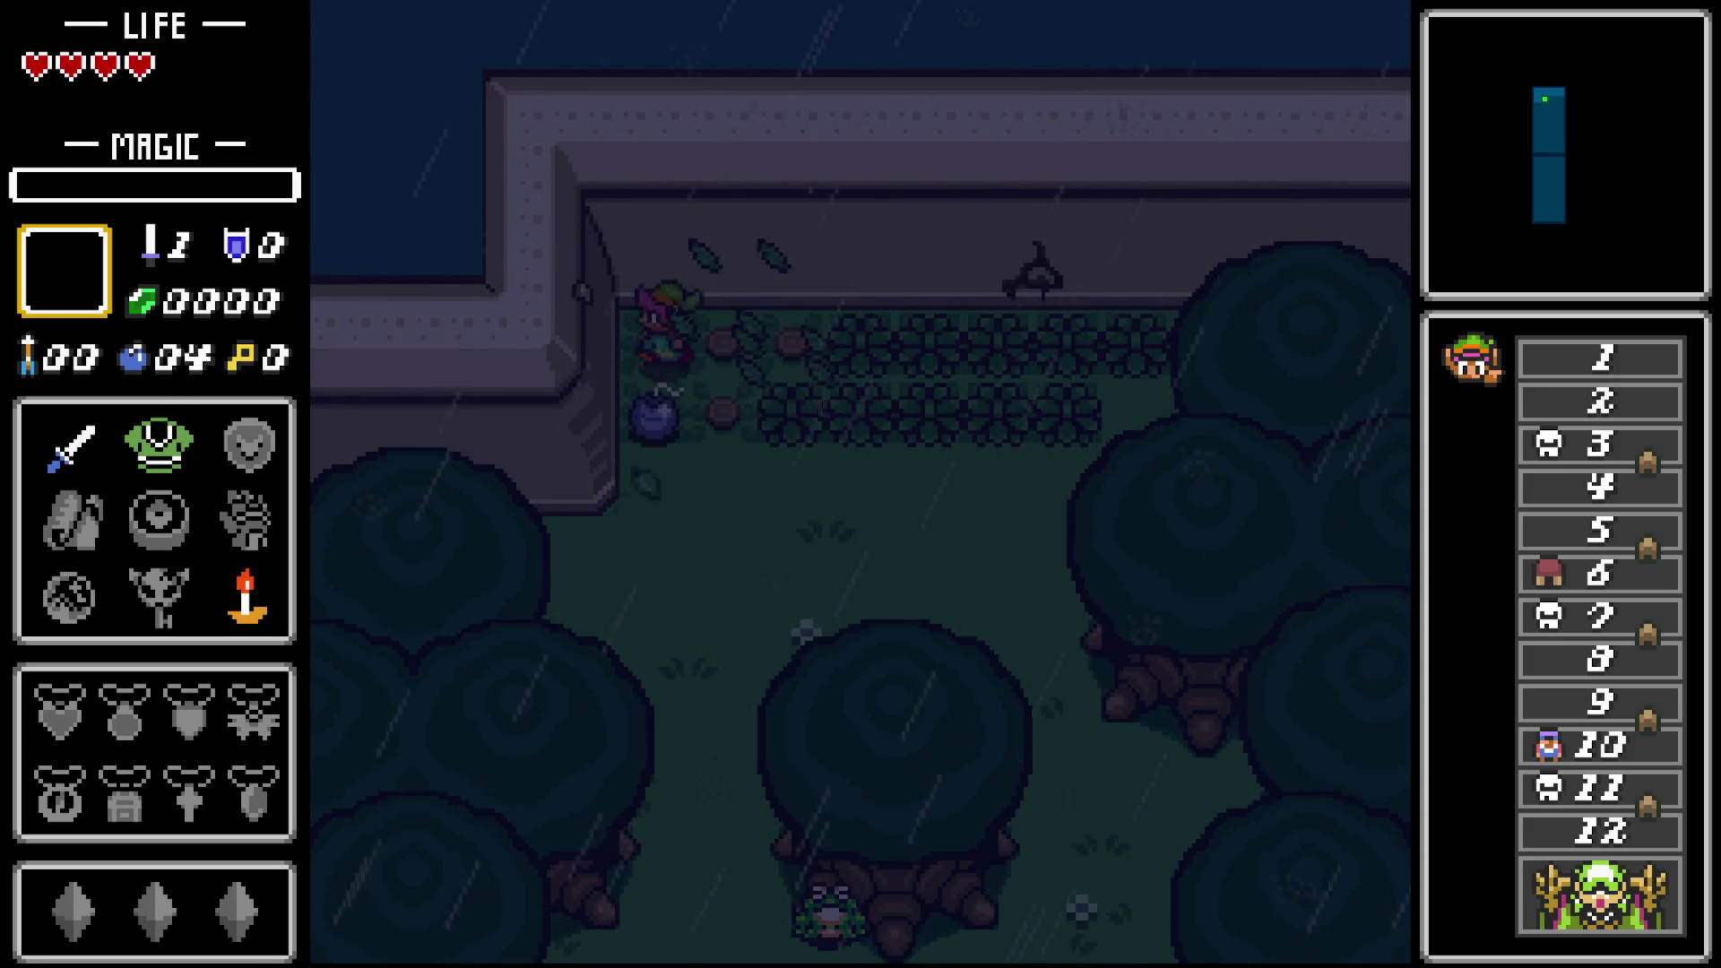
key(Right)
key(x)
key(x)
key(x)
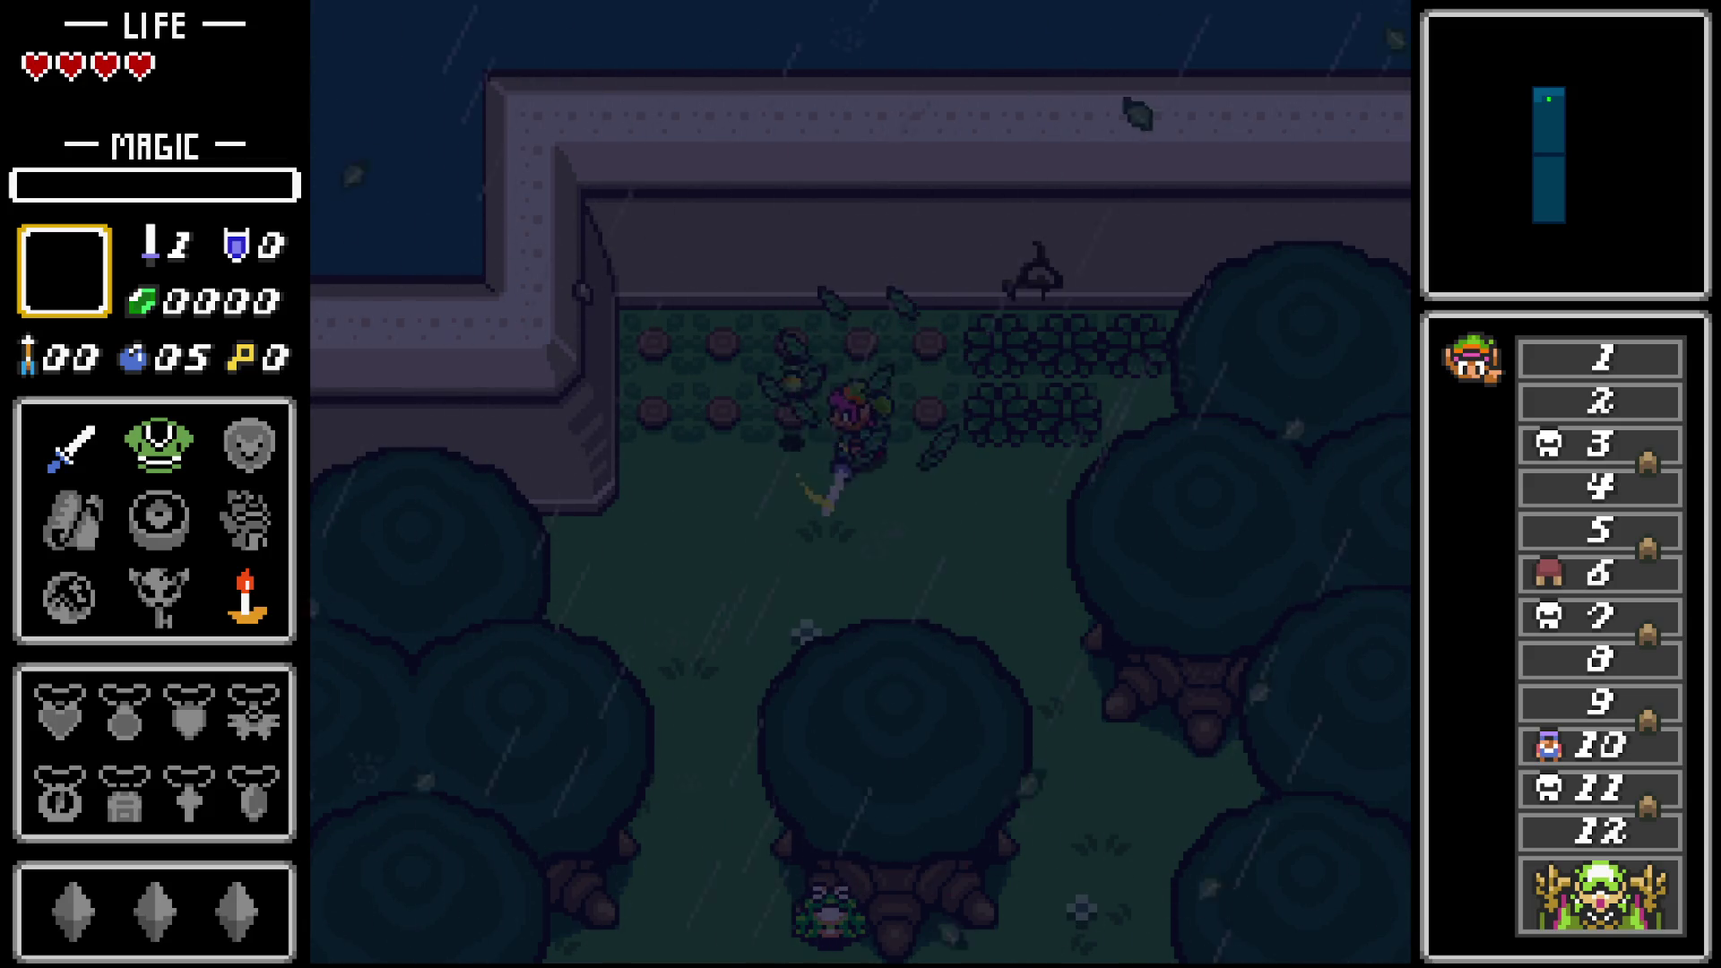
key(Right)
key(x)
key(x)
key(x)
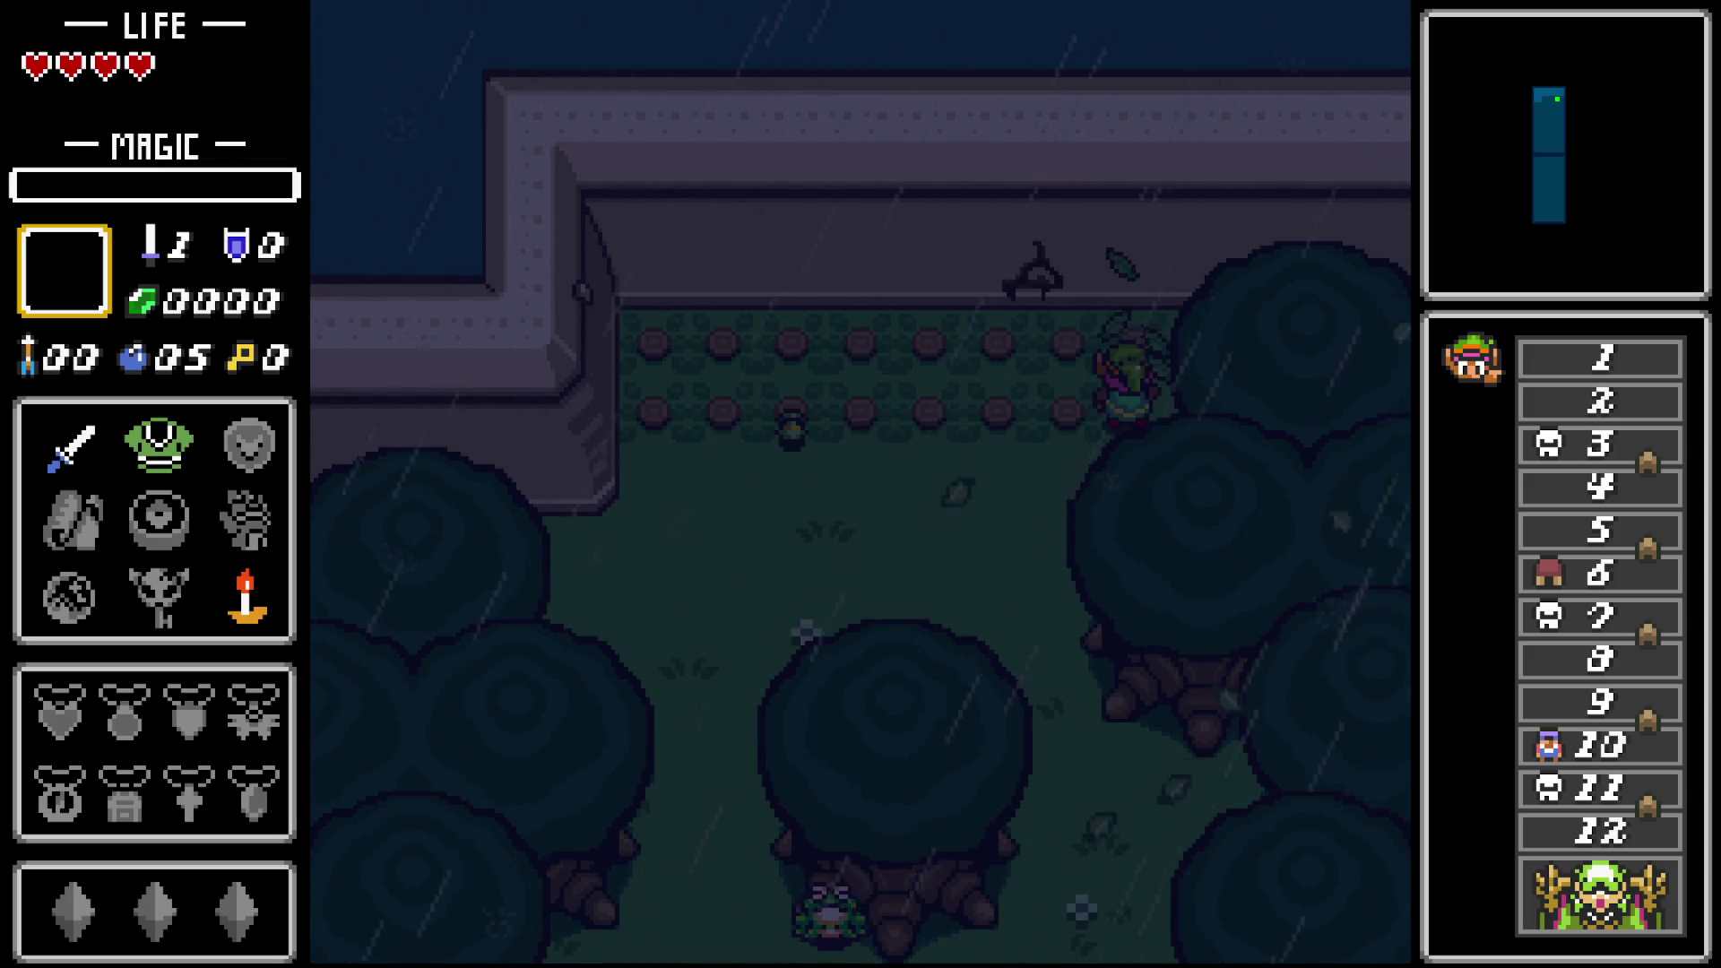
Check the dungeon map and equip bombs as the active item.
key(m)
key(m)
key(i)
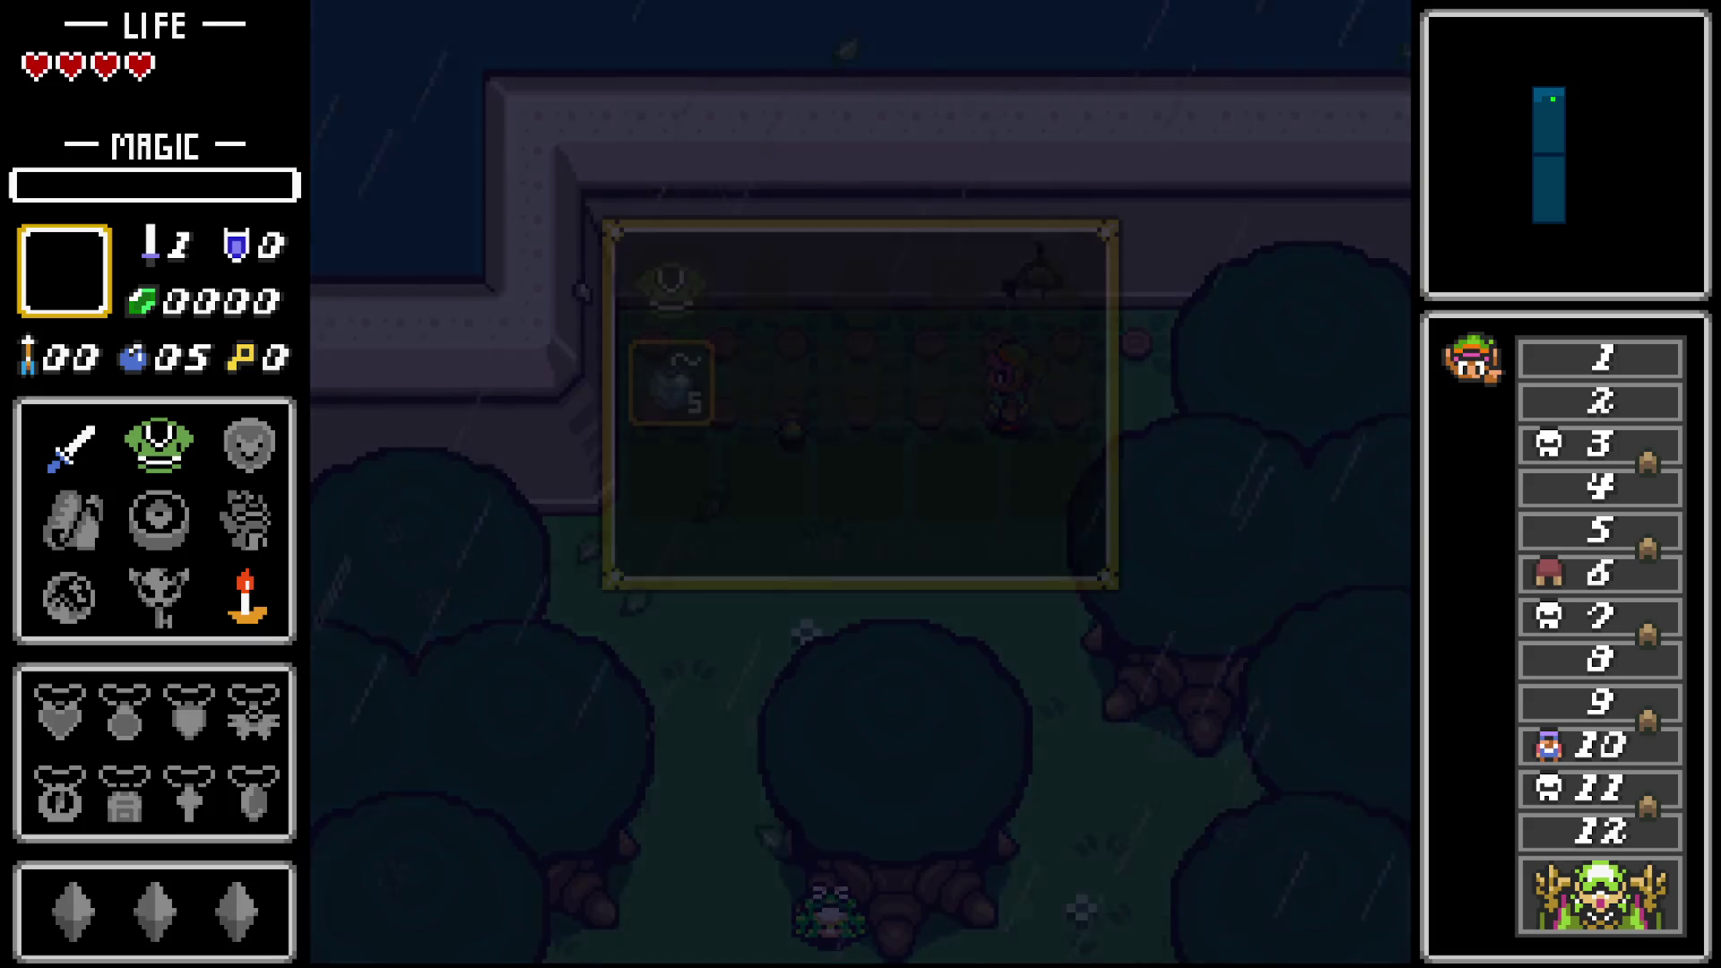
key(Return)
key(i)
Place three bombs beside the castle wall, grabbing the magic jar in between.
key(Left)
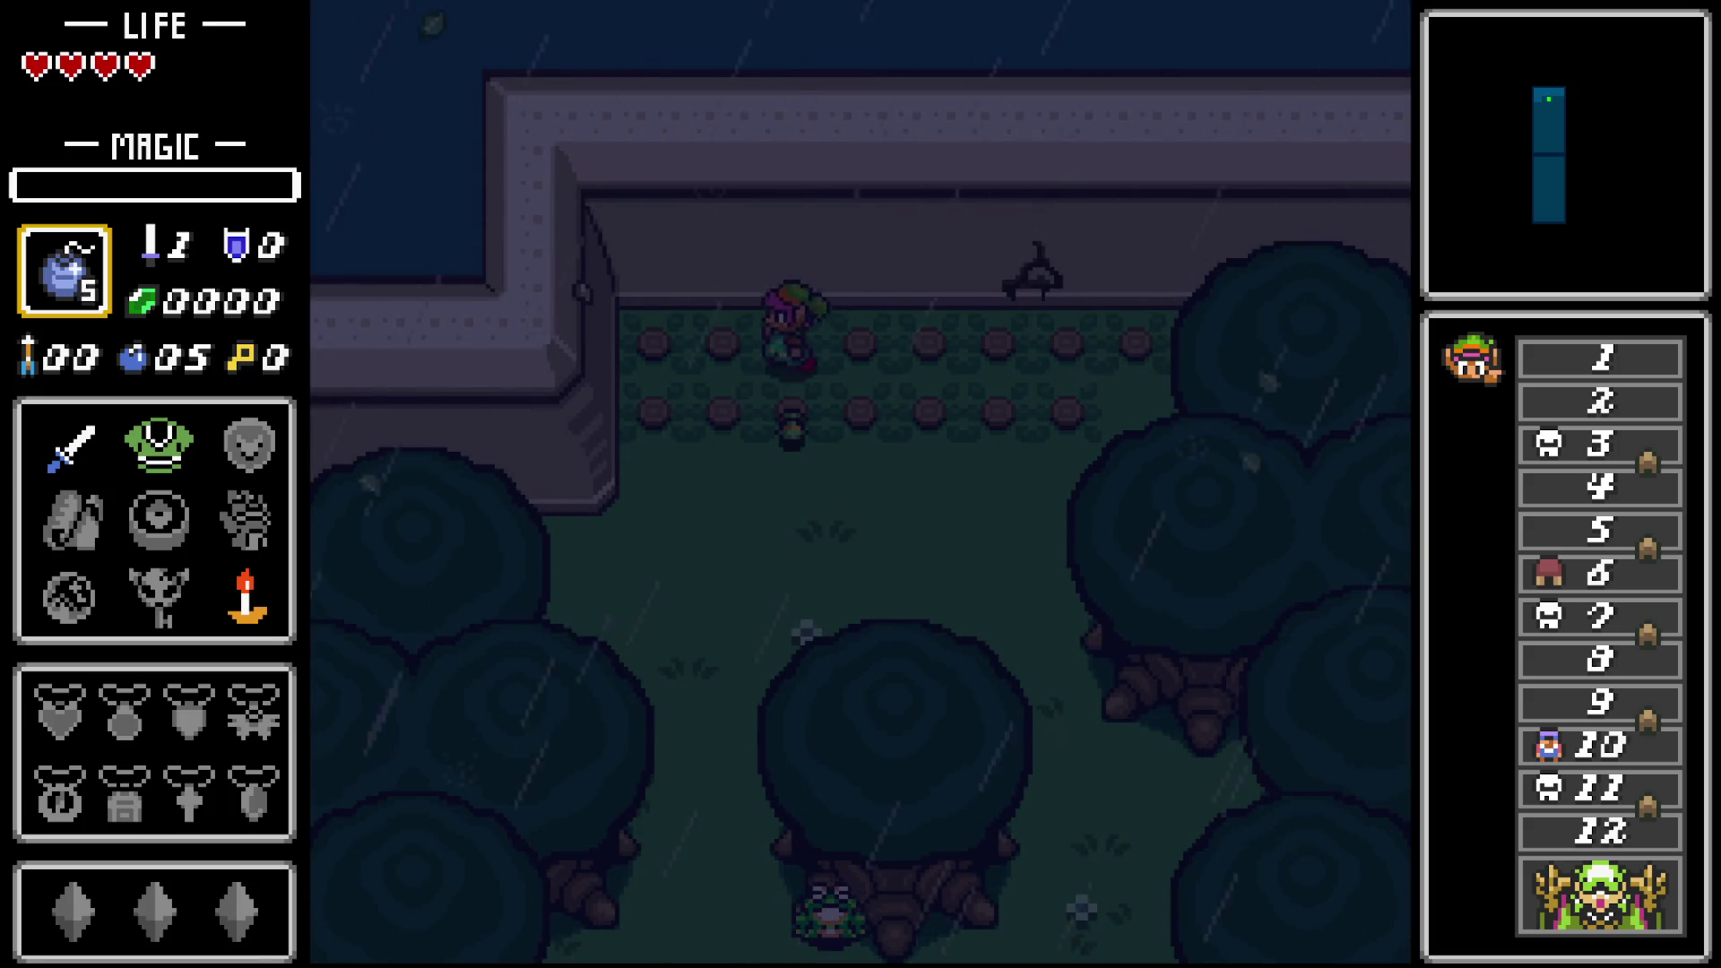
key(z)
key(Right)
key(Up)
key(z)
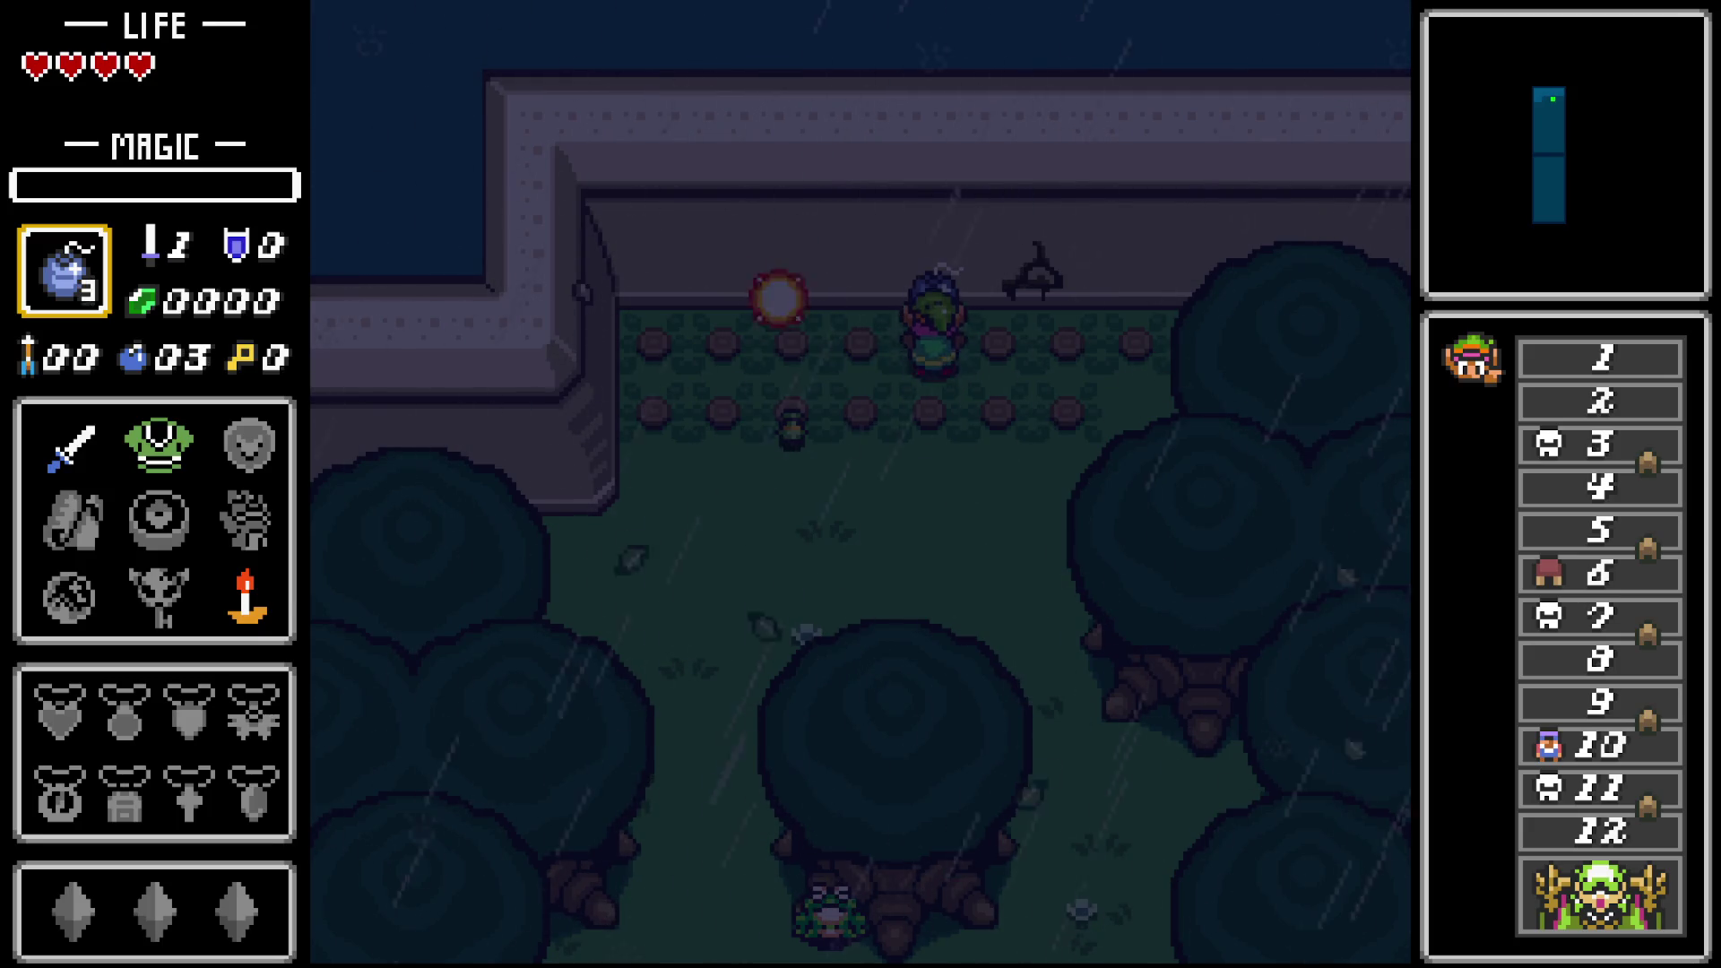
key(Down)
key(Left)
key(Left)
key(z)
Place the last bombs near the soldier, then enter the castle wall doorway.
key(Down)
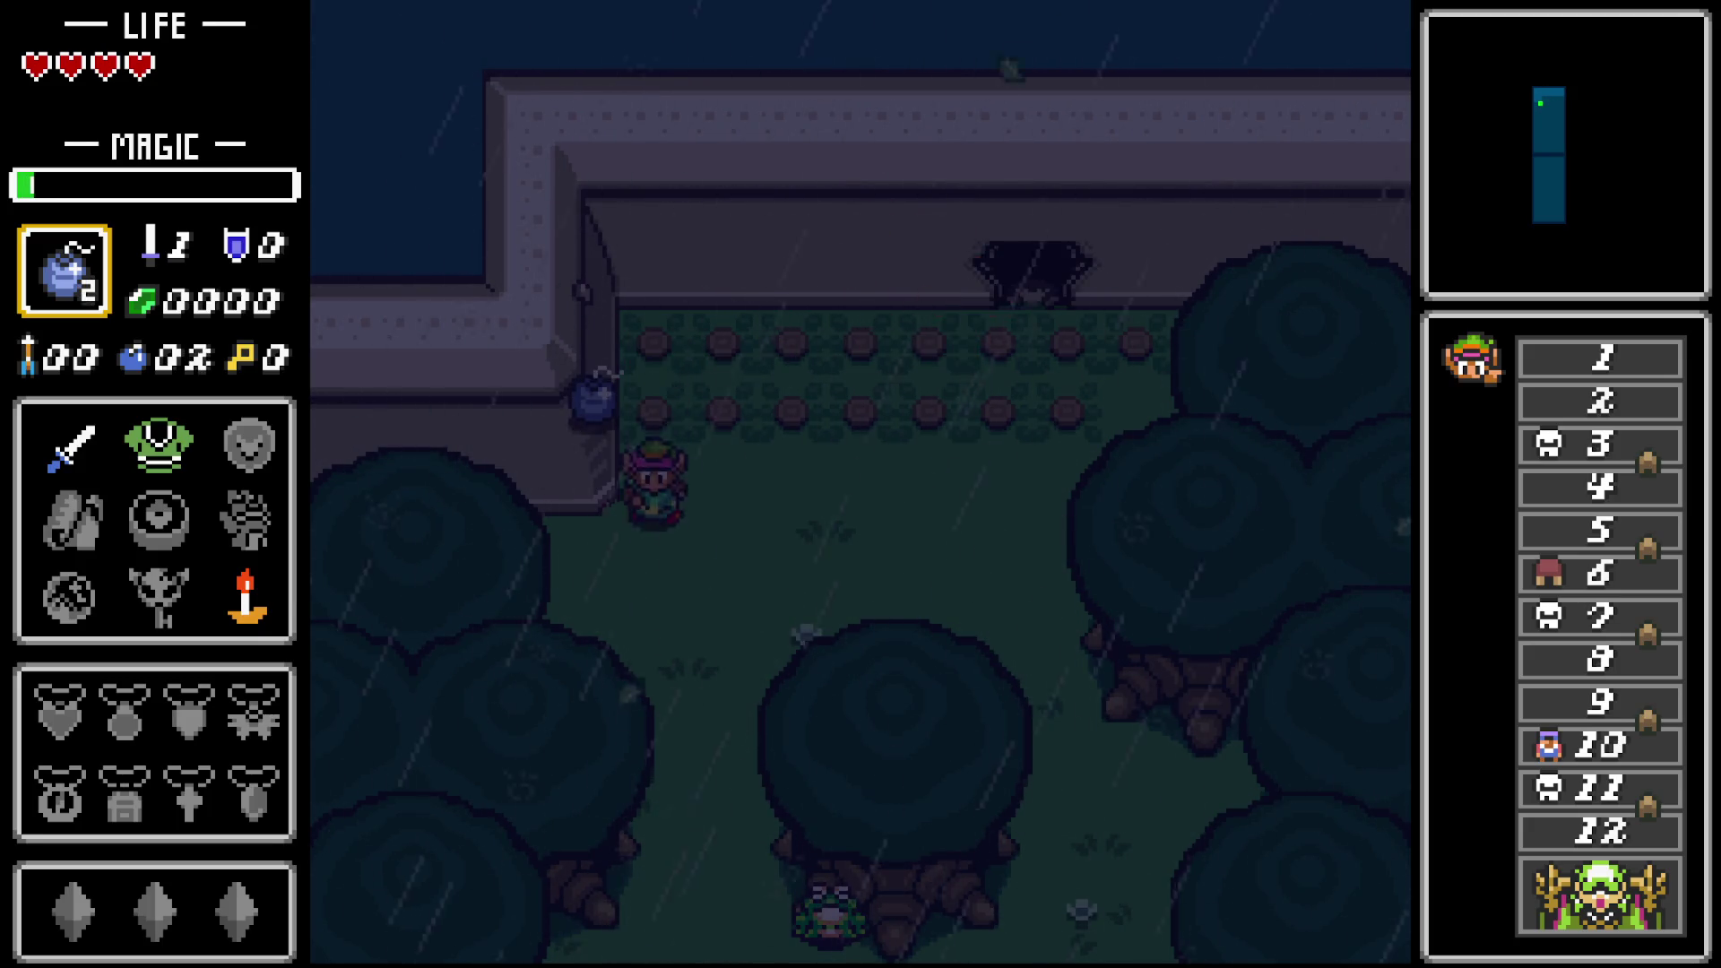
key(Down)
key(Right)
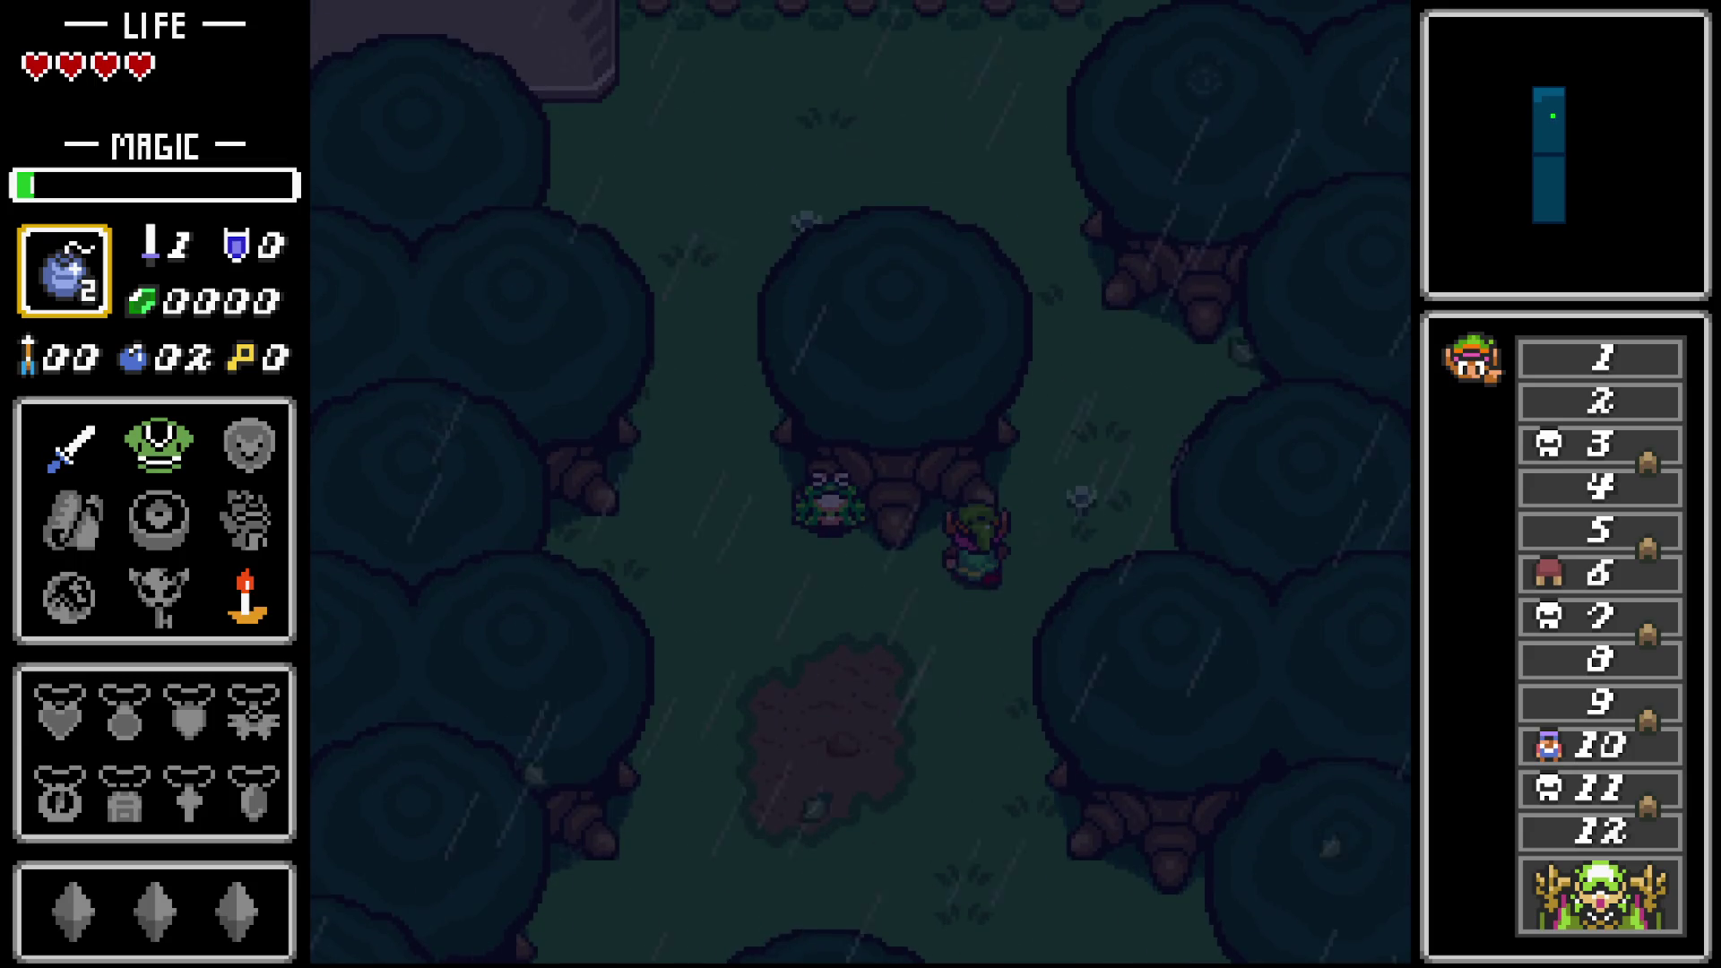
key(Up)
key(z)
key(Right)
key(Up)
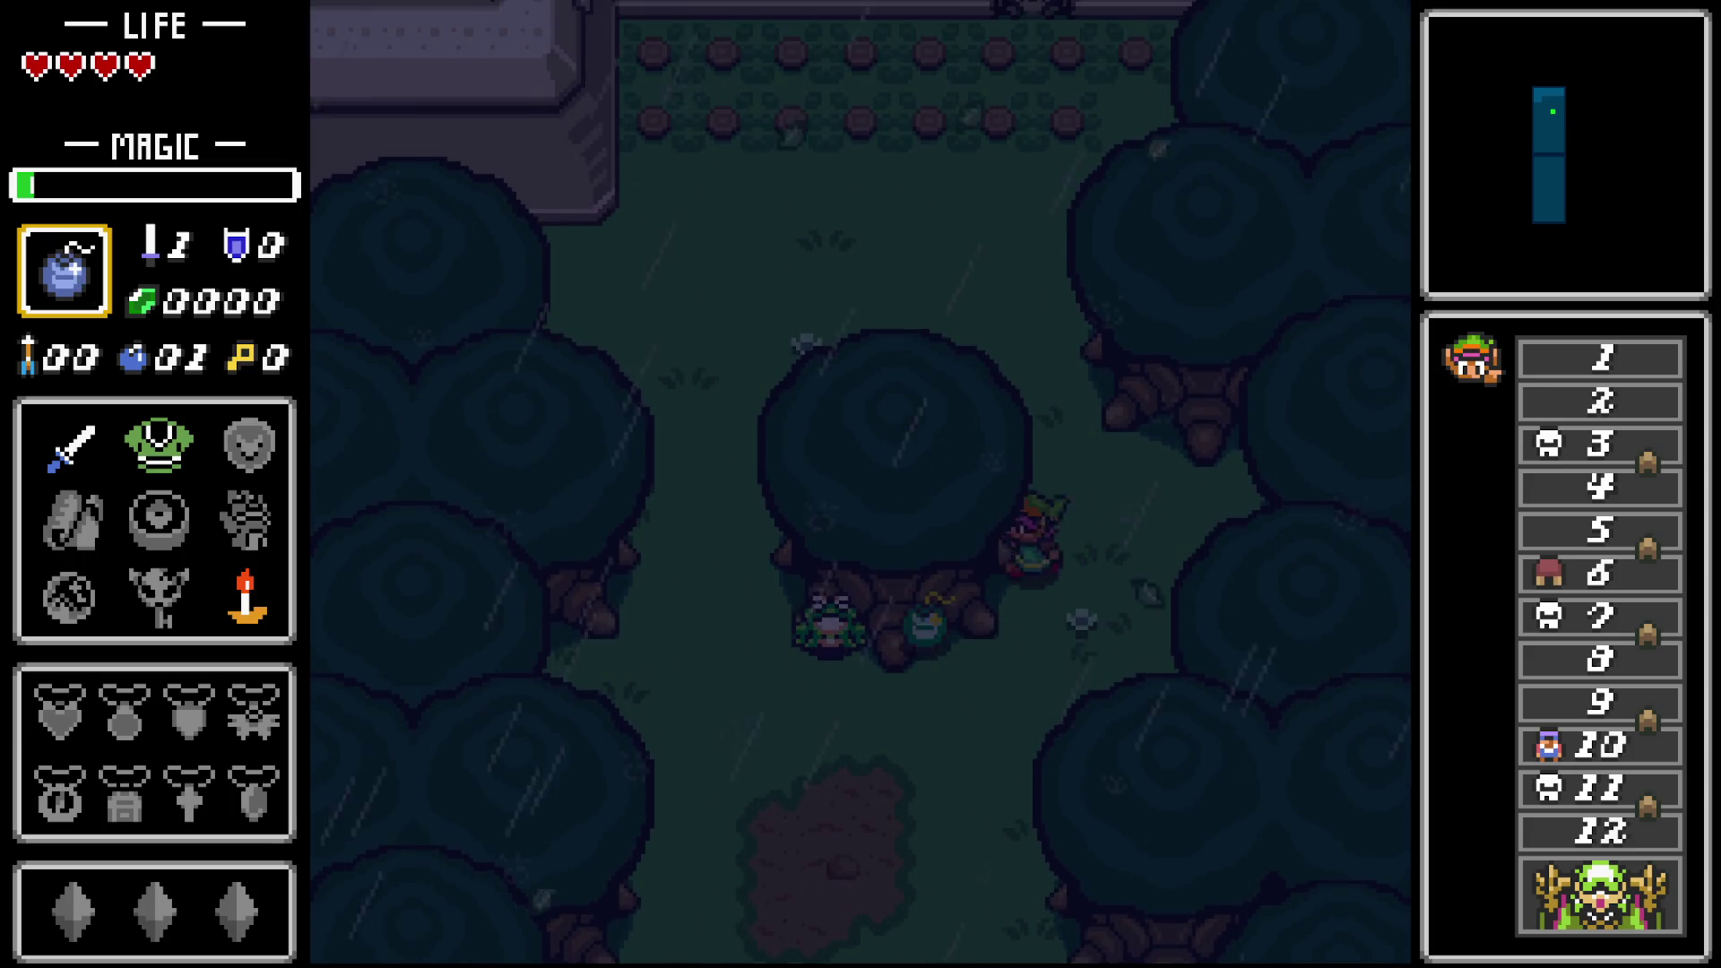
key(z)
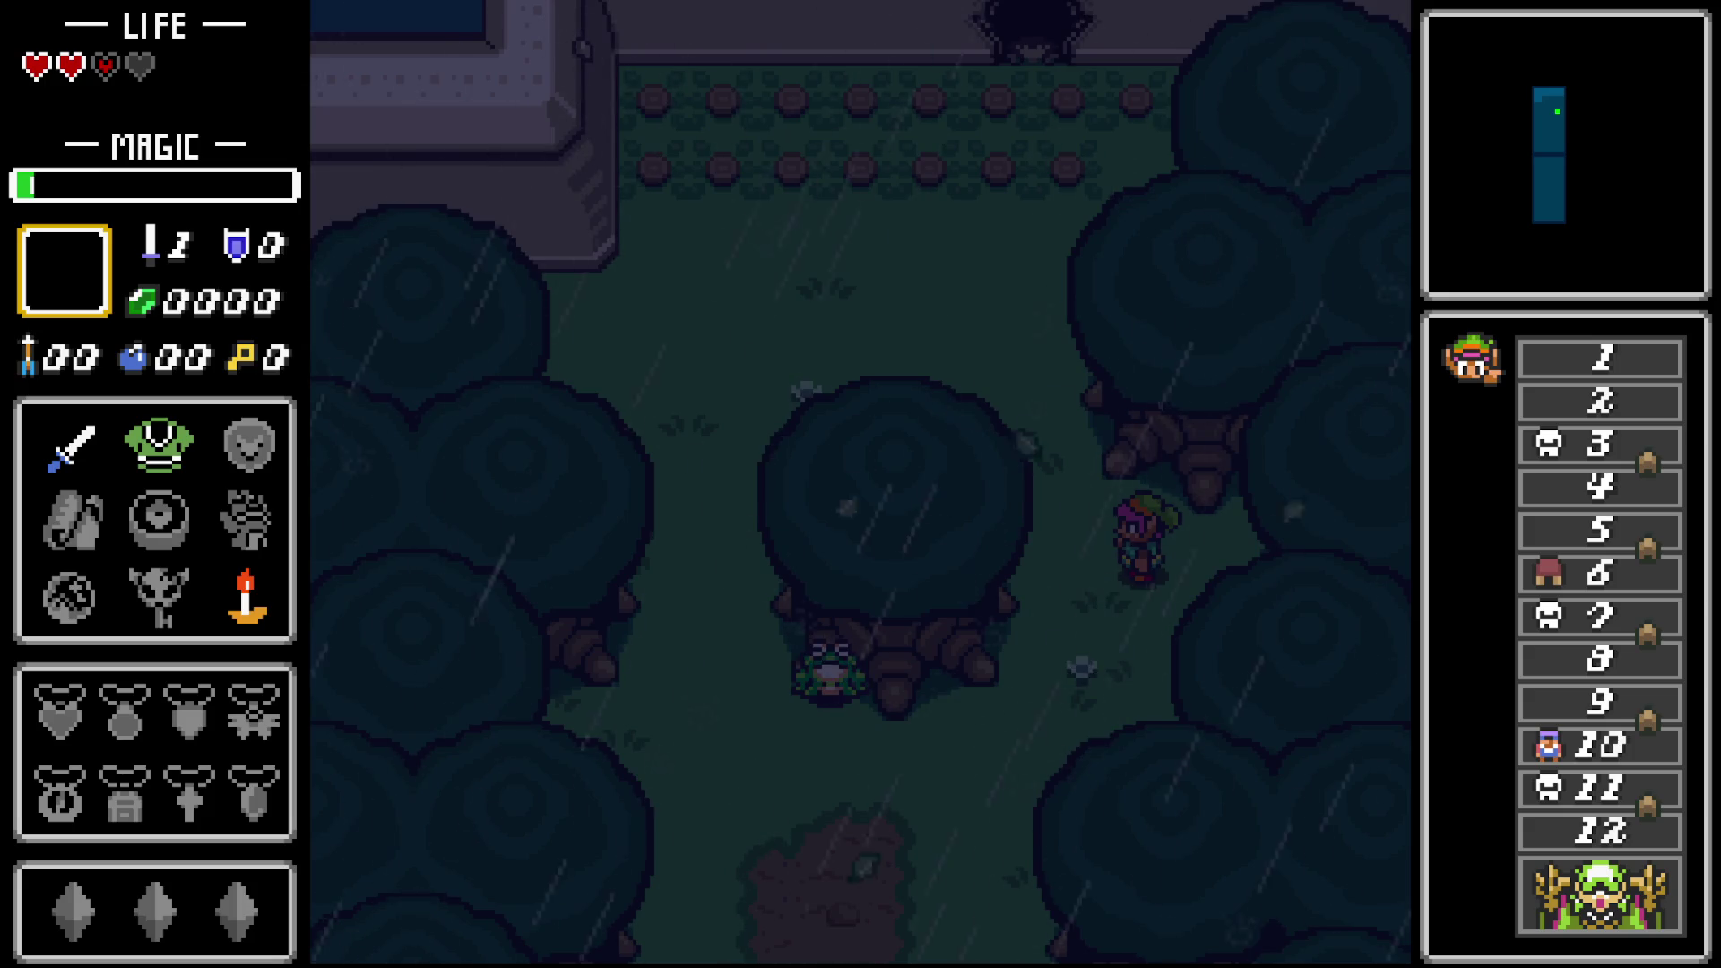
key(Up)
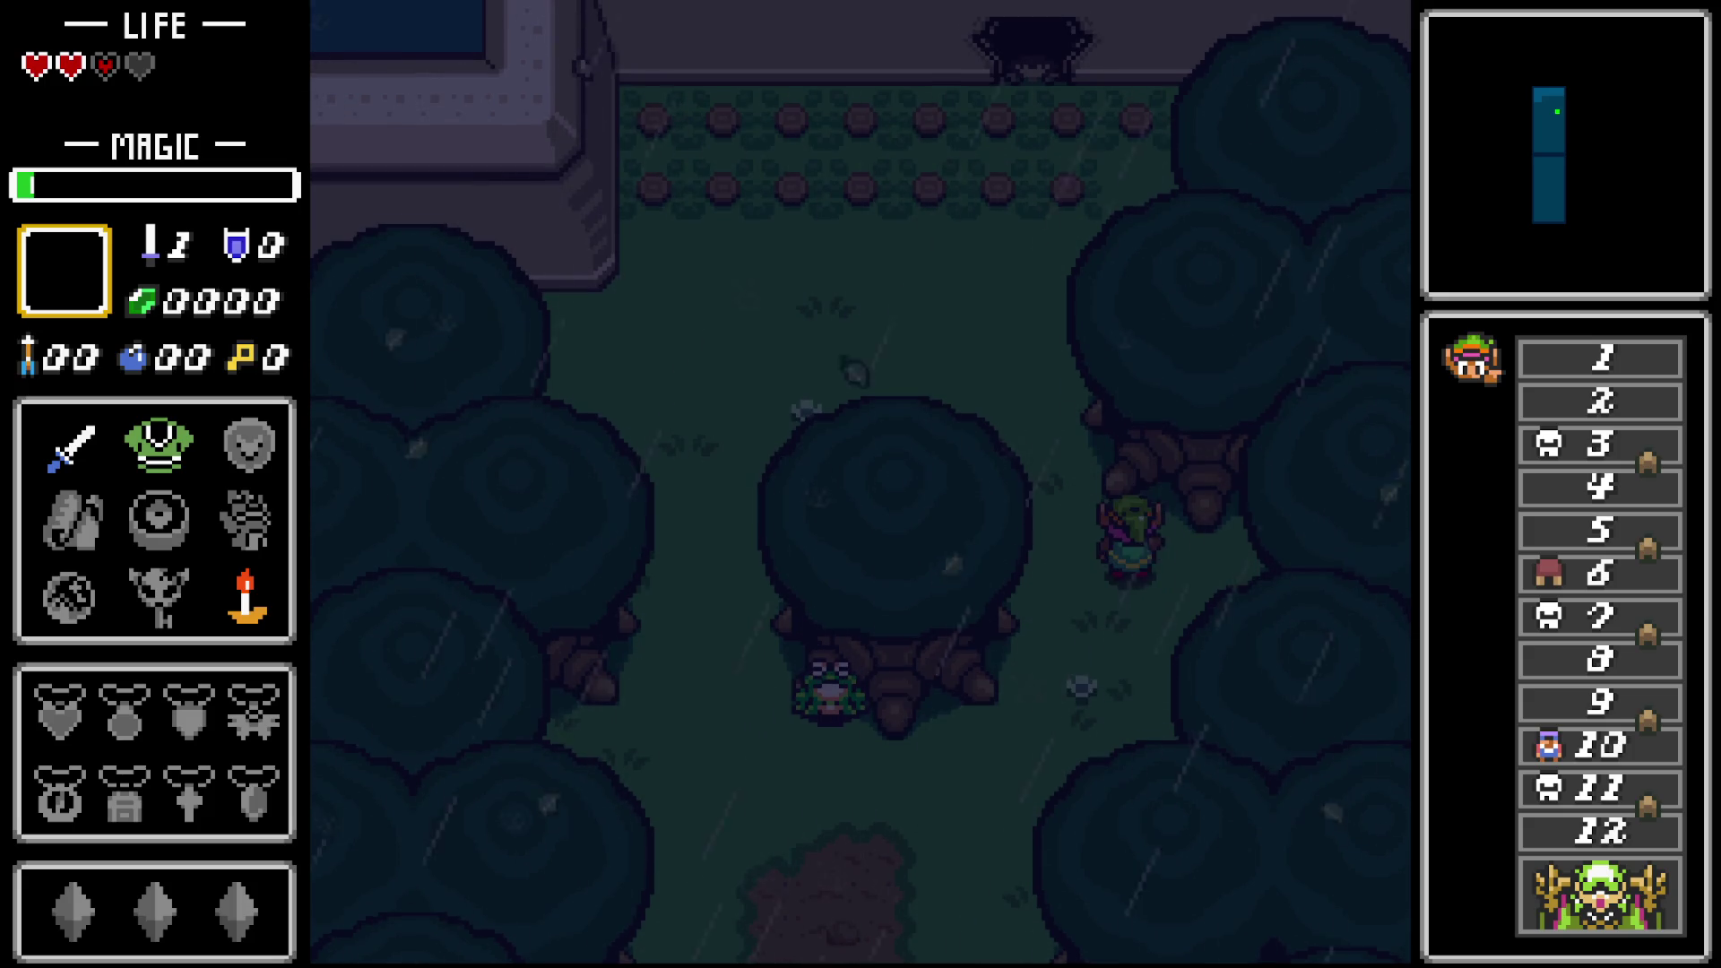
key(Left)
key(Up)
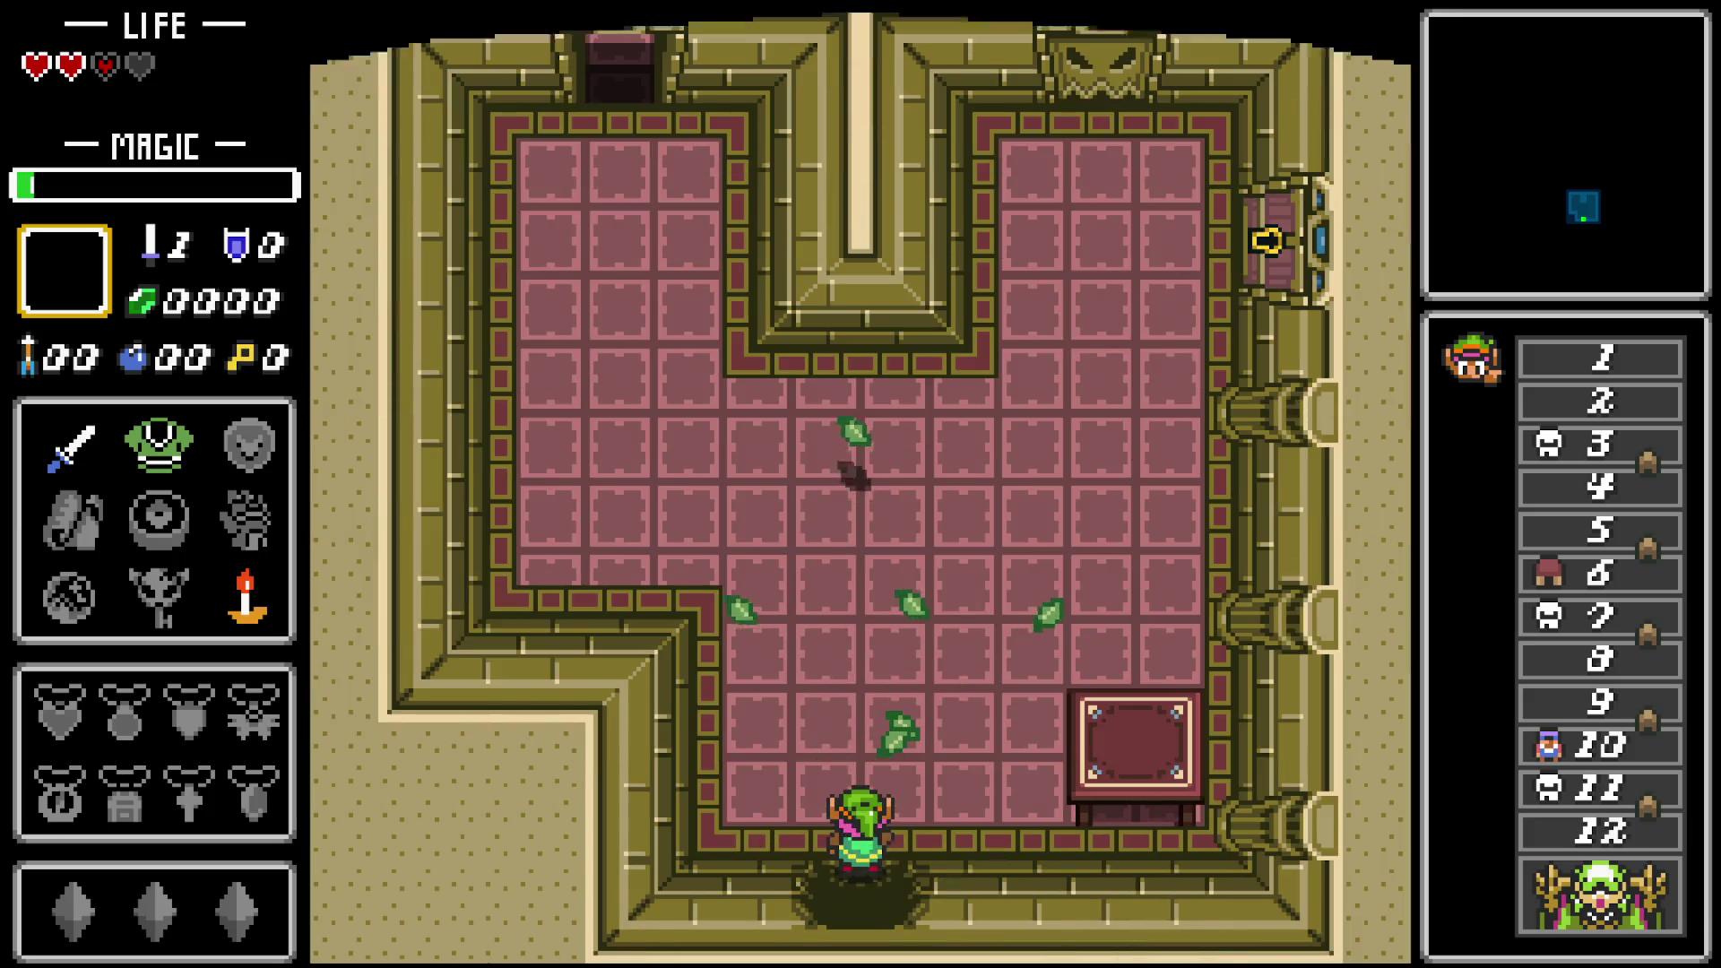
Cross the castle room, head down the corridor and strike the knight.
key(Up)
key(Left)
key(Left)
key(Up)
key(Right)
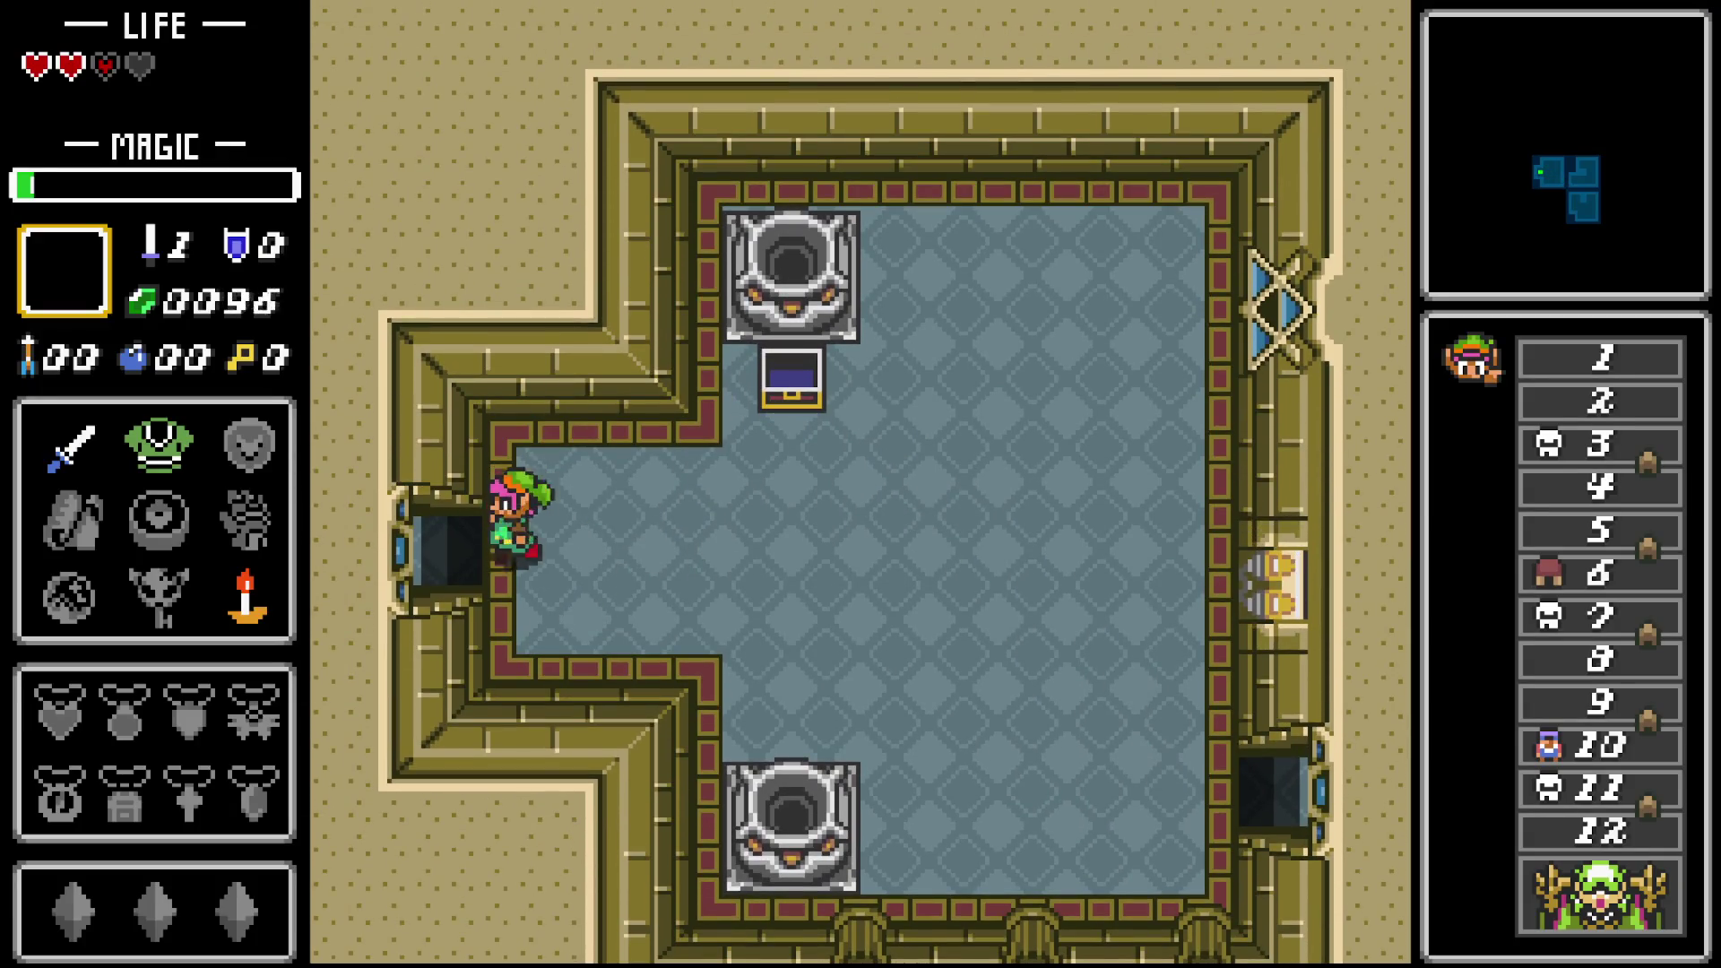
key(Left)
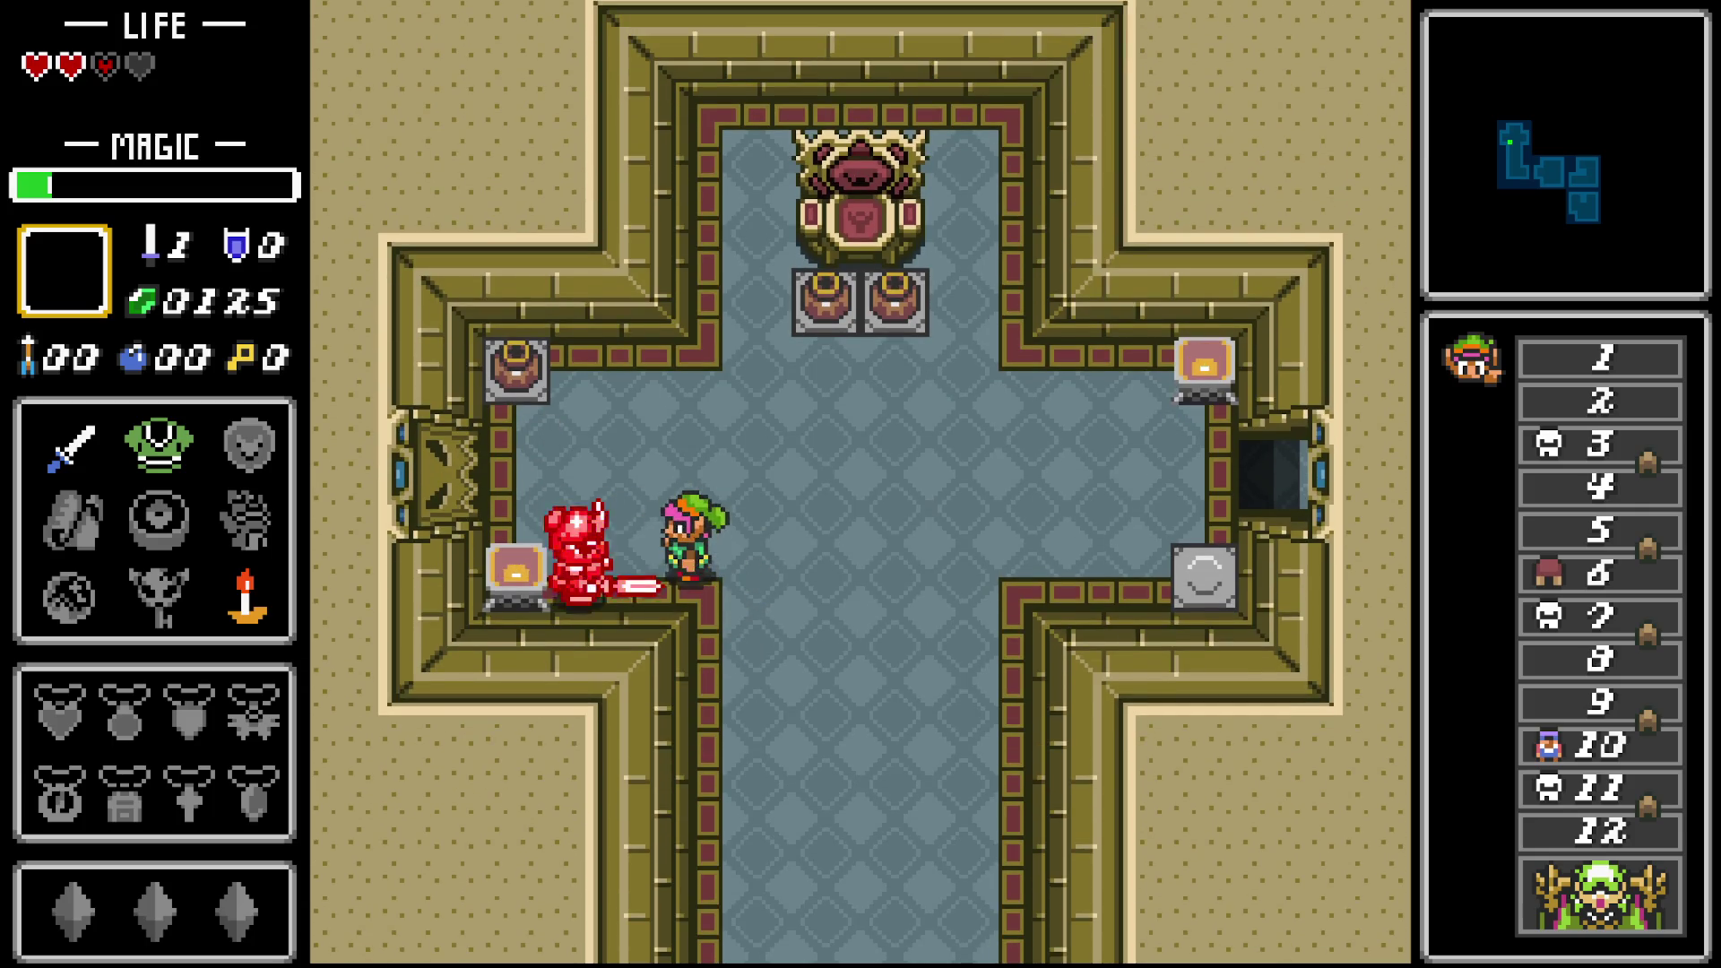
key(Down)
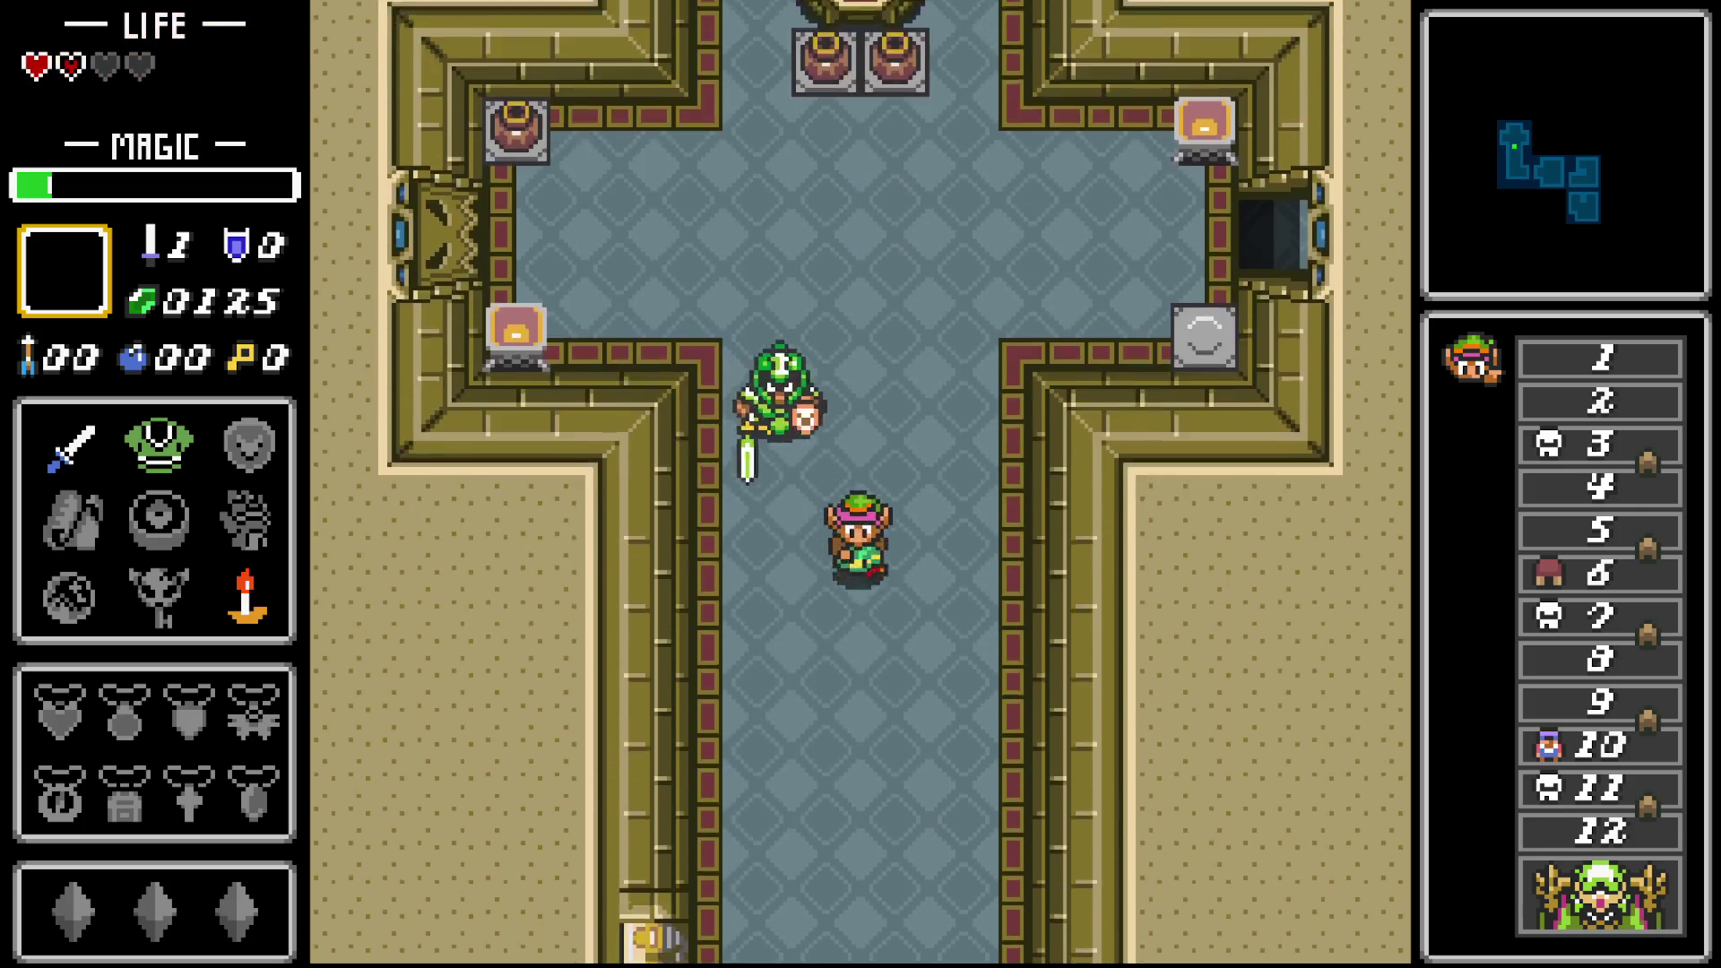
key(Down)
key(Right)
key(z)
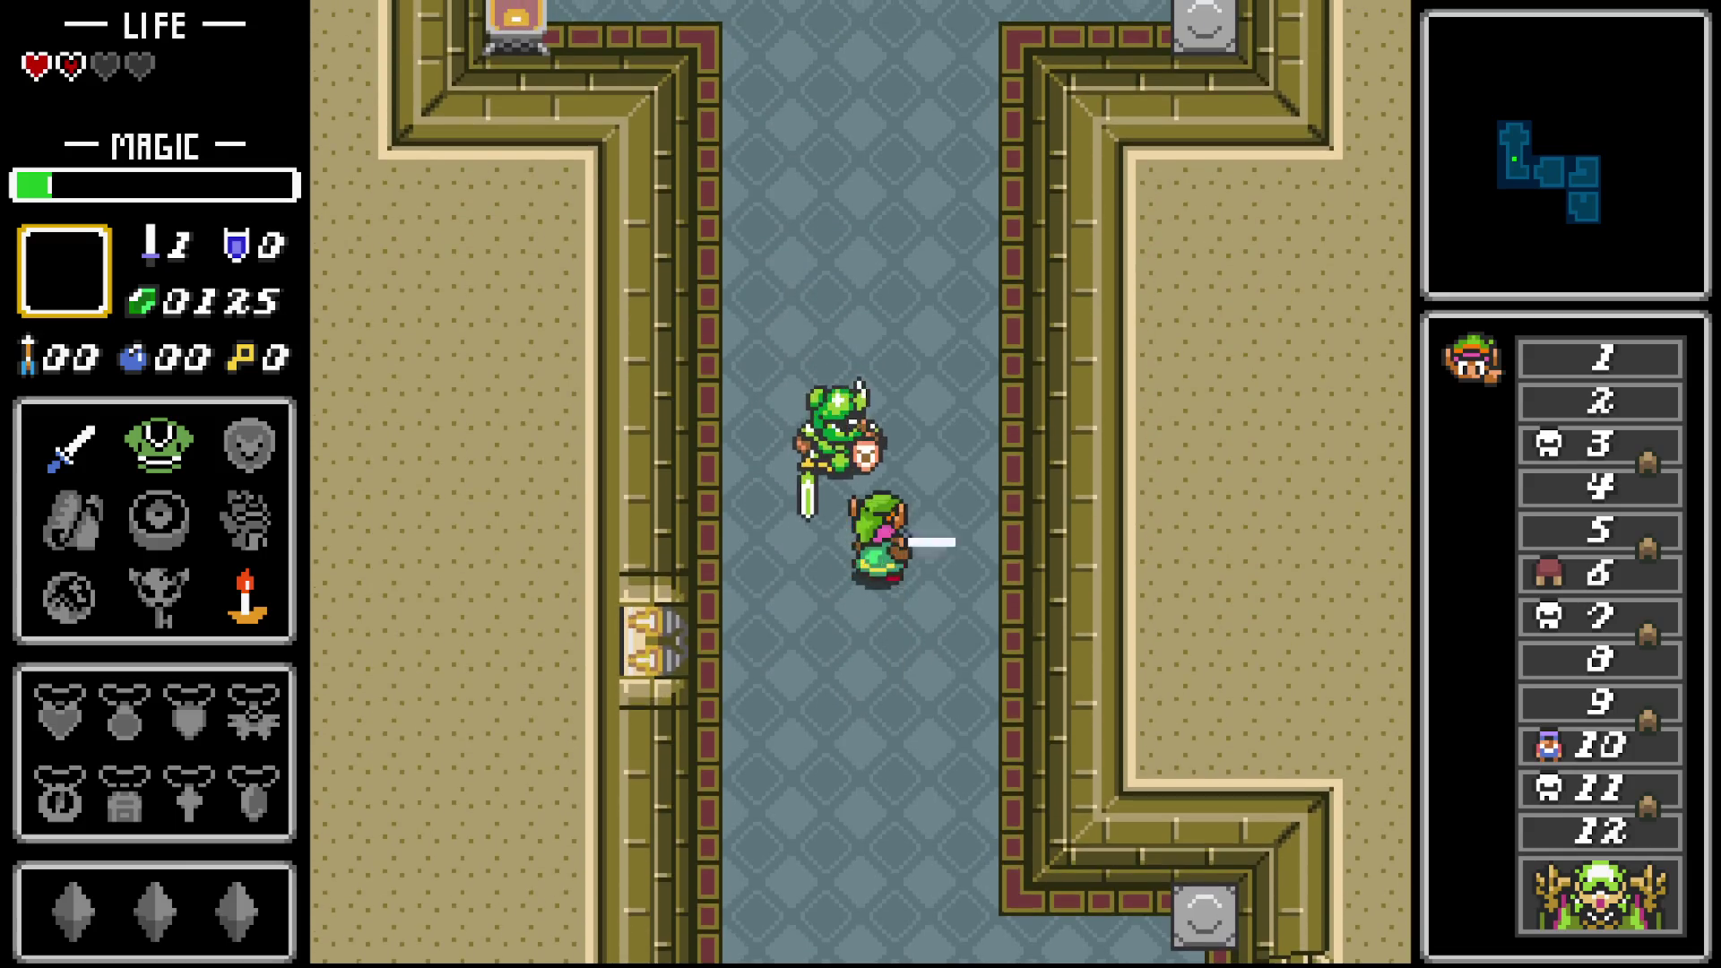
Lift the pots before the throne, collect the rupee, then lift the top-left pot.
key(Up)
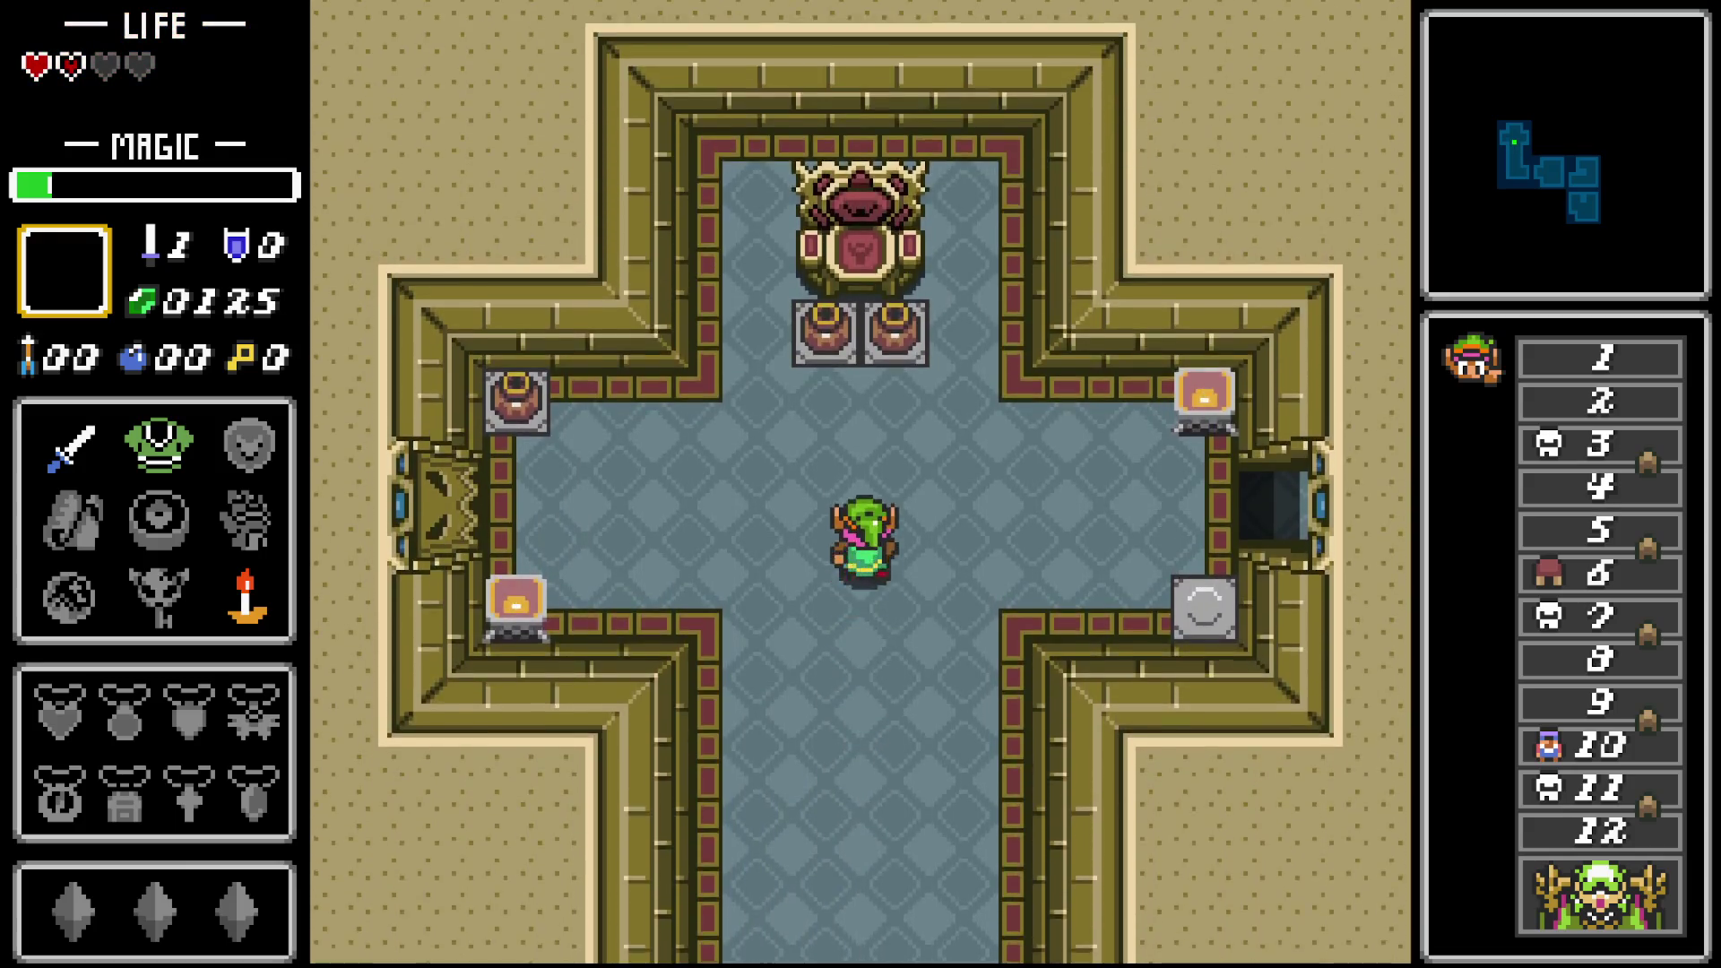
key(Up)
key(x)
key(Left)
key(x)
key(Down)
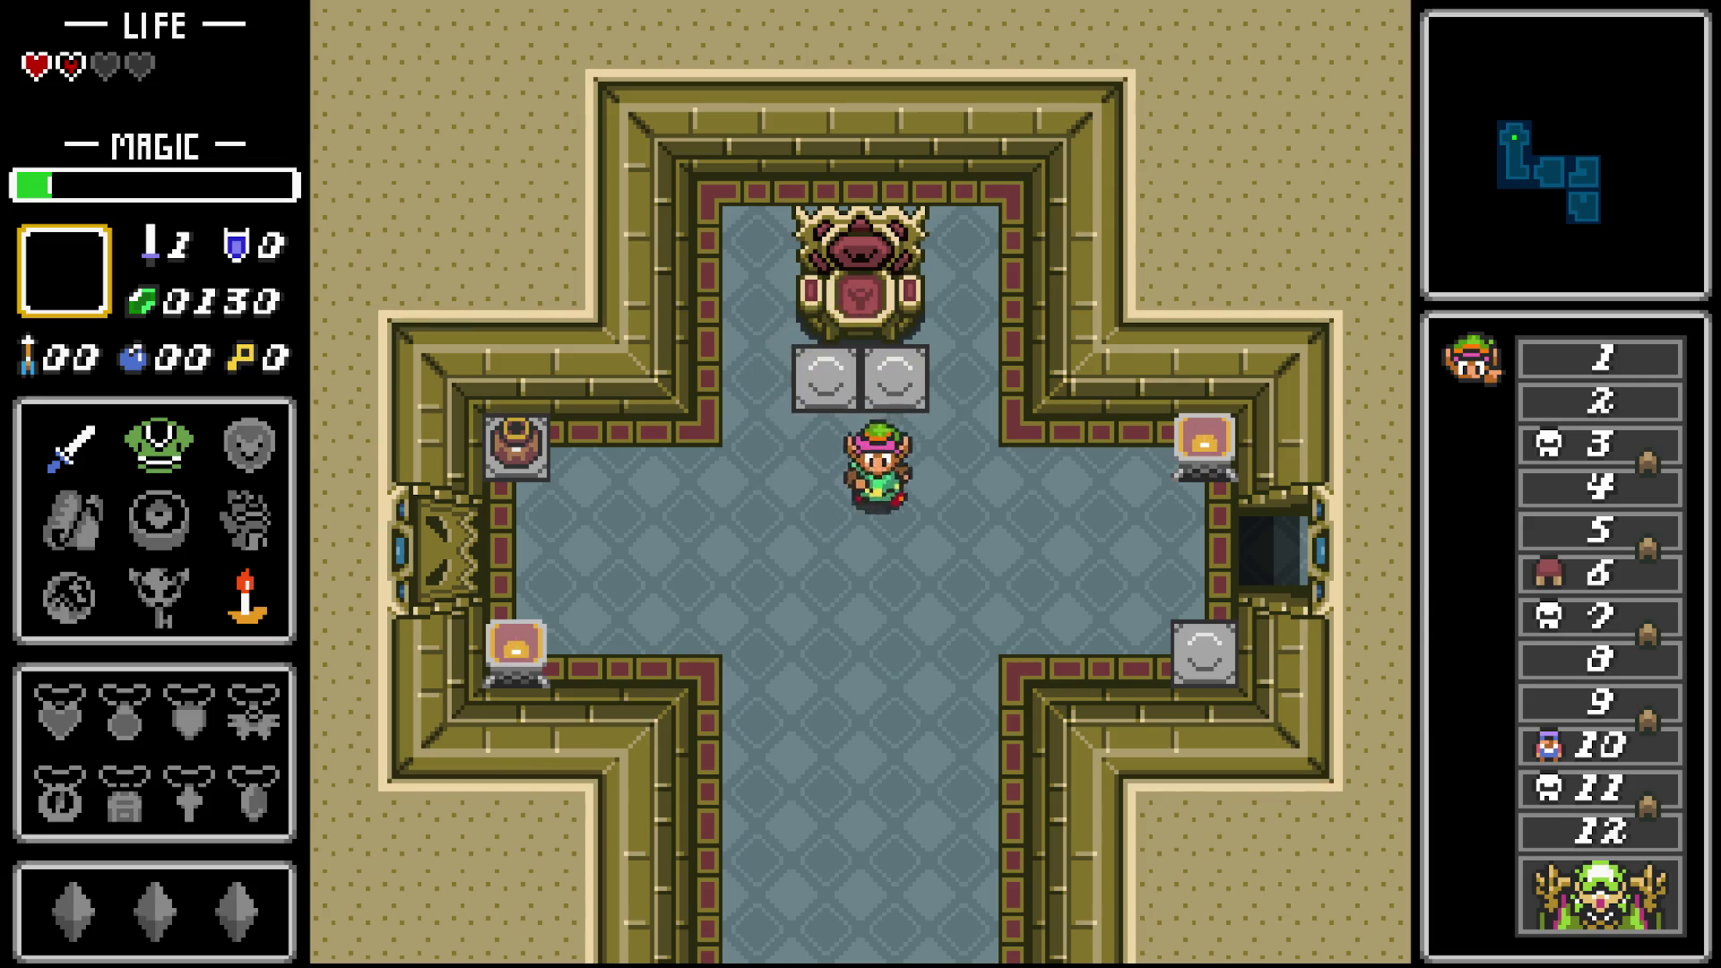
key(Left)
key(x)
key(Right)
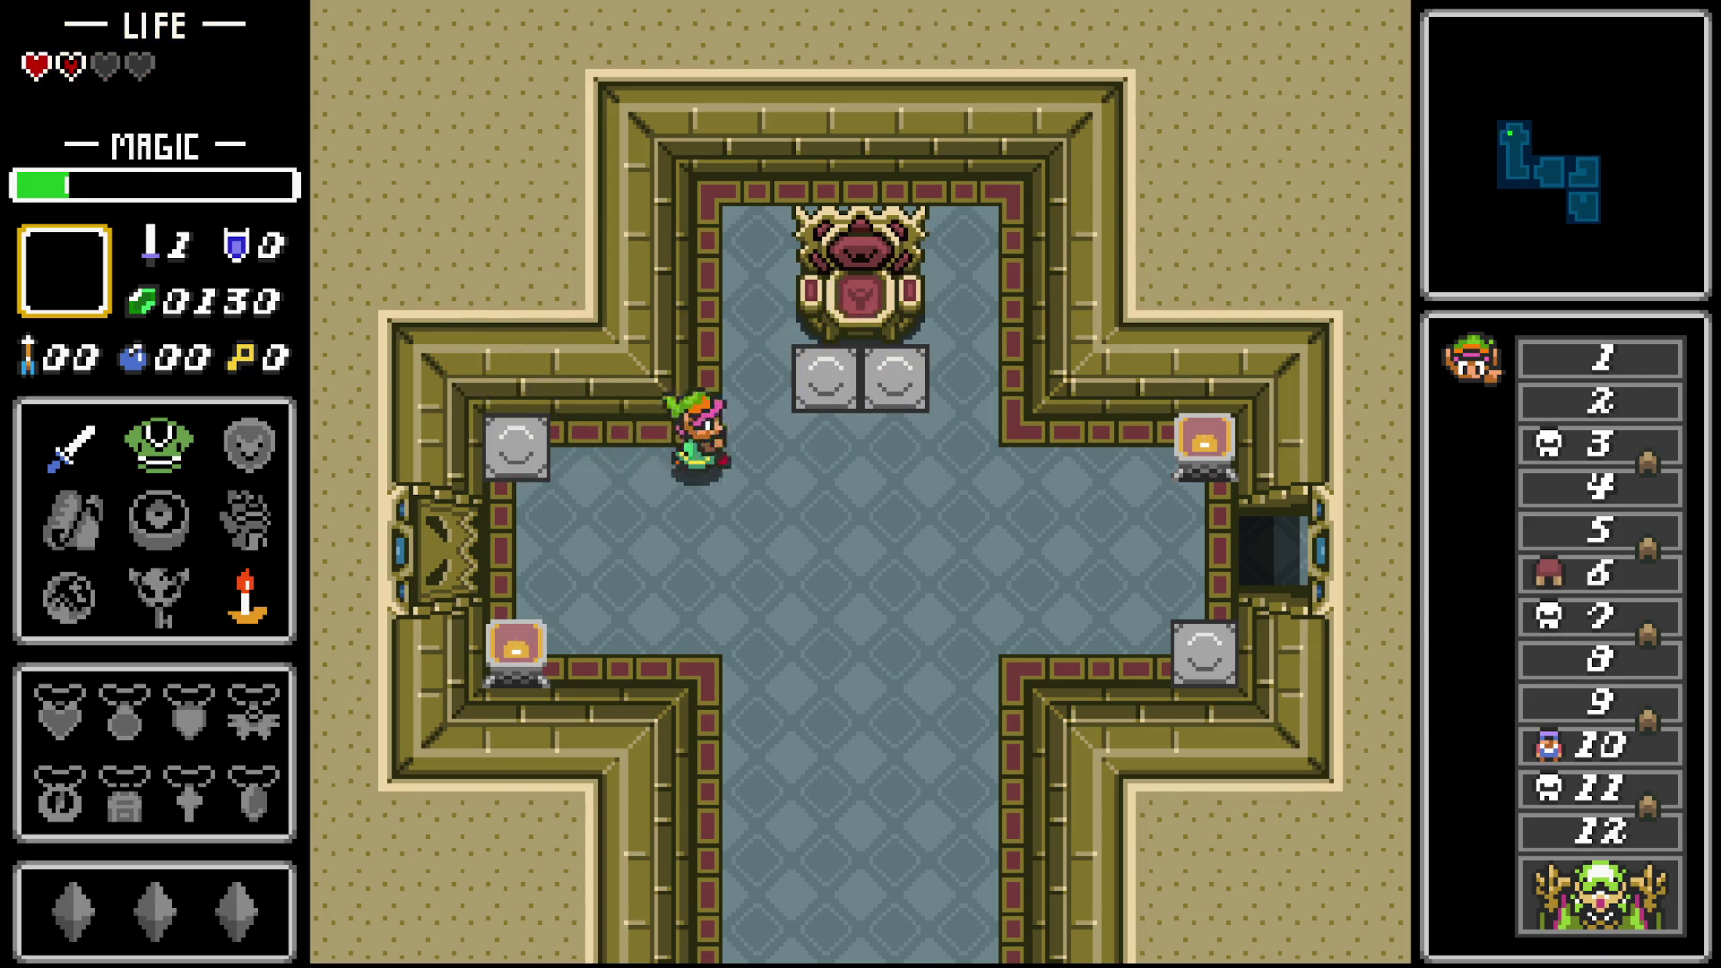
Open and close the inventory, then bring up the pause menu's 'Quit to Desktop?' confirmation.
key(i)
key(i)
key(Escape)
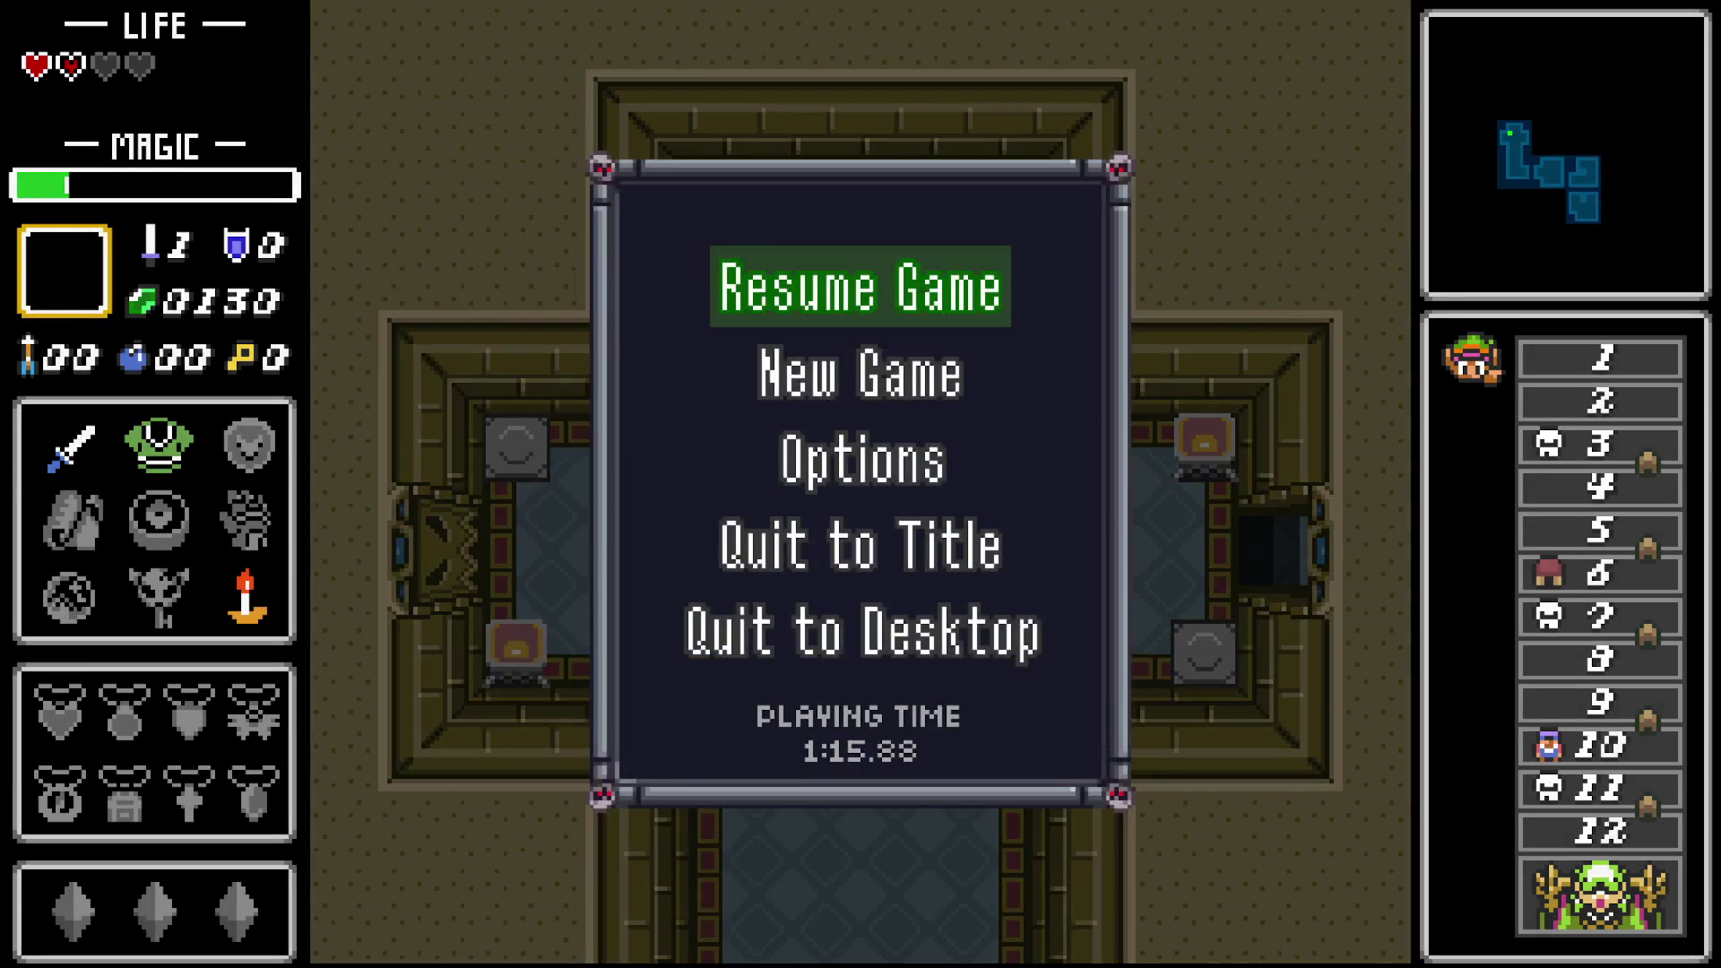
key(Down)
key(Down)
key(Down)
key(Down)
key(Return)
key(Return)
Answer the in-game quit prompt, then equip the bomb on the item screen.
key(Up)
key(Return)
key(Down)
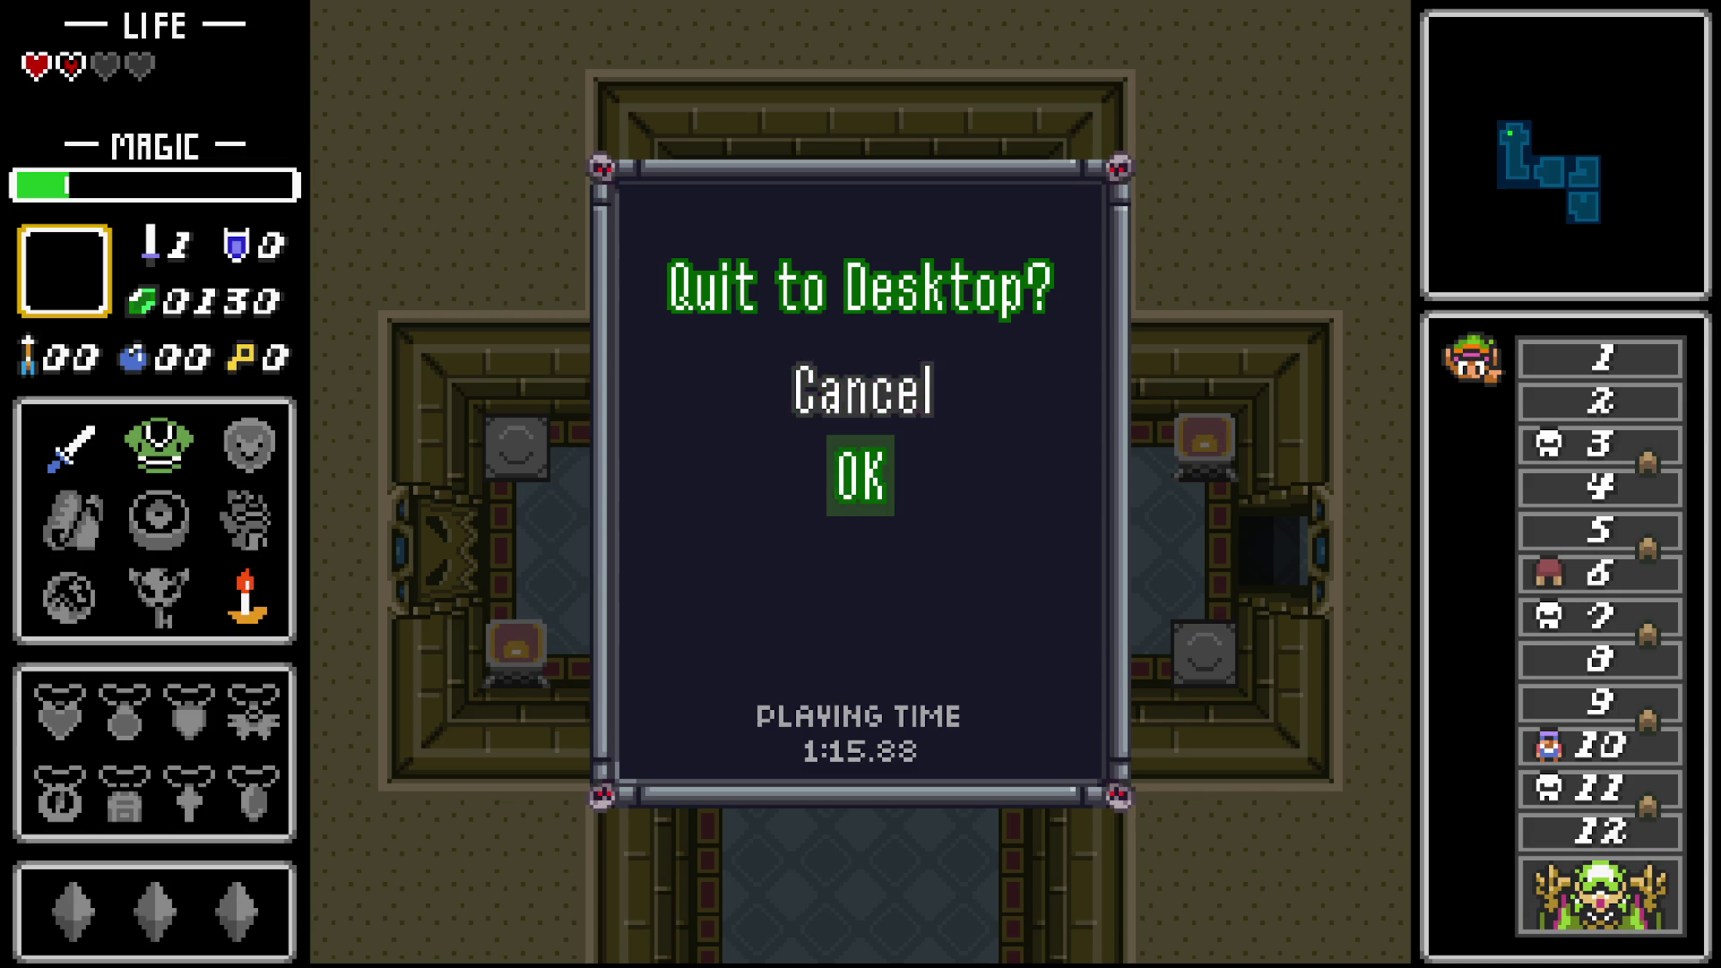
key(Return)
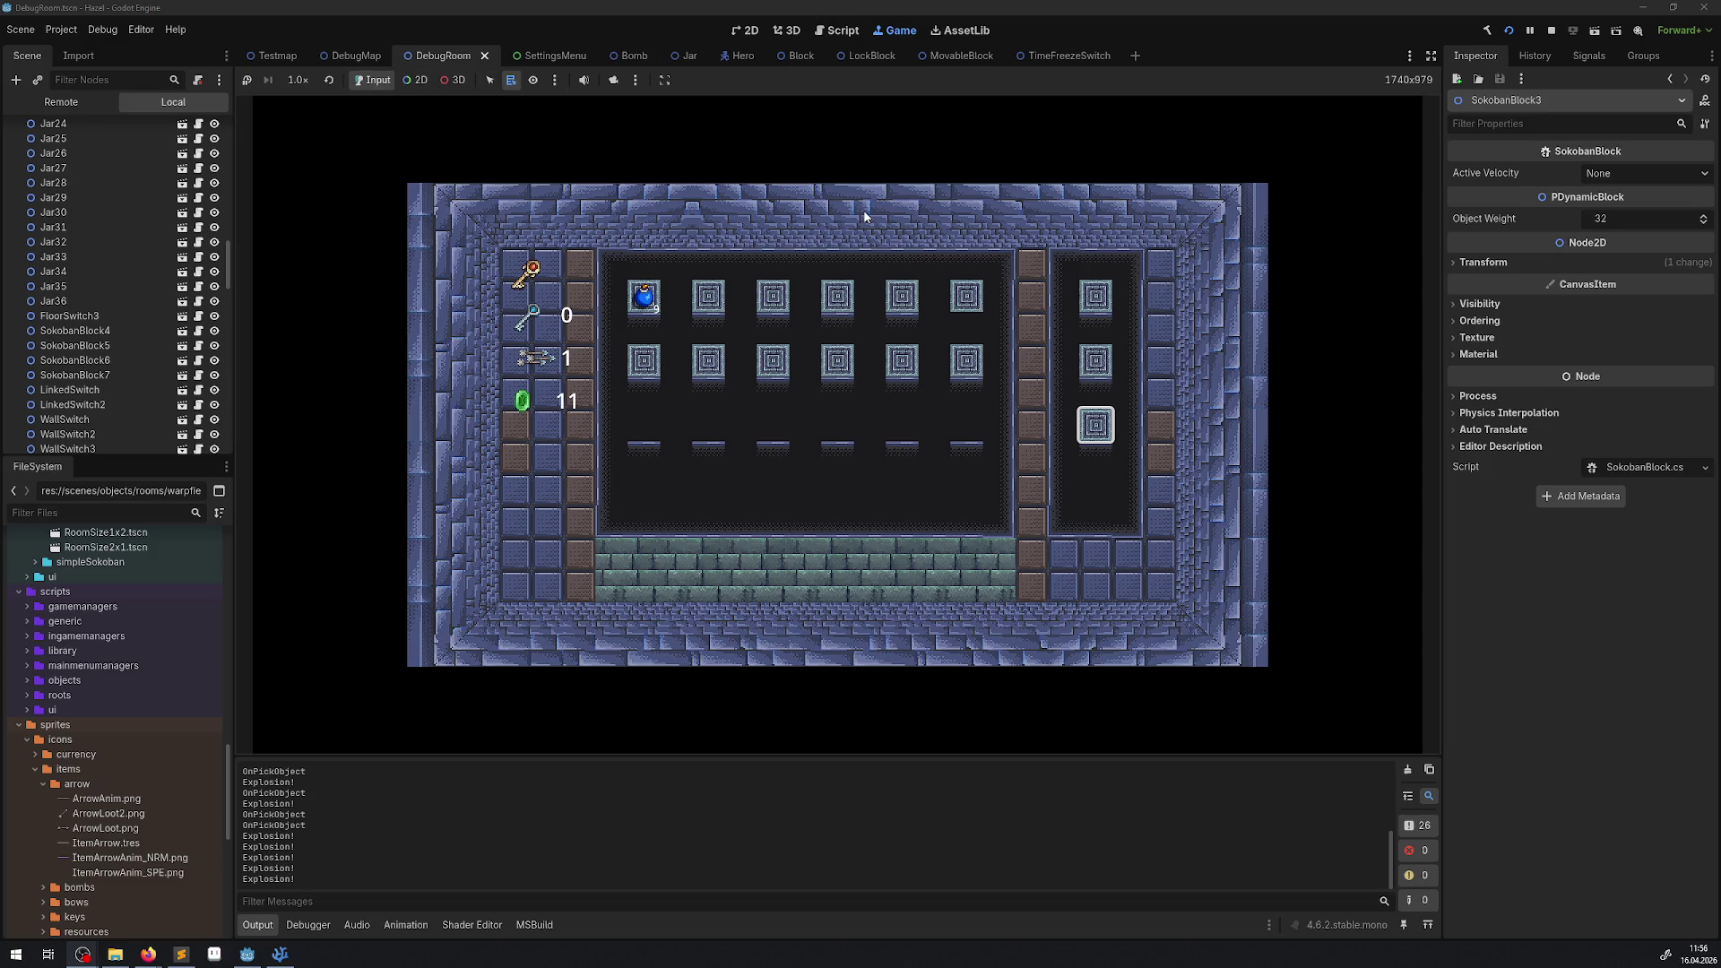
key(Left)
key(Left)
key(Left)
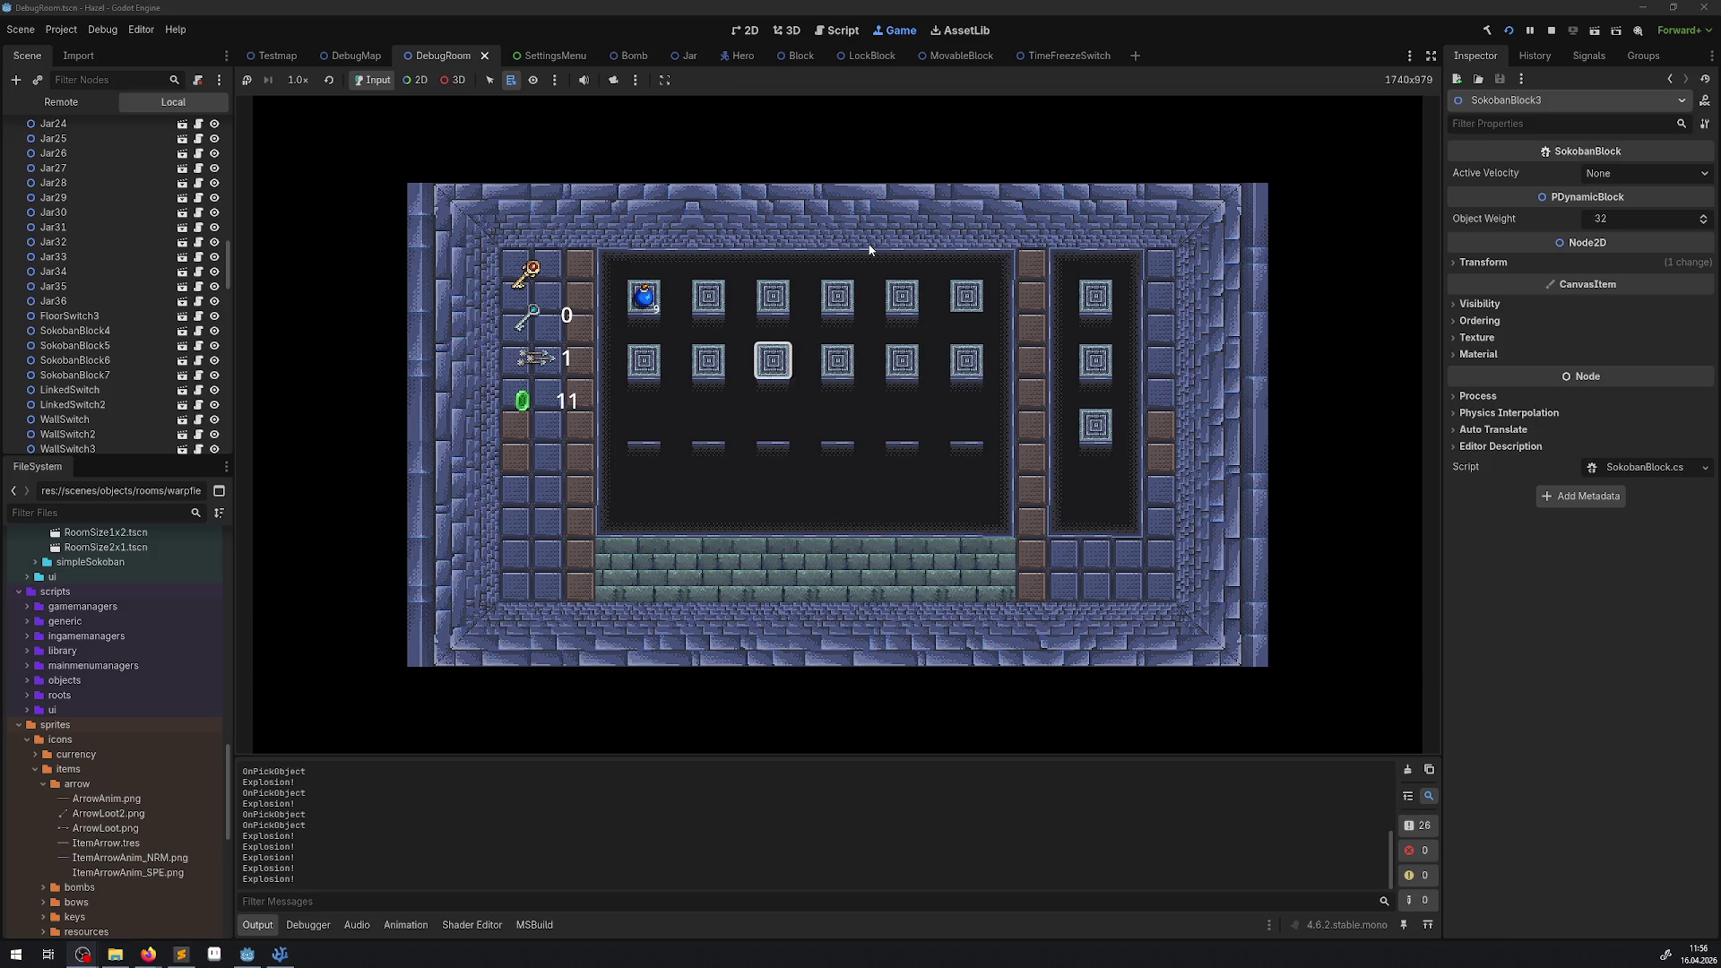
key(Left)
key(Up)
key(Left)
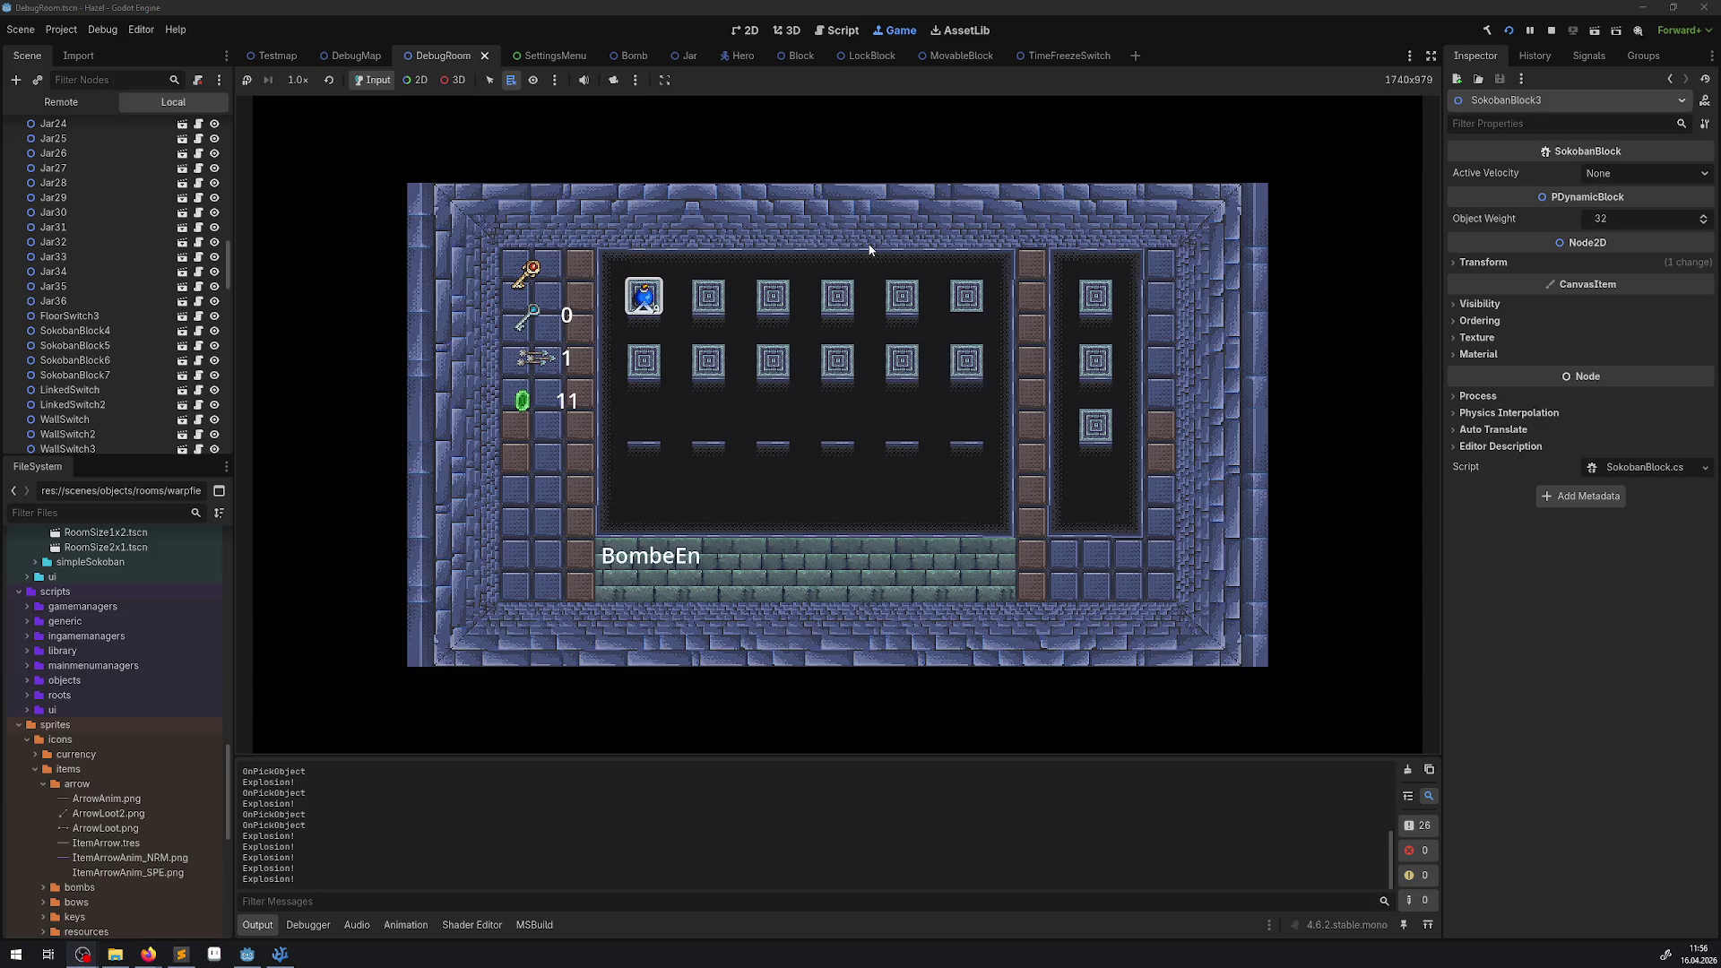
key(Return)
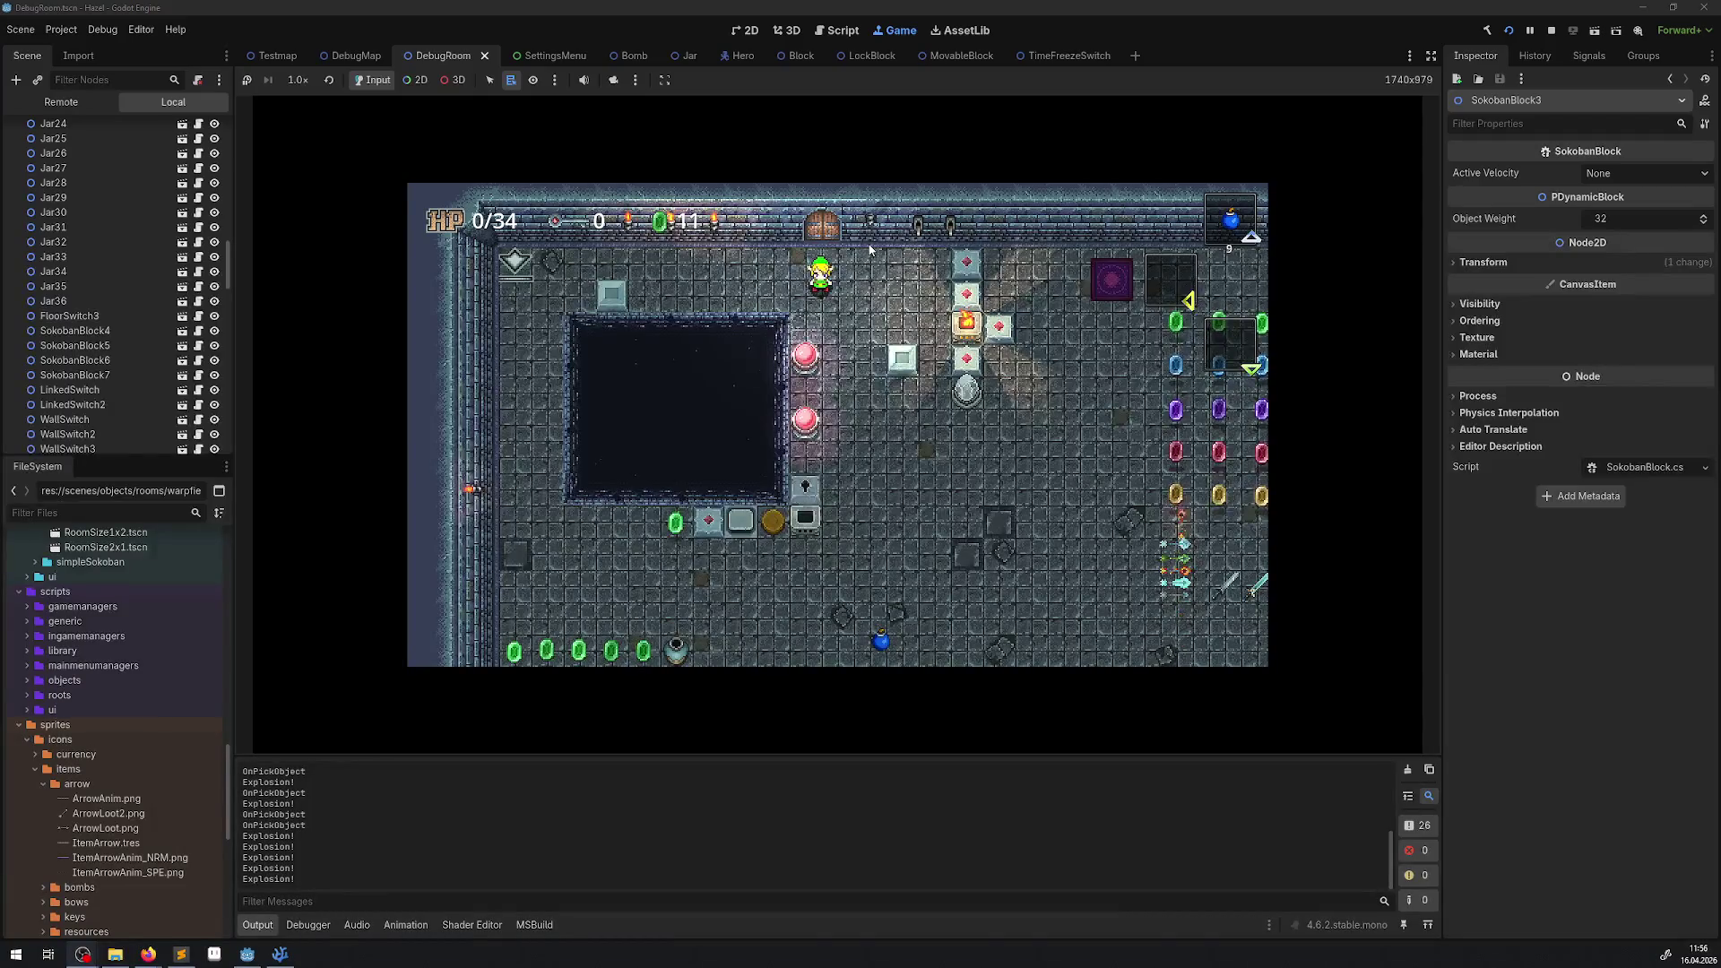
Place bombs beside the pink buttons and near the green rupee in DebugRoom.
key(Down)
key(space)
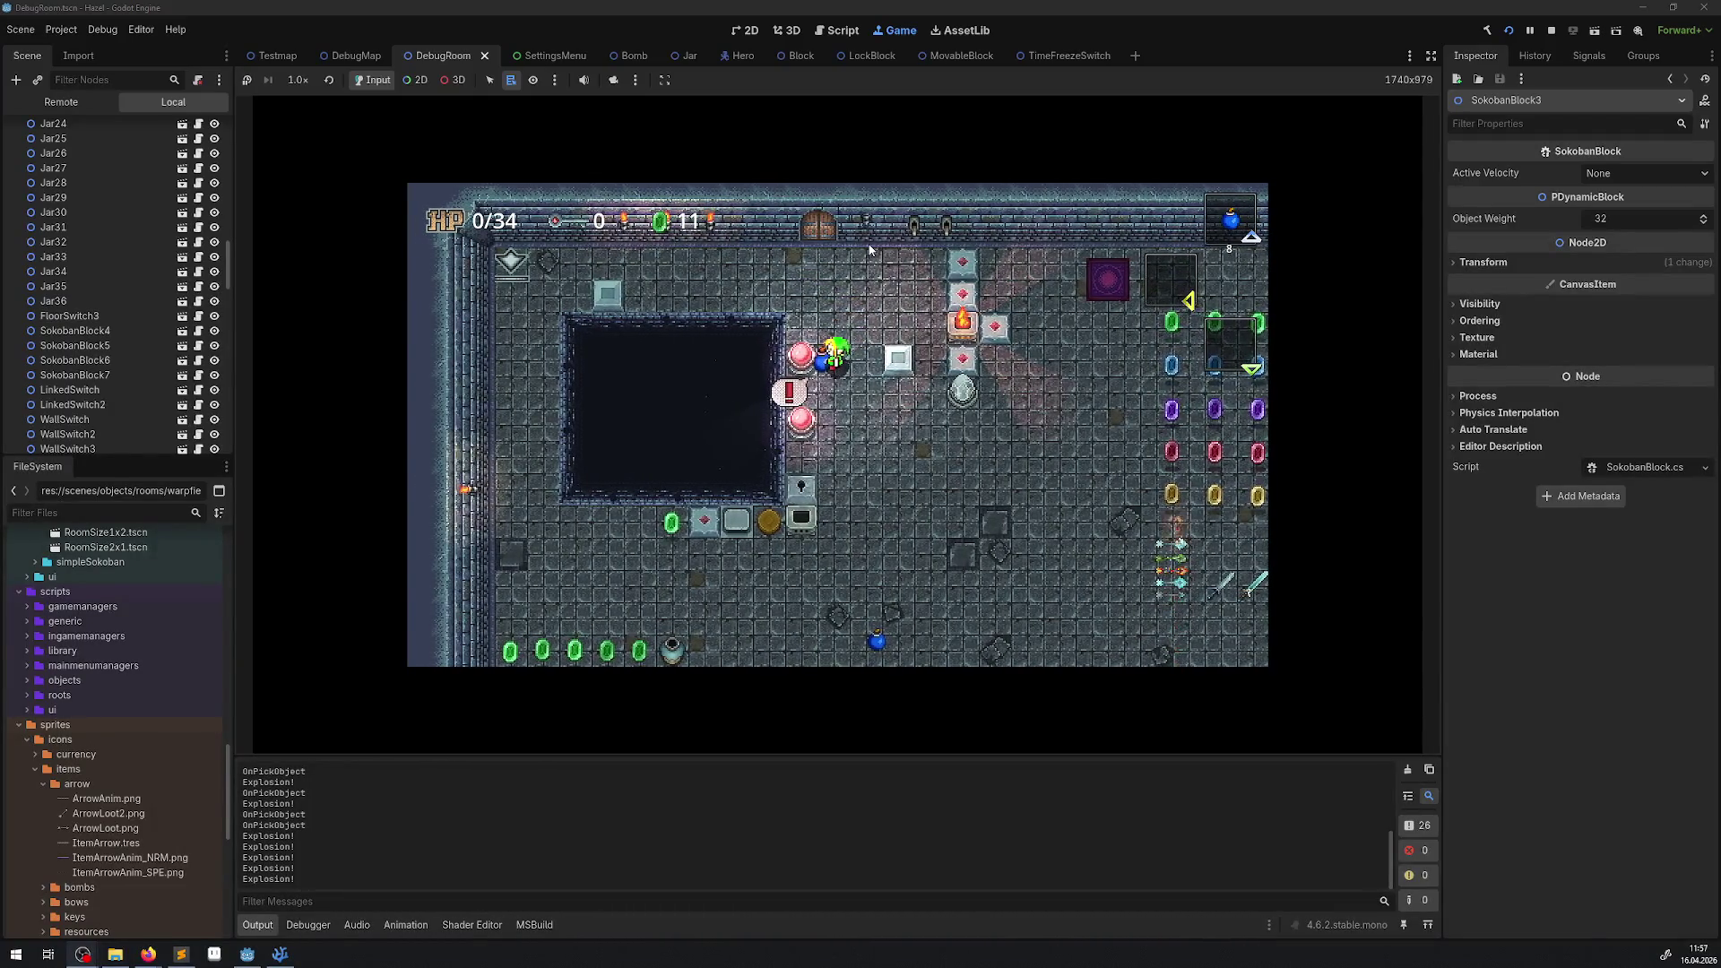
key(space)
key(Right)
key(Up)
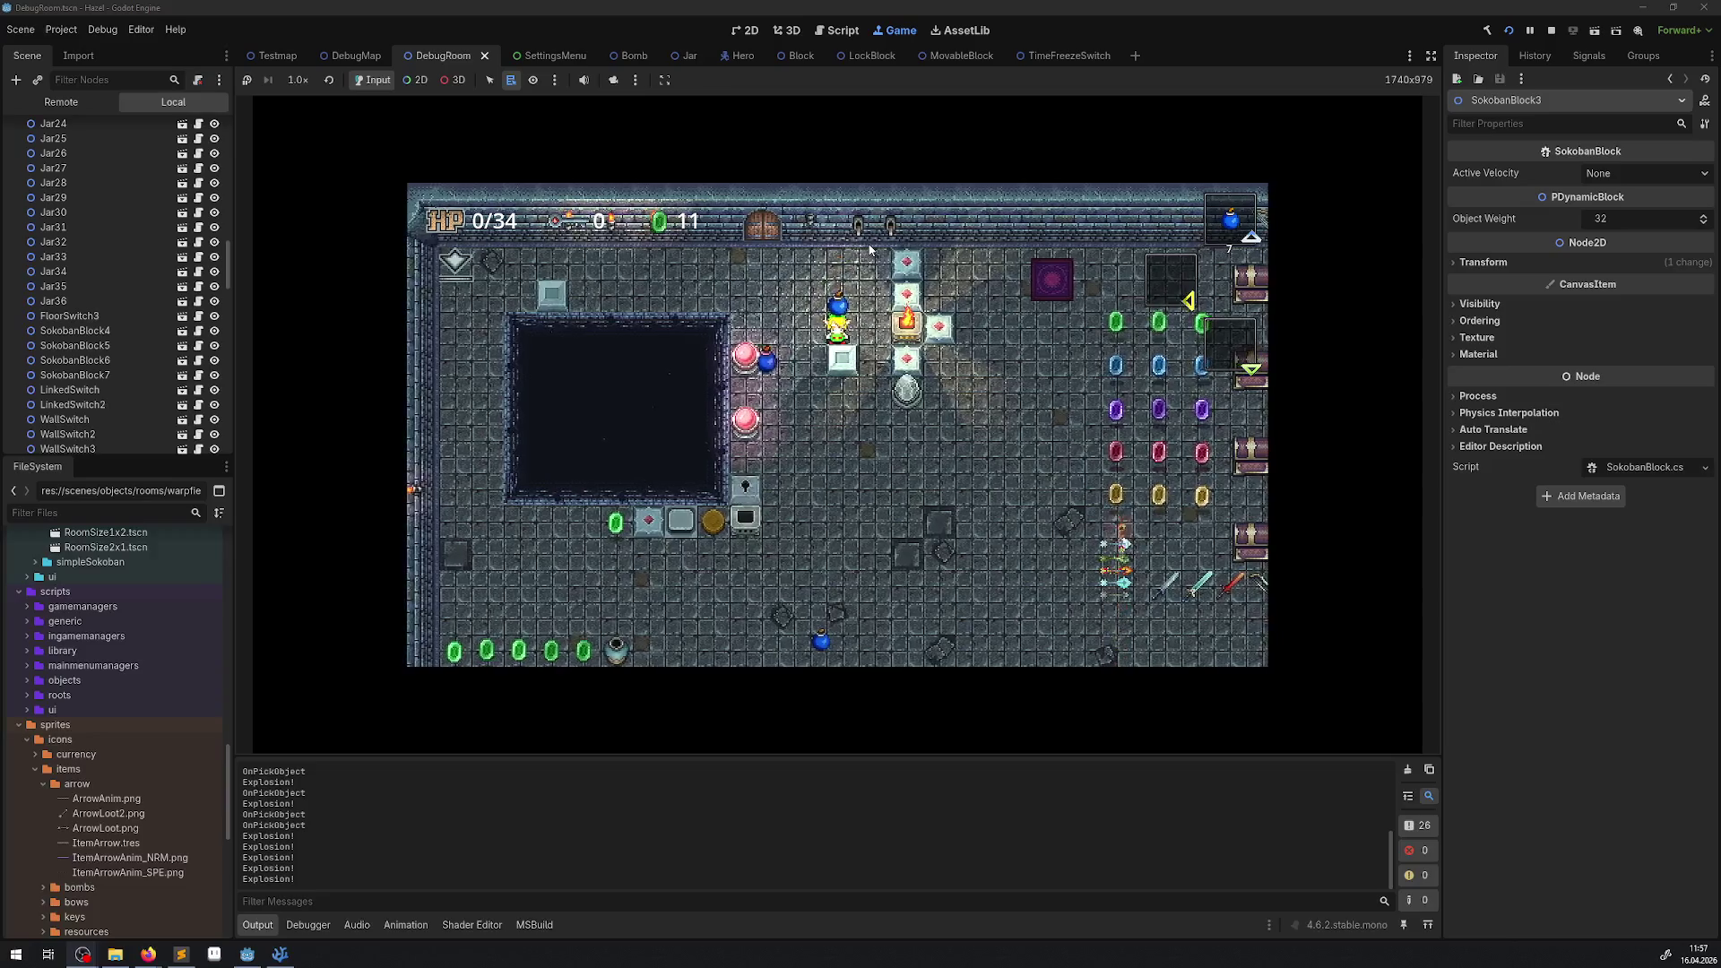
key(Up)
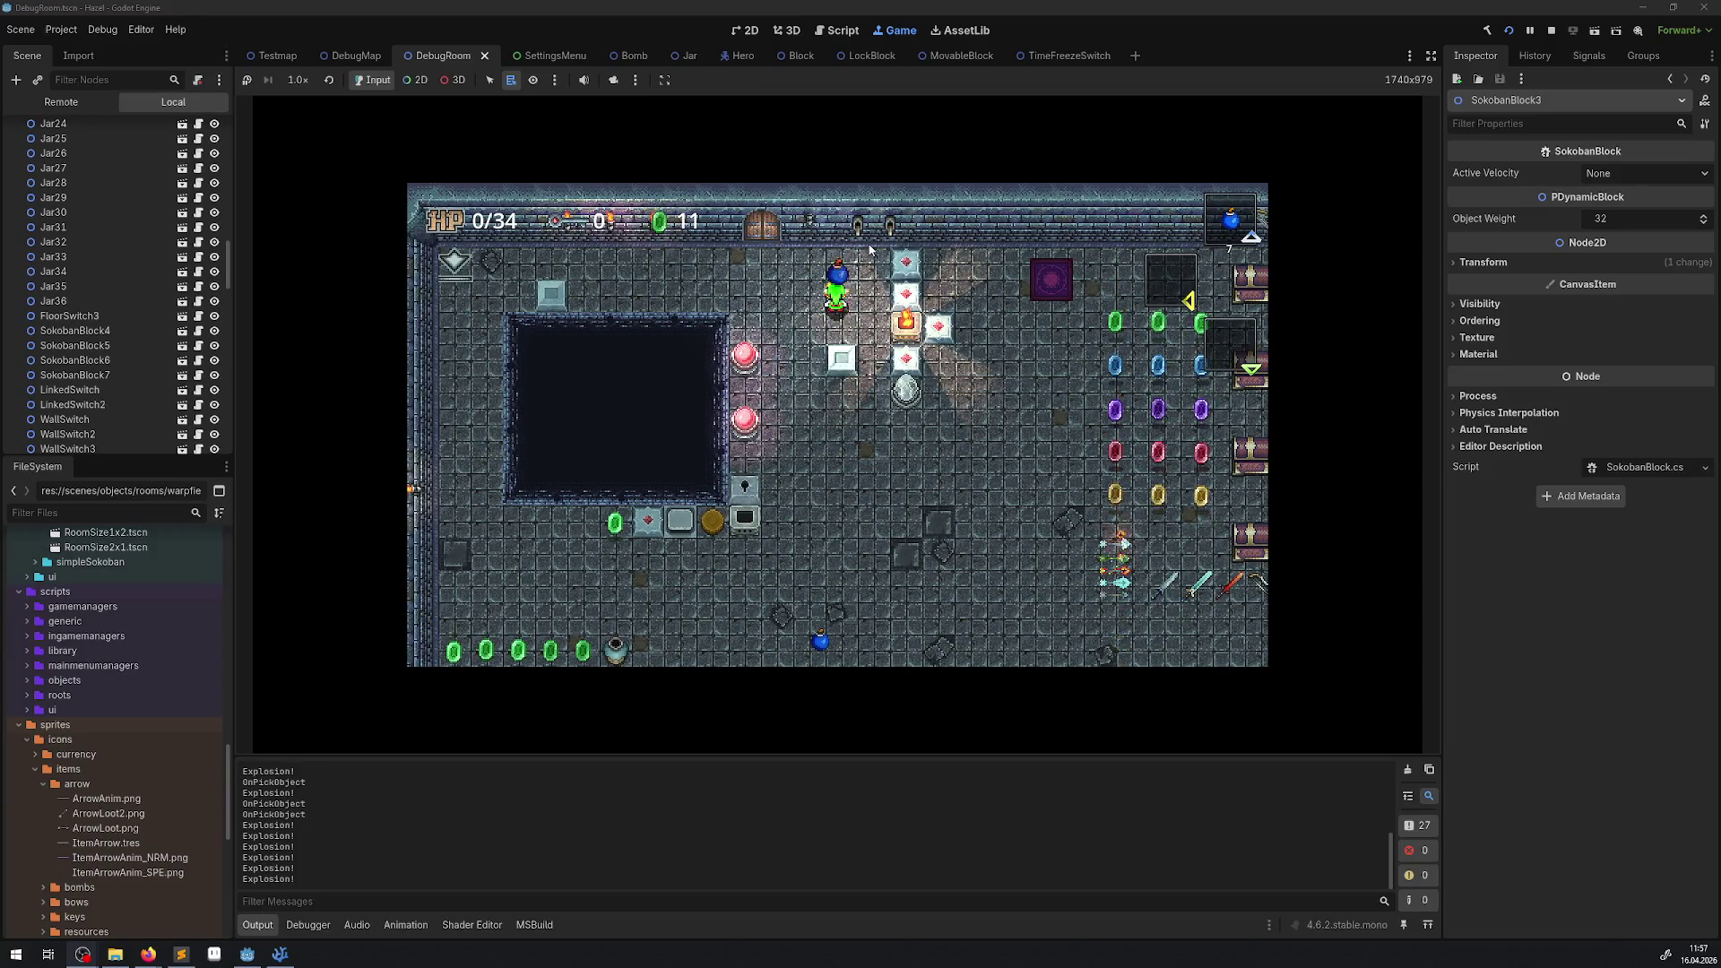
key(space)
key(Down)
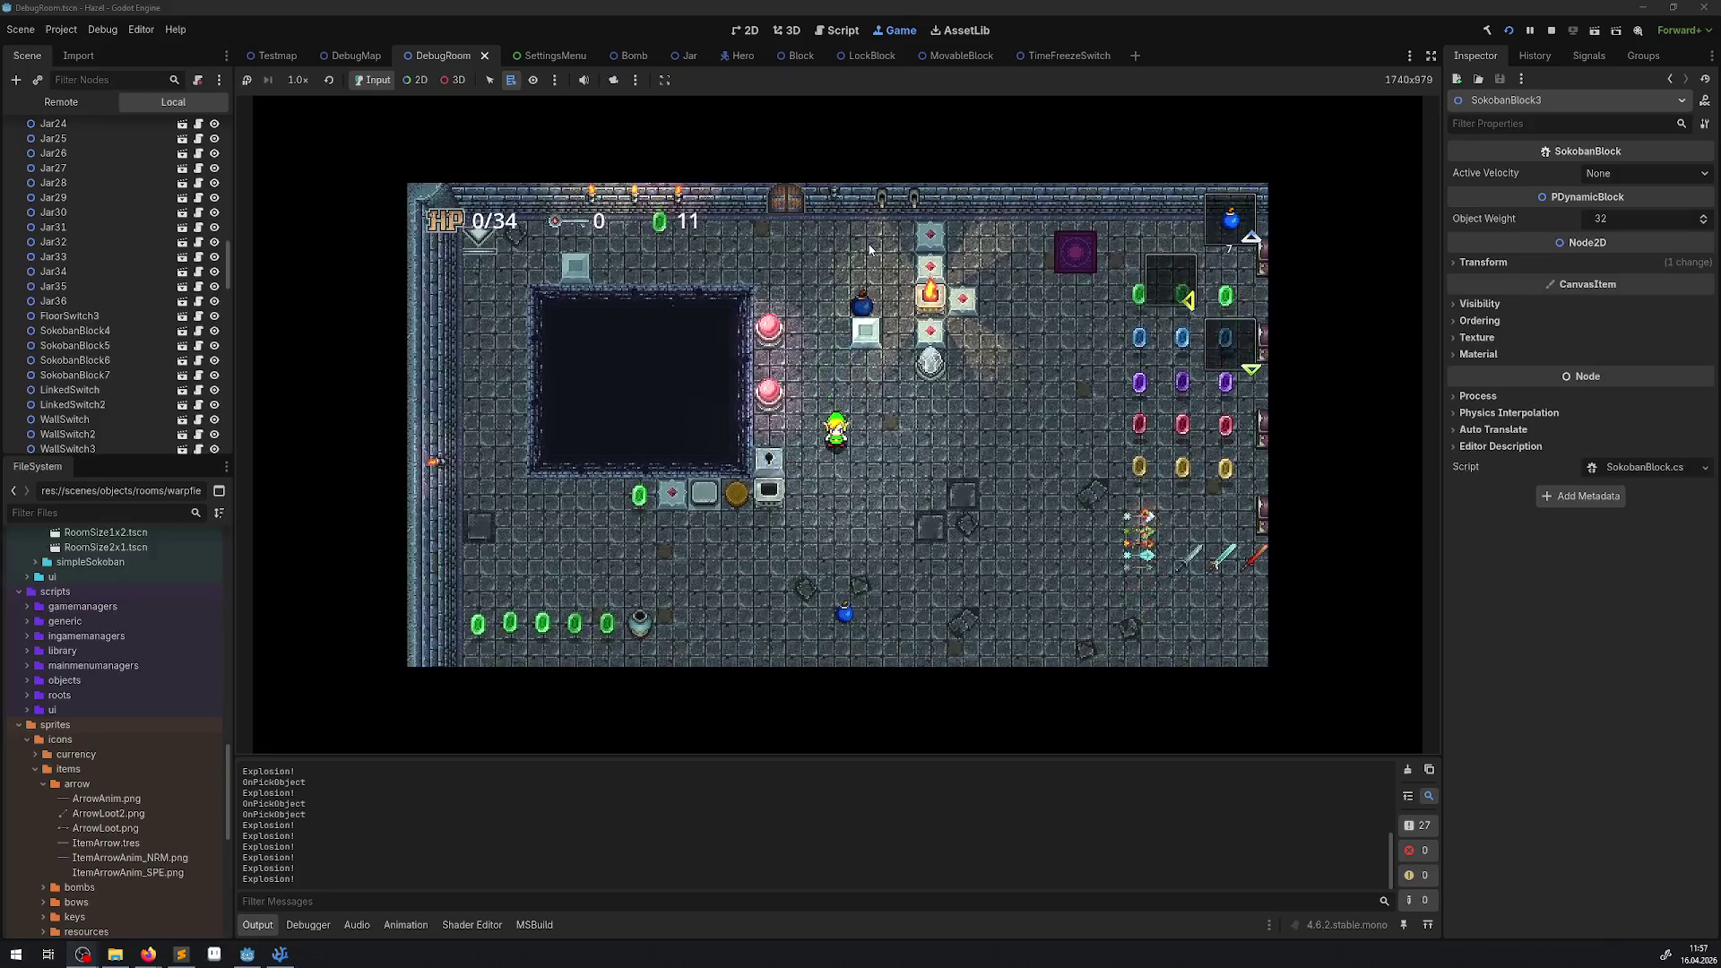
key(Down)
key(Left)
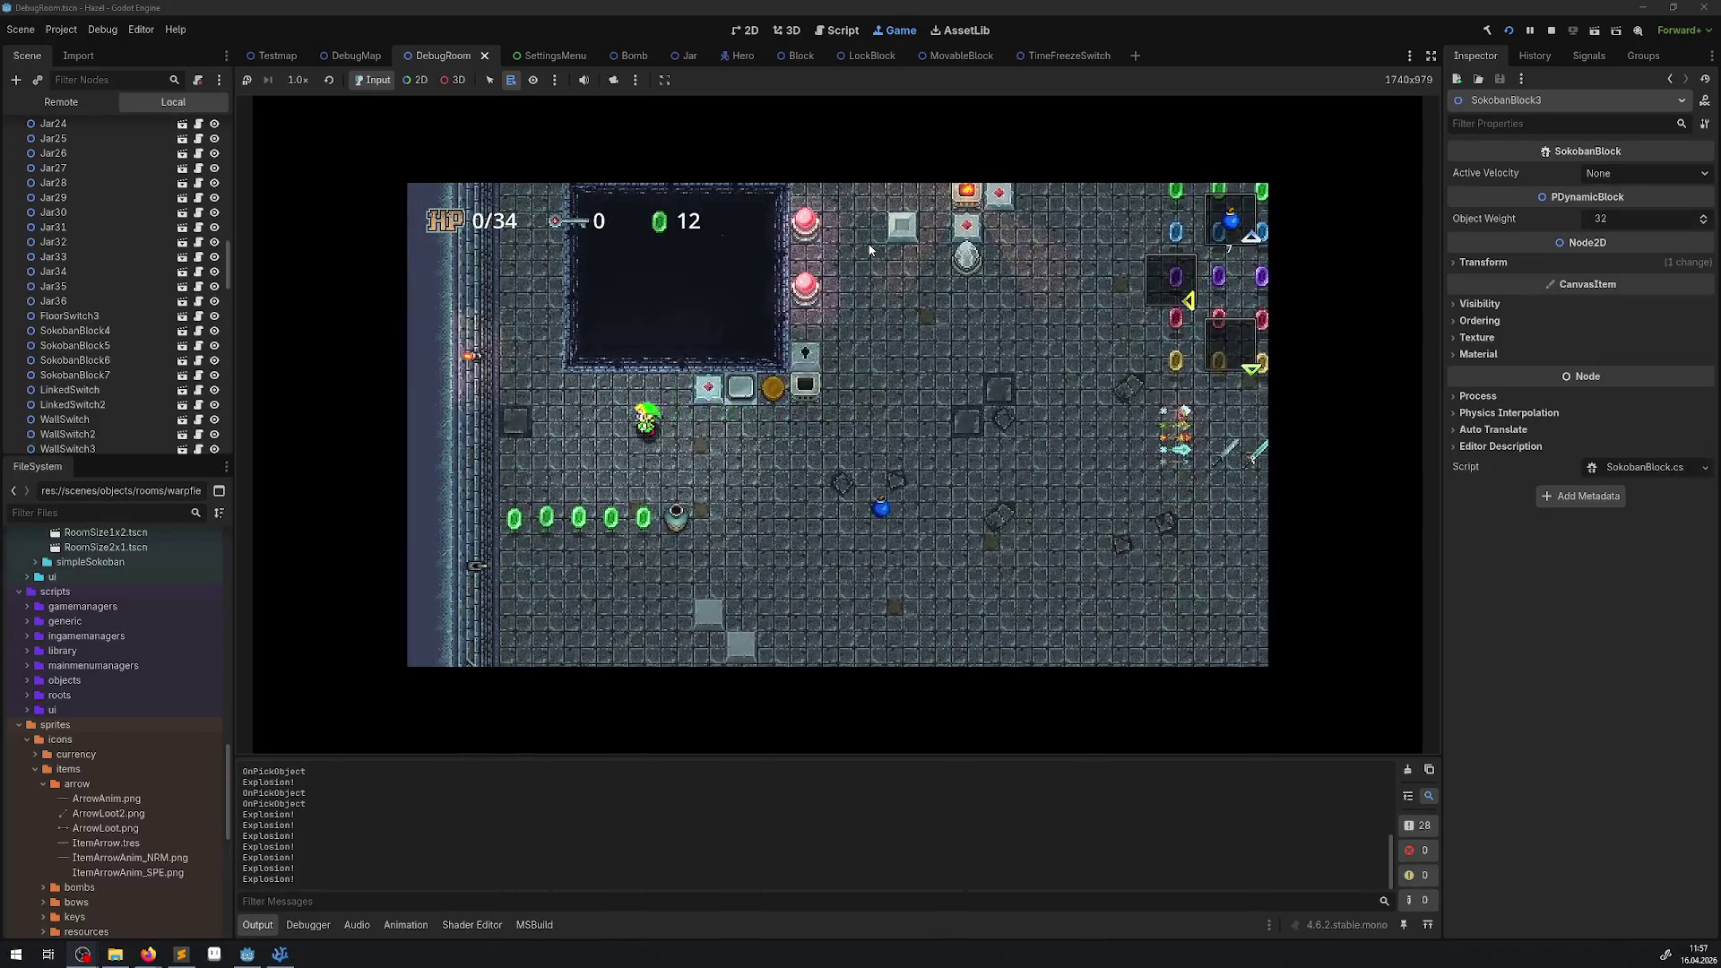
key(Left)
key(Right)
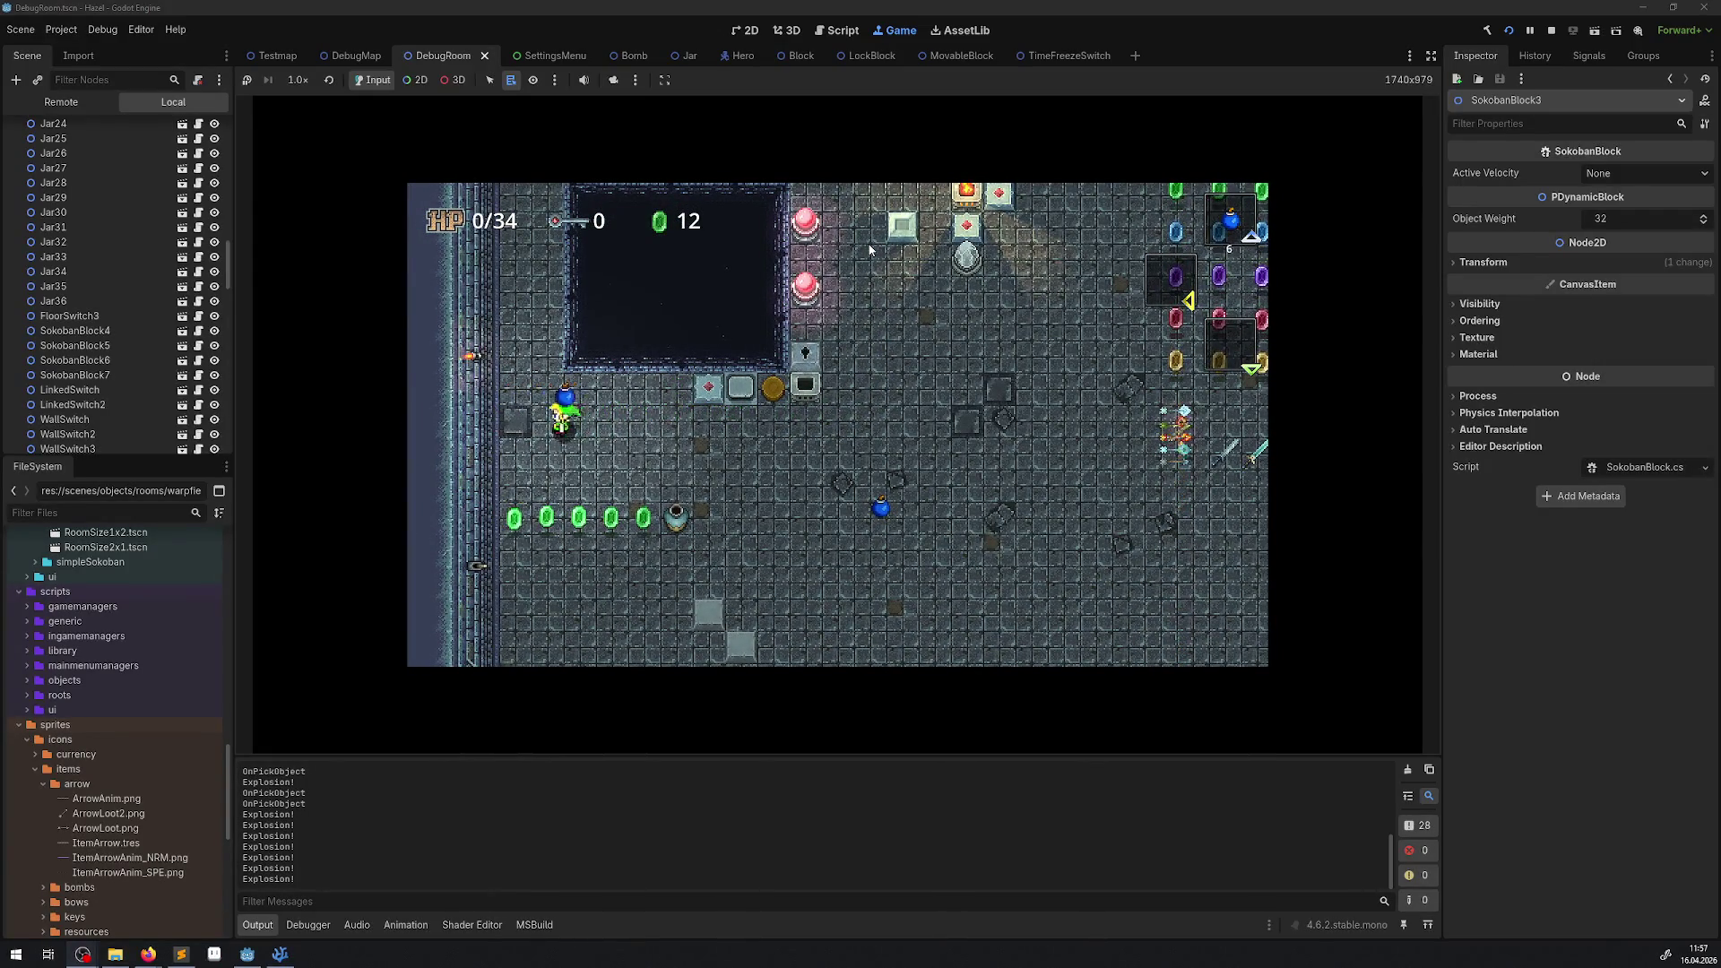
key(Left)
key(space)
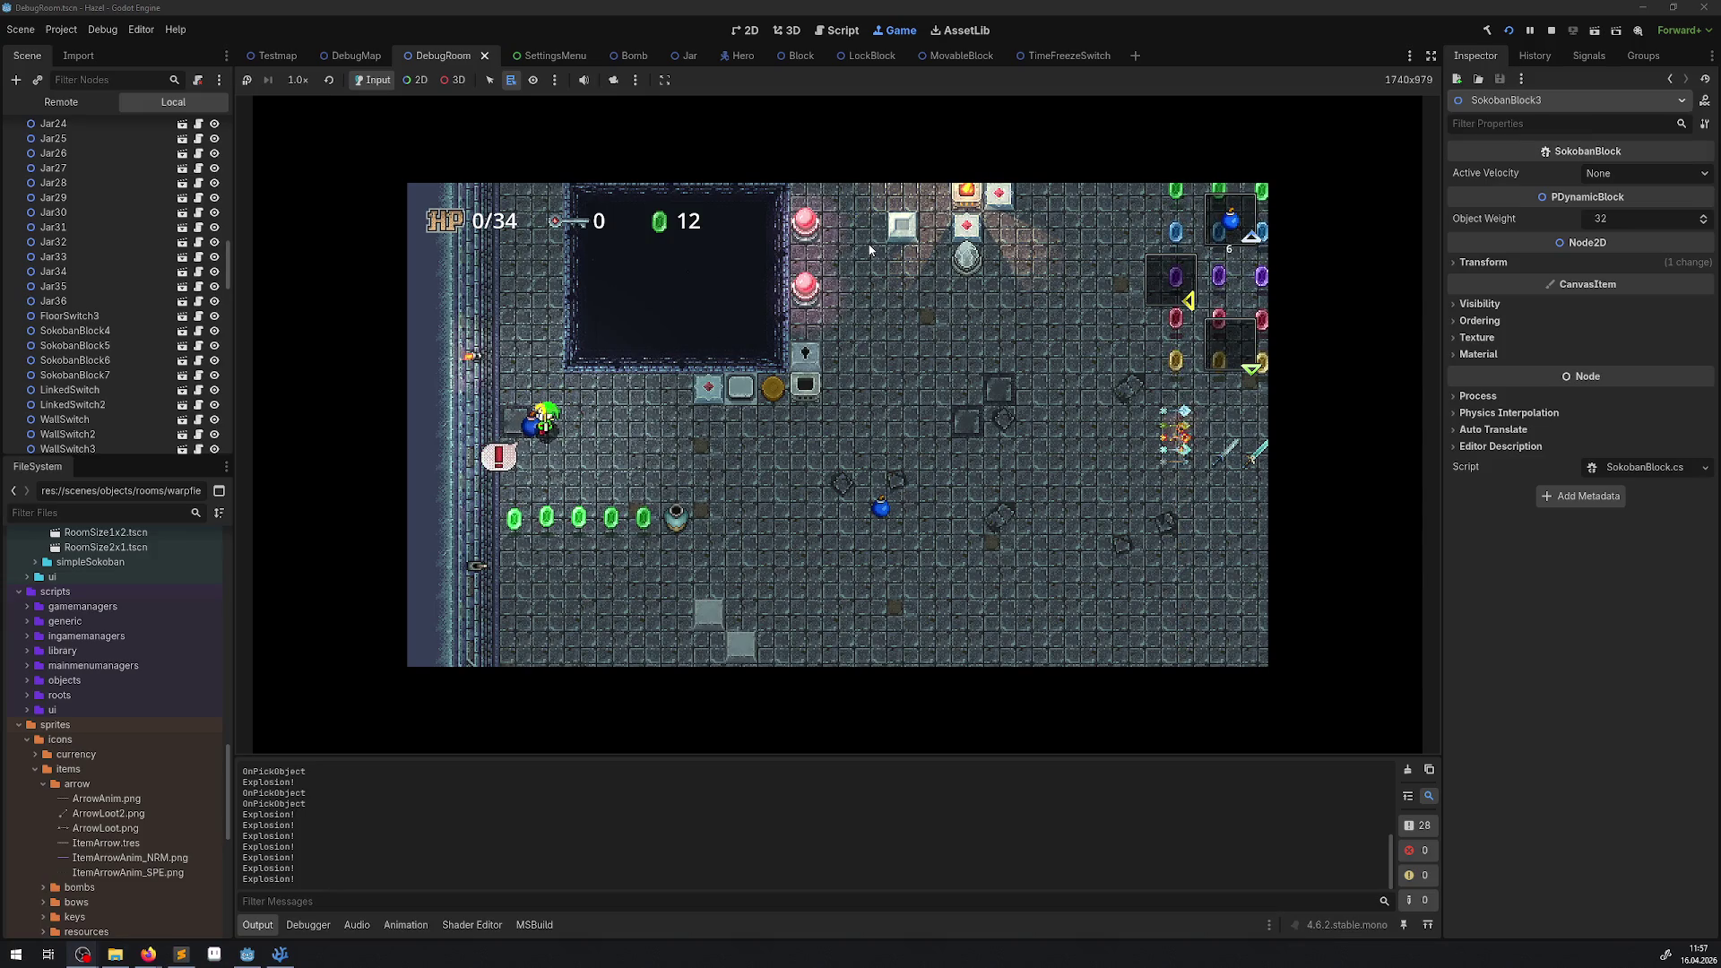
Stop the game and comment out the Result.Count != 0 check on line 211 of Bomb.cs.
click(1554, 32)
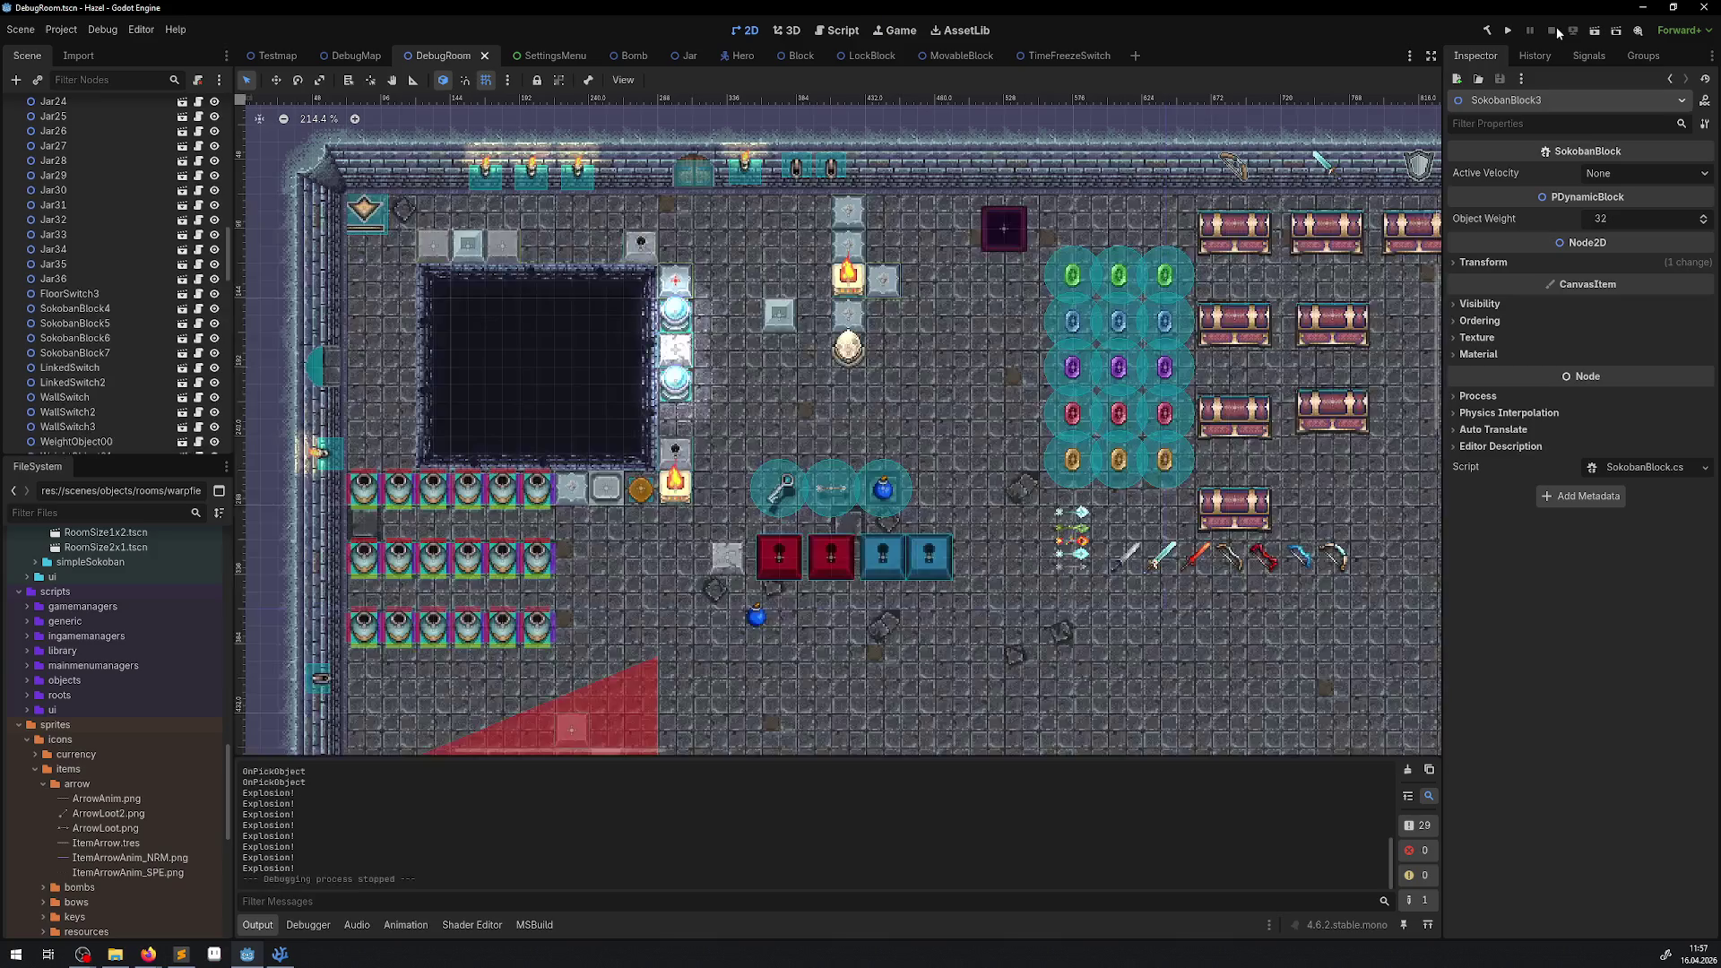
click(280, 954)
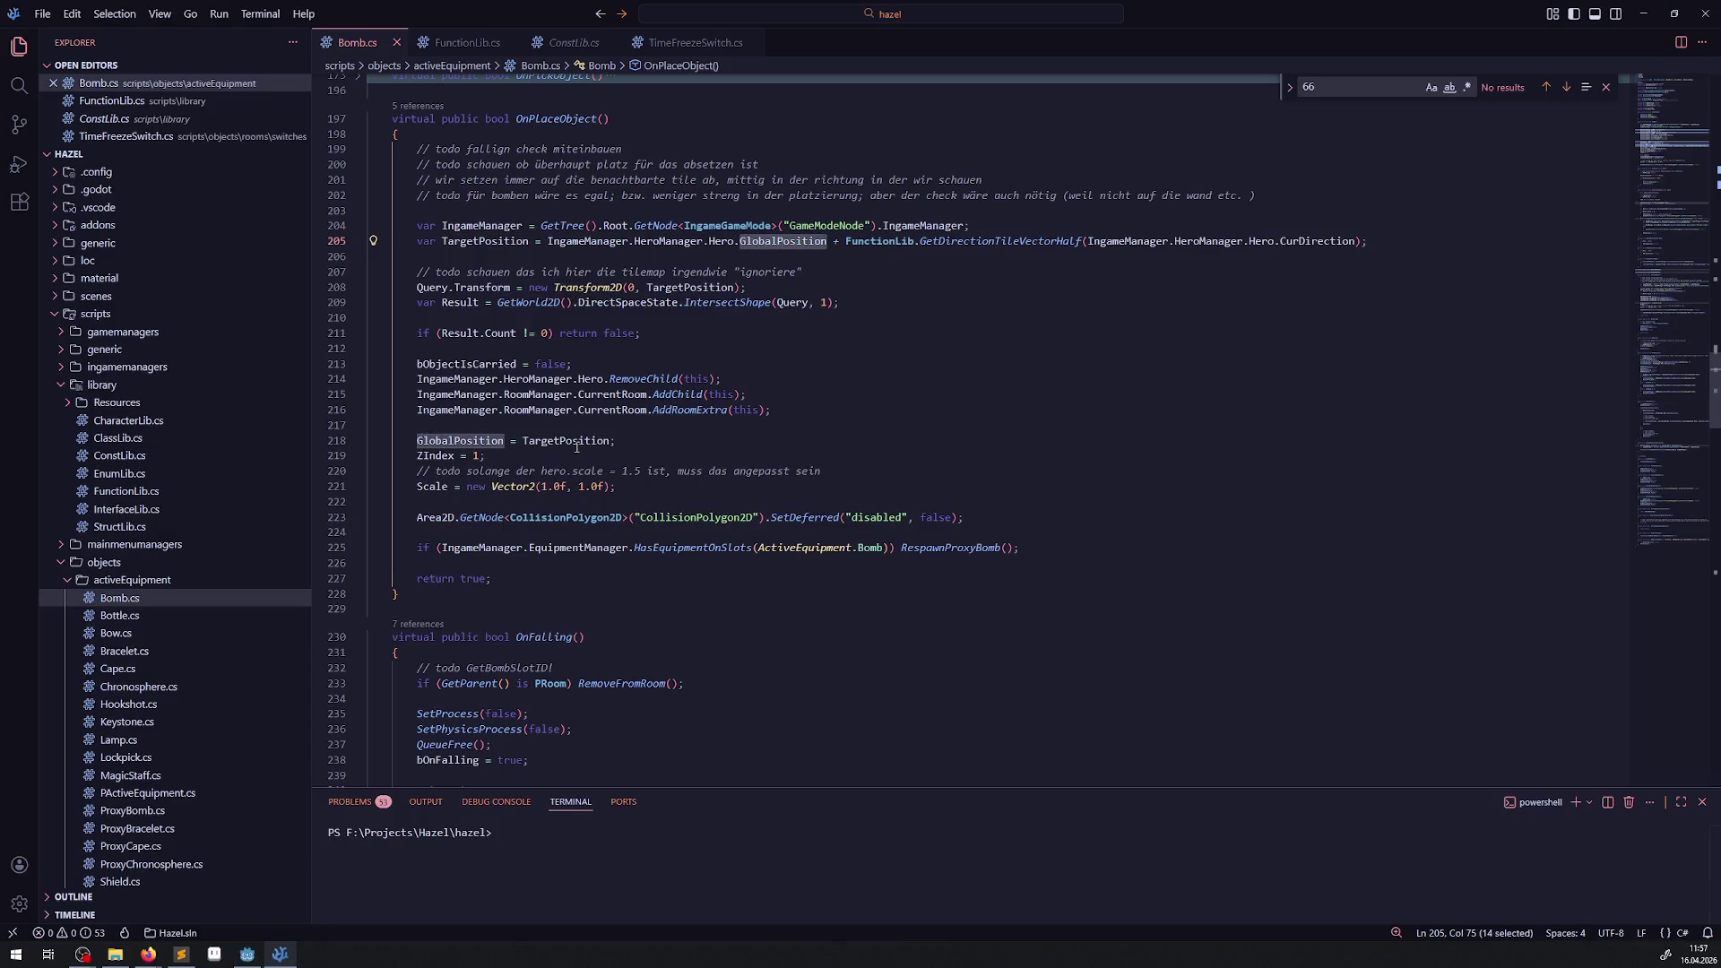
click(414, 334)
key(ctrl+slash)
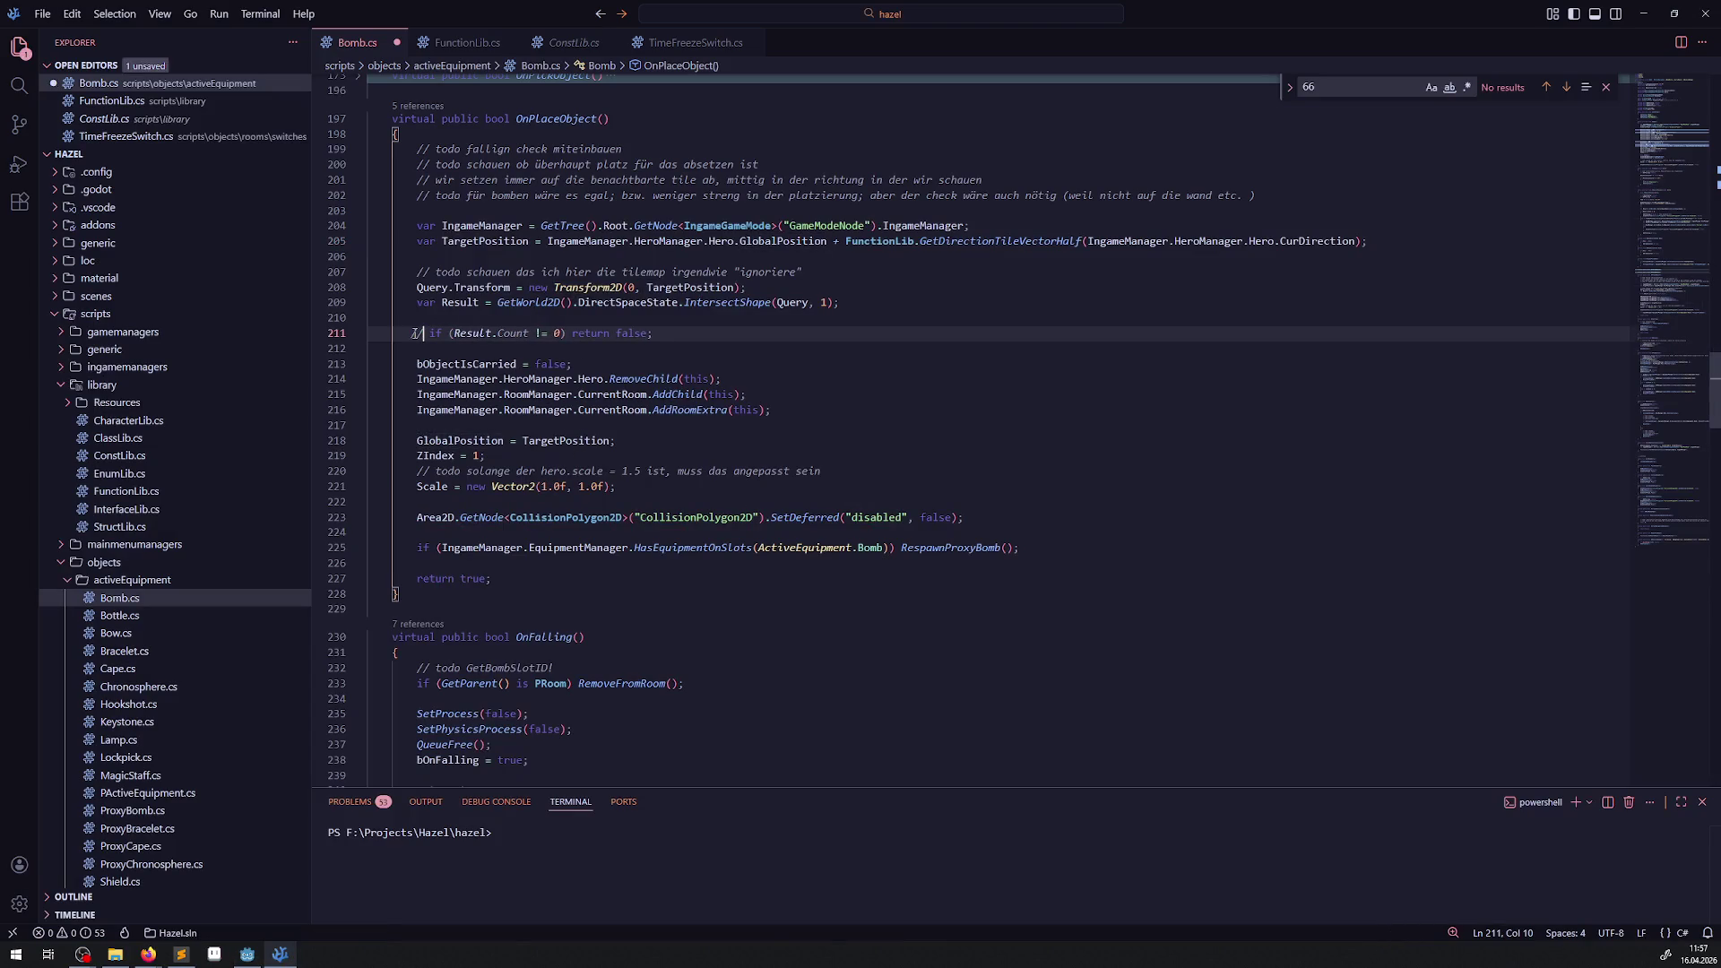
click(248, 955)
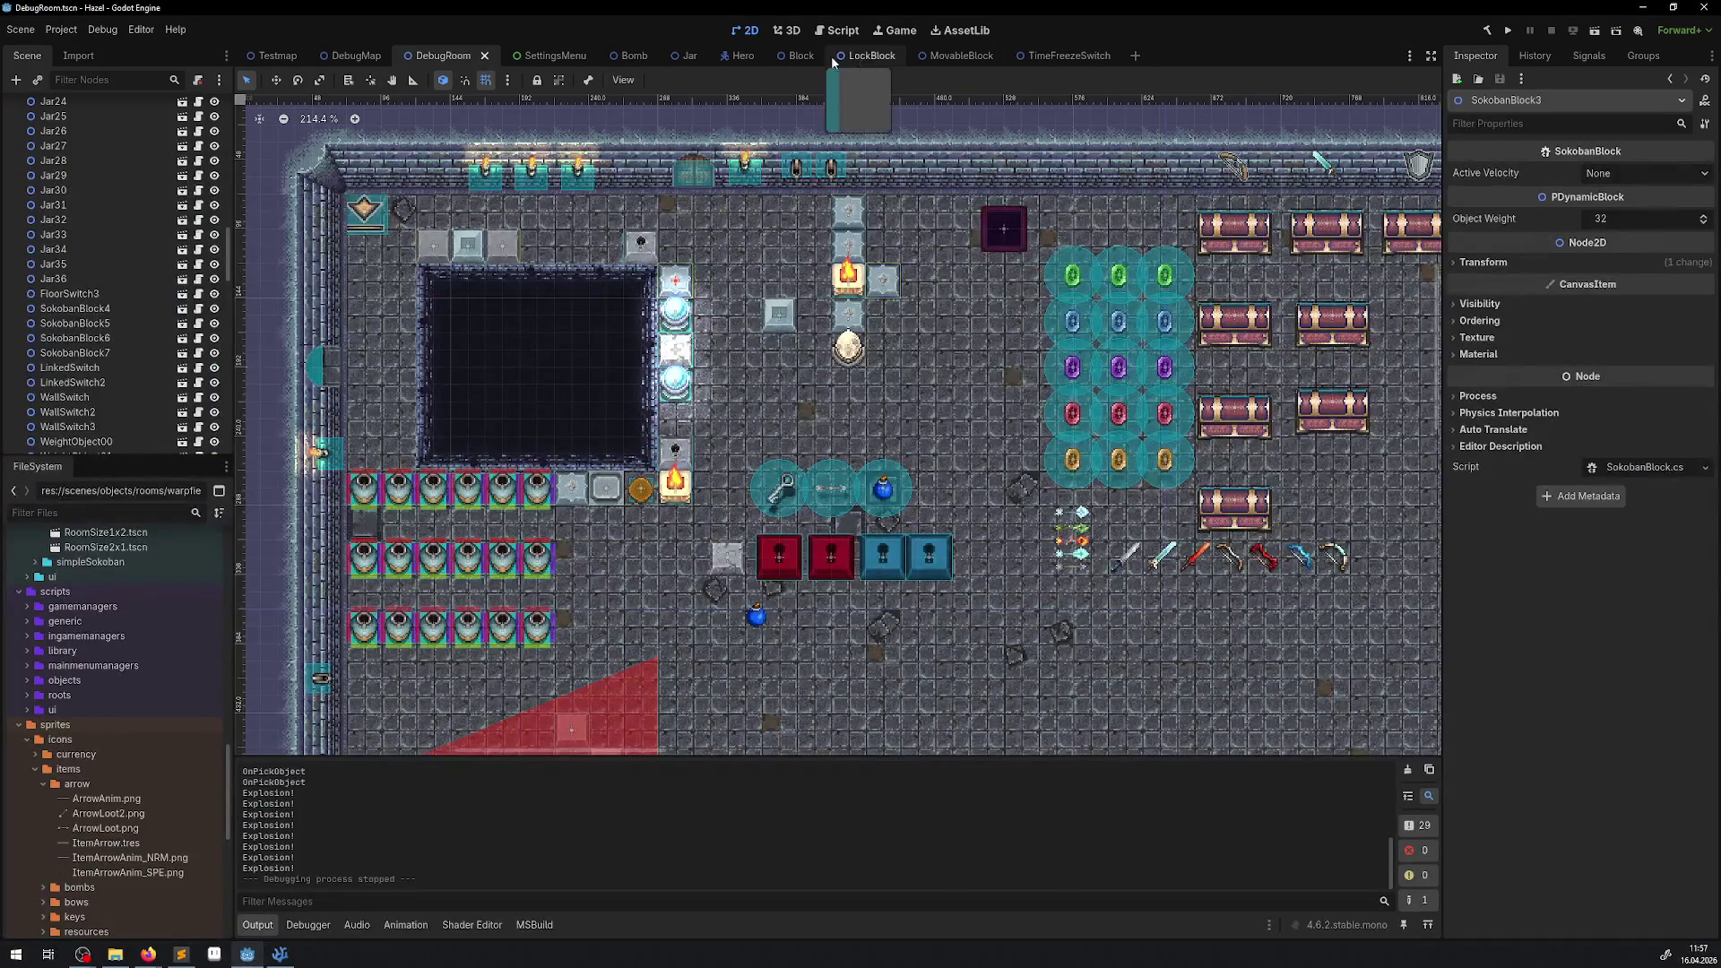
Set the Bomb root node's Ordering Z Index to 1 and save the scene.
click(625, 56)
click(43, 107)
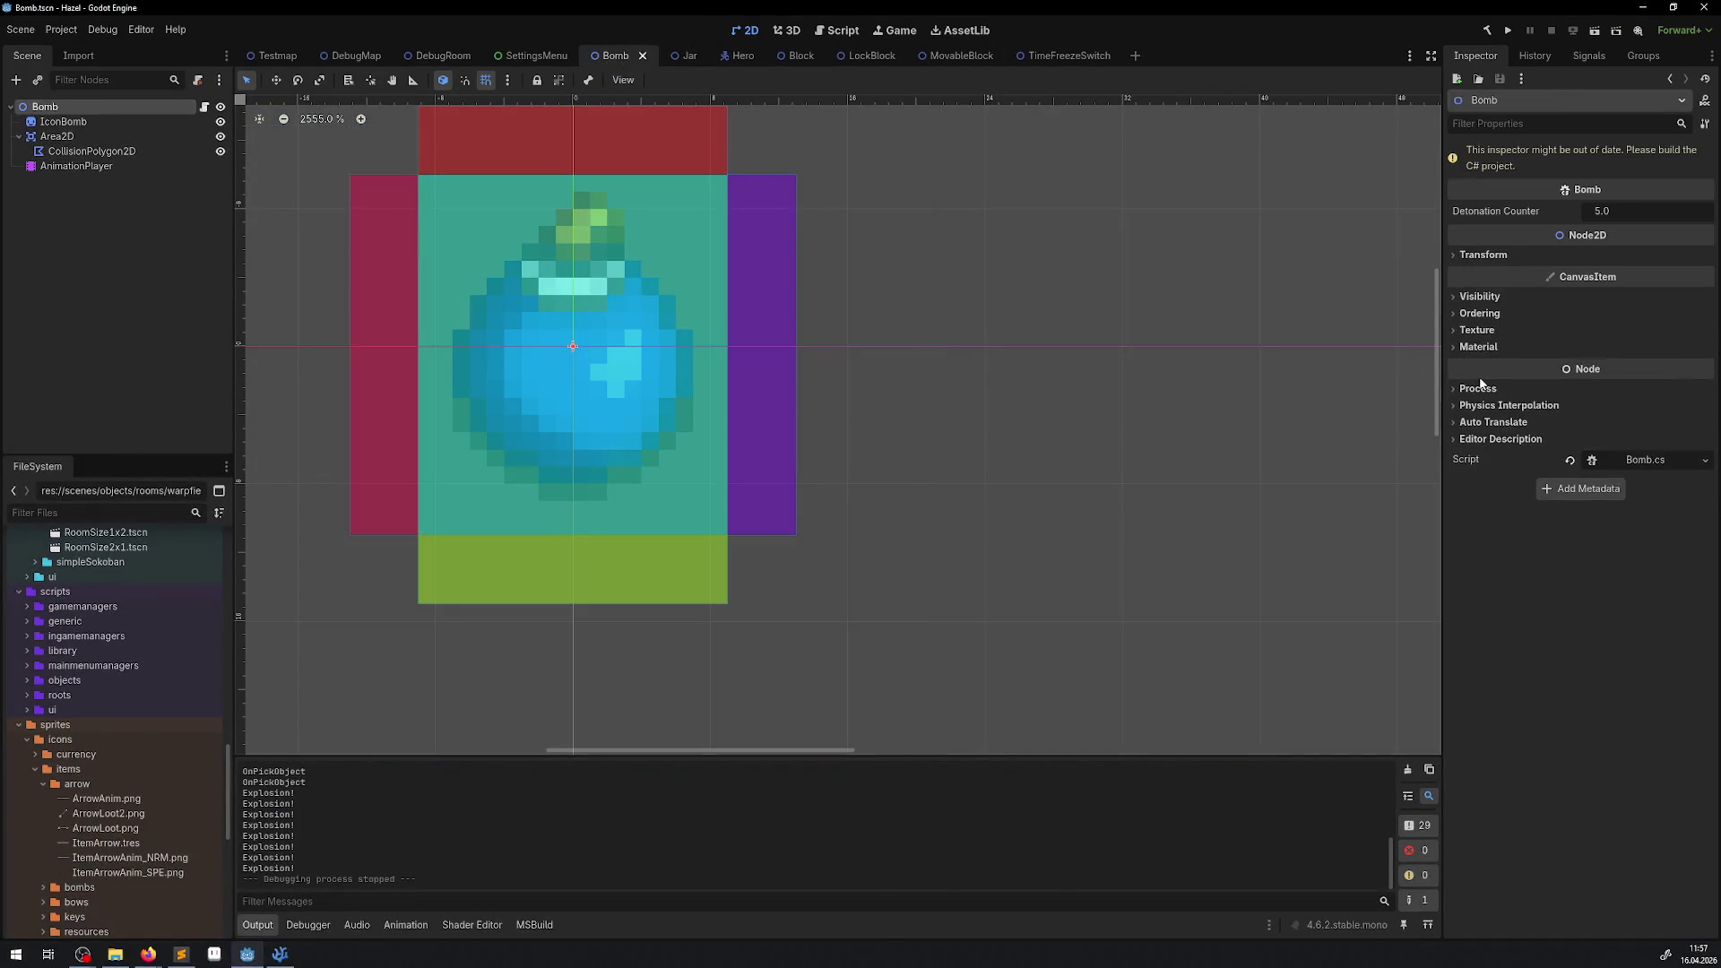
click(1481, 314)
click(1614, 332)
text(1)
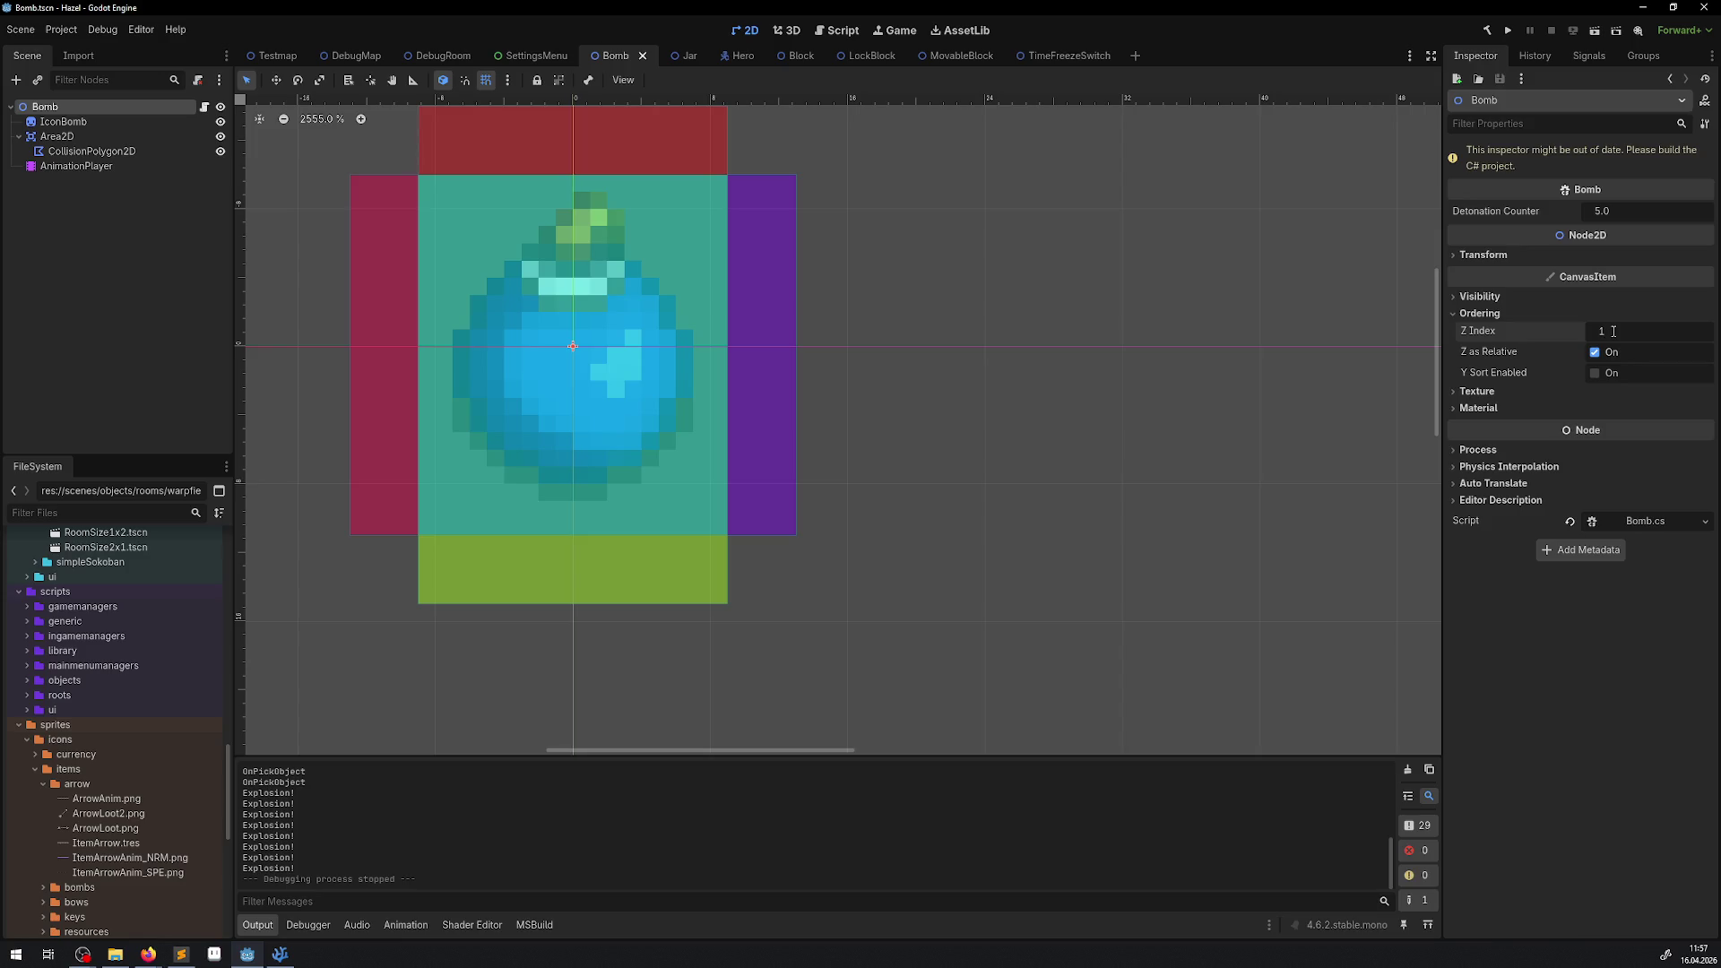
key(ctrl+s)
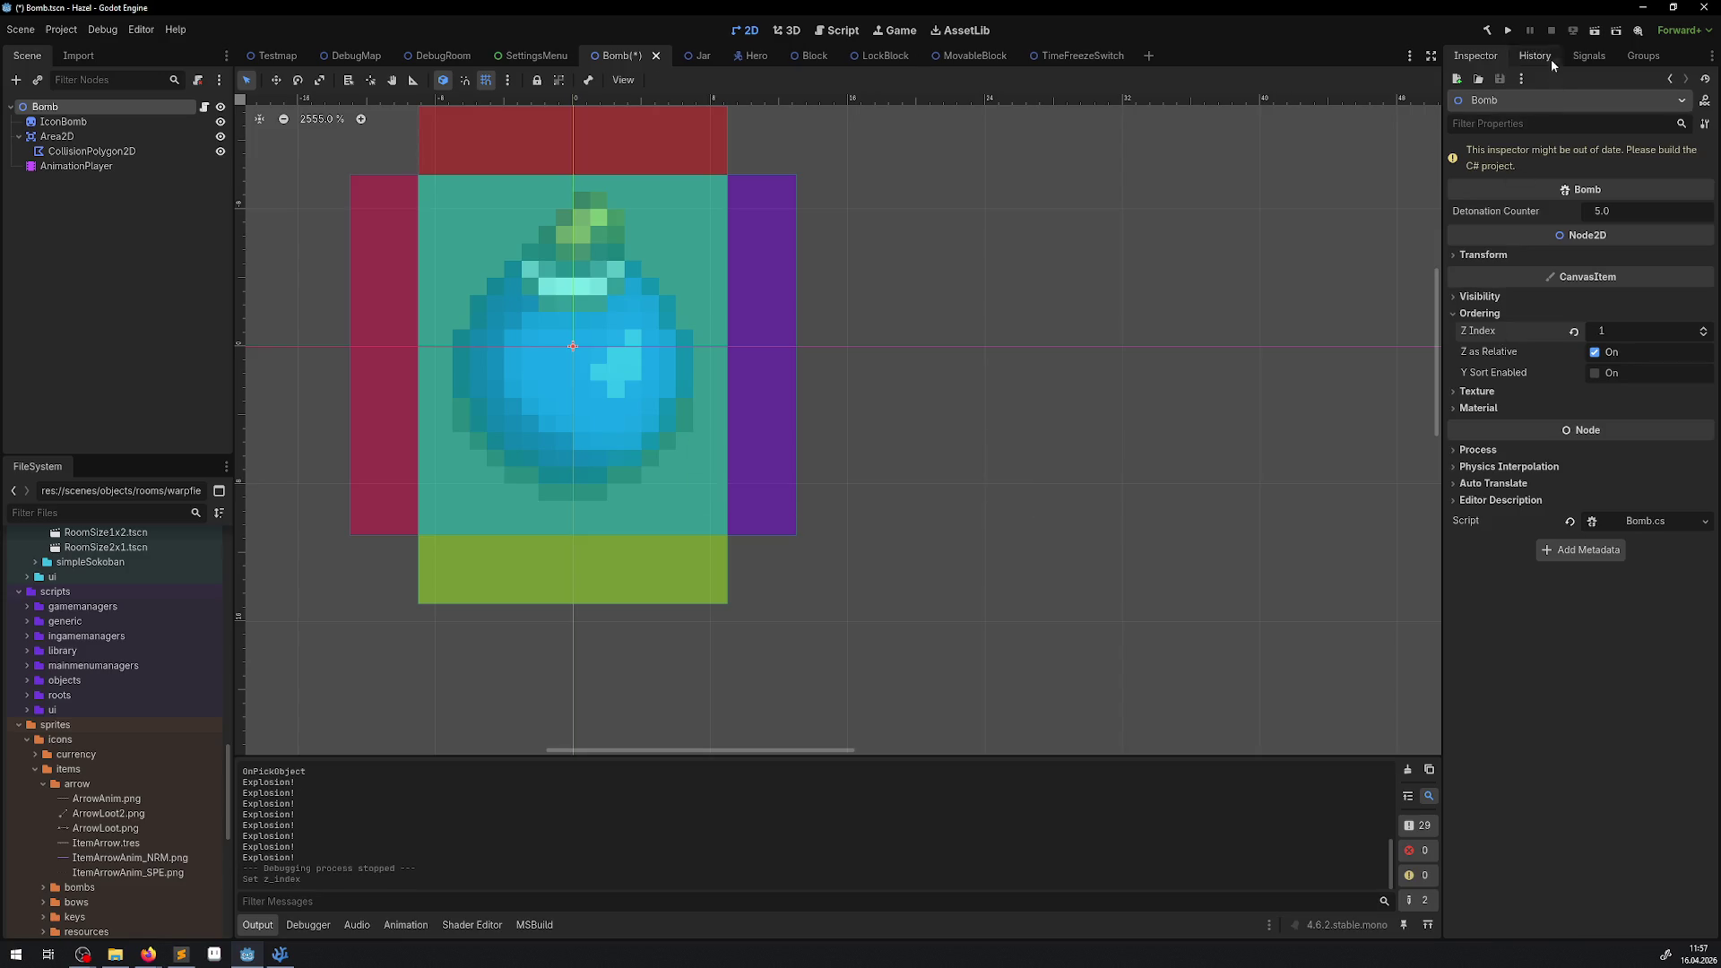
Build the .NET project, save the Bomb scene again and run the project.
click(1495, 32)
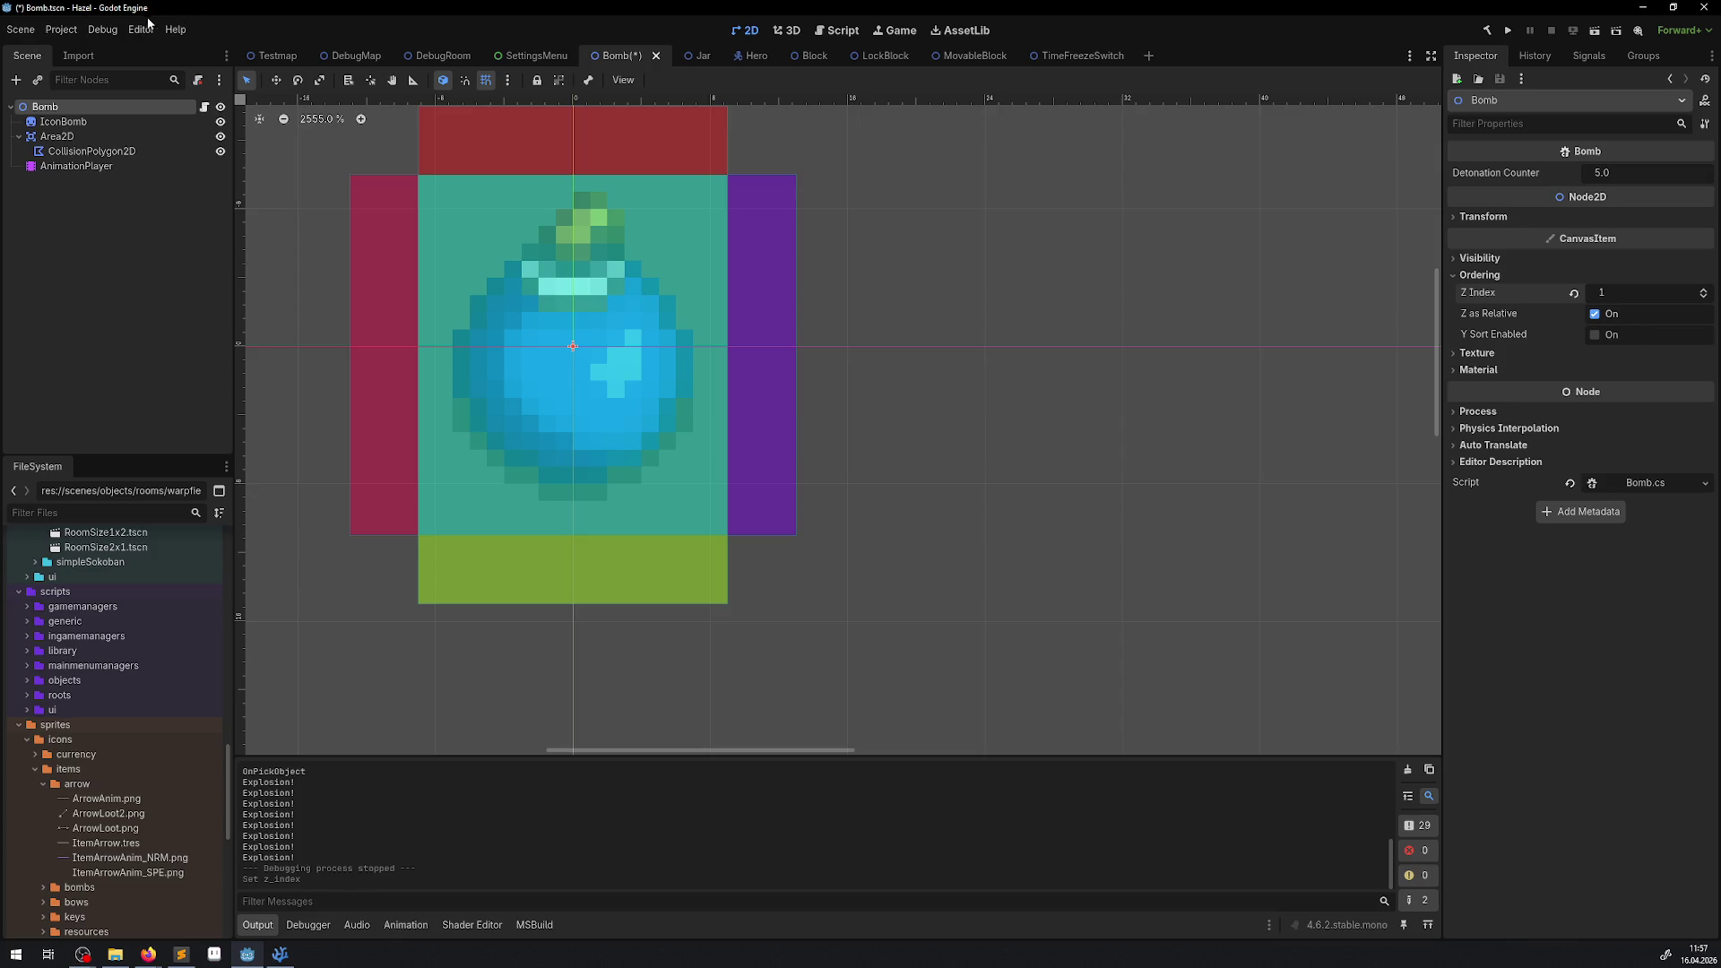
key(ctrl+s)
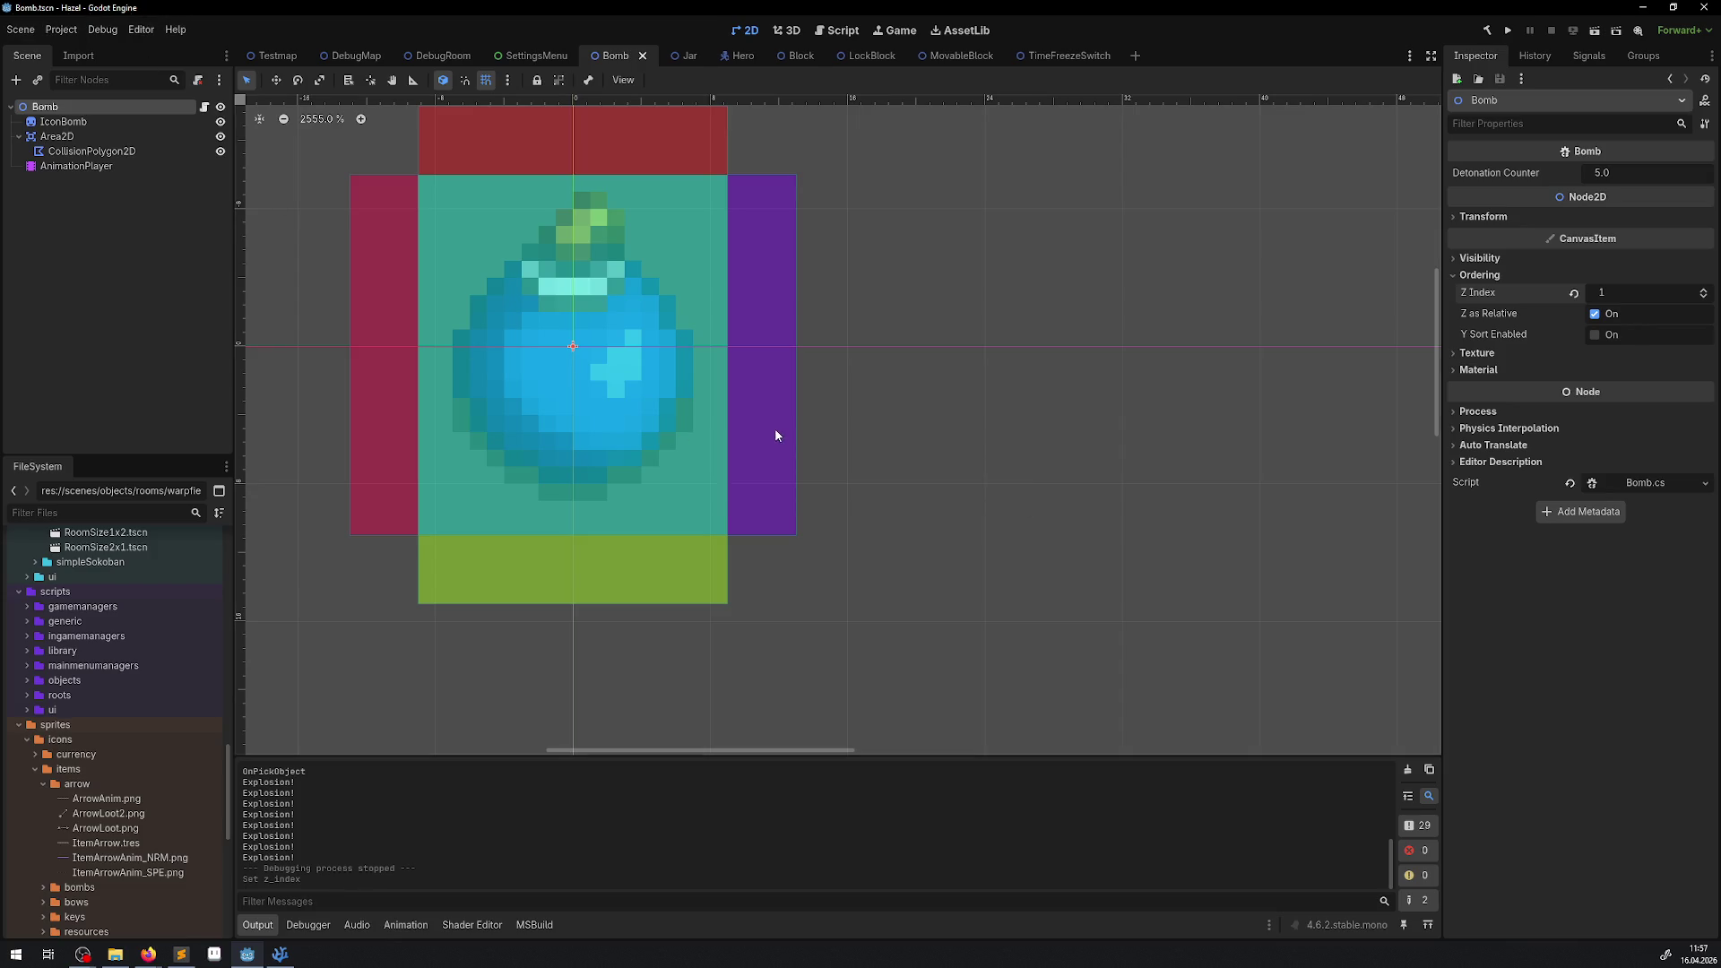
click(1511, 32)
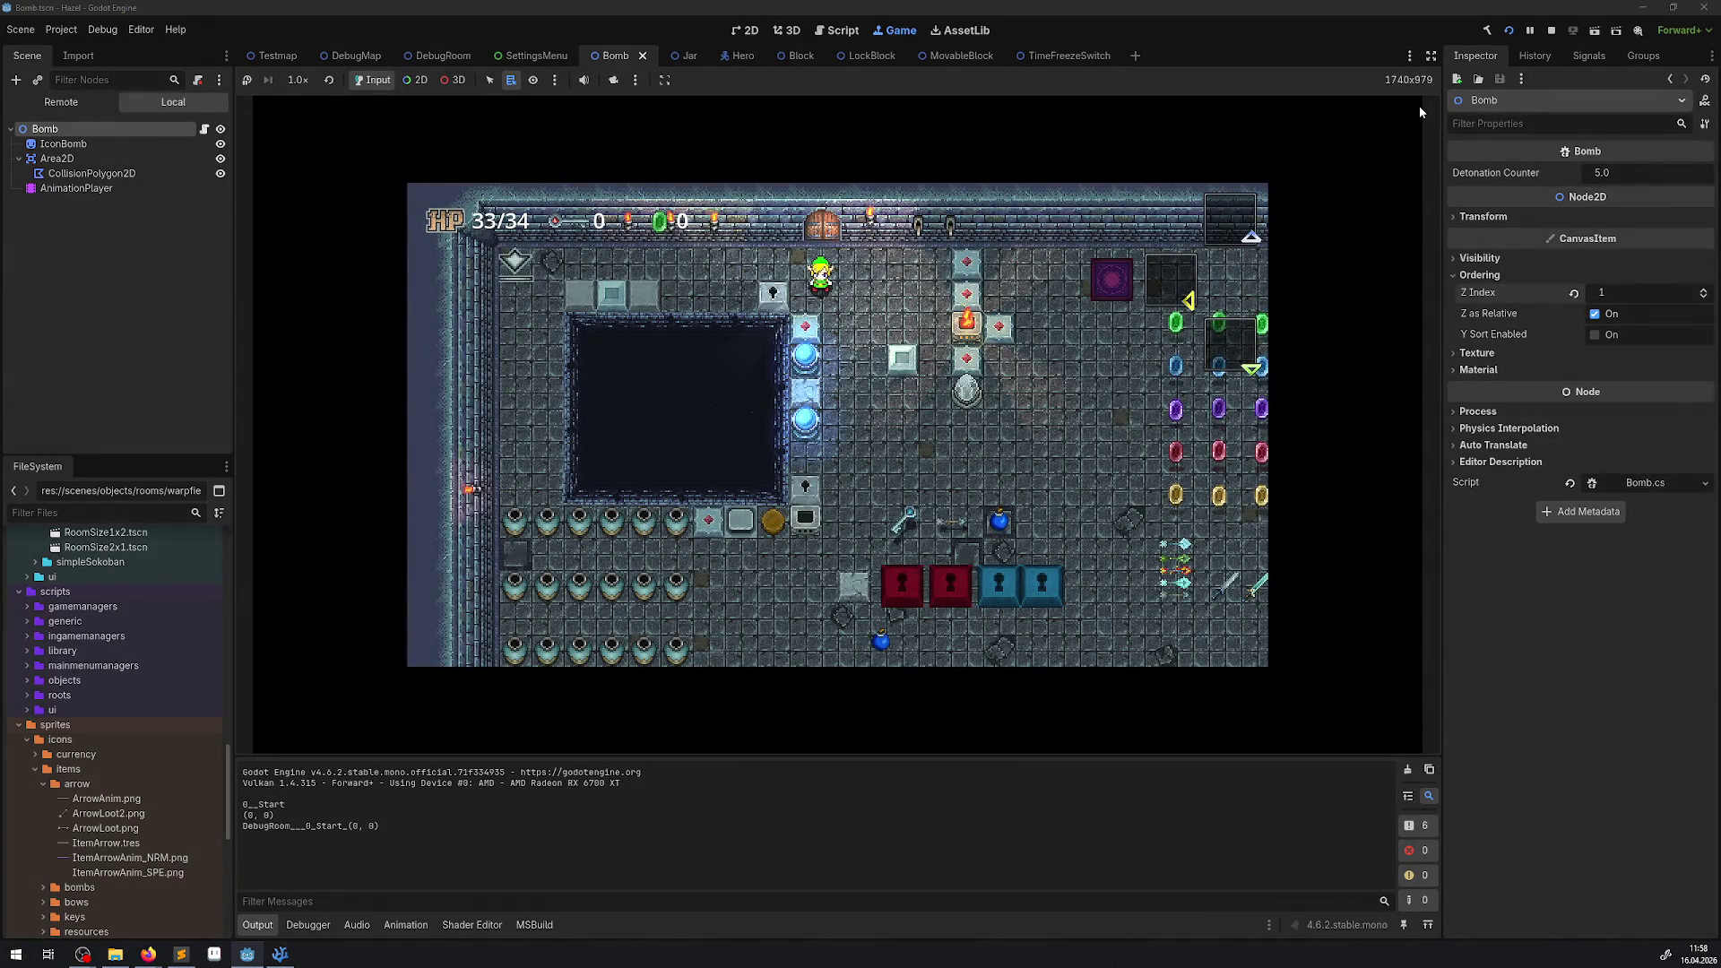
Walk the hero down and right, then bring up the in-game item screen.
key(Down)
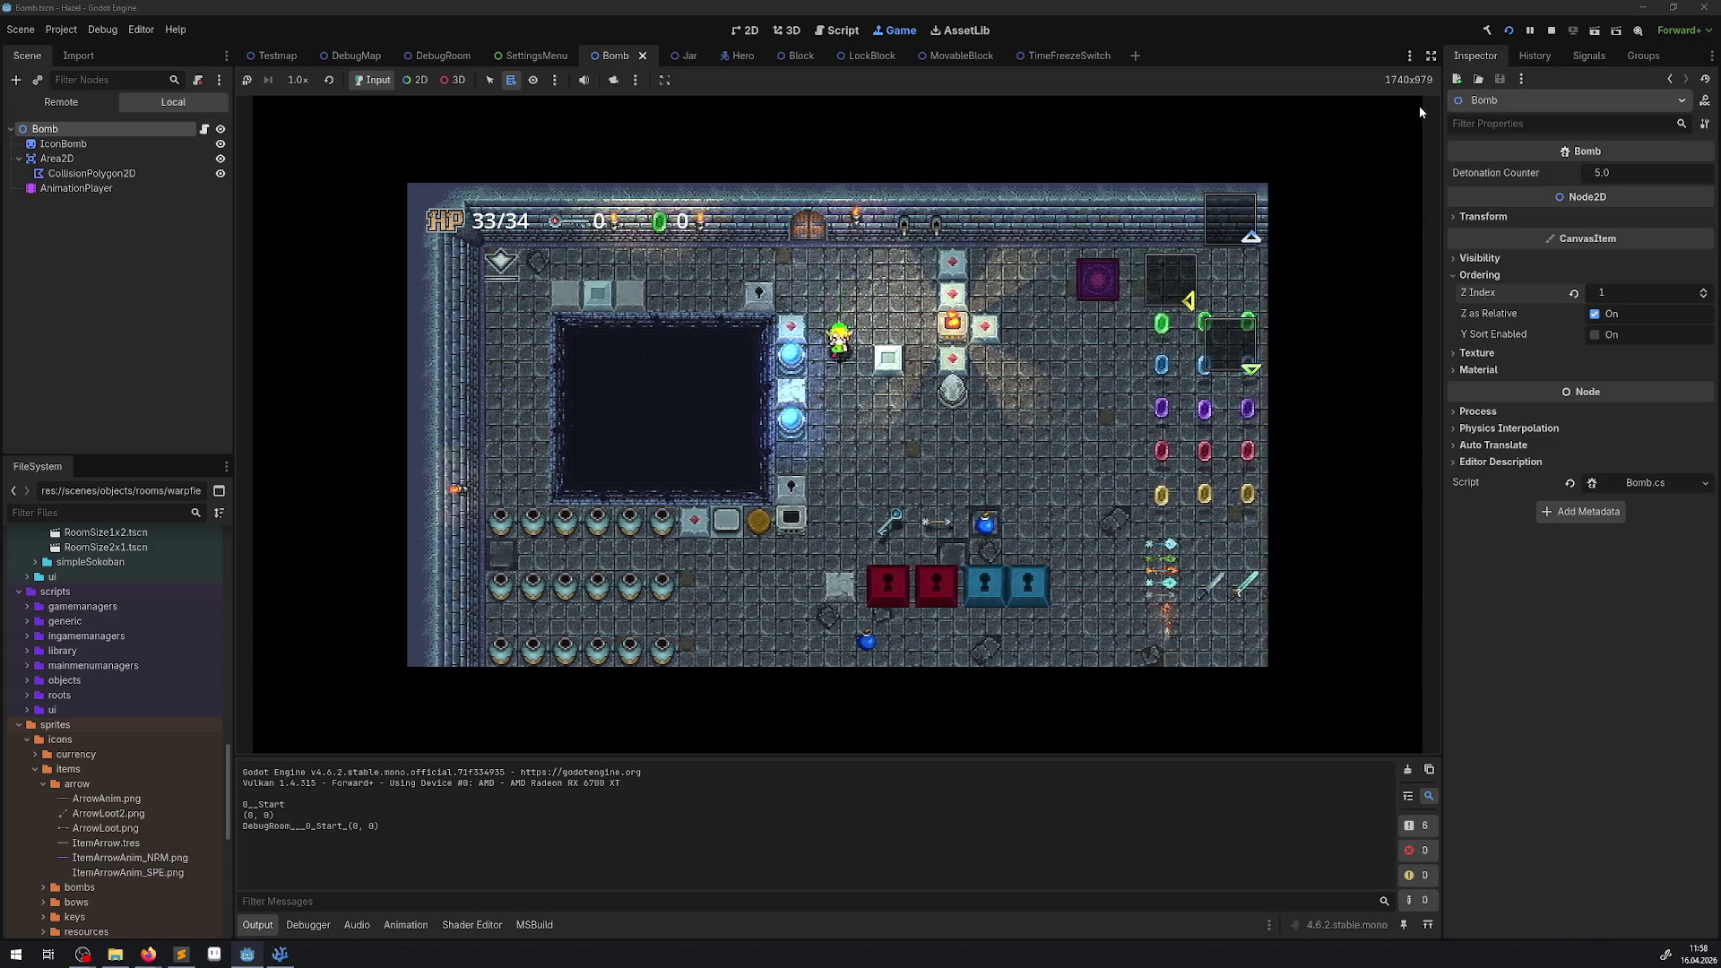
key(Right)
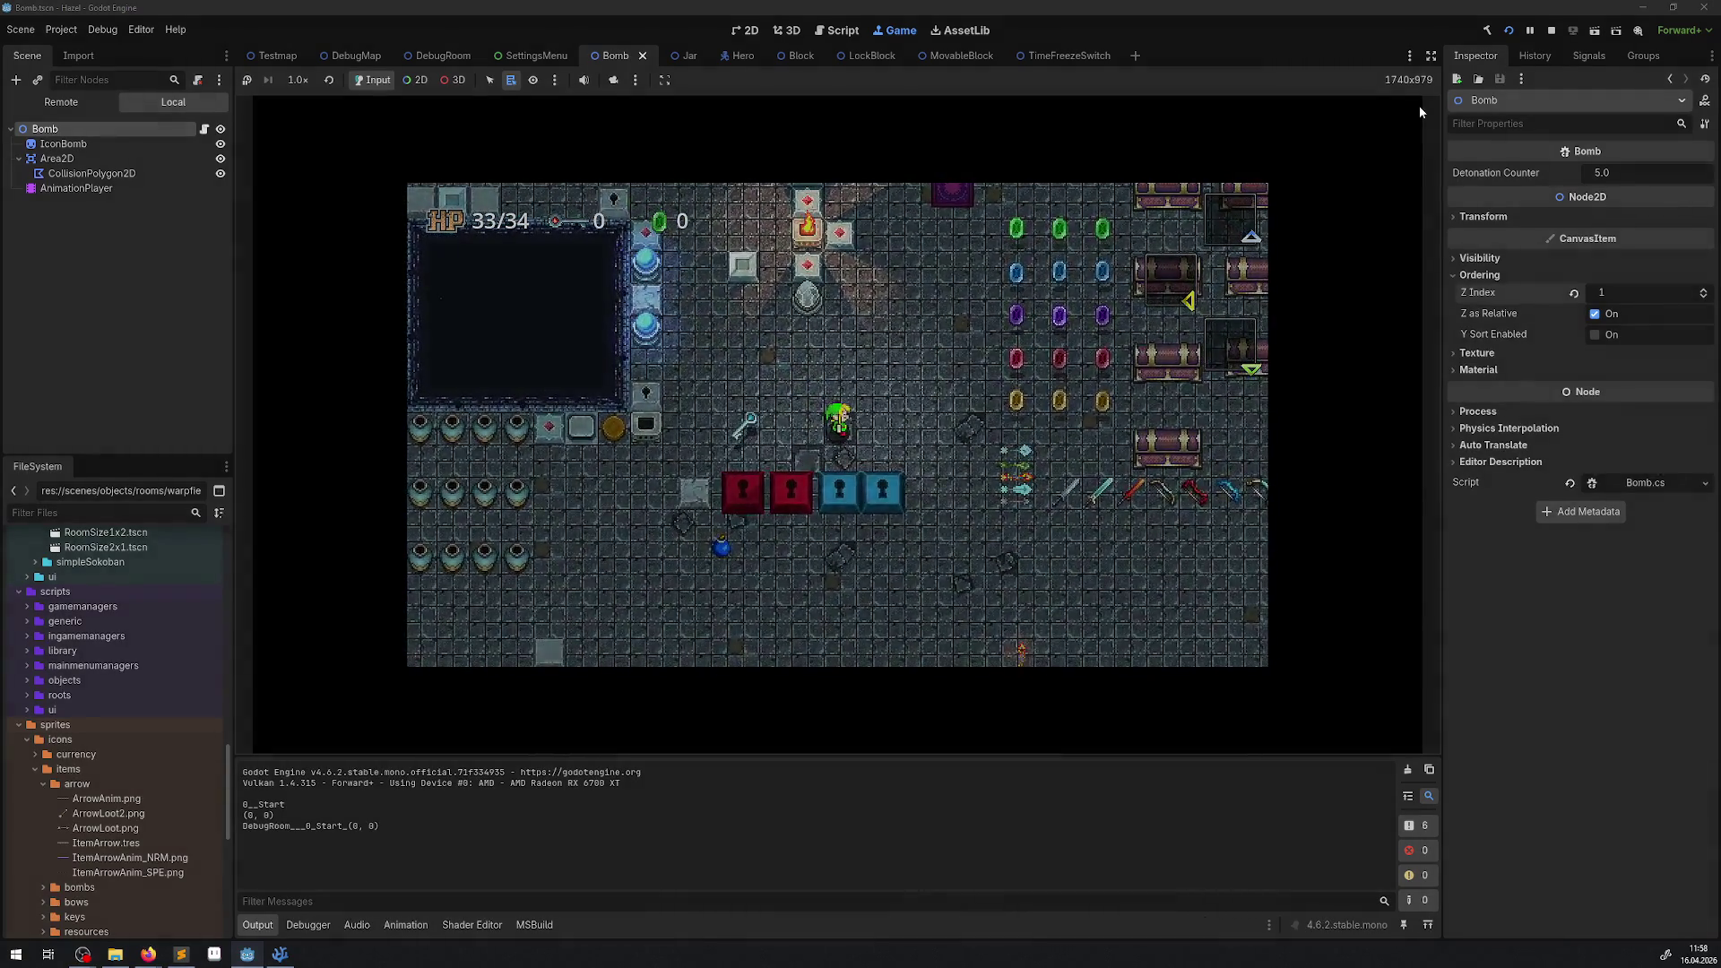
key(Tab)
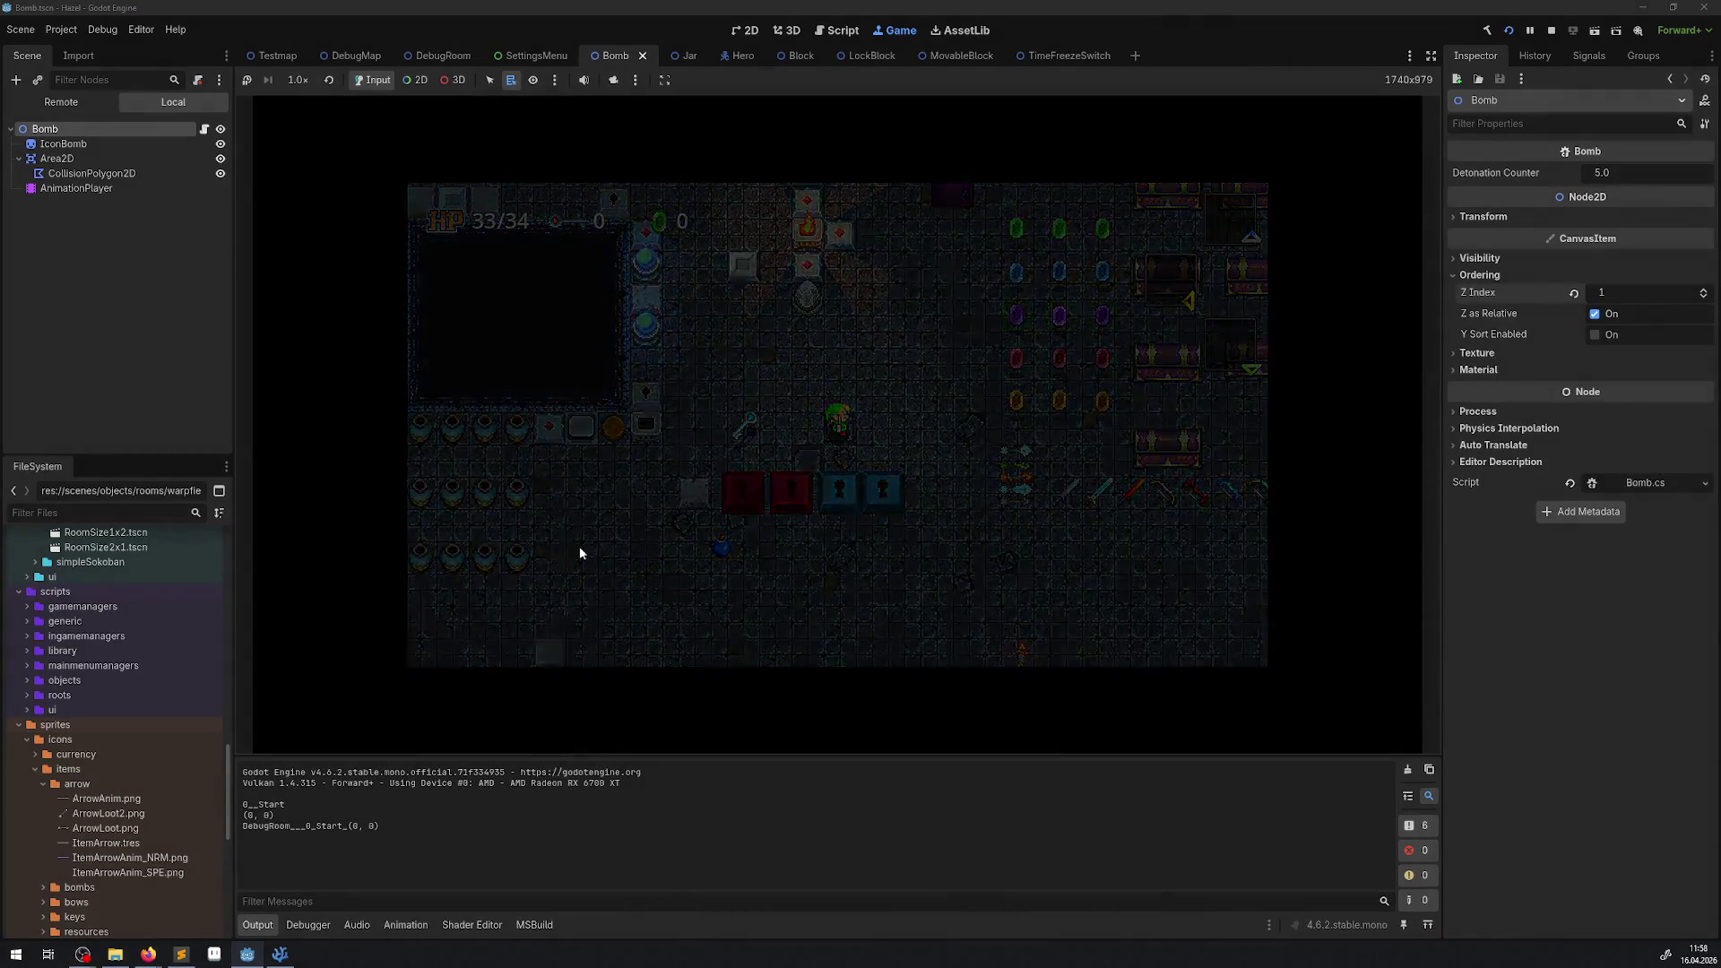
Enlarge the MSBuild log to confirm the build succeeded, then return to the Output log.
click(524, 925)
click(309, 763)
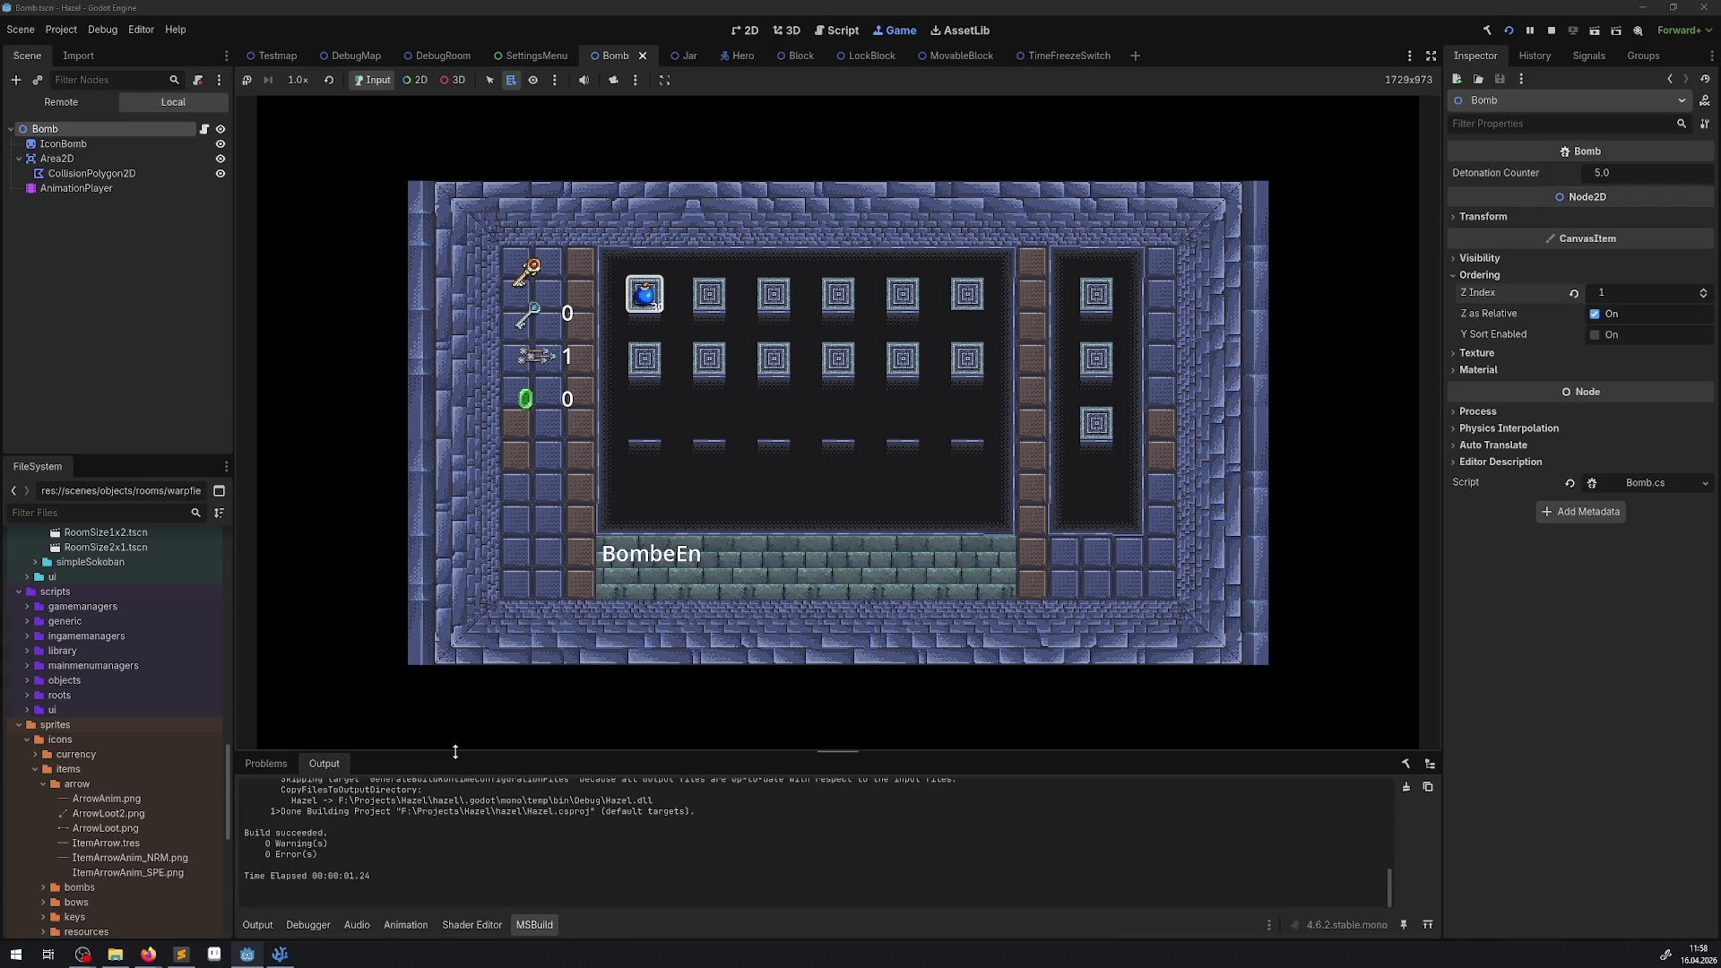
drag(455, 751, 455, 613)
scroll(524, 757, up, 10)
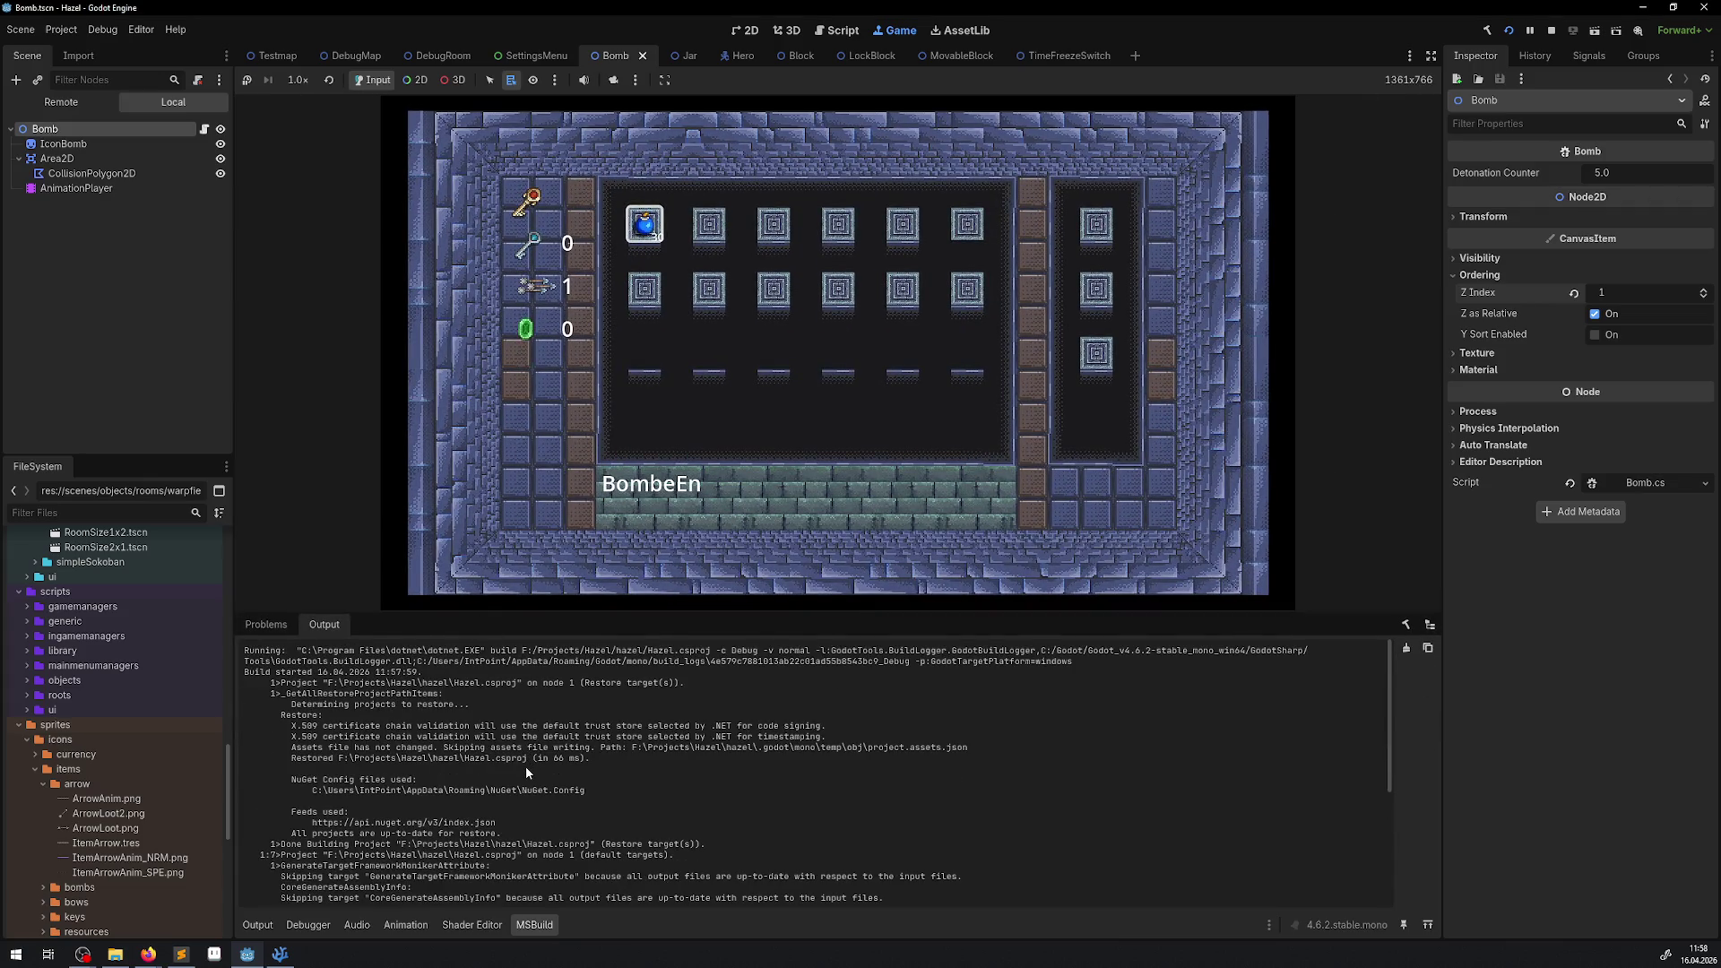
scroll(525, 766, down, 6)
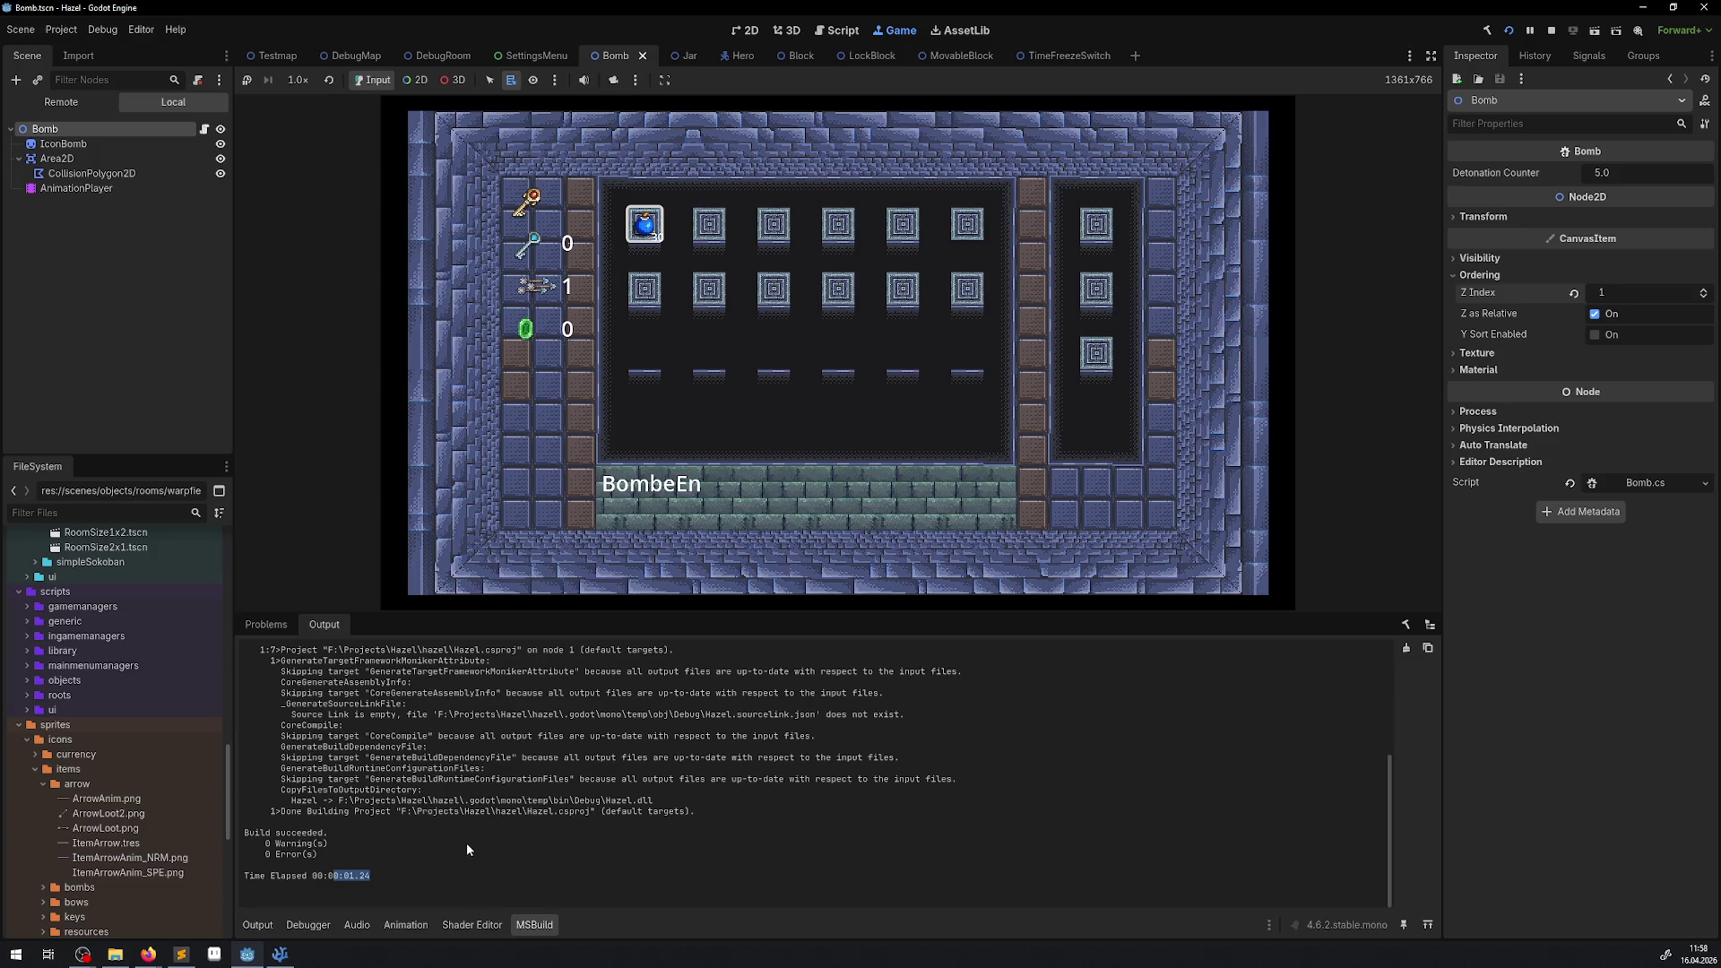
scroll(468, 834, up, 6)
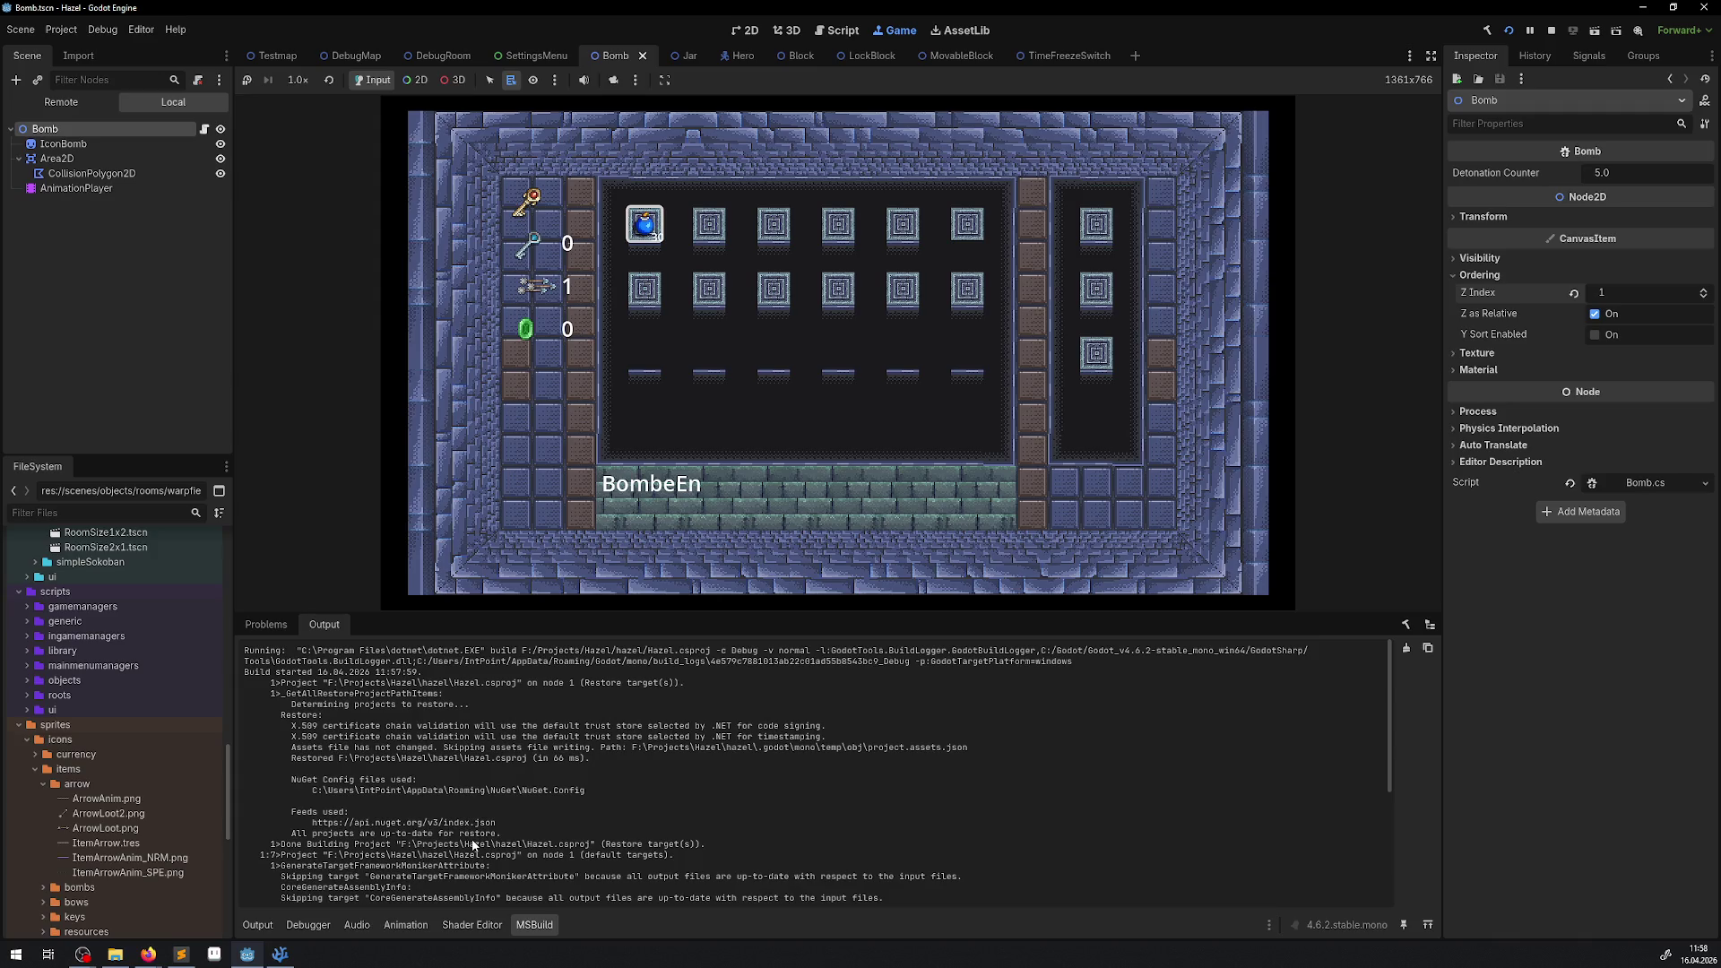
scroll(473, 845, down, 6)
click(251, 926)
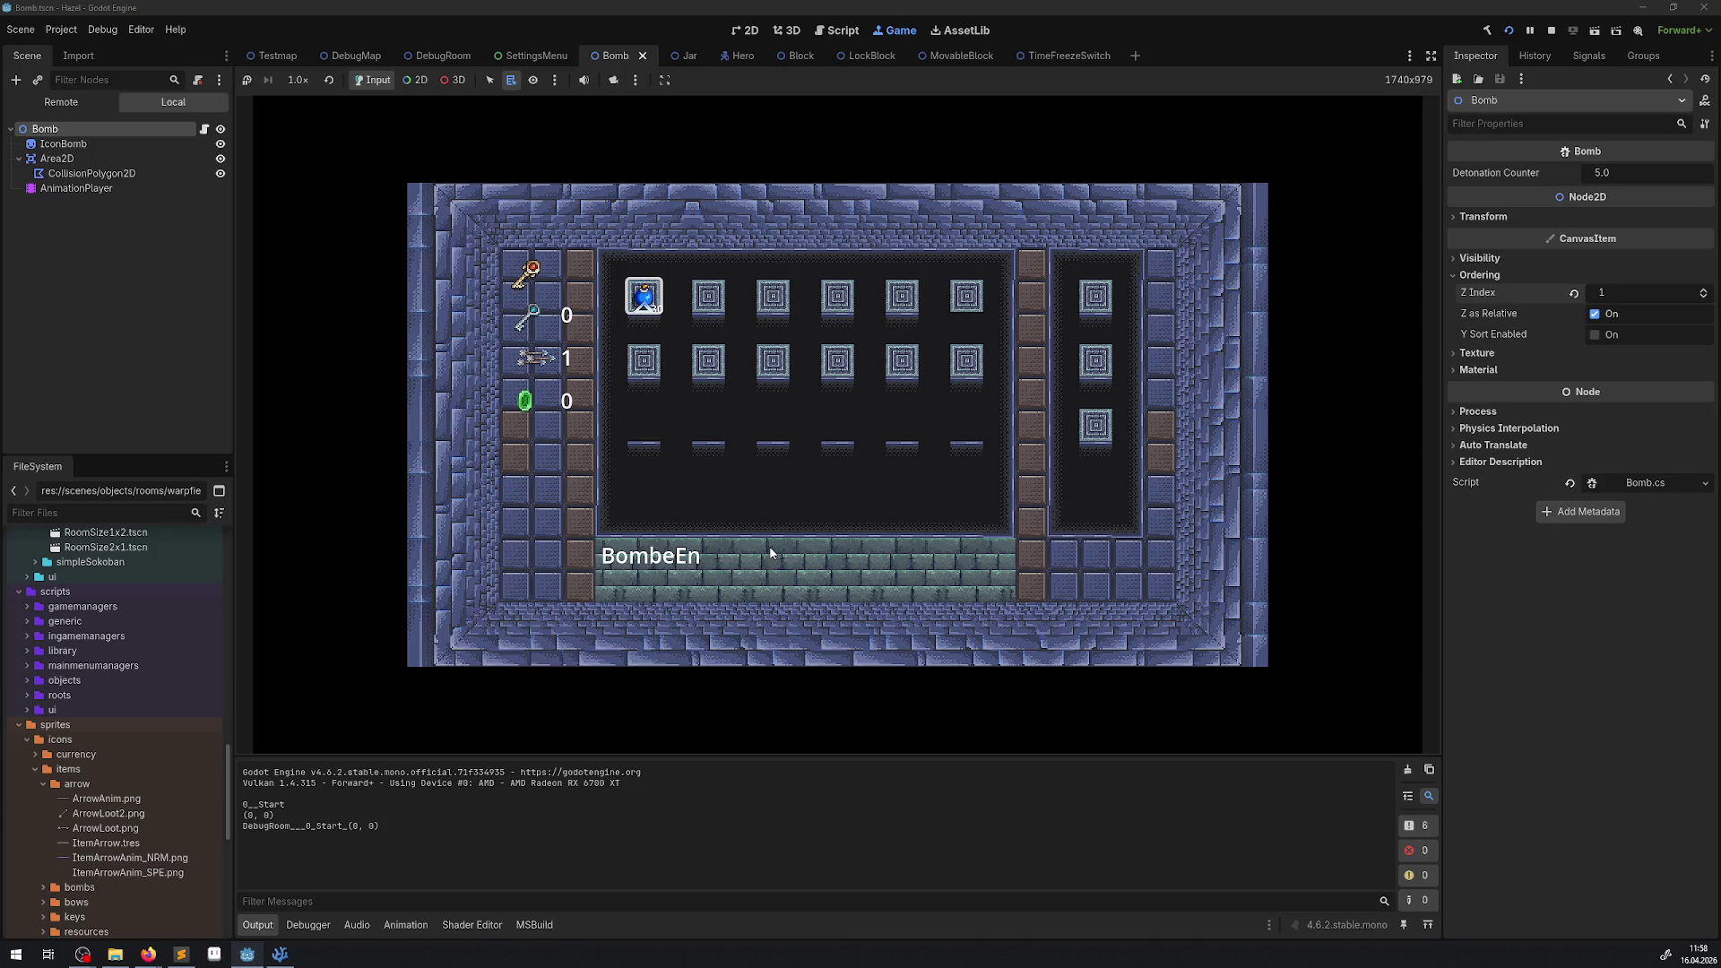
Close the inventory, walk the hero to the jar rows and drop a bomb by the left wall.
key(Escape)
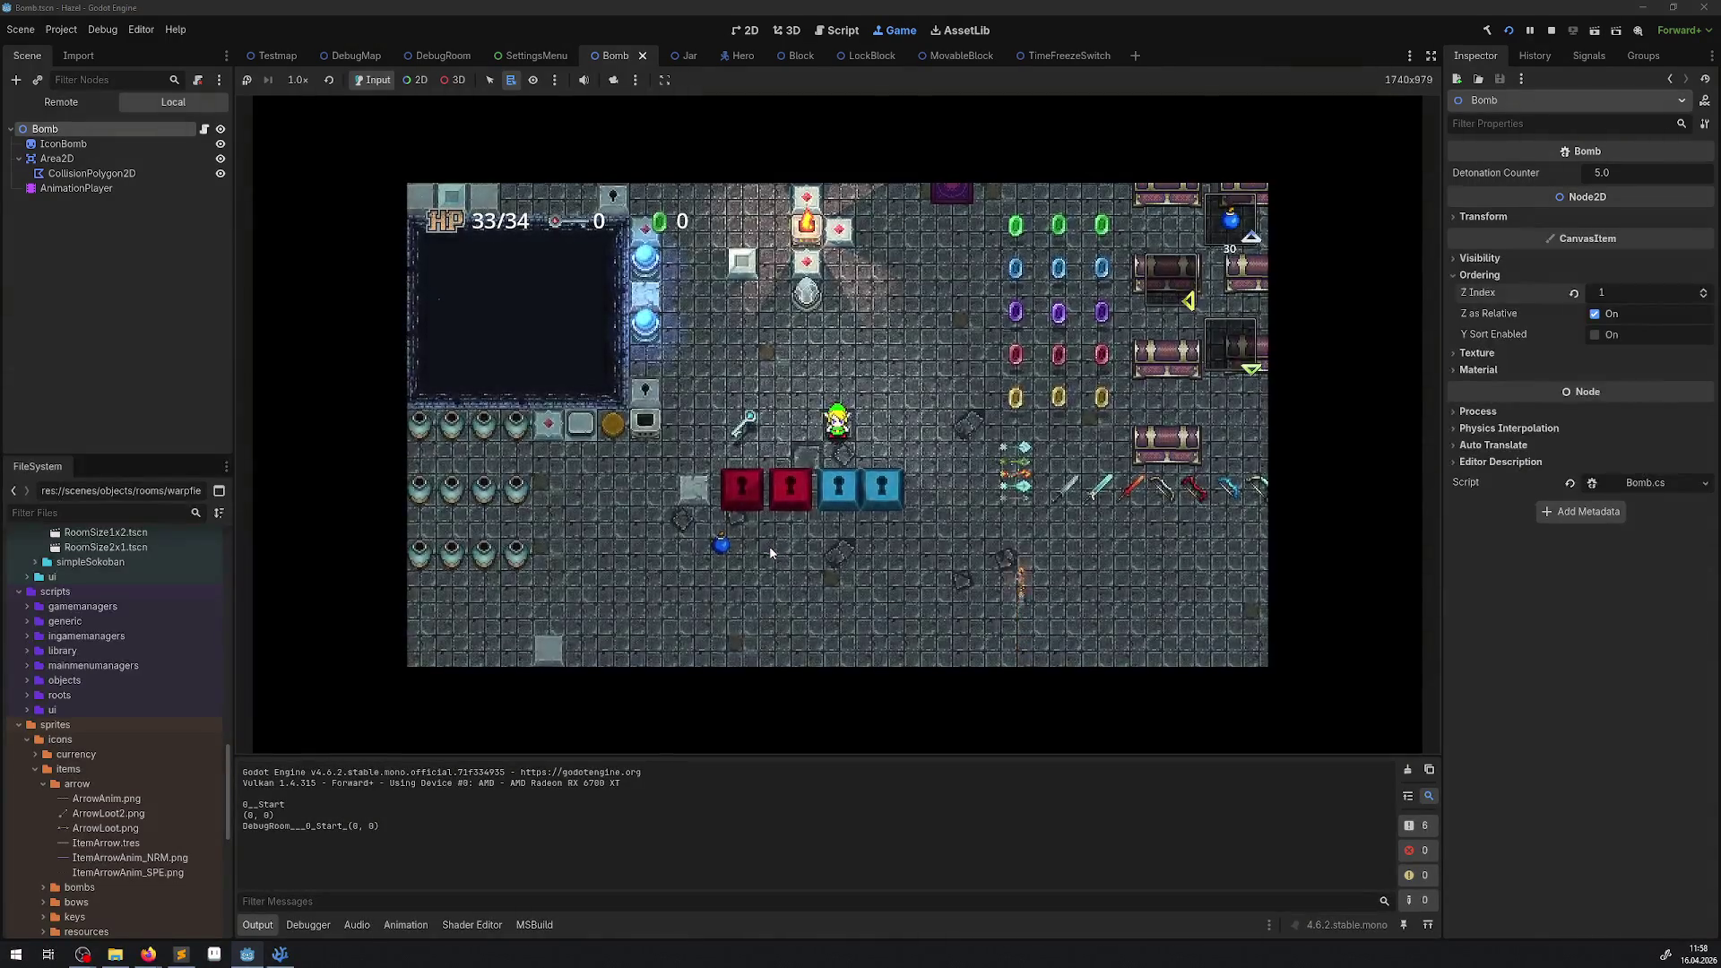
key(d)
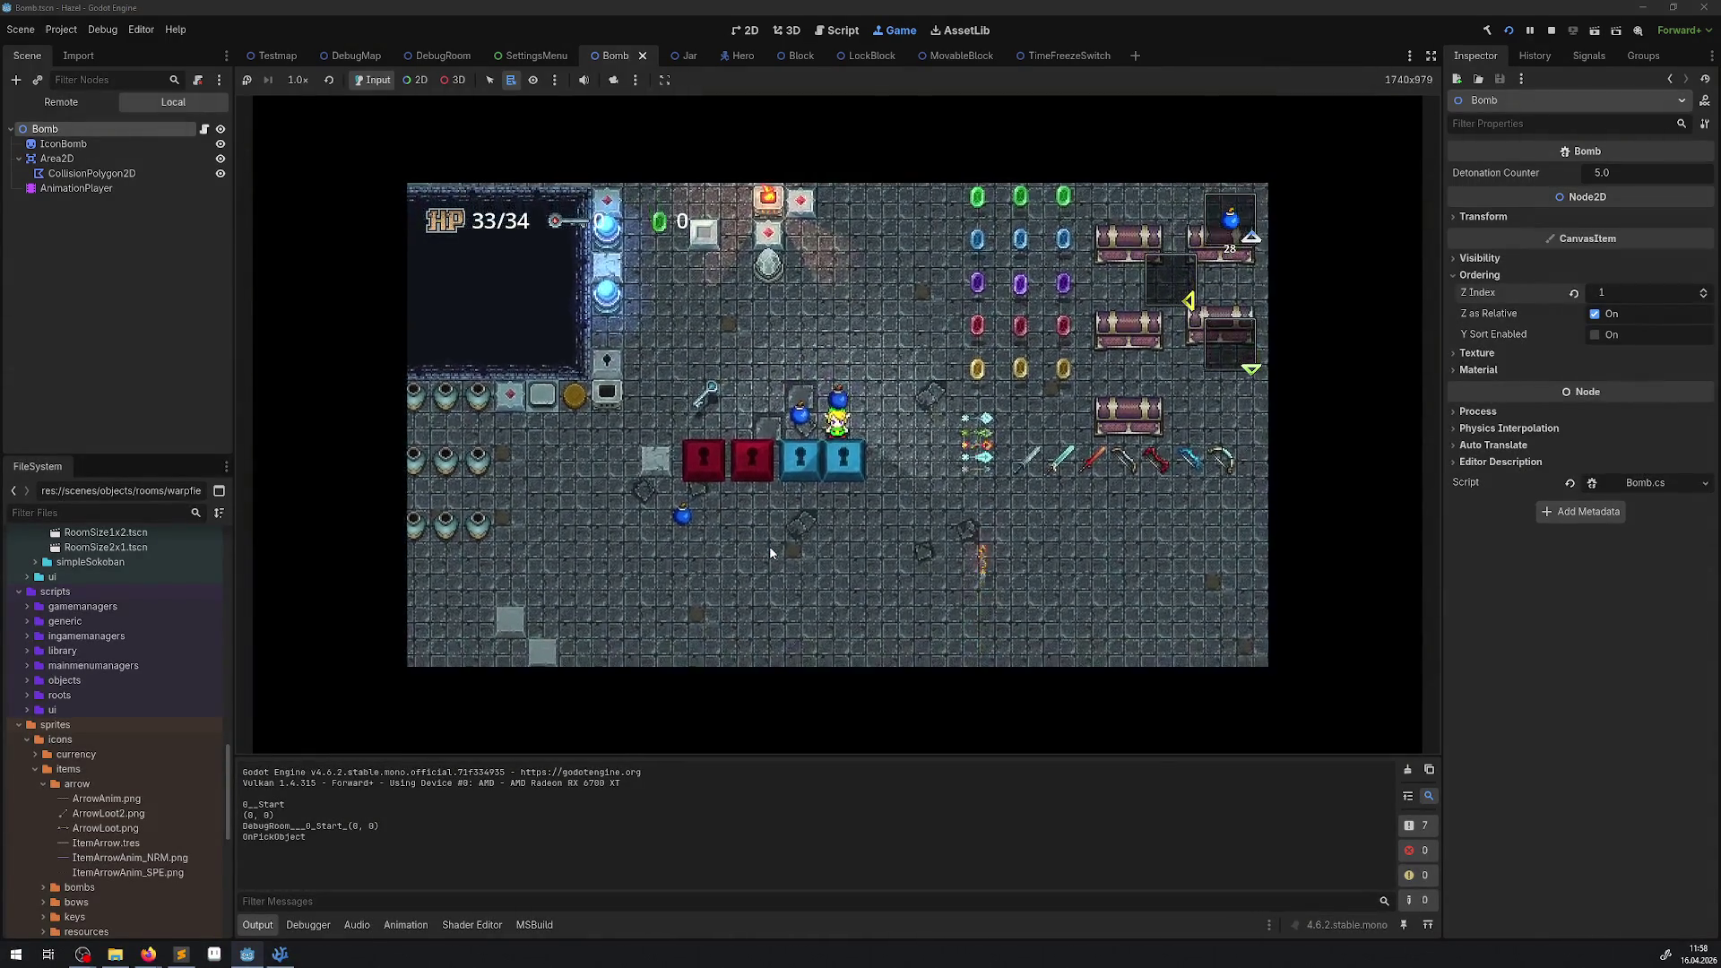
key(w)
key(a)
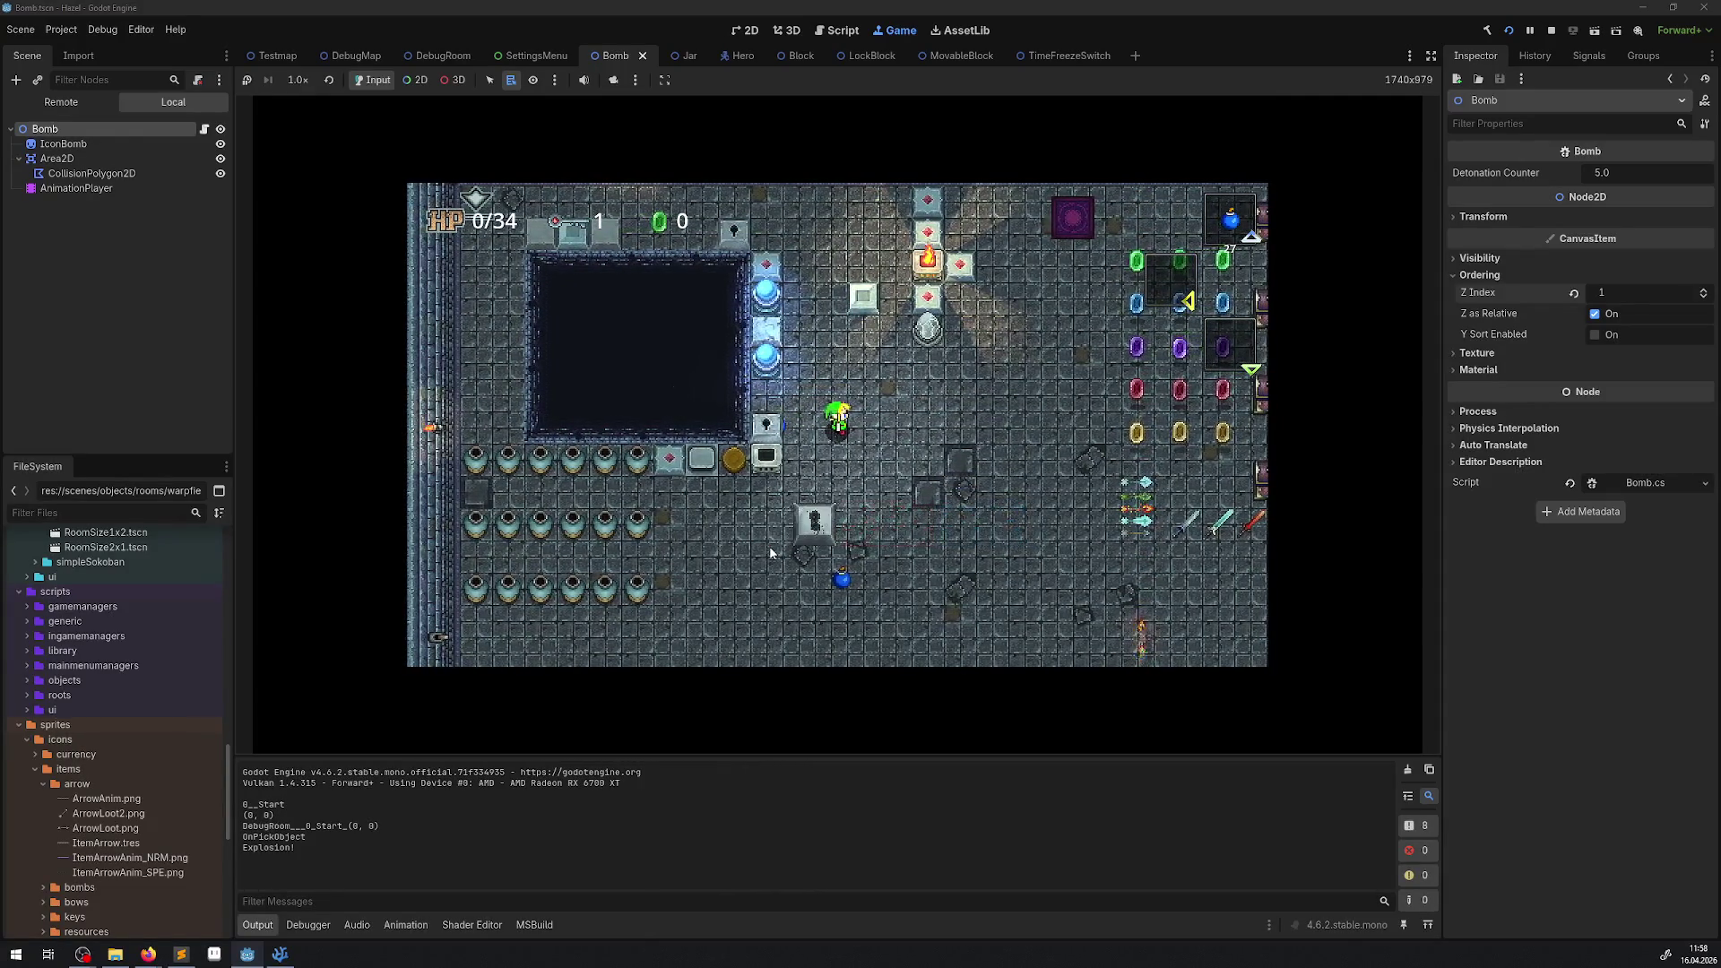
key(s)
key(a)
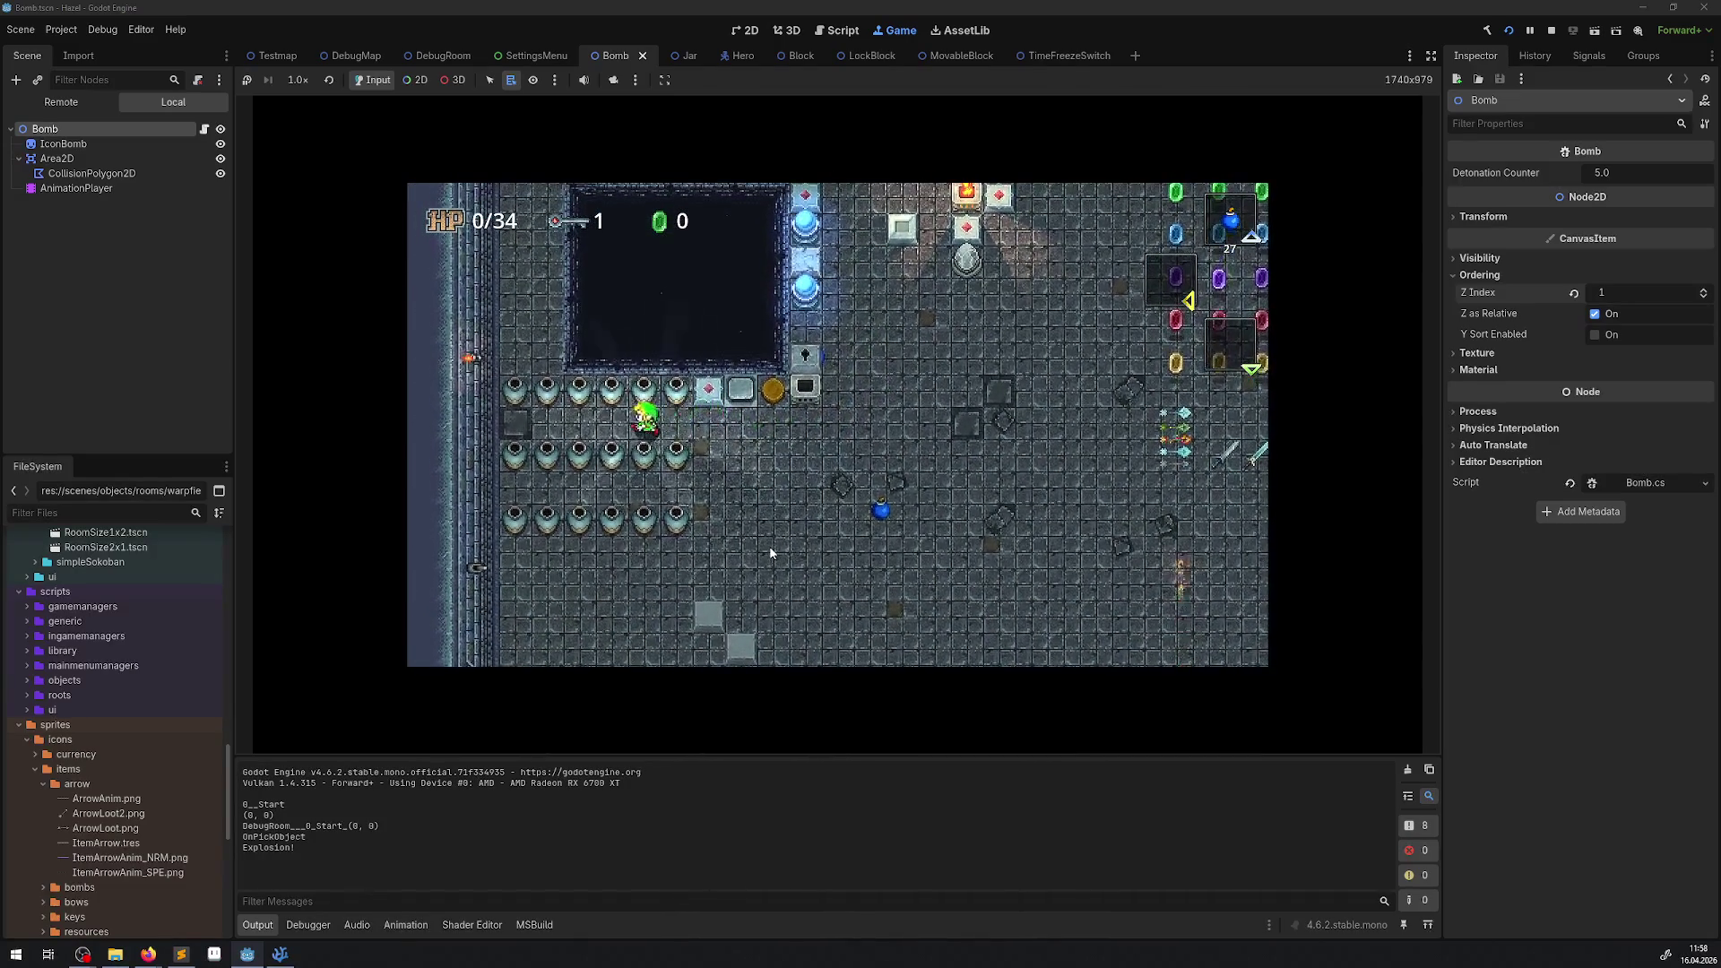
key(a)
key(space)
key(d)
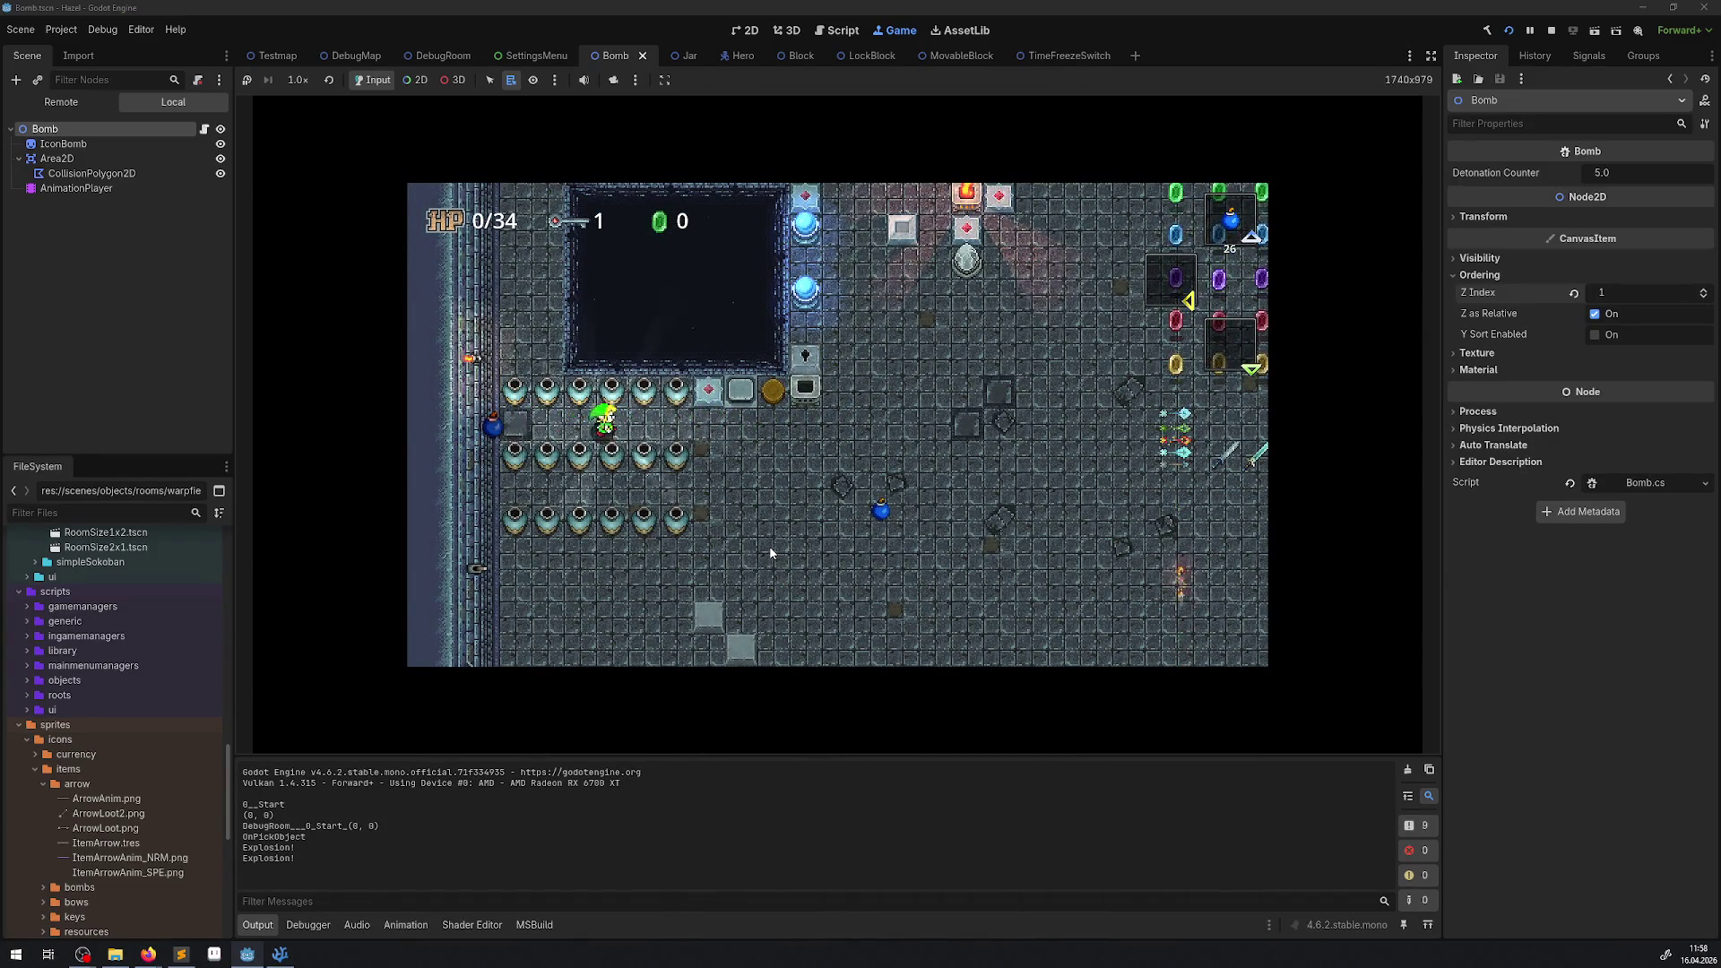
key(d)
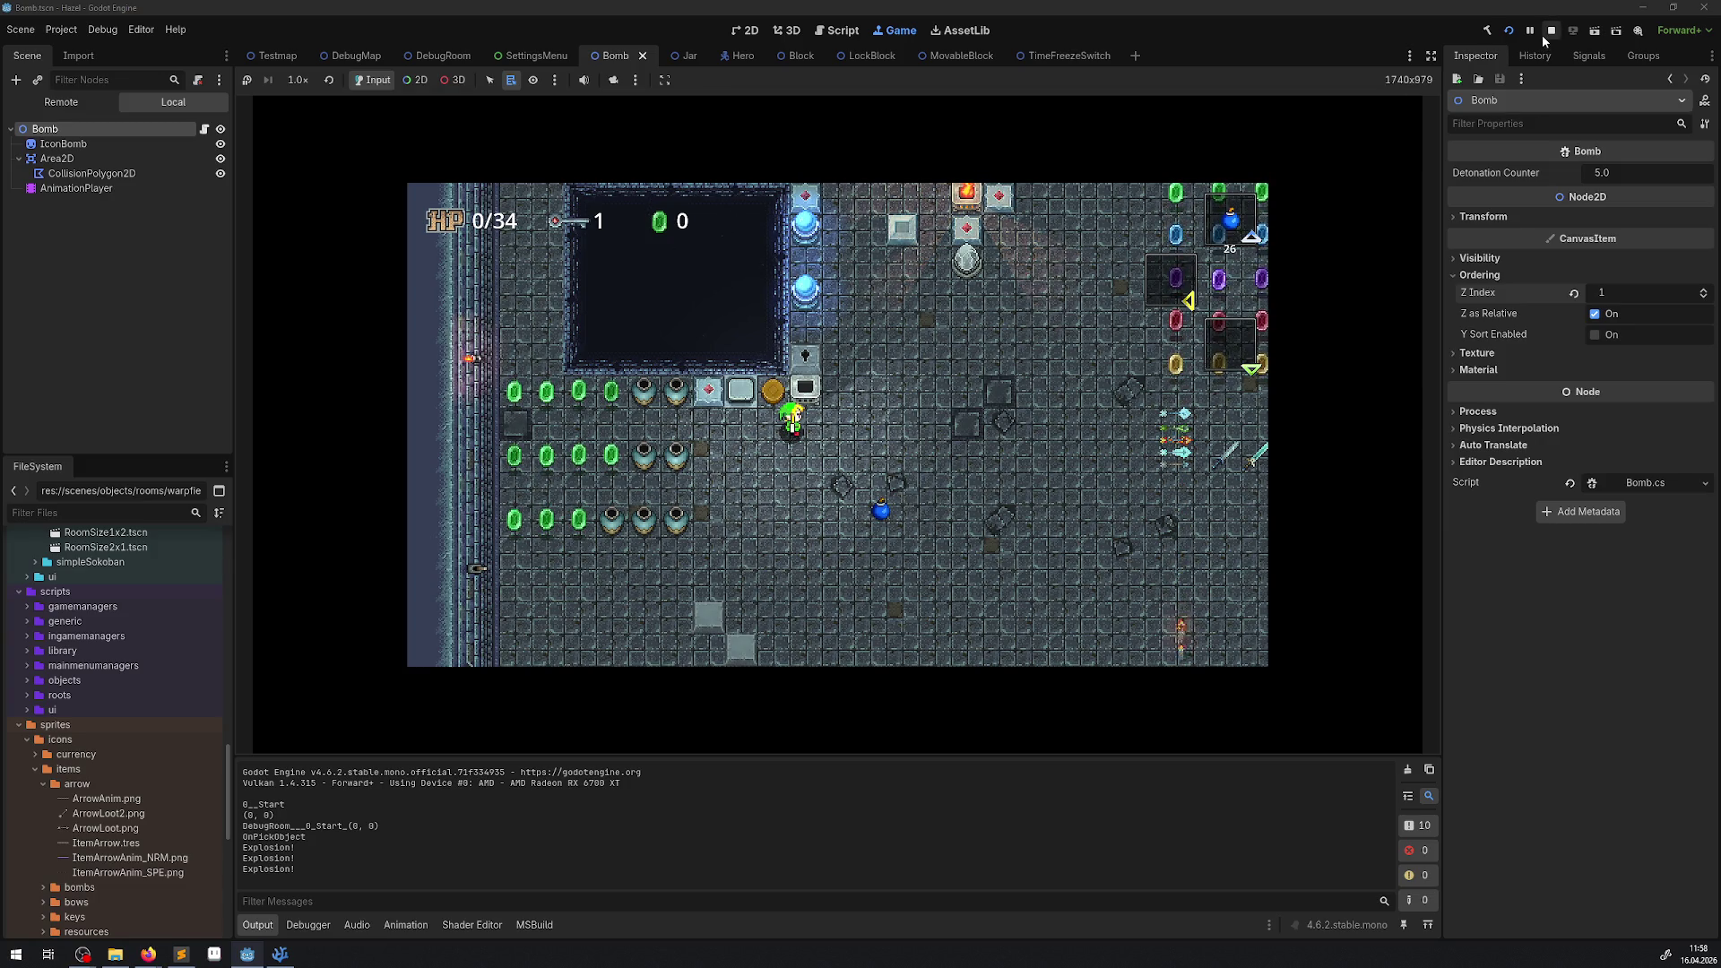
Set the Bomb's Z Index to 102, then drop a bomb among the gem rows.
click(1626, 294)
text(02)
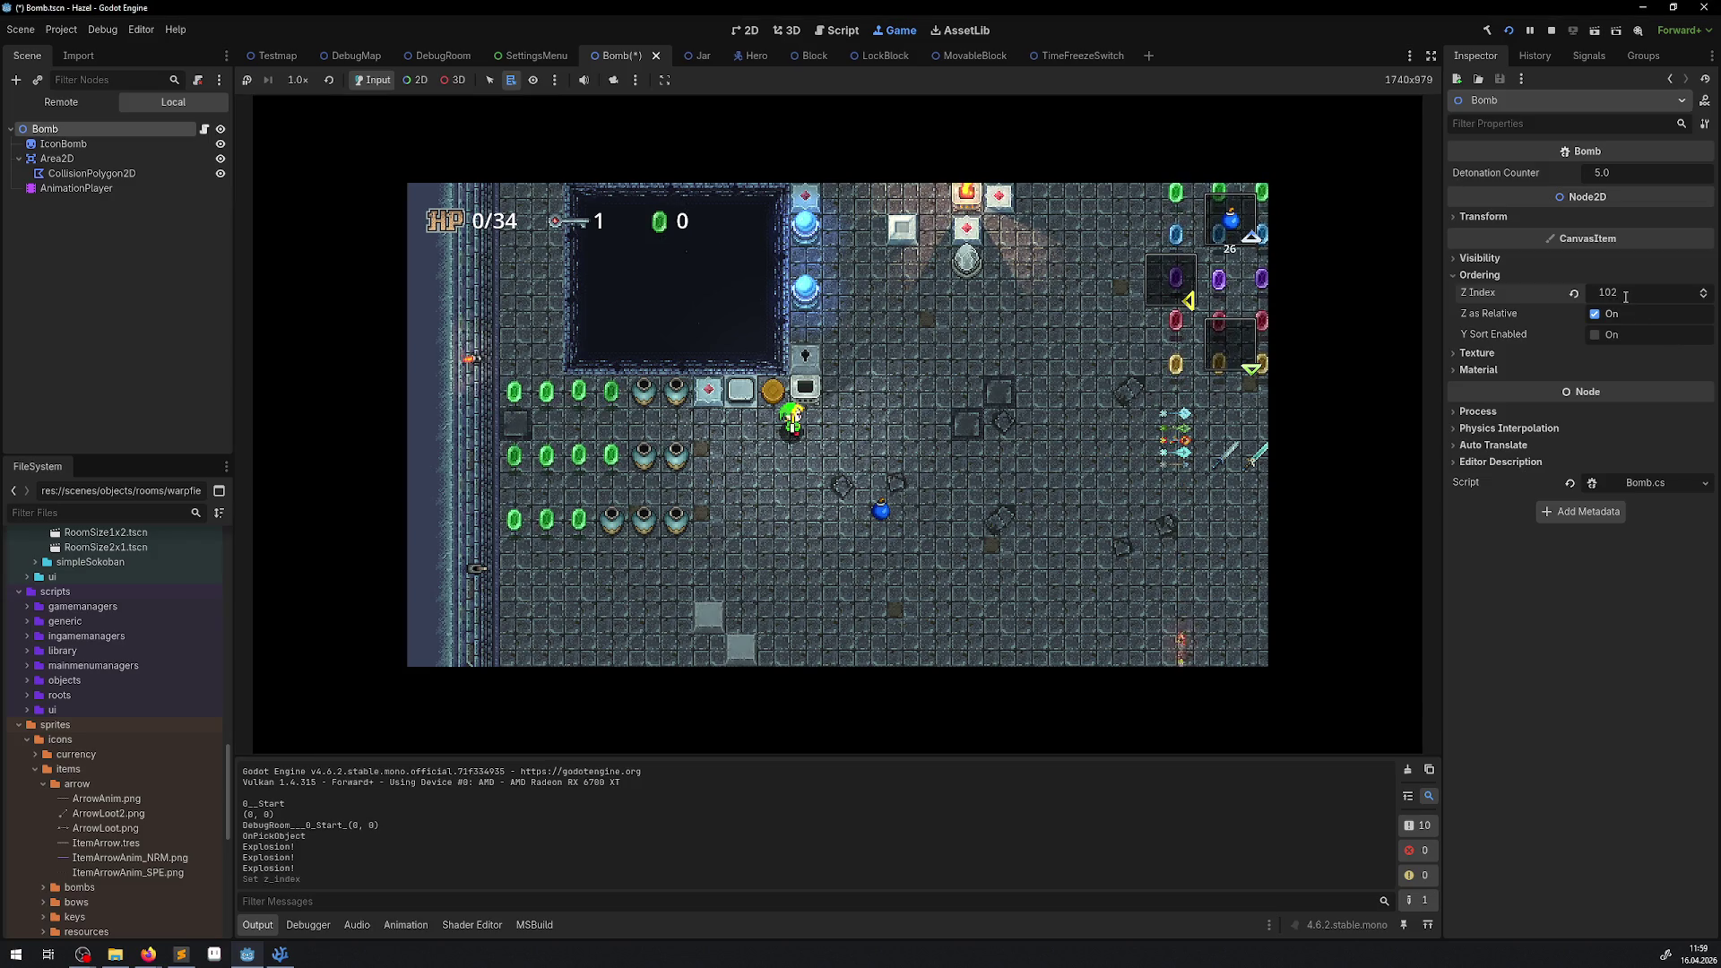
click(843, 401)
key(Up)
key(Right)
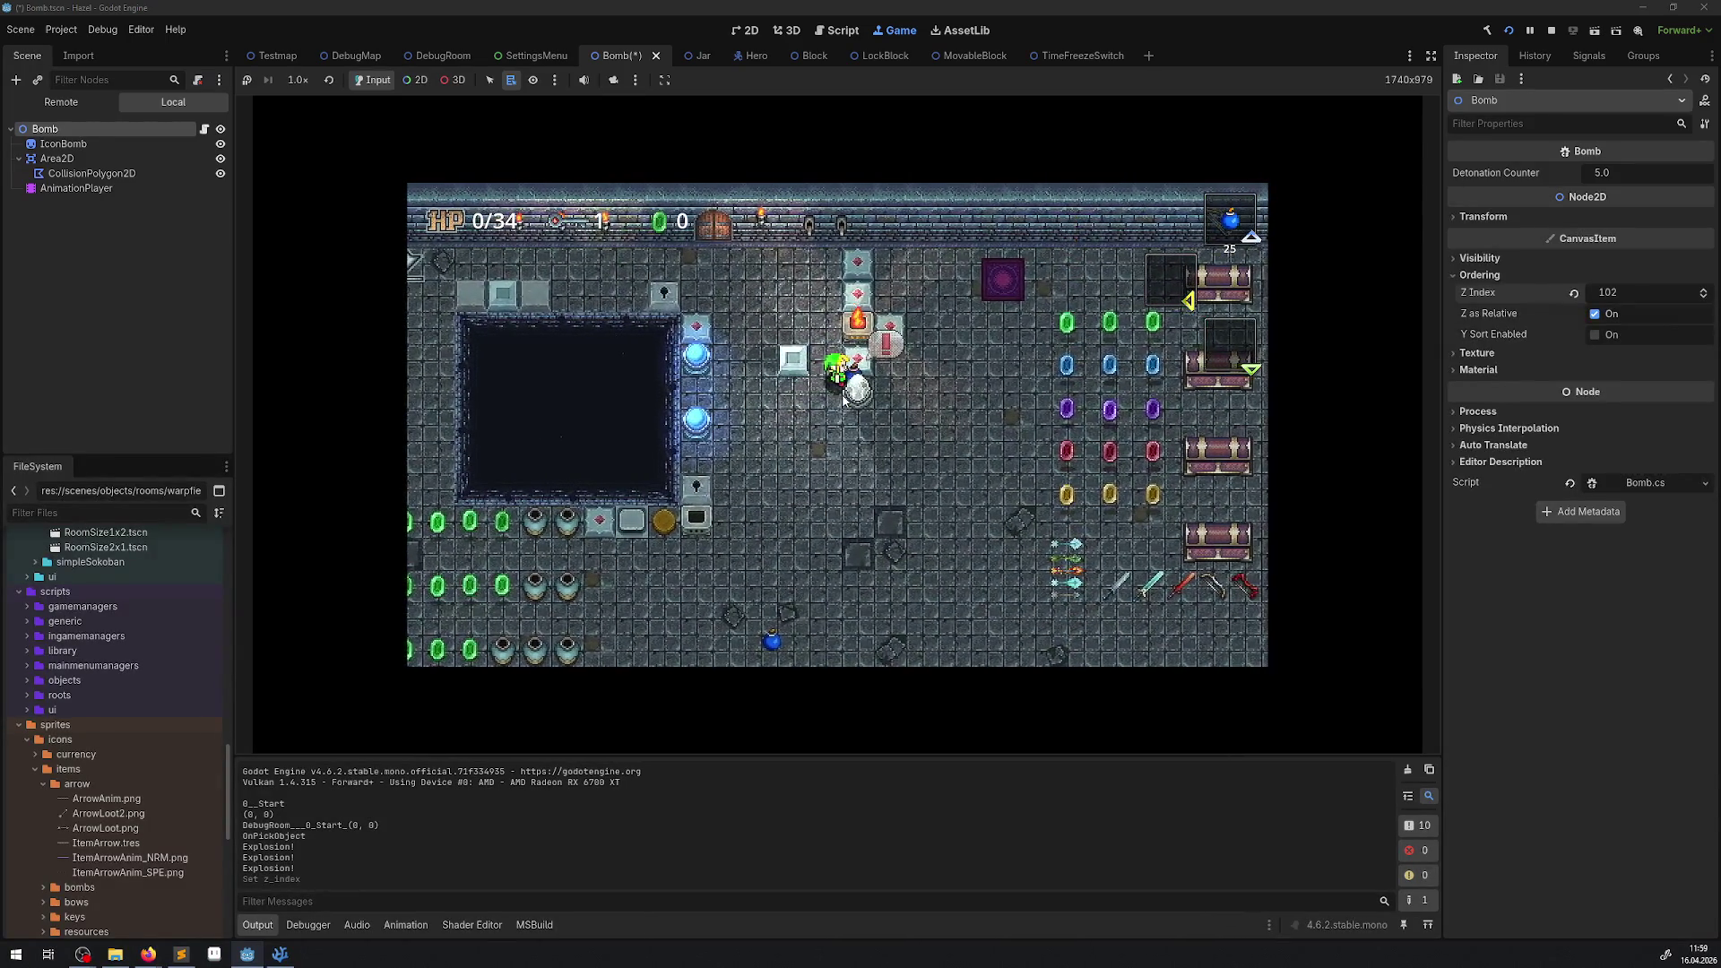
key(Up)
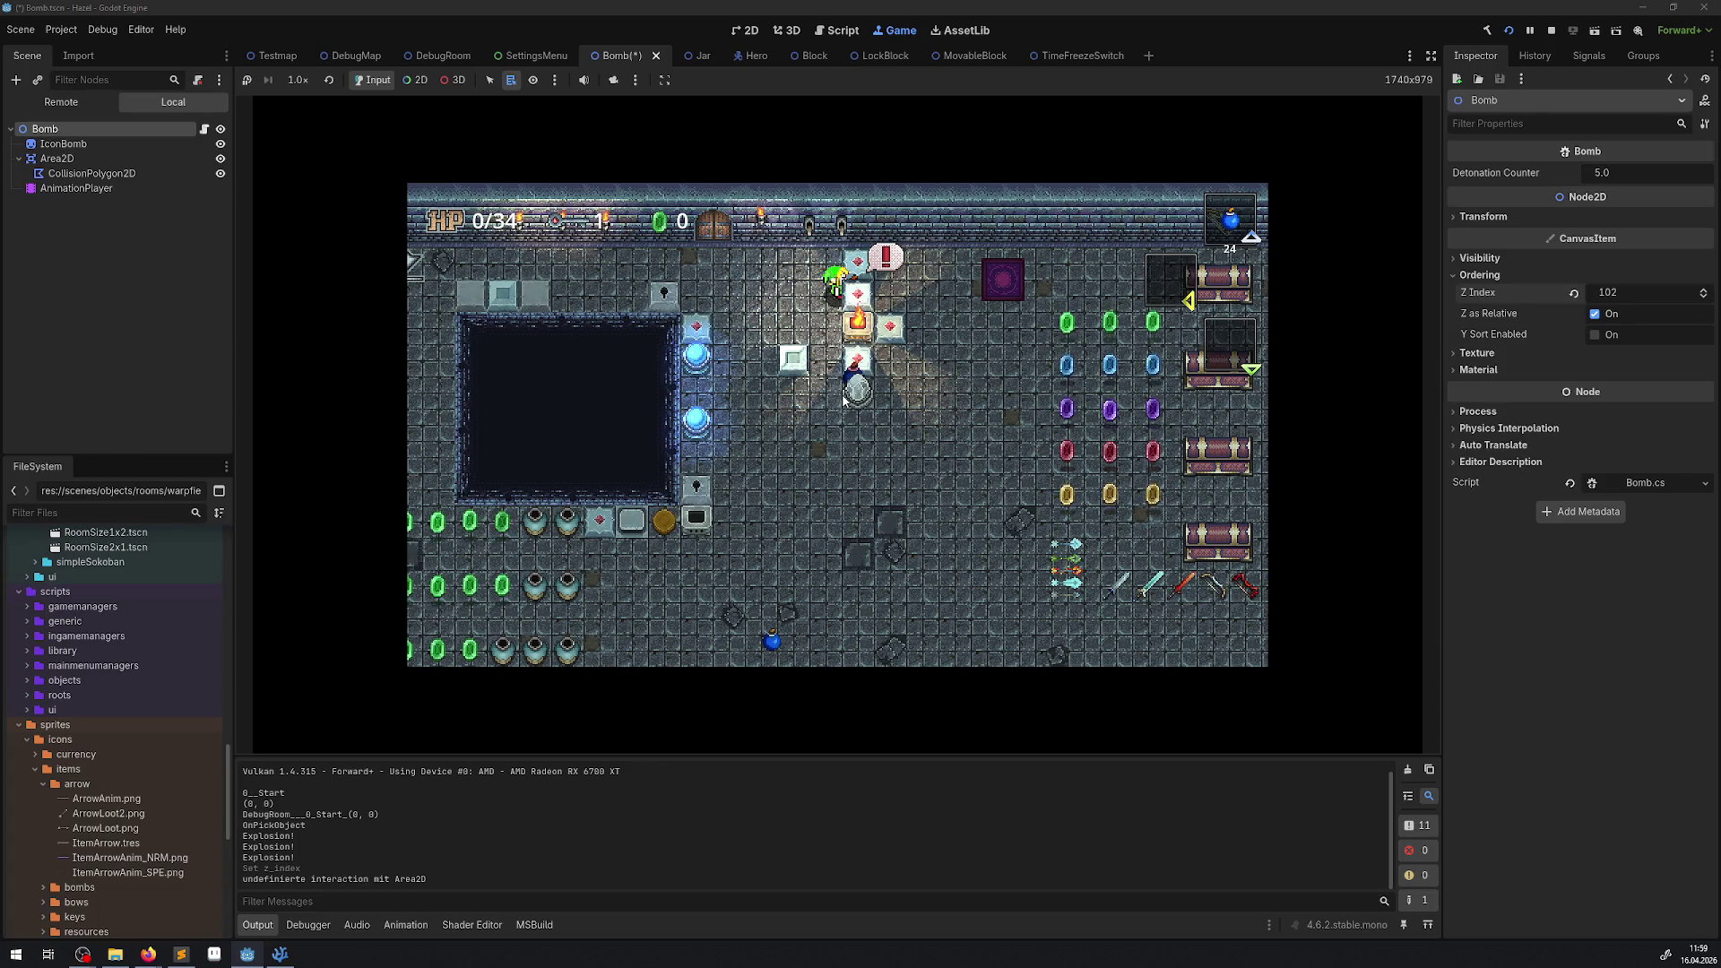
key(Down)
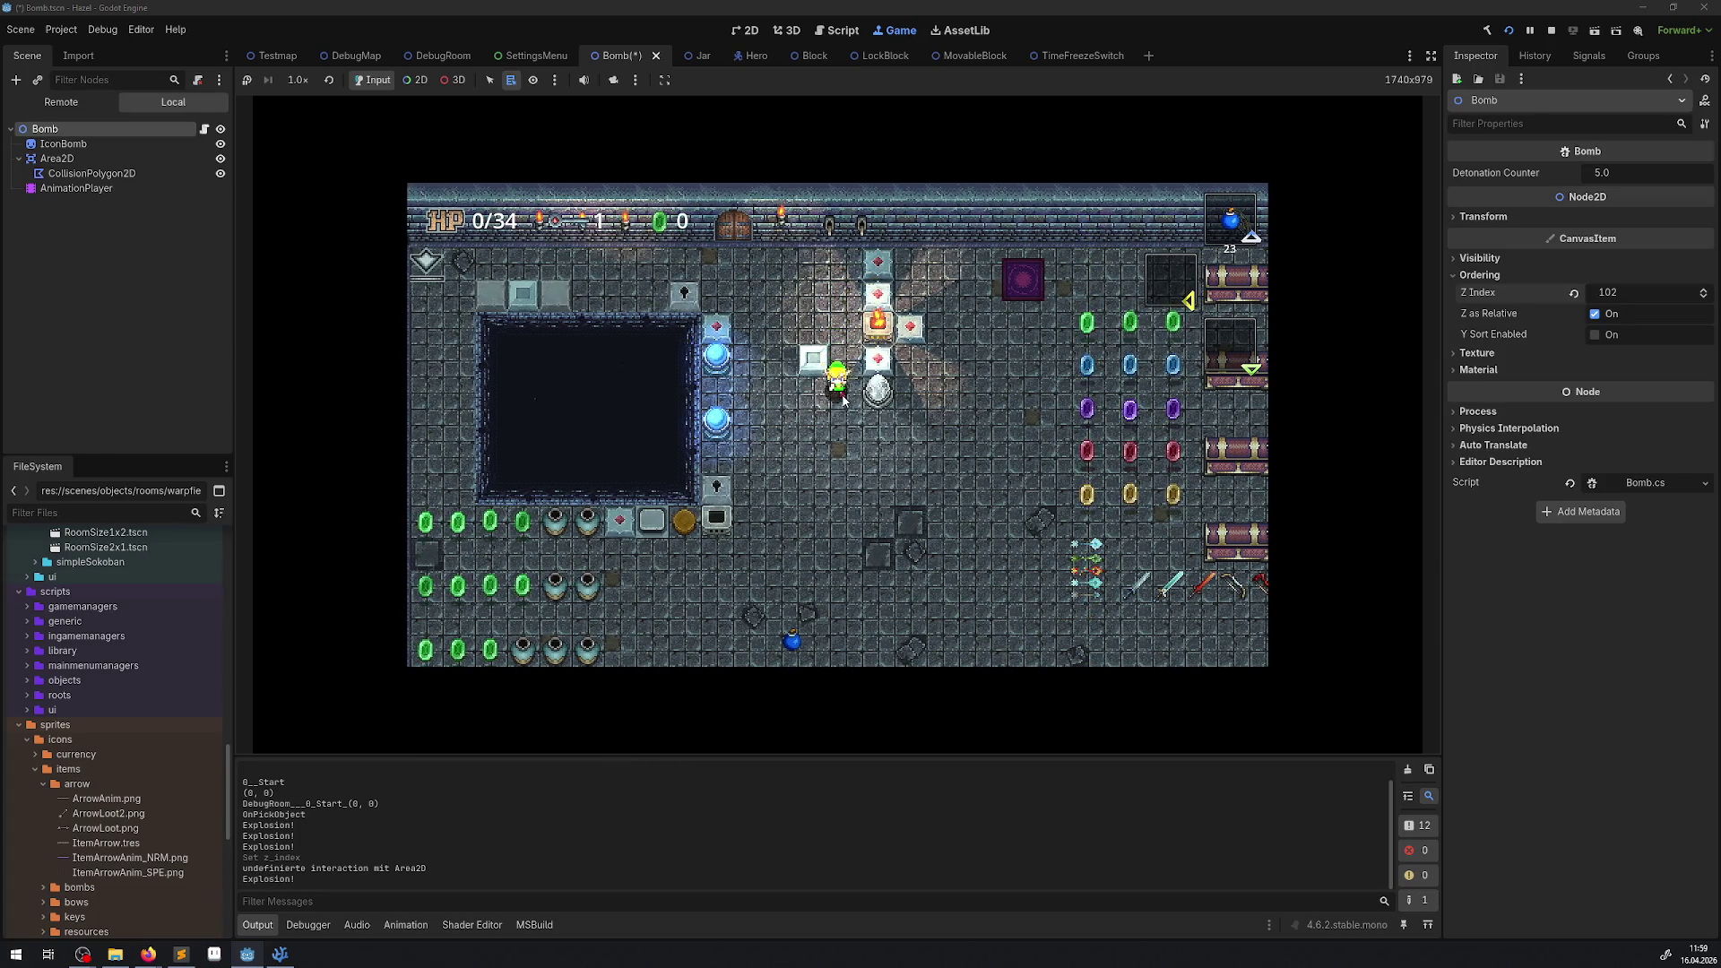
key(Right)
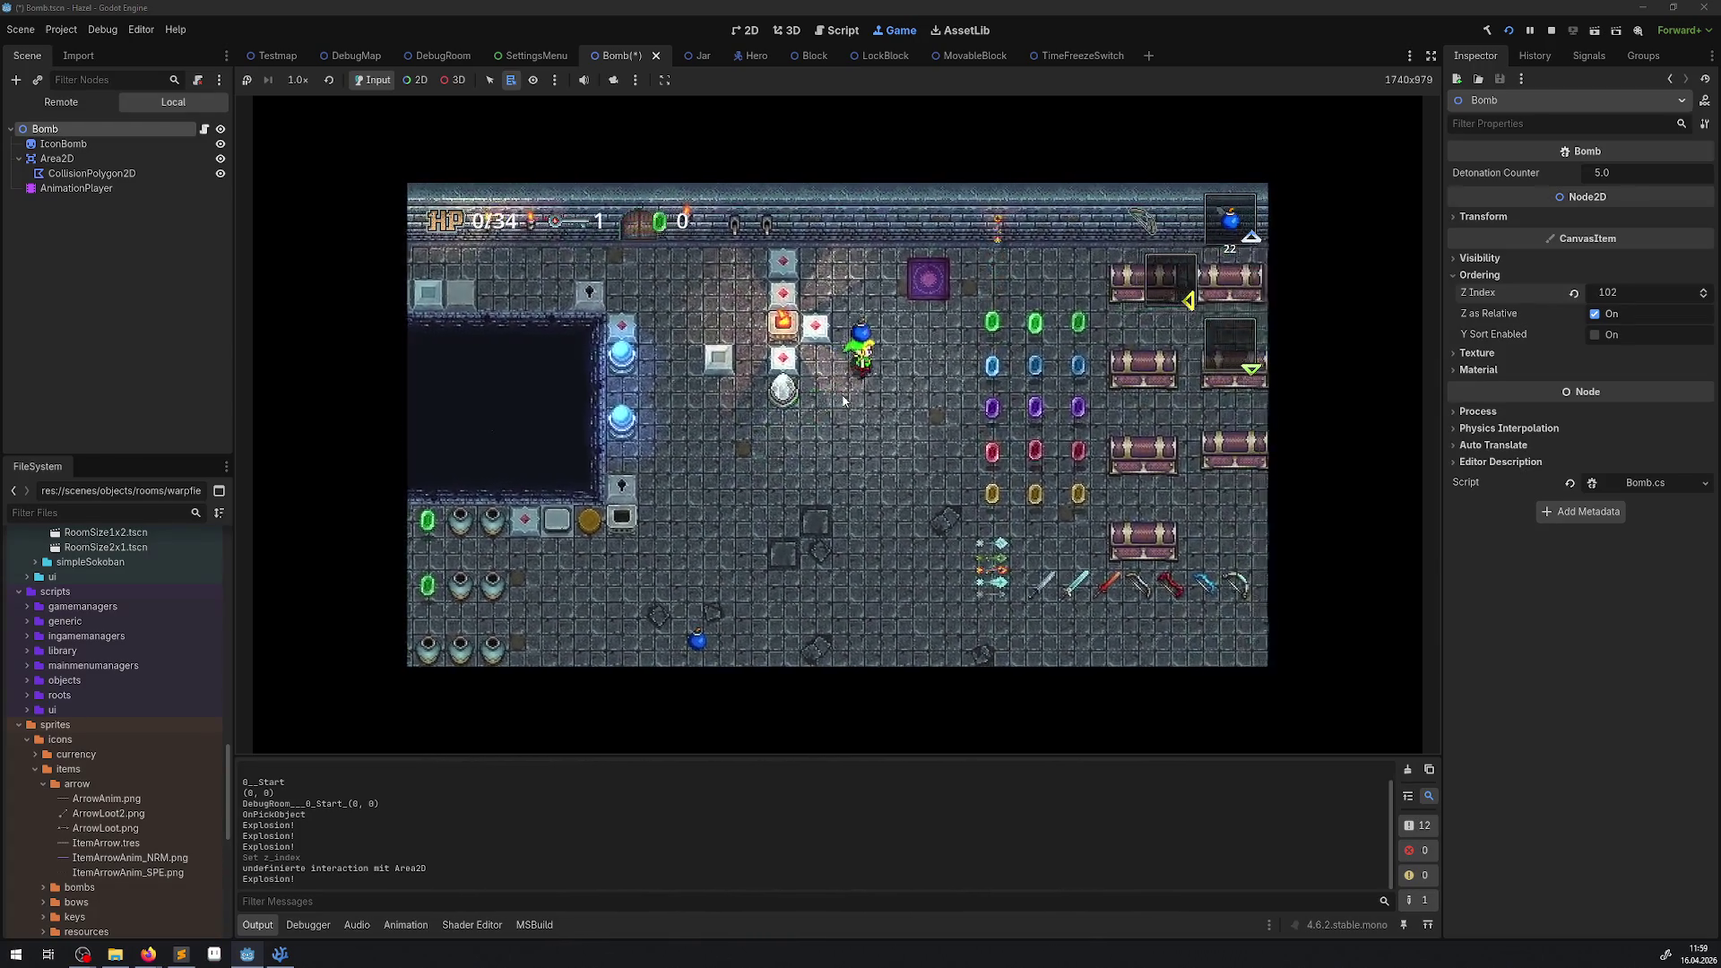
key(Up)
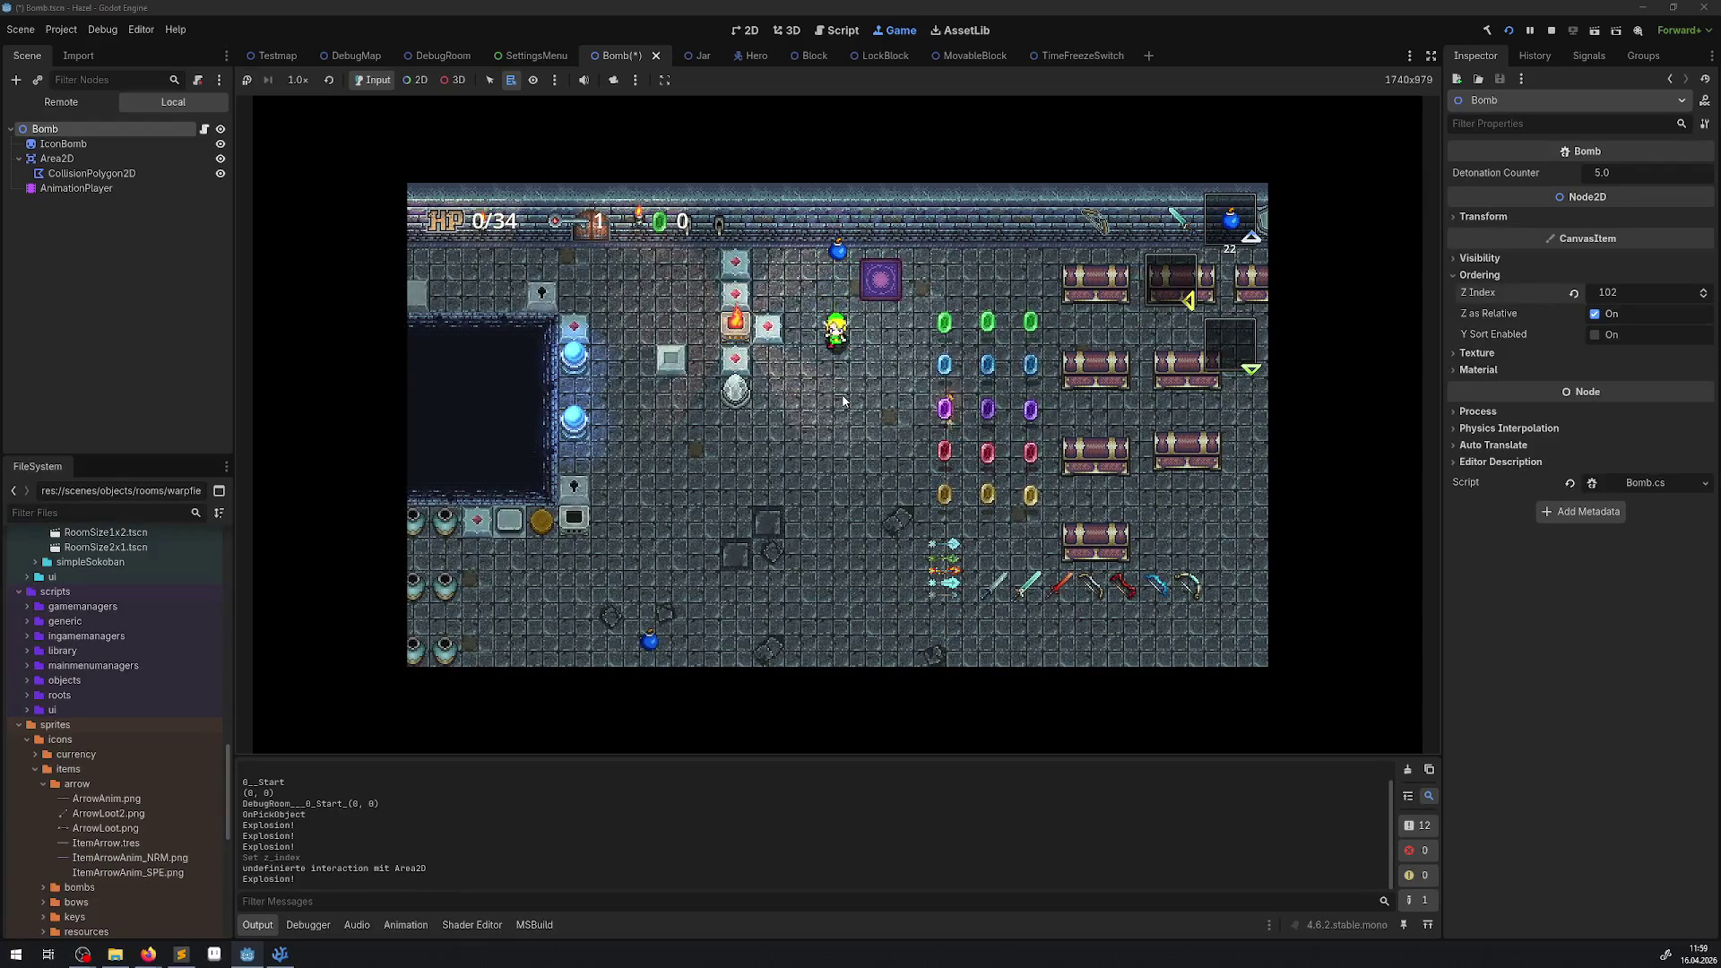
key(Down)
key(Right)
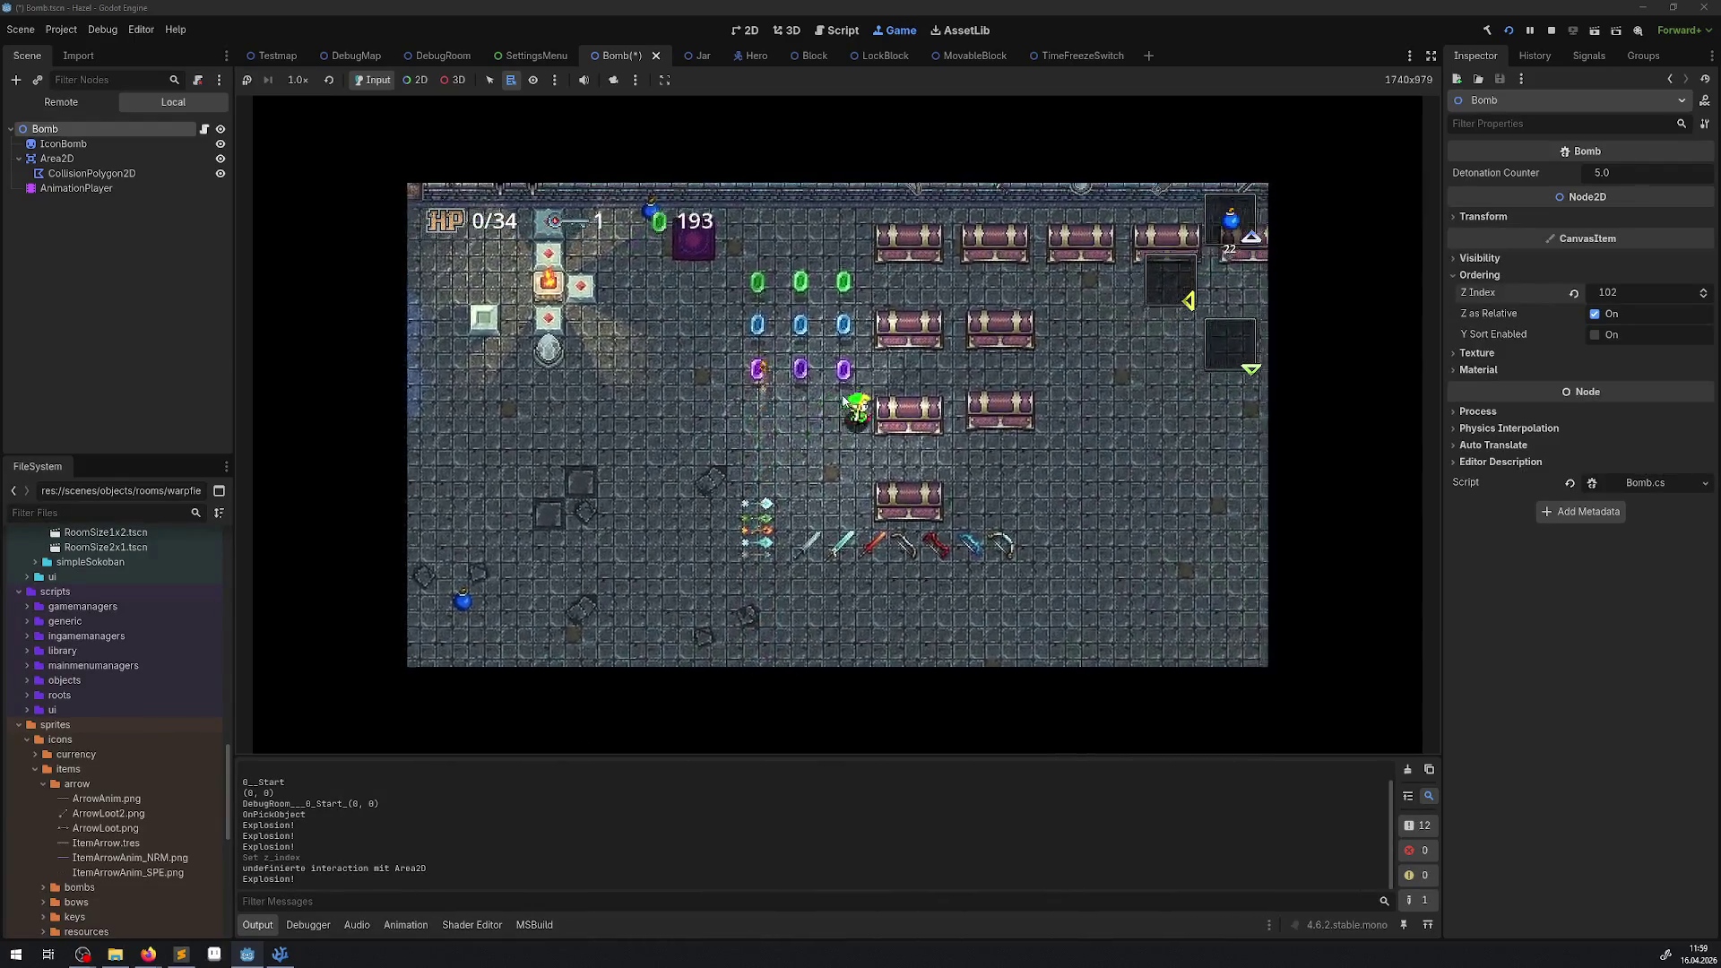
key(space)
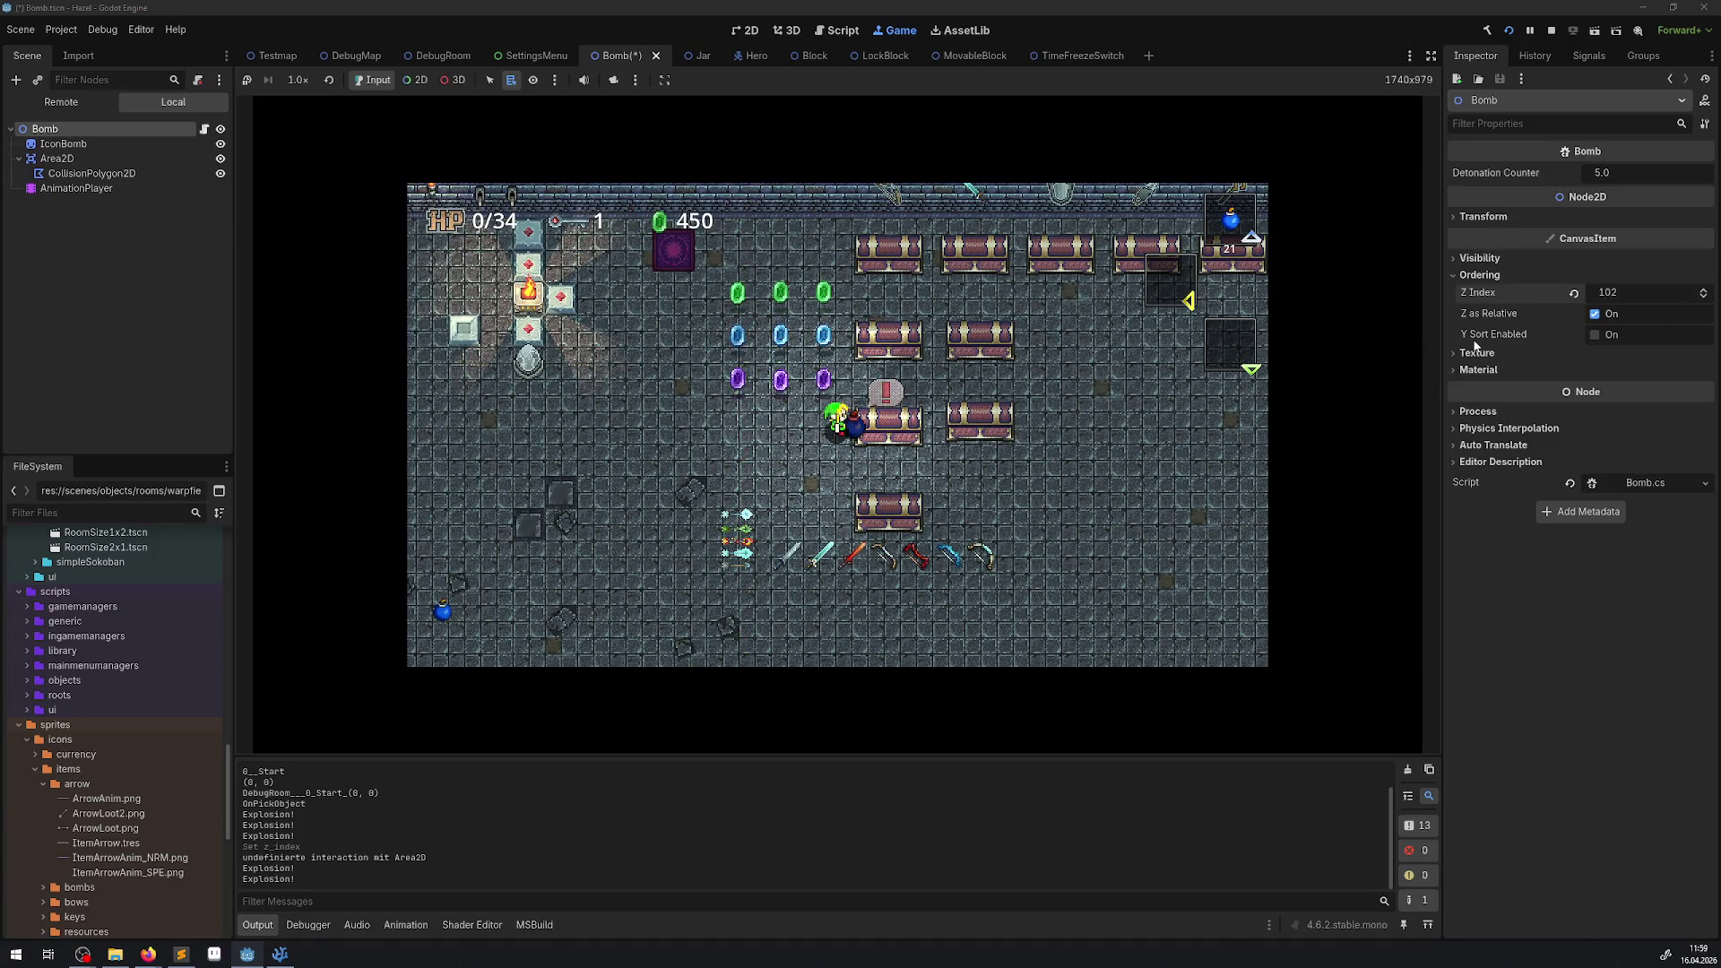
Place bombs beside a chest and on top of another chest.
key(Up)
key(space)
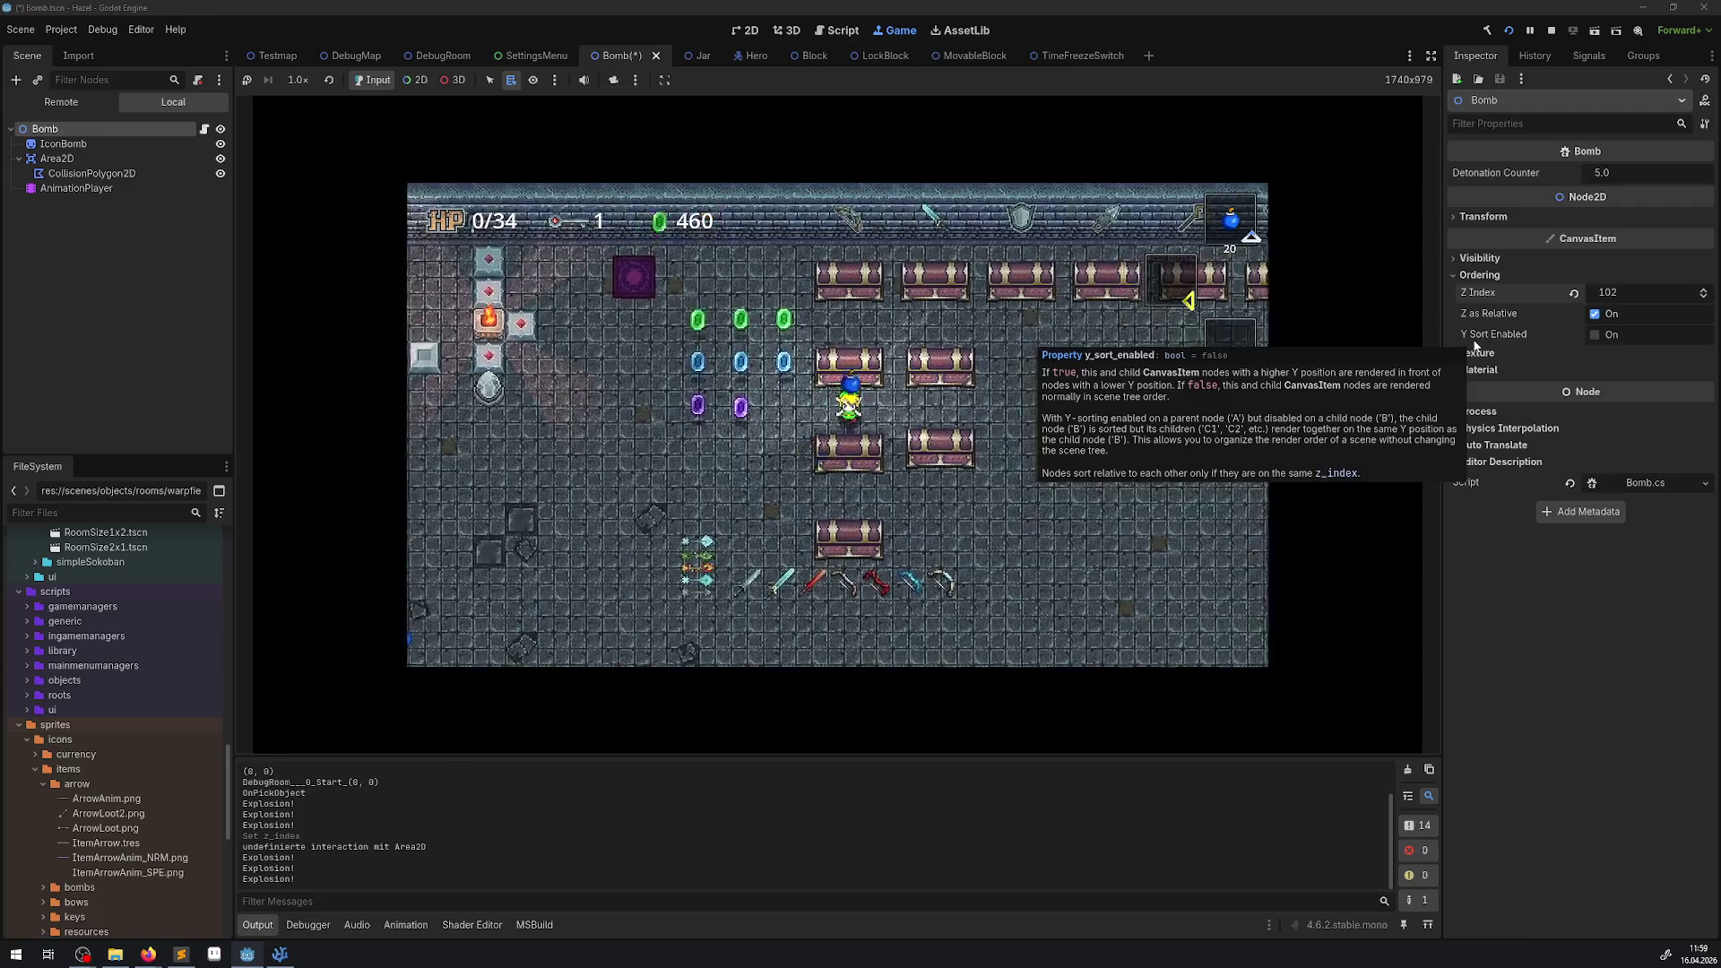
key(space)
key(Left)
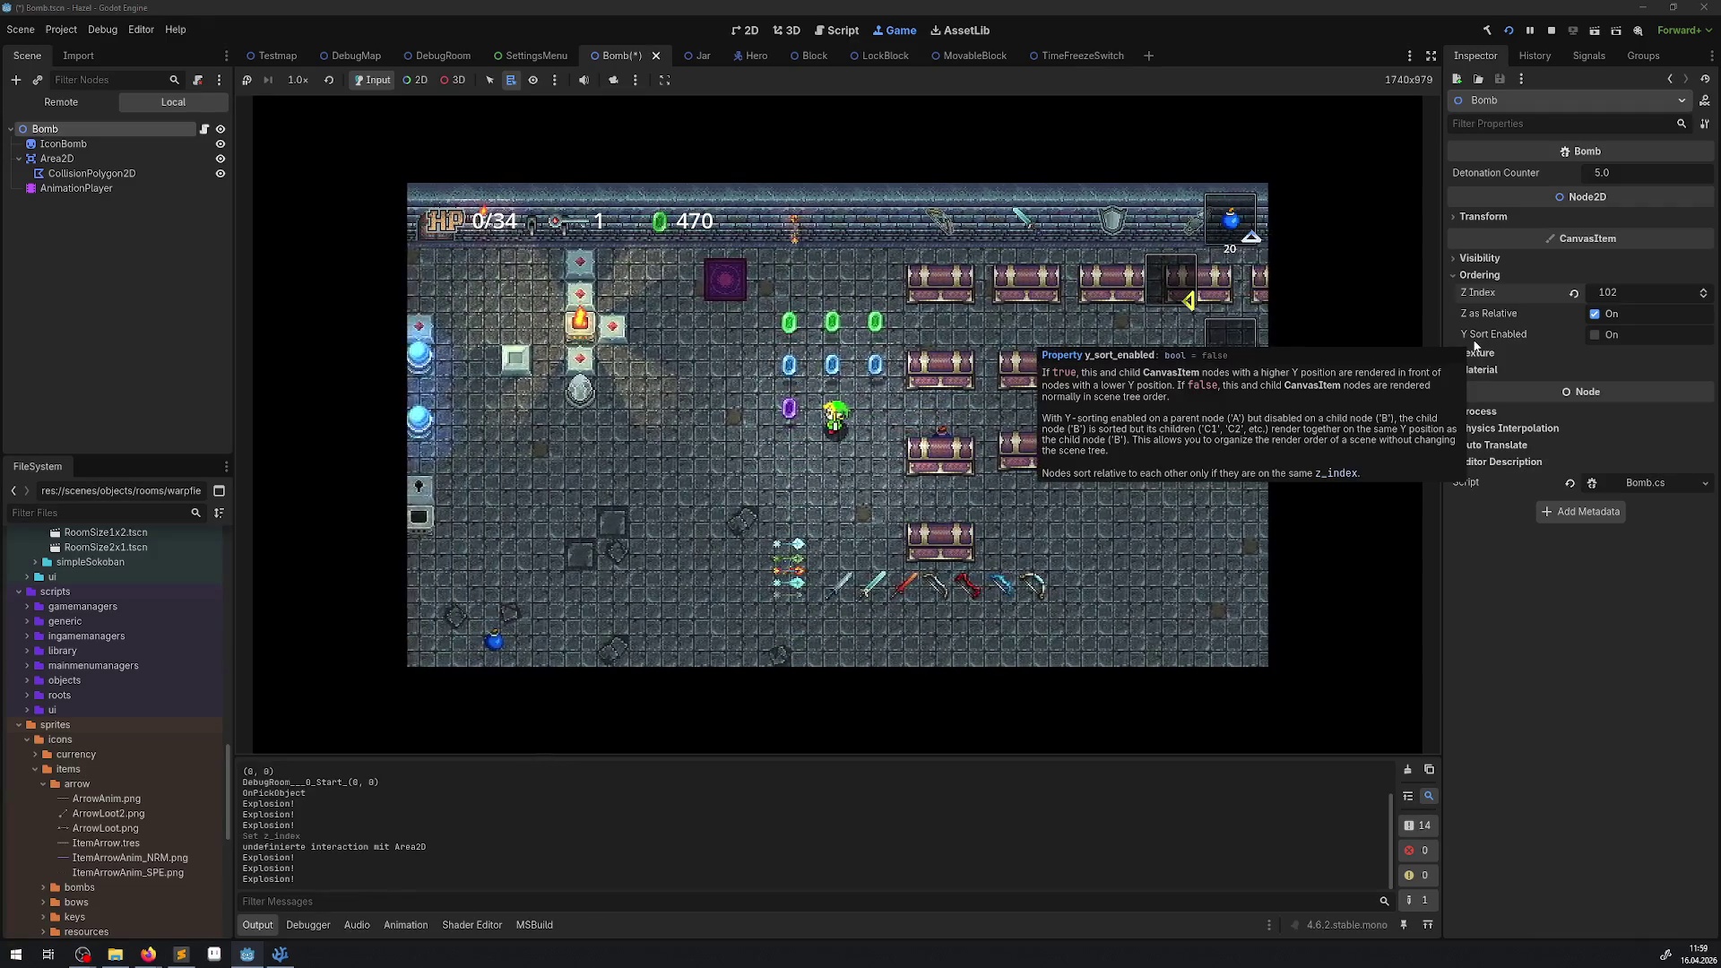
key(Down)
key(Right)
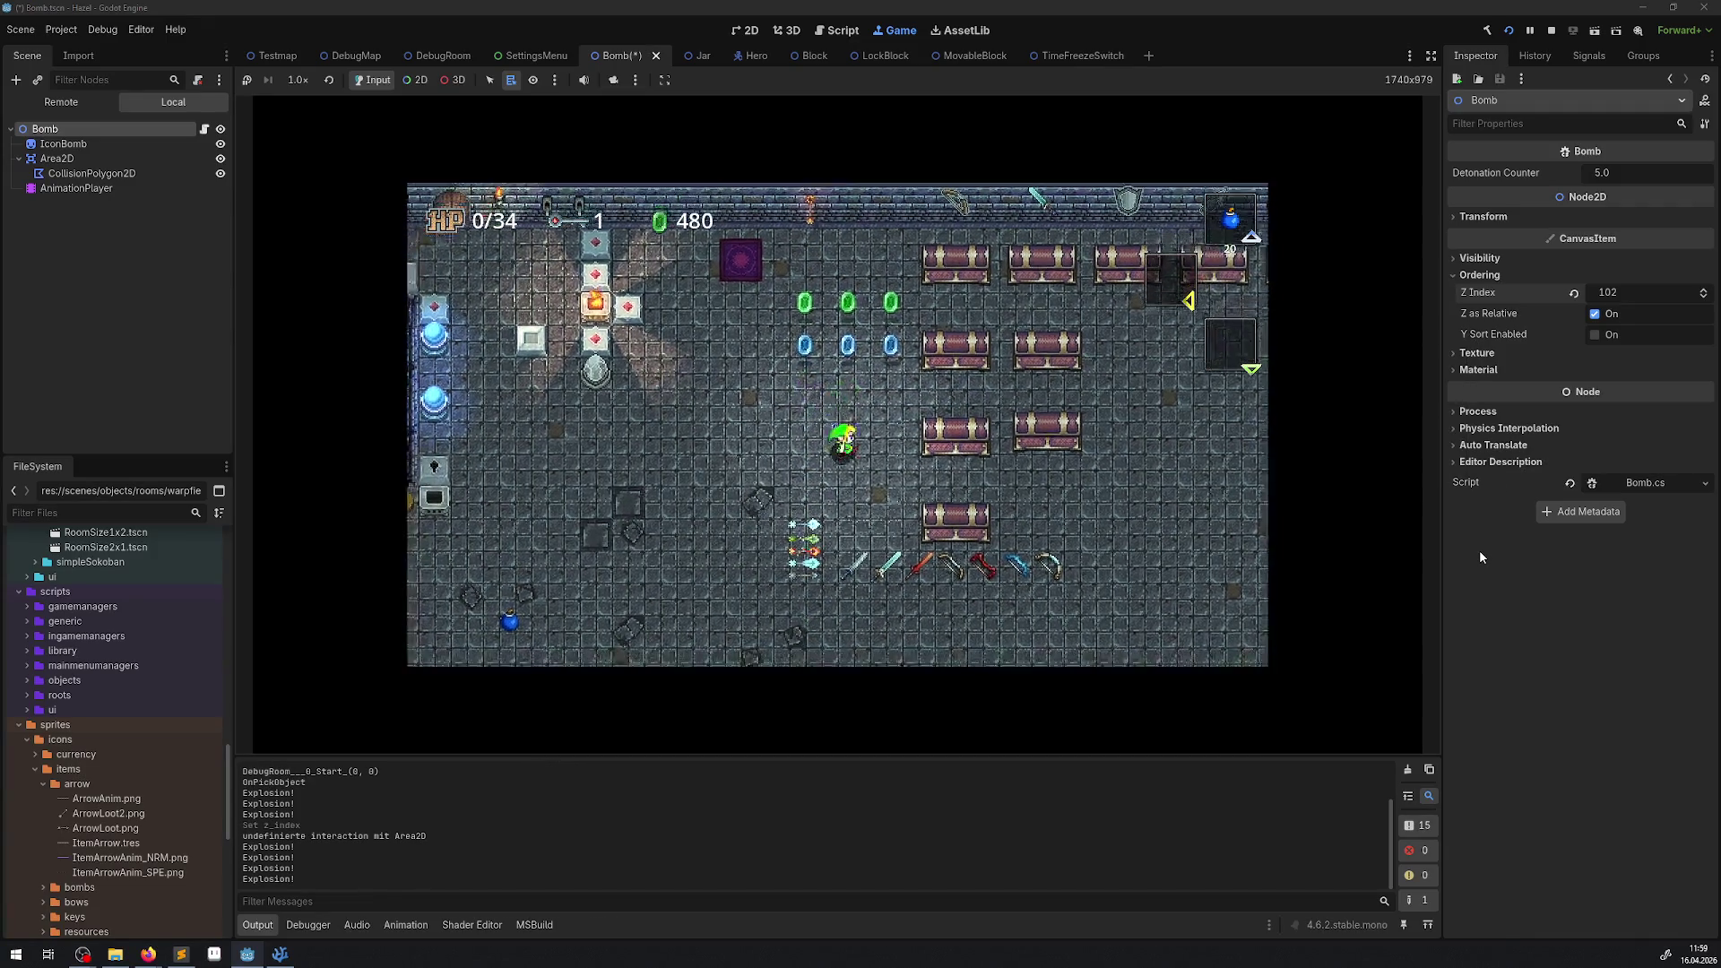
key(Right)
key(space)
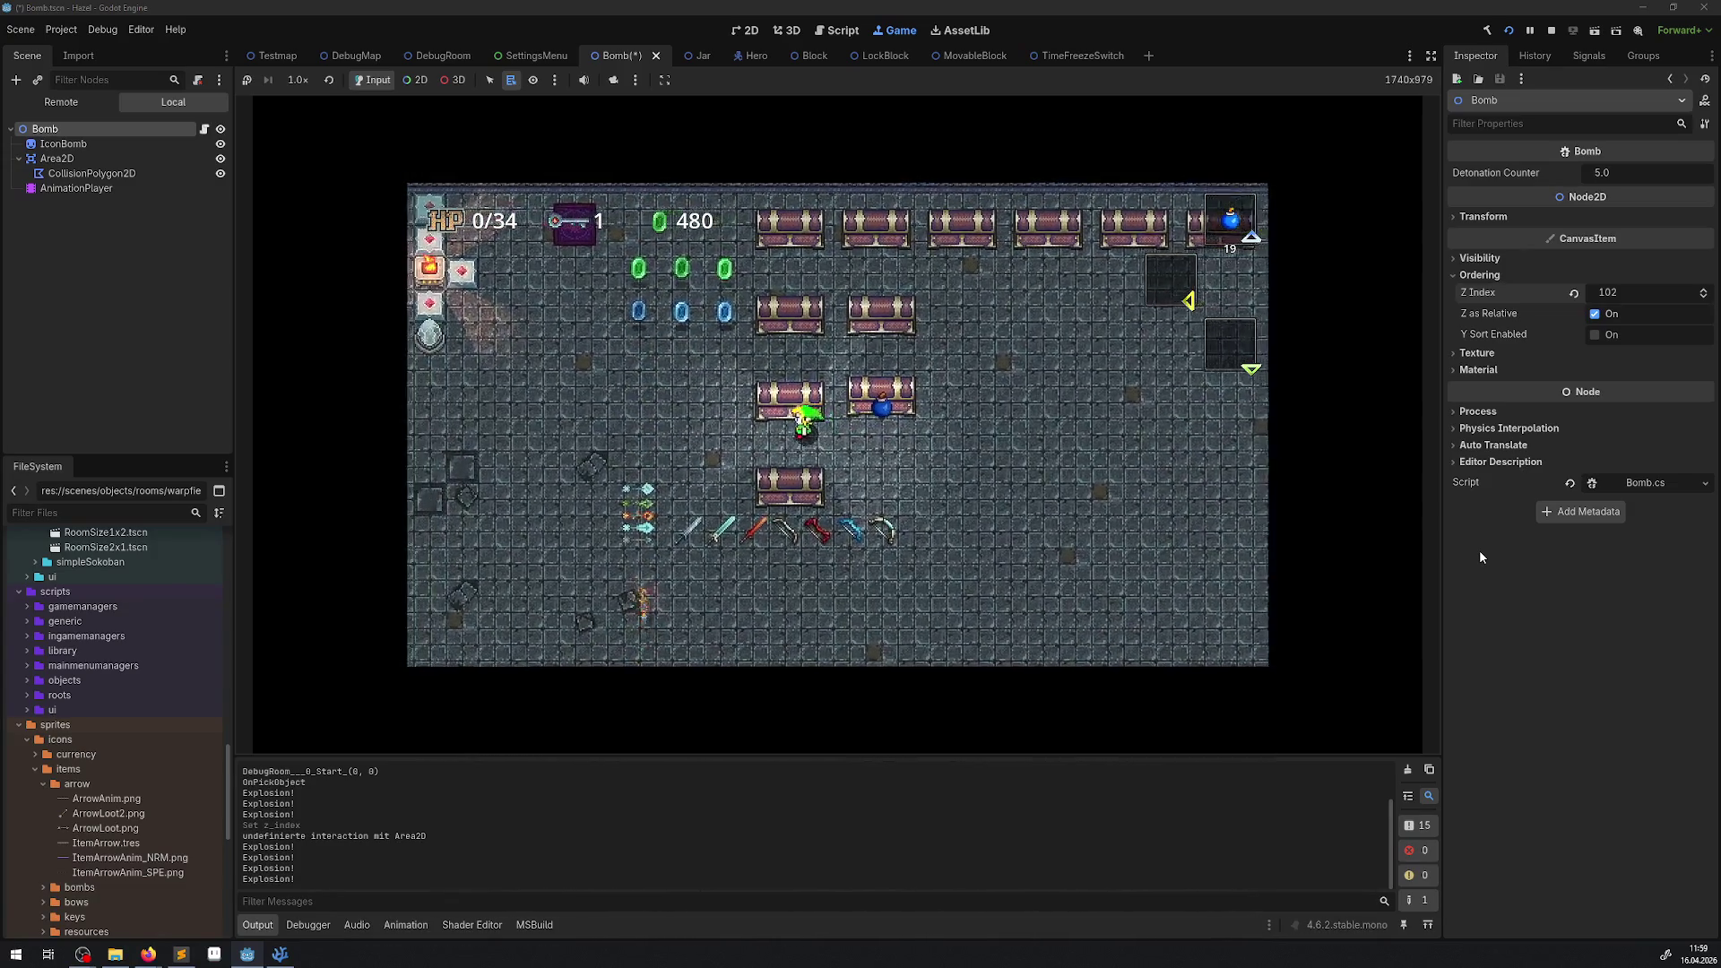
Return to the dark pit room, place a bomb and push a stone block toward the pit.
key(Up)
key(Left)
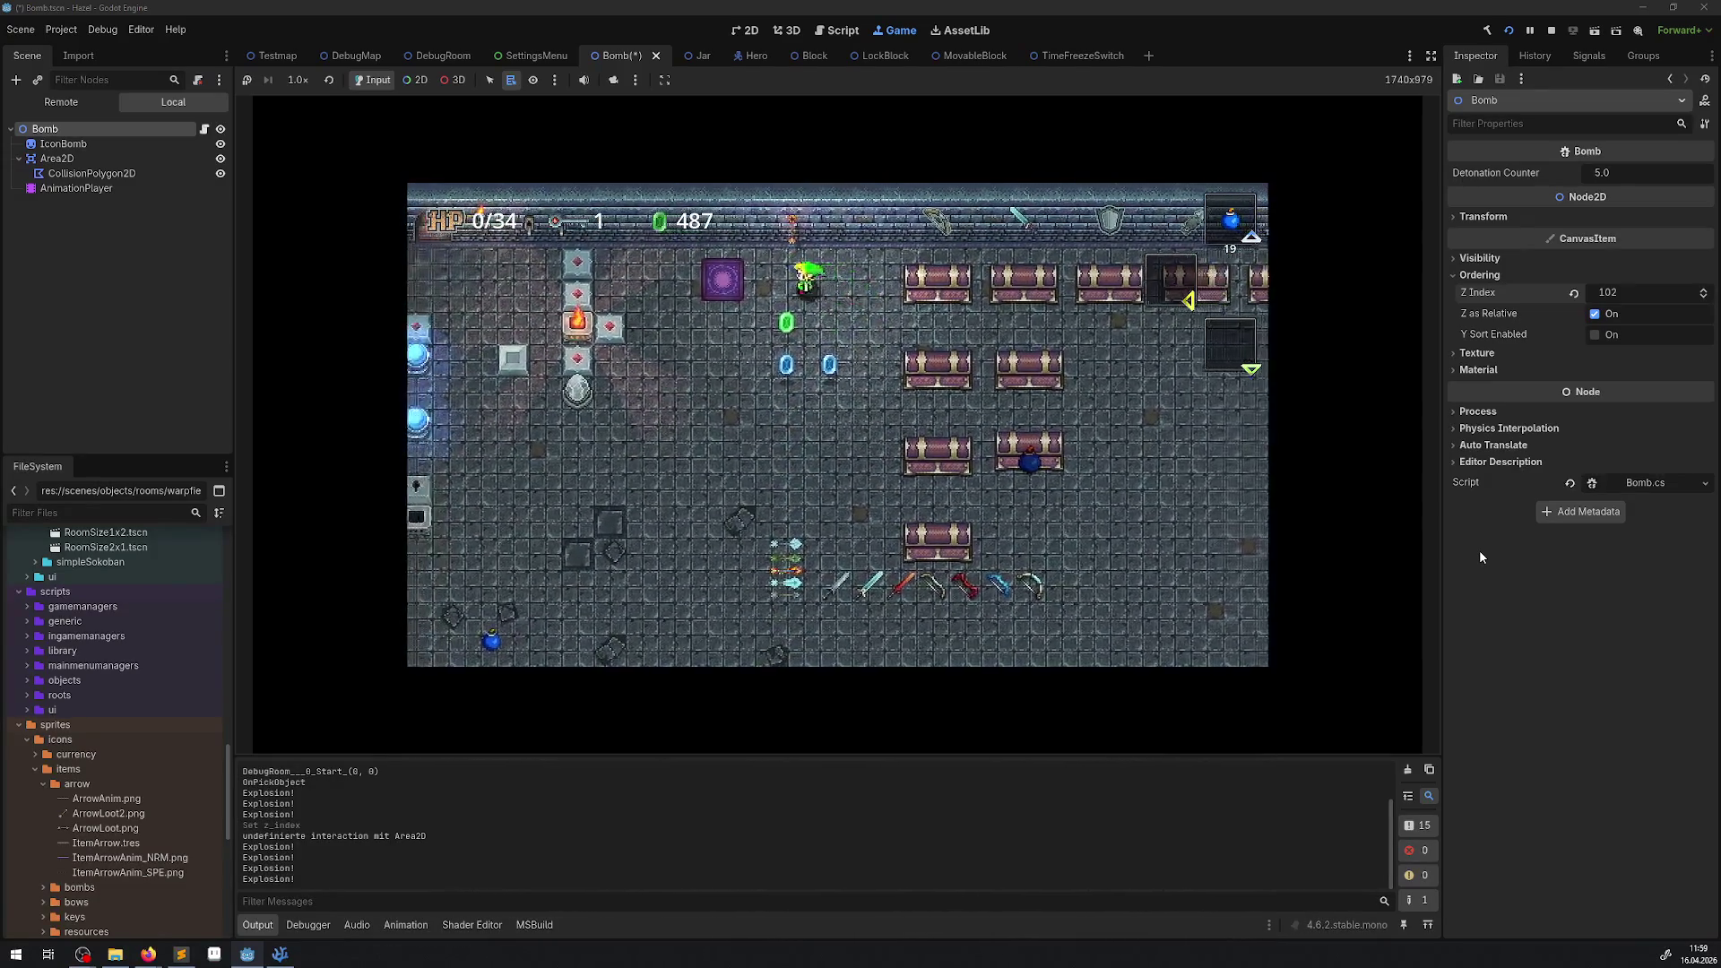
key(Left)
key(Down)
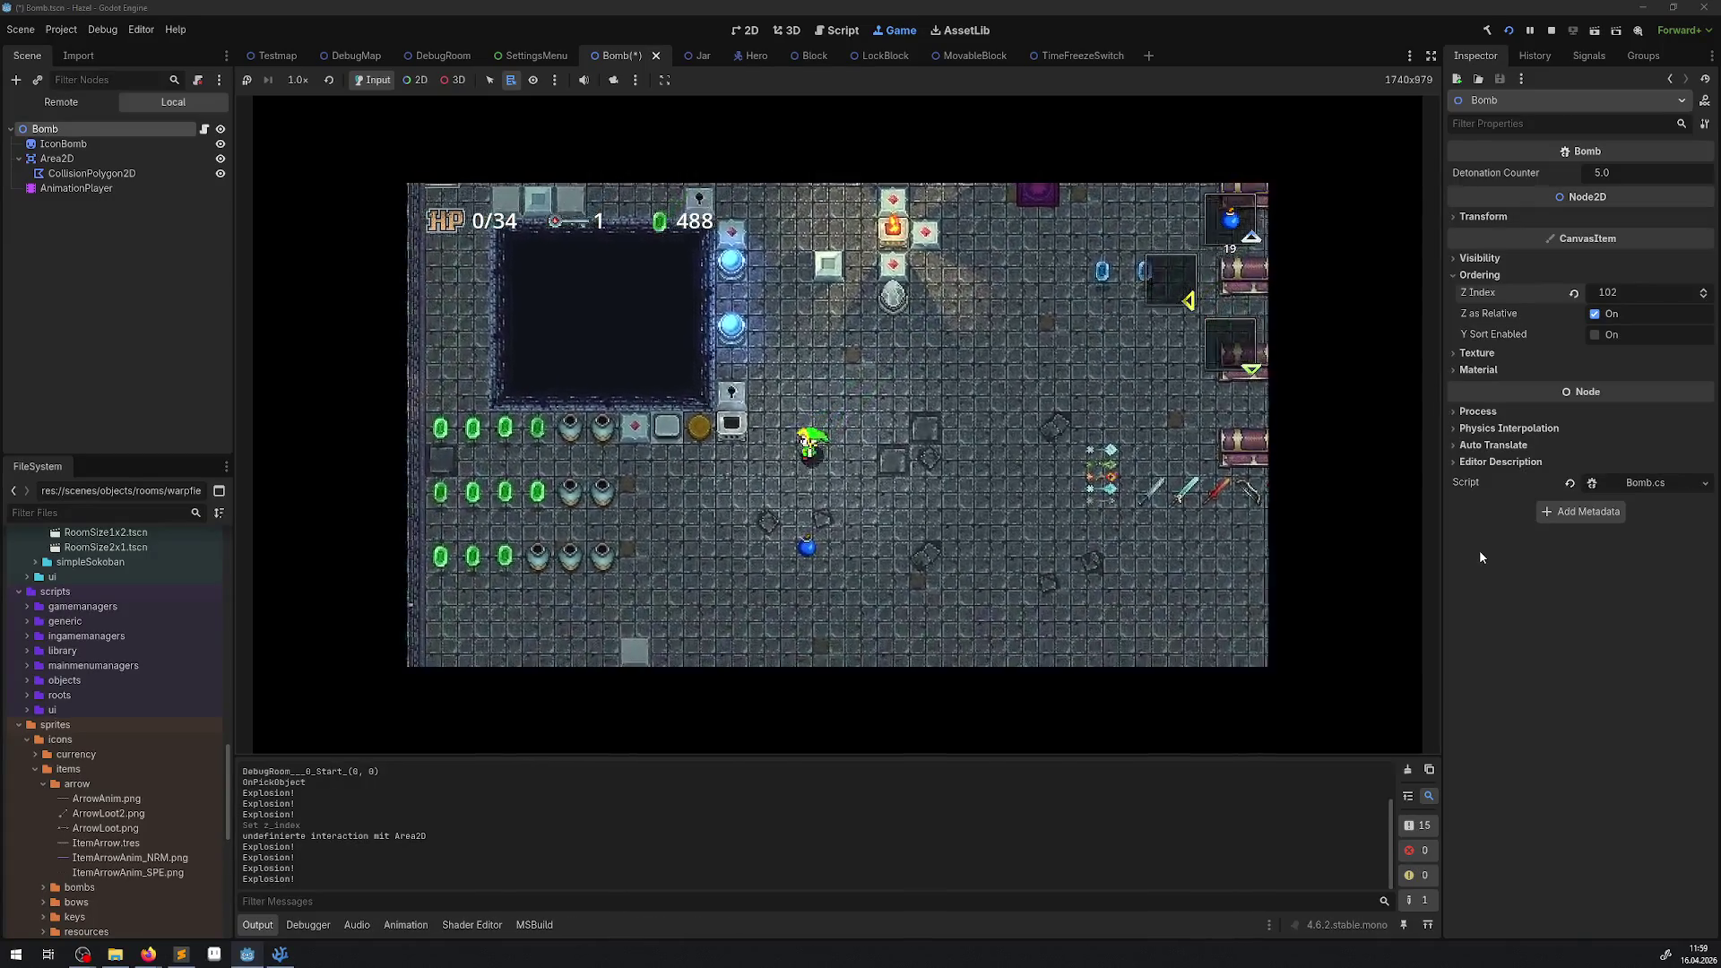
key(Left)
key(Down)
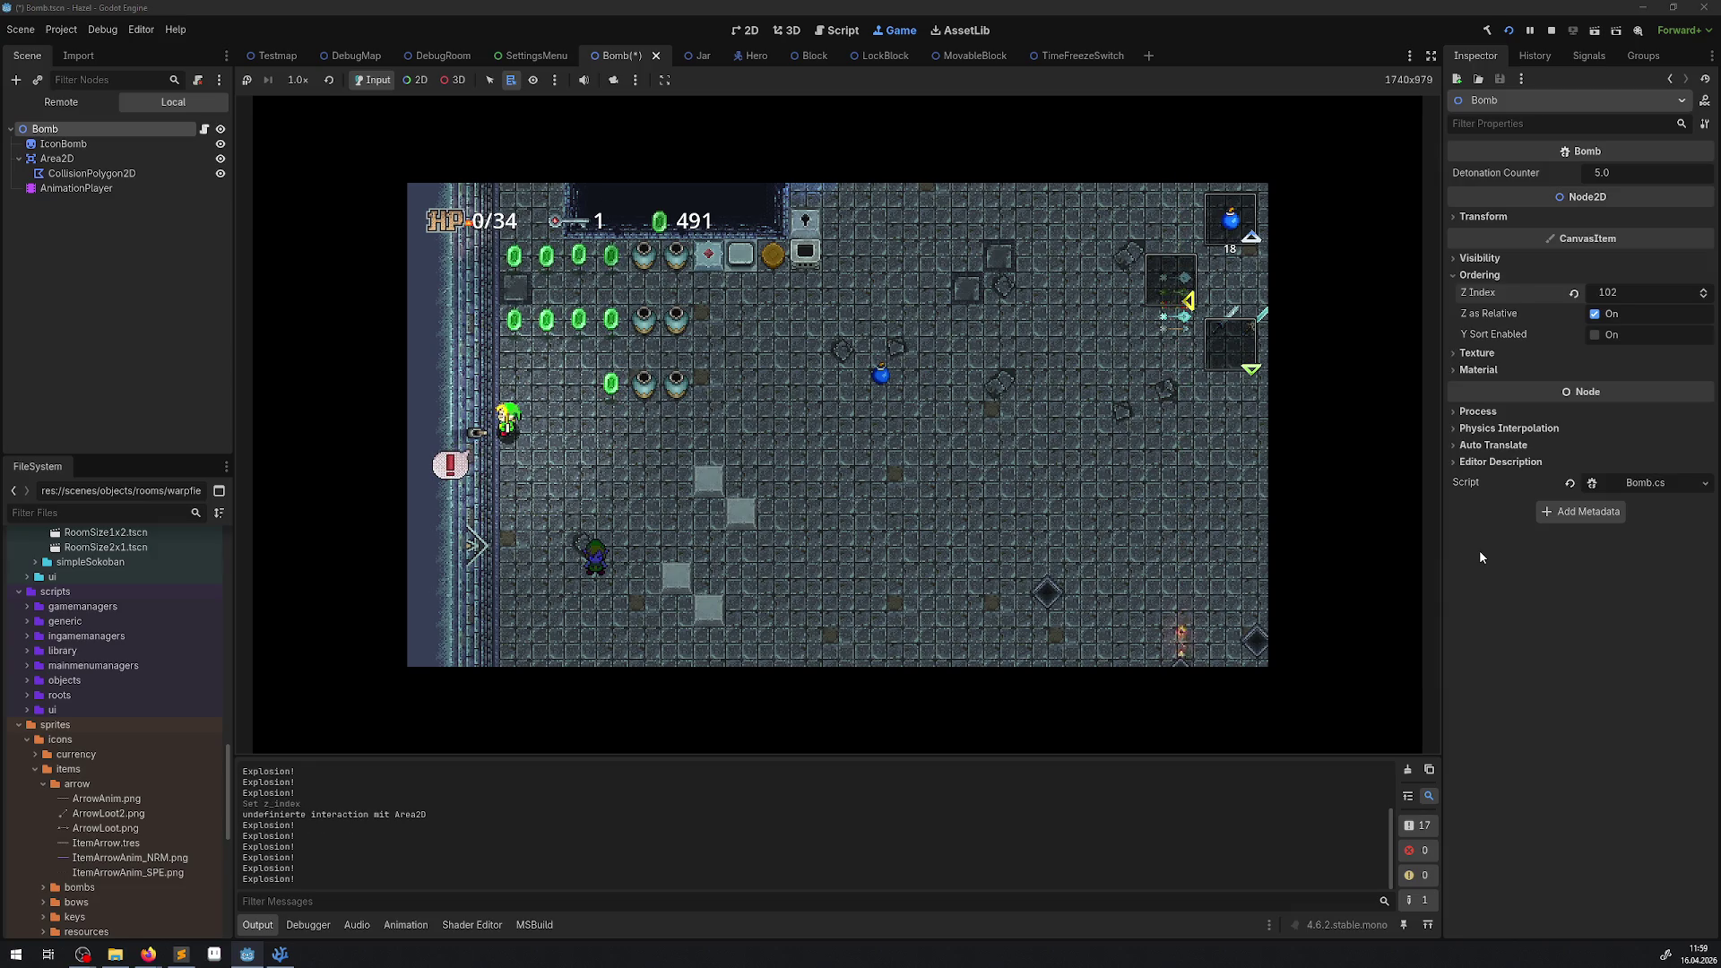
key(Up)
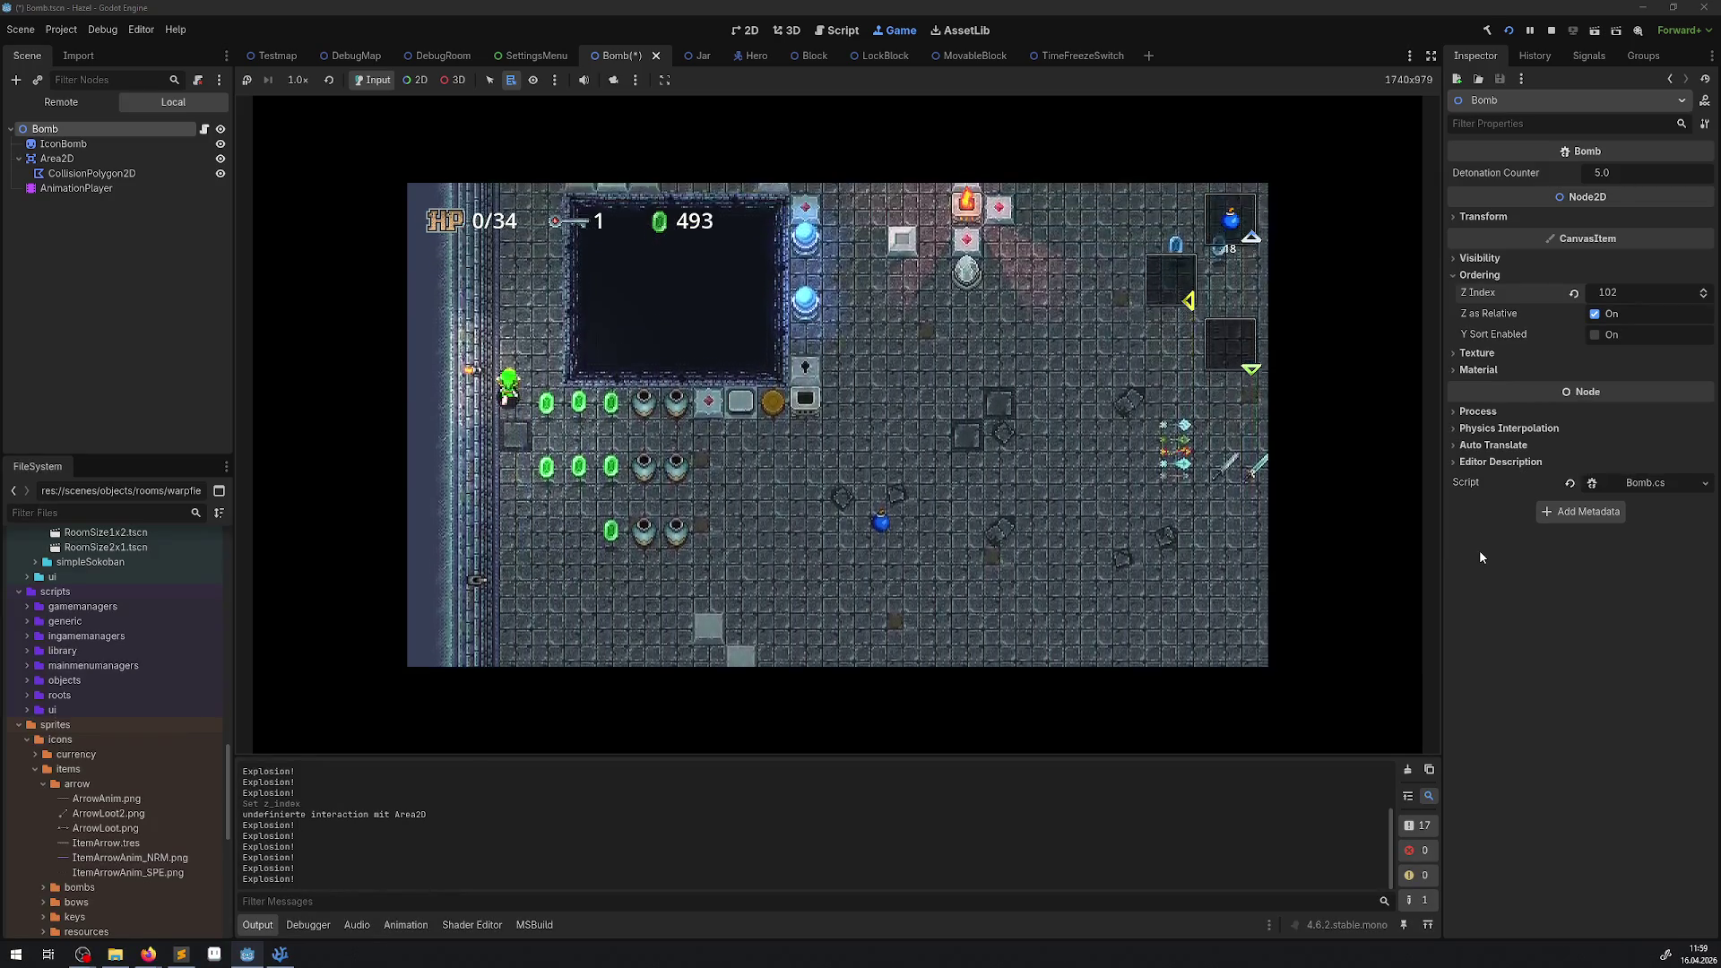
key(b)
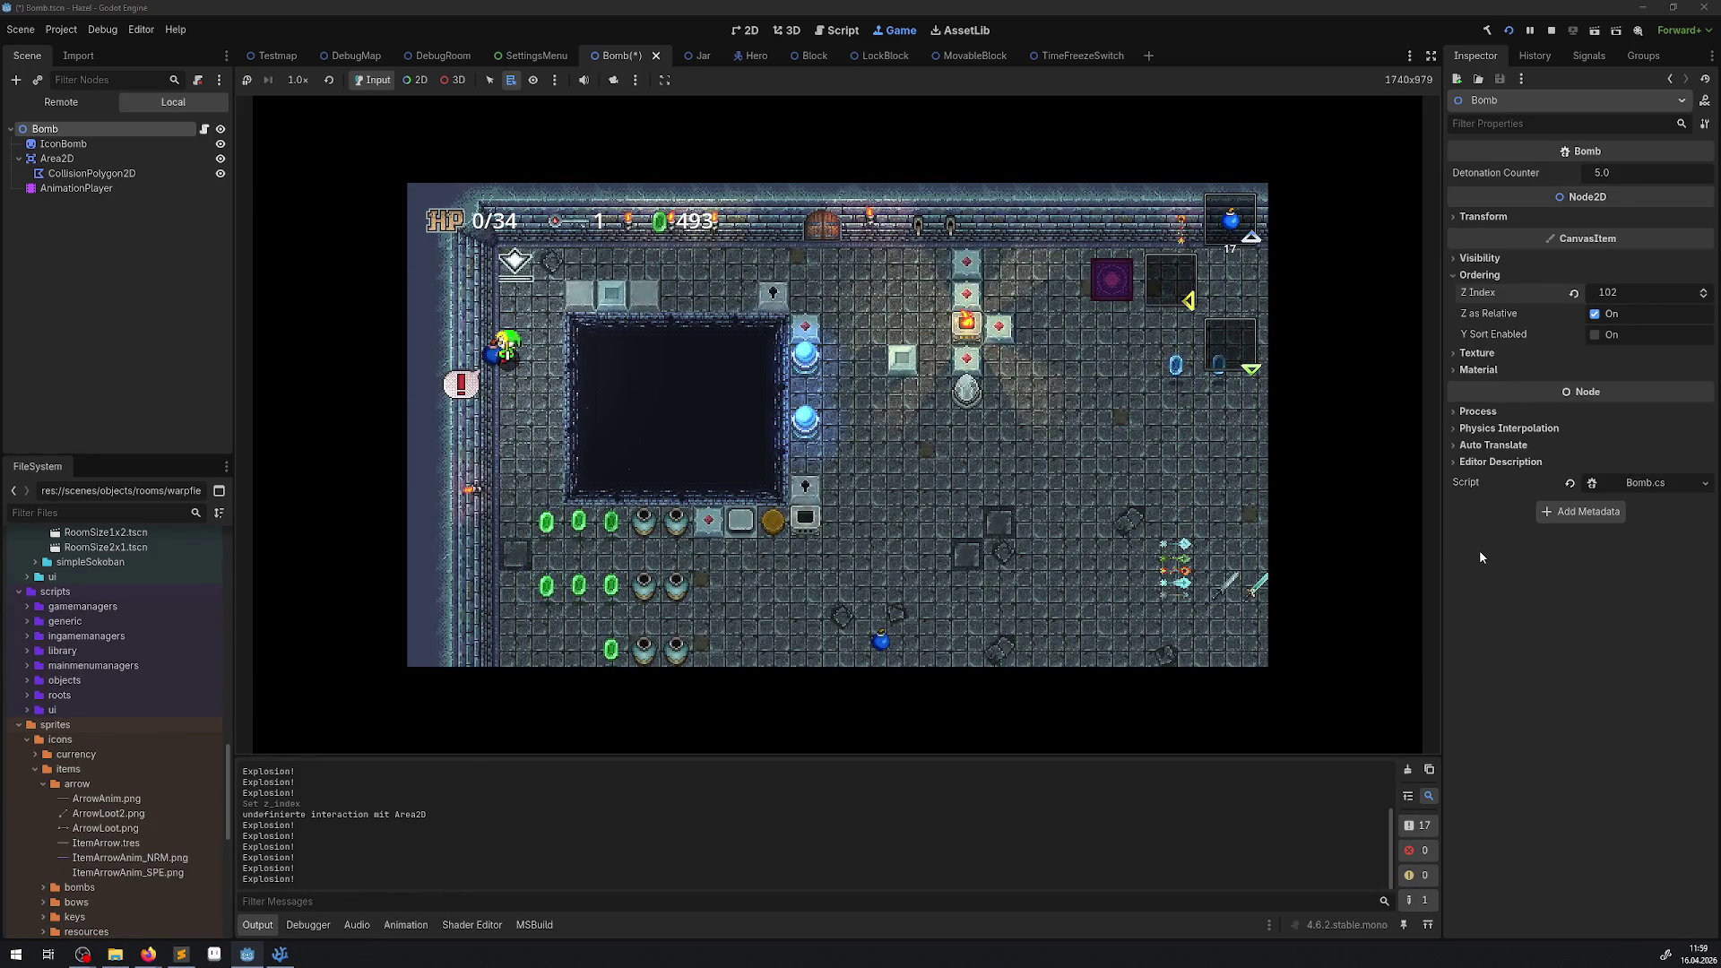
key(Up)
key(Right)
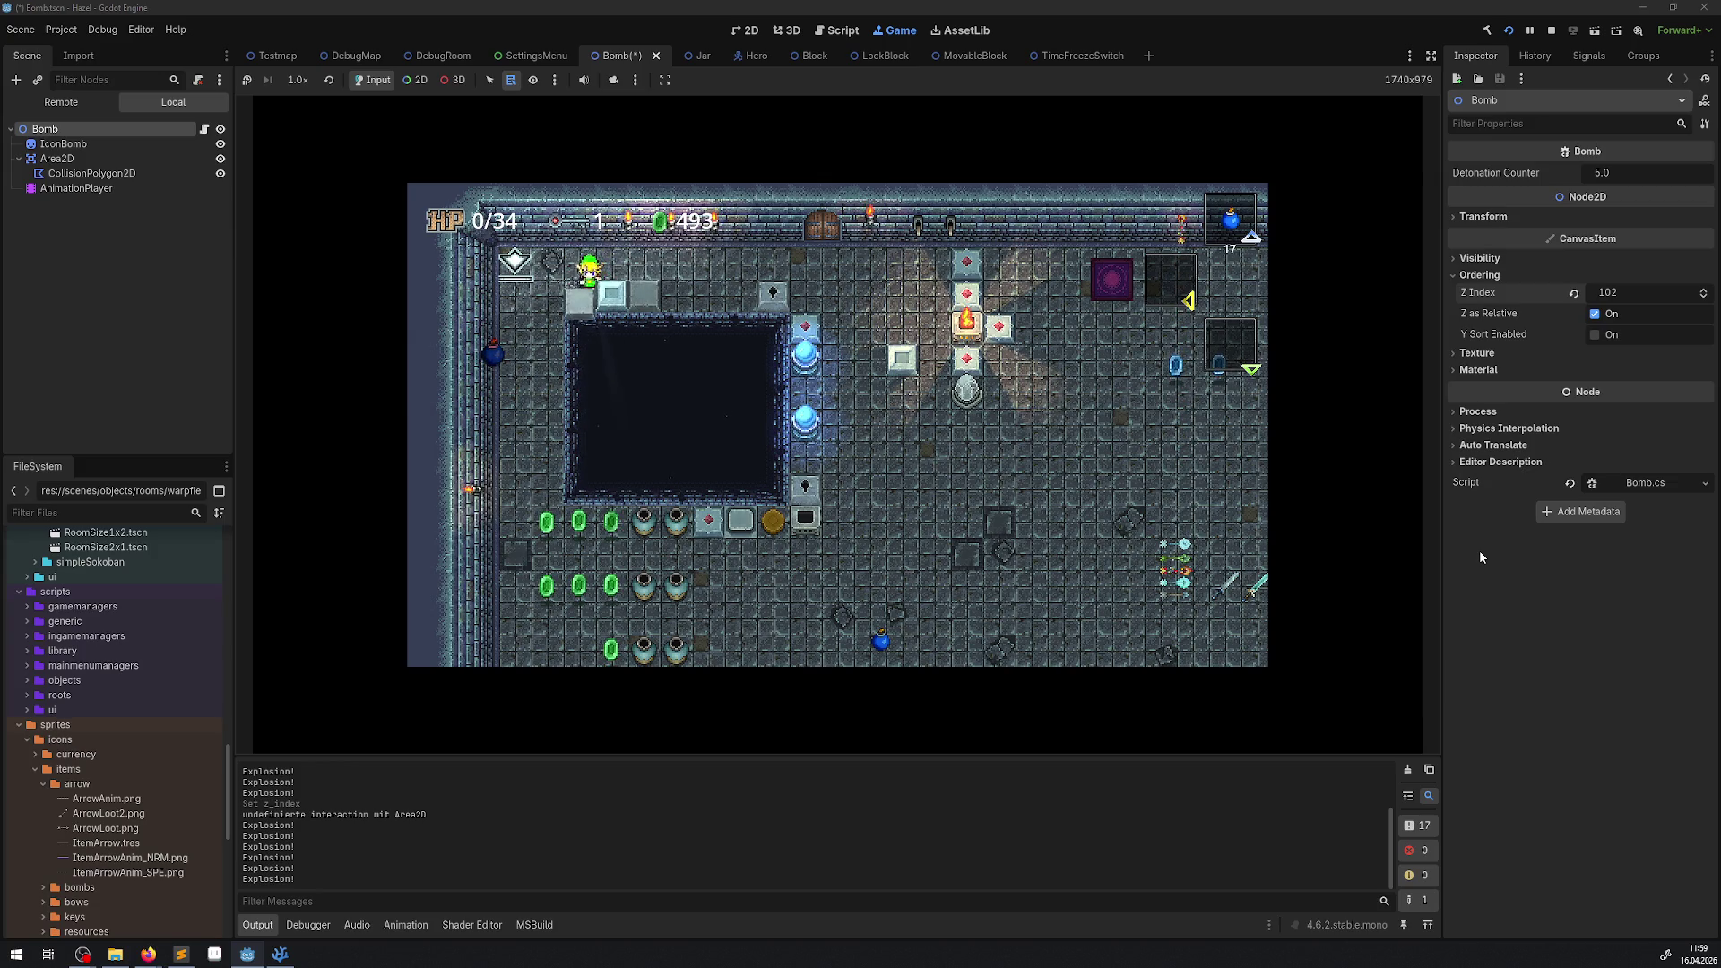
key(Right)
key(Down)
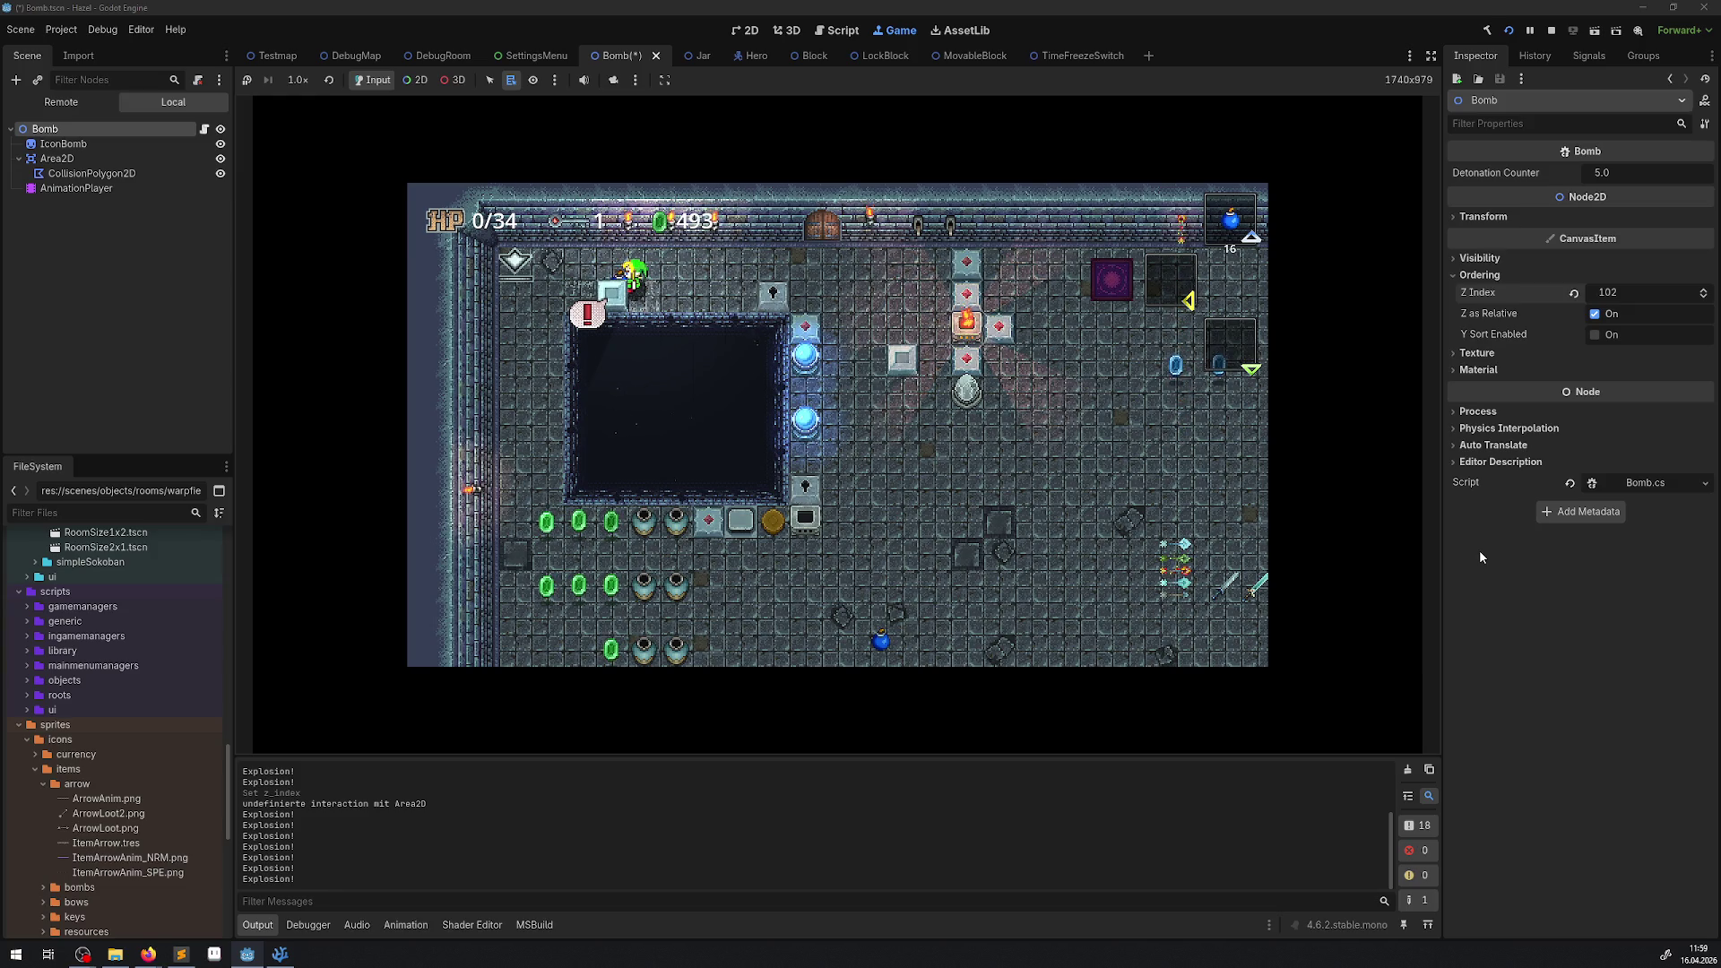
Walk the hero past the fire block around the room, then stop the game.
key(Right)
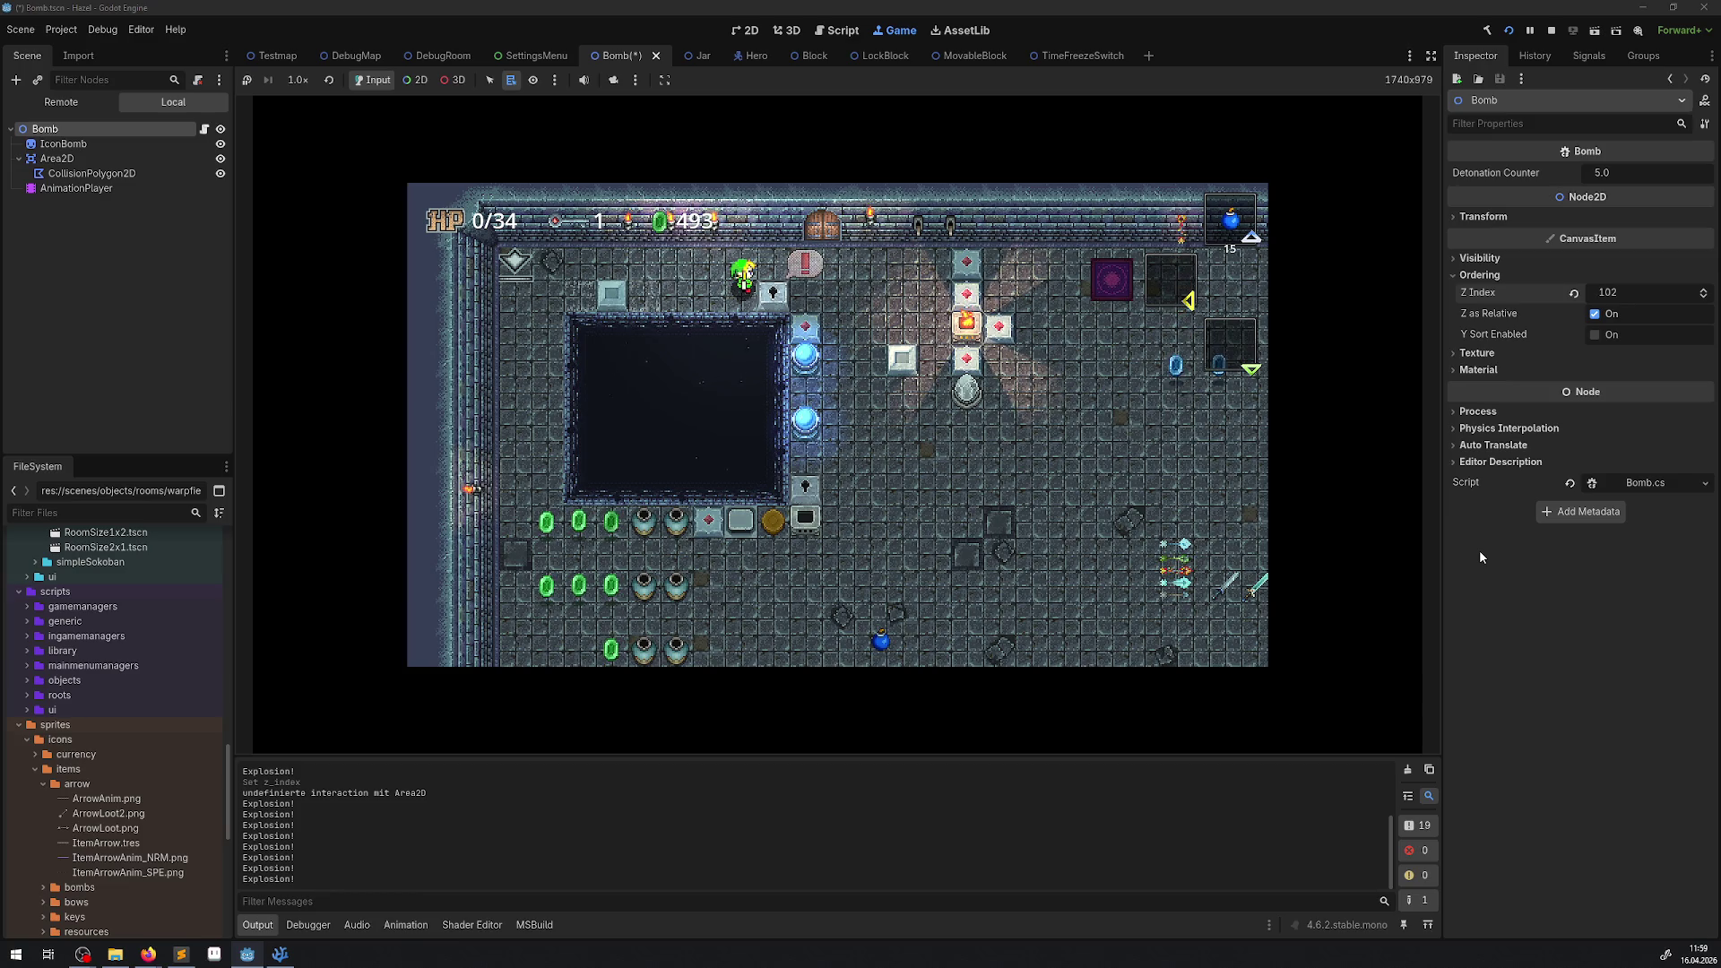
key(Right)
key(Down)
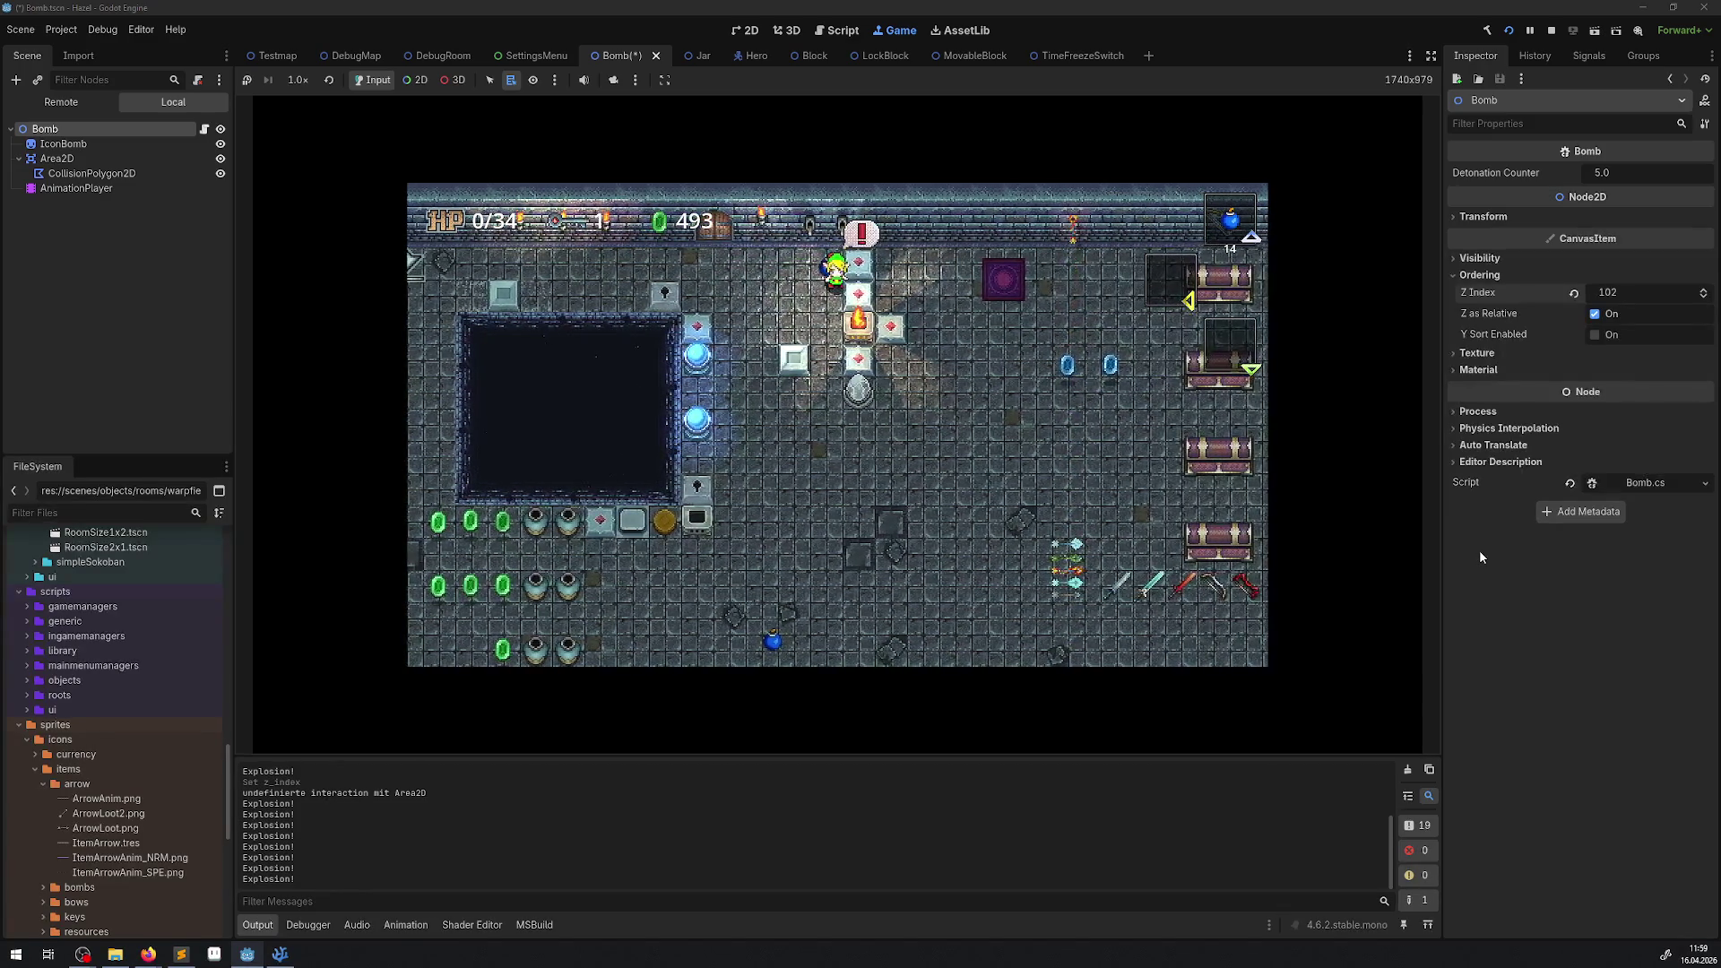
key(Up)
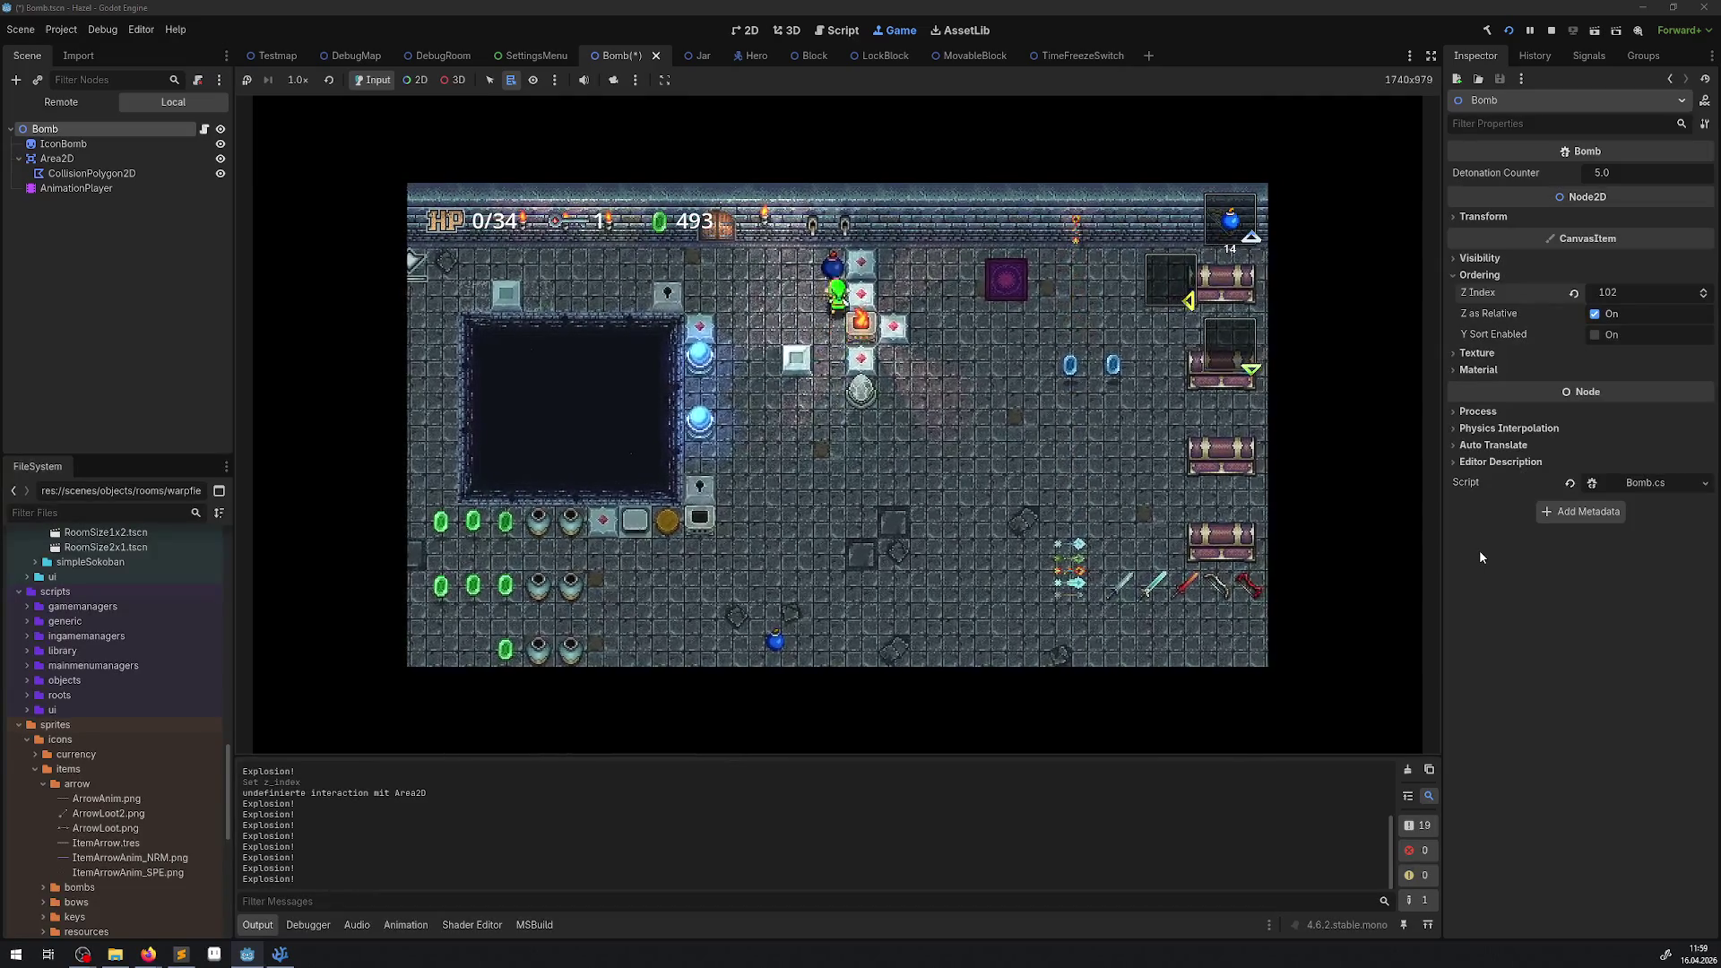
key(Down)
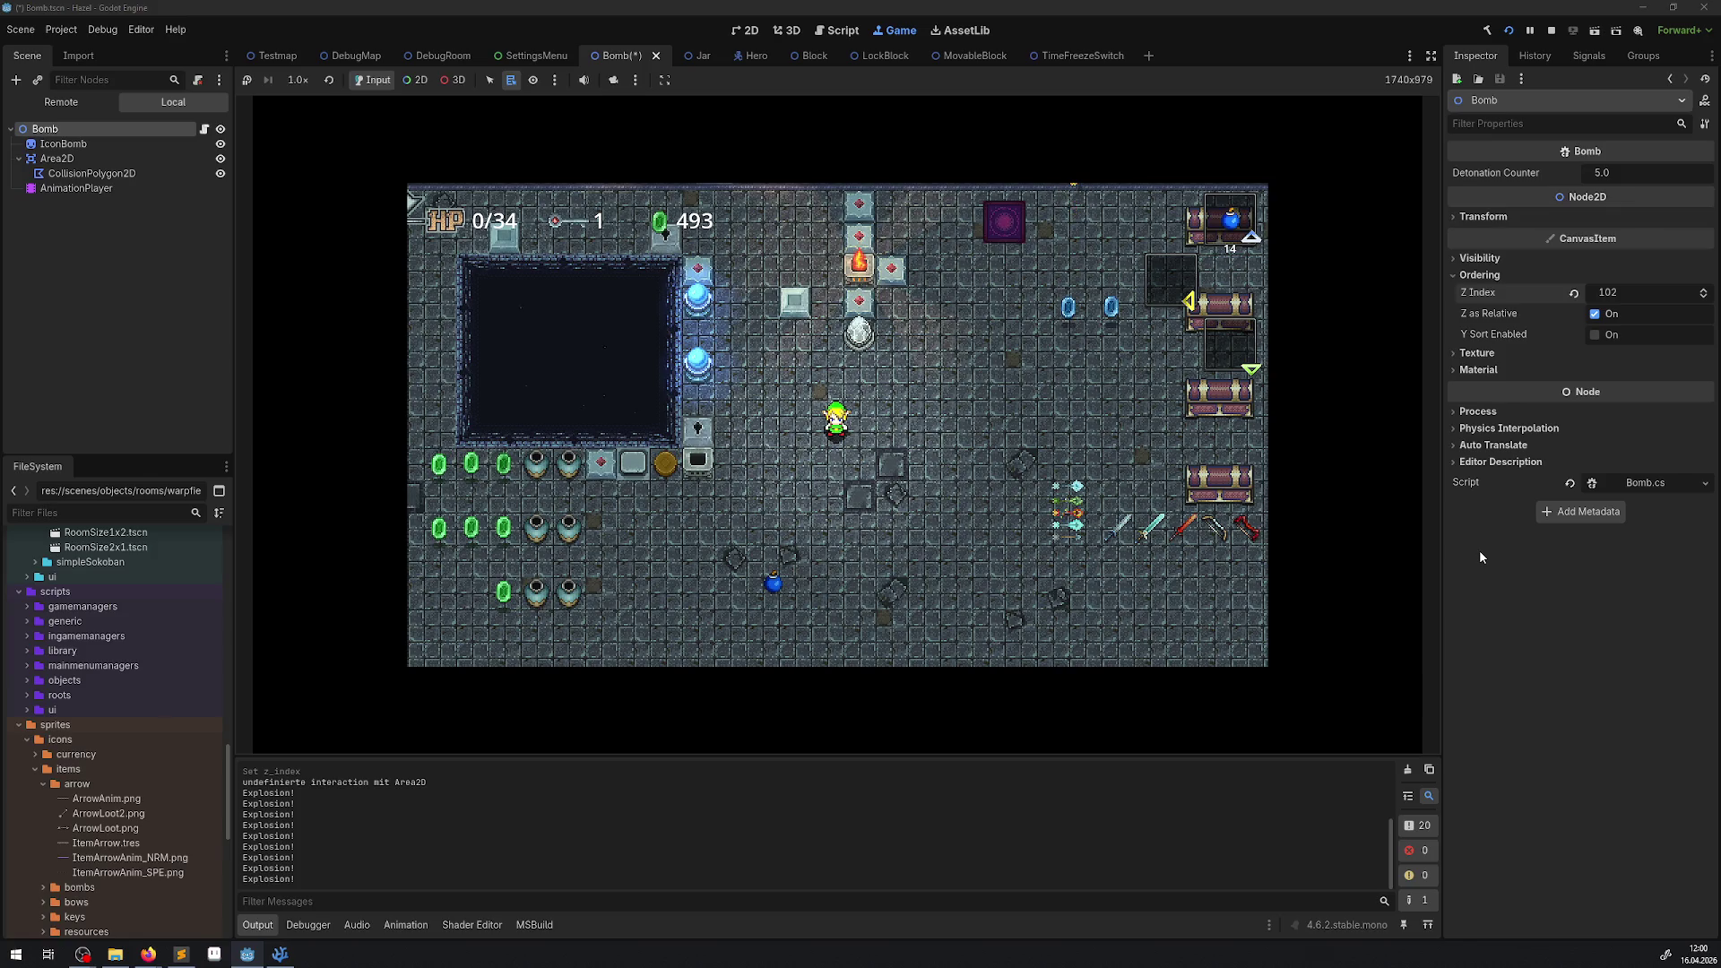
key(Left)
key(Down)
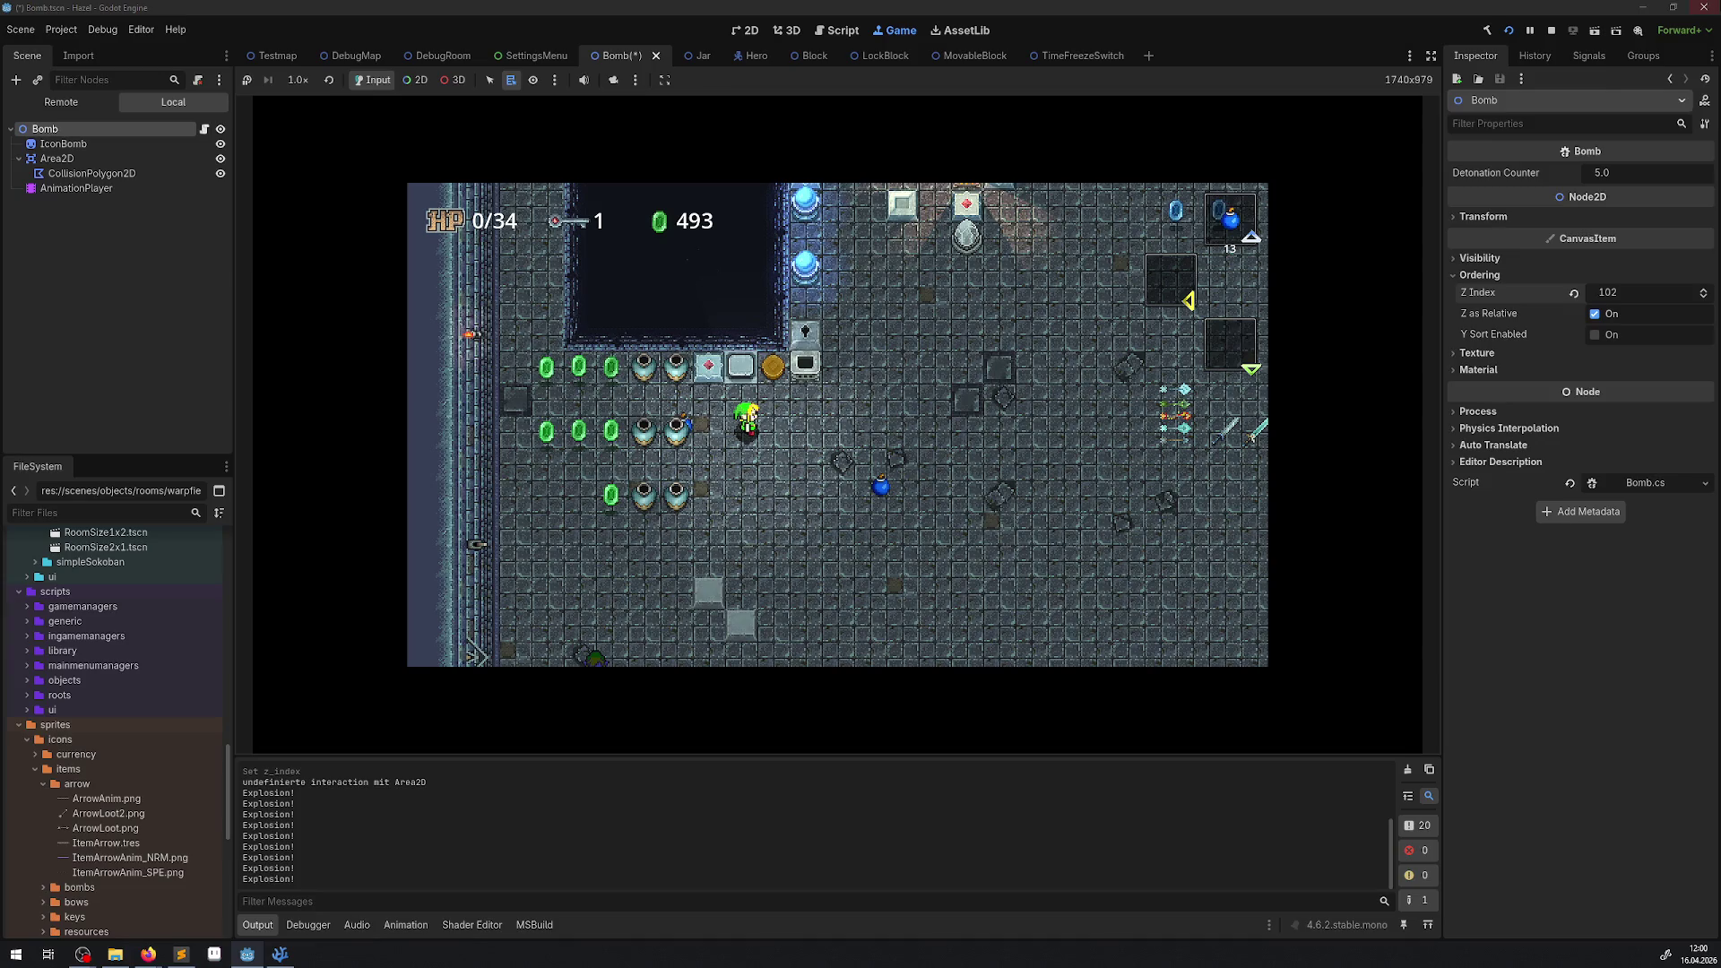
click(1571, 34)
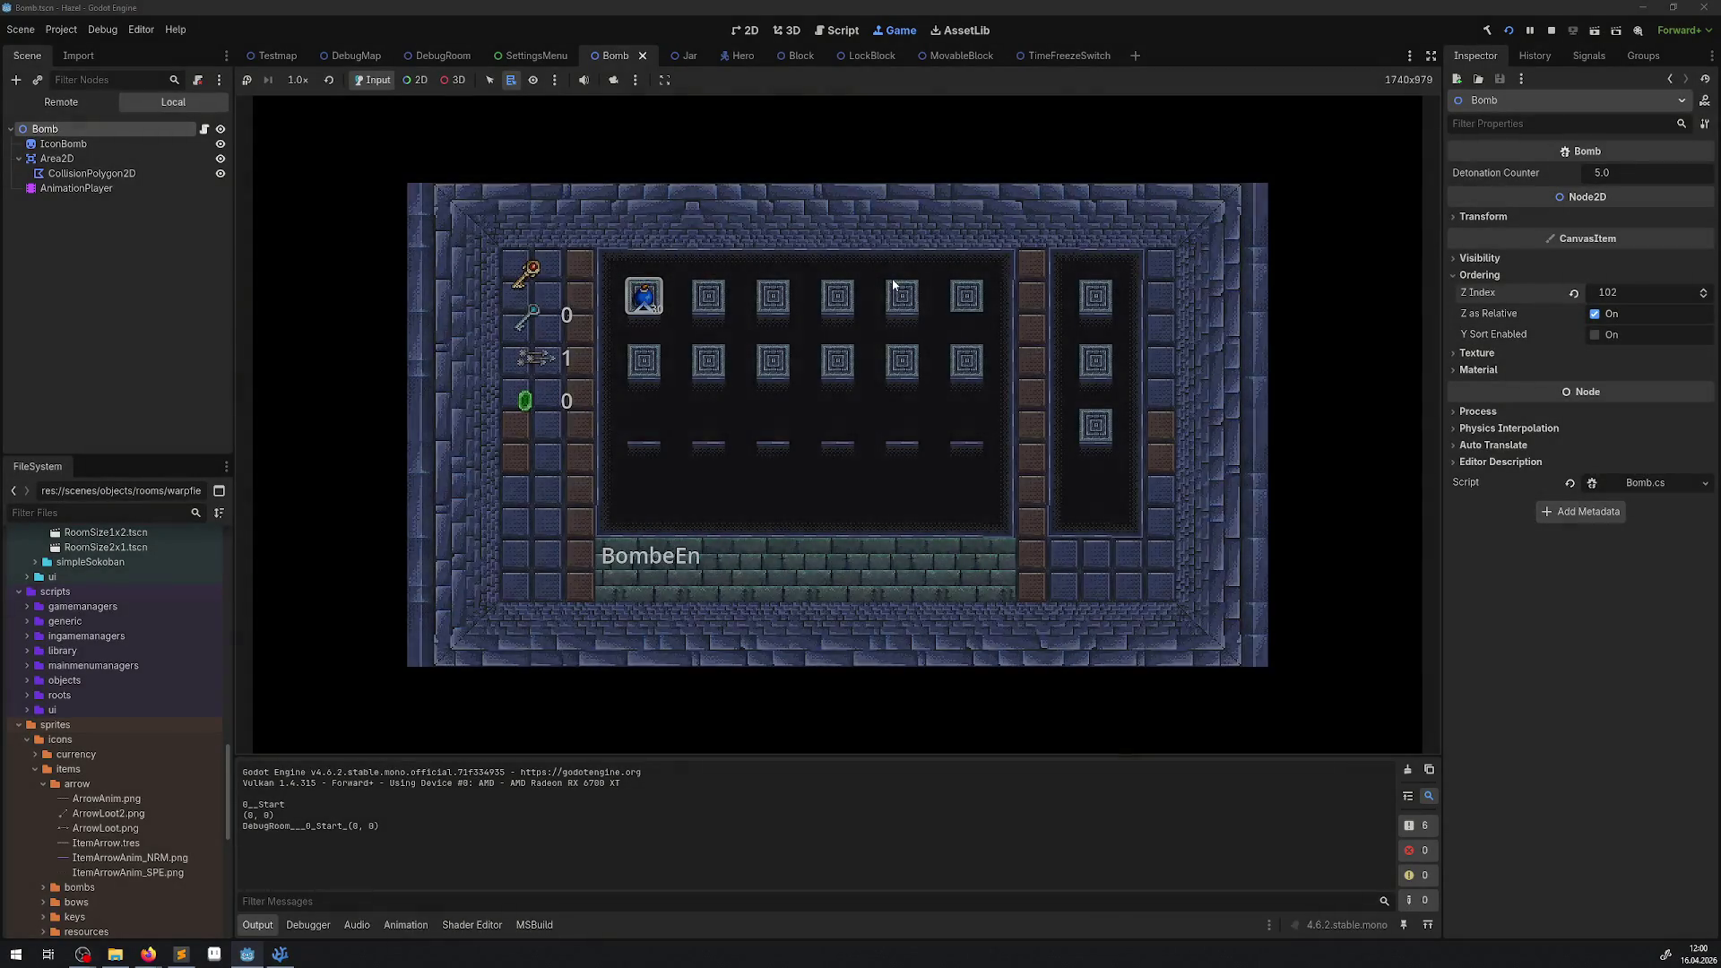
Drop bombs in the running game and turn off the Bomb's Z as Relative.
key(Escape)
key(Right)
key(Up)
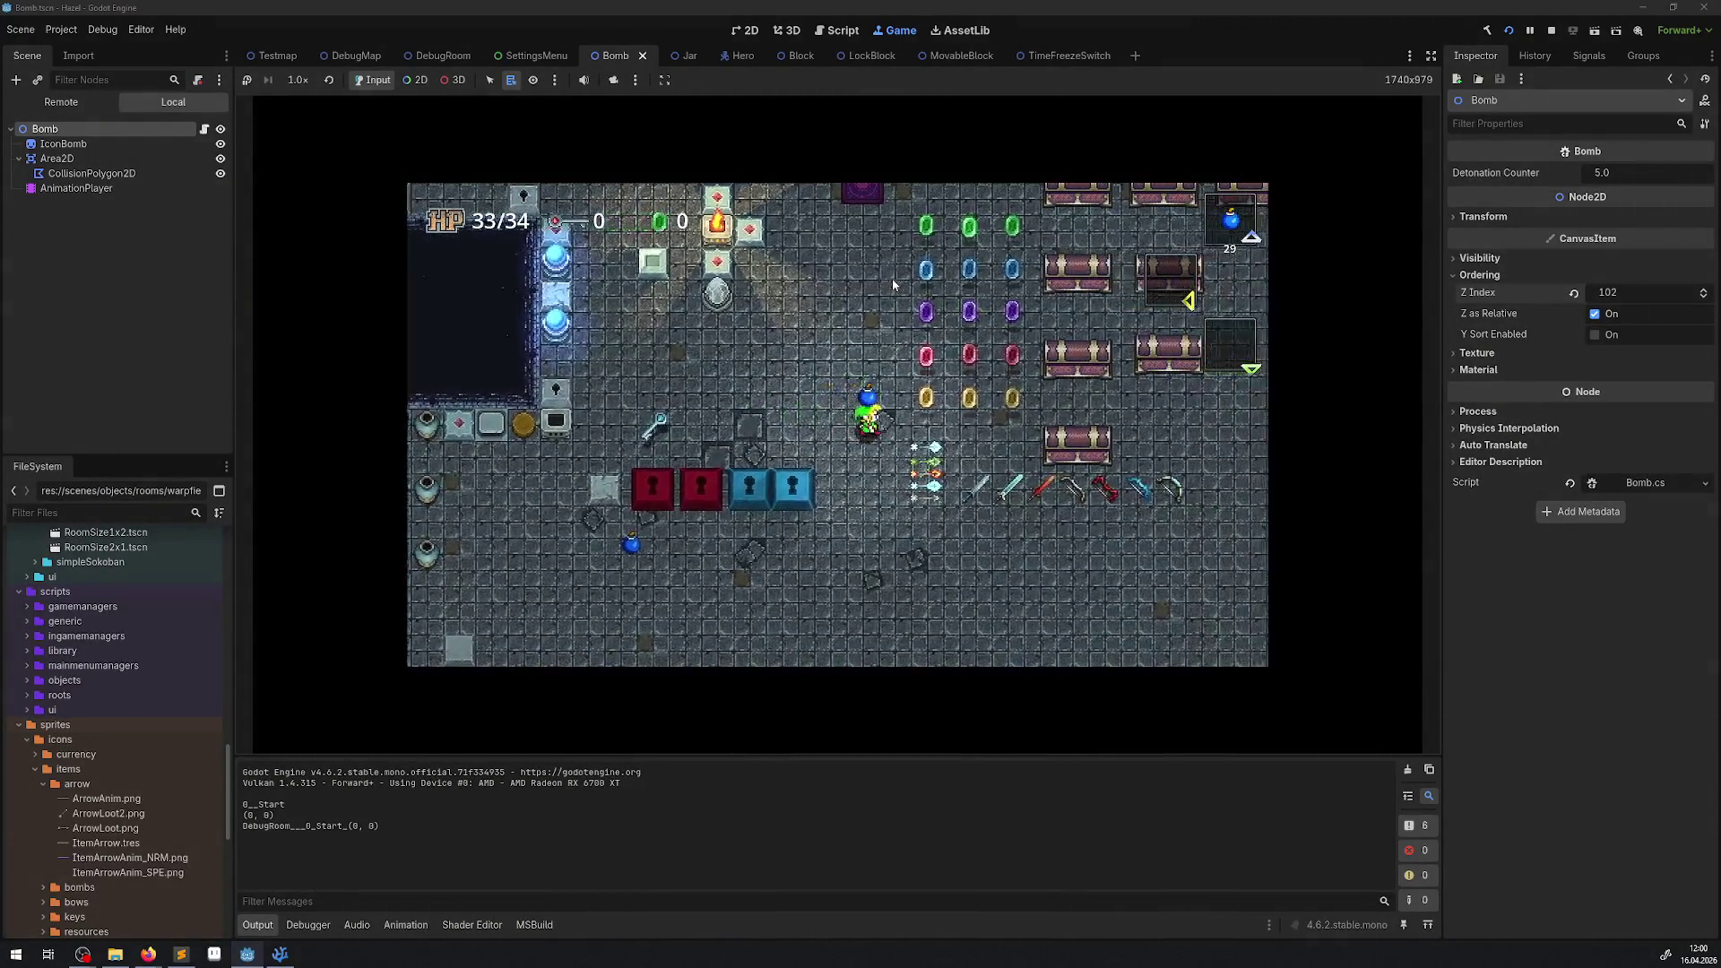
key(Left)
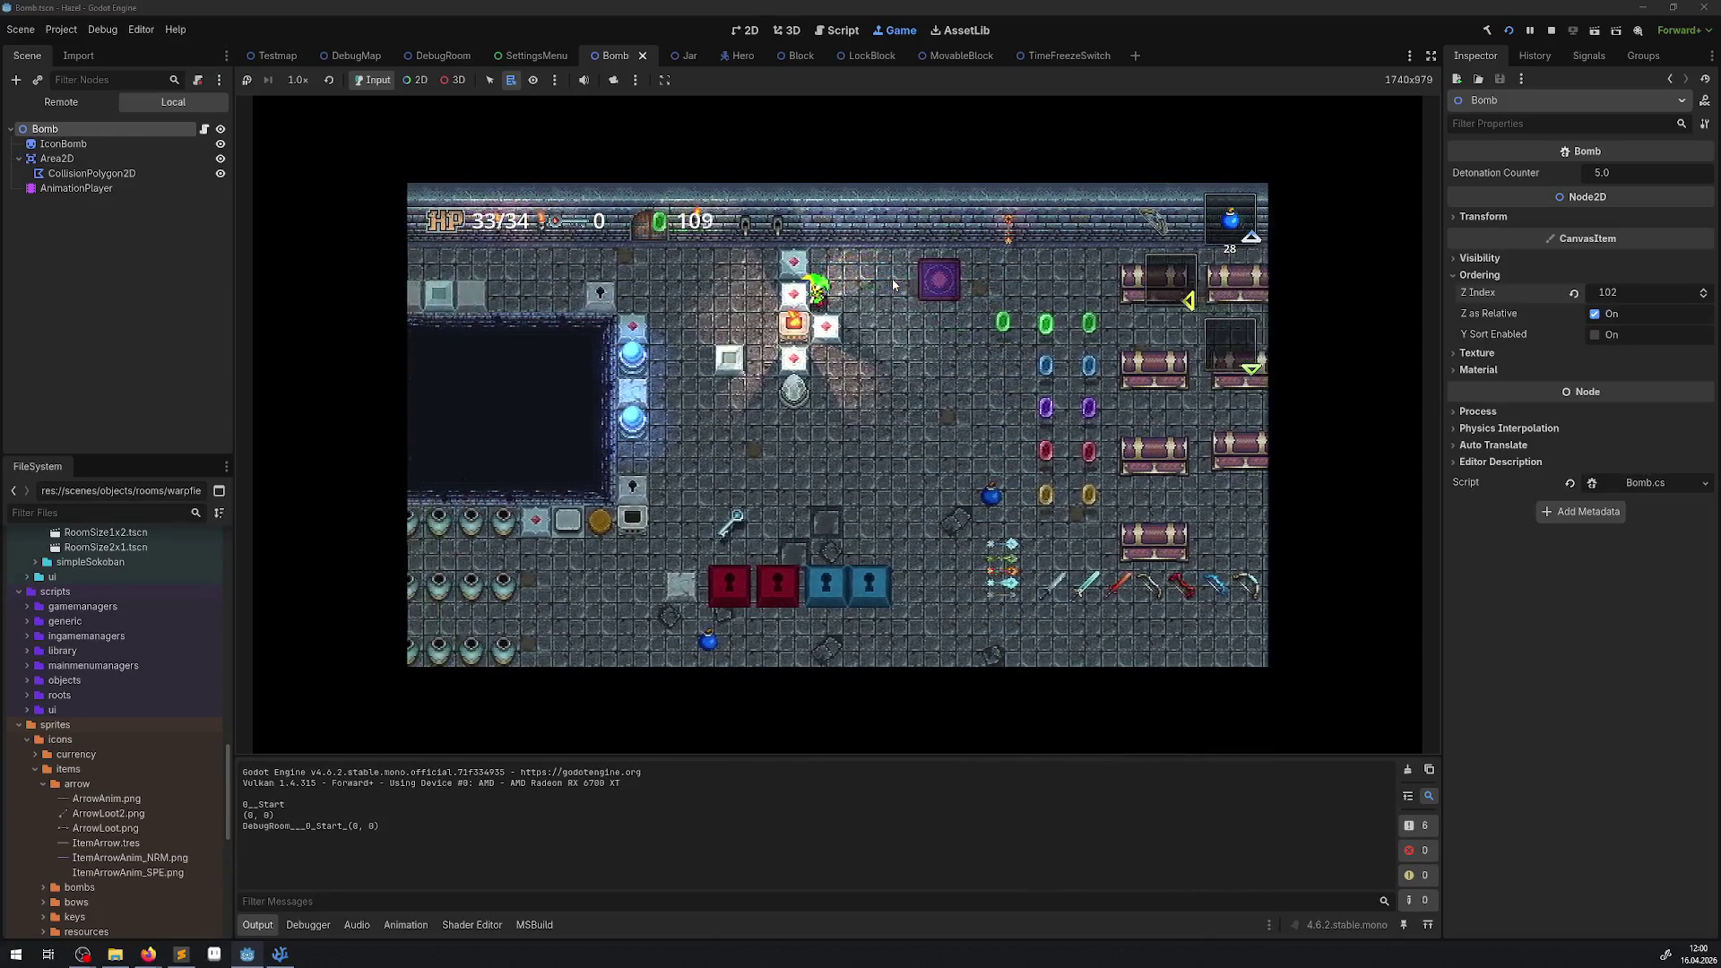
key(Left)
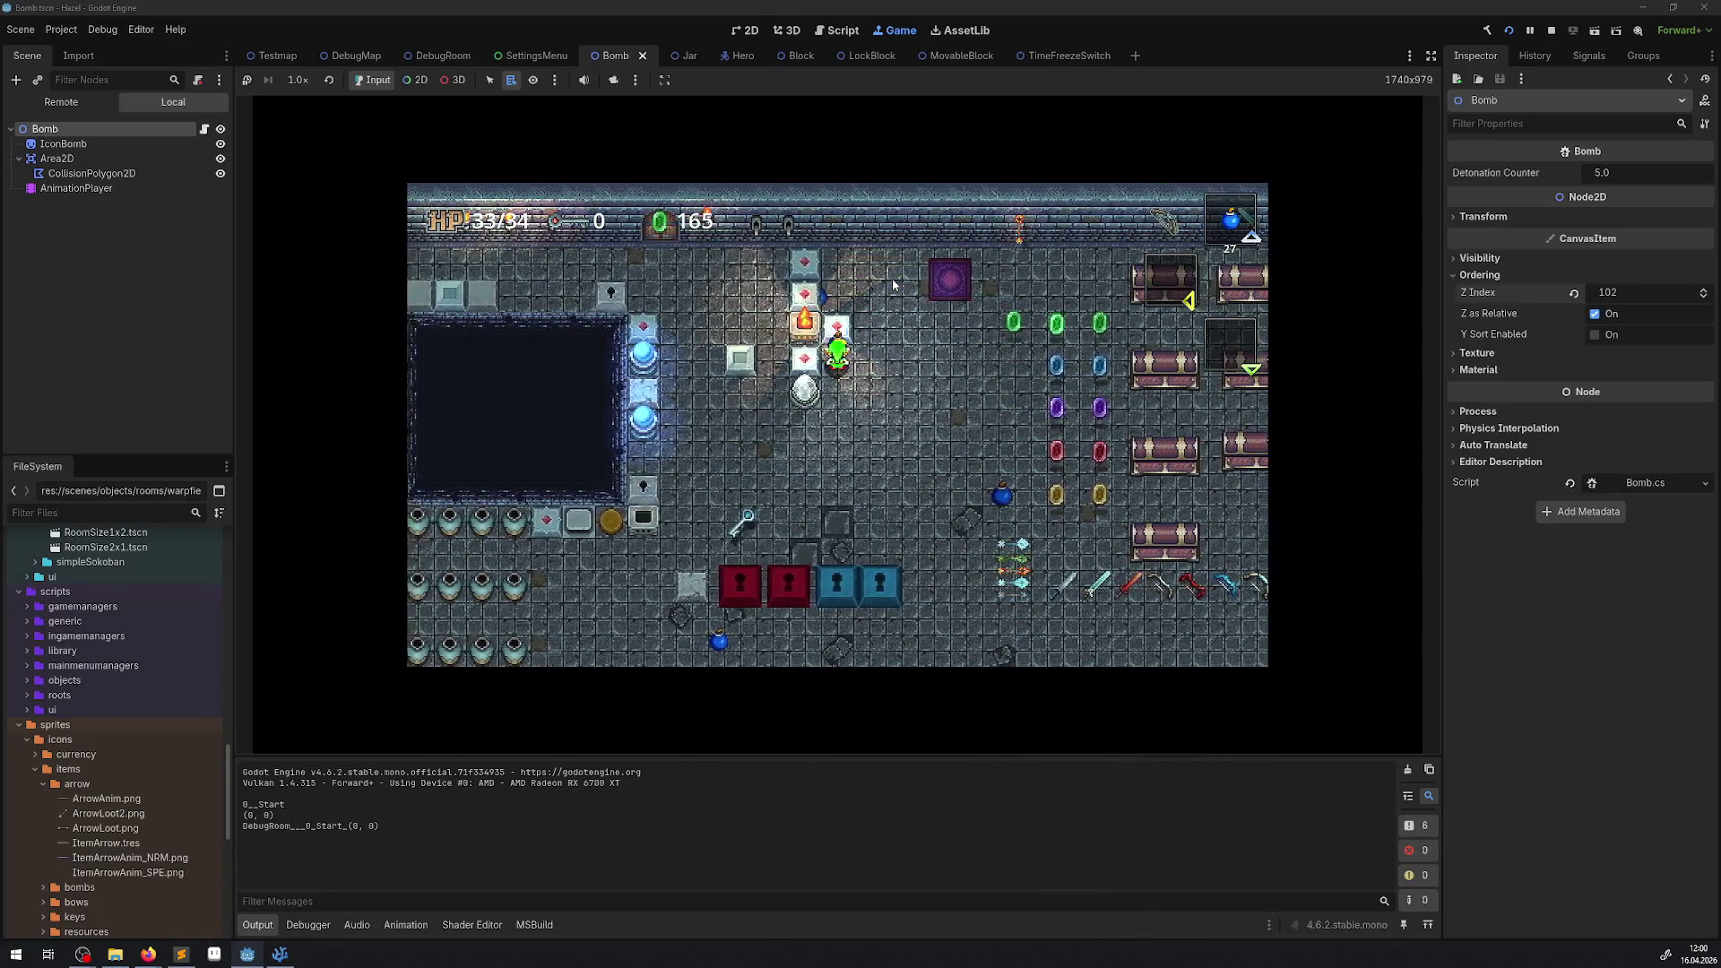
click(1595, 313)
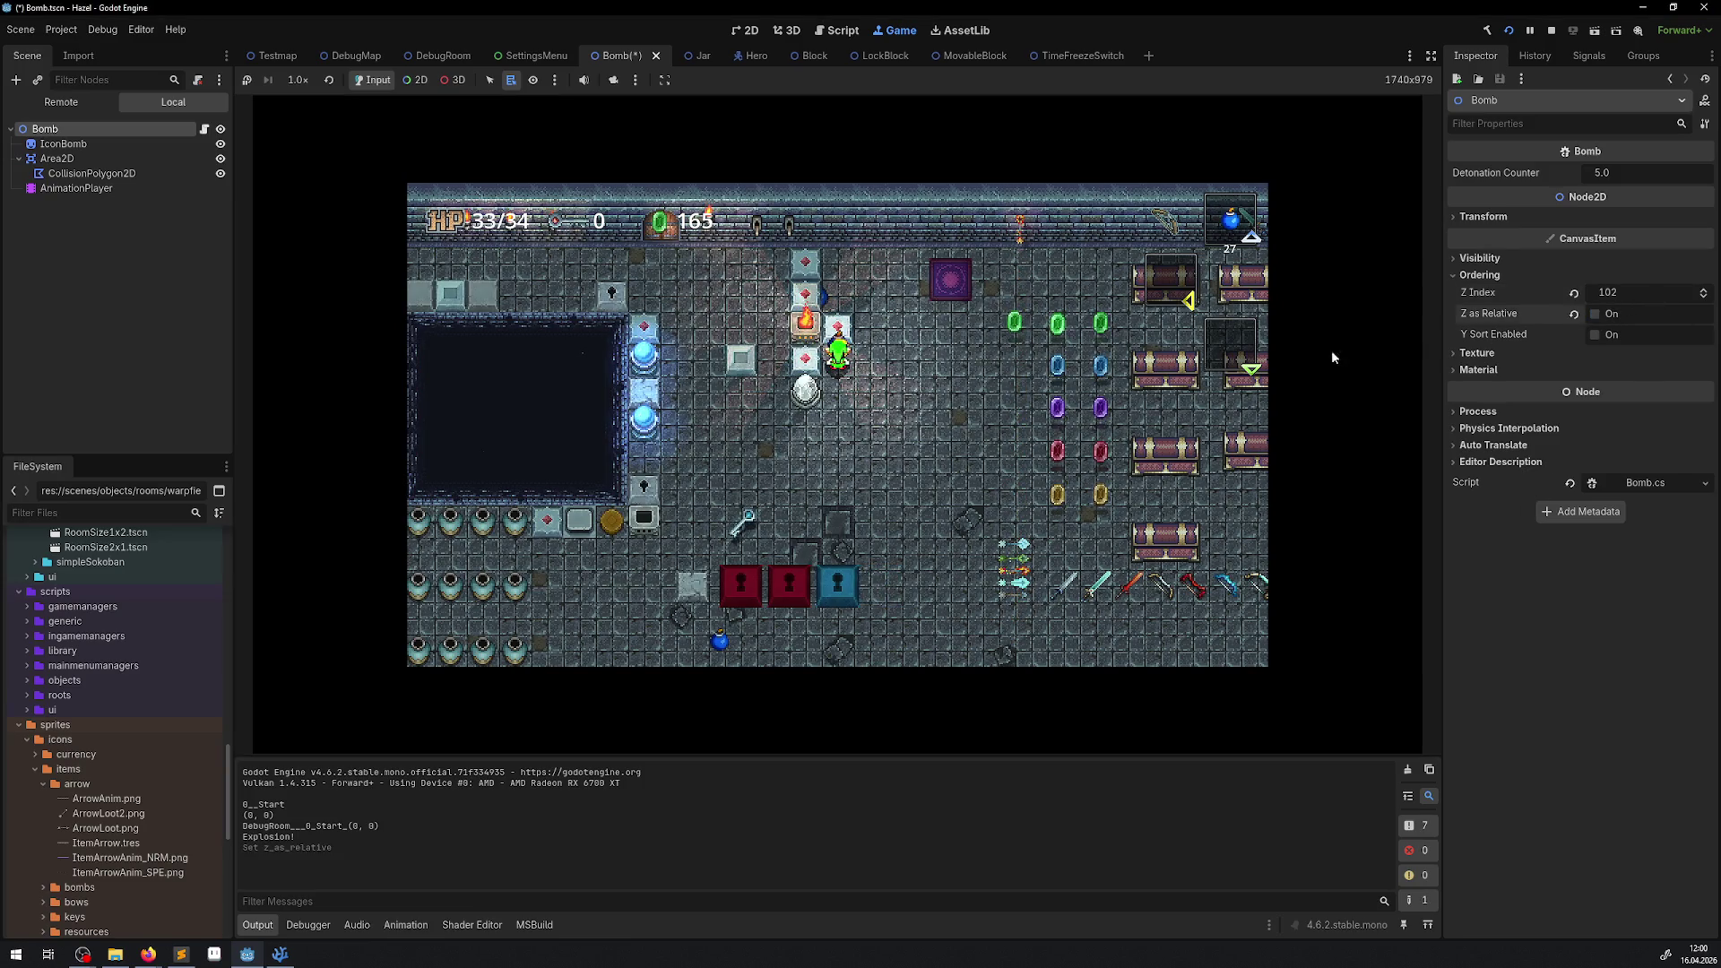
key(space)
key(Up)
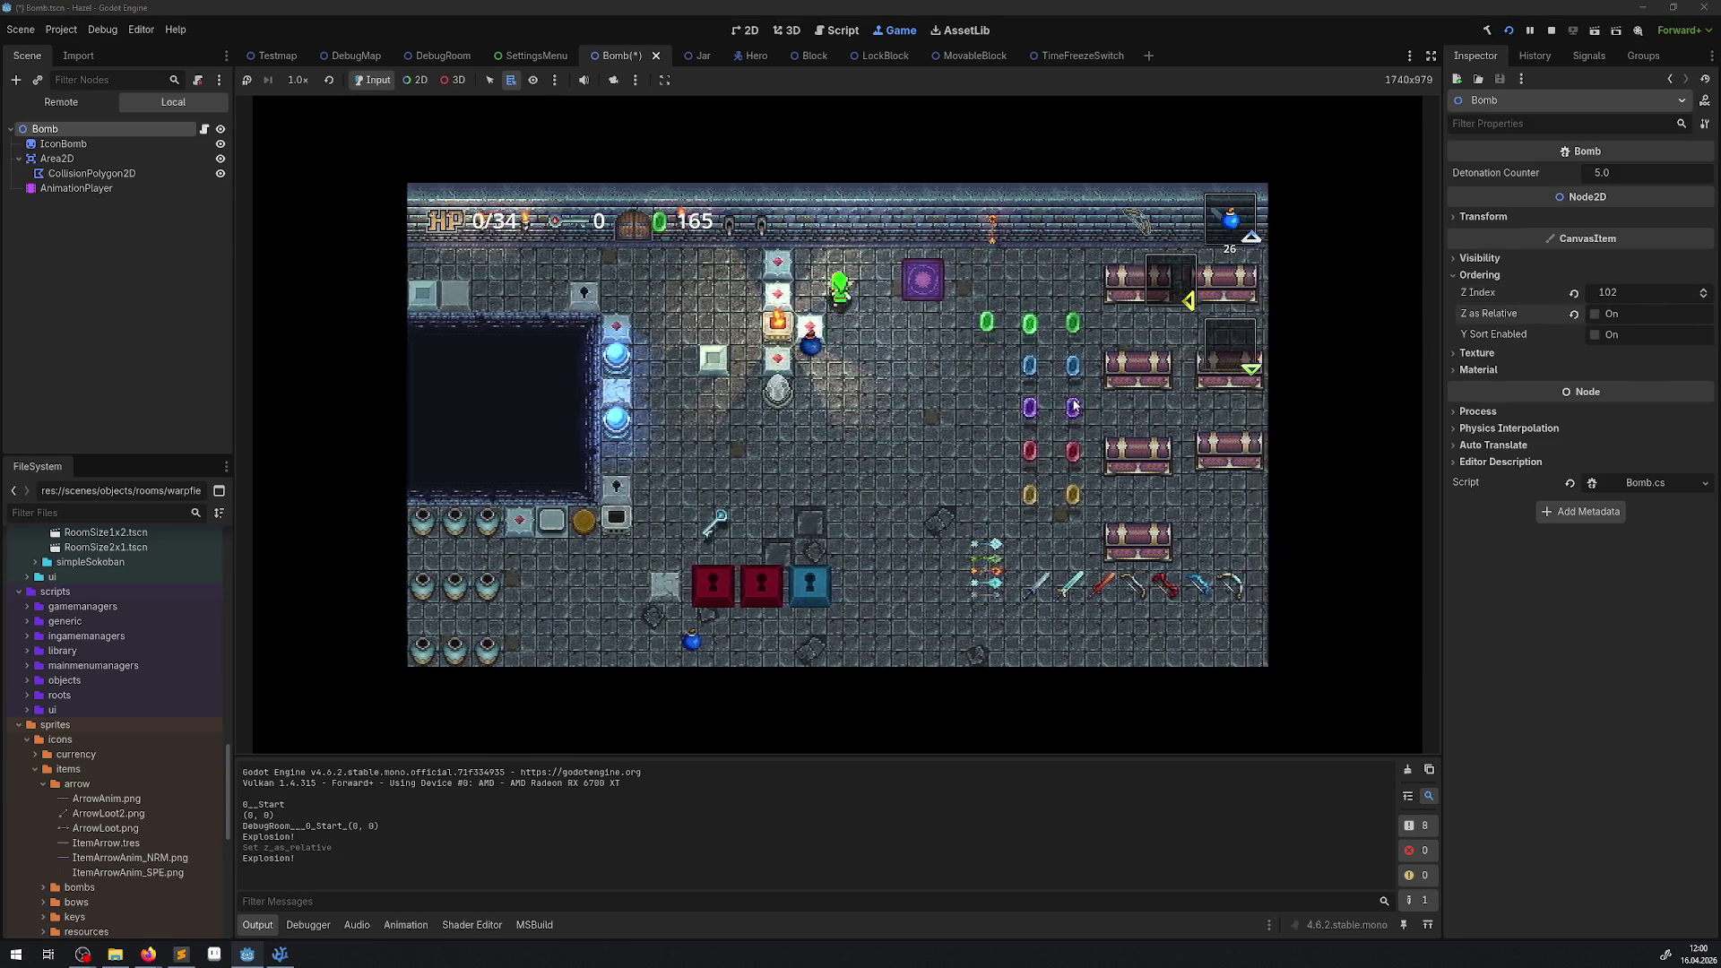
key(Right)
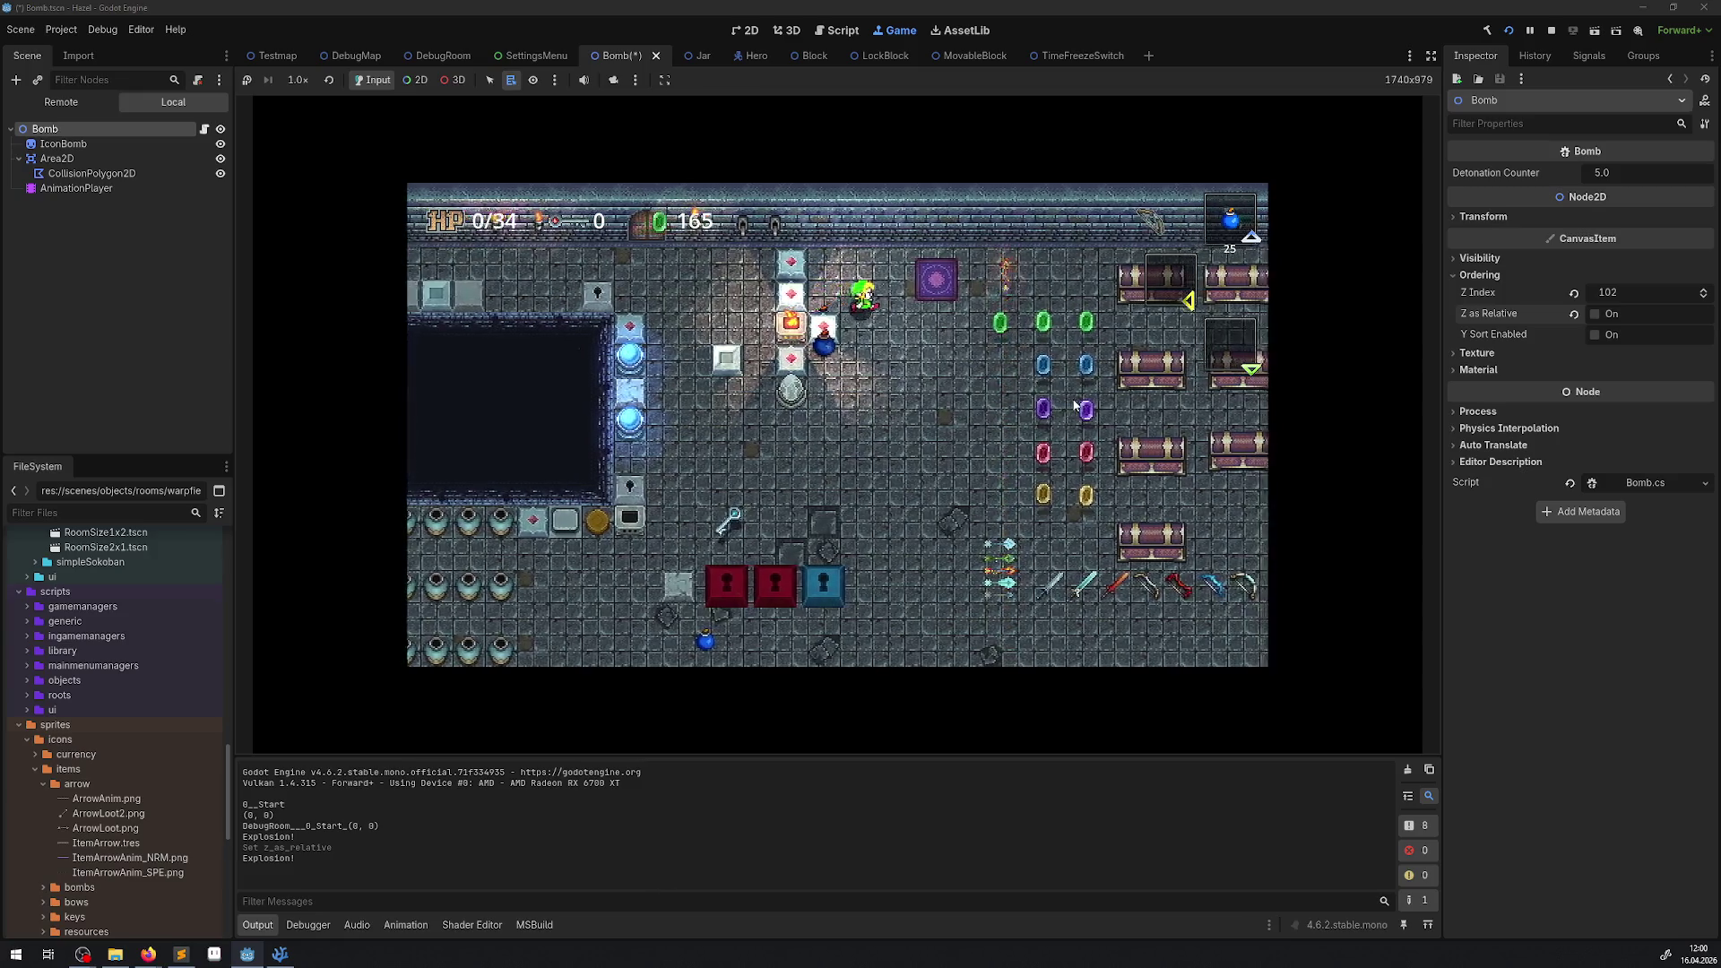
key(Down)
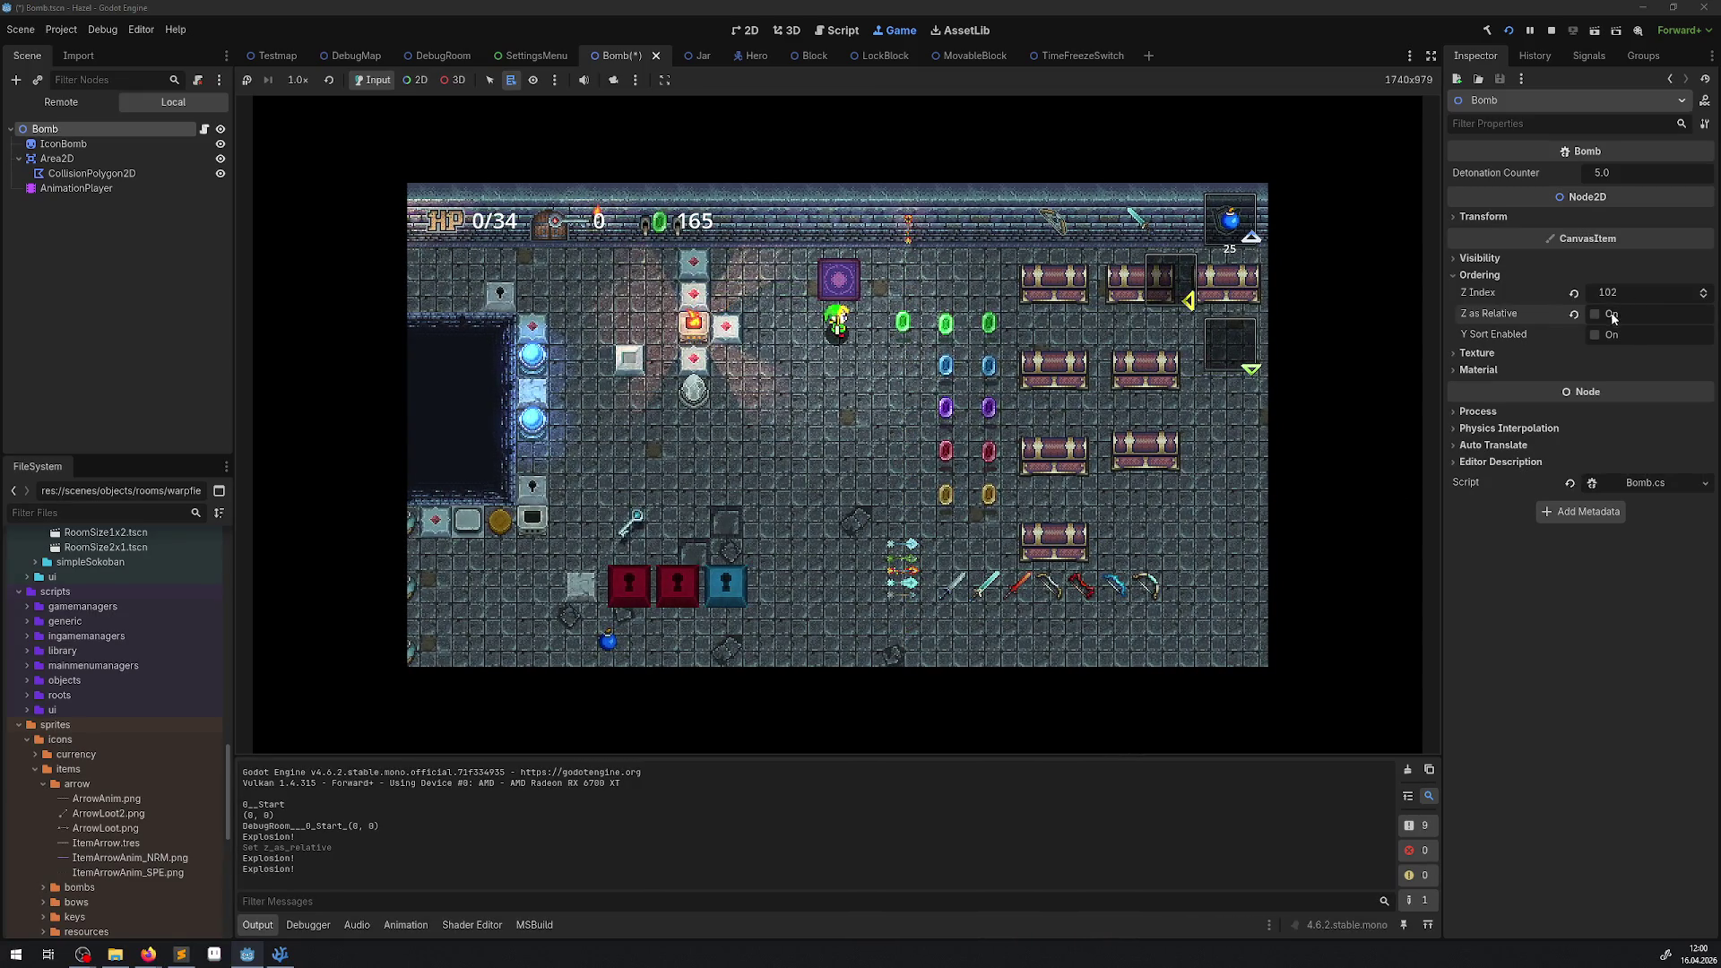
Toggle Y Sort Enabled on and off, restore Z as Relative, and drag Z Index upward while dropping bombs.
click(1605, 334)
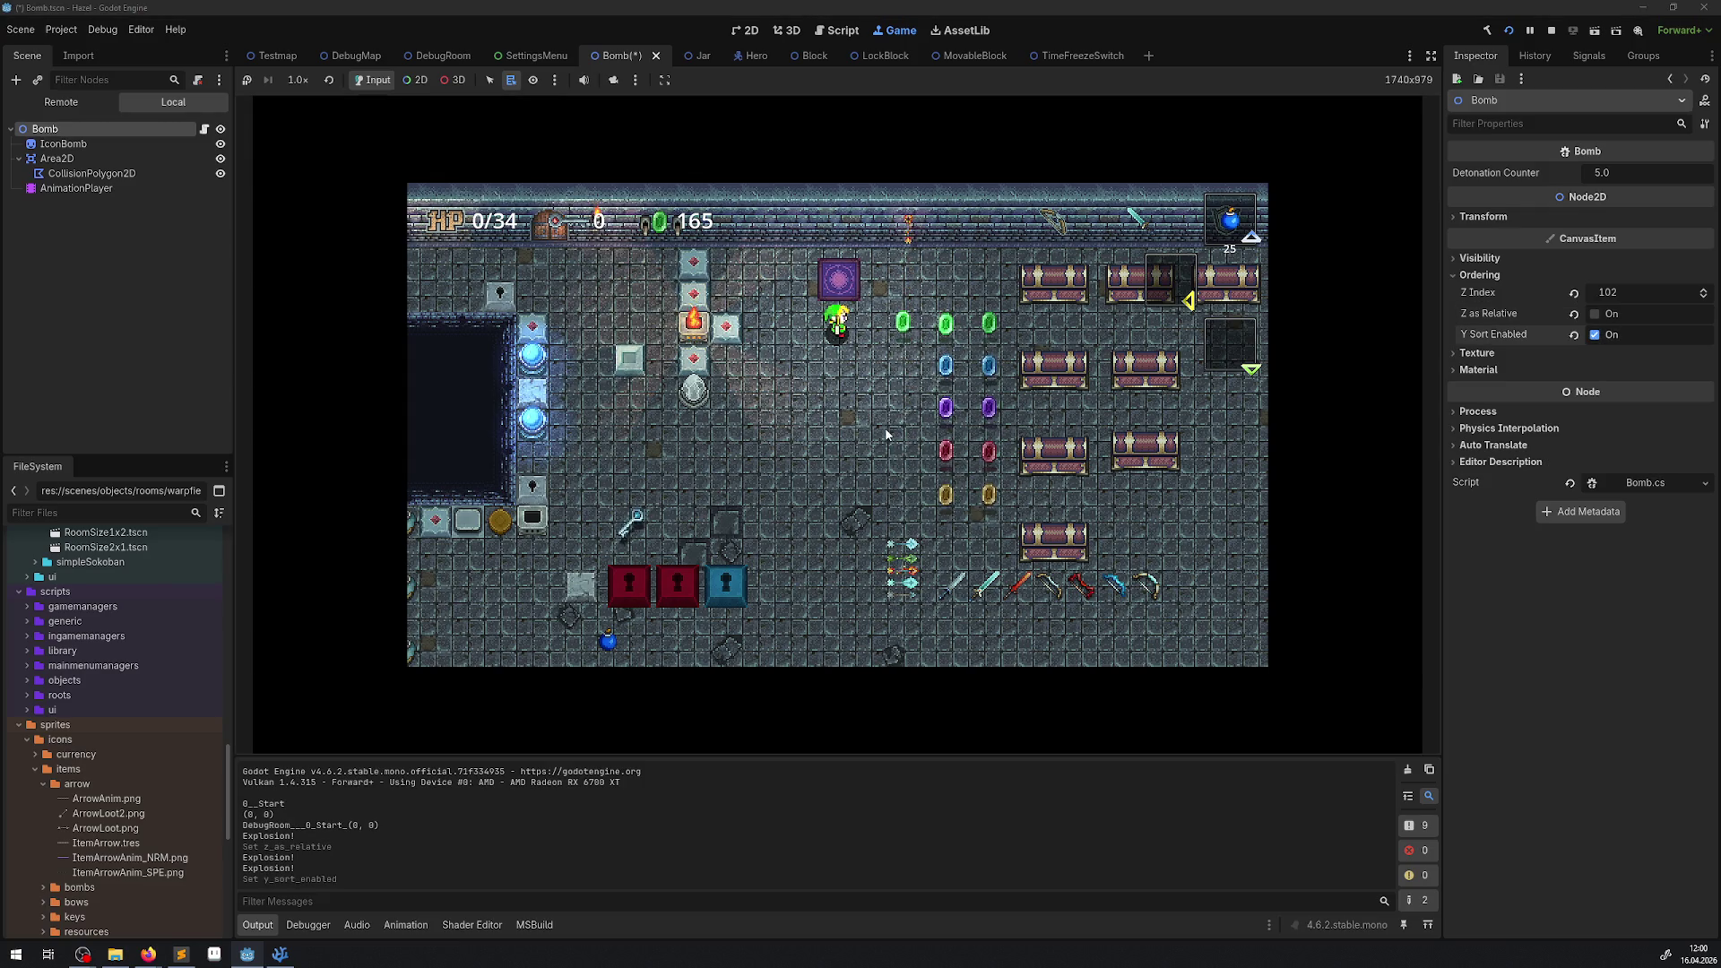
click(885, 428)
key(Left)
key(Up)
key(space)
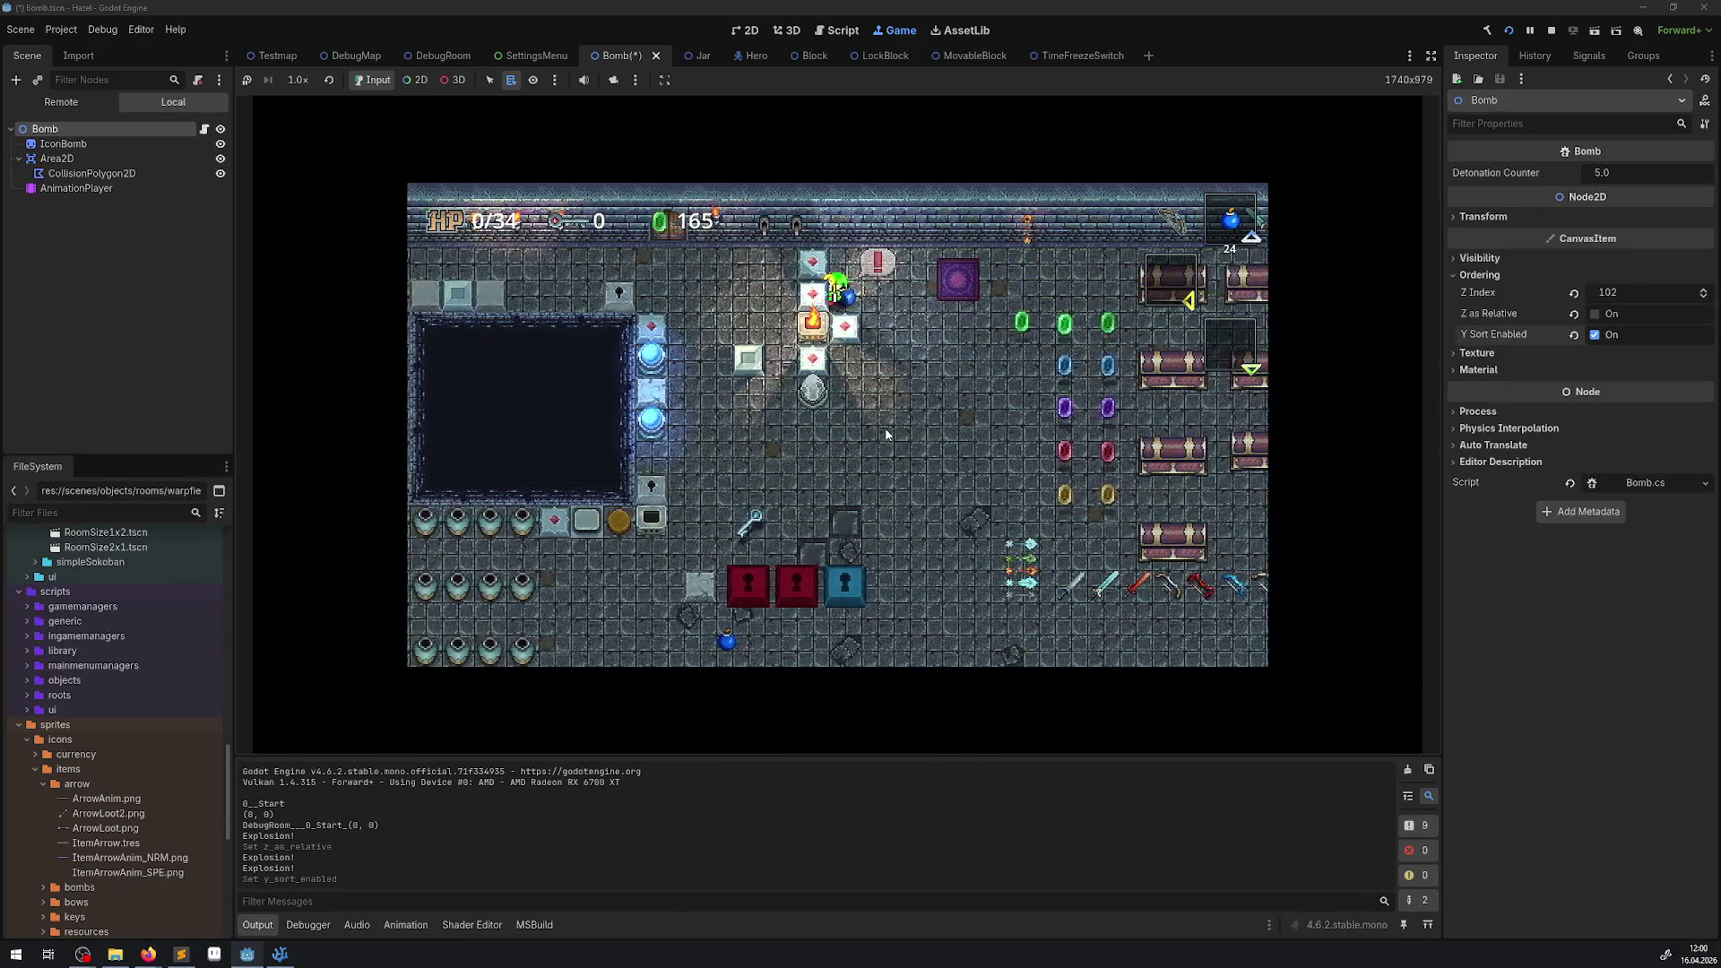
key(space)
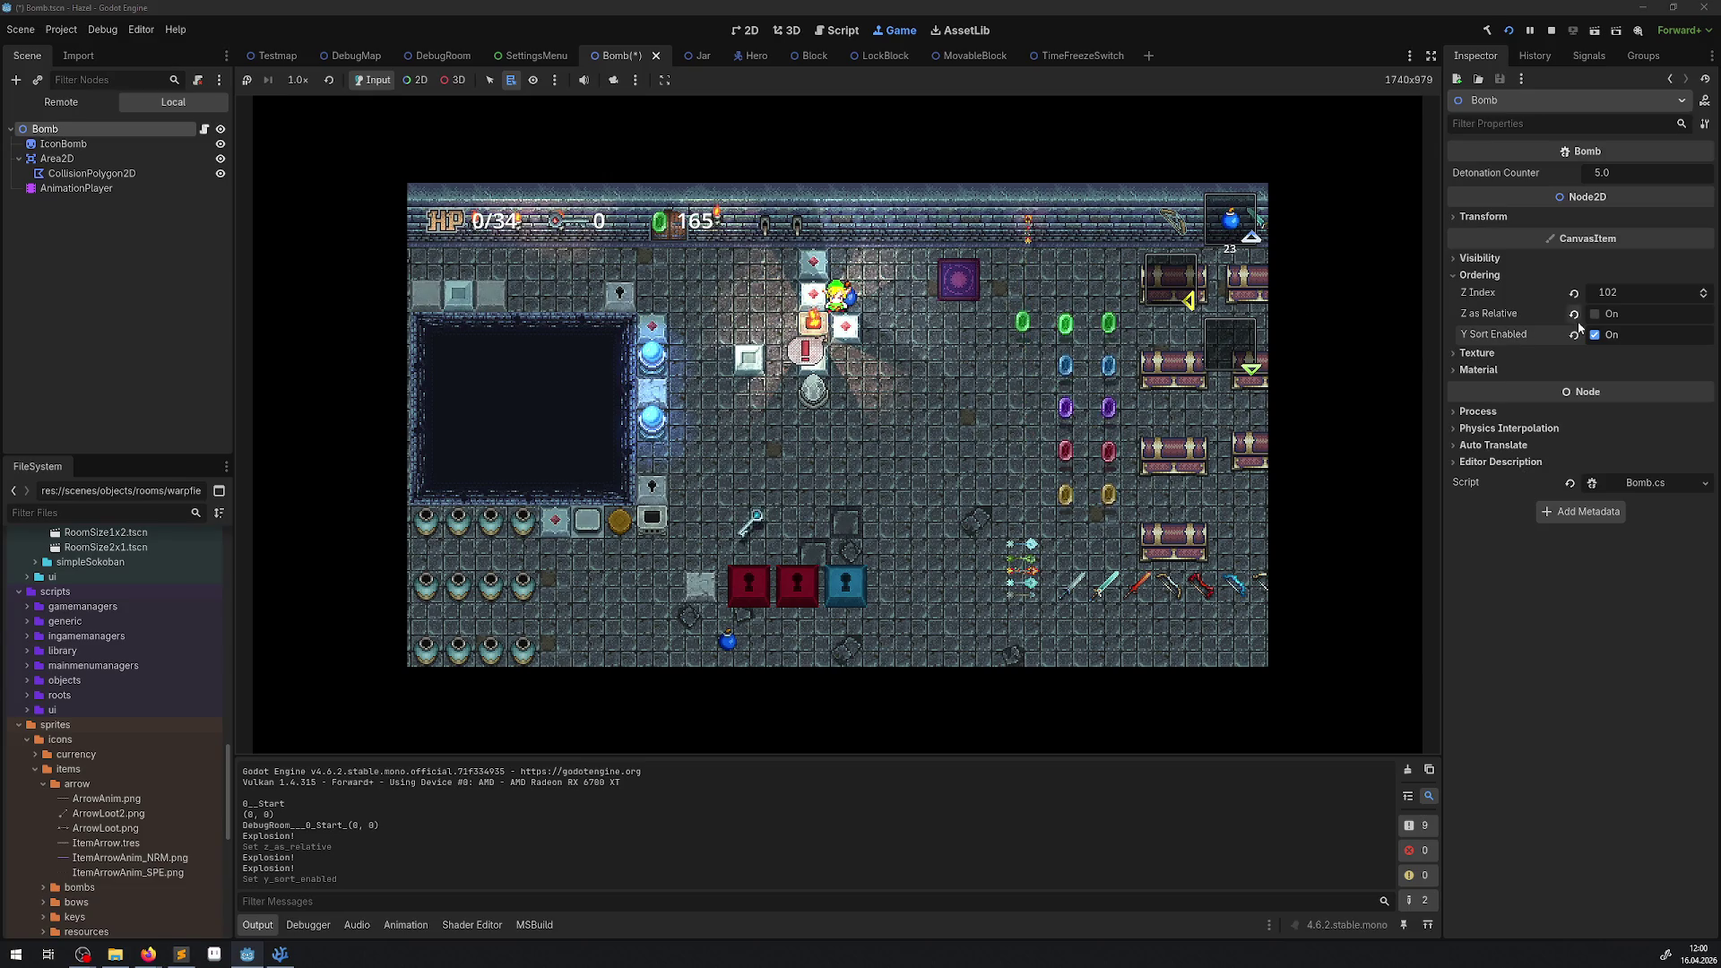
click(1594, 334)
click(1595, 314)
drag(1605, 299, 1658, 299)
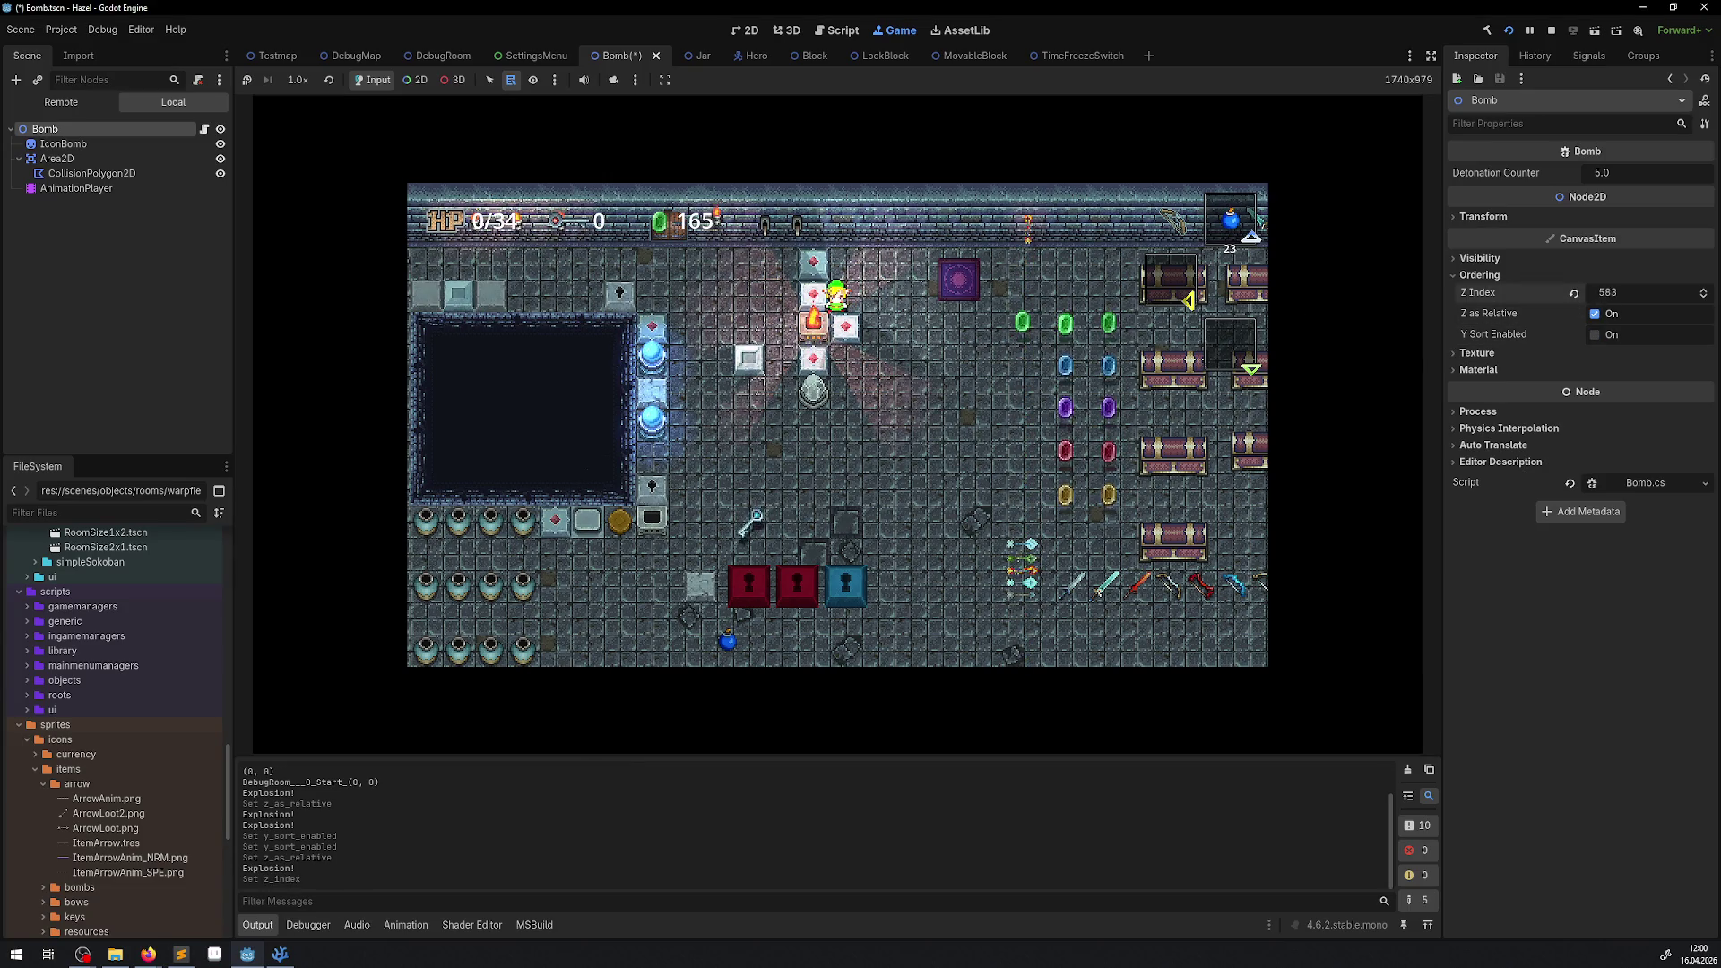
click(689, 375)
key(space)
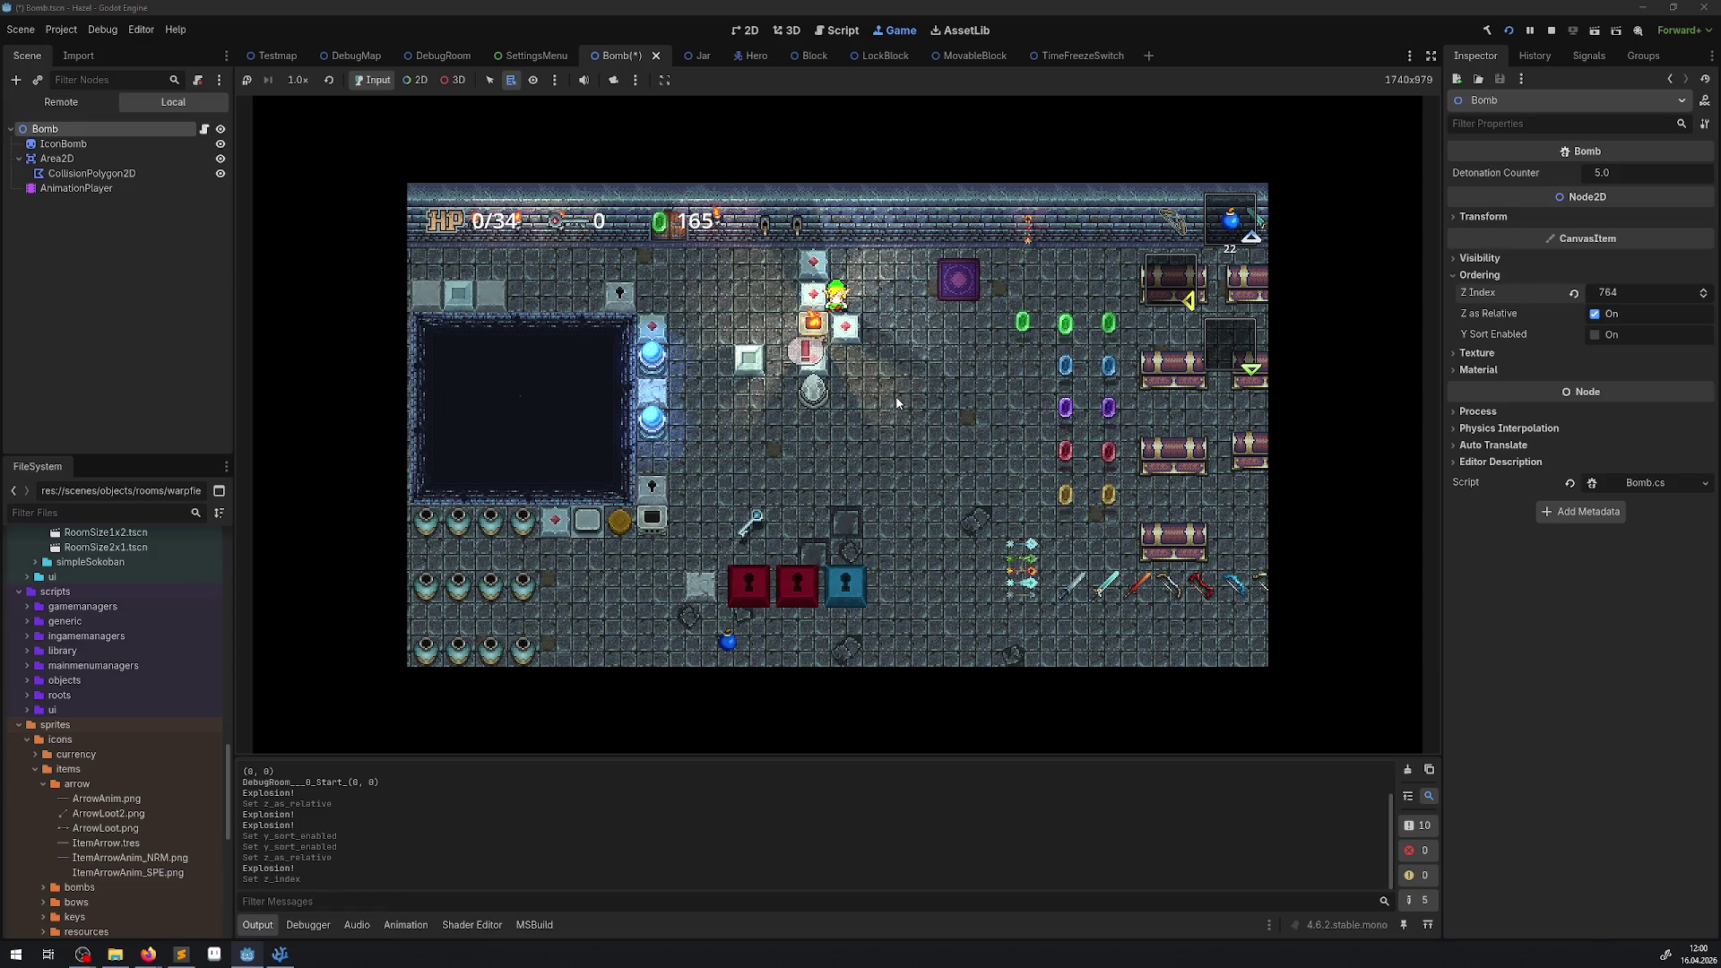
Turn Z as Relative off again and stop the running game.
click(1595, 314)
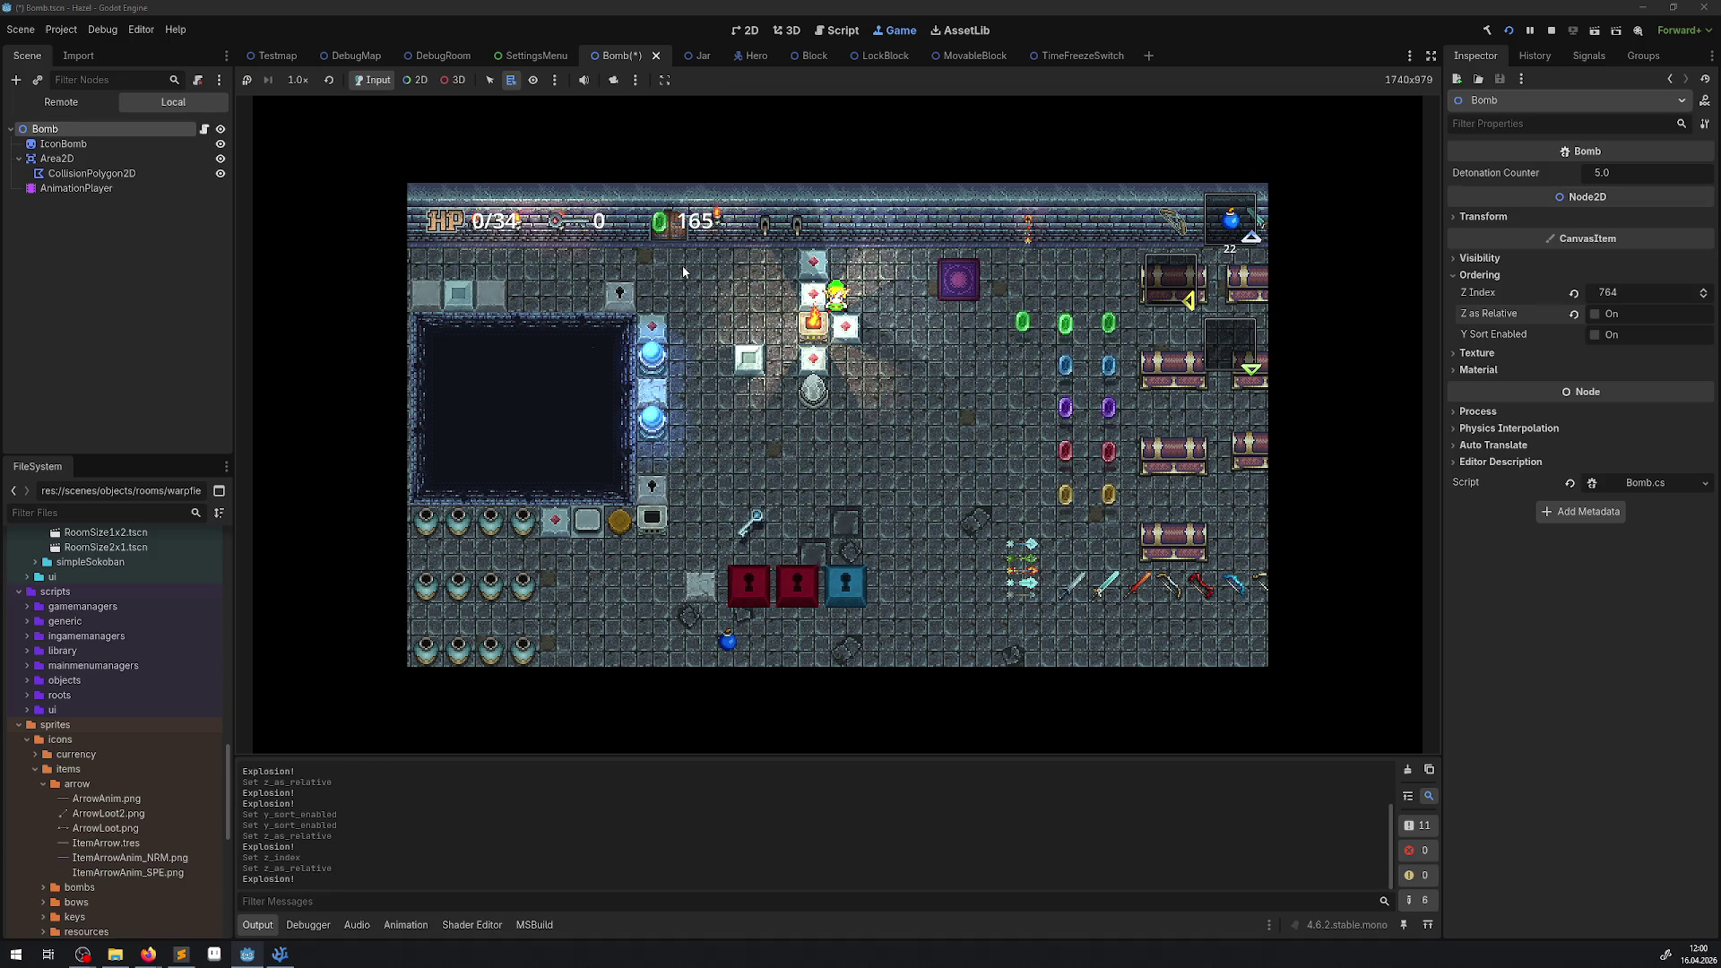
key(Right)
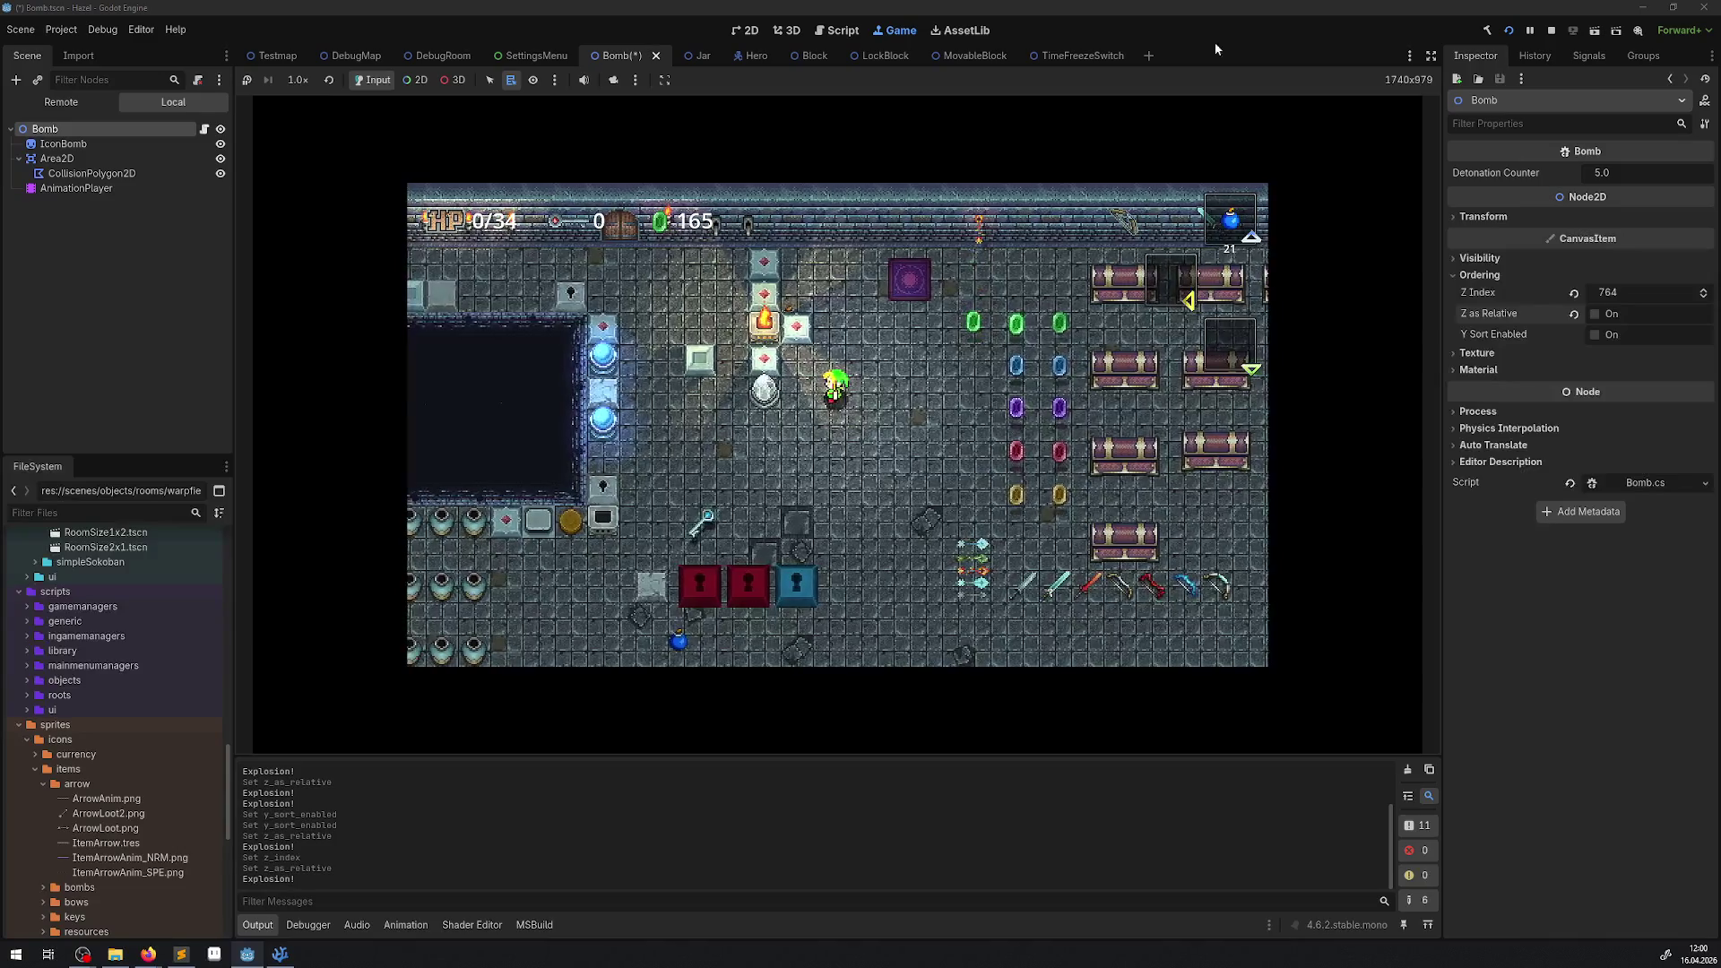
click(1552, 29)
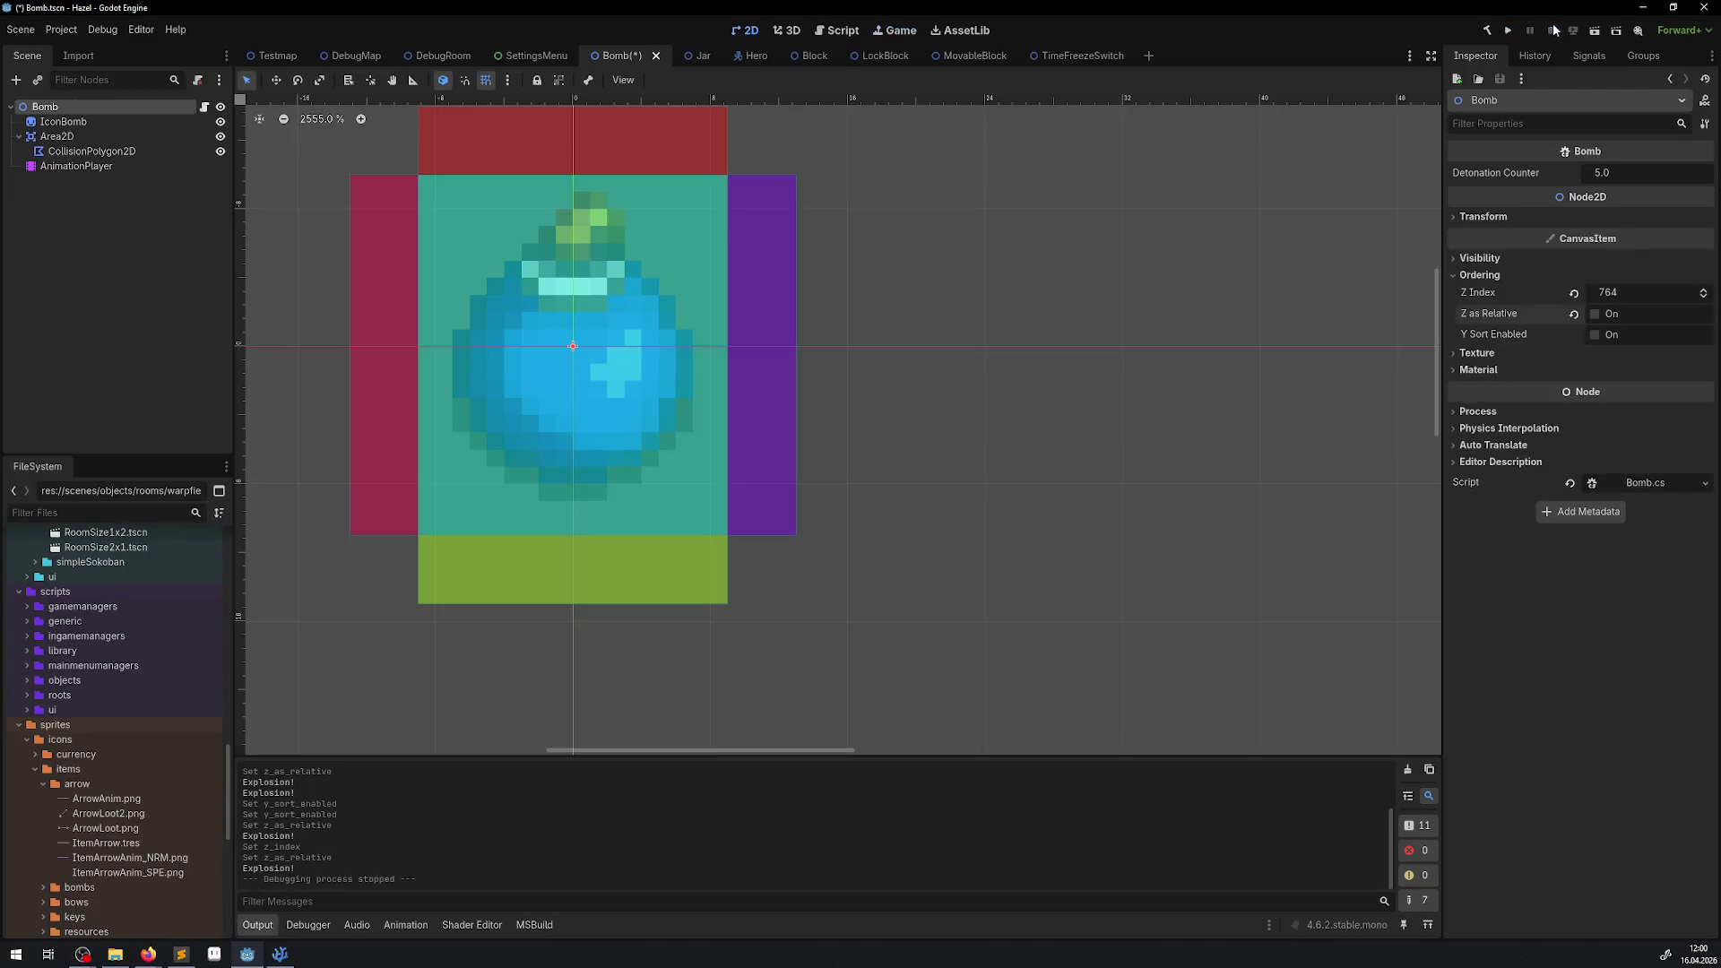
Reset the Bomb's Z Index to 1 with Z as Relative on, save, and check Bomb.cs in VSCodium.
click(1573, 292)
click(1573, 314)
click(1611, 293)
text(1#+)
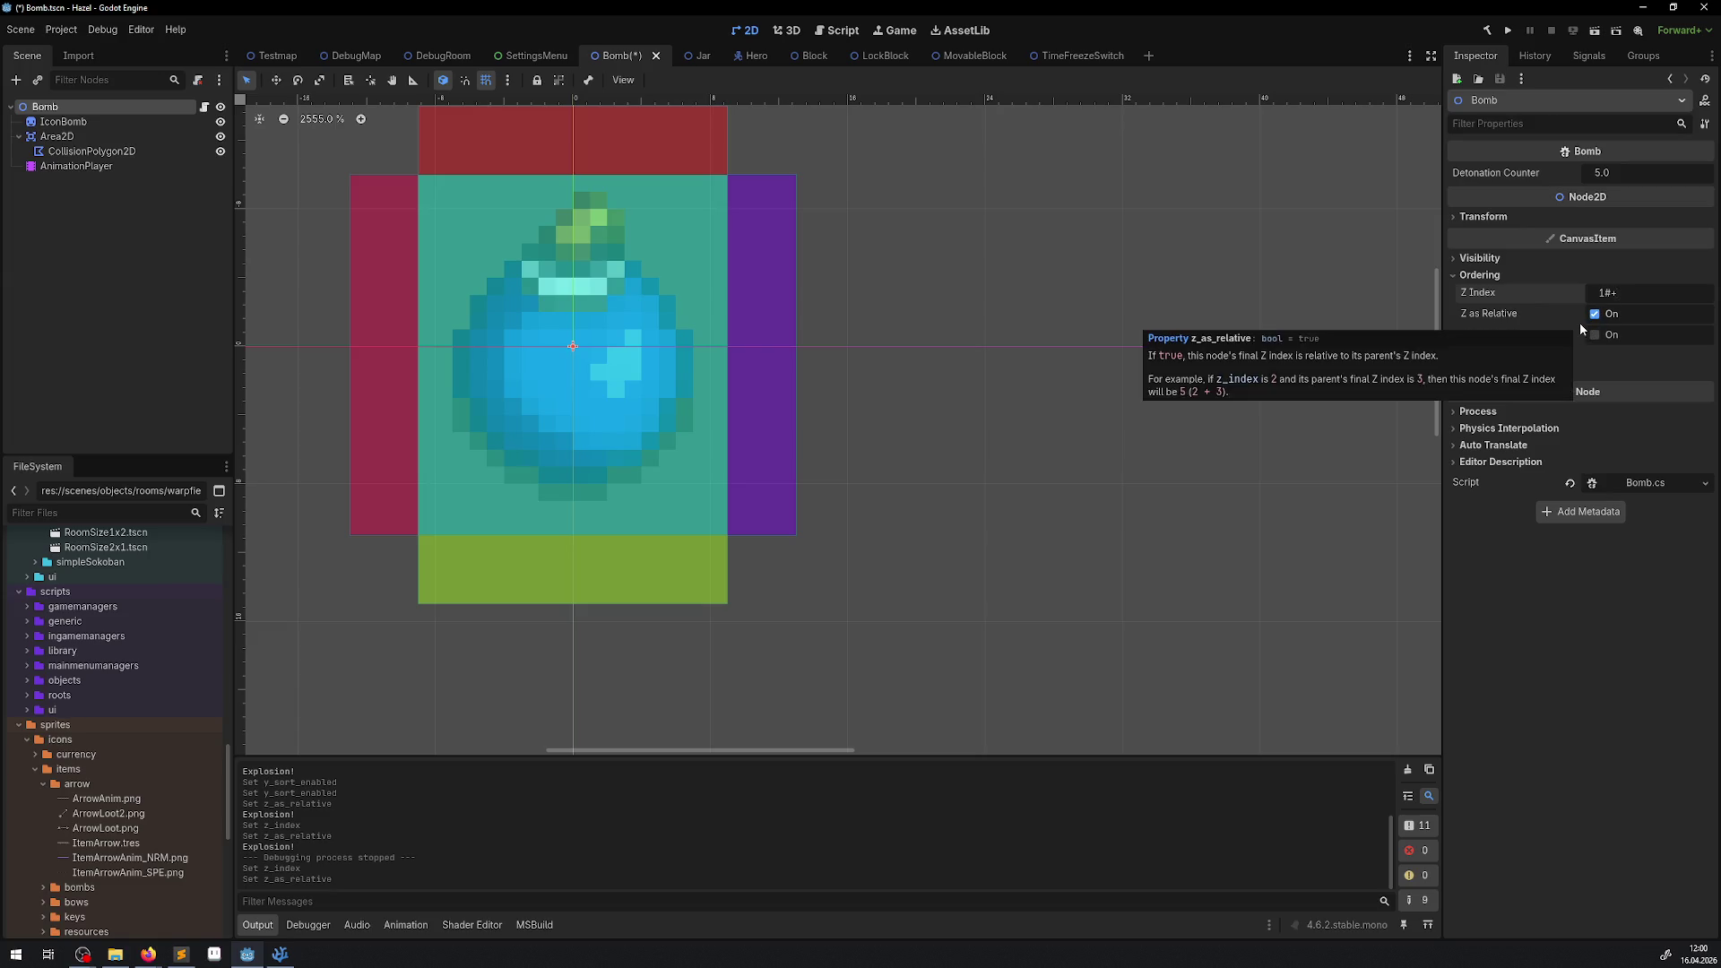
key(Return)
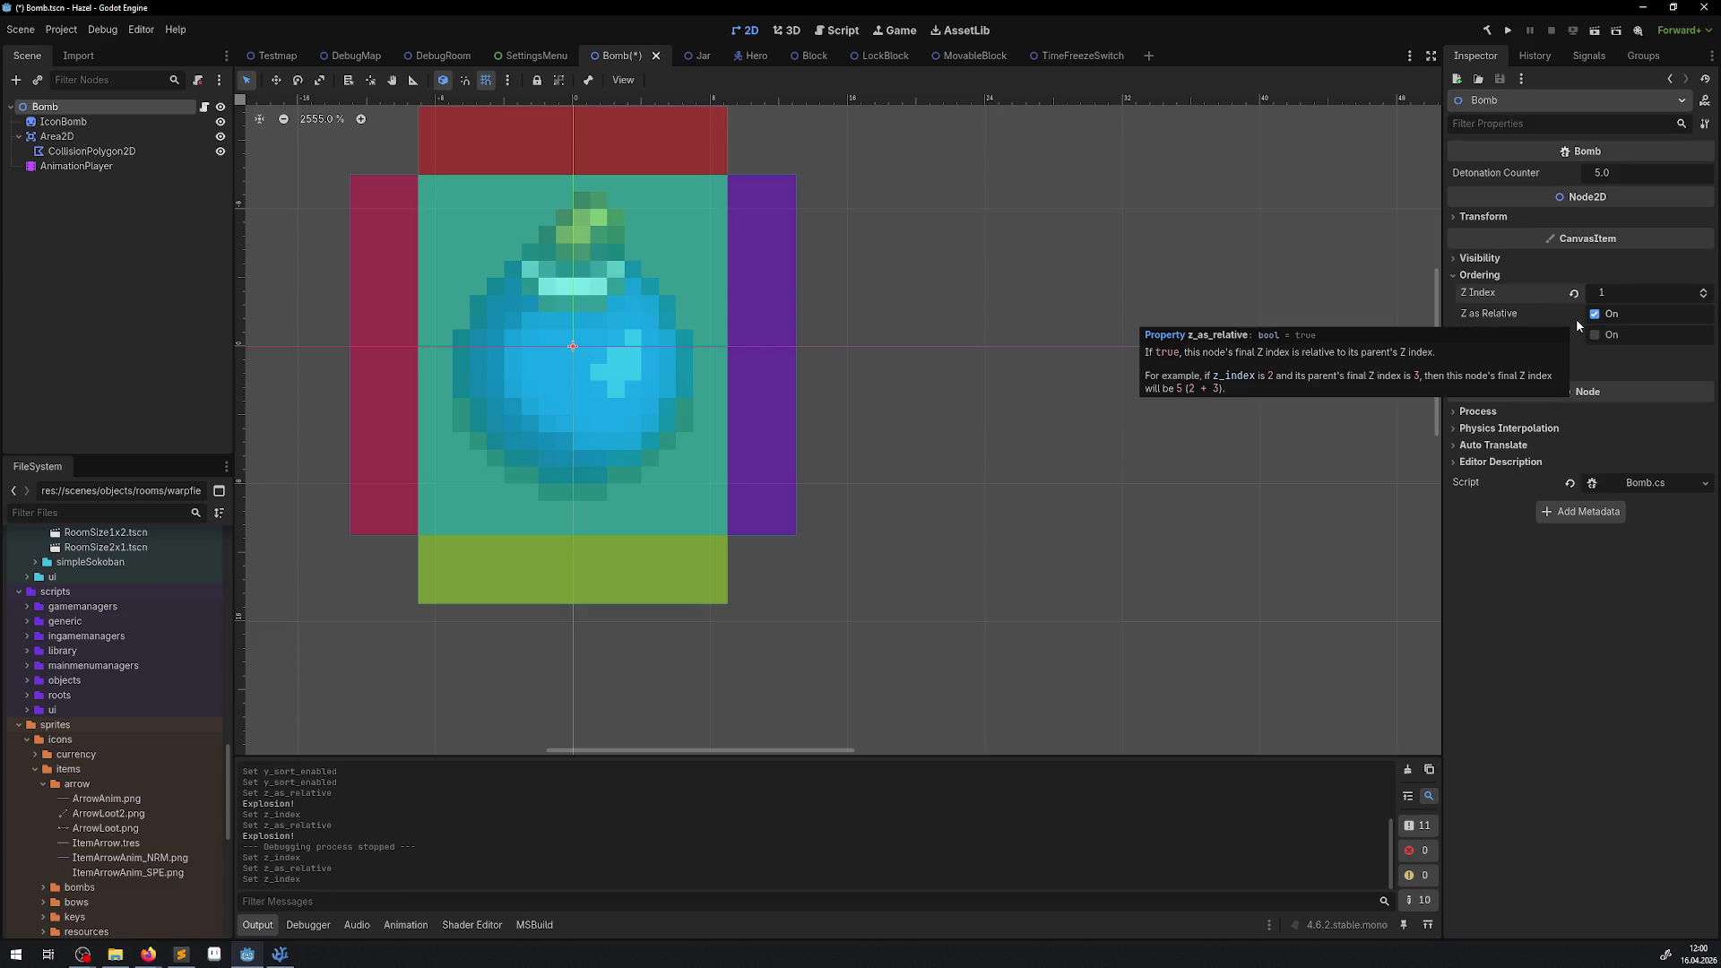
key(ctrl+s)
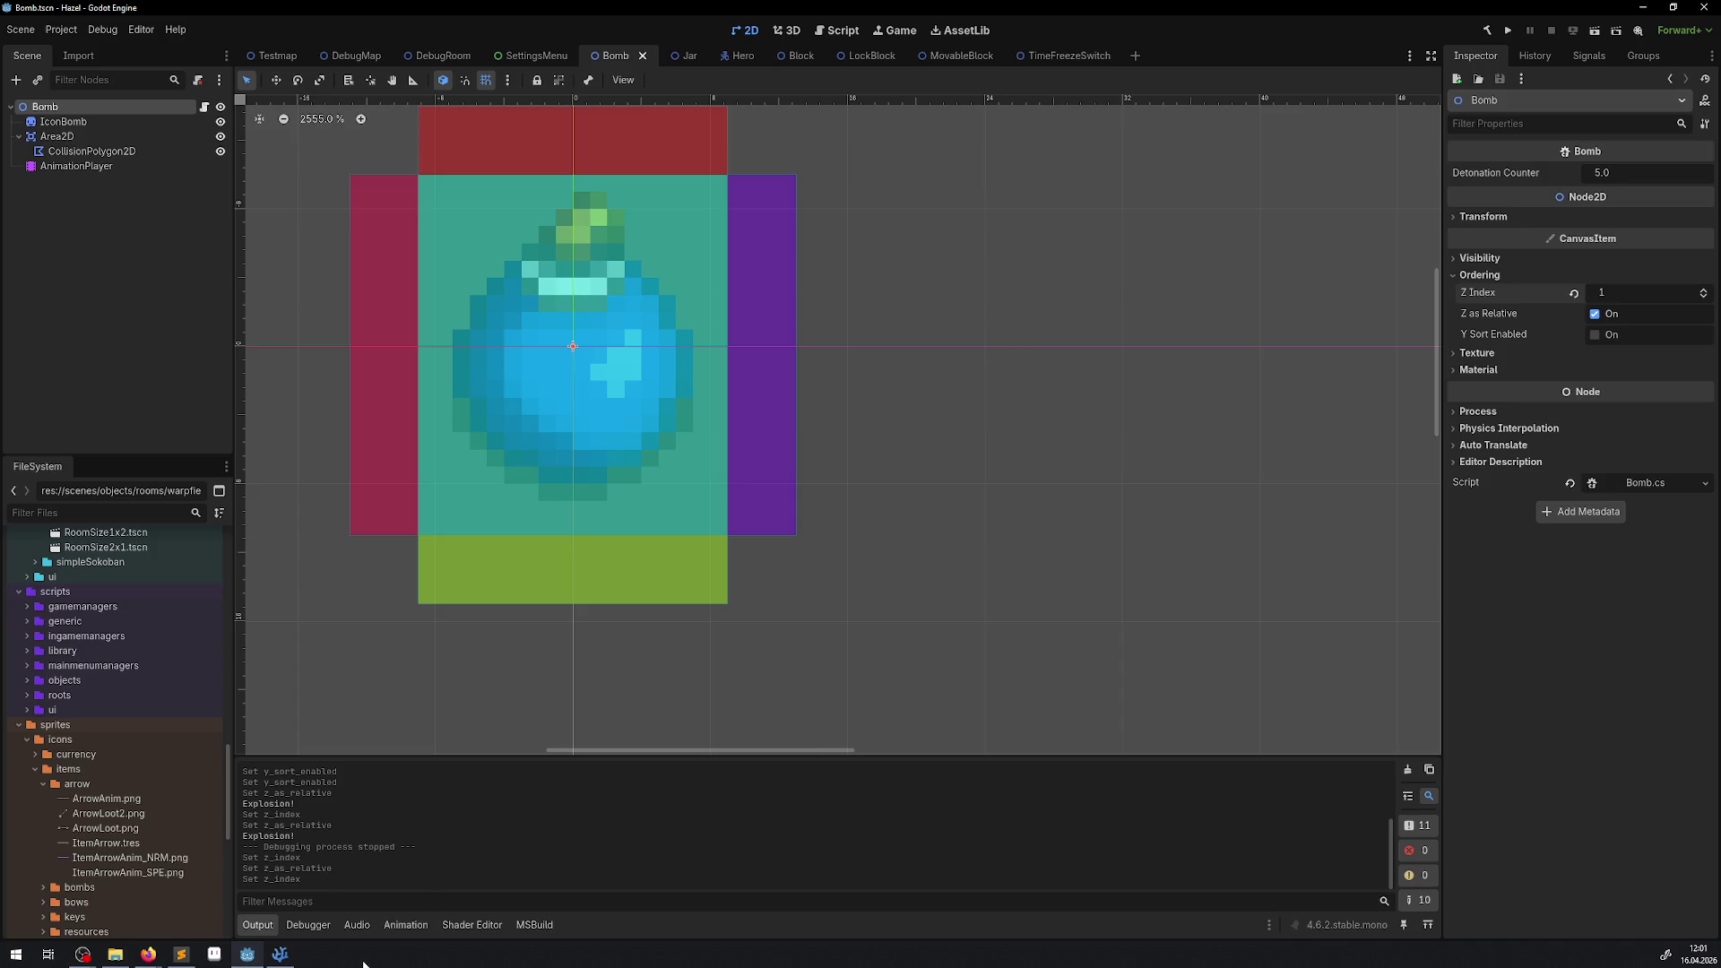
click(278, 955)
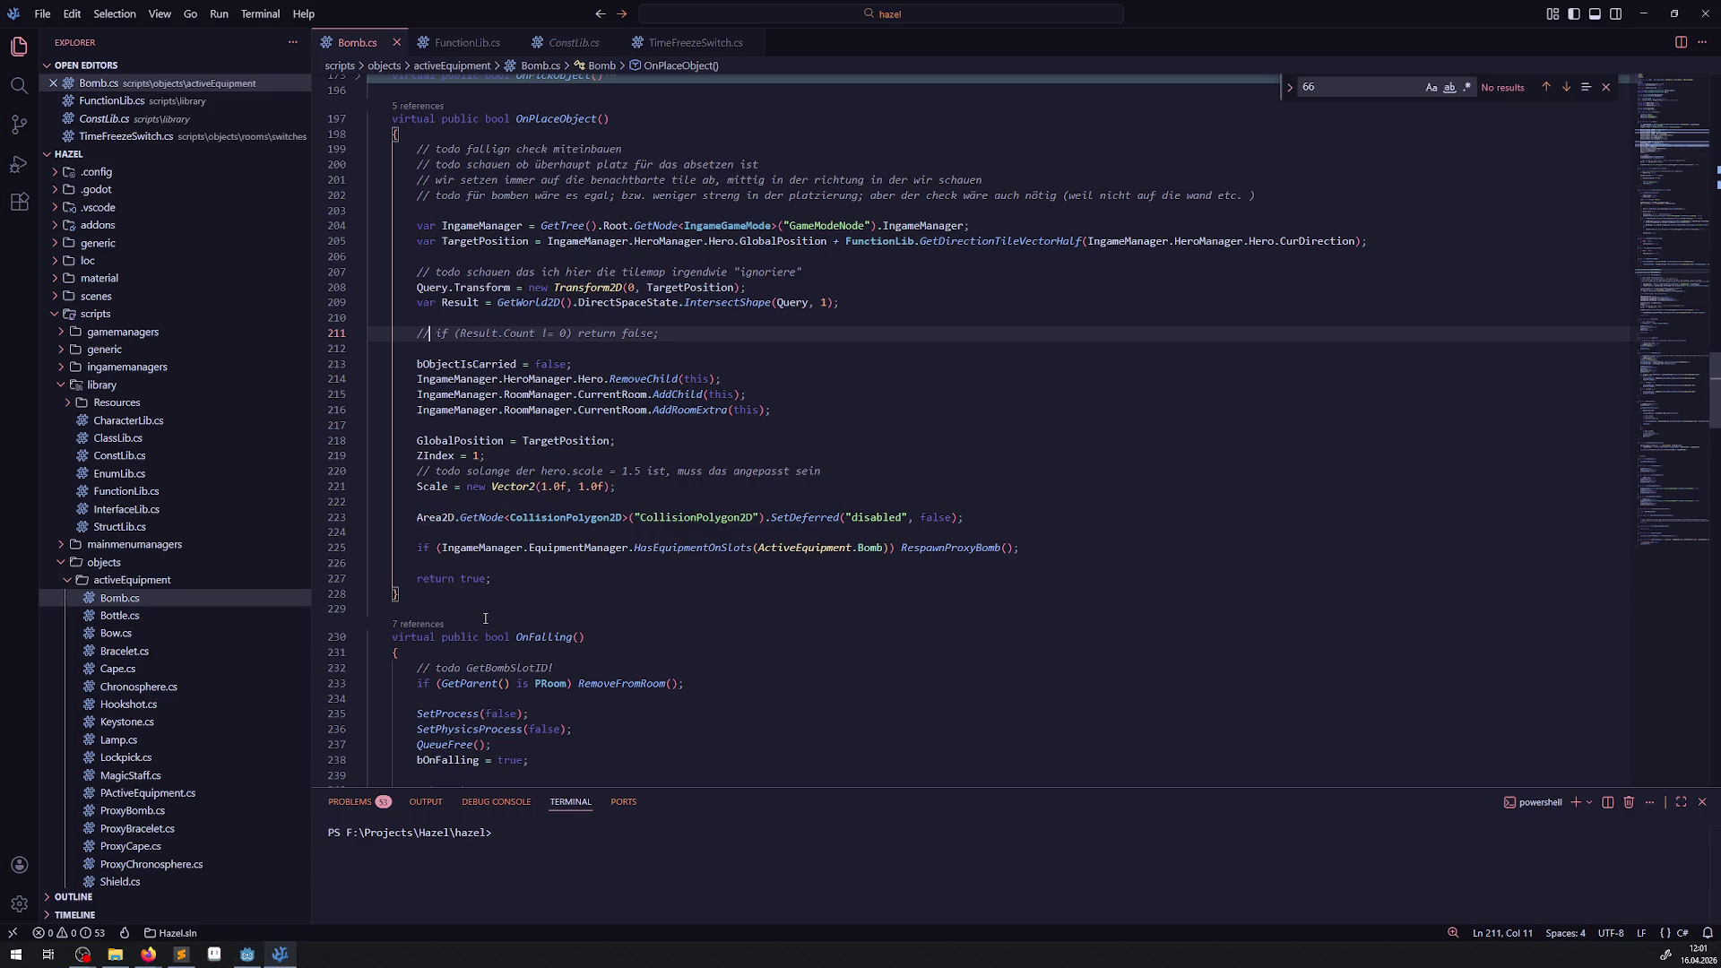
click(248, 956)
click(359, 56)
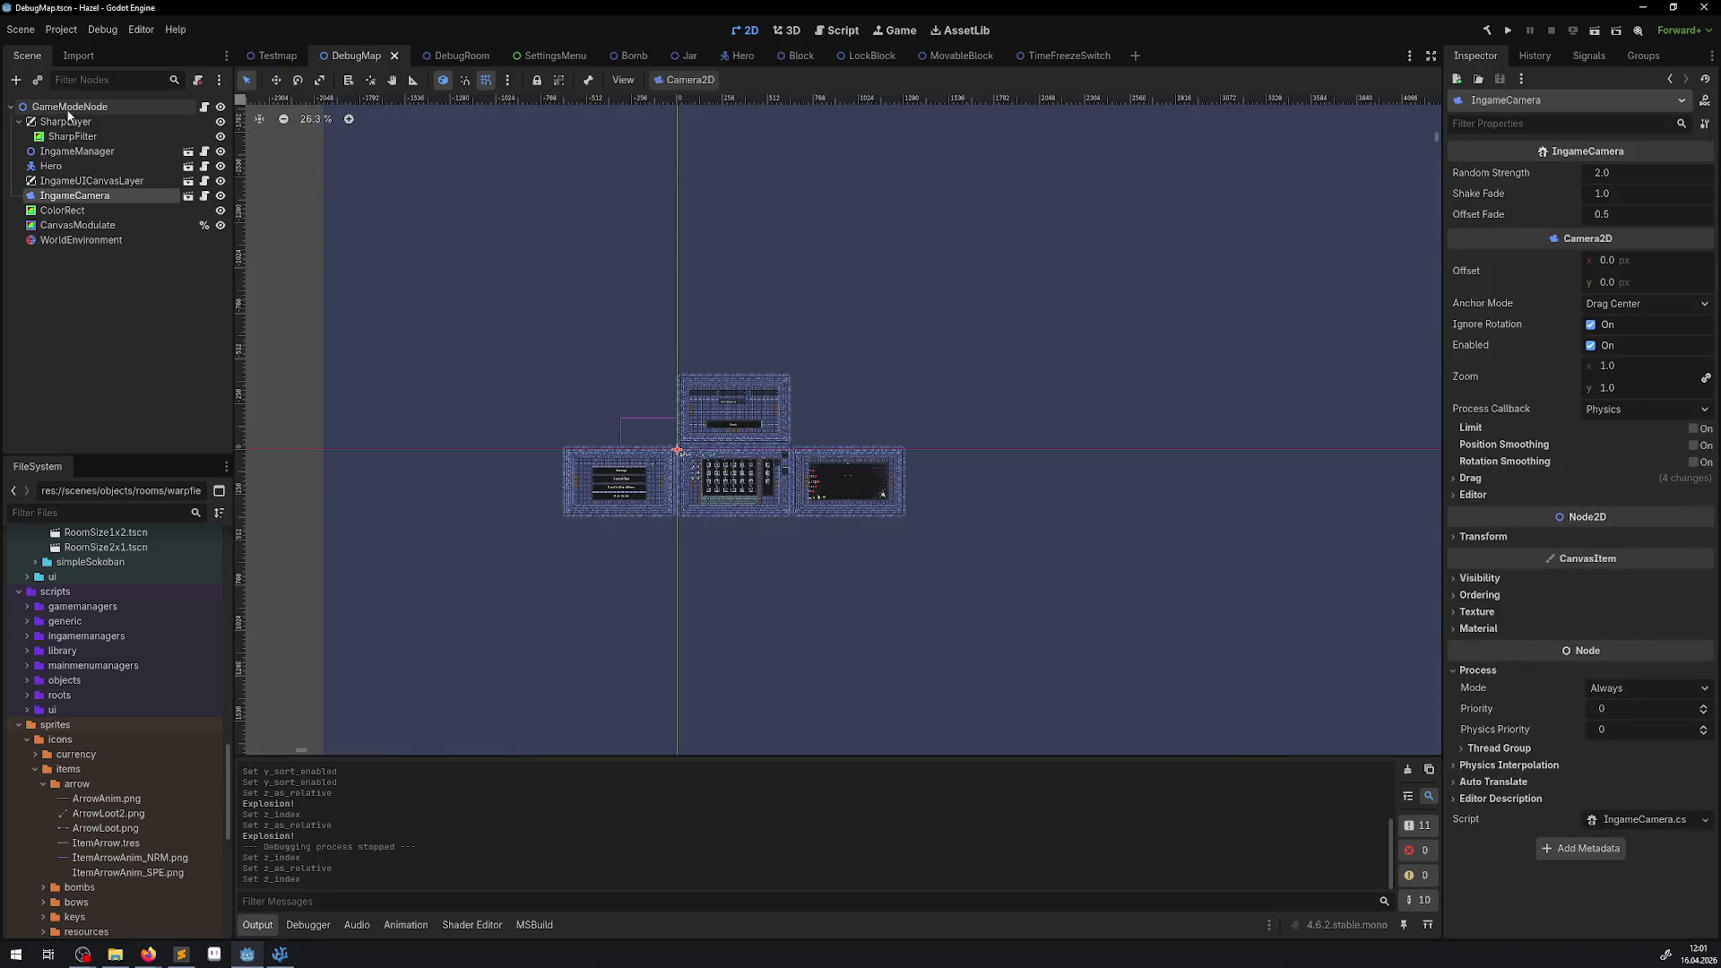
scroll(99, 127, up, 5)
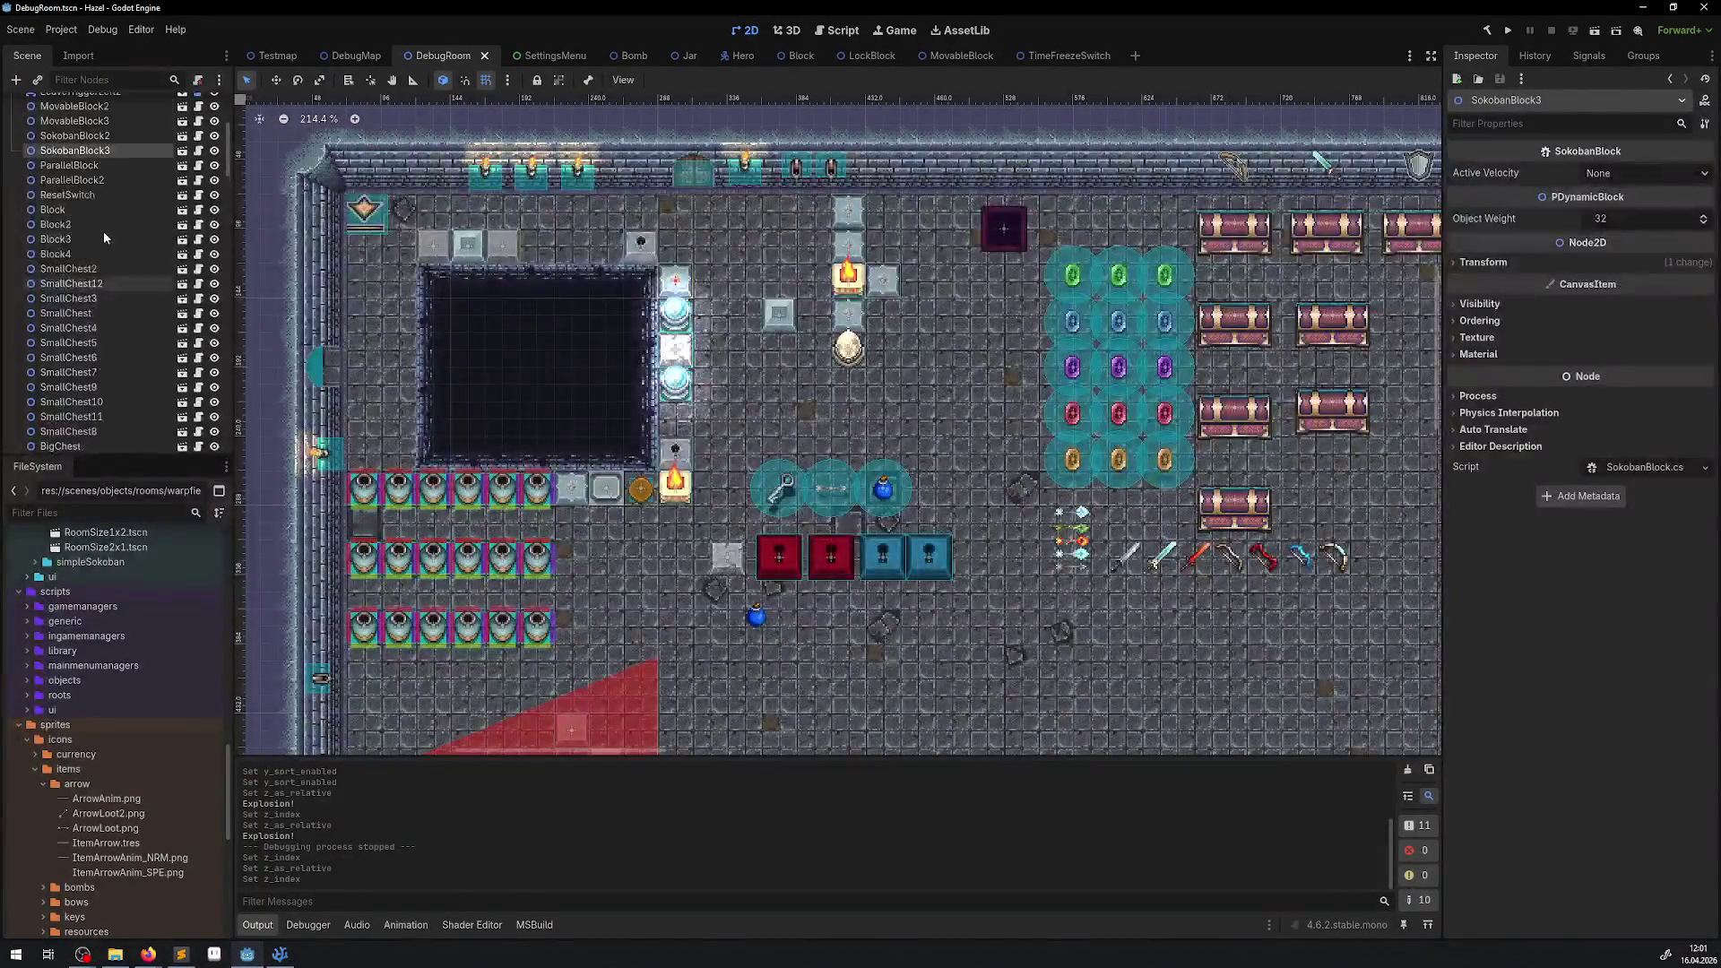
click(98, 123)
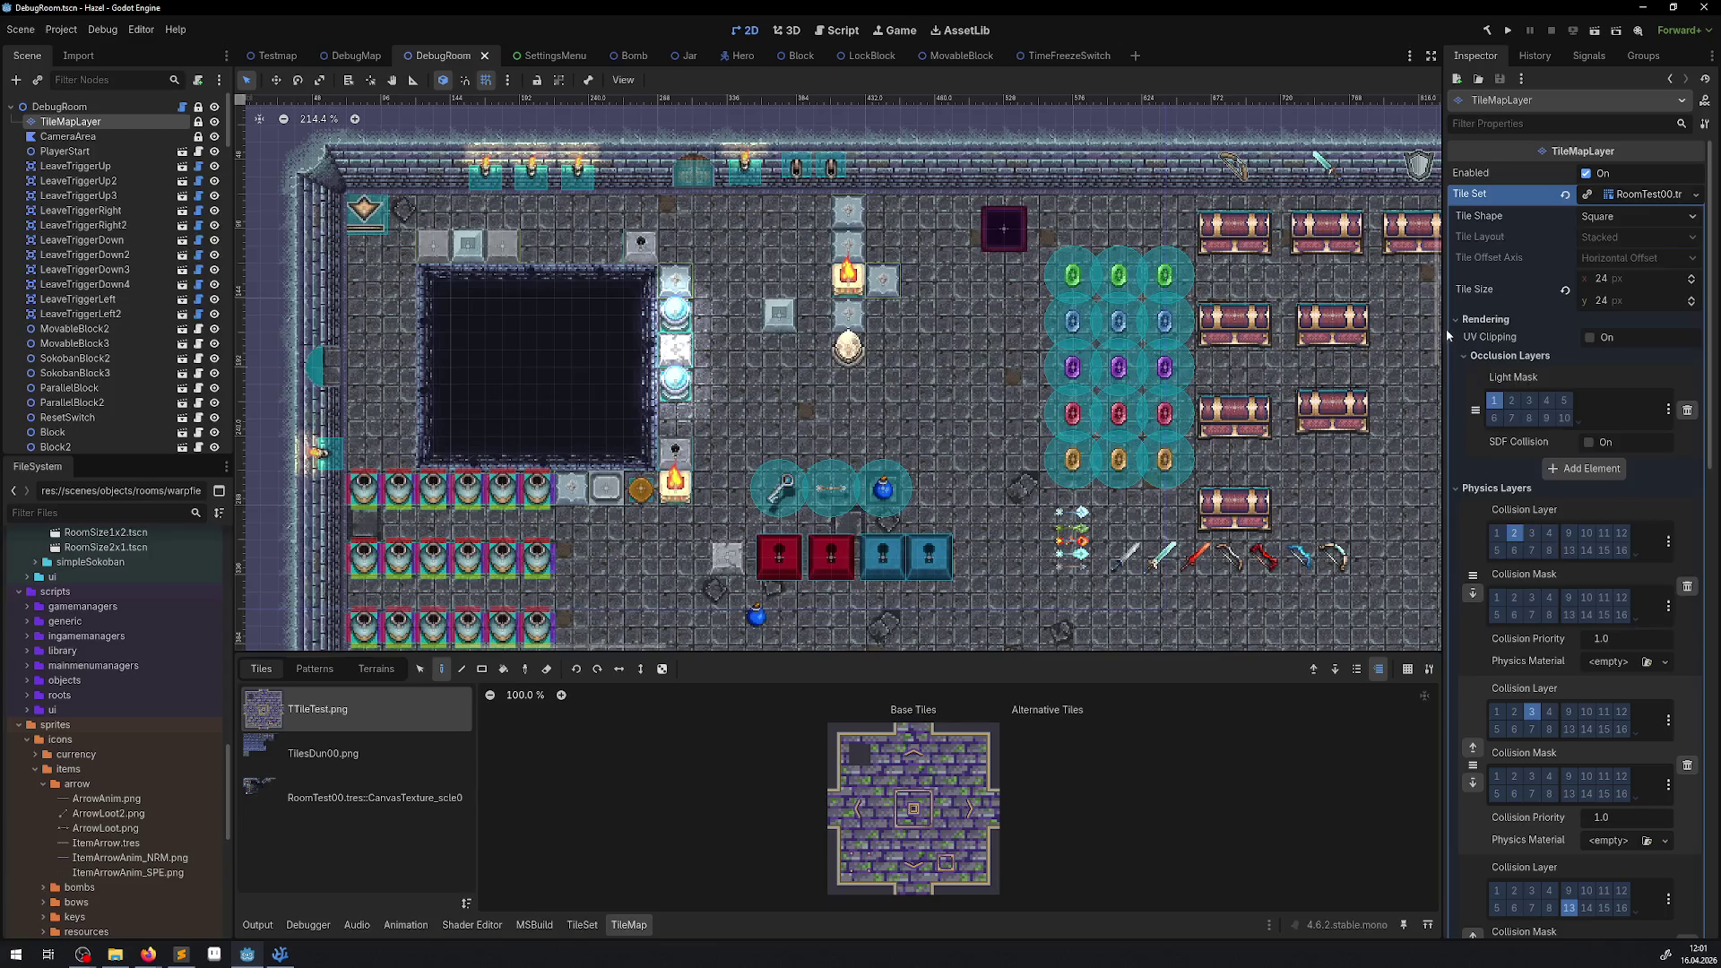
drag(1440, 323, 1254, 336)
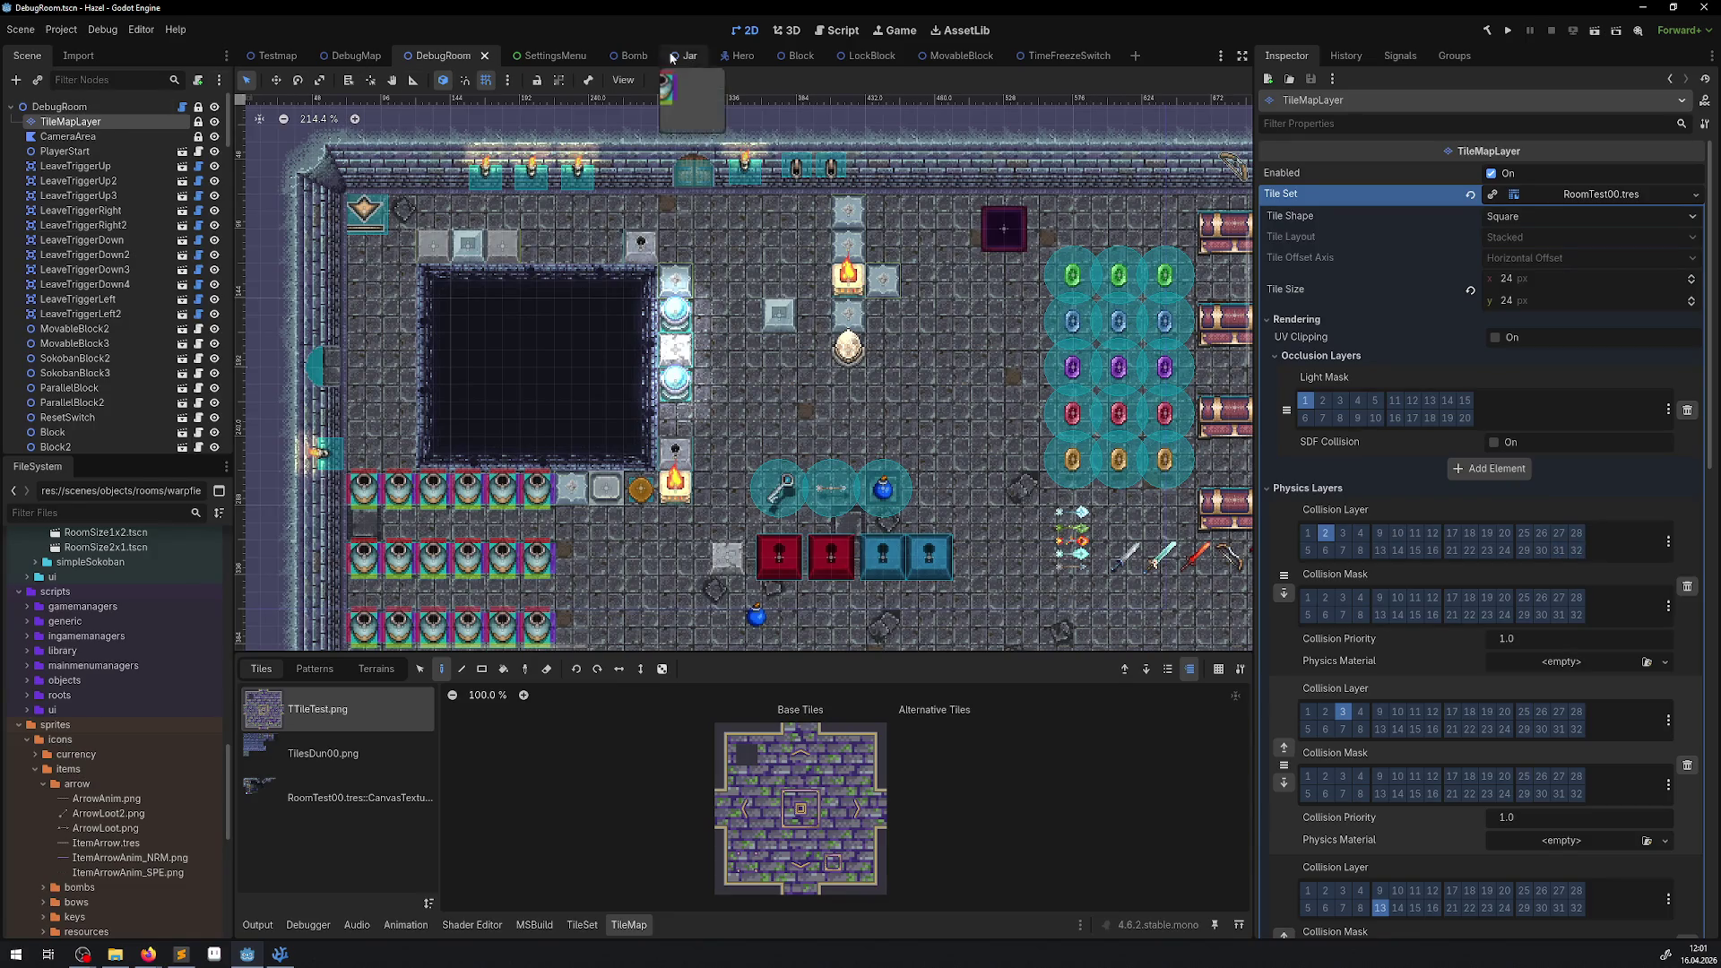
click(740, 56)
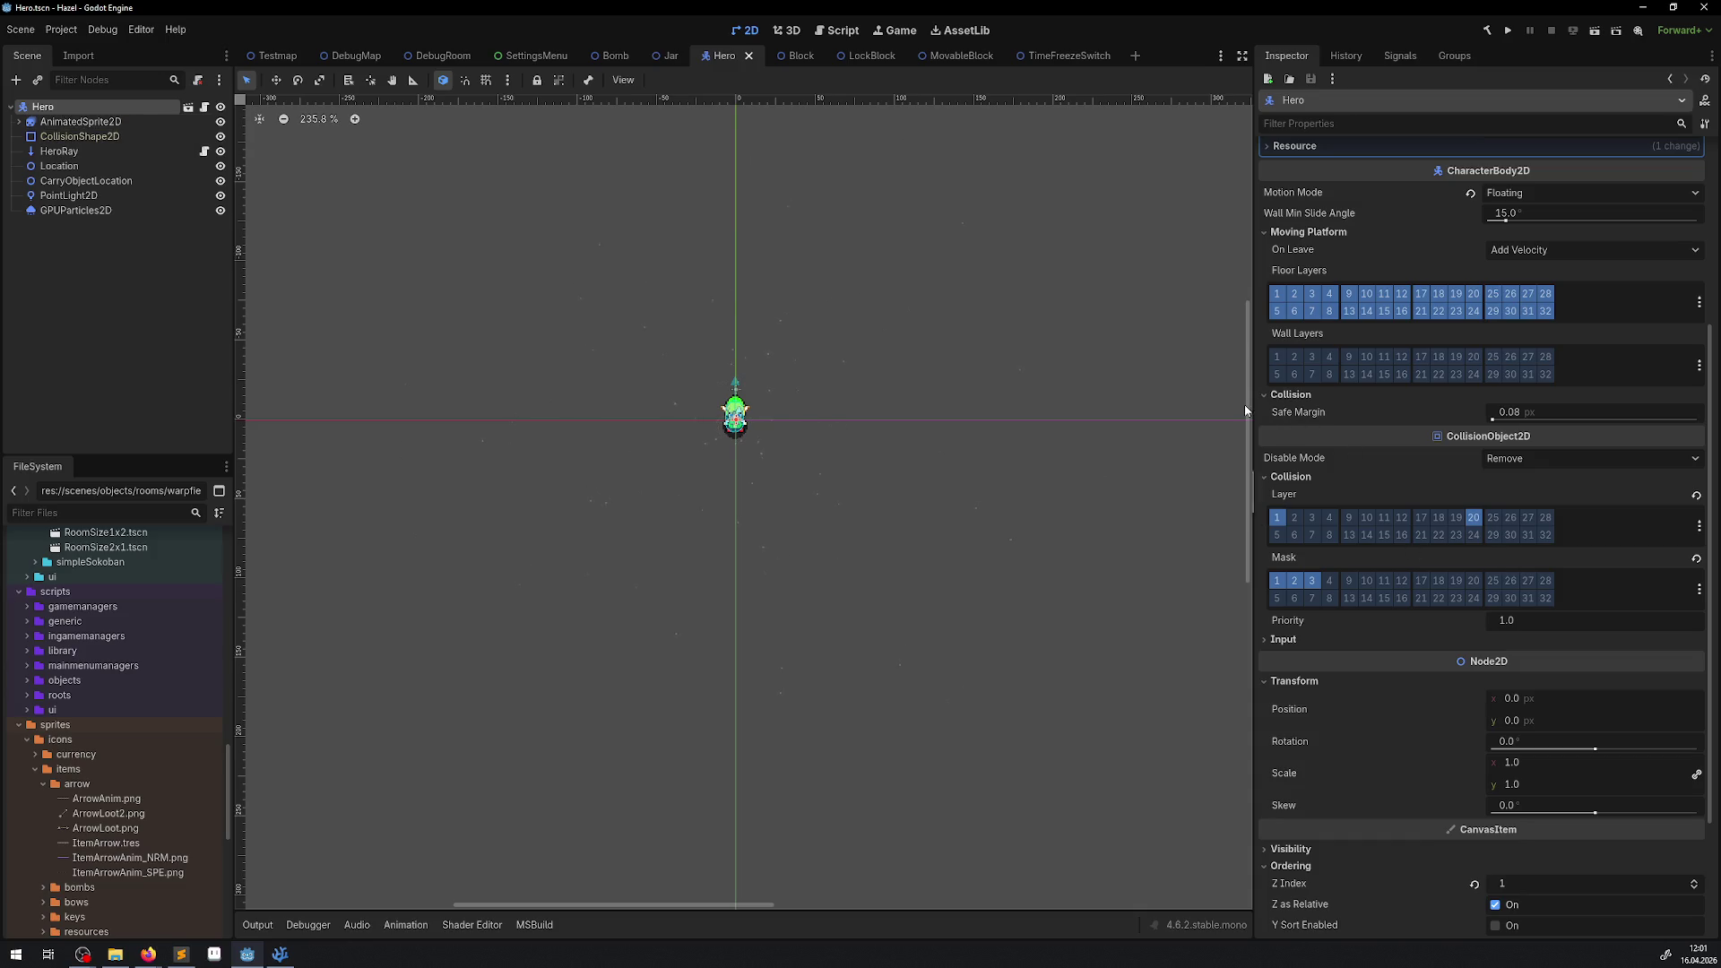
mouse_move(1252, 404)
mouse_down()
mouse_move(1425, 409)
mouse_move(1371, 429)
mouse_up()
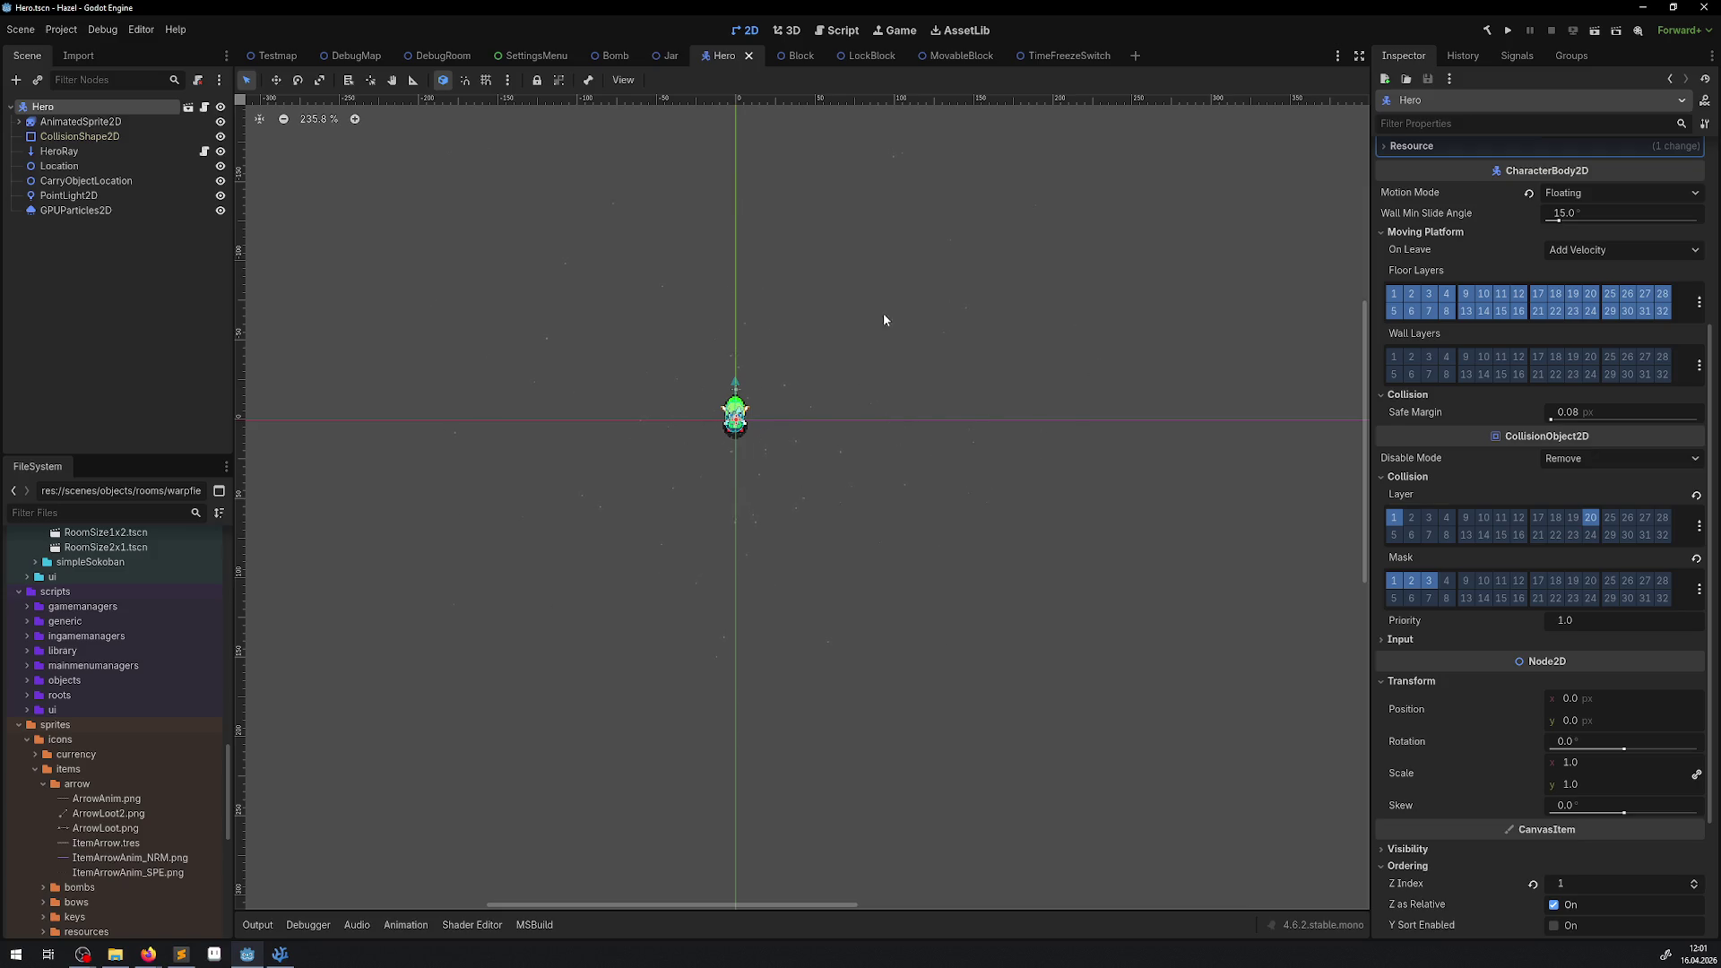
click(440, 57)
click(270, 954)
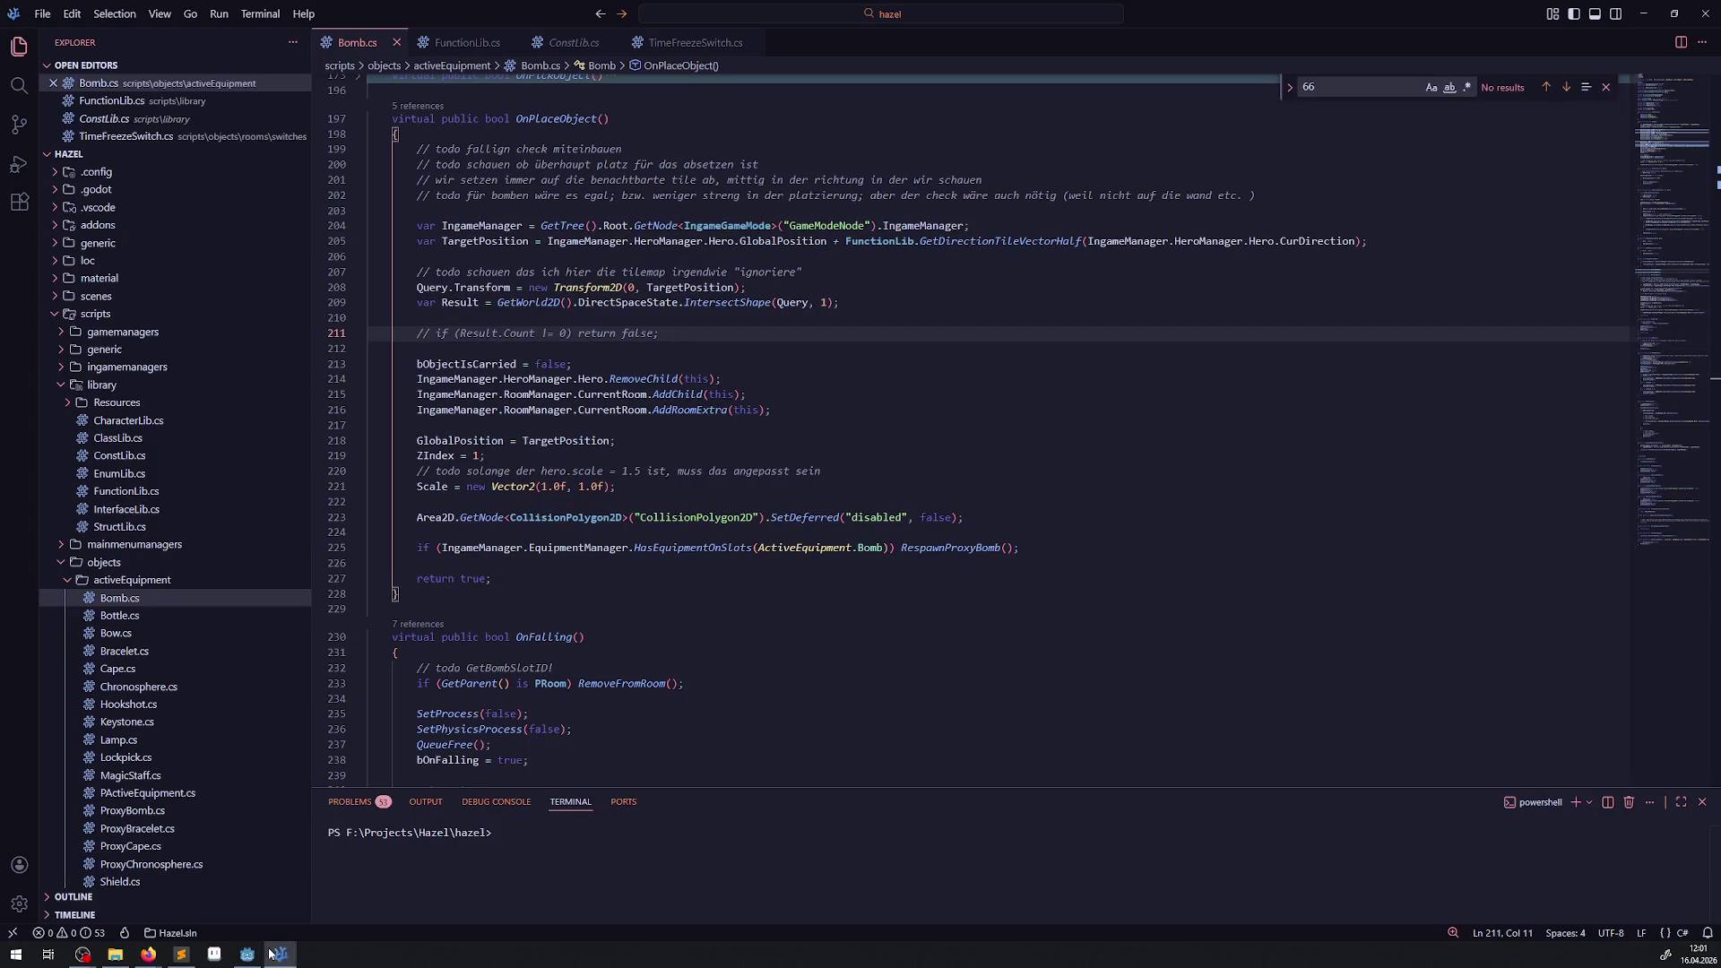
Return to Godot and run the project from DebugRoom to test bomb ordering.
click(269, 954)
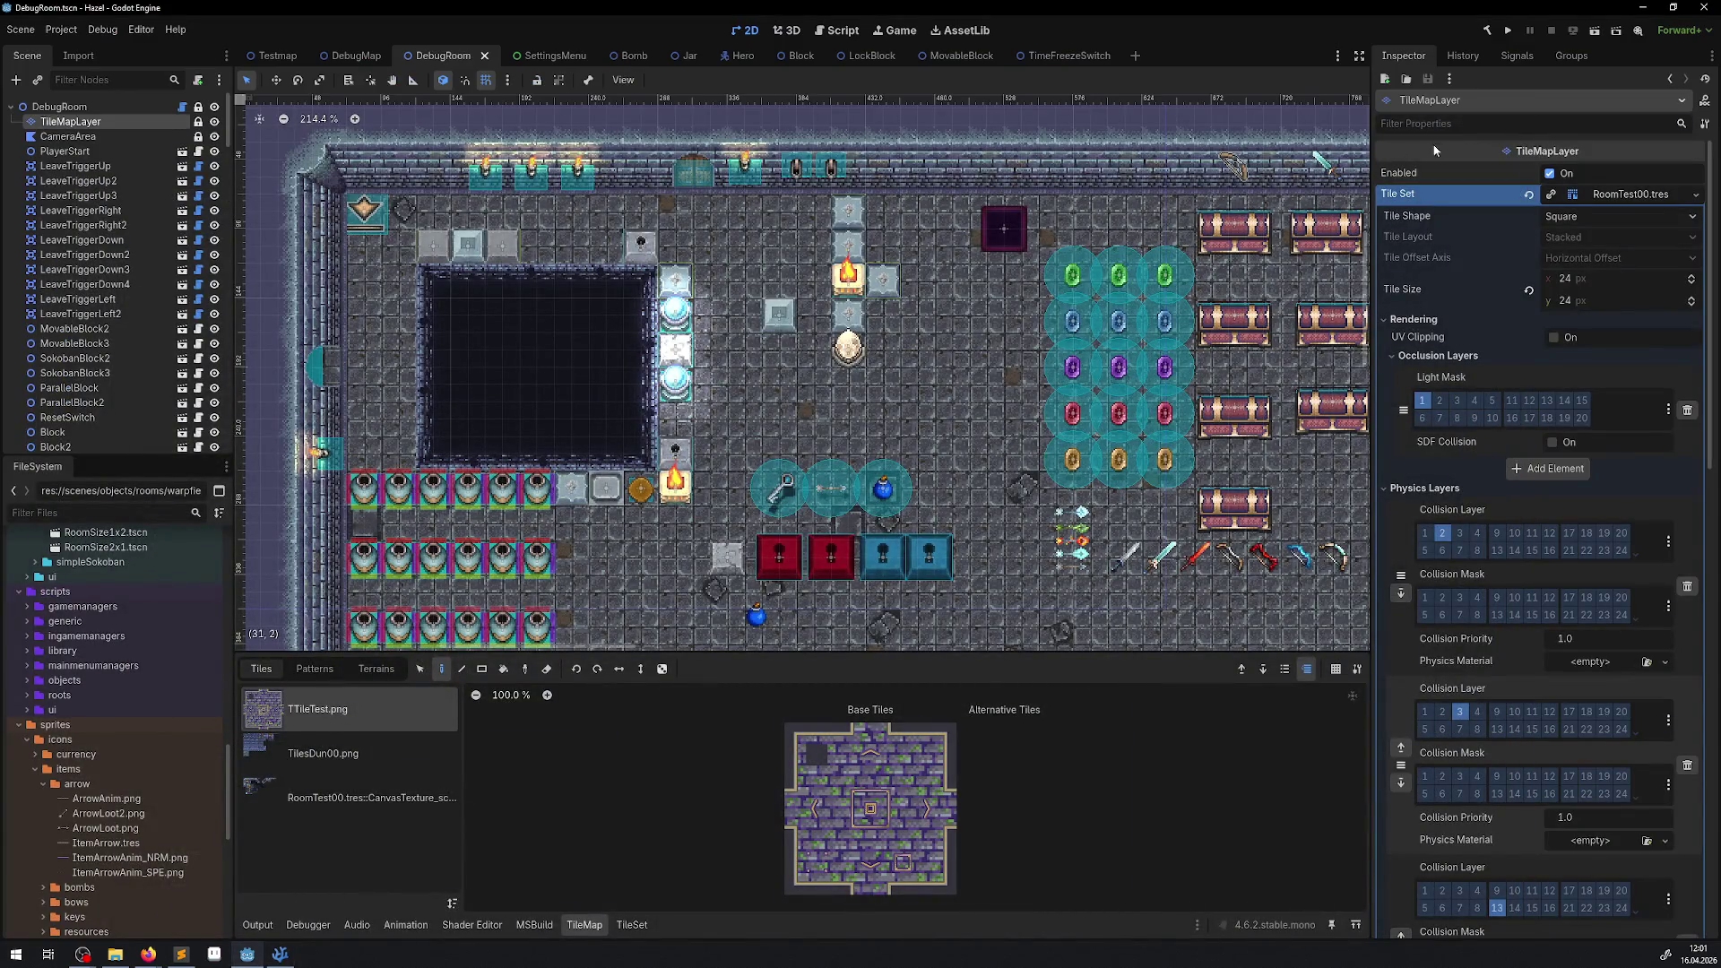
click(1508, 32)
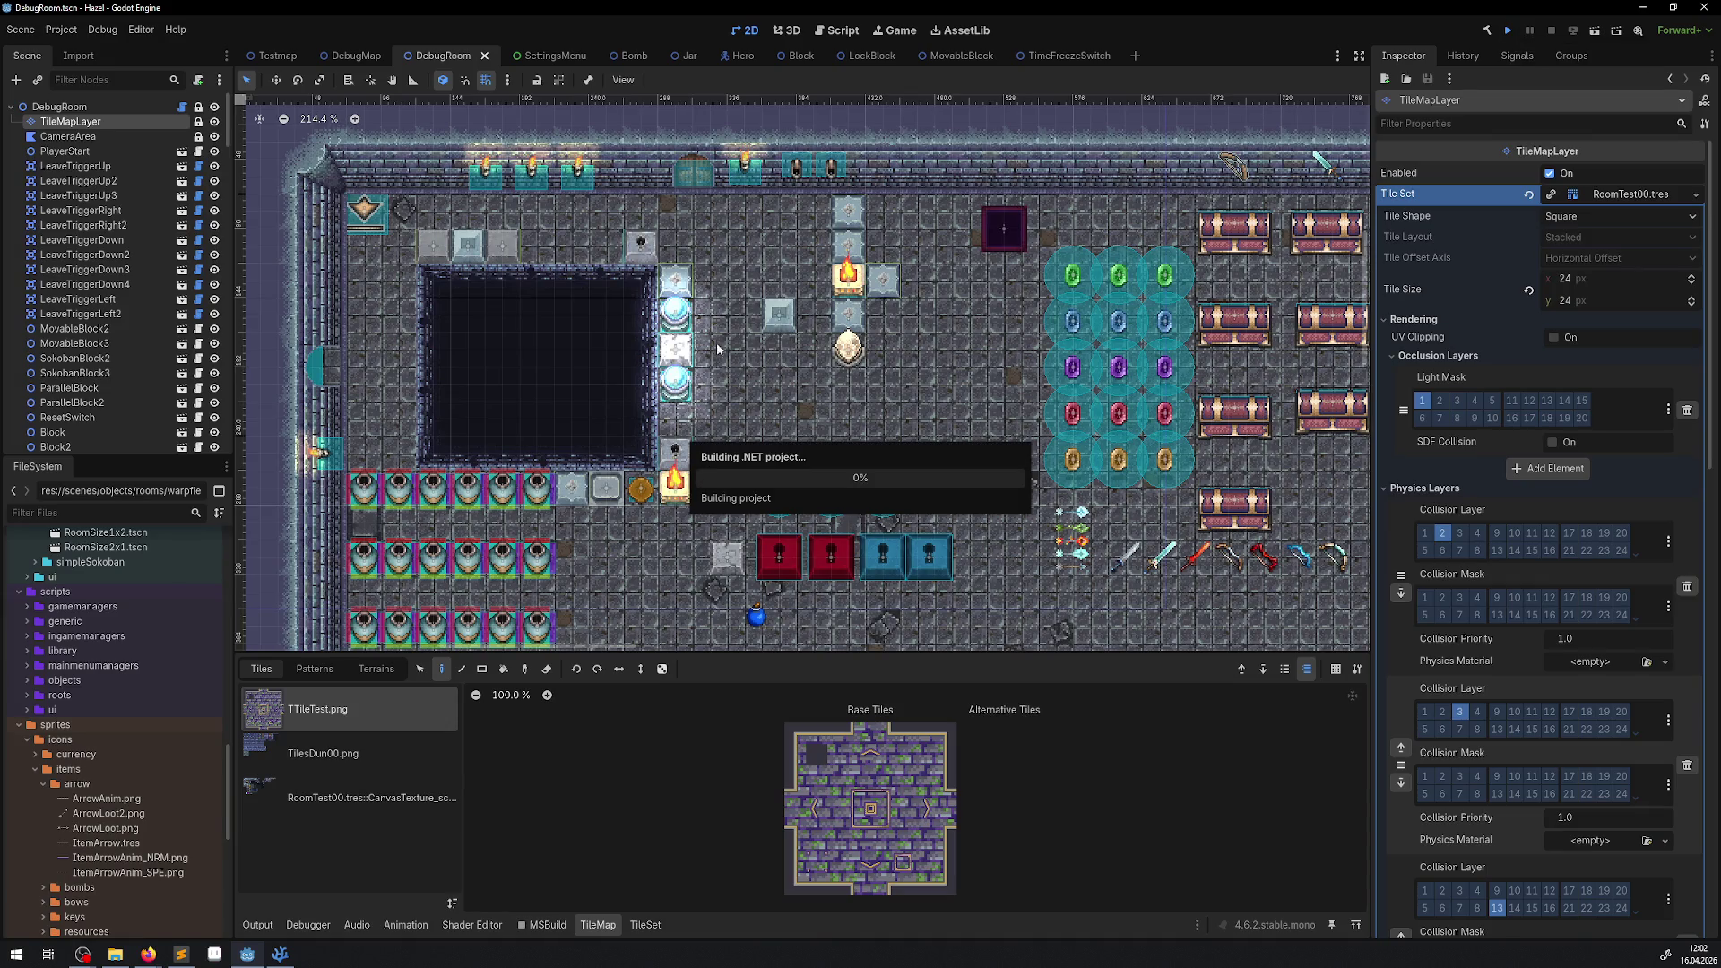
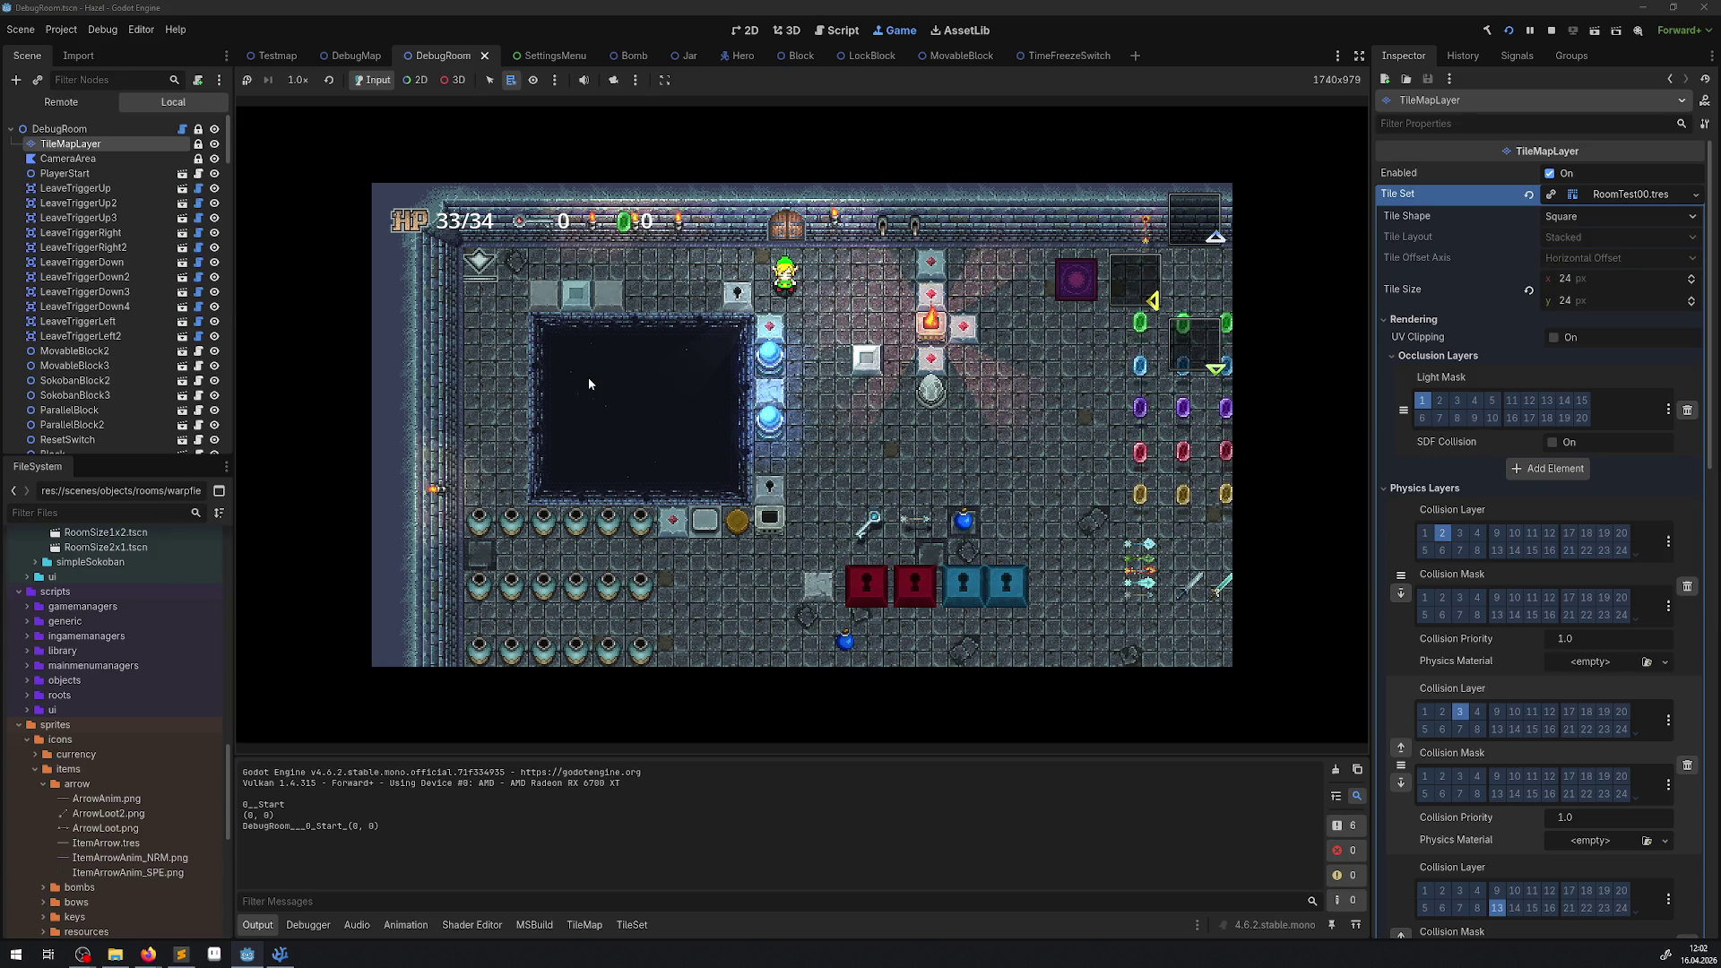
Walk the hero down-right, open and close the inventory, then collect the key.
key(Down)
key(Right)
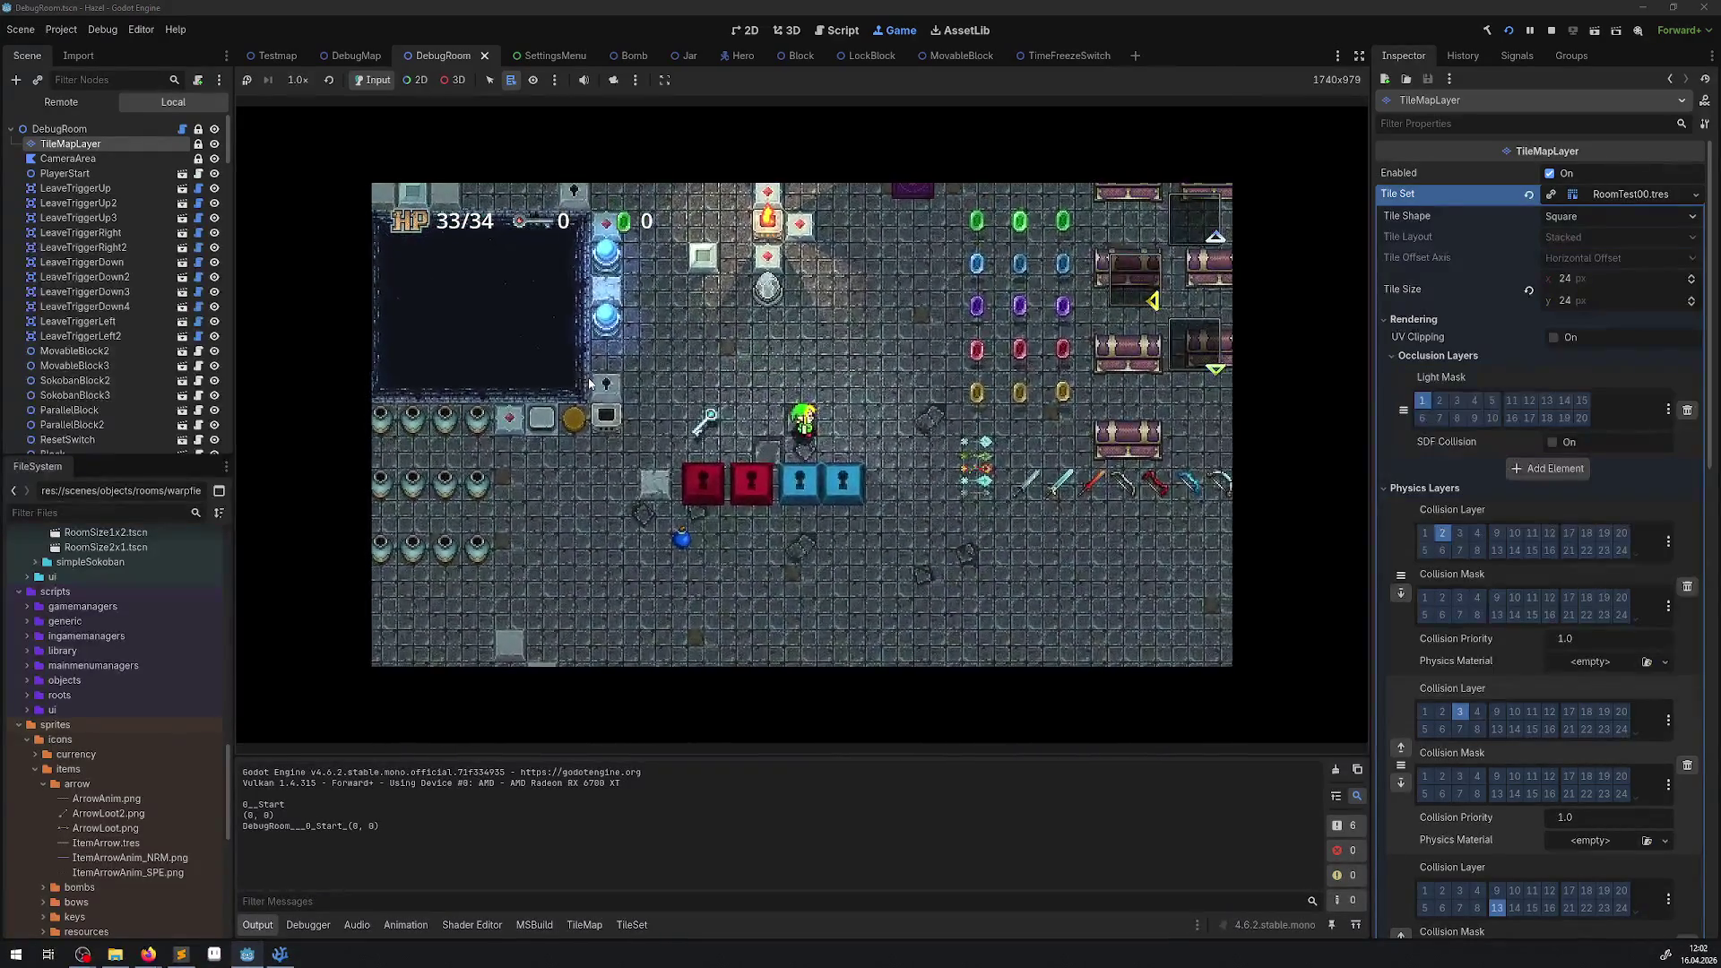
key(Escape)
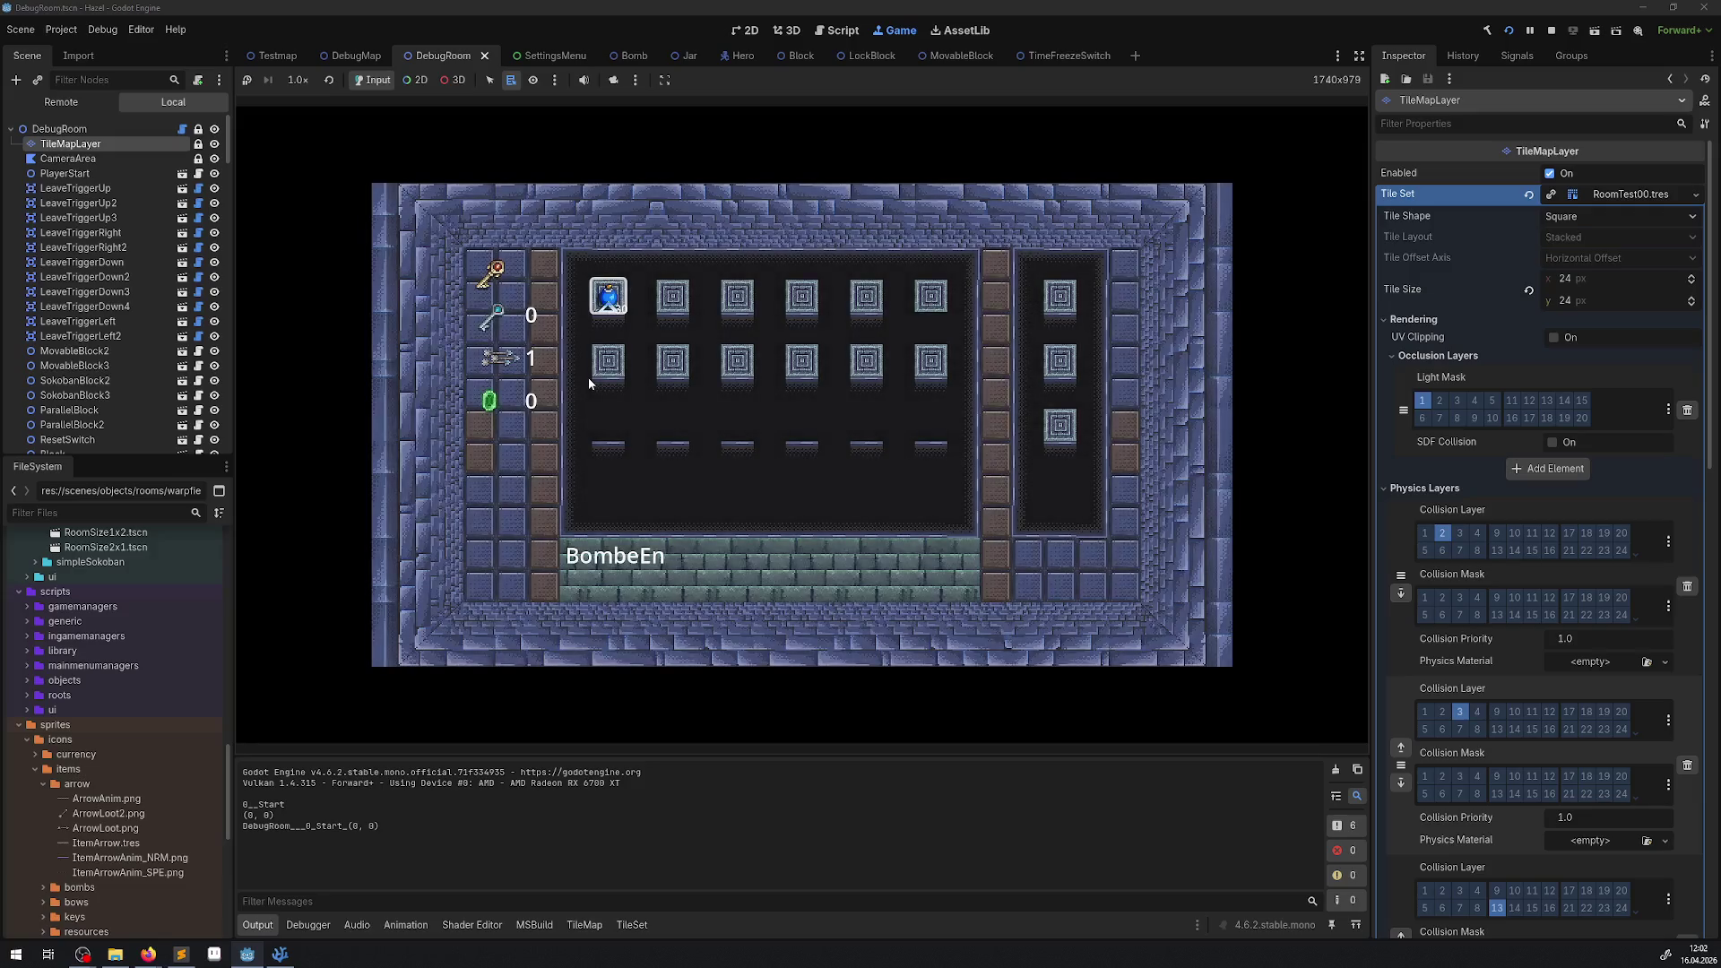
key(Escape)
key(Left)
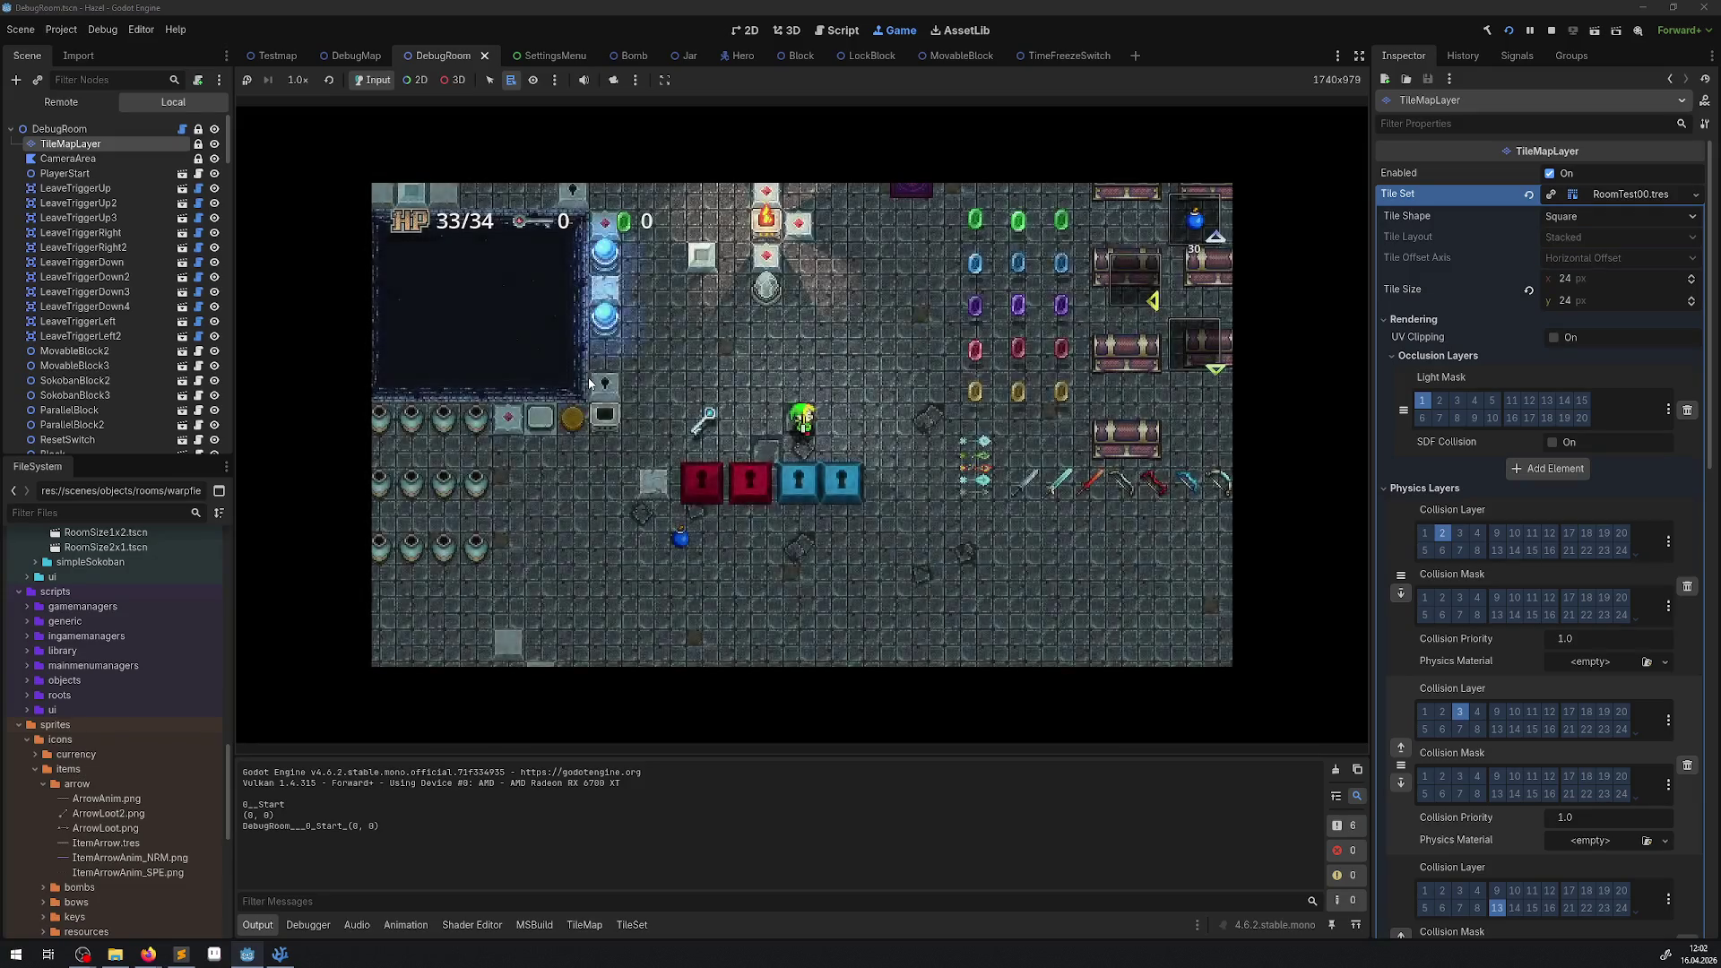
key(Up)
Walk left and drop bombs beside the blue orbs.
key(Left)
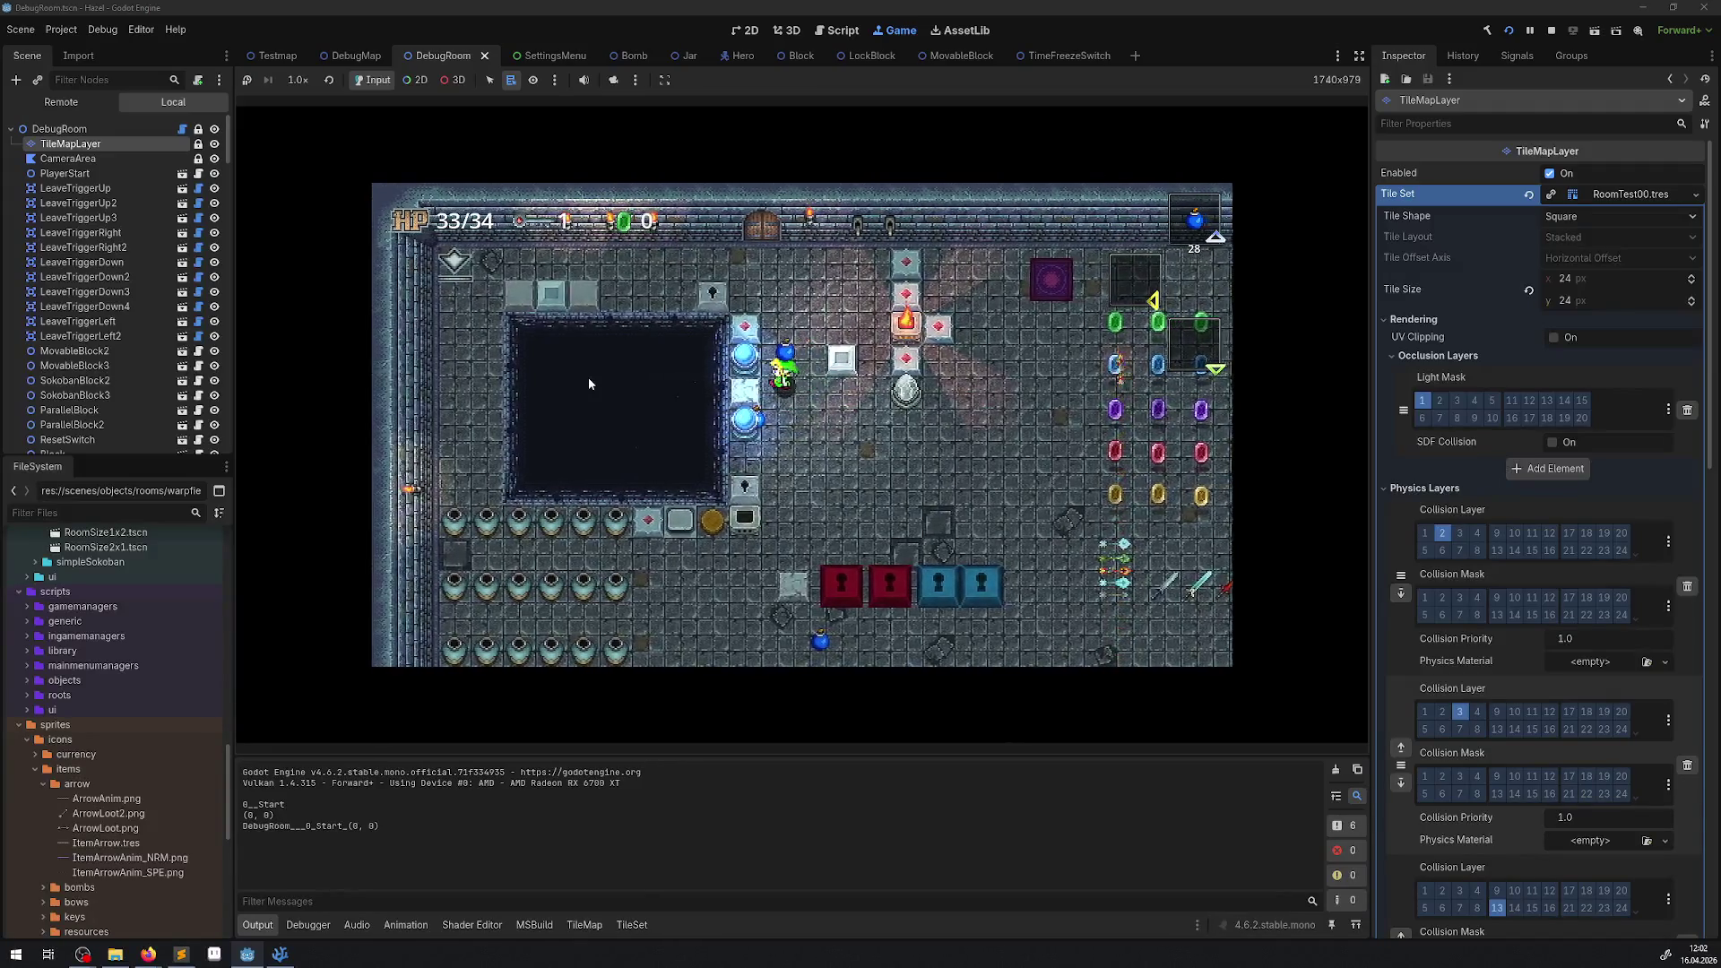
key(Right)
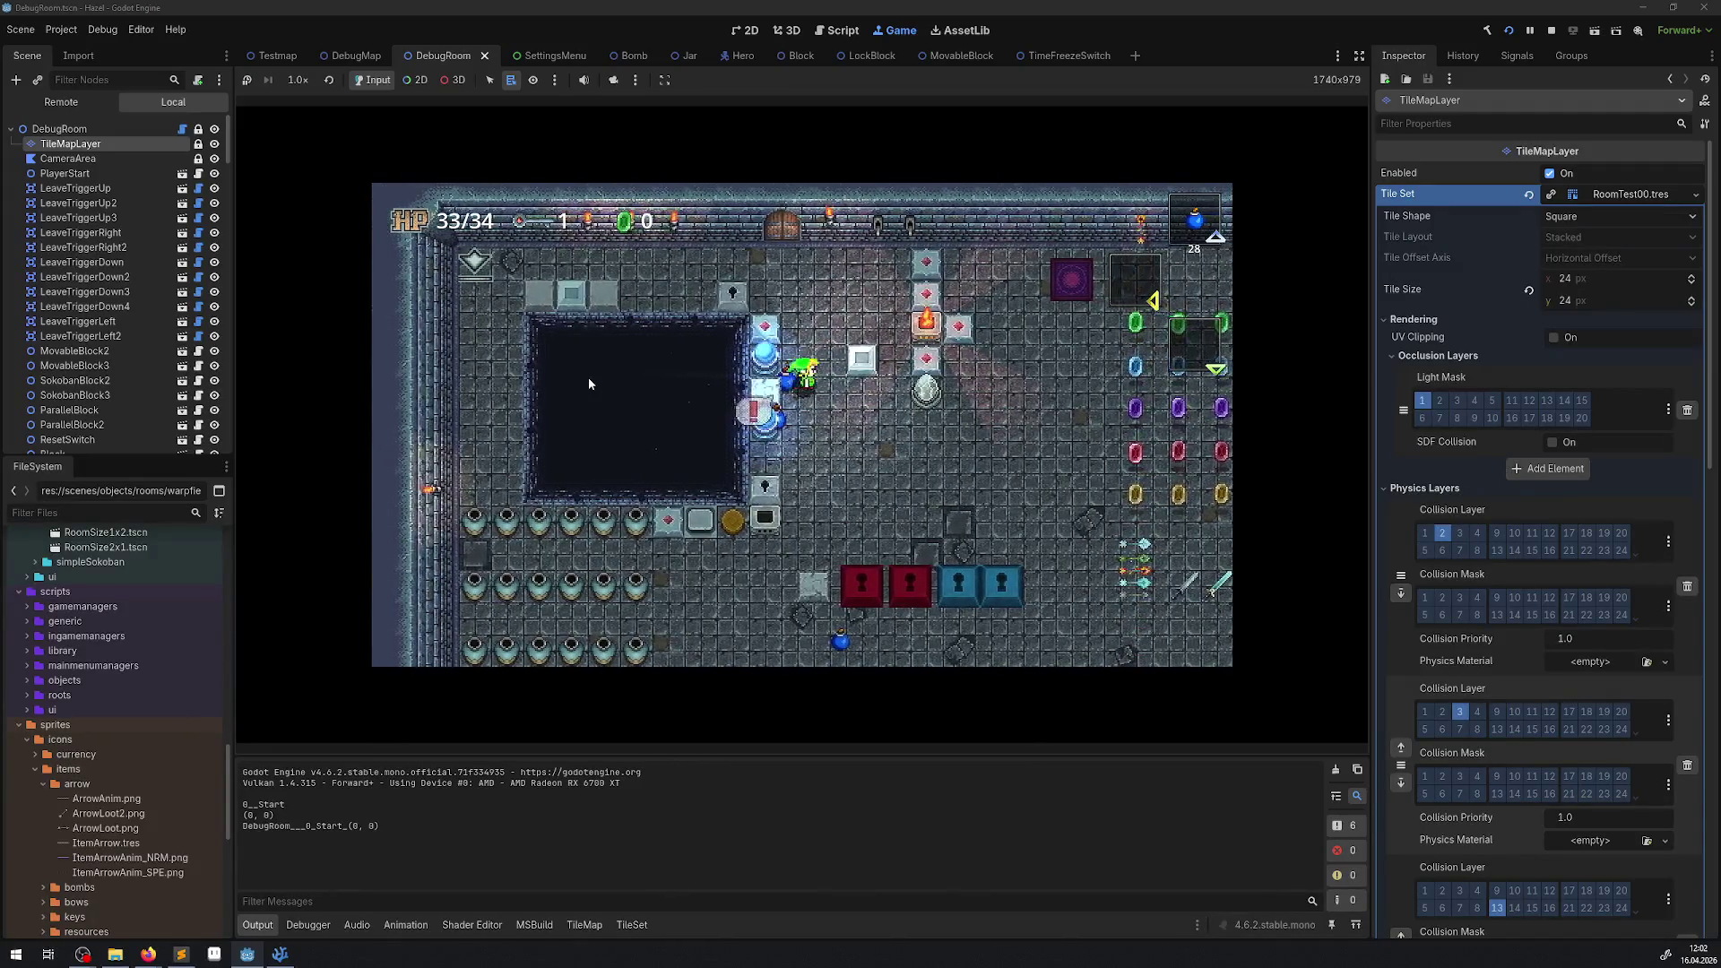
key(Up)
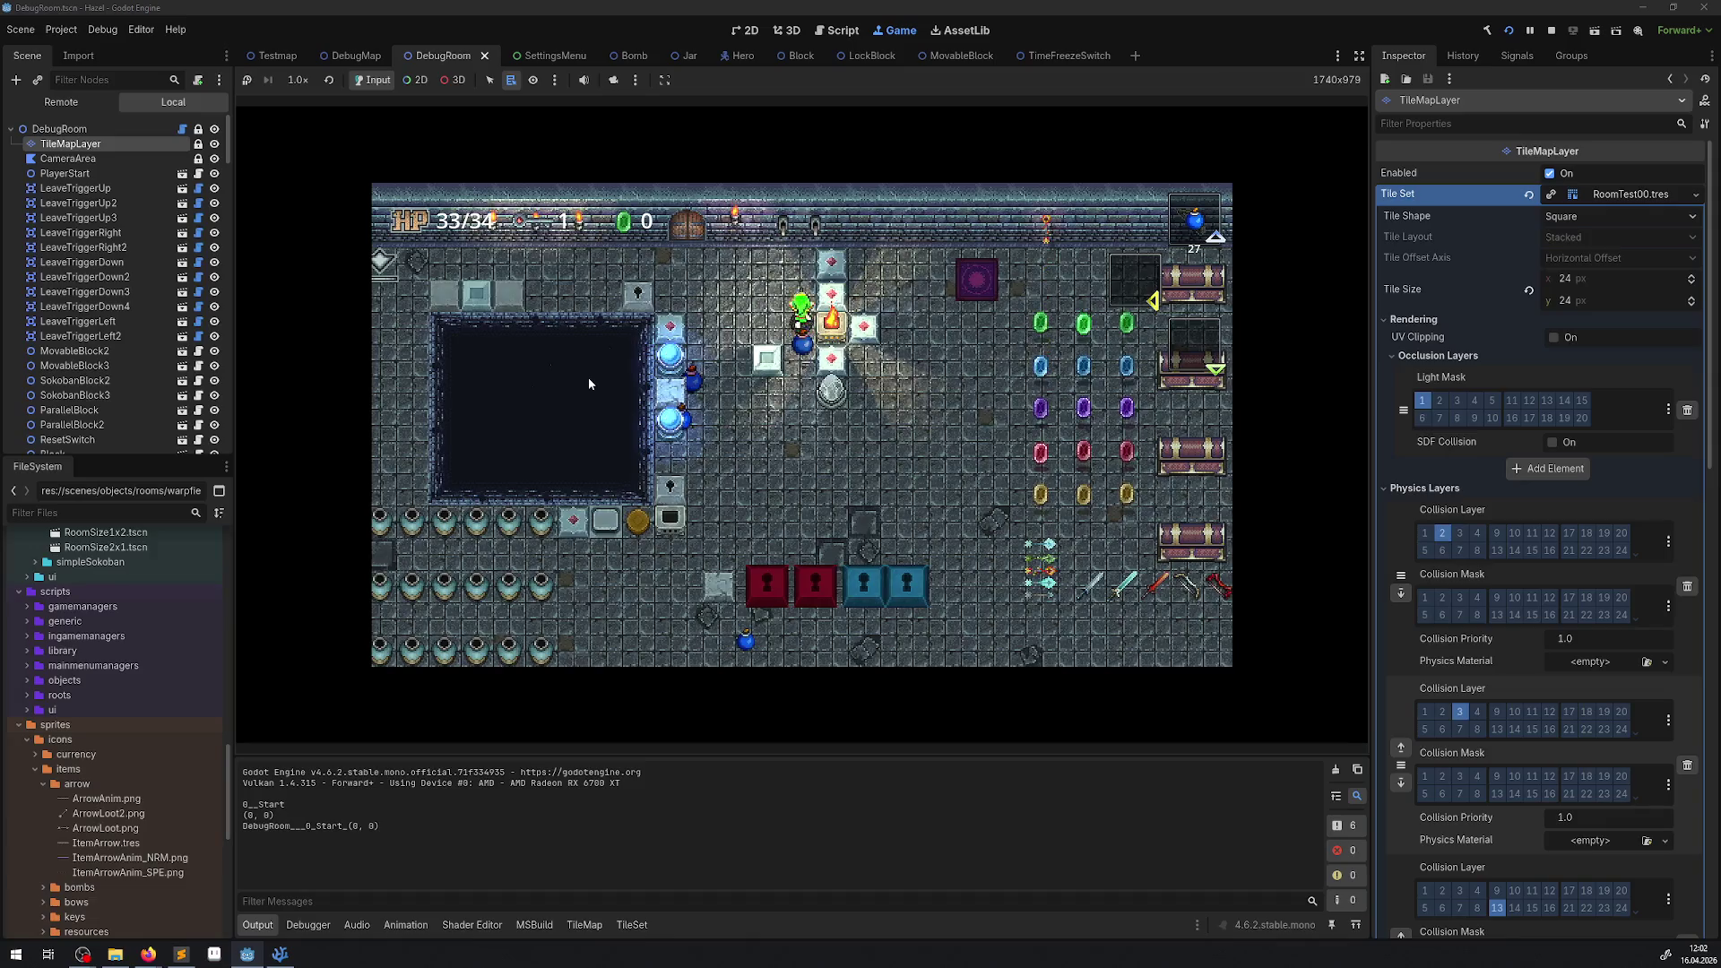
key(Left)
key(Up)
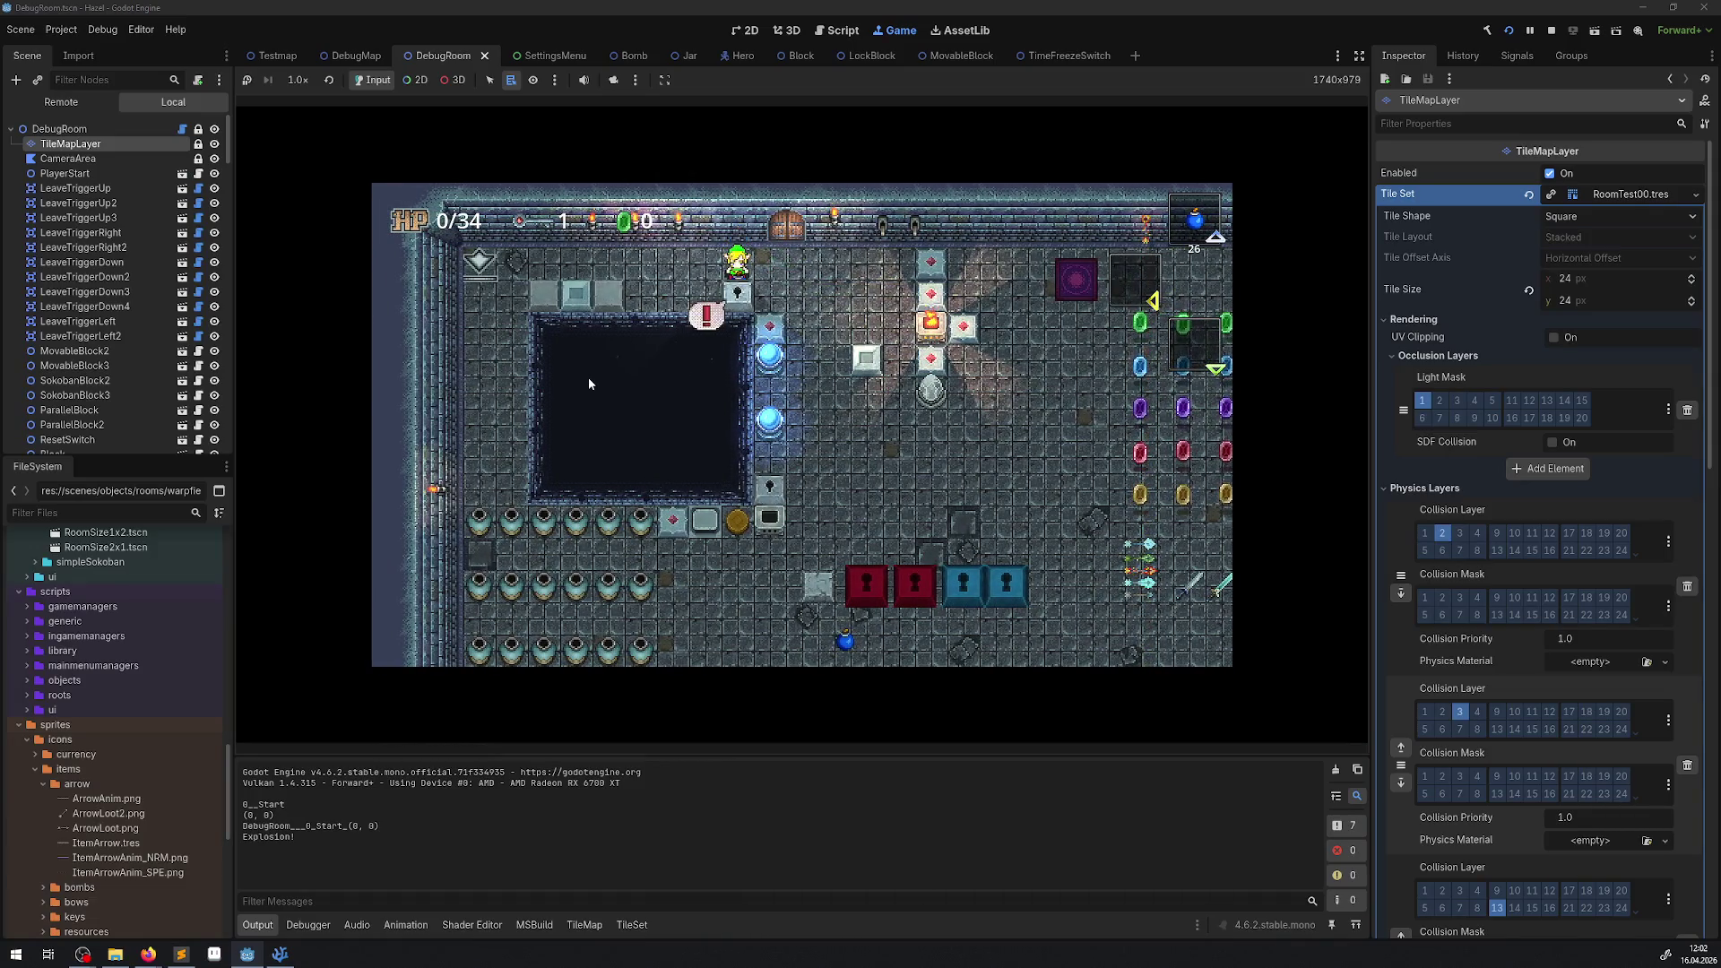
Bomb the vase rows along the top wall so they leave green gems.
key(Right)
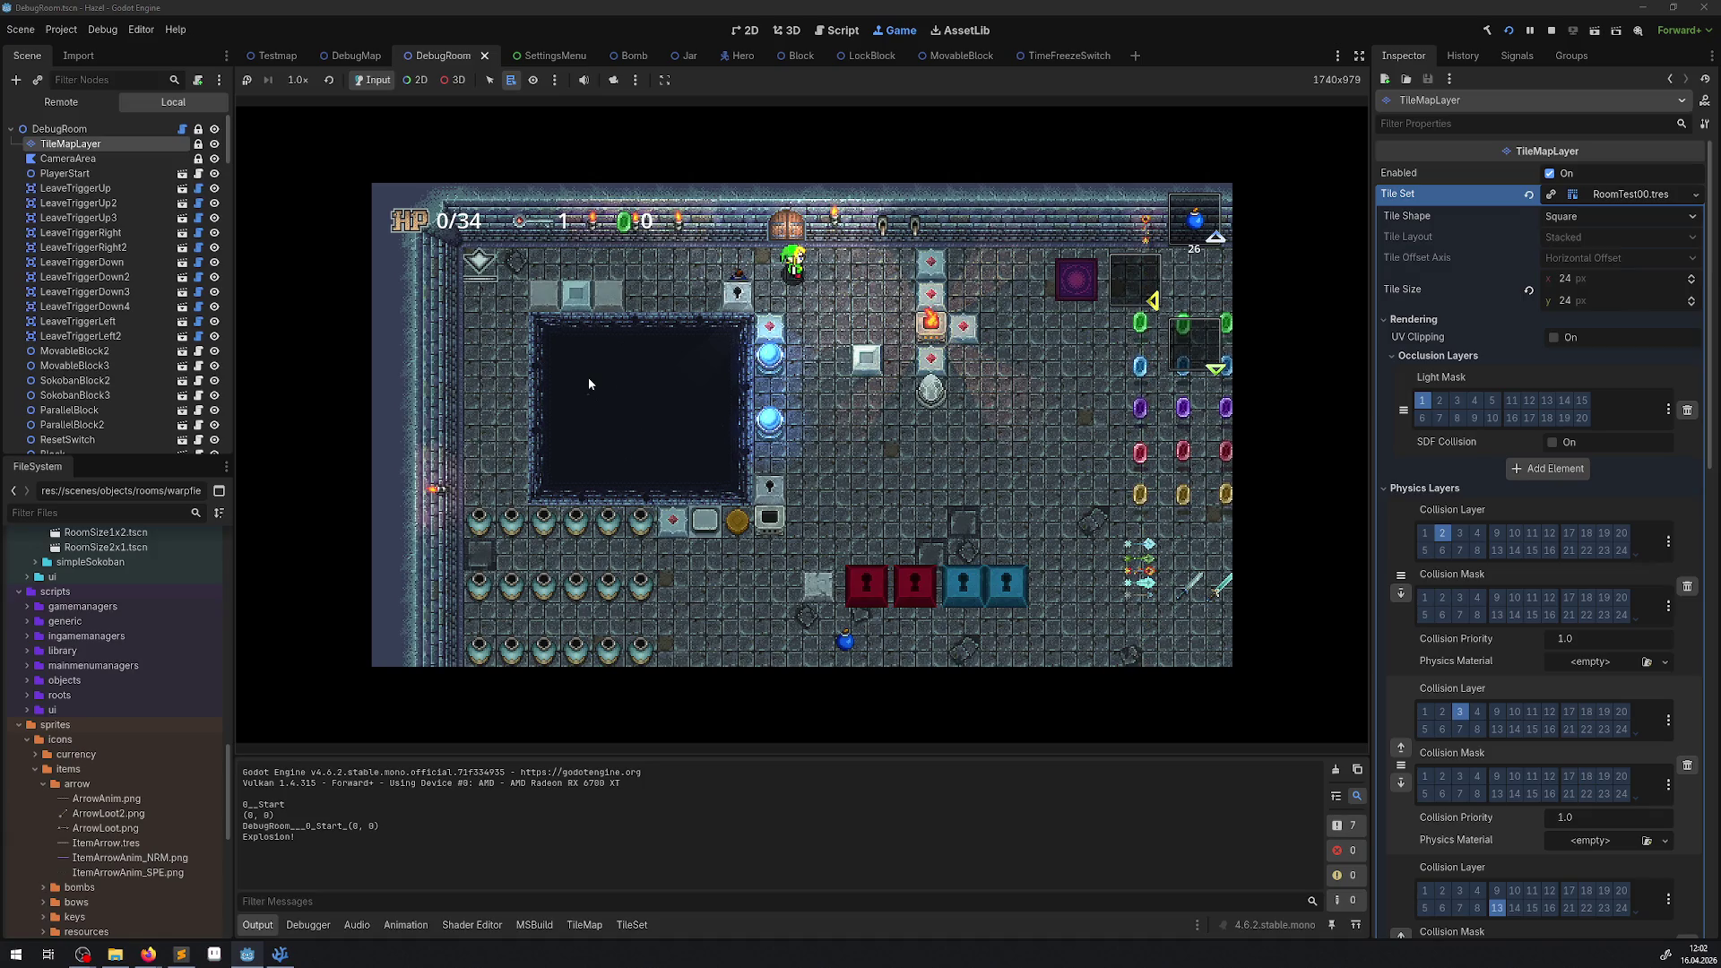
key(Right)
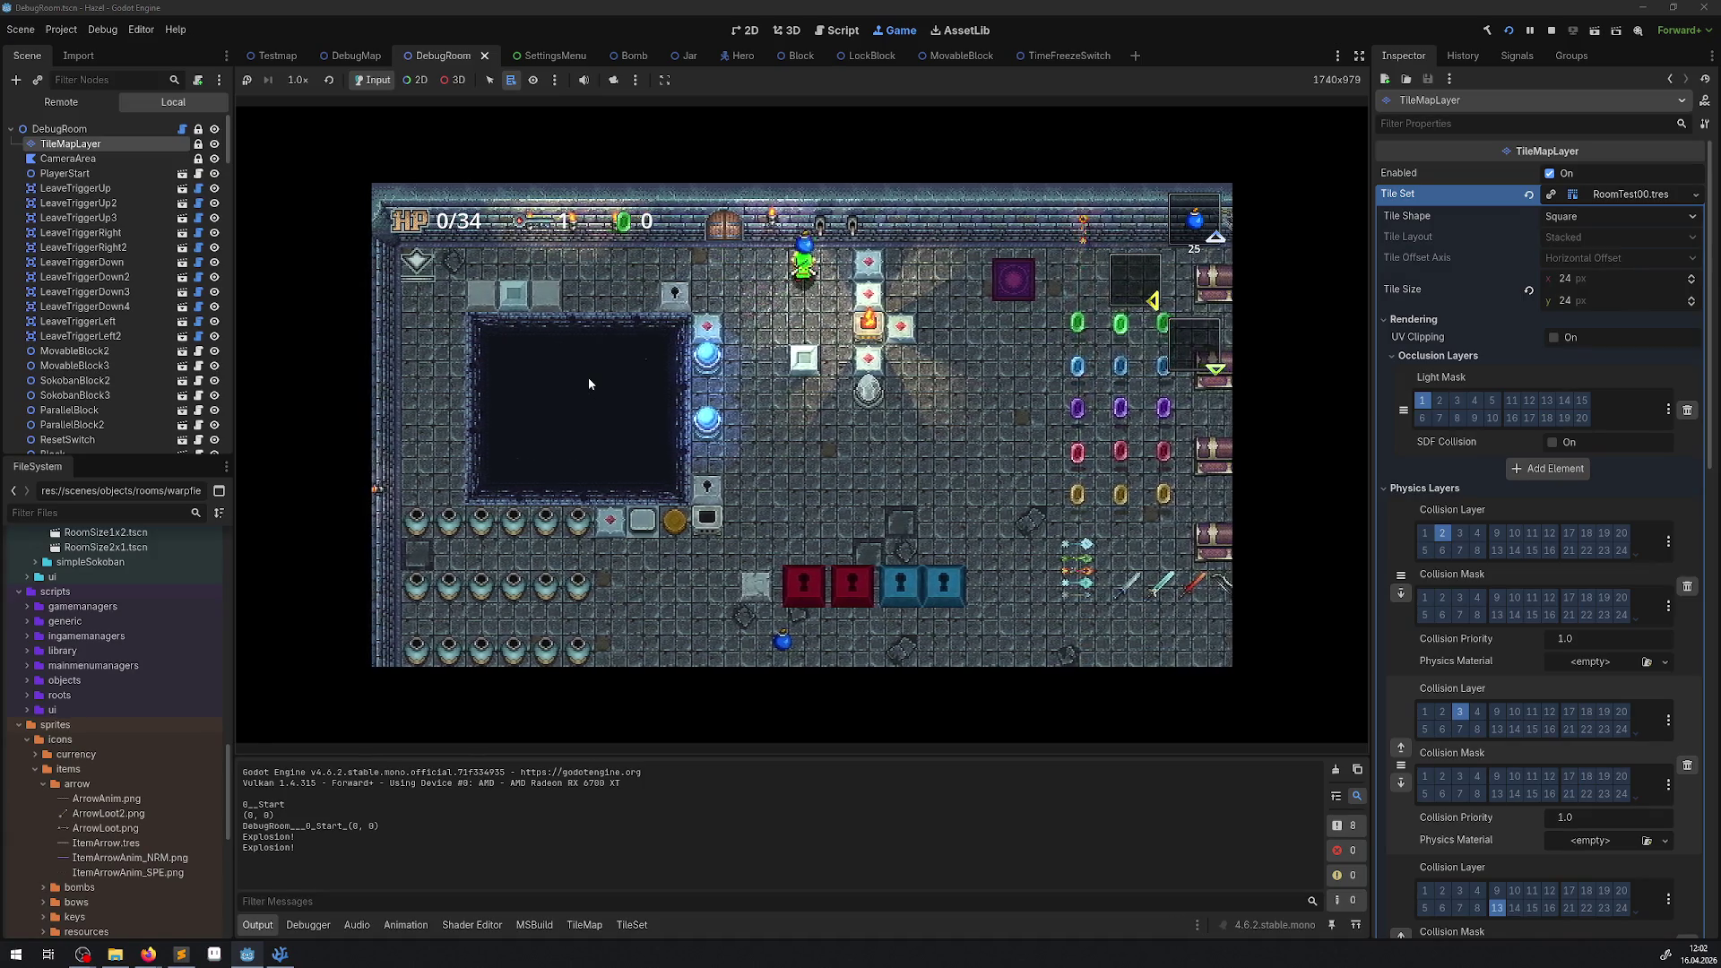
key(Left)
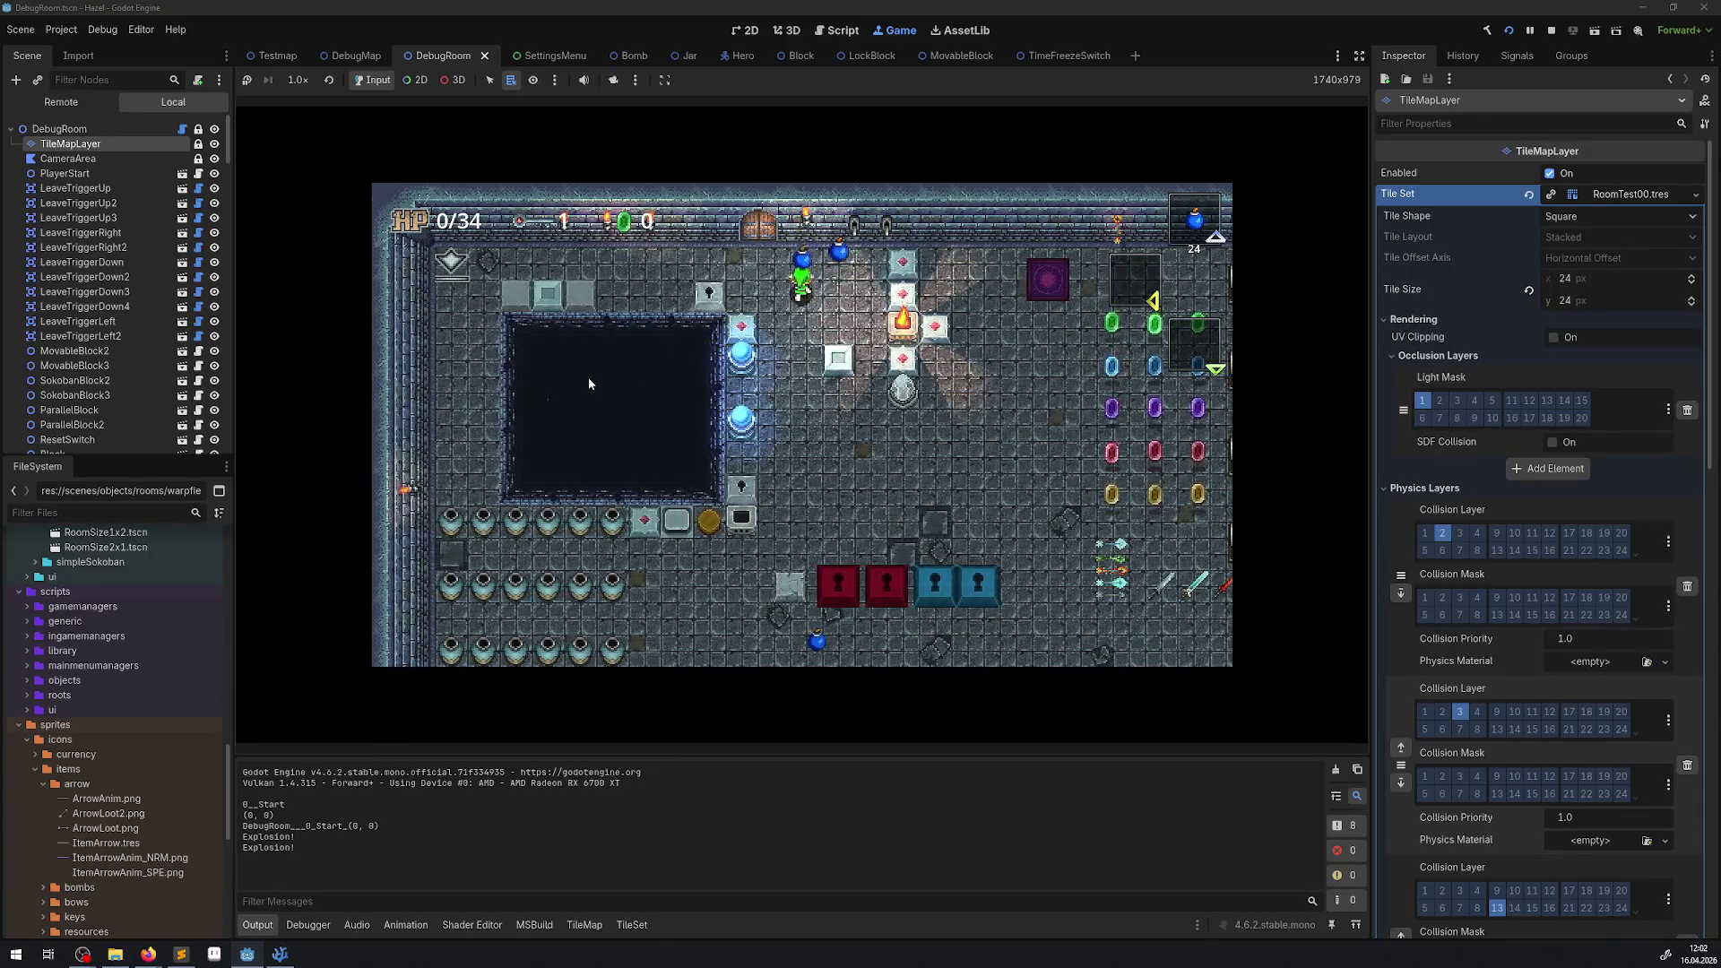
key(Down)
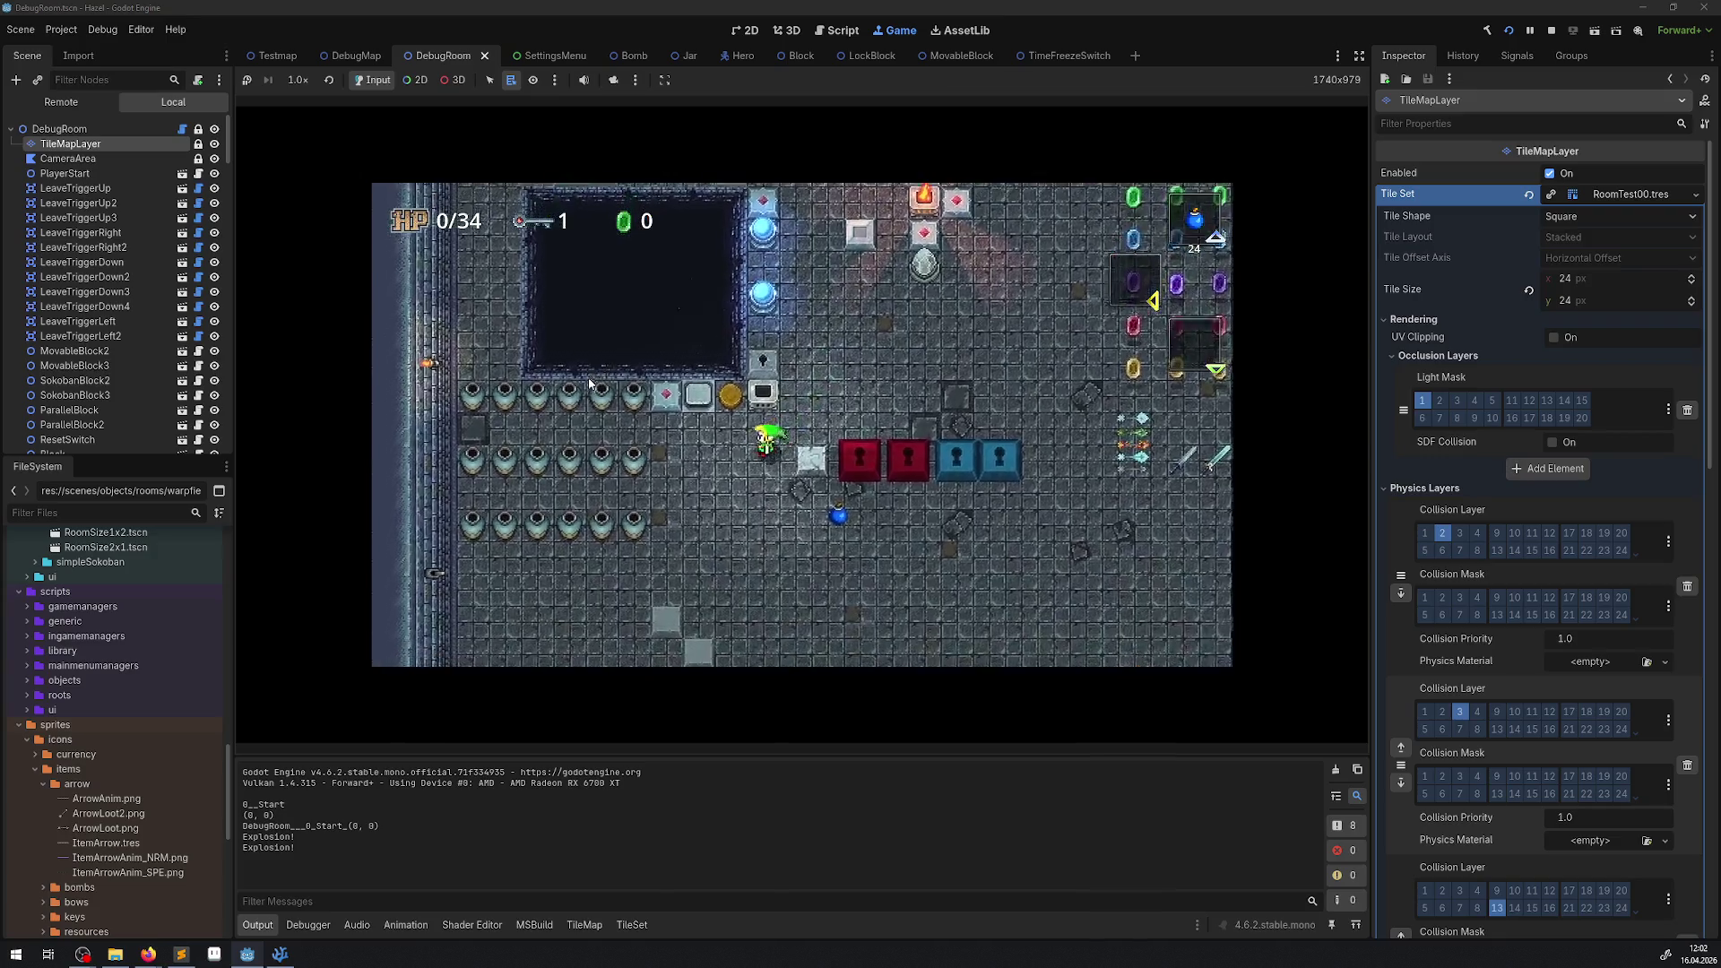
key(Left)
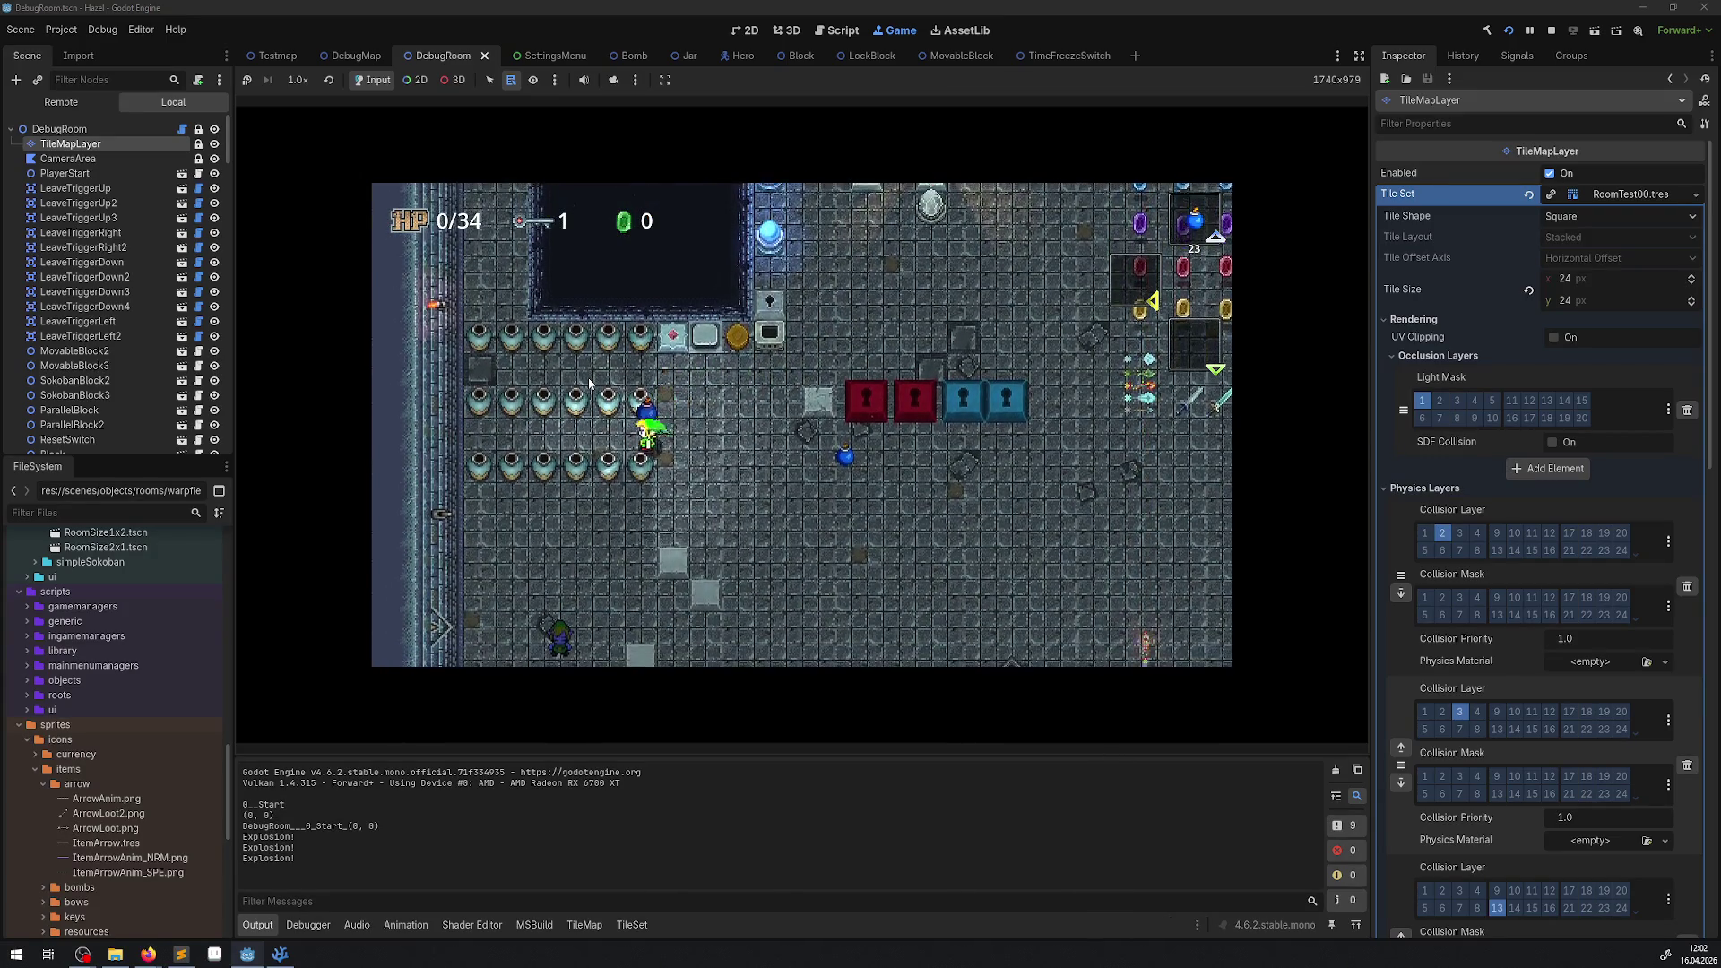
key(Up)
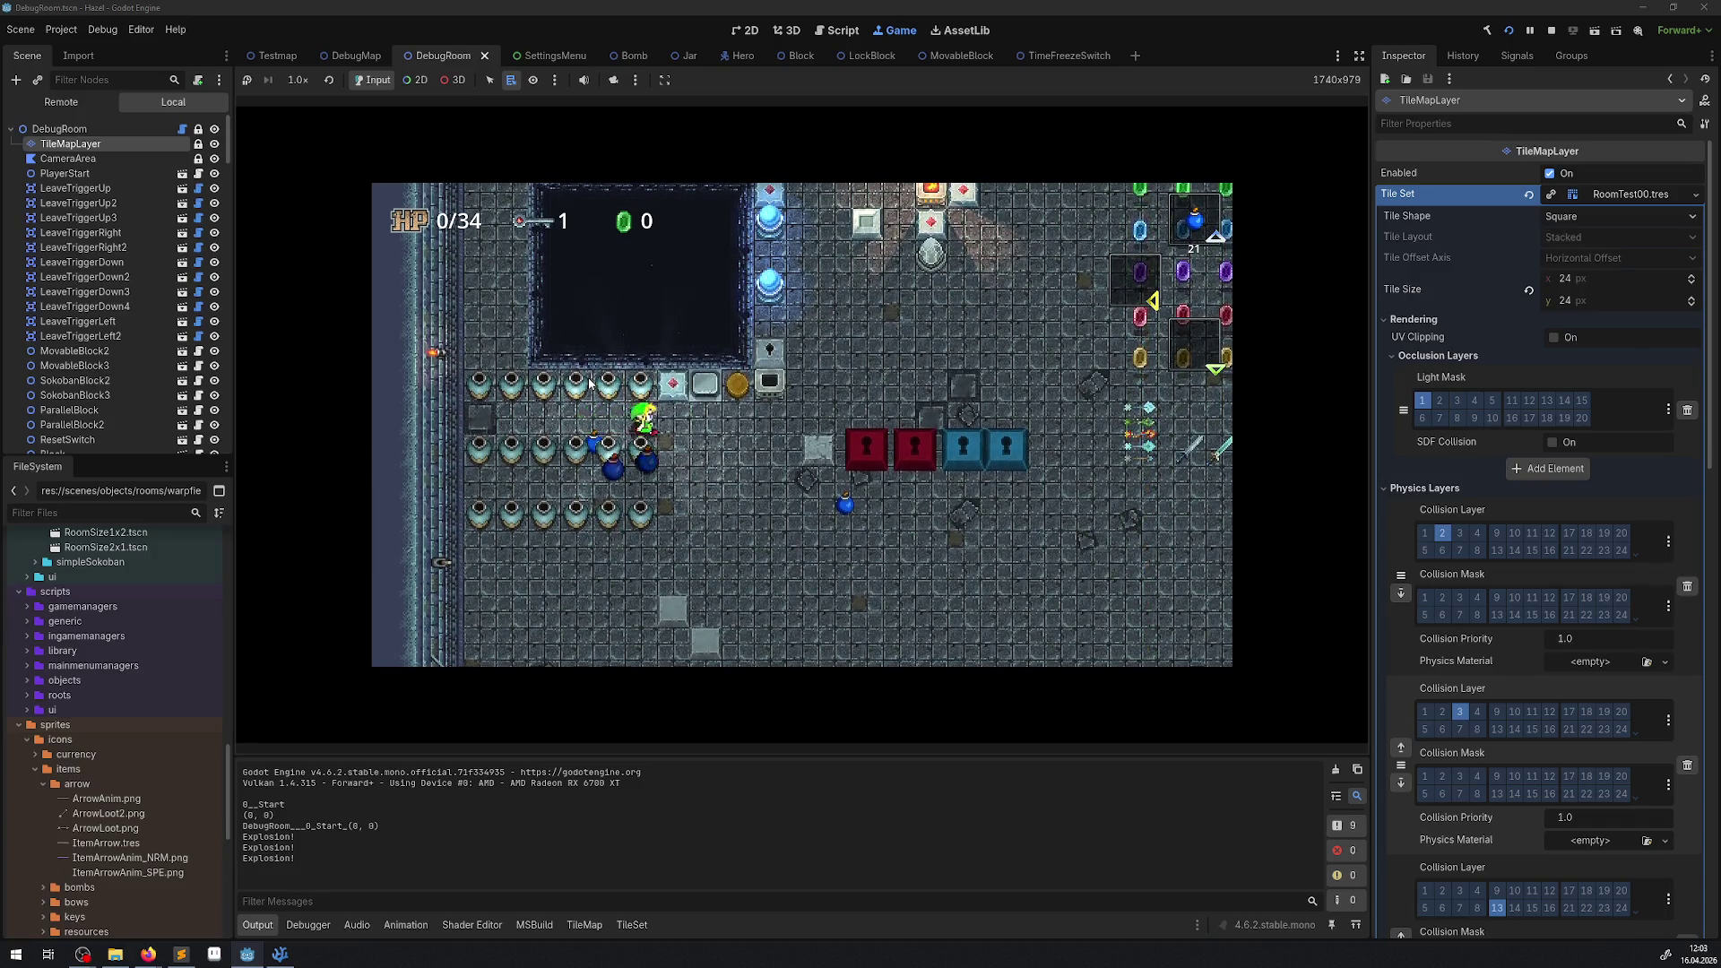
key(Right)
key(Right)
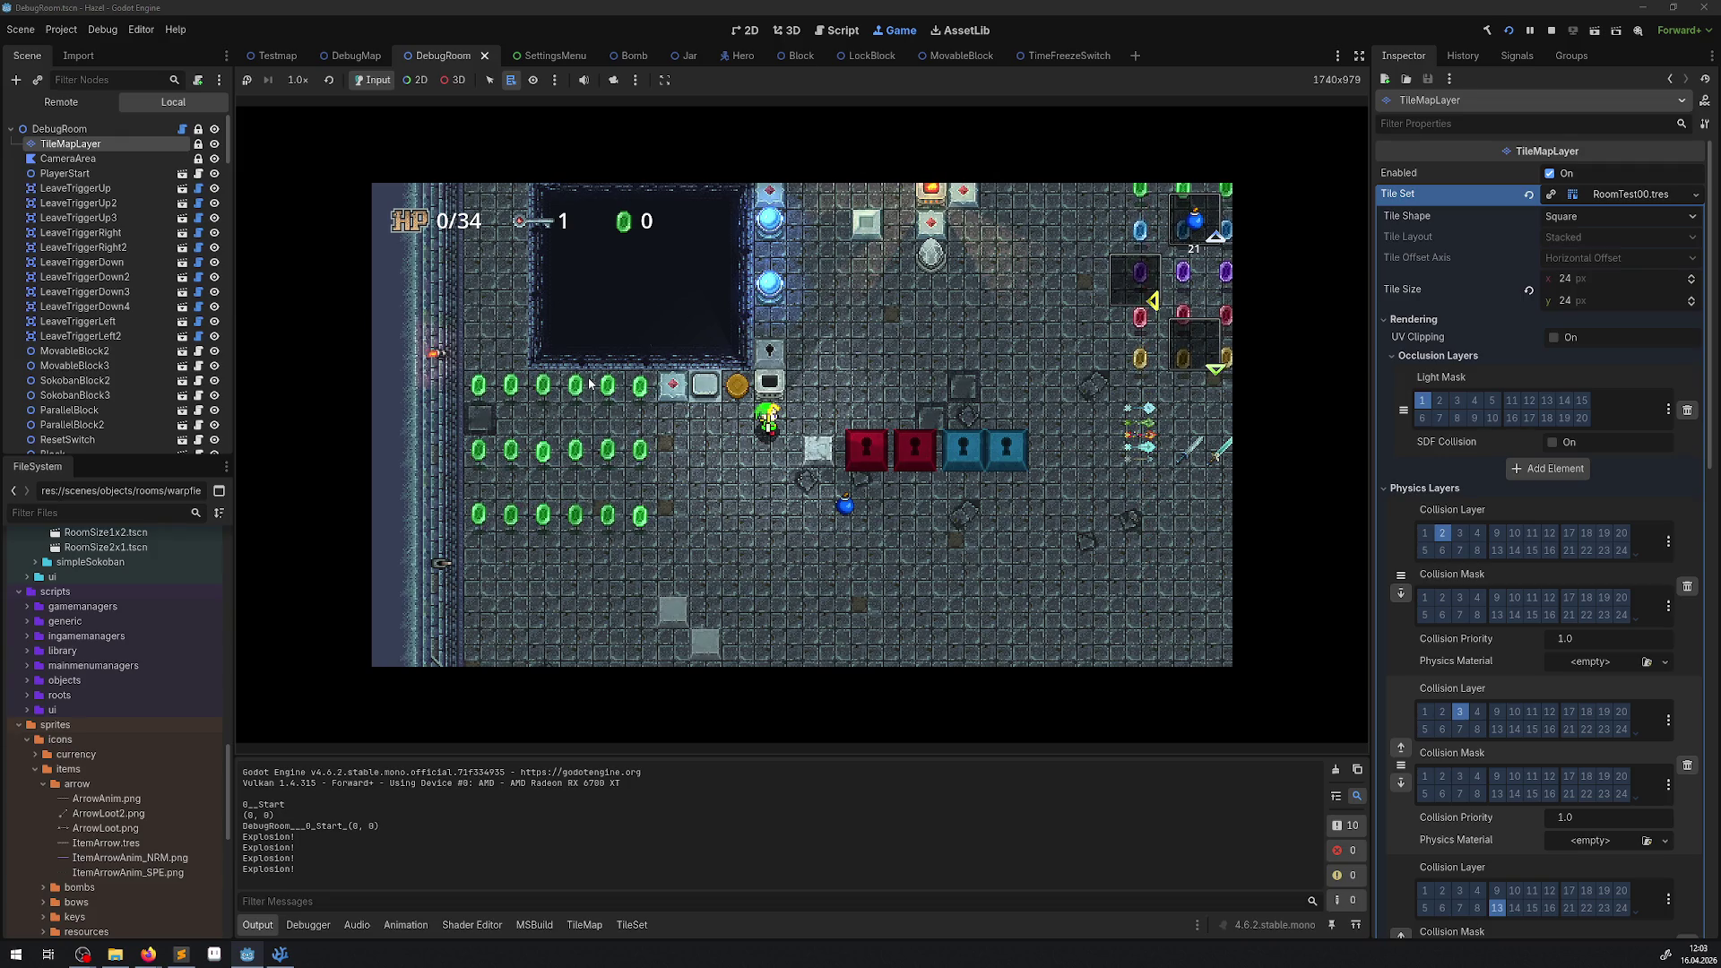
Walk right toward the fire corridor and throw a bomb at the lock blocks.
key(Right)
key(Right)
key(Up)
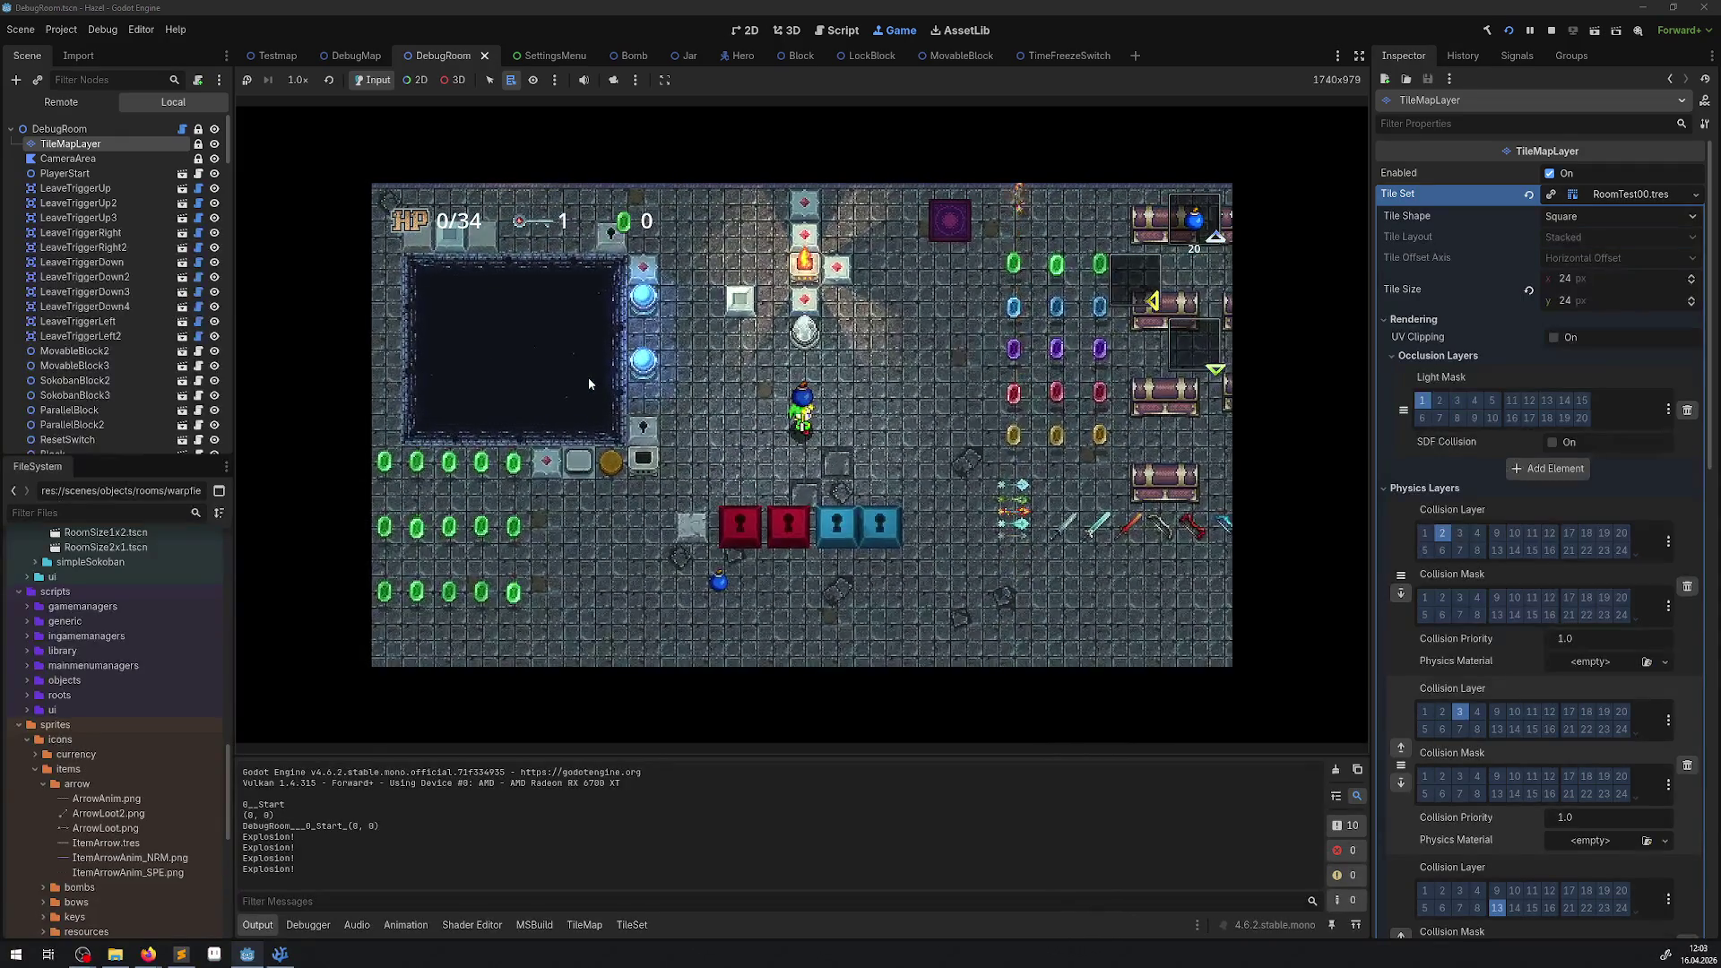
key(Right)
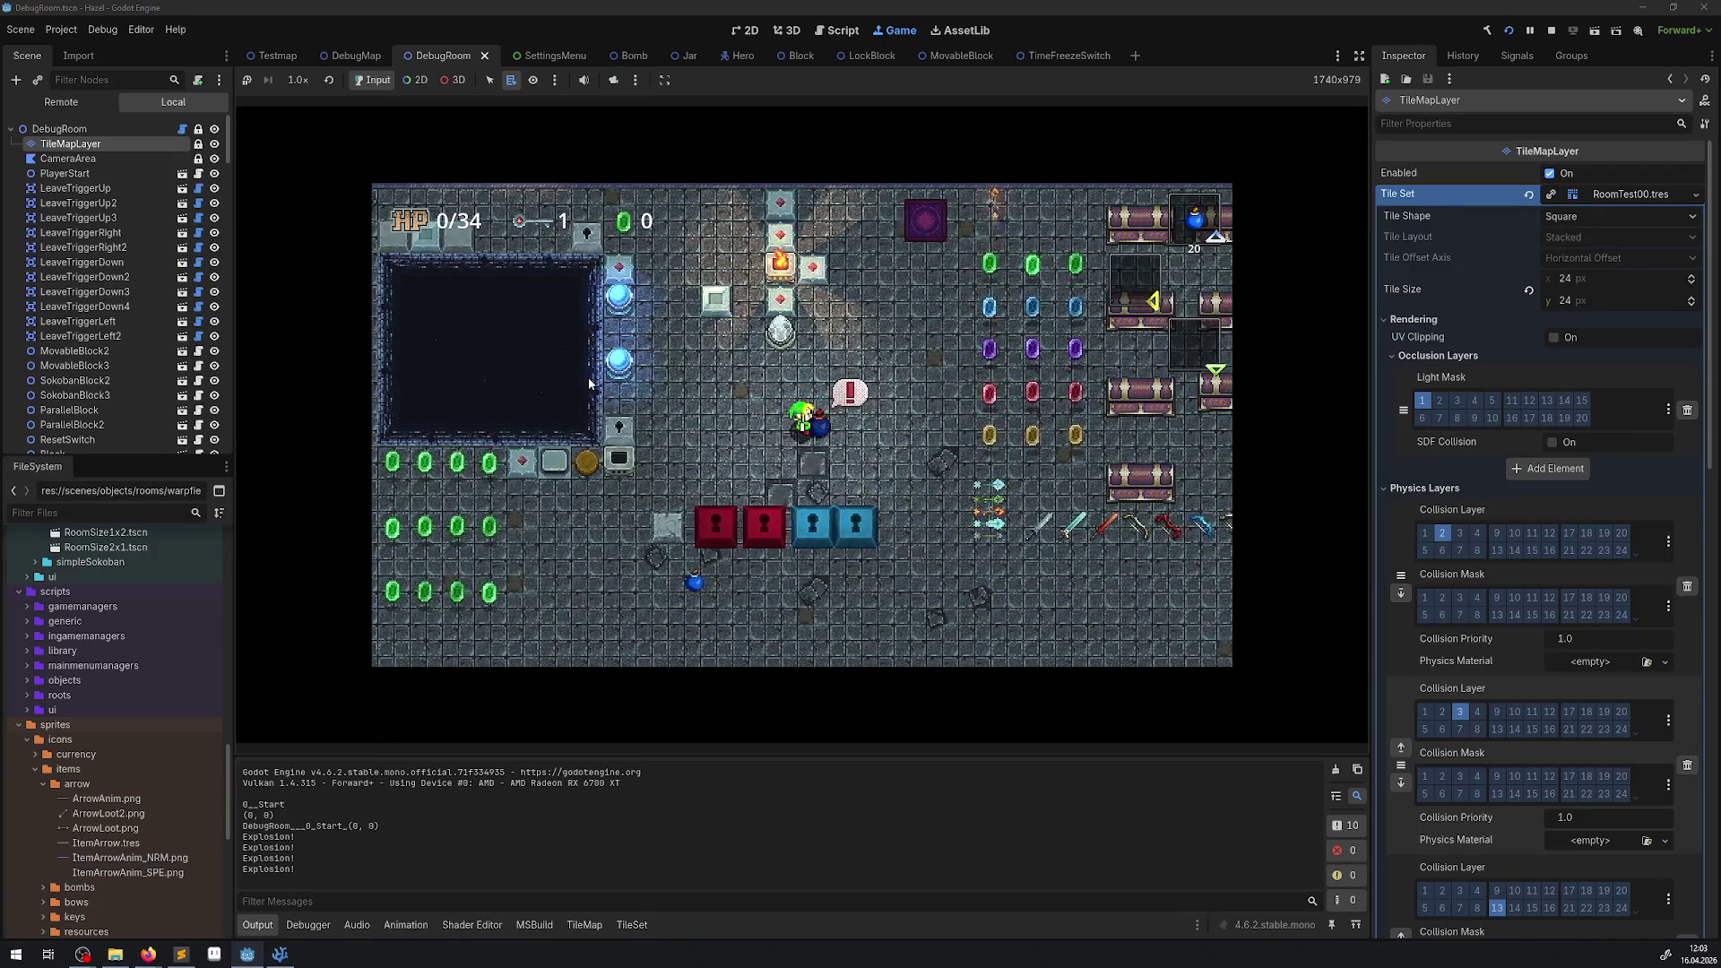
key(e)
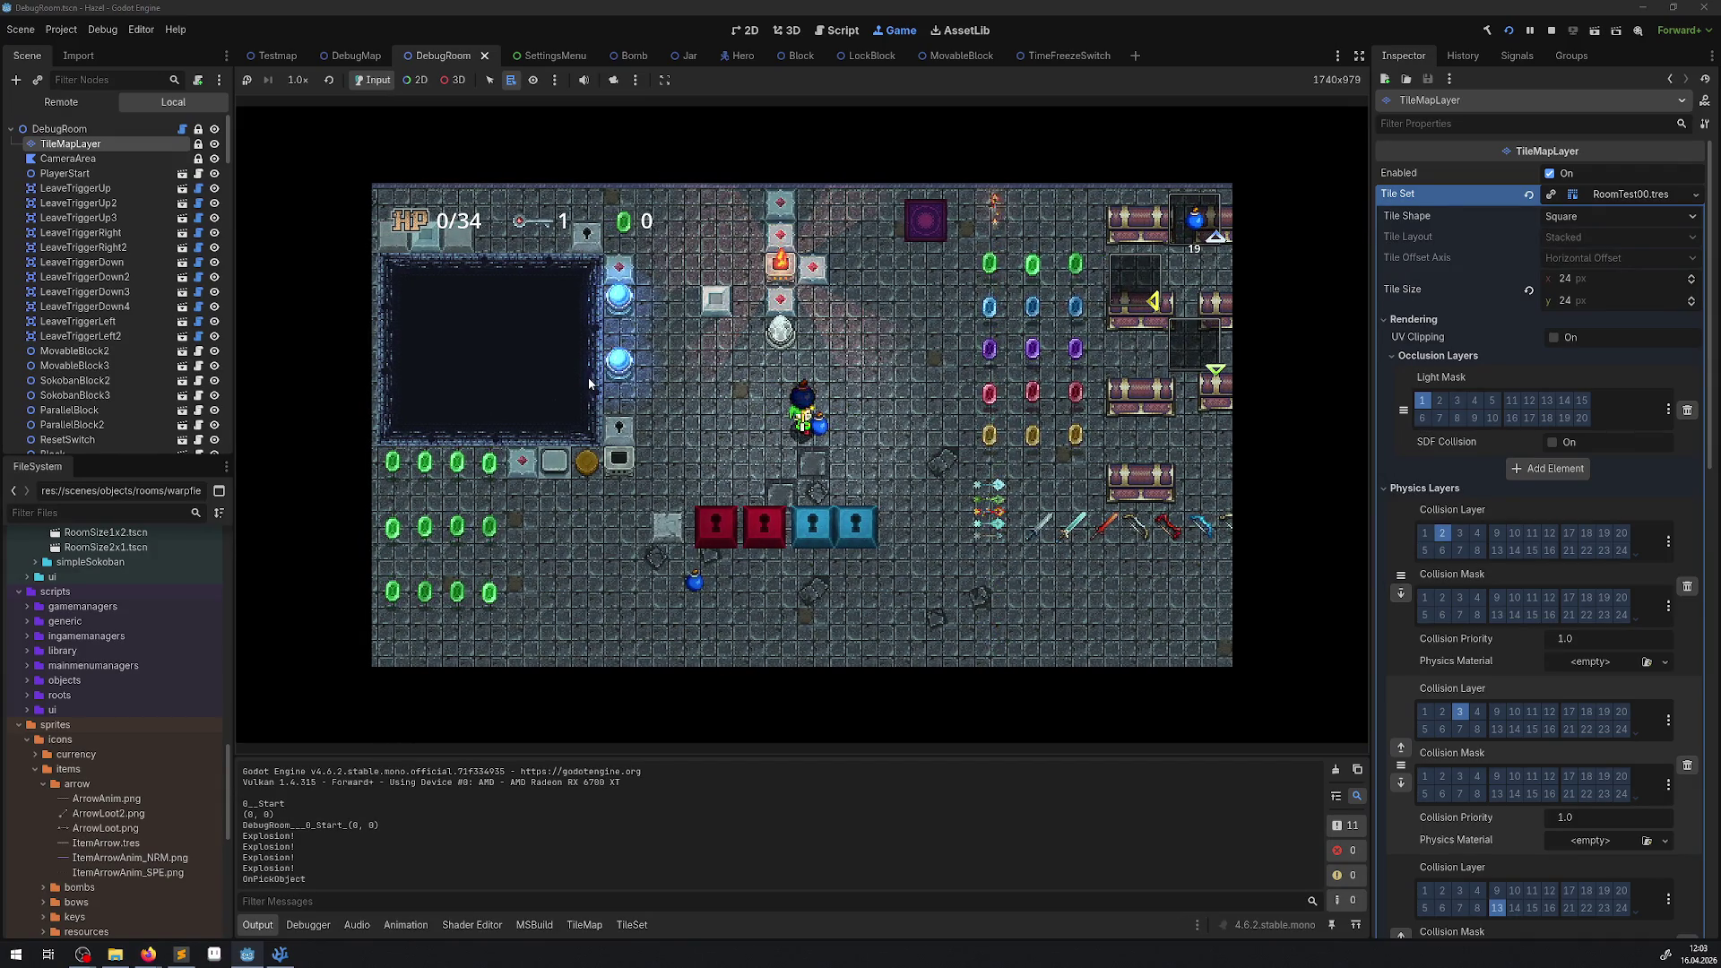
key(e)
key(Right)
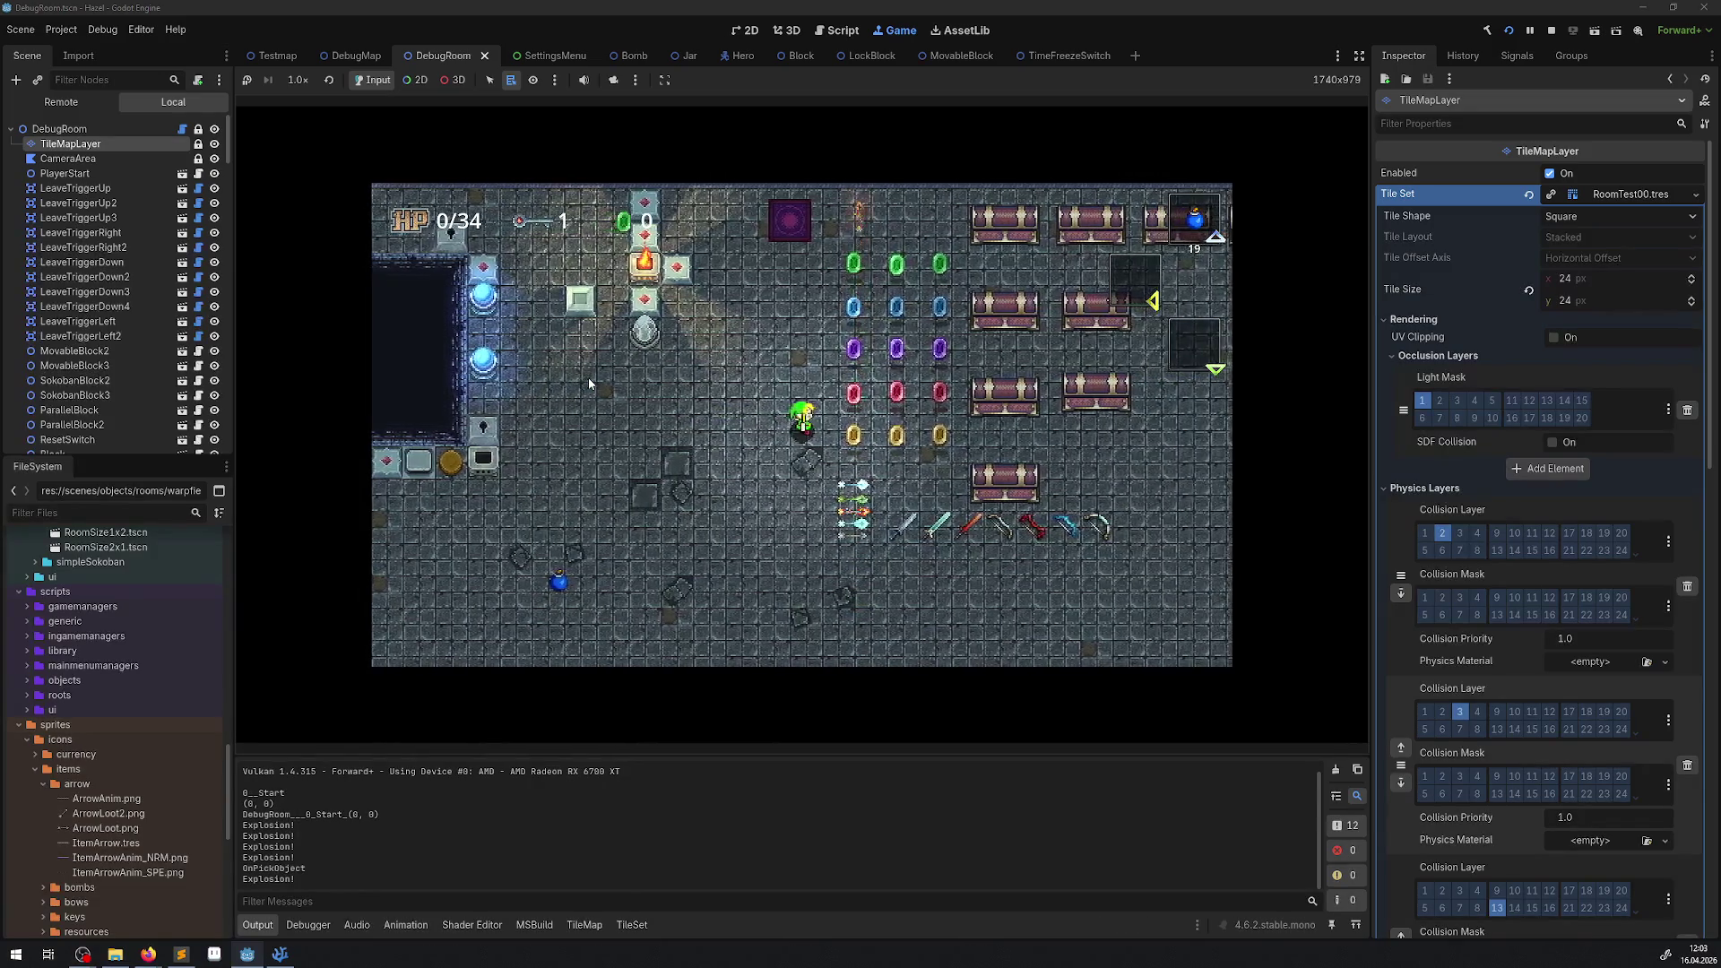
Pick up another bomb while heading down-left and throw it to the left.
key(Left)
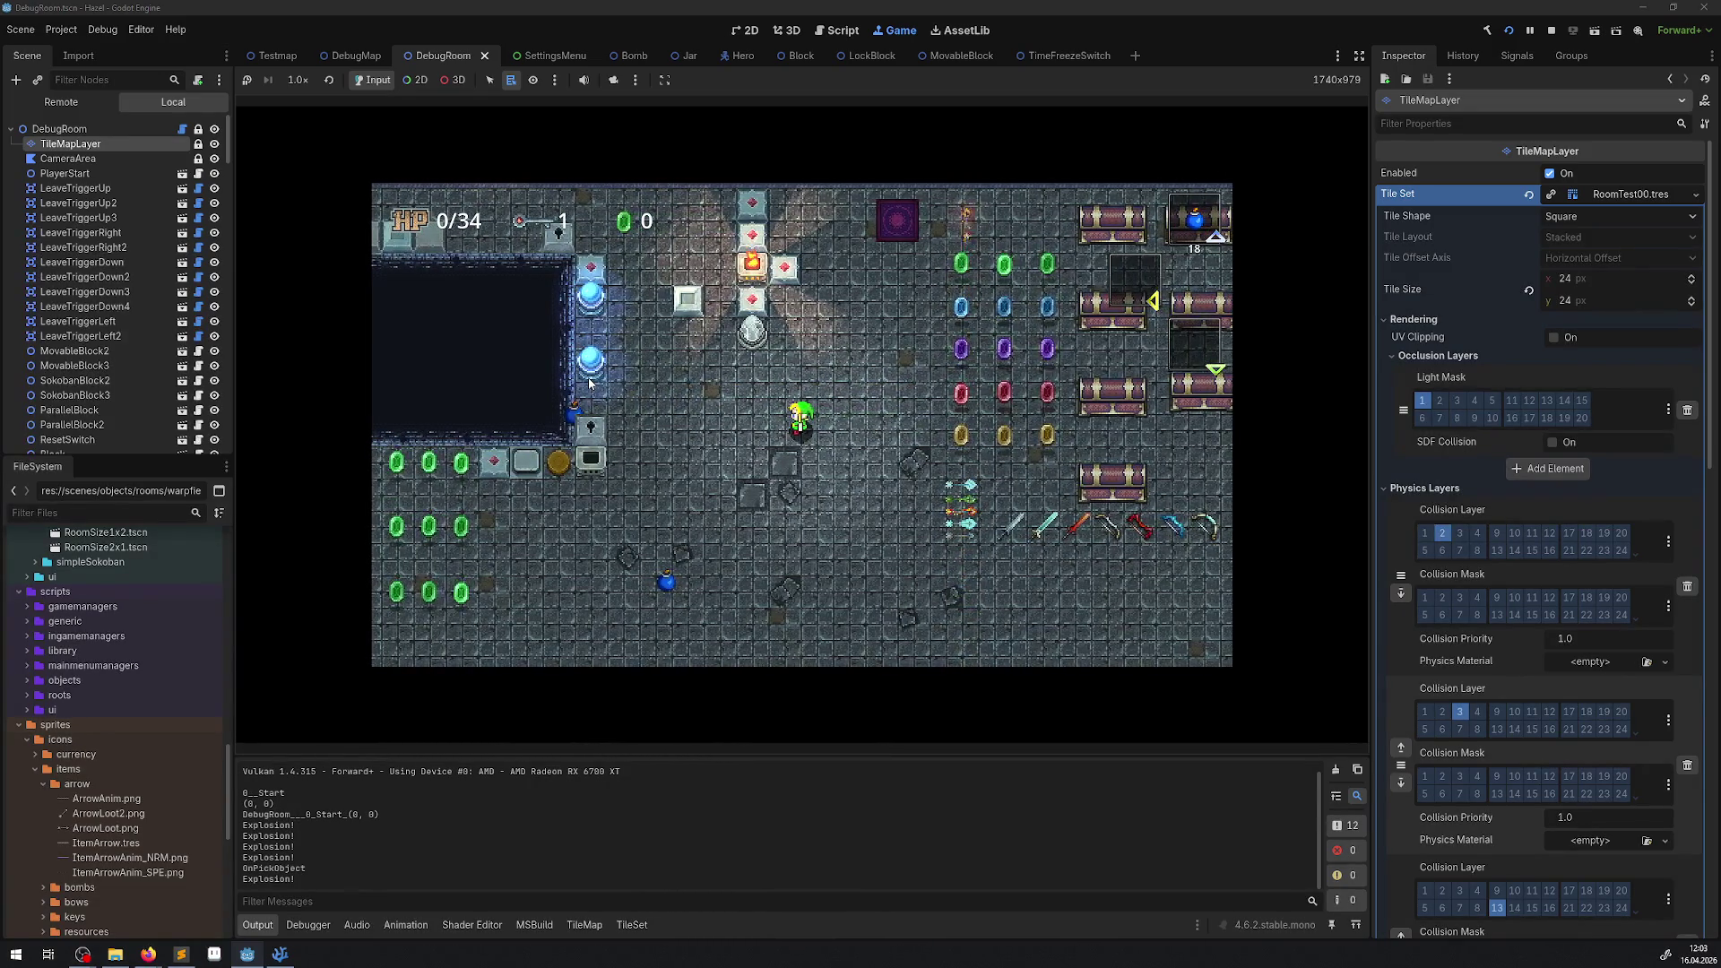
key(Down)
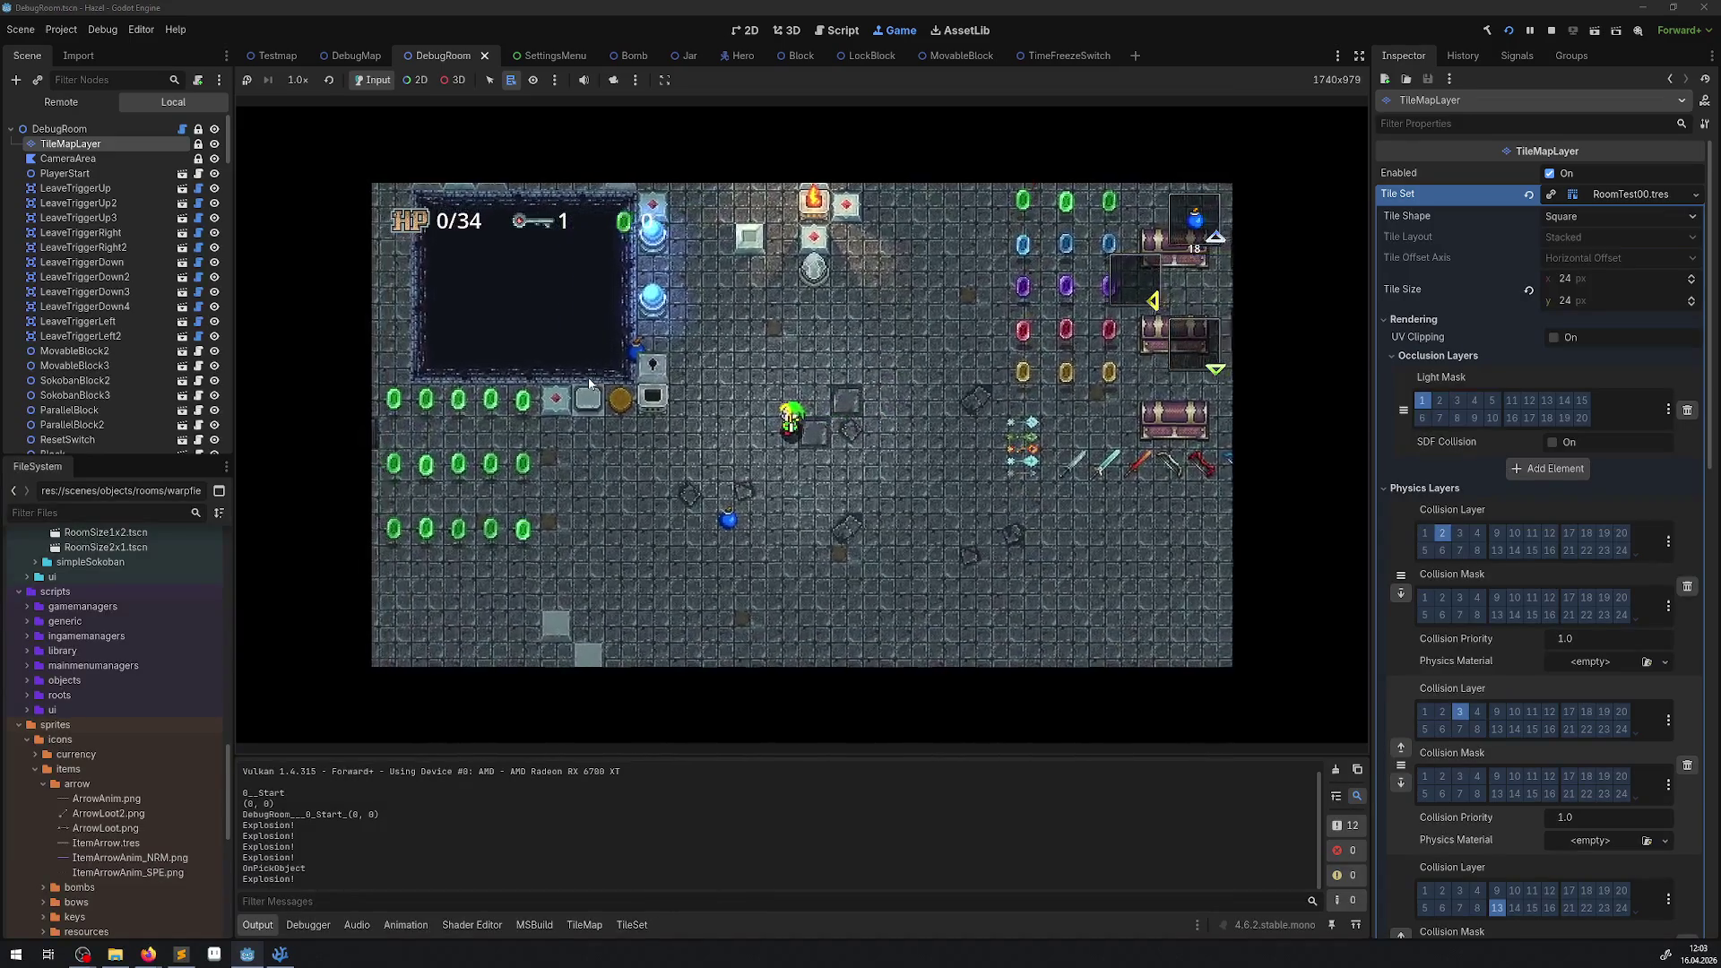
key(Down)
key(Left)
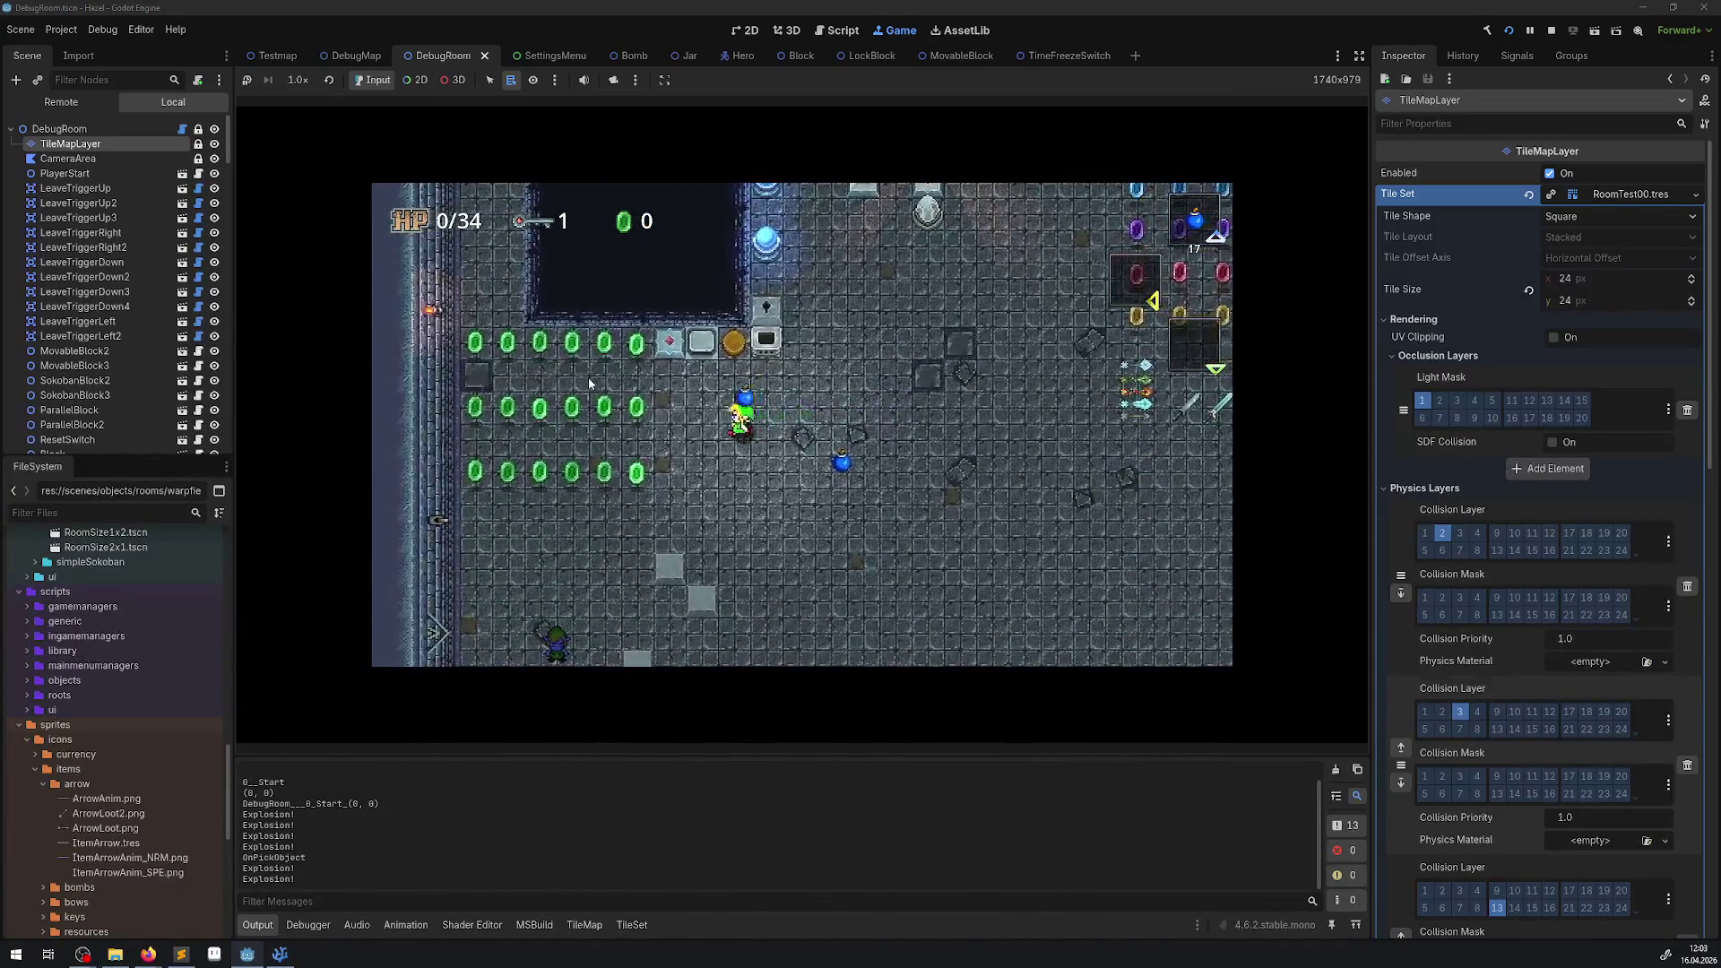
key(space)
key(Right)
key(Up)
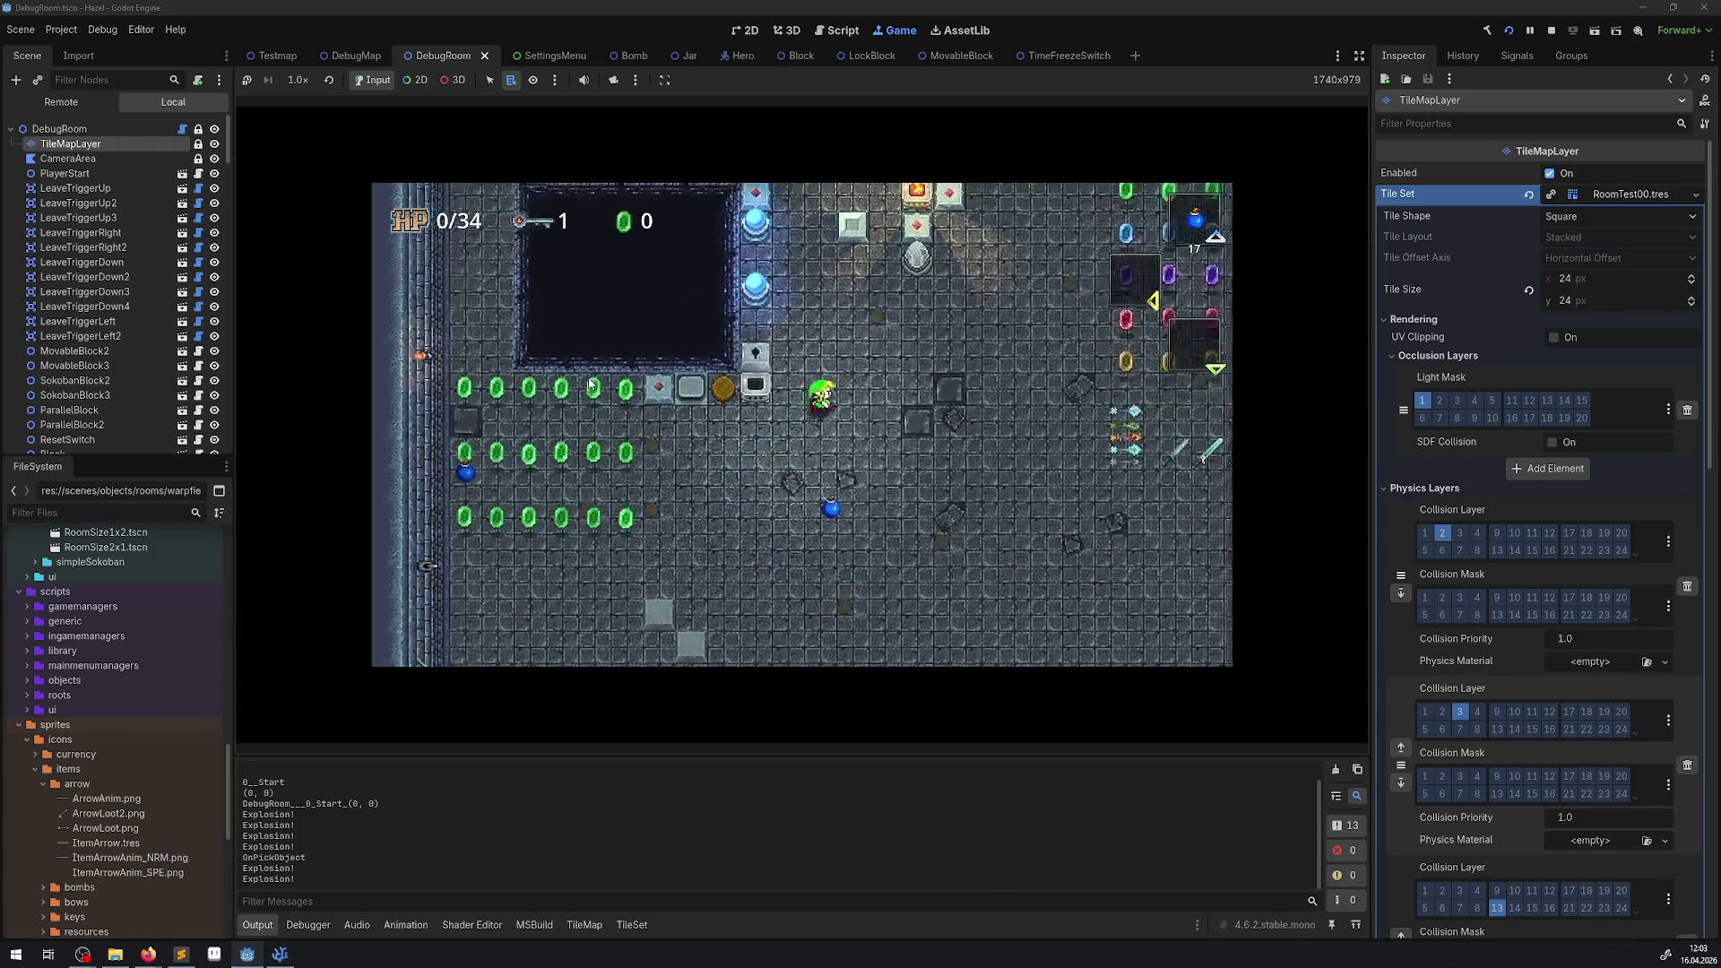
Walk the hero across the room and back up to the top-left.
key(Up)
key(Right)
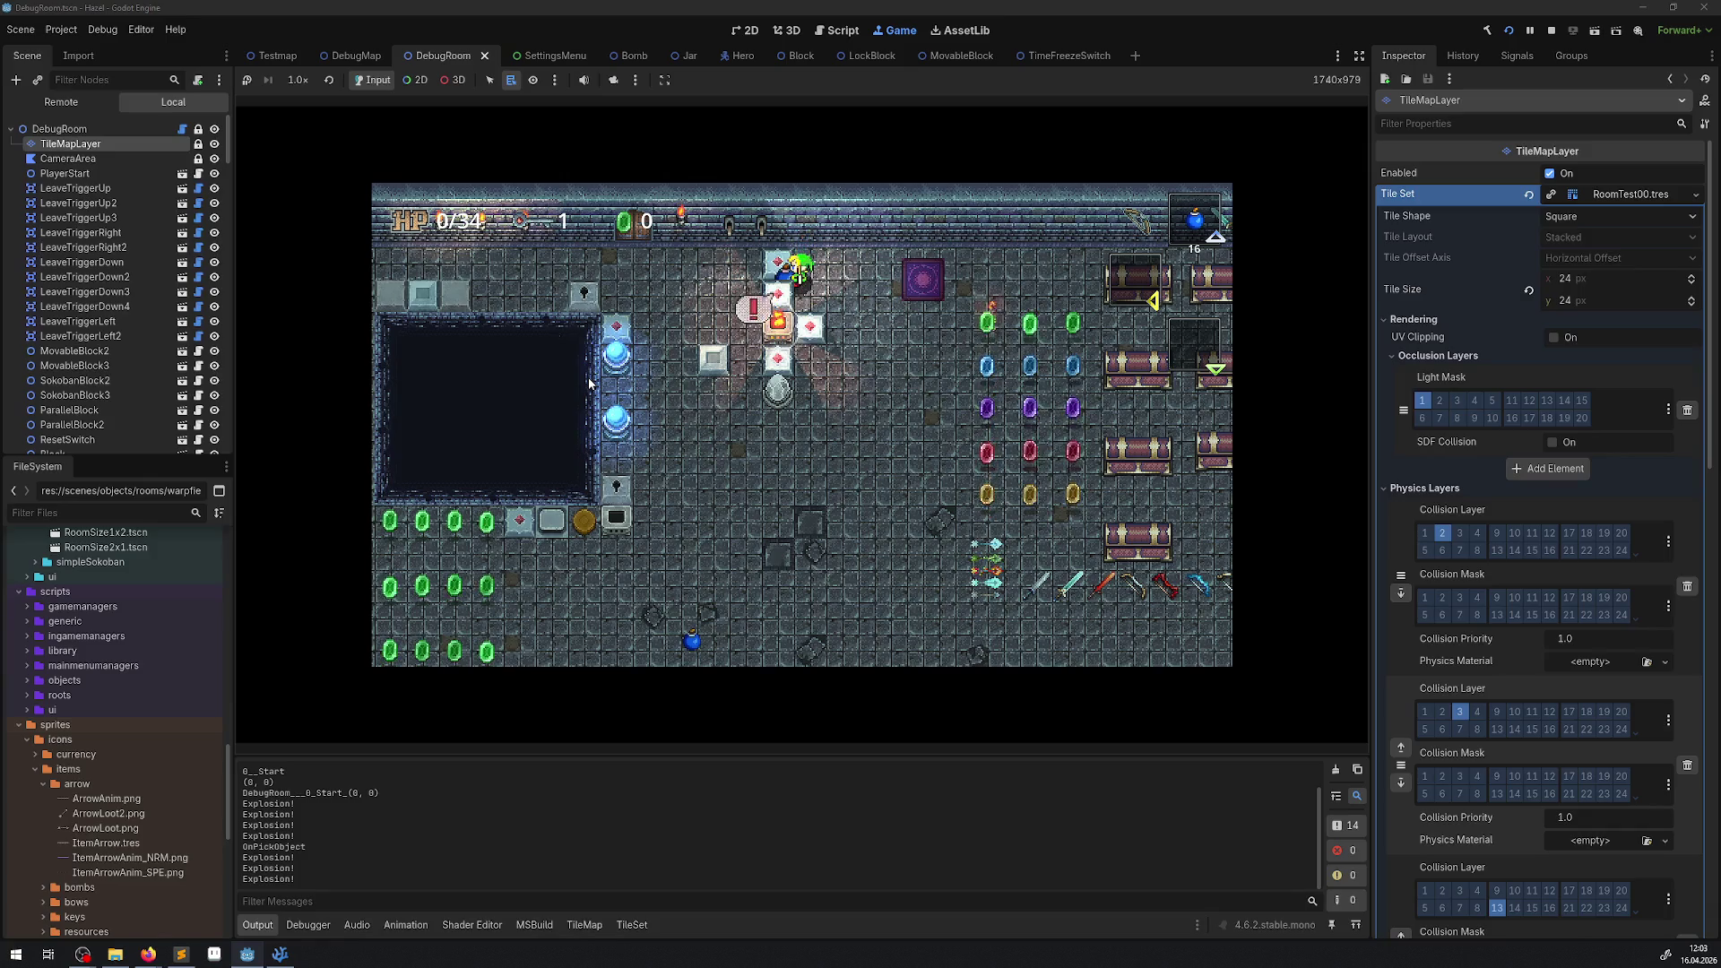
key(Right)
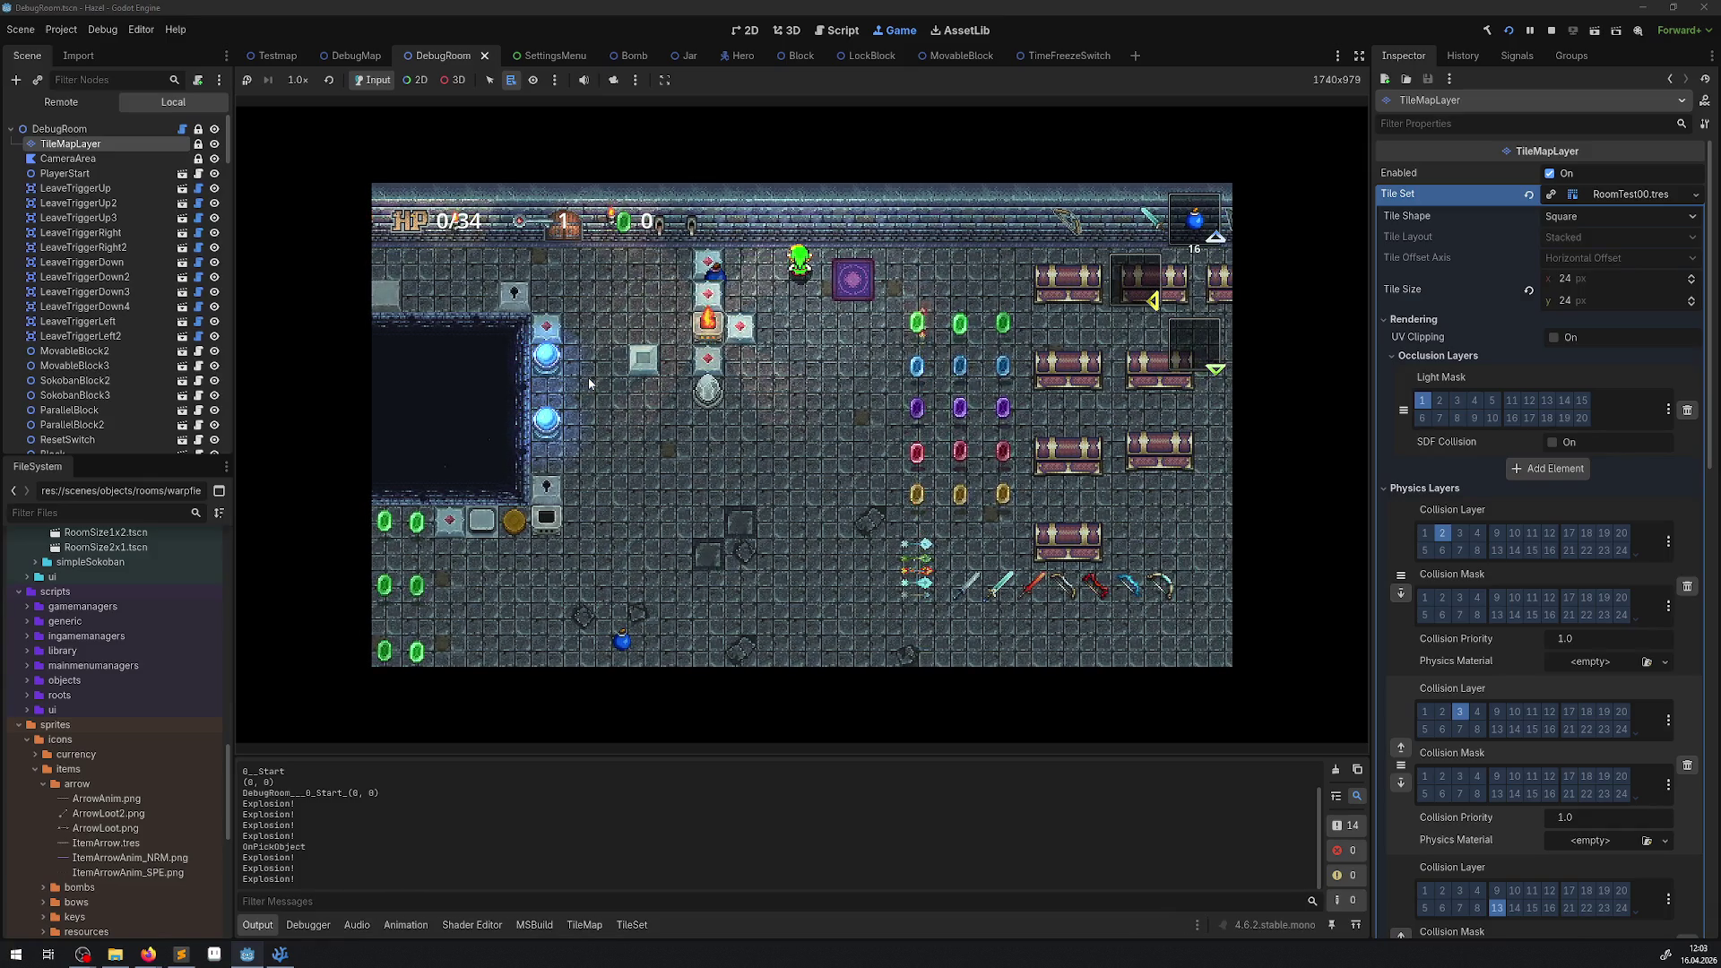
key(Down)
key(Right)
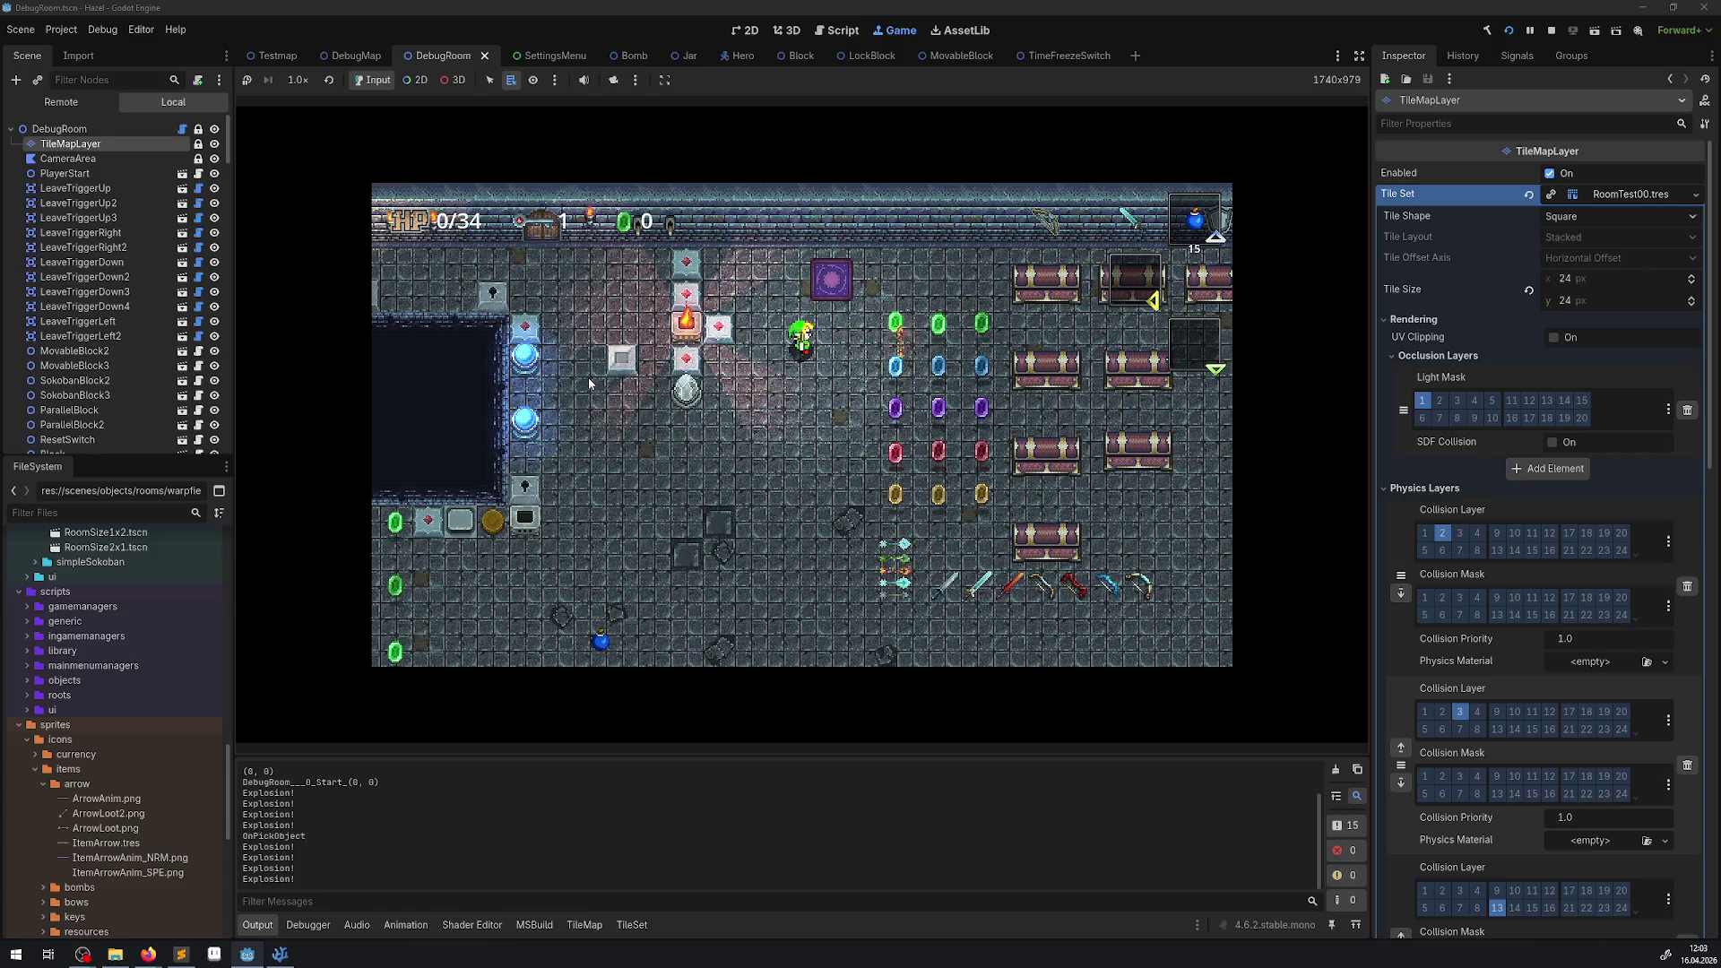
key(Left)
key(Down)
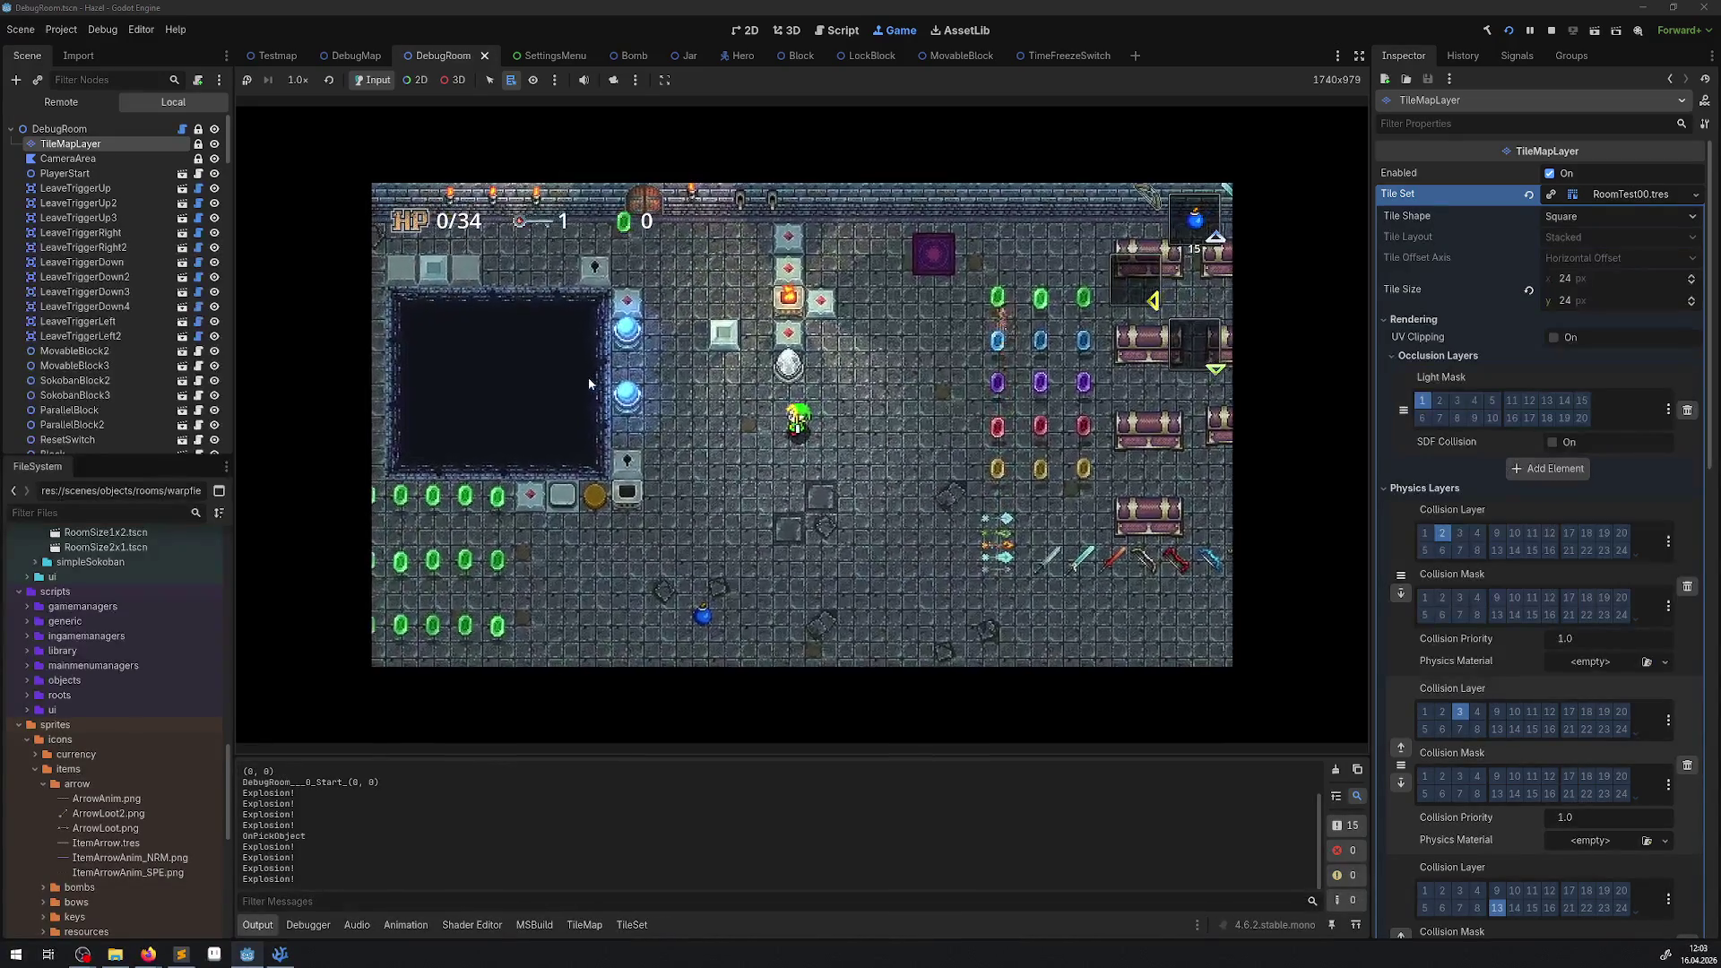
key(Up)
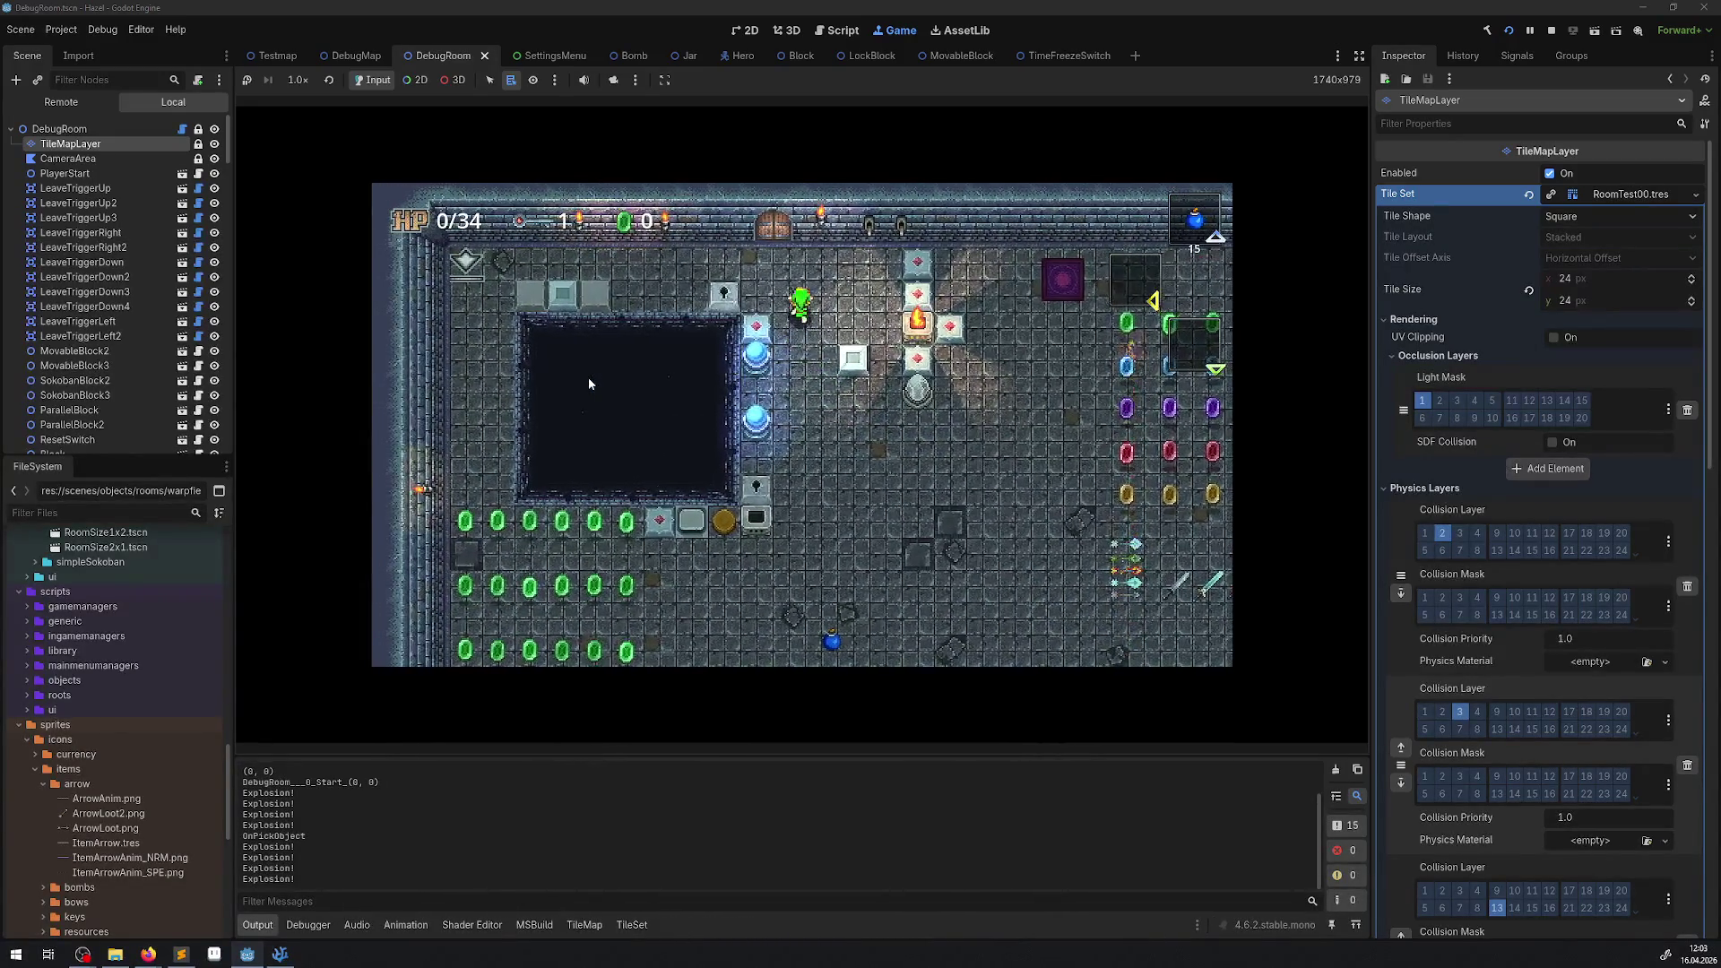
key(Left)
key(Left)
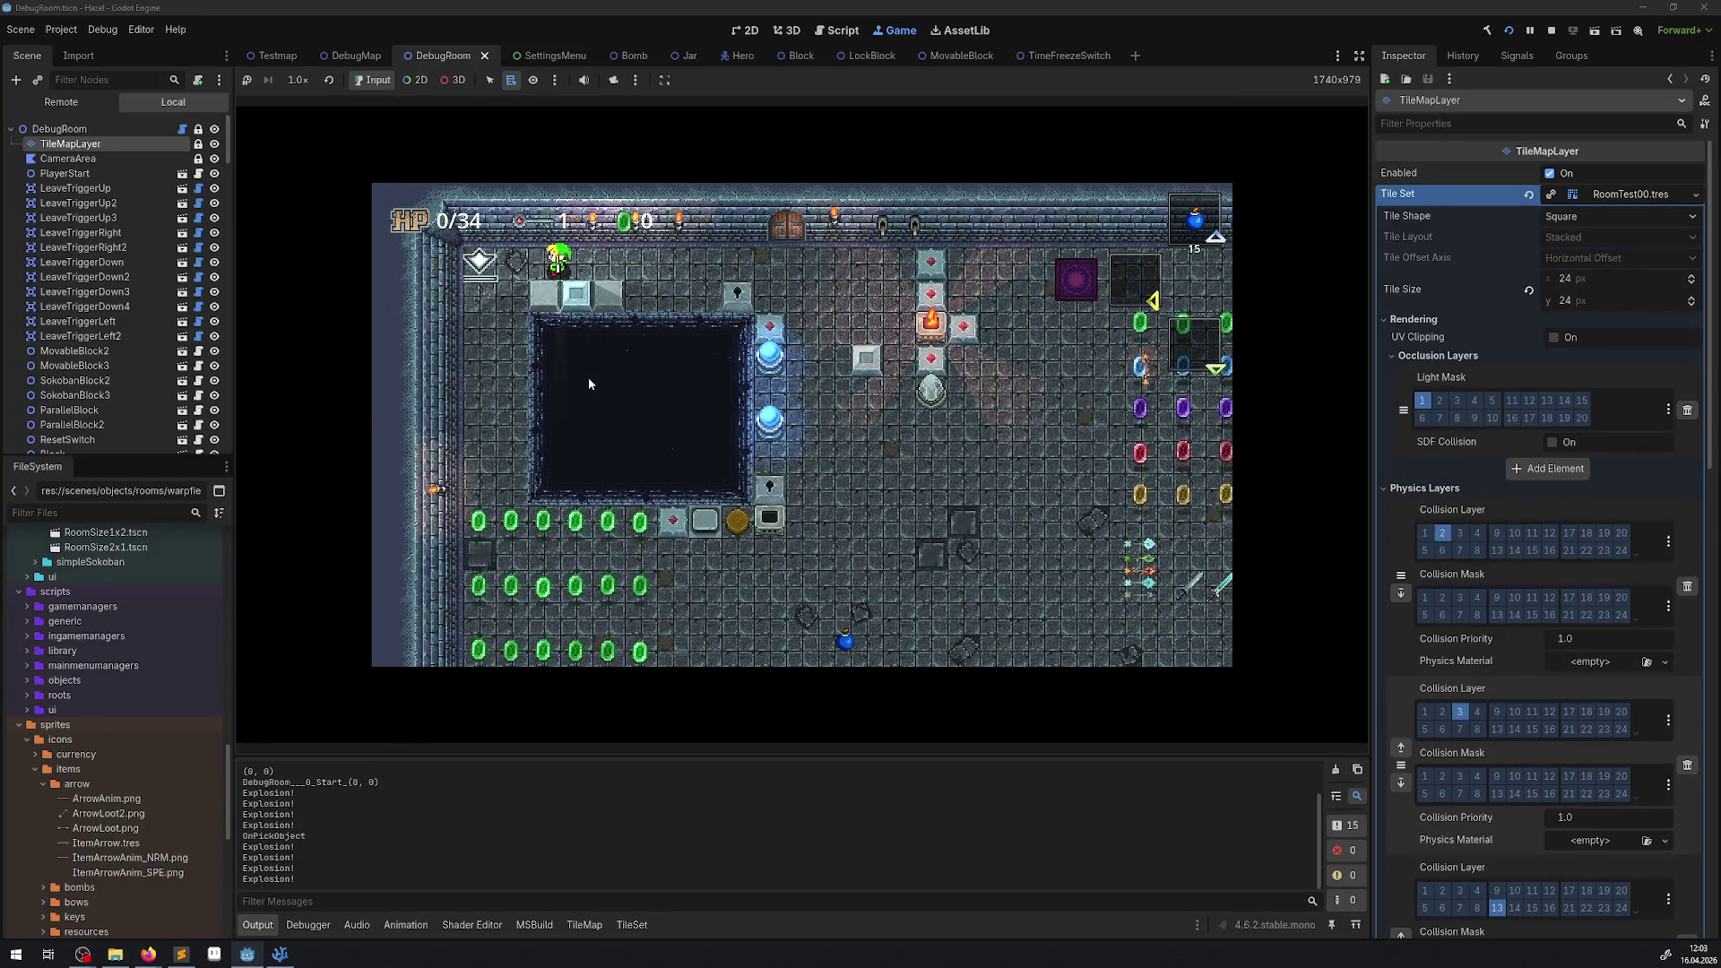
Lift a bomb, carry it right along the top row and set it down, leaving 13 bombs.
key(x)
key(Right)
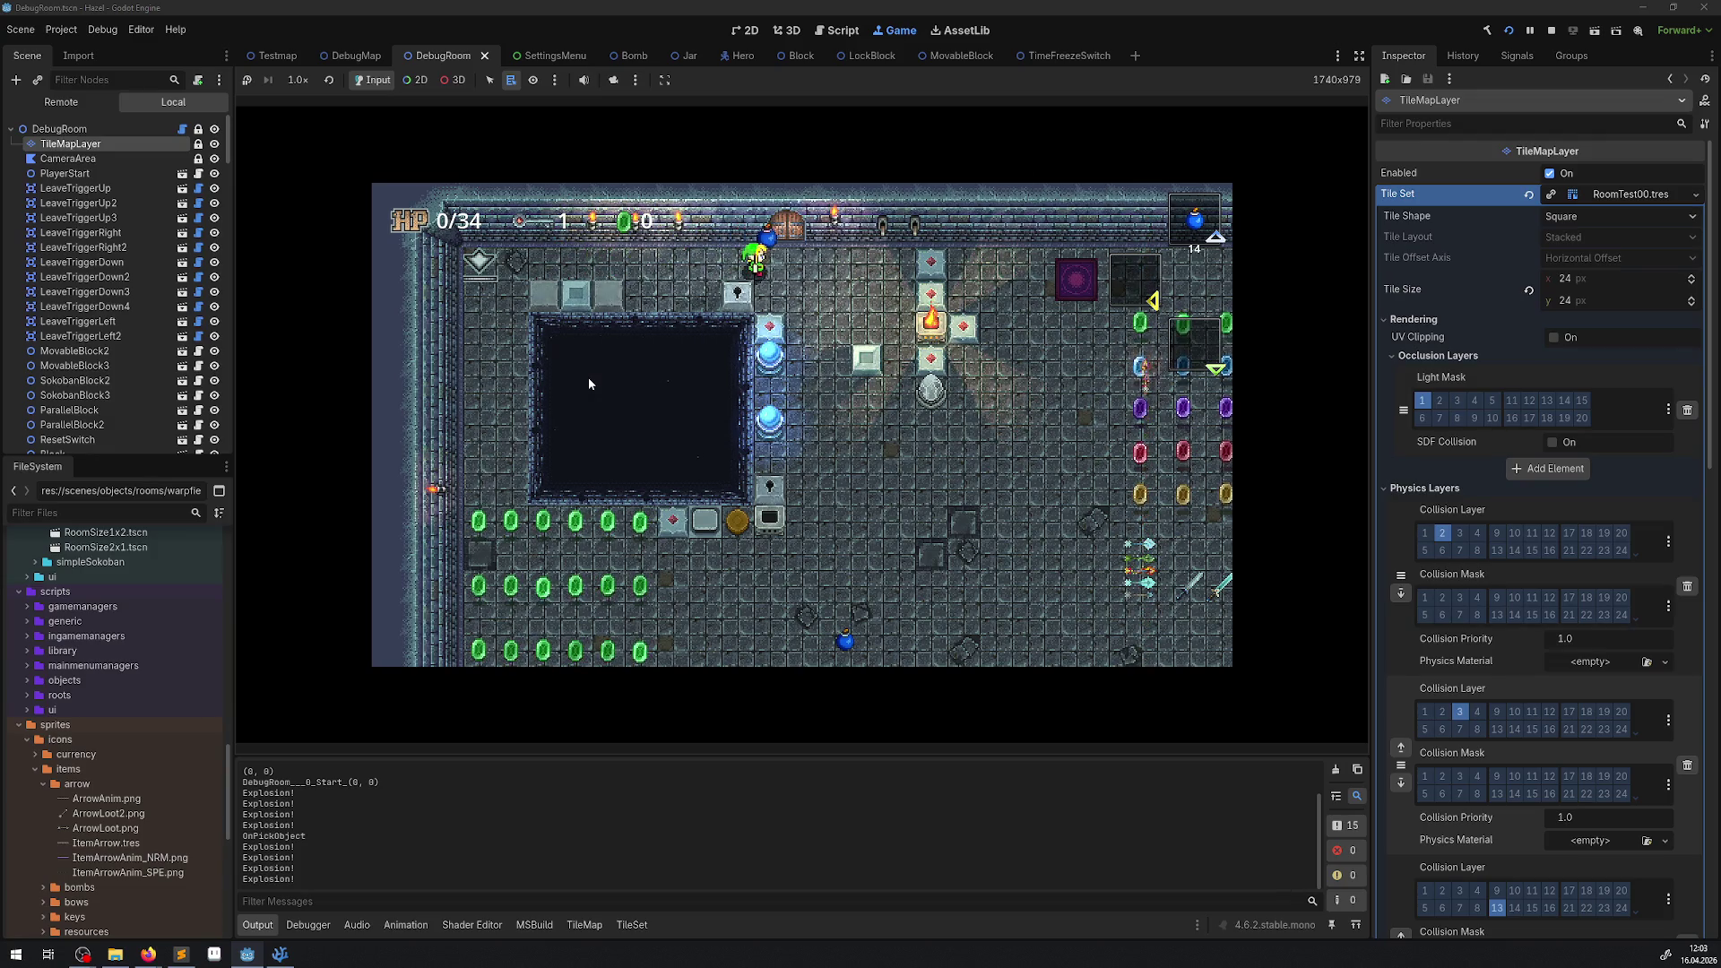
key(x)
key(Right)
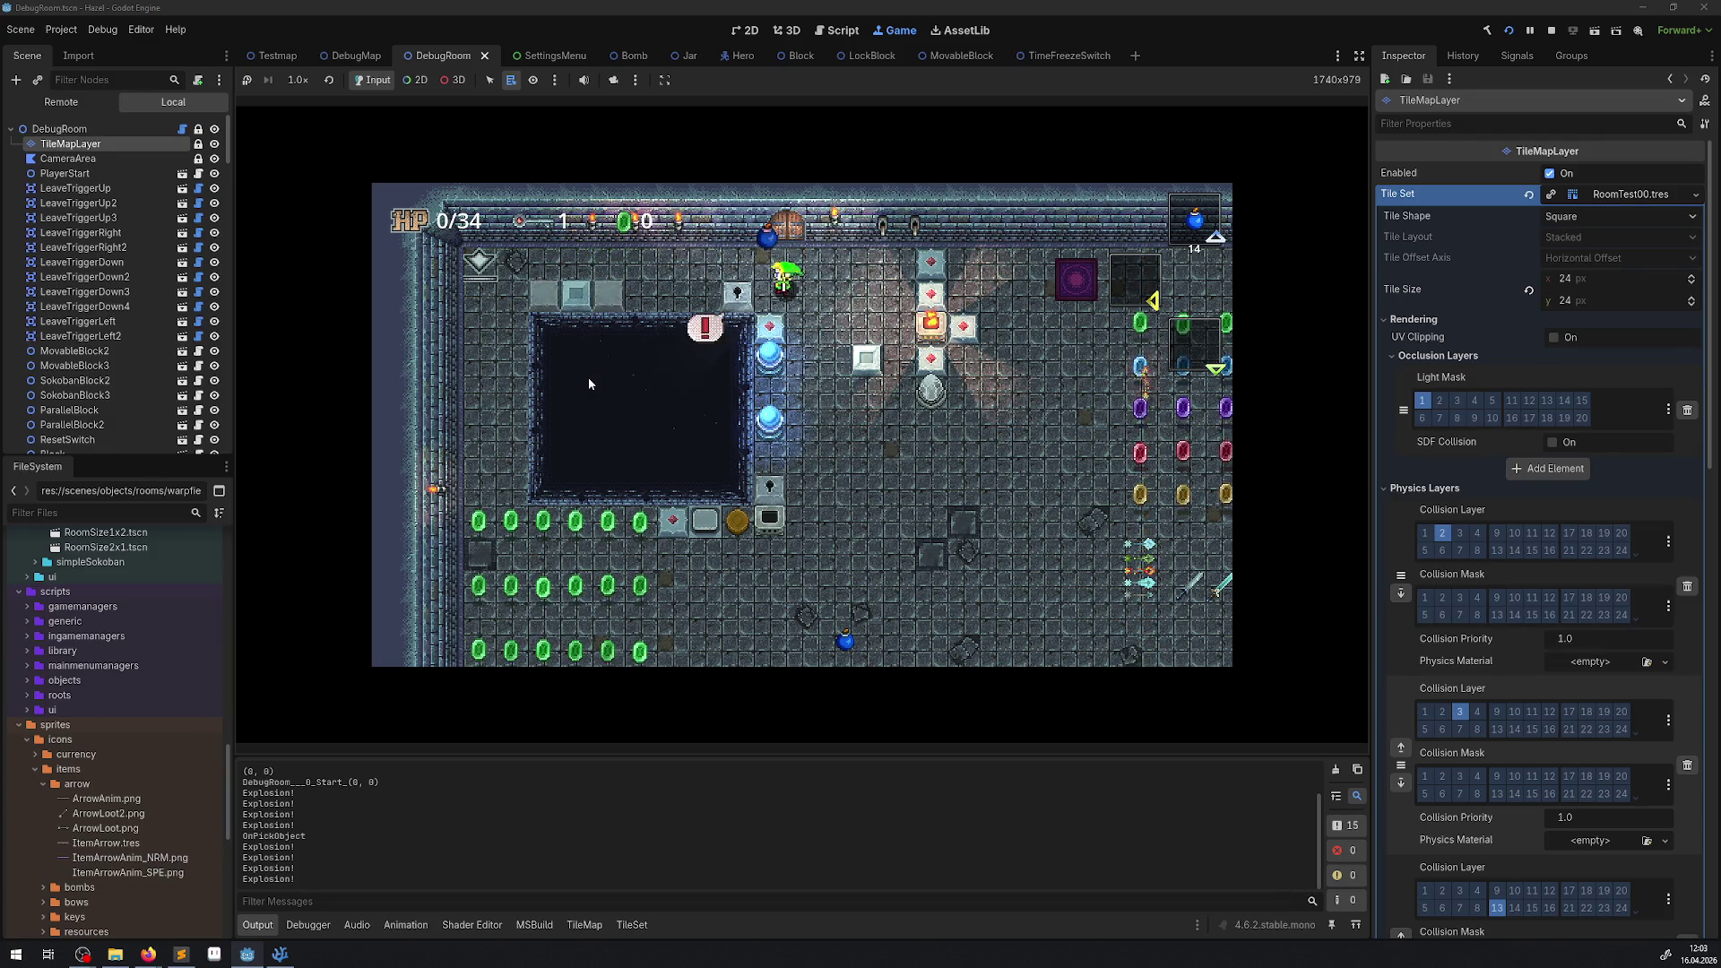
key(x)
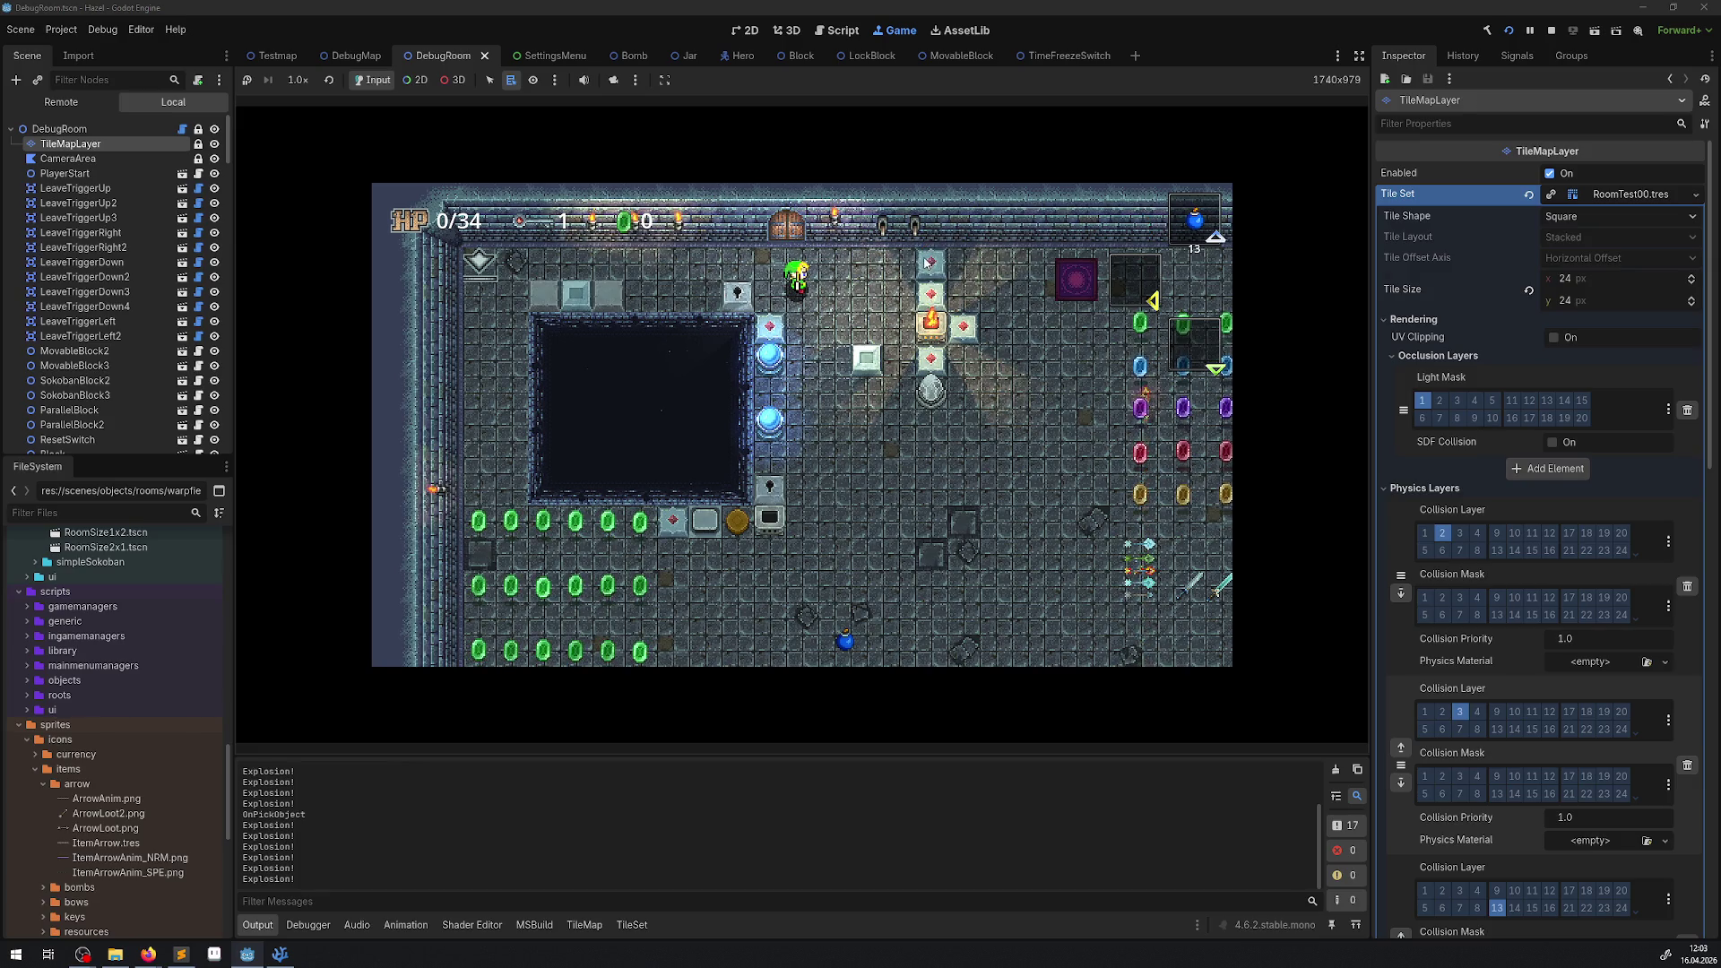
Move beside the flame, pick up a bomb and place it above the fire block.
mouse_move(272, 959)
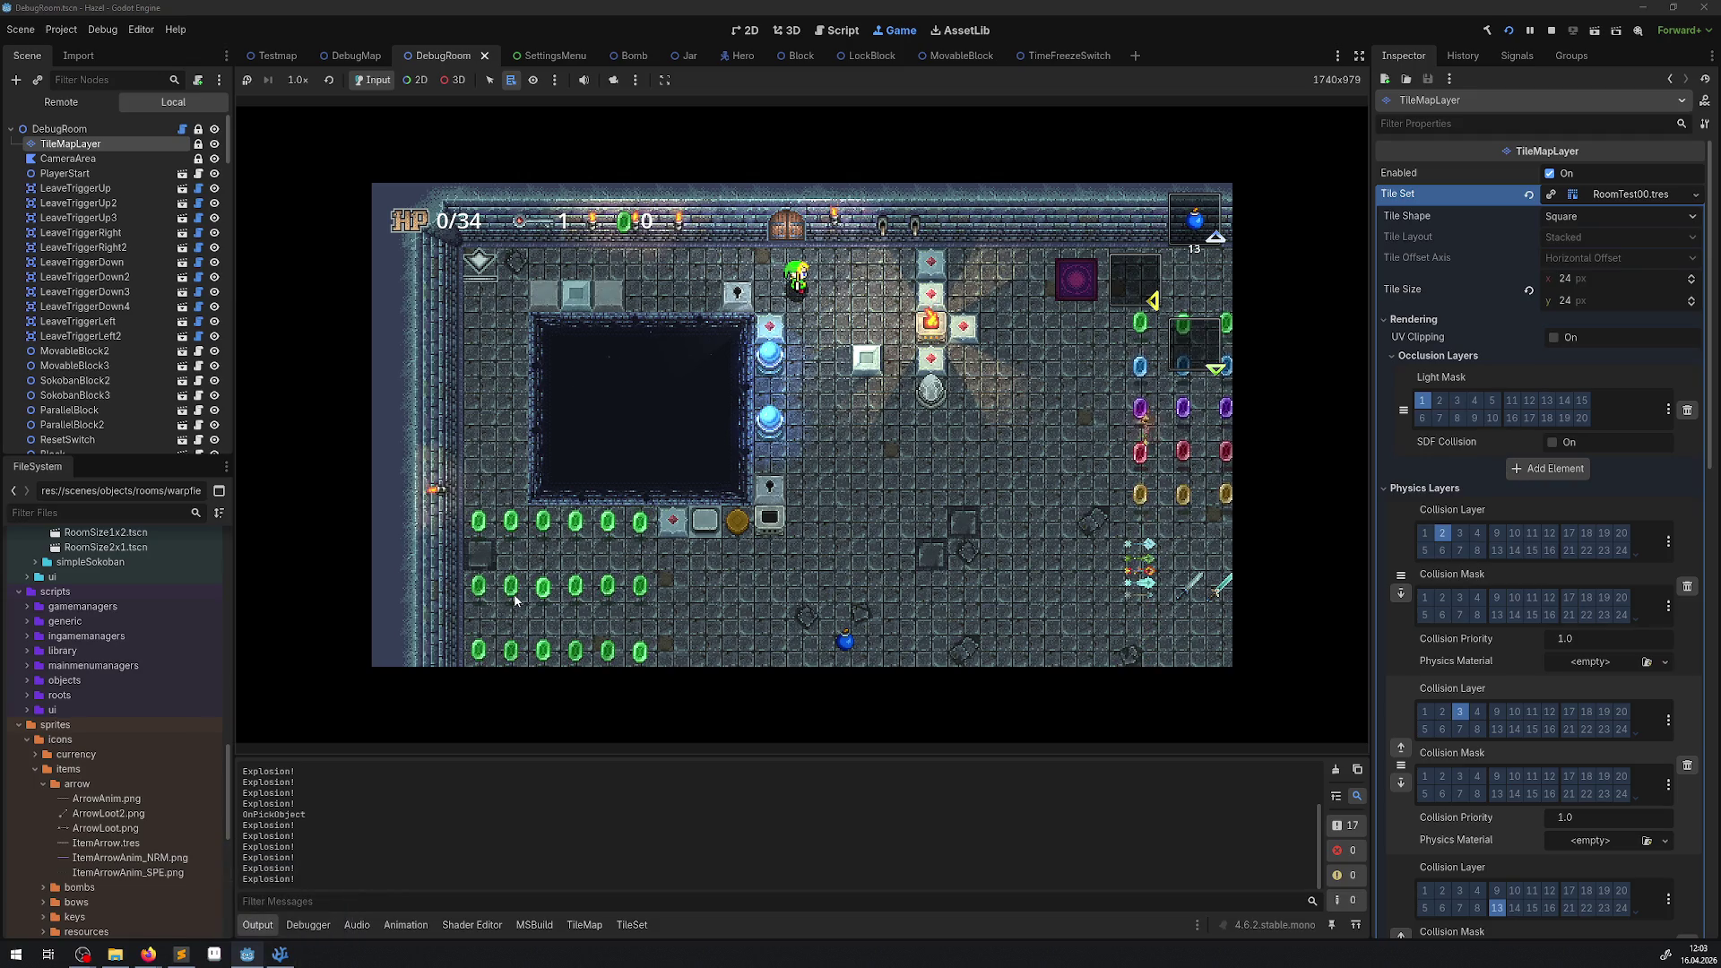
key(Right)
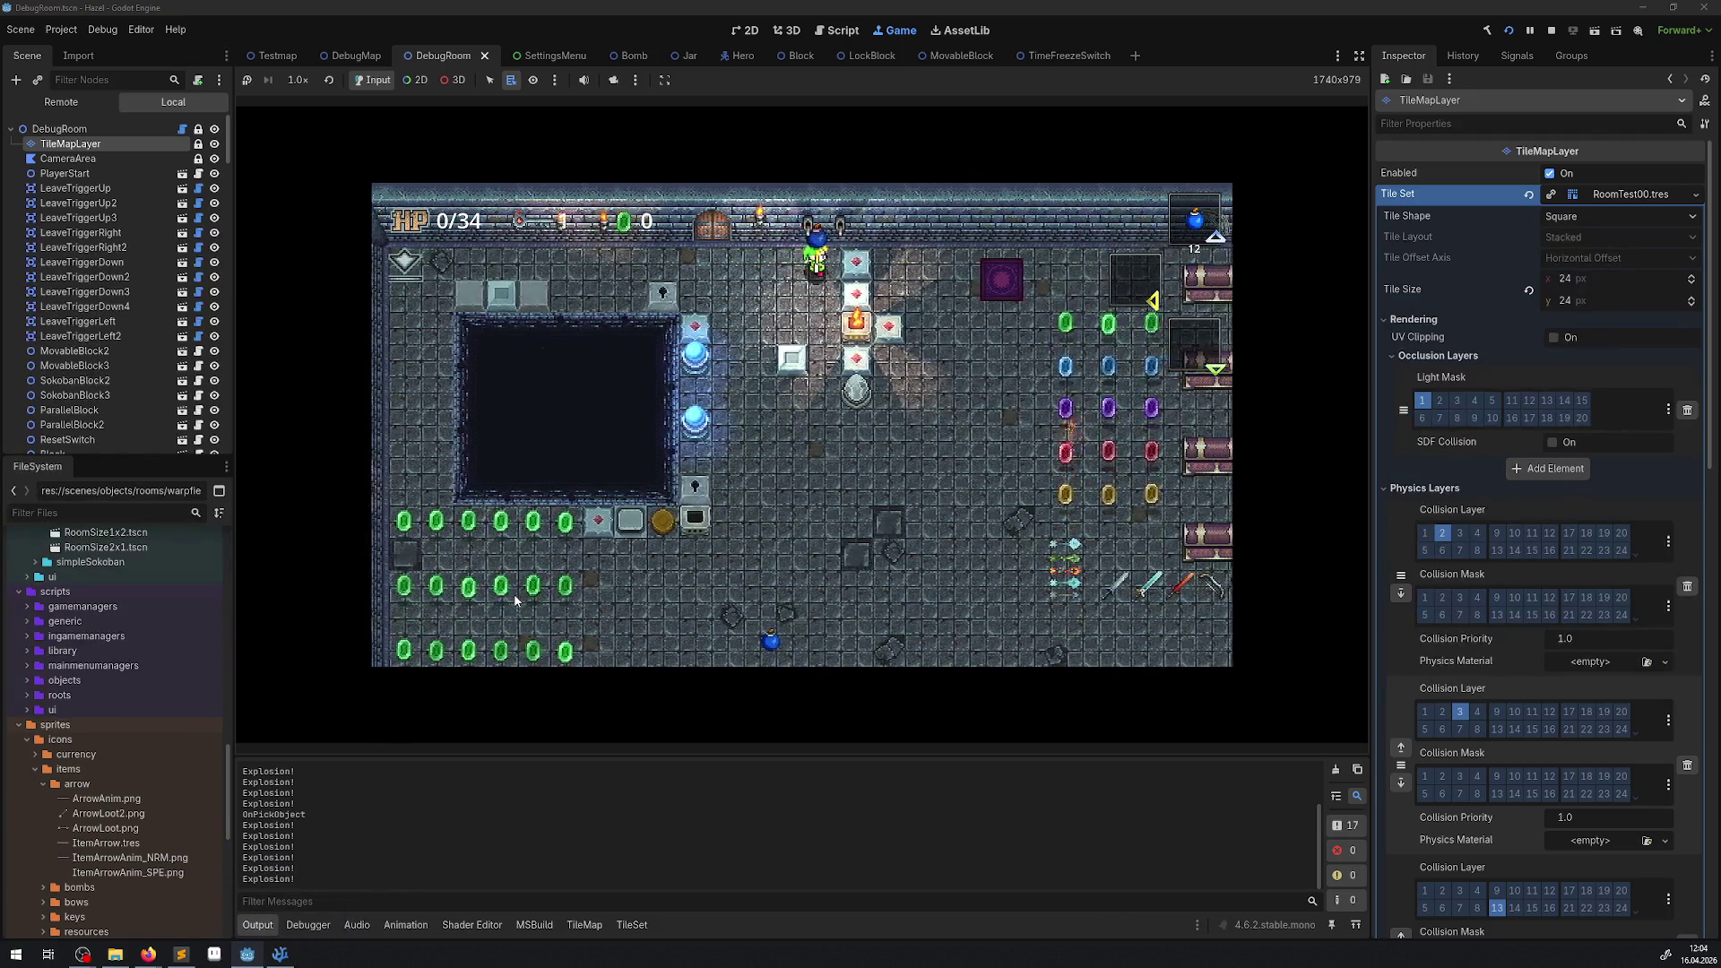
key(Right)
key(Down)
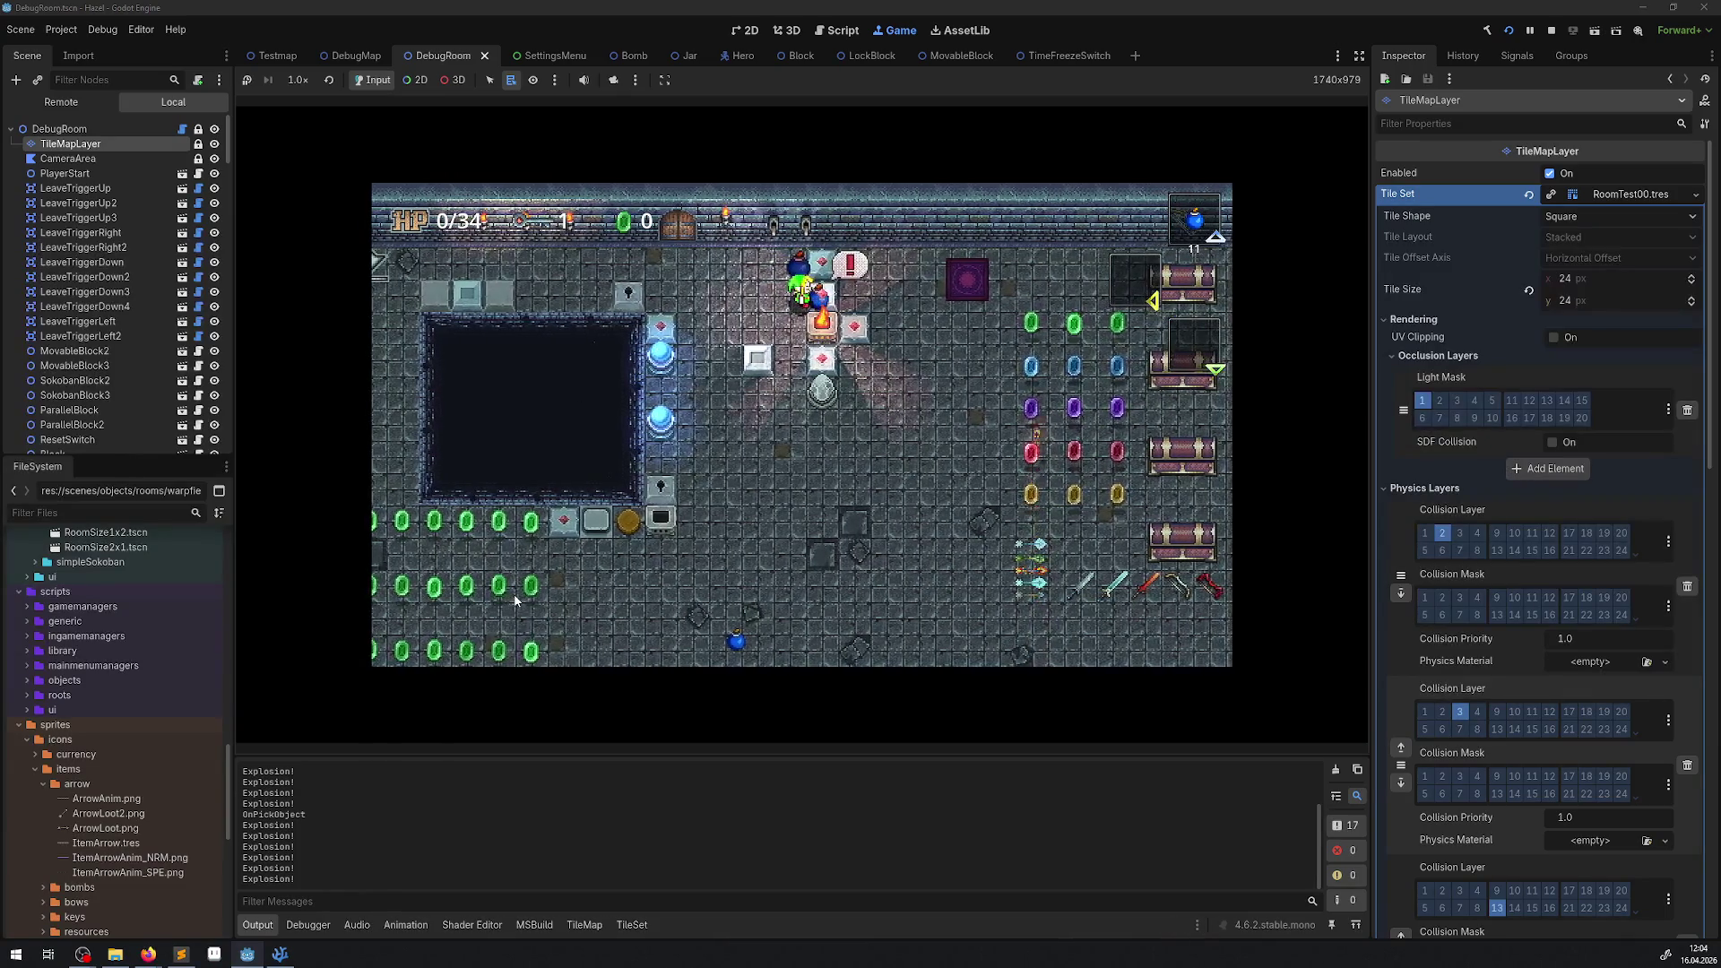
key(Left)
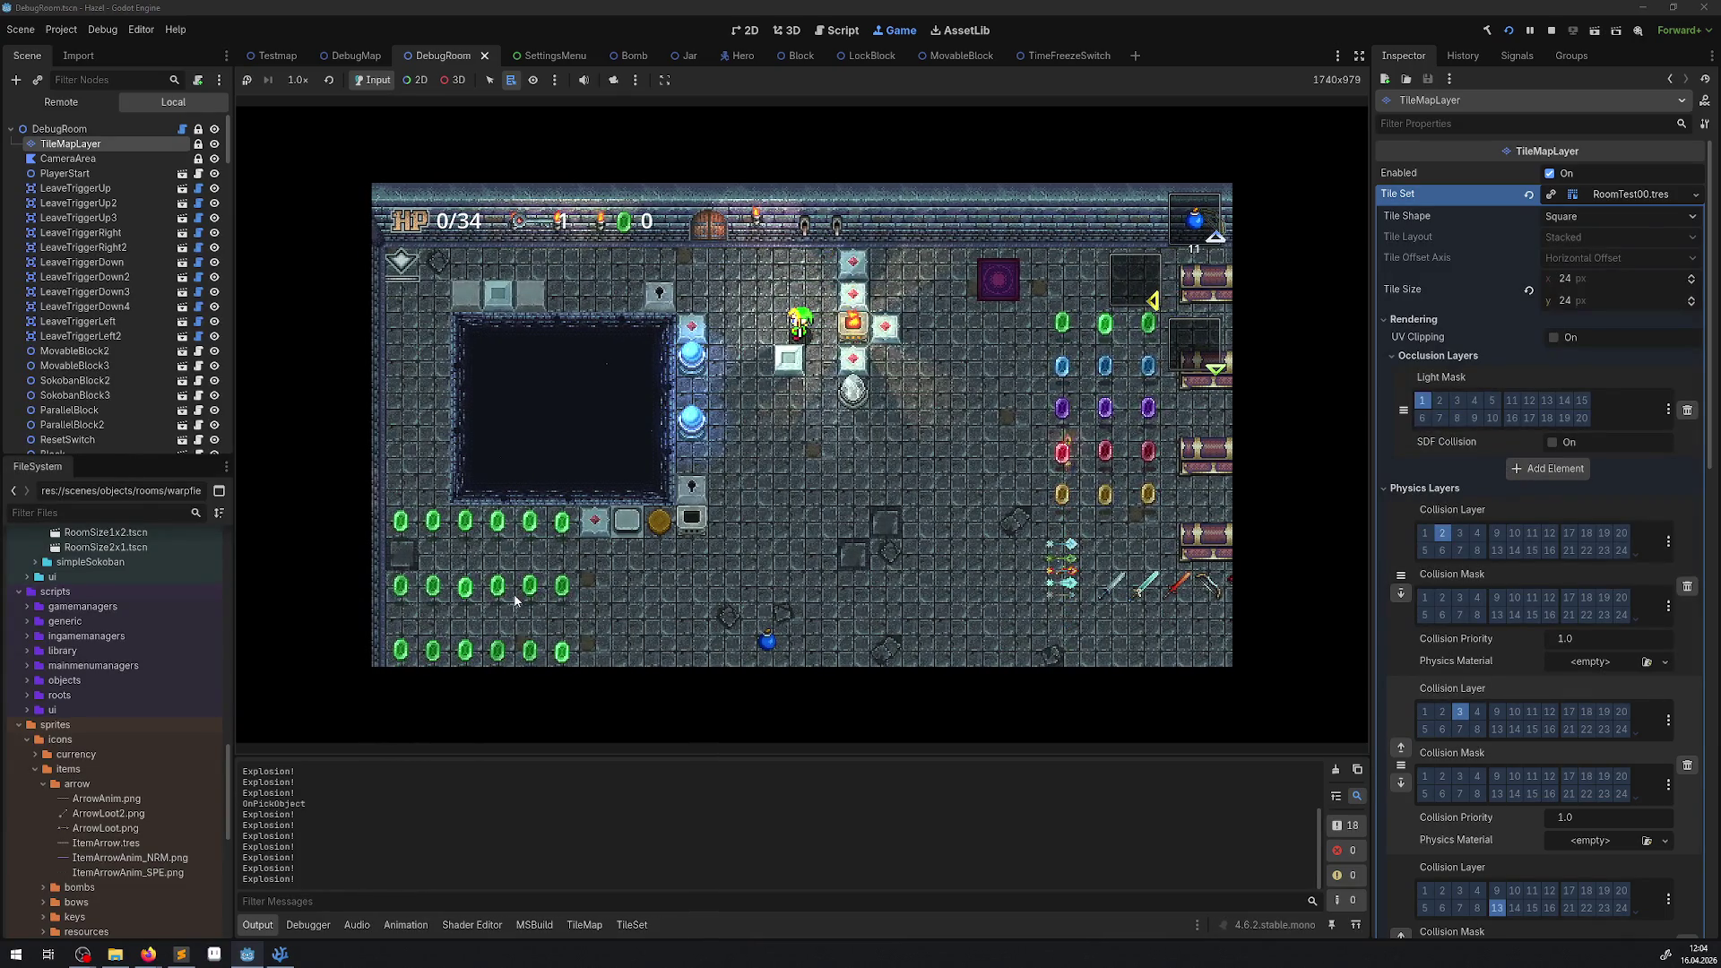
key(Up)
key(Right)
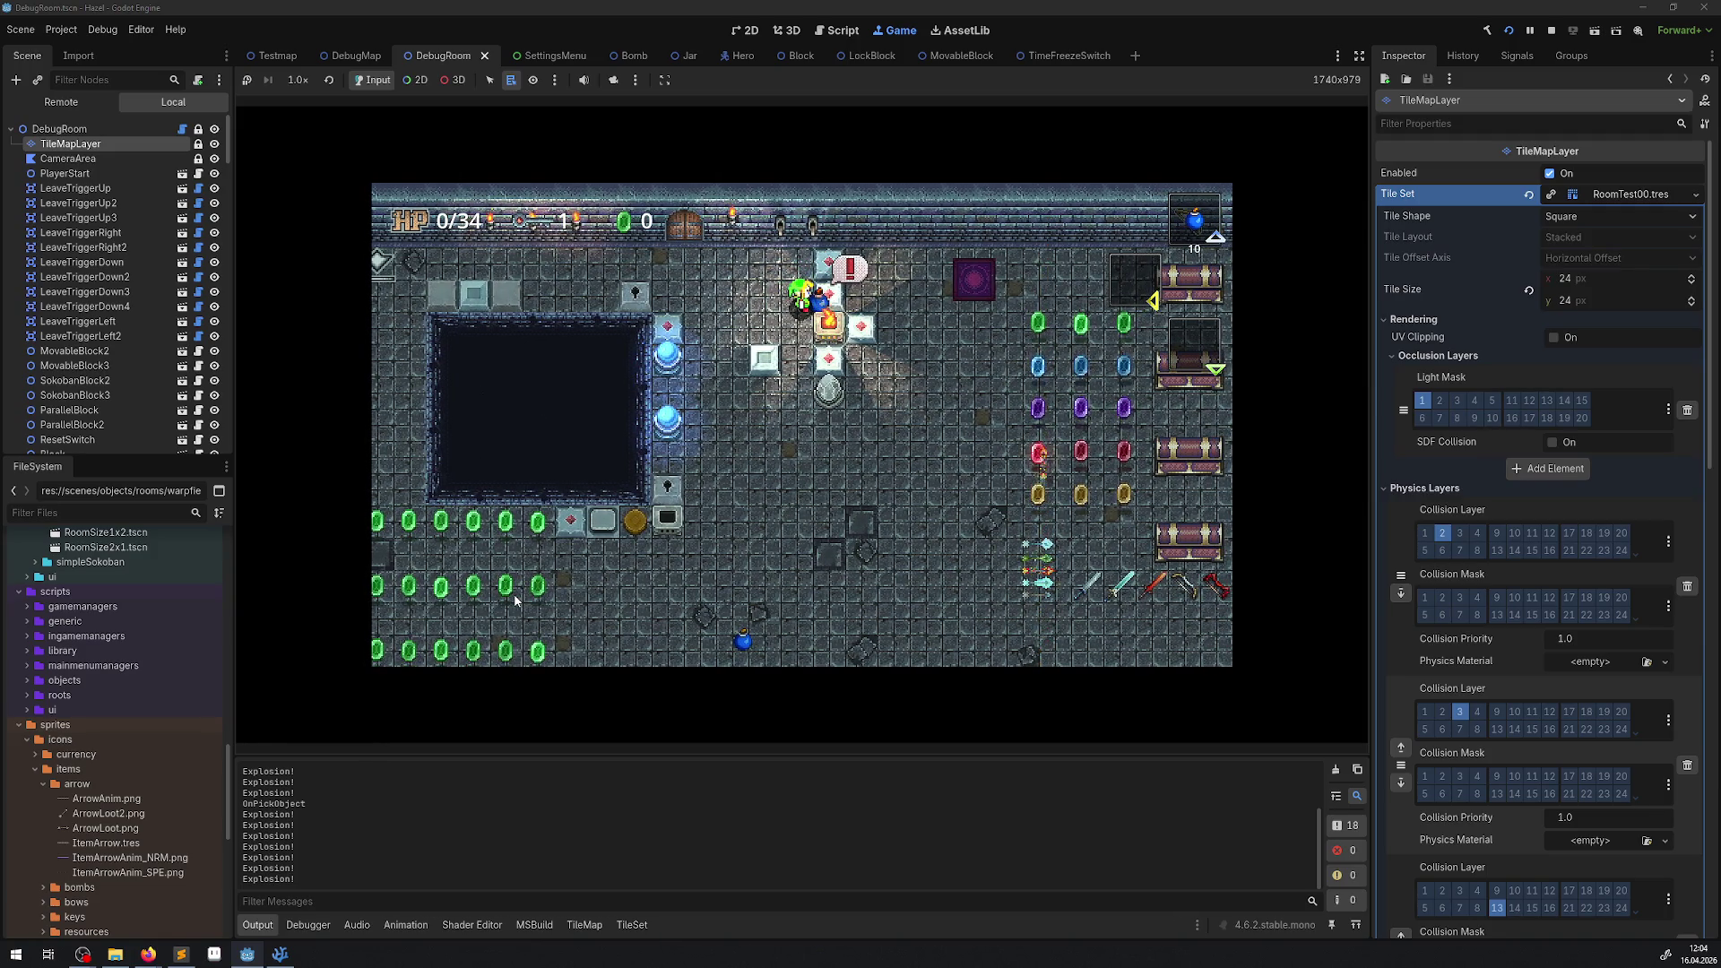
key(Up)
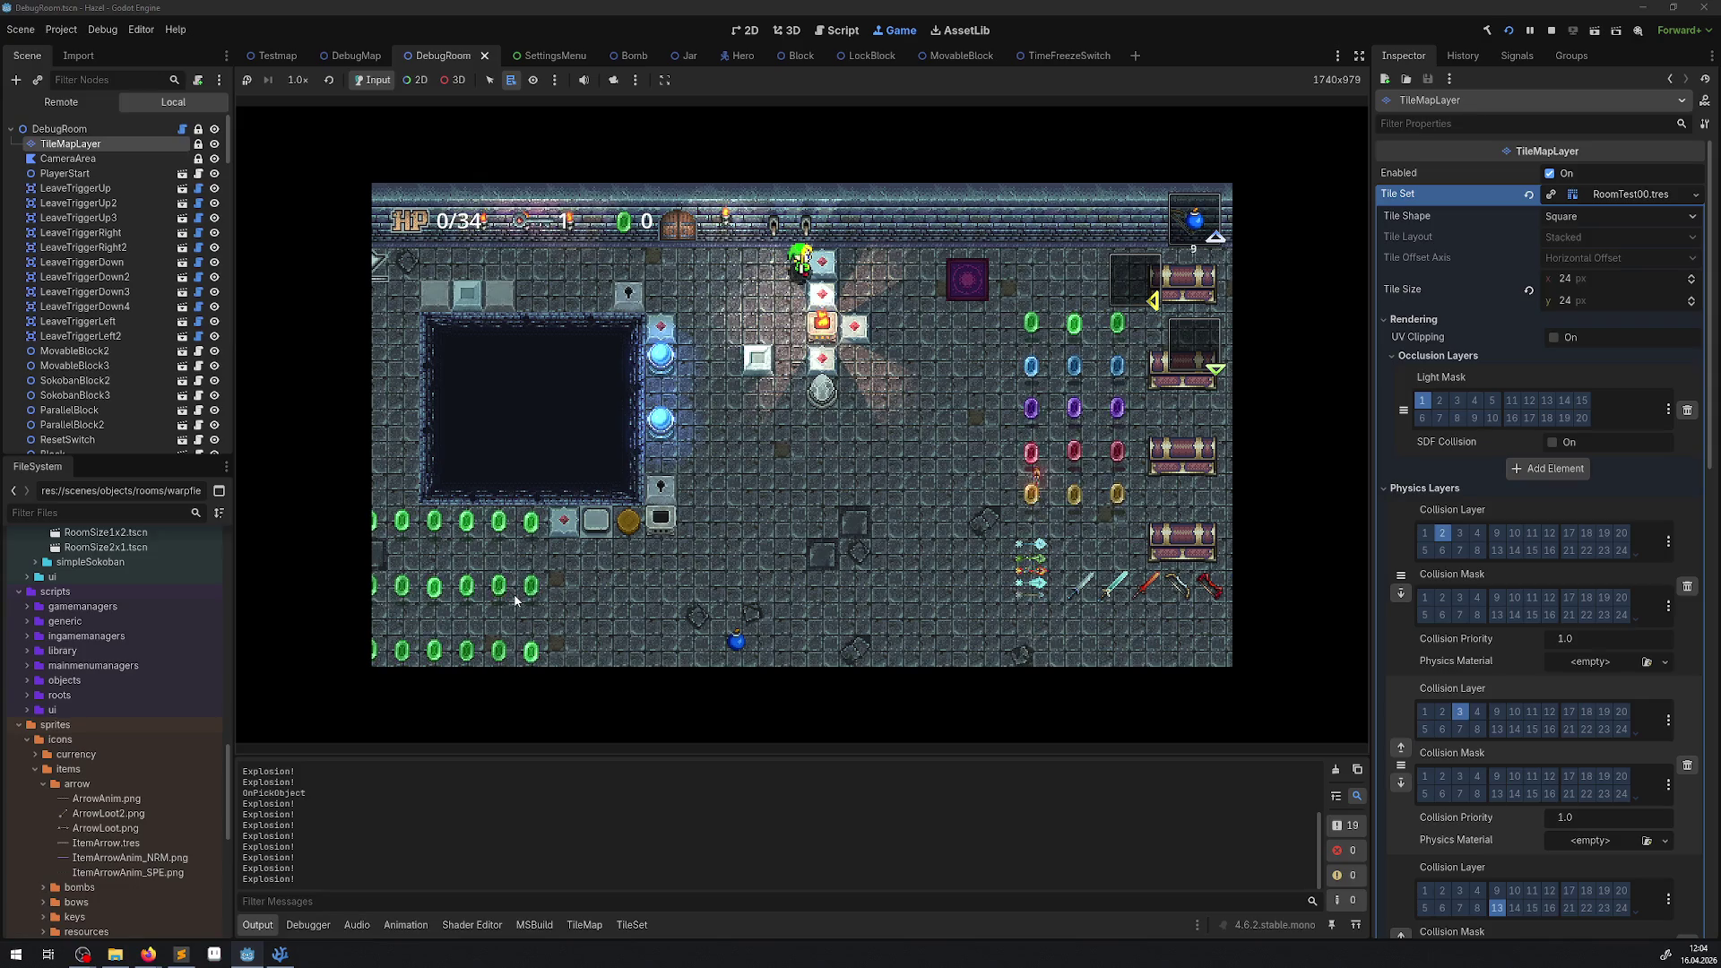
Pull out a new bomb, pick up another beside the fire block, then stop the game.
key(space)
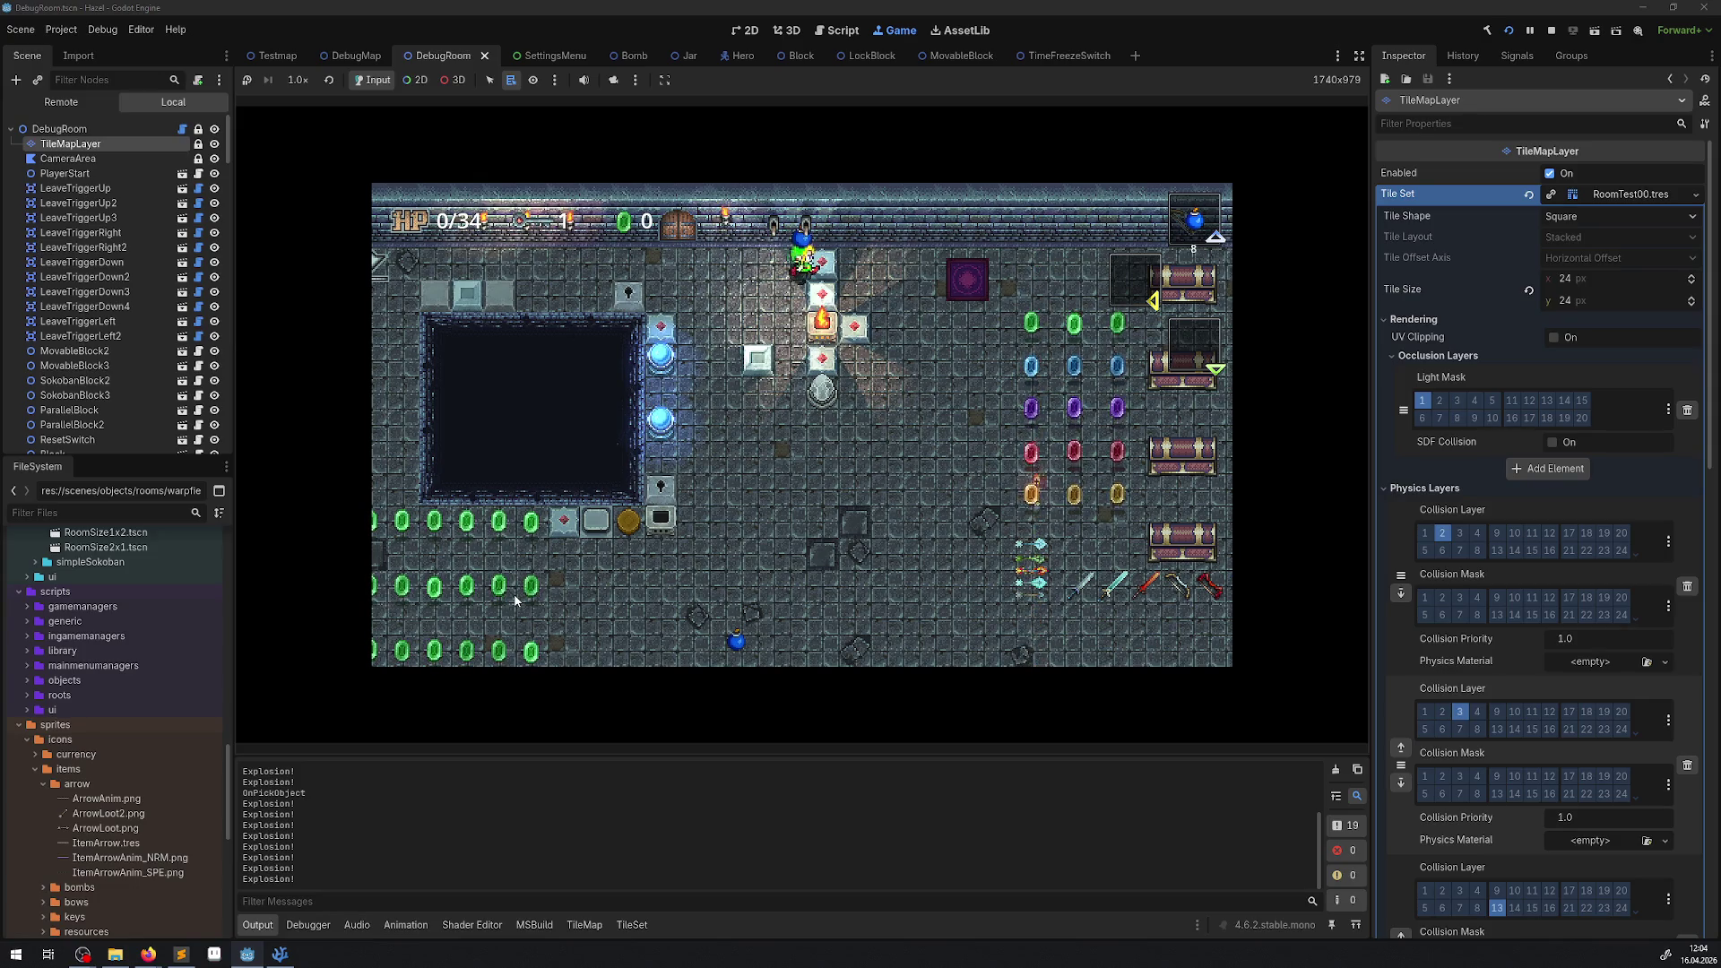
key(Down)
key(Right)
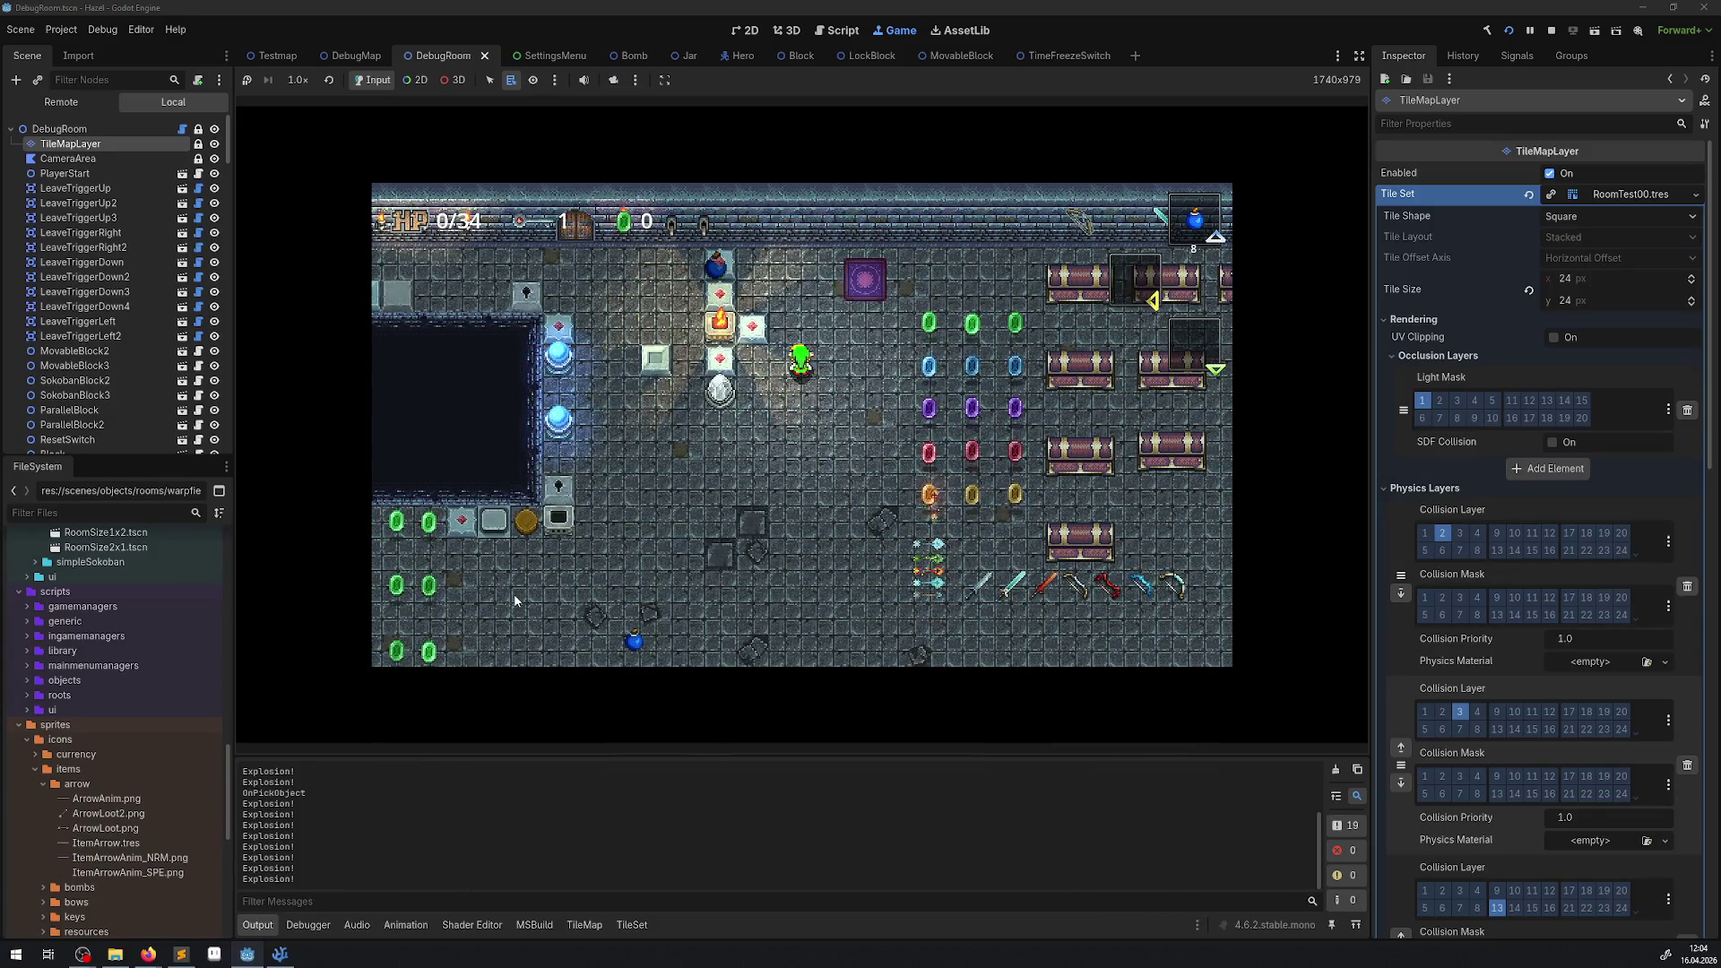
key(Up)
key(Left)
key(Up)
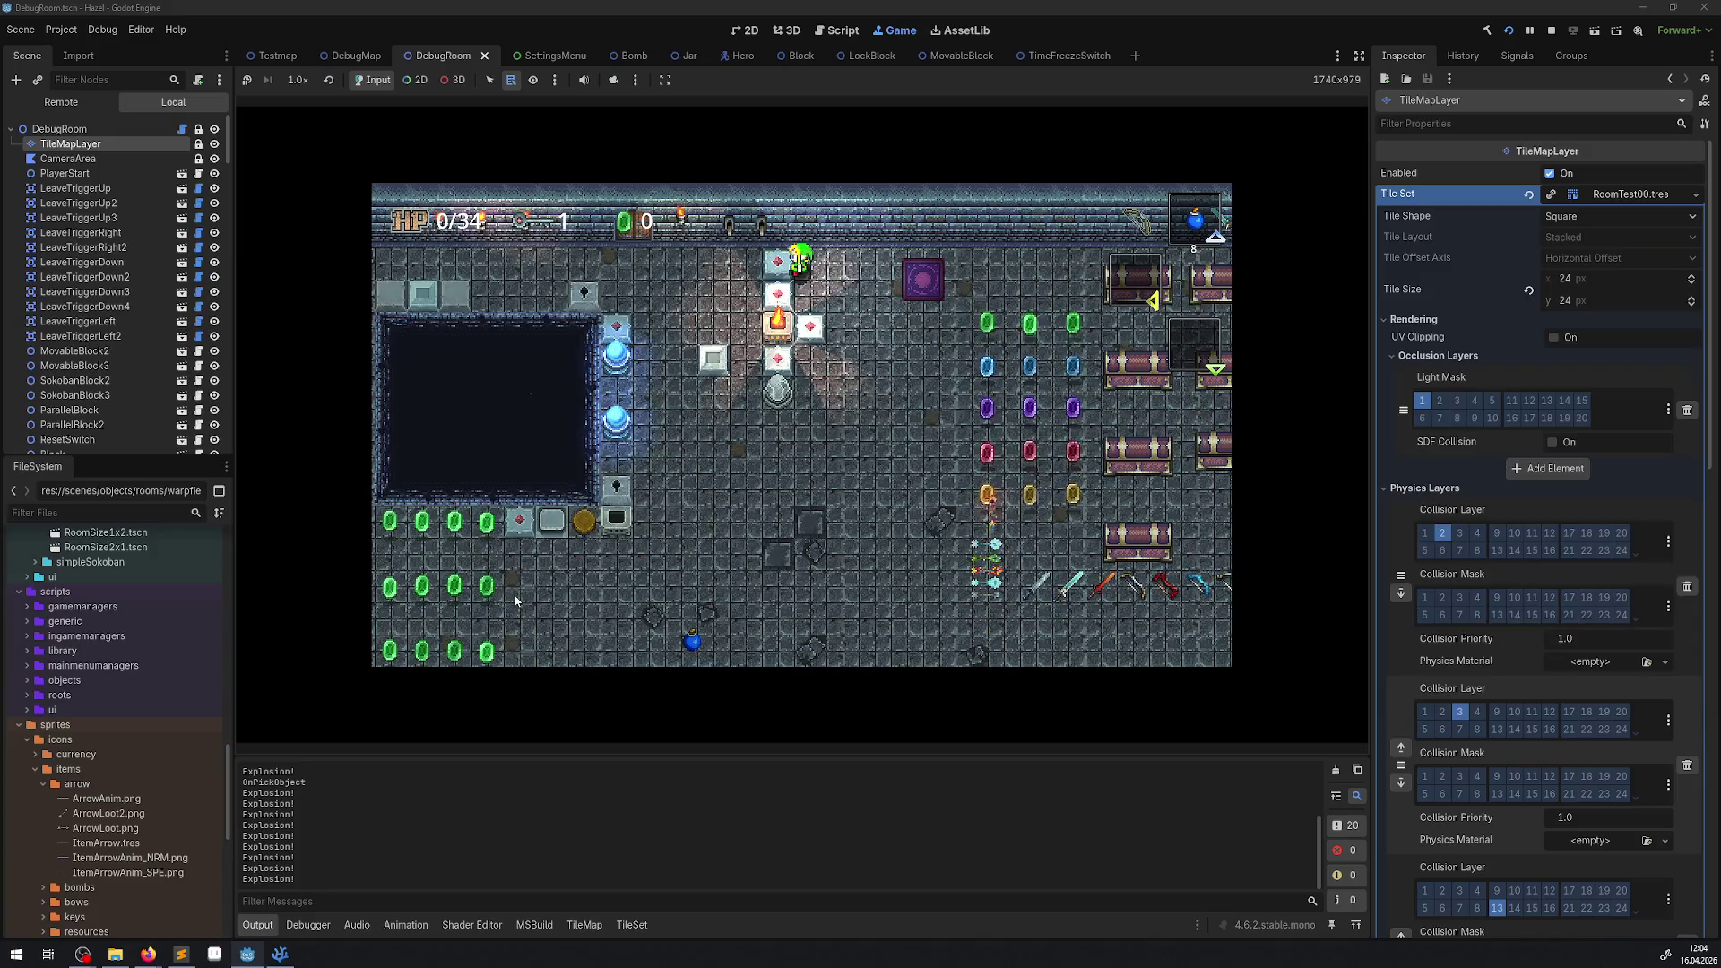
key(Down)
key(Left)
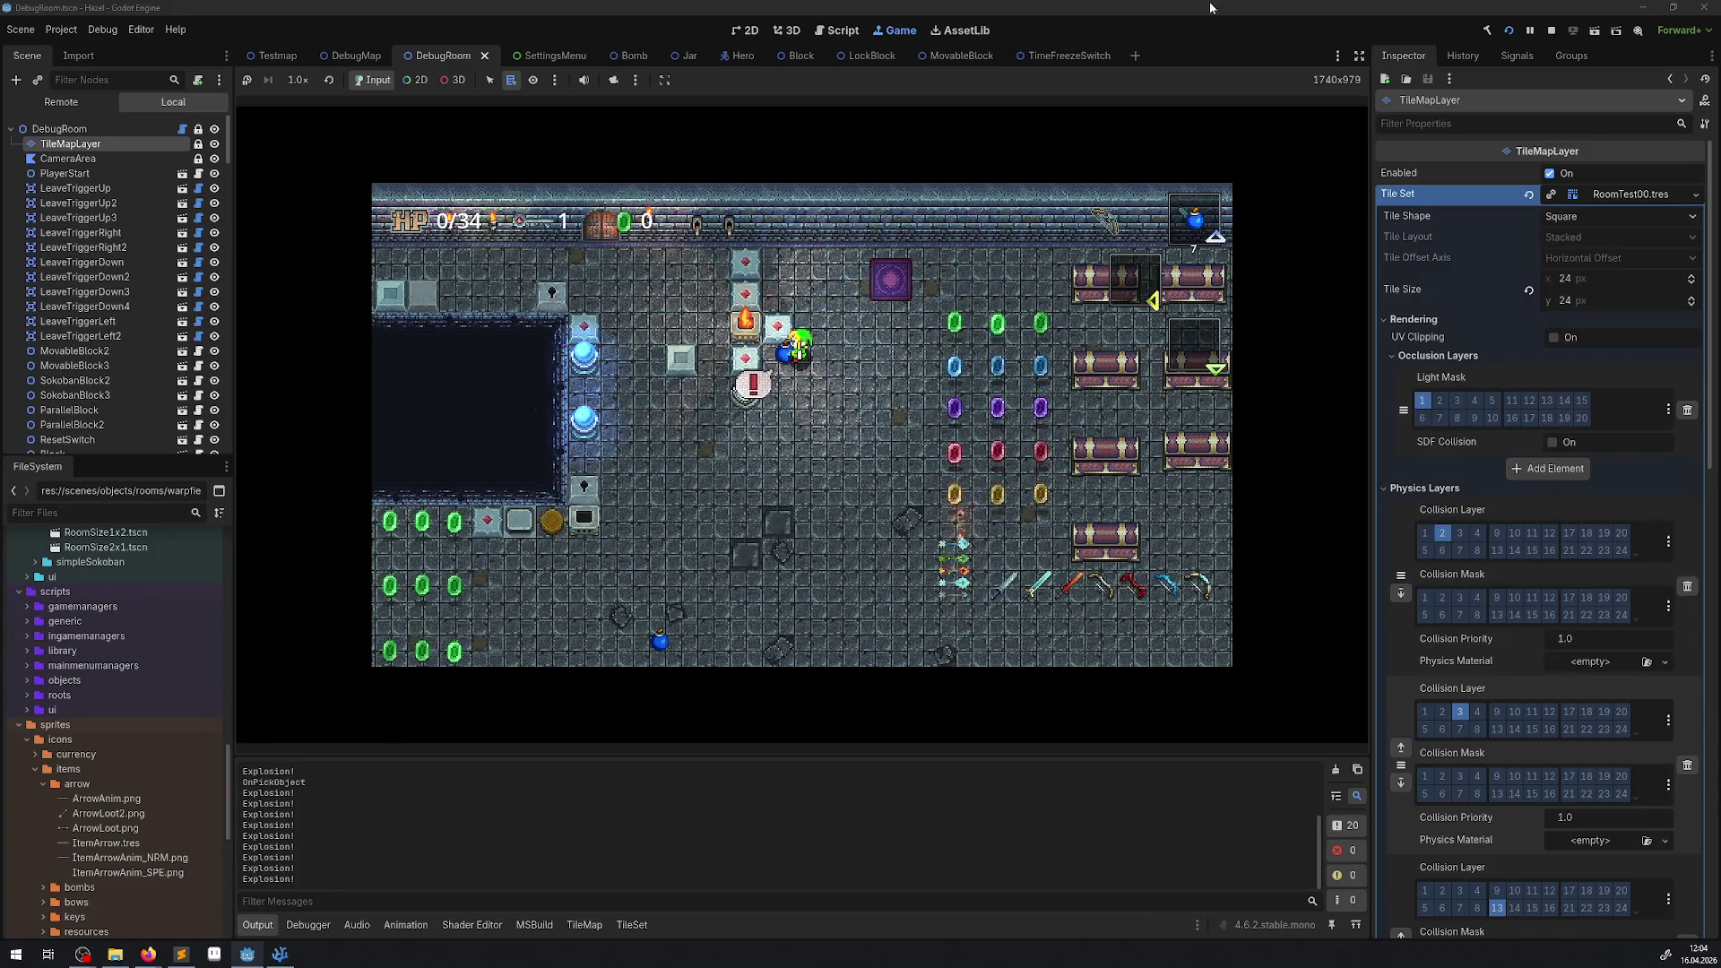
click(1562, 29)
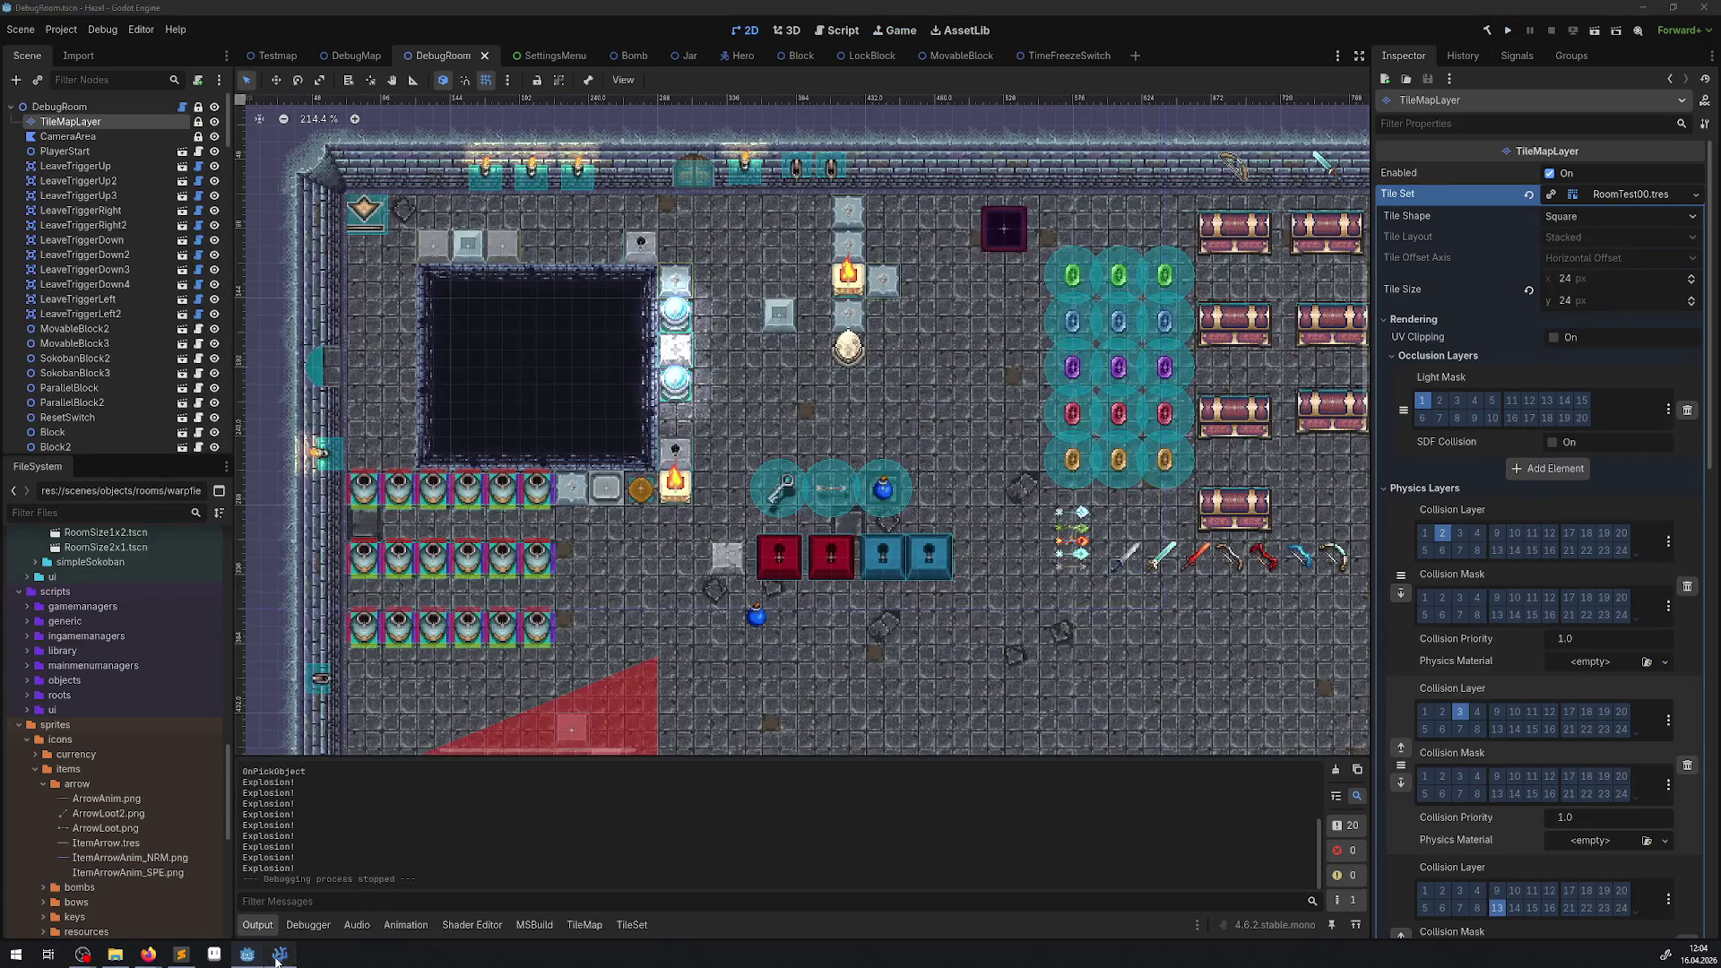
Change the bomb's path shape size in Bomb.cs from Vector2(4, 4) to Vector2(8, 8) and save.
click(280, 953)
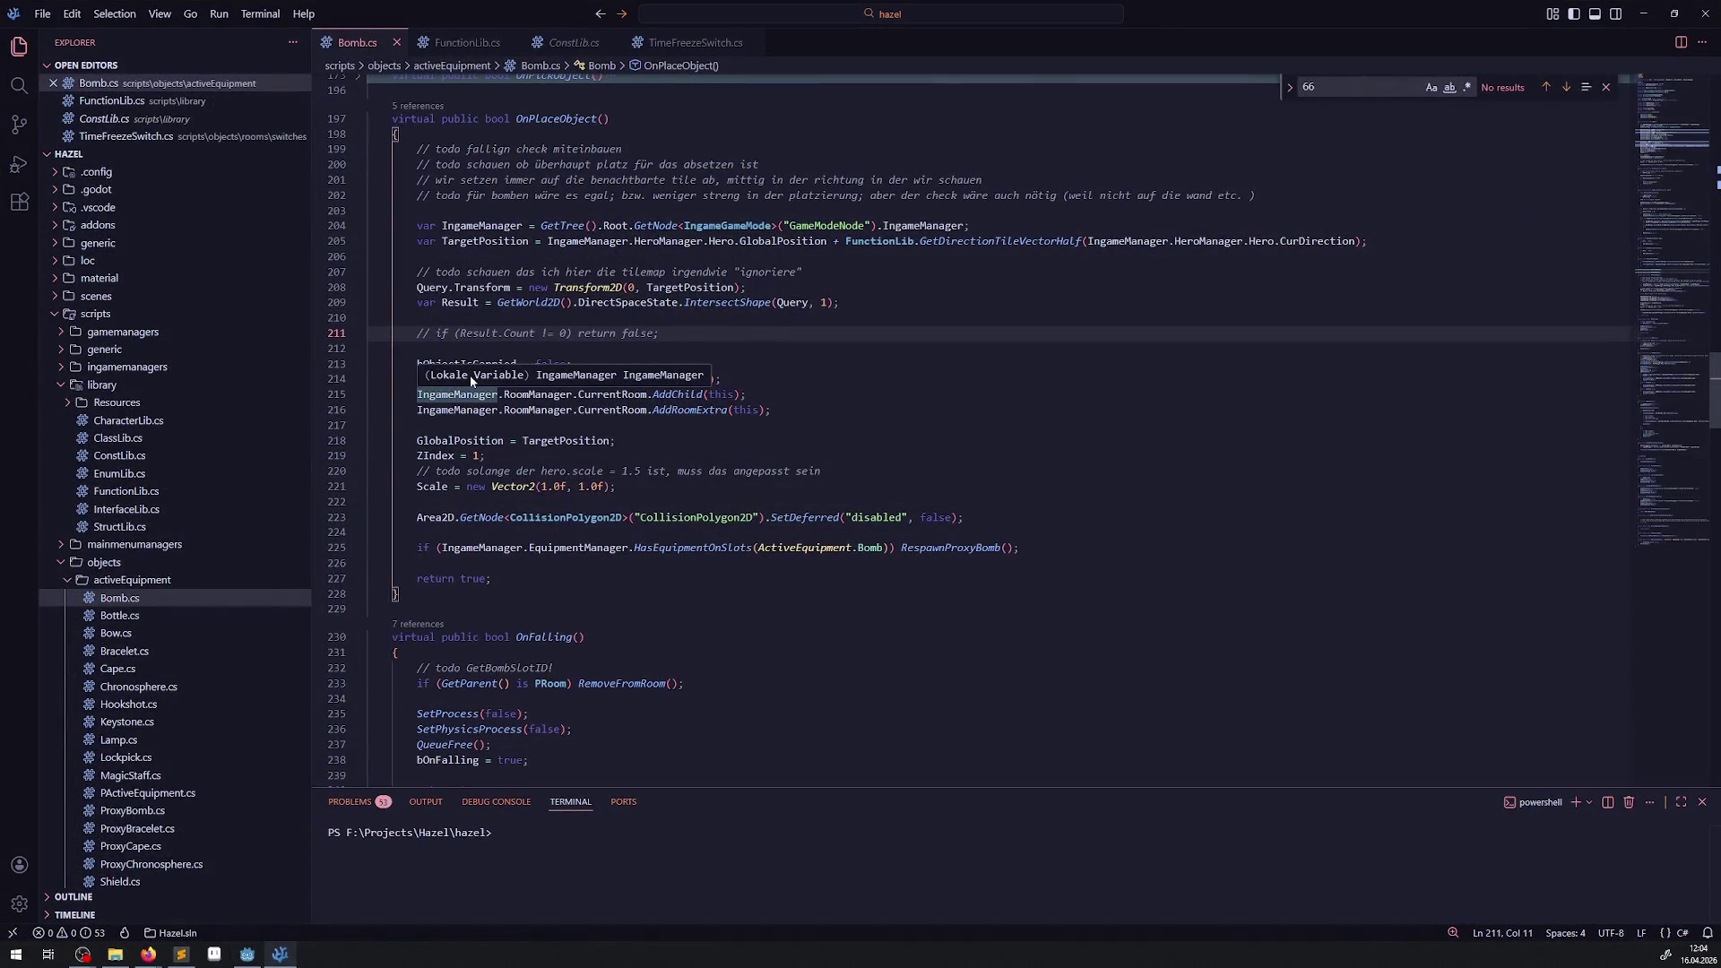
scroll(489, 398, up, 20)
scroll(489, 398, up, 5)
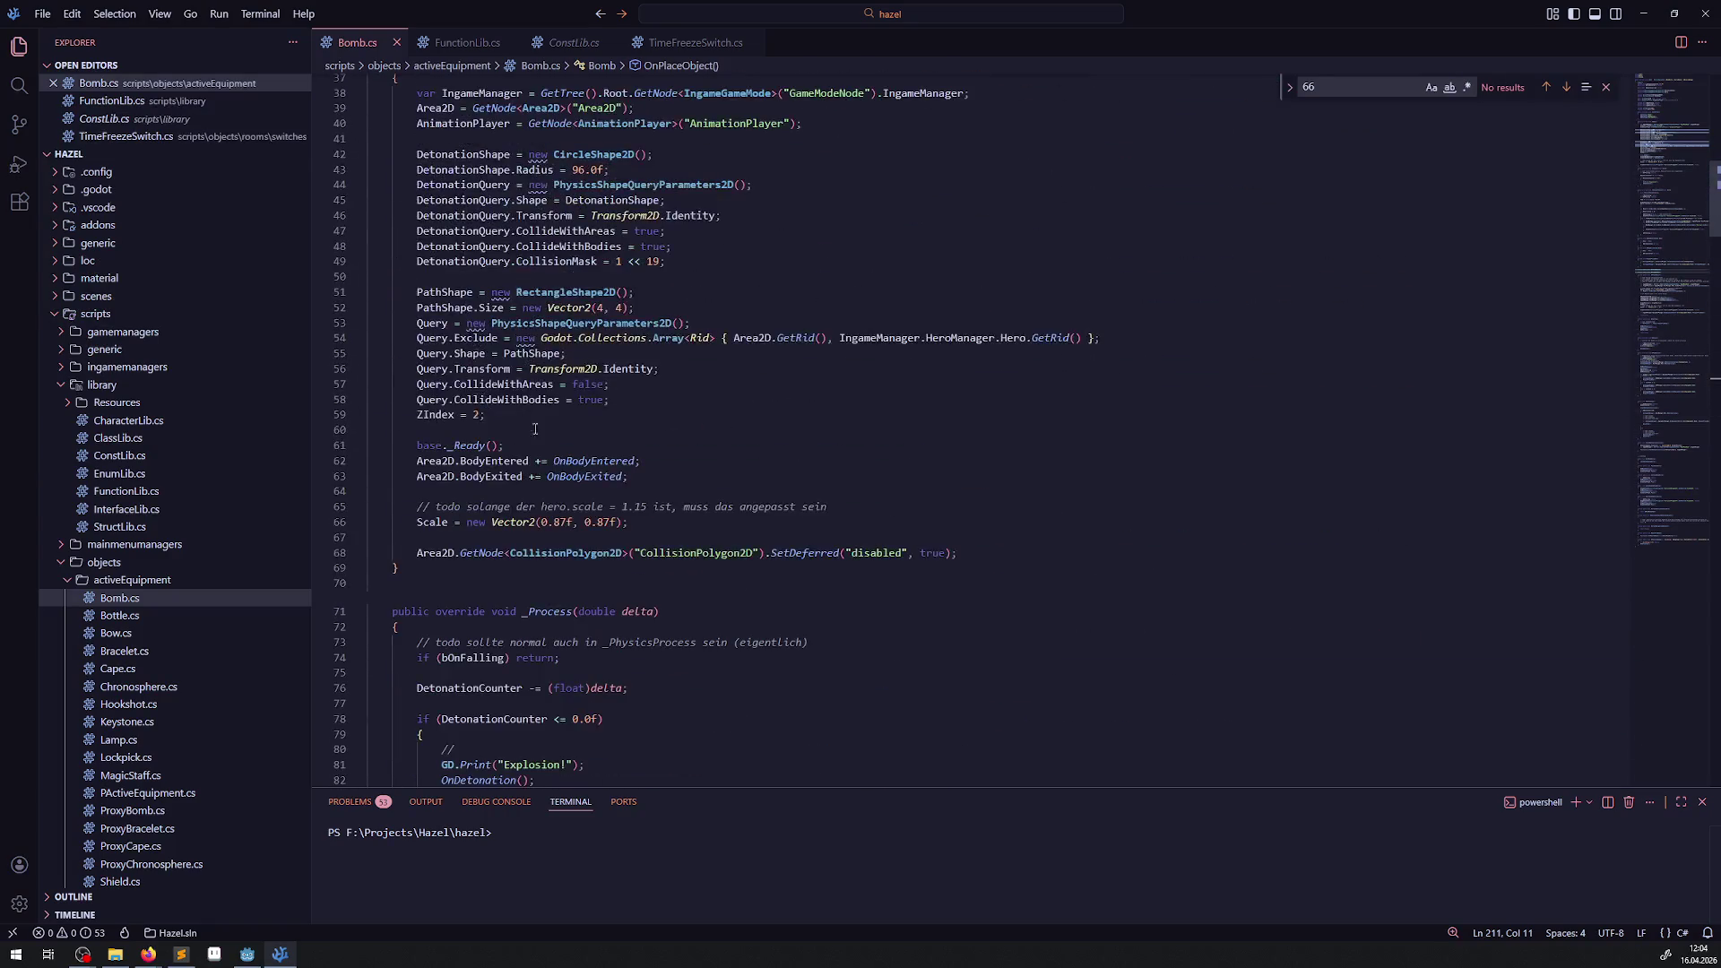
double_click(598, 376)
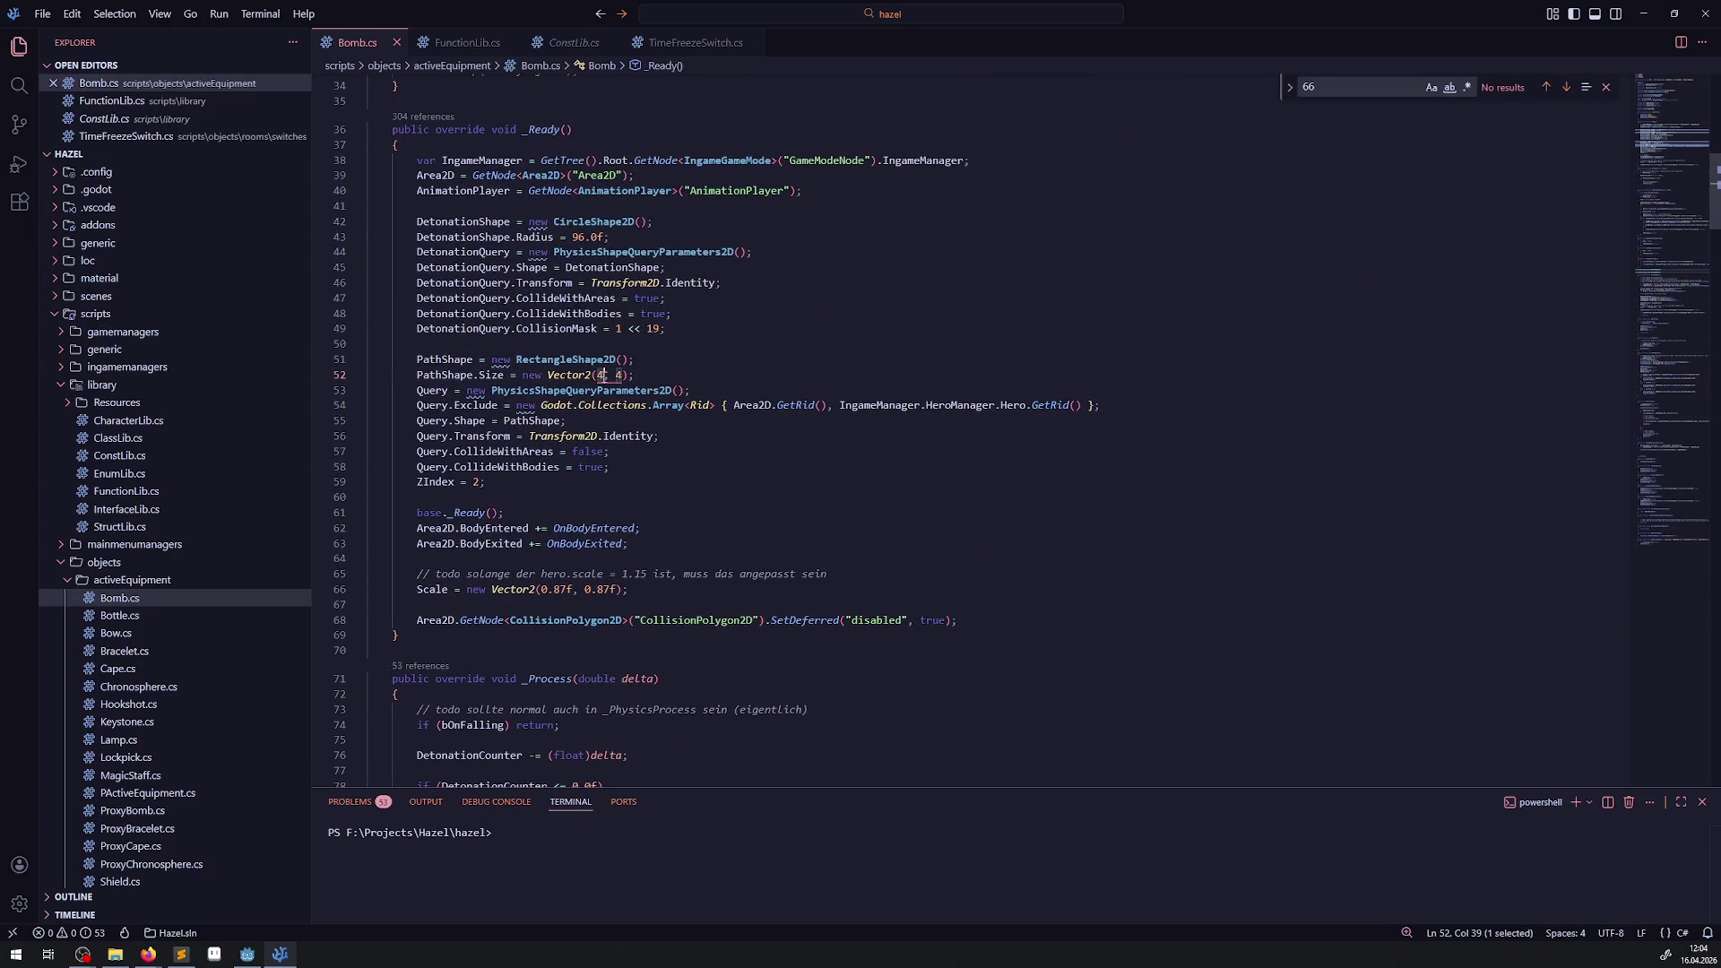
text(8)
double_click(619, 375)
text(8)
click(705, 350)
key(ctrl+s)
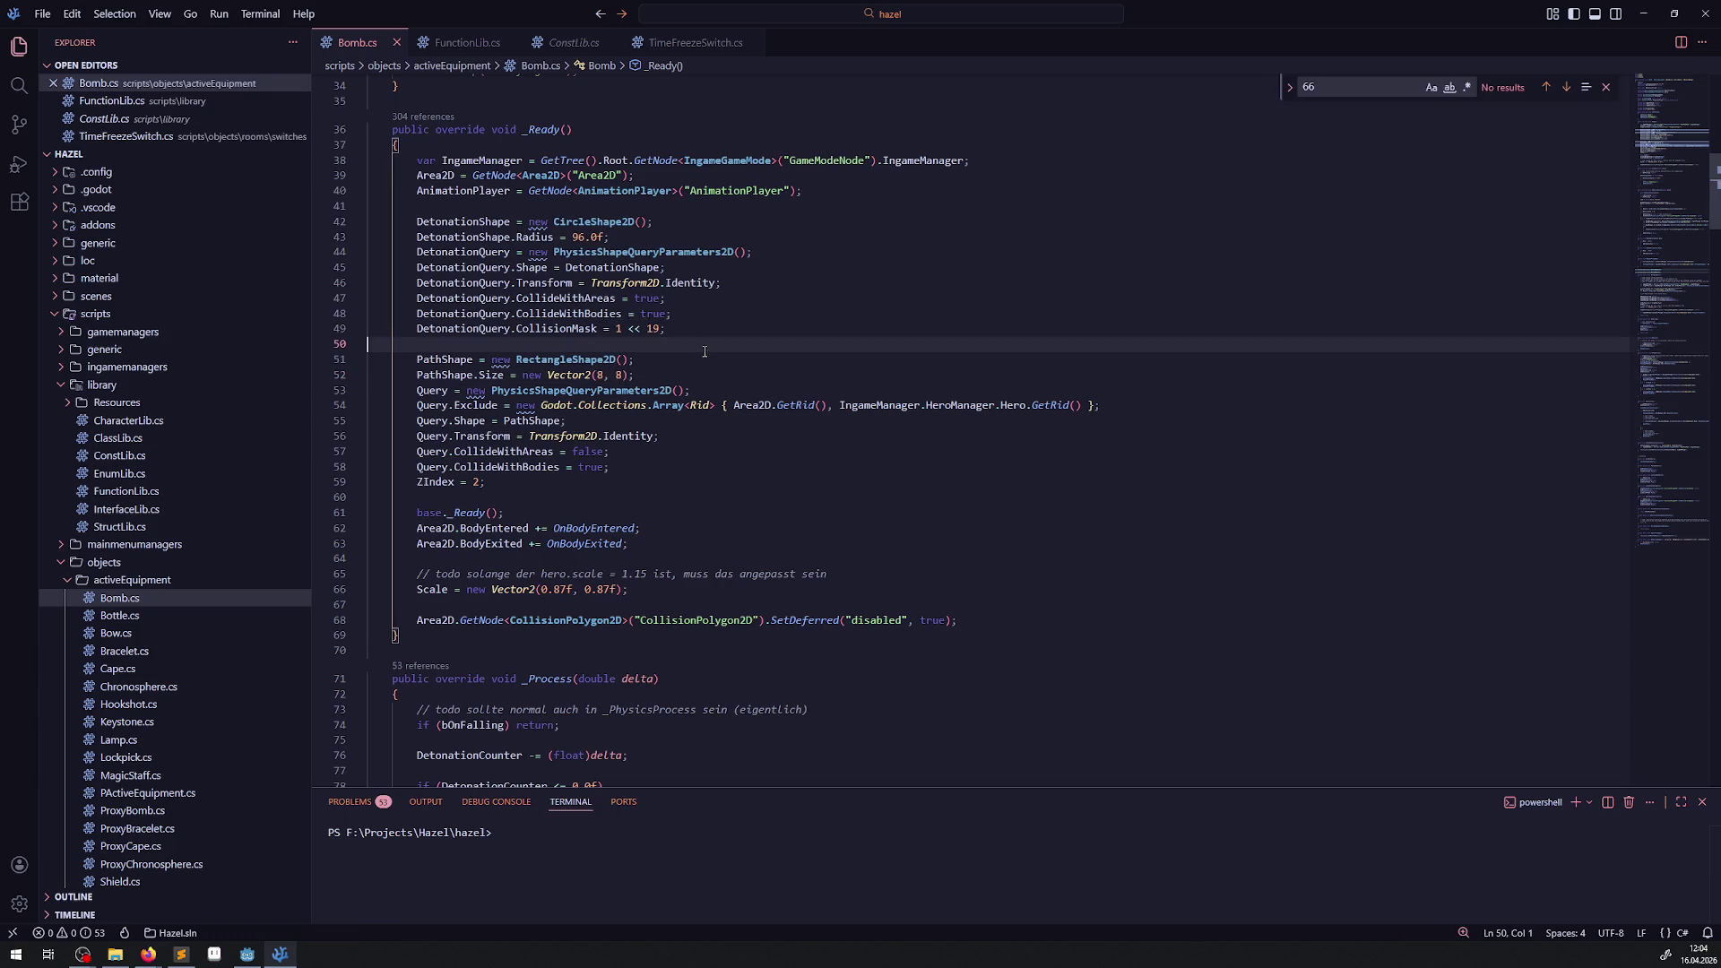
Uncomment 'if (Result.Count != 0) return false;' on line 211, save, and return to Godot.
scroll(580, 558, down, 10)
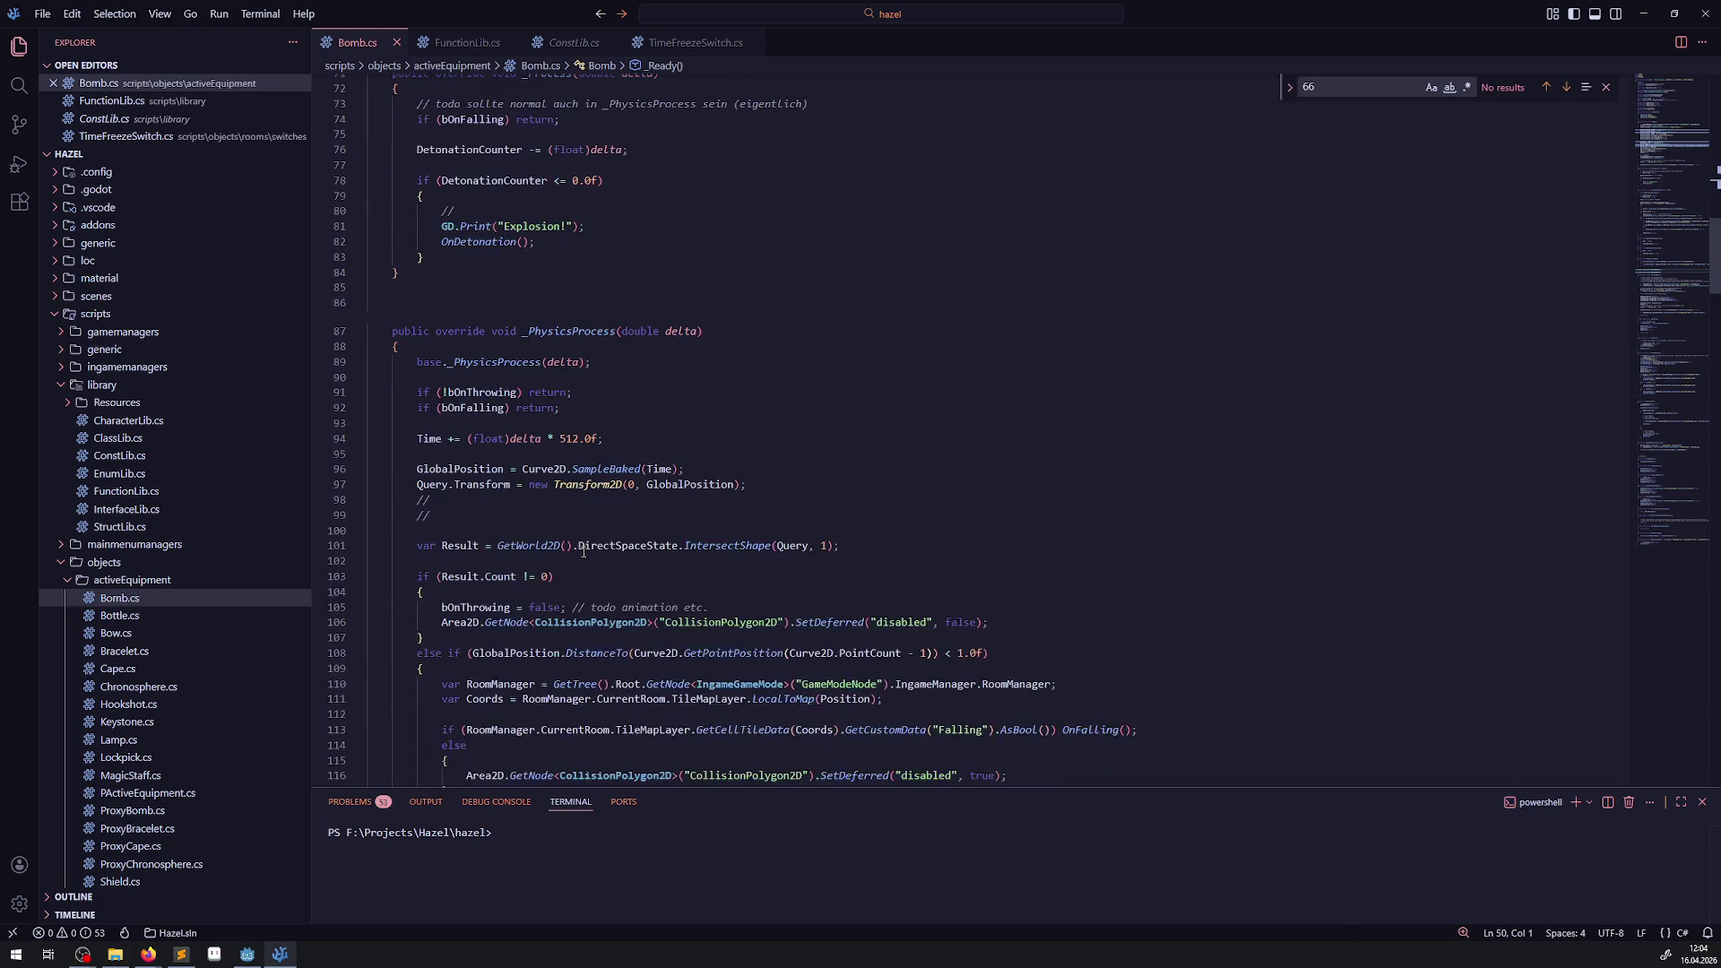
scroll(503, 445, down, 8)
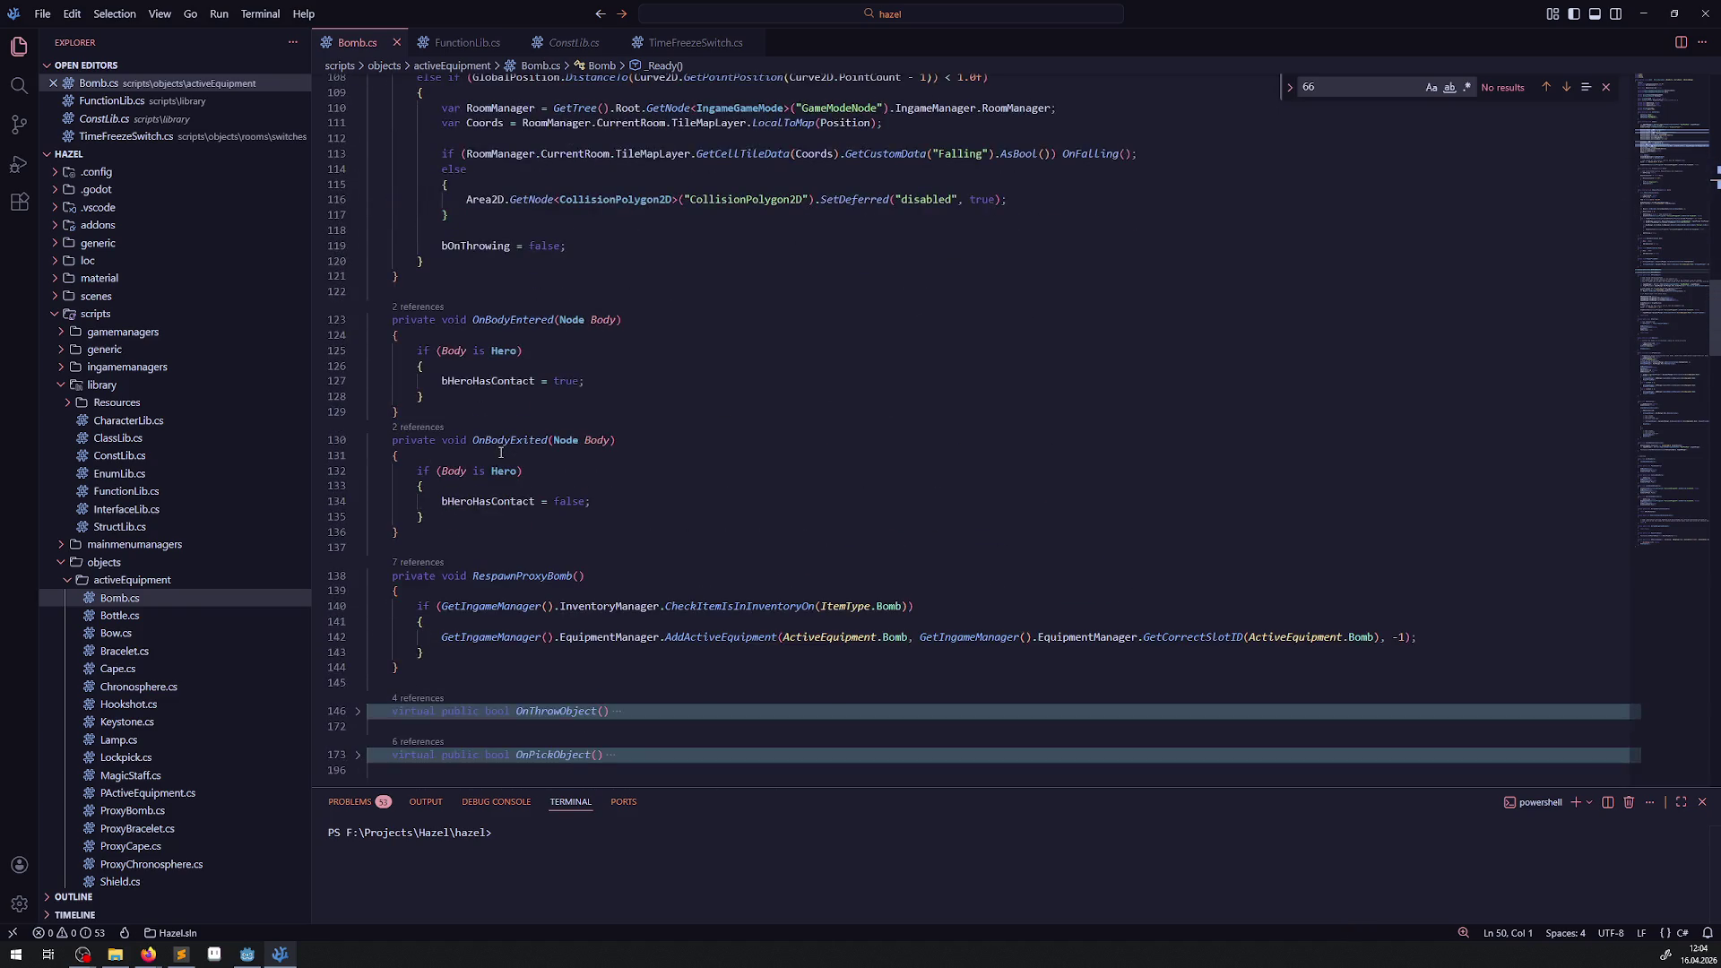
scroll(493, 435, up, 5)
scroll(488, 432, down, 12)
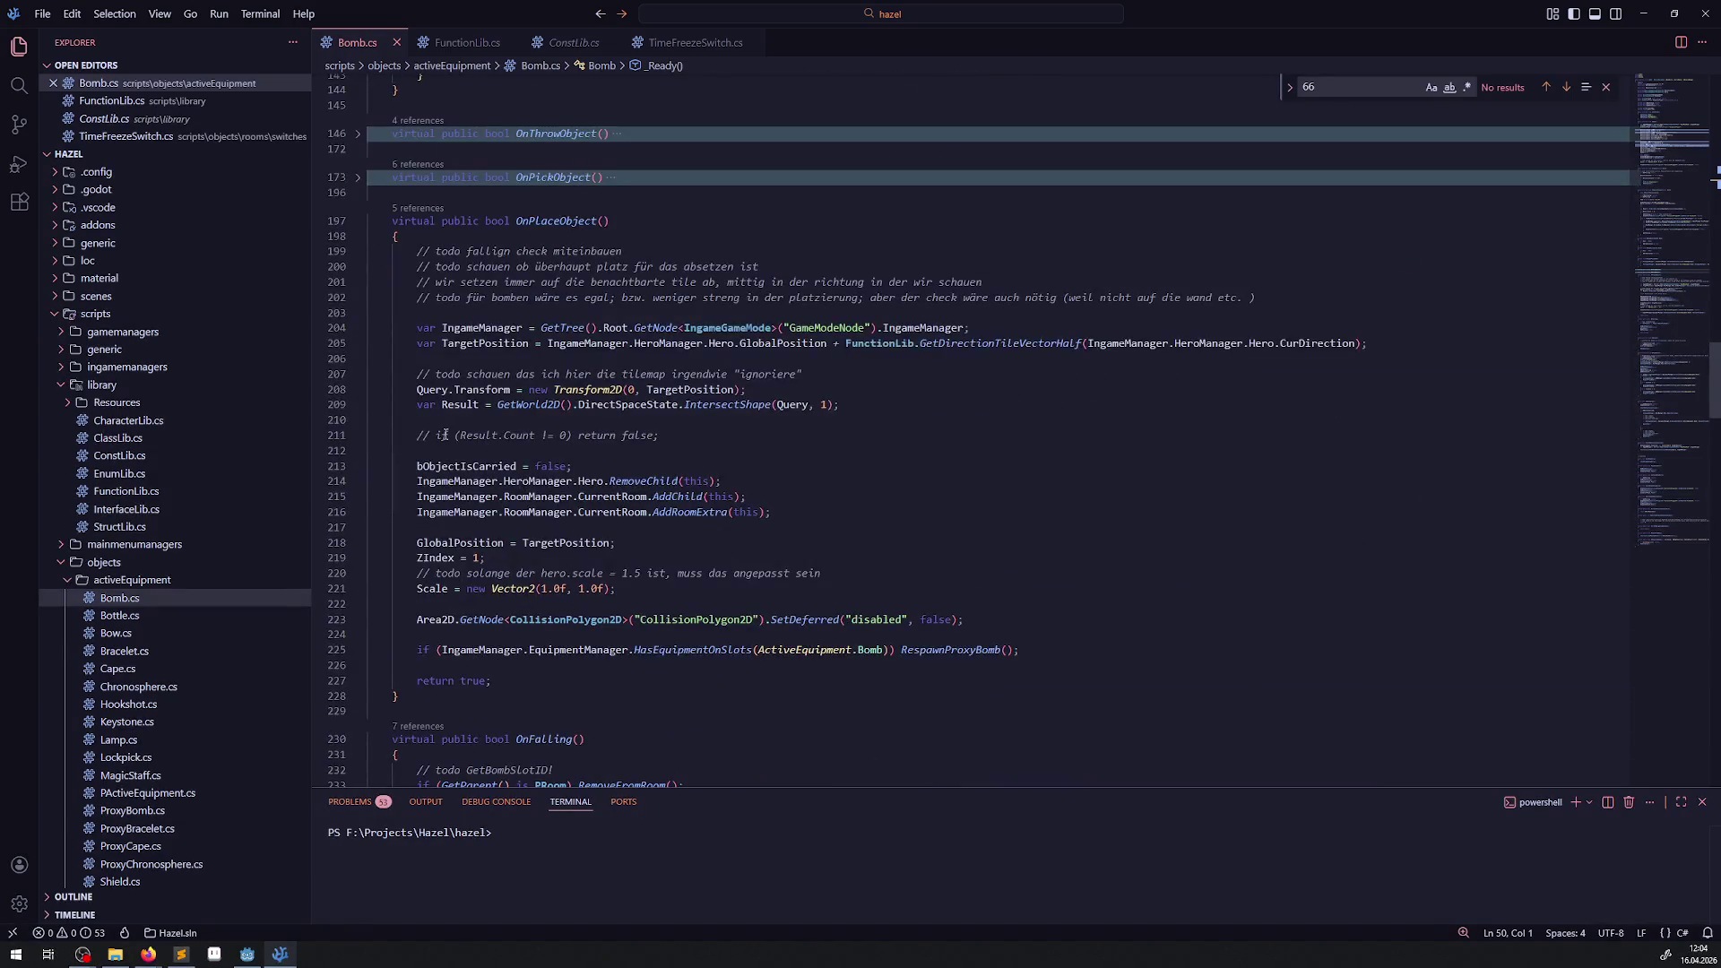
click(417, 435)
key(Delete)
key(Delete)
click(763, 438)
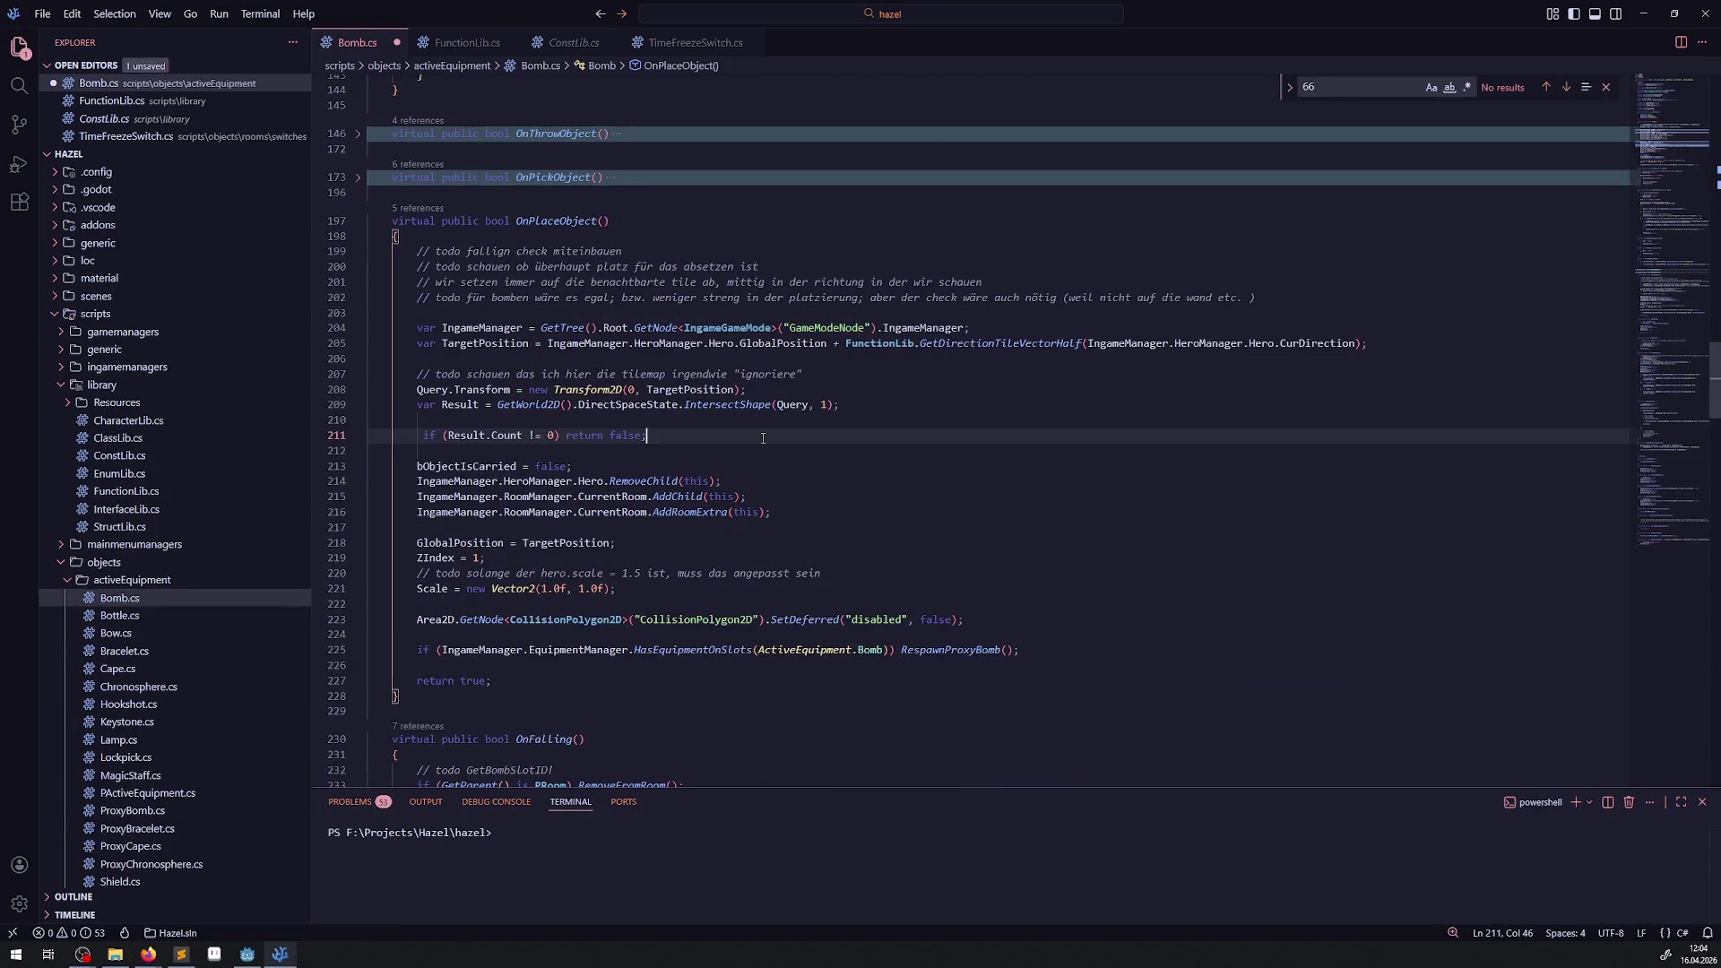
key(ctrl+s)
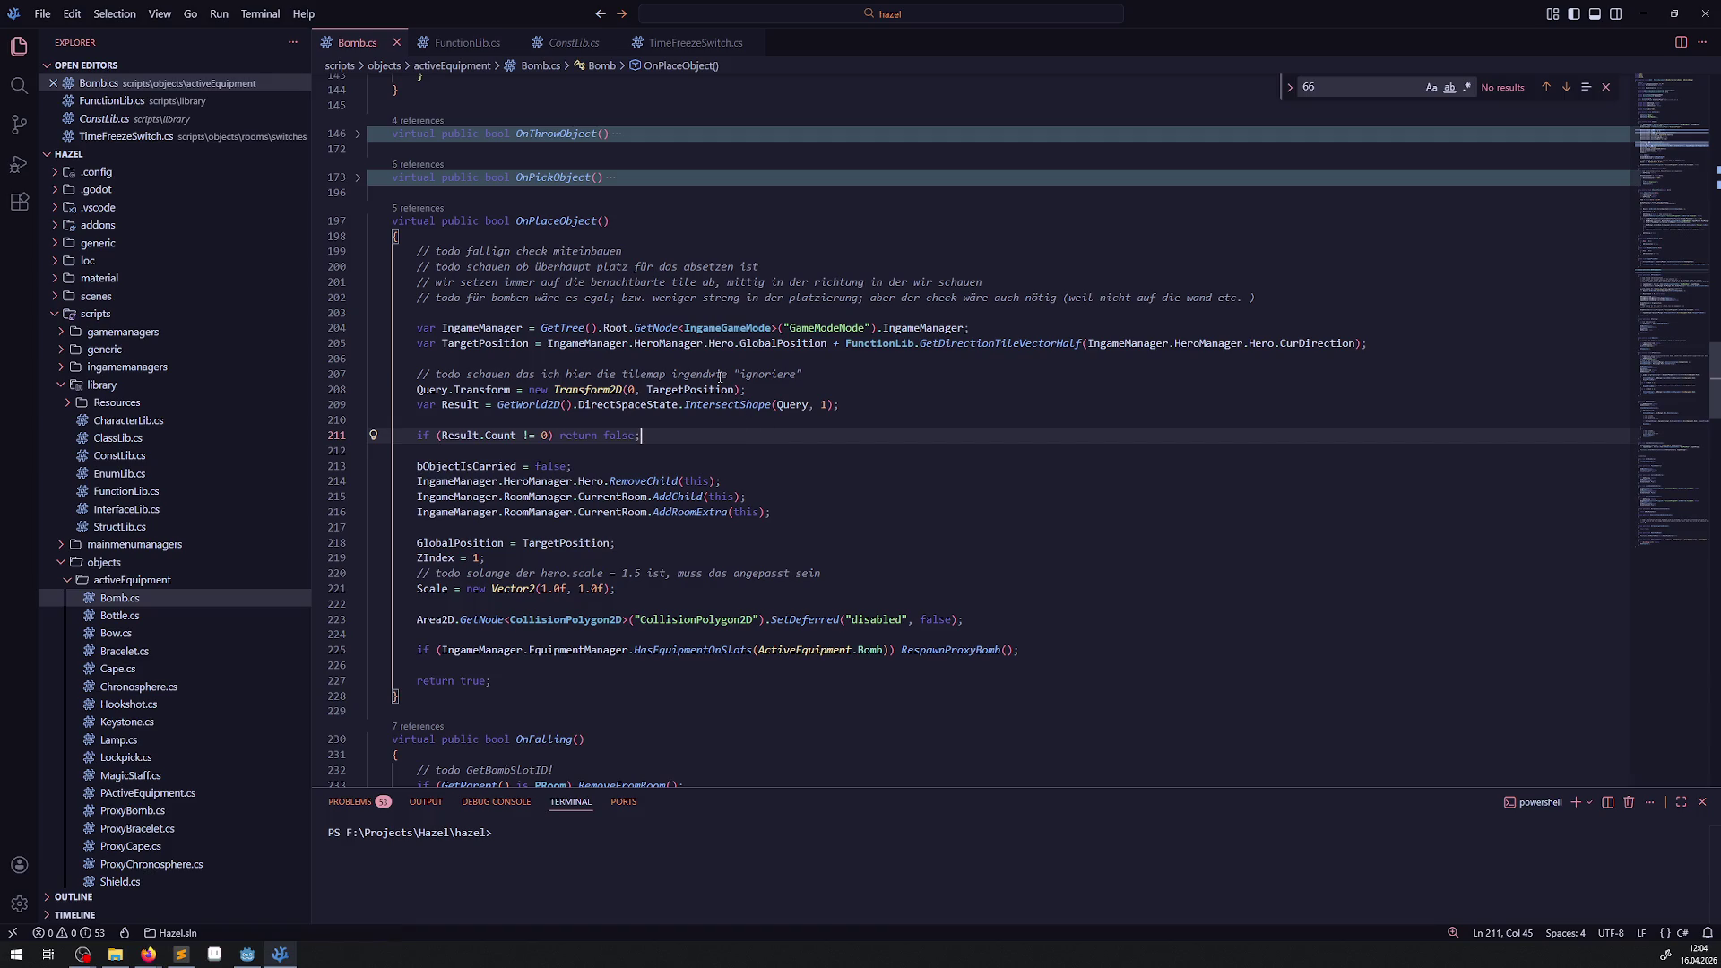
click(246, 954)
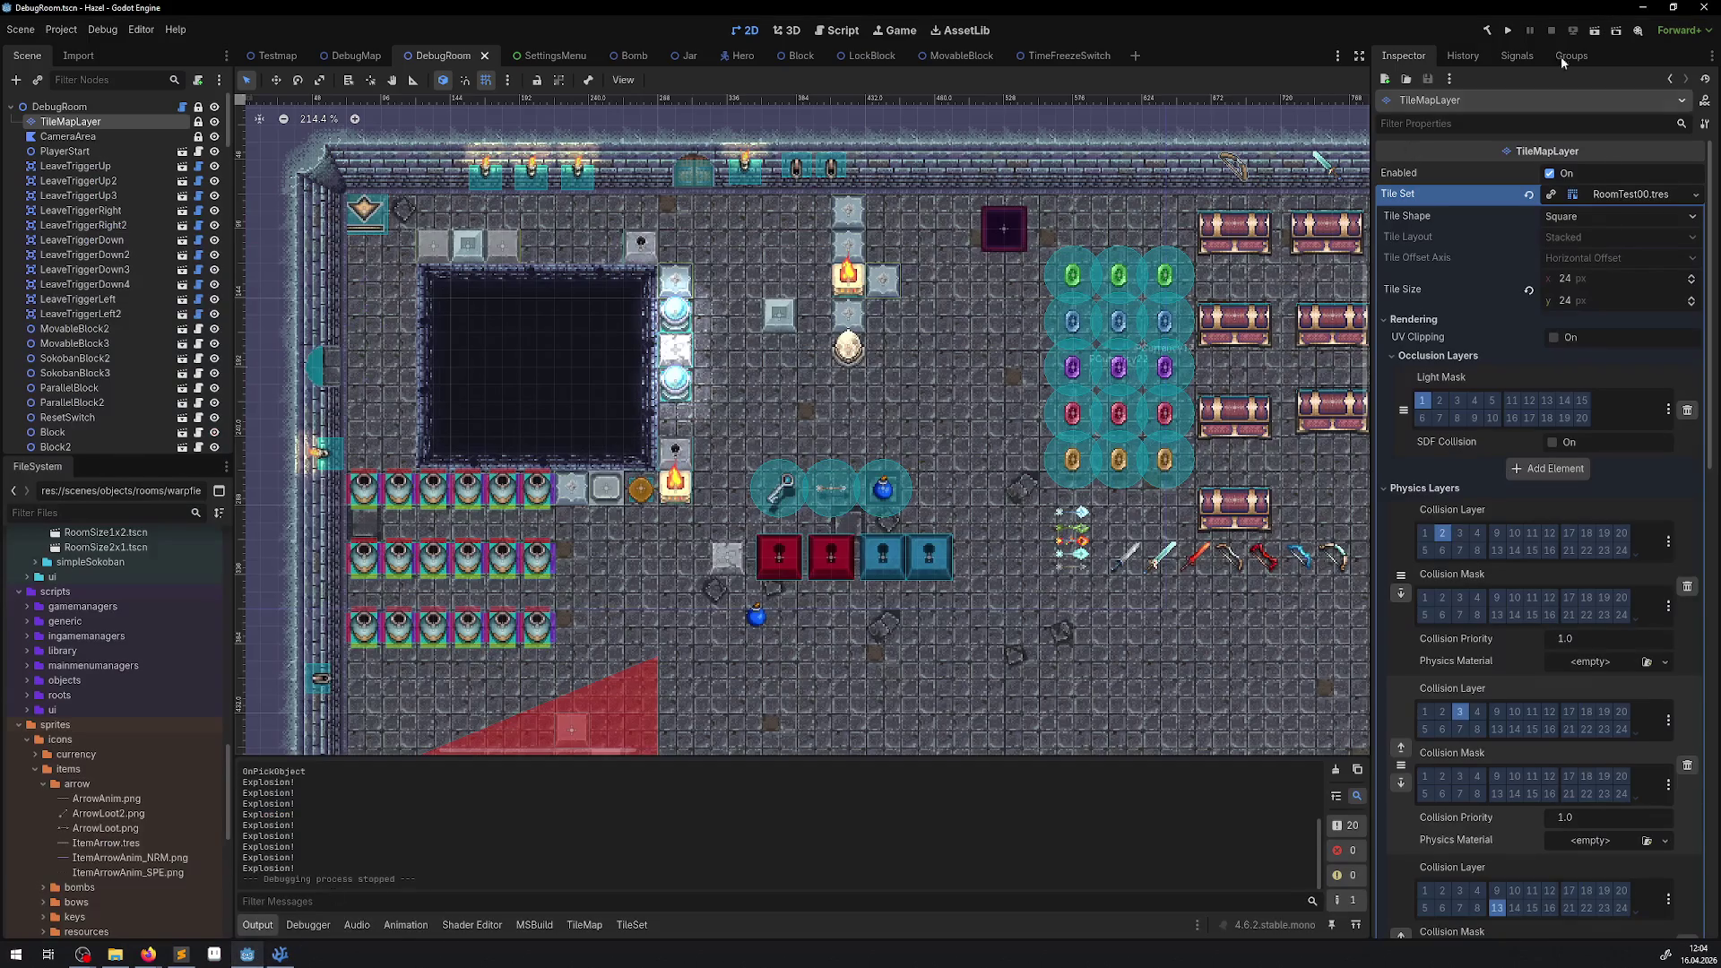
Run the project, walk the hero down-right, and toggle the inventory with Tab.
click(1508, 30)
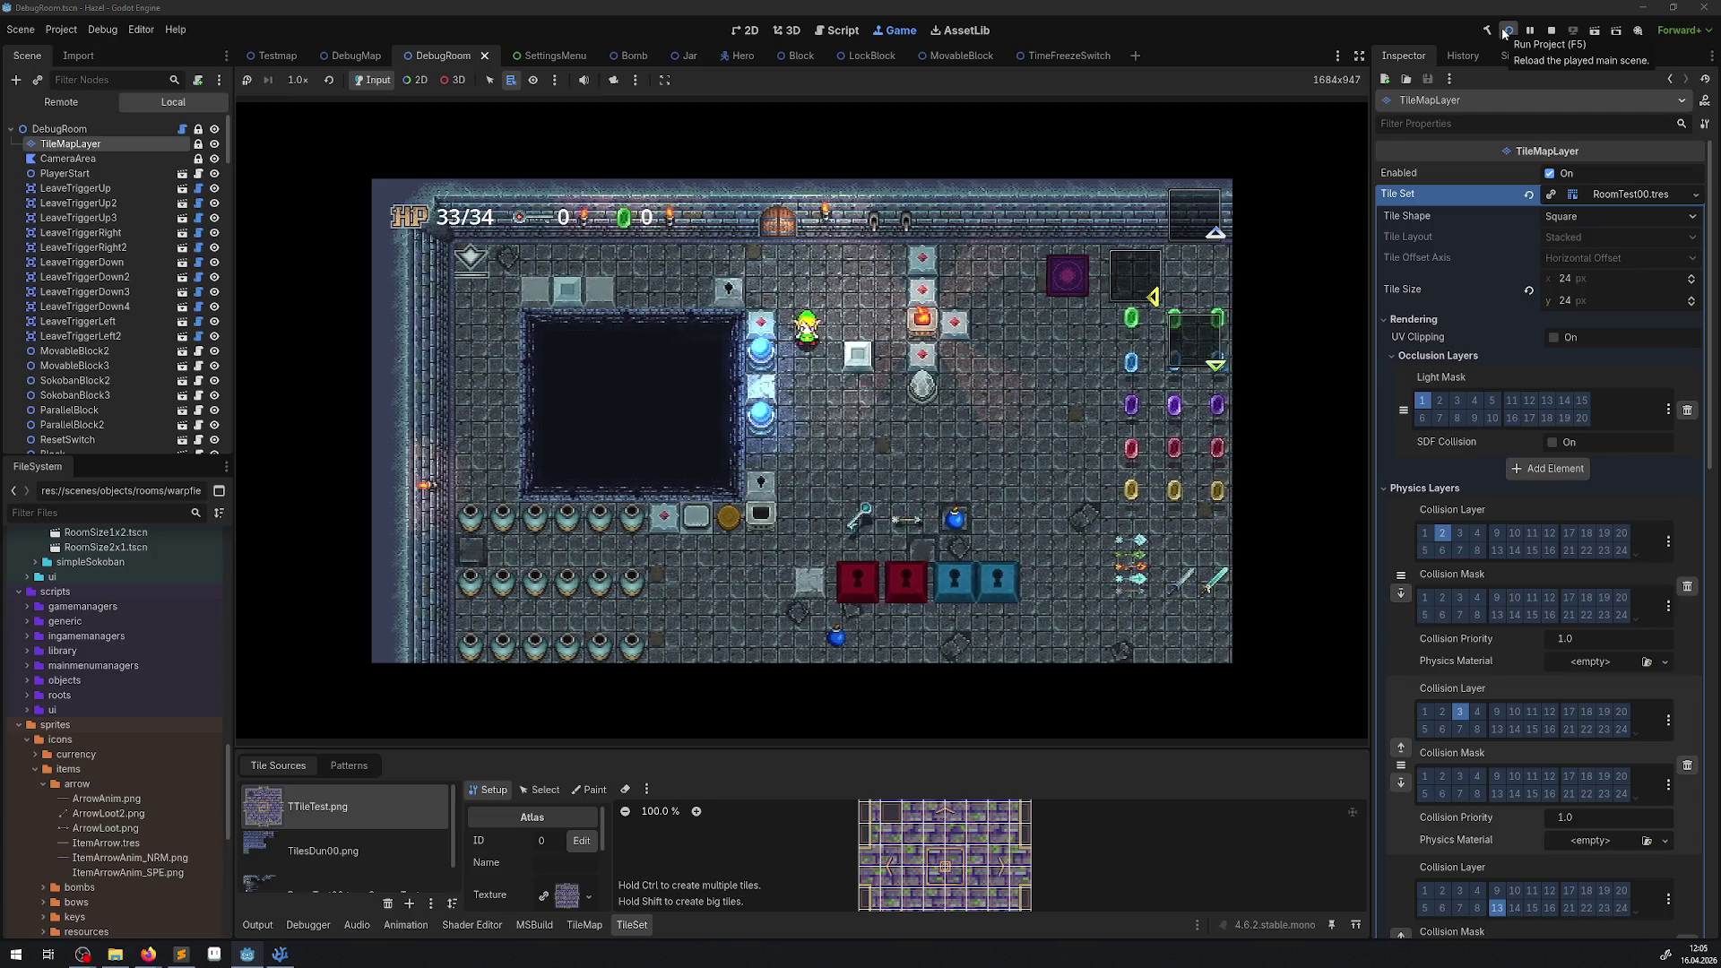
key(Down)
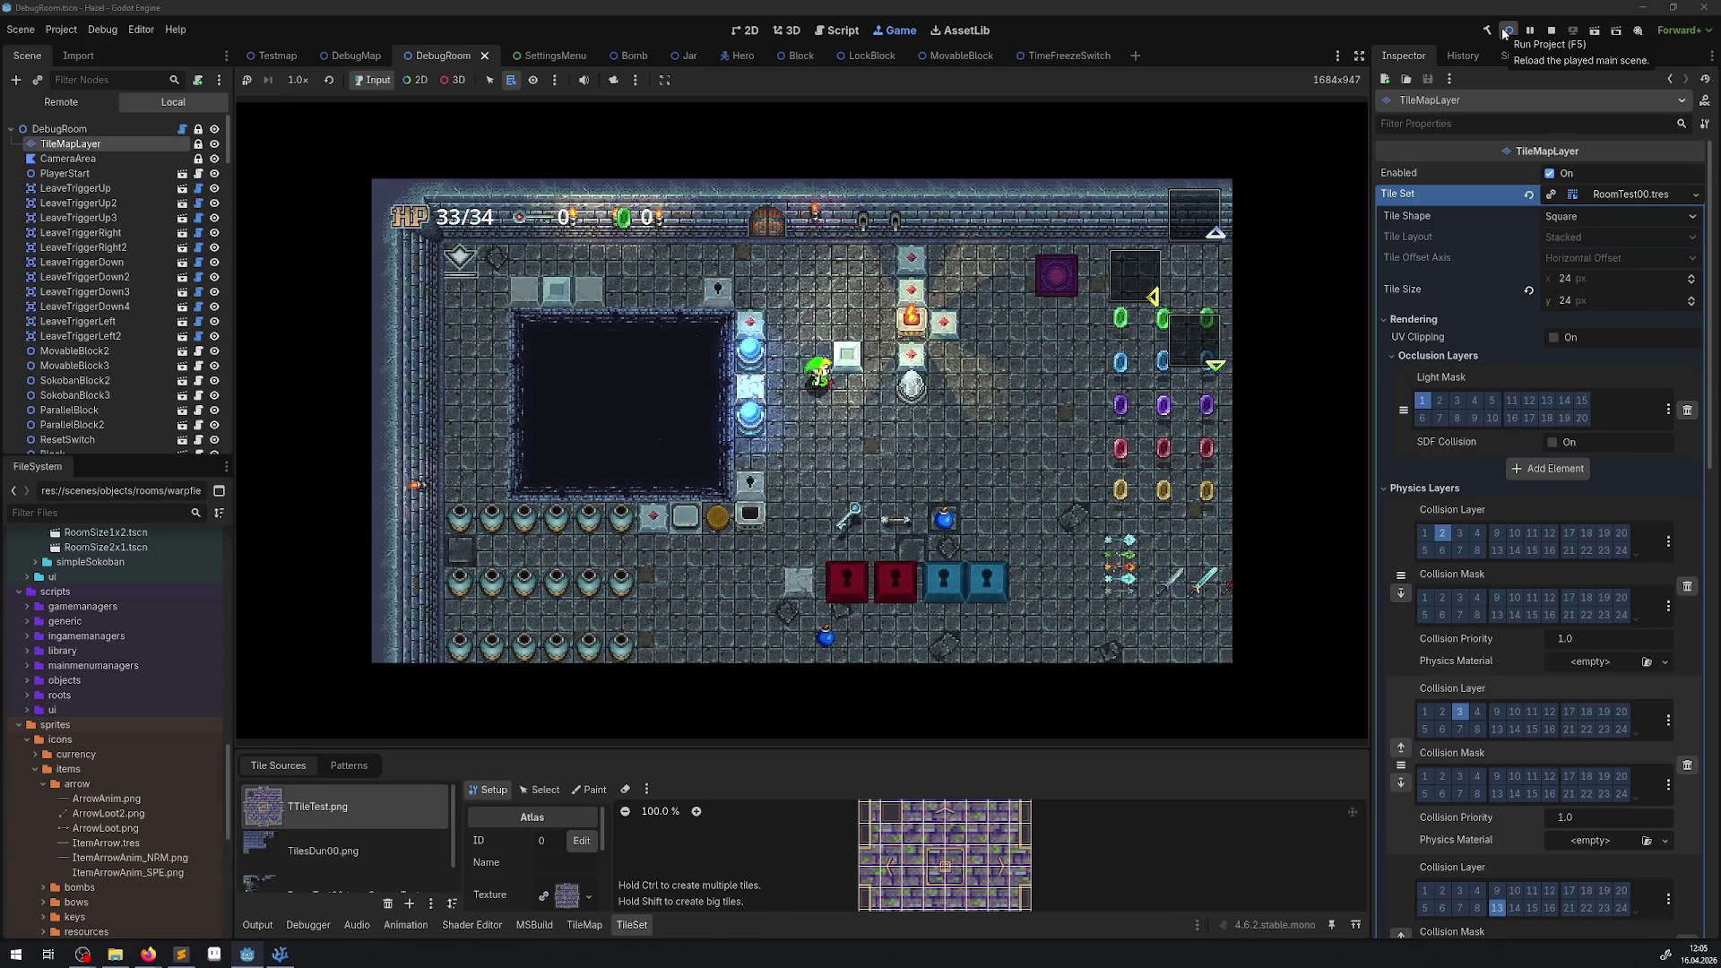
key(Down)
key(Right)
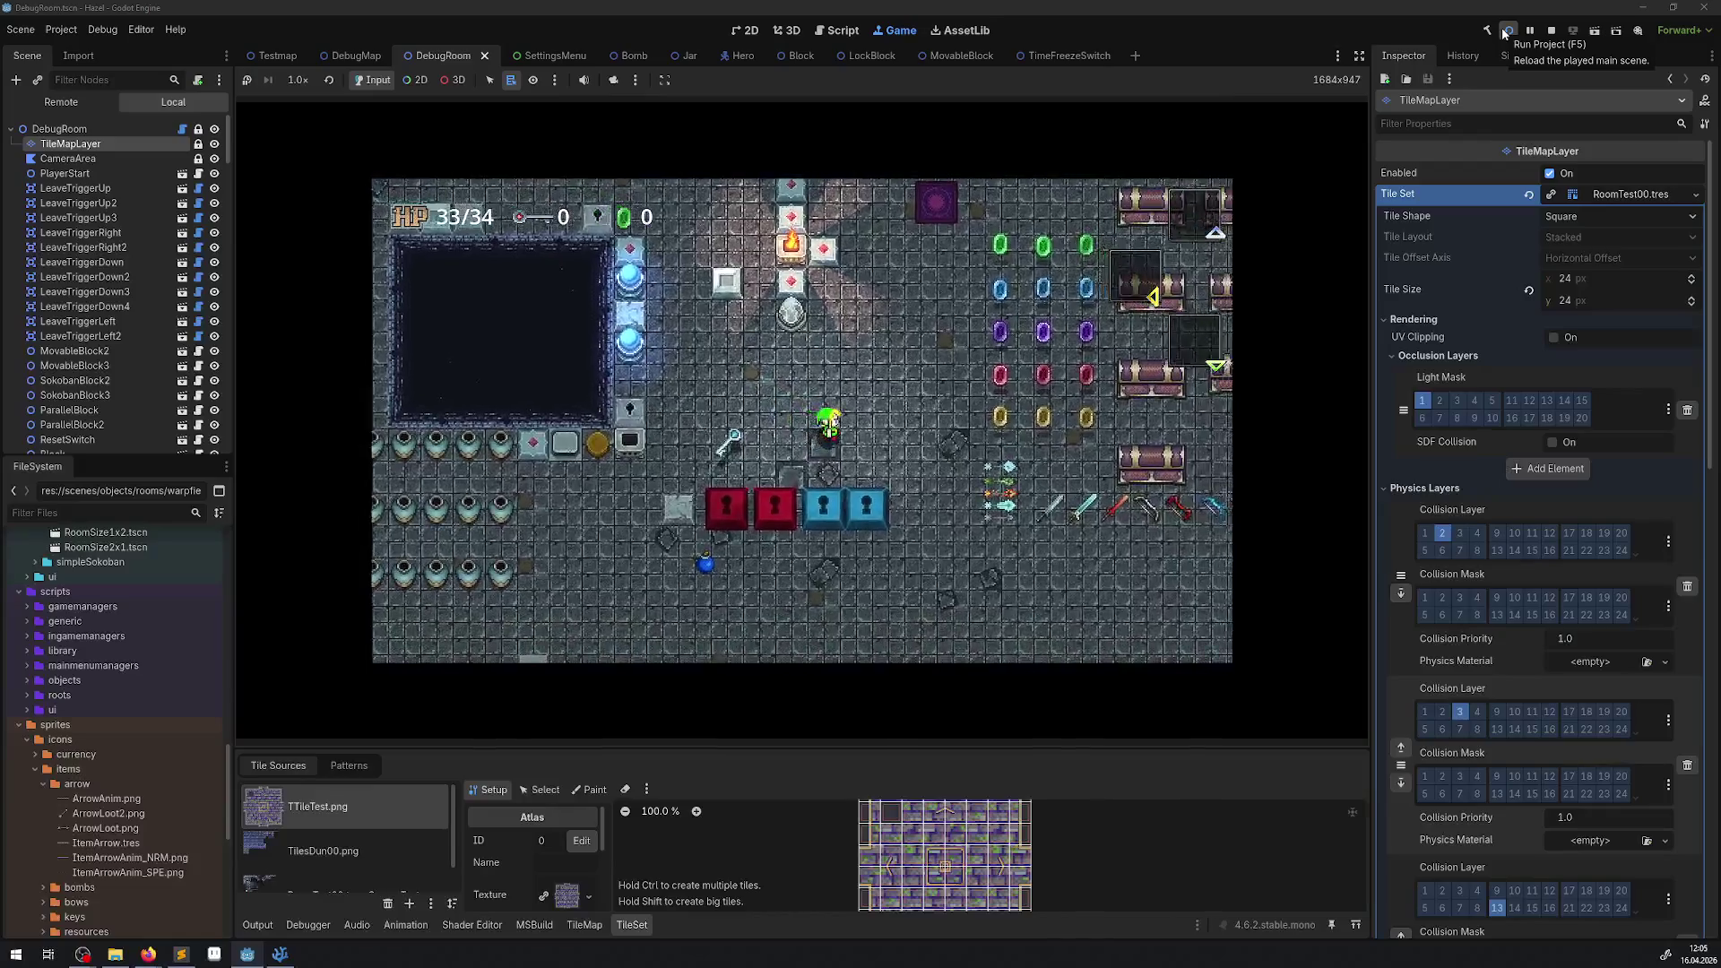
key(Tab)
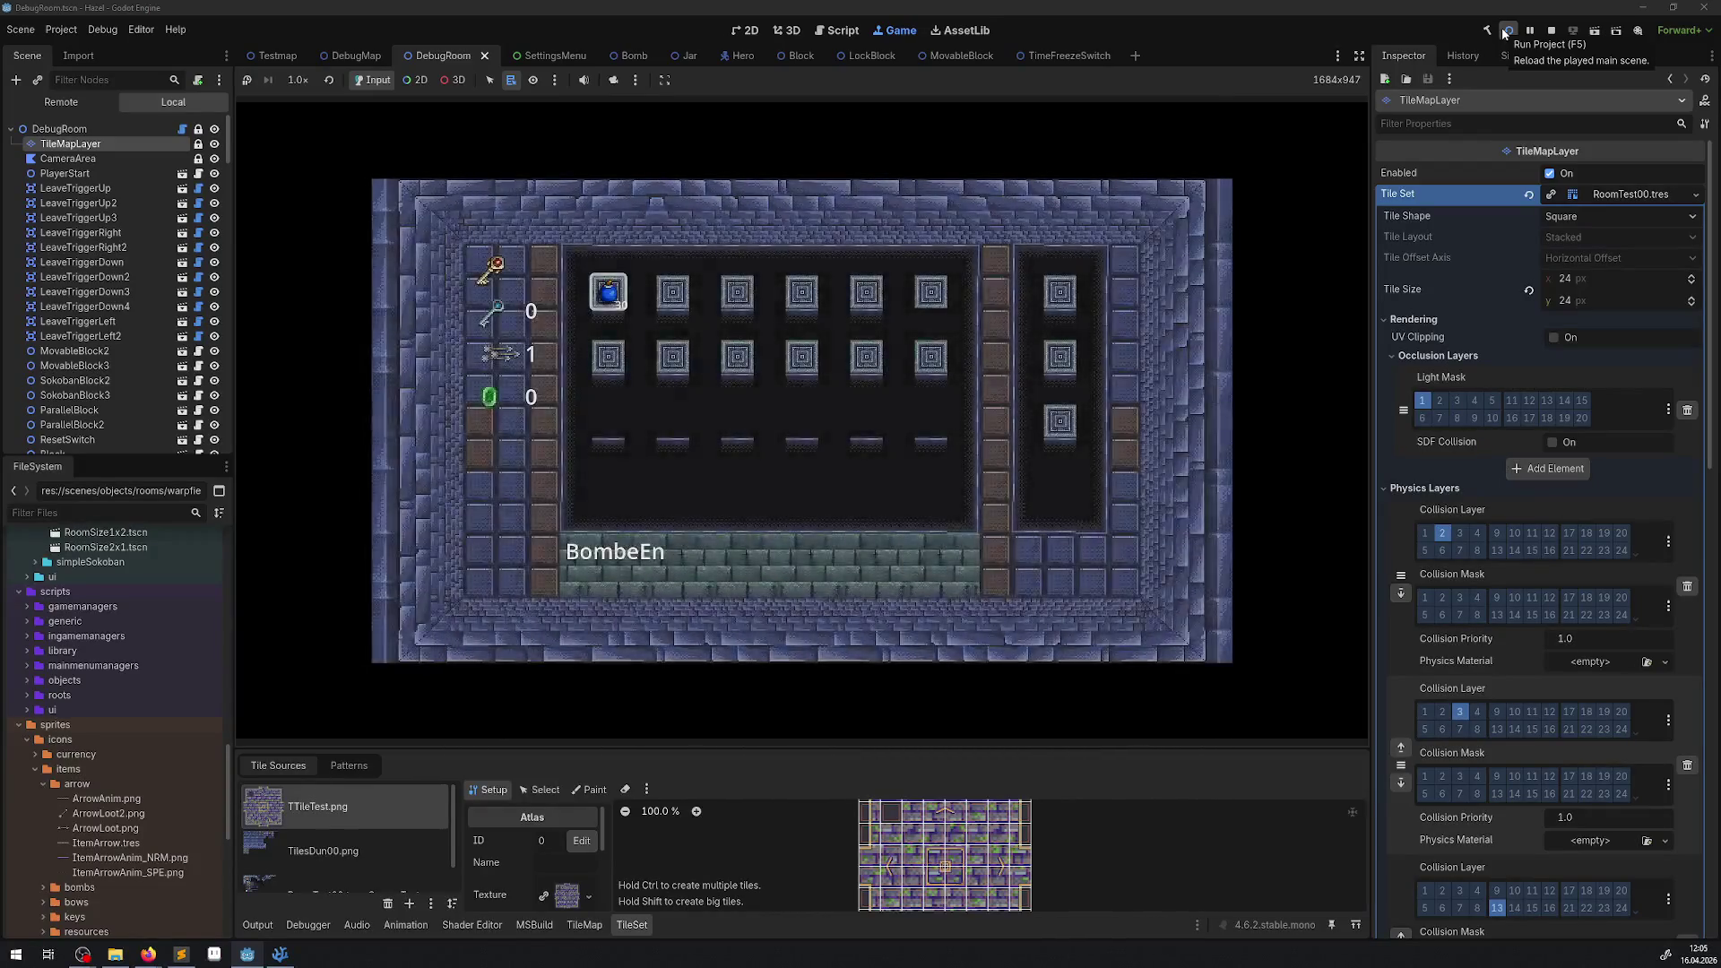
key(Tab)
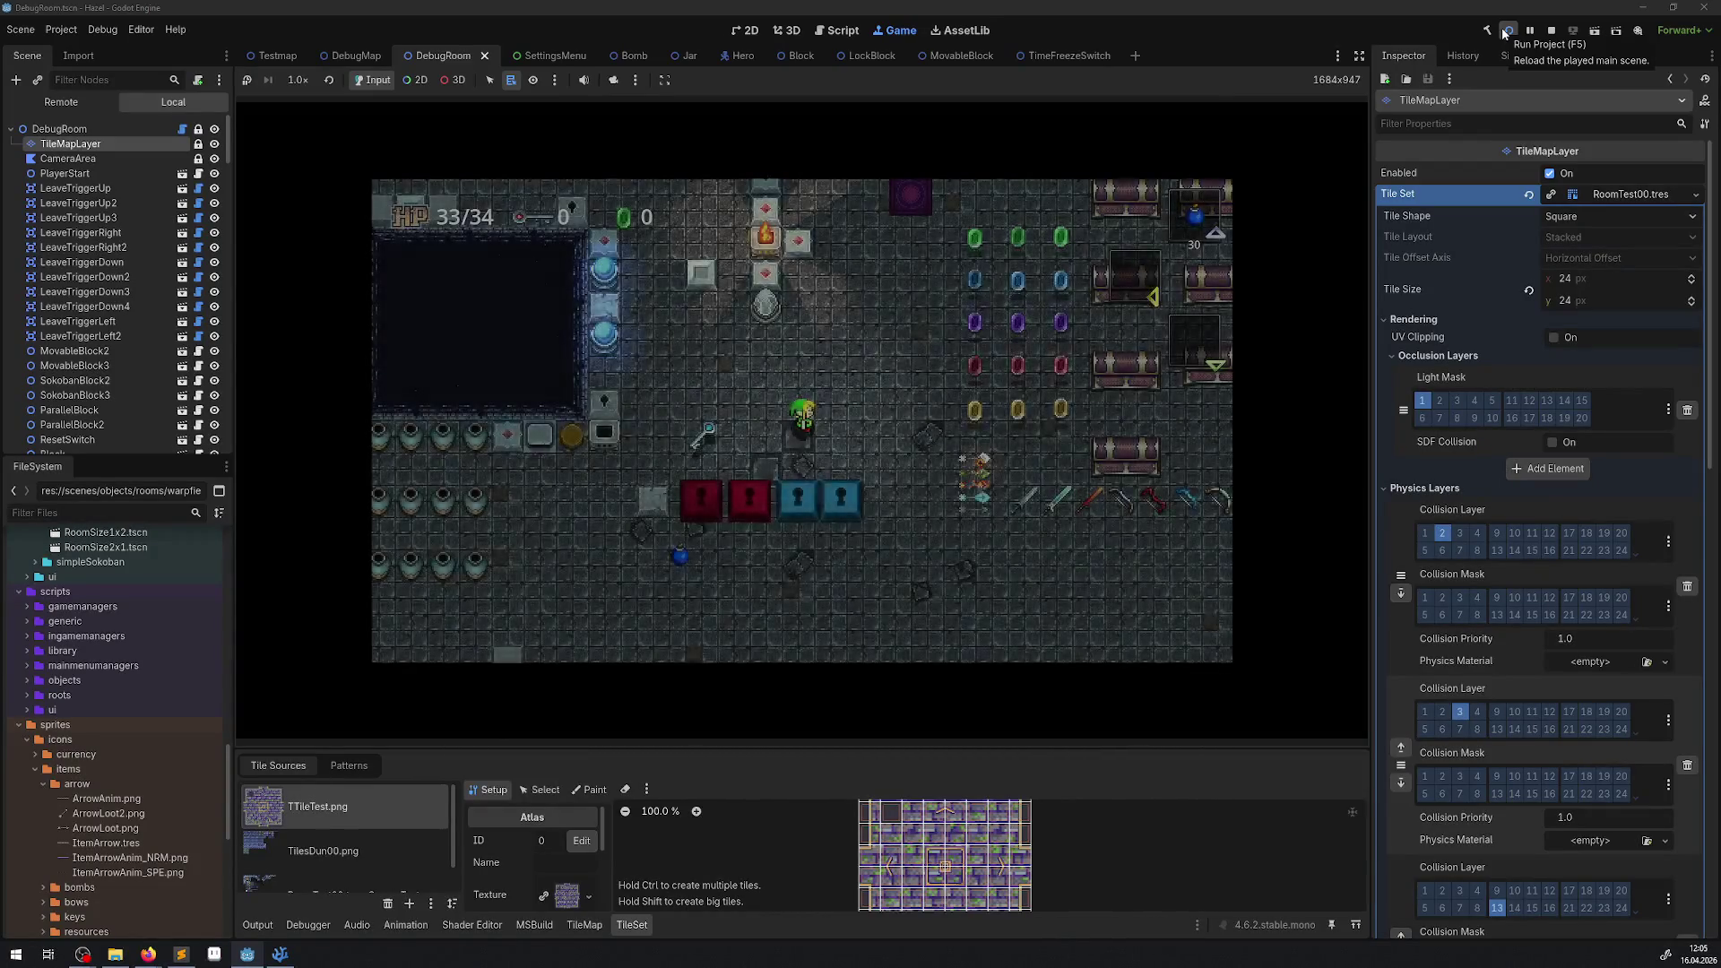
Walk along the top wall and among the gem rows, dropping two bombs.
key(Up)
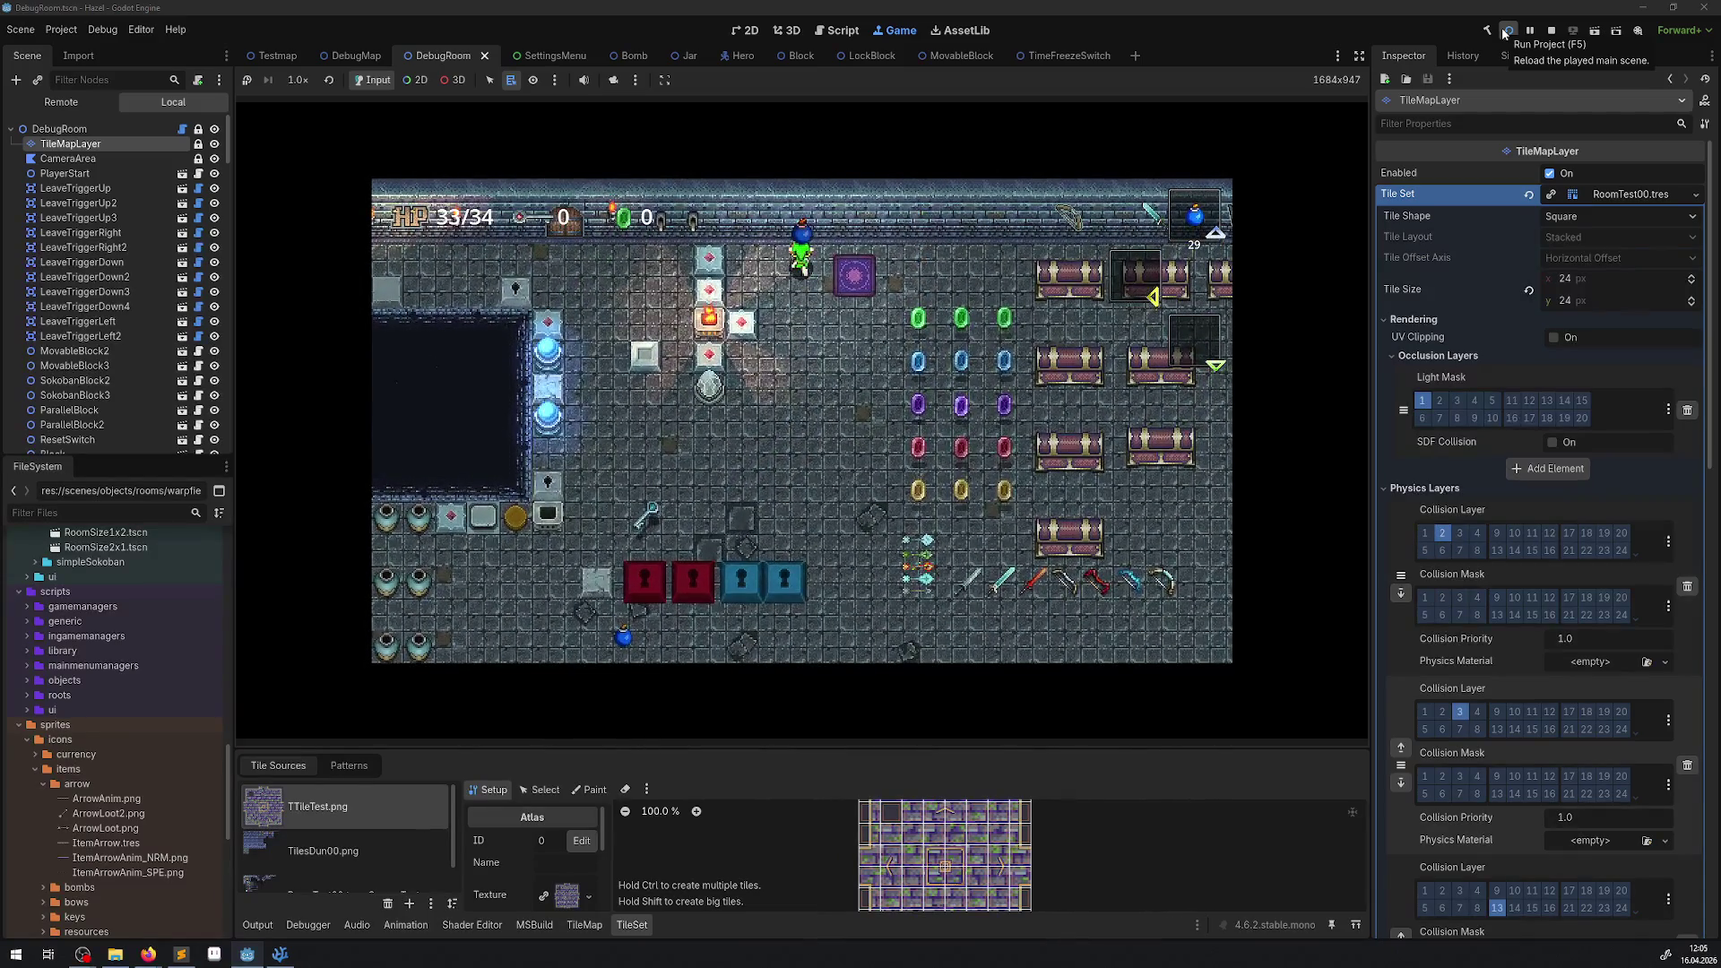
key(space)
key(Left)
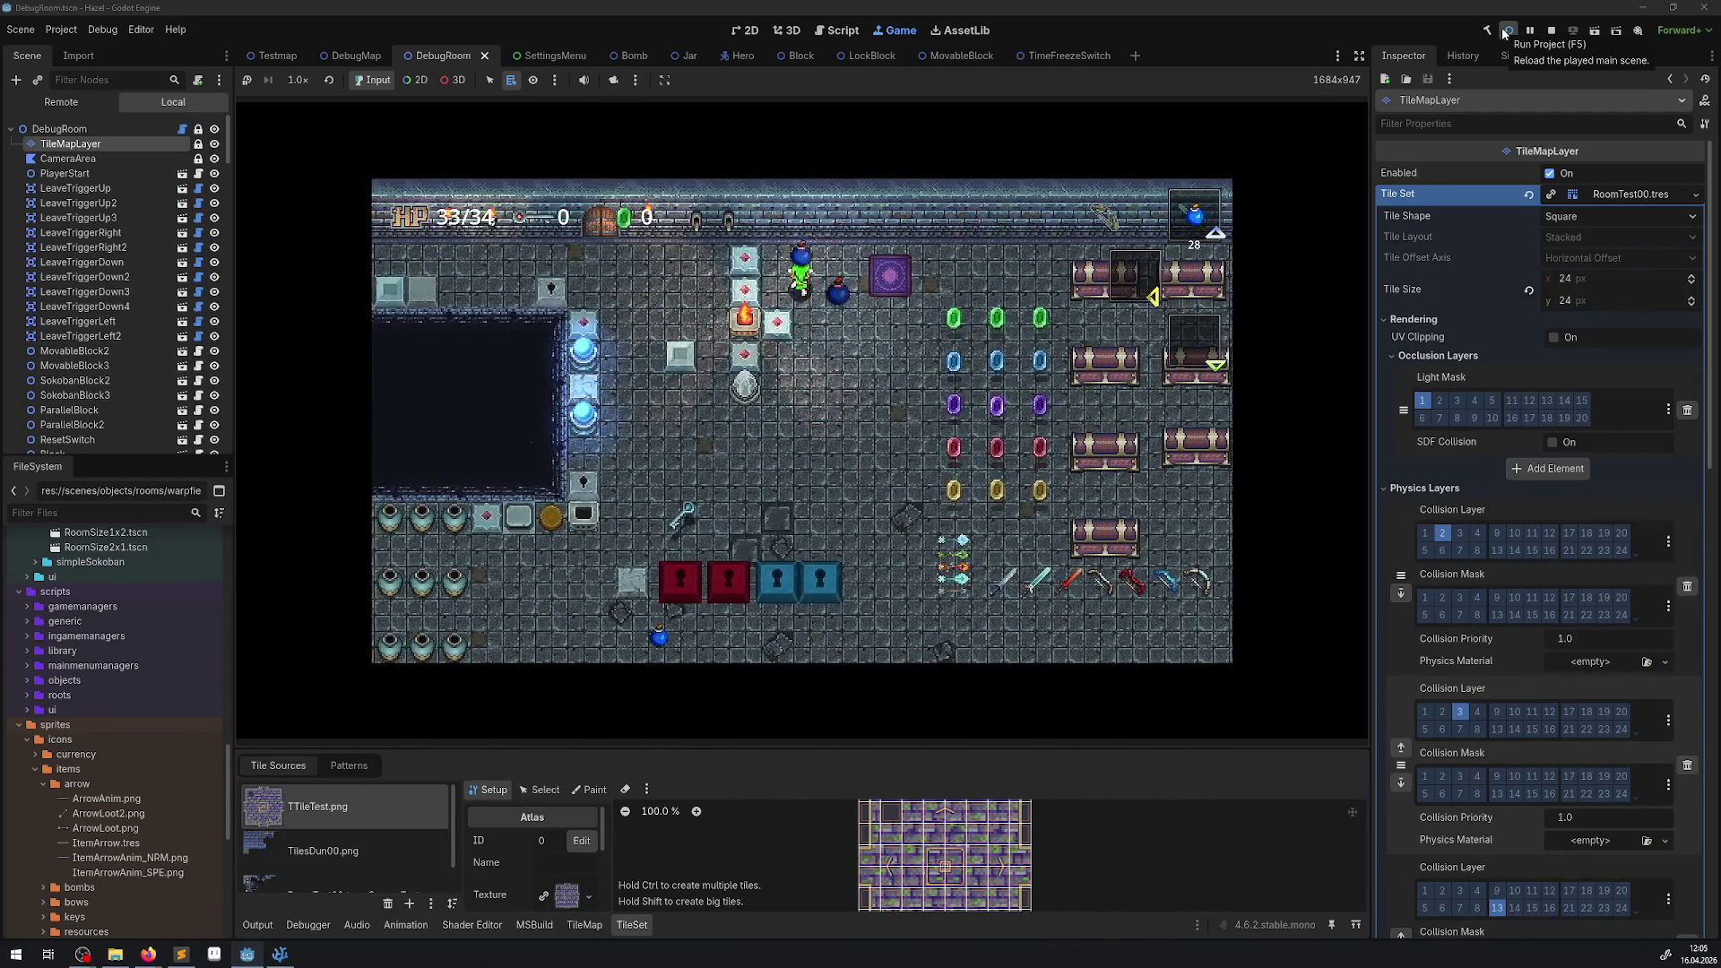
key(Right)
key(Down)
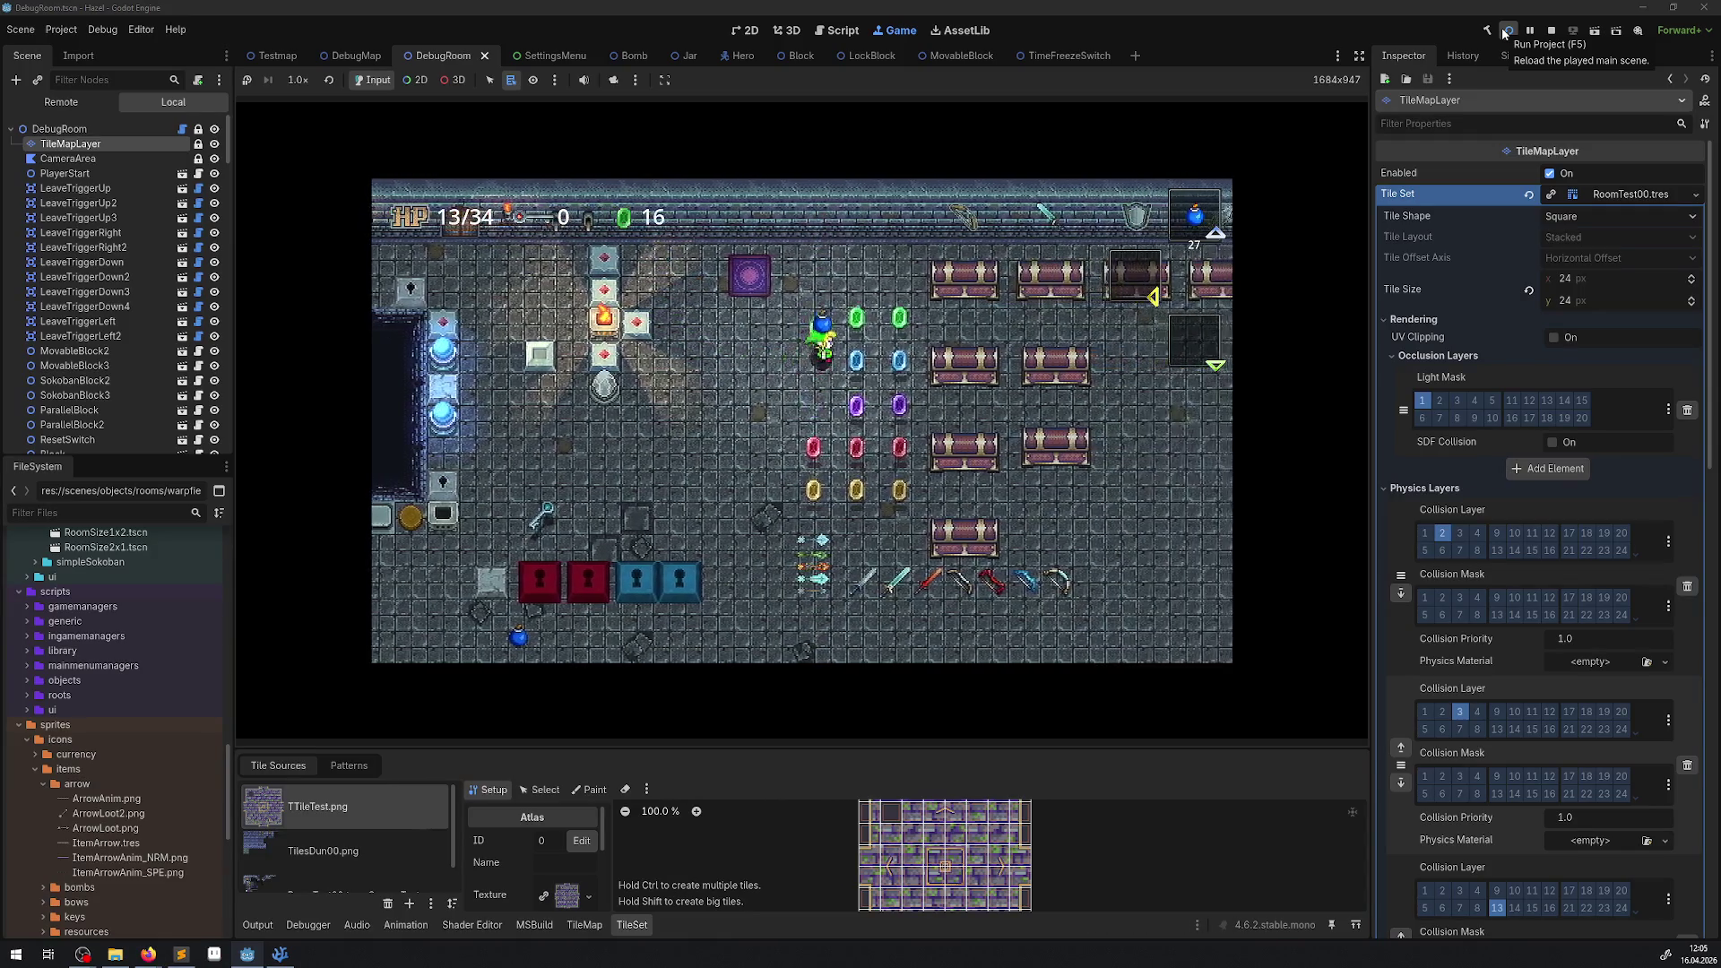
key(Up)
key(space)
key(Left)
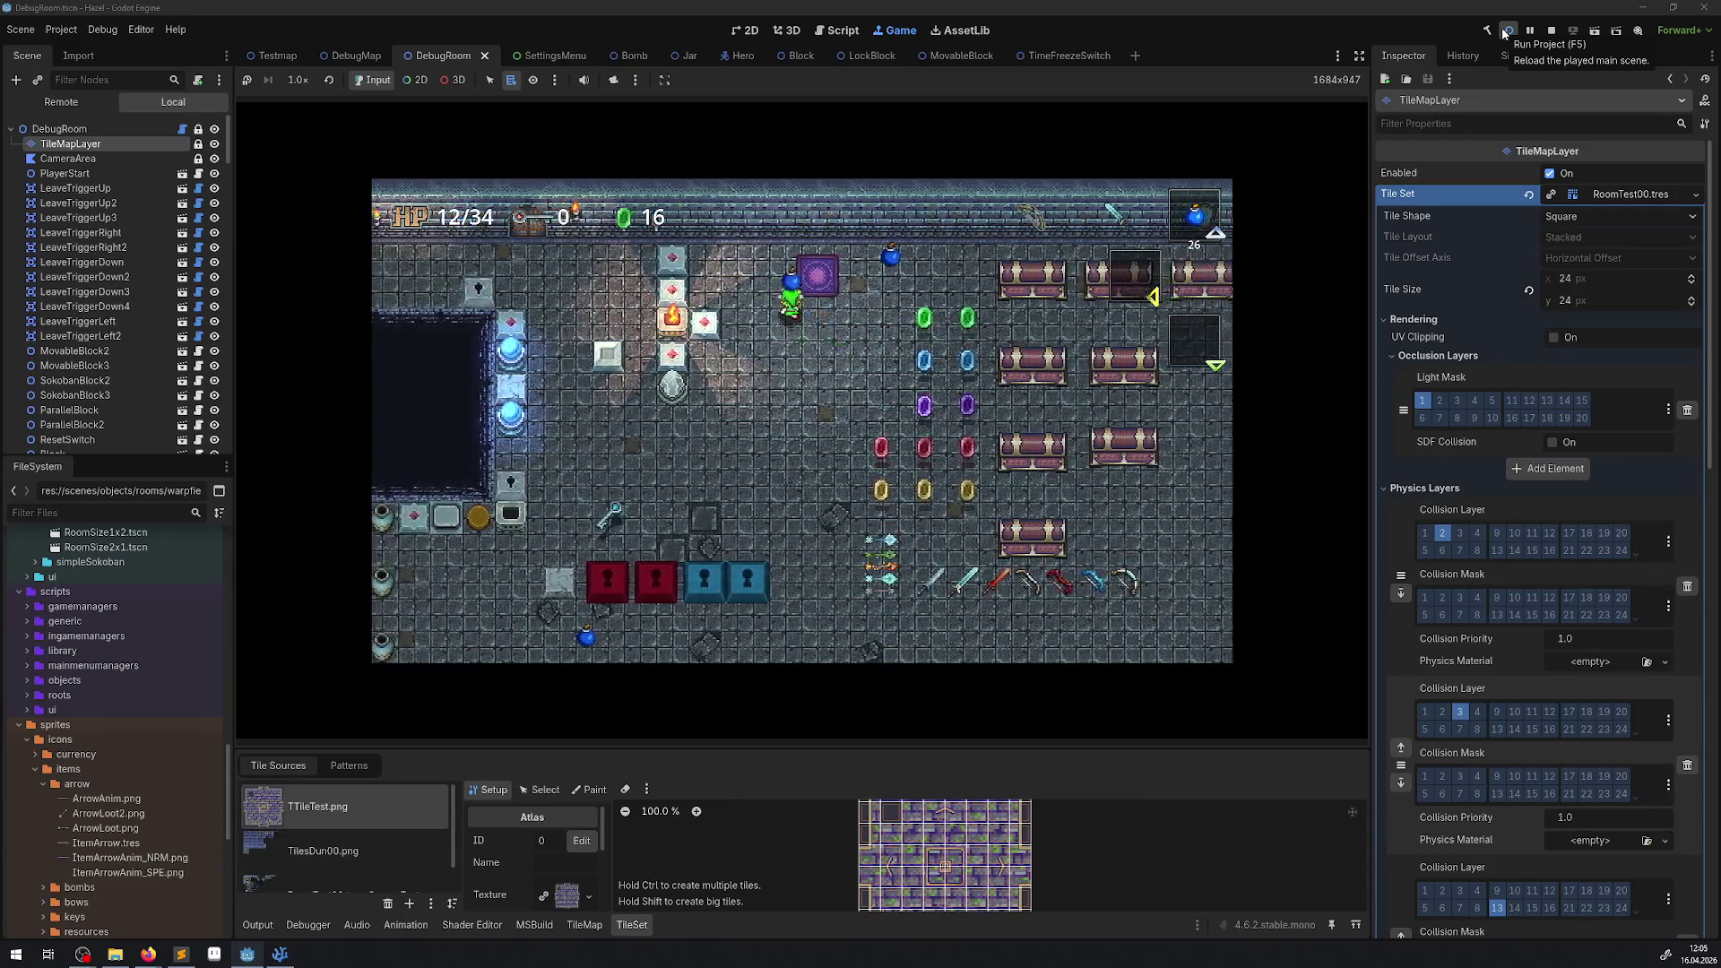
key(Down)
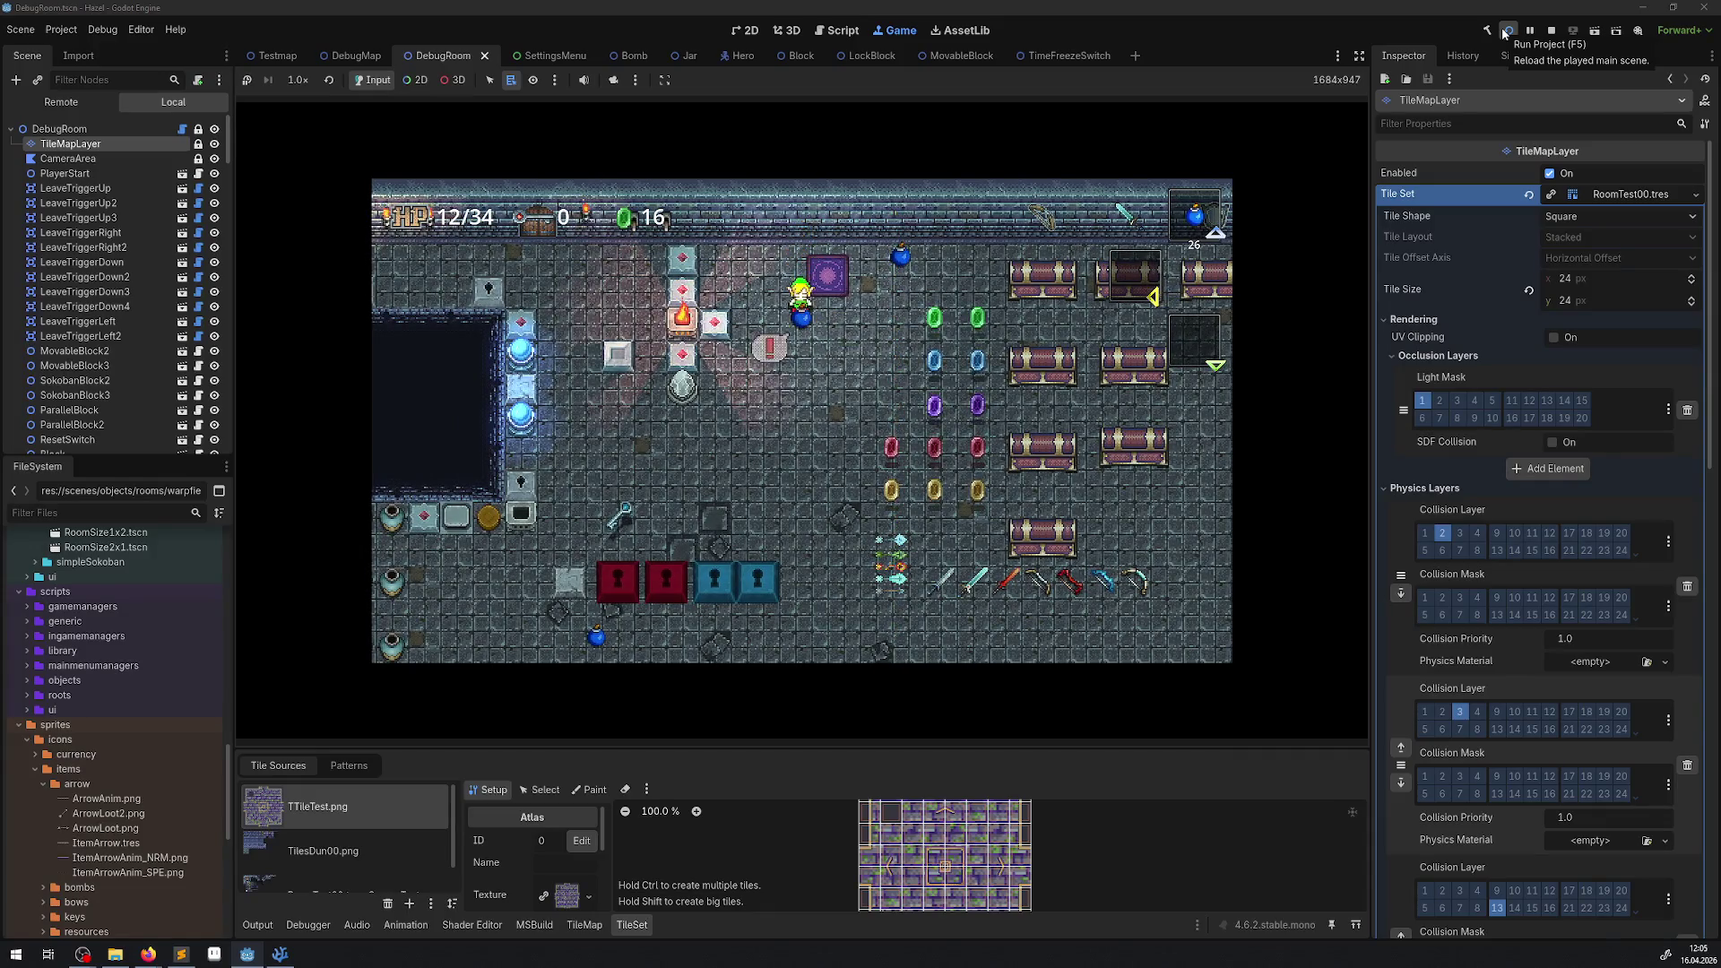
Stop the game, enlarge the TileSet panel, and open the RoomTest00 atlas in Select mode.
click(1552, 30)
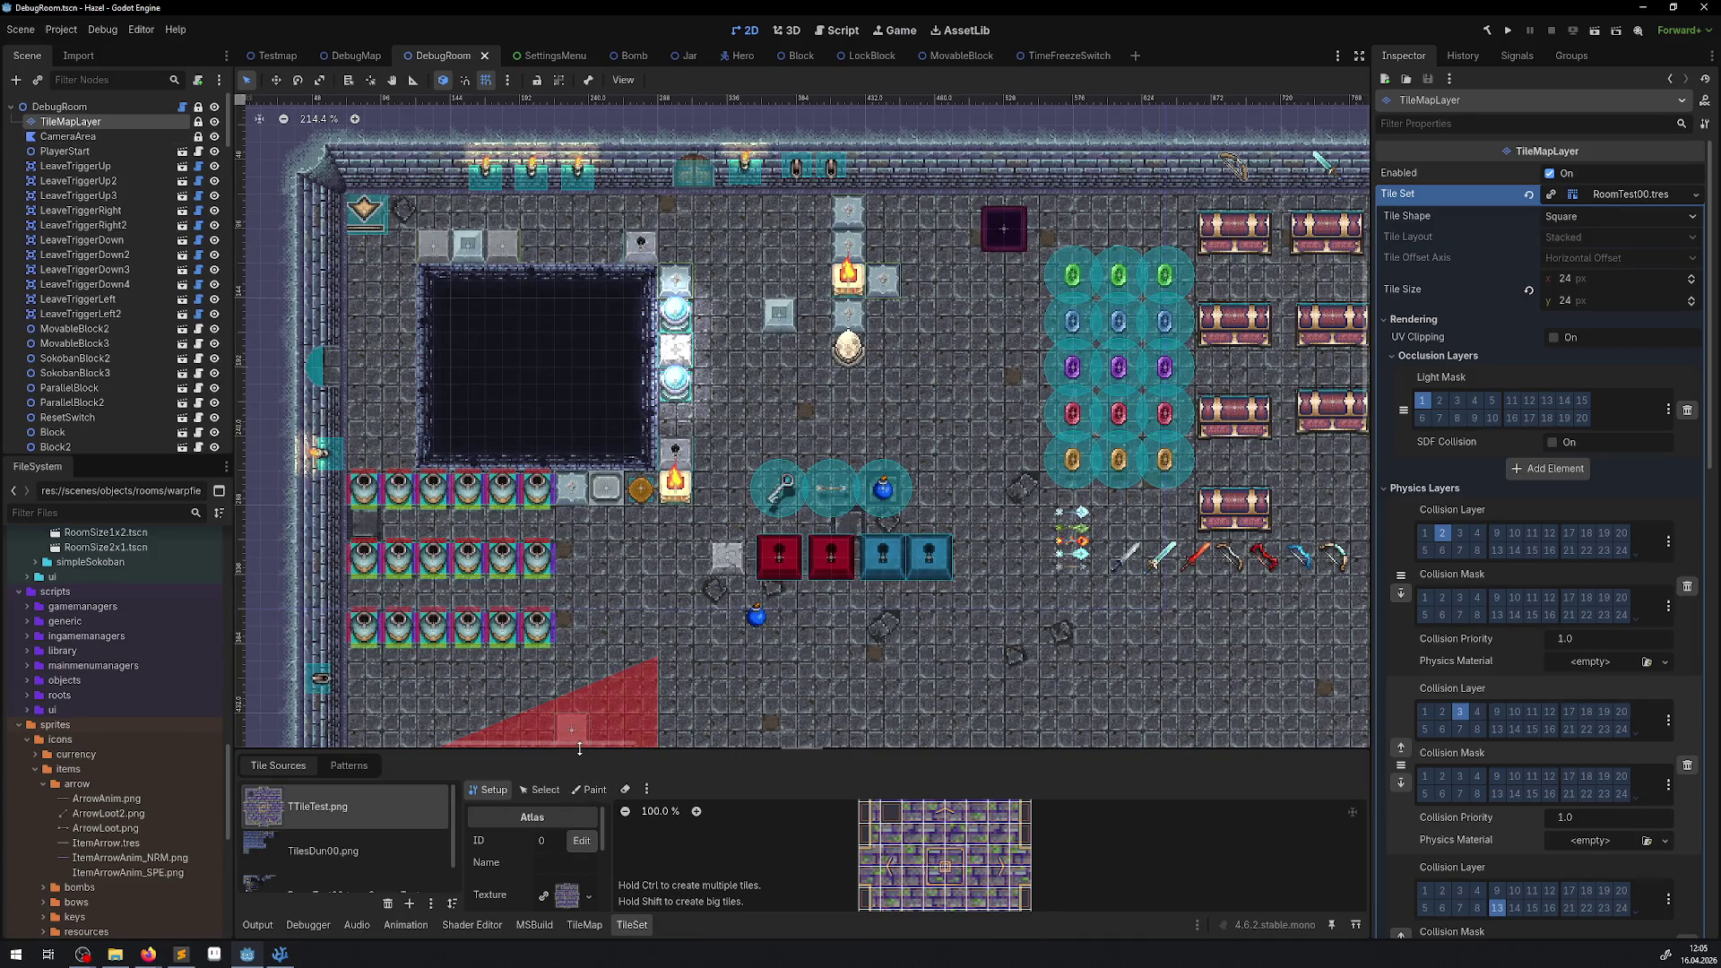
drag(579, 749, 579, 383)
click(353, 529)
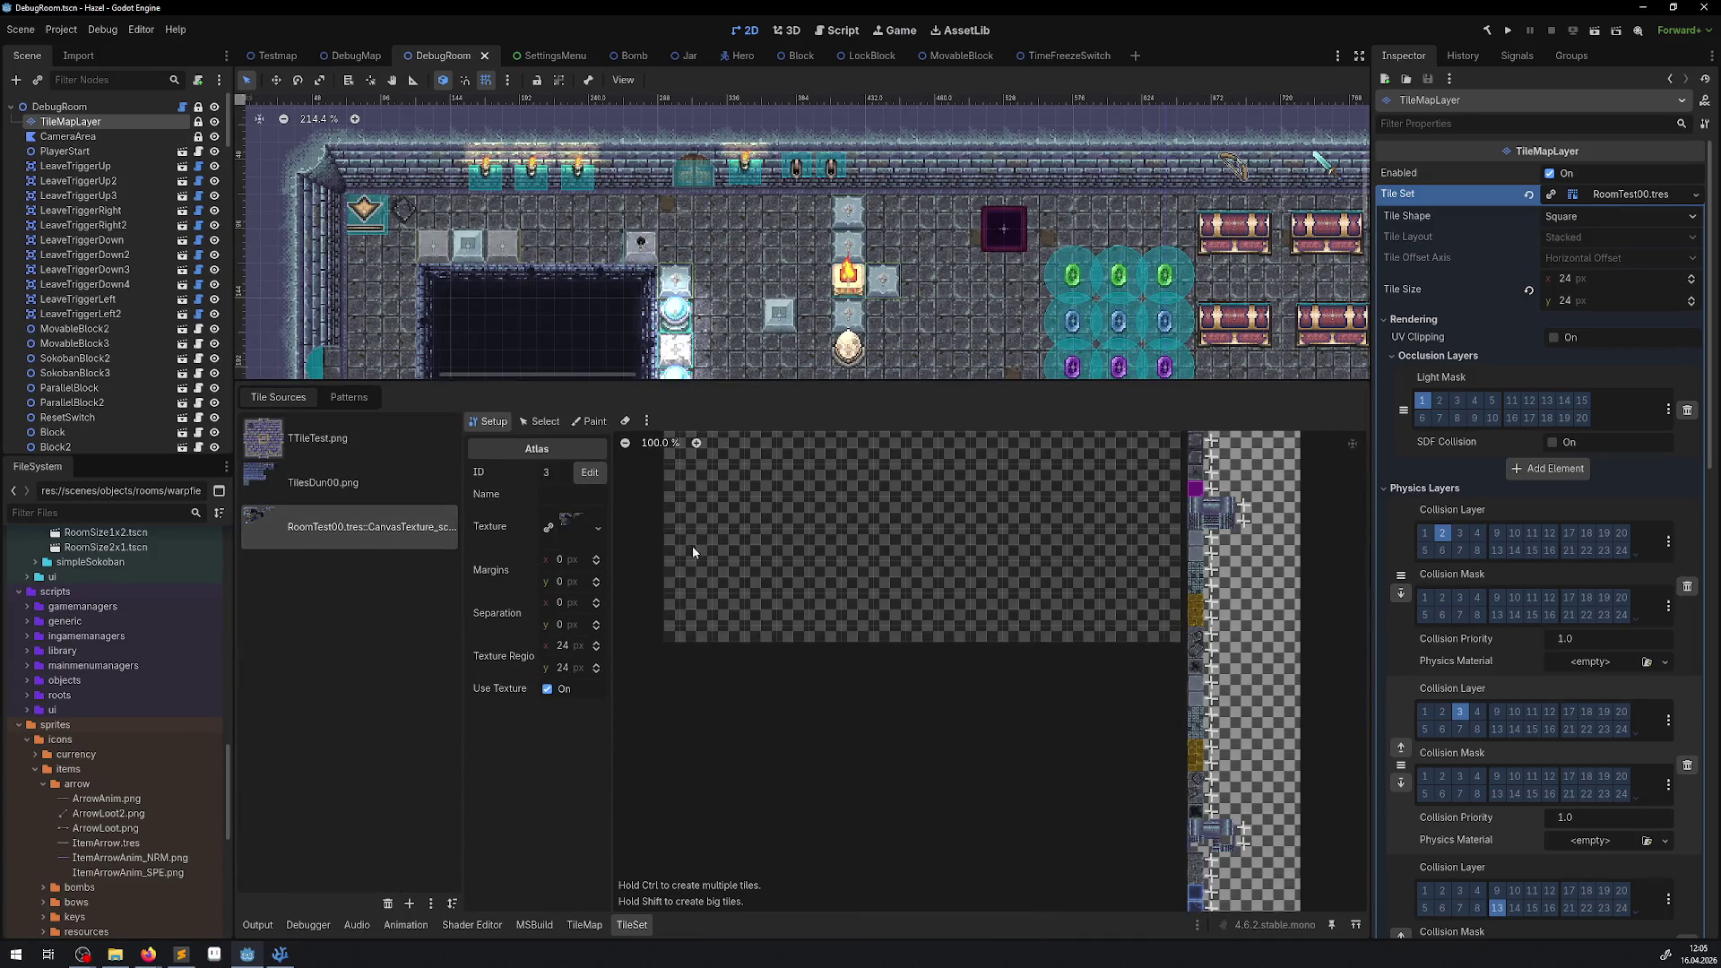
scroll(692, 546, up, 3)
scroll(805, 544, up, 3)
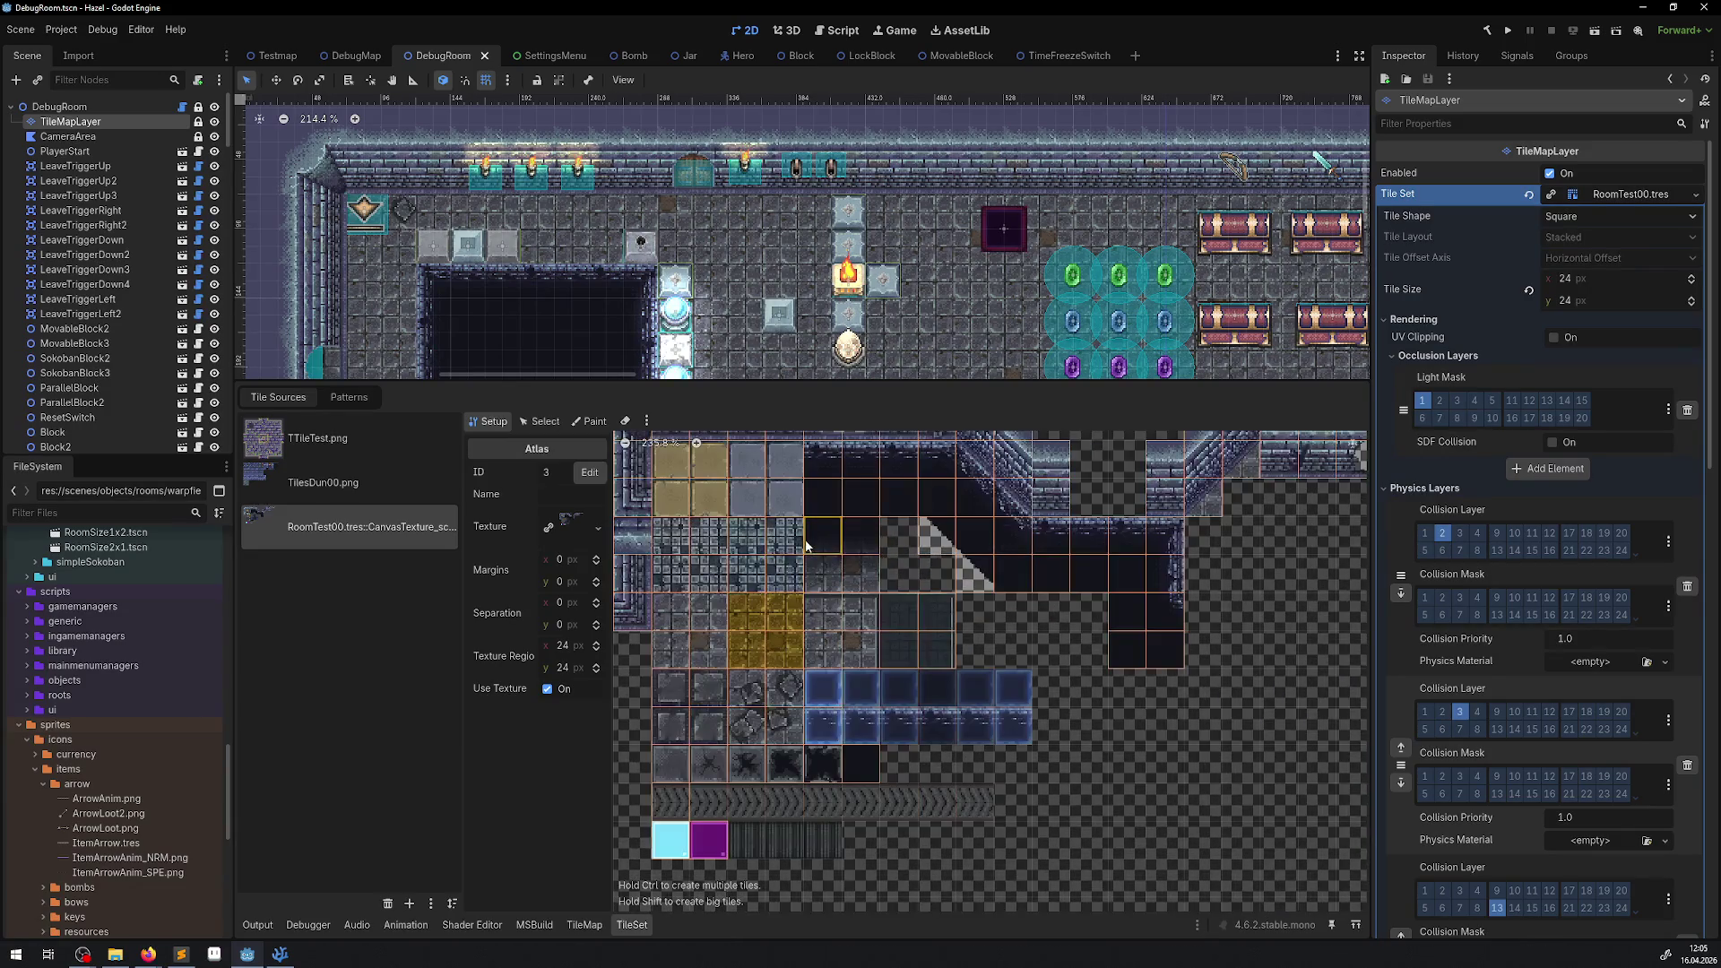
scroll(805, 545, up, 3)
scroll(722, 540, up, 2)
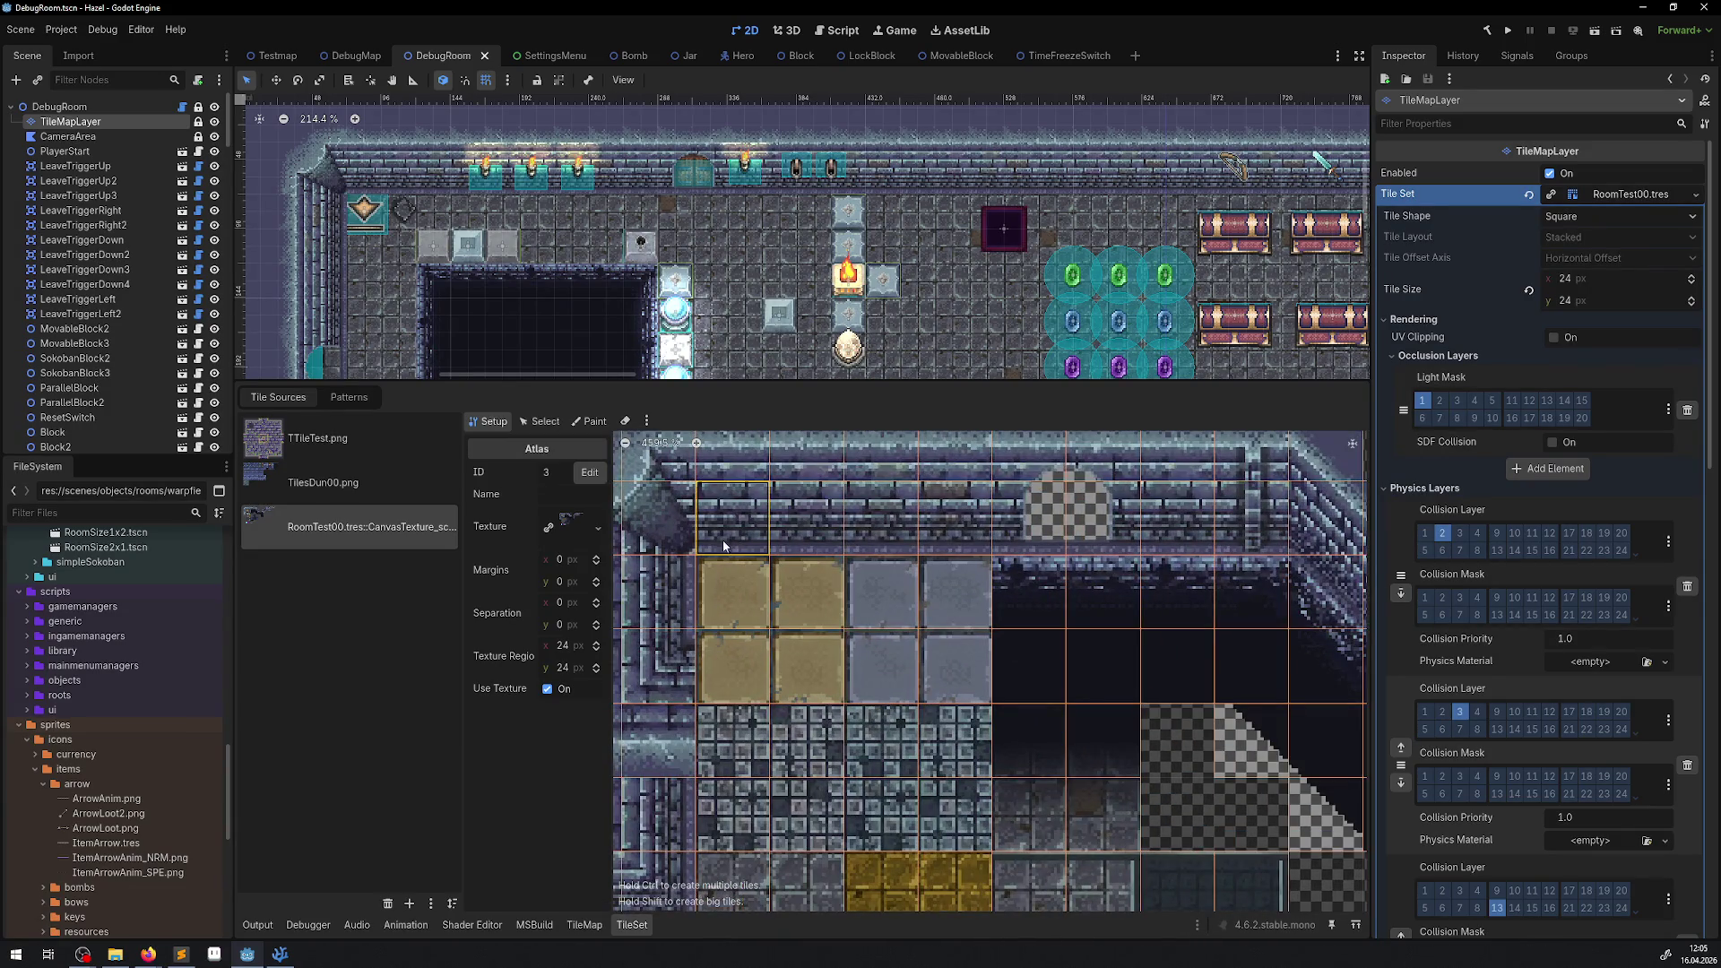
click(540, 421)
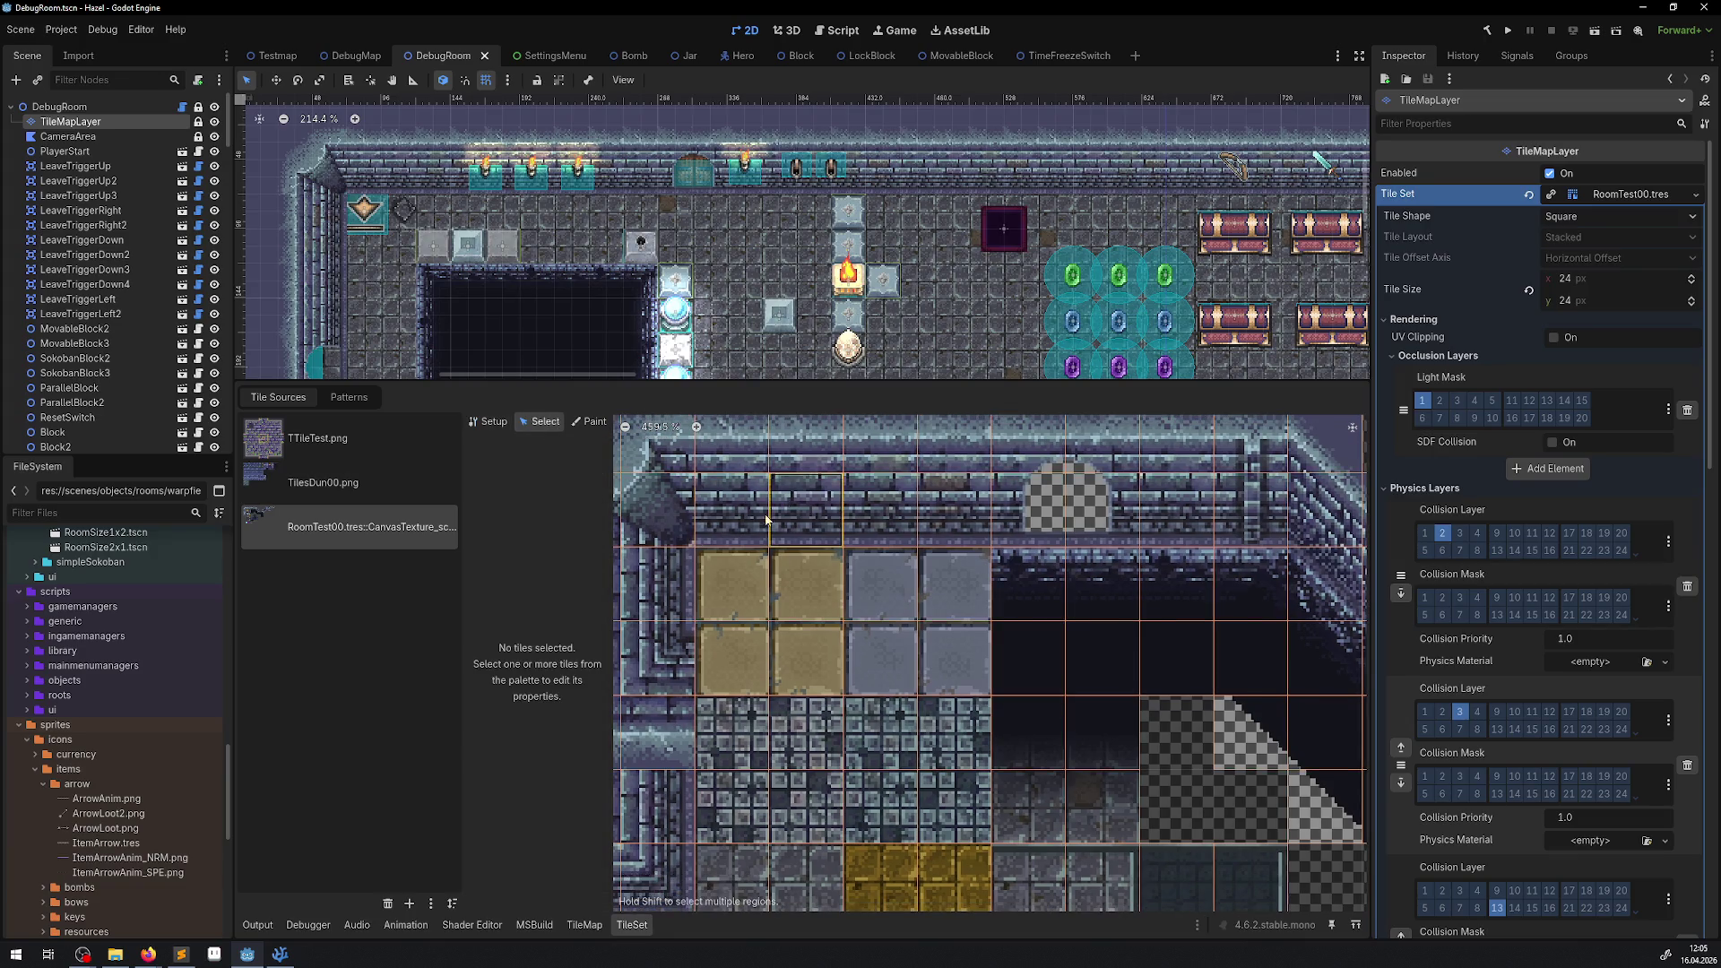
Select wall tile (2,1) and show its Physics Layer 0 collision polygon.
click(741, 525)
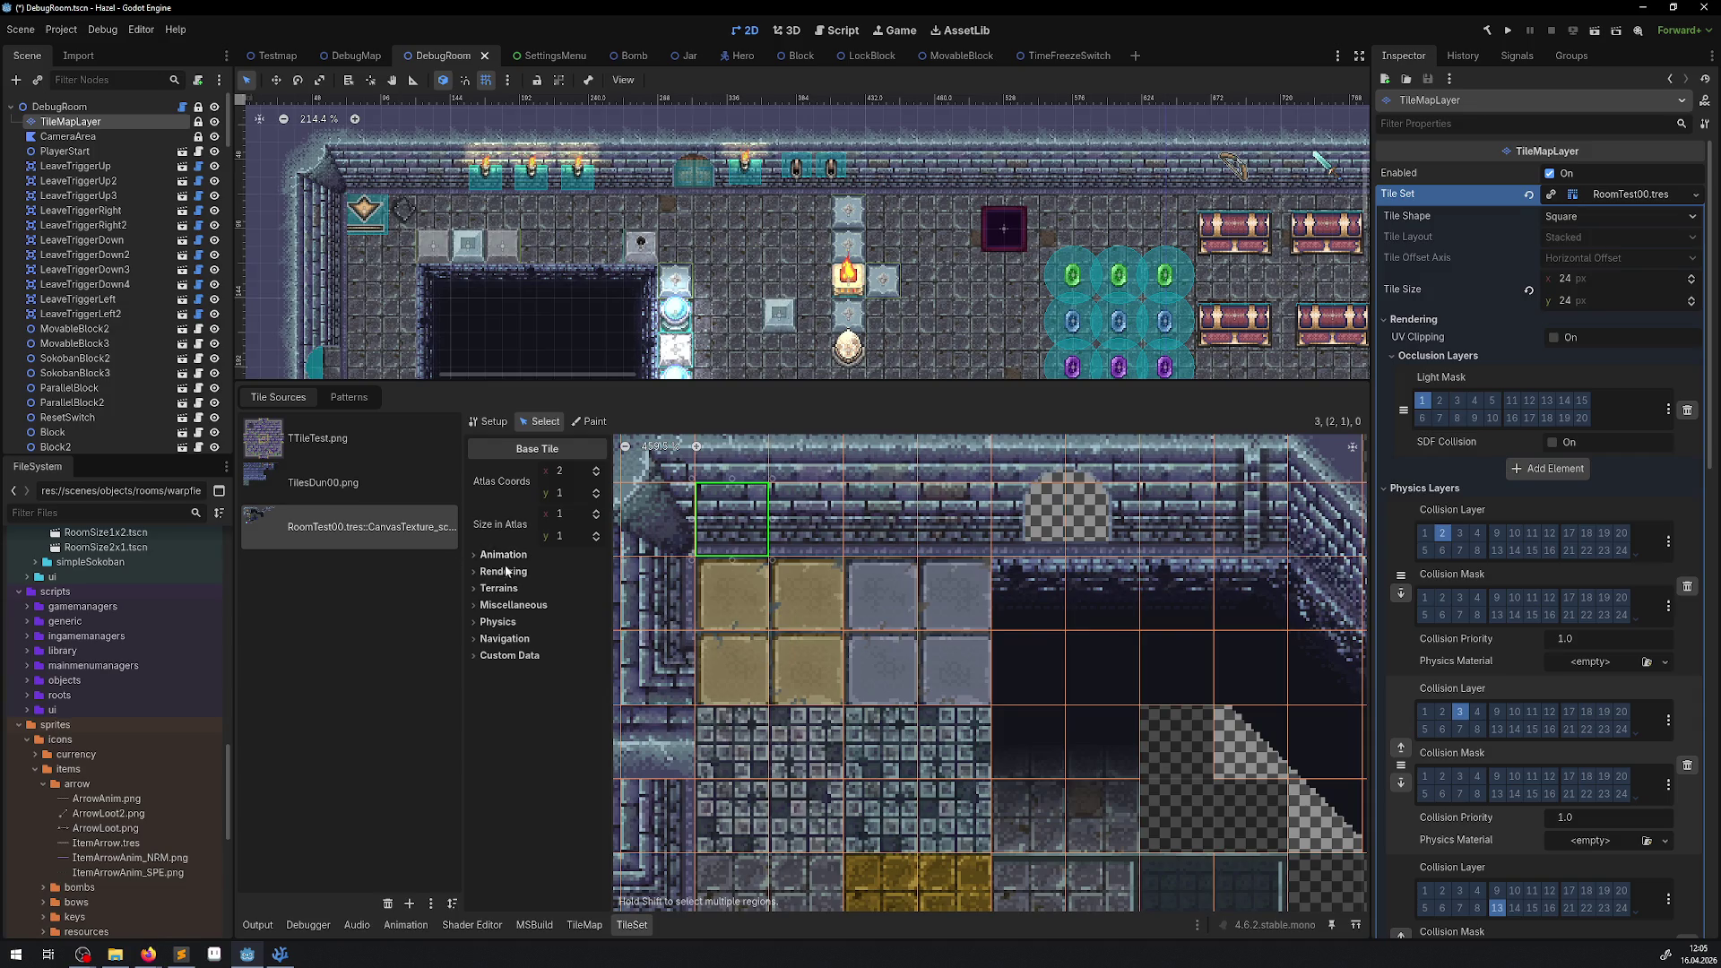
click(489, 621)
click(524, 637)
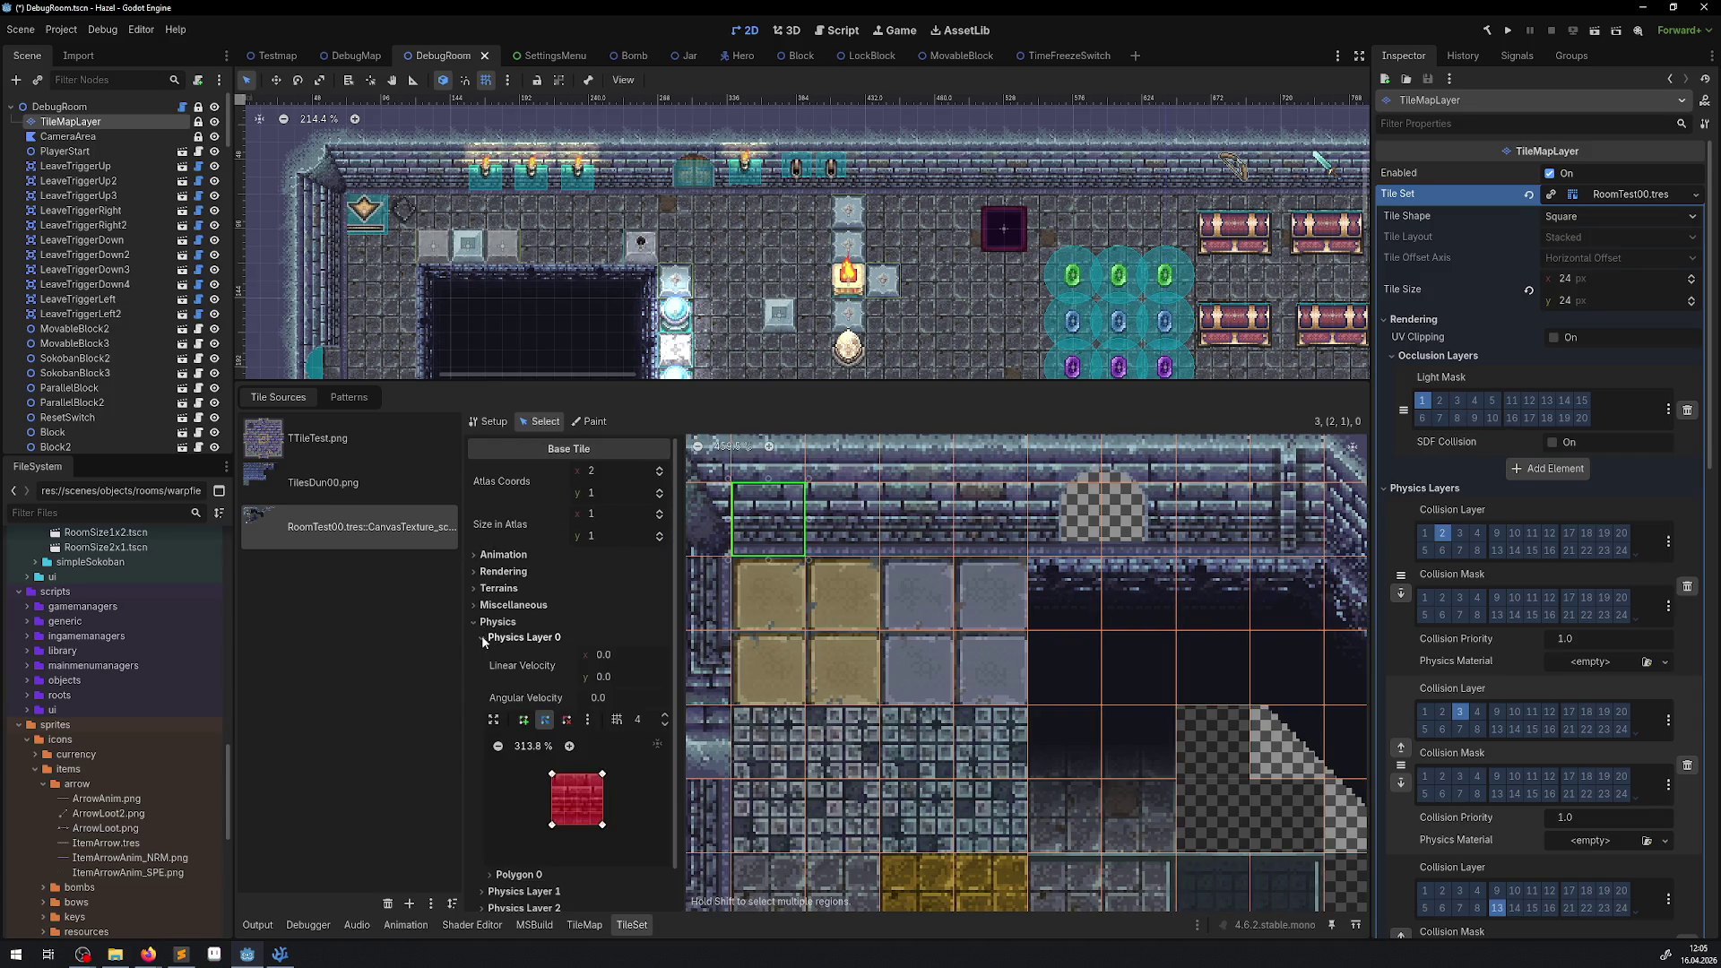
click(579, 799)
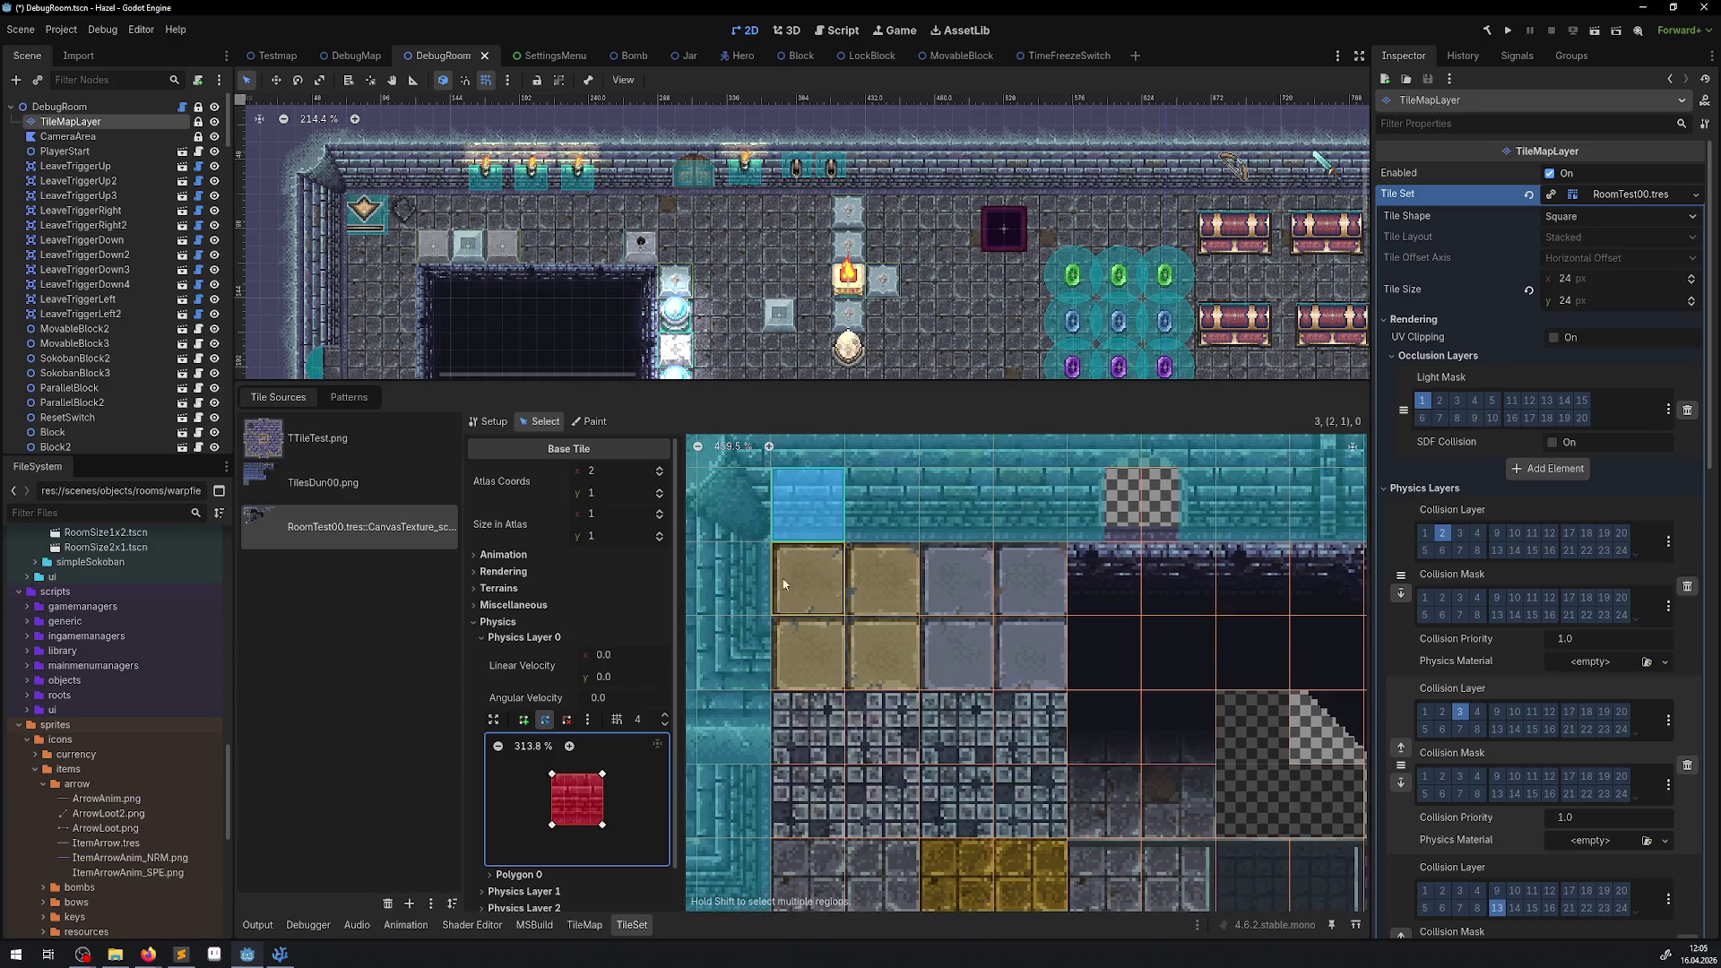
Add four more wall tiles in the row and raise their collision's bottom-right corner.
shift+click(880, 520)
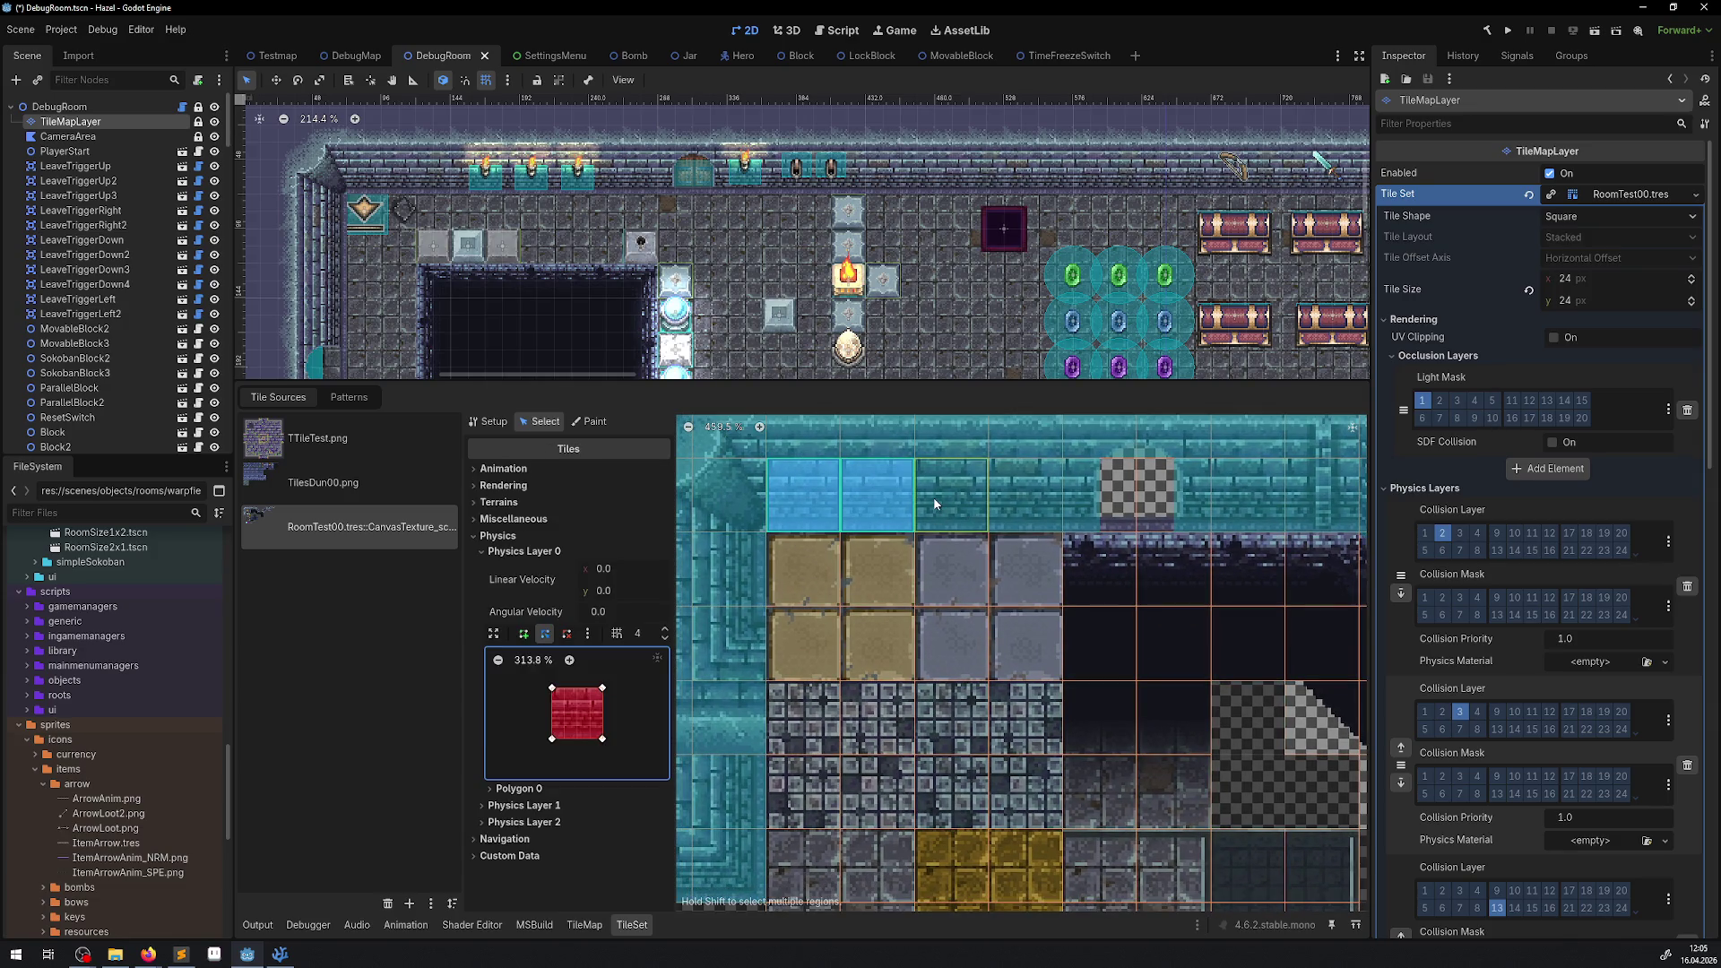
shift+click(934, 504)
shift+click(1024, 499)
shift+click(1090, 497)
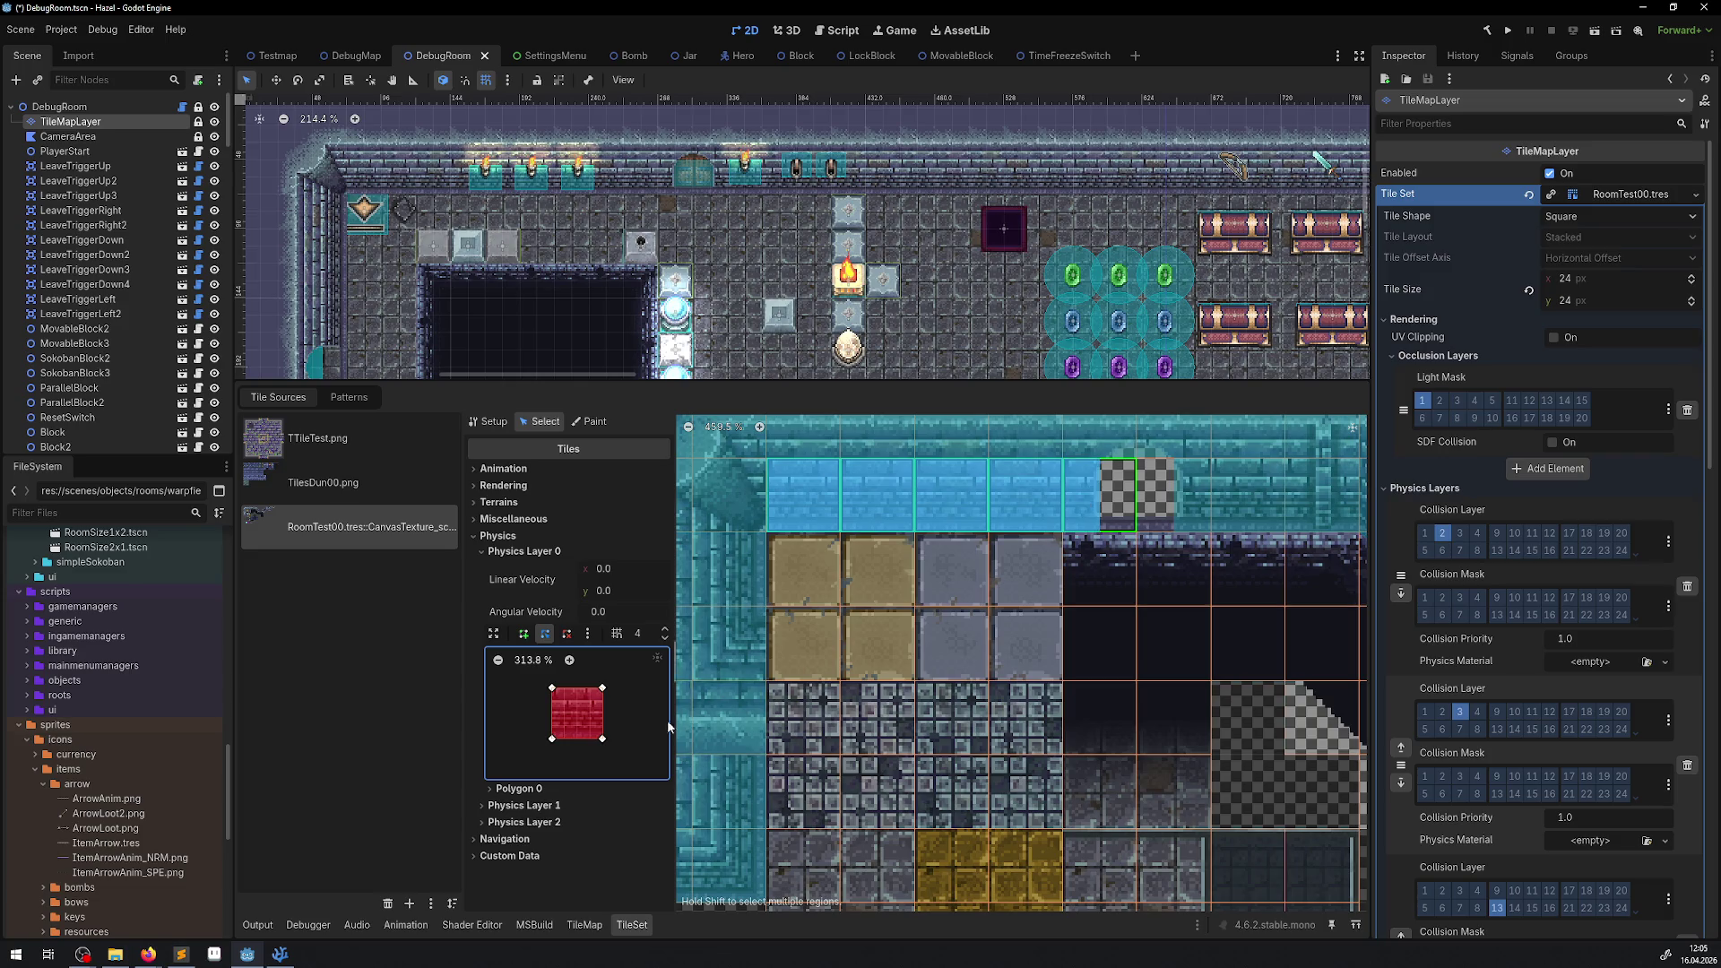
drag(602, 739, 552, 726)
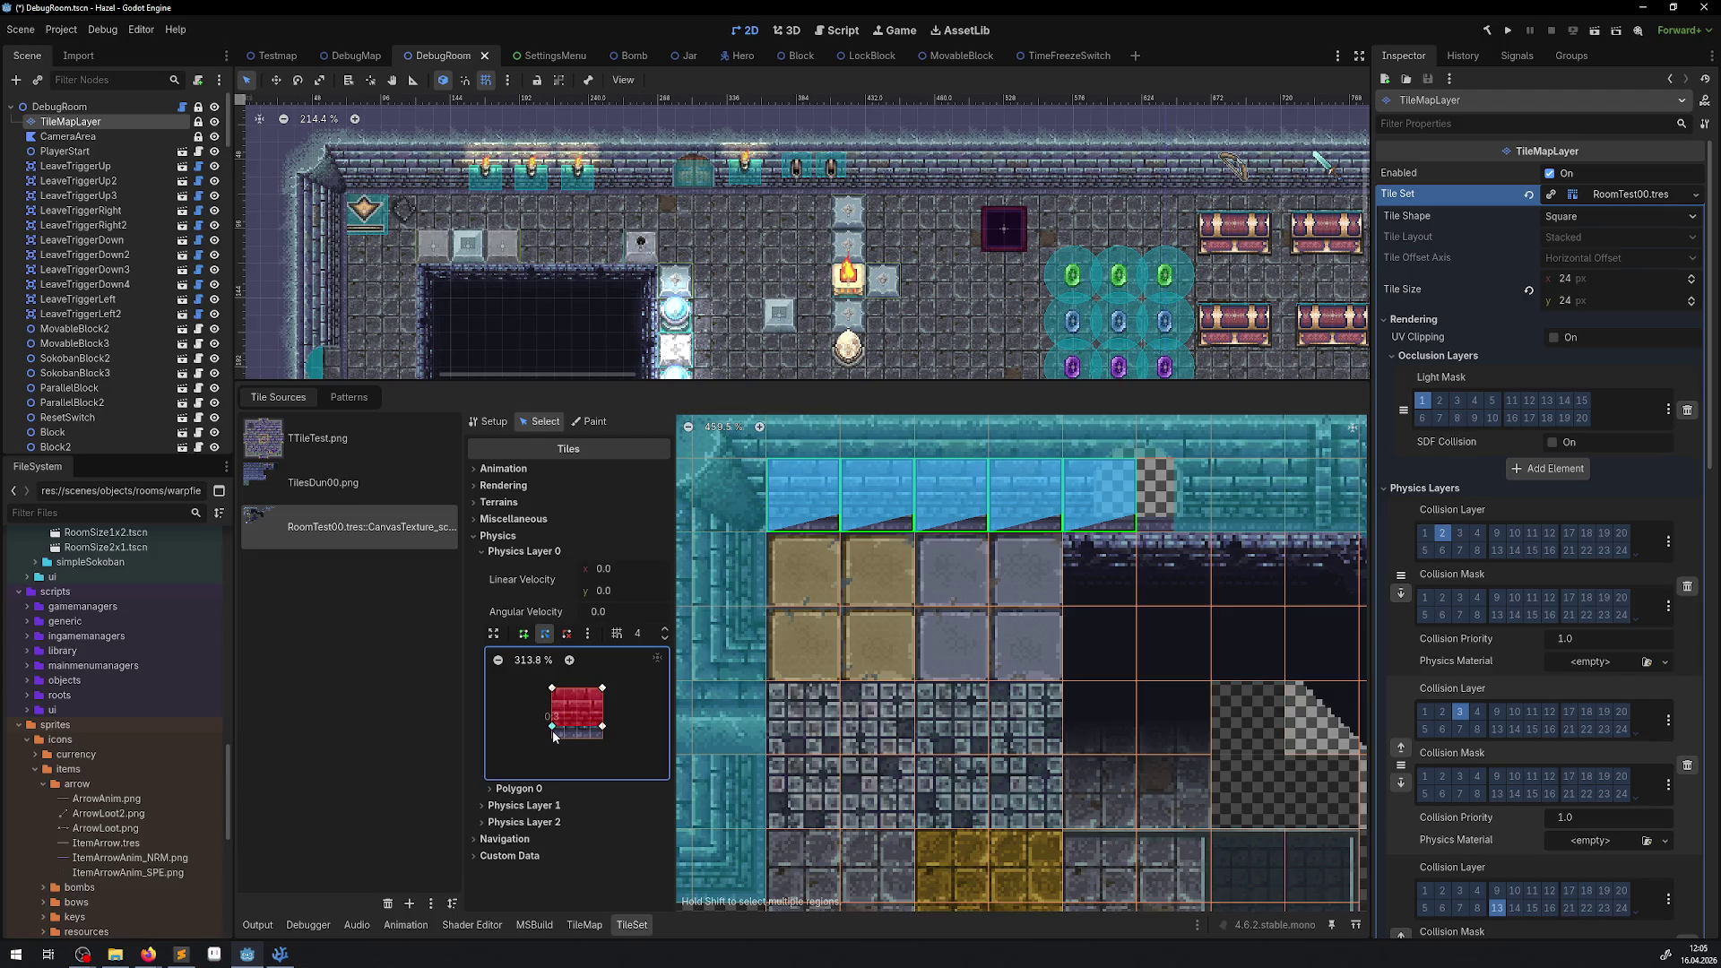
Raise the bottom collision vertices of wall tiles (7,1), (8,1) and (12,3).
scroll(1171, 521, right, 5)
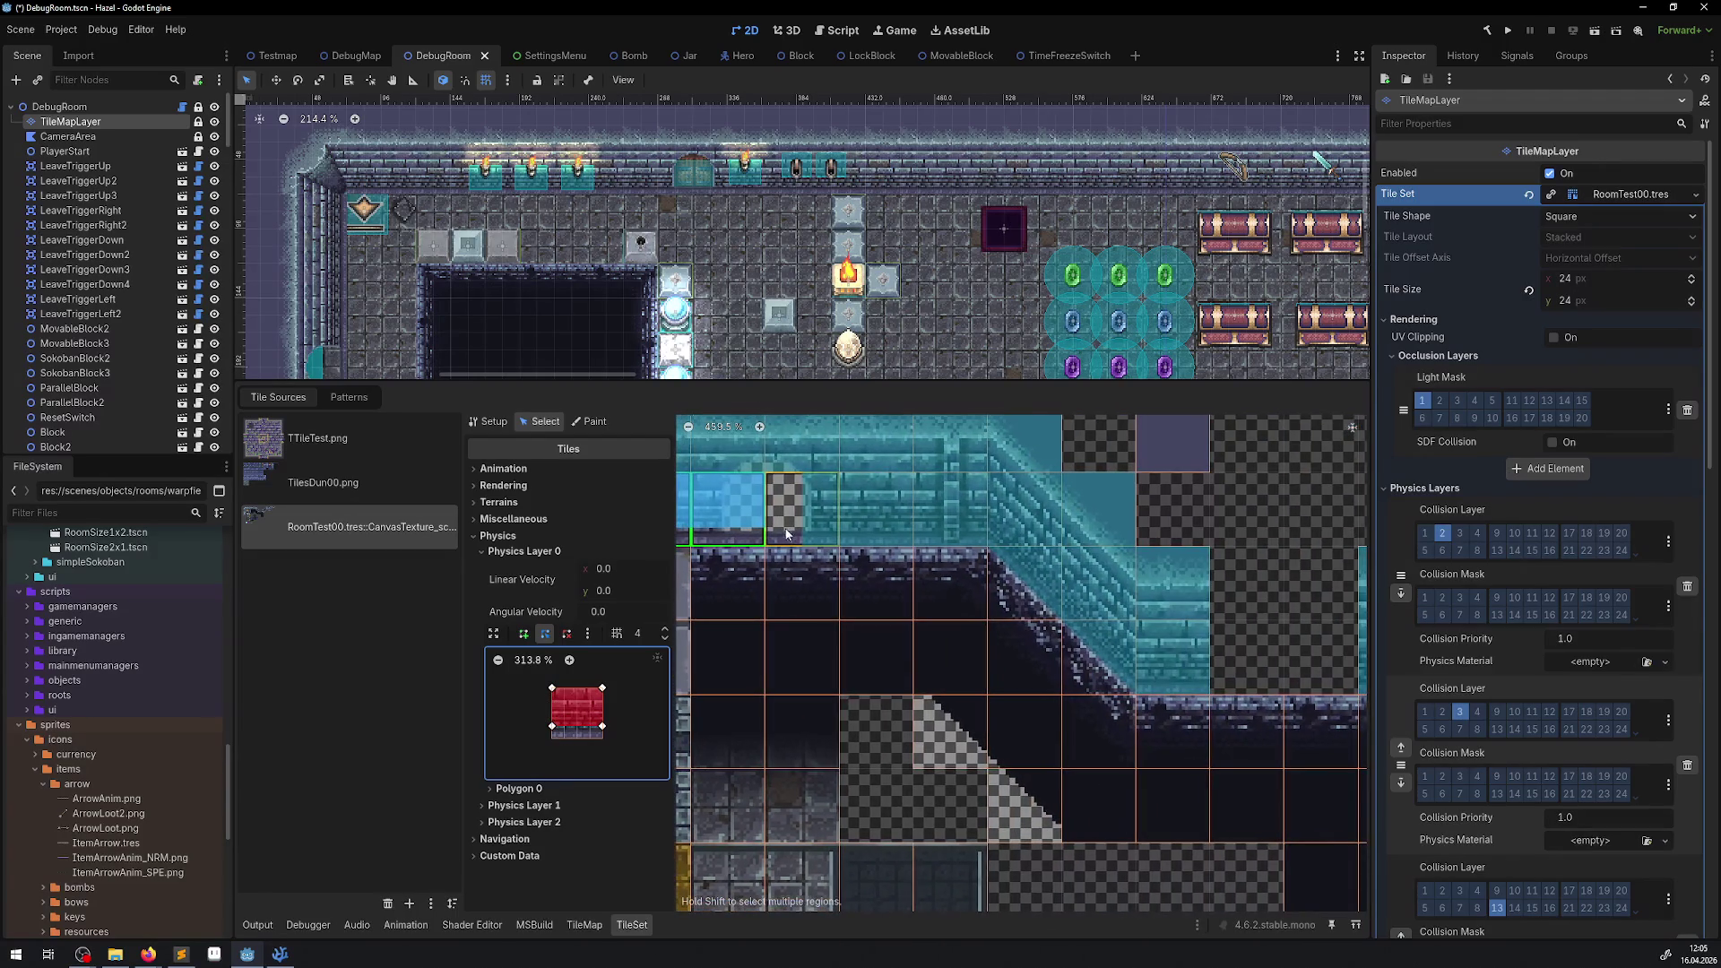
click(889, 518)
shift+click(954, 530)
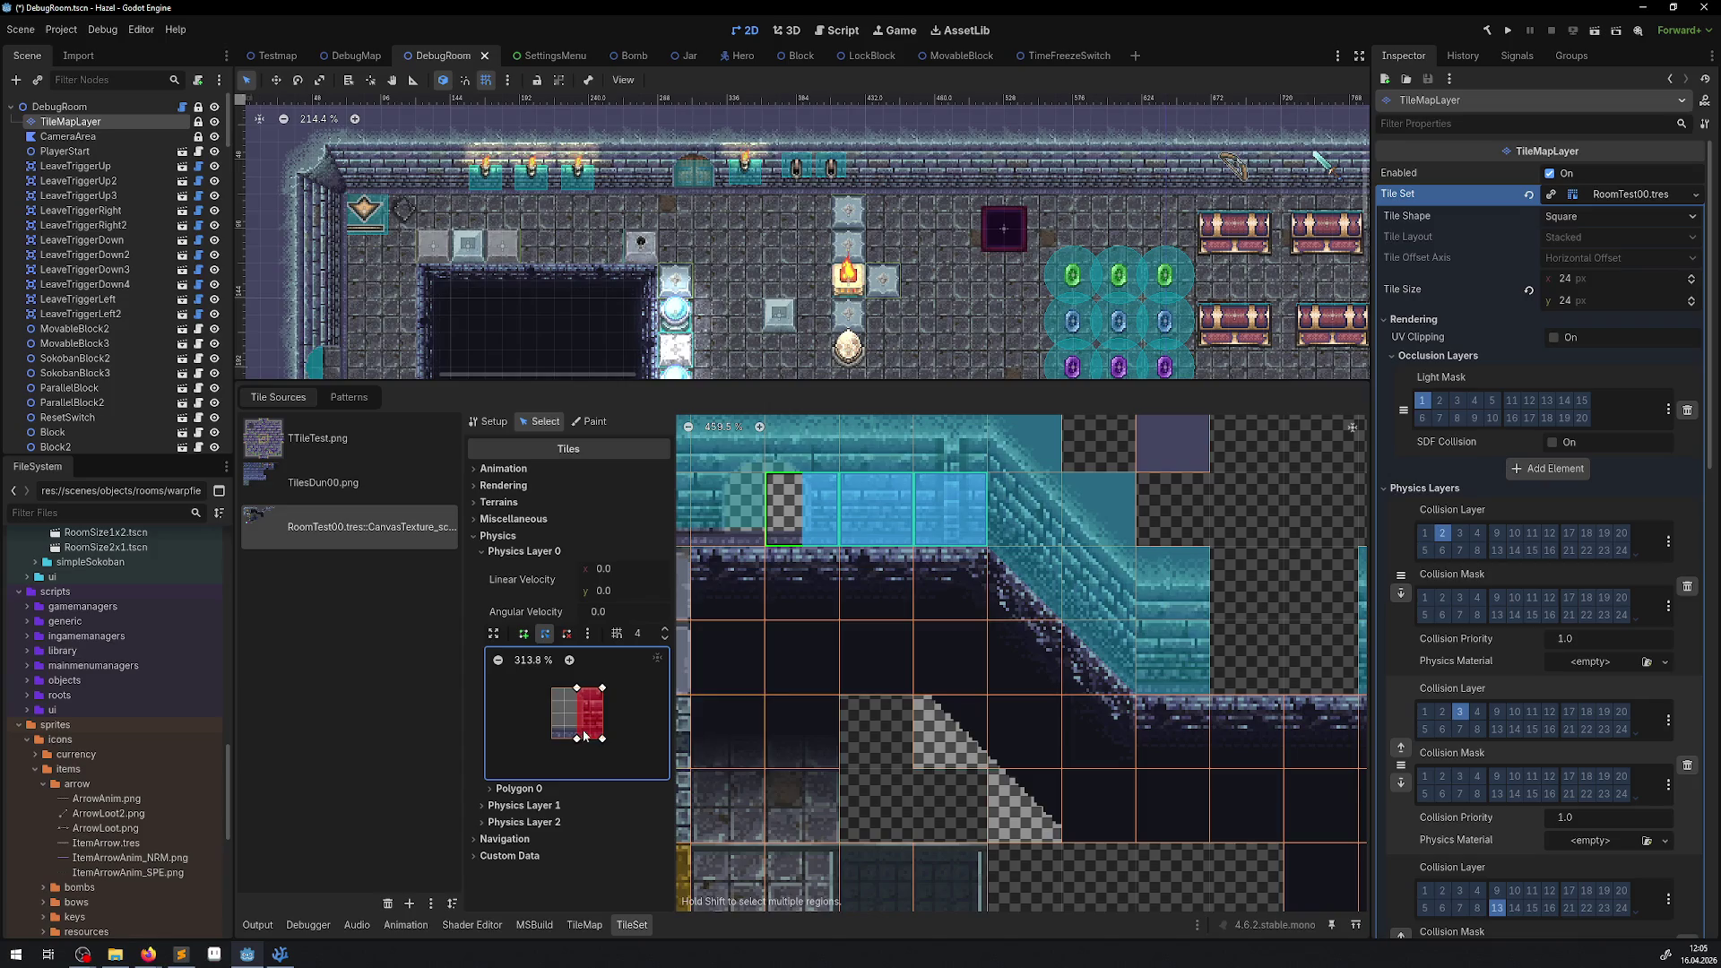
click(820, 524)
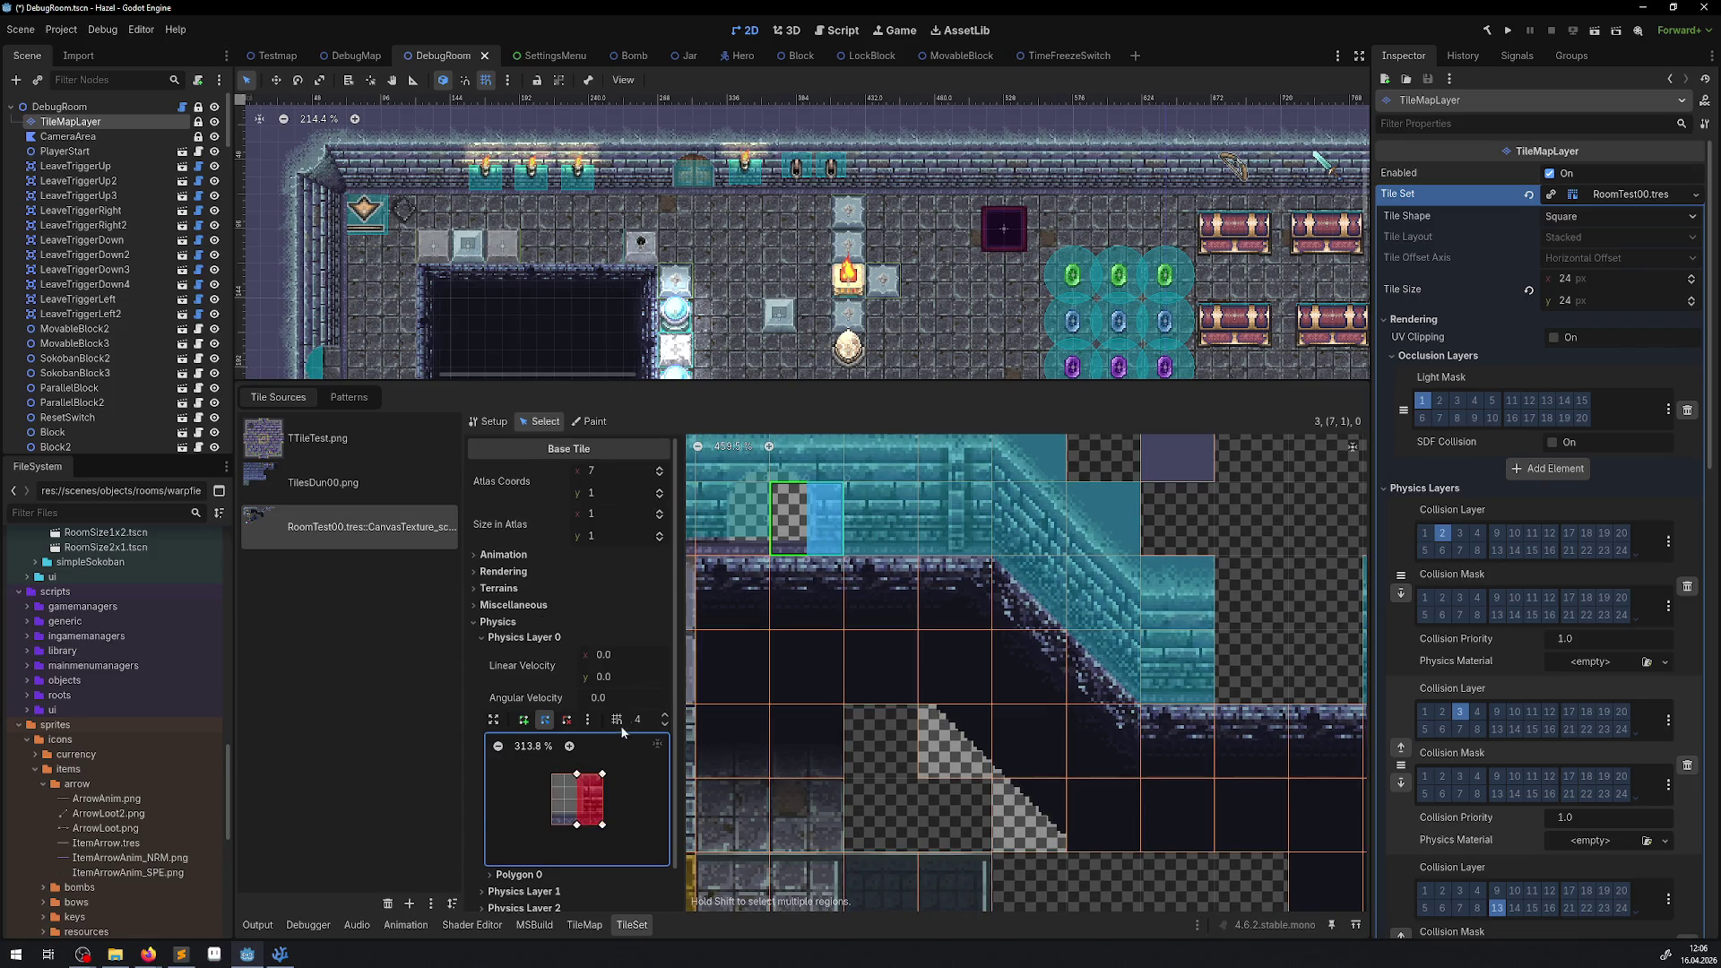
drag(602, 824, 602, 812)
click(876, 520)
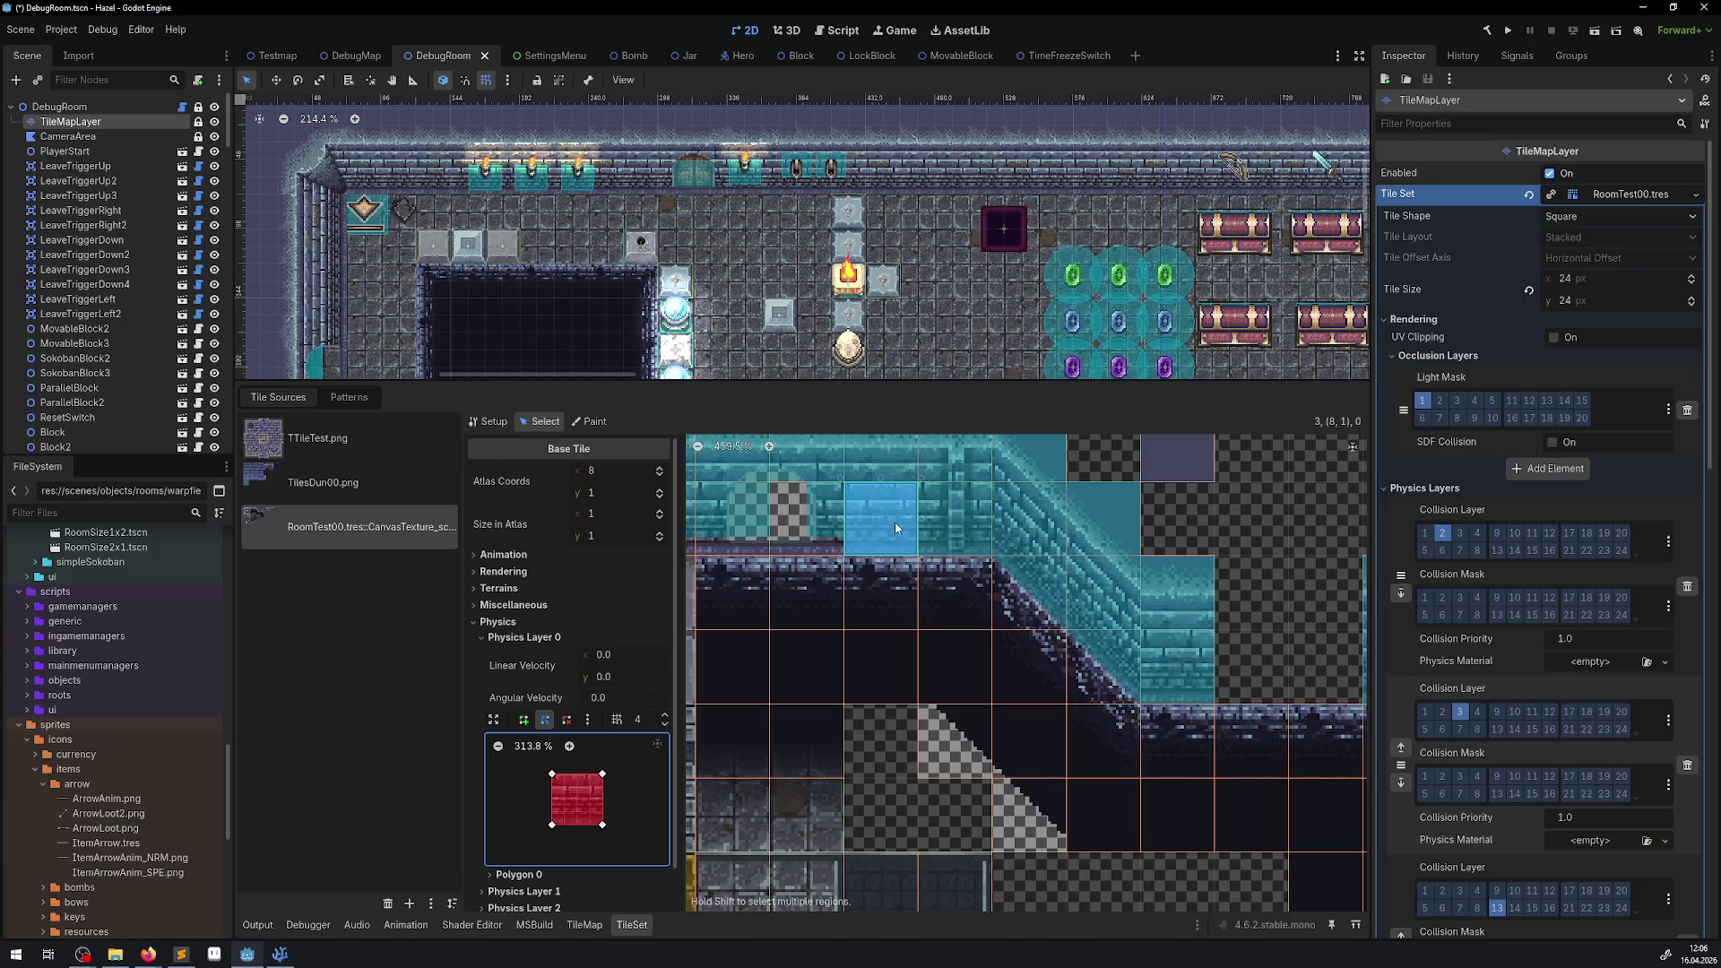
shift+click(954, 518)
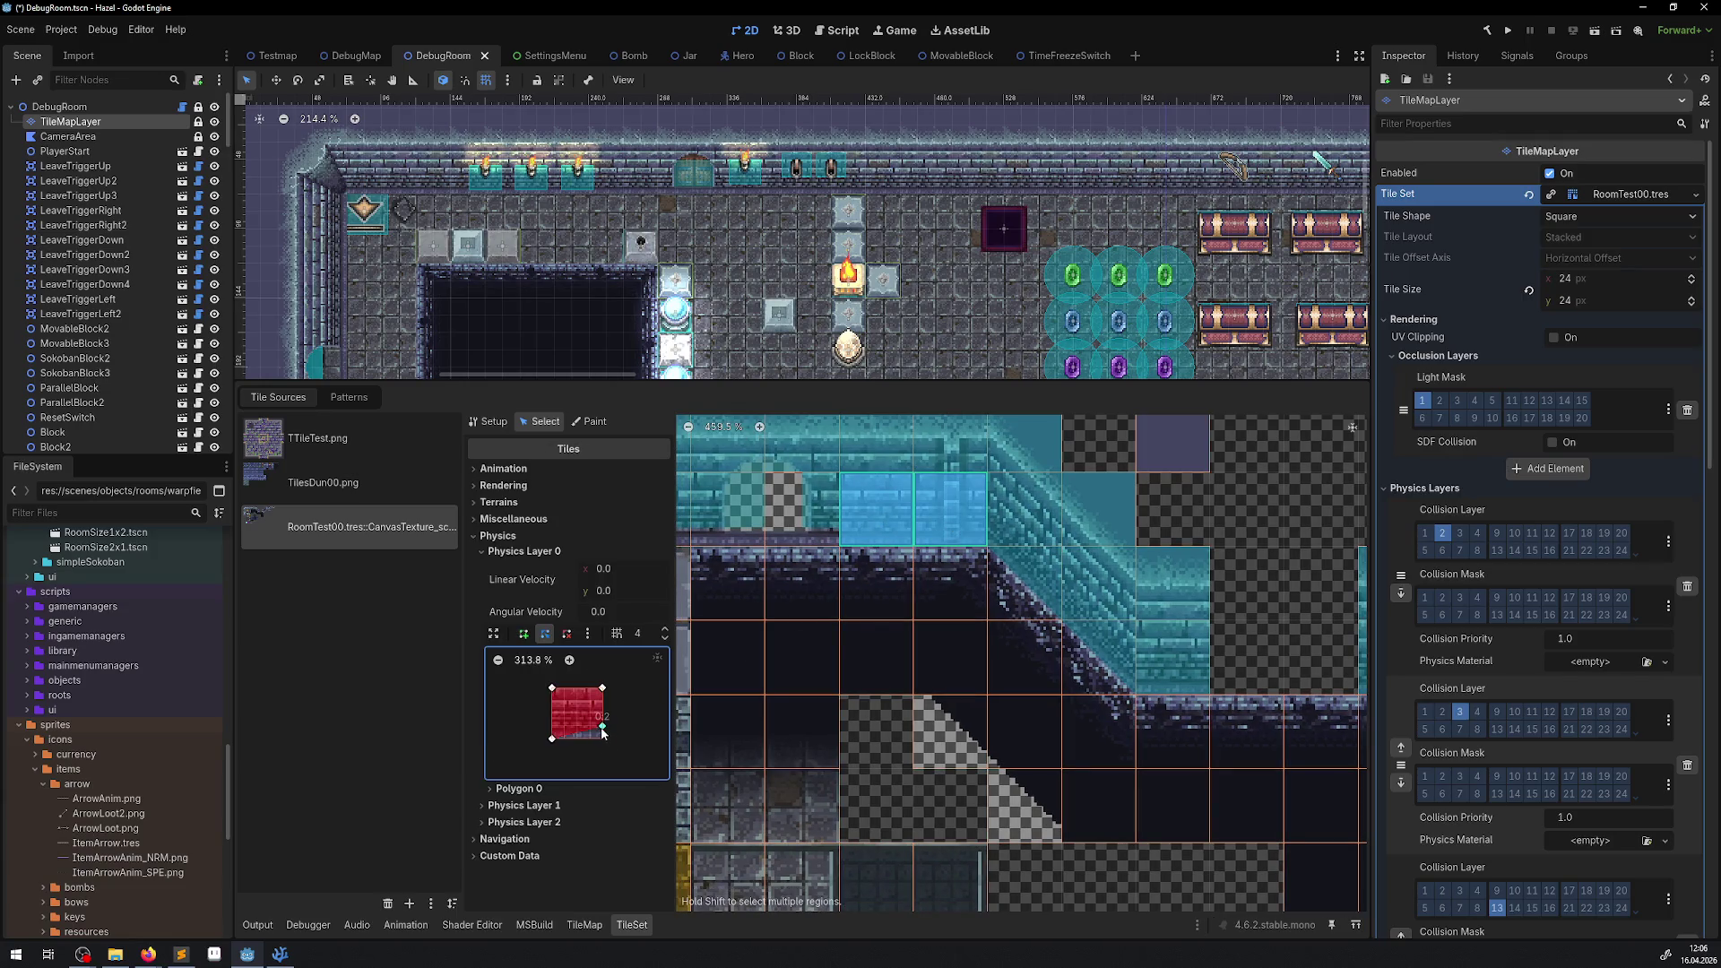
drag(553, 738, 552, 726)
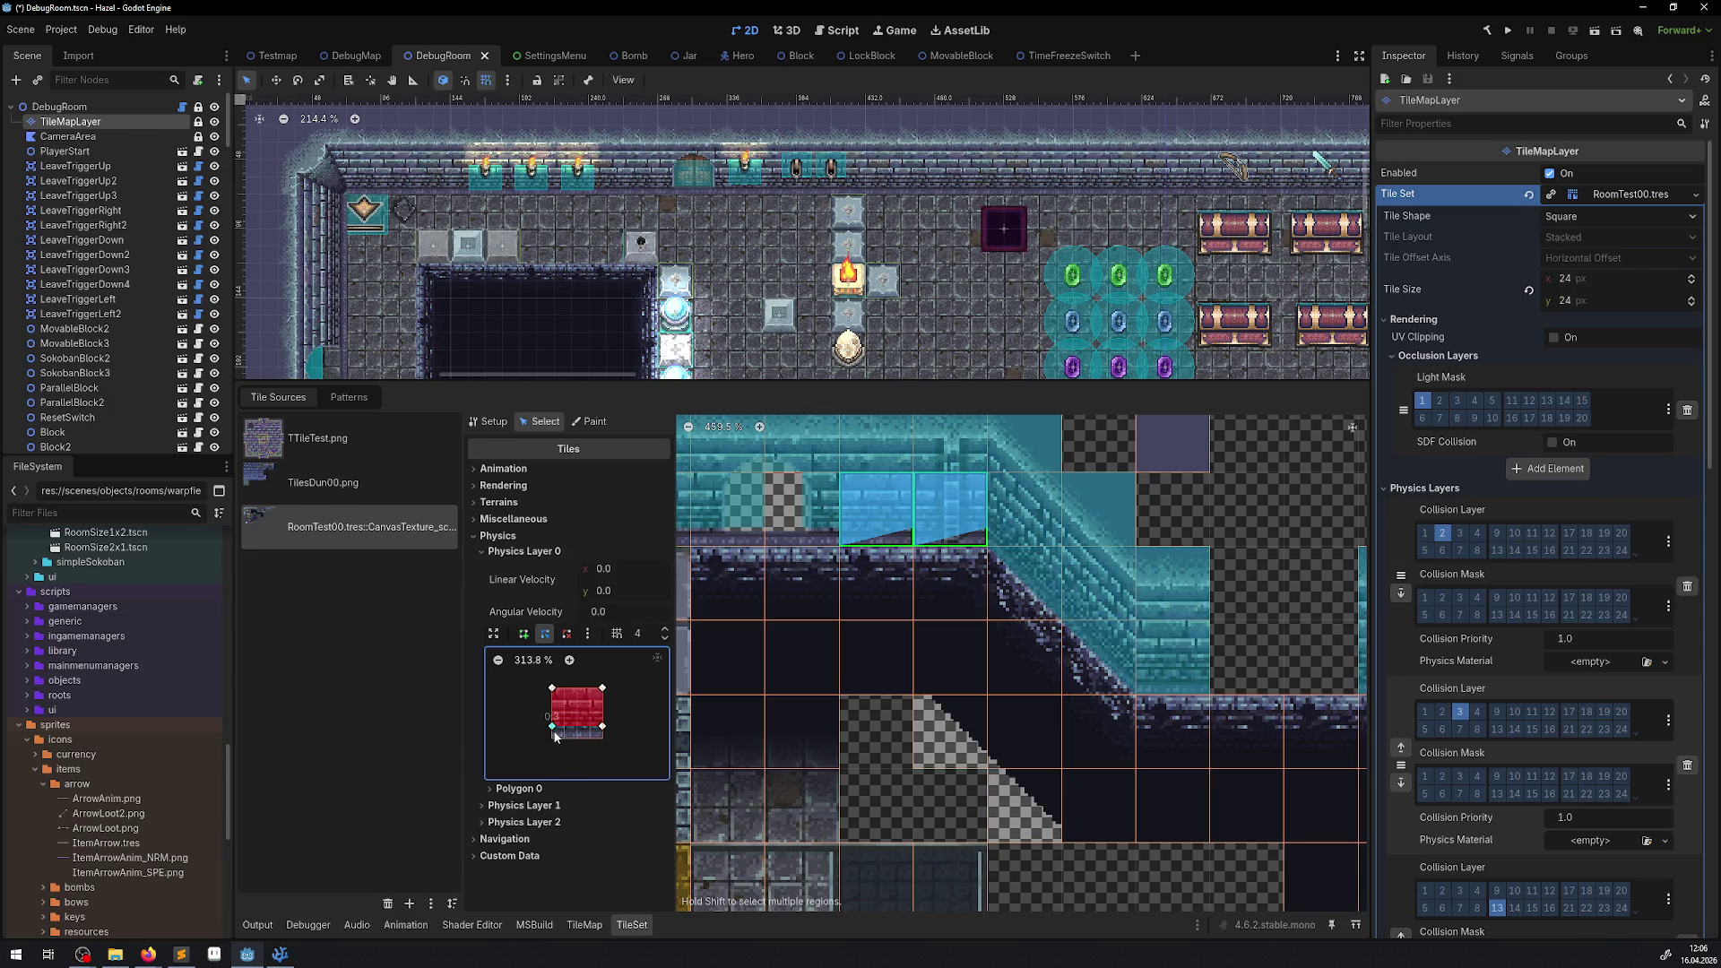
click(1158, 669)
drag(603, 825, 552, 812)
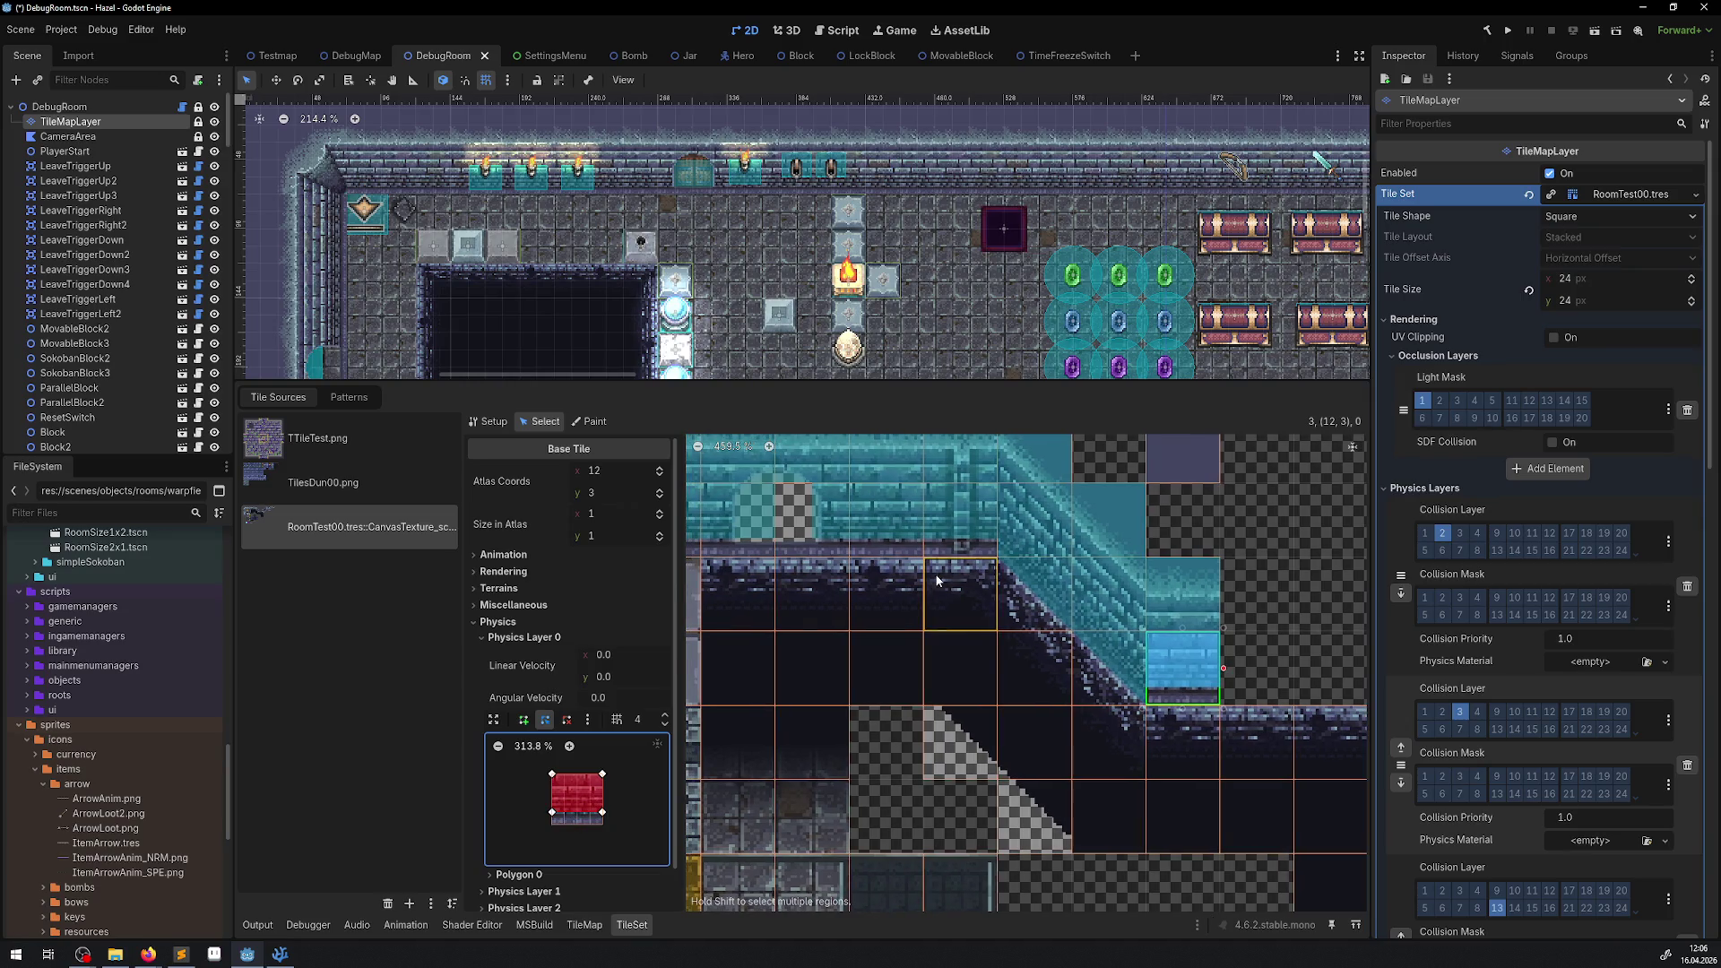
Raise the bottom collision edge of wall tile 0,6 and pull tile 1,5's top-right corner inward.
mouse_move(944, 578)
mouse_down()
mouse_move(708, 530)
mouse_move(832, 512)
mouse_up()
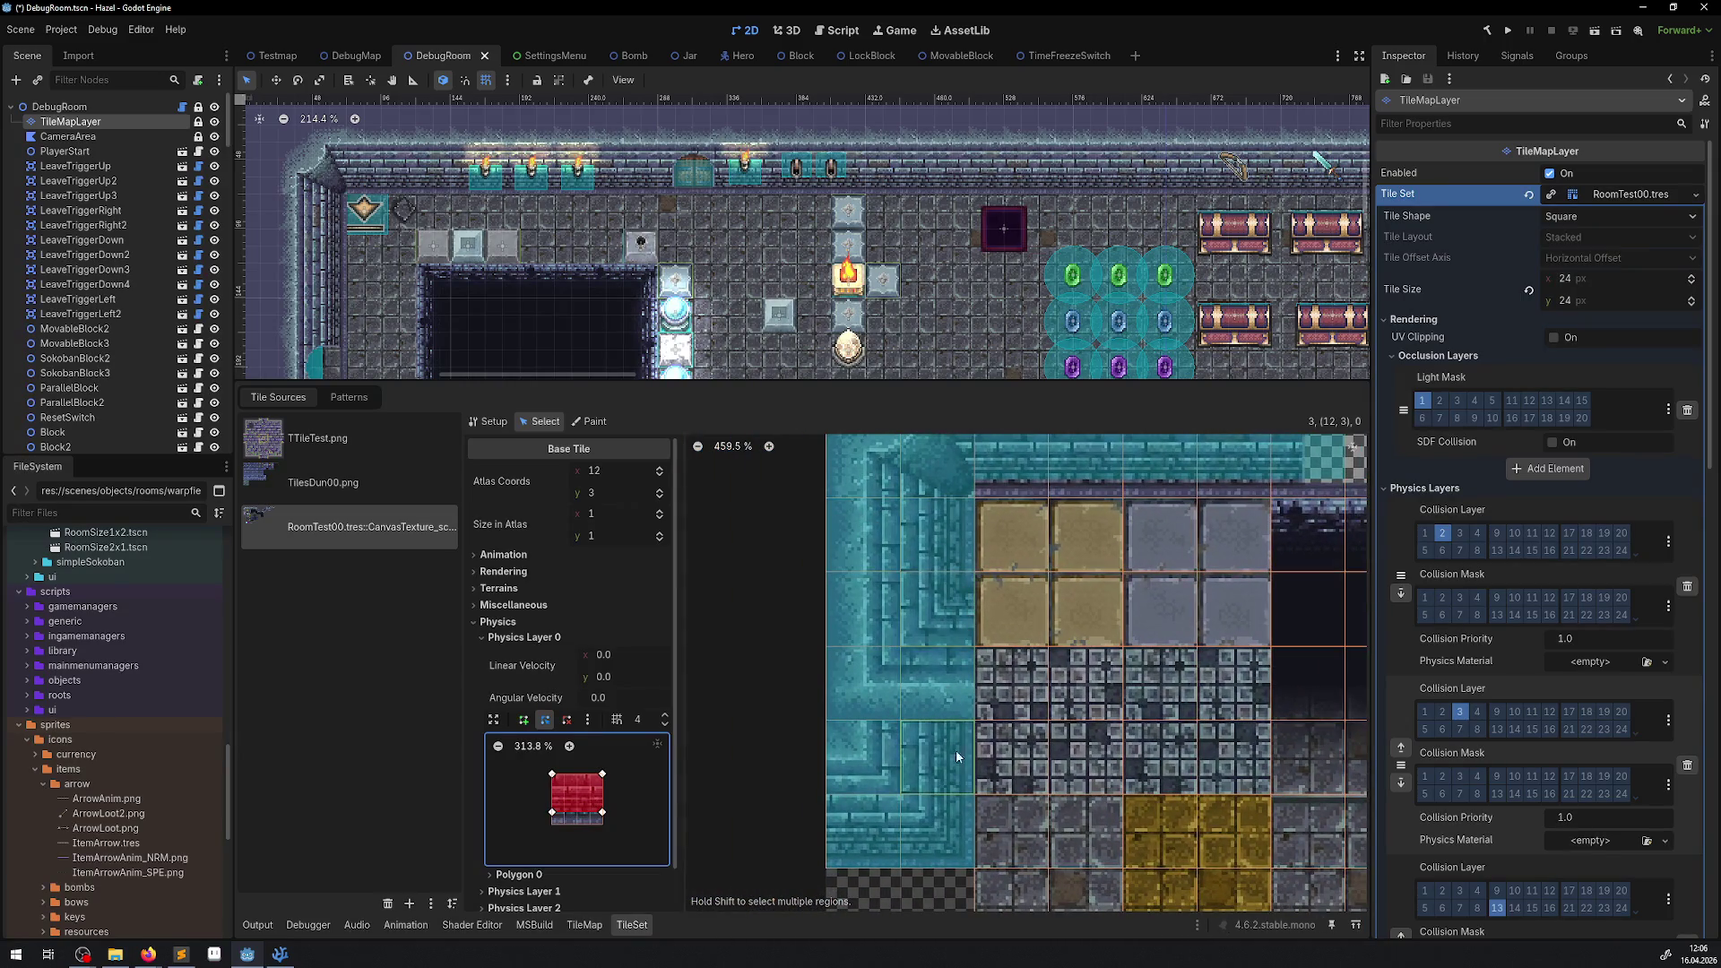
drag(912, 846, 880, 836)
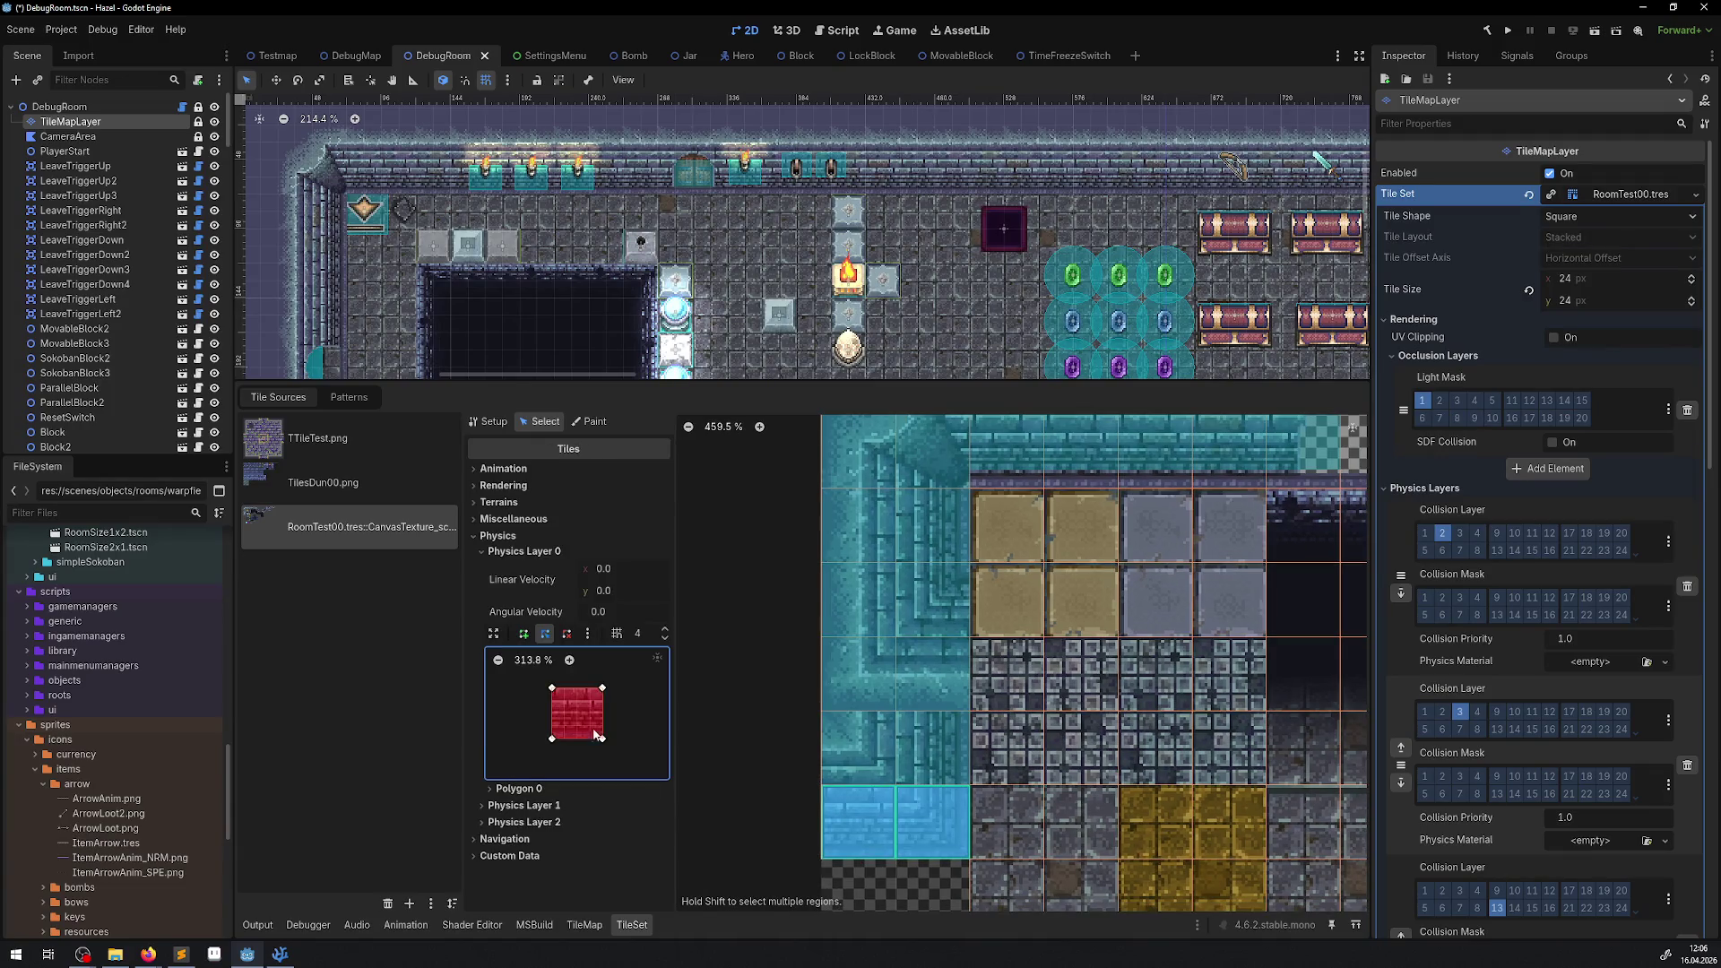
click(858, 822)
drag(601, 824, 553, 812)
click(932, 832)
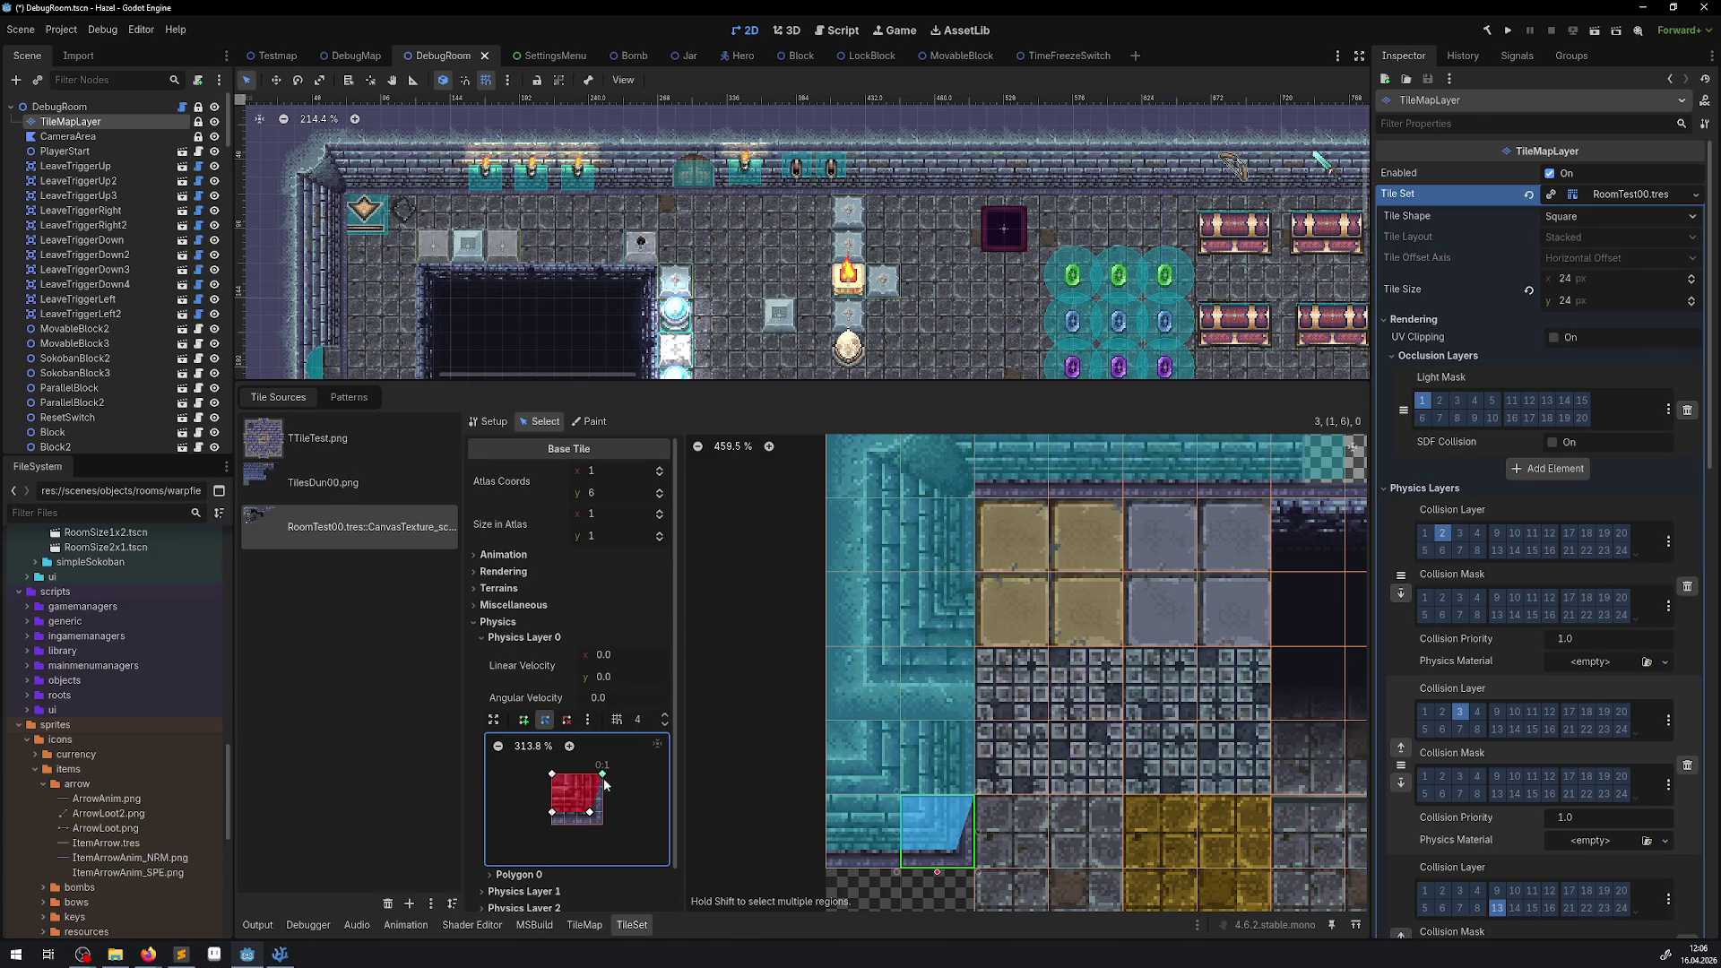
click(923, 769)
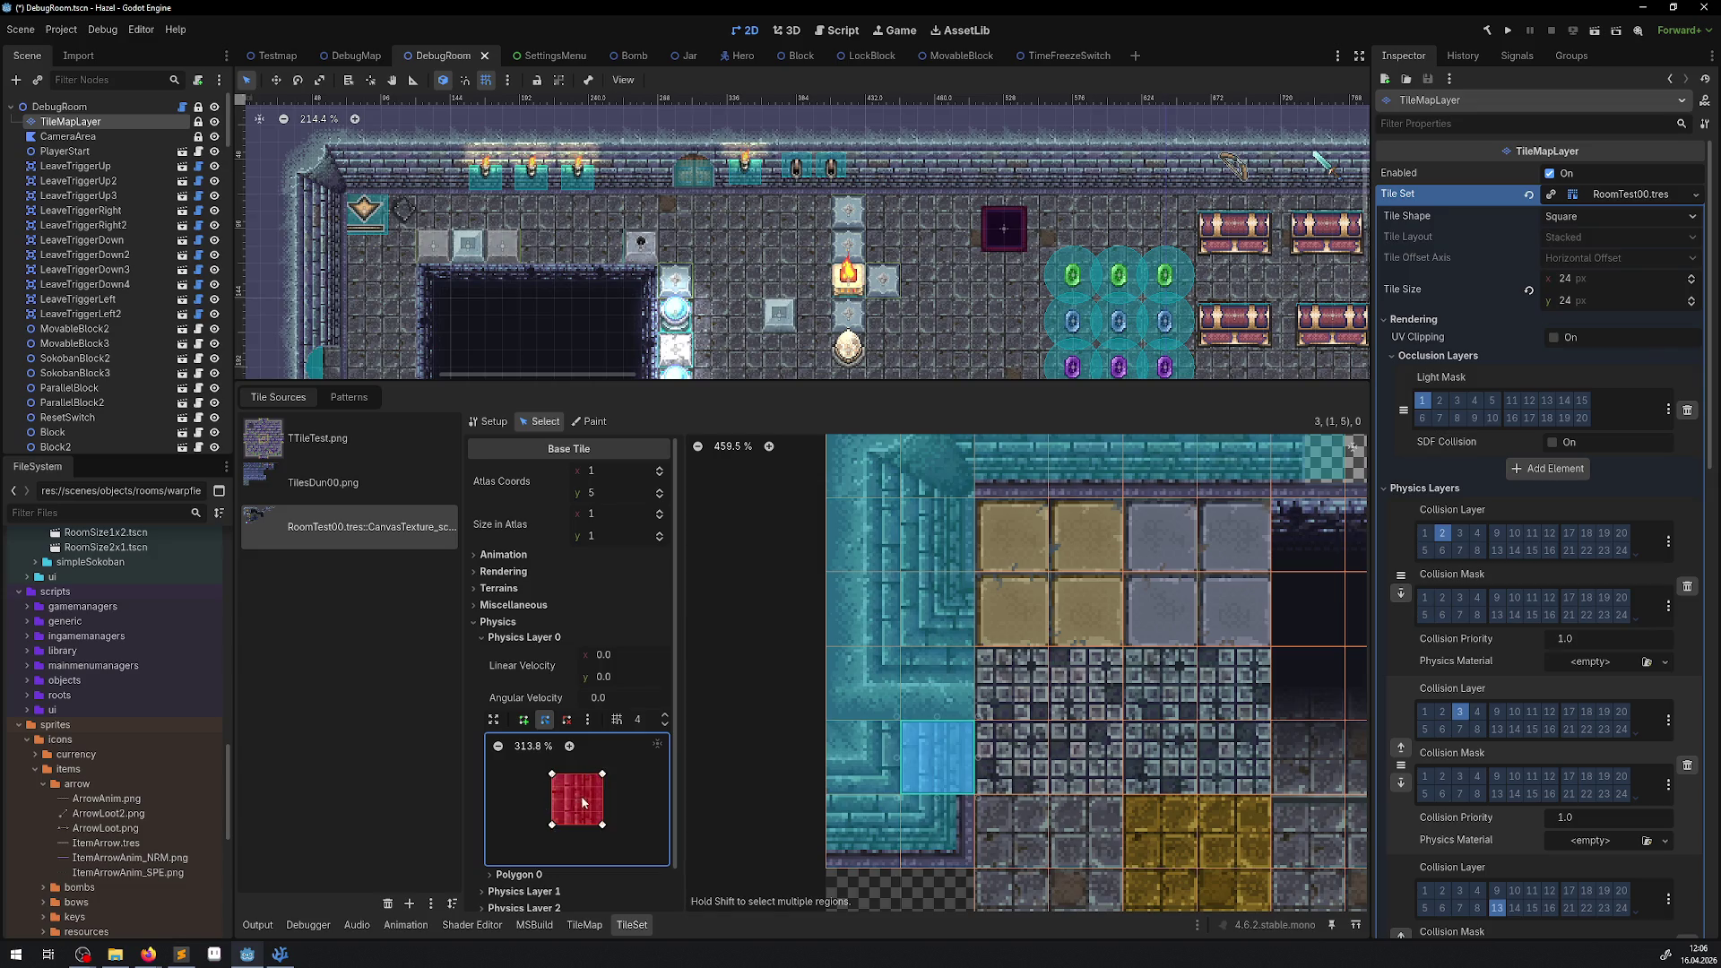
drag(601, 776, 589, 824)
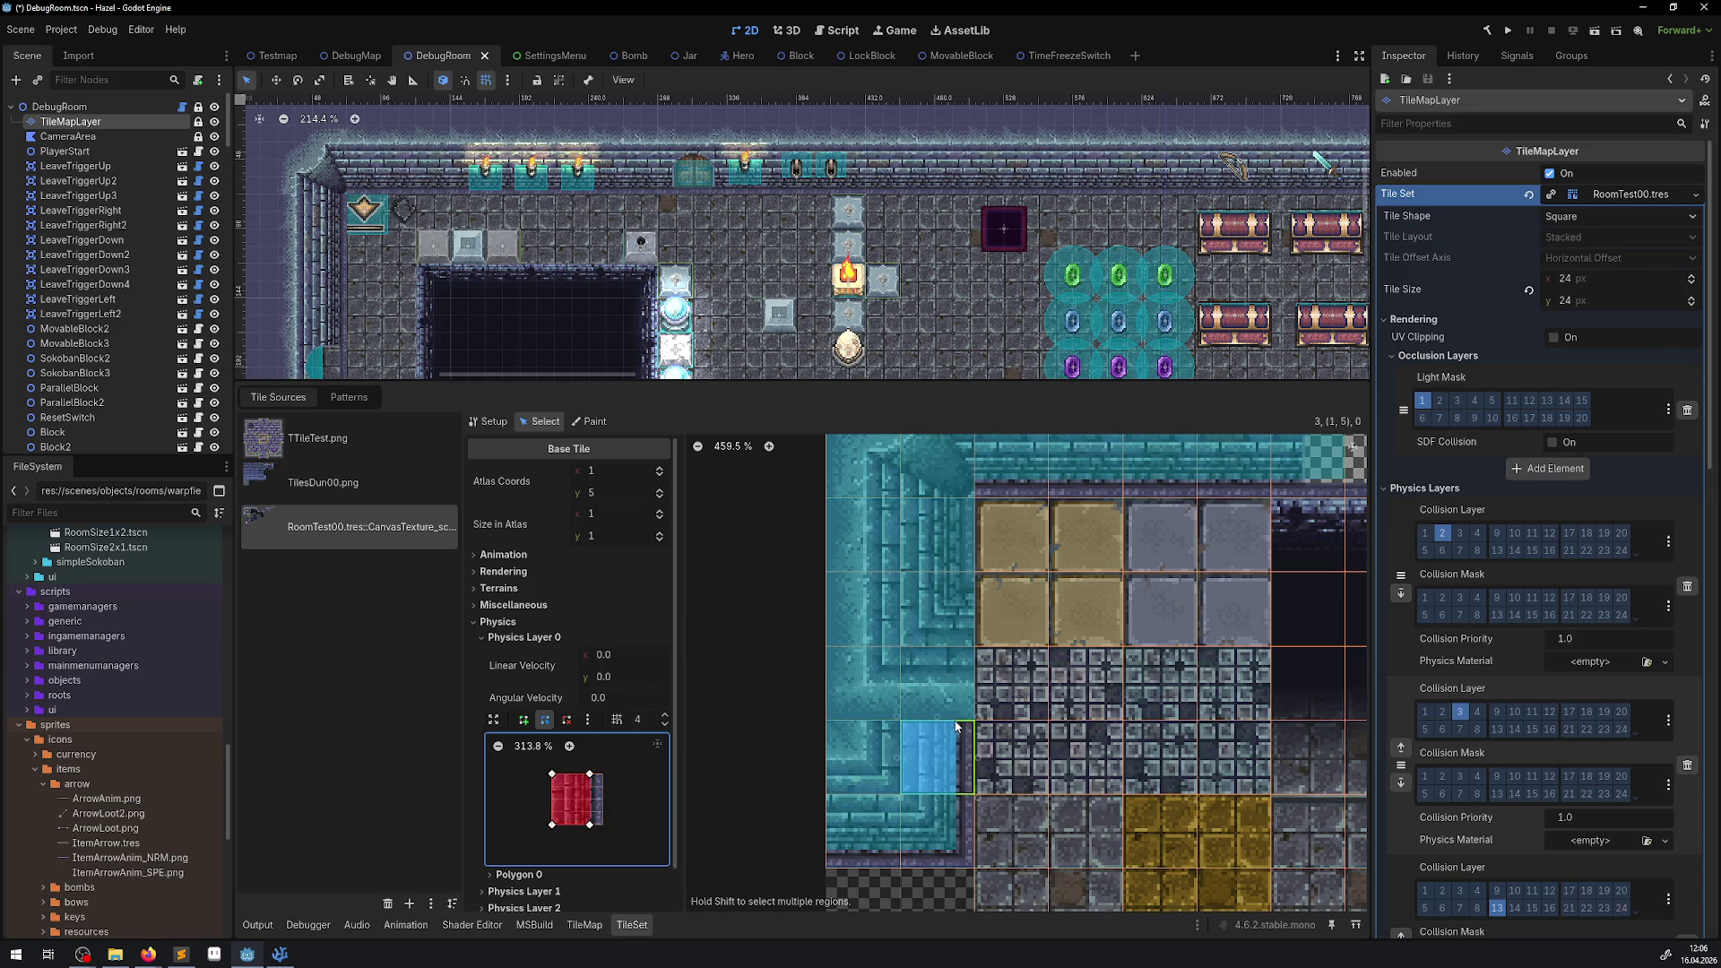
Slant the right side of the next wall tile's collision polygon, undoing a trial edit on tile 1,2, and save.
click(965, 555)
drag(604, 824, 590, 824)
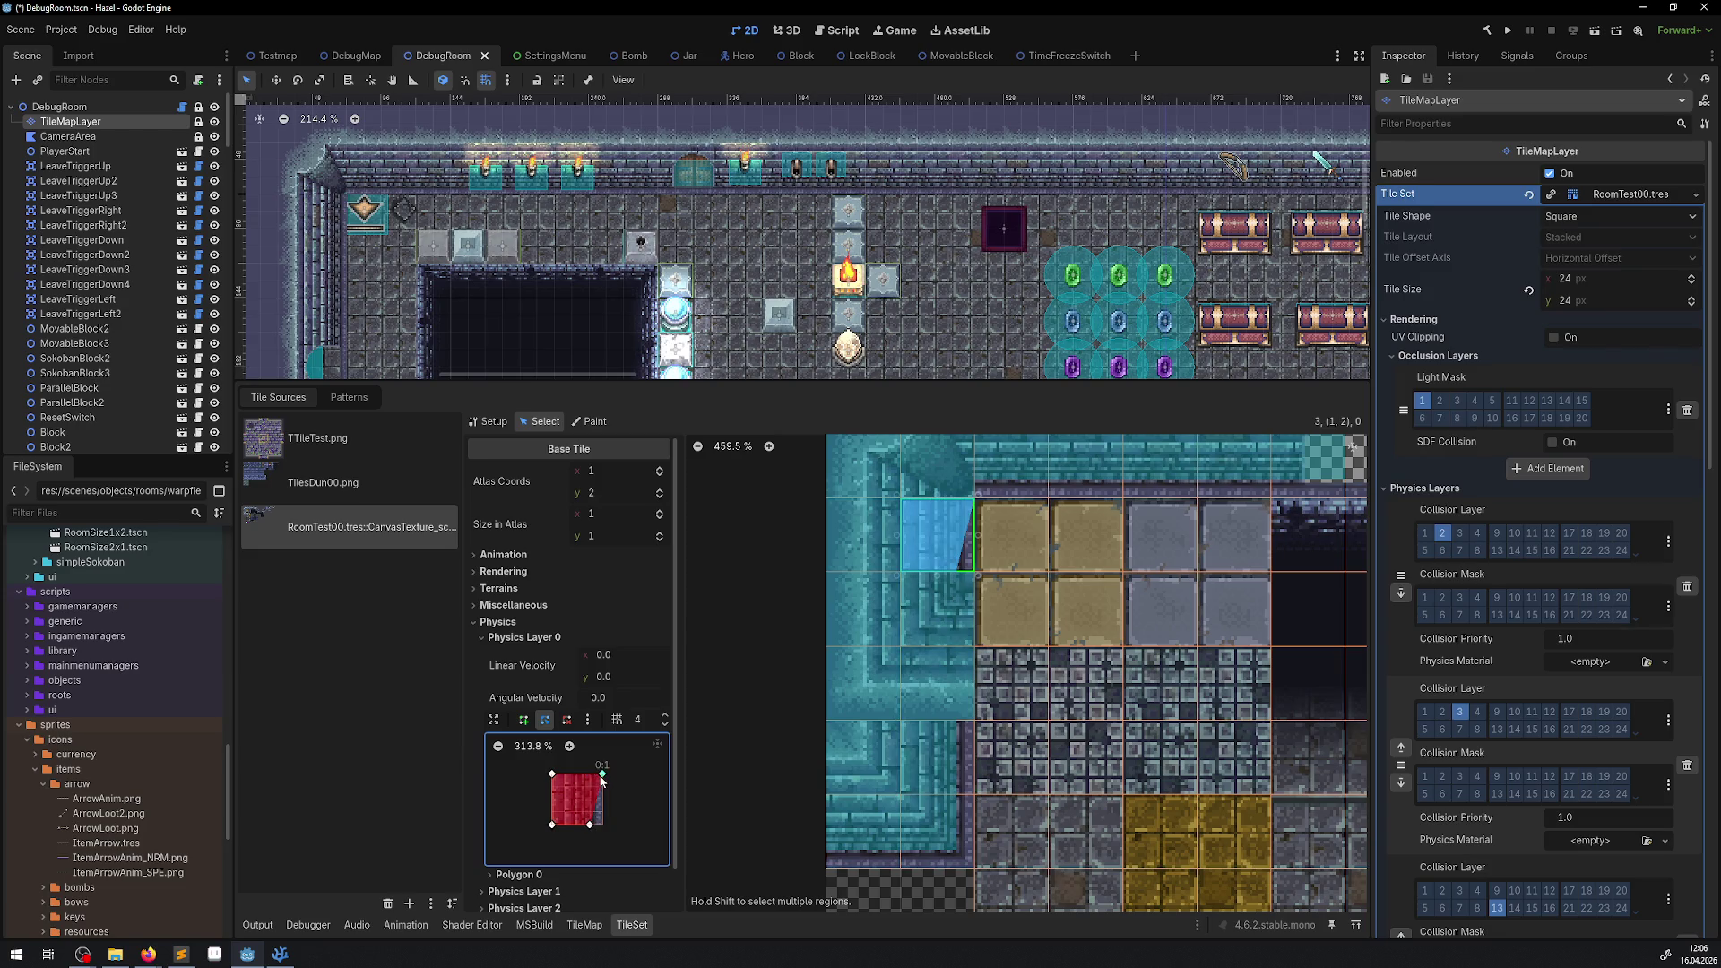
key(ctrl+z)
click(950, 585)
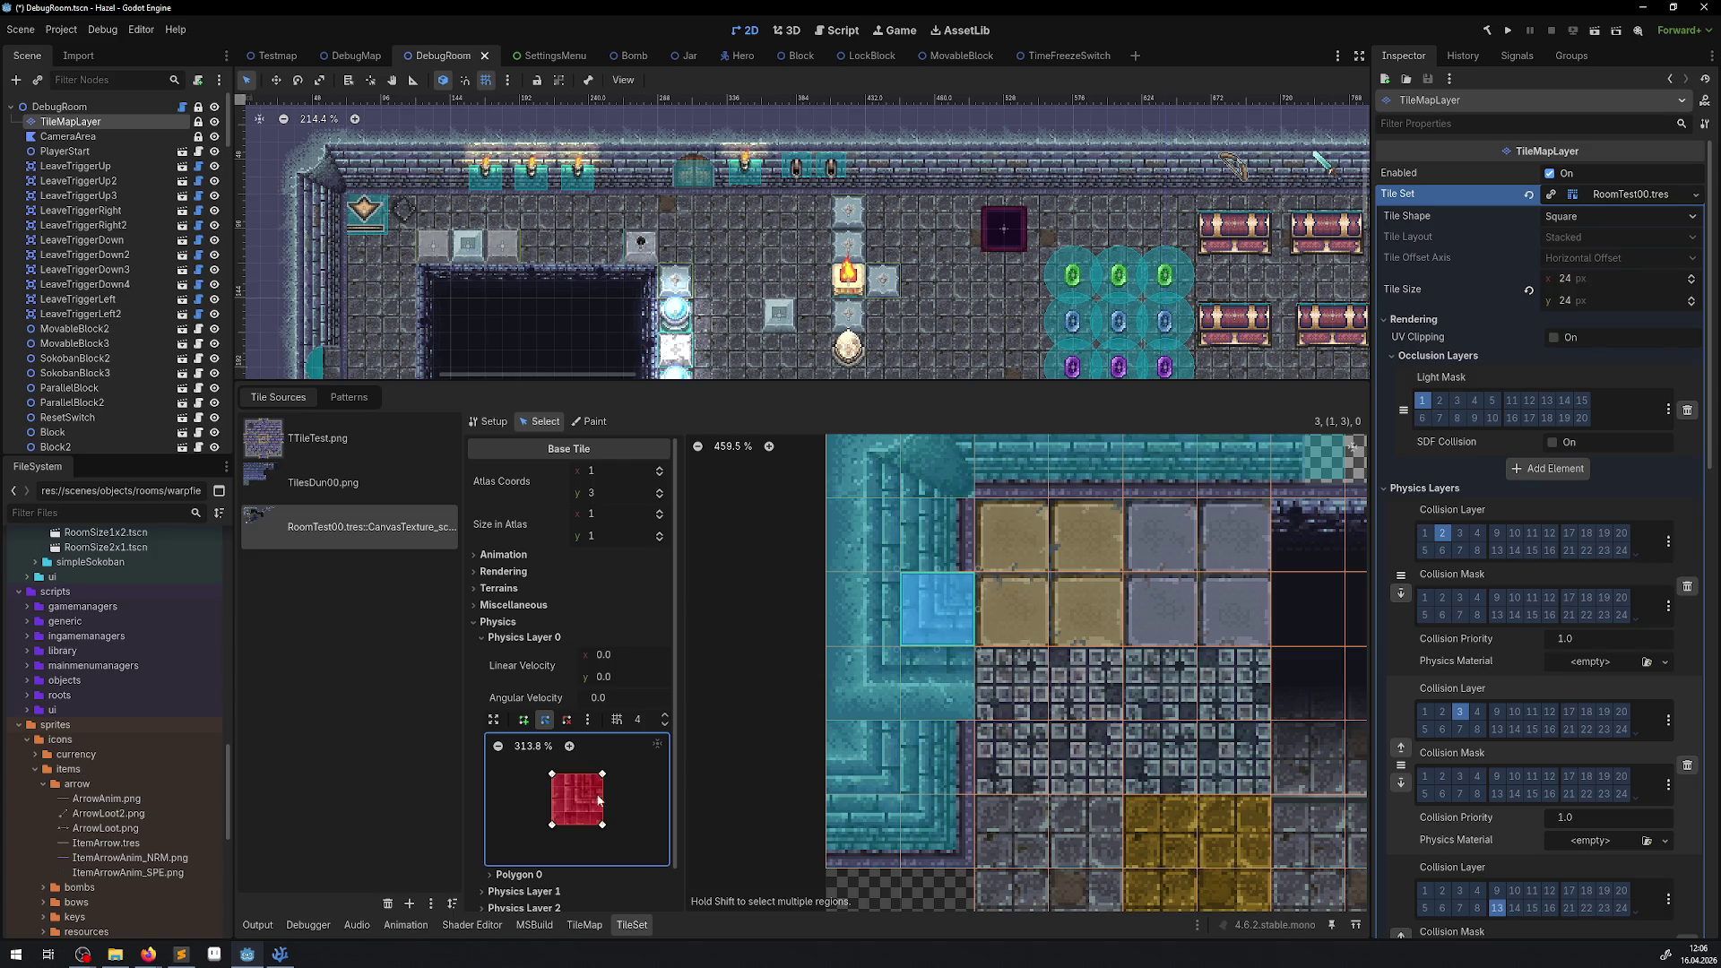
drag(592, 771, 602, 786)
key(ctrl+s)
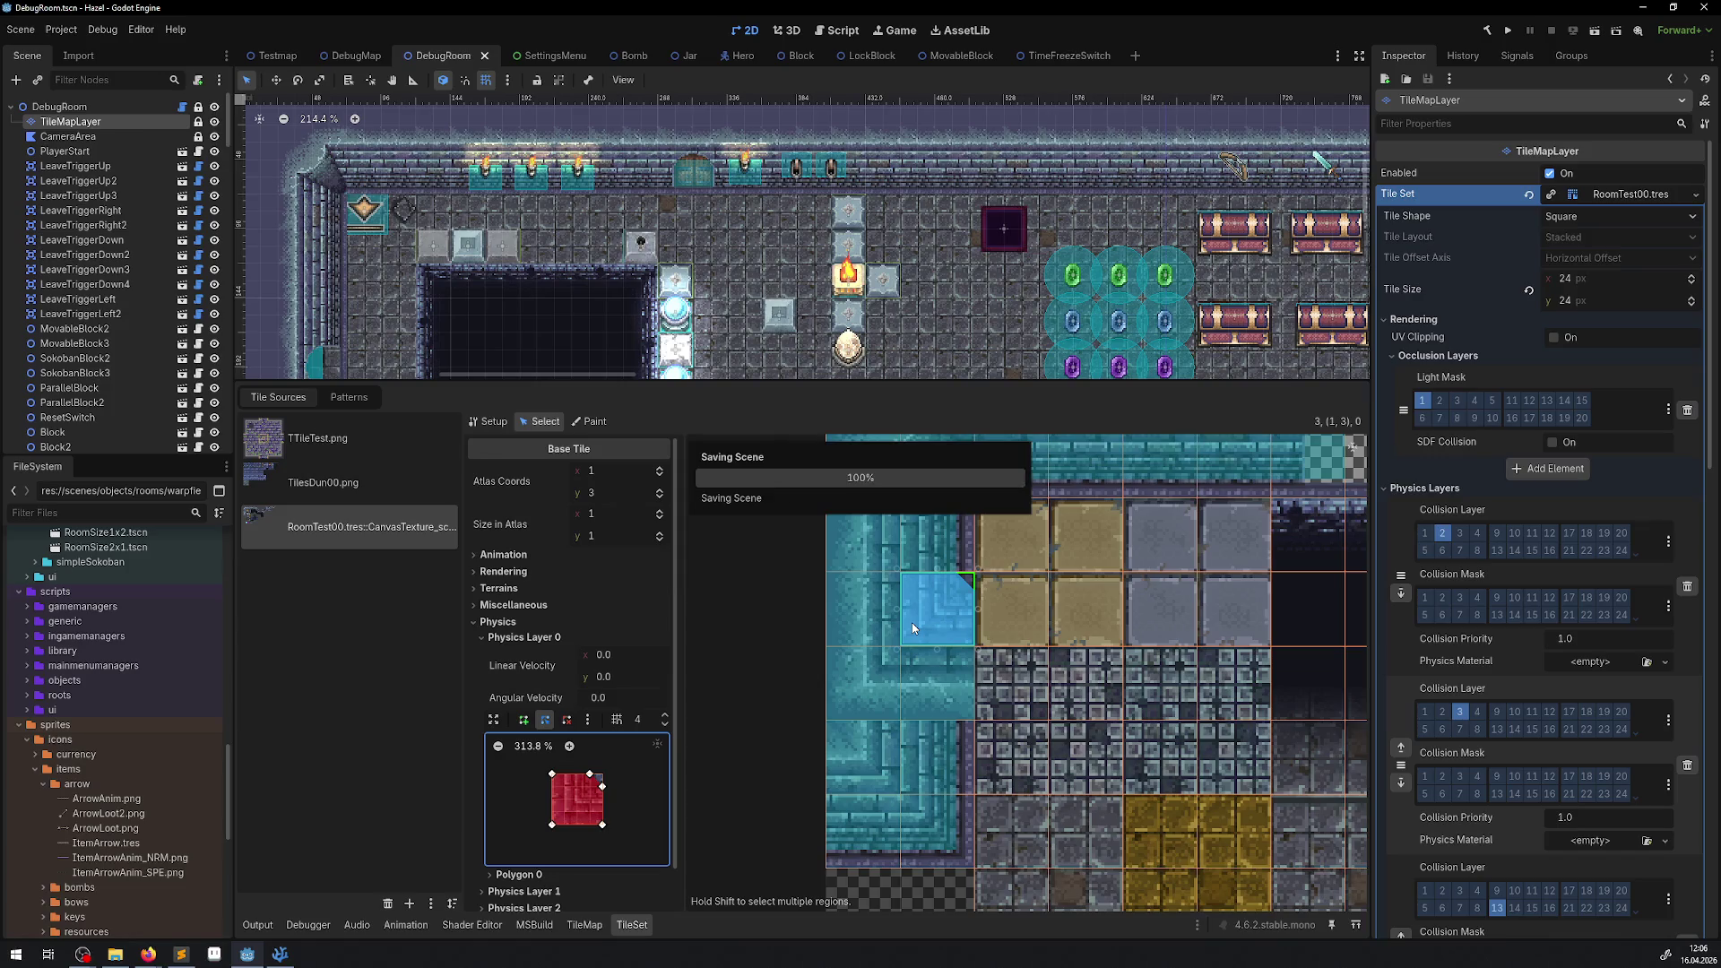
Cut the top-right corner off wall tile 1,1's collision polygon and save.
click(966, 459)
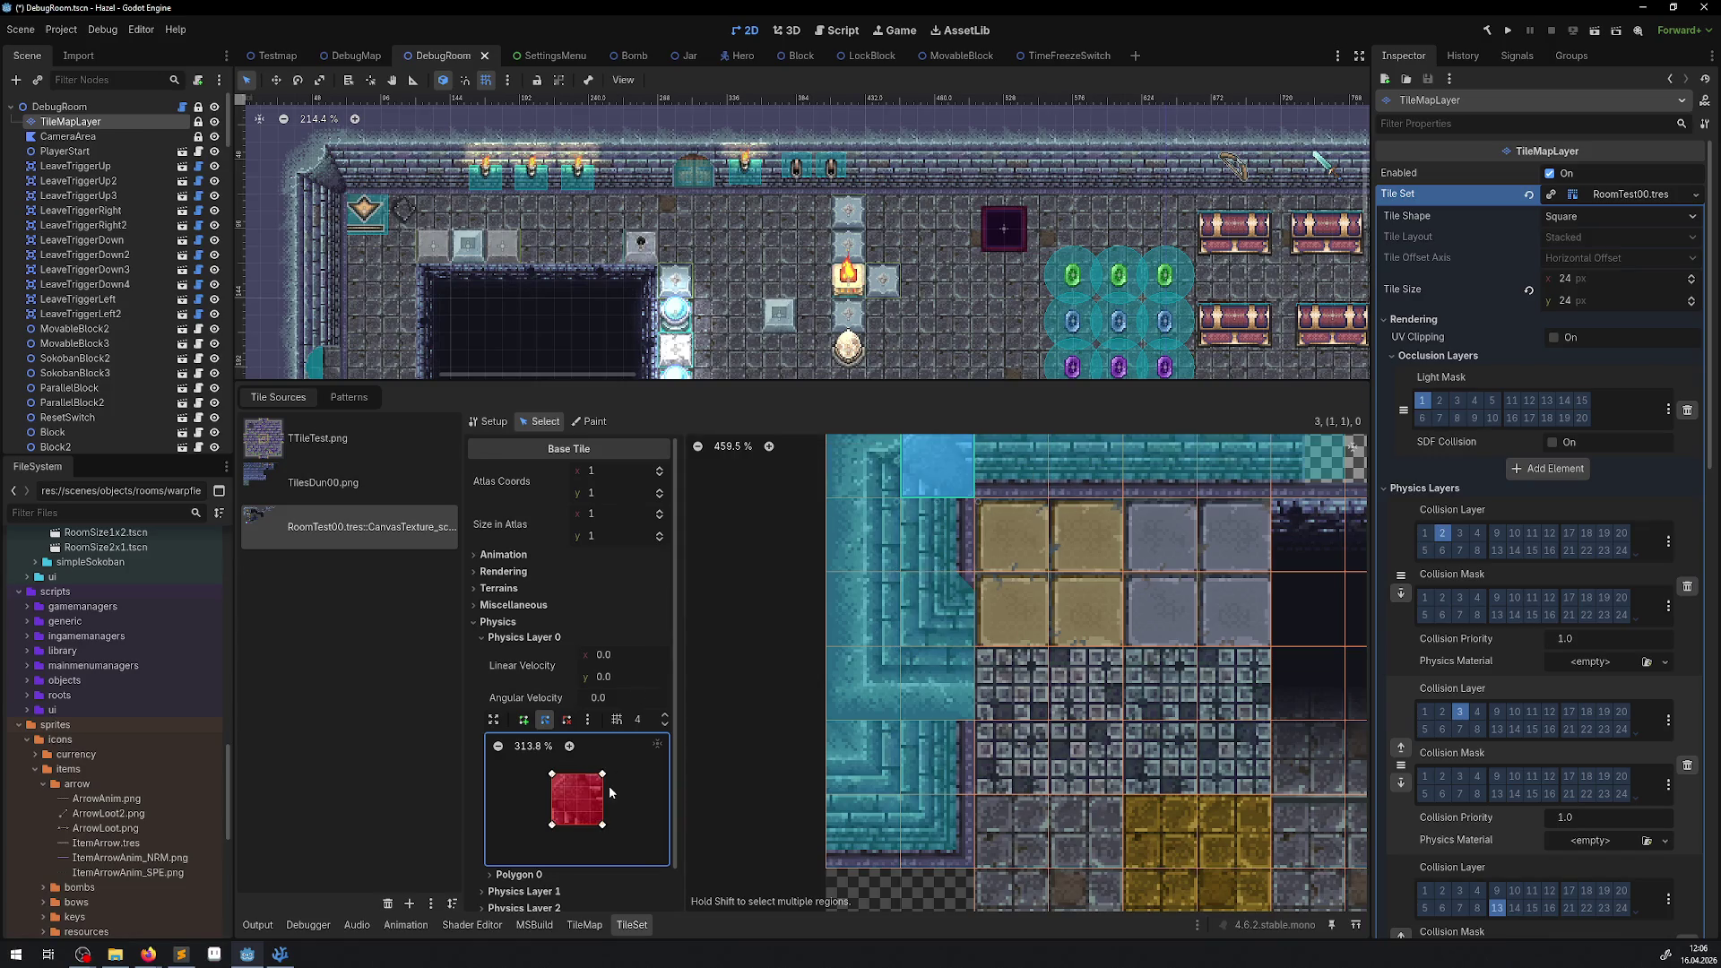
drag(603, 777, 590, 773)
scroll(991, 574, up, 2)
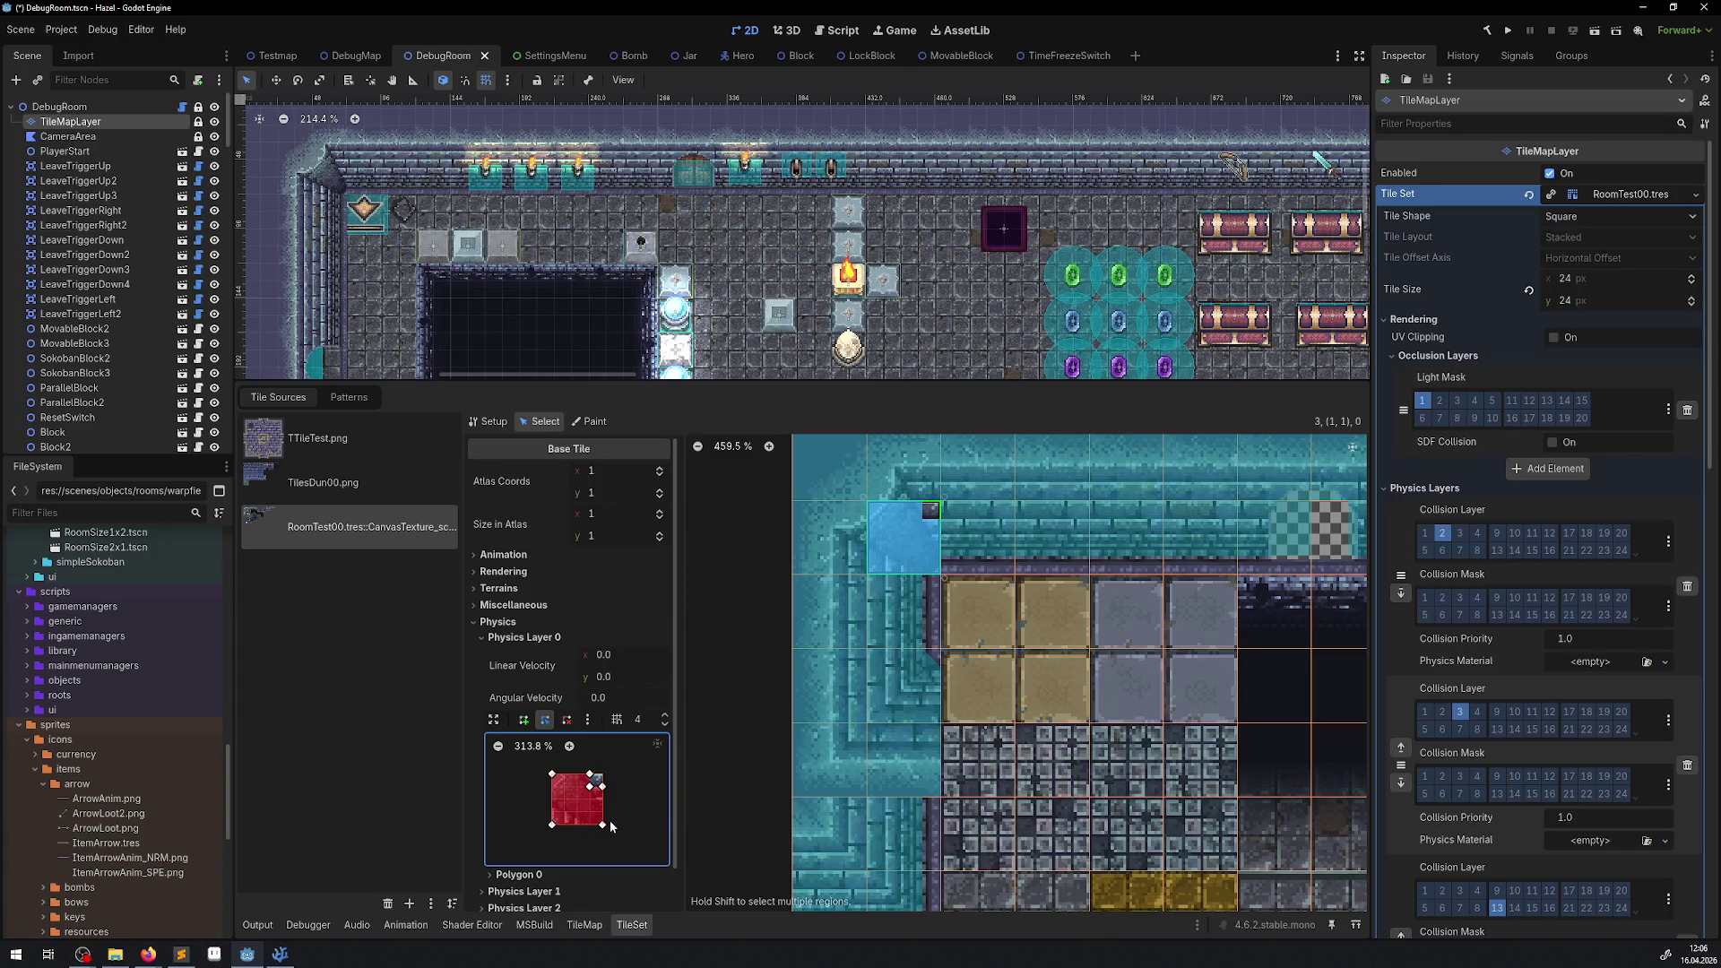
drag(602, 824, 590, 824)
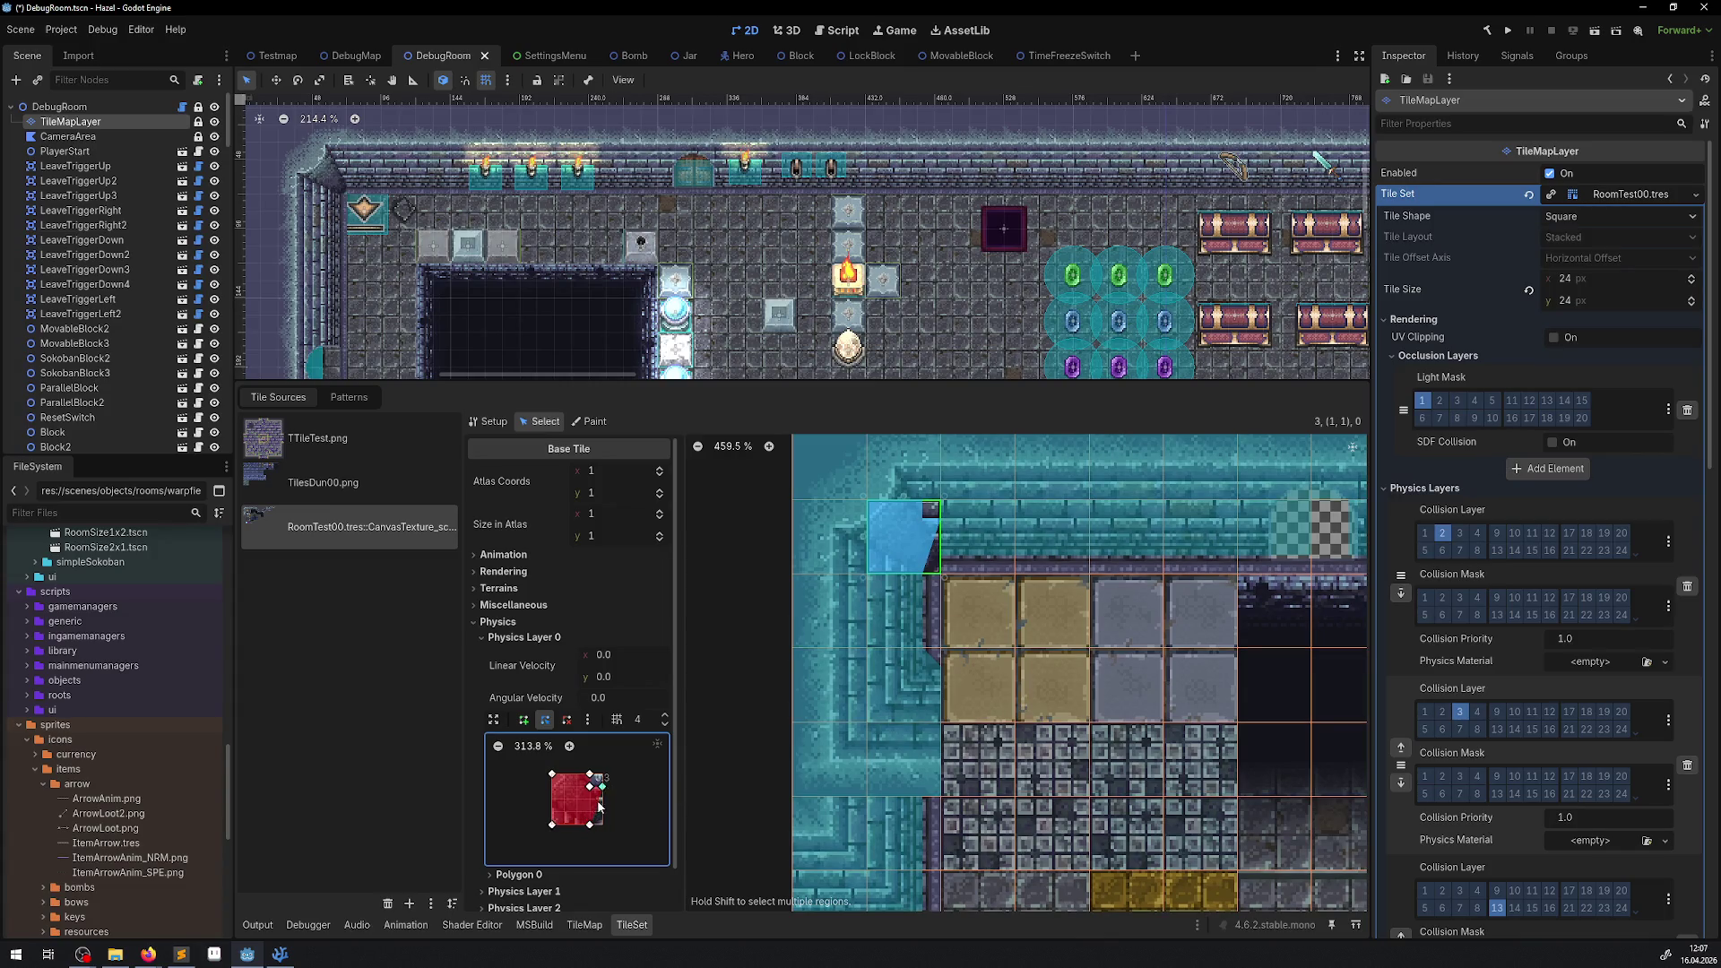
drag(602, 787, 603, 813)
scroll(1044, 541, down, 4)
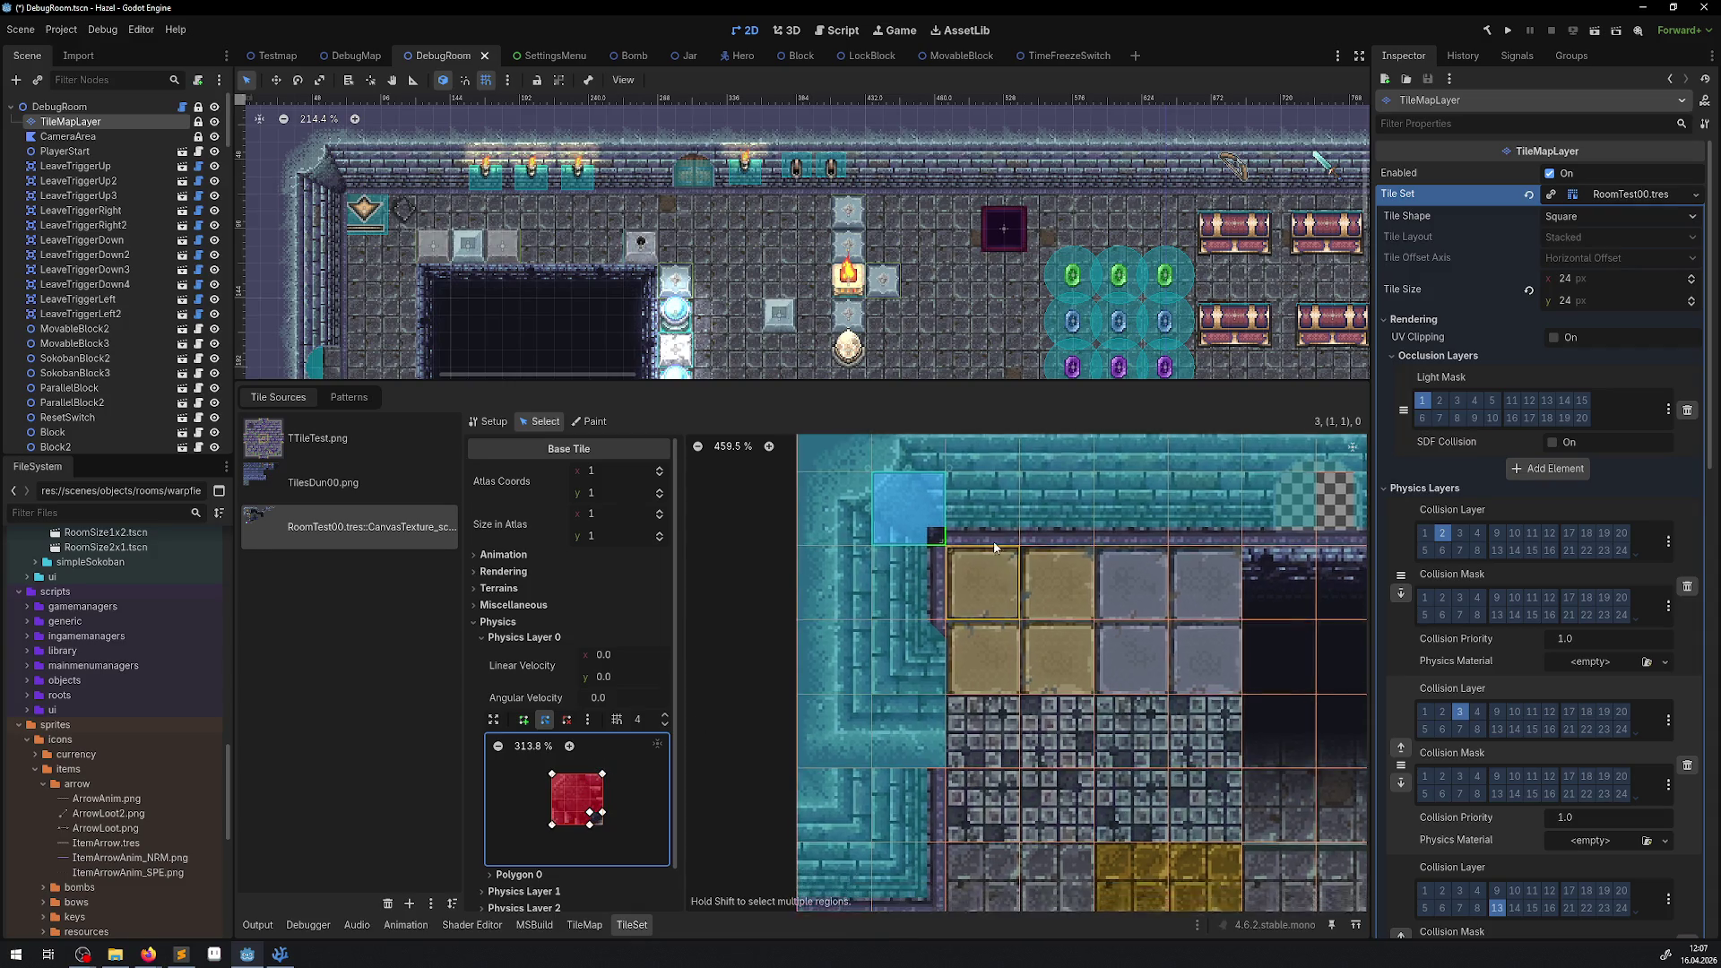
key(ctrl+s)
Slant the bottom collision edge of wall tile 18,2 and its neighbour together.
click(904, 563)
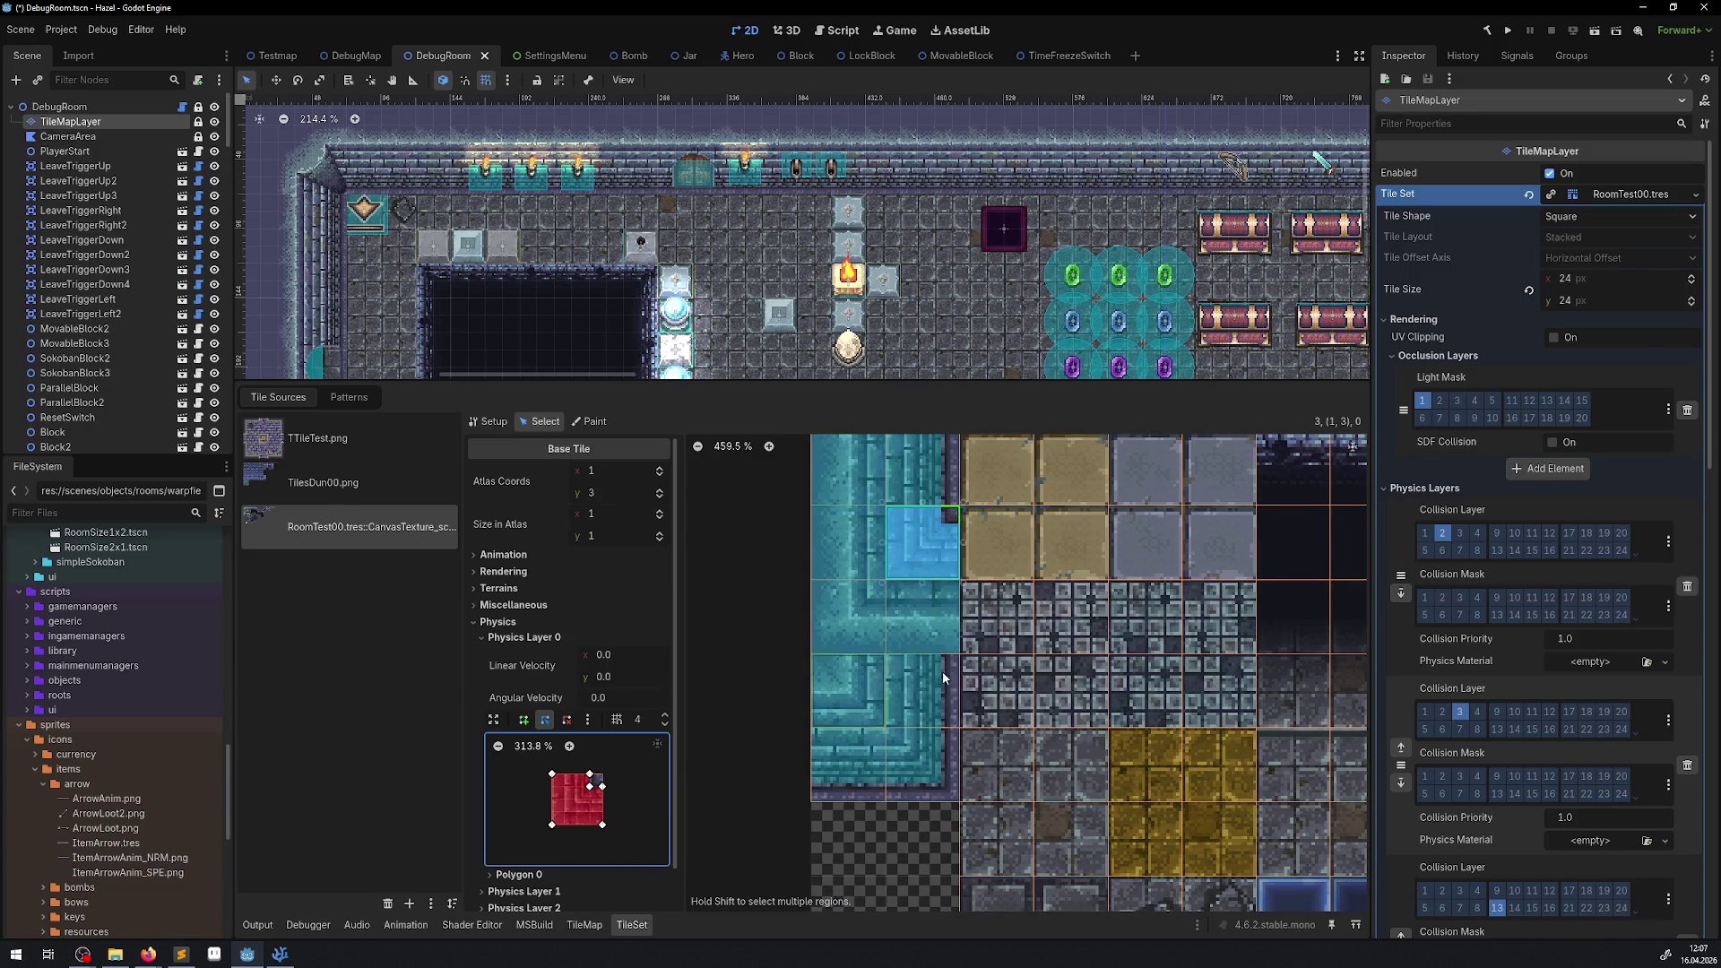
key(ctrl+s)
scroll(970, 610, down, 6)
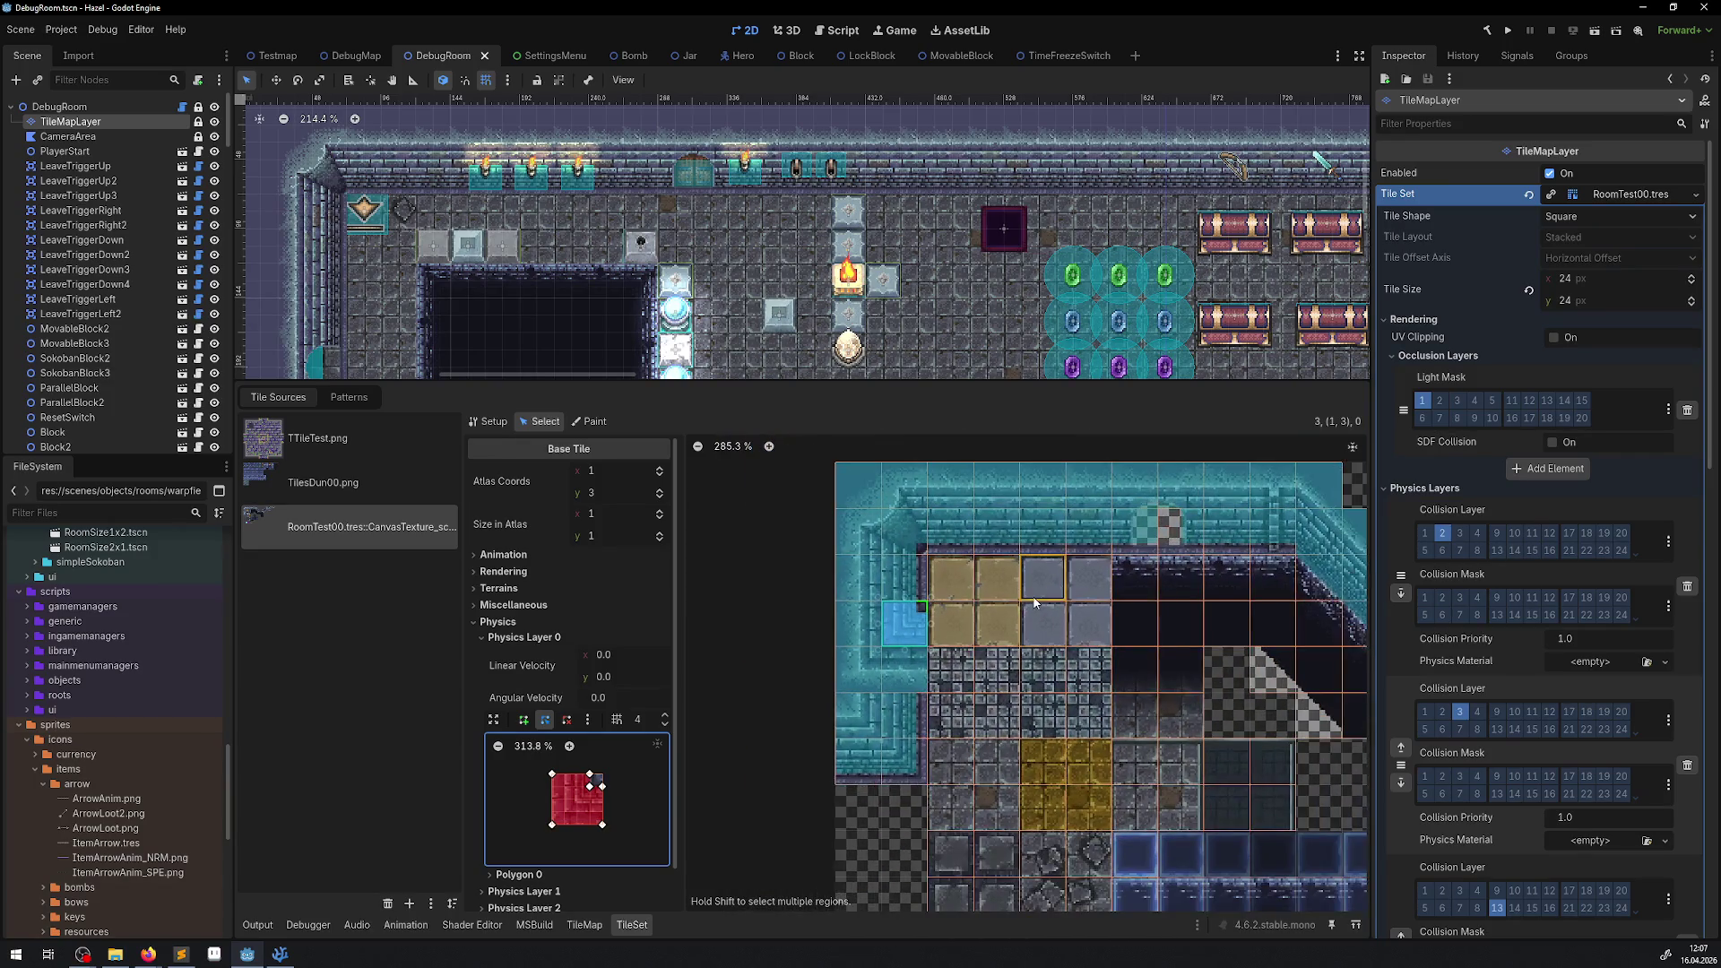
scroll(977, 585, up, 8)
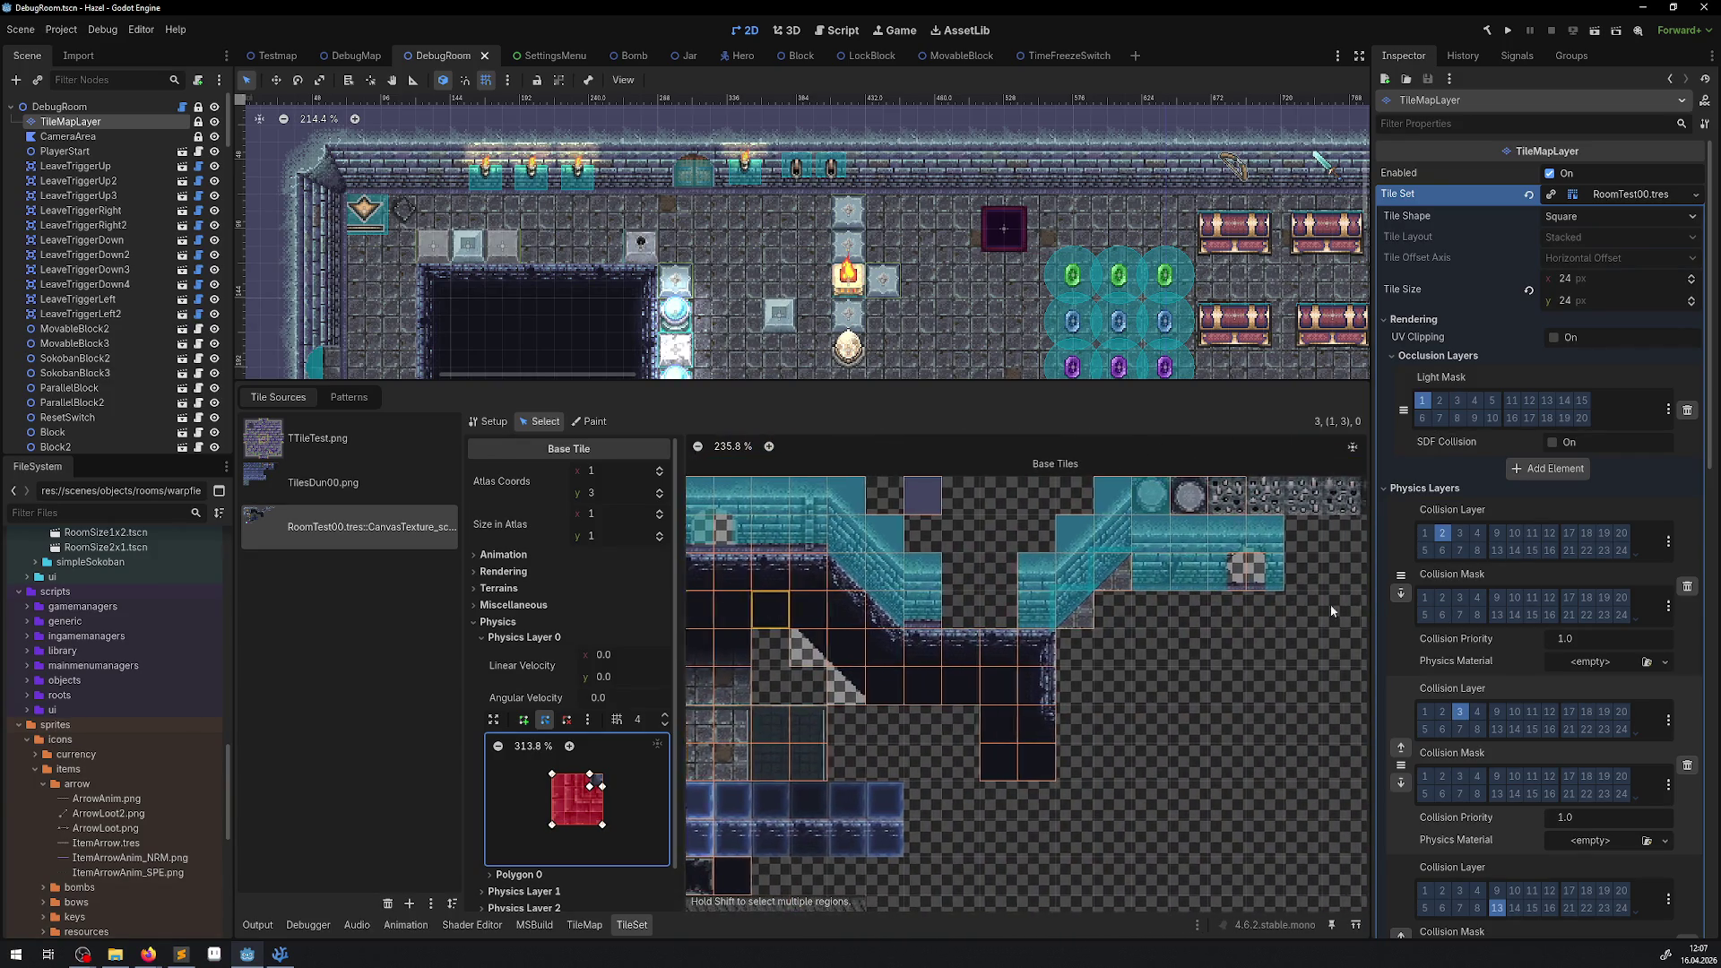
click(869, 563)
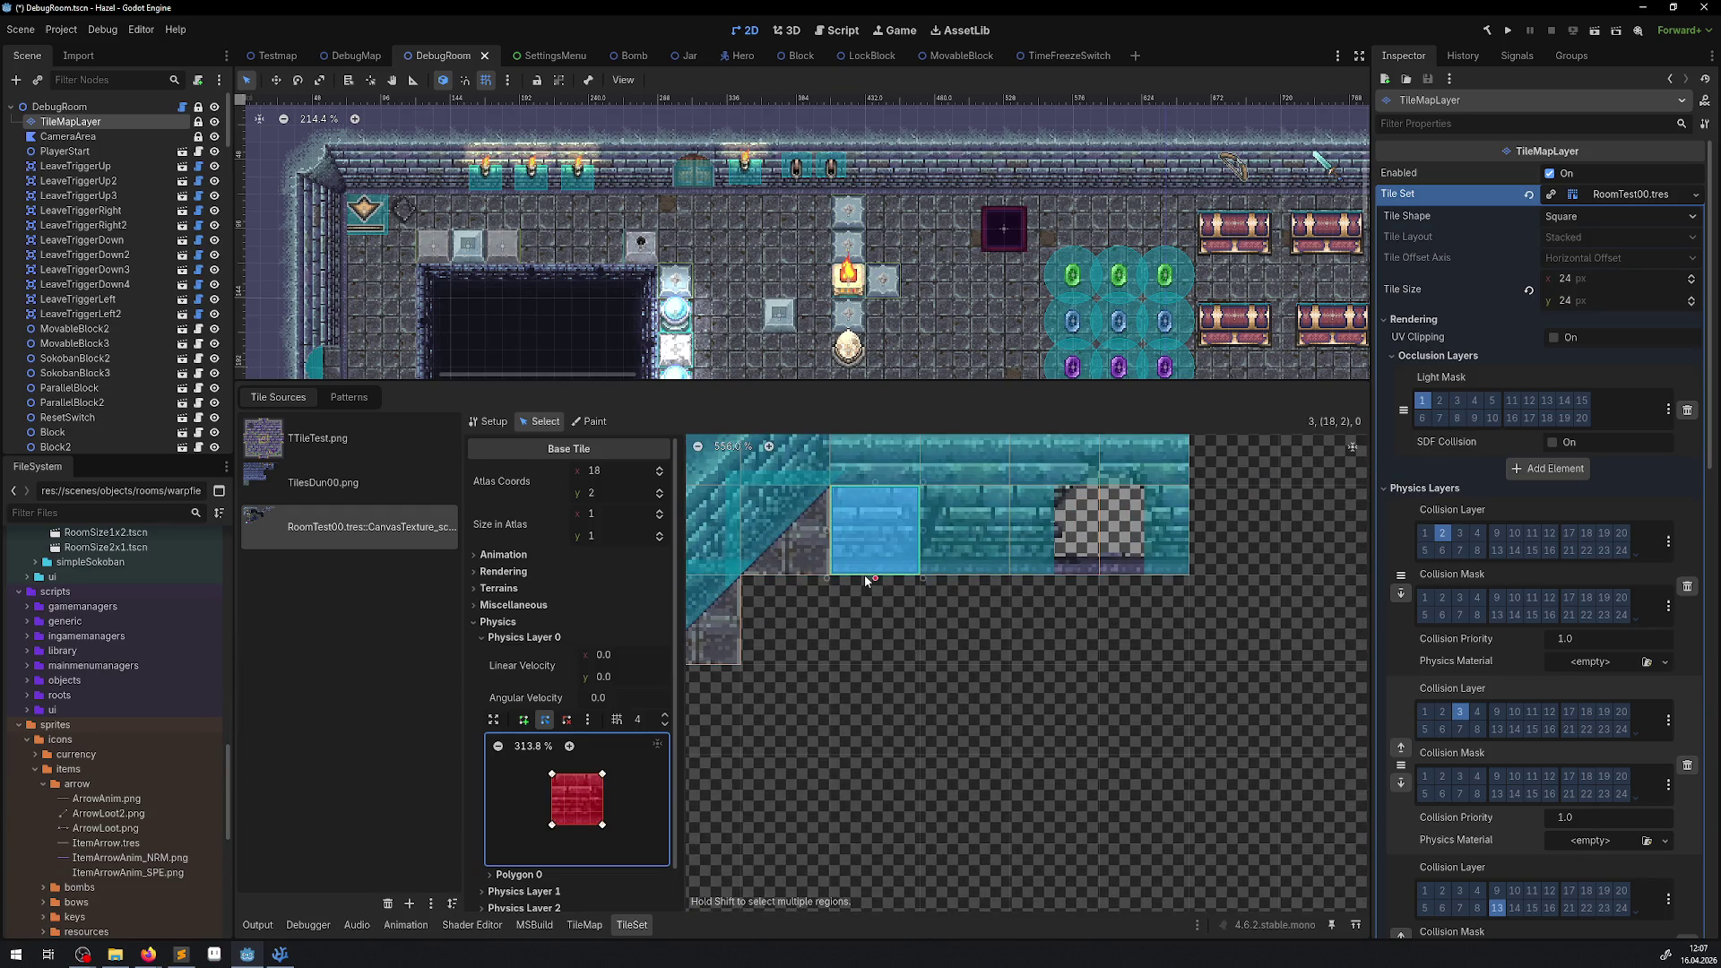
shift+click(965, 529)
drag(601, 740, 602, 726)
Give tile 20,2 a left-half and tile 21,2 a right-half collision polygon, then save.
click(1078, 503)
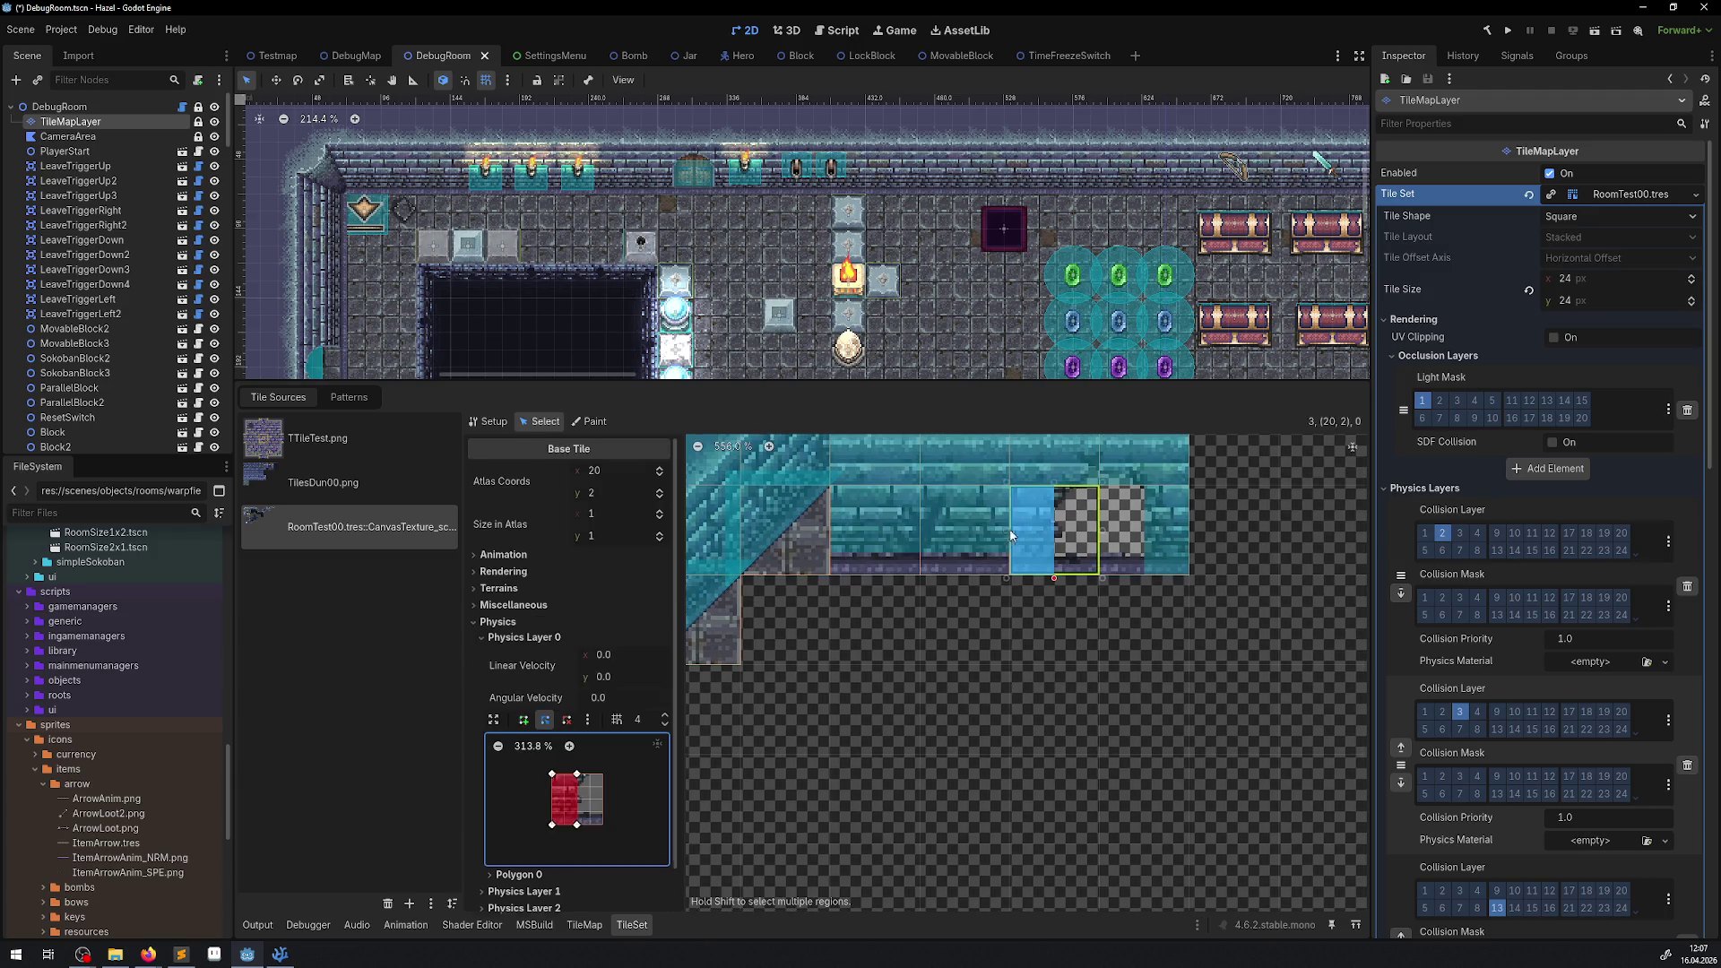
drag(581, 825, 565, 825)
click(1152, 533)
drag(603, 824, 576, 811)
key(ctrl+s)
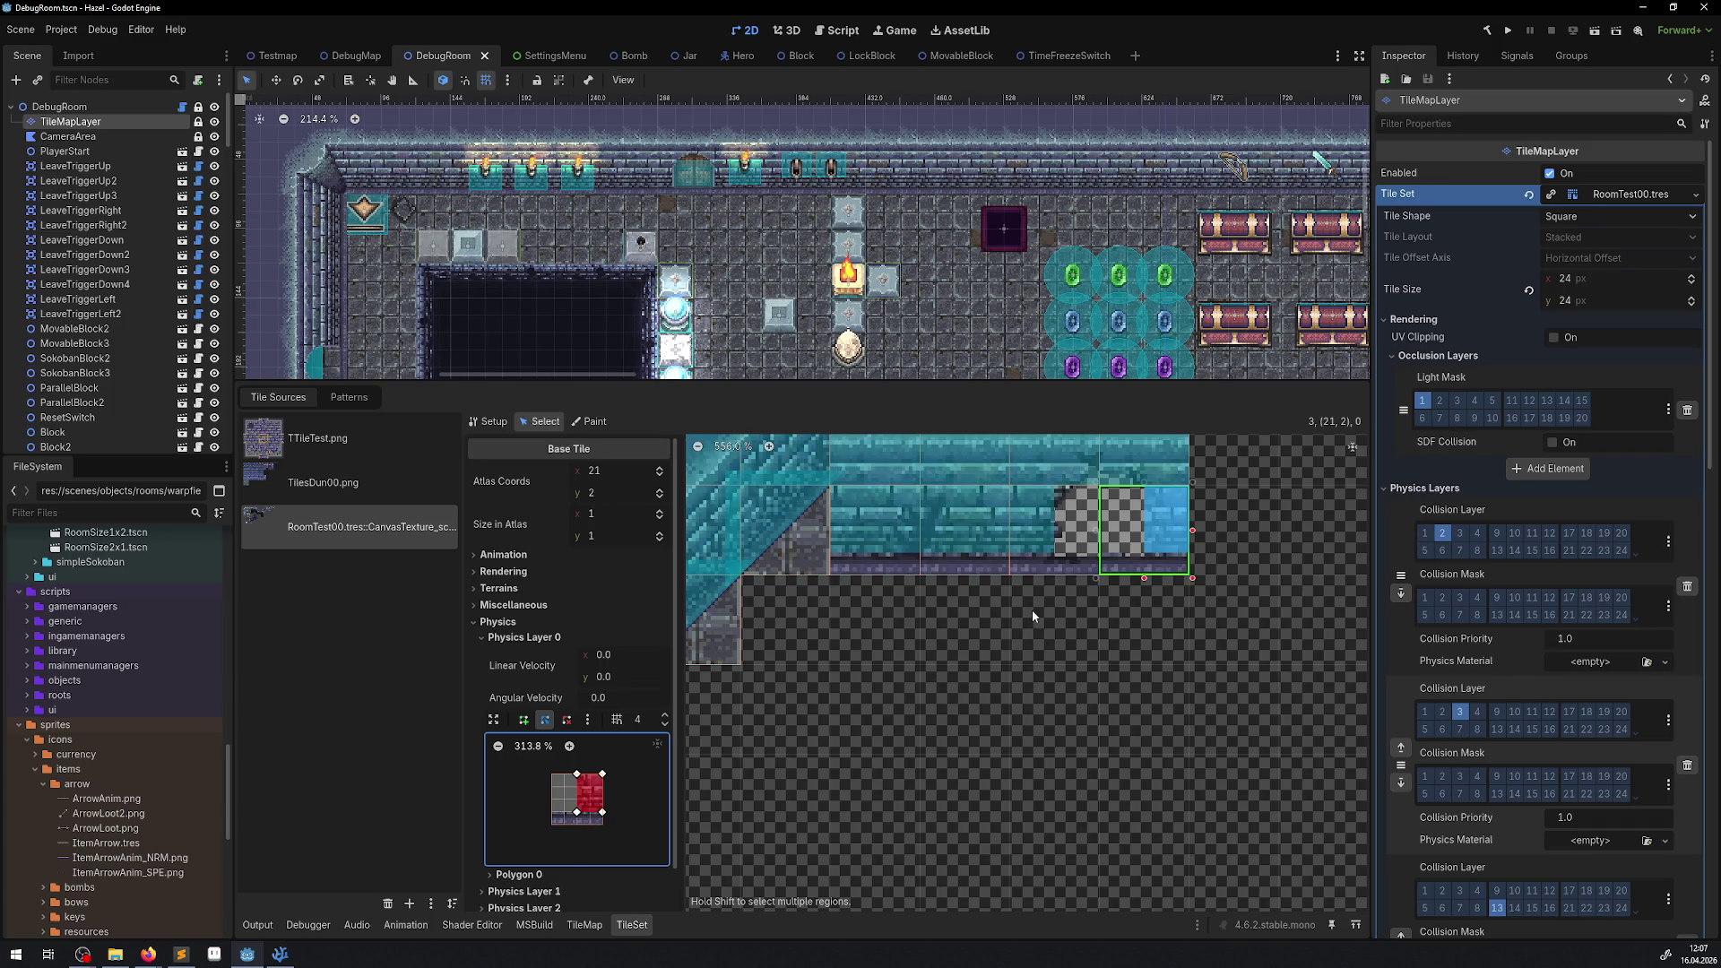
Move the left collision edge of tile 3,1's first alternative inward, then inspect its other alternatives.
scroll(1072, 598, down, 5)
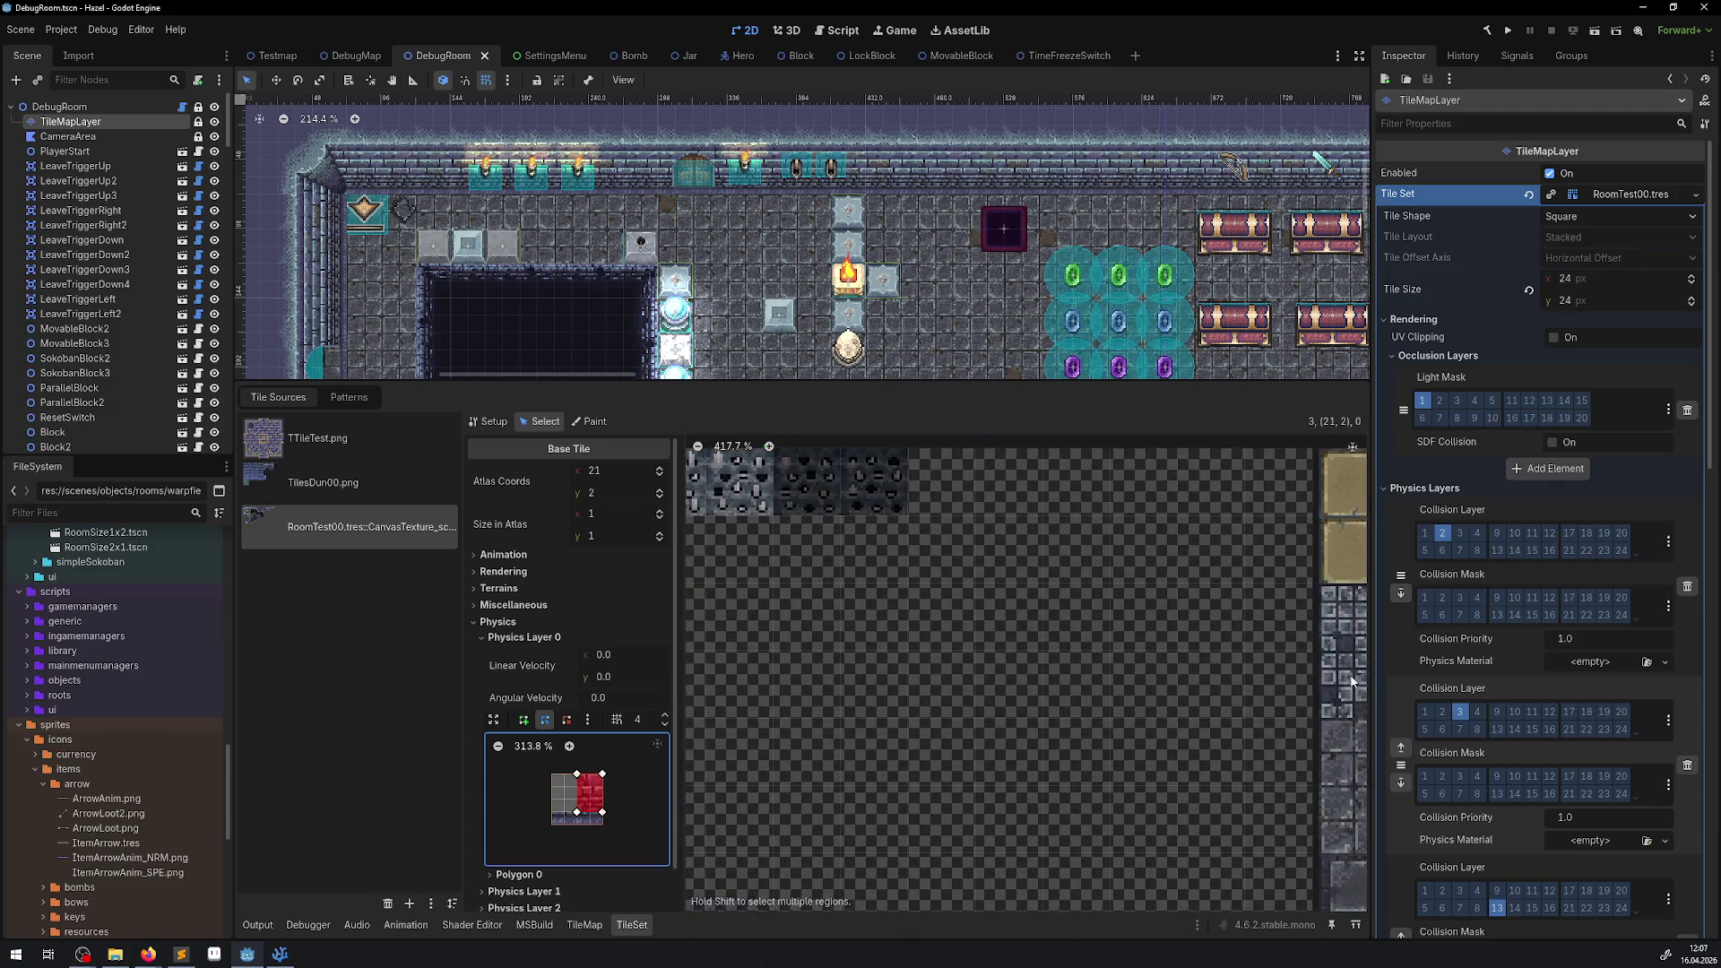
scroll(1085, 551, down, 3)
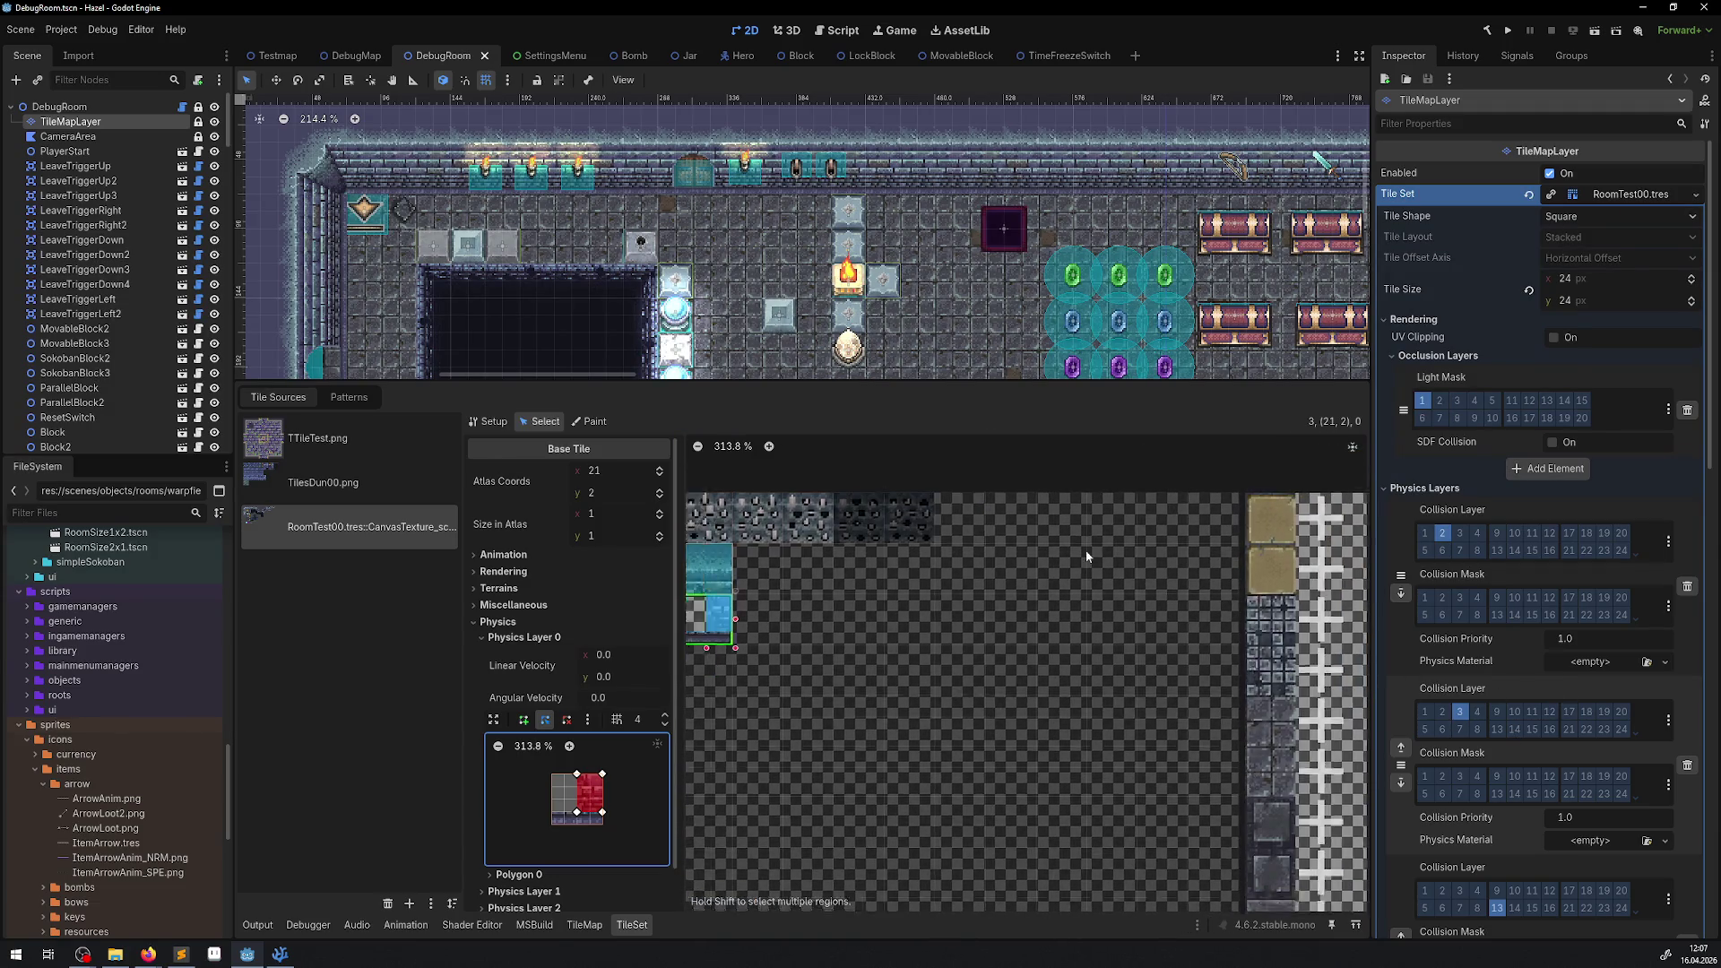
scroll(1209, 501, down, 2)
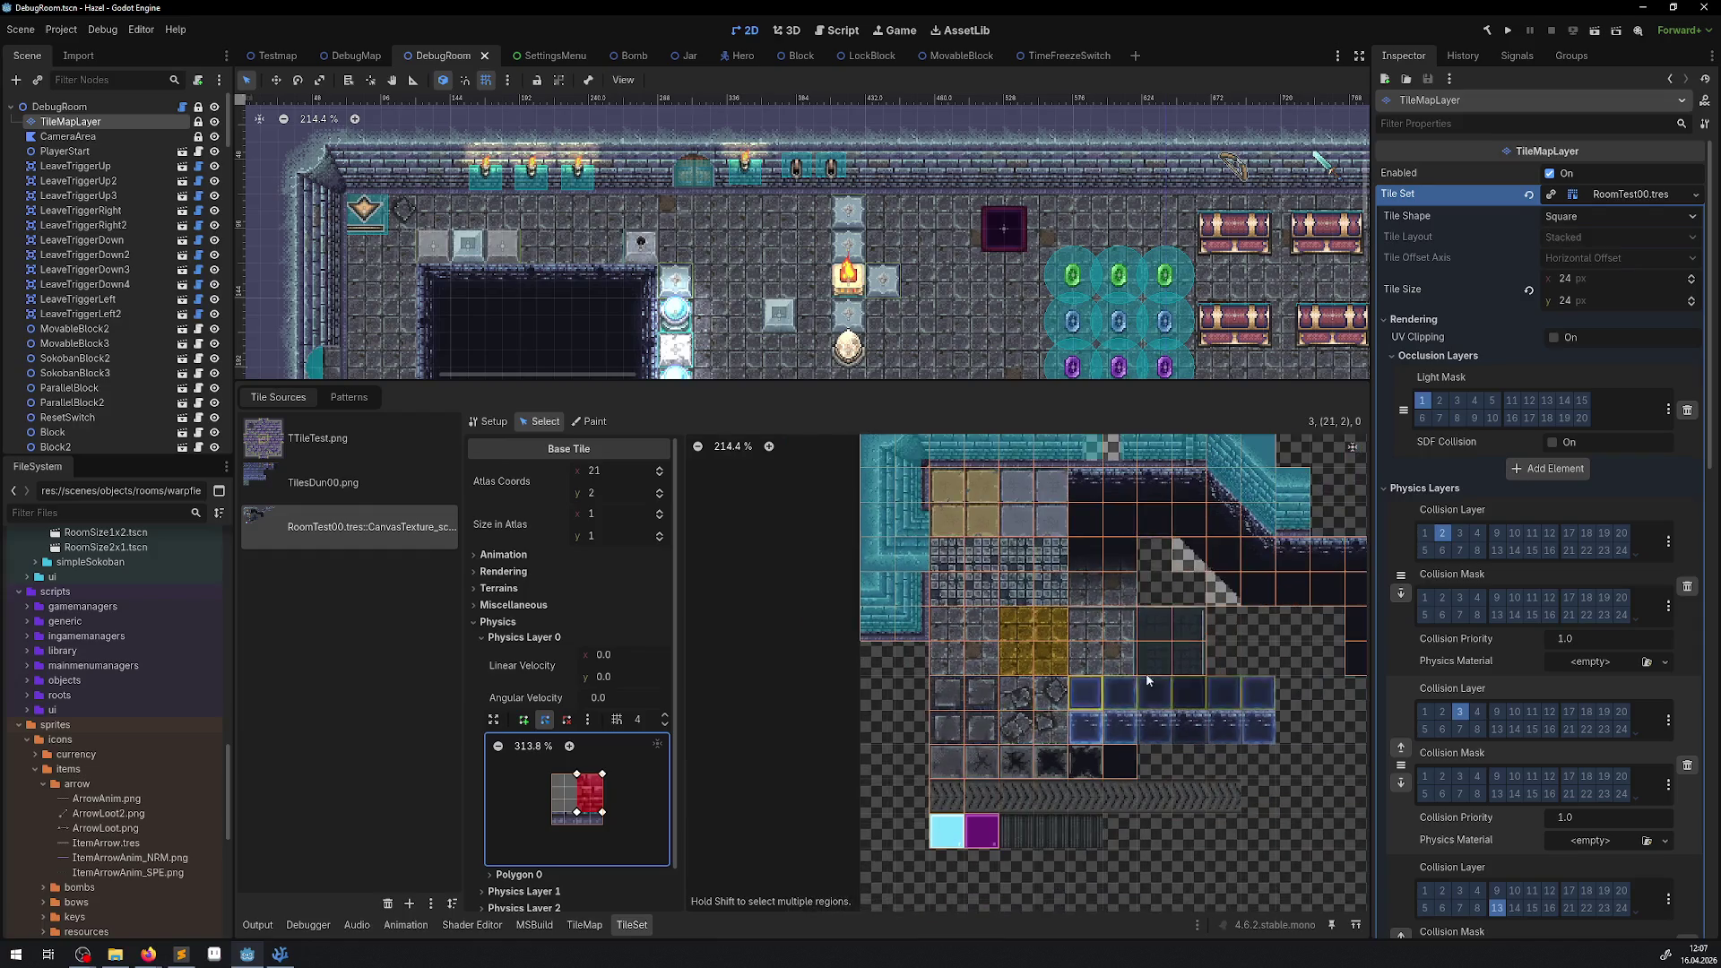
scroll(1101, 509, right, 5)
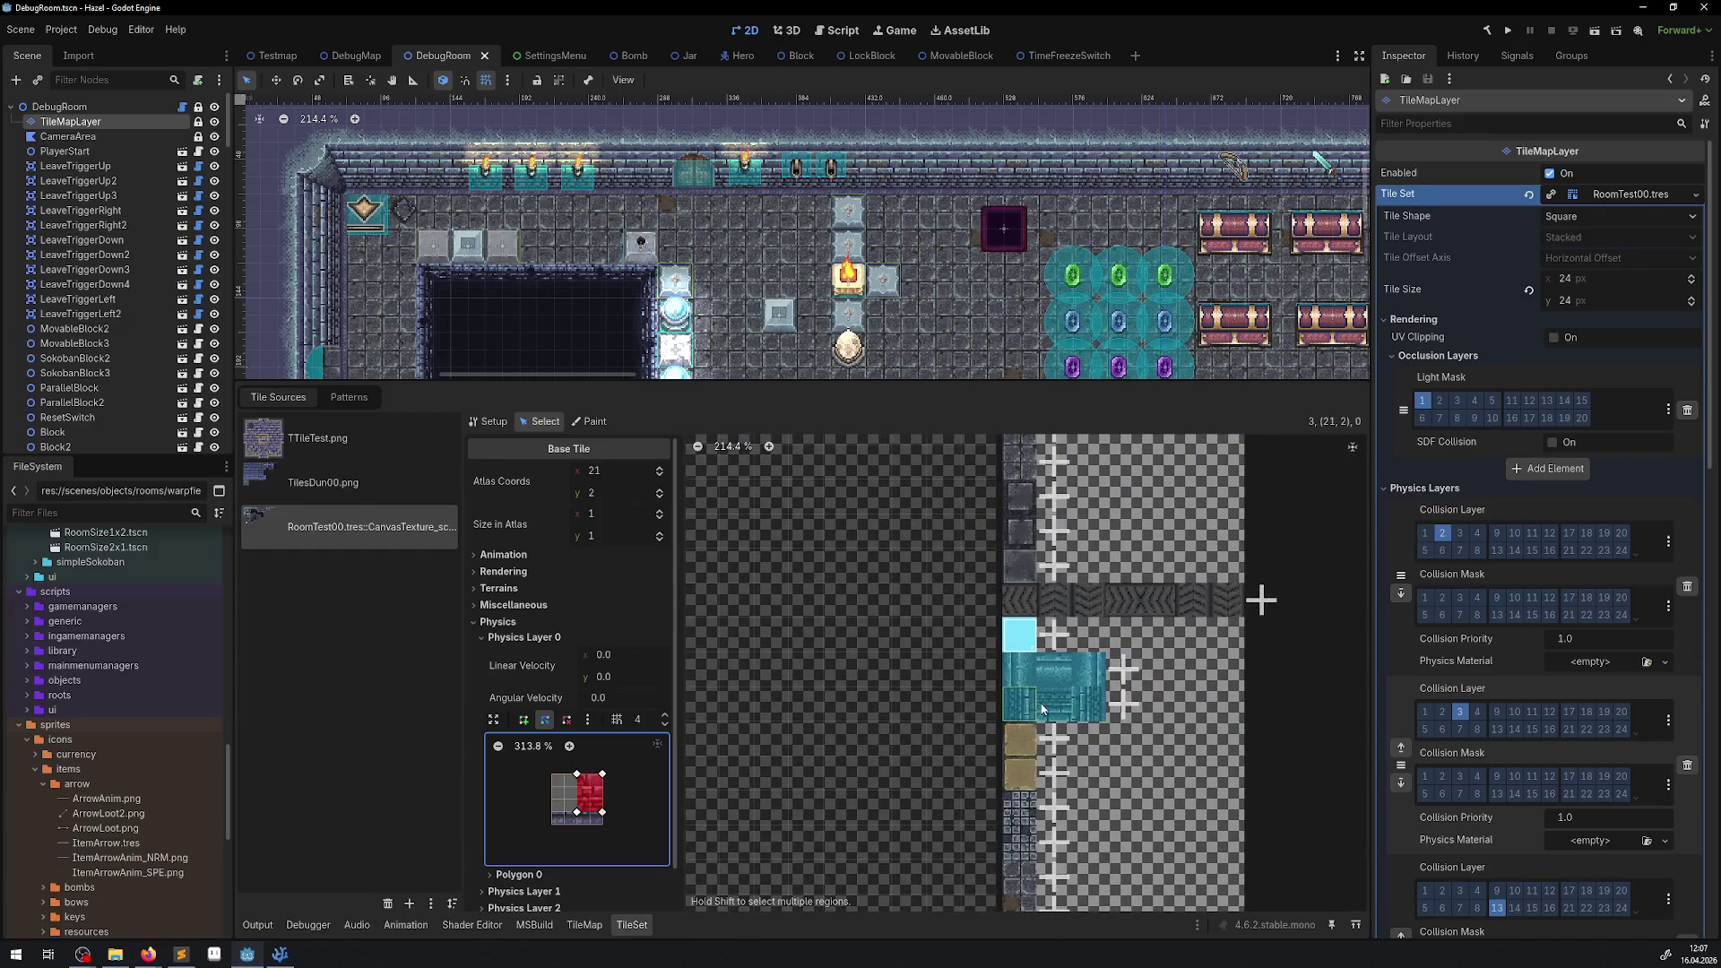
scroll(865, 619, right, 3)
scroll(865, 619, up, 5)
click(860, 619)
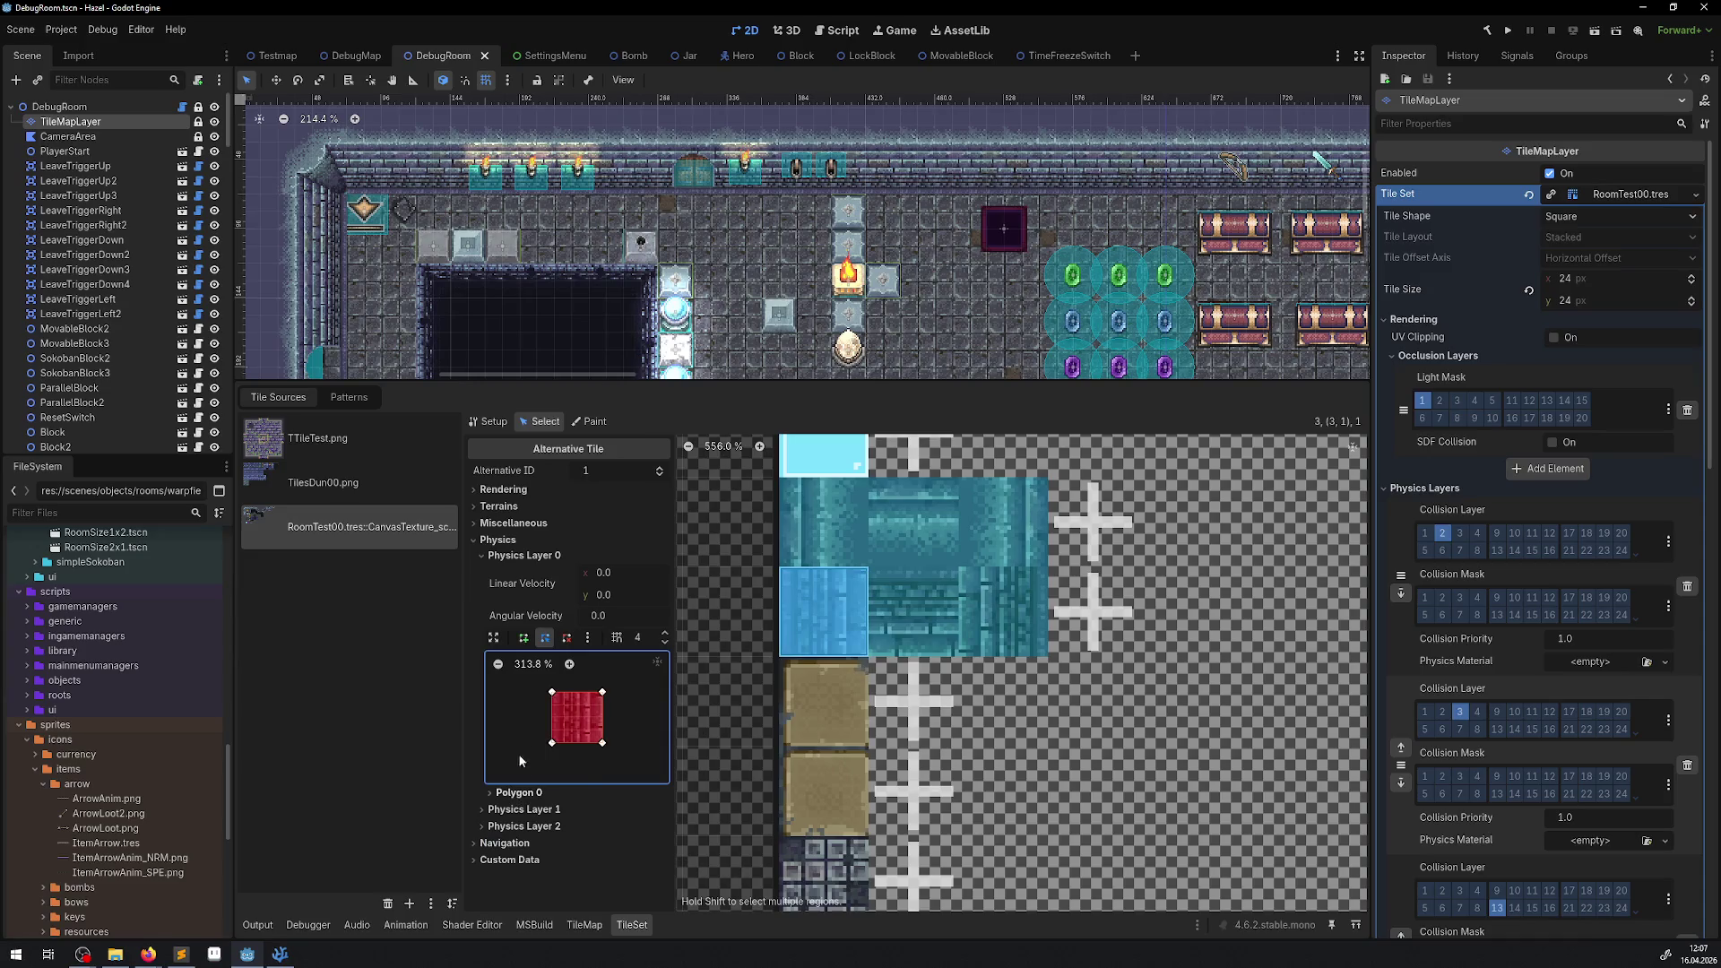
mouse_move(553, 693)
mouse_down()
mouse_move(562, 744)
mouse_move(553, 703)
mouse_move(602, 703)
mouse_move(588, 692)
mouse_move(589, 743)
mouse_up()
click(908, 610)
click(1008, 615)
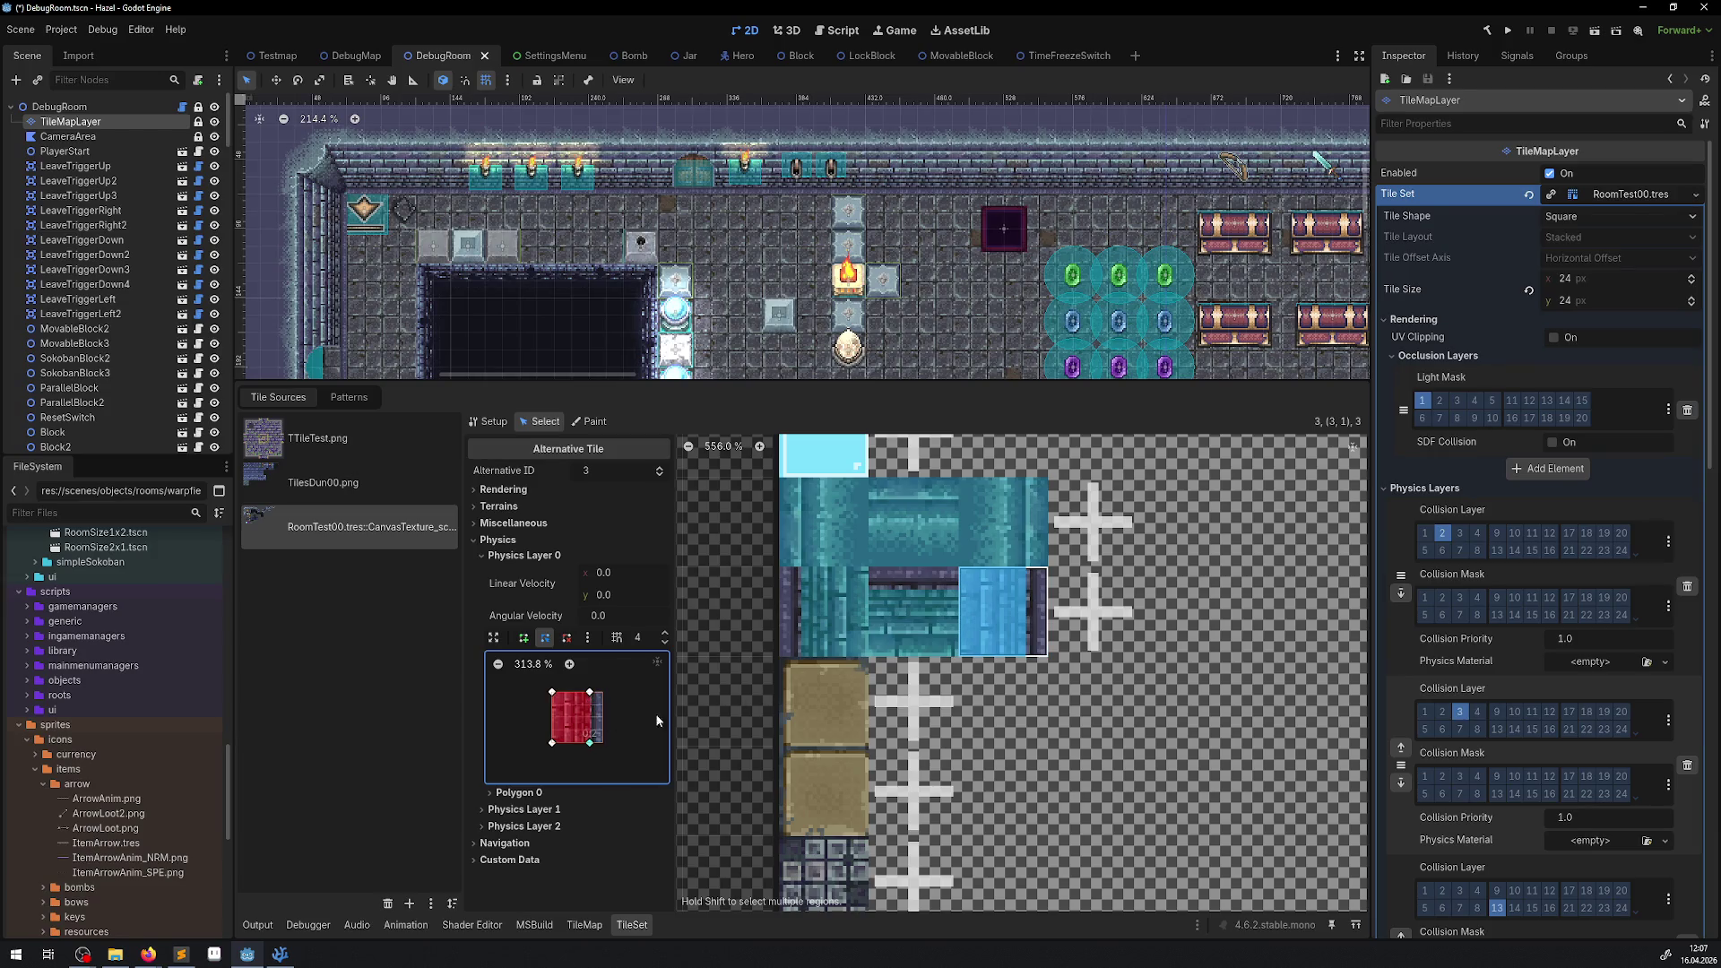
Edit alternative 1 of tile 4,1's collision polygon, removing an extra vertex and restoring the top-left corner.
scroll(1002, 674, down, 2)
drag(1059, 793, 1015, 500)
scroll(1015, 497, down, 3)
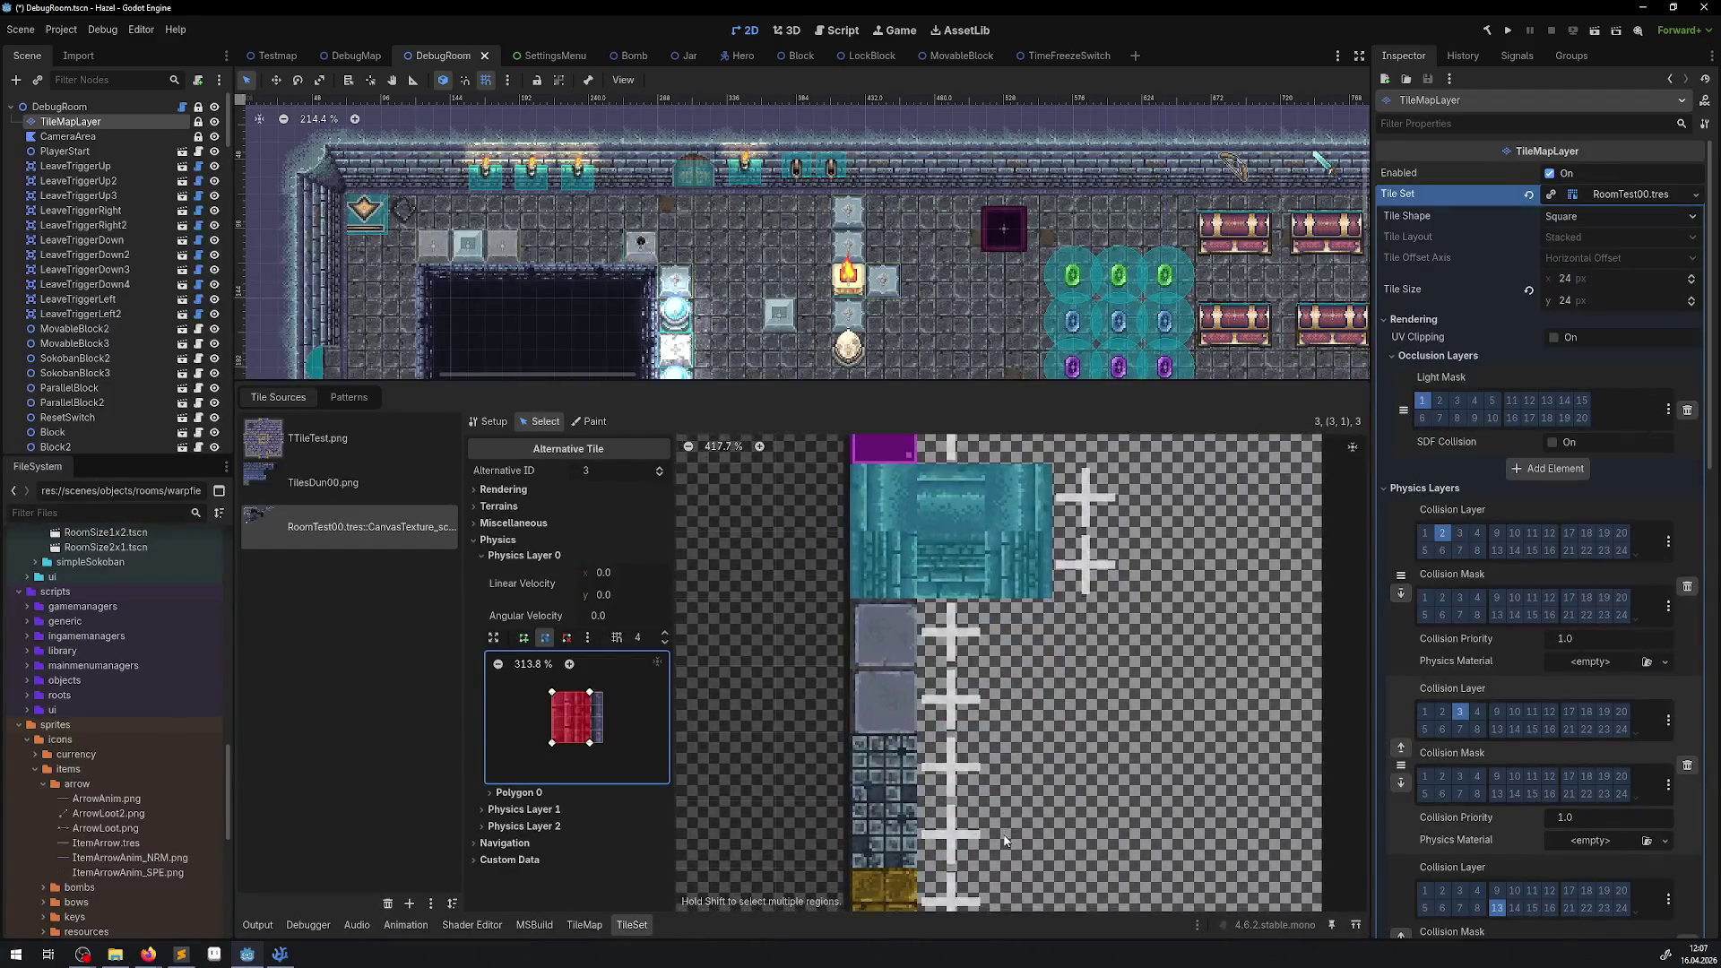
click(882, 564)
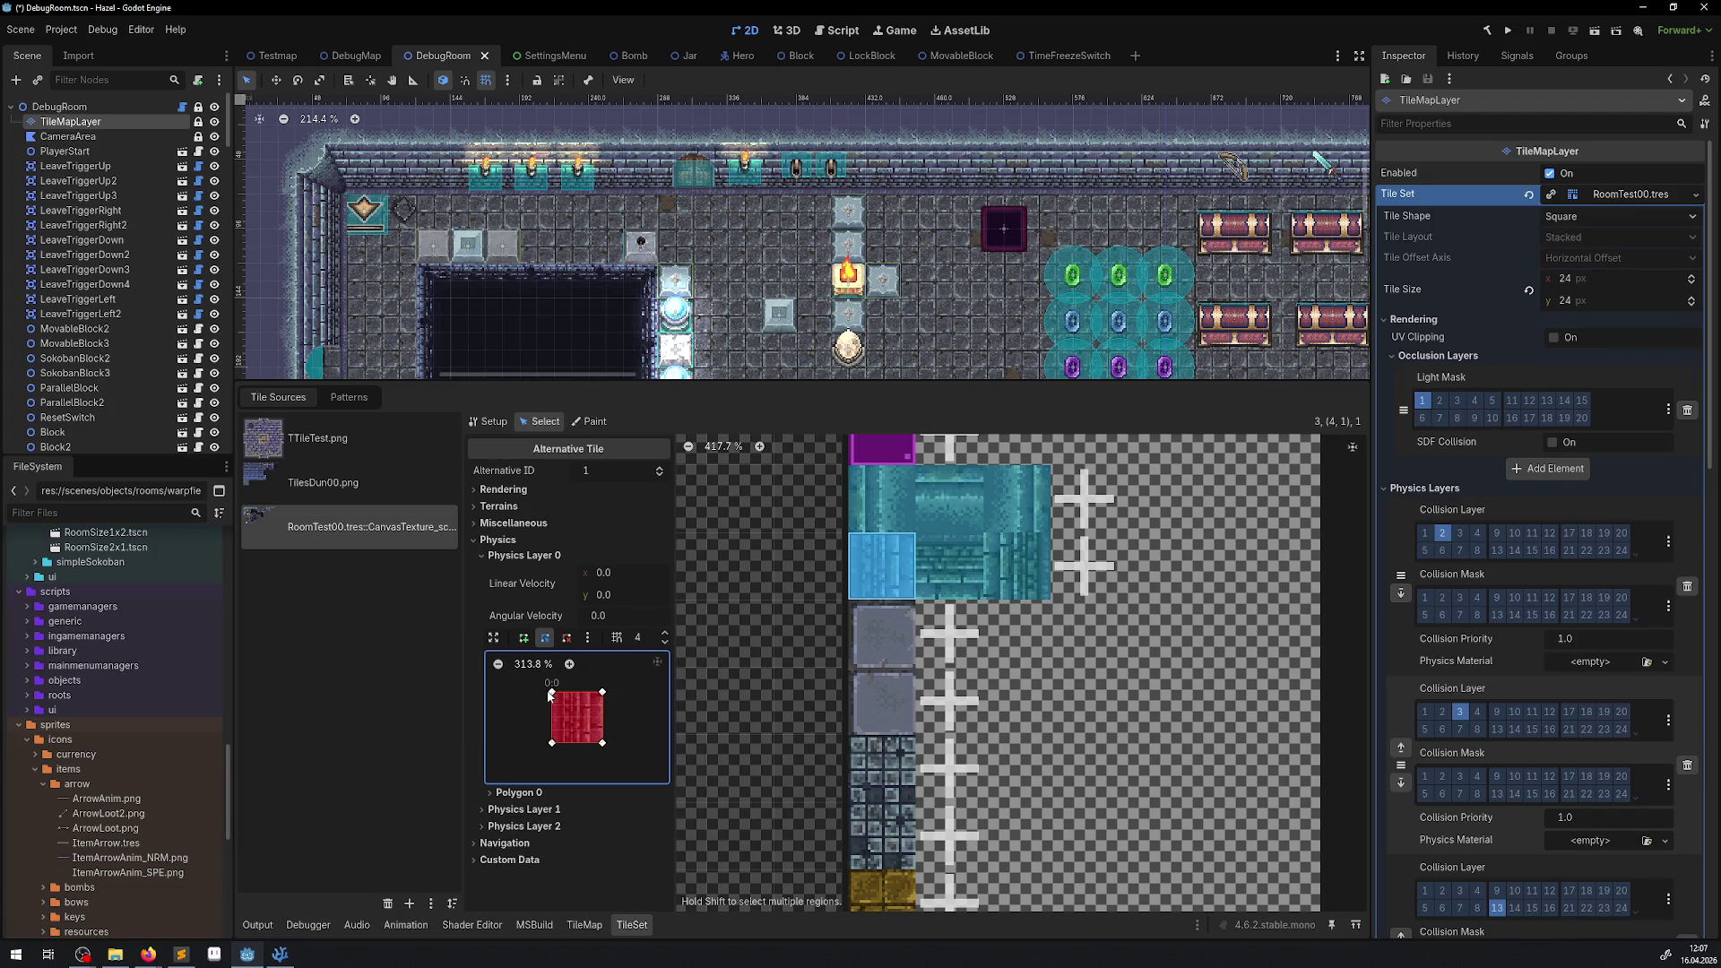
click(565, 692)
key(ctrl+s)
right_click(565, 692)
key(ctrl+s)
click(547, 641)
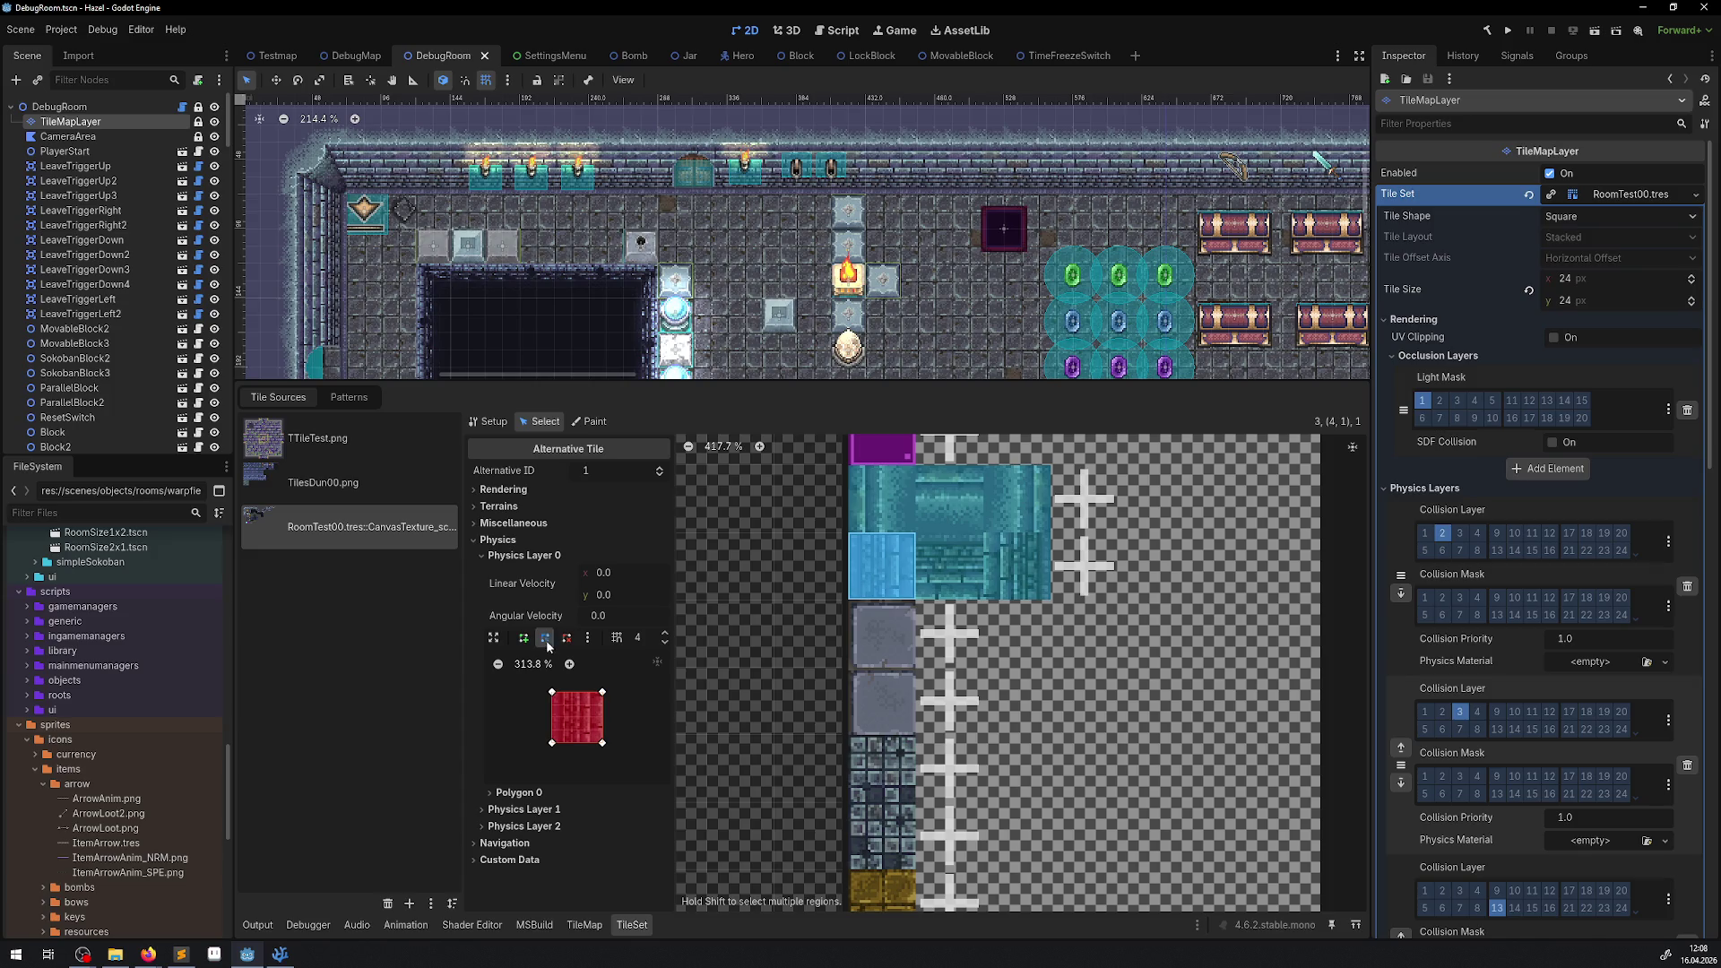
click(556, 692)
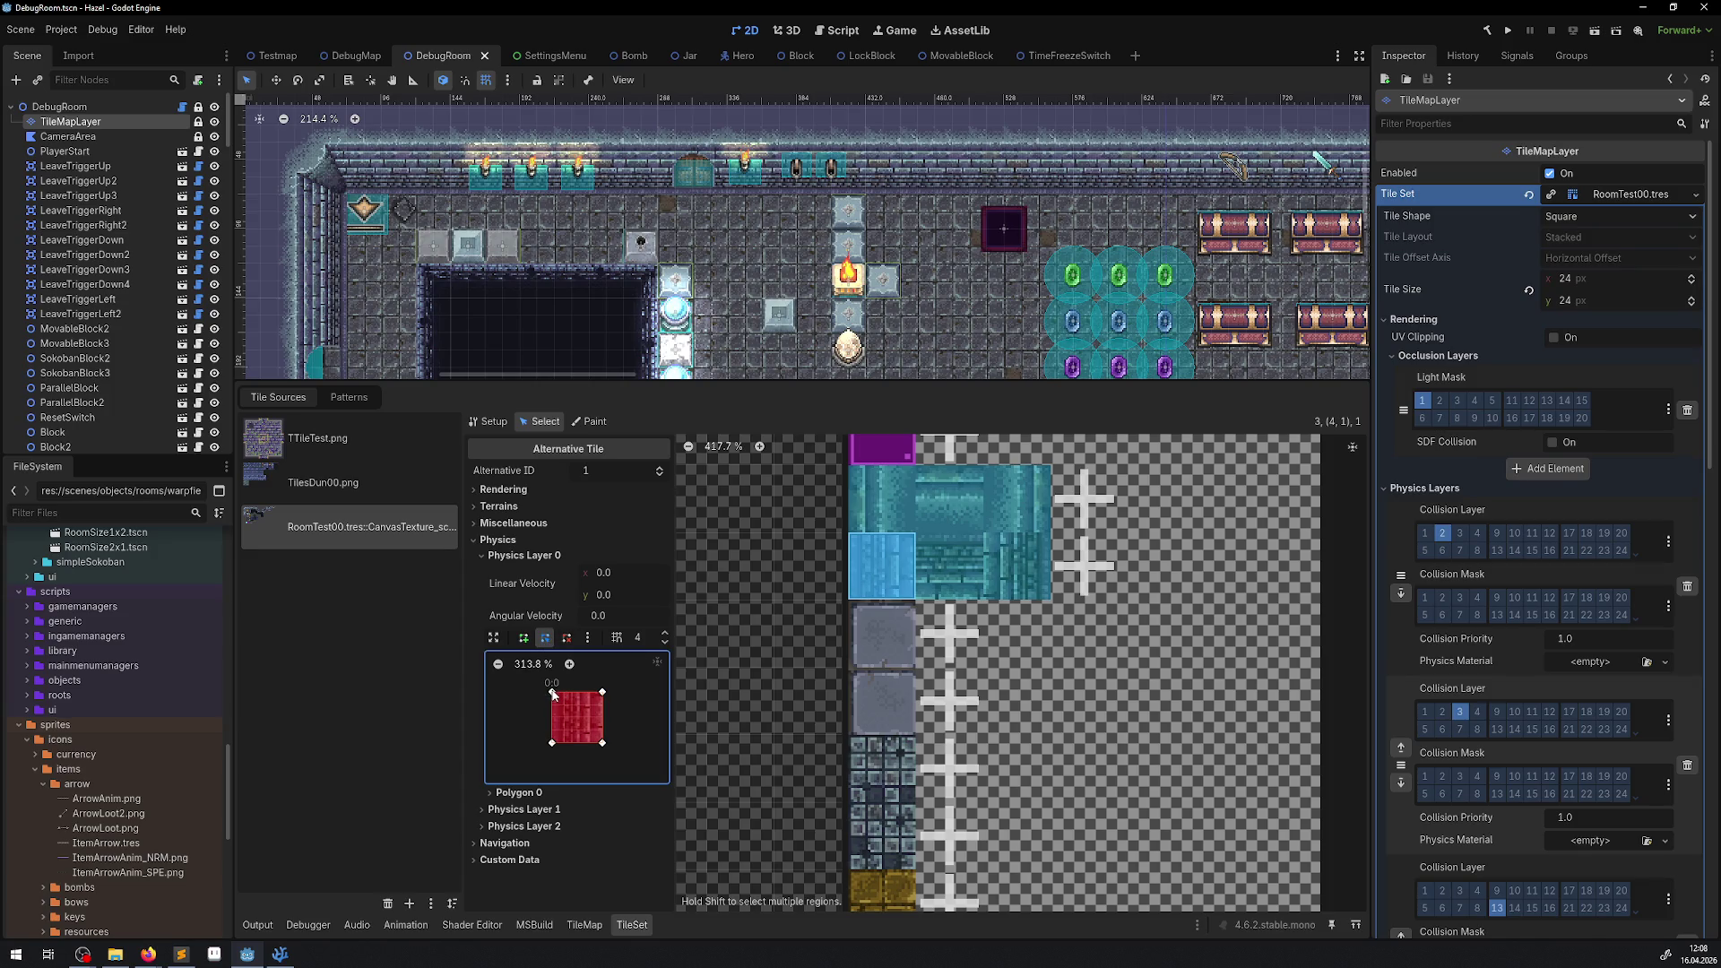
drag(562, 692, 552, 692)
Nudge the bottom-left vertex and delete the top-left vertex so the polygon excludes the grey strip.
click(569, 664)
click(569, 665)
scroll(563, 736, up, 3)
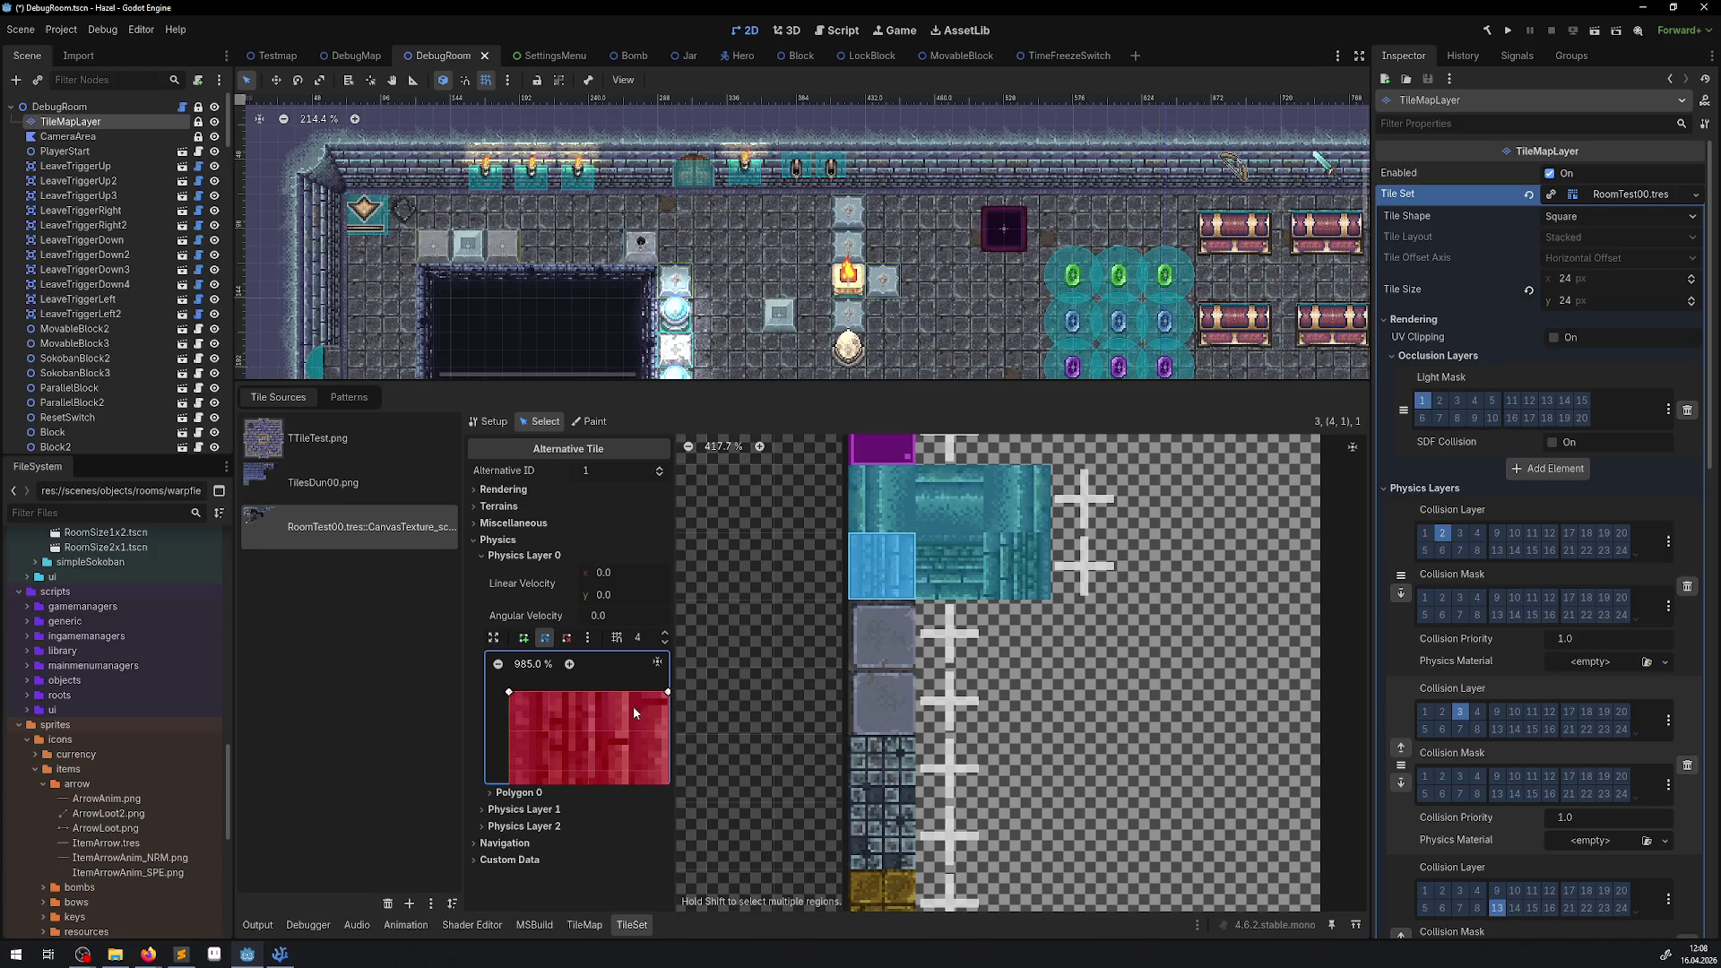
scroll(633, 707, right, 2)
scroll(564, 709, left, 2)
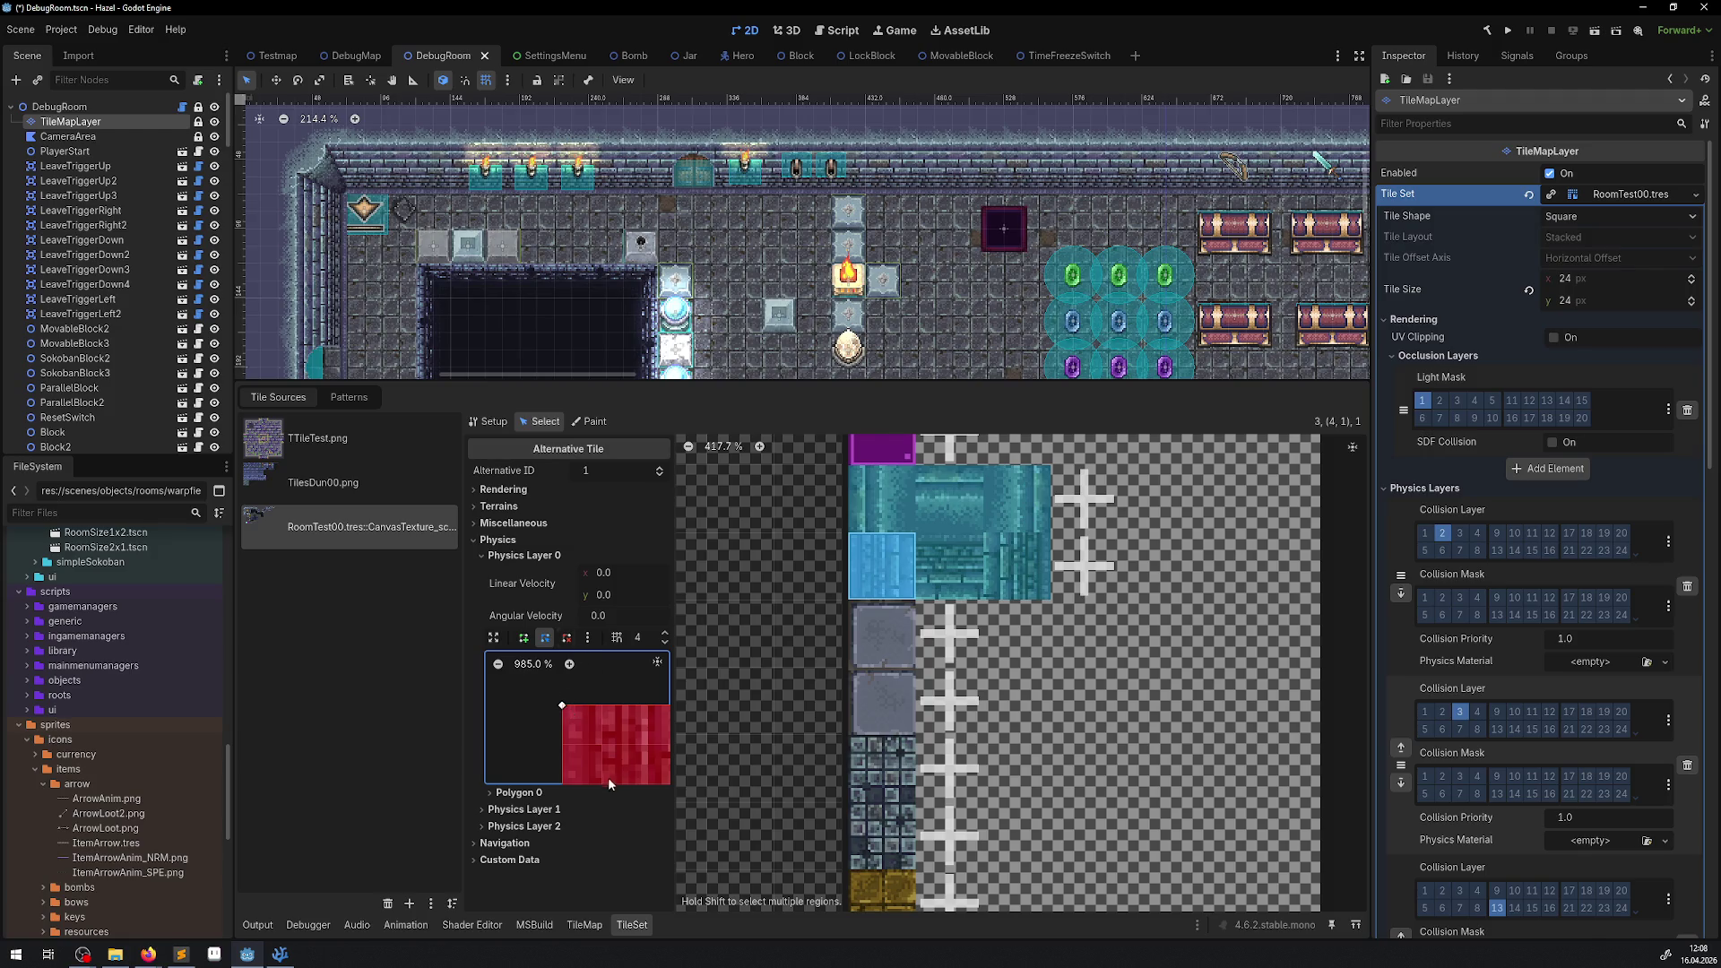
scroll(637, 681, down, 3)
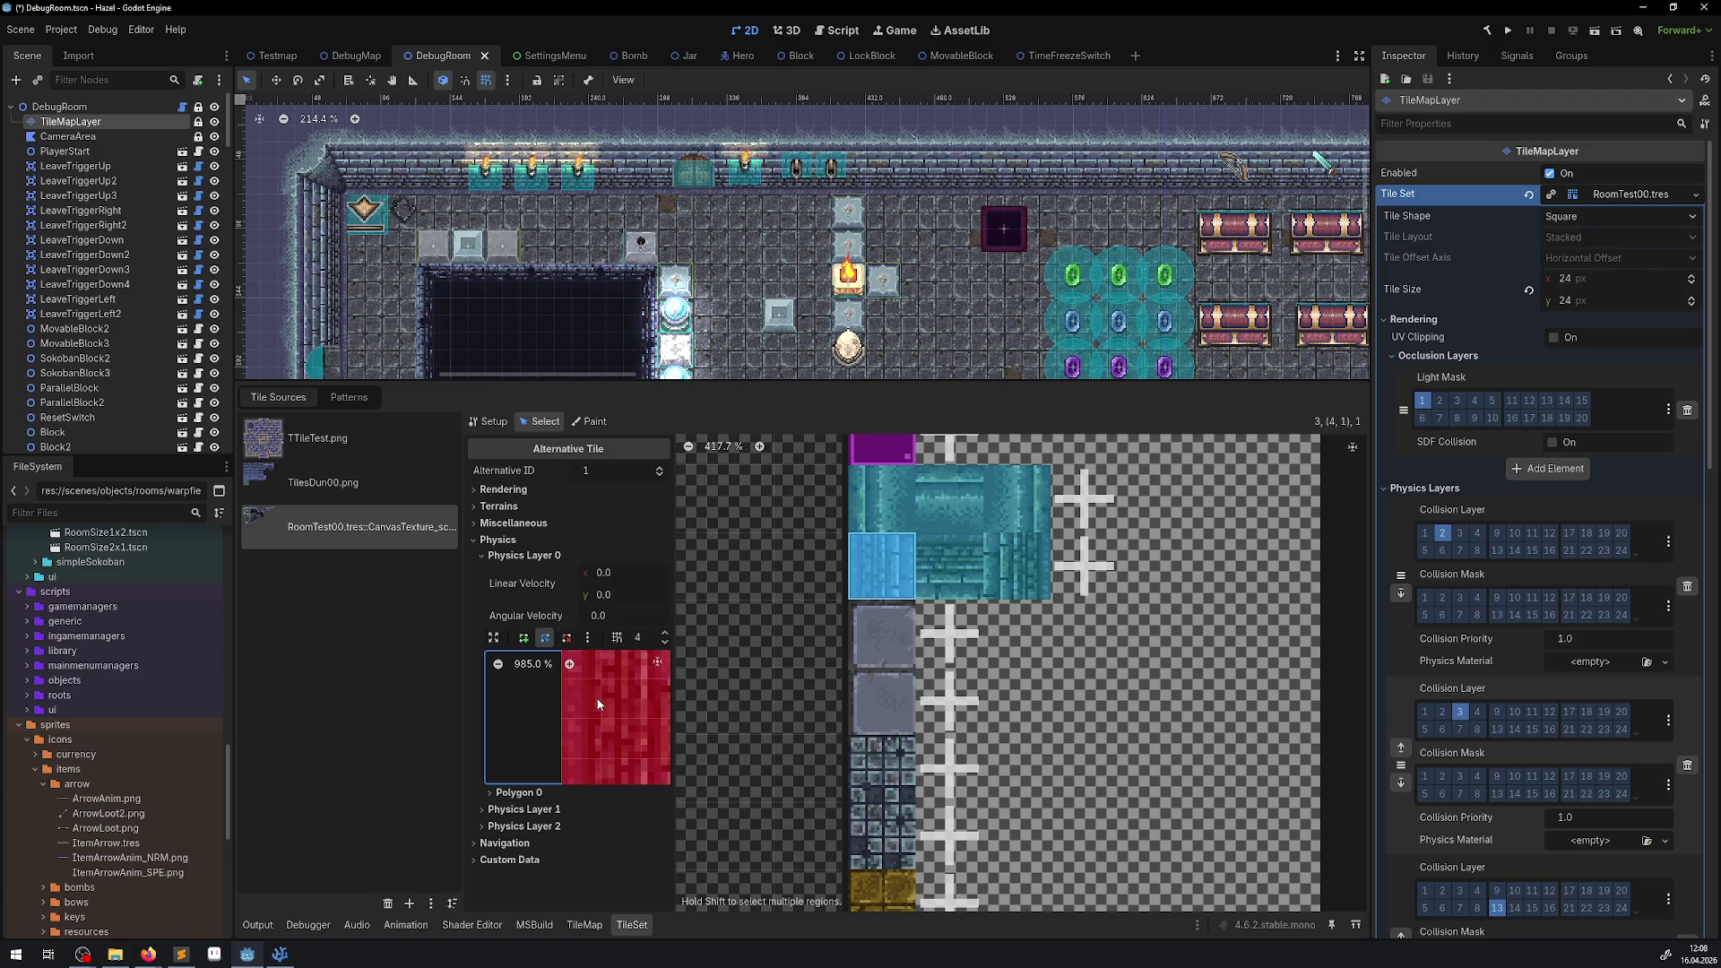
scroll(599, 705, down, 4)
scroll(600, 704, down, 4)
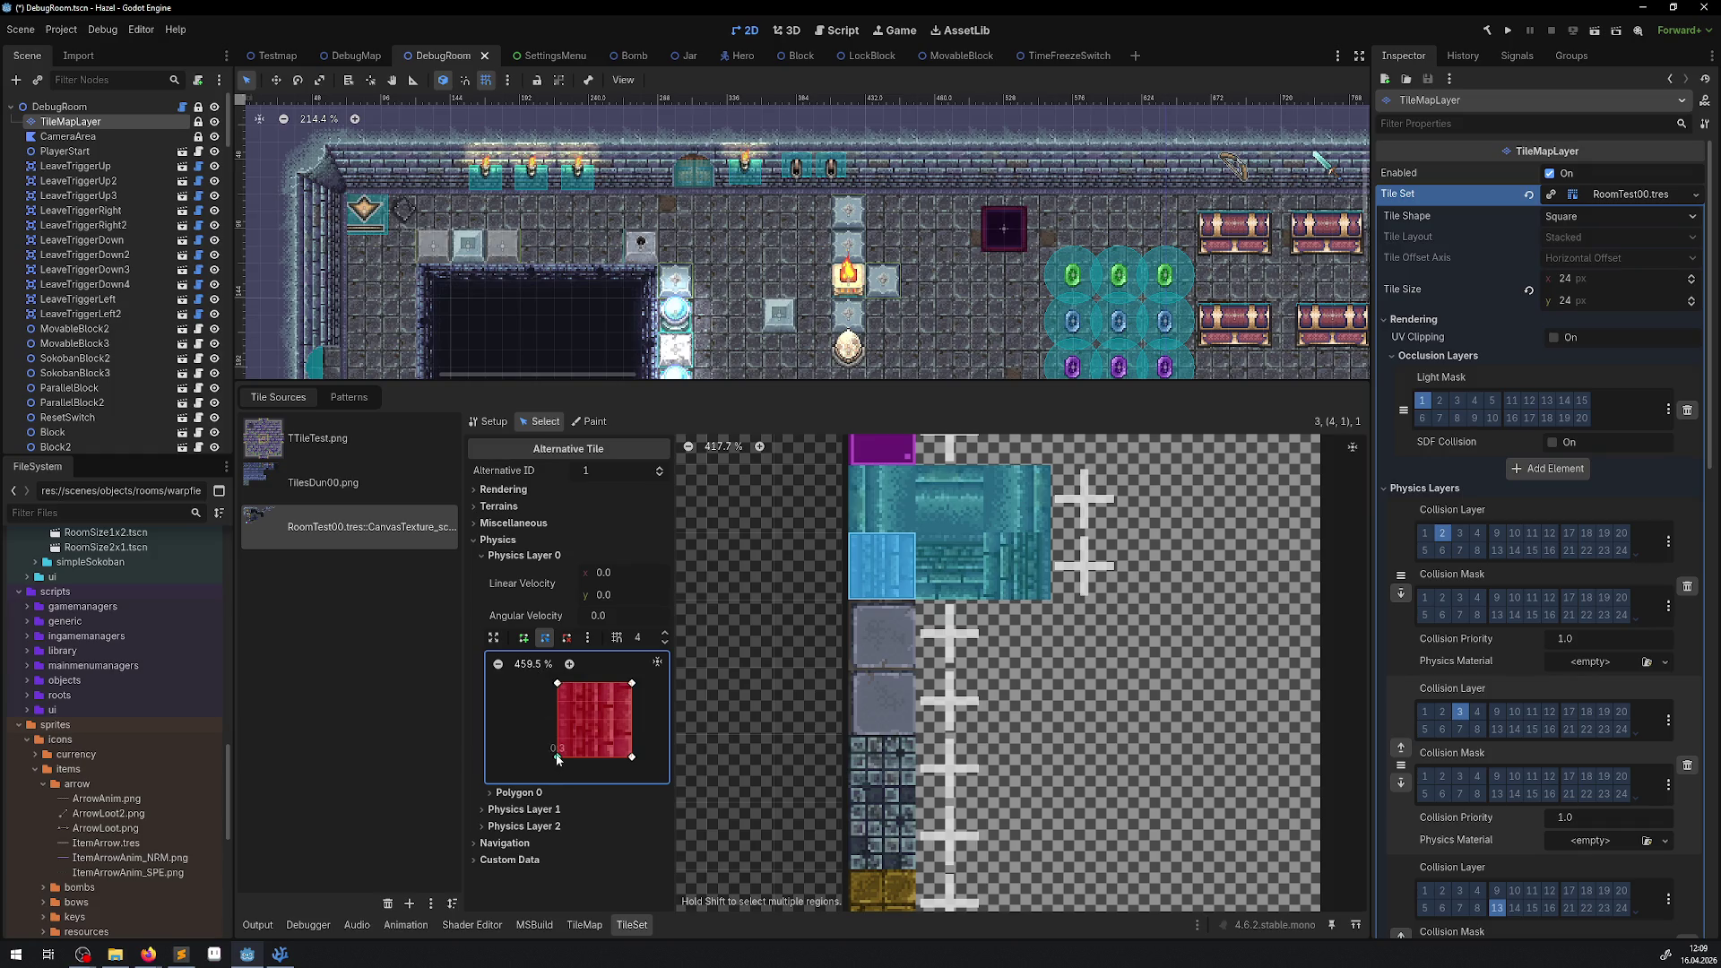
drag(578, 754, 576, 757)
click(567, 638)
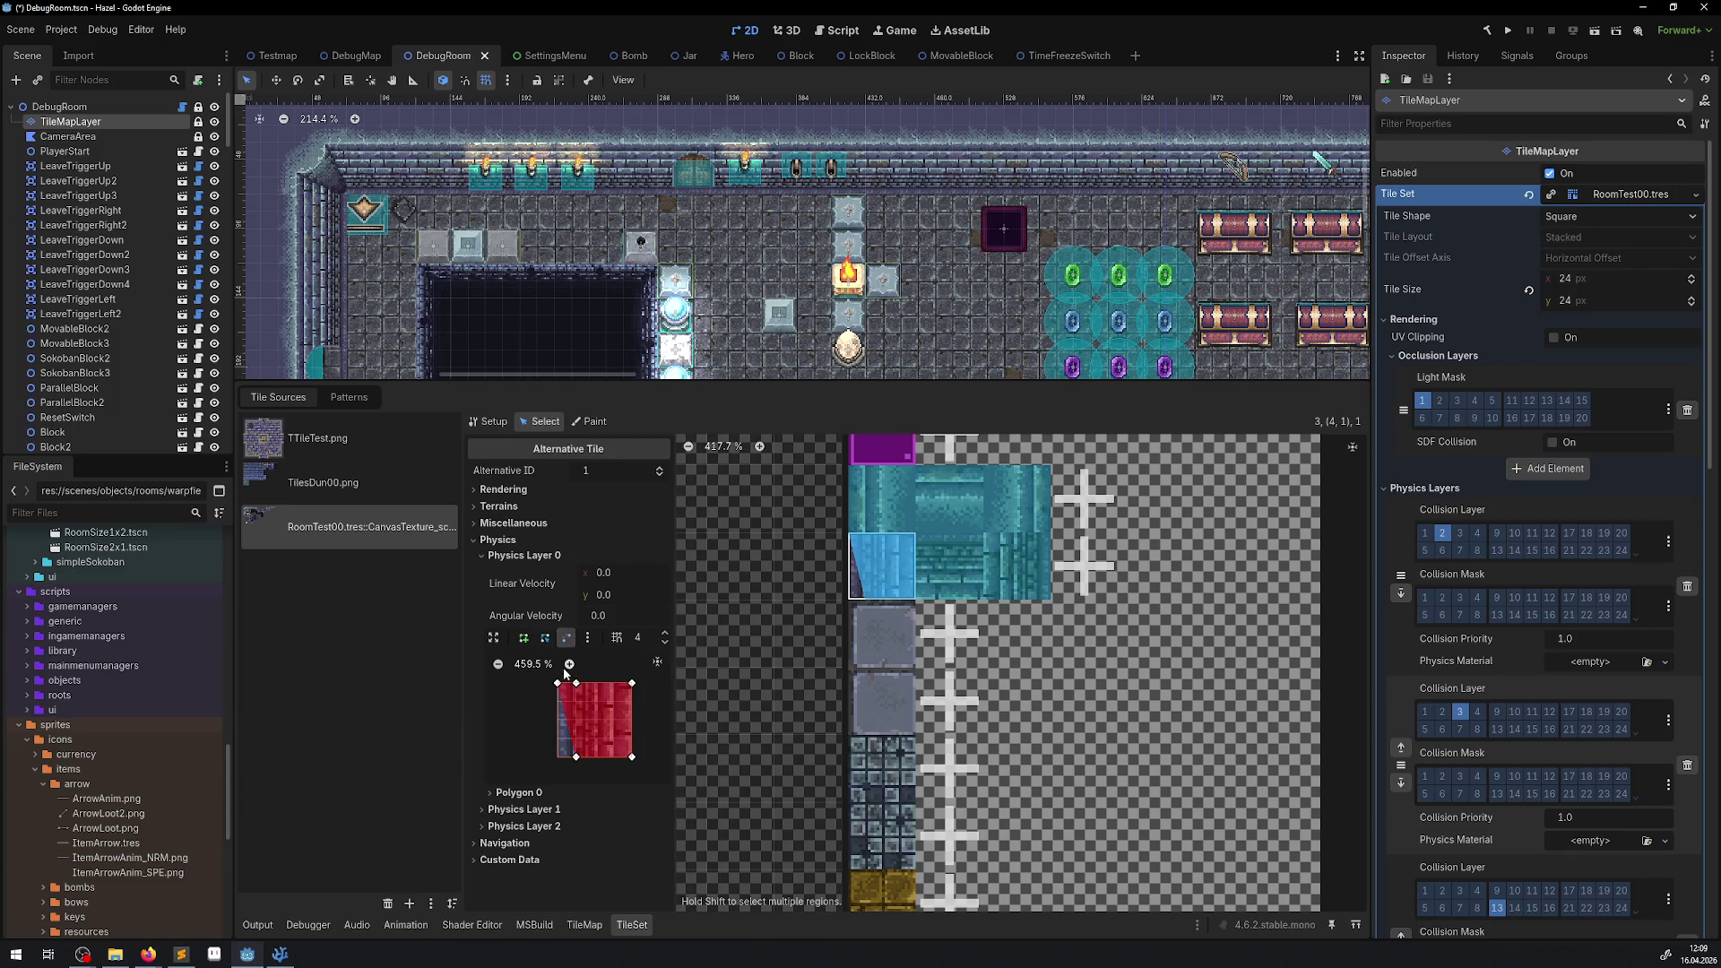
click(558, 685)
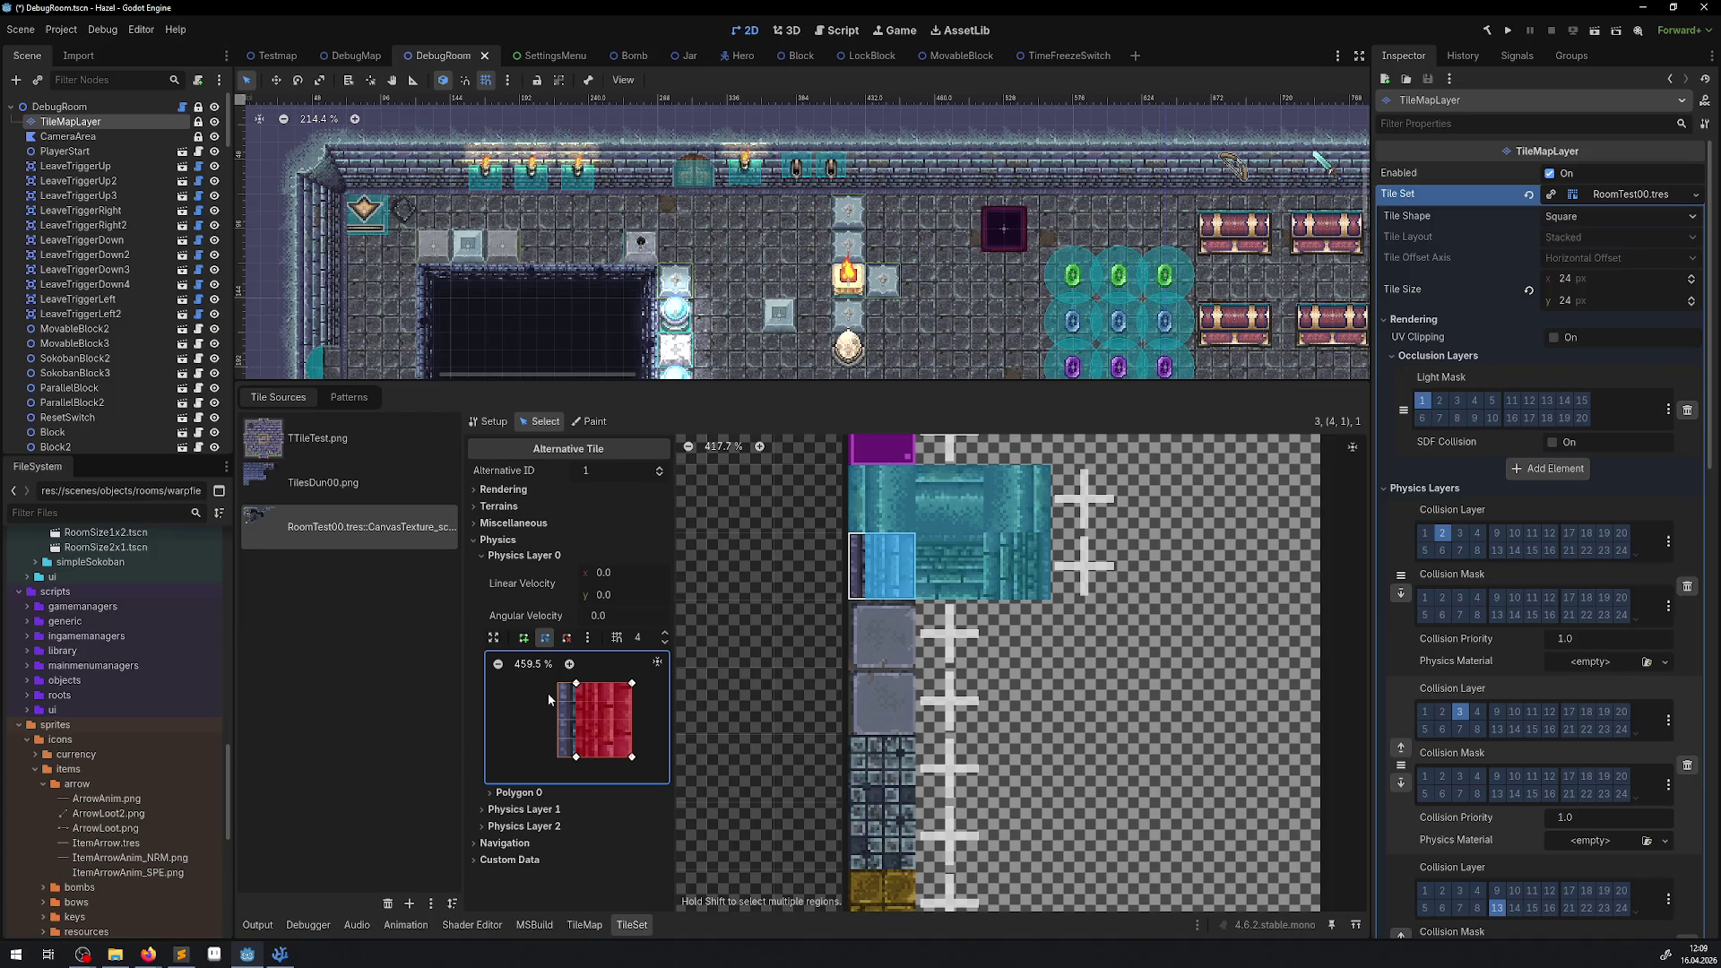
Lower the top-left corner of alternative 2 of tile 4,1's collision polygon and save.
key(ctrl+s)
click(950, 568)
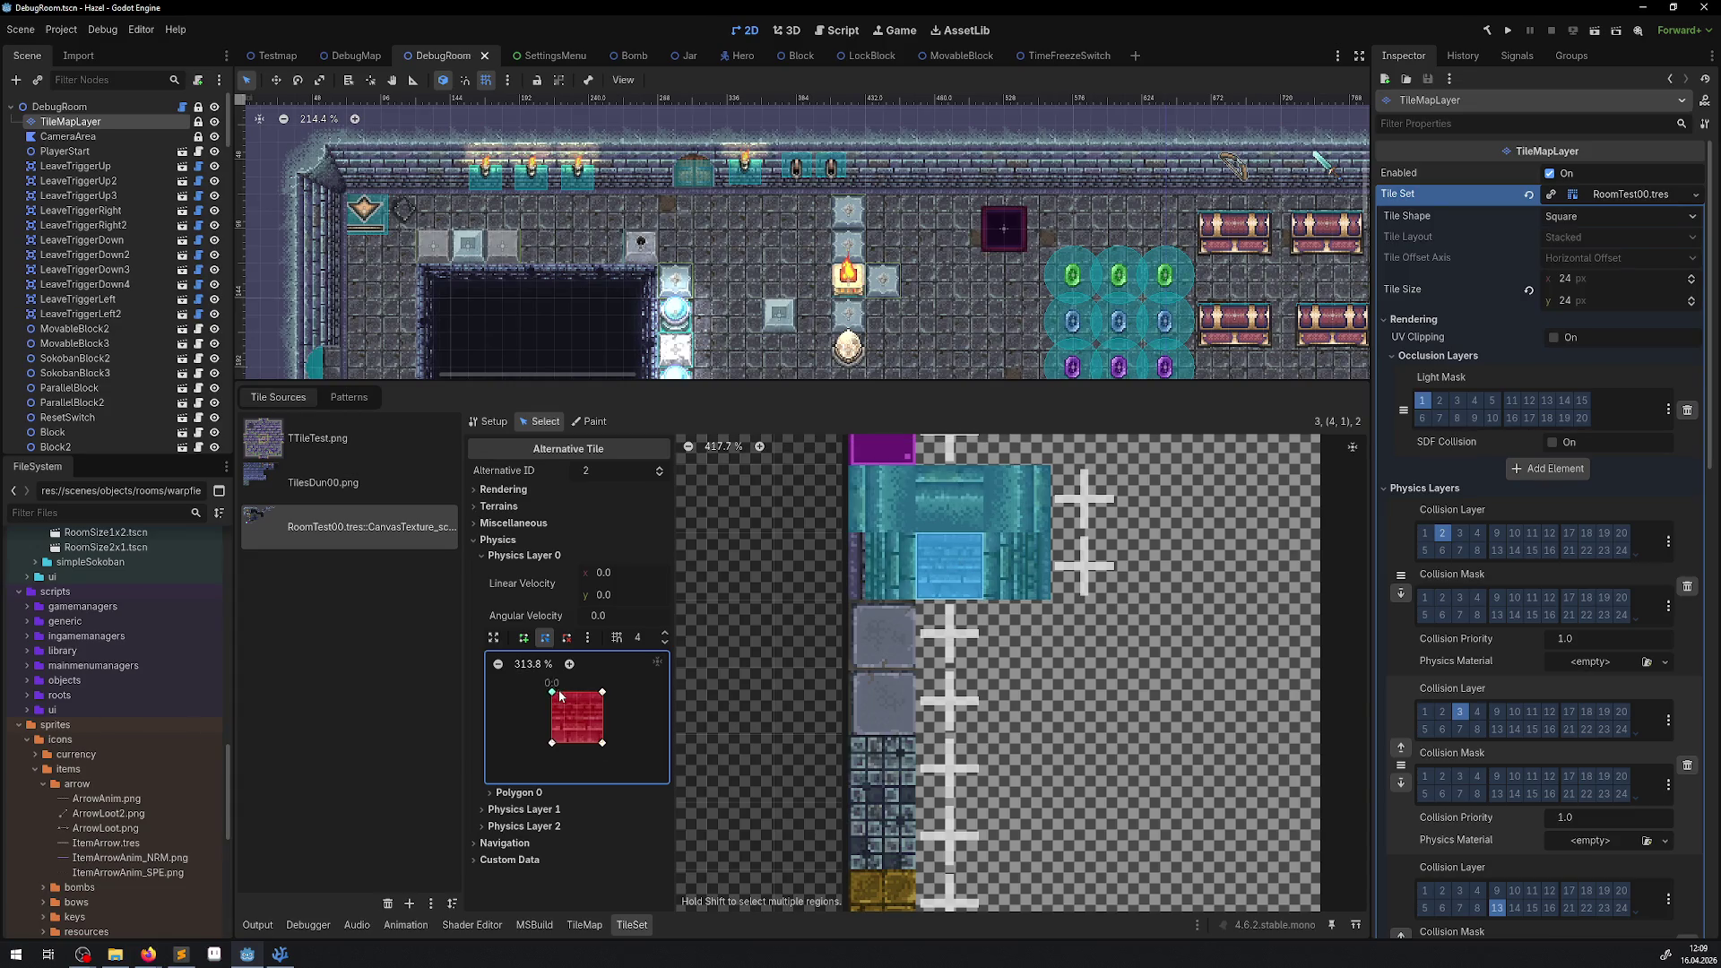
click(572, 665)
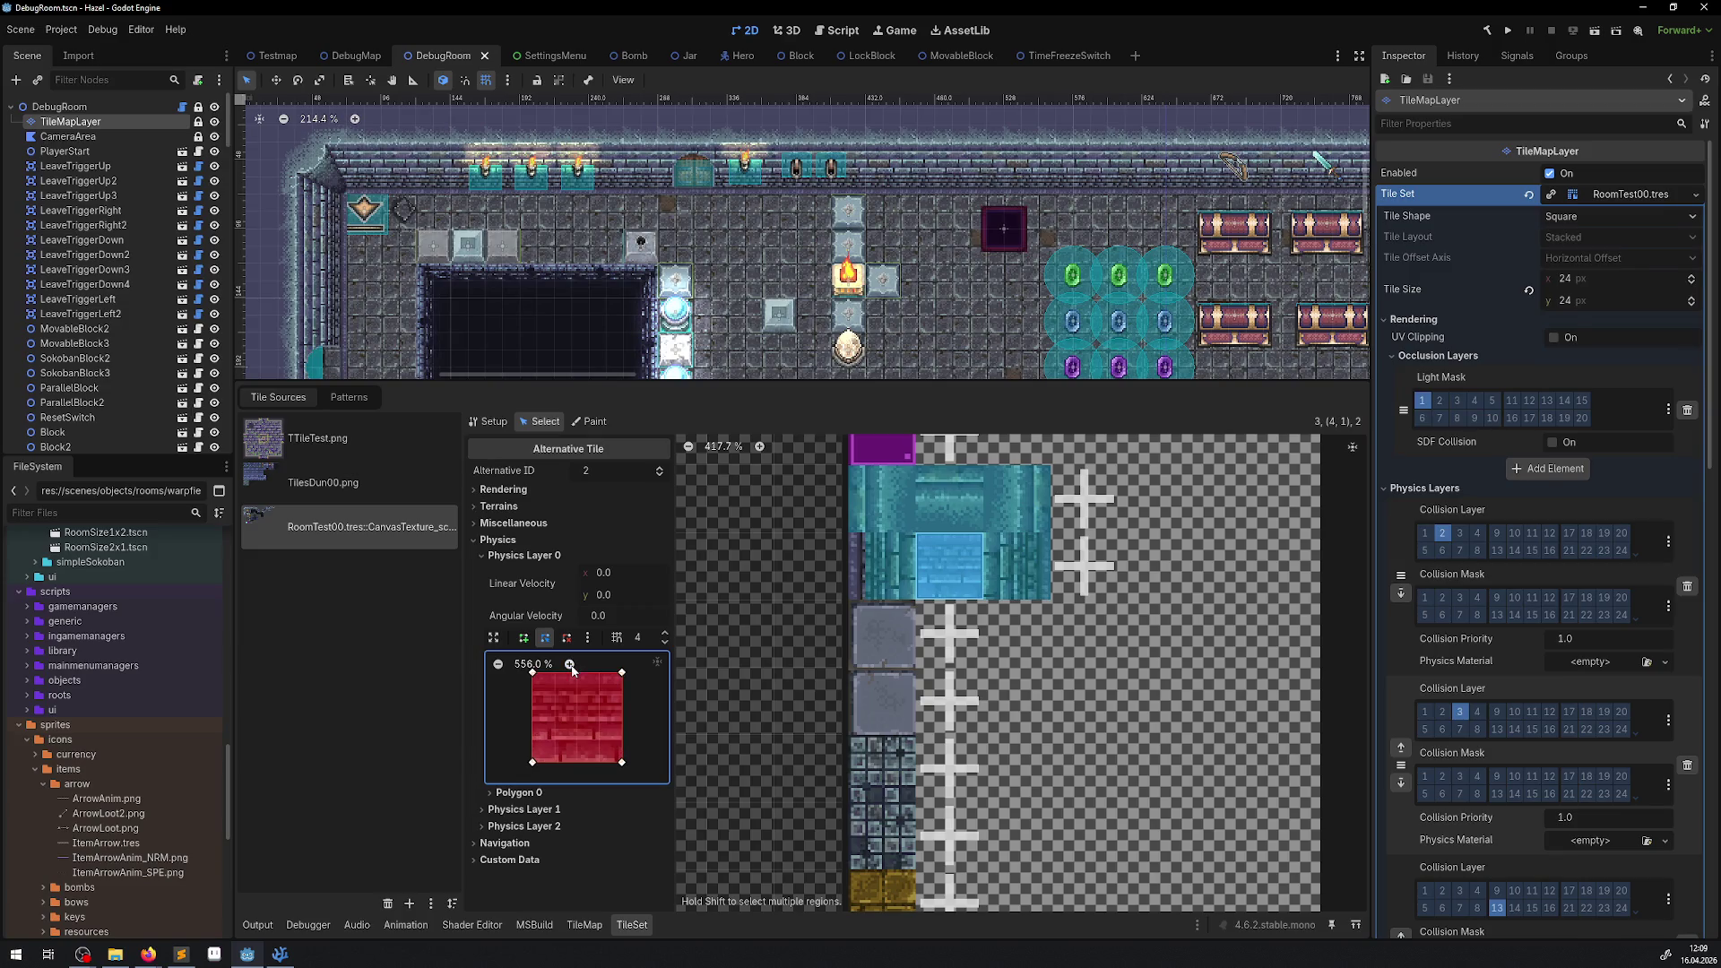
click(497, 668)
click(569, 665)
scroll(535, 694, up, 1)
mouse_move(532, 707)
mouse_down()
mouse_move(533, 730)
mouse_move(621, 729)
mouse_up()
key(ctrl+s)
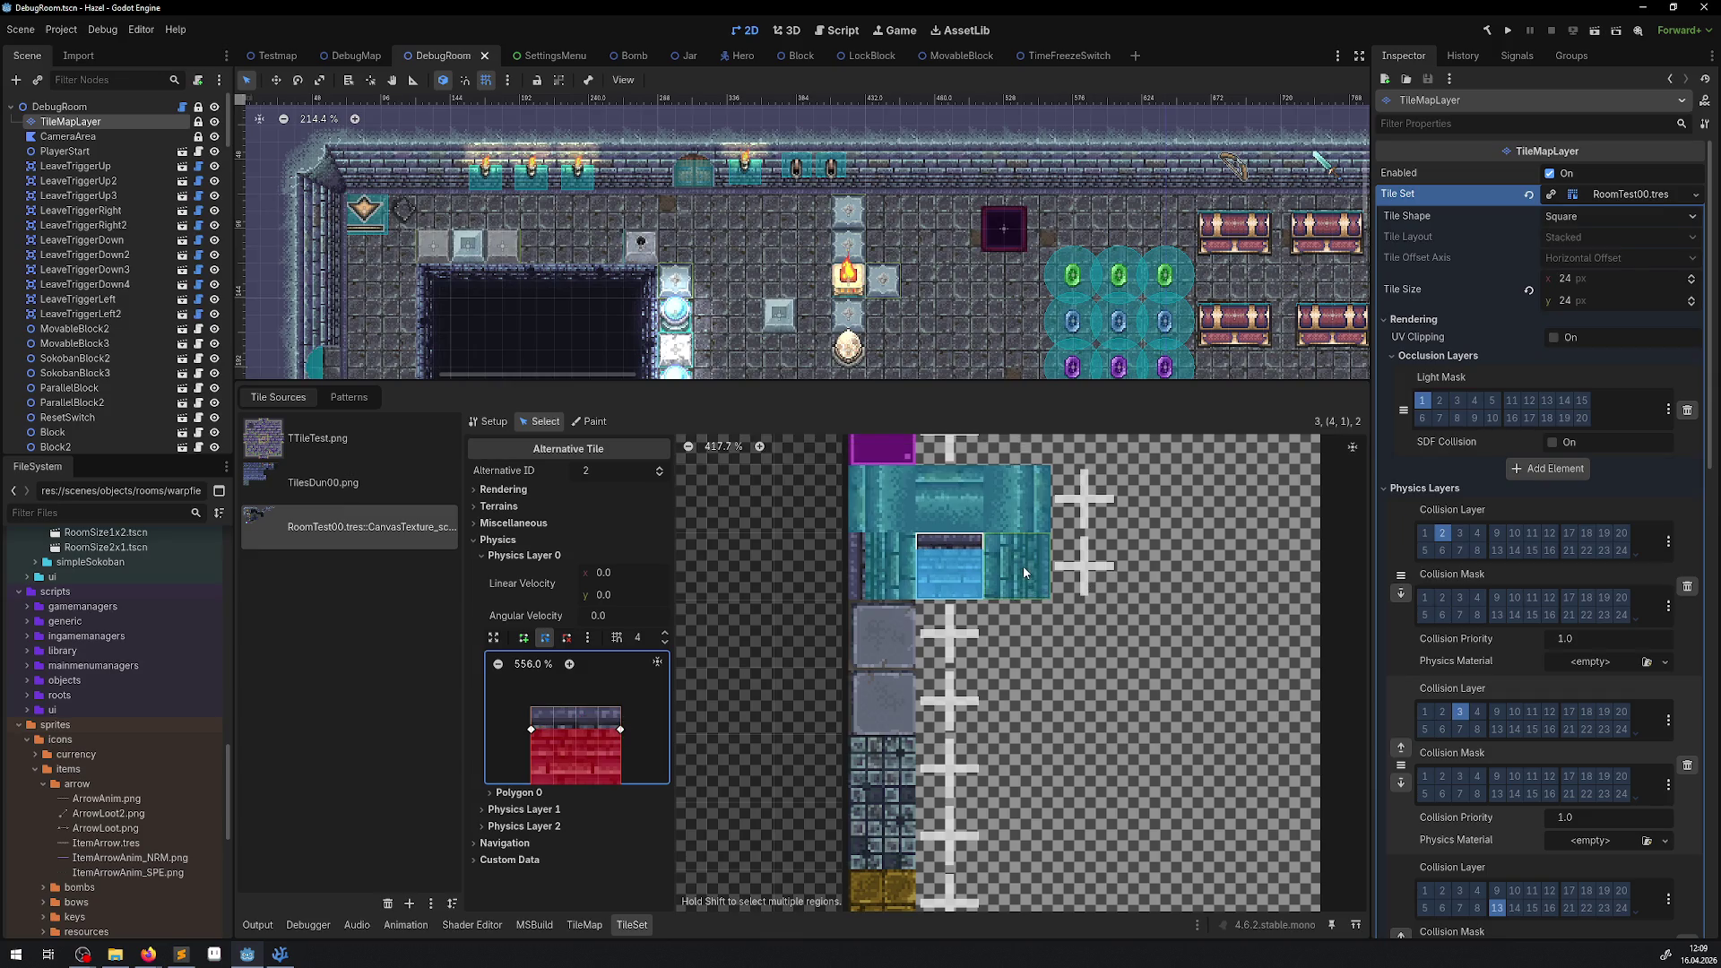
Pull alternative 3's top-right collision corner inward to narrow its right side, then save.
click(1024, 570)
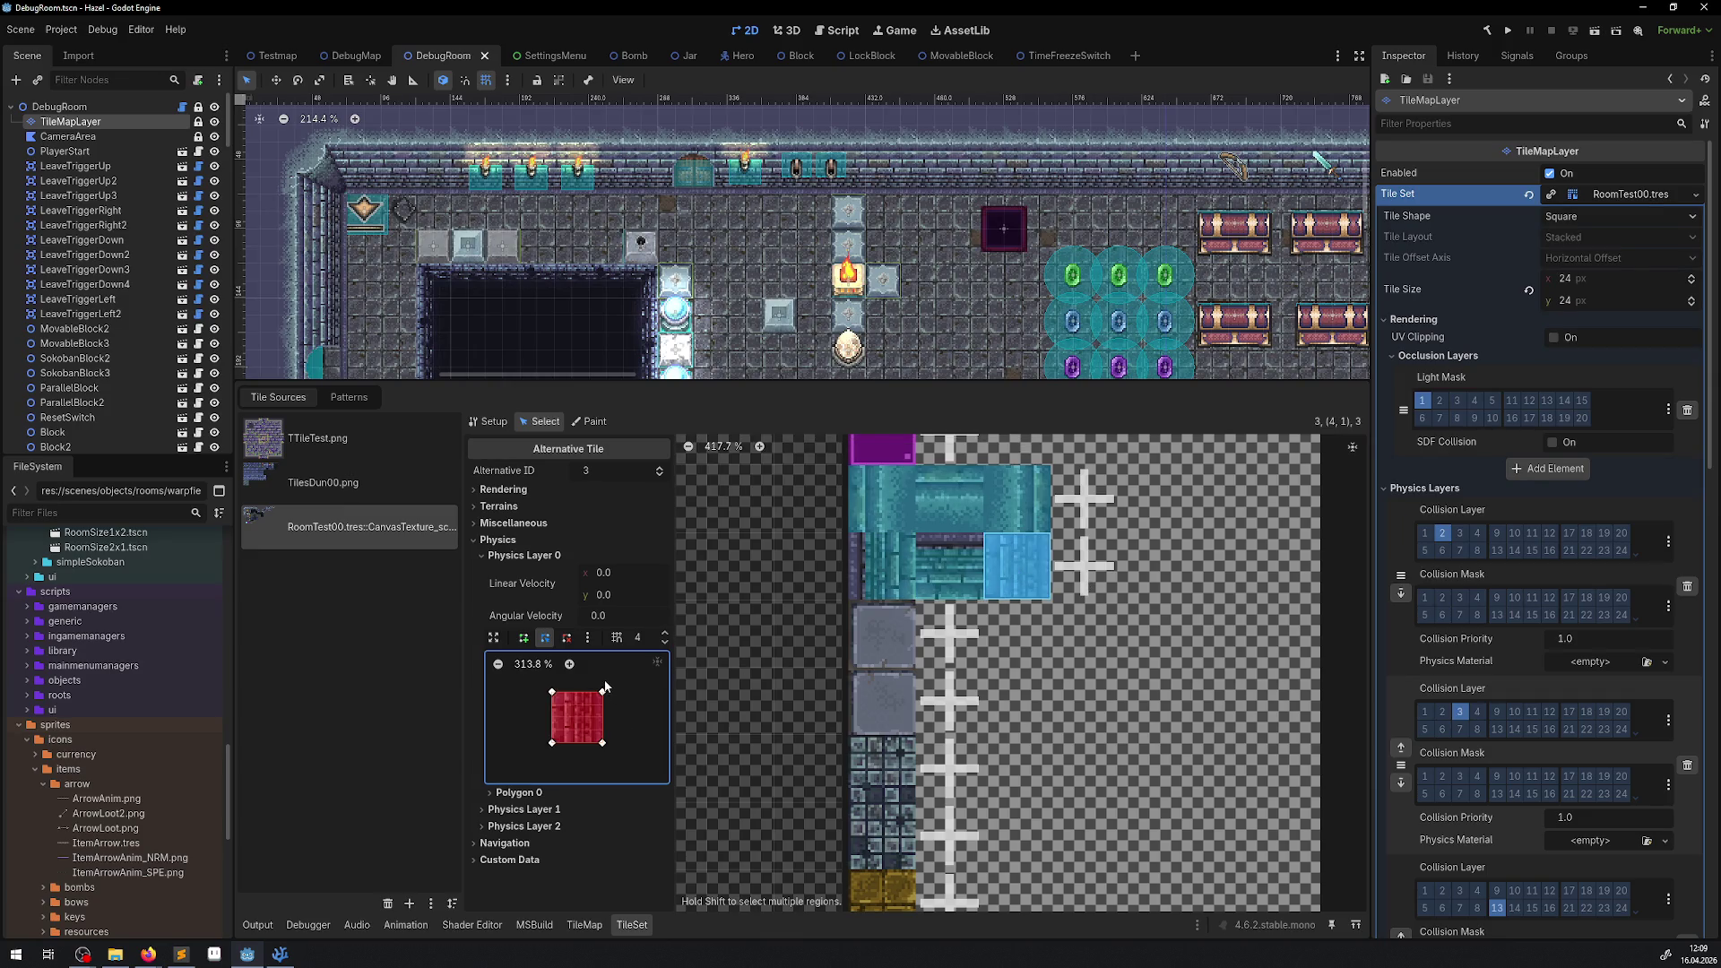
drag(599, 692, 590, 743)
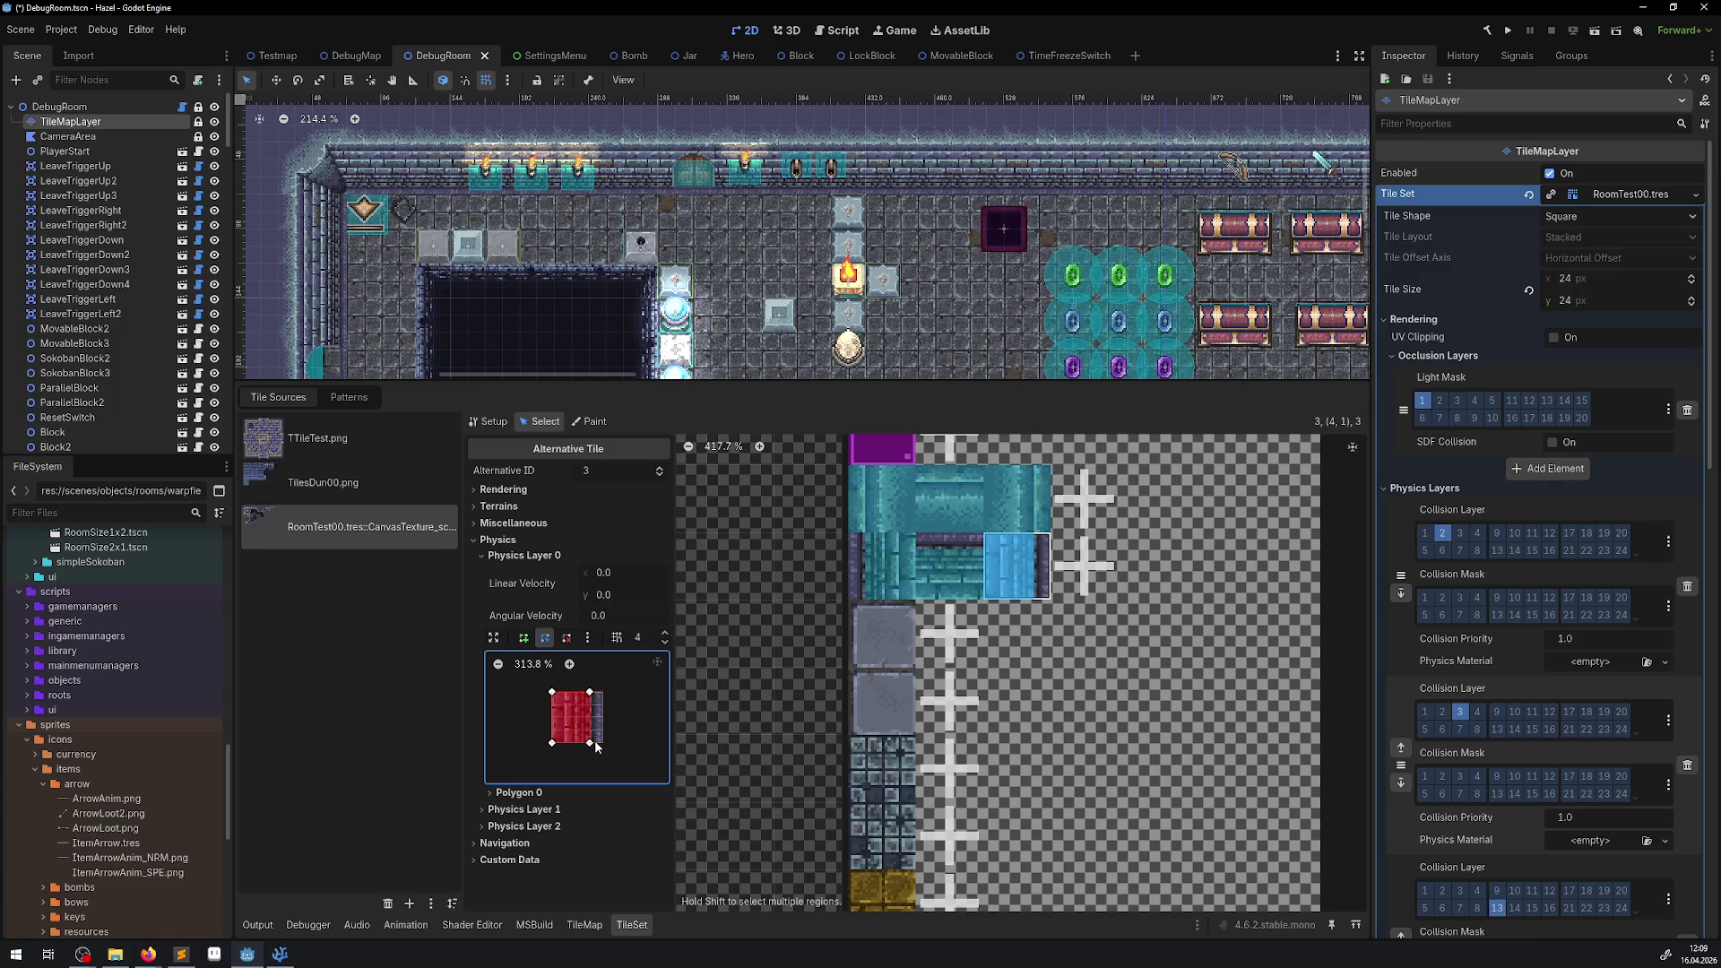
key(ctrl+s)
scroll(1009, 730, down, 2)
key(ctrl+s)
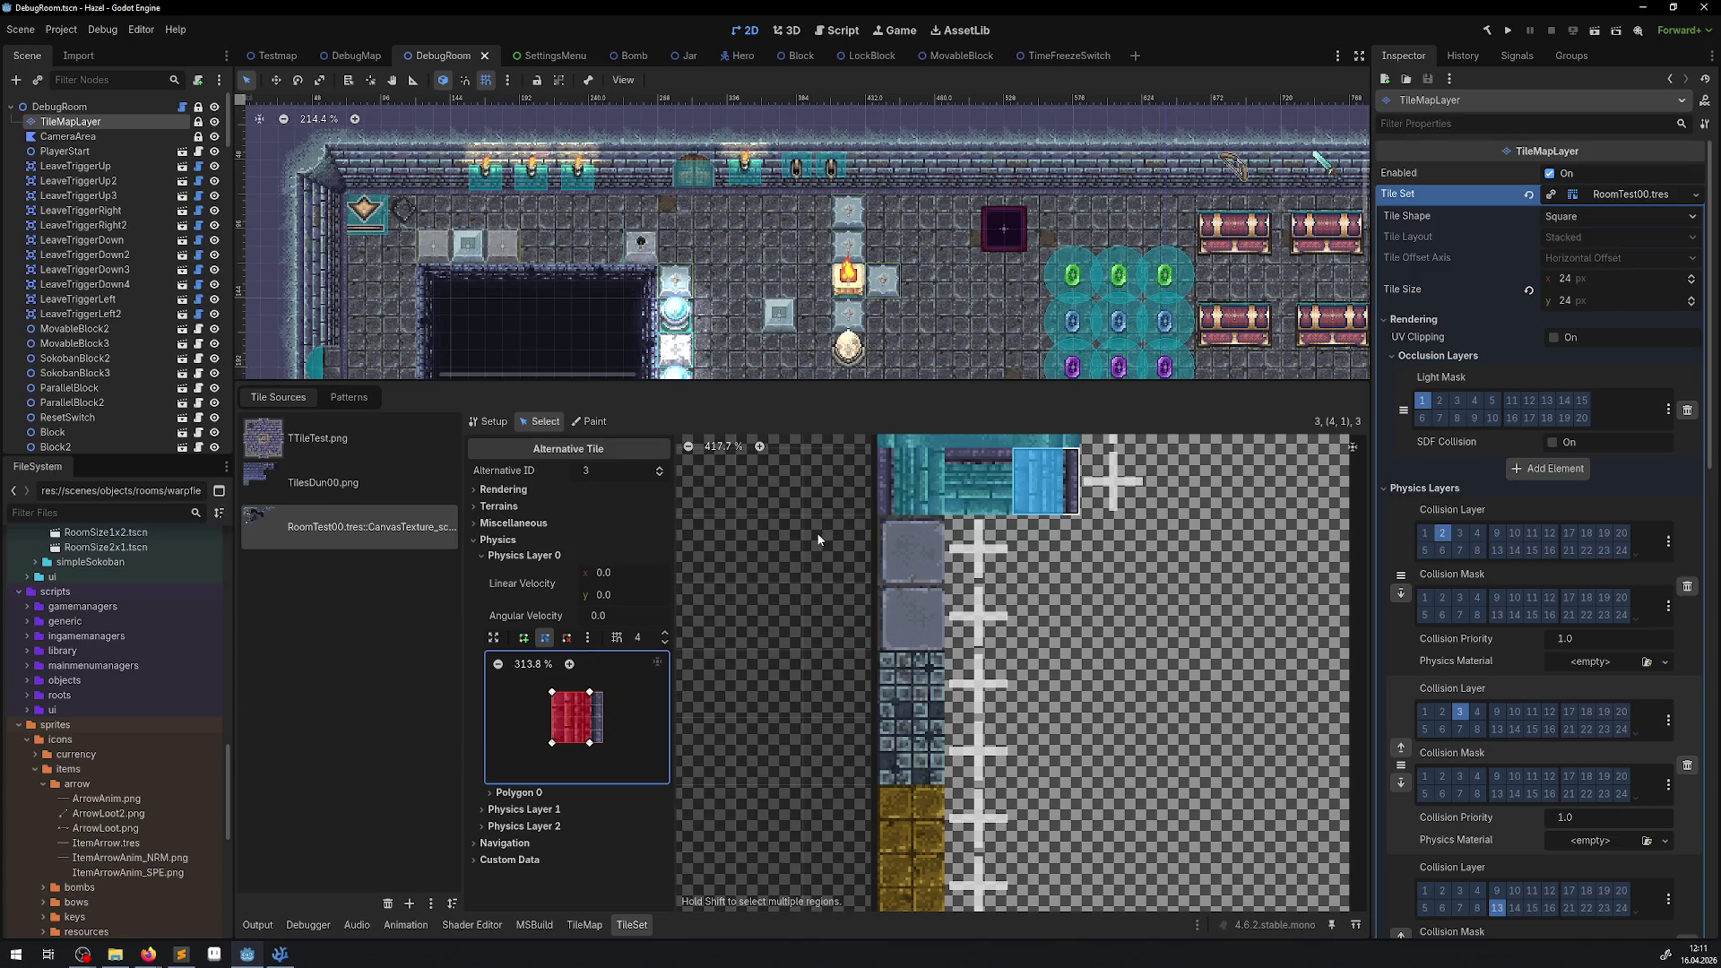
Trim the collision corners of three teal wall alternatives to their wall edges and save.
scroll(1097, 476, up, 3)
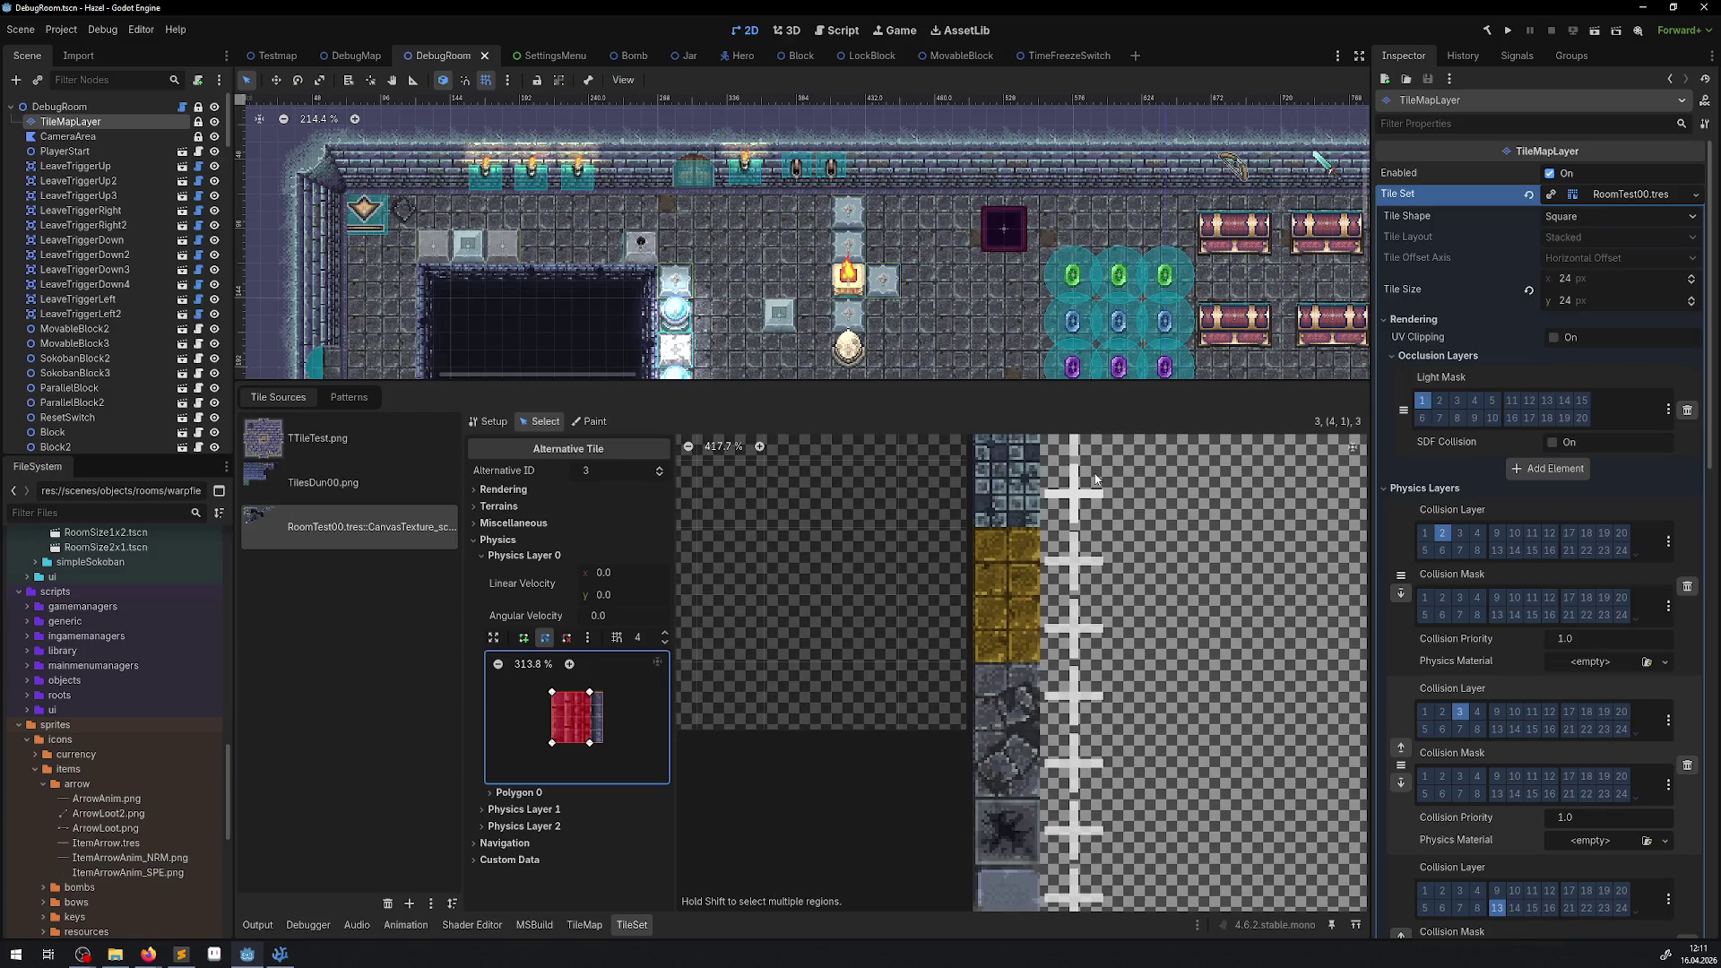
mouse_move(1097, 476)
mouse_down()
mouse_move(1095, 708)
mouse_move(1050, 863)
mouse_move(953, 513)
mouse_up()
scroll(868, 617, up, 2)
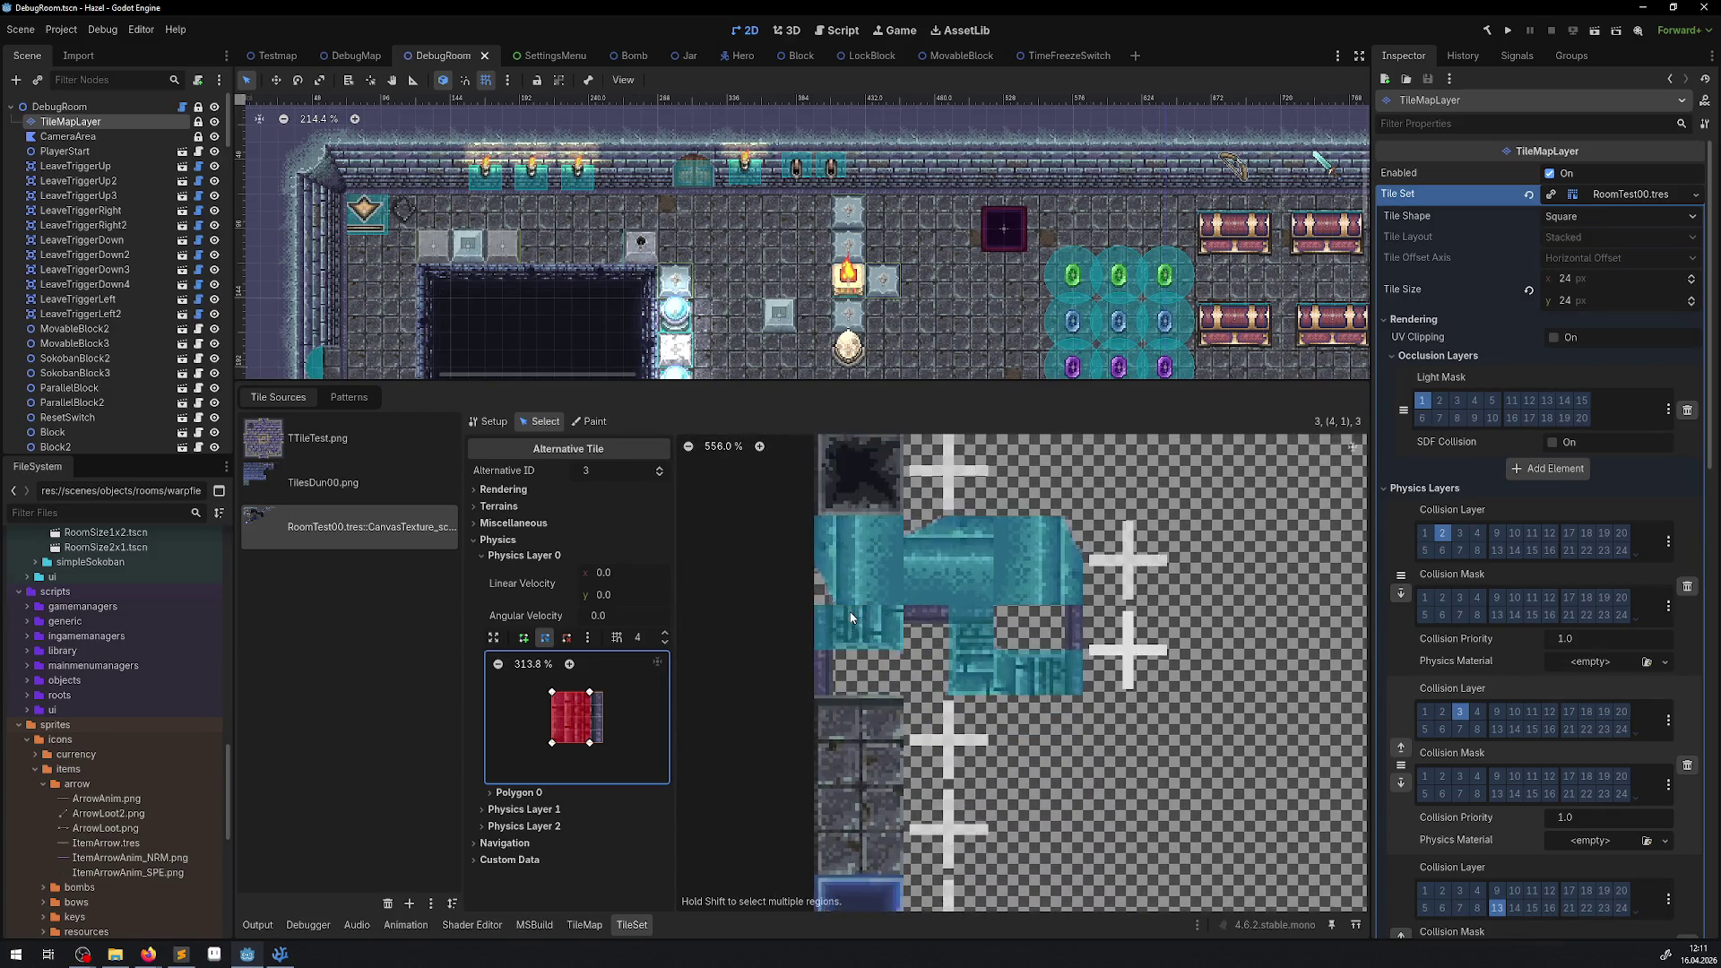
click(854, 647)
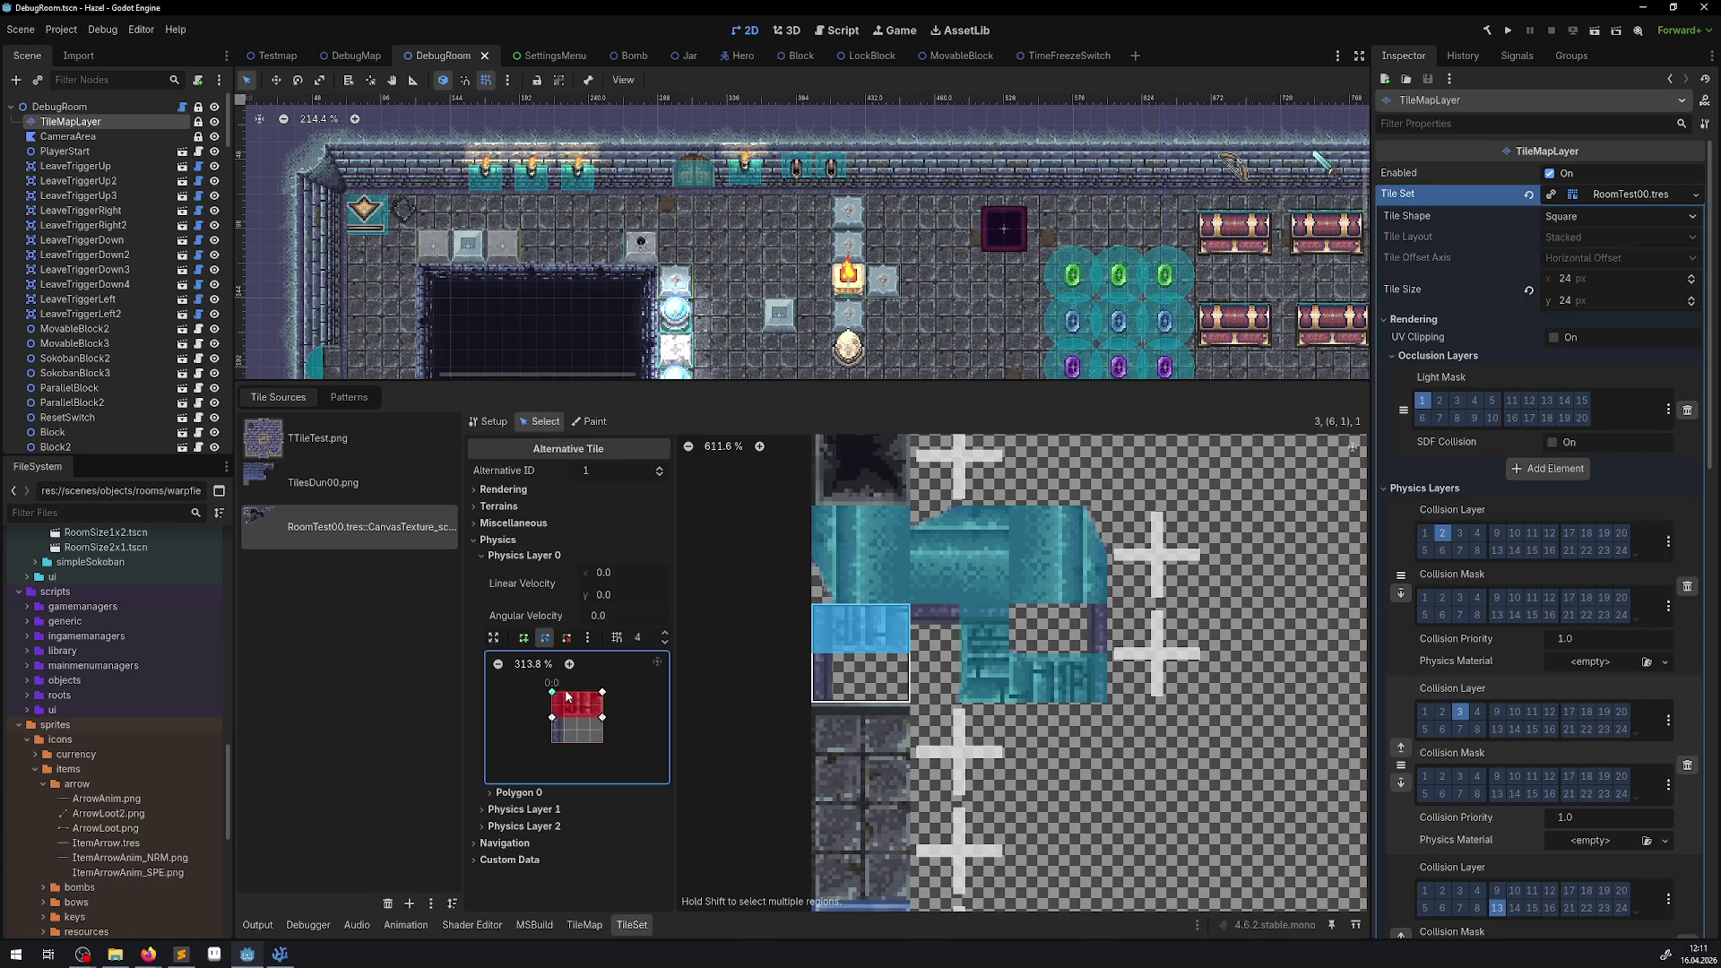
drag(552, 692, 565, 692)
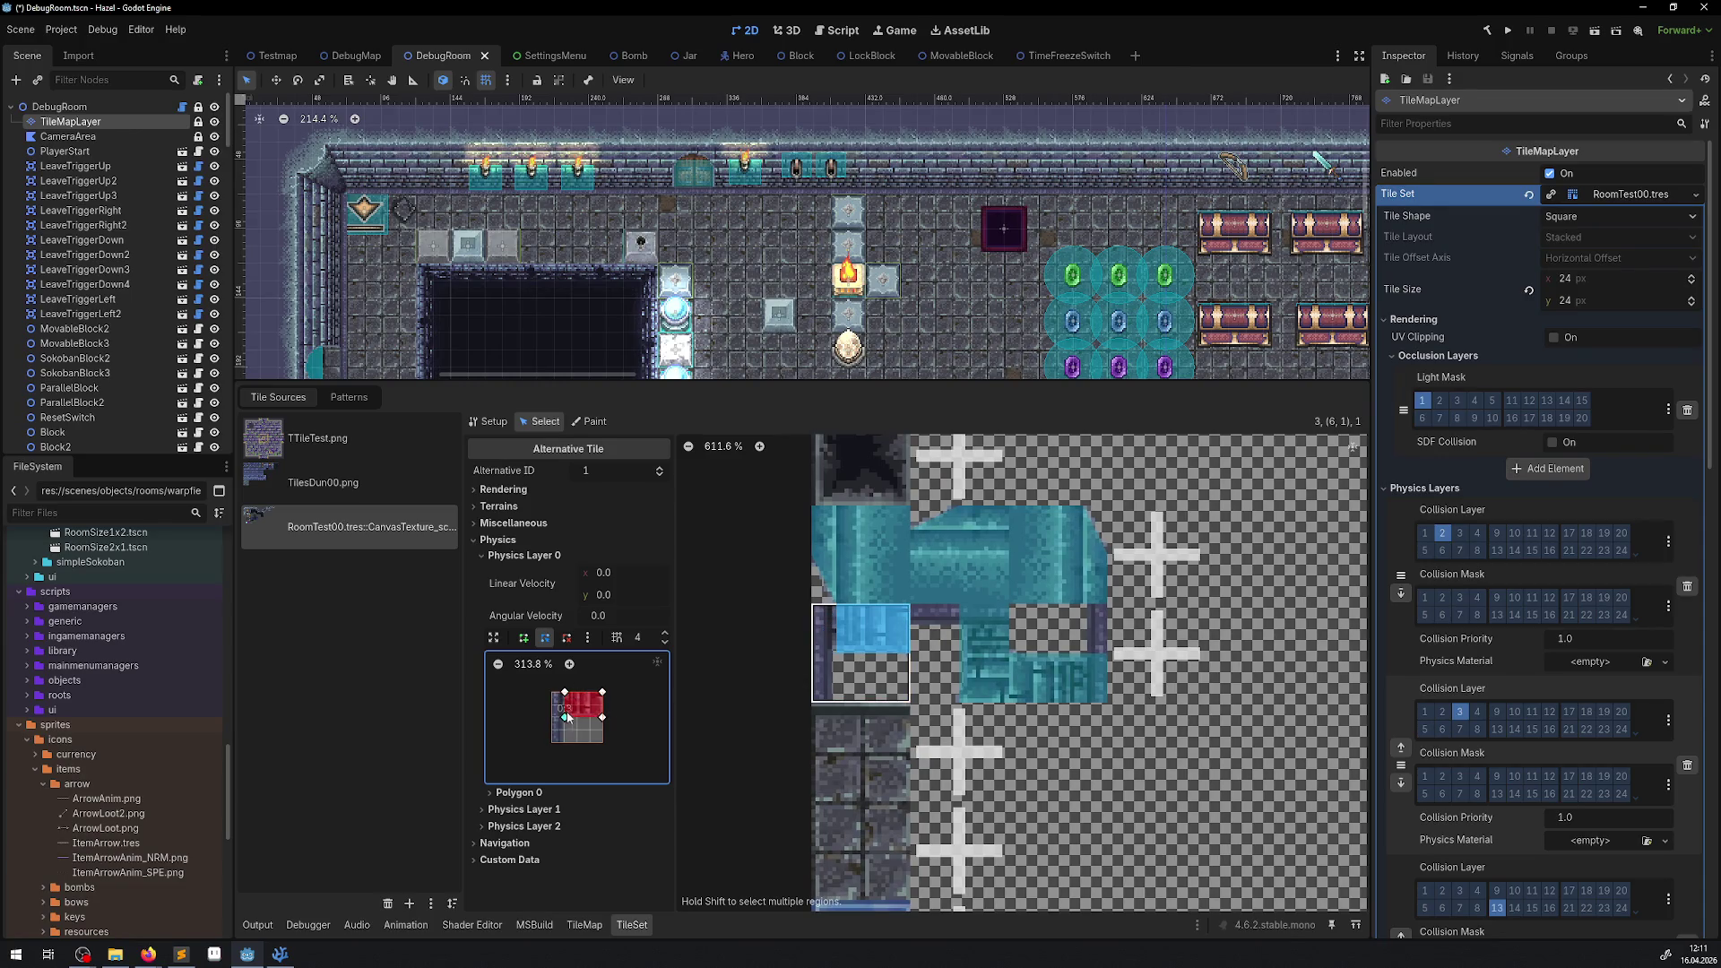
click(983, 641)
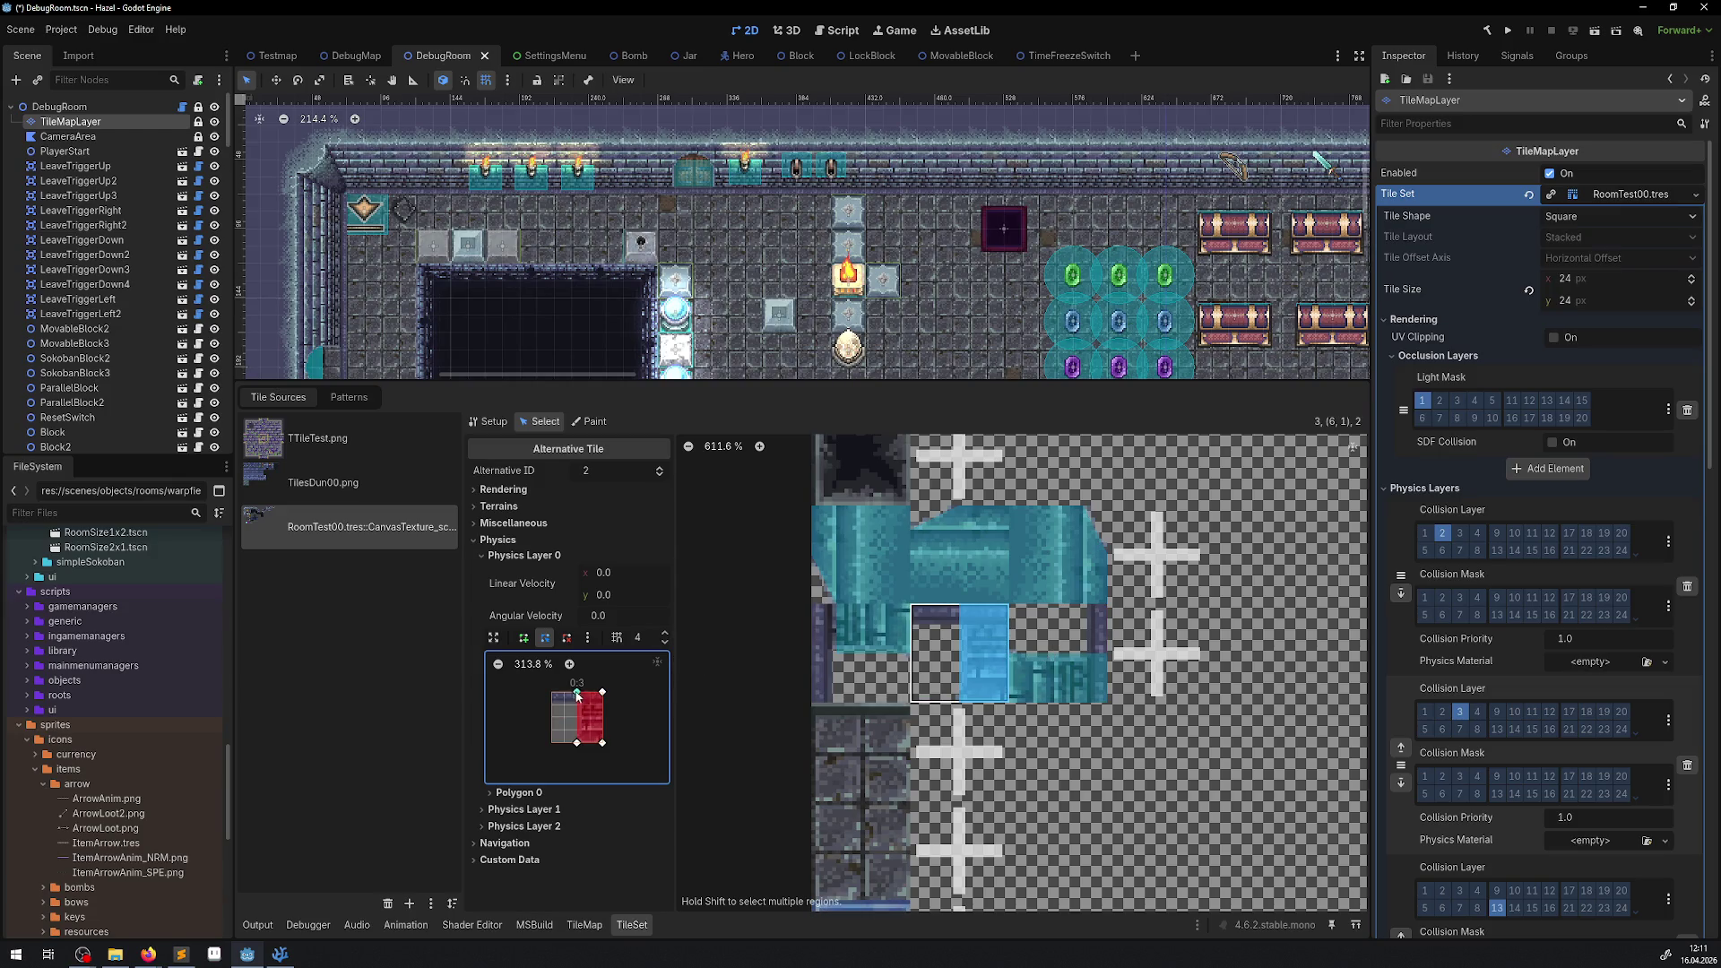
drag(577, 695, 602, 701)
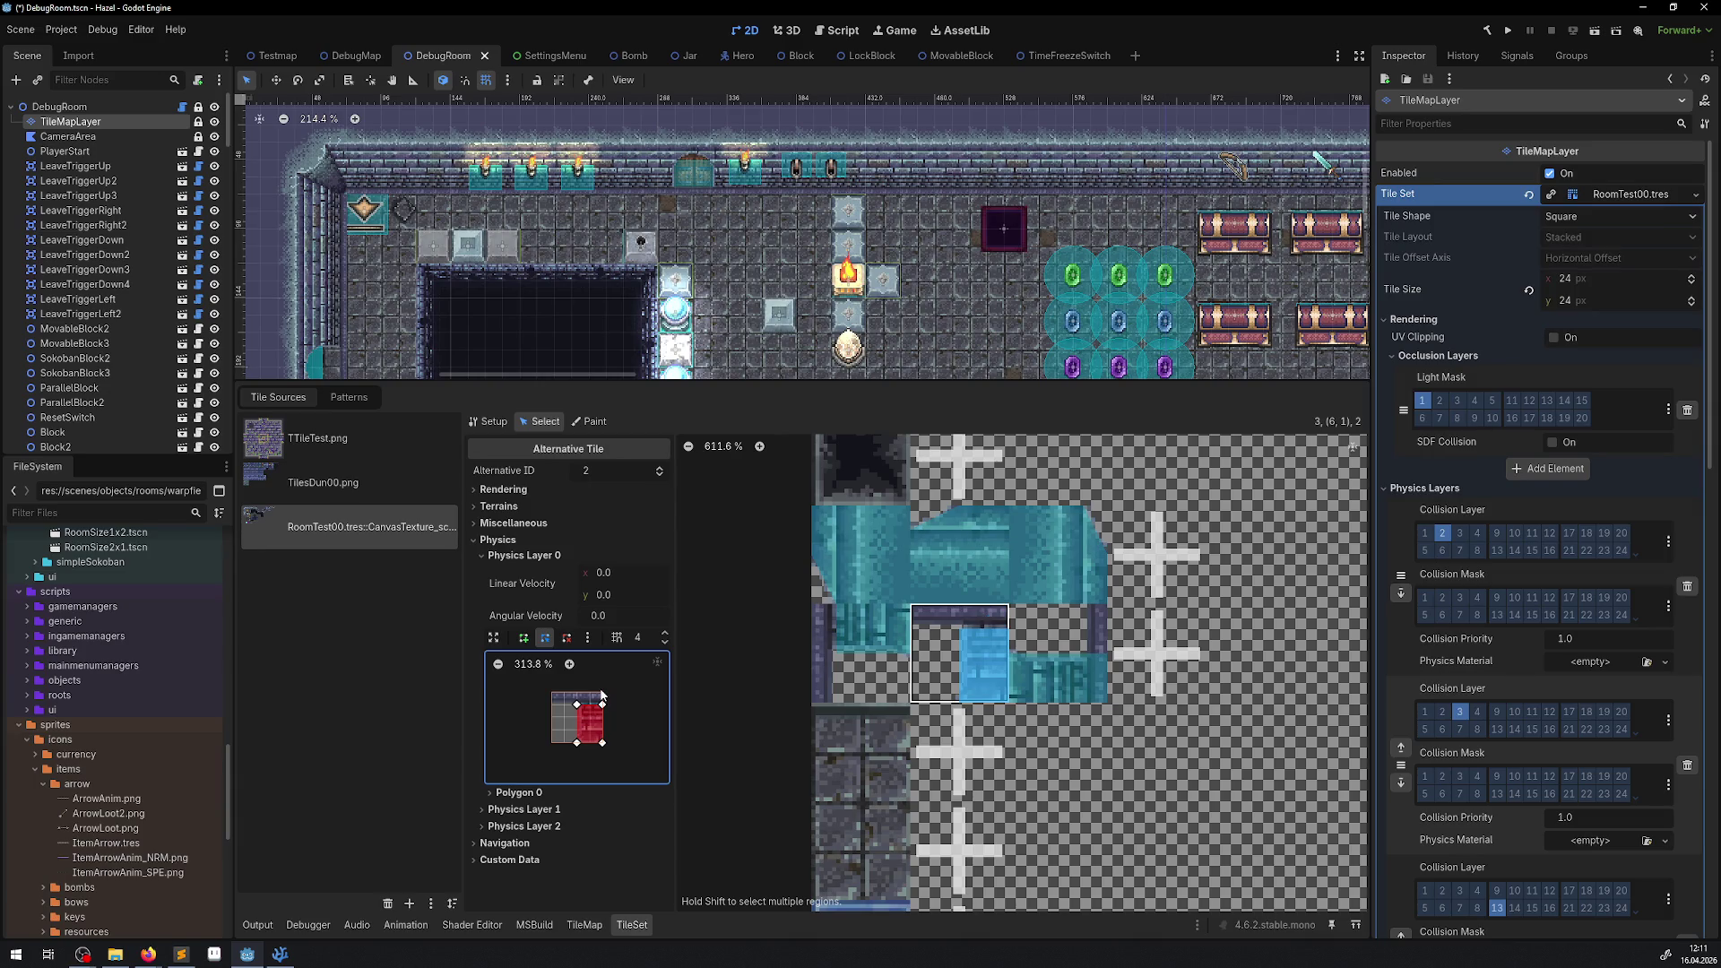
click(1054, 674)
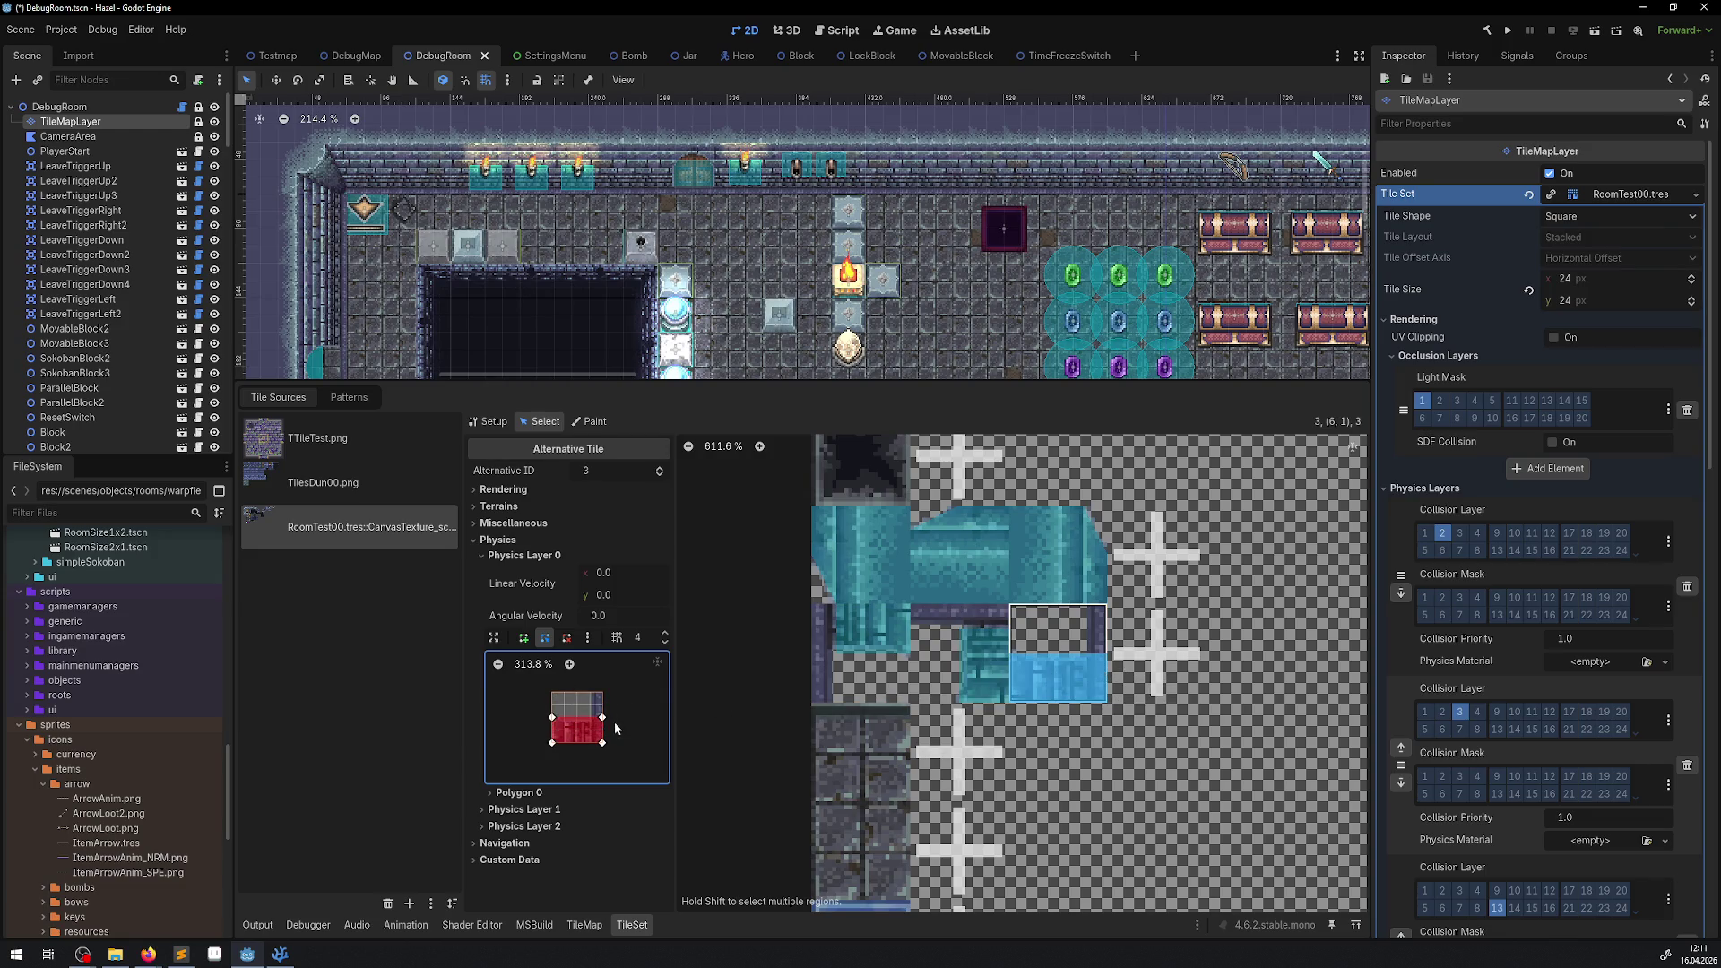
drag(601, 717, 589, 743)
key(ctrl+s)
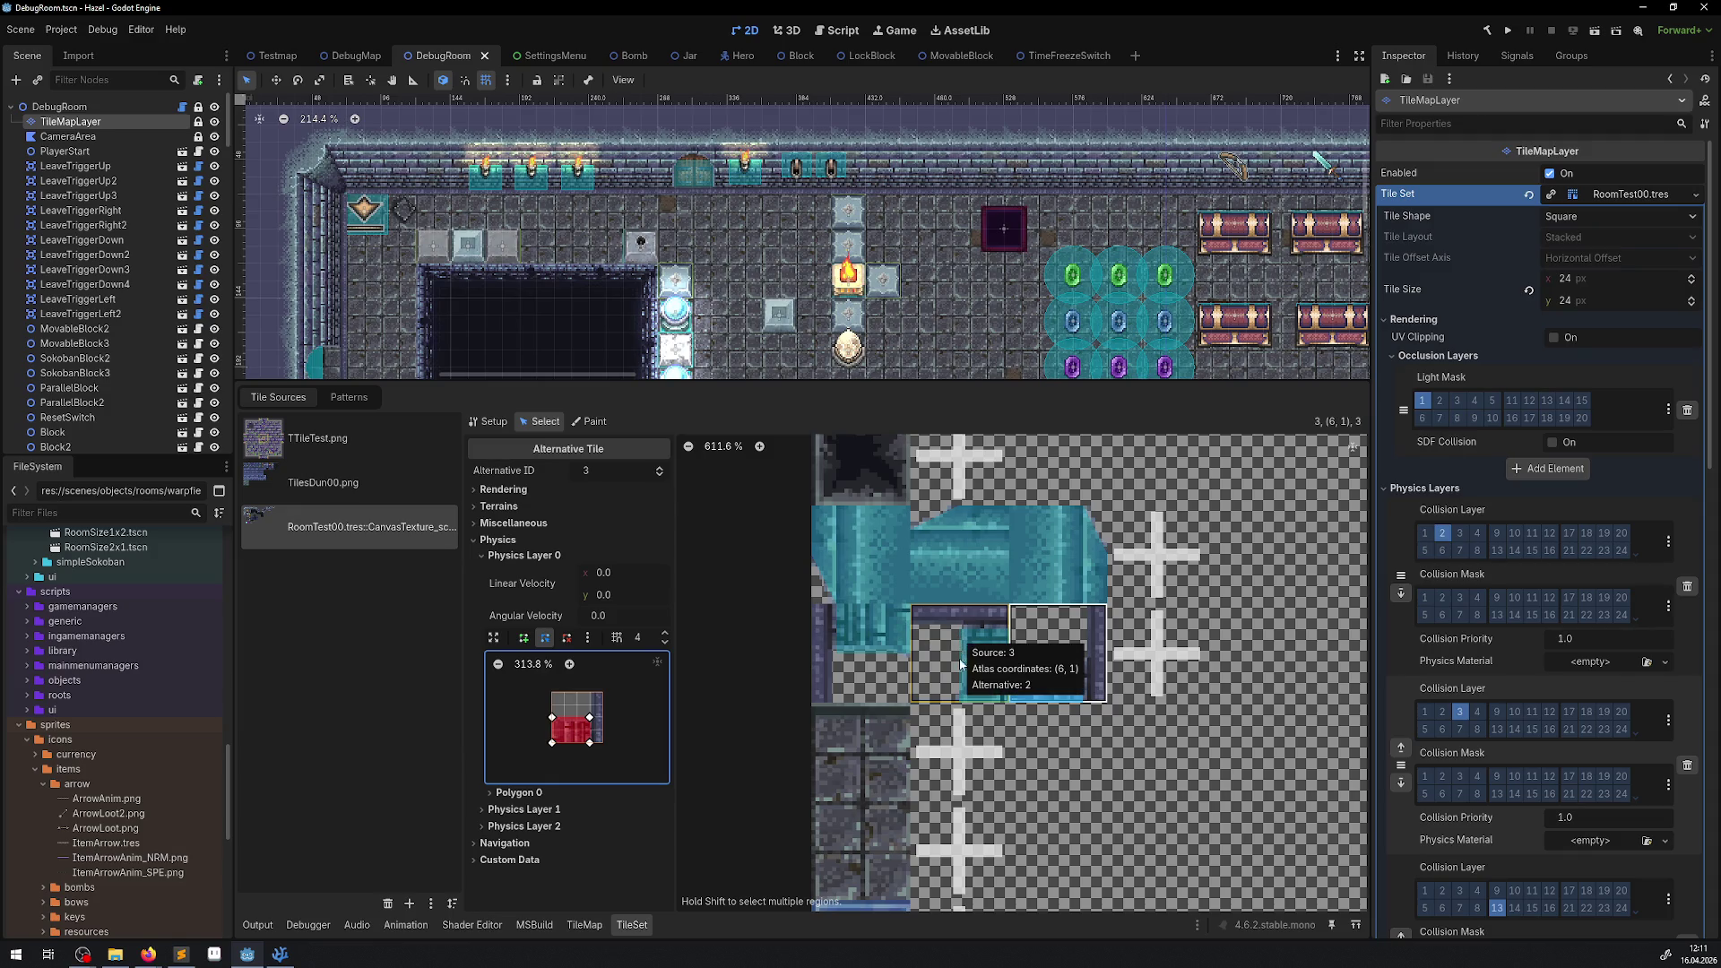
Narrow wall tile 7,1's collision polygon from its left side and save.
scroll(939, 713, down, 5)
scroll(896, 731, up, 5)
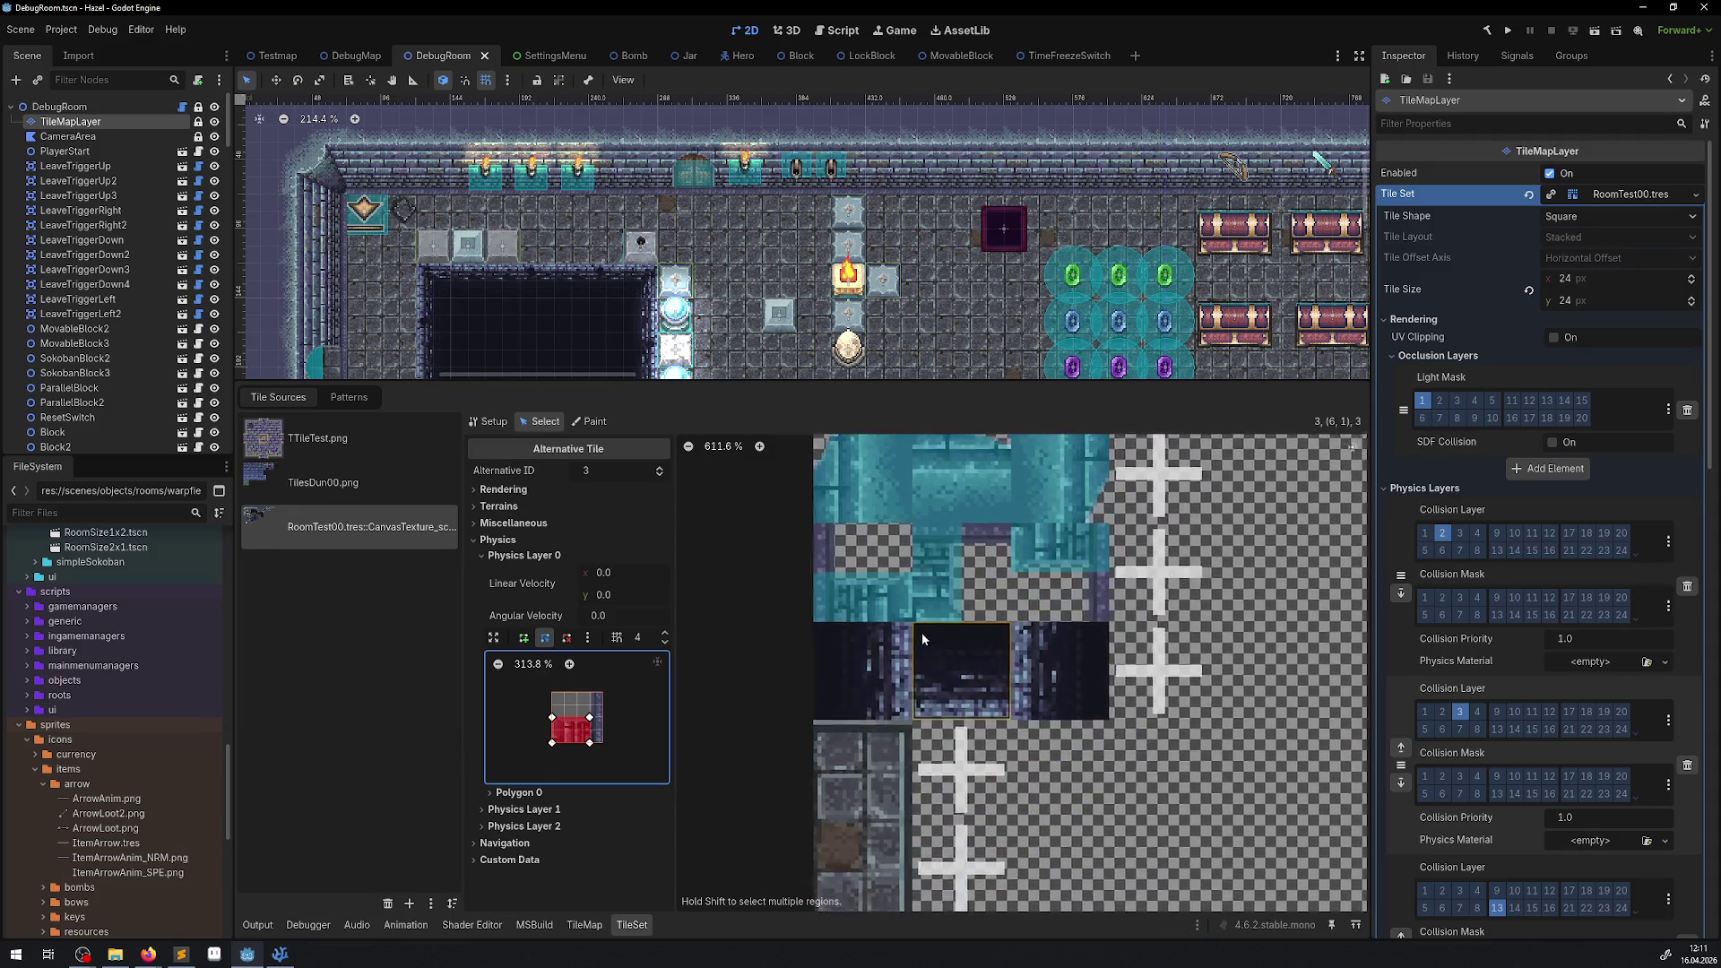
scroll(886, 740, up, 1)
click(827, 663)
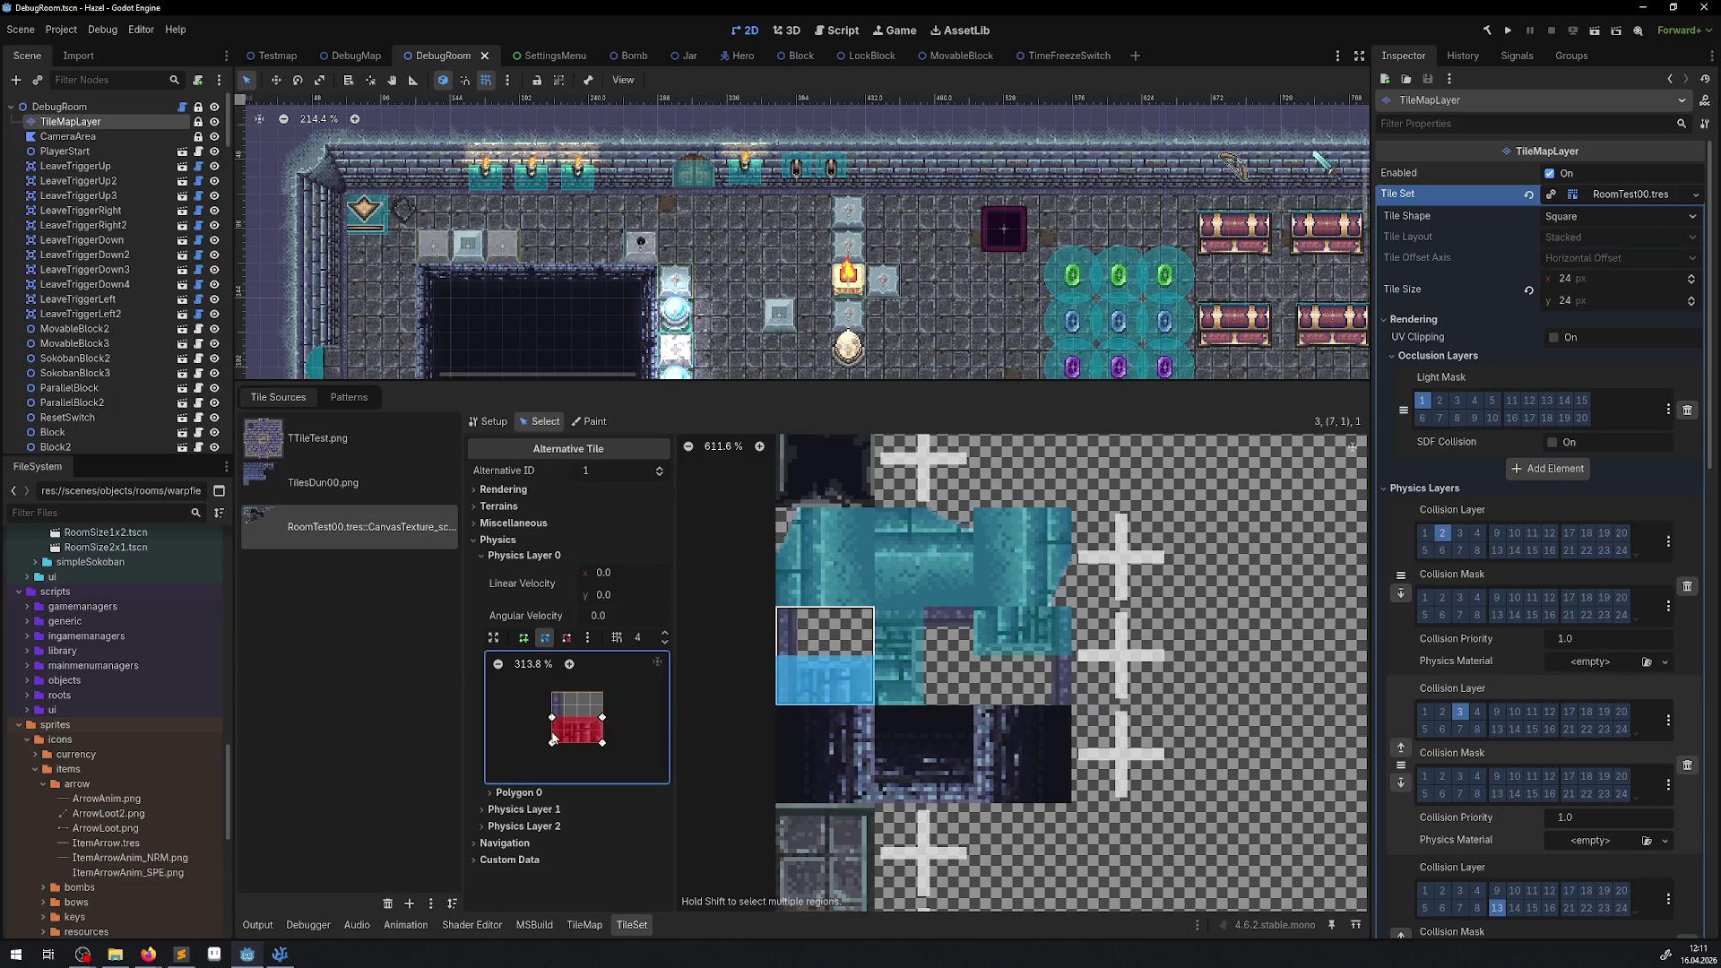
drag(554, 718, 564, 743)
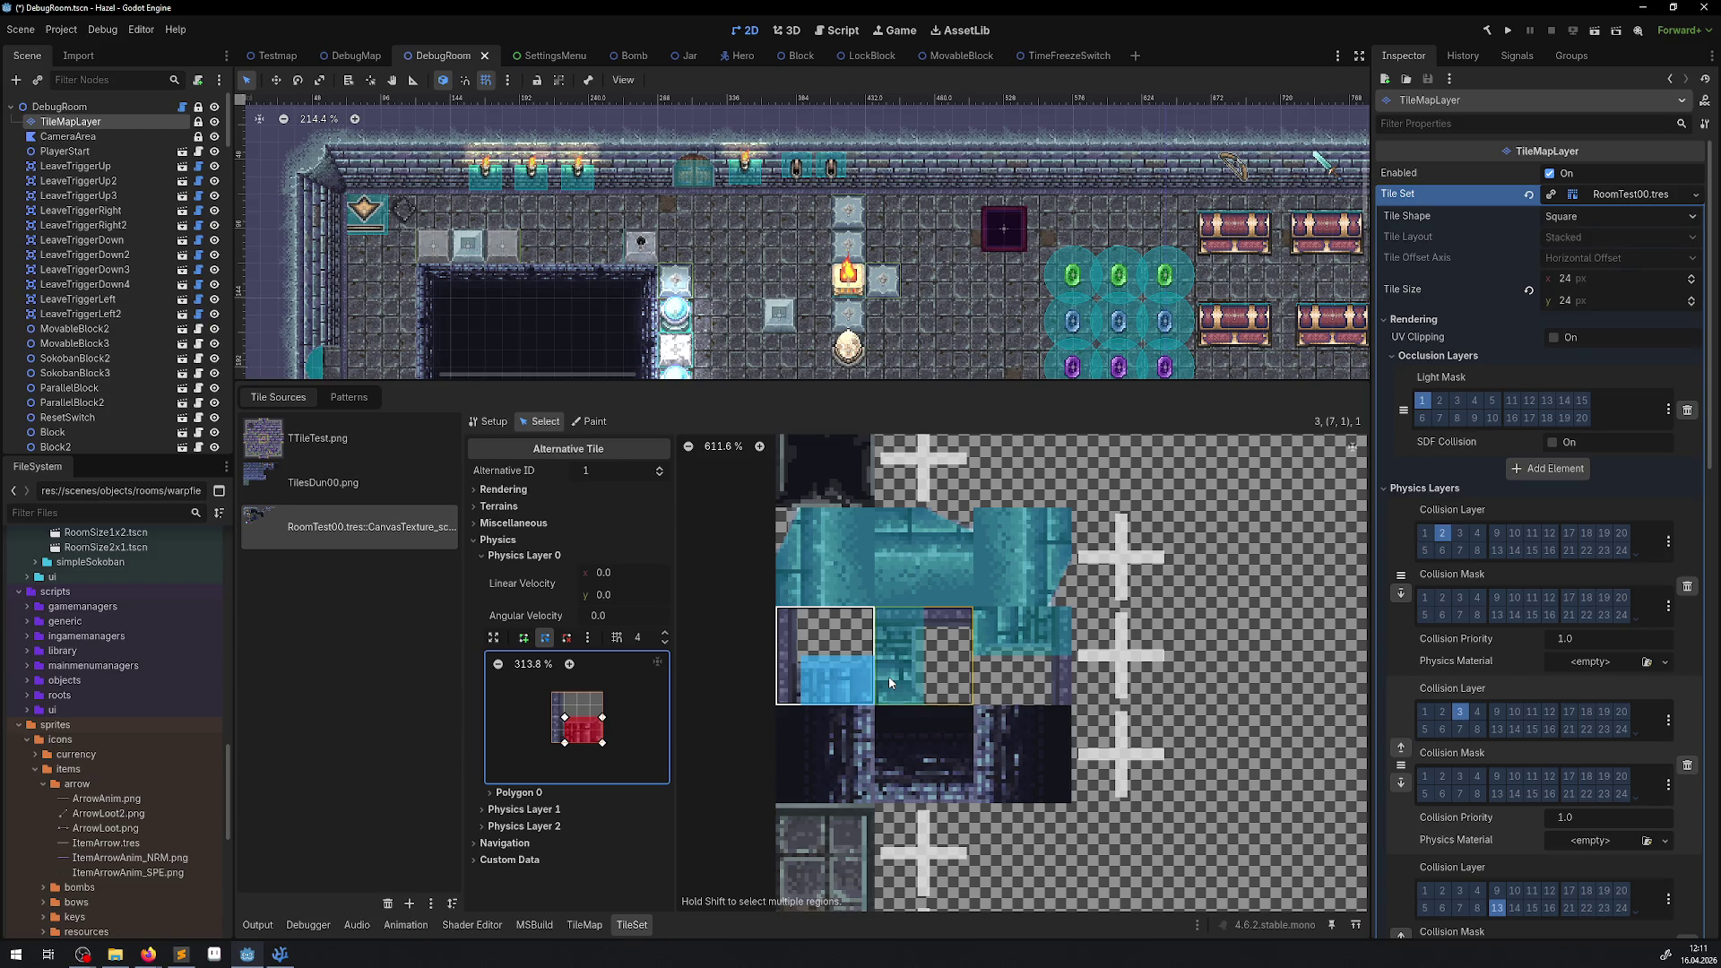
key(ctrl+s)
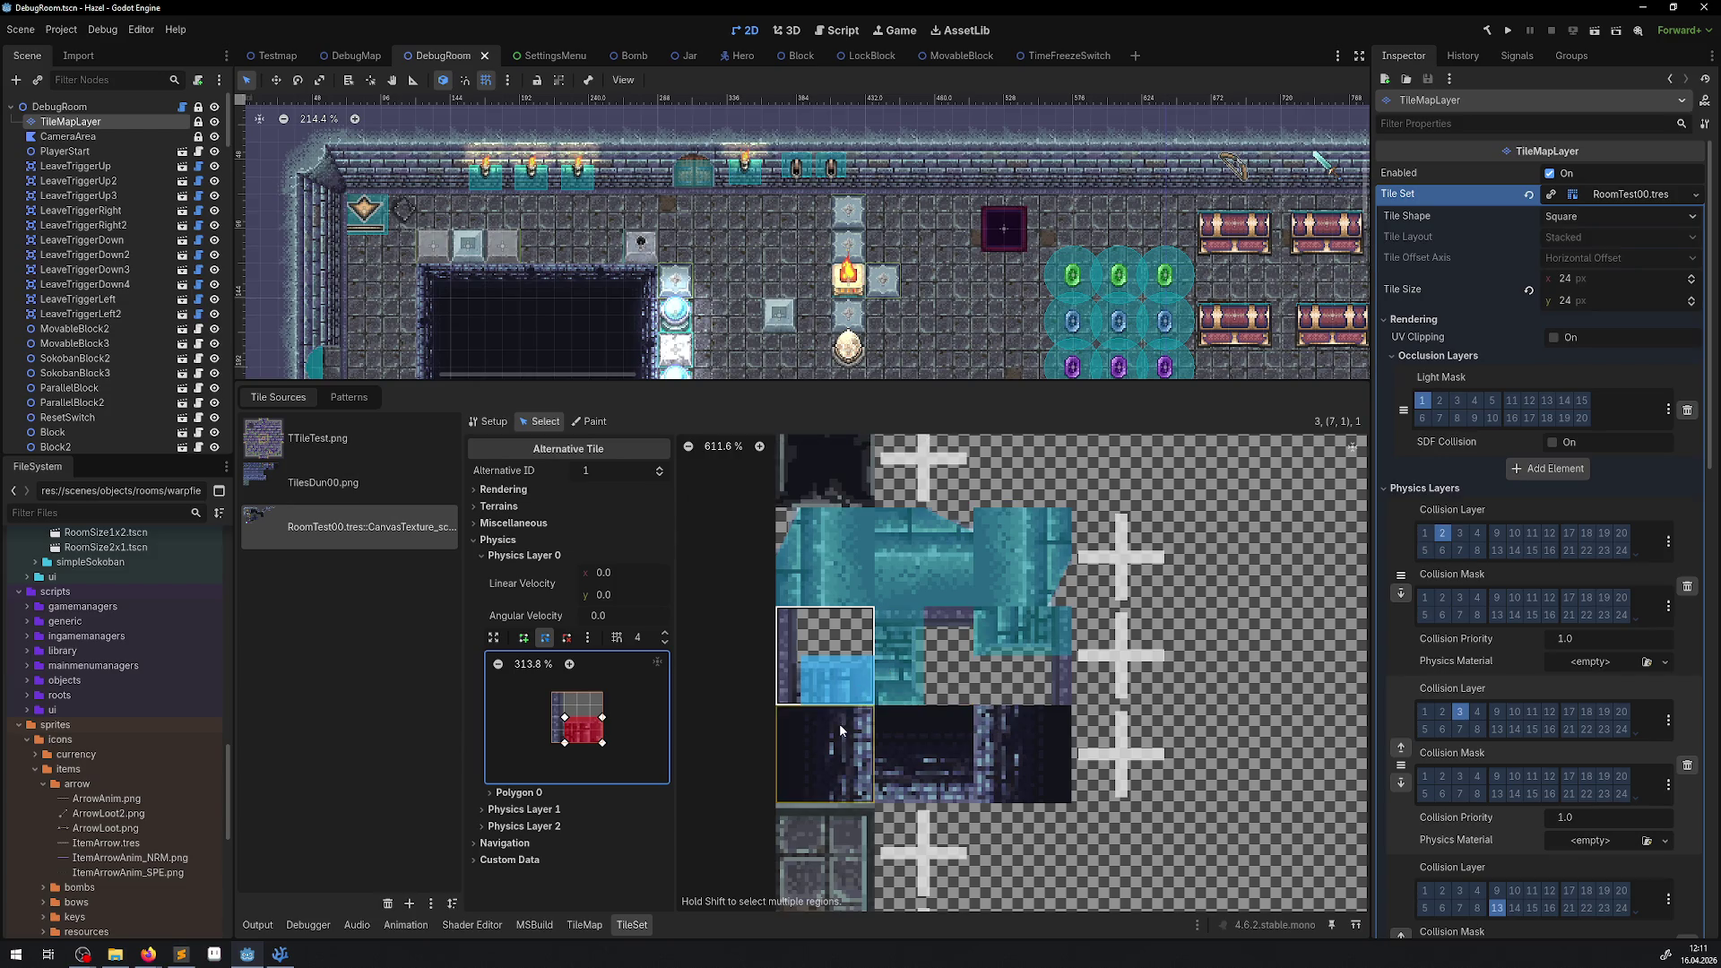
Pull the right side of tile 7,1's third alternative collision polygon inward and save.
click(891, 680)
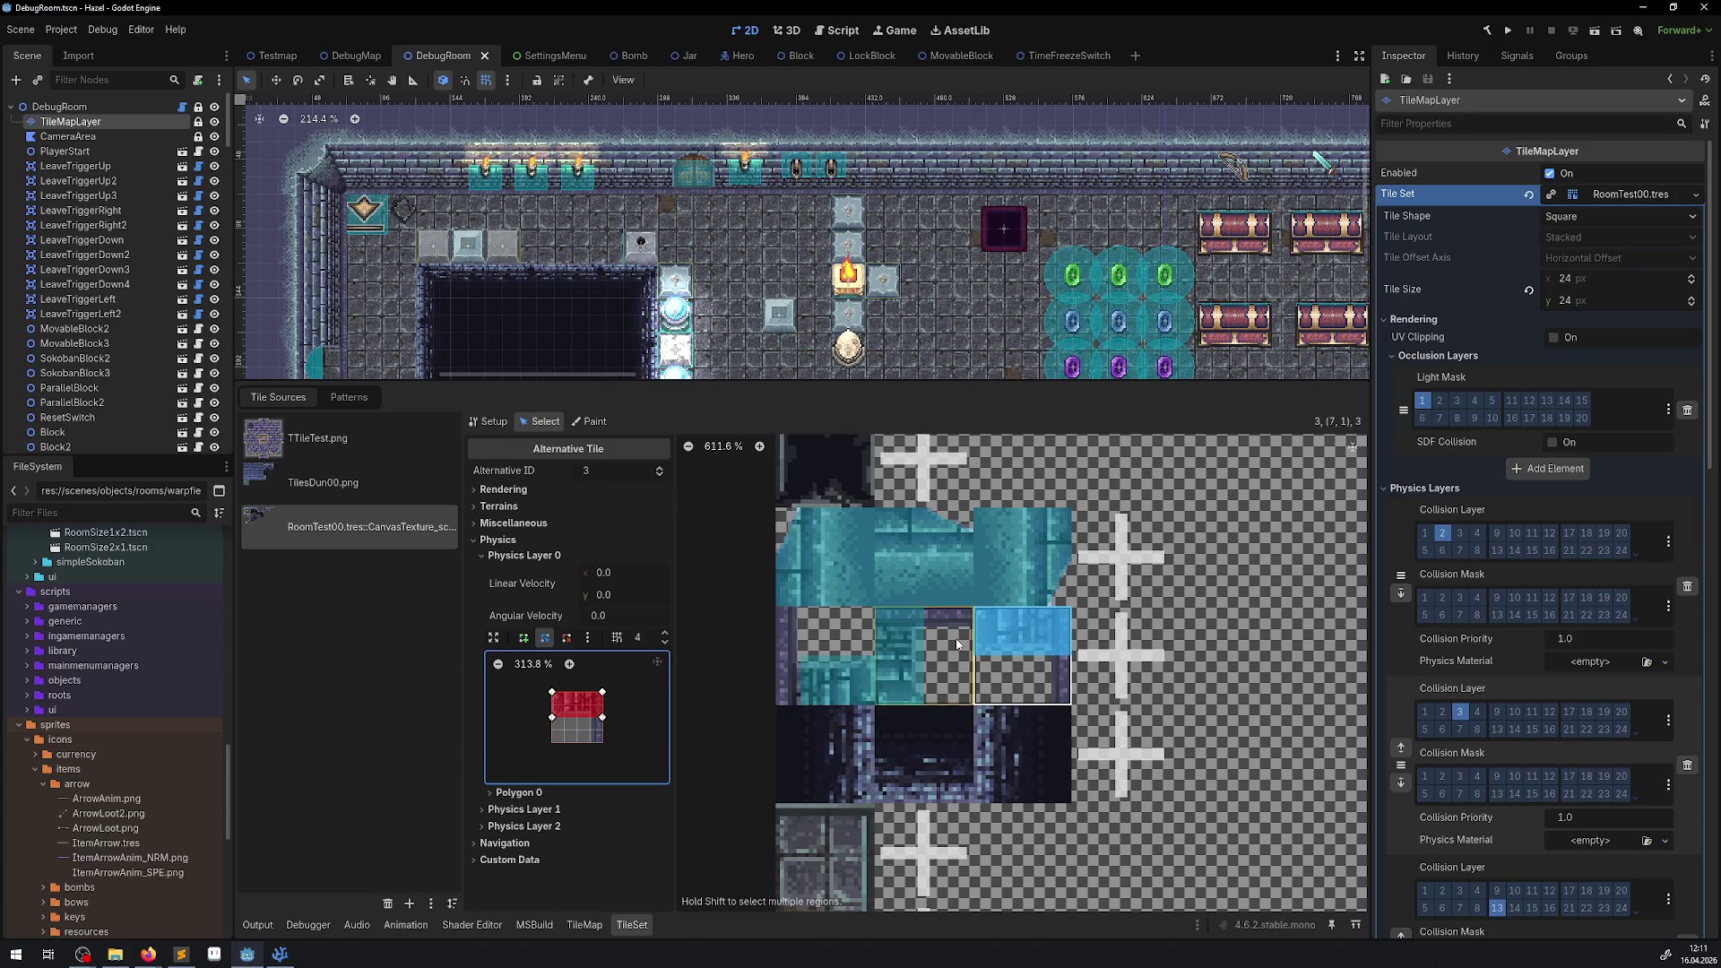
click(1000, 663)
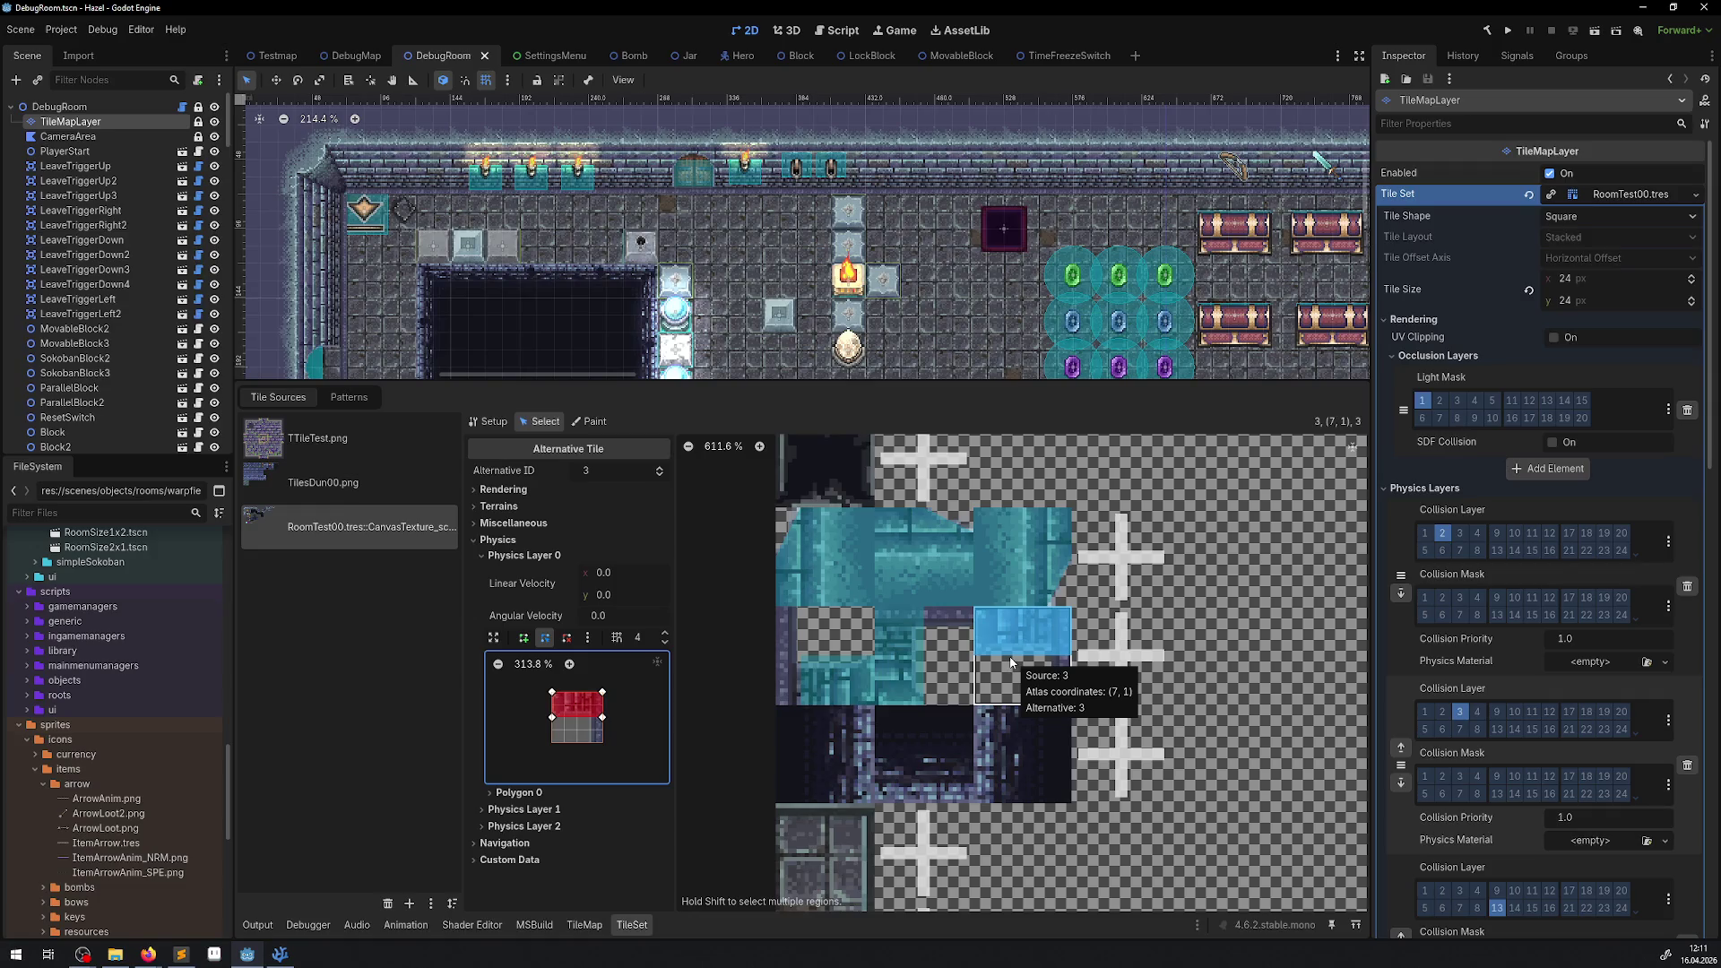
click(588, 717)
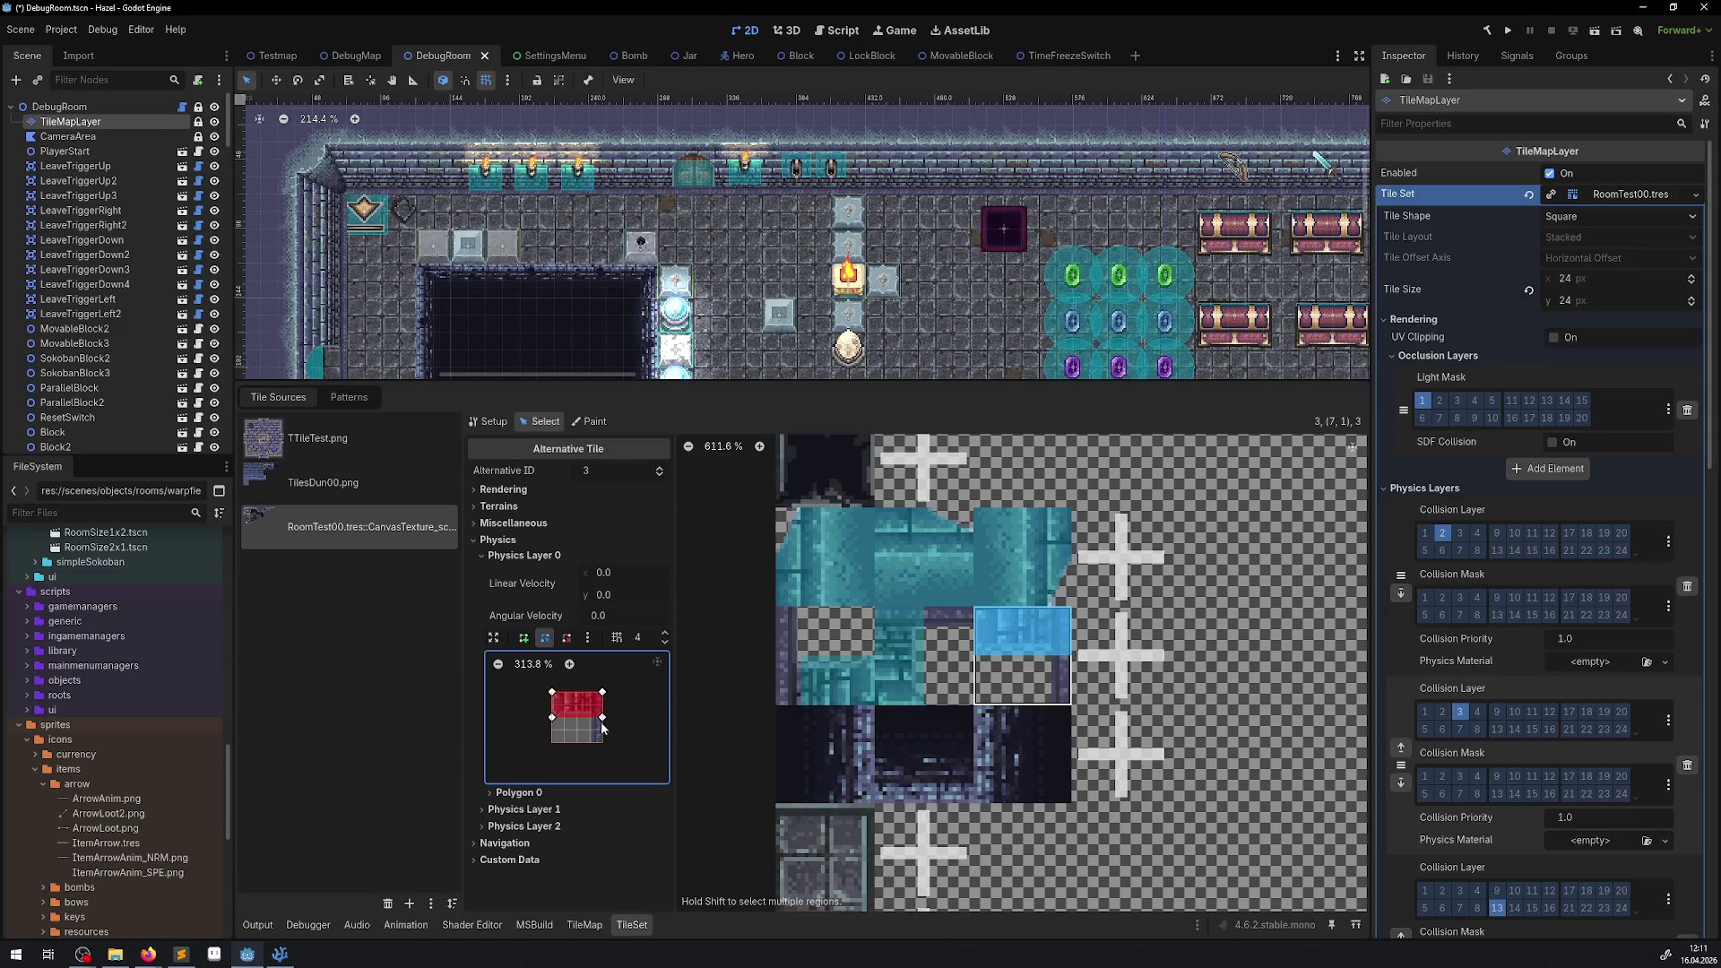
right_click(601, 718)
drag(602, 692, 552, 705)
key(ctrl+s)
click(905, 653)
key(ctrl+s)
Trim the next teal wall's three alternatives: left edge, top edge and right edge inward, saving each.
scroll(986, 628, down, 10)
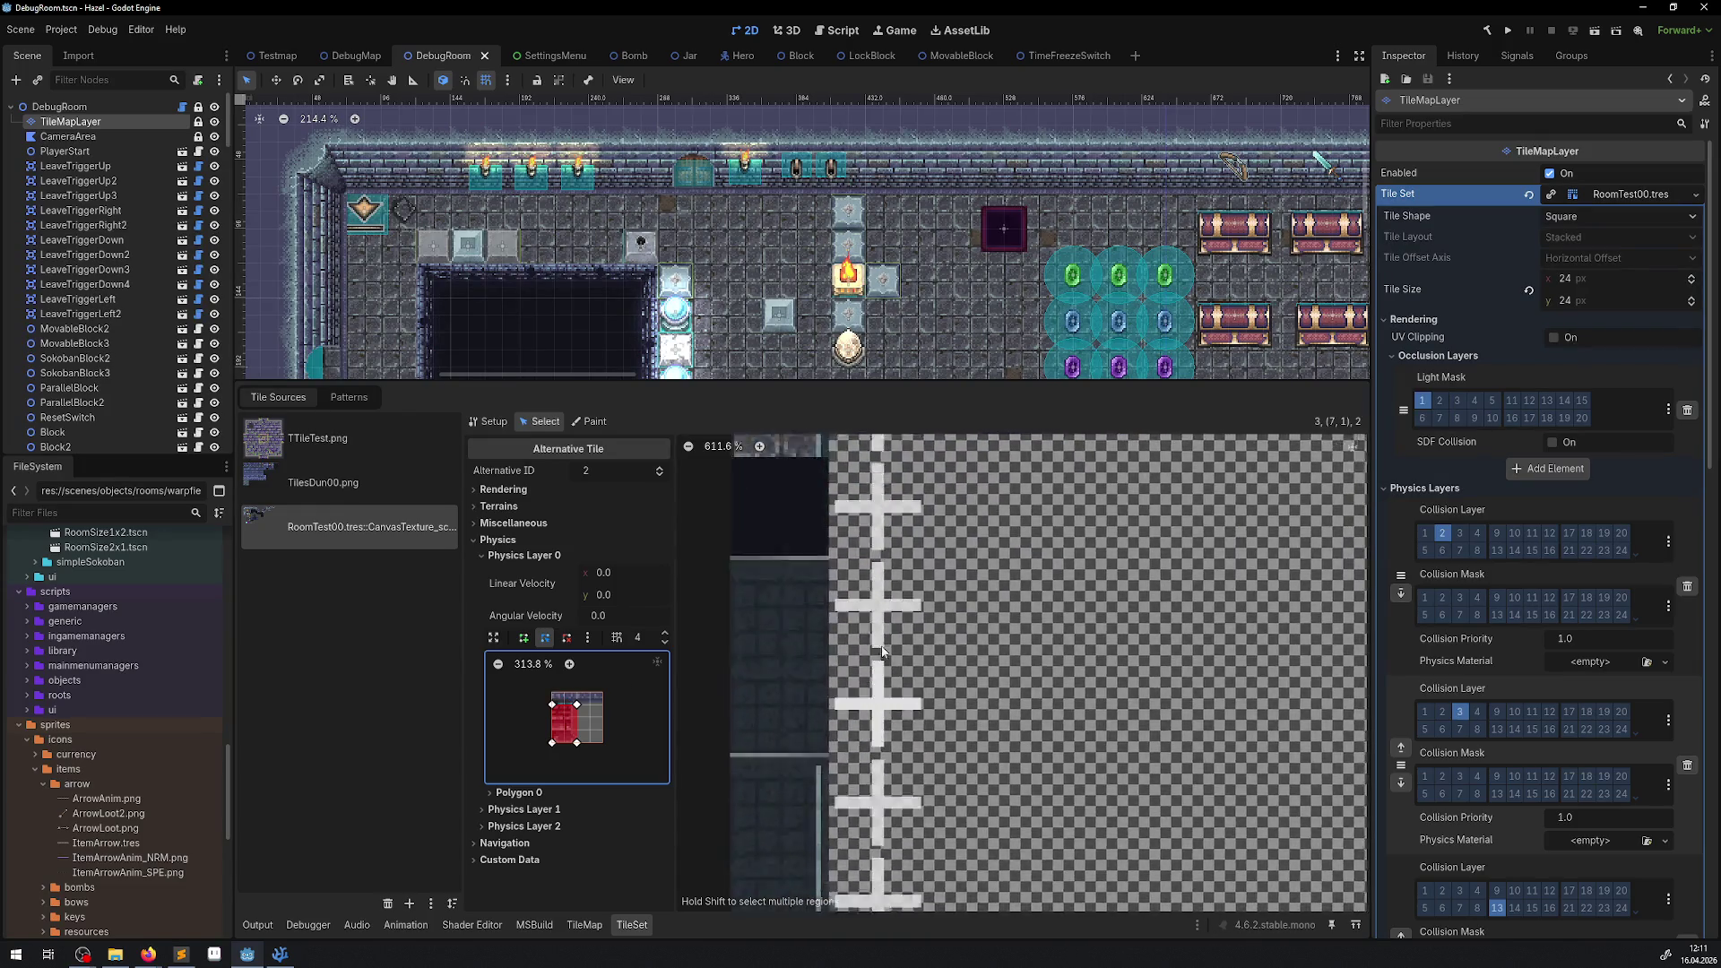
click(807, 643)
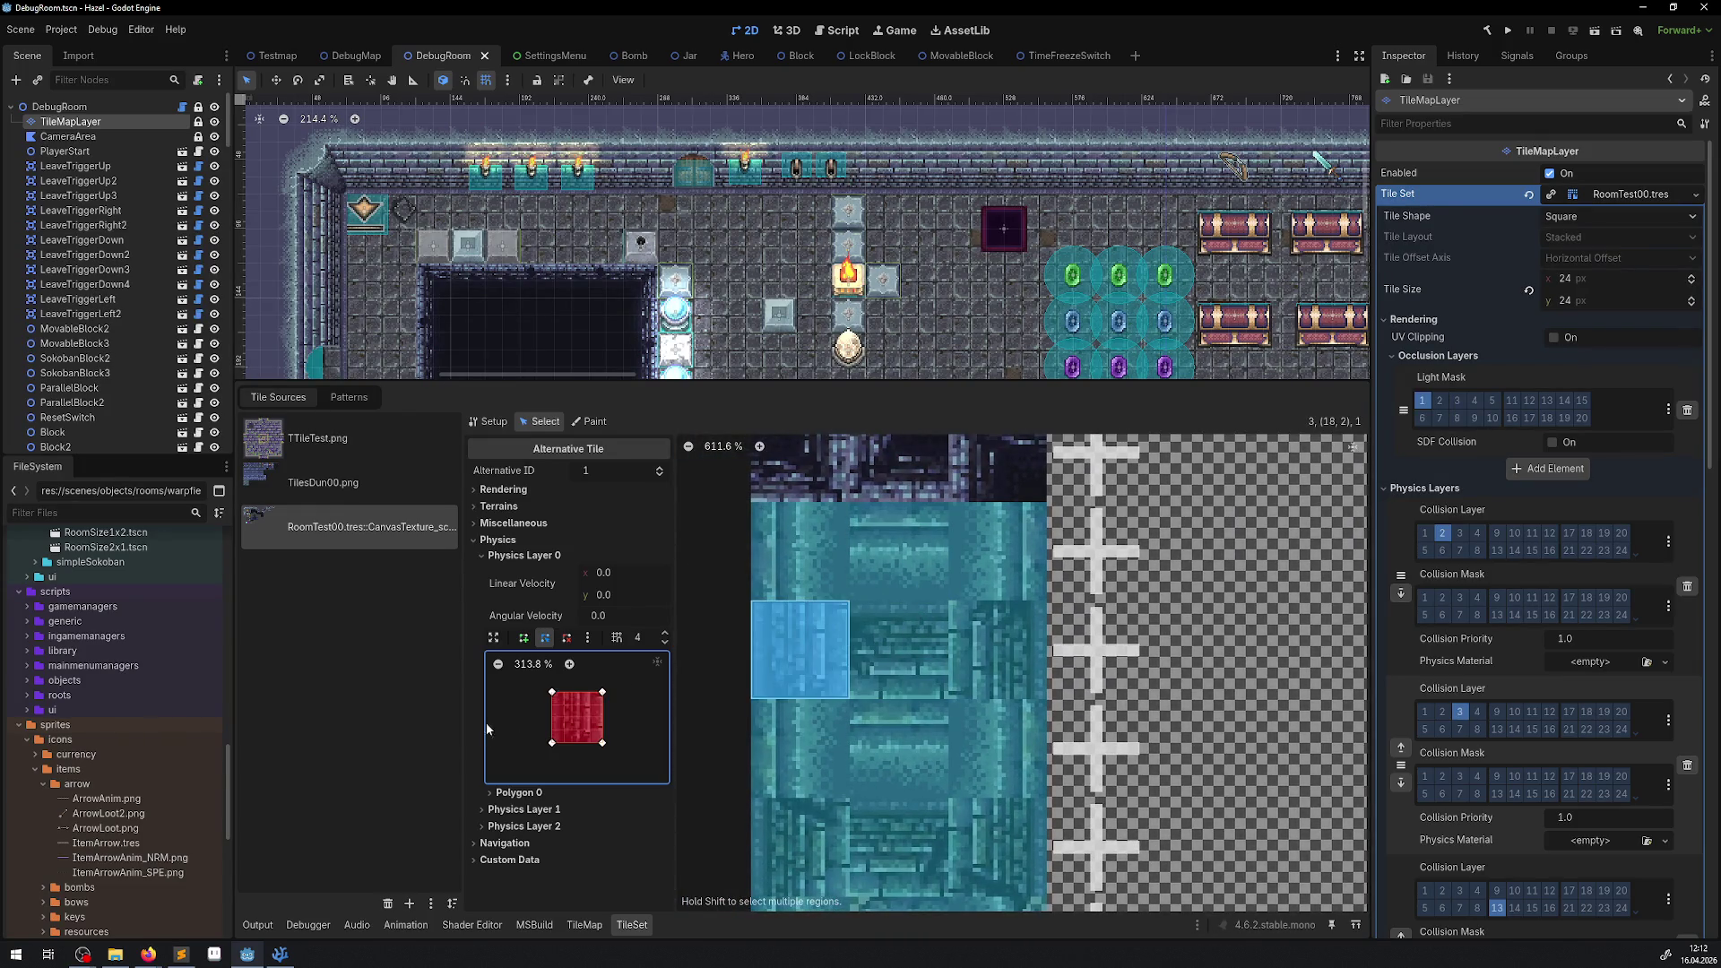
drag(552, 692, 564, 745)
key(ctrl+s)
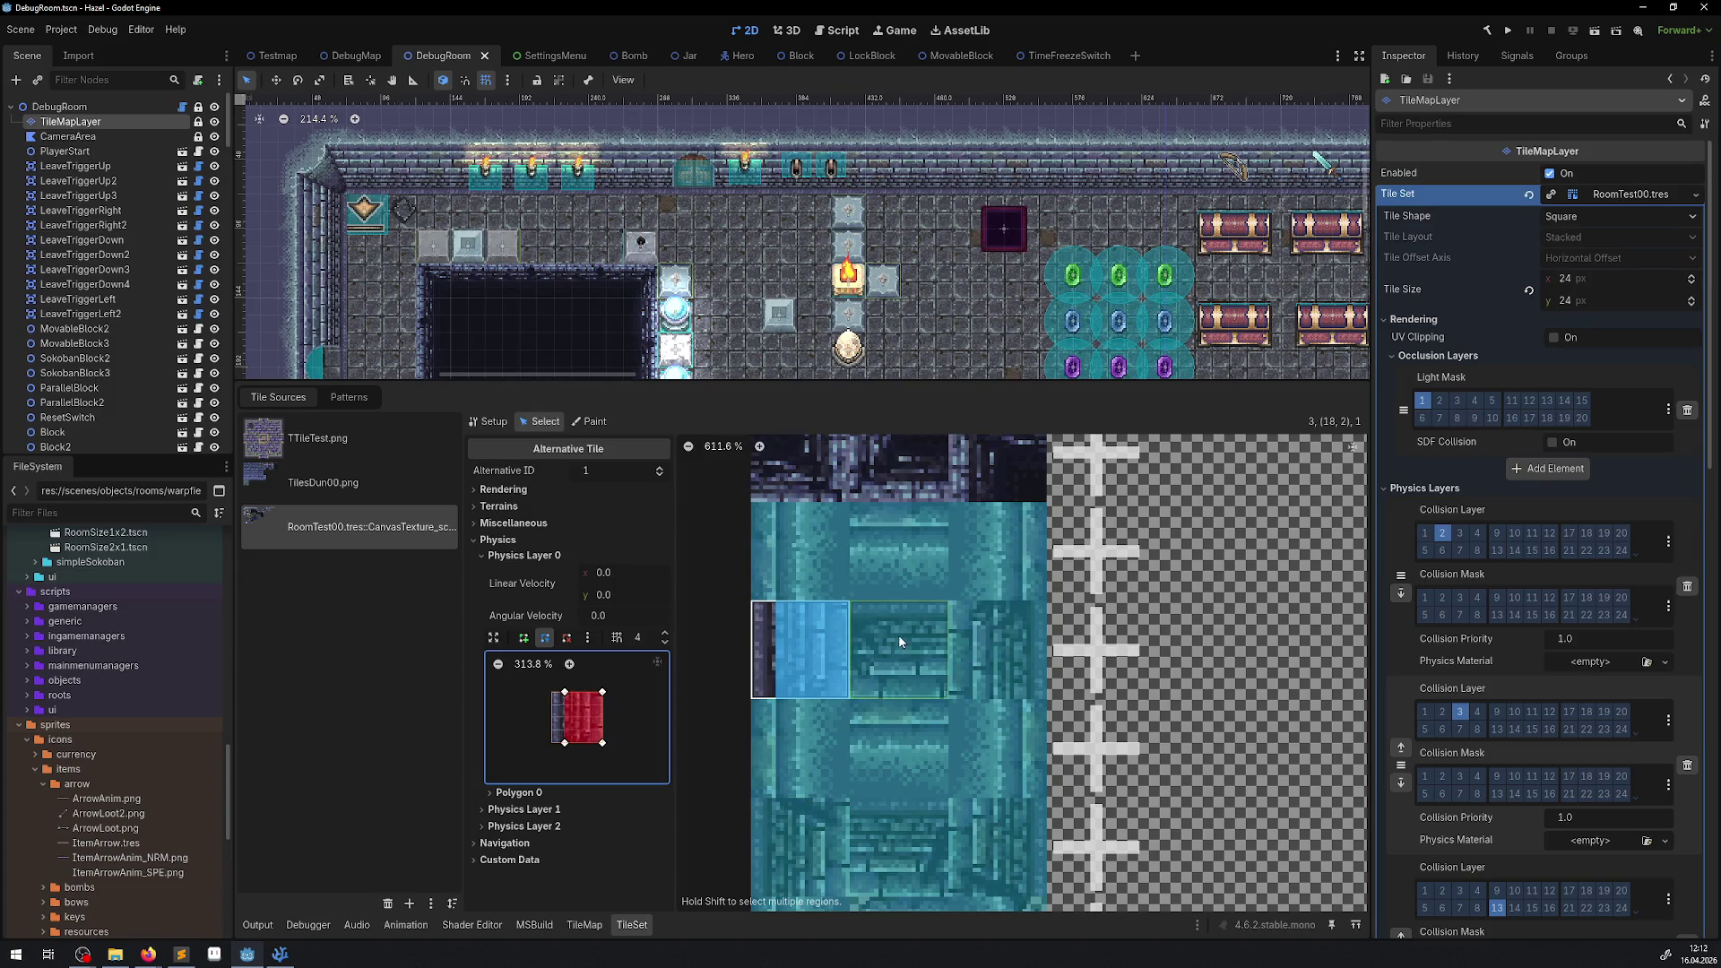
click(898, 634)
drag(603, 692, 552, 703)
key(ctrl+s)
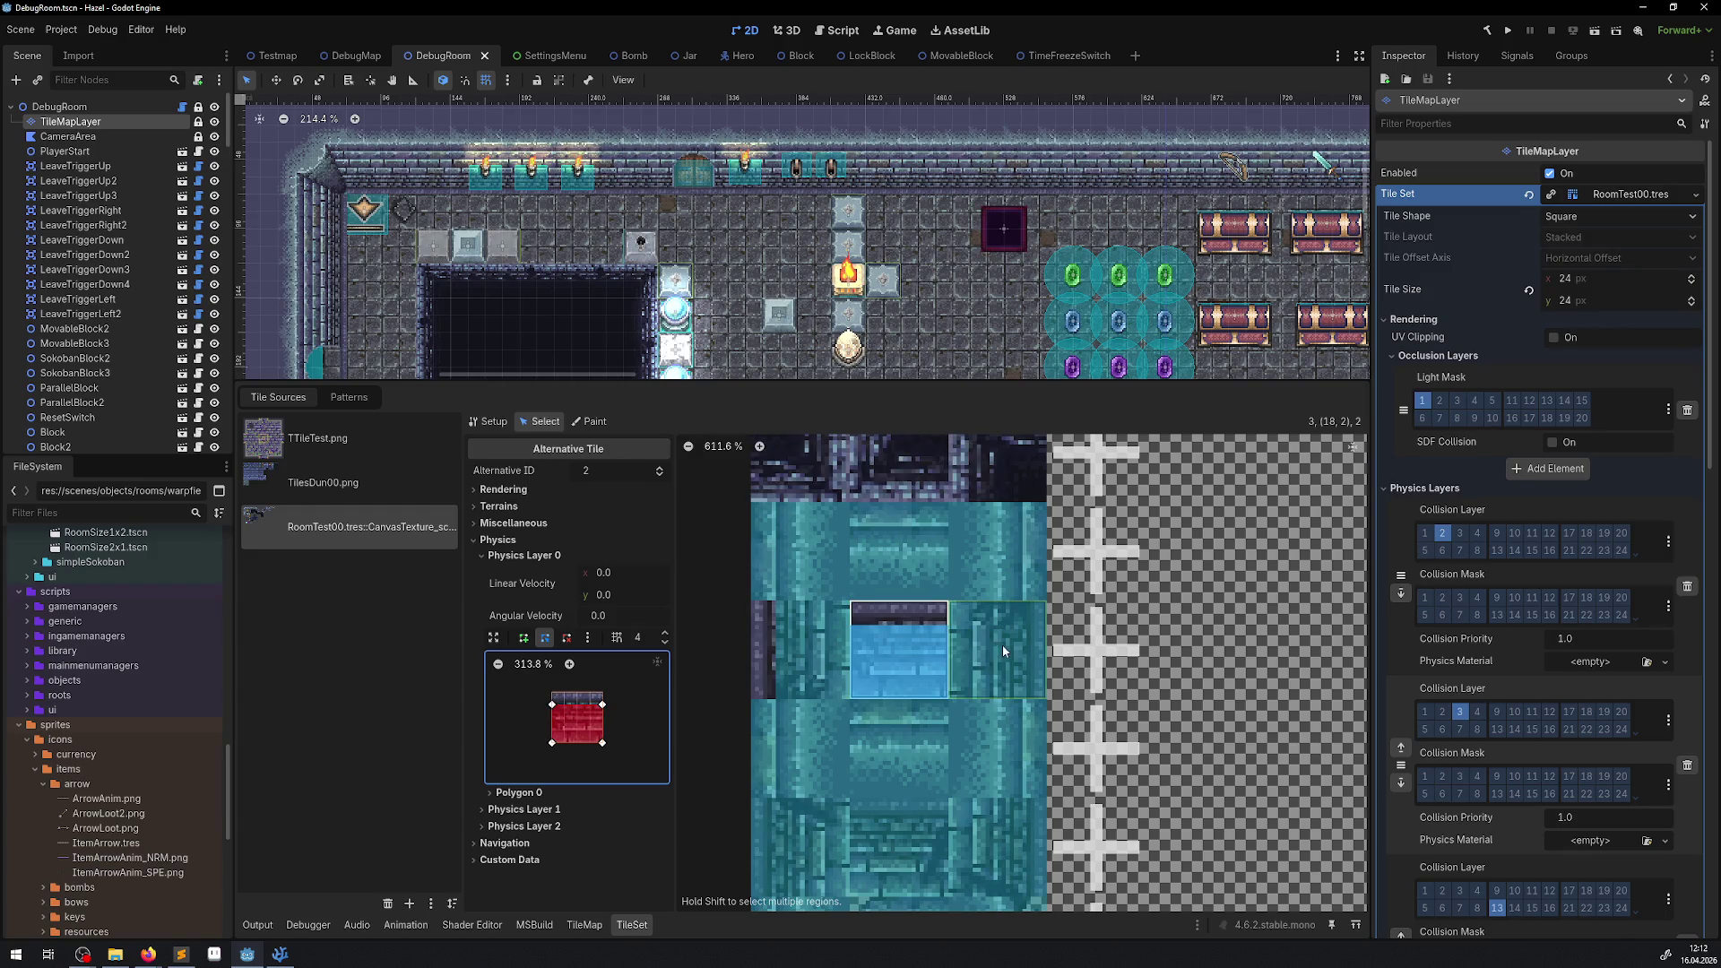
click(1000, 647)
drag(603, 692, 589, 743)
key(ctrl+s)
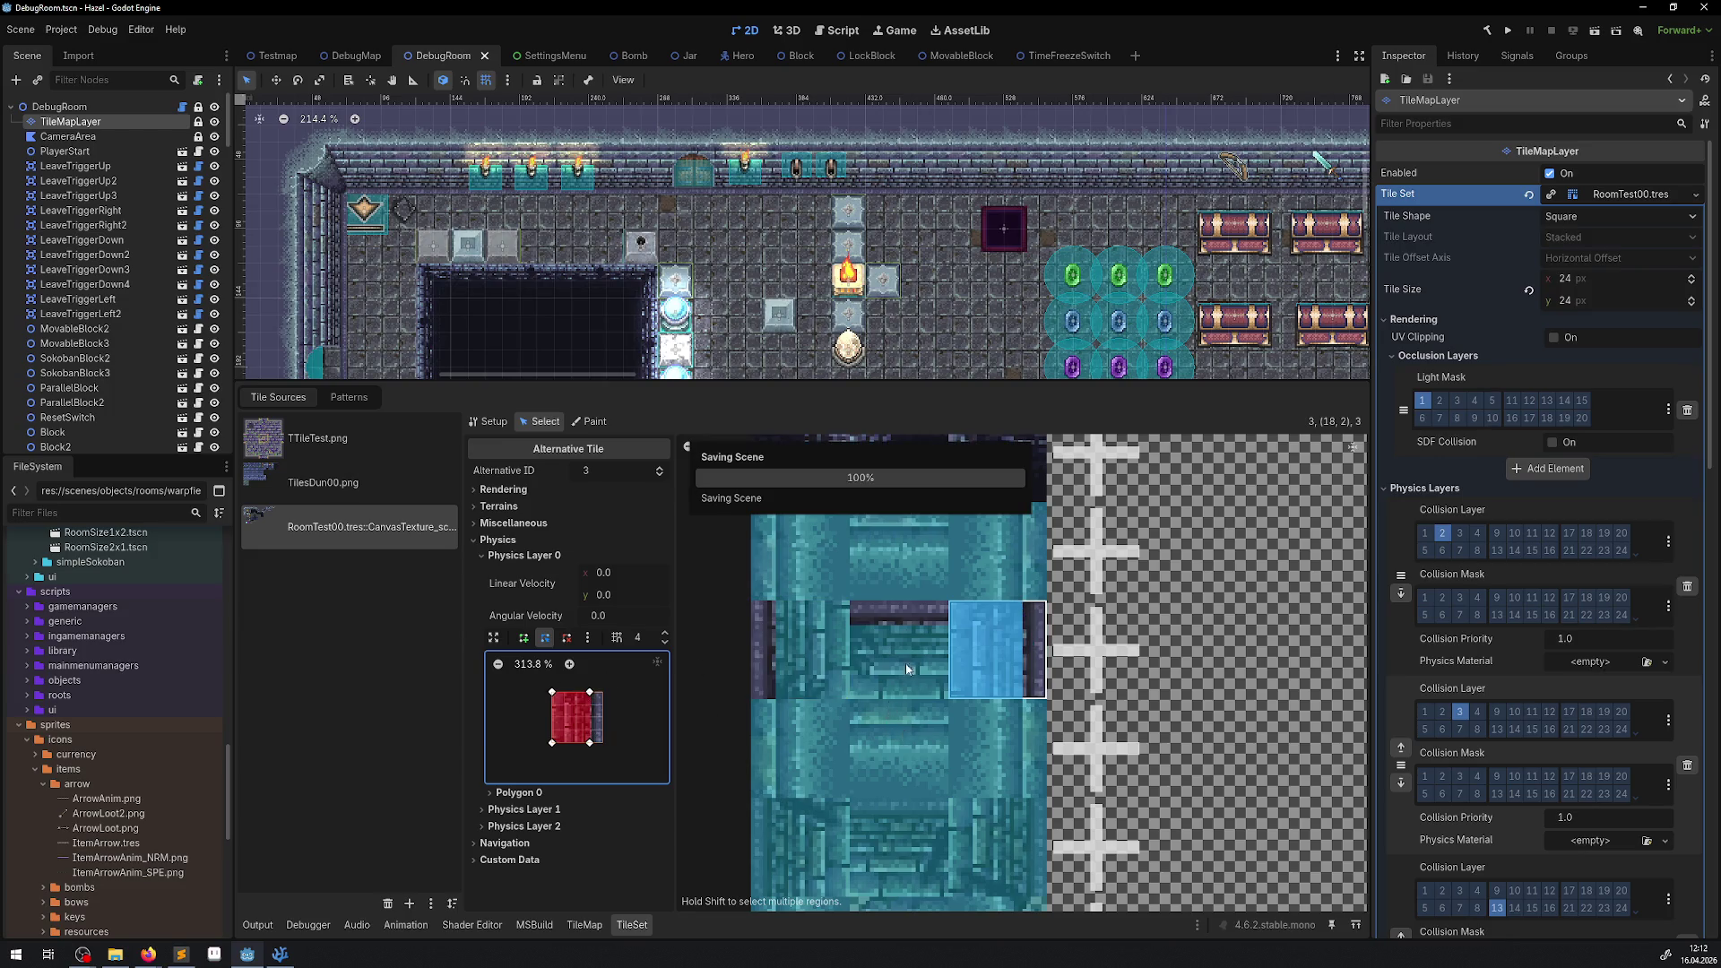
Move tile 19,2's collision polygon left edge inward and save.
scroll(897, 672, down, 5)
click(805, 613)
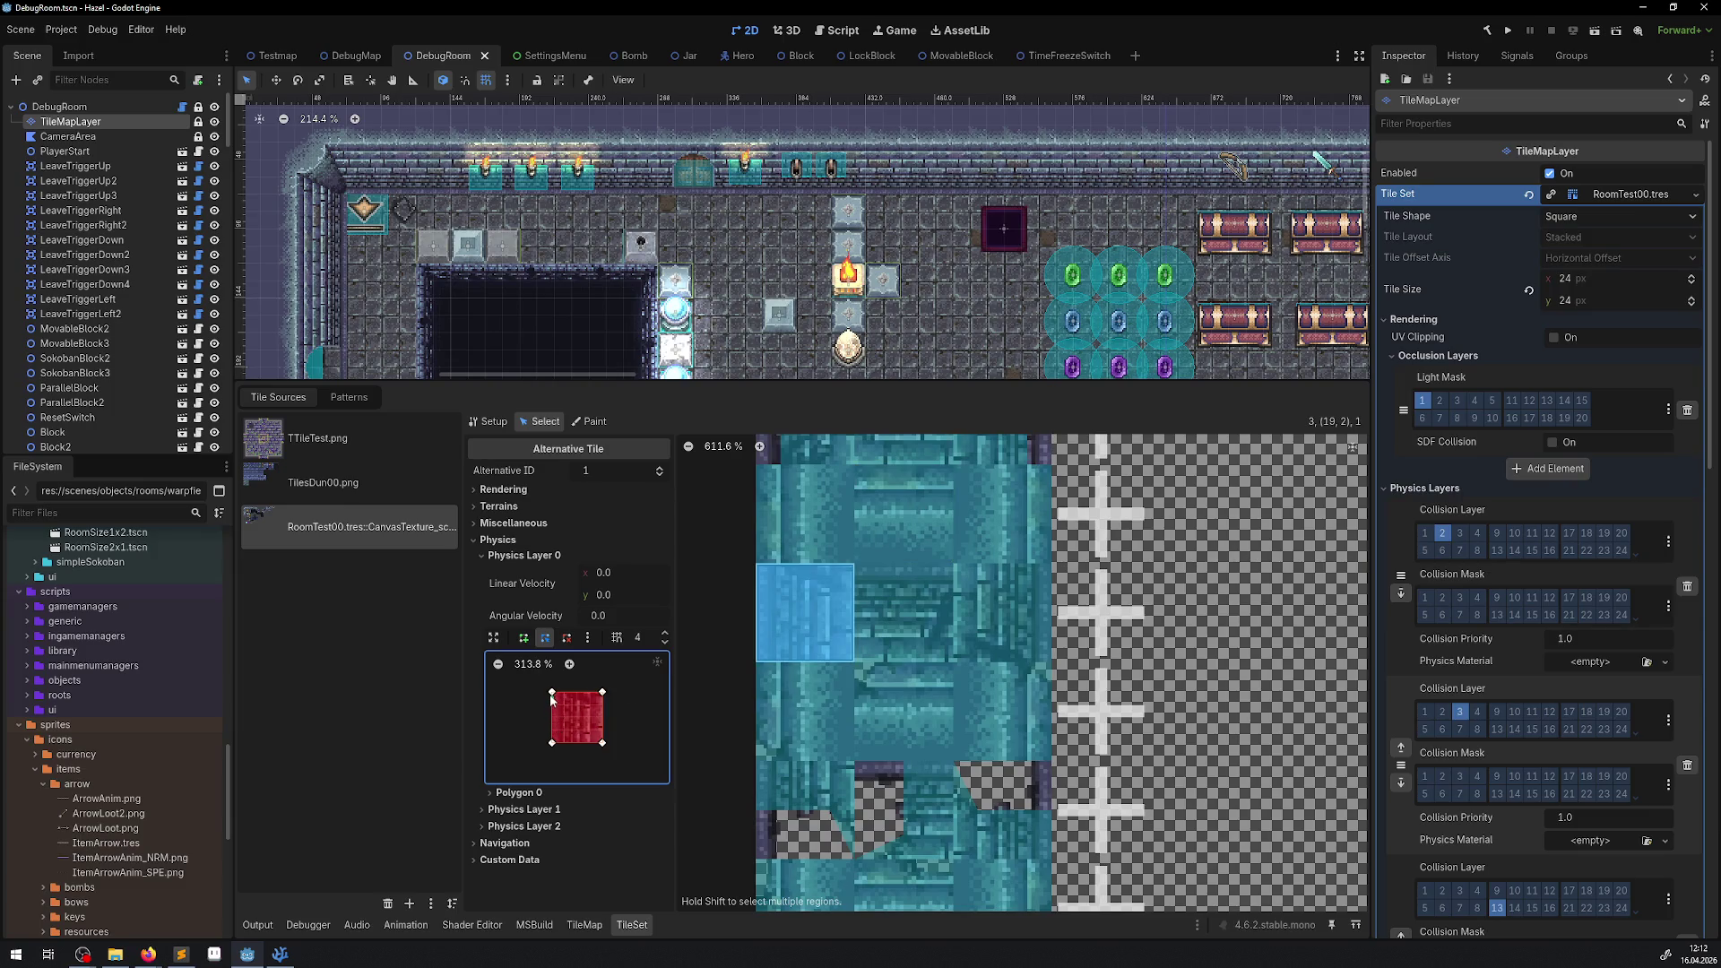
click(559, 695)
mouse_move(560, 696)
mouse_down()
mouse_move(565, 744)
mouse_move(606, 703)
mouse_move(552, 705)
mouse_up()
click(906, 654)
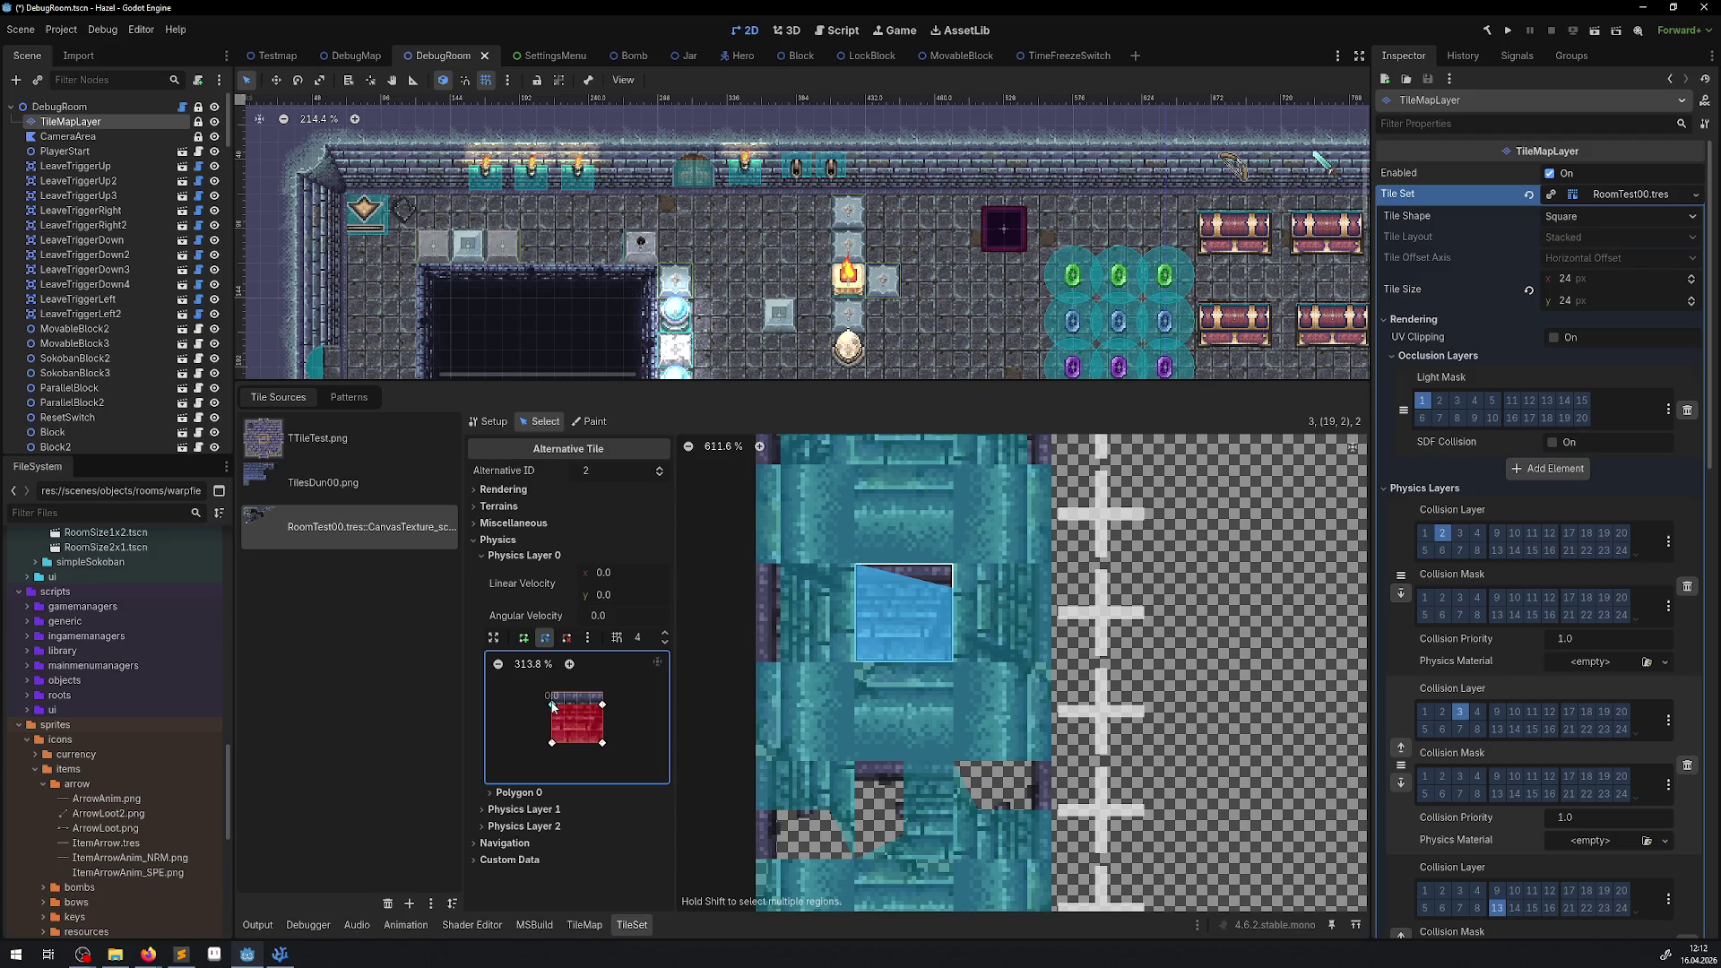
key(ctrl+s)
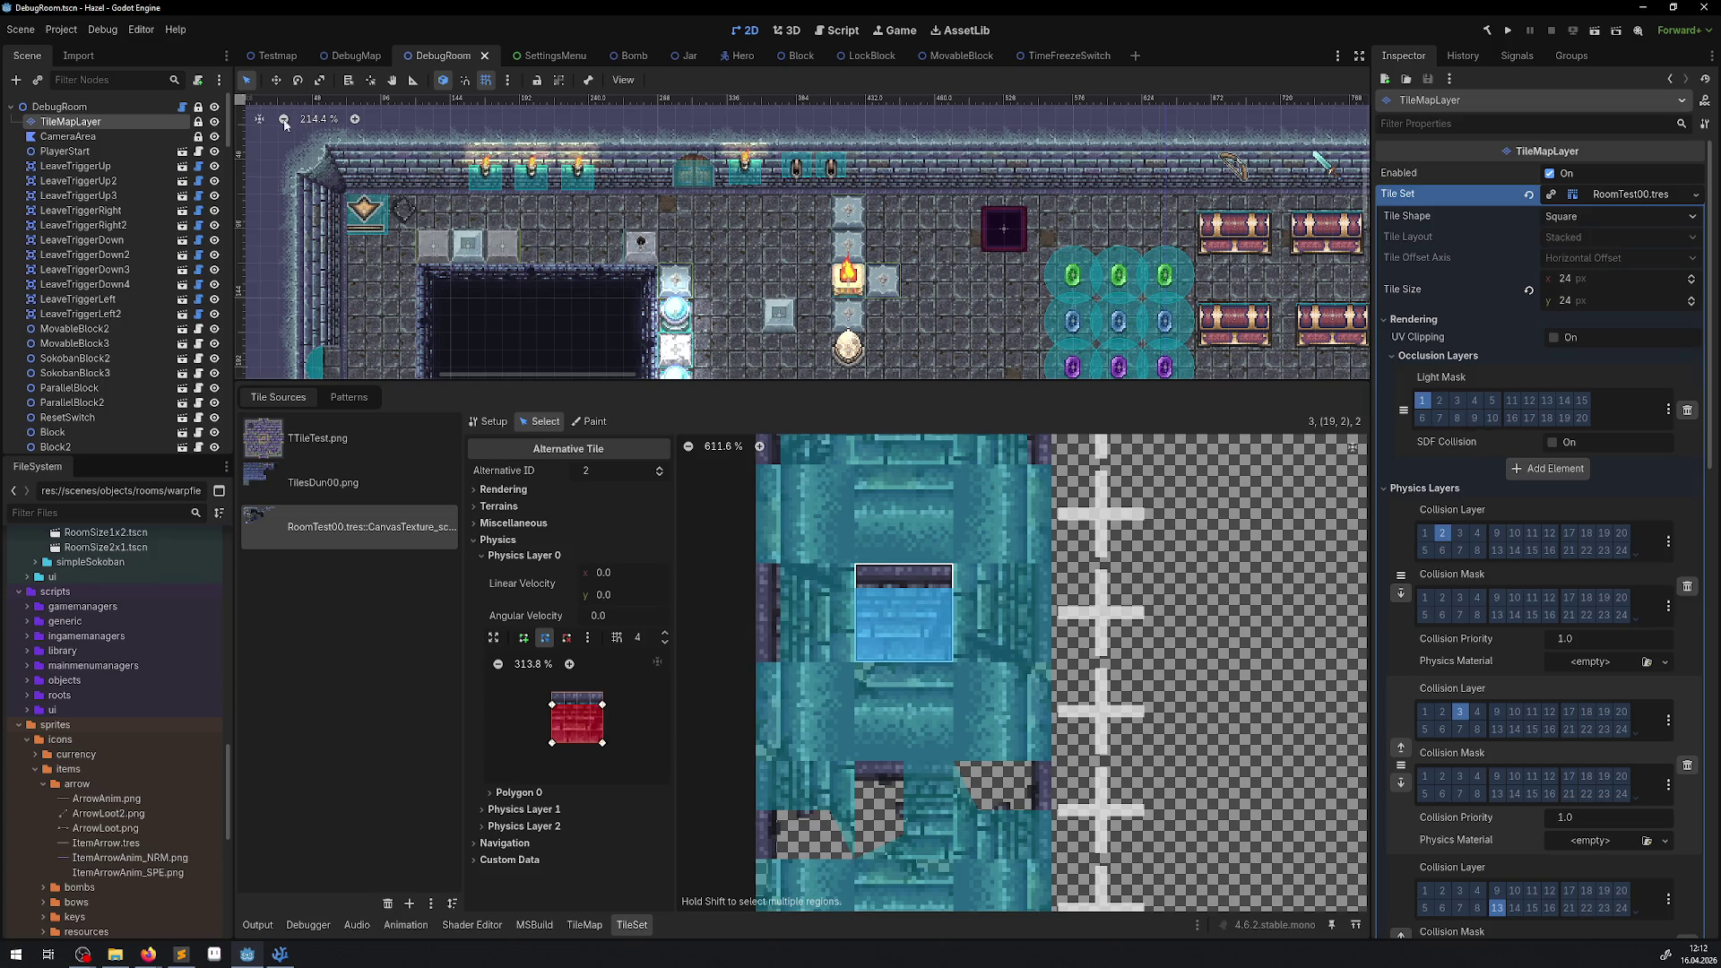
click(284, 121)
click(284, 120)
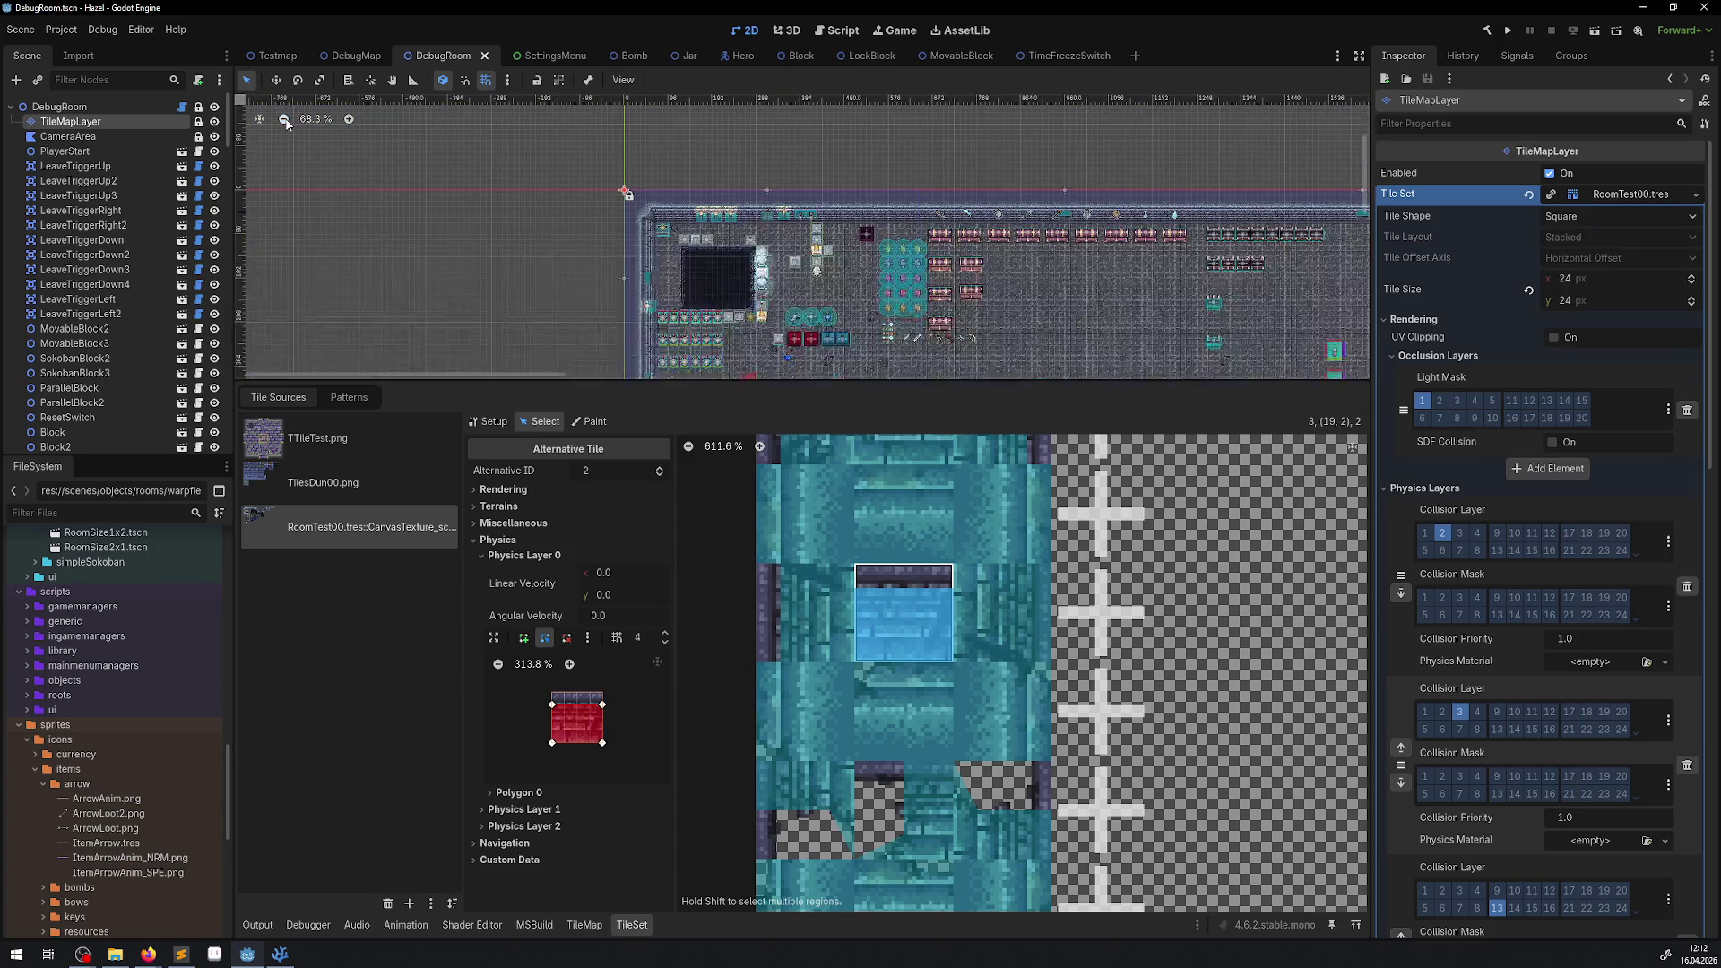
click(284, 120)
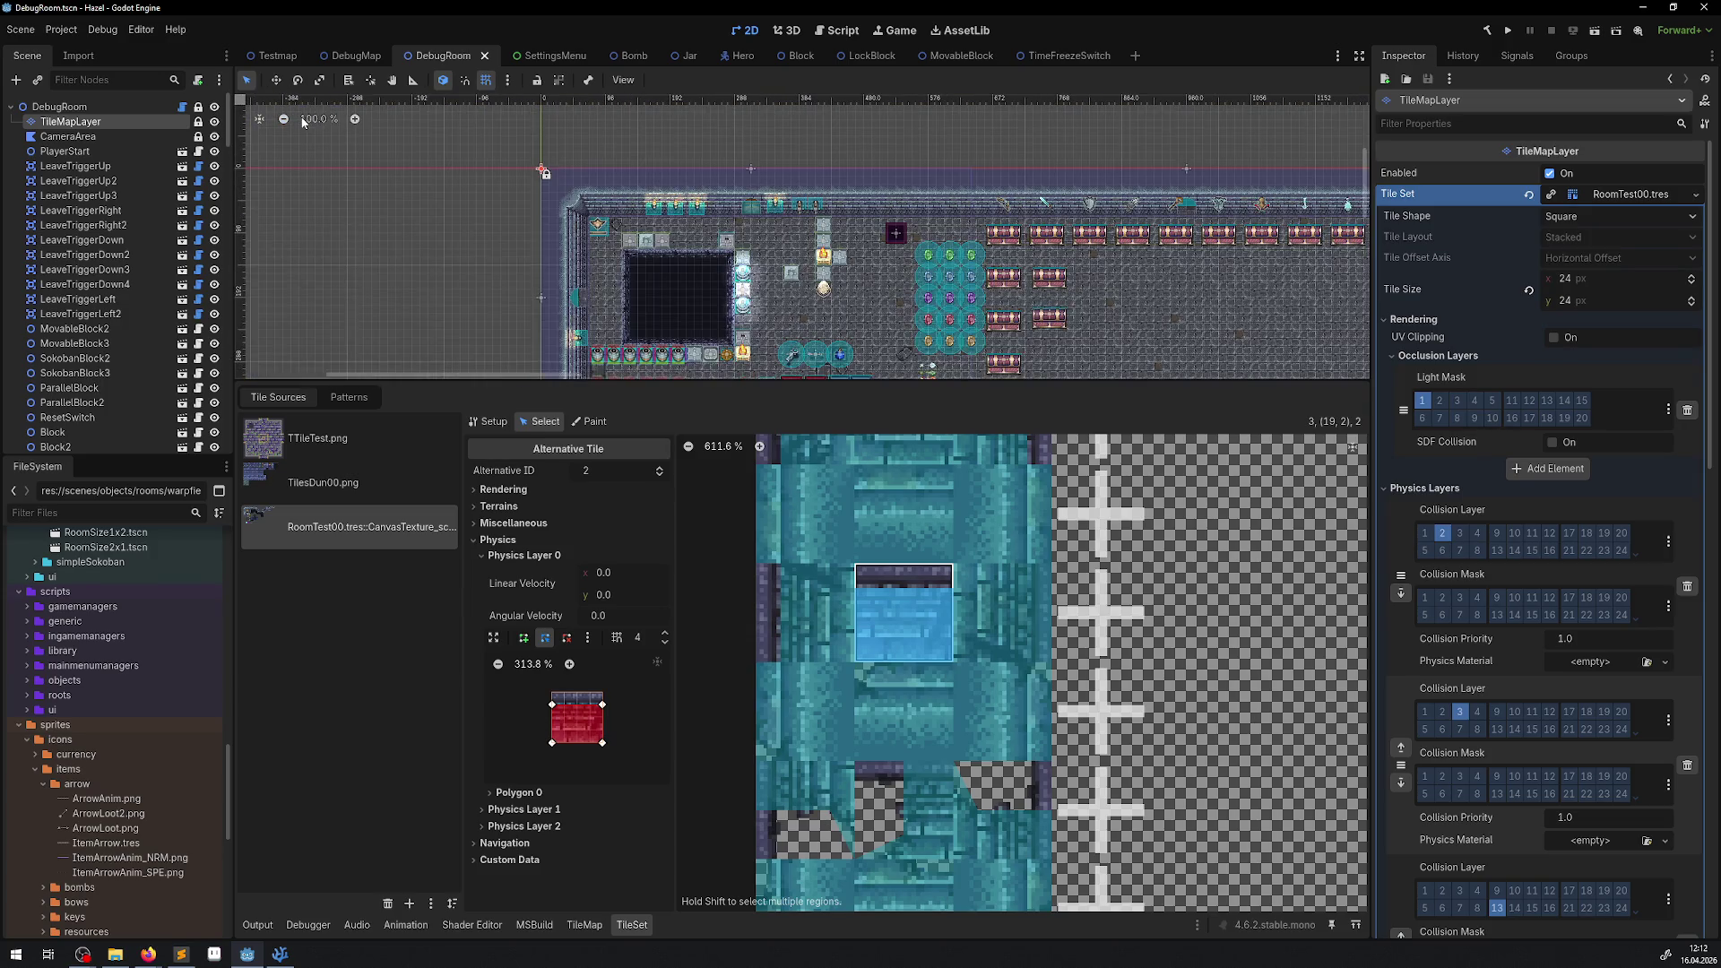
click(355, 120)
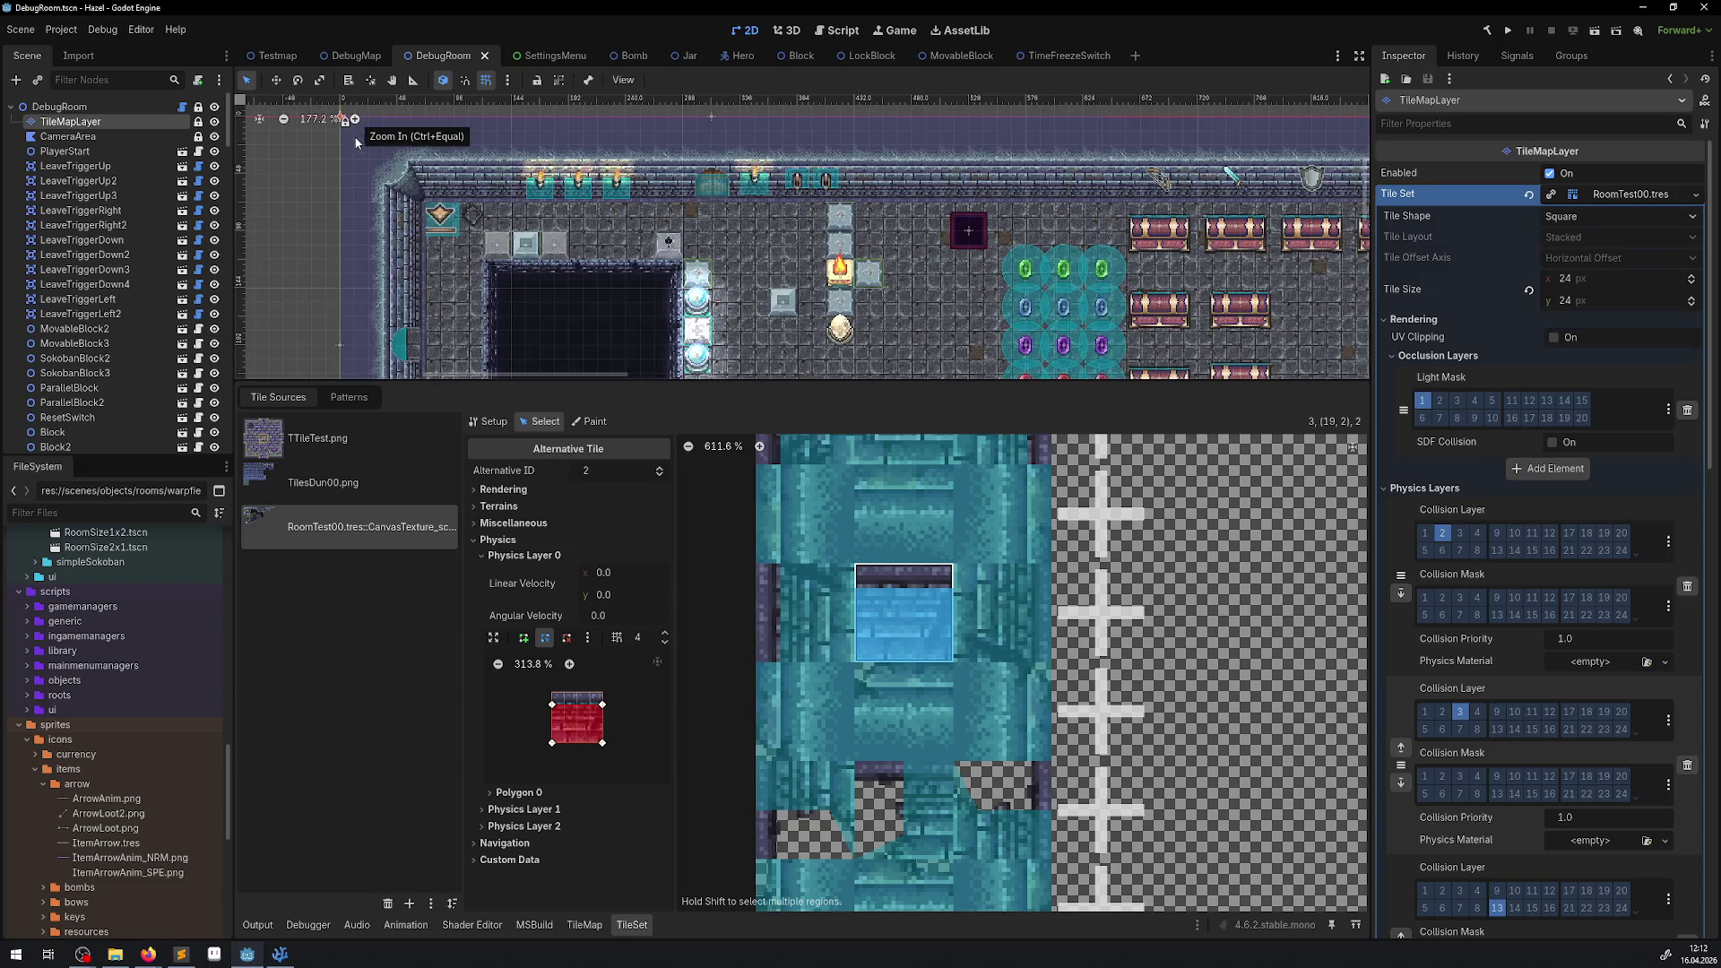
click(356, 121)
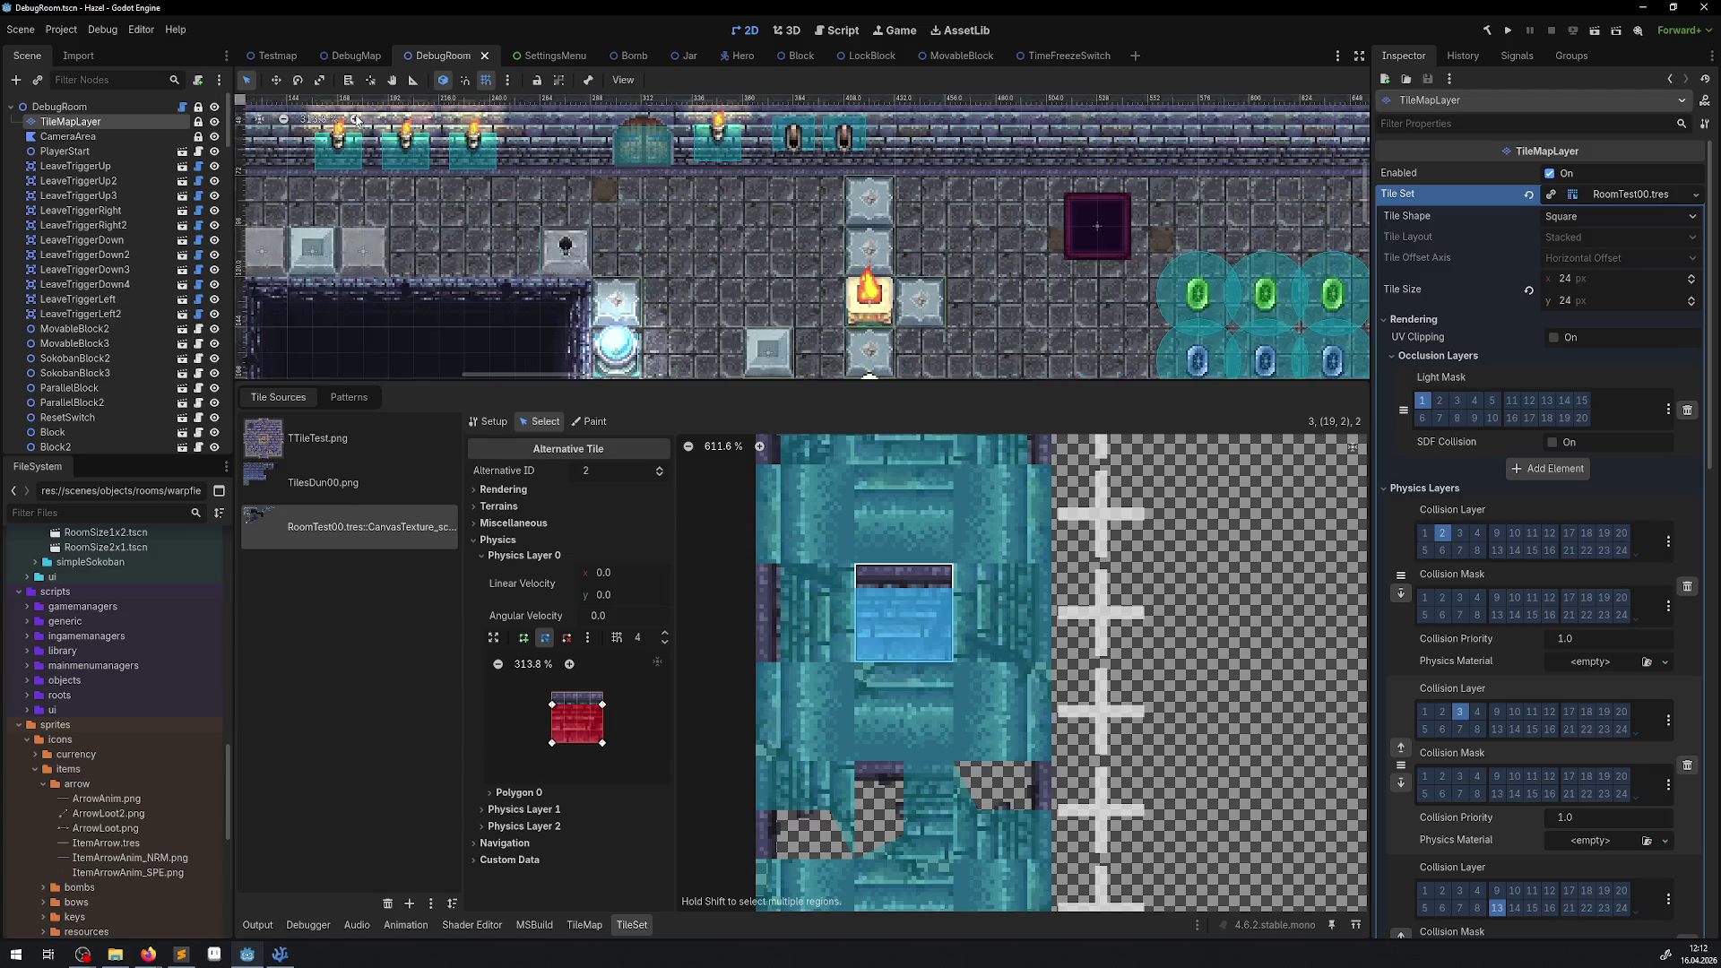
drag(438, 199, 518, 226)
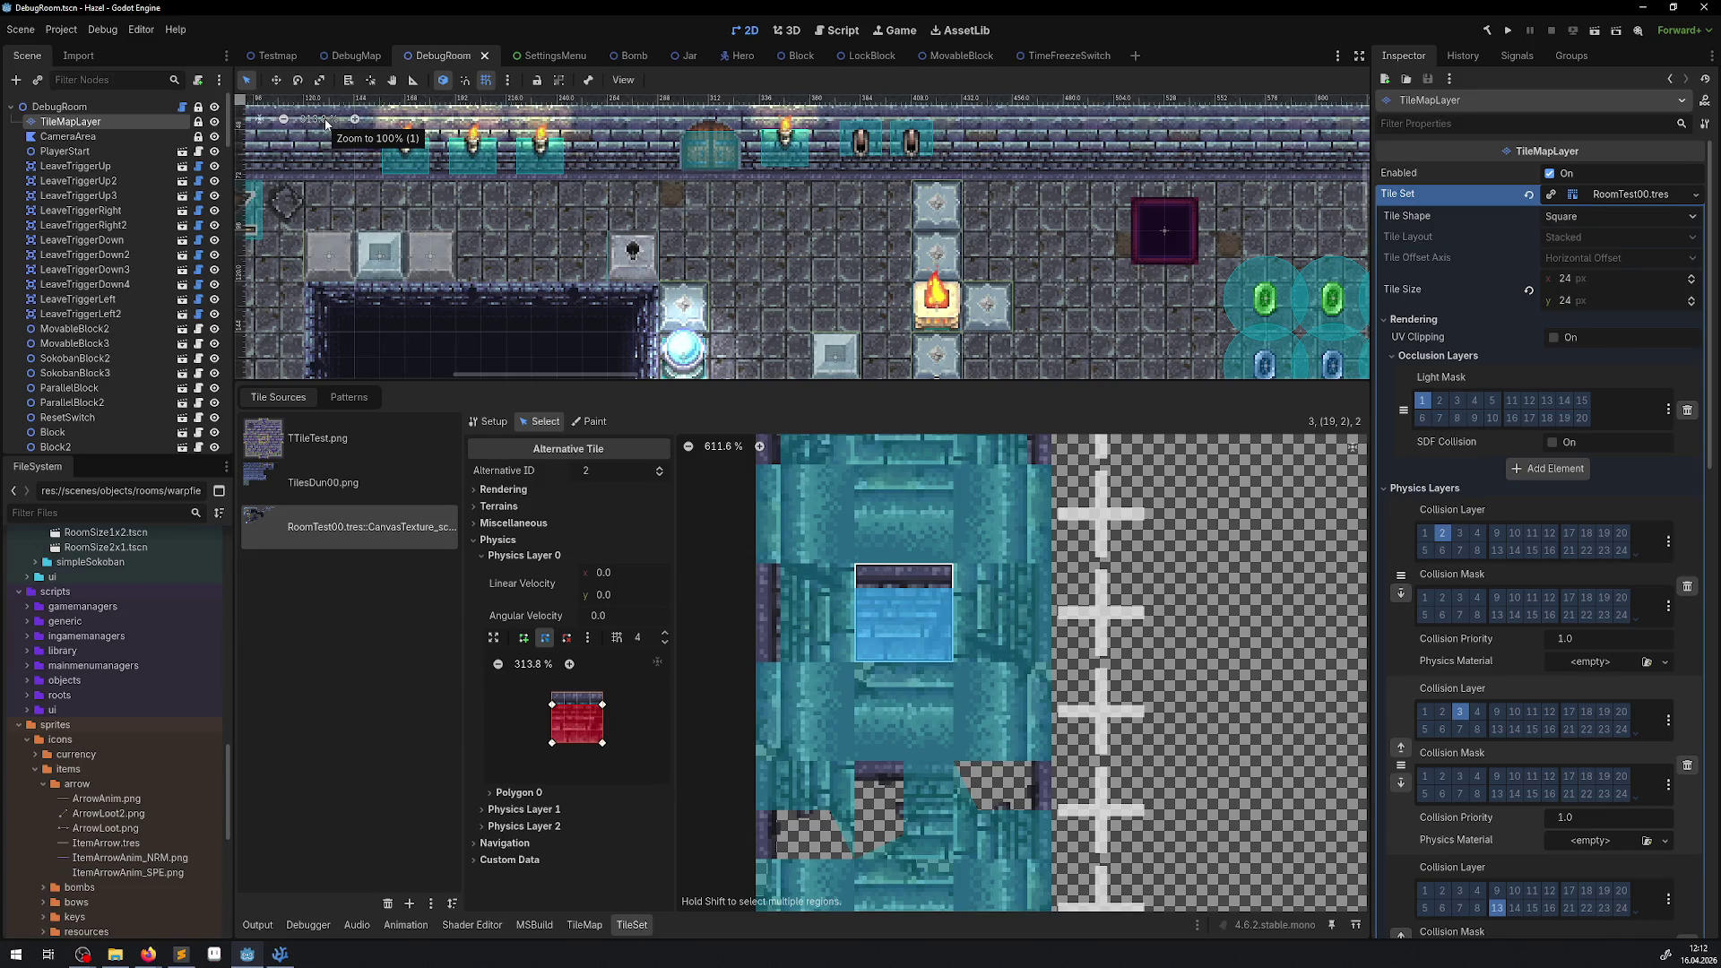
scroll(325, 124, down, 9)
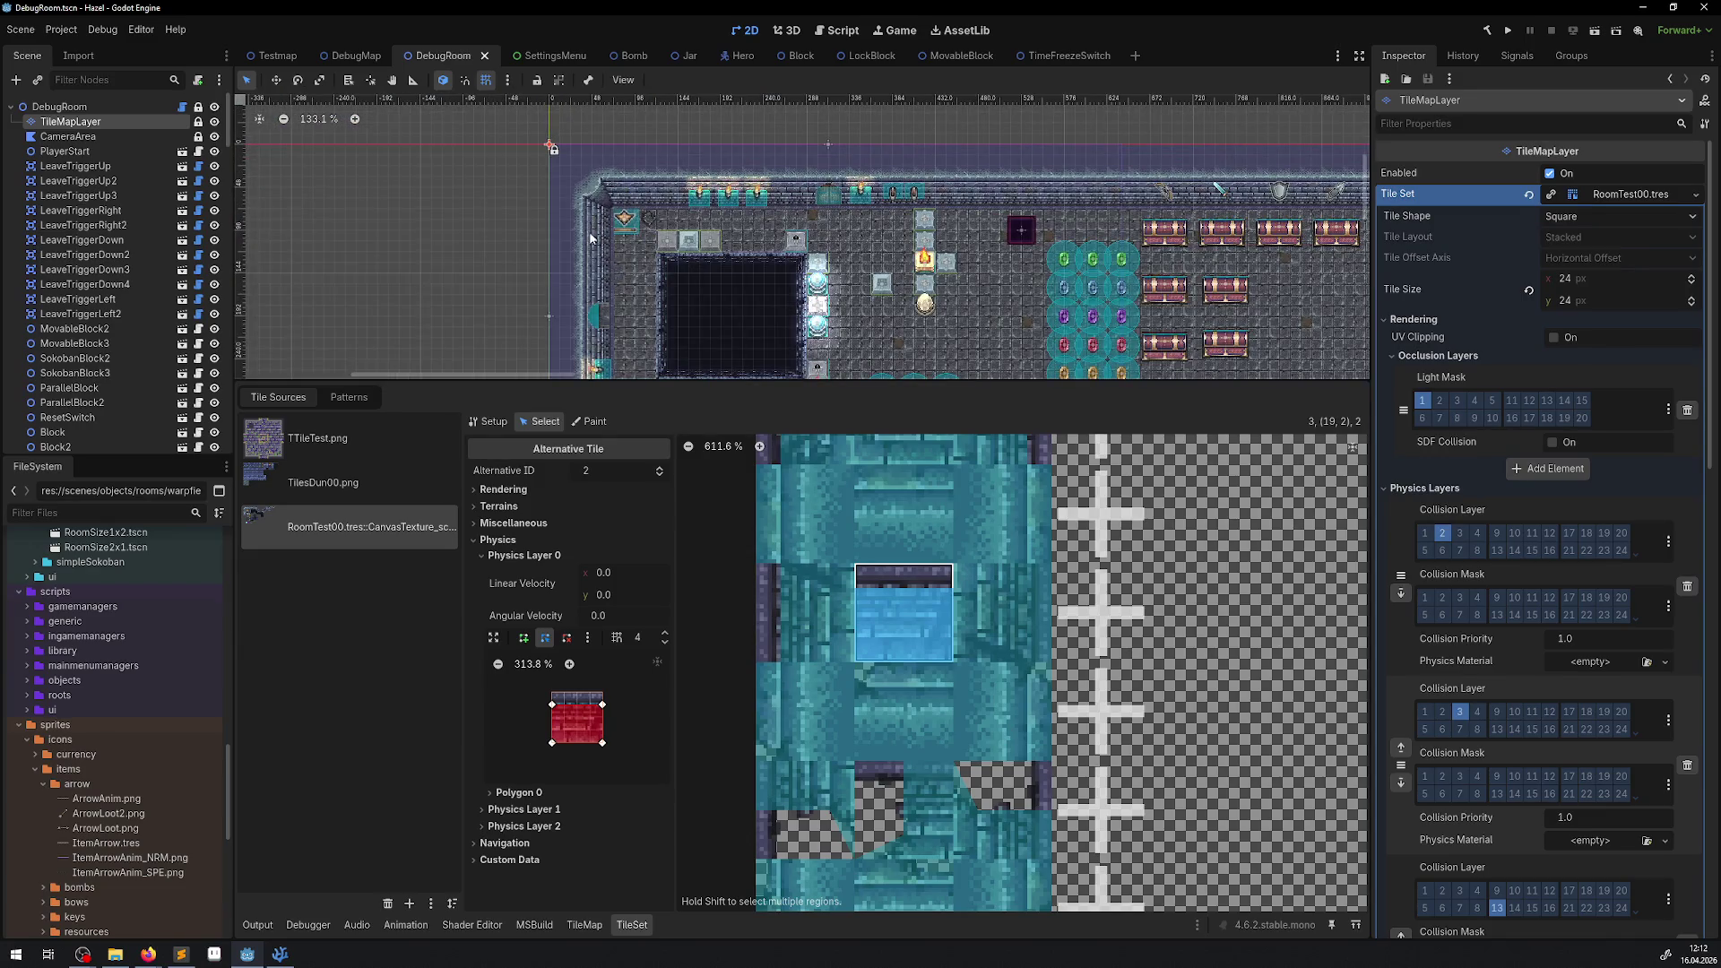
scroll(591, 238, down, 3)
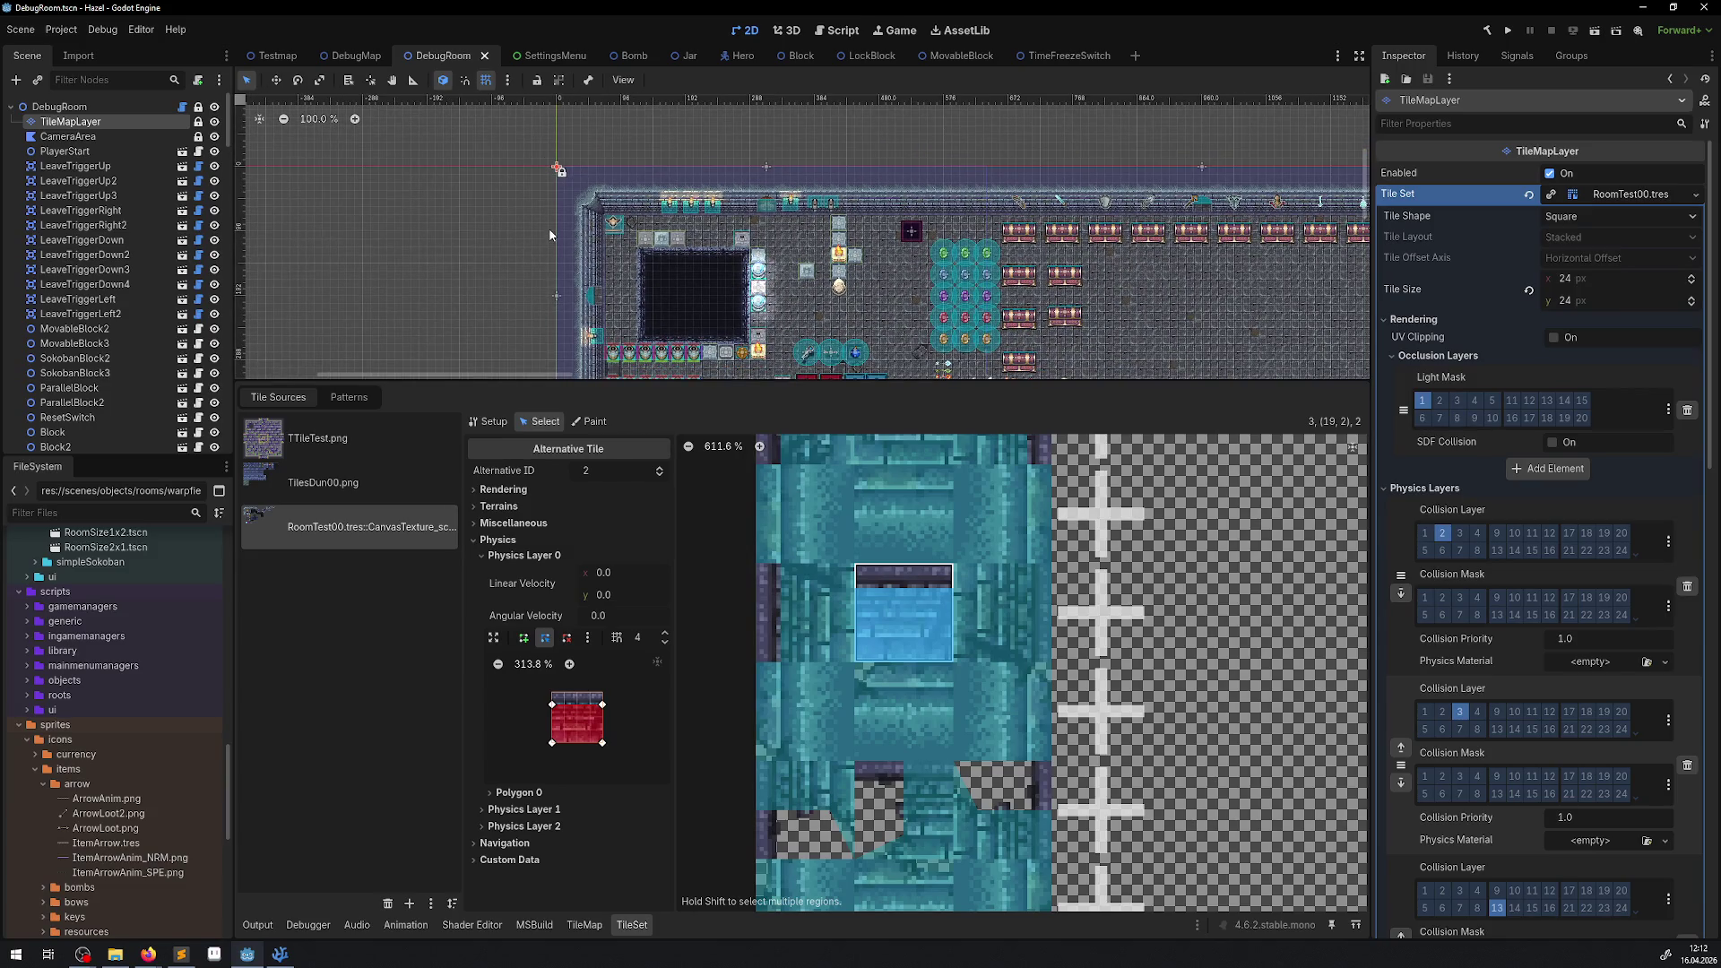
scroll(550, 230, up, 1)
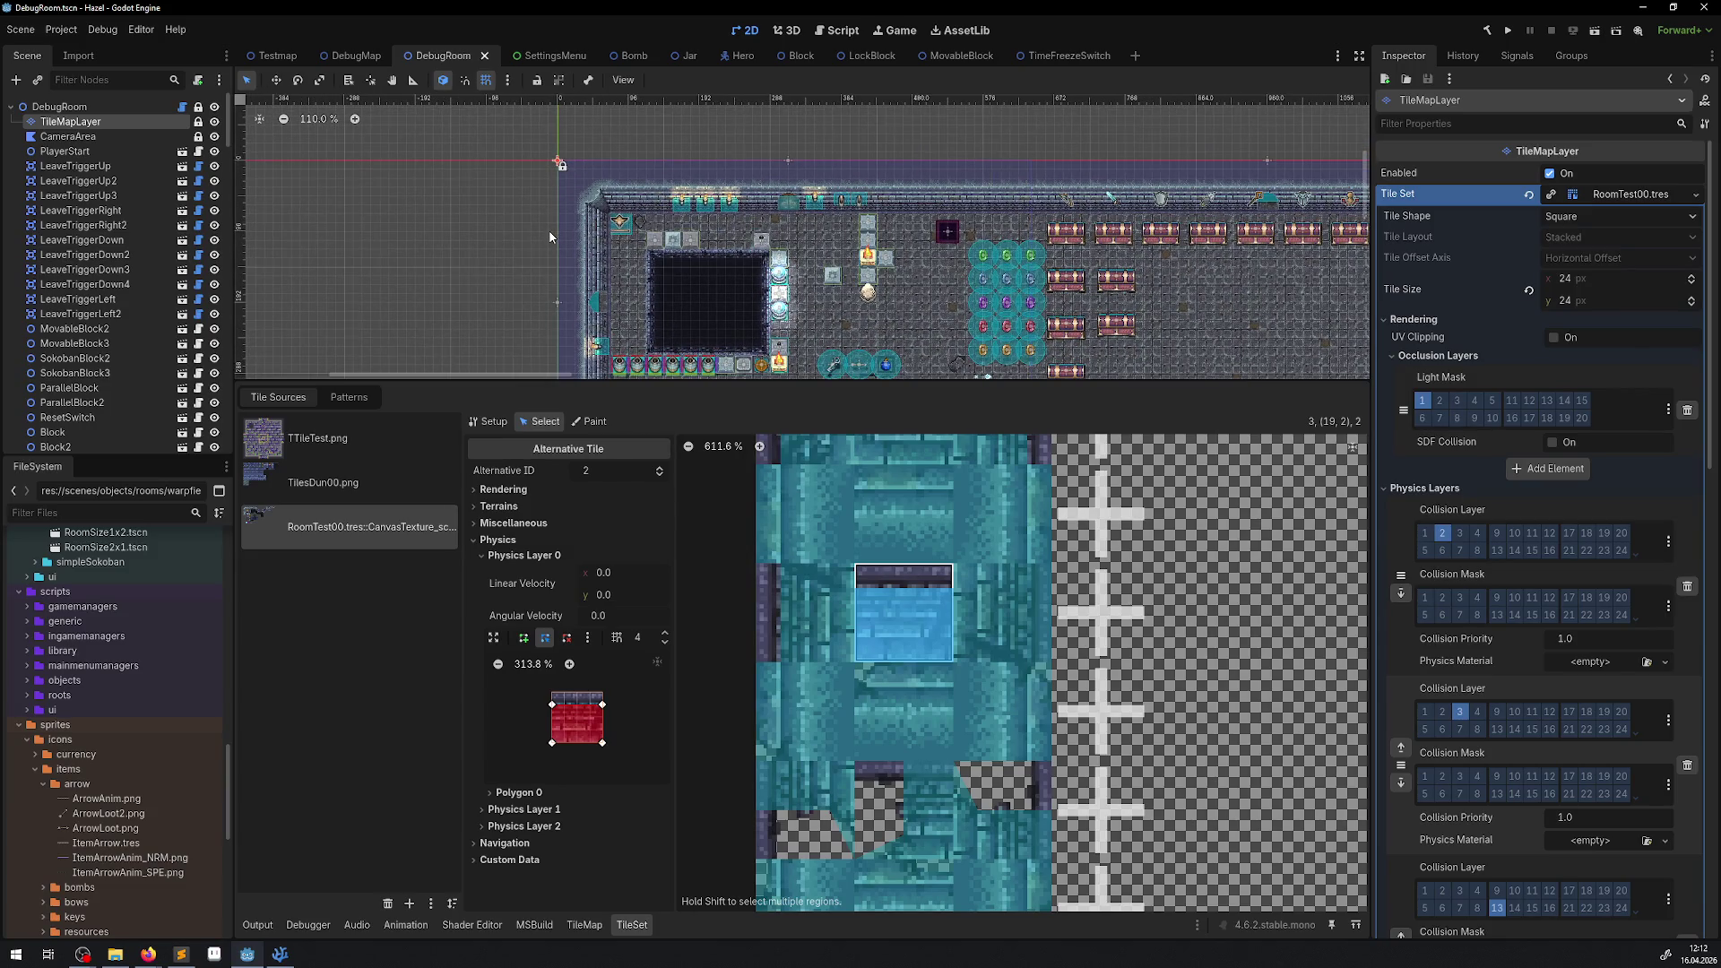
scroll(549, 237, down, 1)
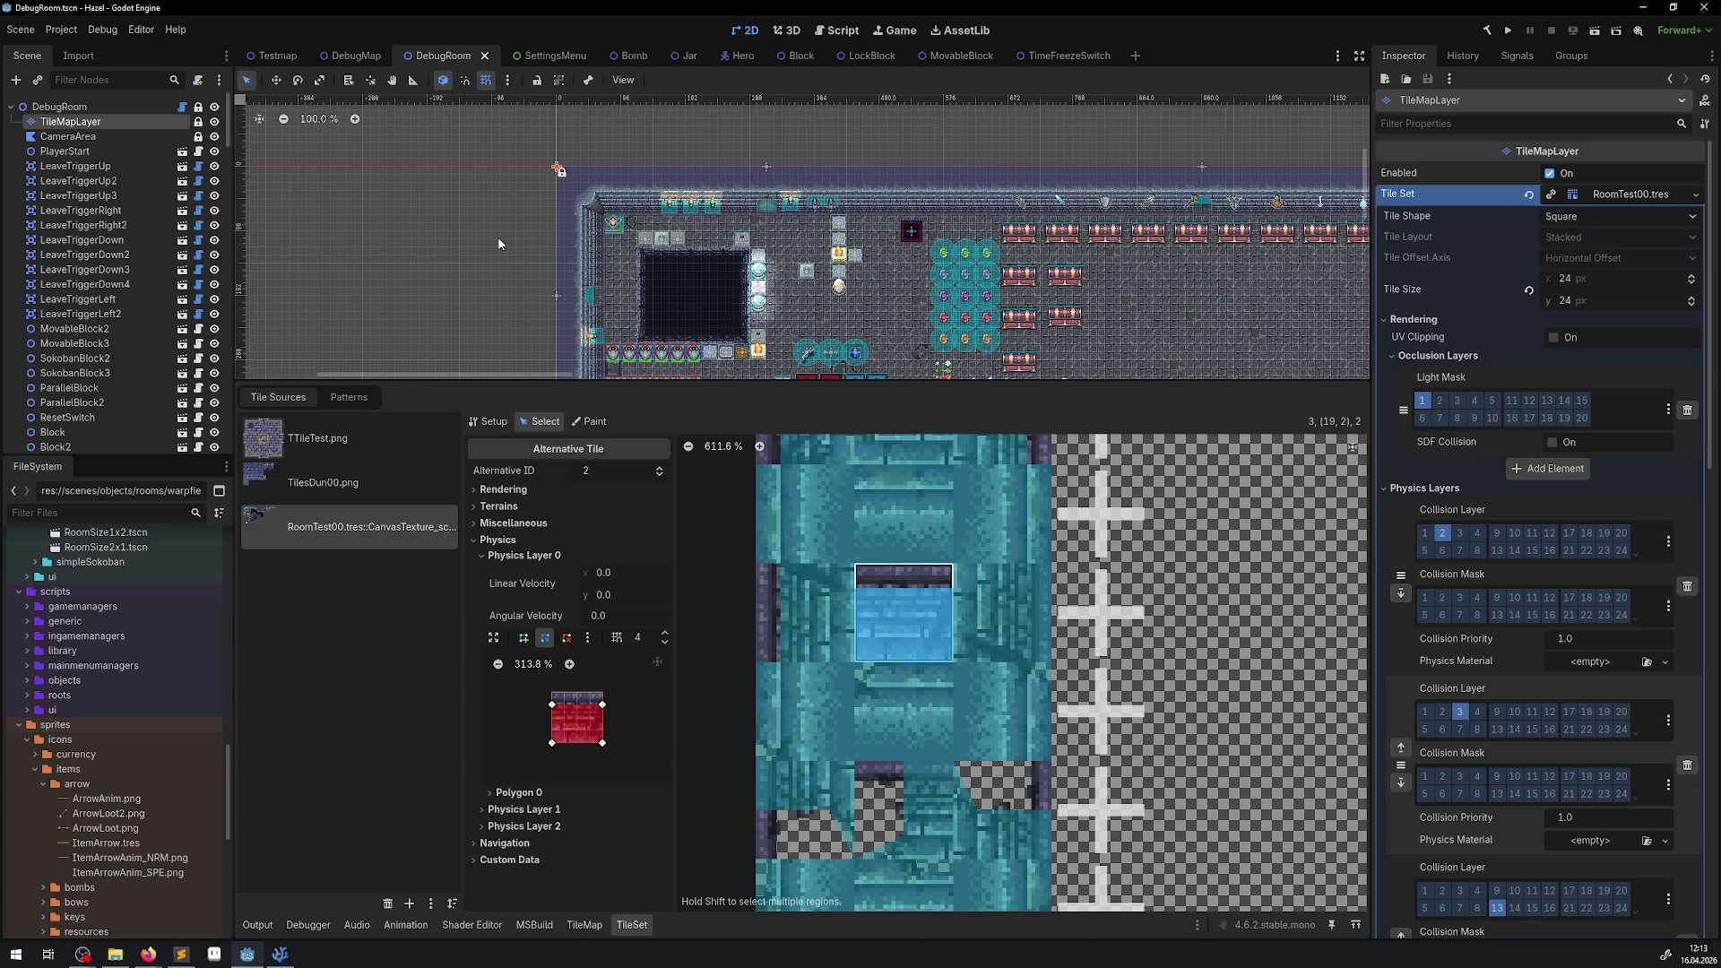
scroll(730, 255, up, 1)
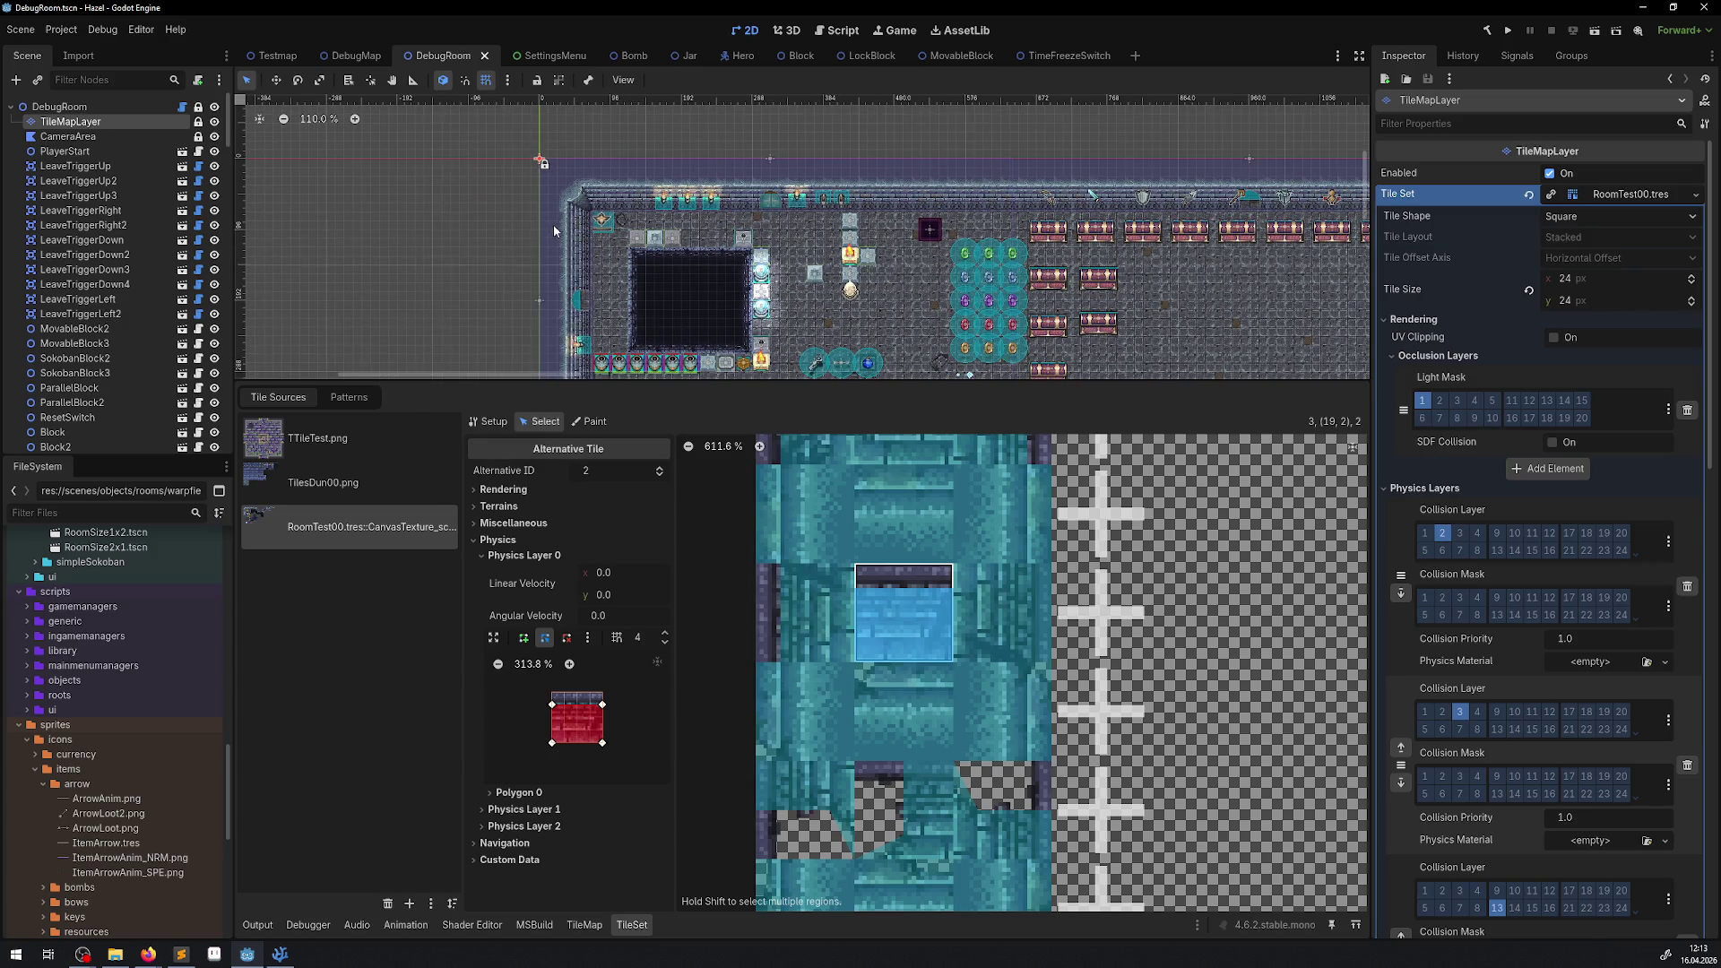
scroll(602, 231, up, 1)
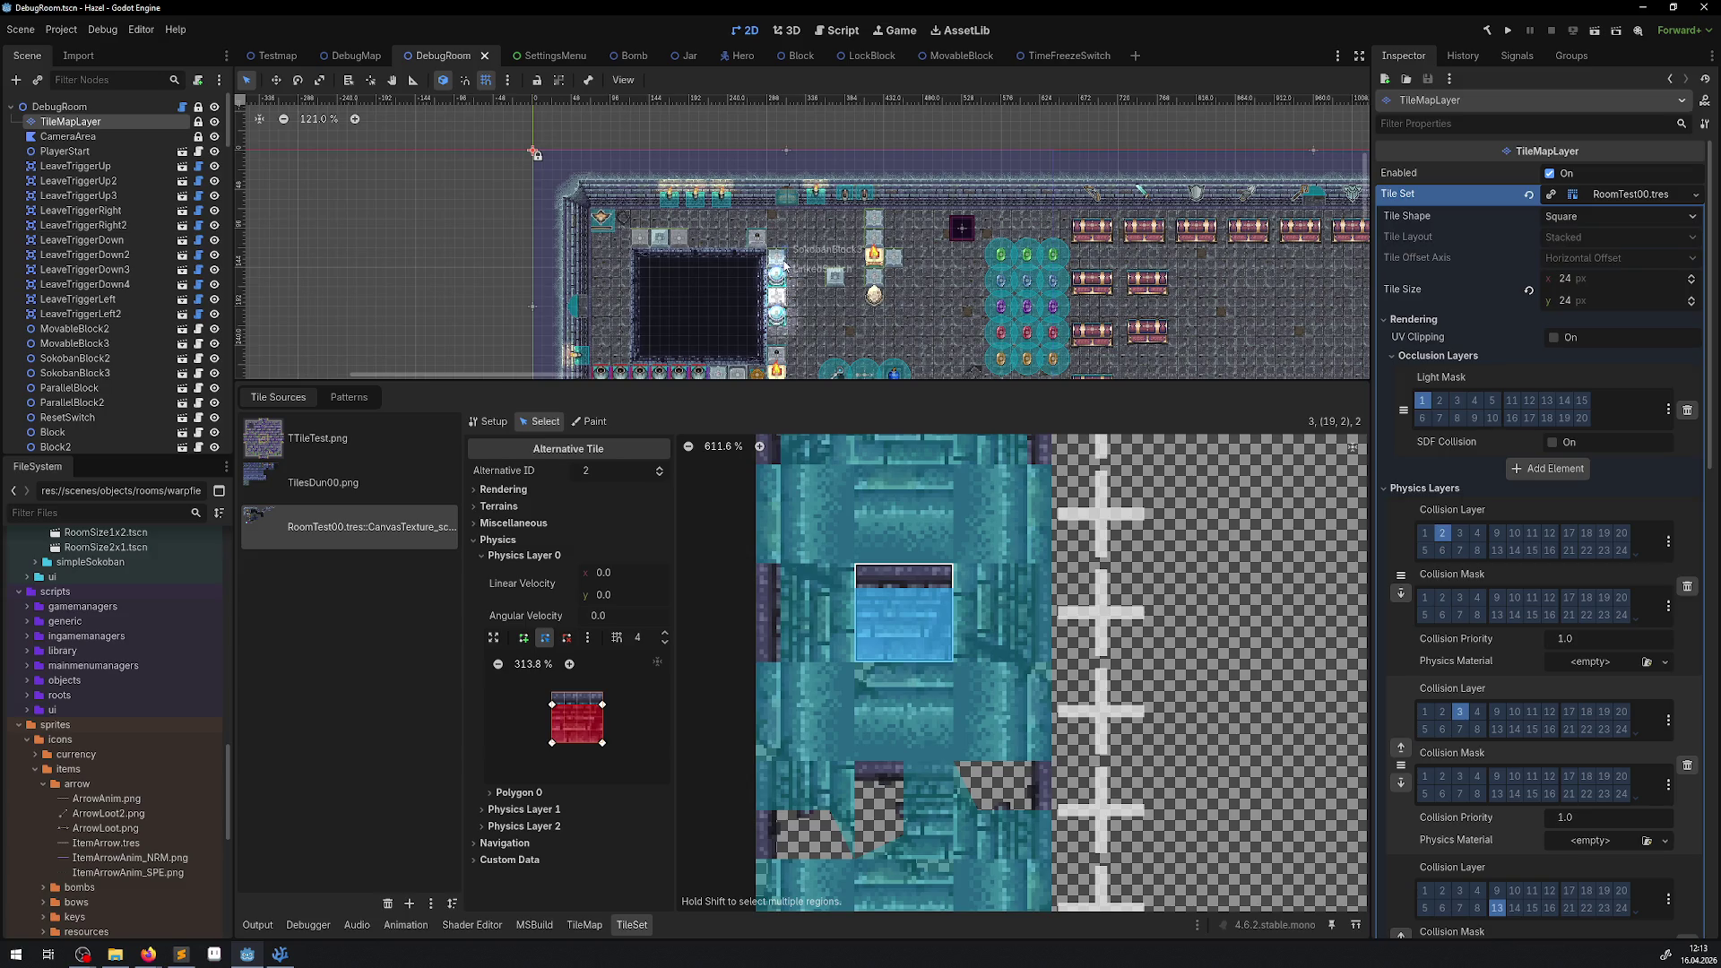
scroll(785, 262, down, 1)
scroll(784, 263, up, 1)
scroll(793, 258, down, 1)
scroll(794, 256, up, 1)
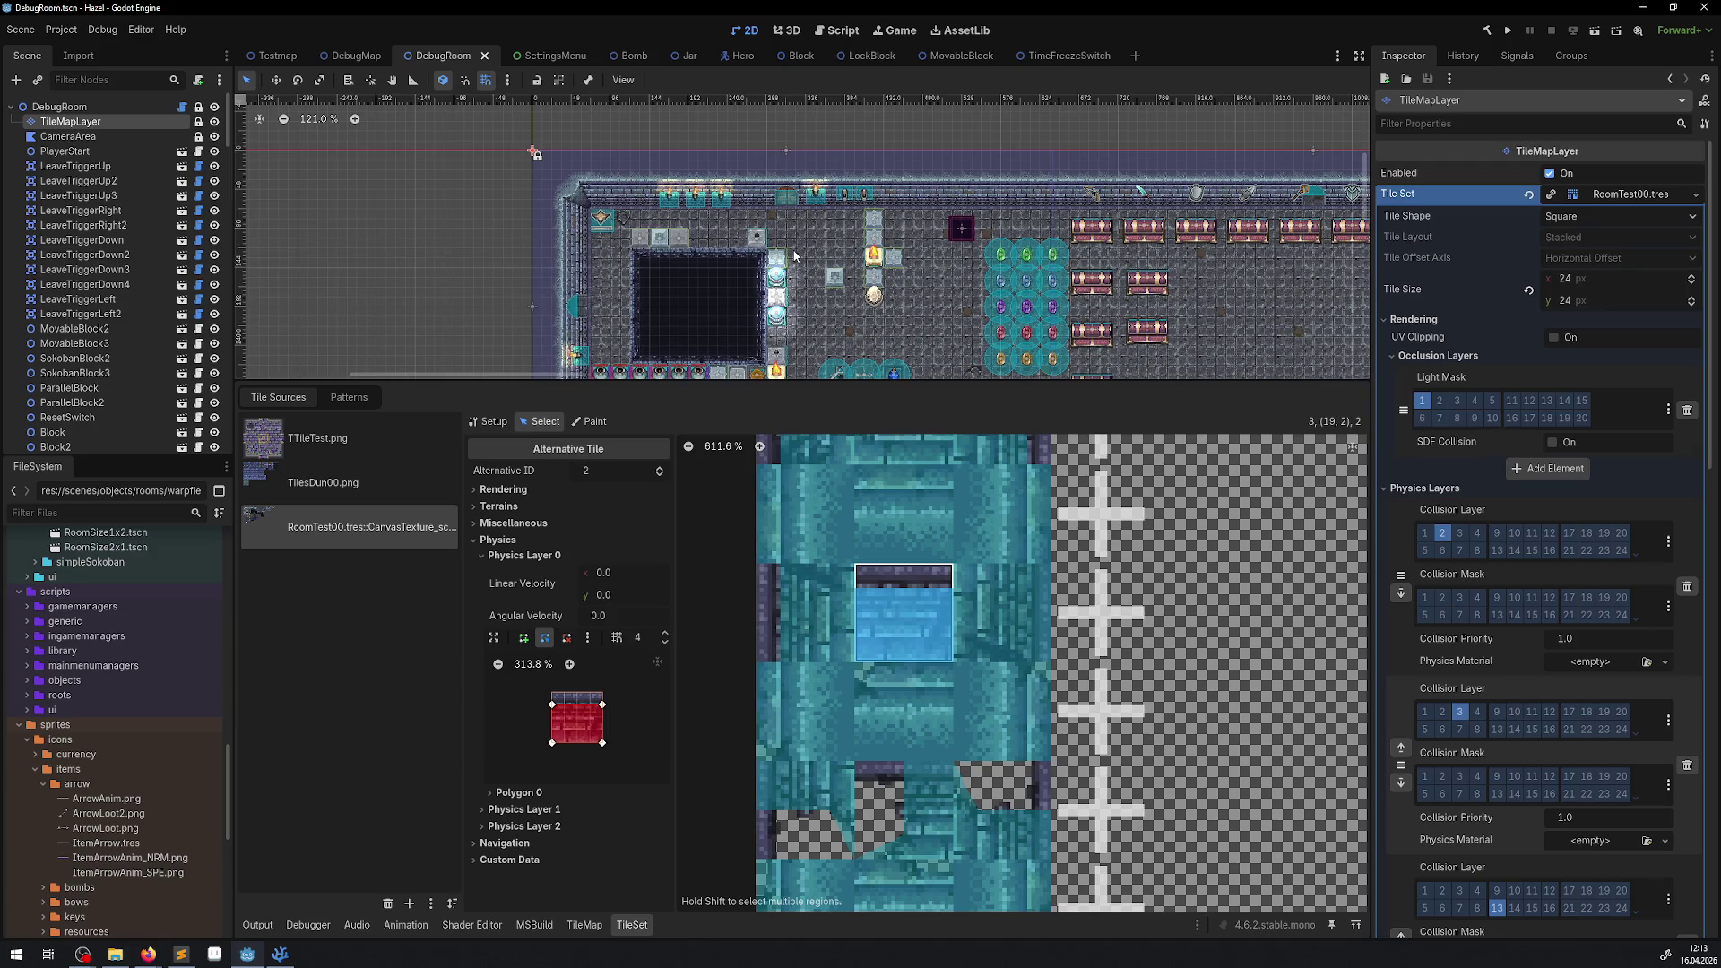
scroll(786, 281, up, 1)
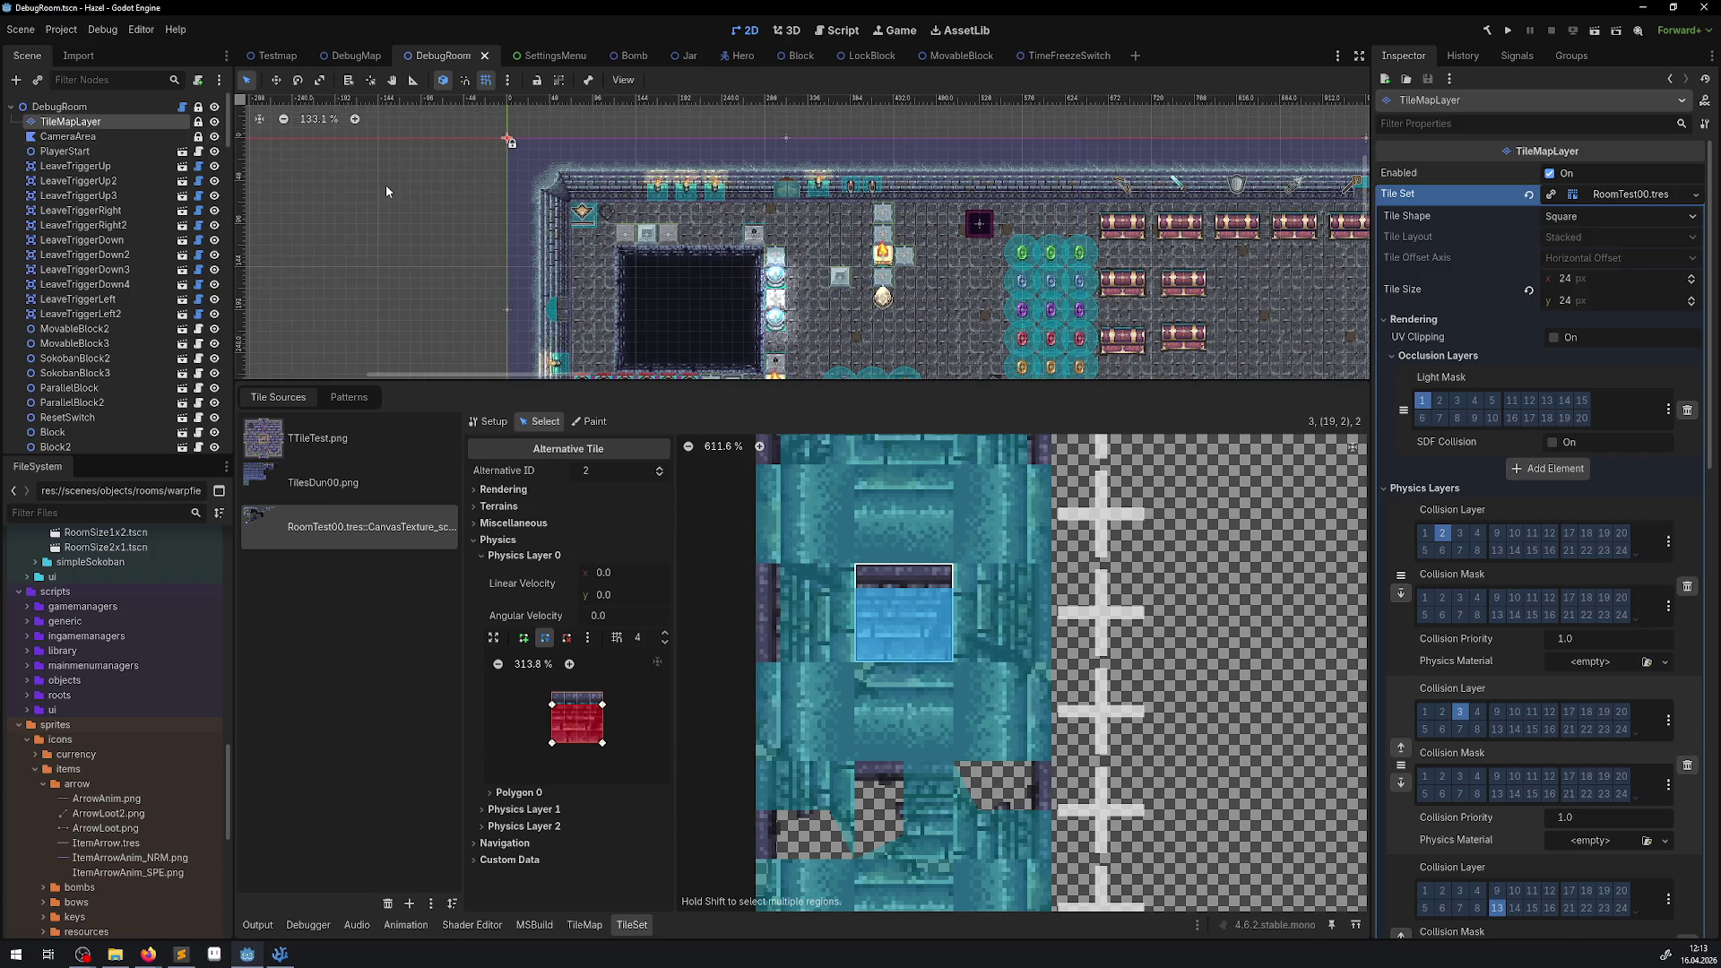
scroll(797, 271, up, 1)
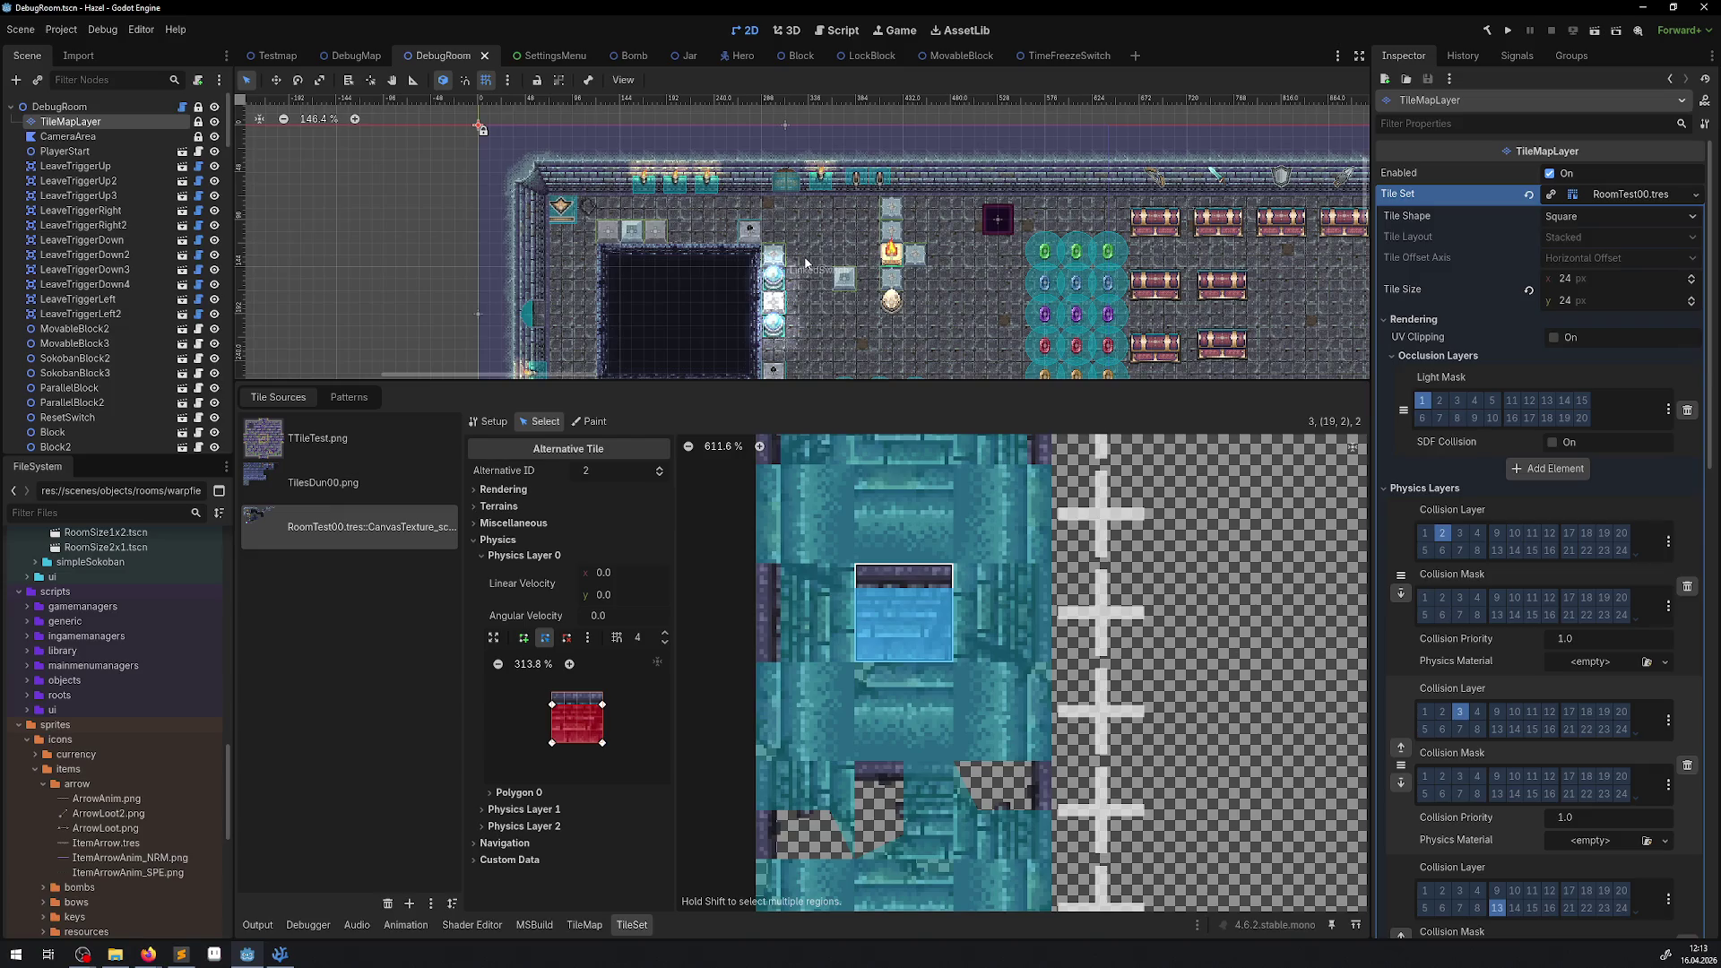
scroll(806, 261, up, 4)
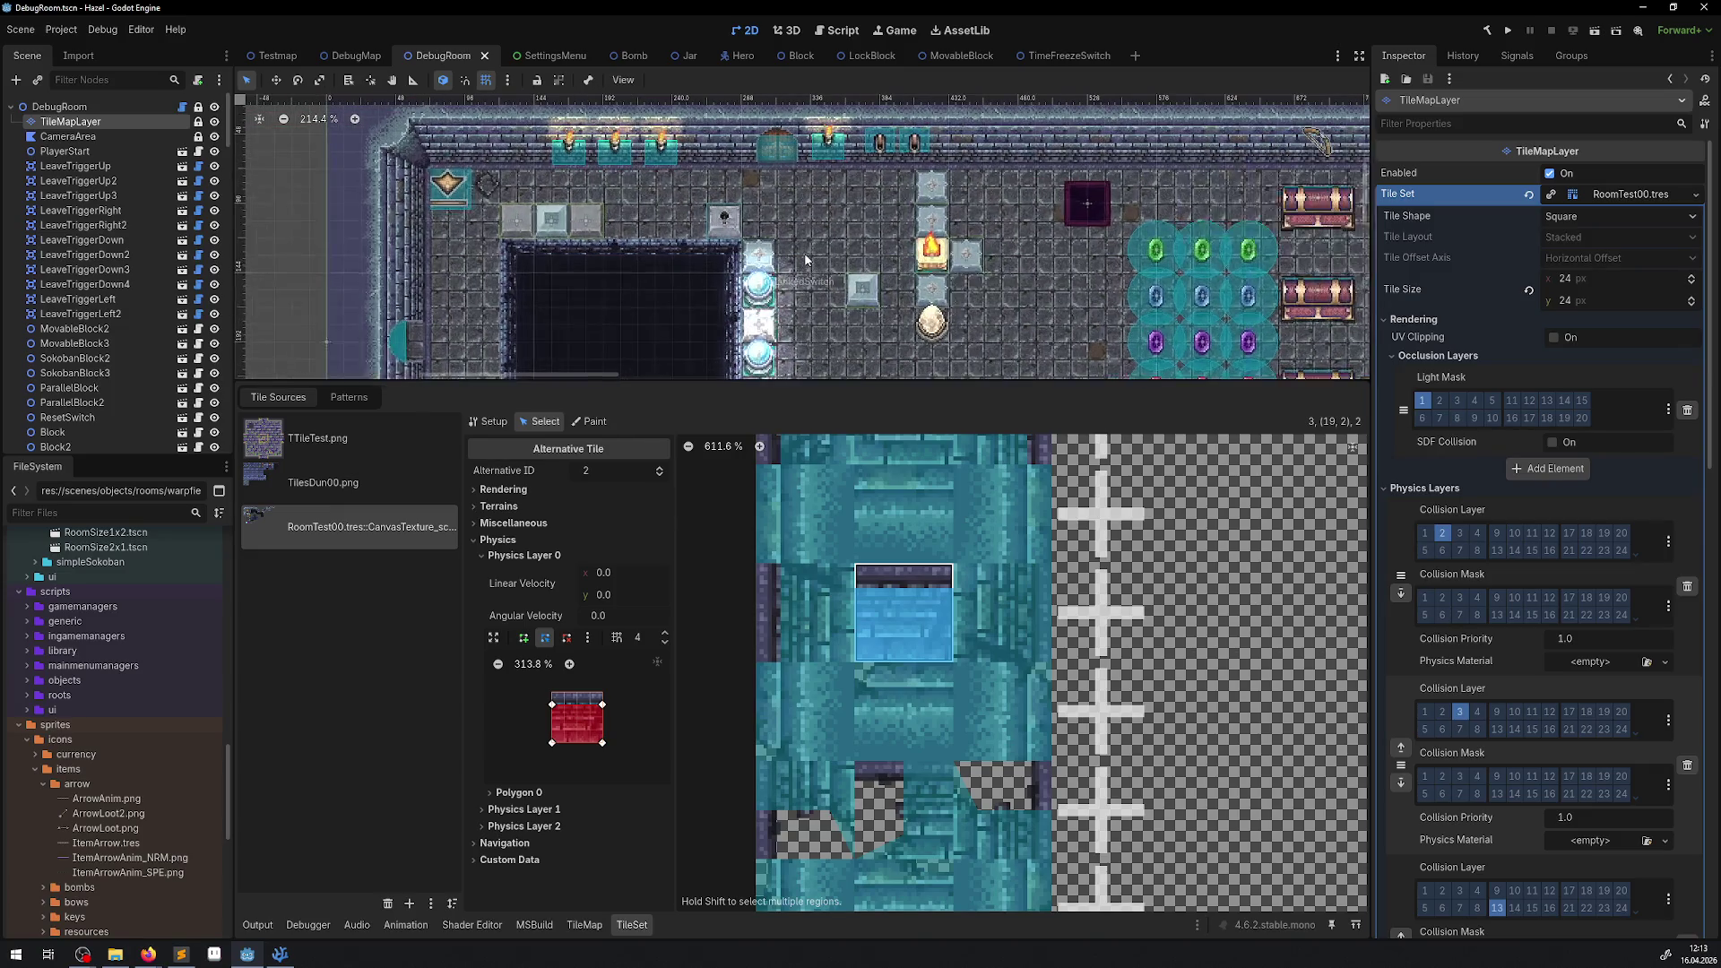
scroll(806, 260, down, 1)
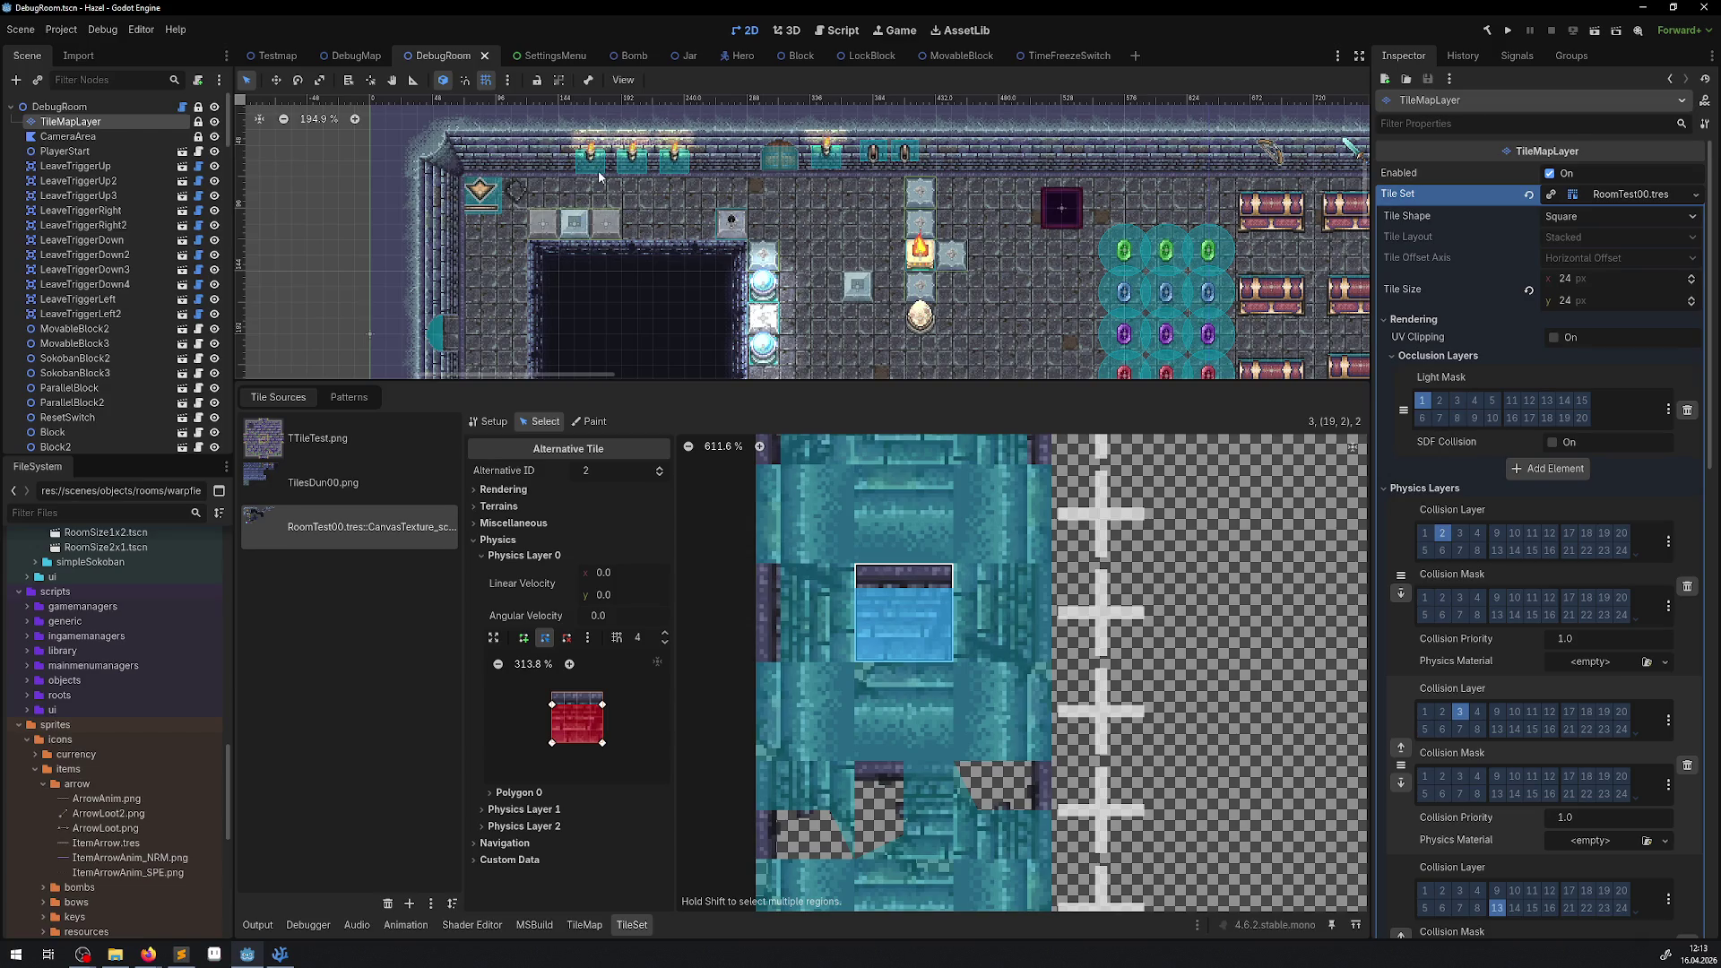
scroll(599, 177, down, 2)
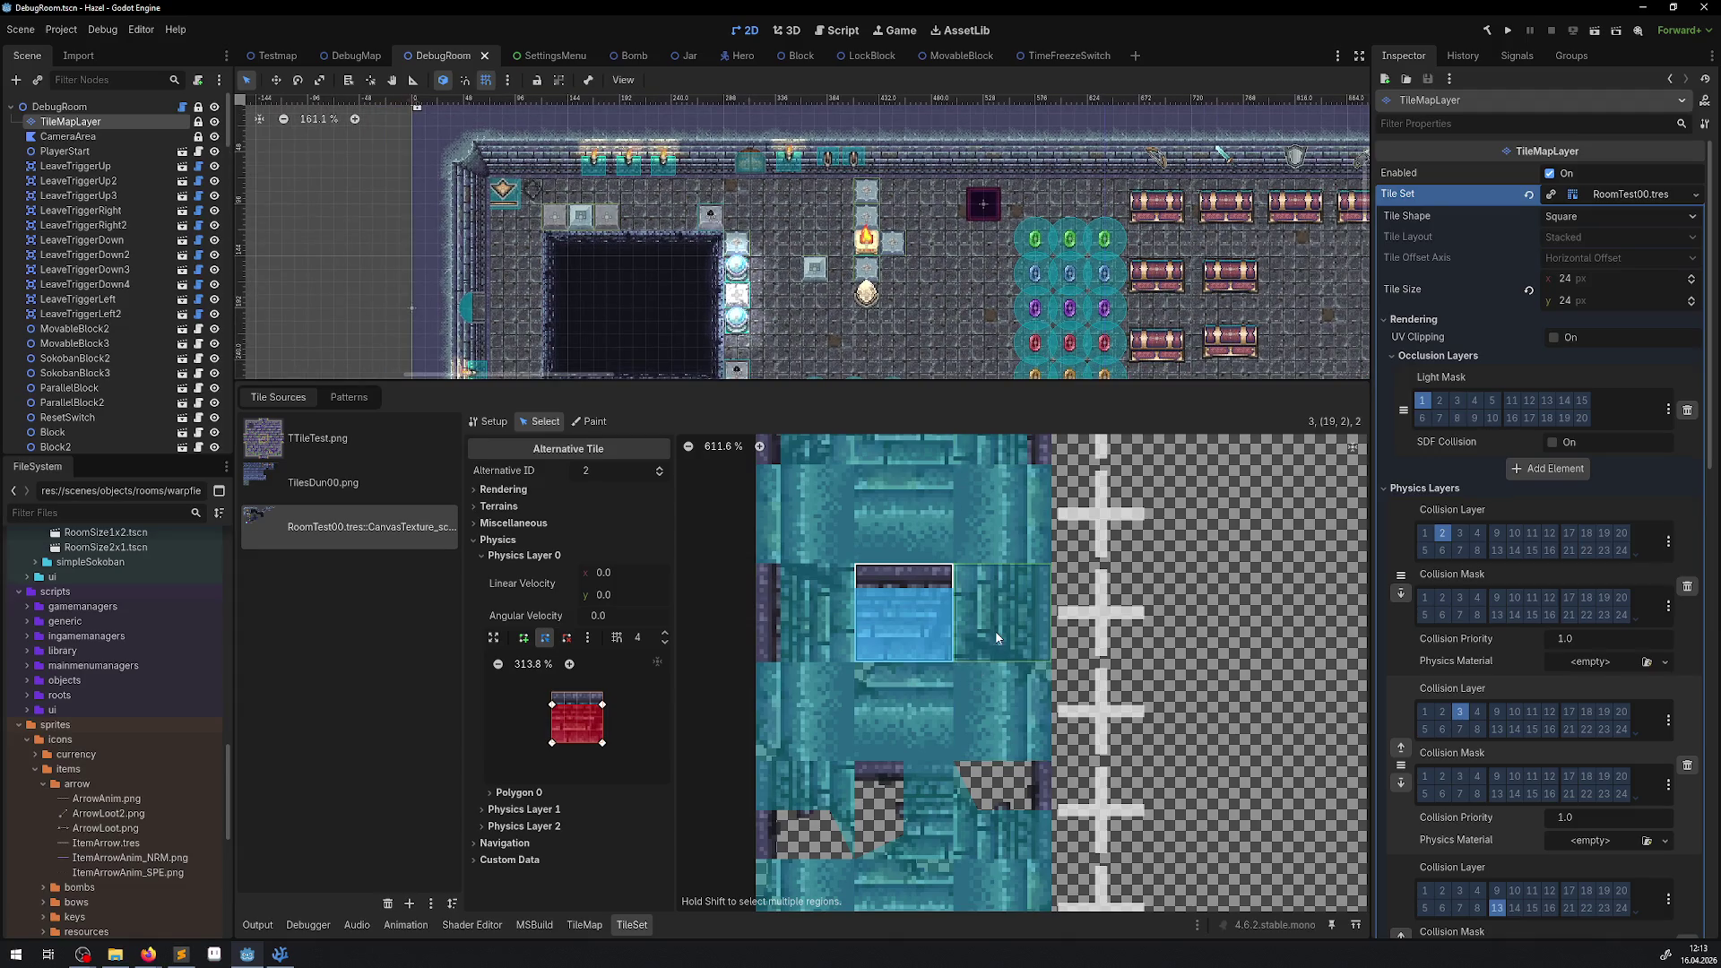
Pull the right edge of tile 19,2's third alternative collision polygon inward and save.
click(997, 637)
drag(601, 693, 590, 744)
key(ctrl+s)
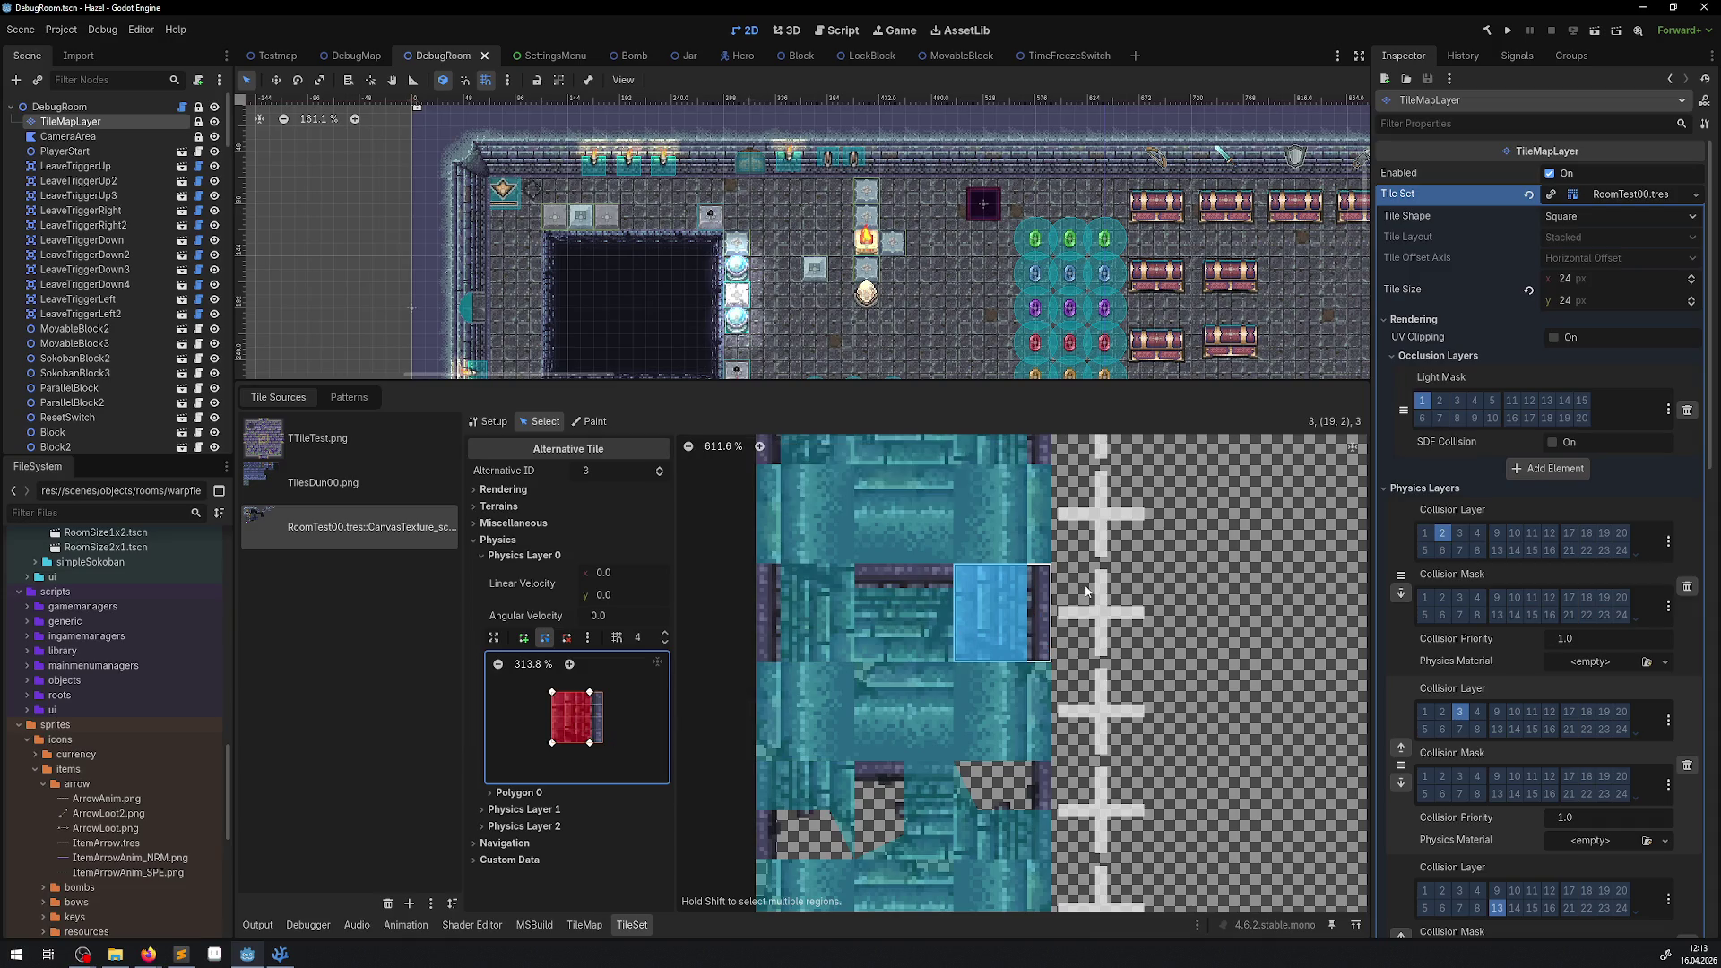
scroll(688, 327, up, 2)
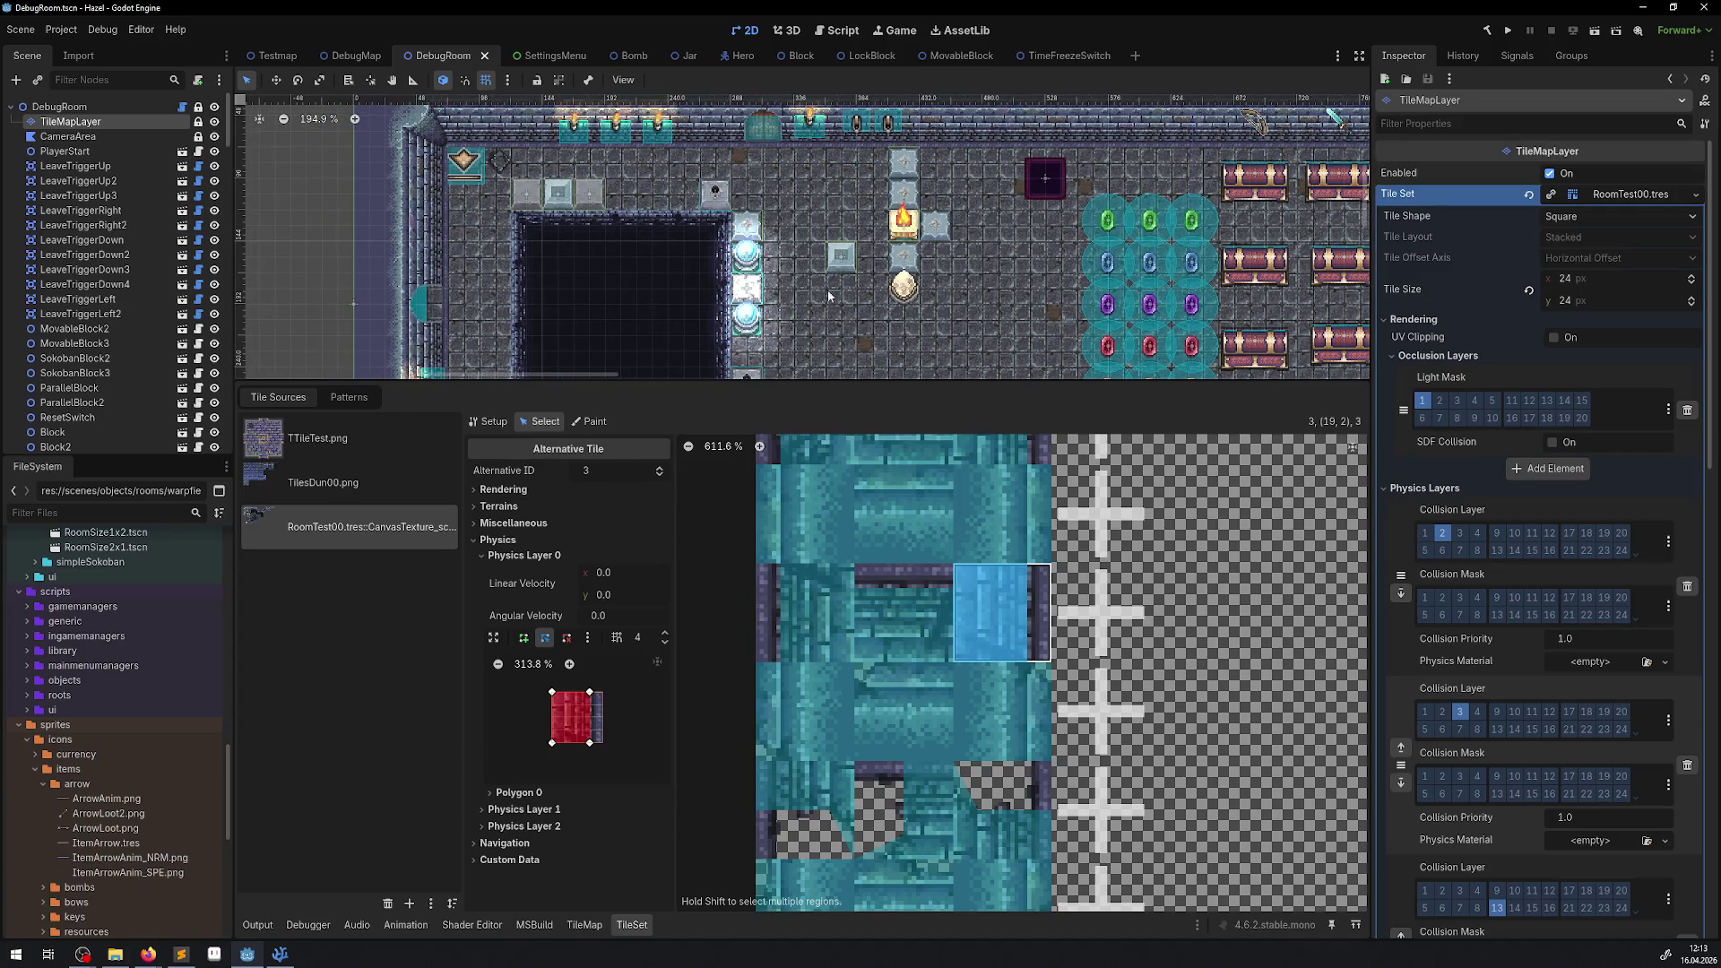
scroll(859, 253, down, 1)
drag(858, 254, 758, 198)
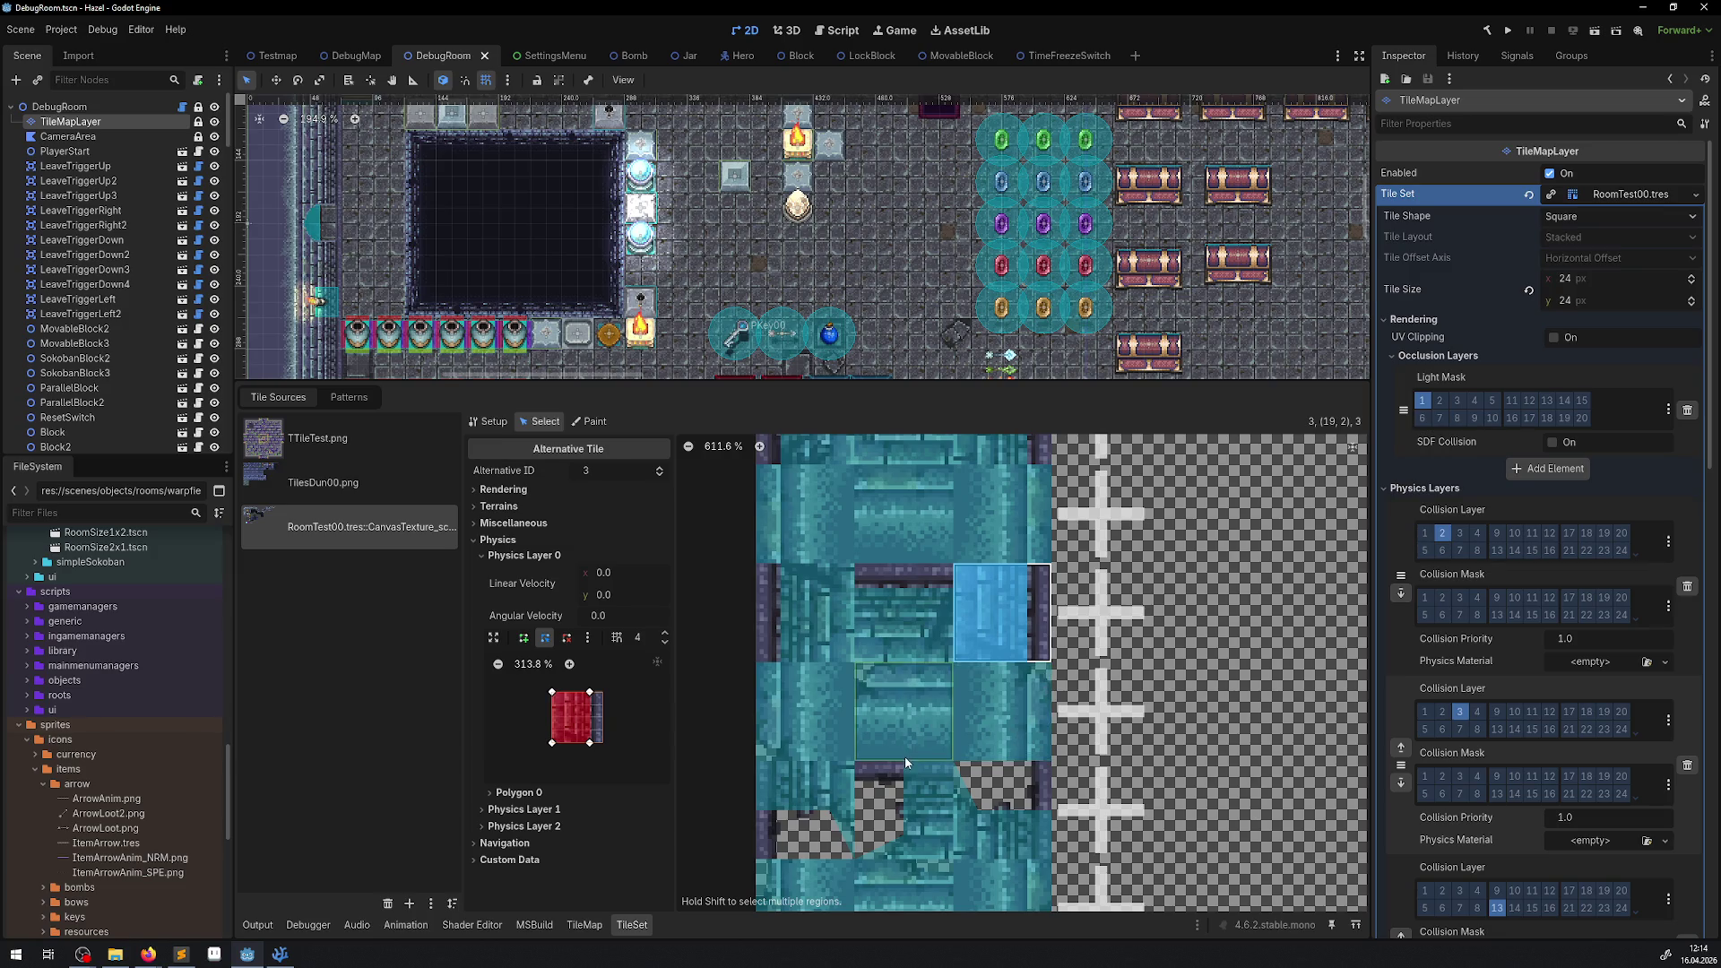
Reshape the collision polygons of the upper wall tiles and save the scene.
scroll(798, 661, down, 2)
click(755, 699)
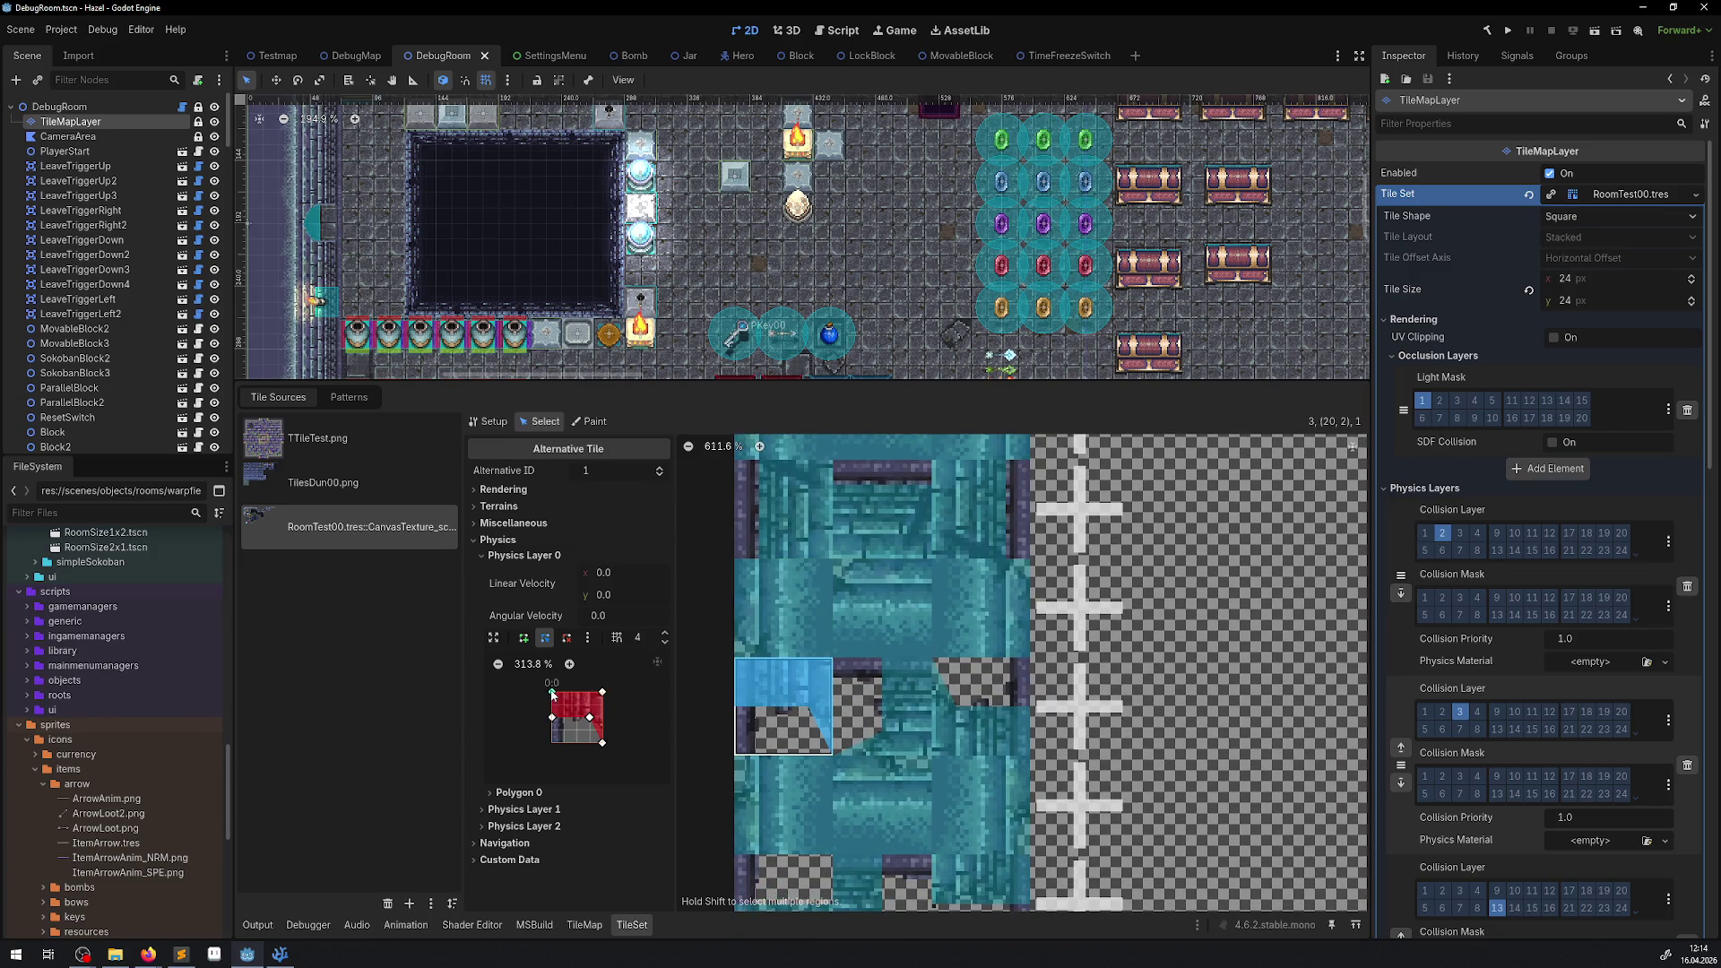
drag(552, 692, 564, 692)
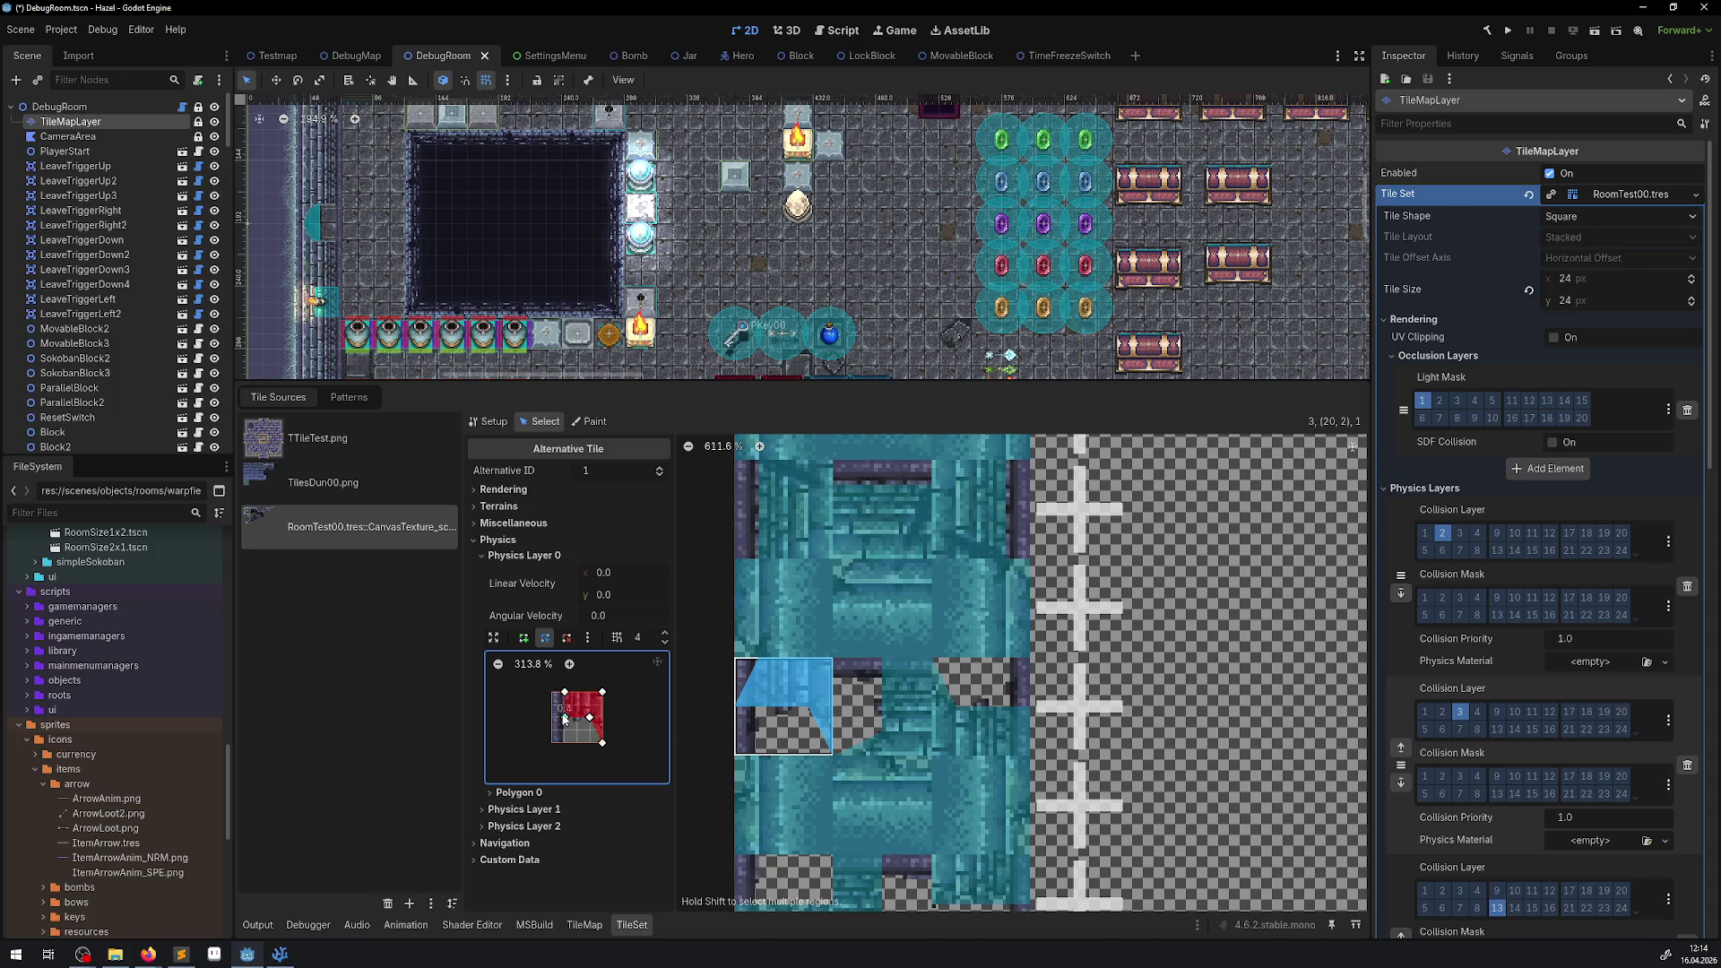
click(882, 693)
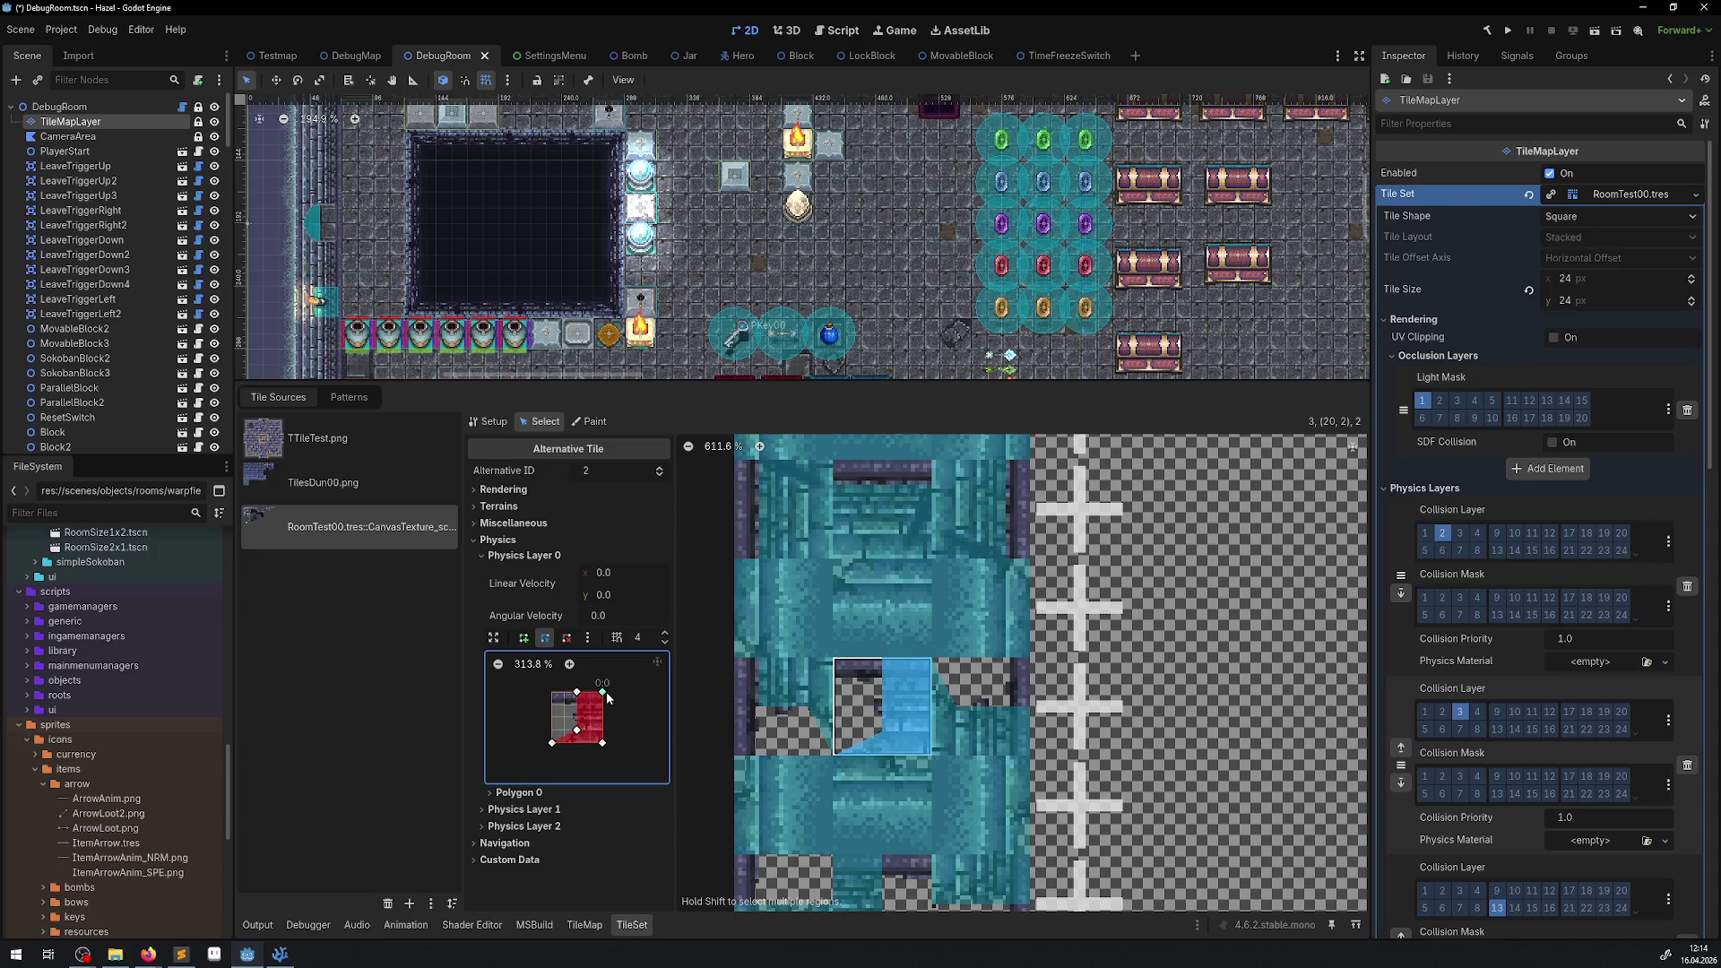
mouse_move(603, 705)
mouse_down()
mouse_move(576, 699)
mouse_move(589, 742)
mouse_up()
click(980, 708)
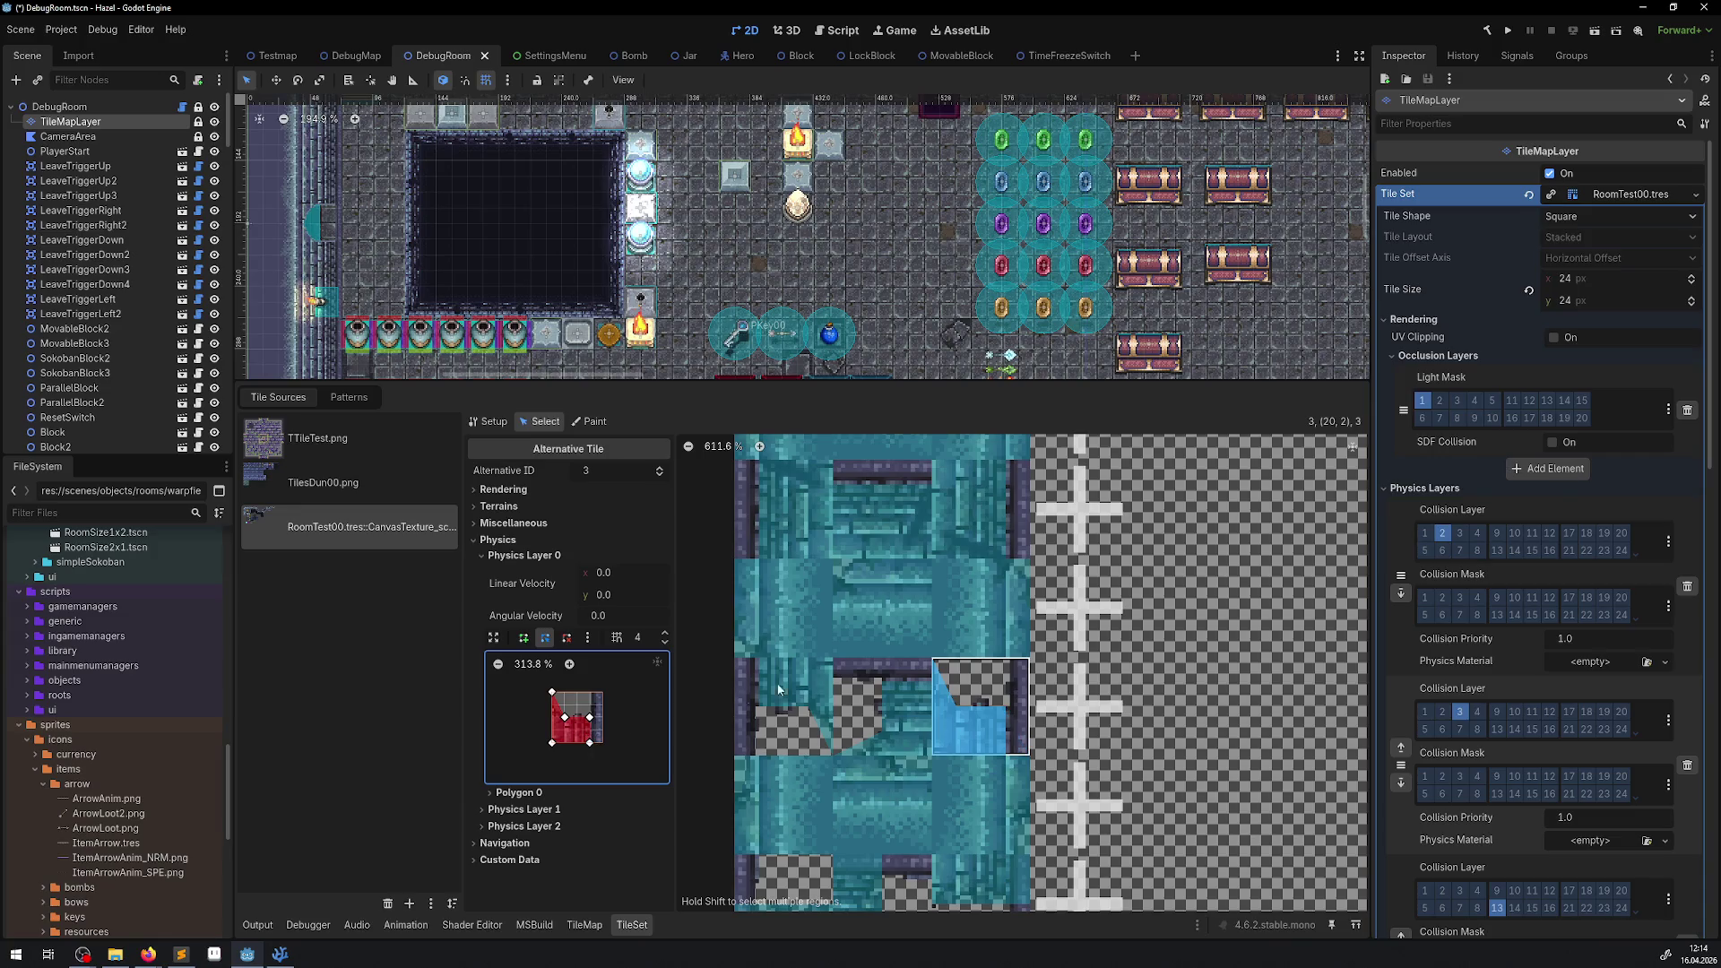
key(ctrl+s)
Fit the lower wall tiles' collision shapes, save, and enlarge the map viewport.
drag(878, 697, 886, 511)
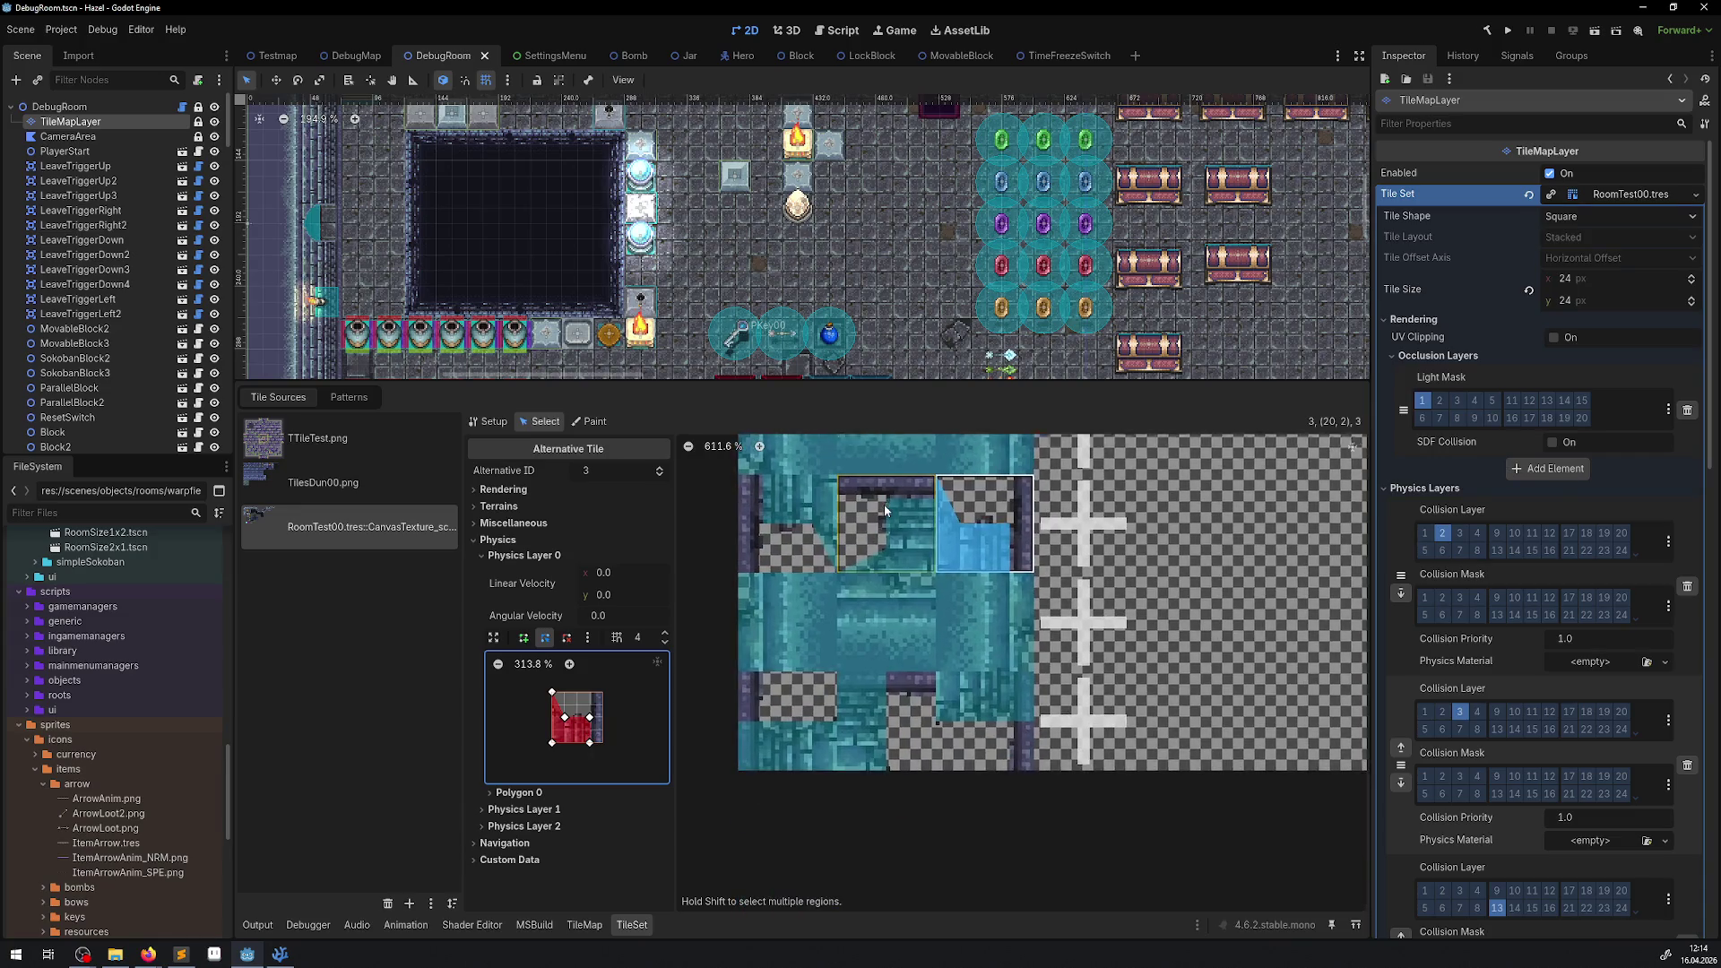
click(786, 717)
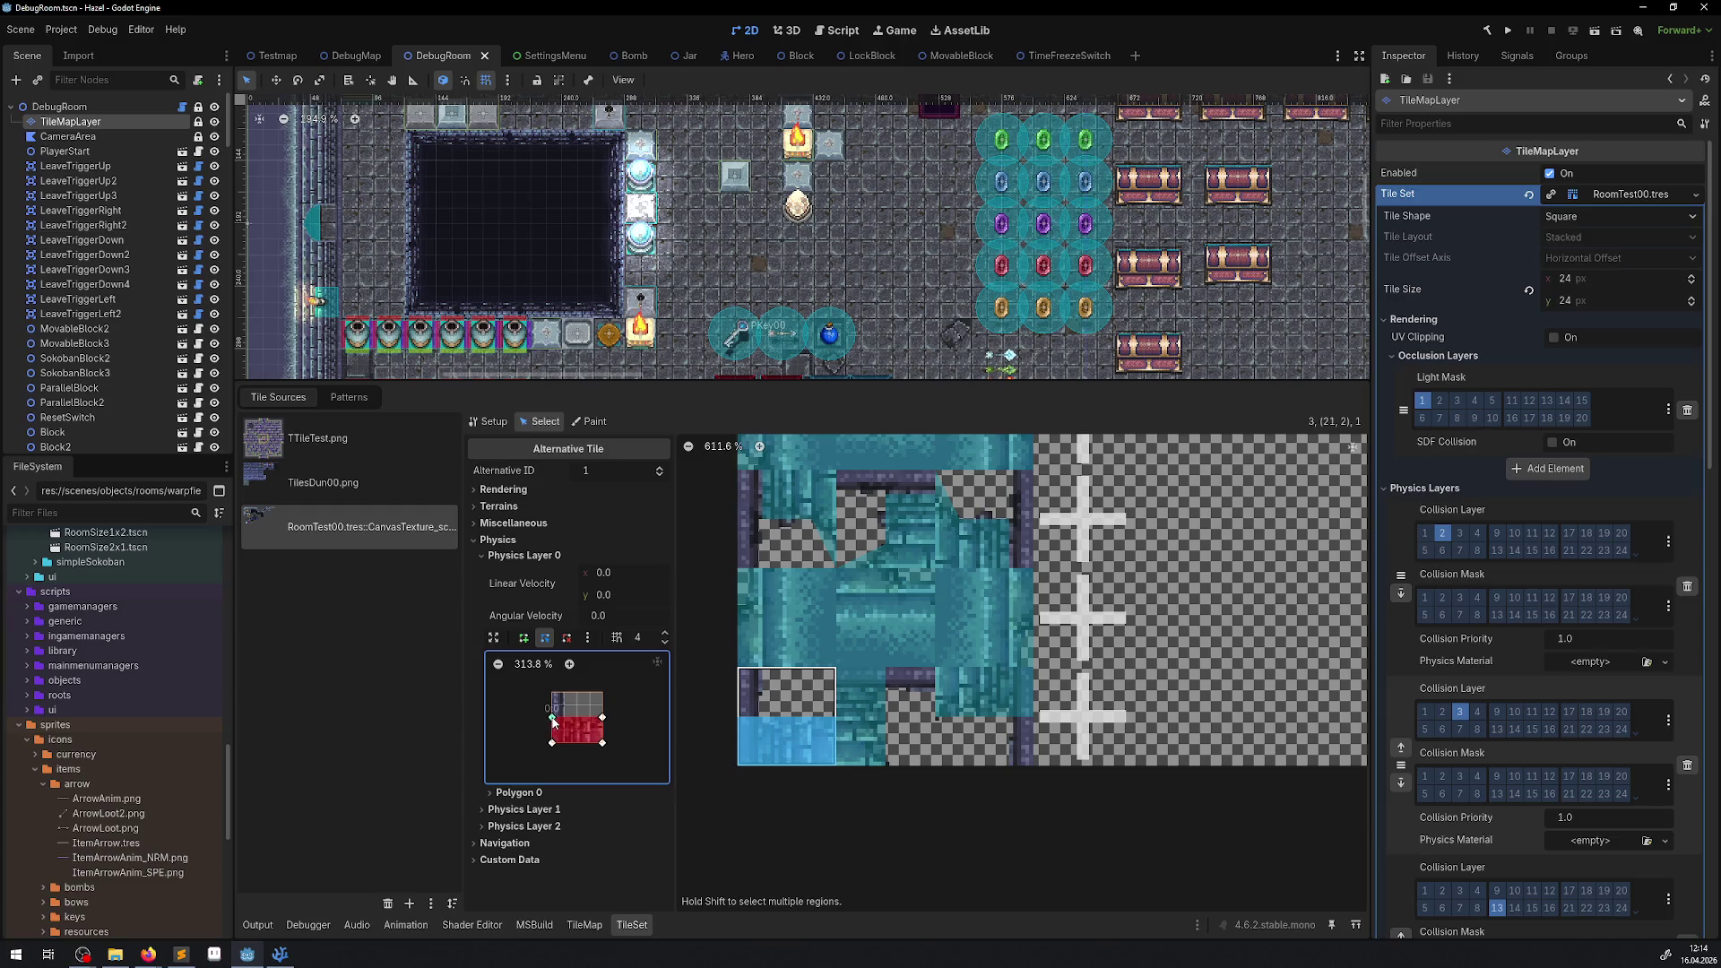
drag(552, 717, 565, 742)
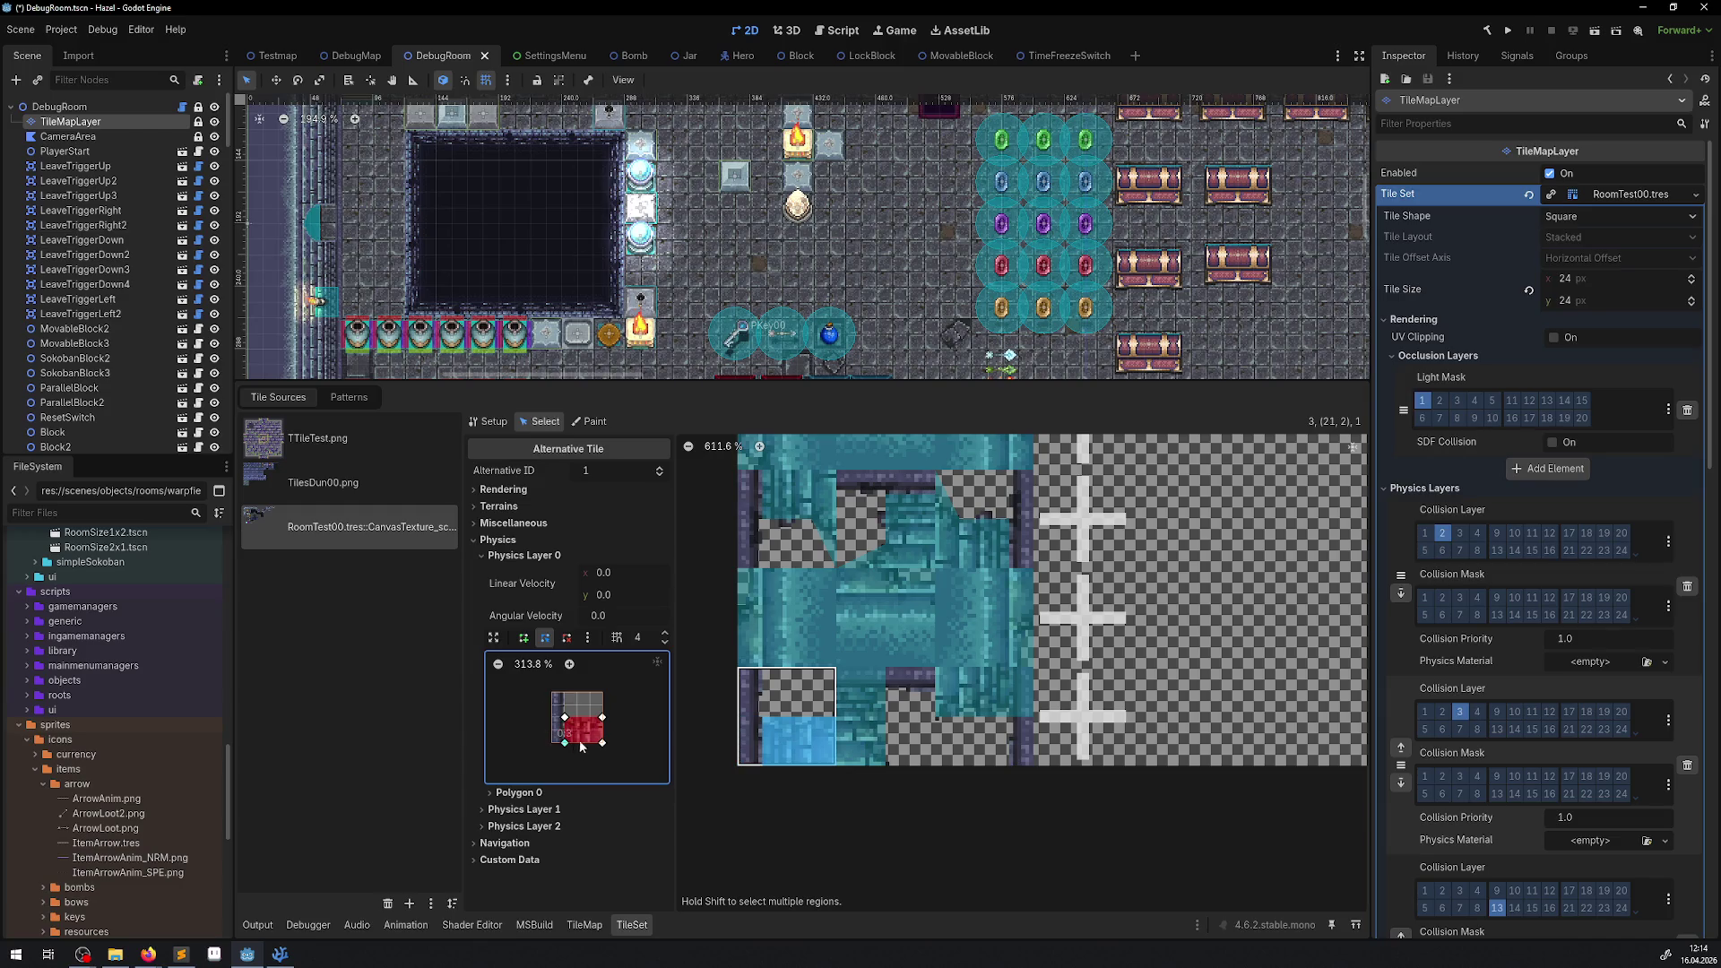
click(902, 710)
right_click(906, 709)
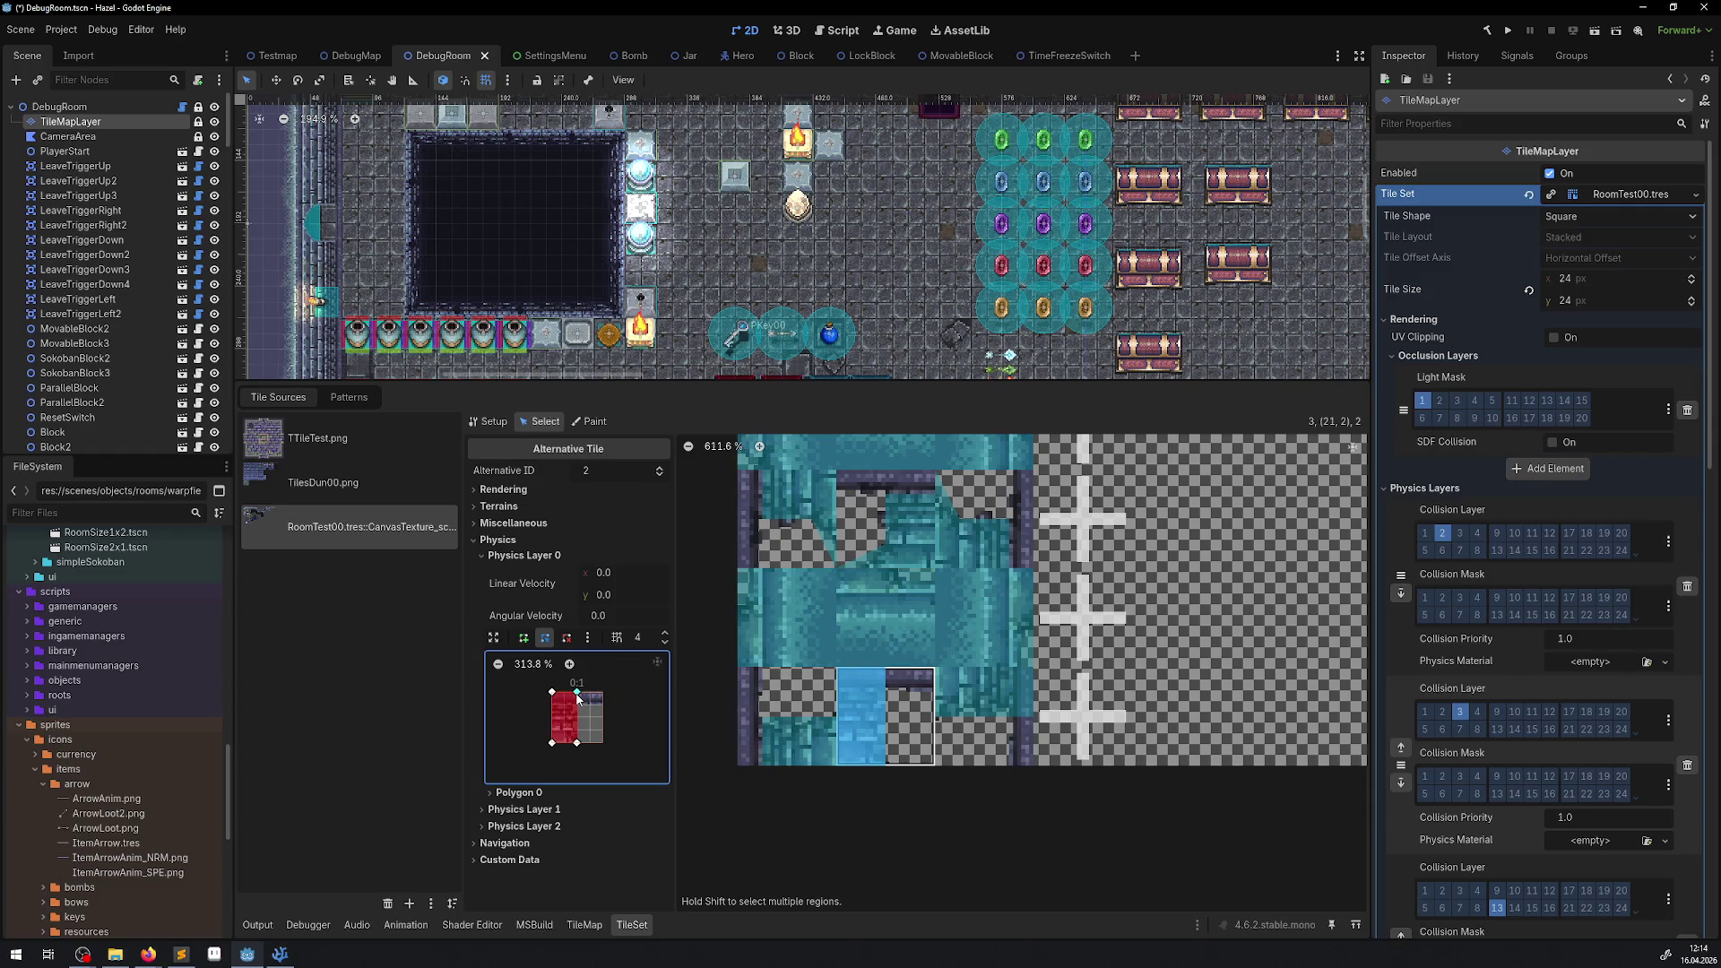
drag(577, 697, 555, 706)
click(1010, 760)
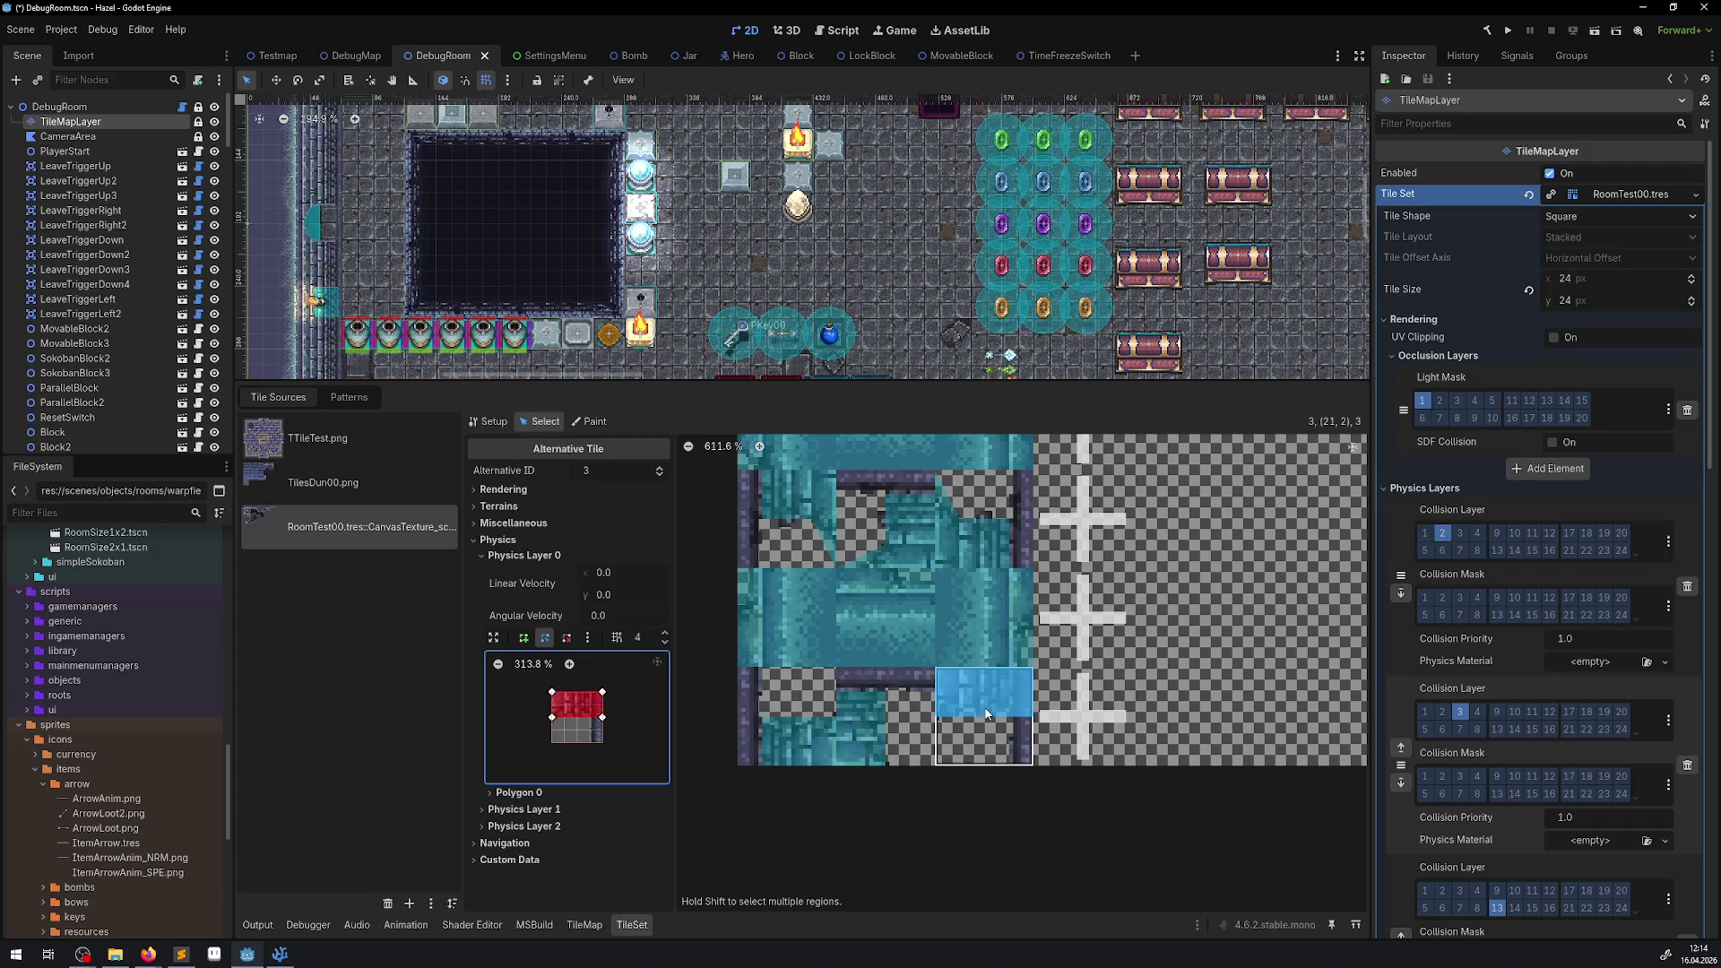
drag(602, 693, 589, 717)
scroll(956, 604, up, 1)
key(ctrl+s)
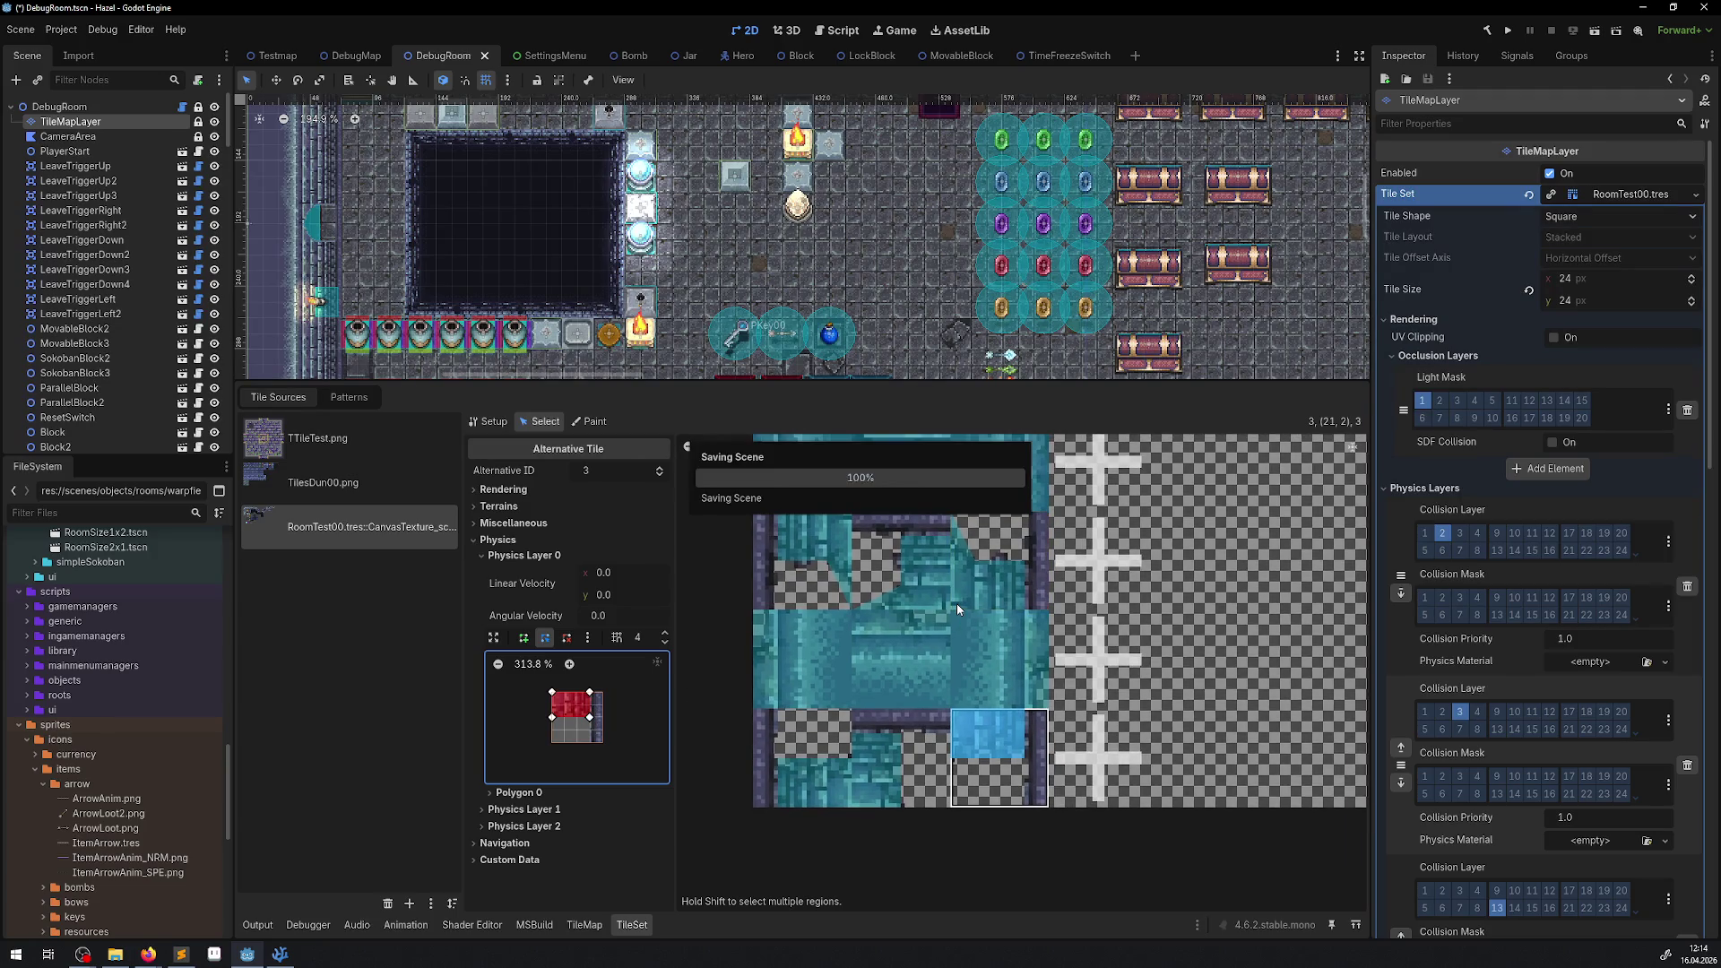
scroll(895, 620, down, 5)
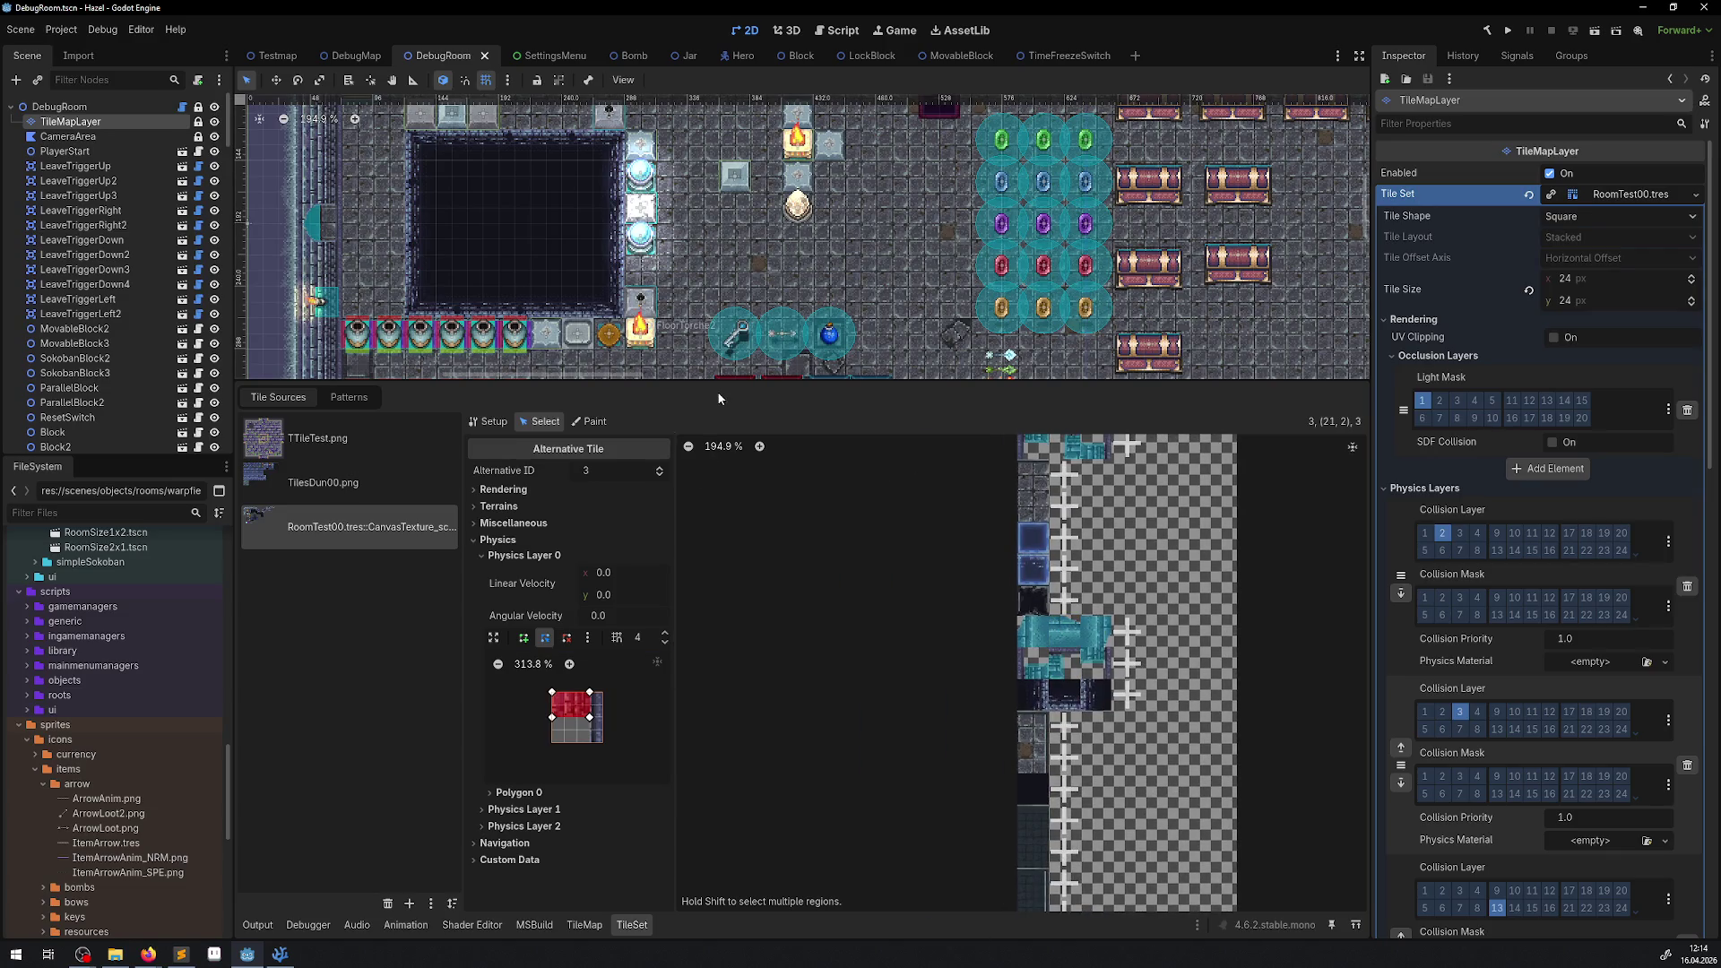
drag(717, 380, 718, 551)
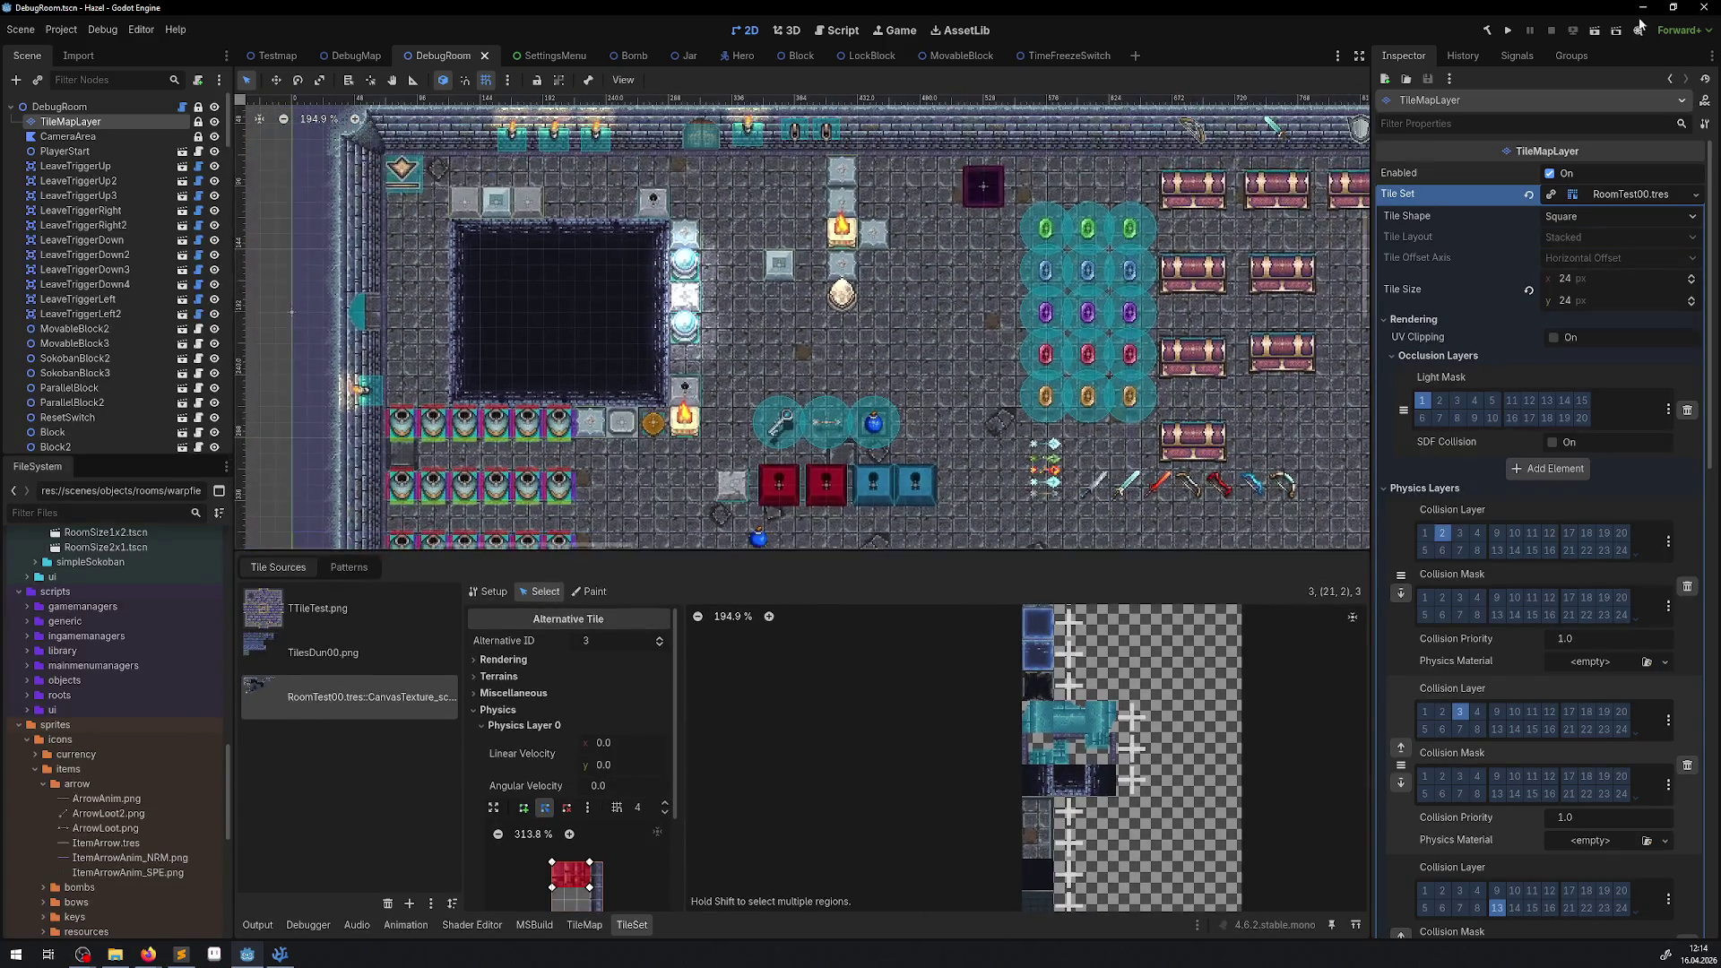
Run the game and walk the player along the top and left dungeon walls.
click(1506, 33)
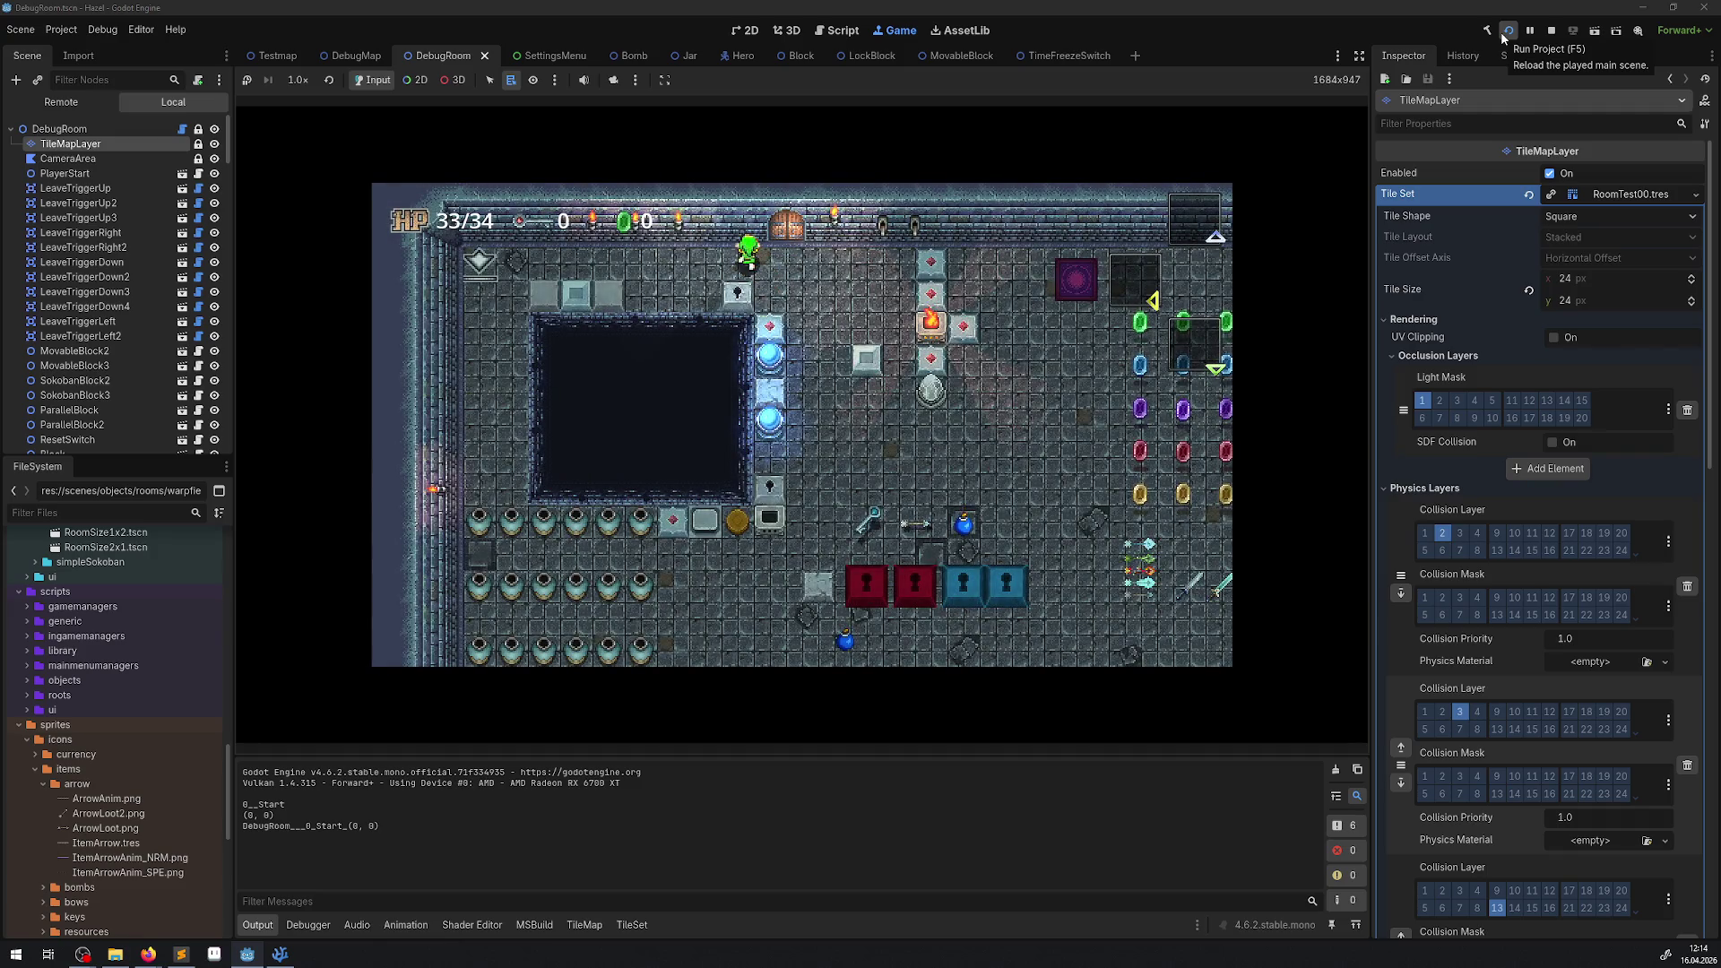
key(Right)
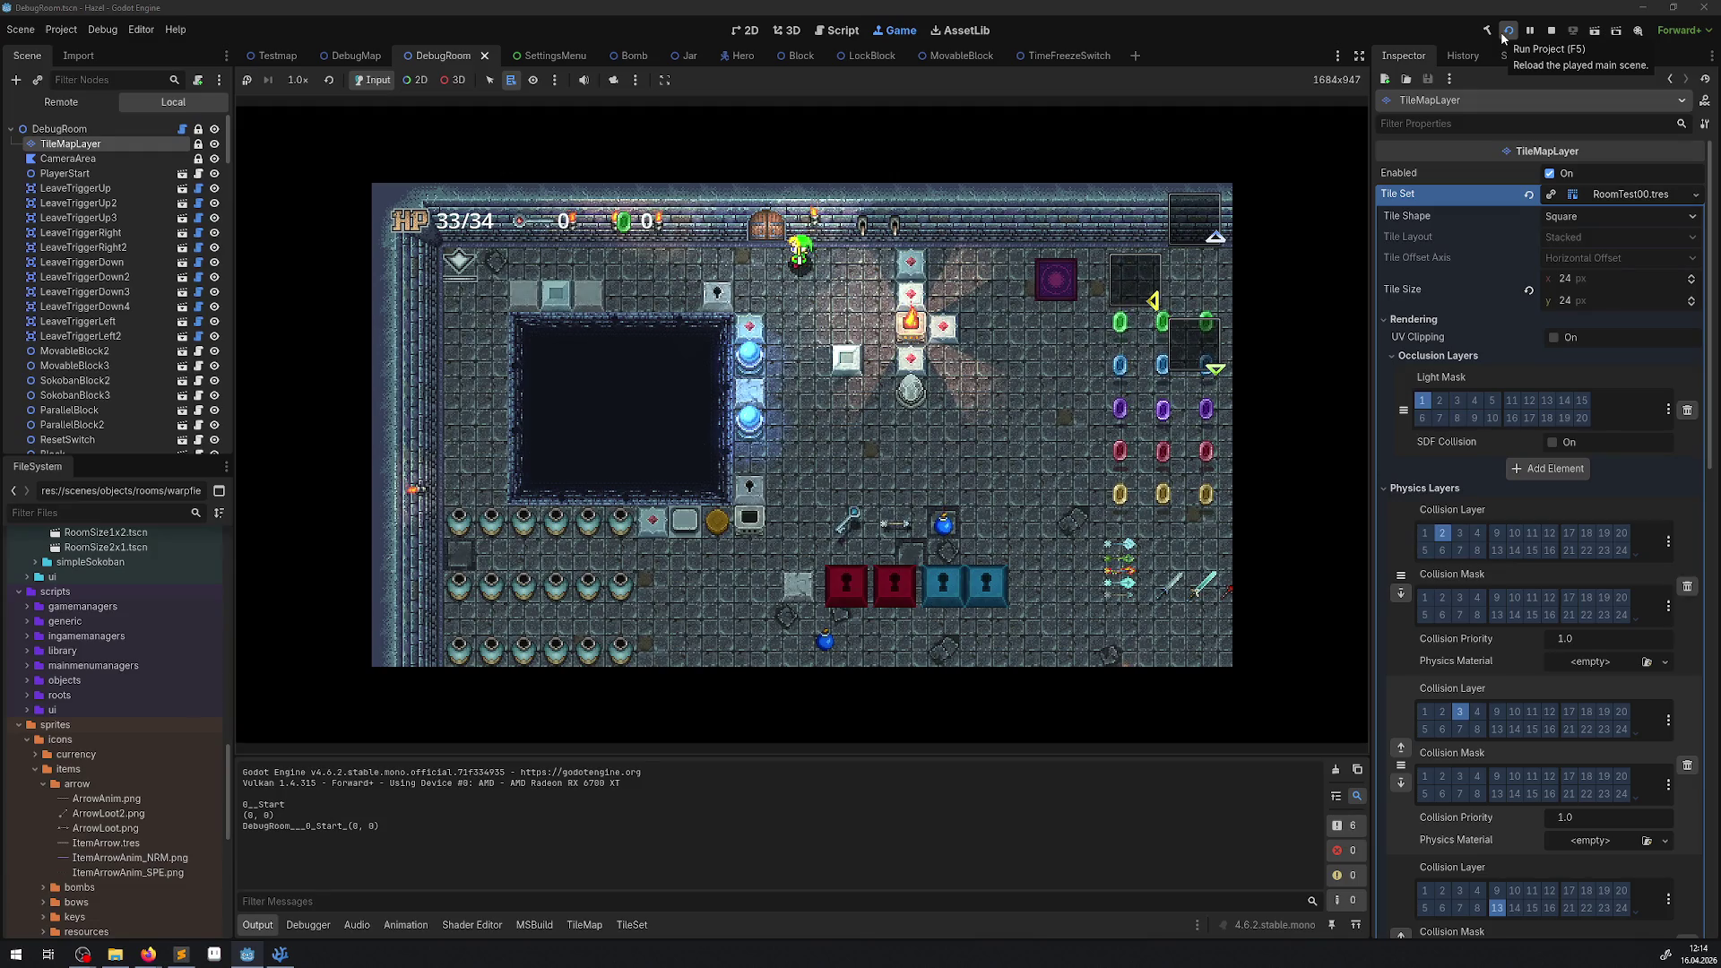
key(Left)
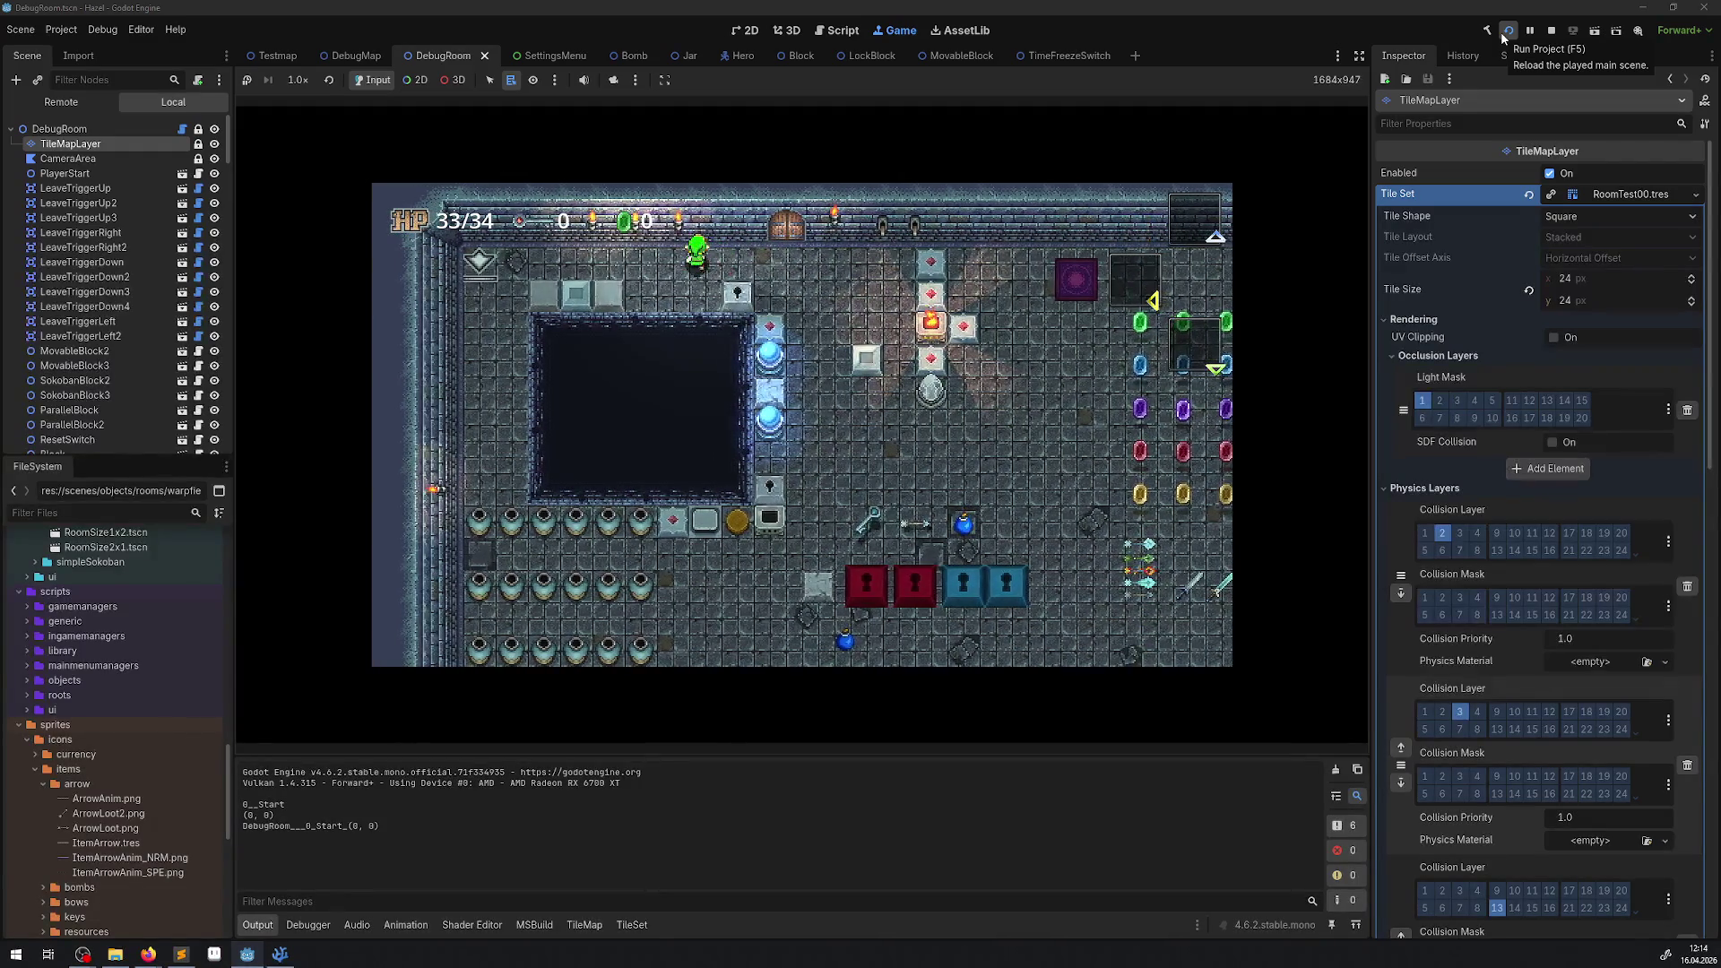
key(Left)
key(Down)
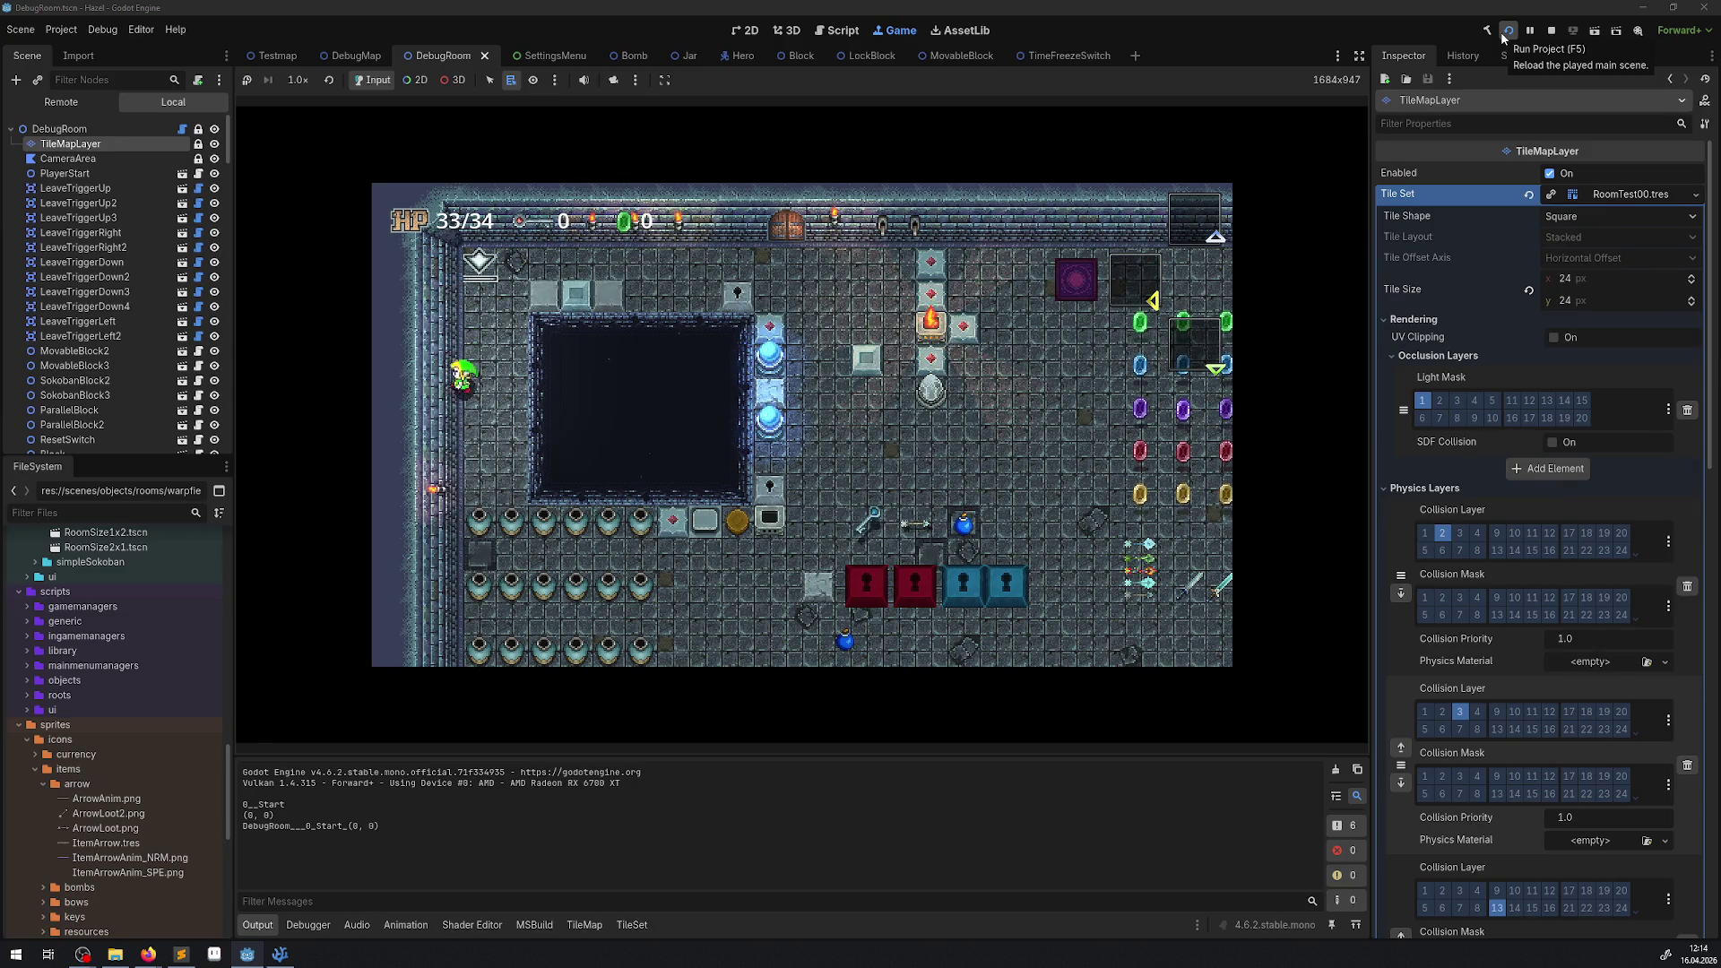
key(Down)
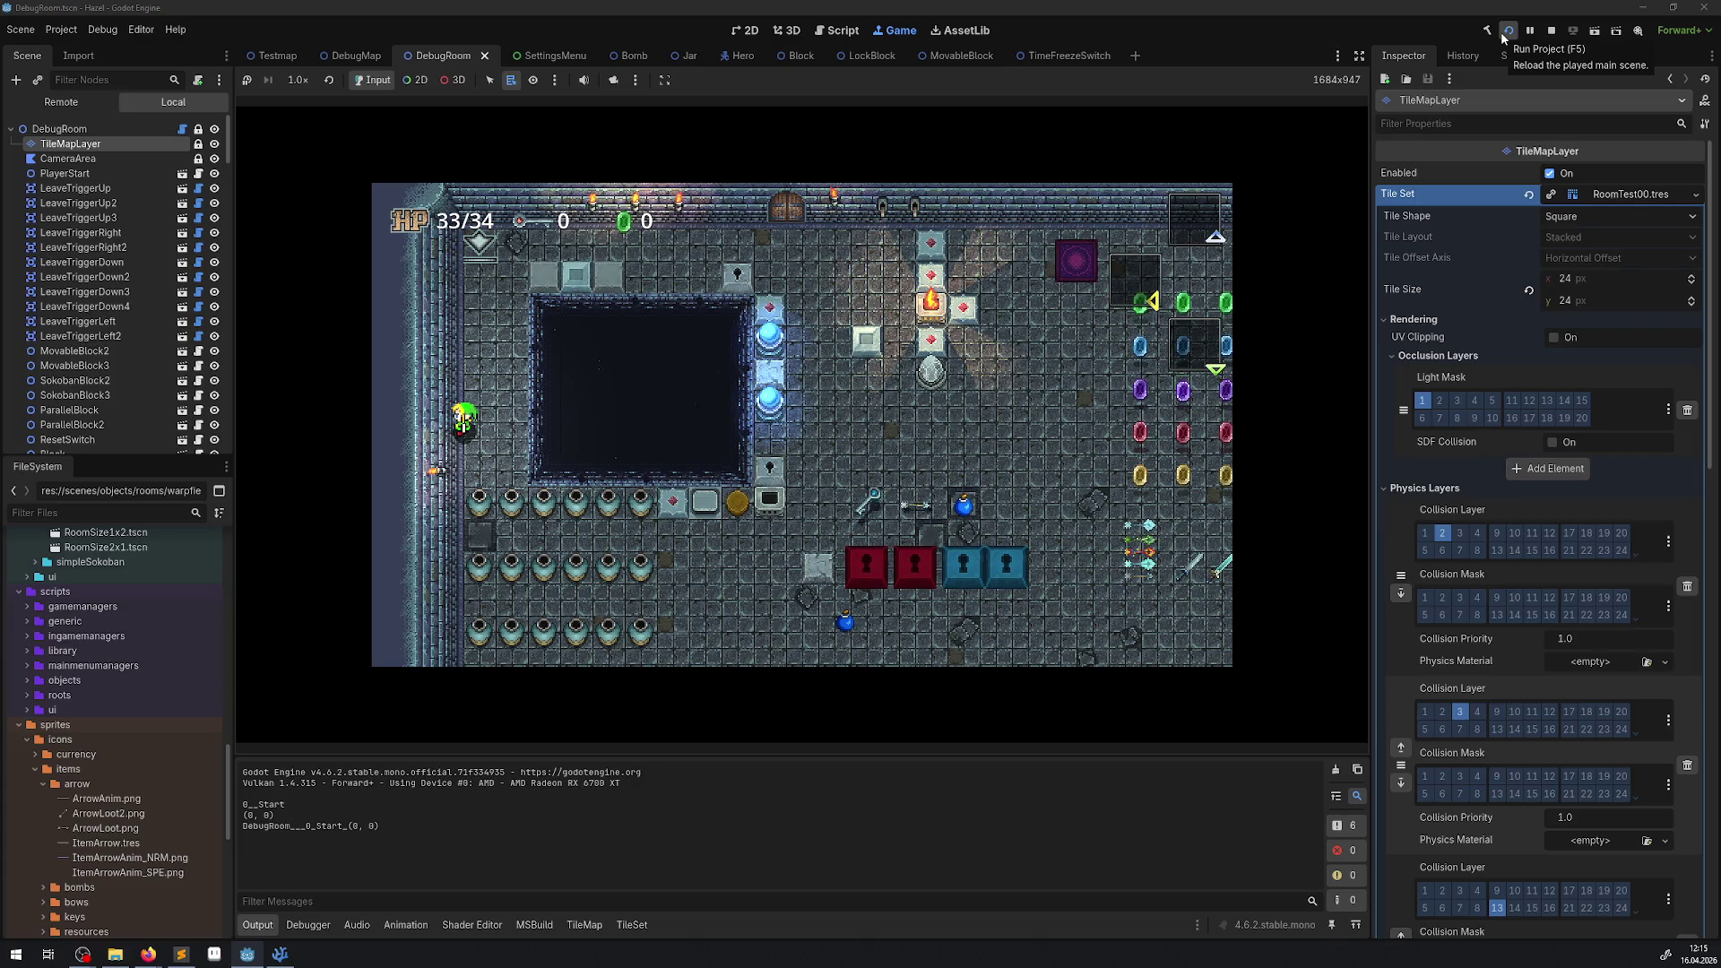
key(Up)
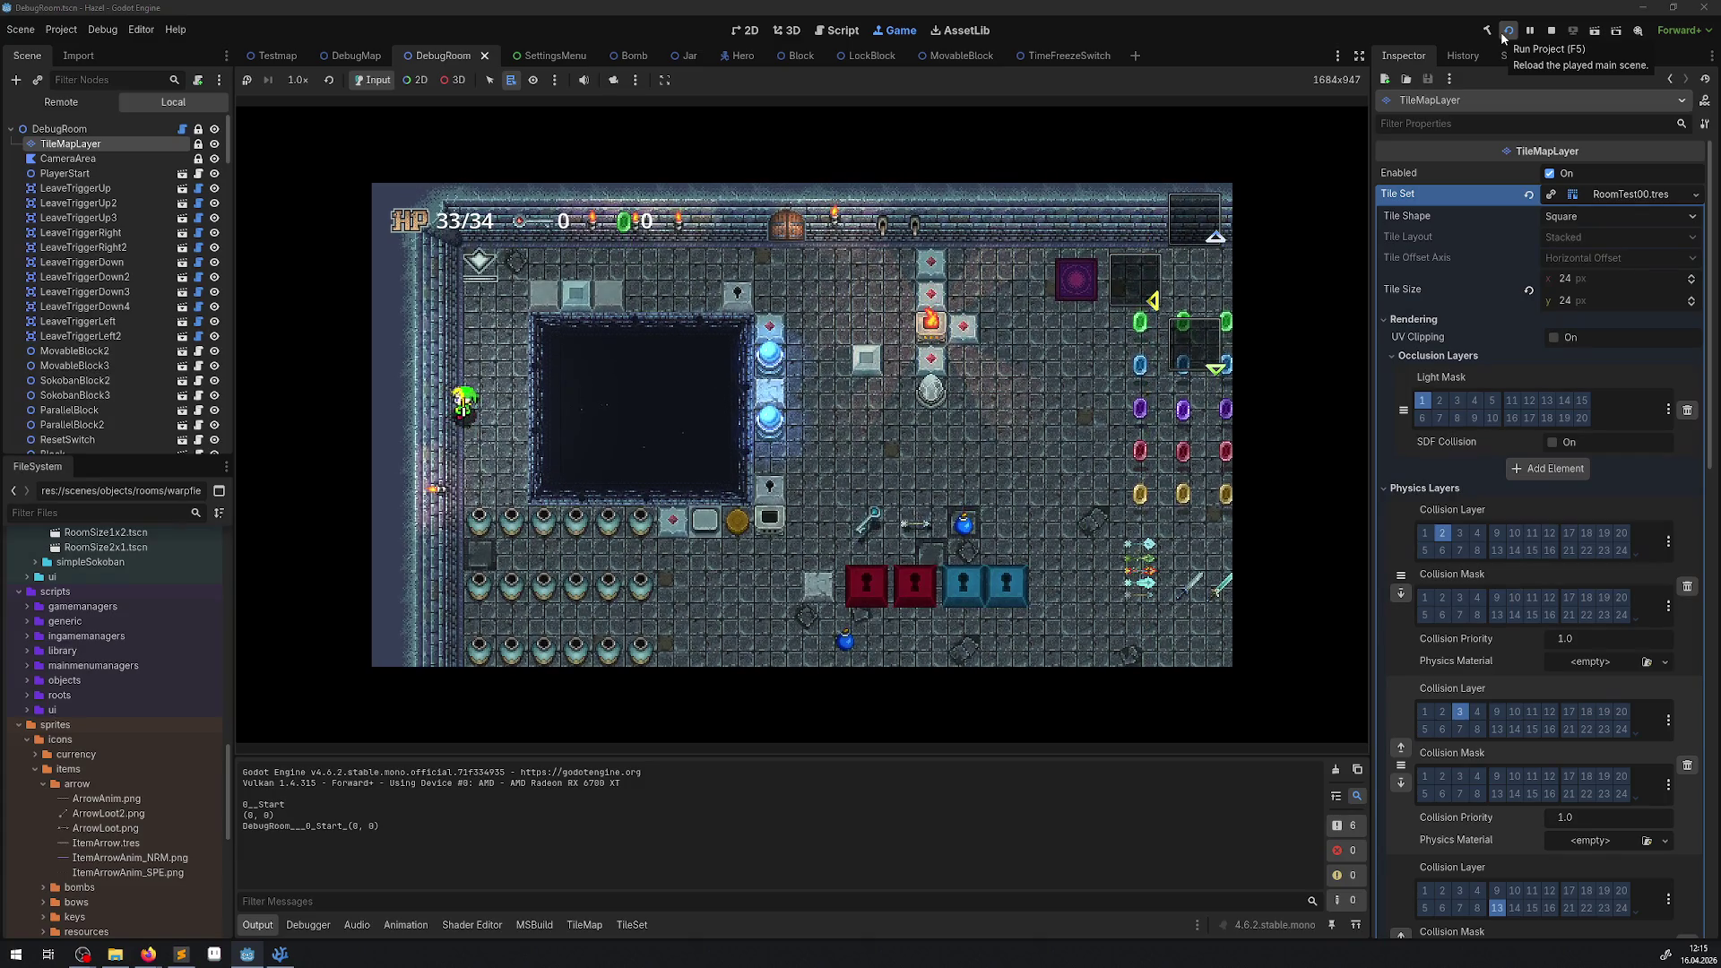
key(Up)
key(Down)
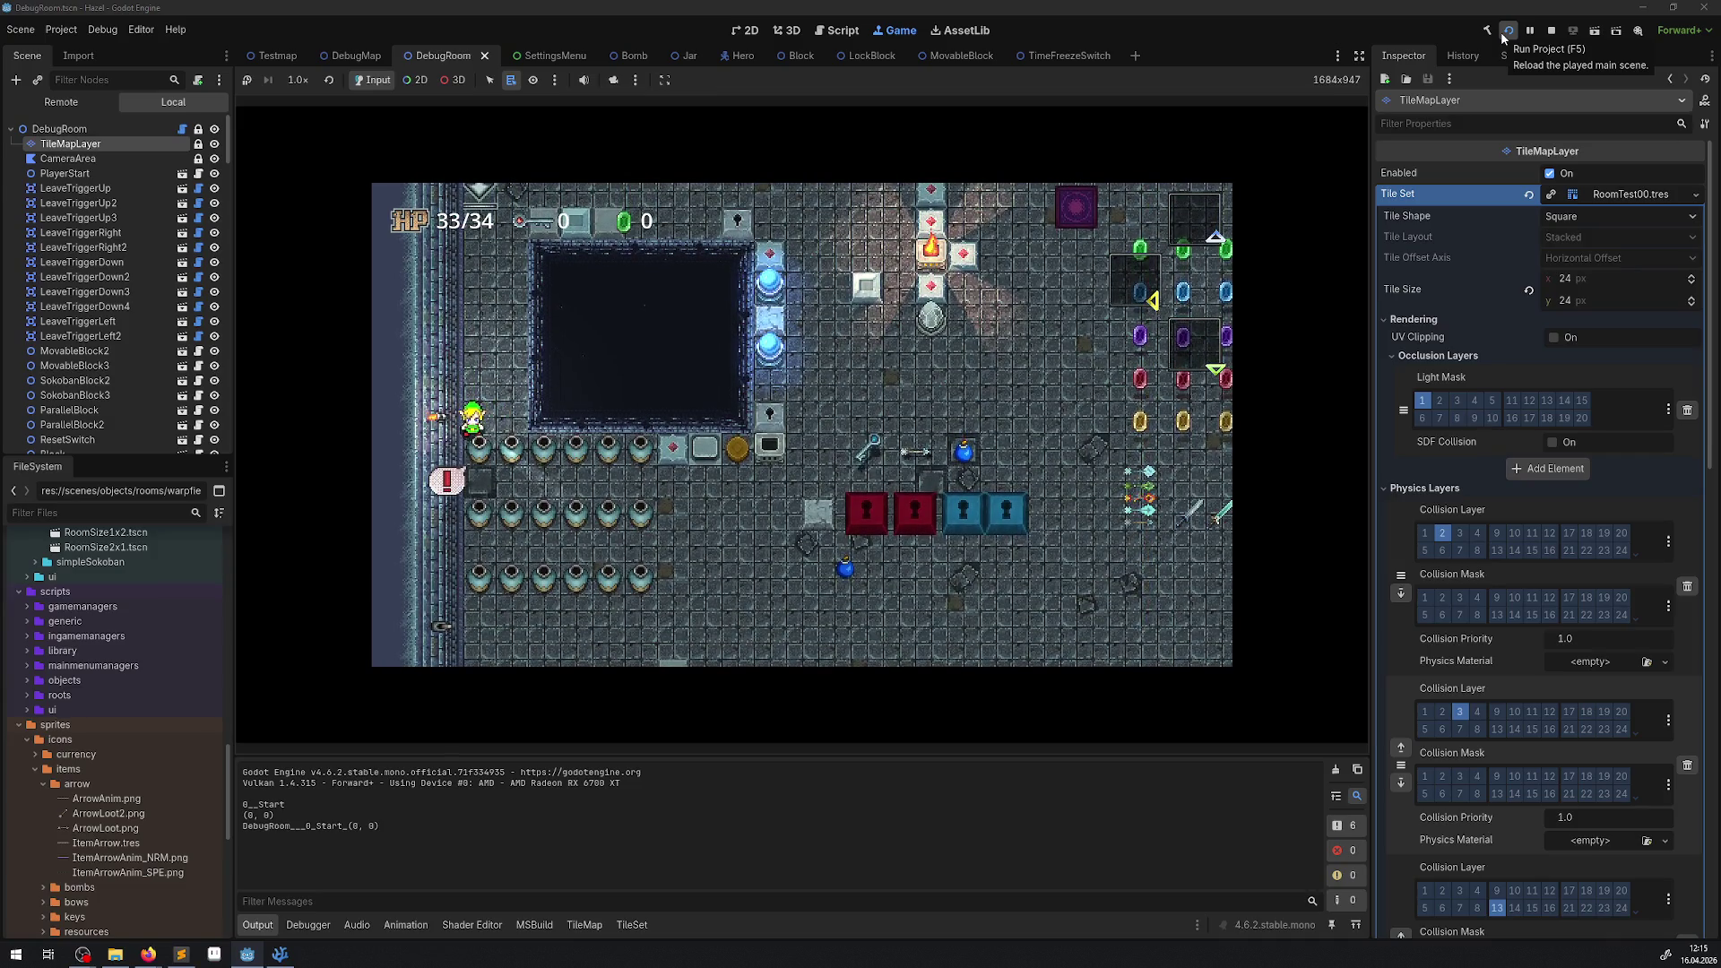
key(Up)
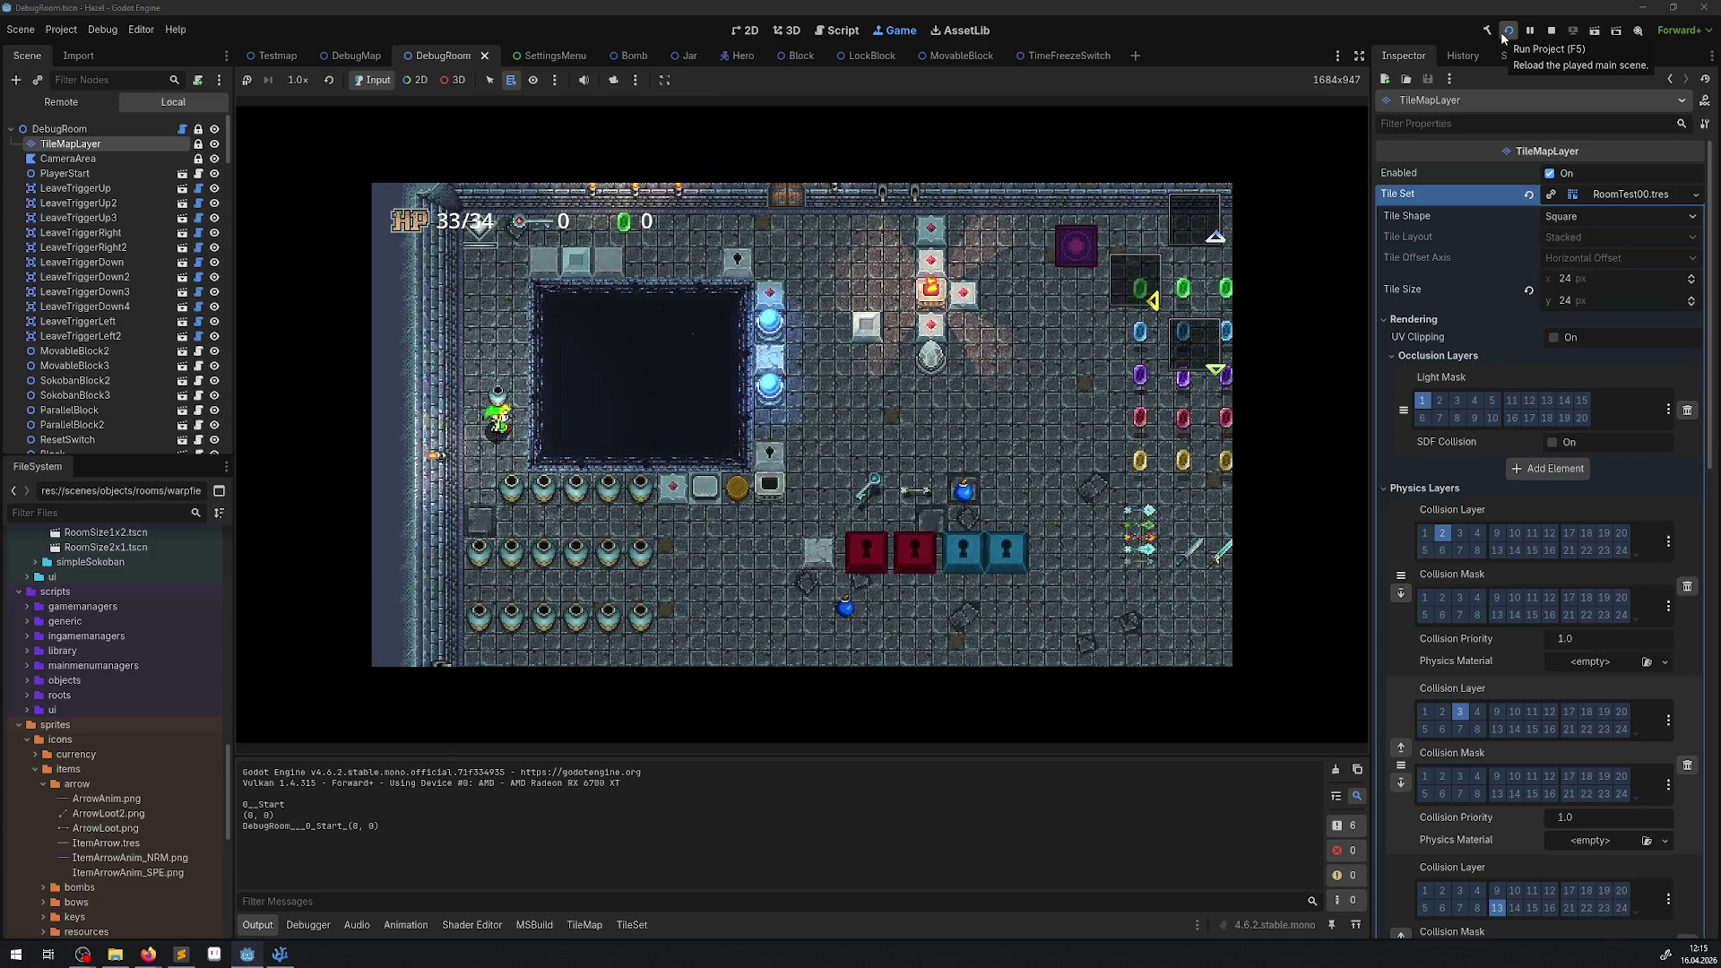
Throw the carried pot to the right, then walk the player up and left.
key(space)
key(Up)
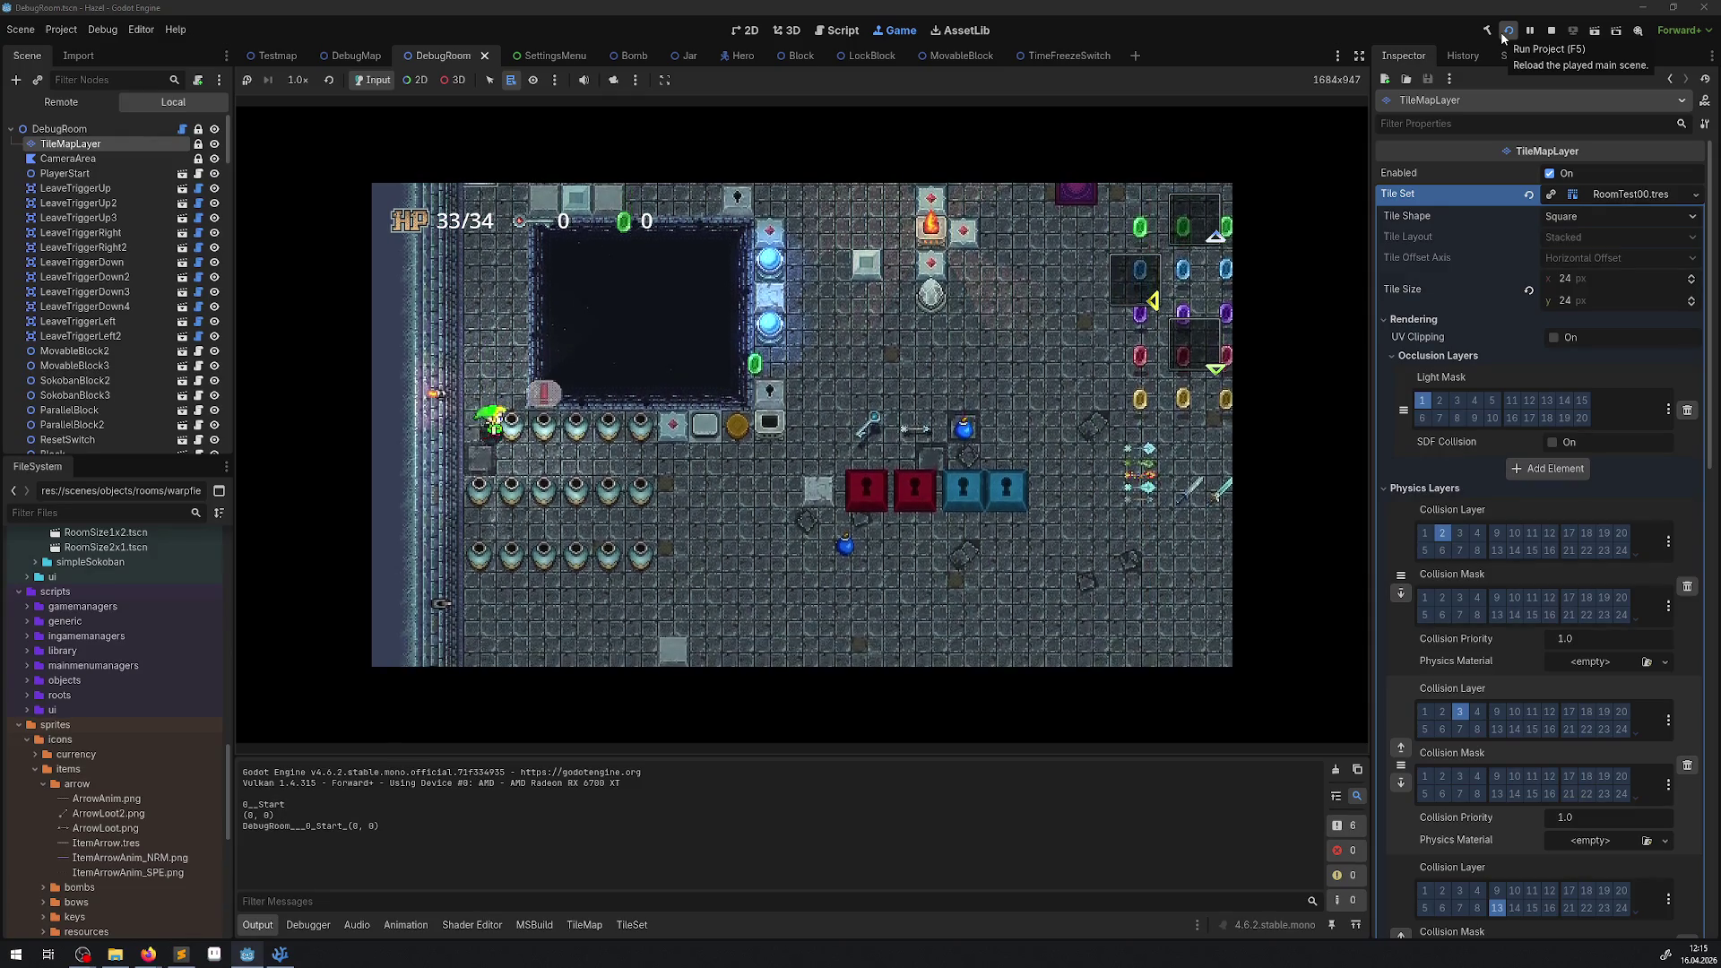
key(Left)
key(Up)
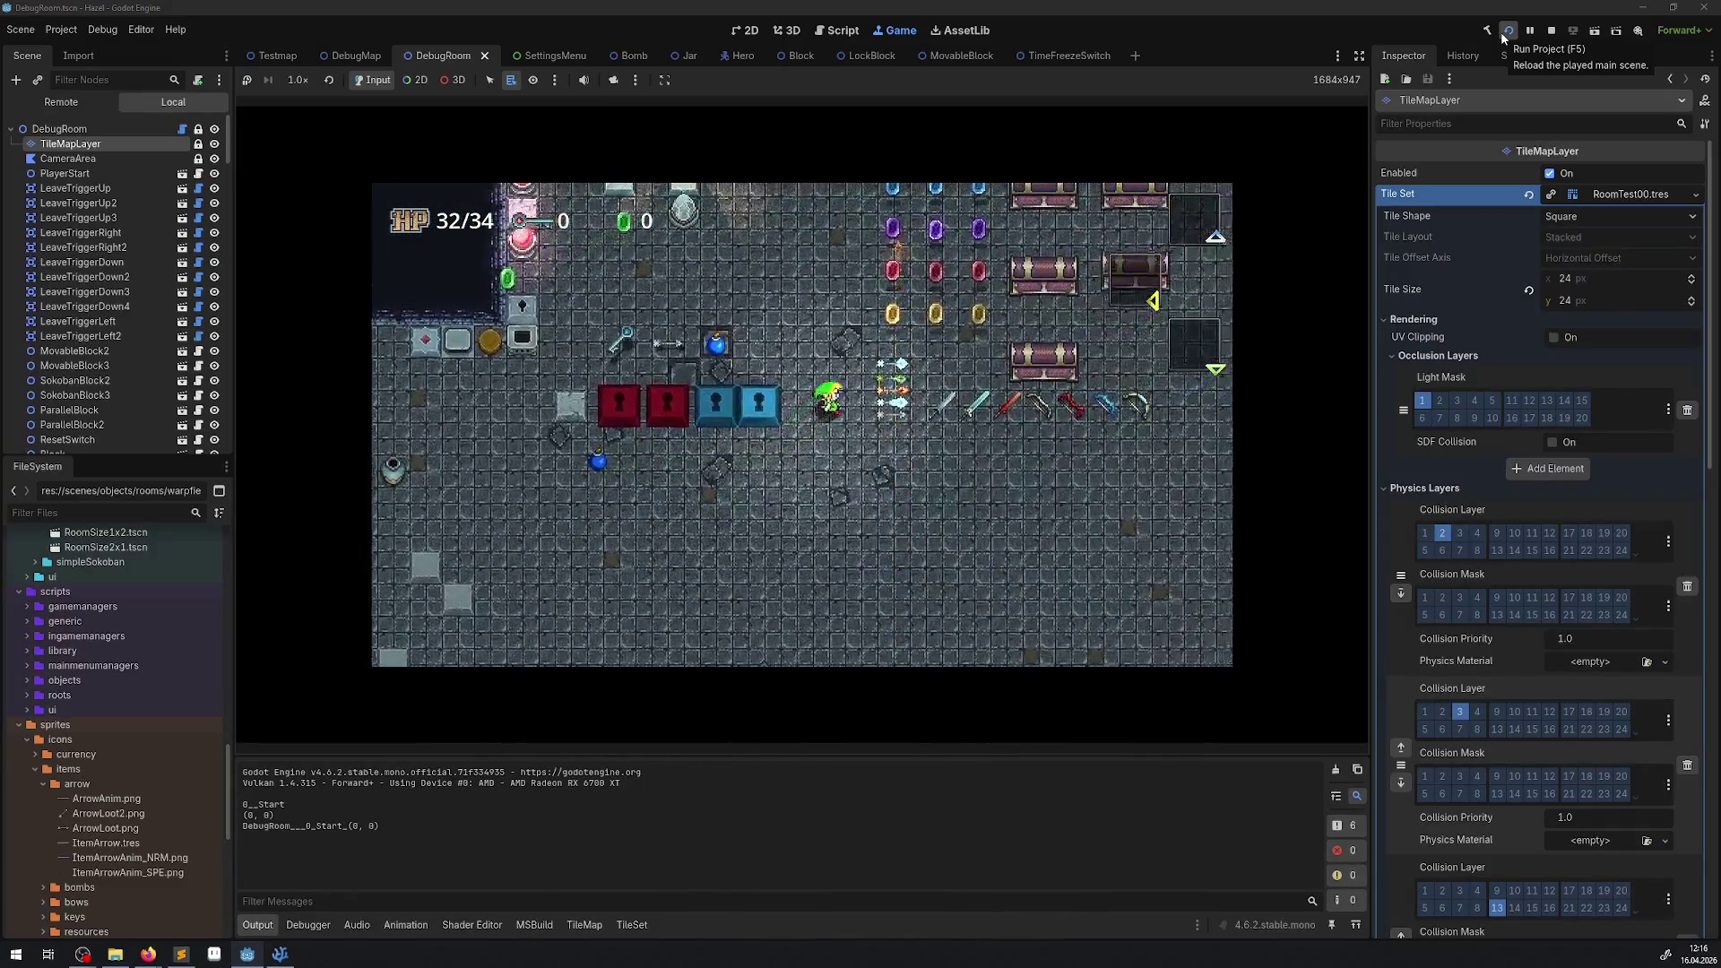
key(Up)
key(Left)
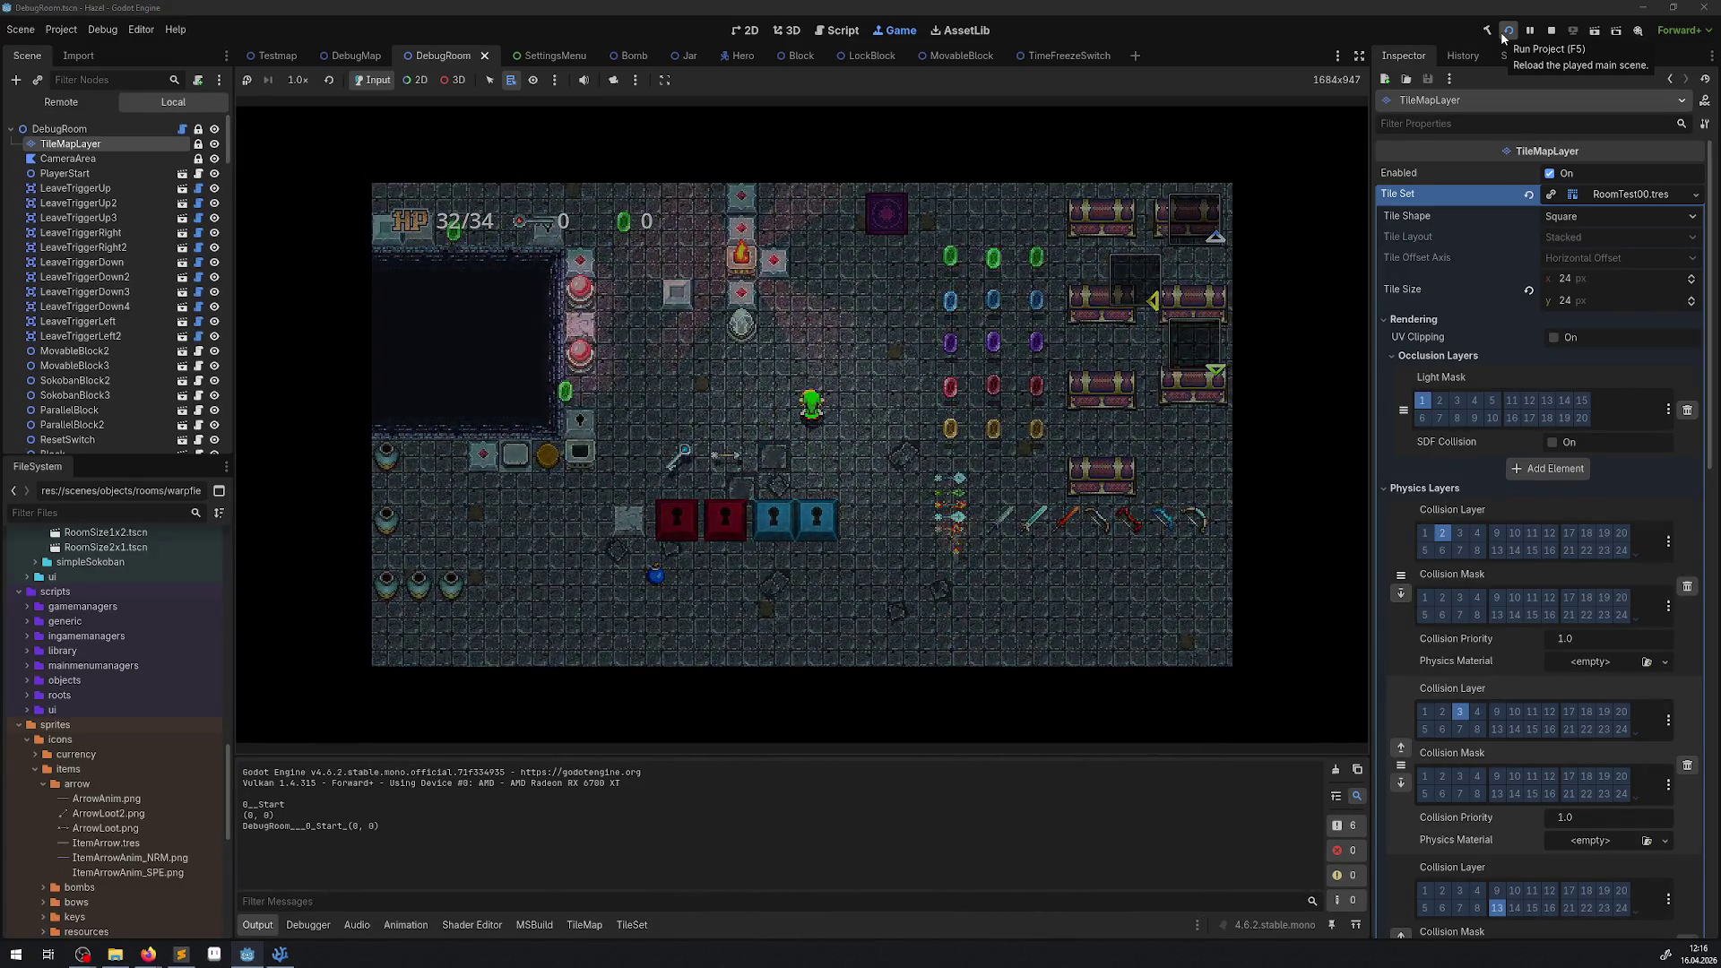
Check the inventory, carry a bomb toward the top wall and set it off.
key(Escape)
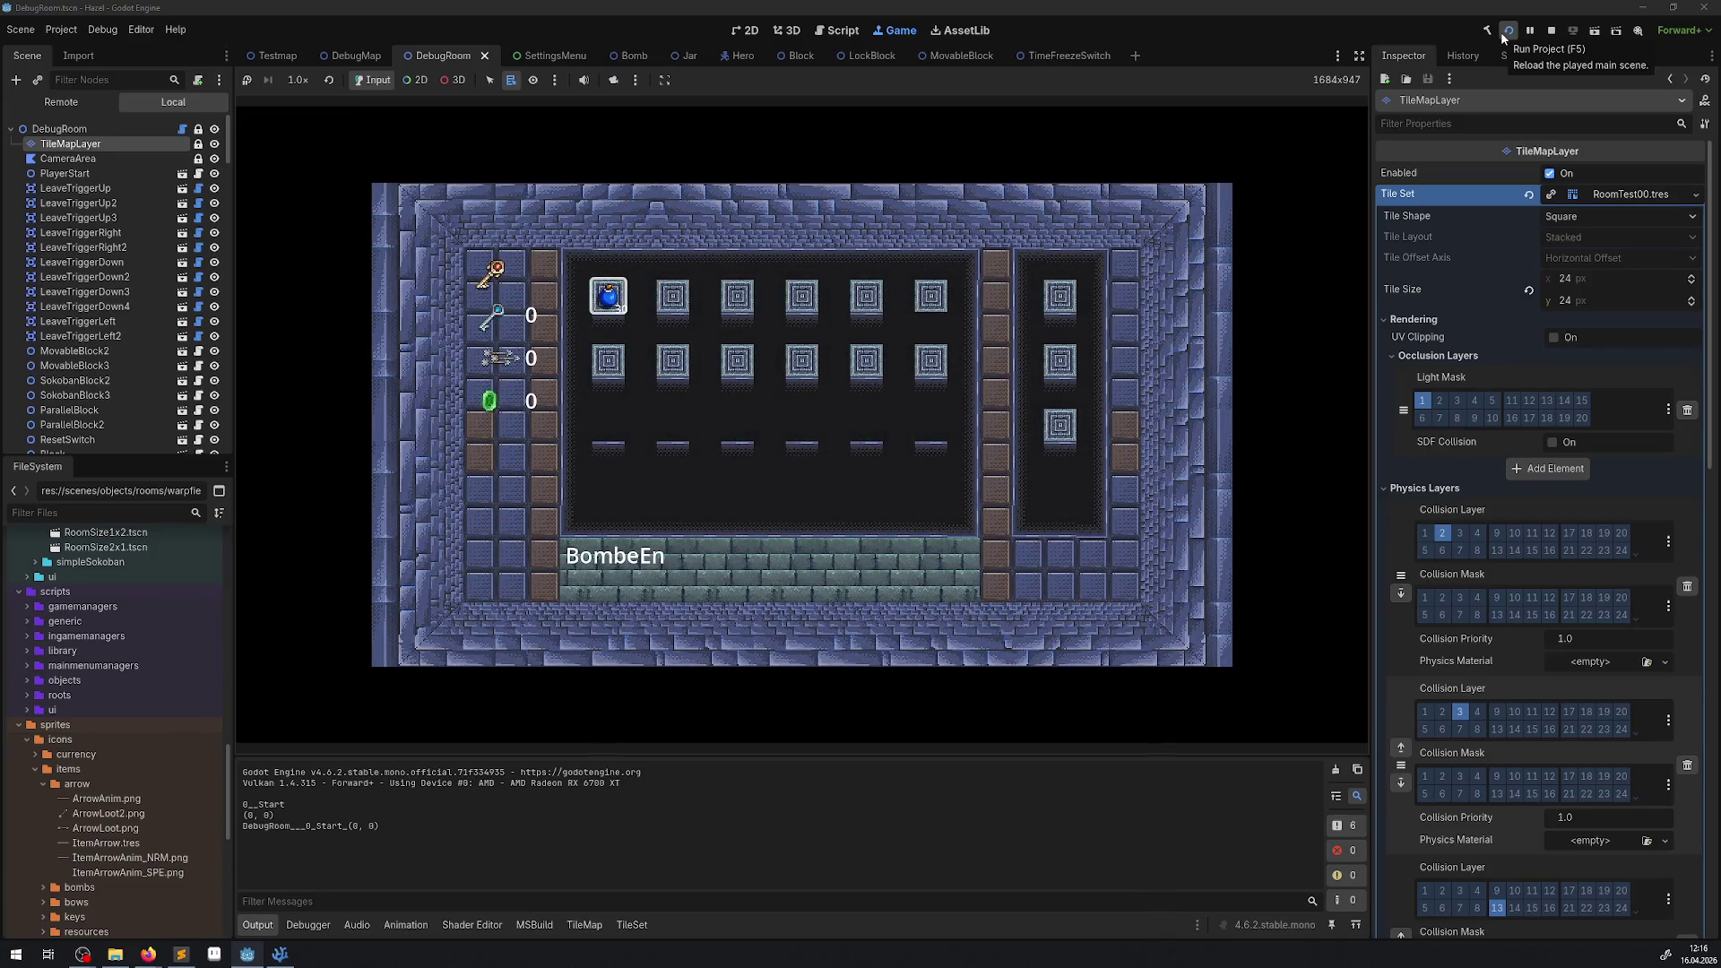
key(Escape)
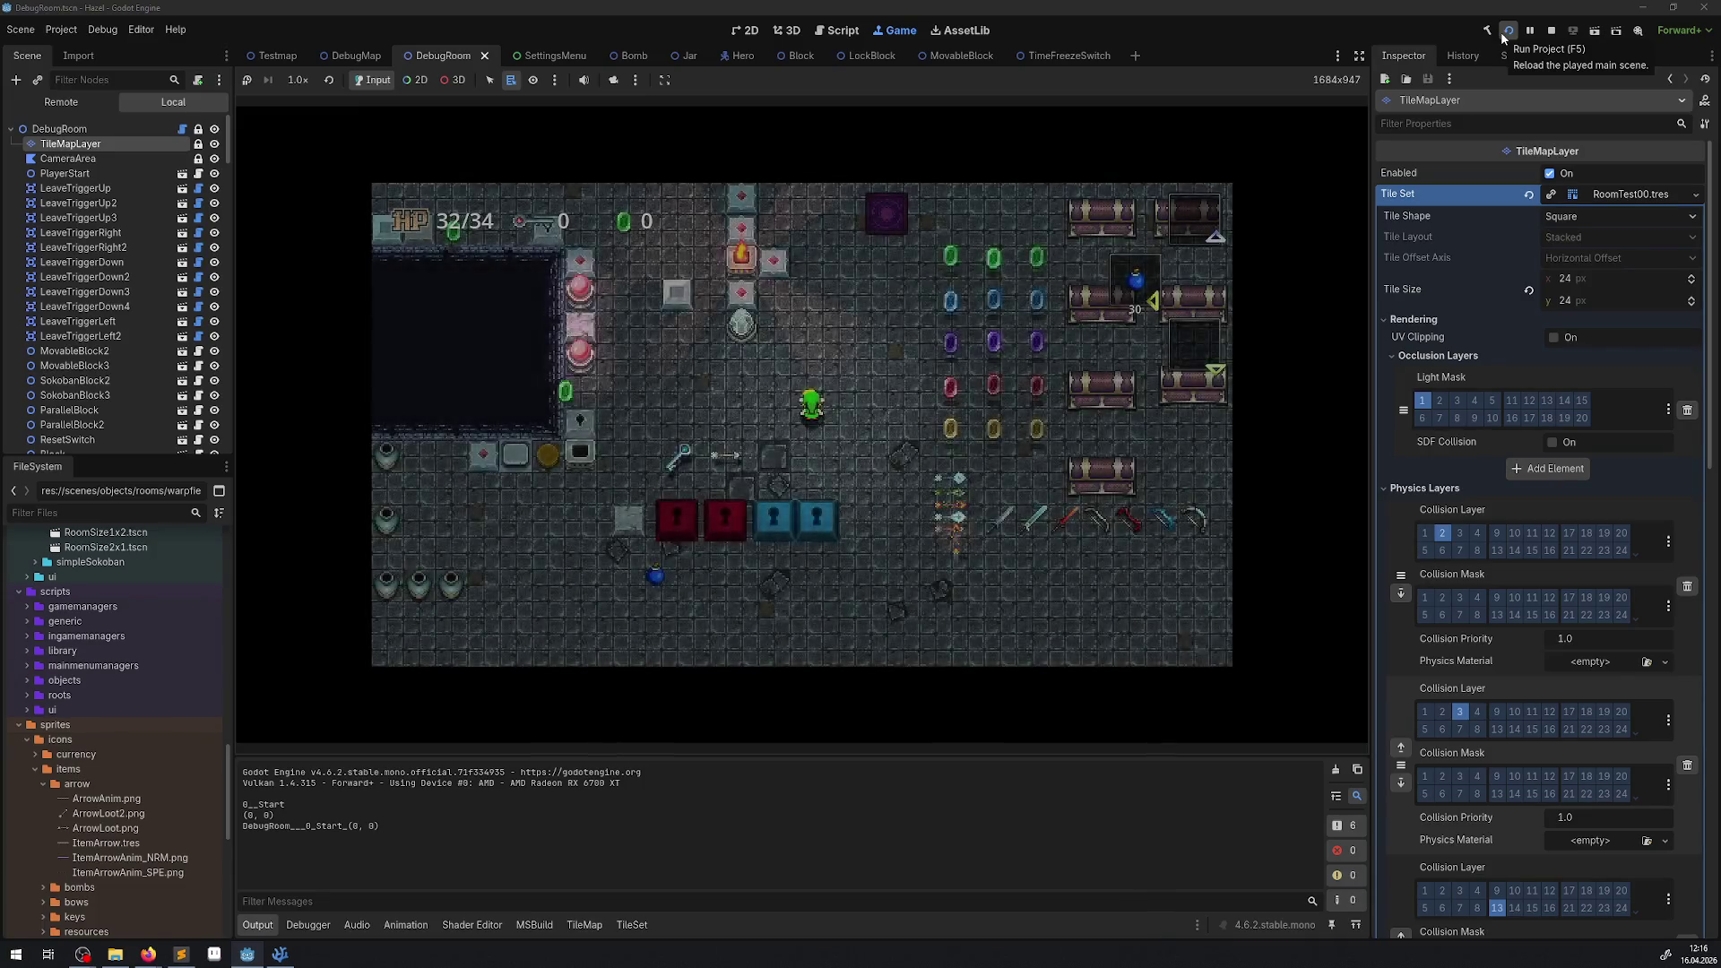
key(Up)
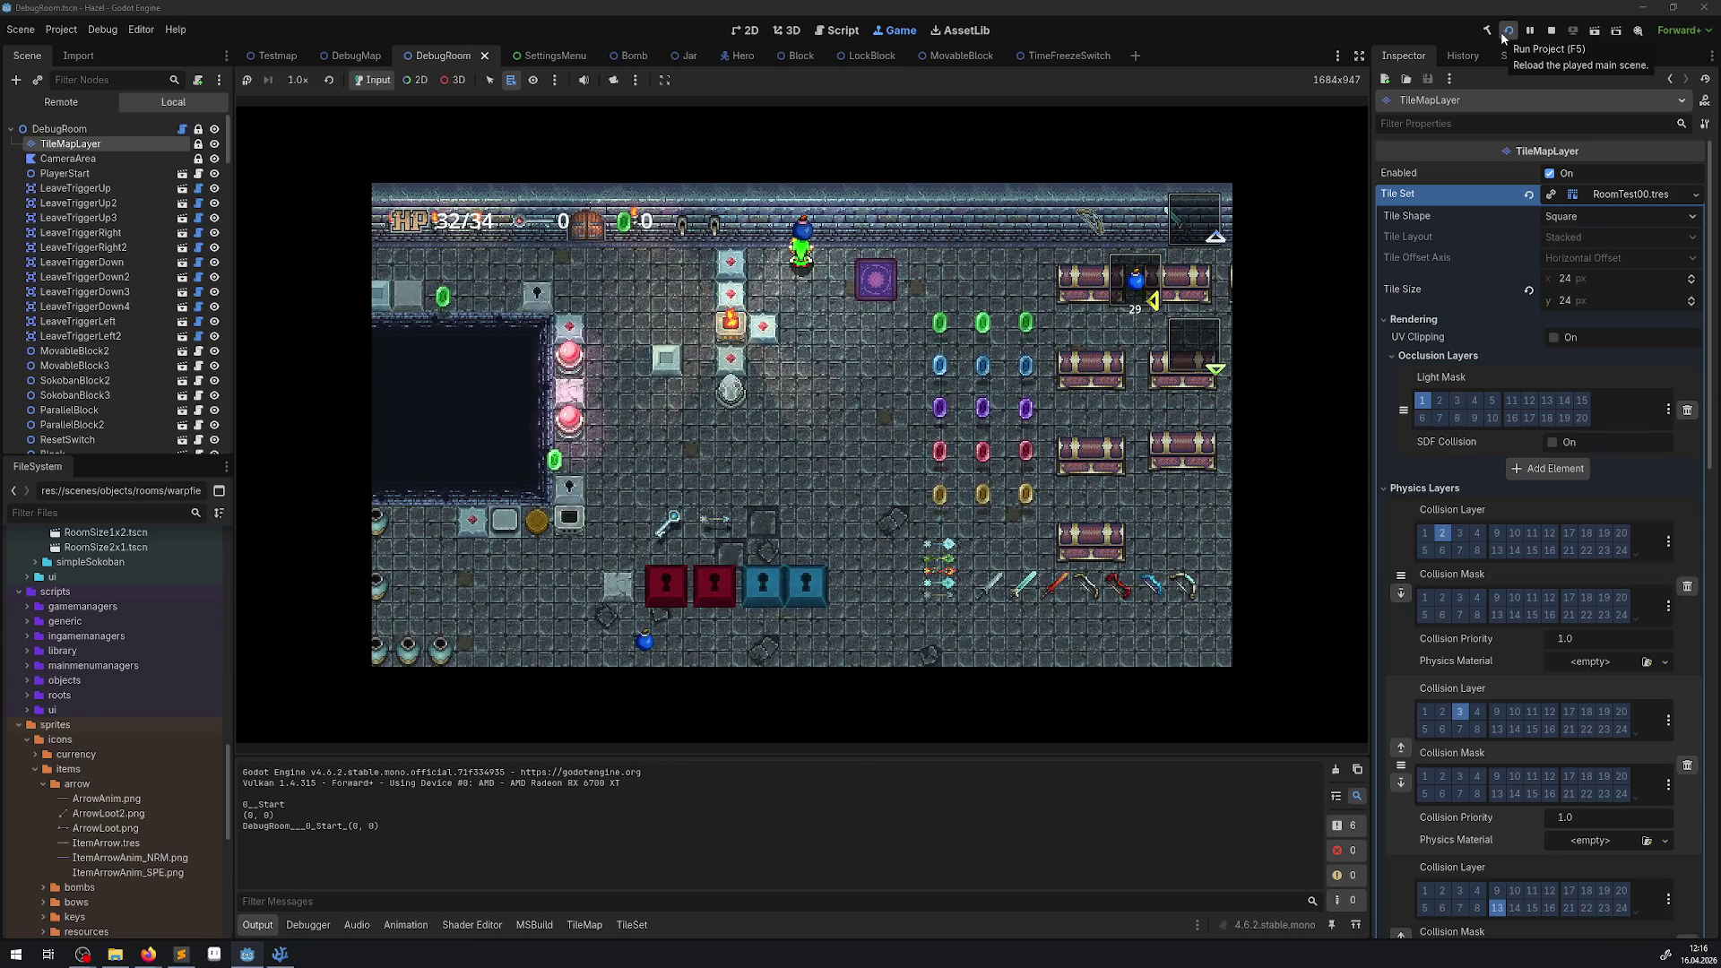
key(Down)
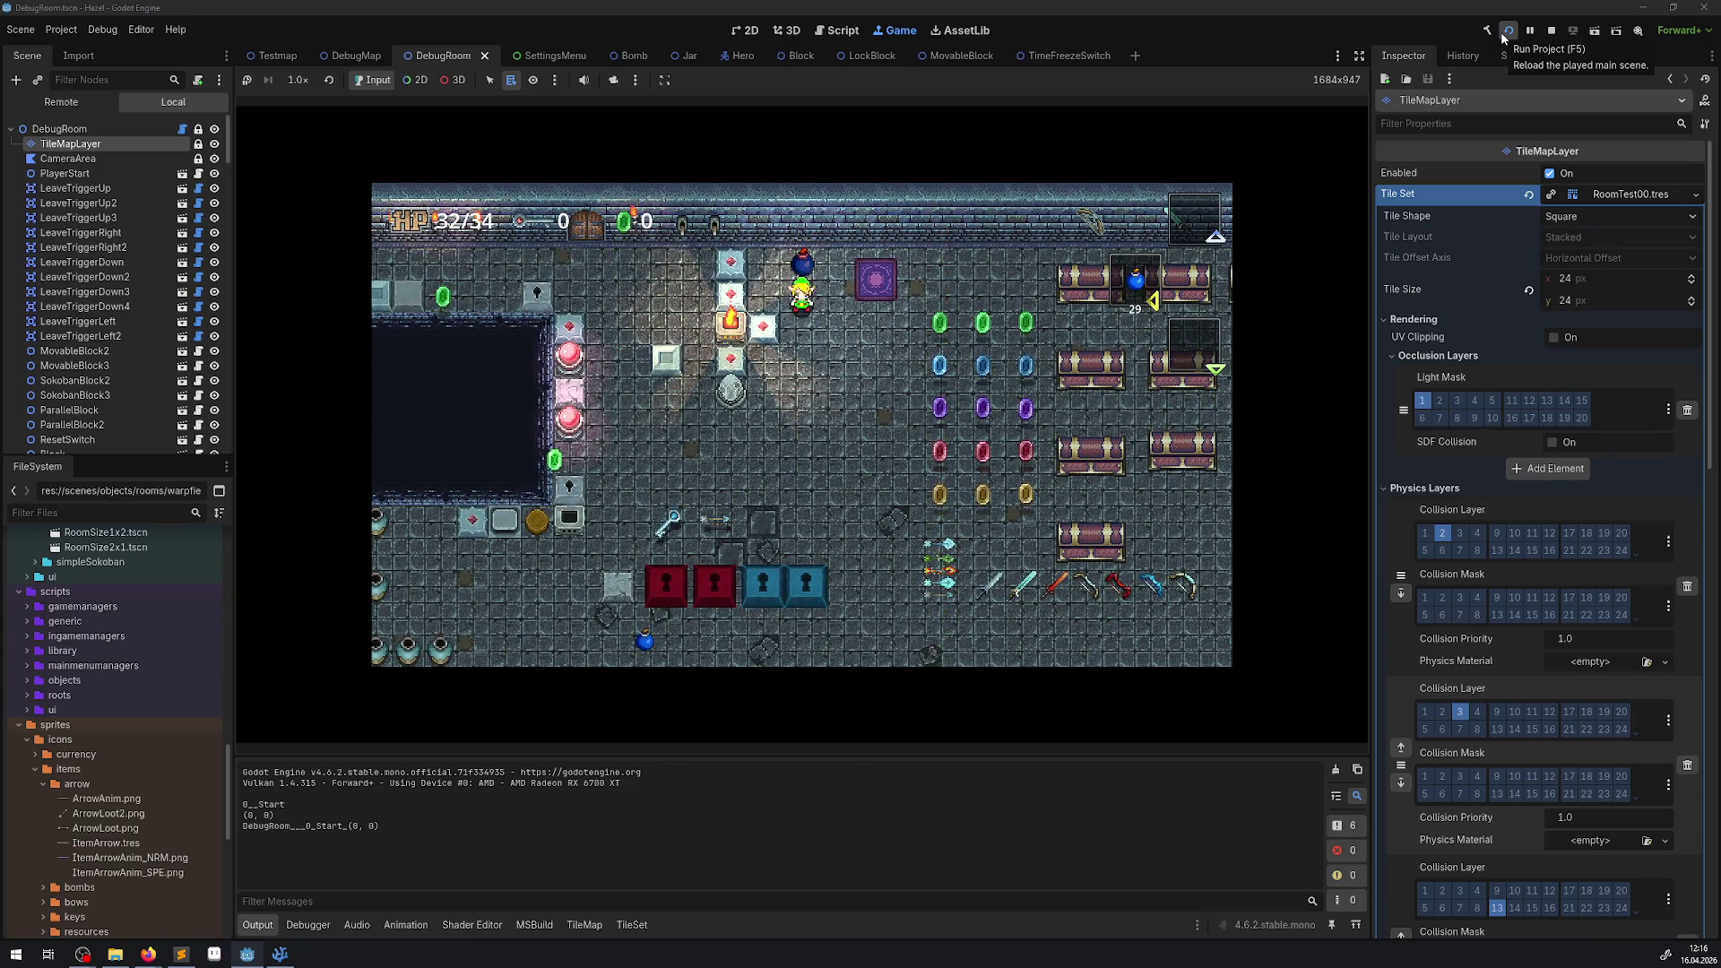
key(space)
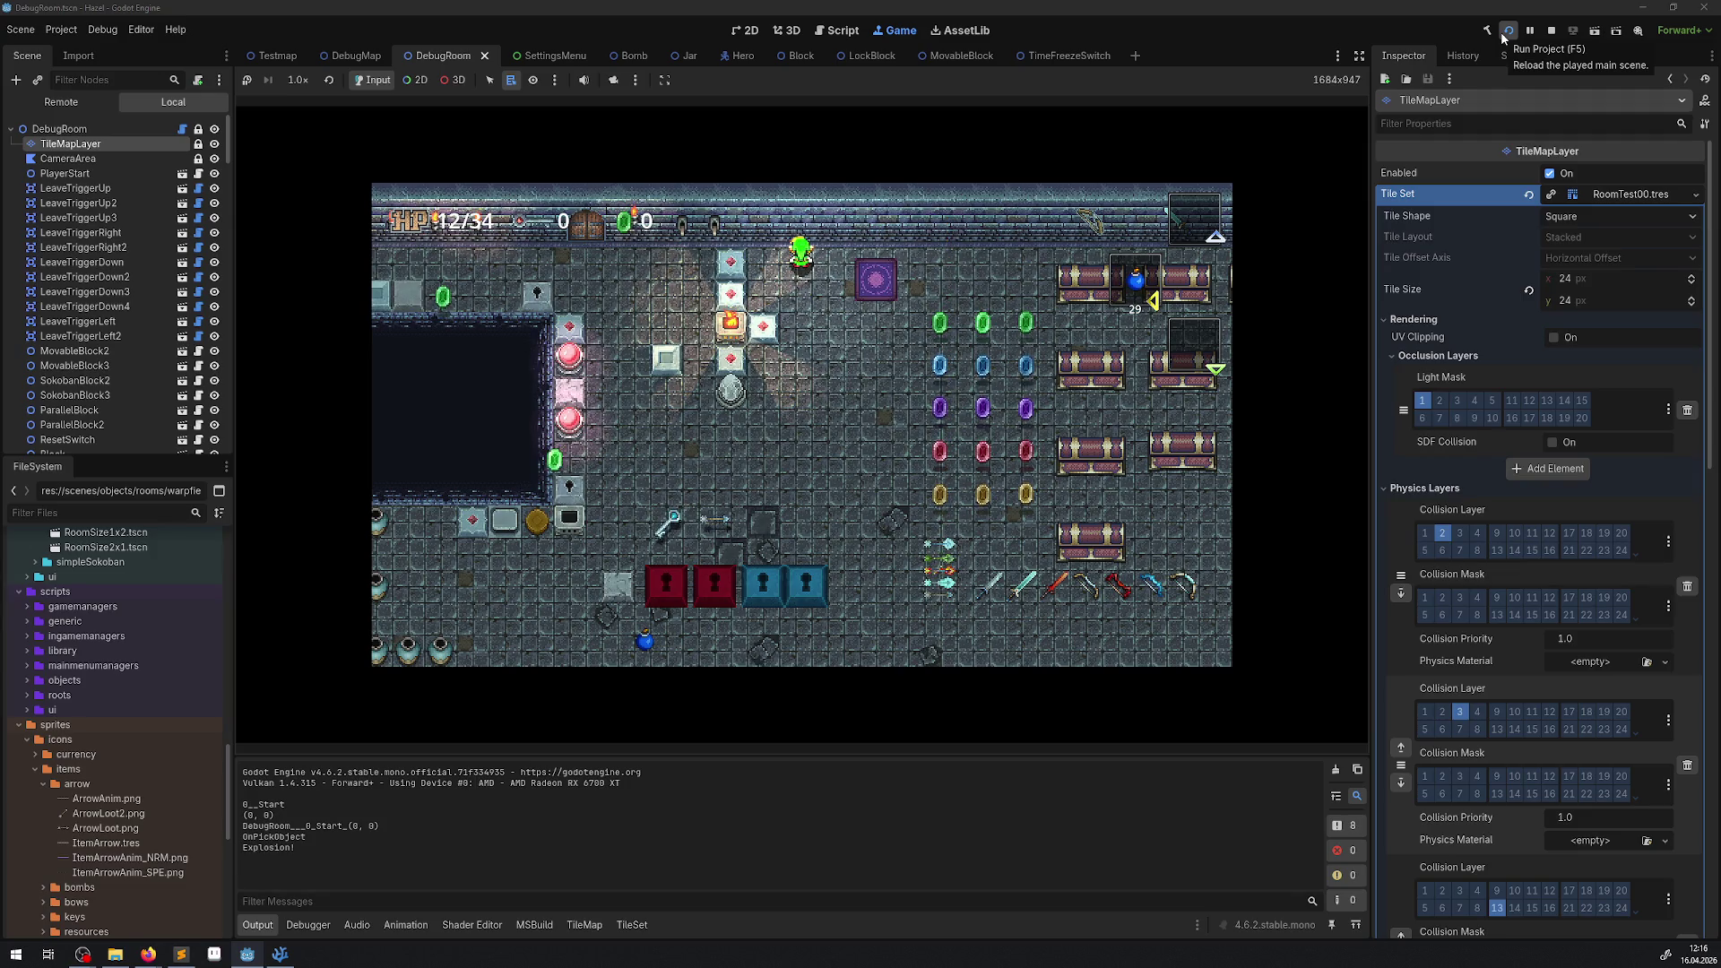
key(Down)
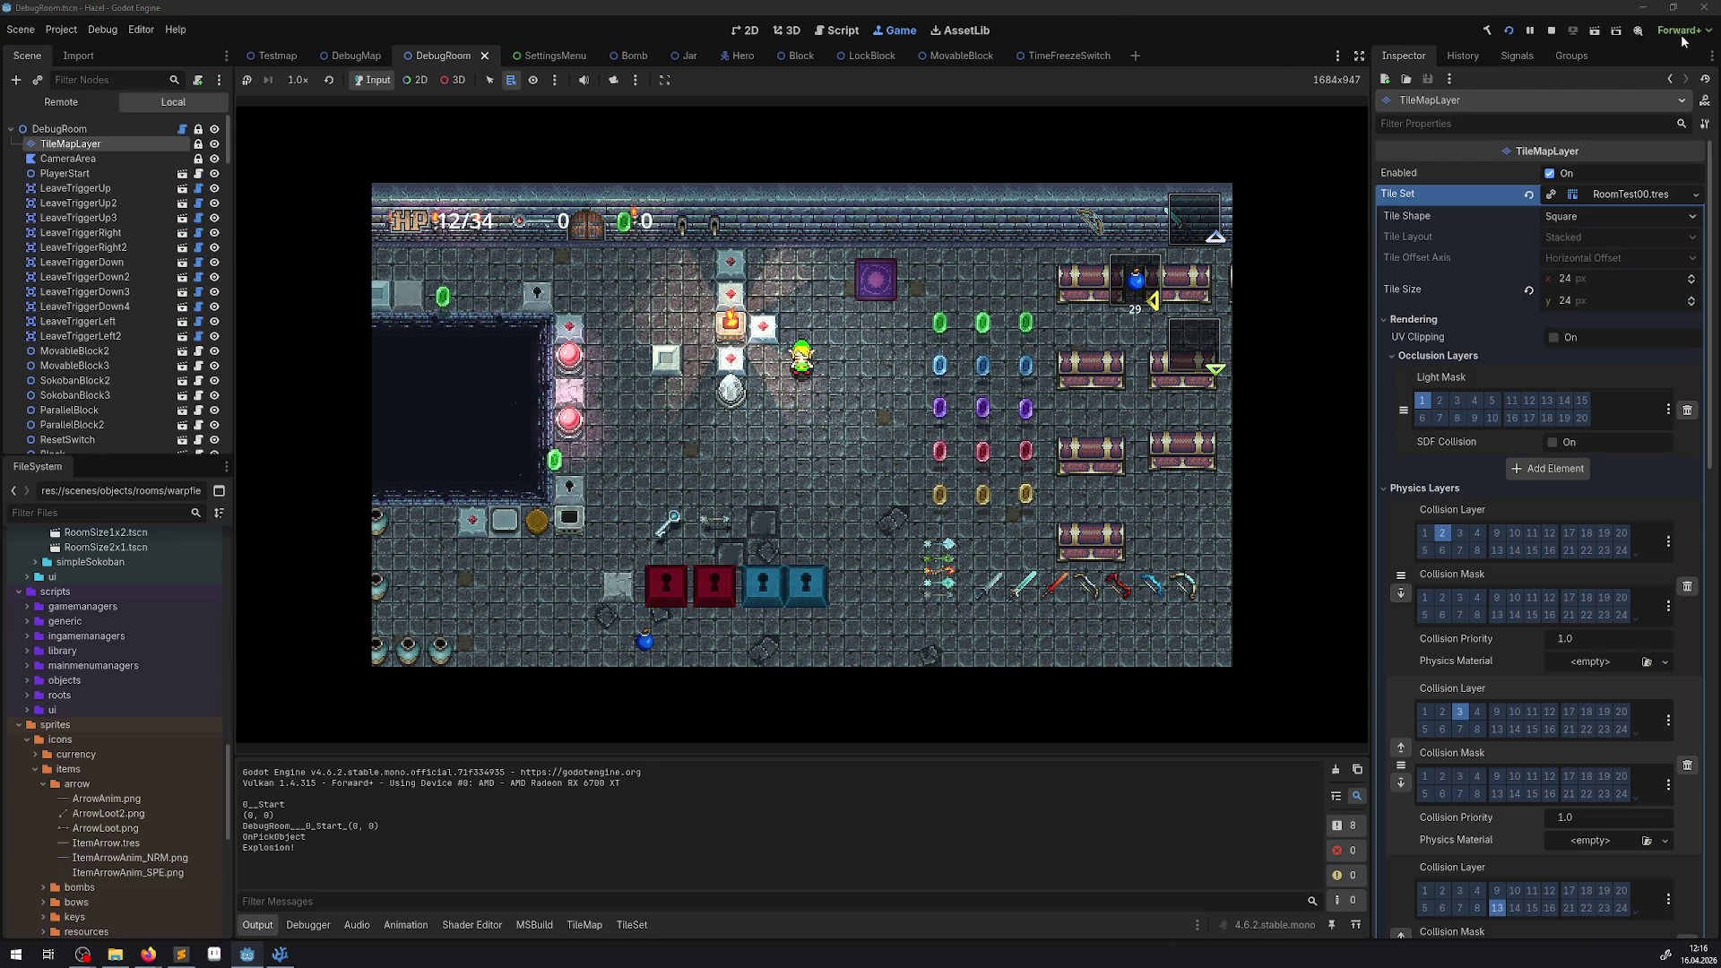
Stop the game, review the error lines in the Output log, and return to the TileMap editor.
click(1533, 32)
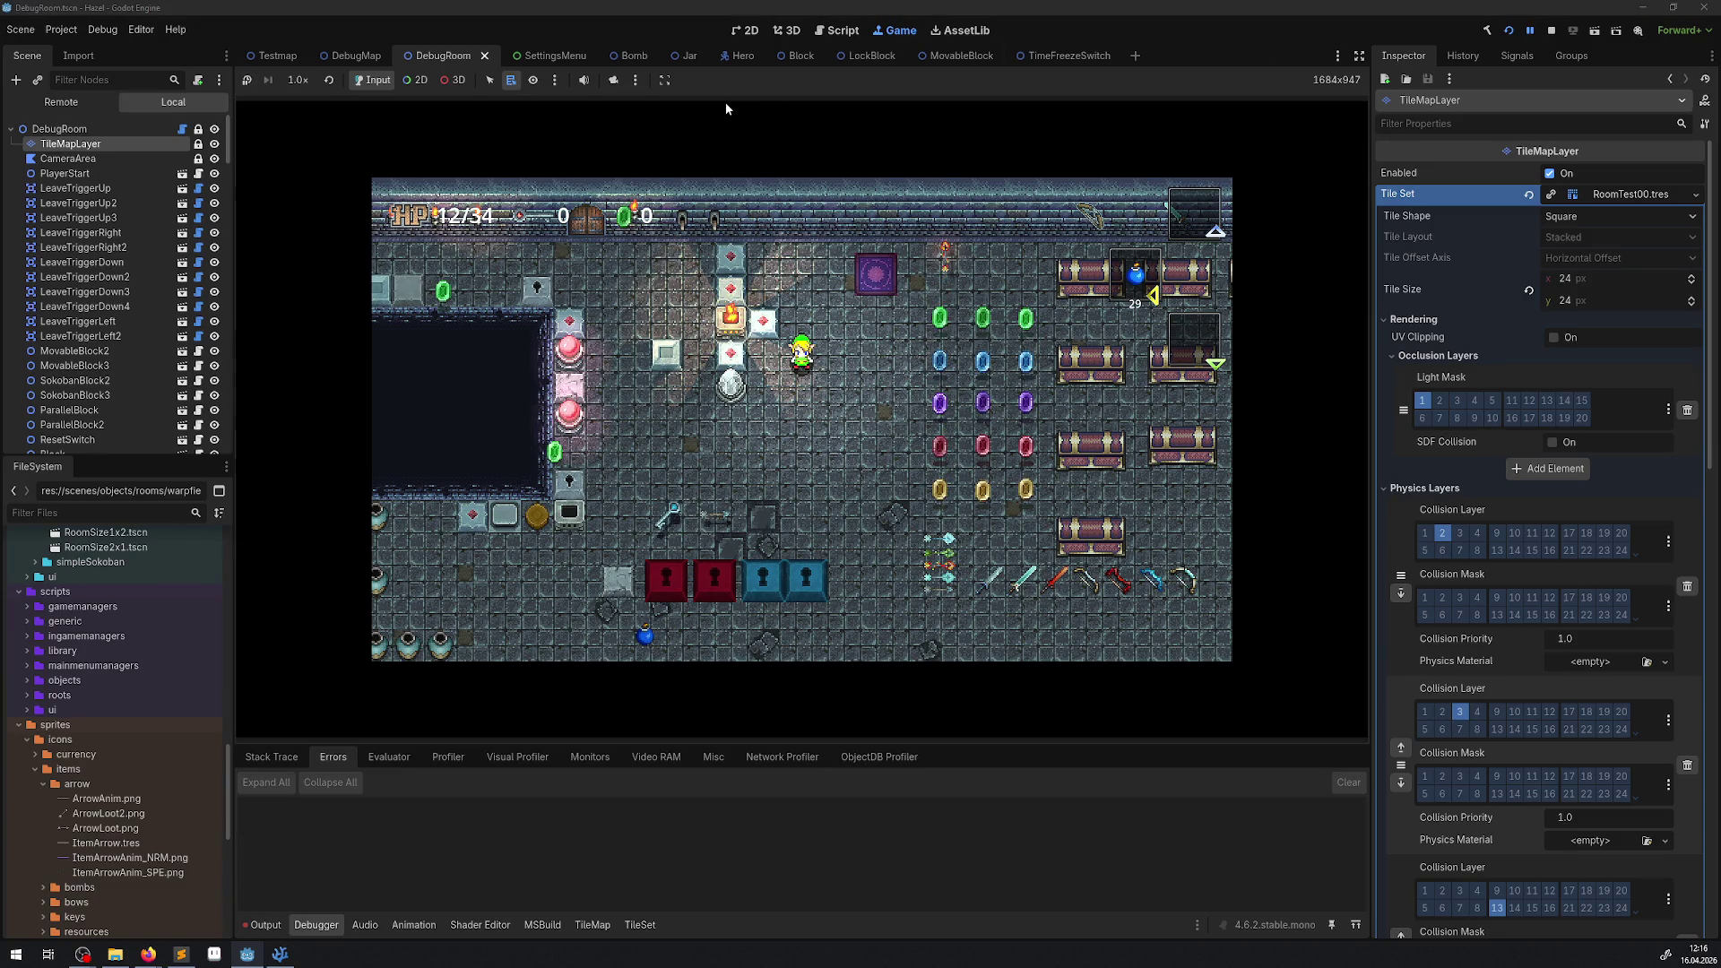
click(1556, 30)
click(68, 137)
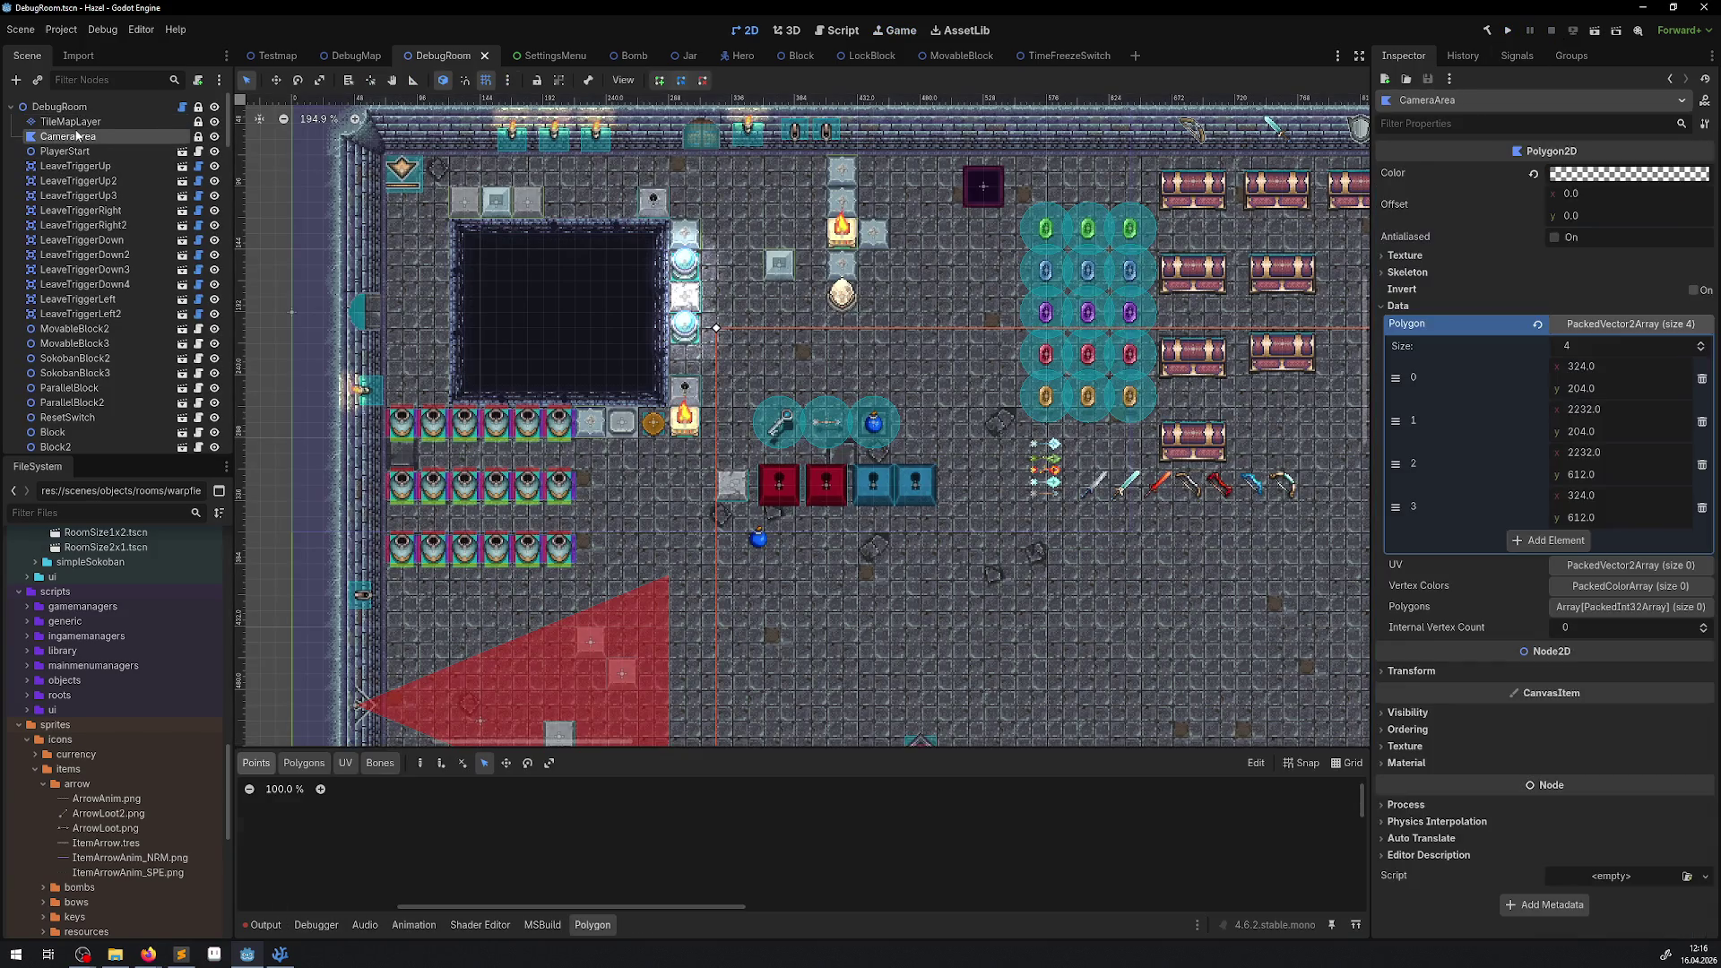
click(70, 121)
click(265, 924)
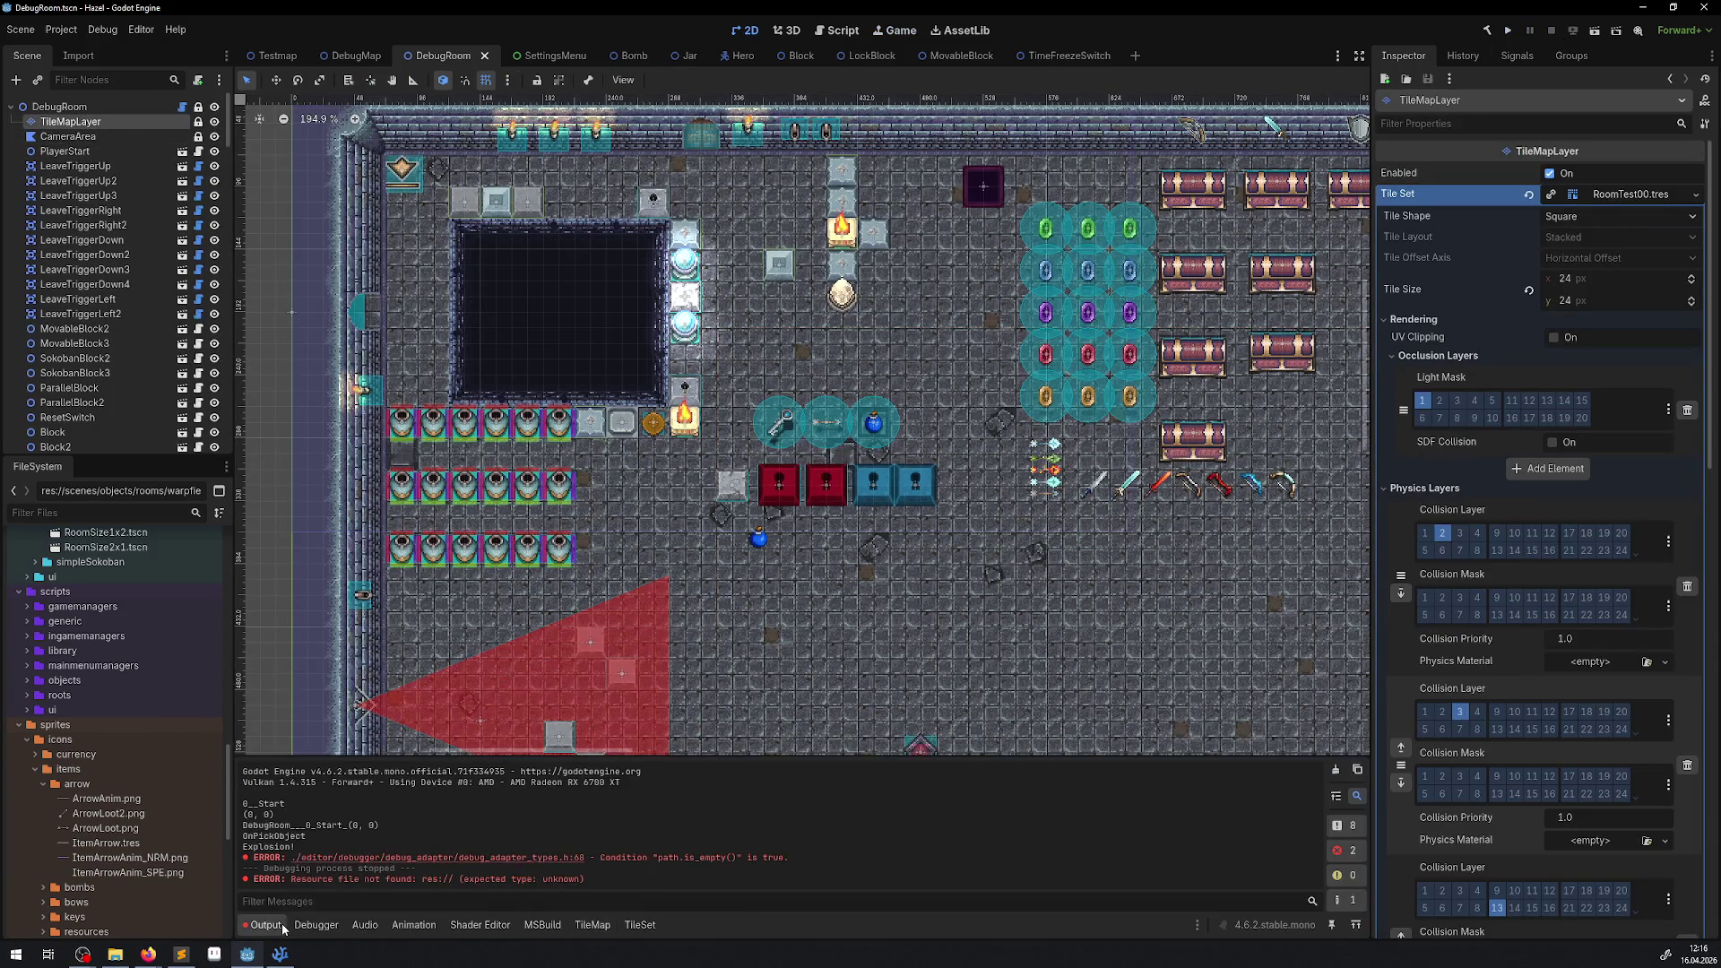
drag(627, 886, 255, 841)
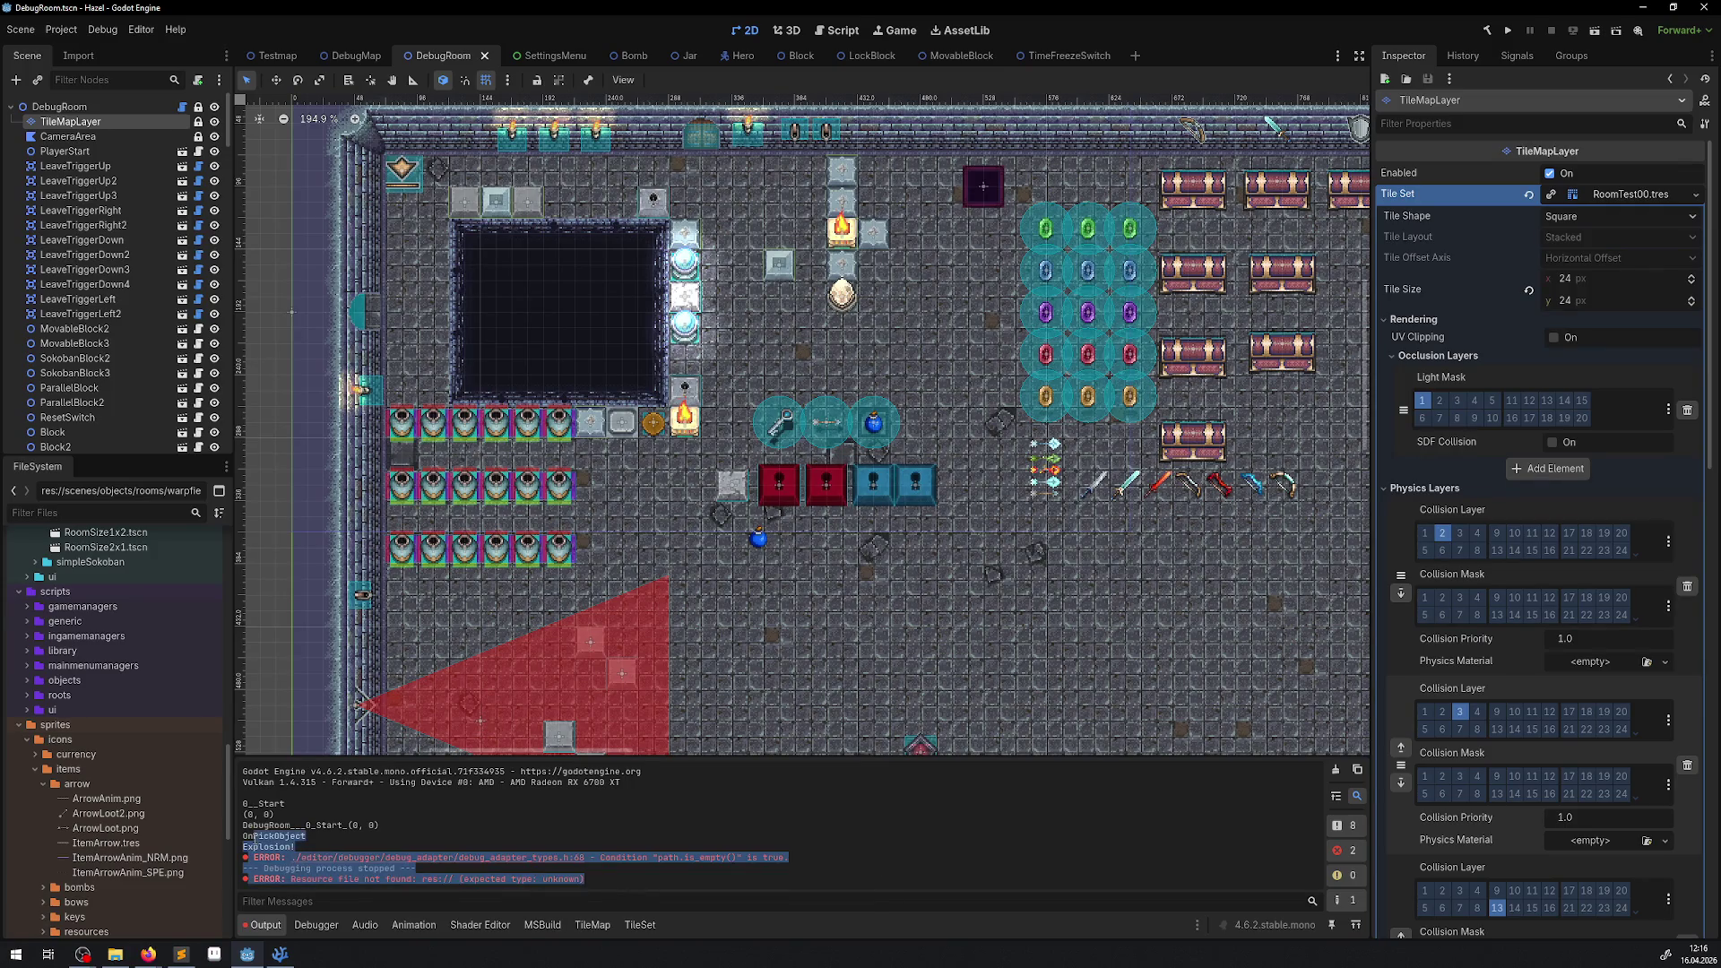
click(514, 892)
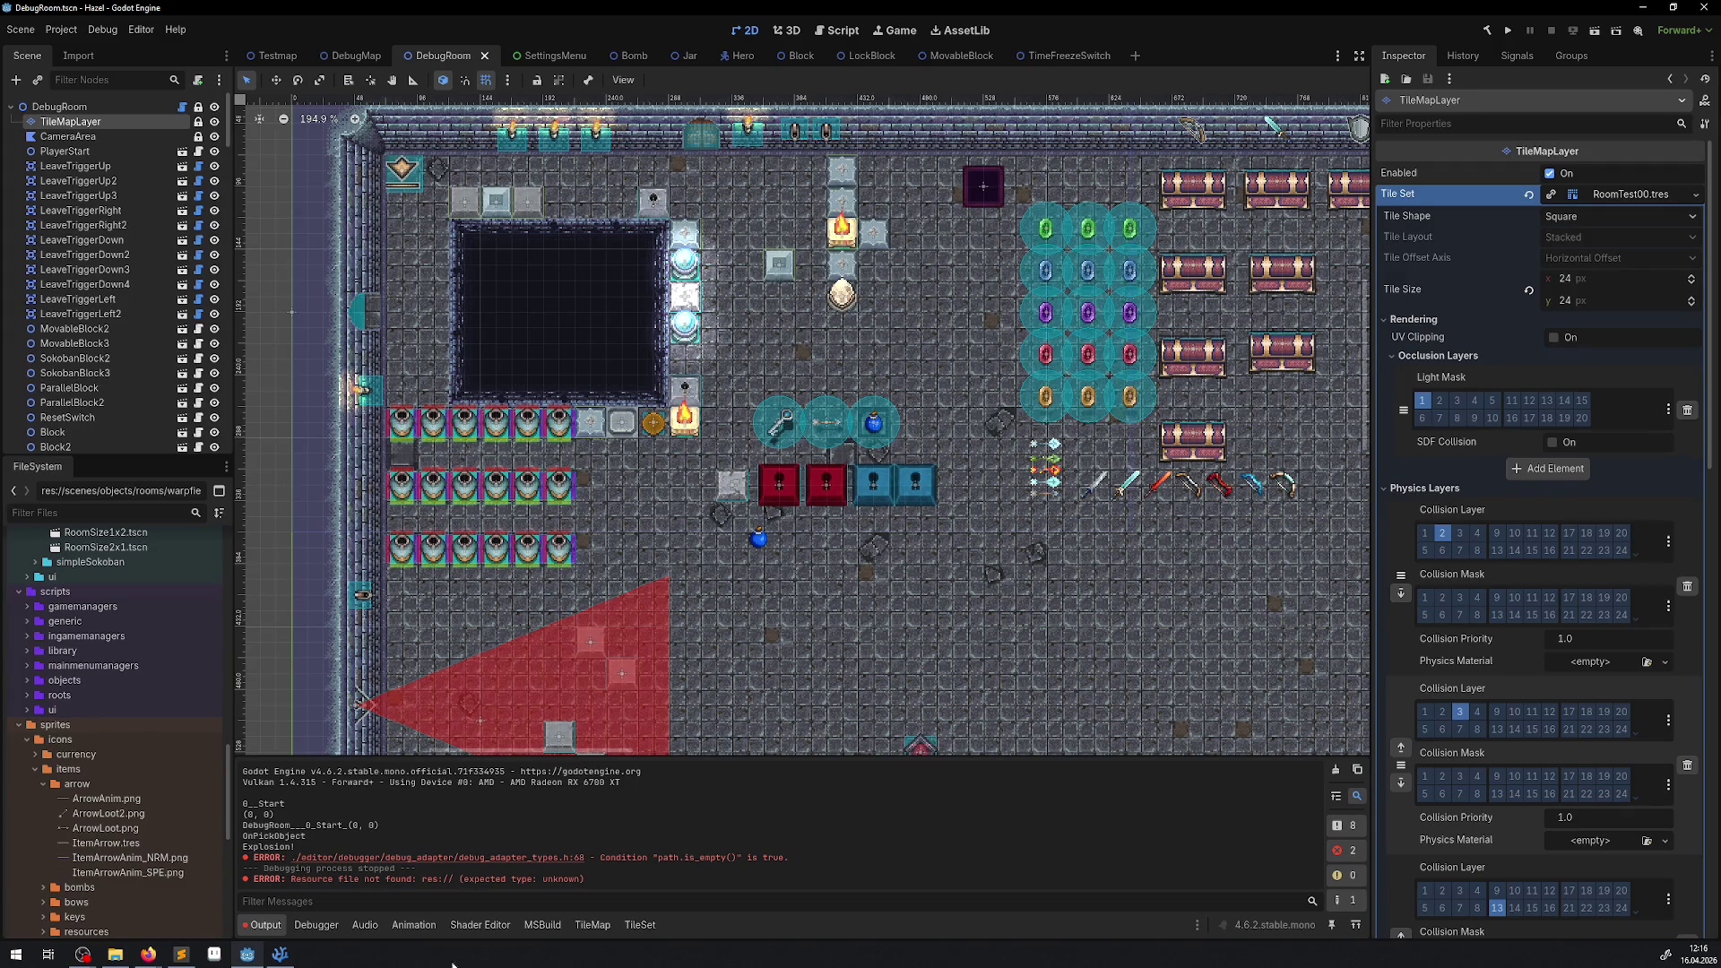
click(603, 932)
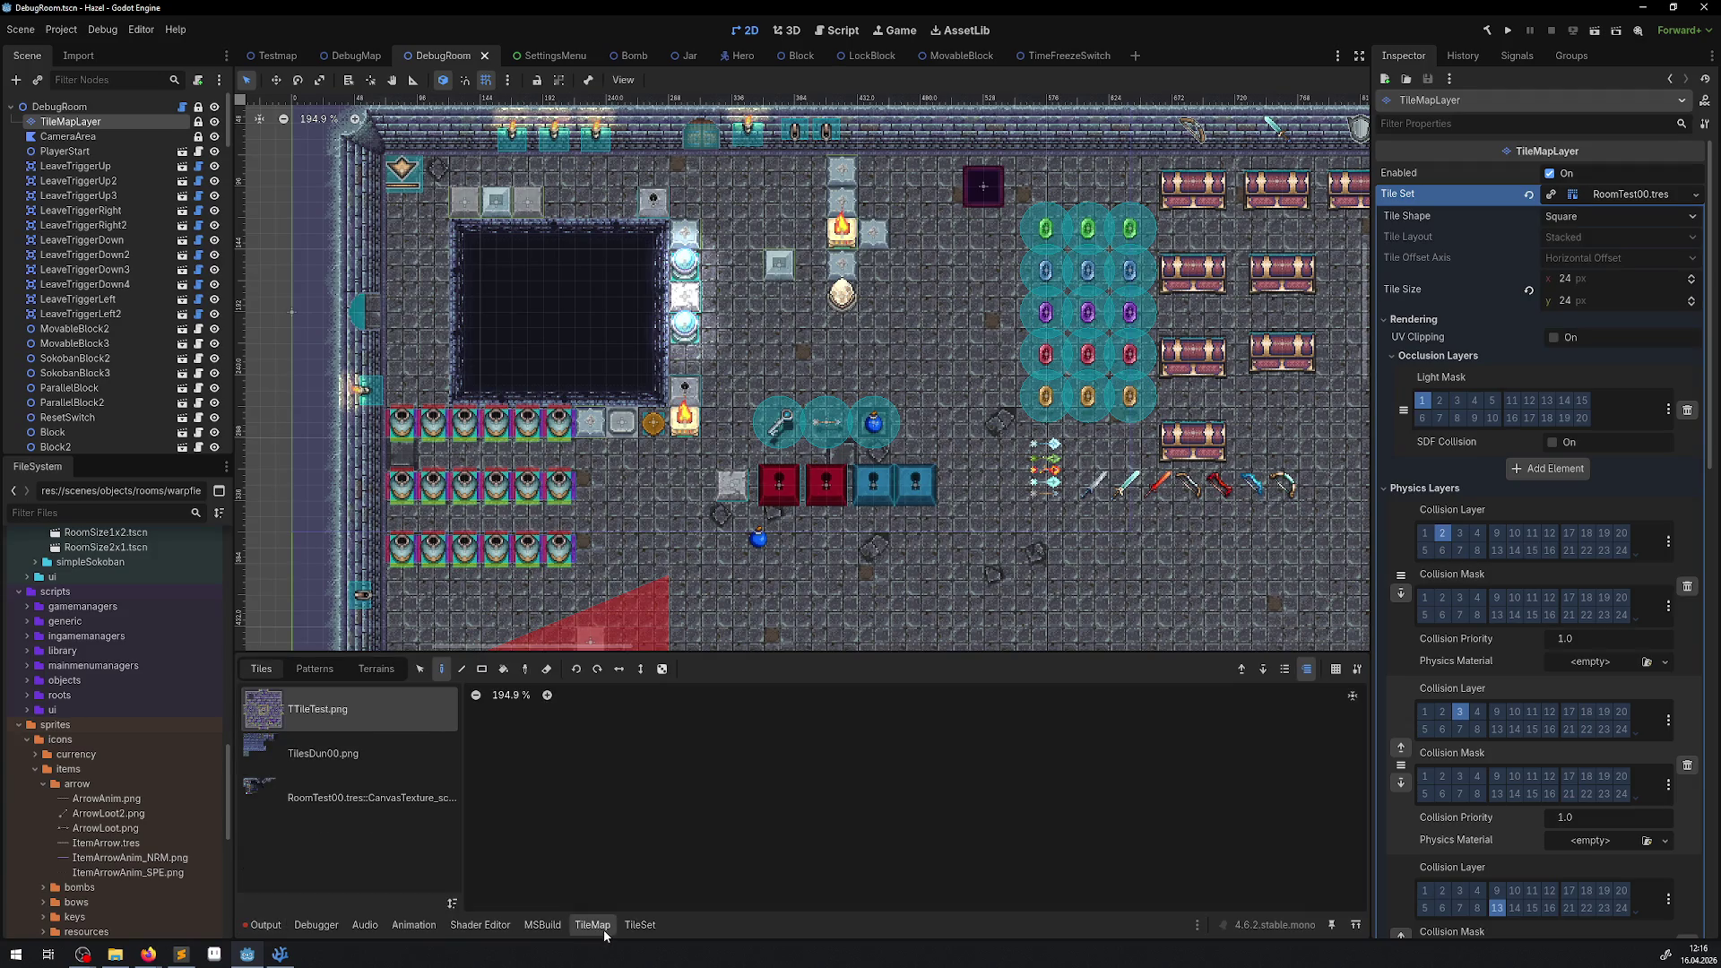
Open the RoomTest00 TileSet editor, enlarge its panel, and locate the wall tile at (6,1).
click(638, 925)
click(356, 709)
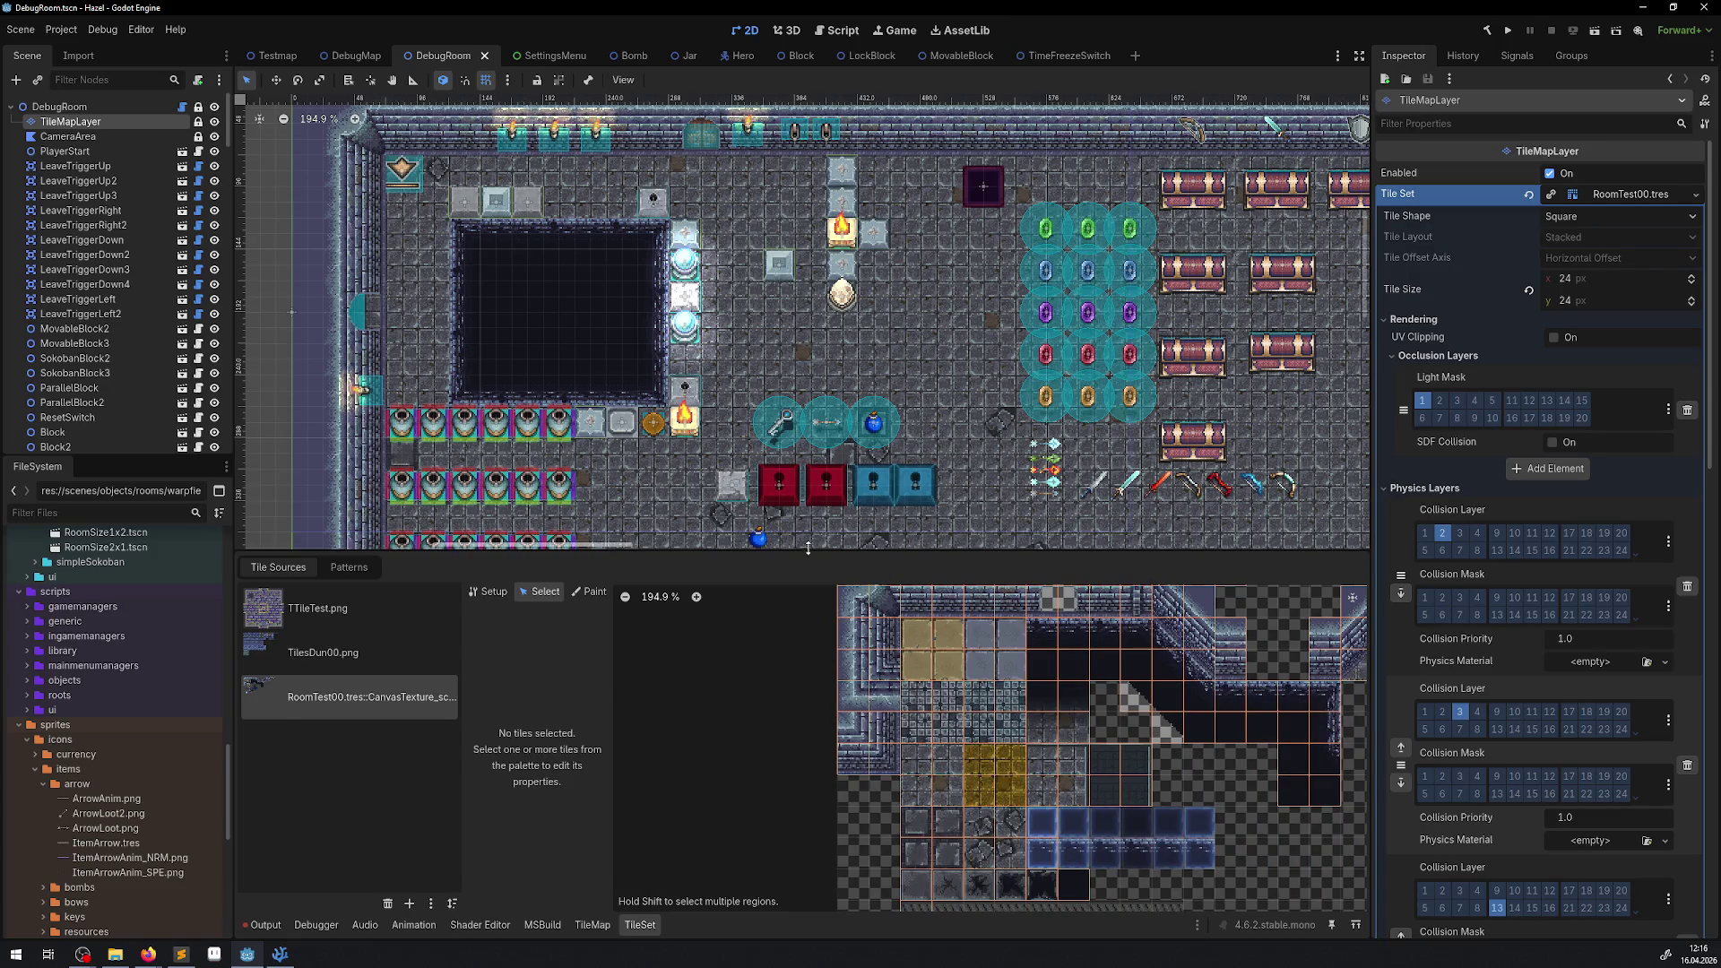
drag(805, 551, 805, 393)
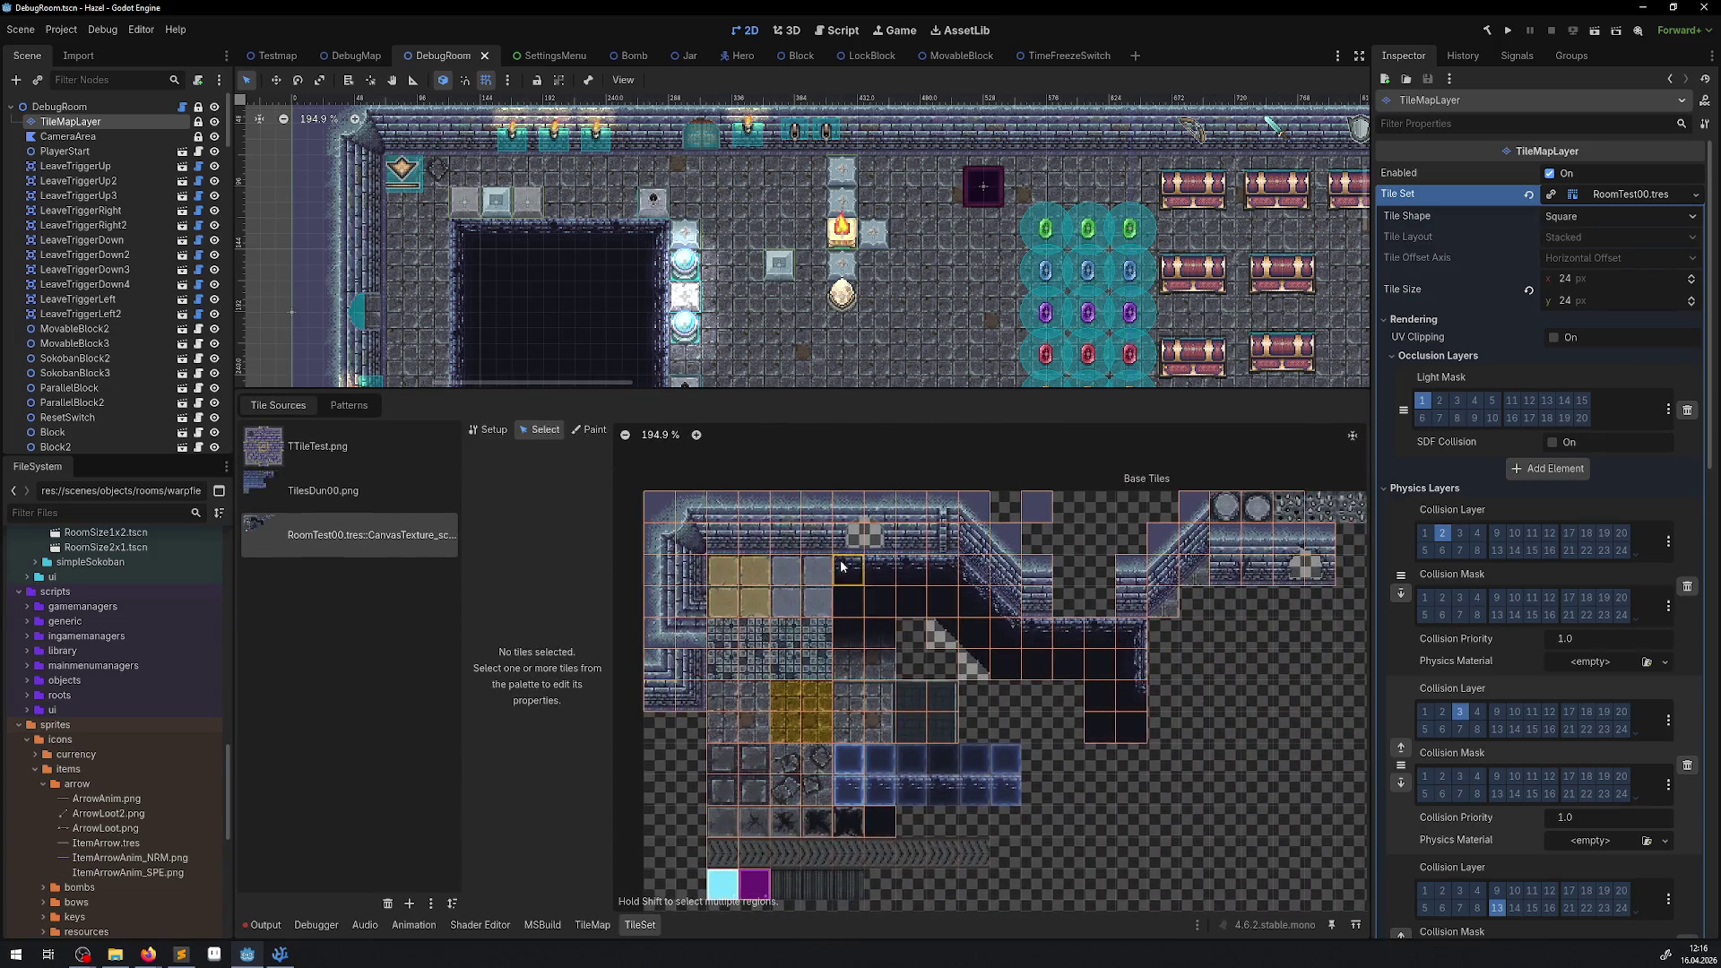
click(778, 531)
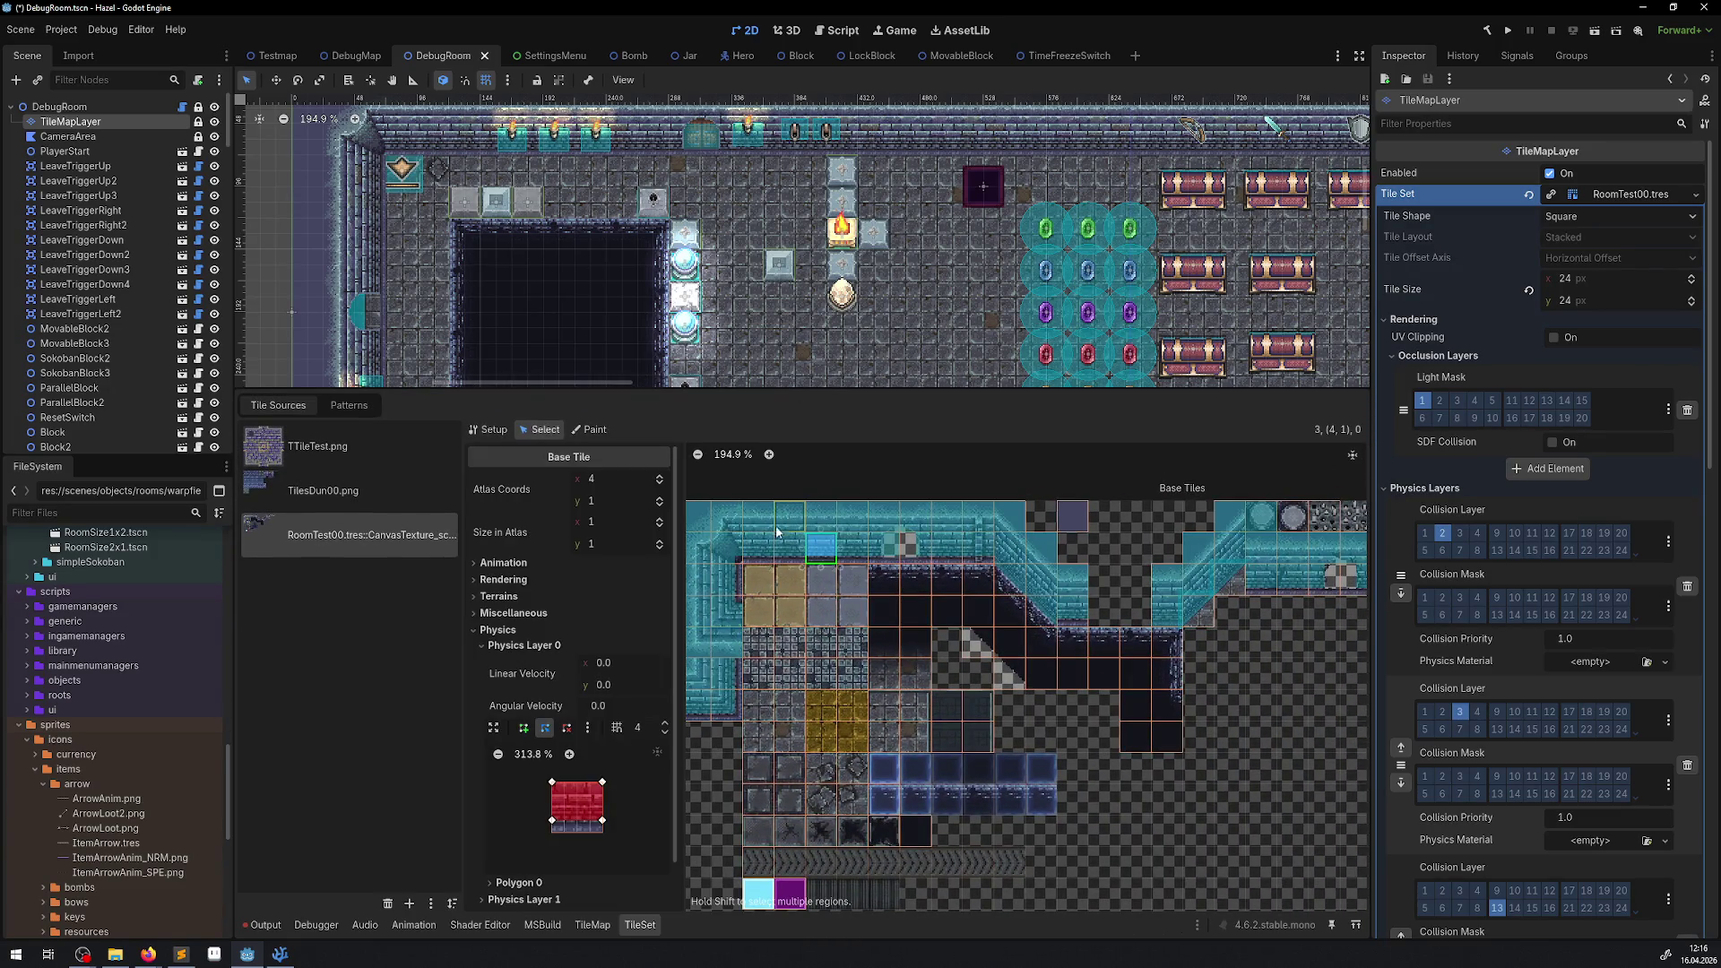
click(701, 703)
click(731, 707)
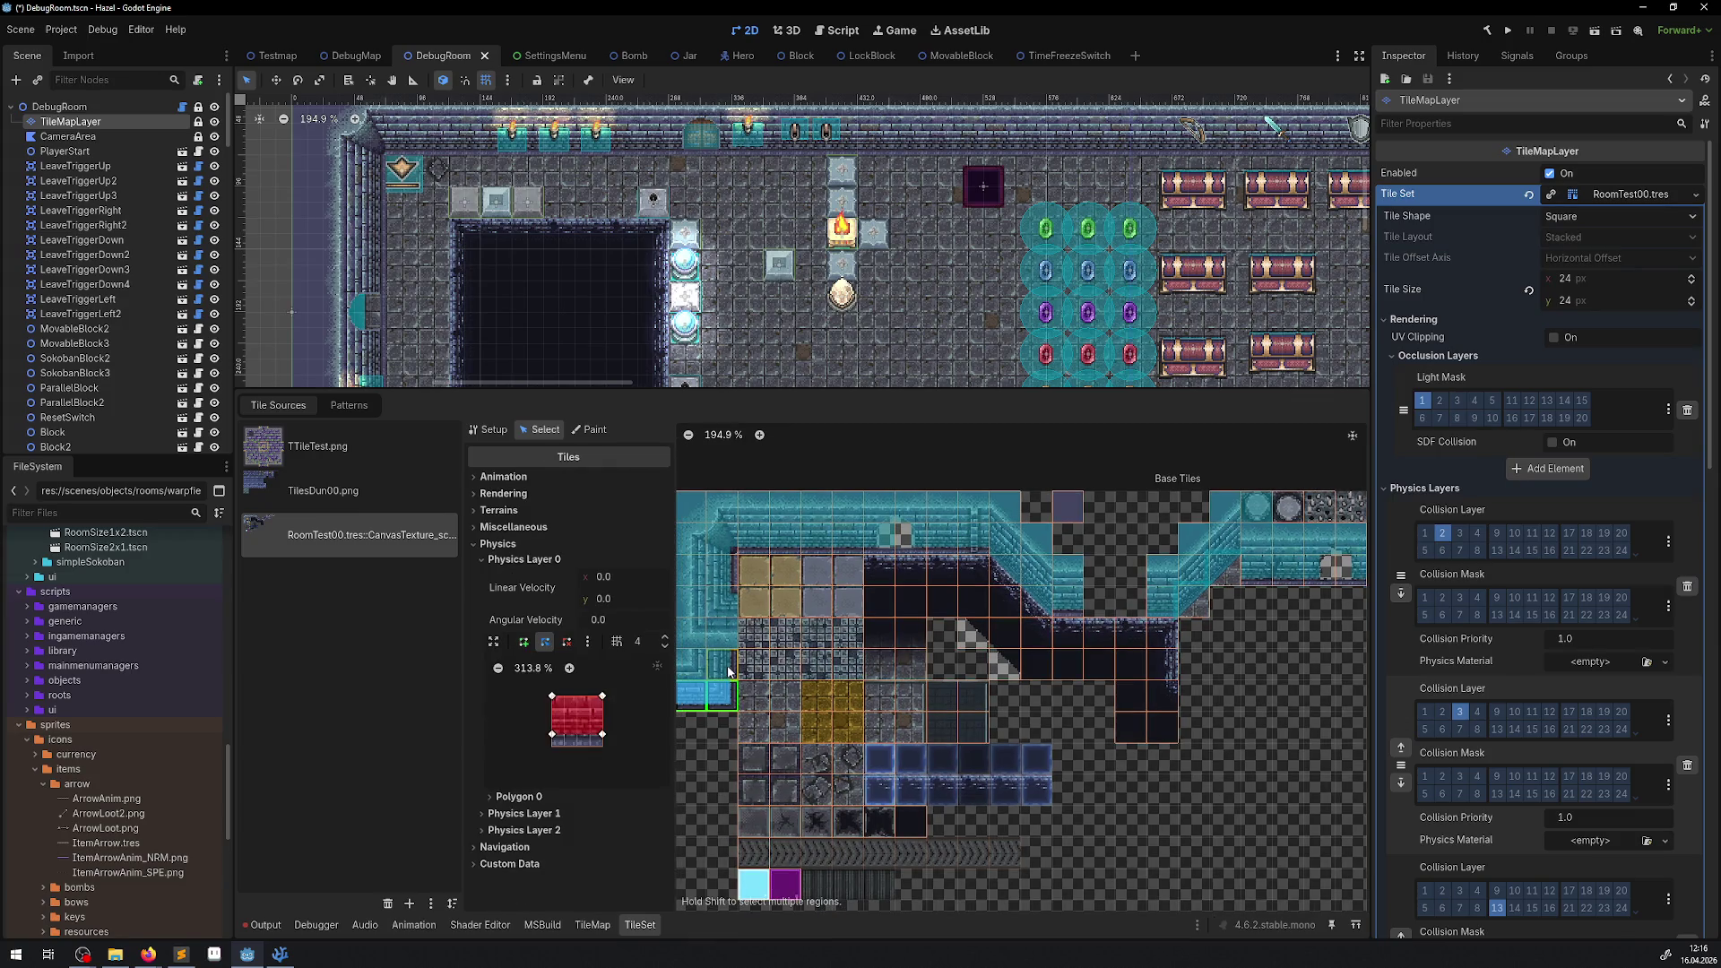
click(733, 608)
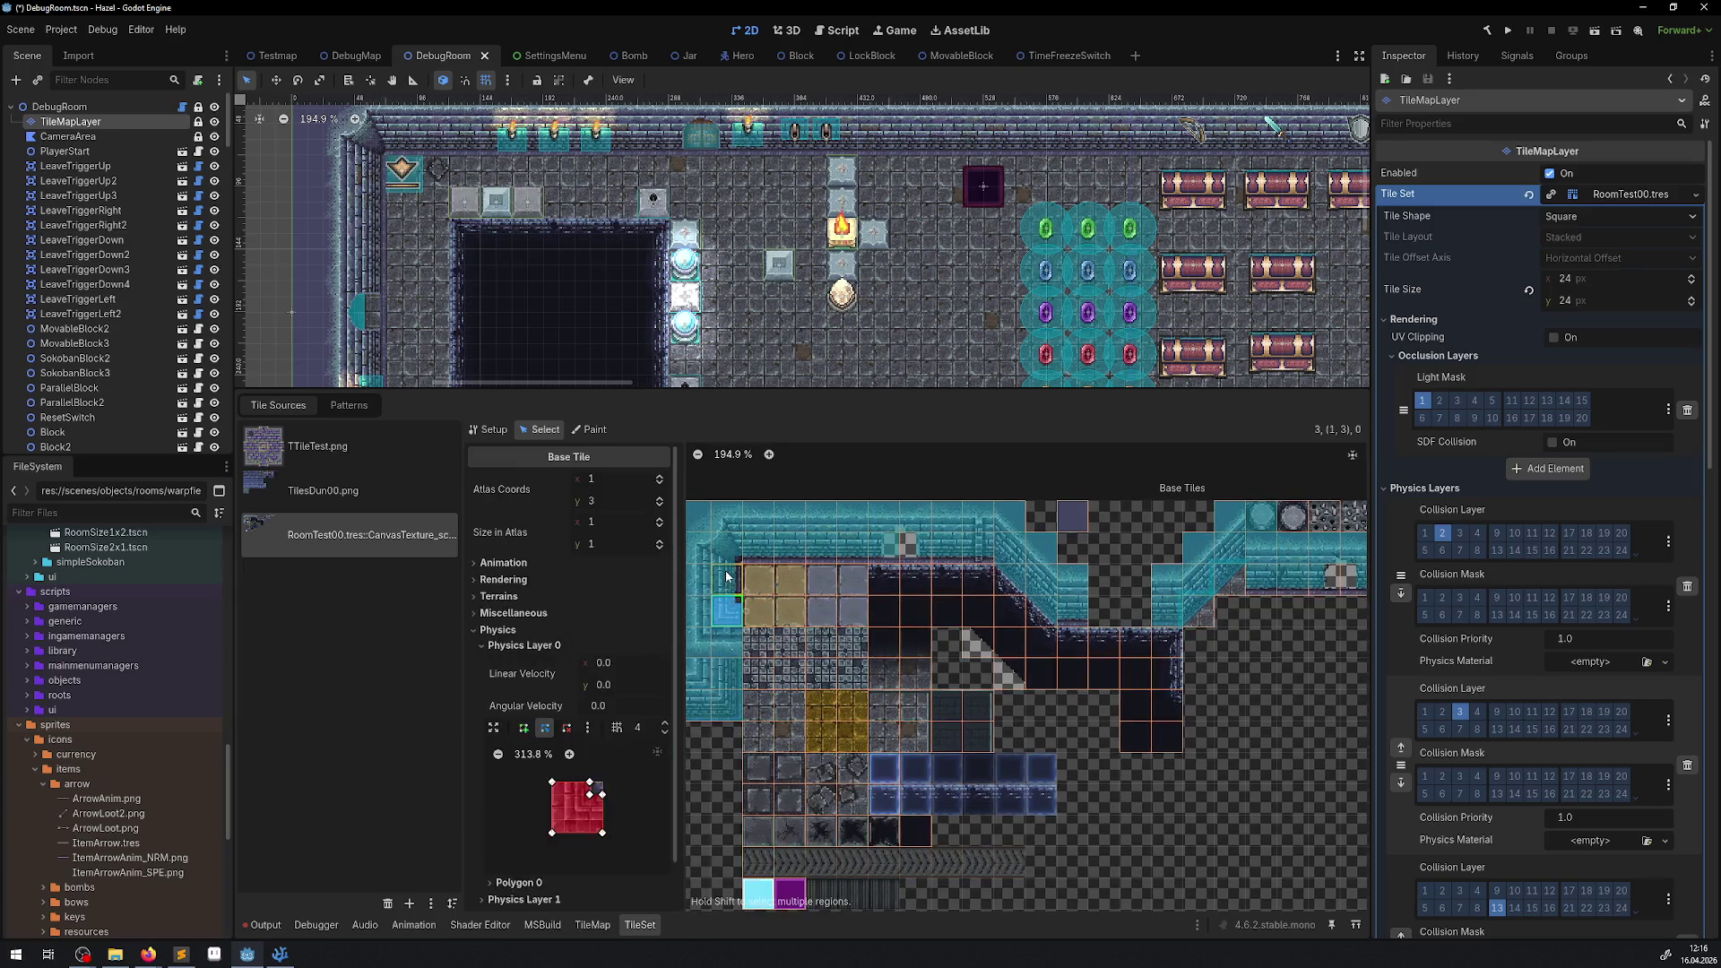
click(727, 549)
shift+click(727, 605)
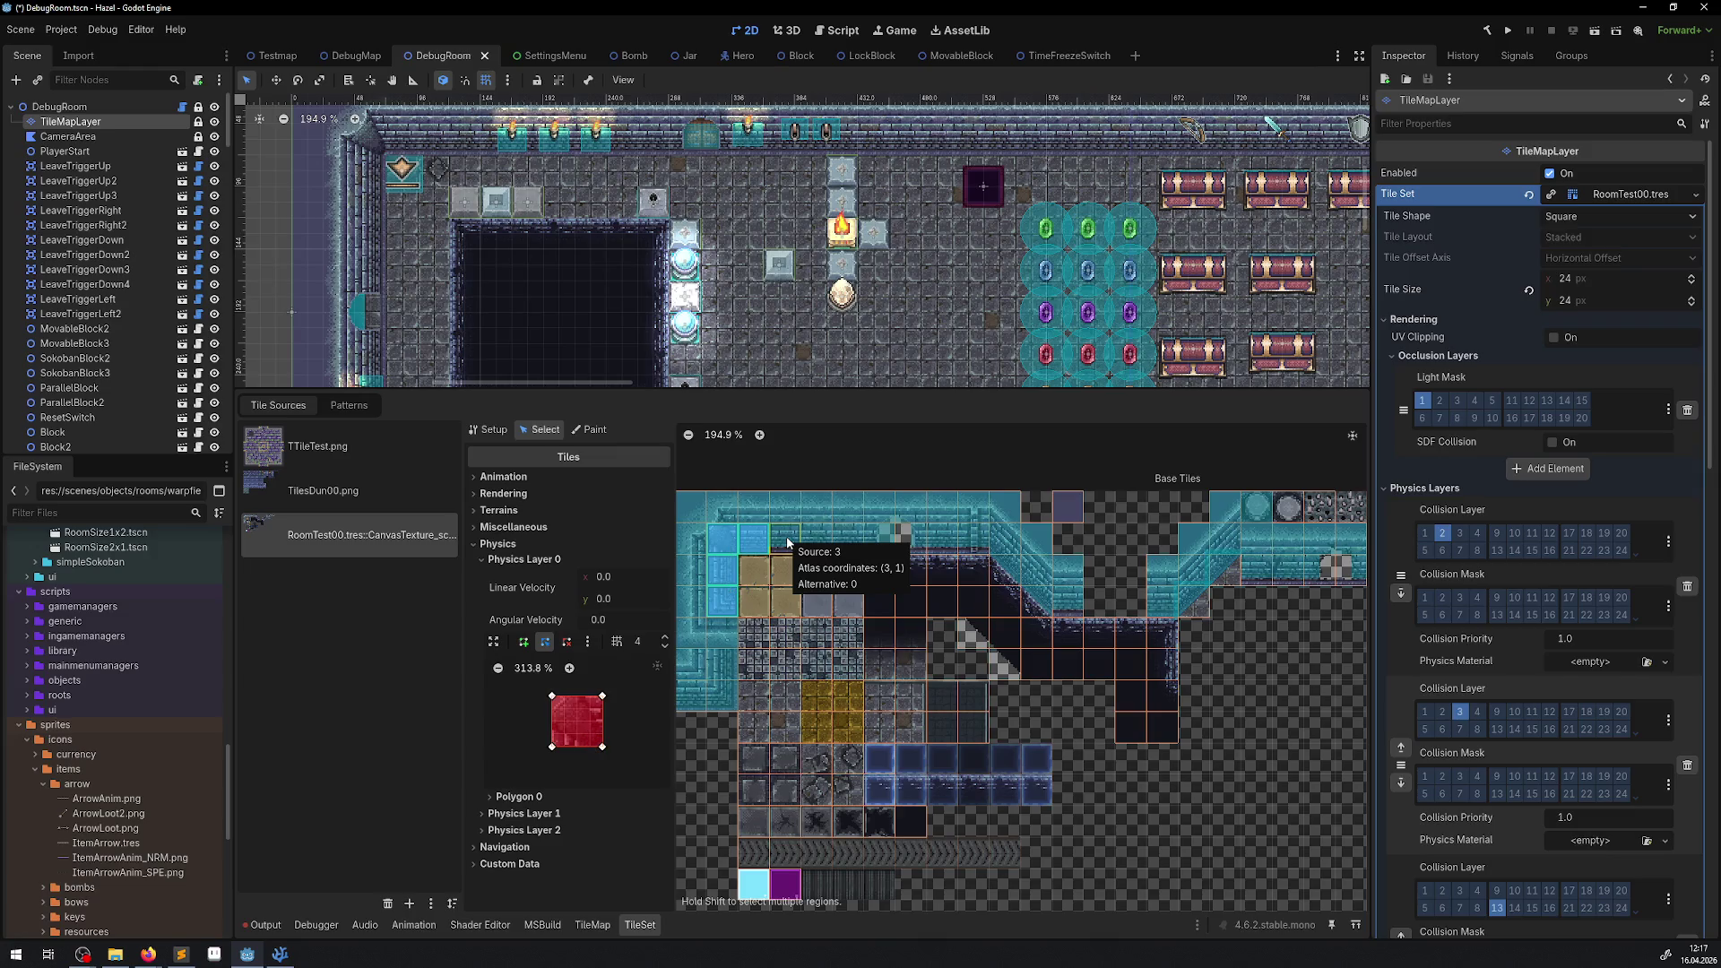
drag(788, 542, 825, 546)
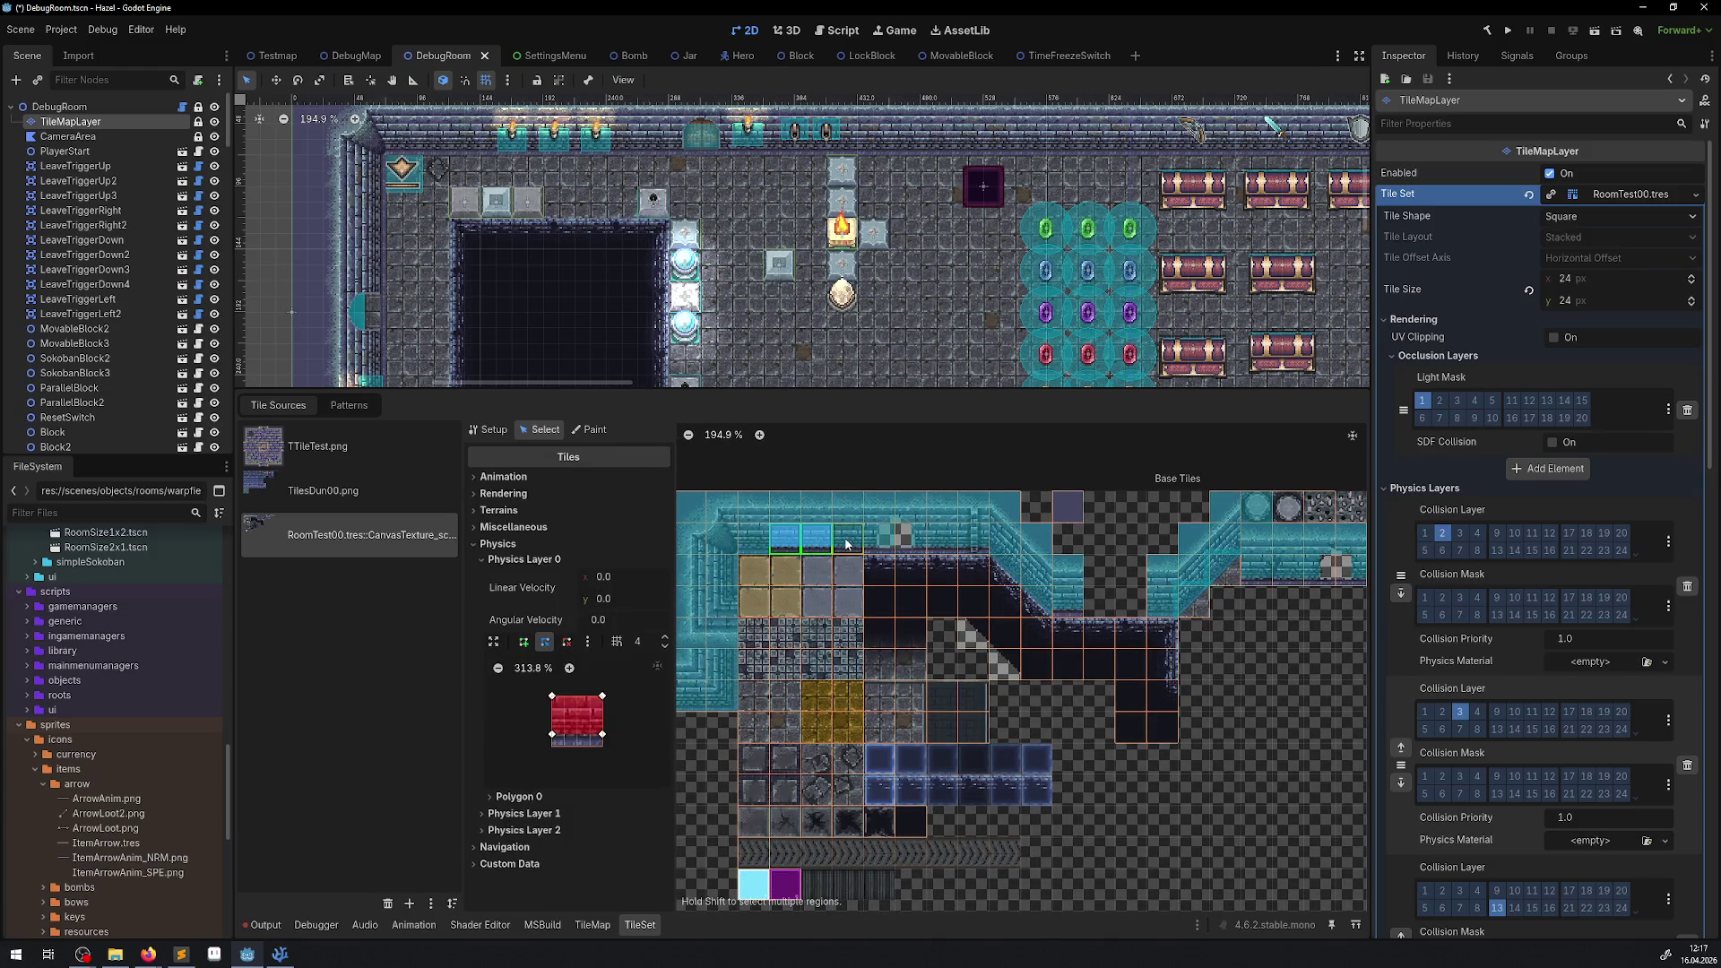
click(847, 544)
scroll(833, 574, up, 7)
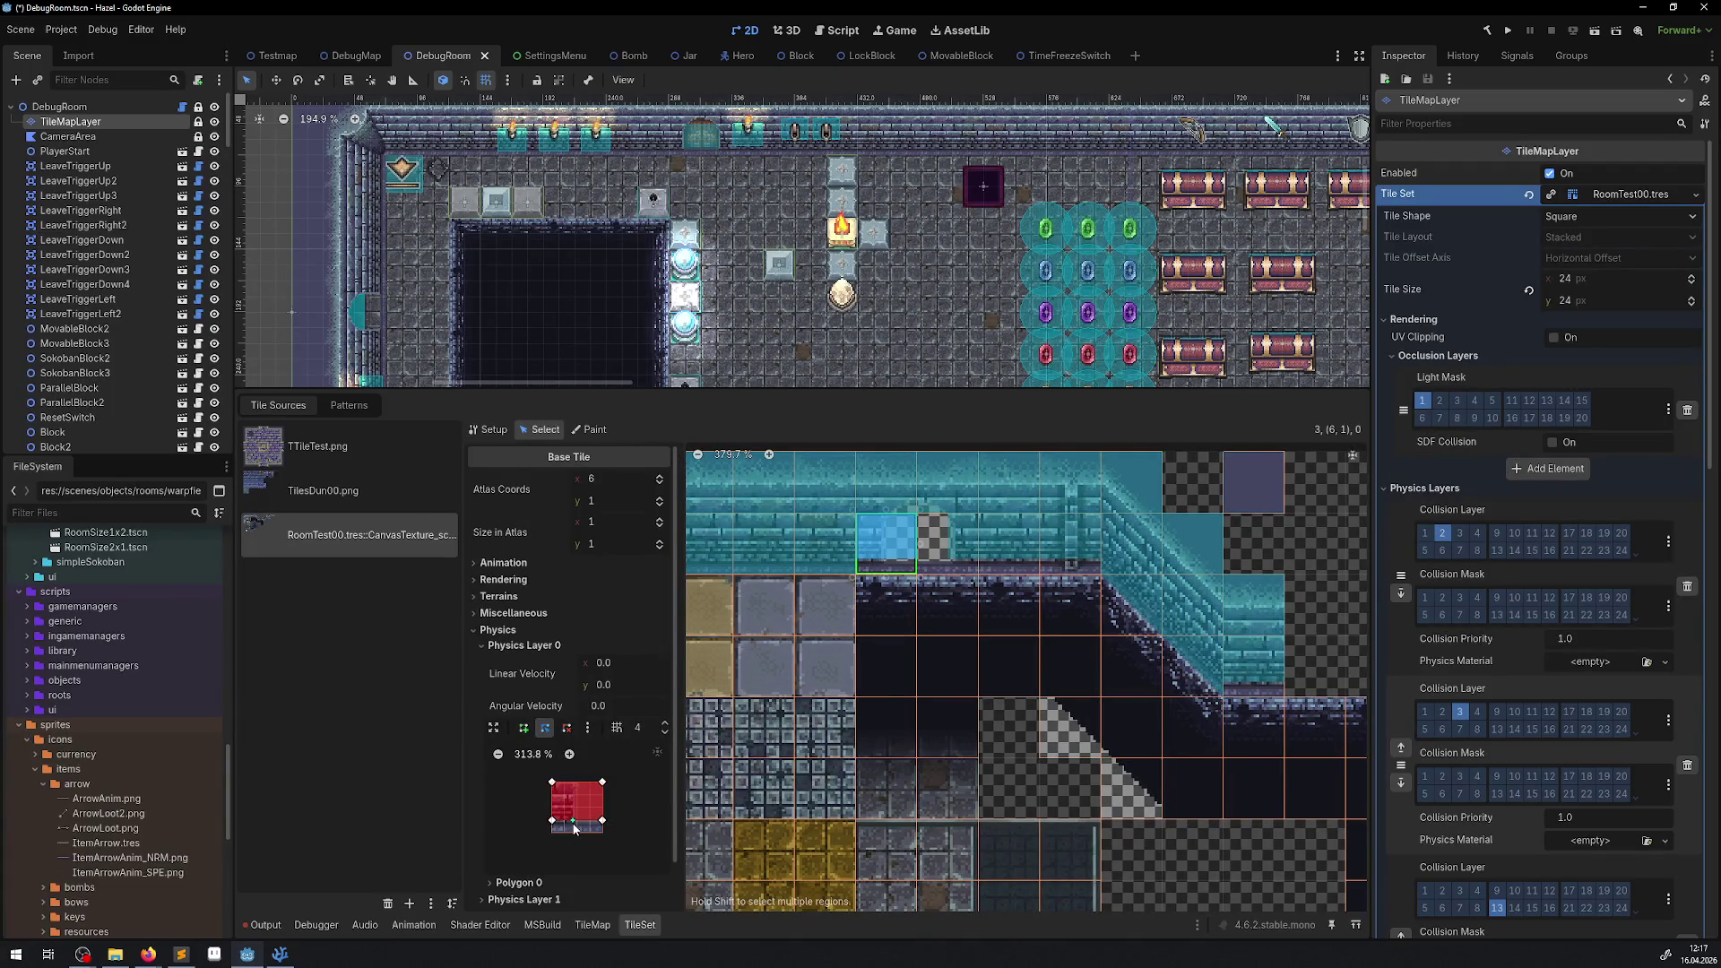
Narrow tile (6,1)'s collision shape to half width and extend tile (7,1)'s downward.
click(948, 538)
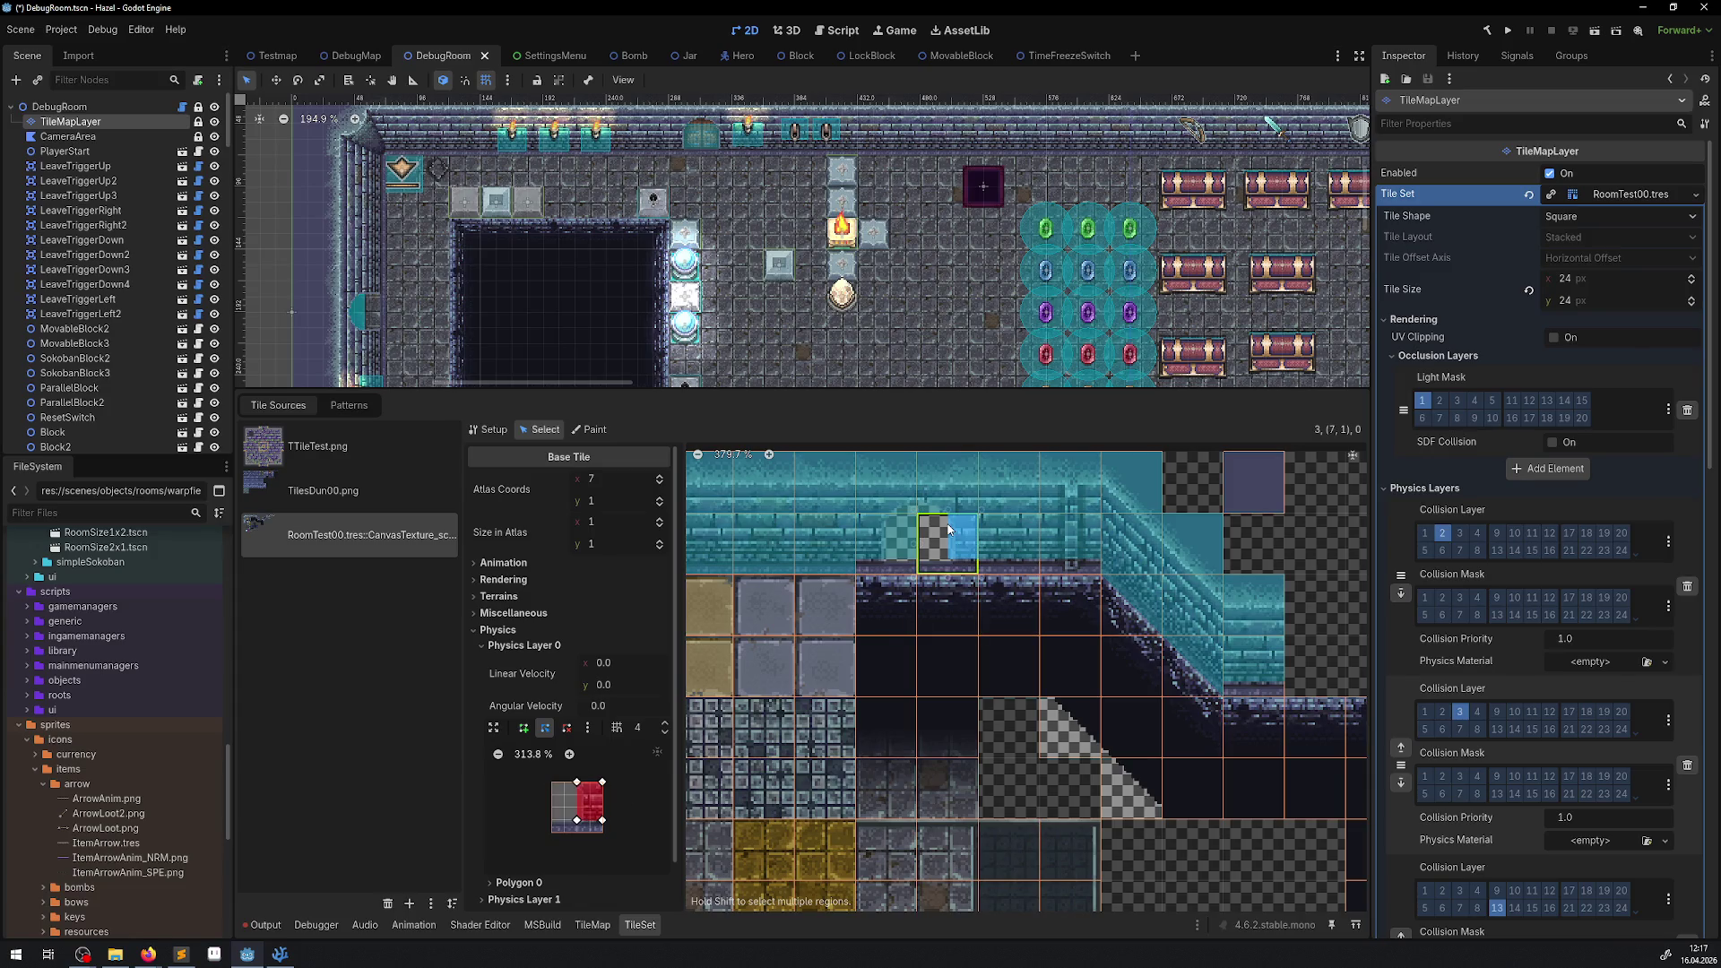
click(894, 536)
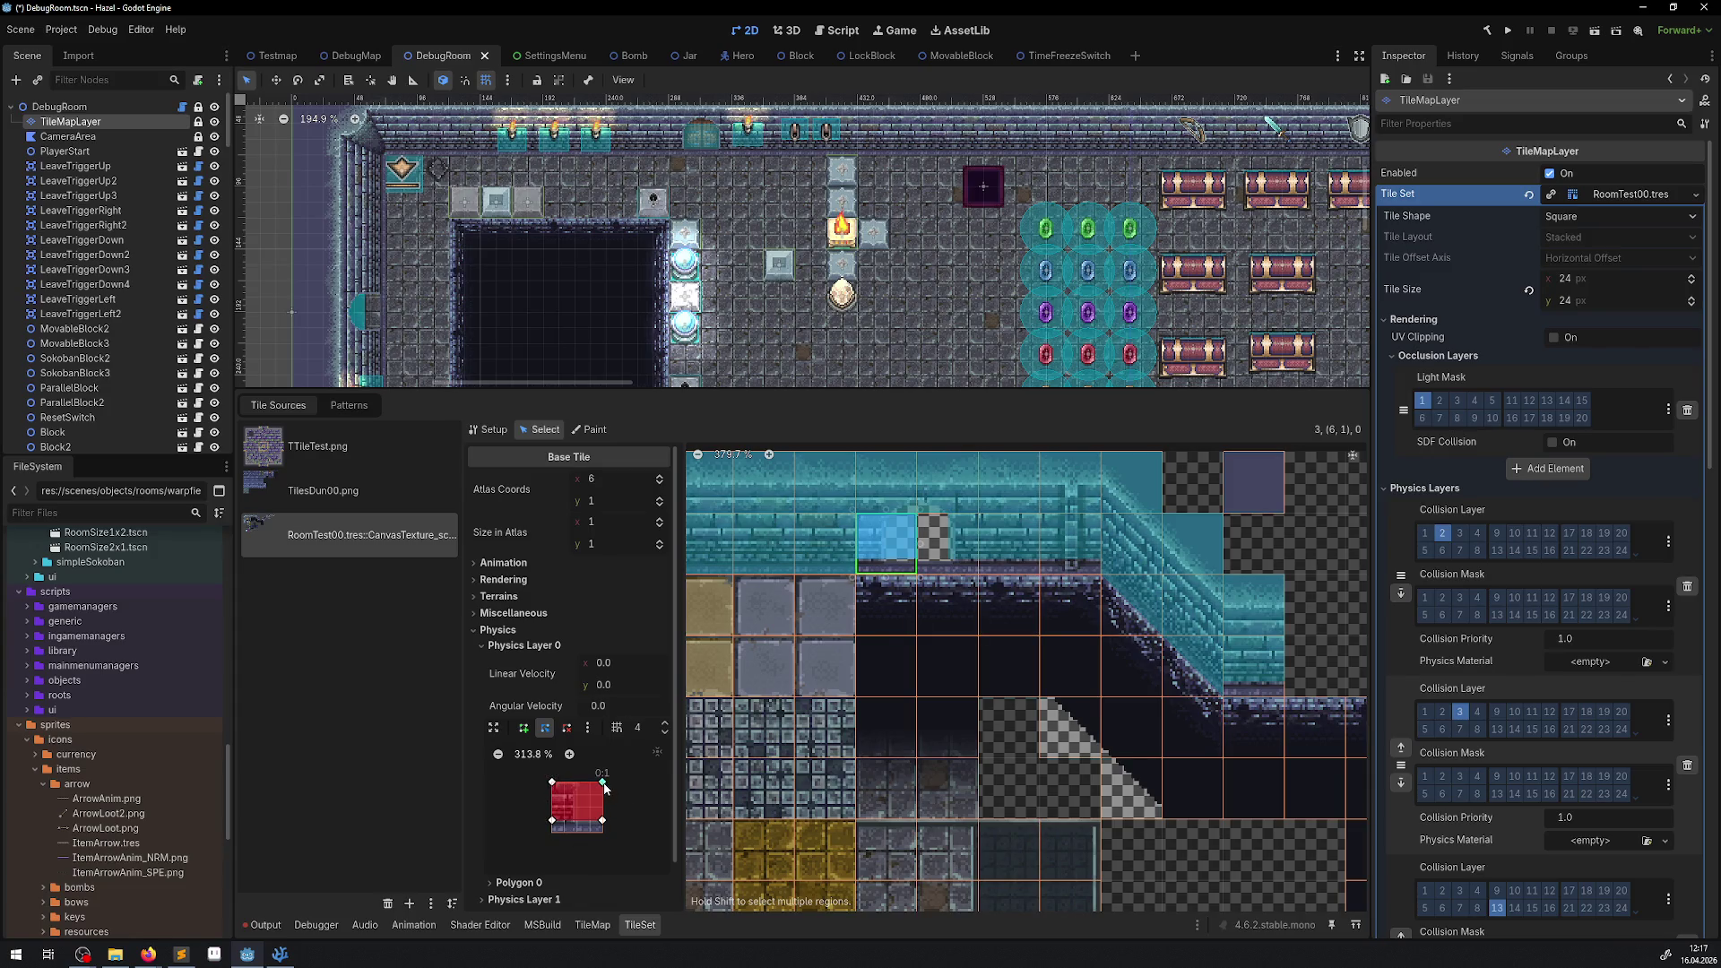
mouse_move(604, 784)
mouse_down()
mouse_move(577, 782)
mouse_move(576, 833)
mouse_move(552, 834)
mouse_up()
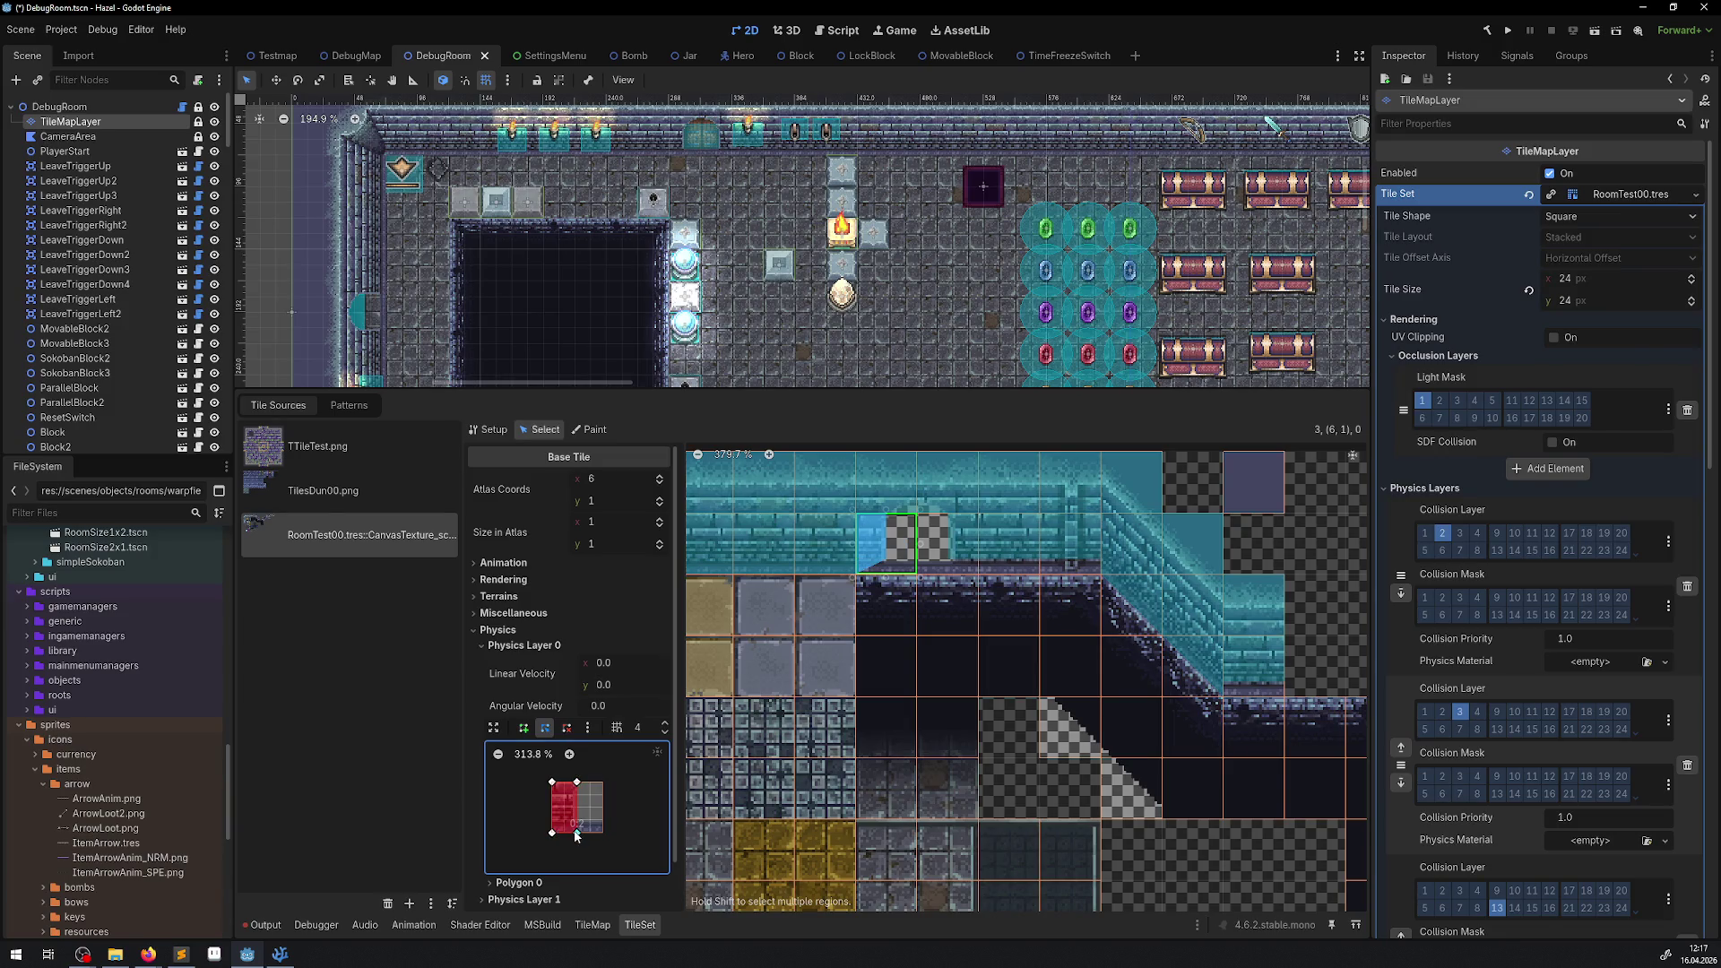
click(953, 551)
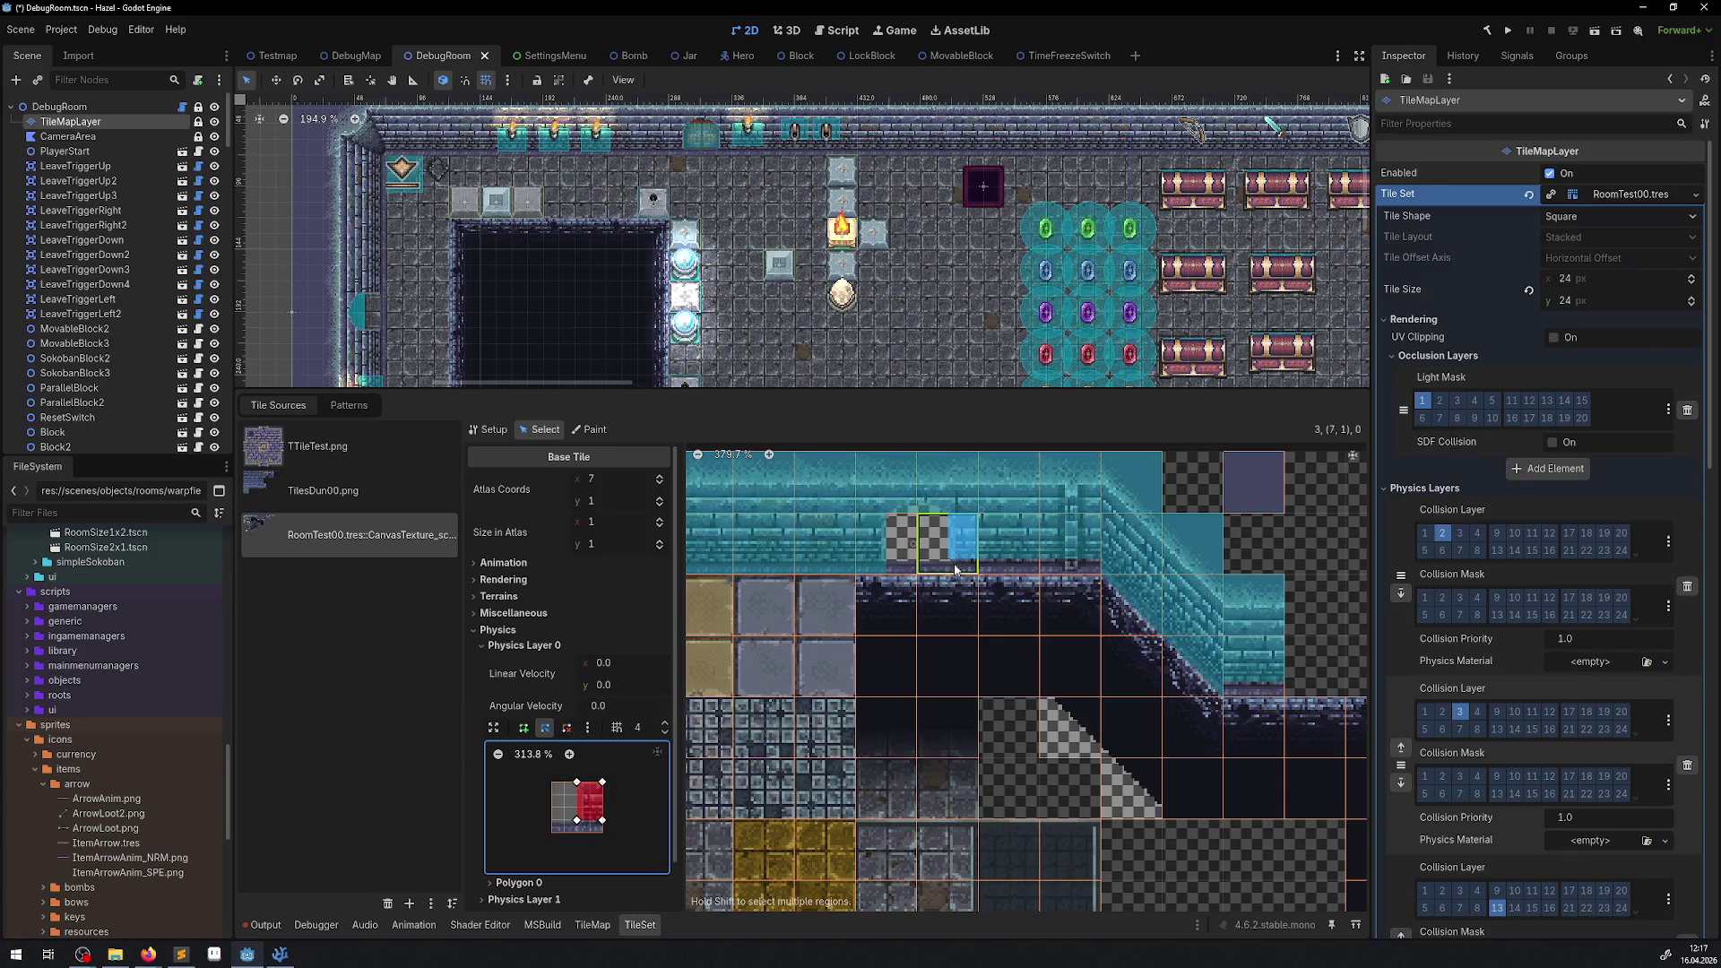
drag(577, 820, 602, 834)
Find the blue wall tiles and extend tile (20,2)'s collision shape downward.
click(1029, 538)
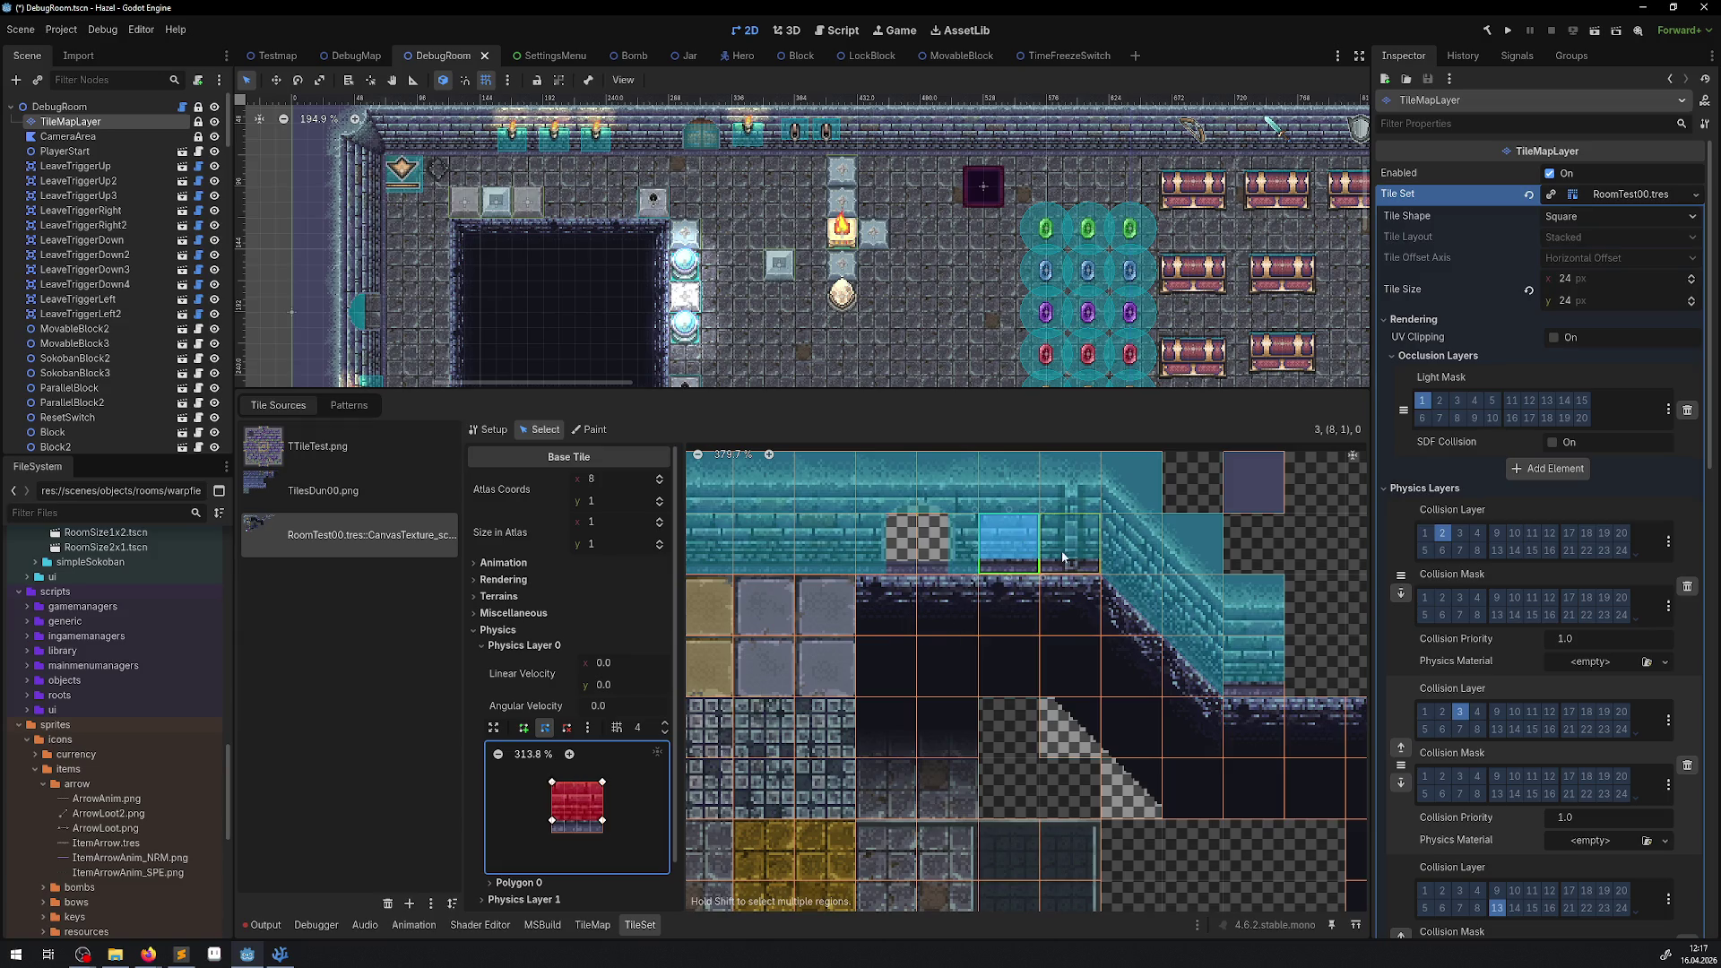
shift+click(970, 597)
drag(925, 656, 710, 583)
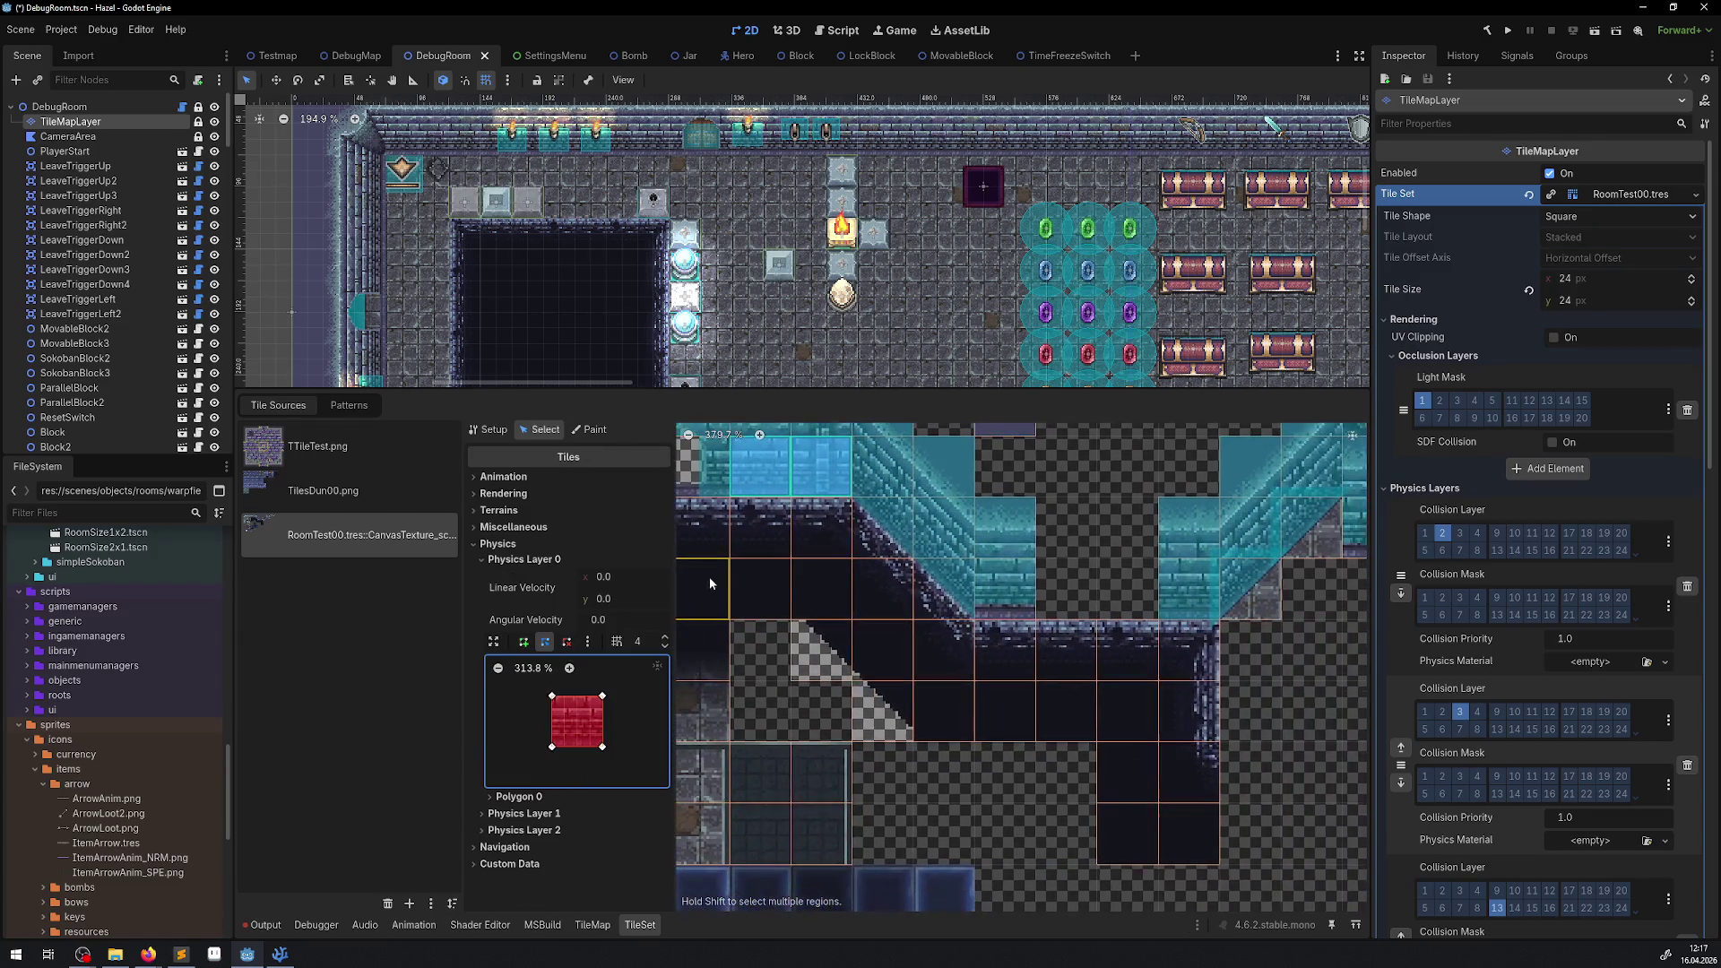
click(1014, 600)
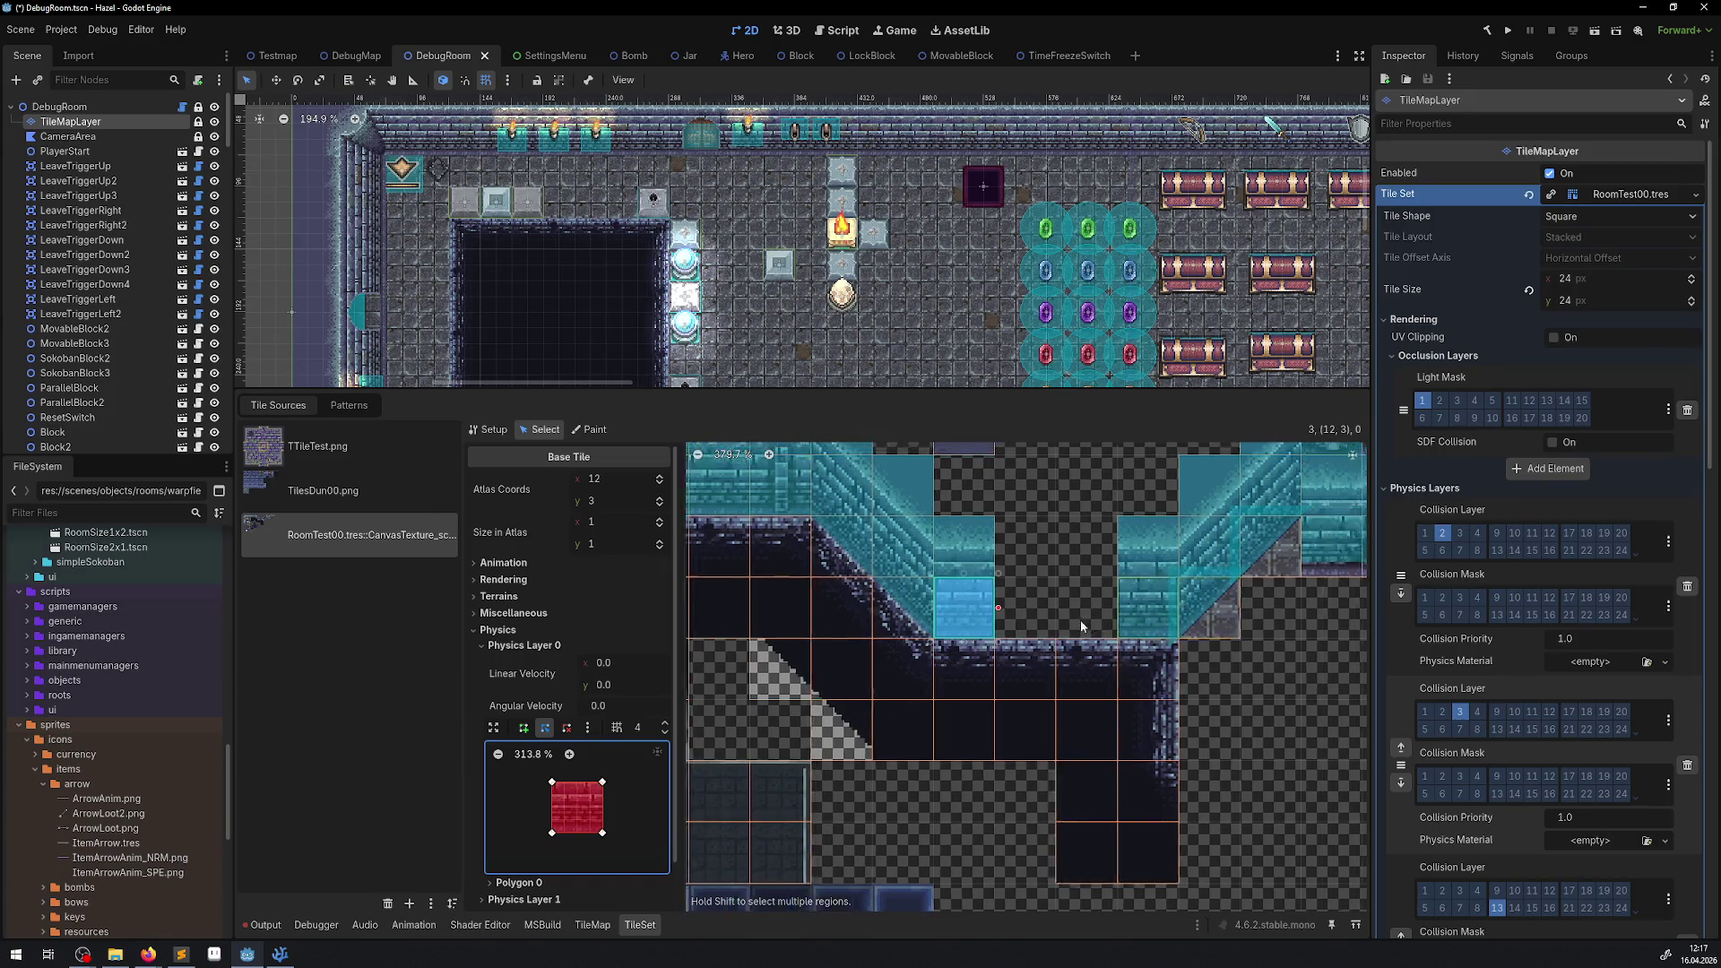
shift+click(1029, 637)
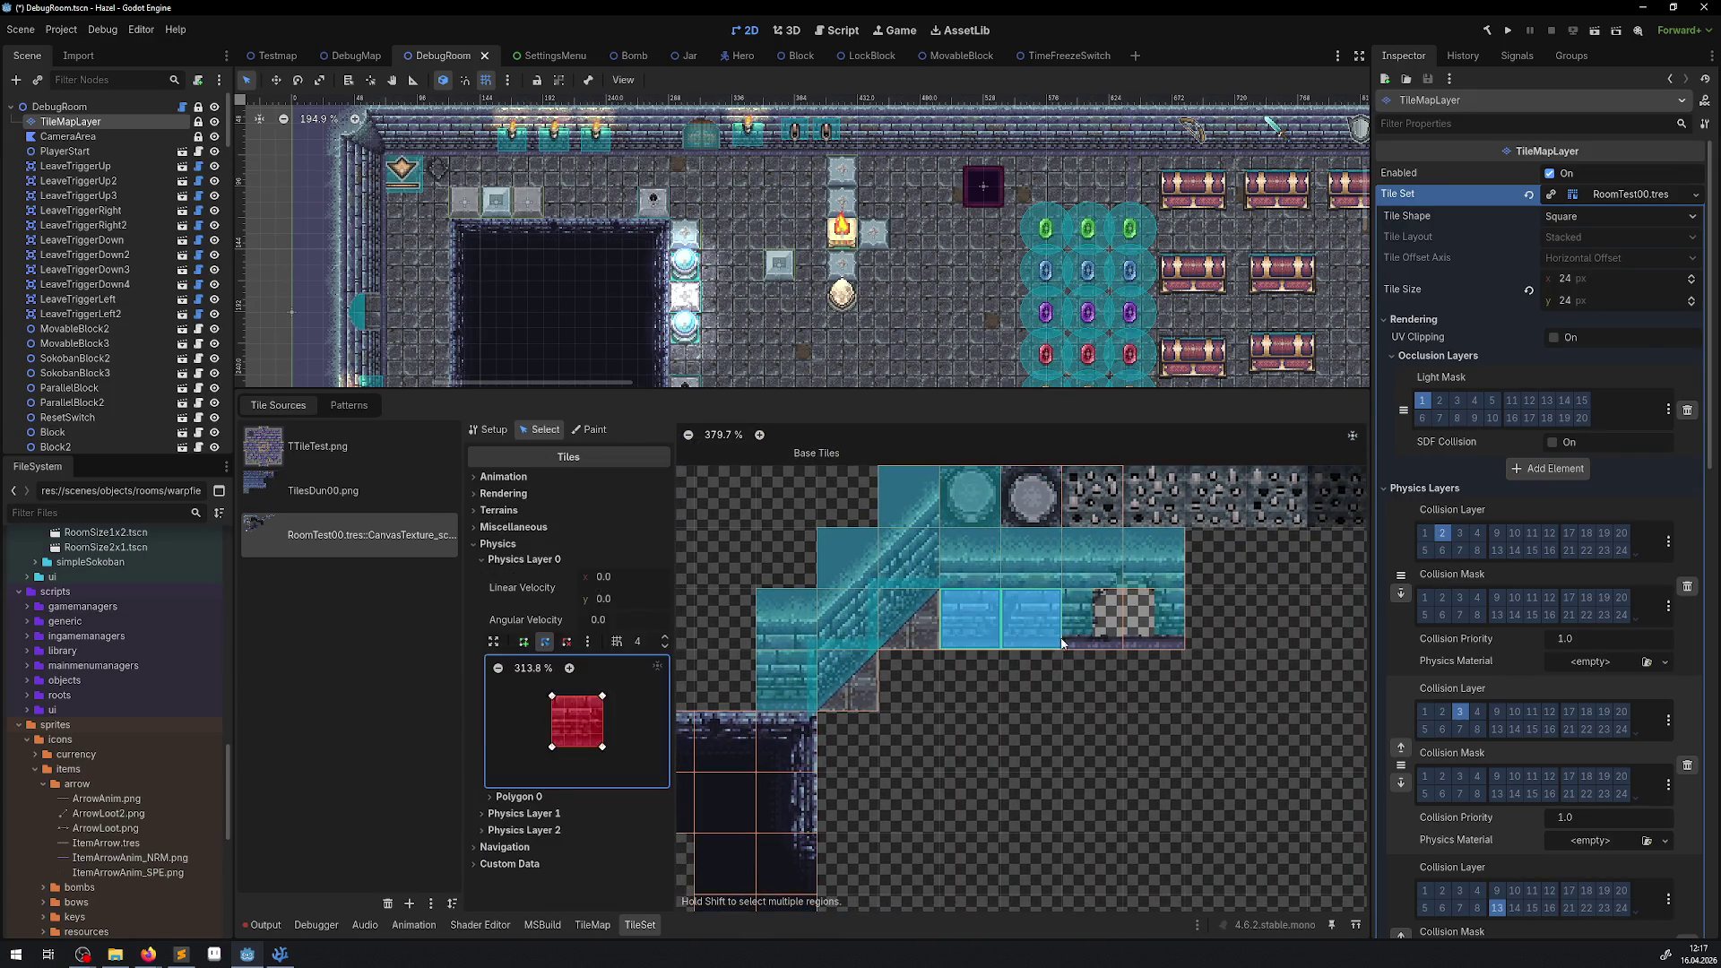
click(1078, 629)
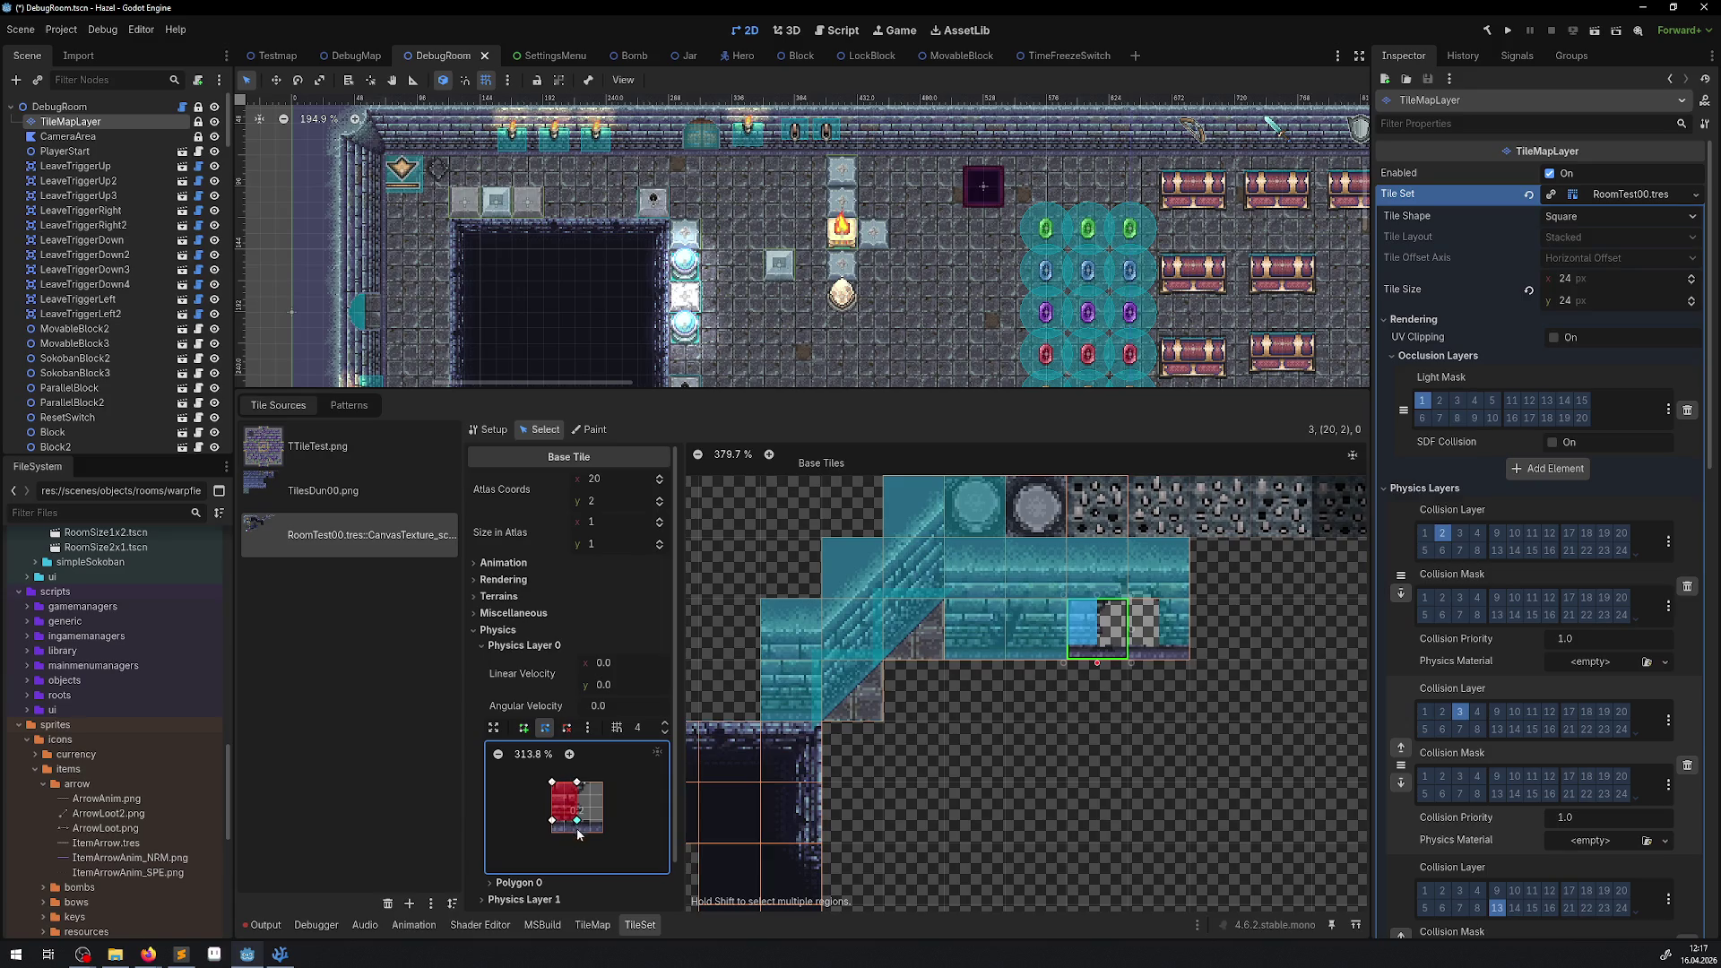
drag(577, 825, 553, 834)
Make tile (21,2)'s collision shape taller, save the scene, and run the game.
click(1133, 657)
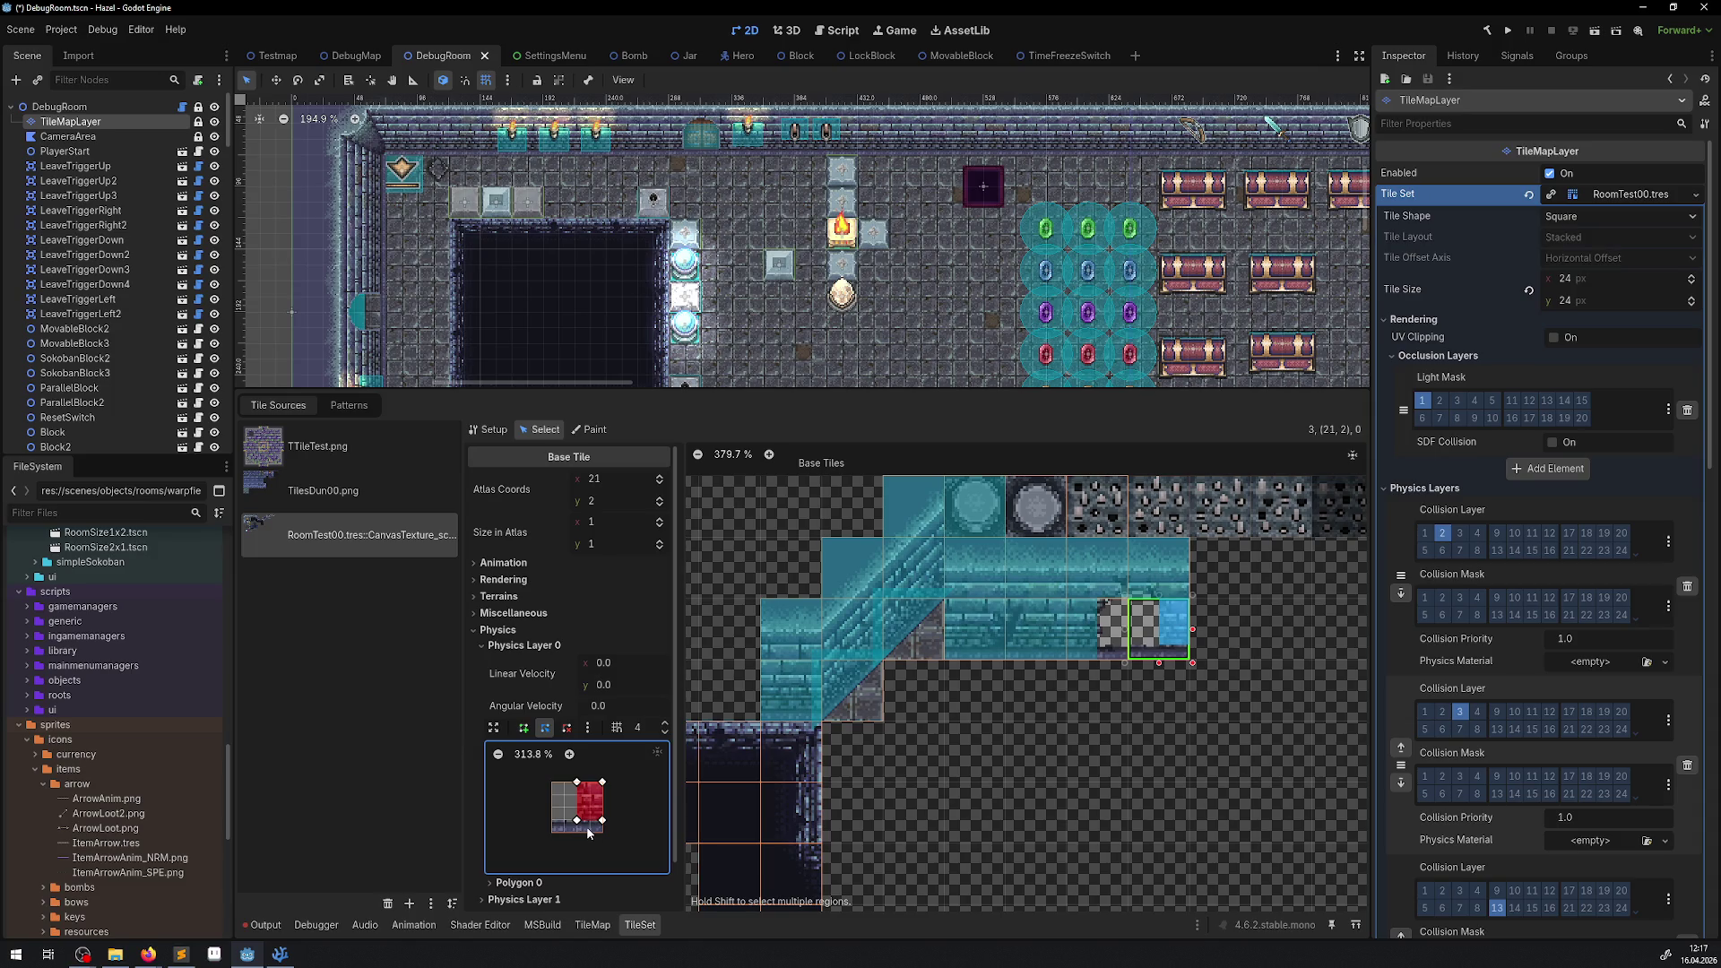
drag(603, 820, 577, 835)
key(ctrl+s)
click(1506, 33)
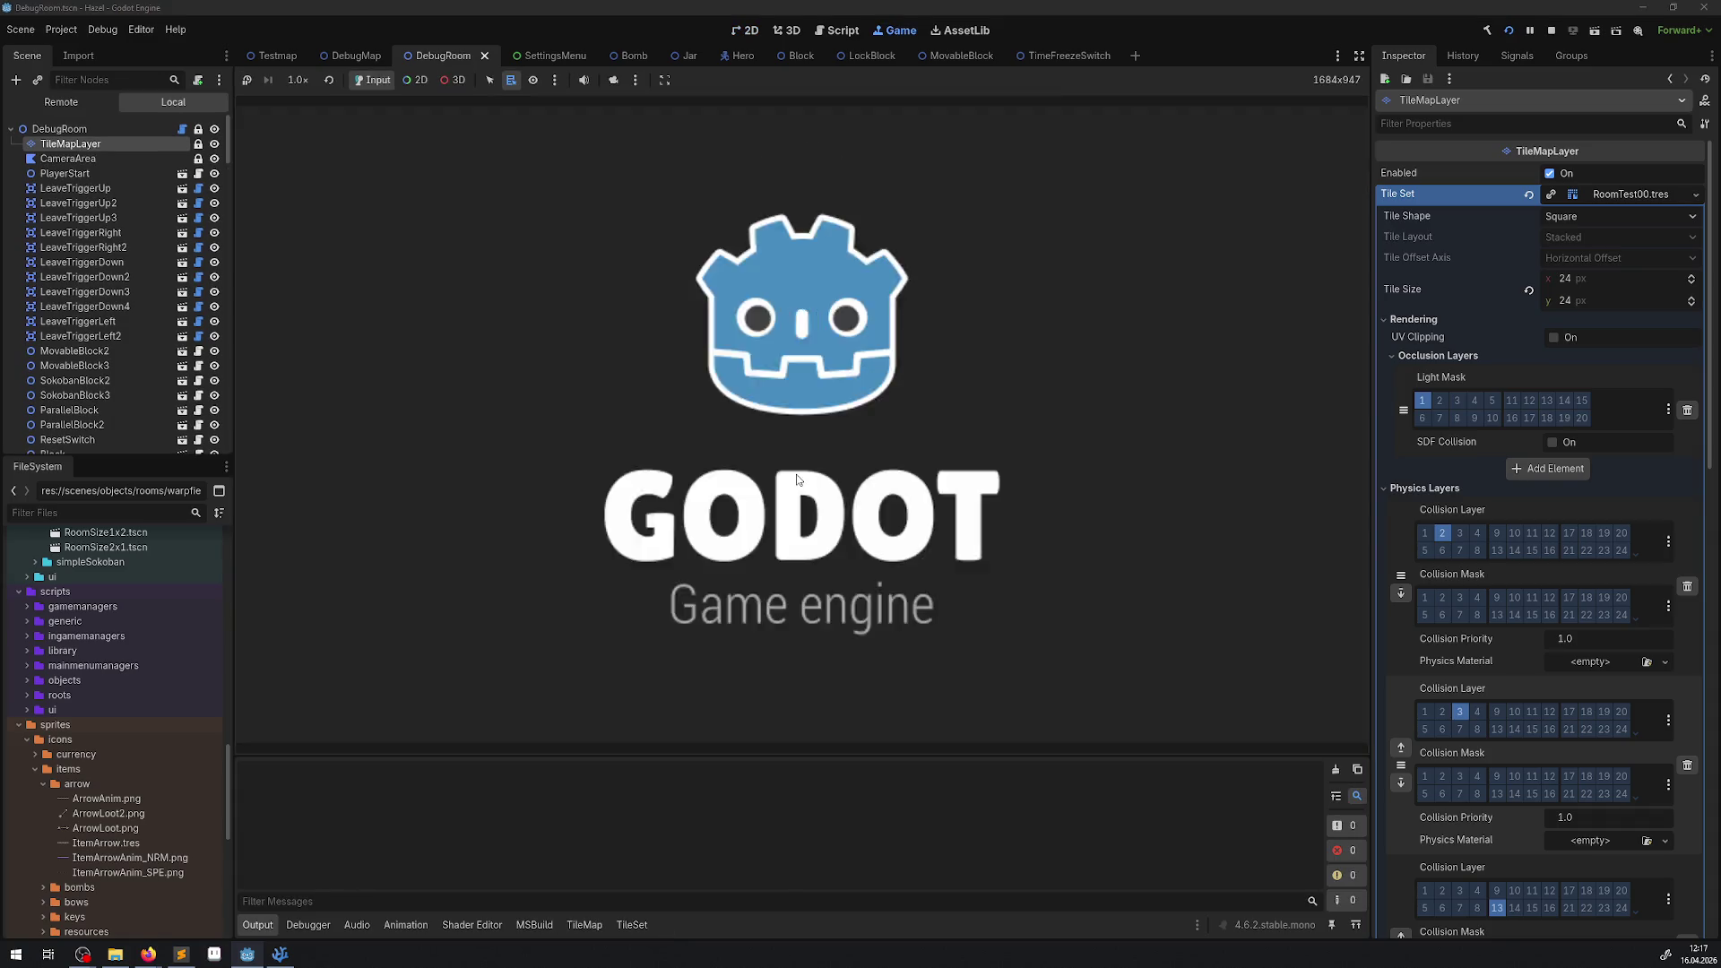
Walk the player up to the top door and away again, then stop the game.
key(Right)
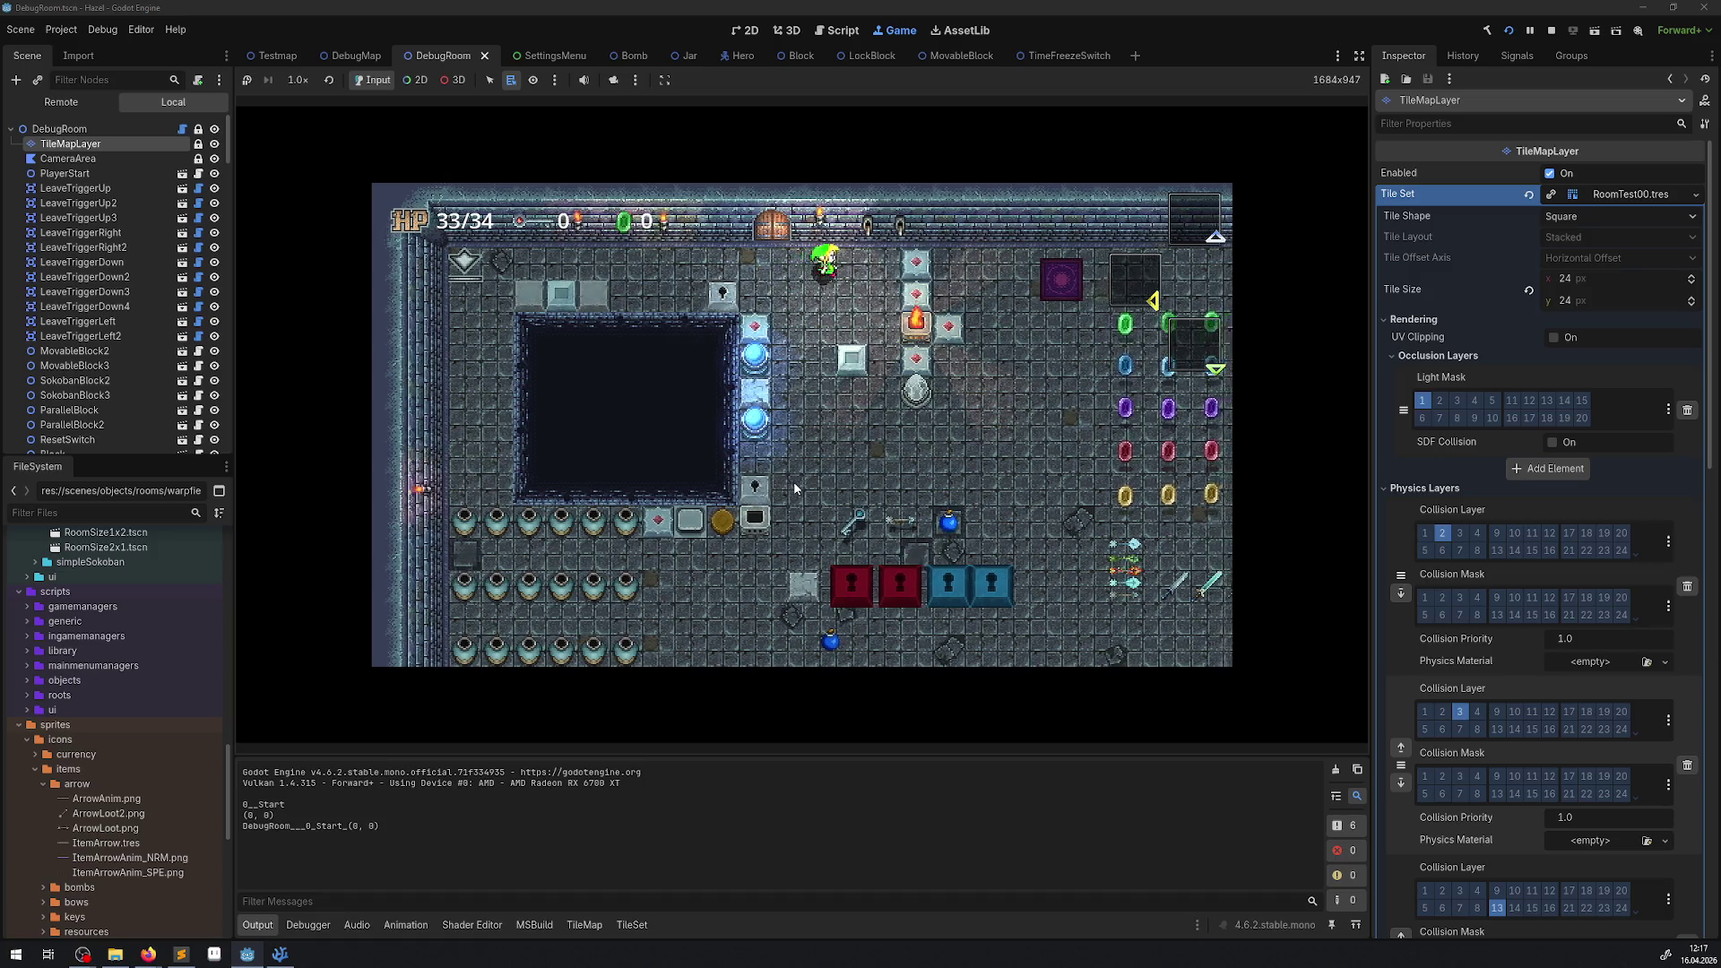
key(Left)
key(Up)
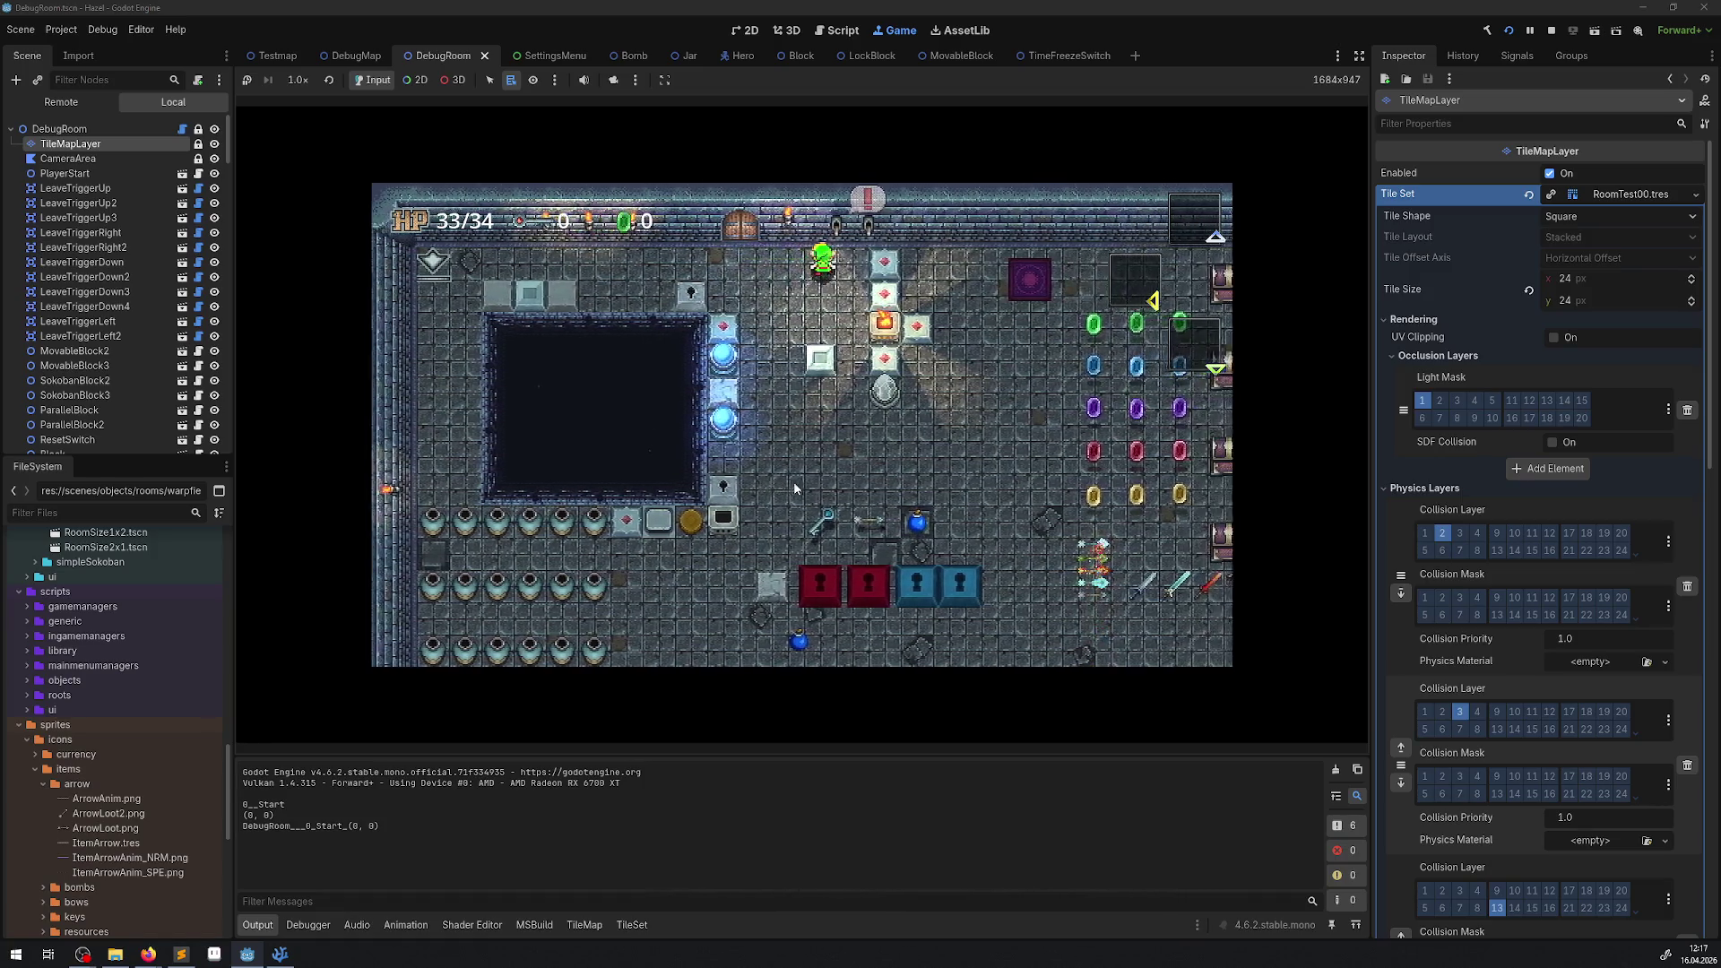
key(Up)
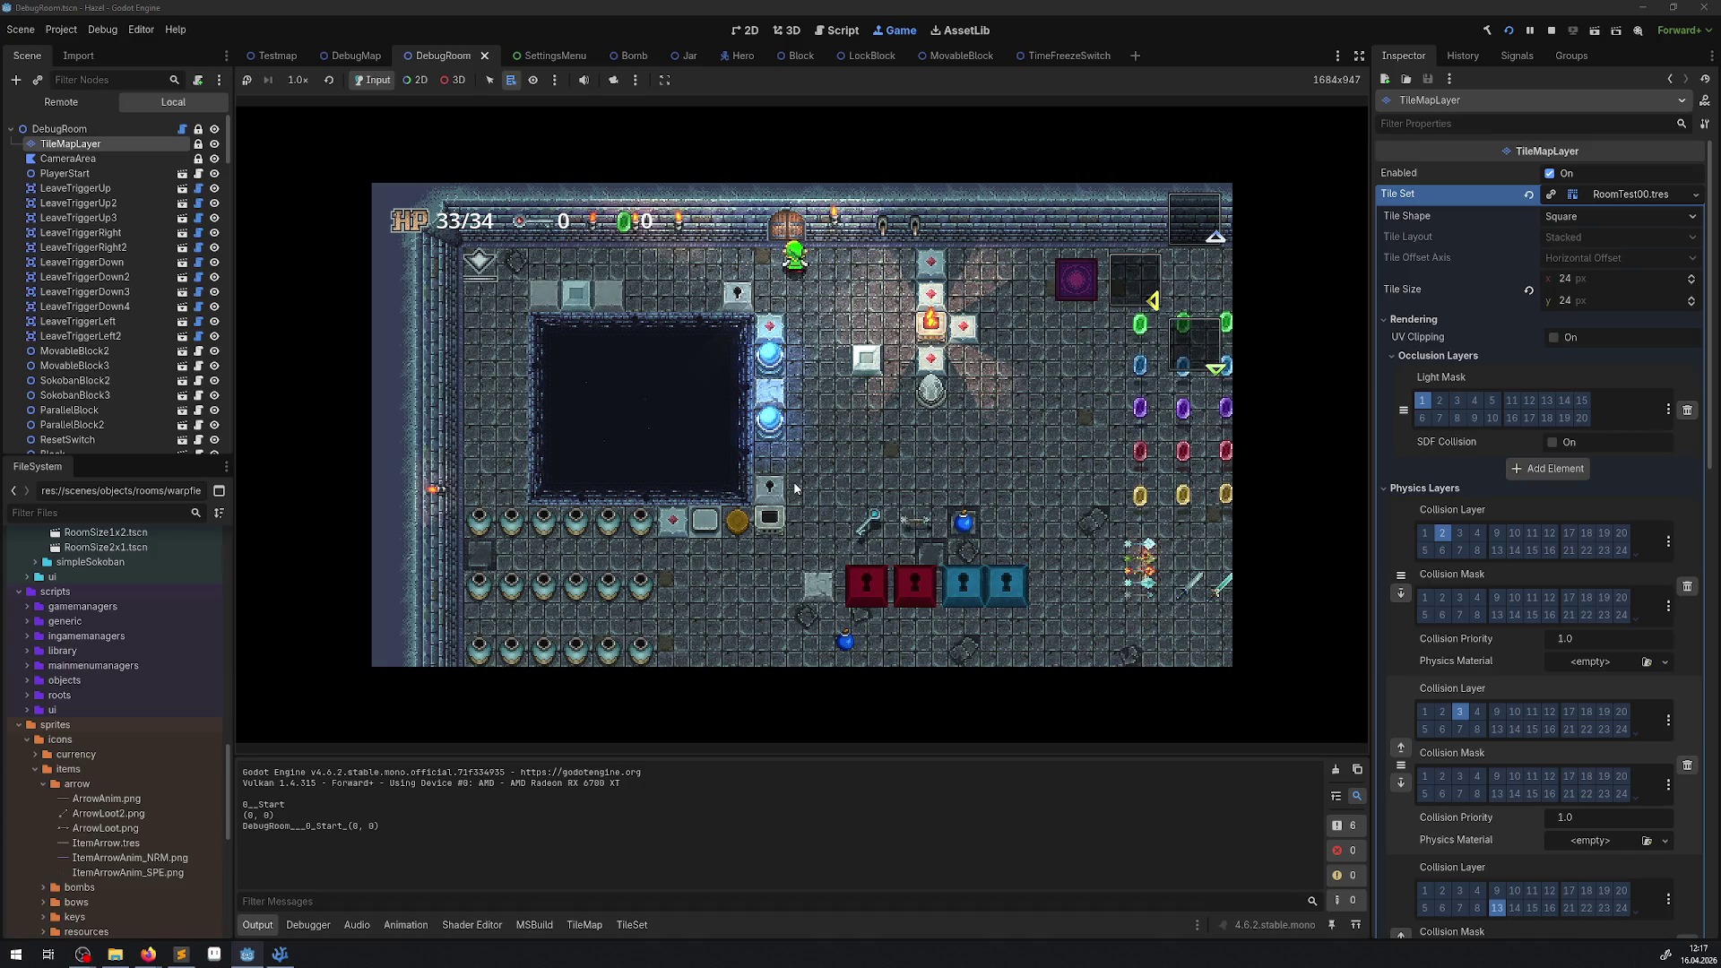
key(Right)
key(Down)
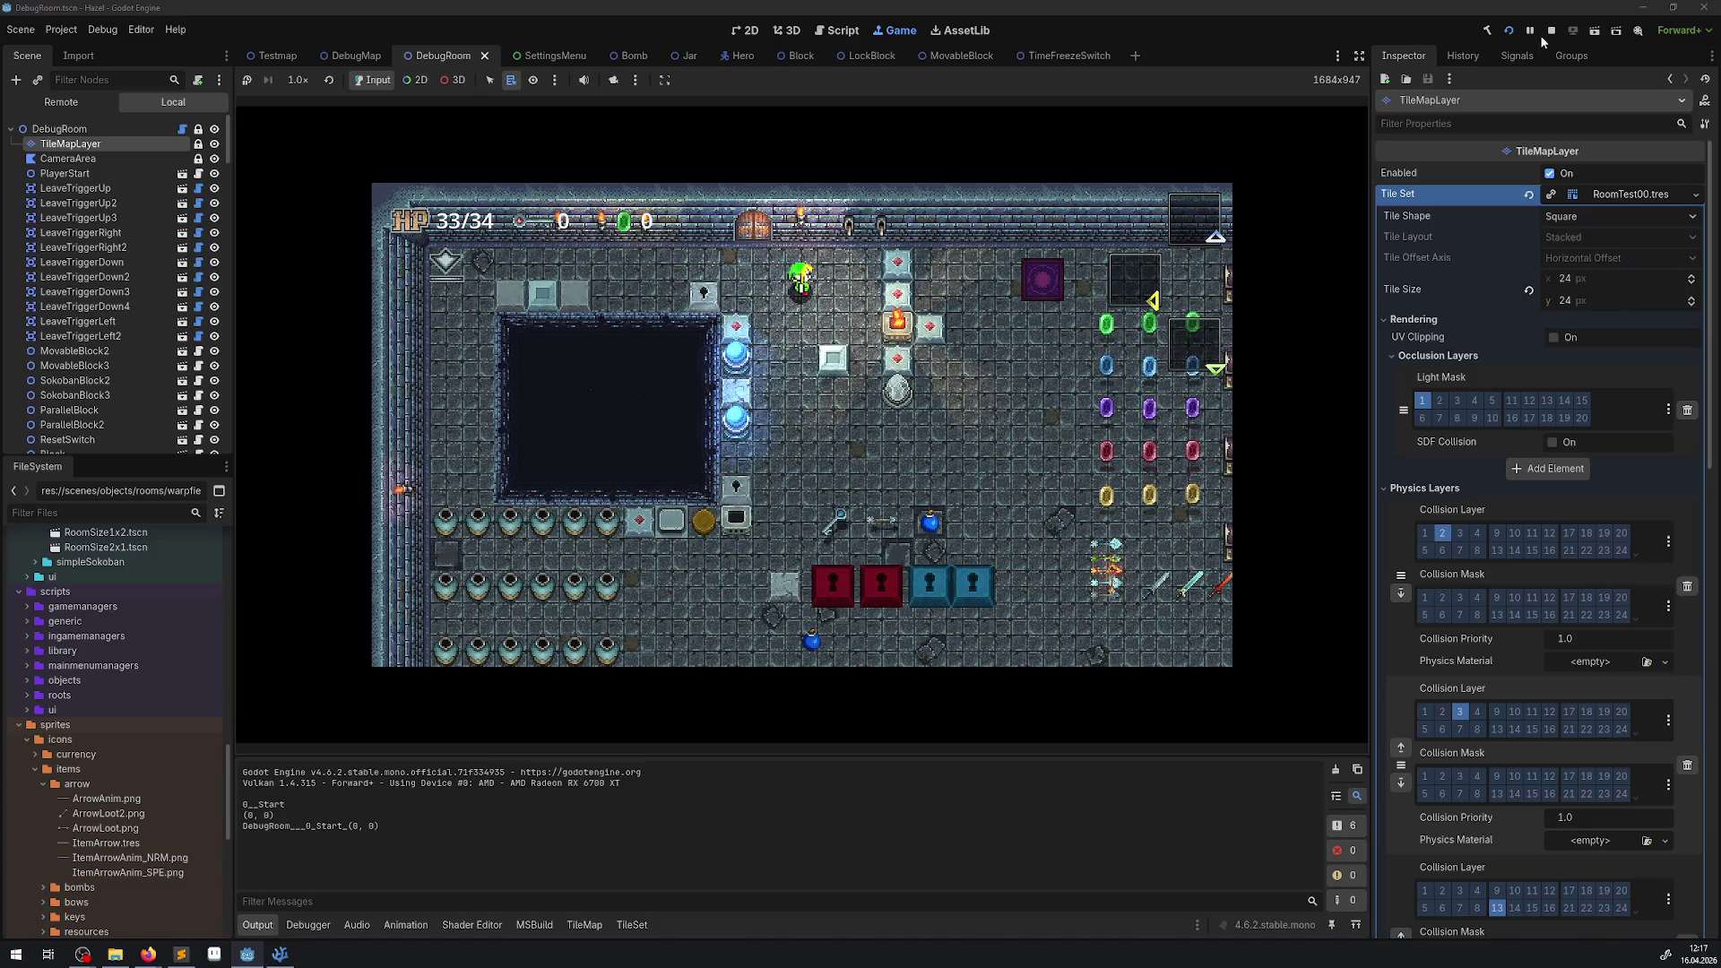
click(1551, 31)
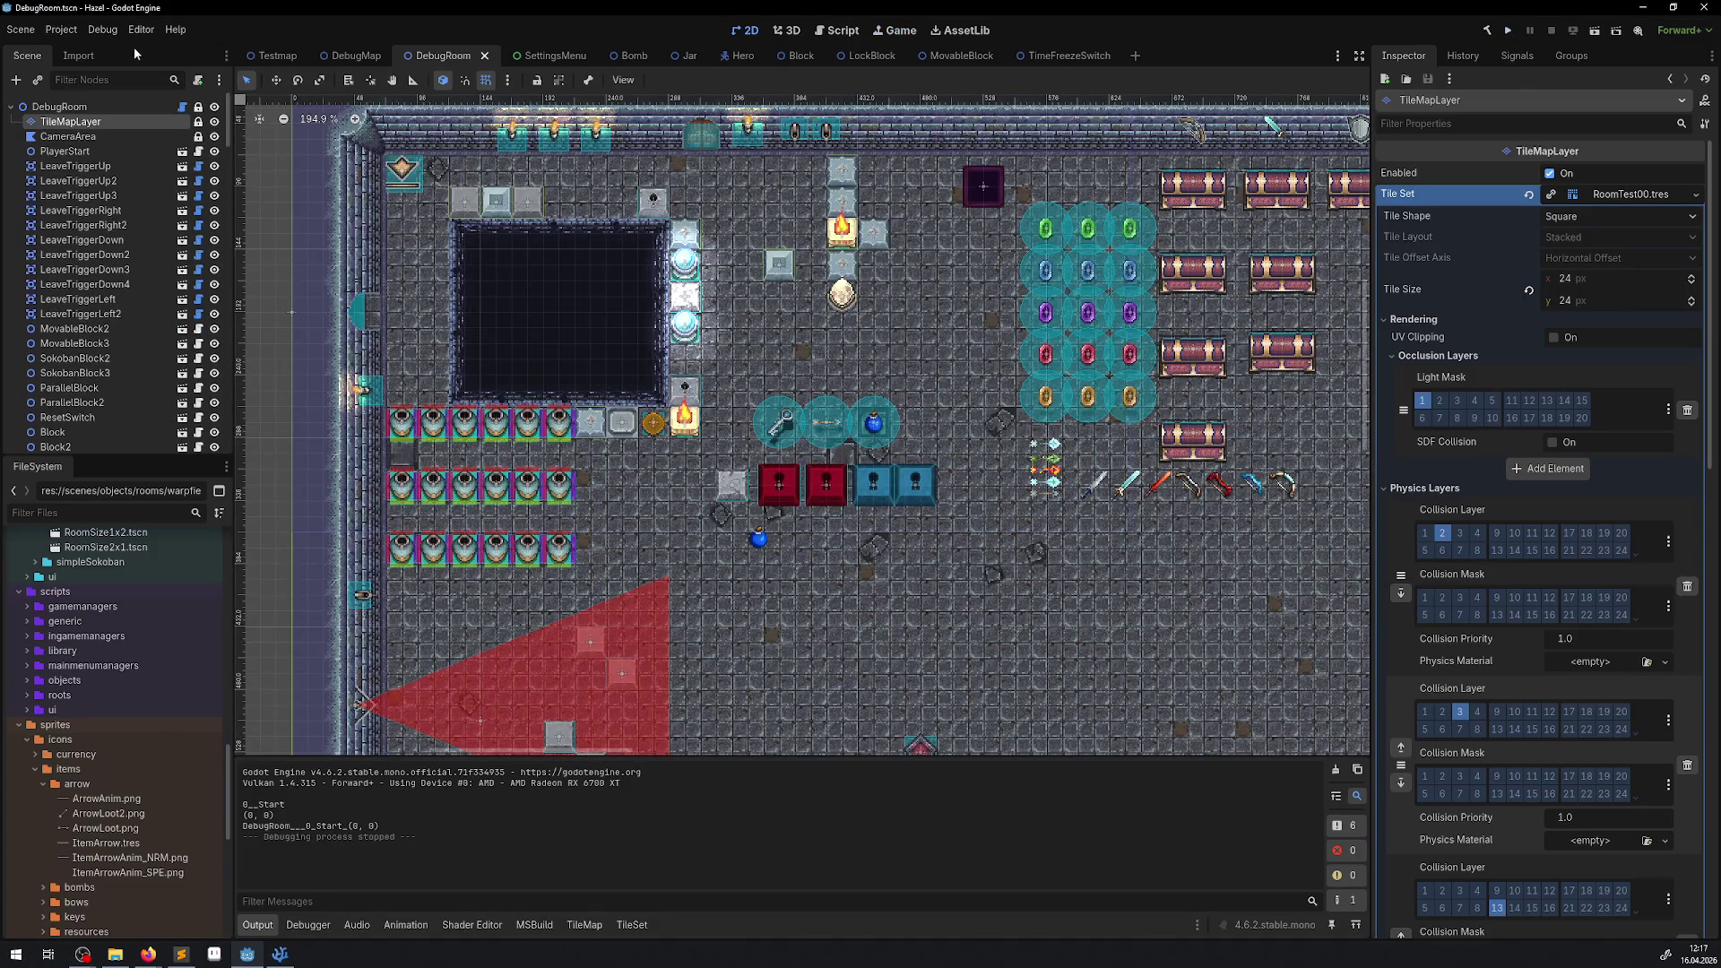
Look at the Debug menu without changing anything, then rerun the project with F5.
click(102, 30)
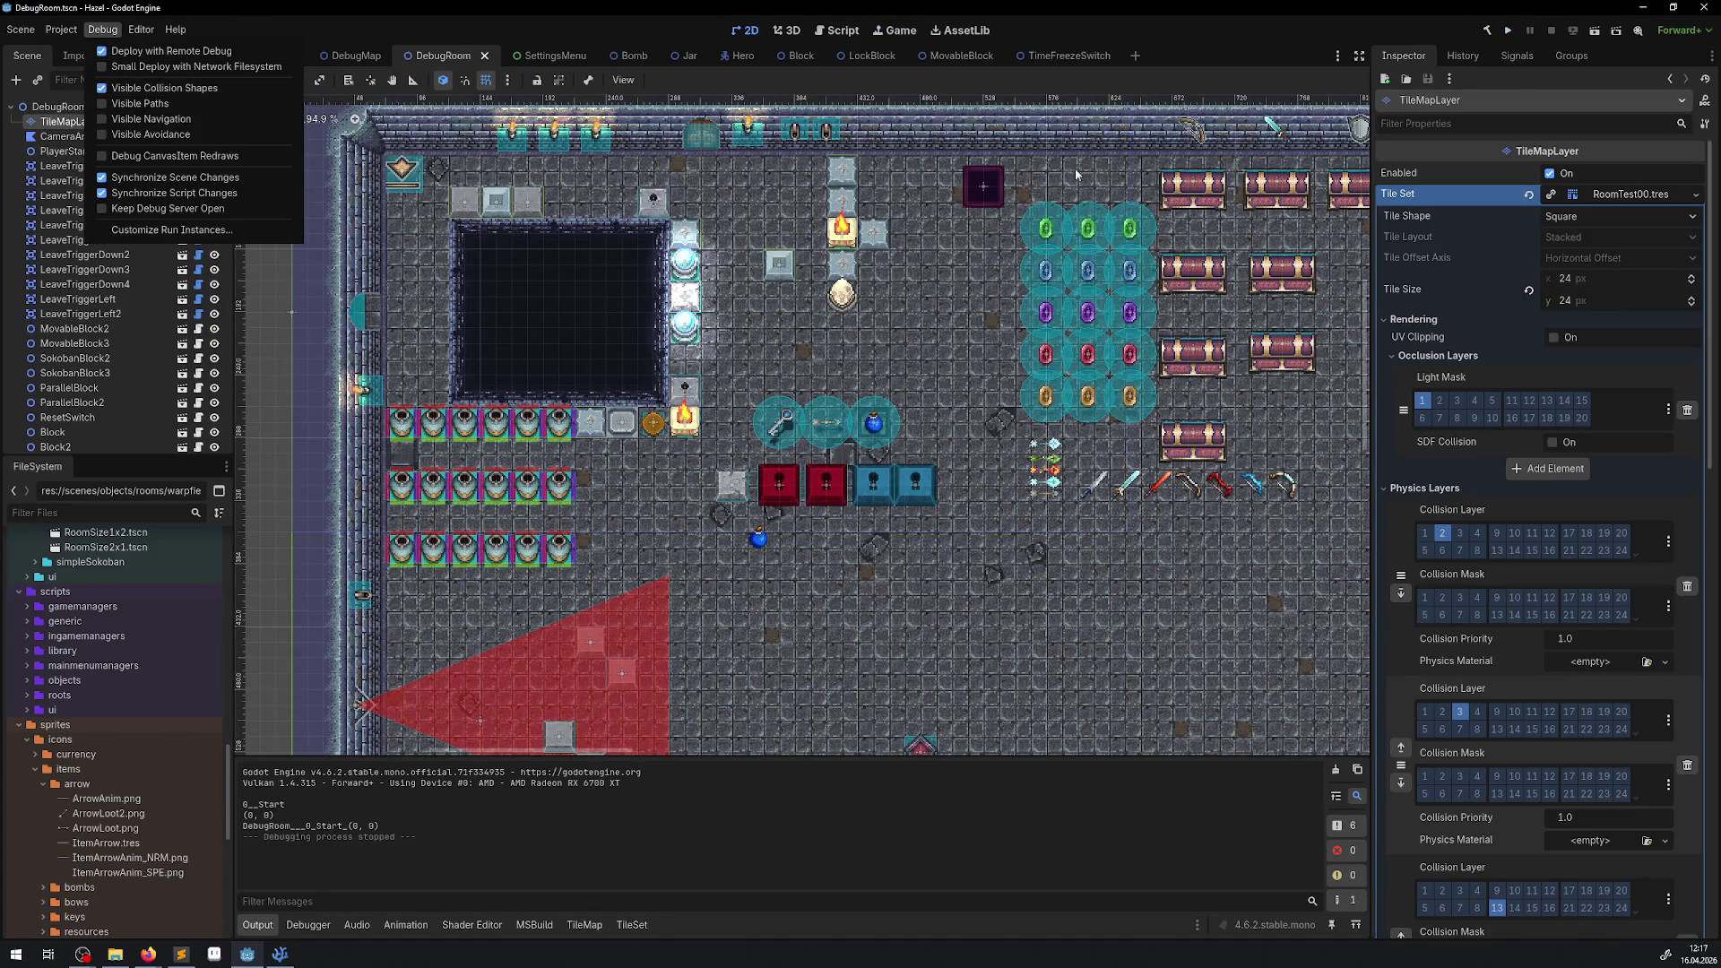
click(856, 322)
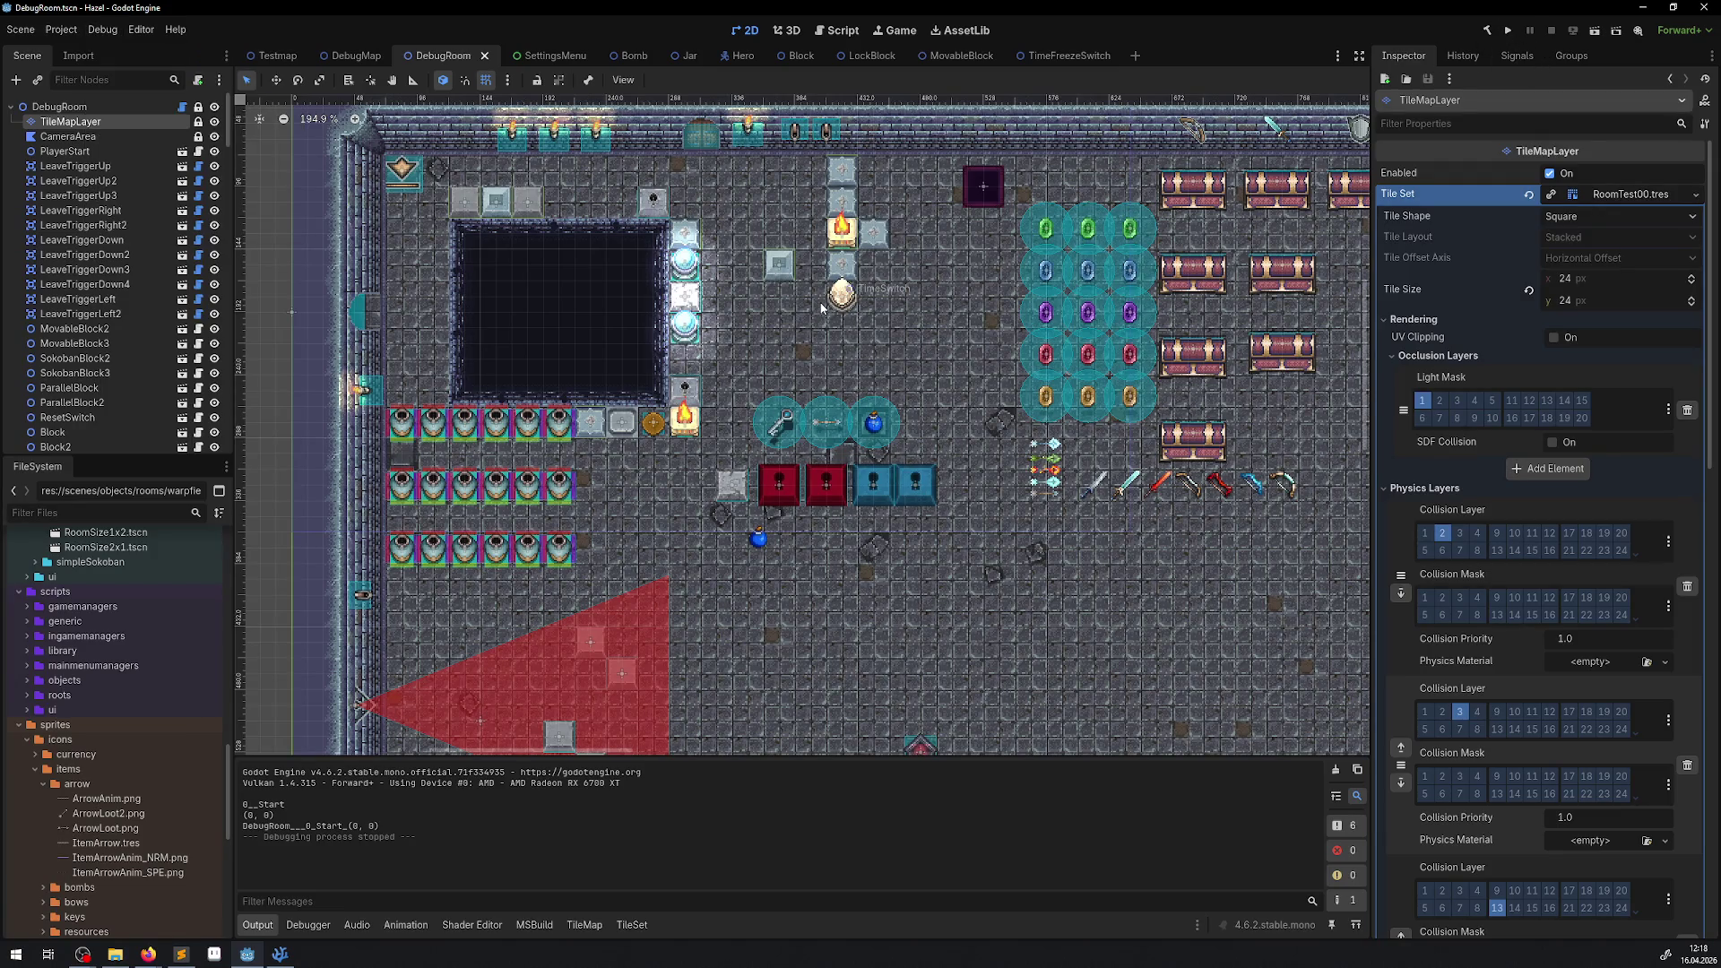
key(F5)
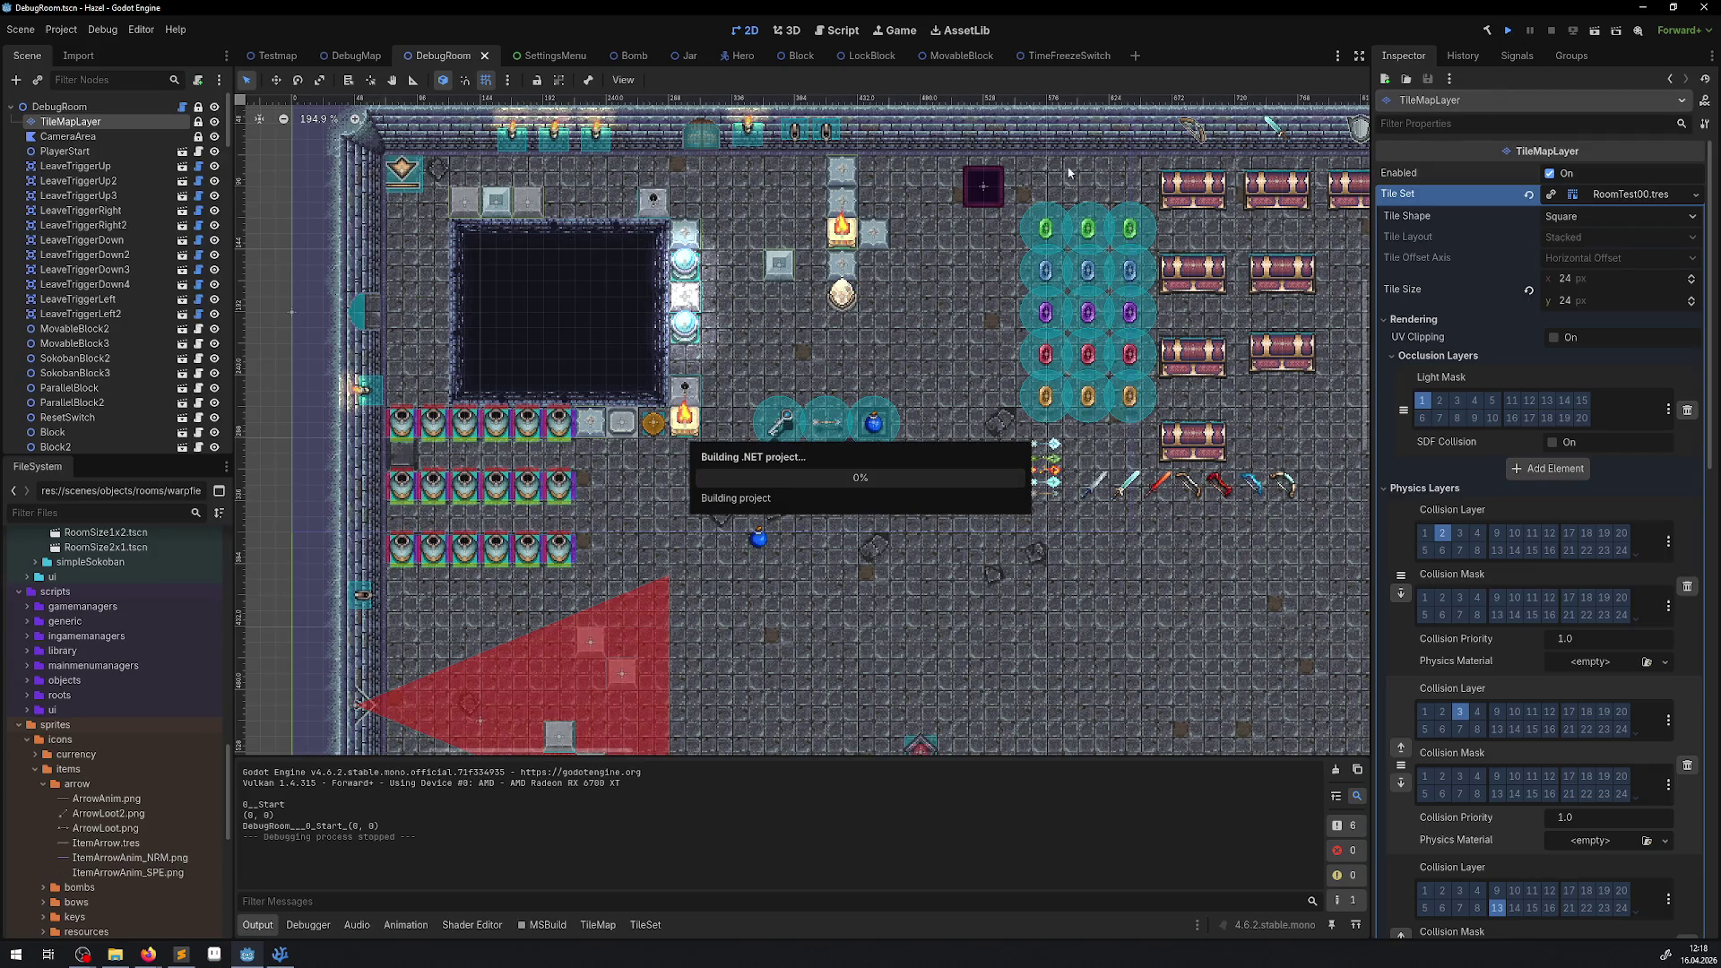
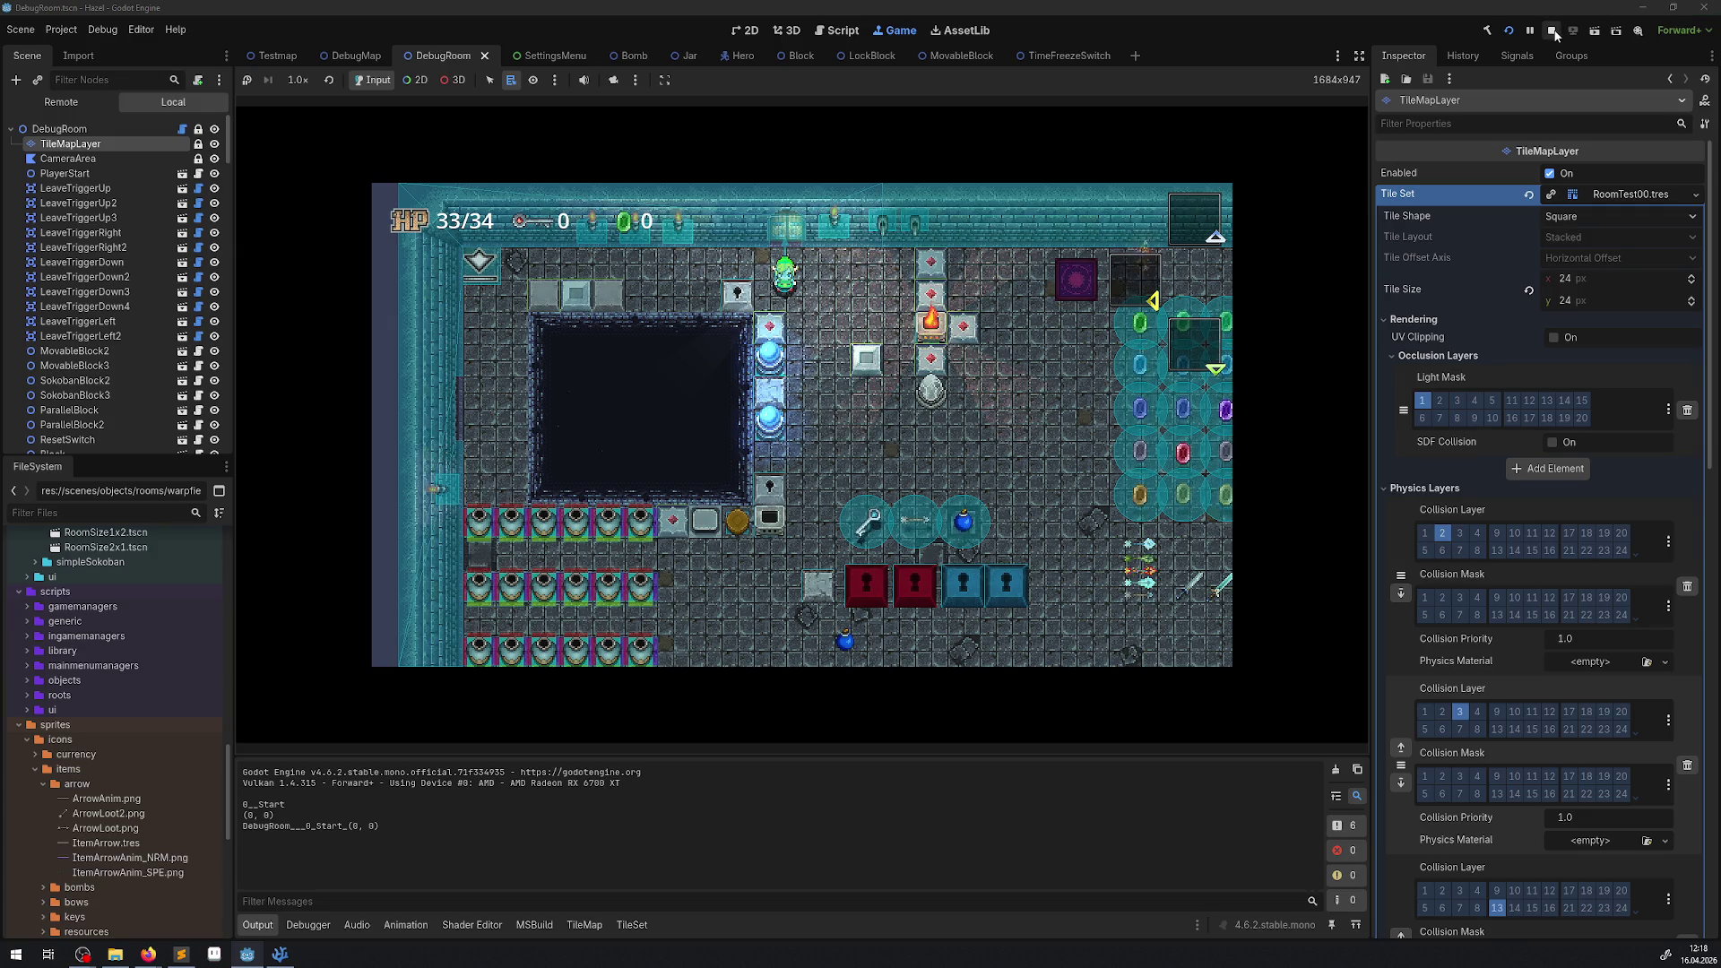
Walk the player through the debug room, then open and close the inventory.
key(Down)
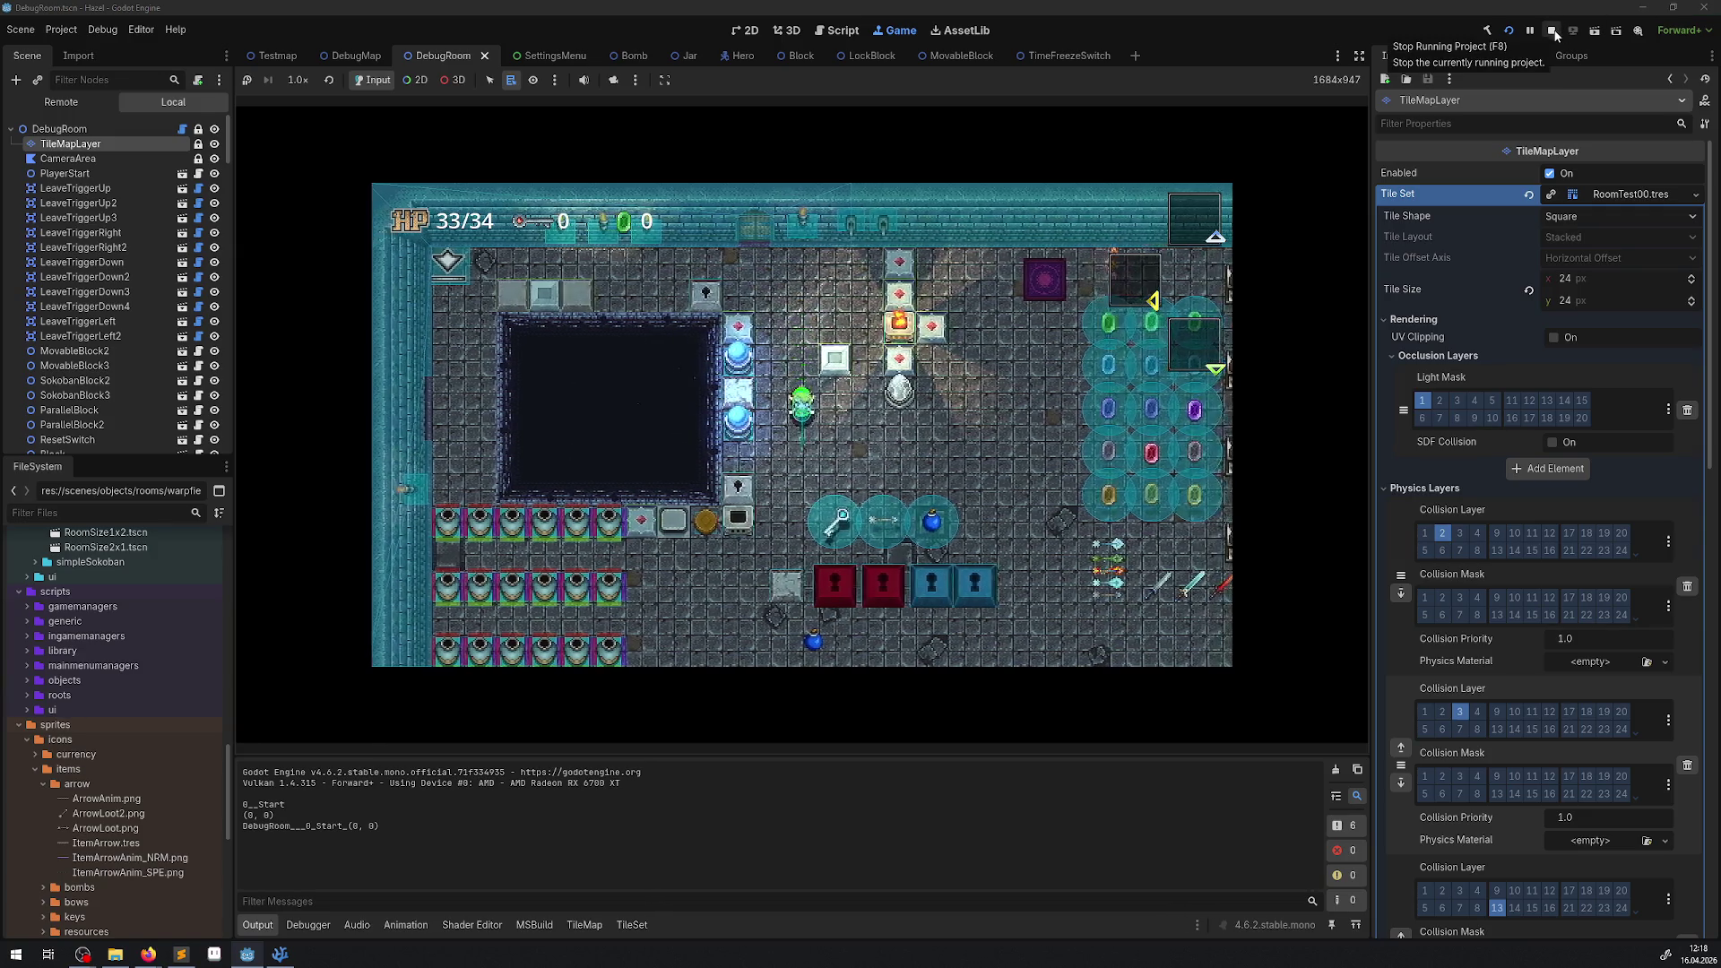
key(Right)
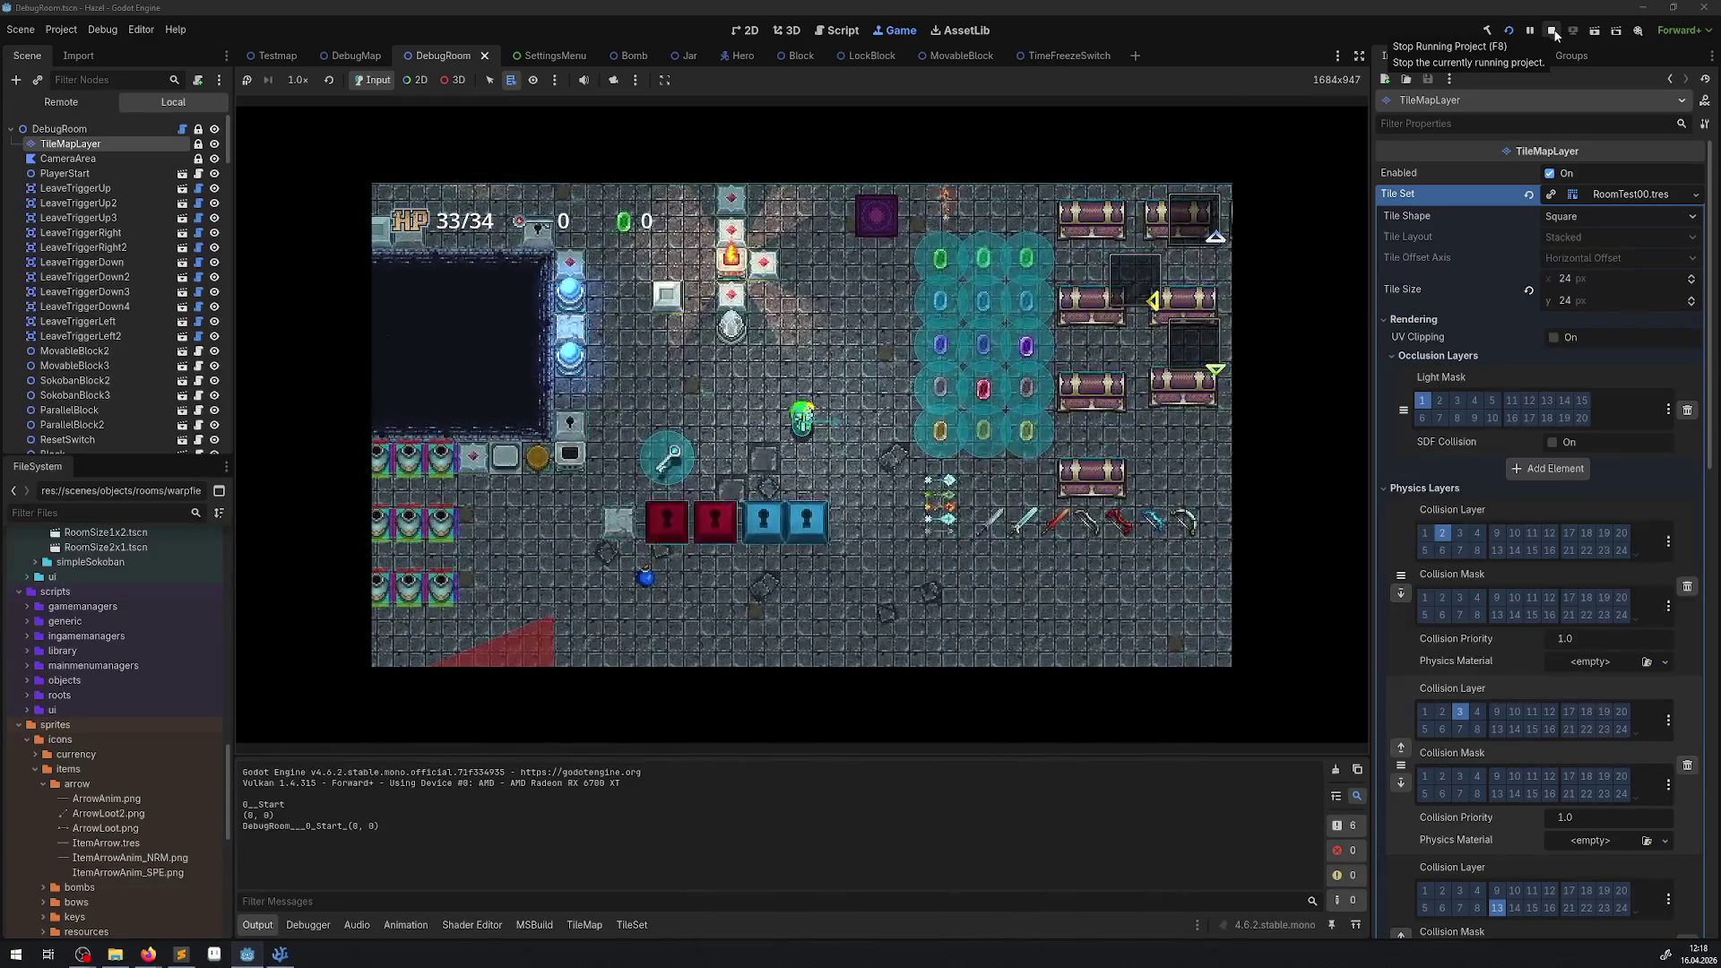
key(Escape)
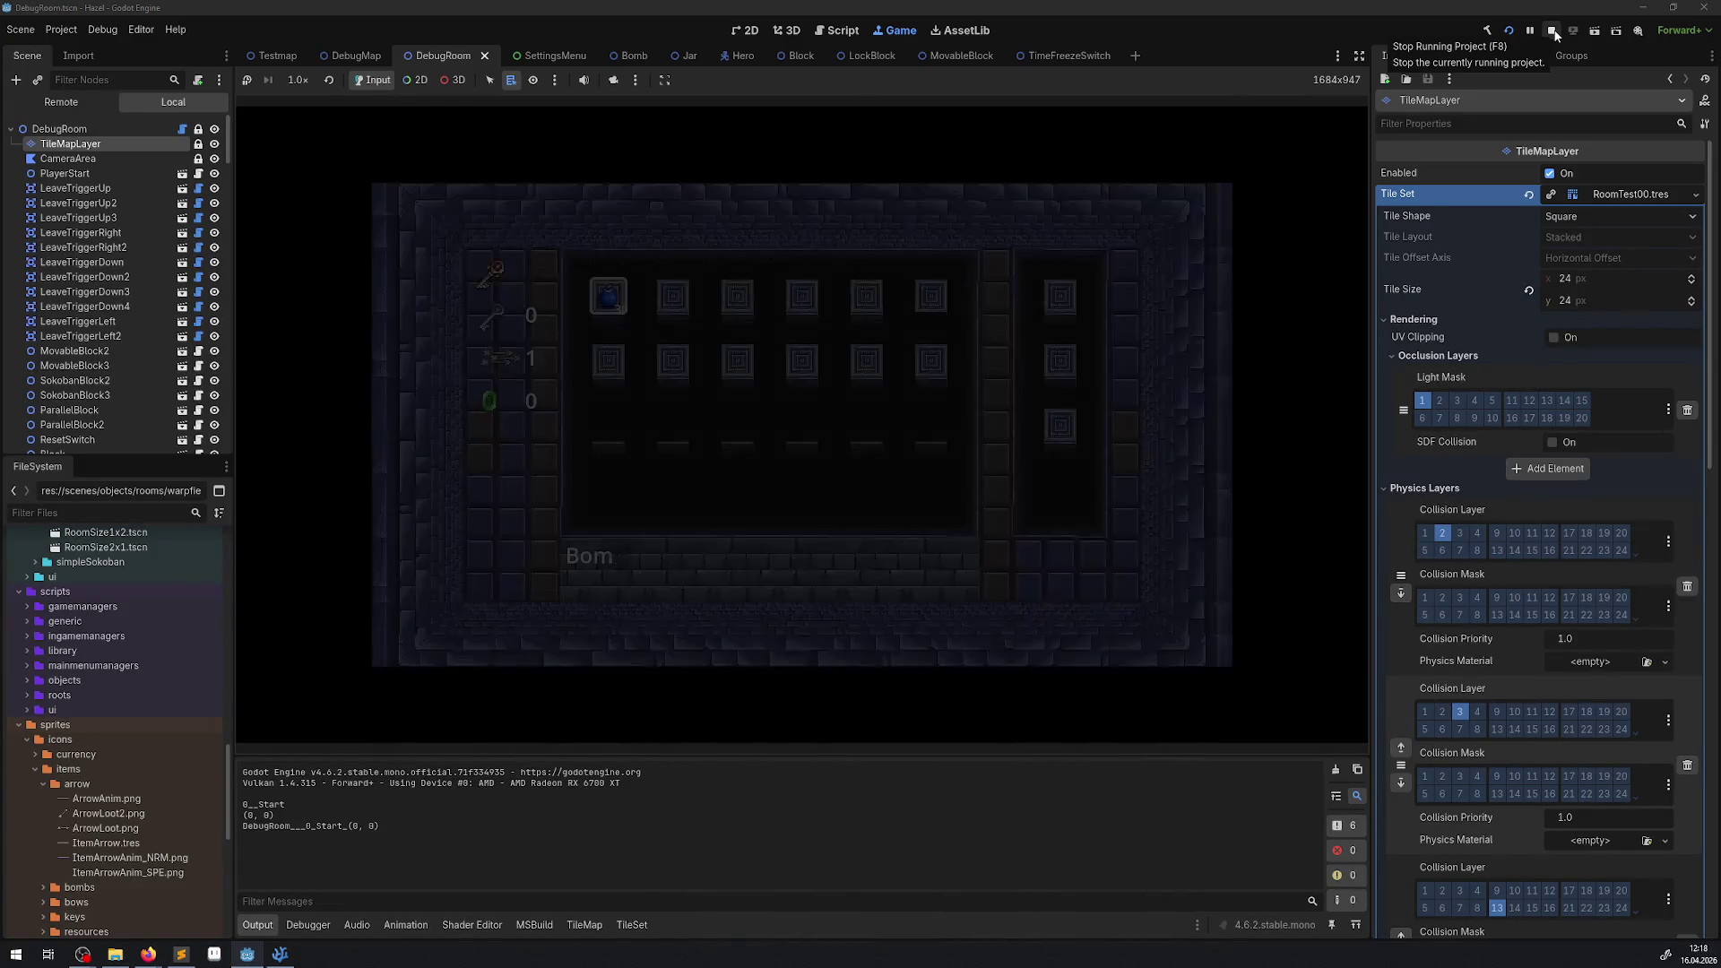
key(Escape)
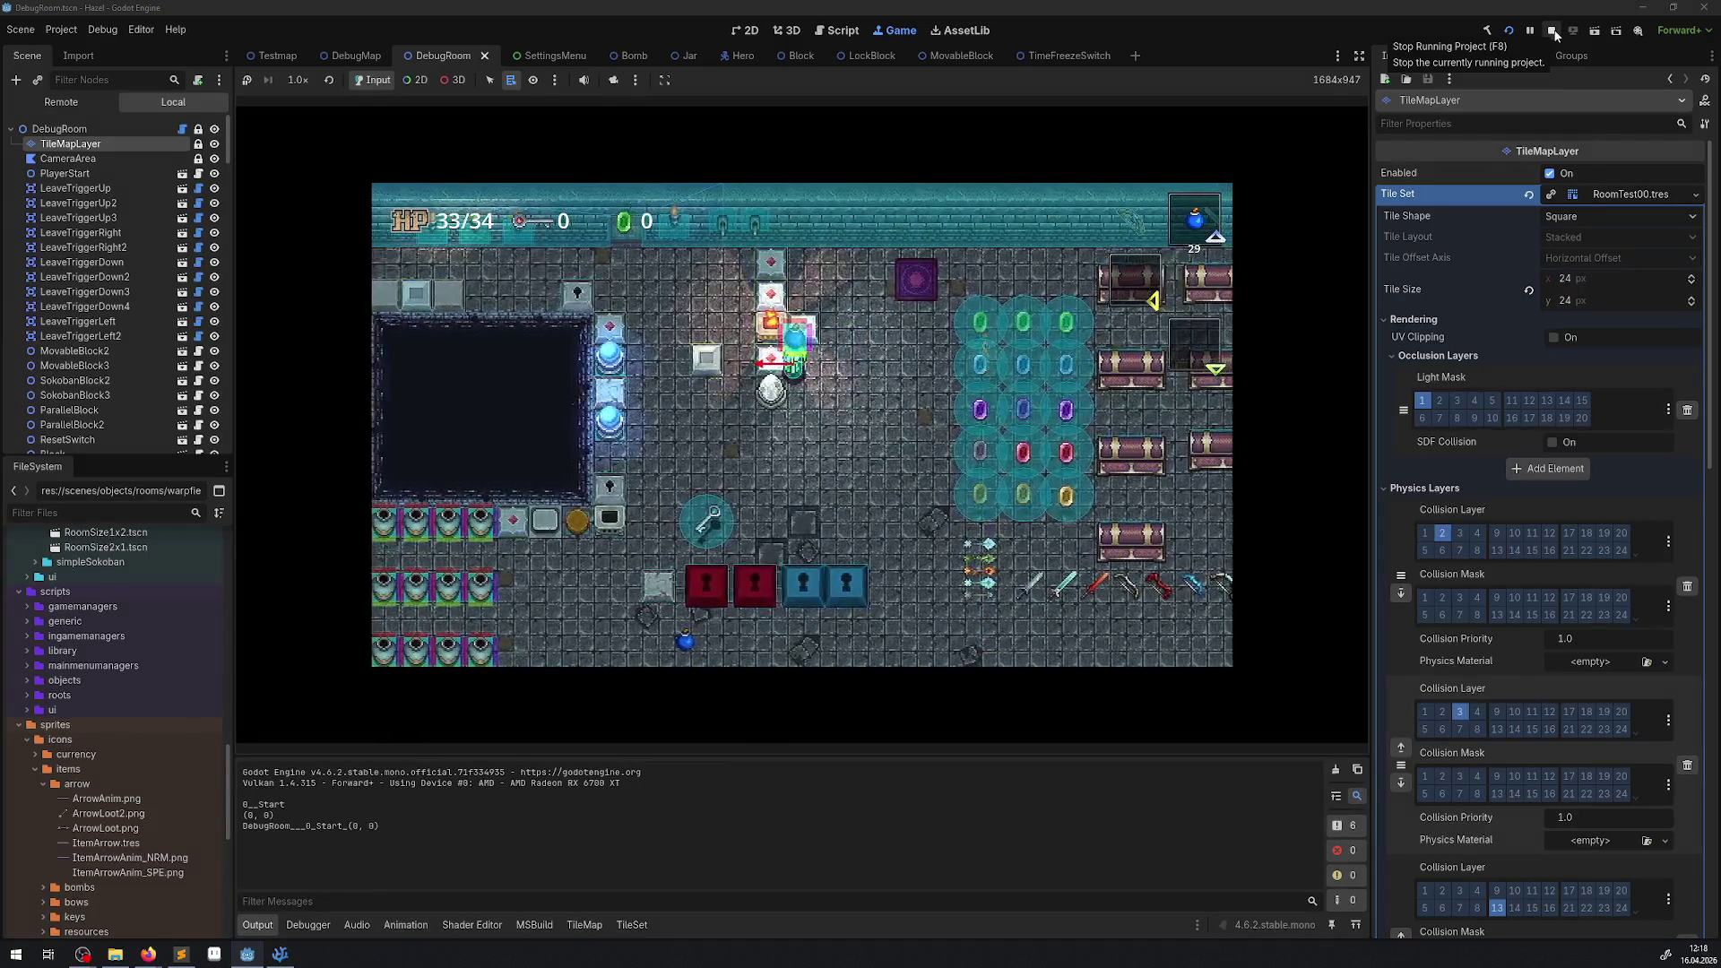
Pick up and place a bomb, let it explode, then stop the game.
key(Right)
key(Left)
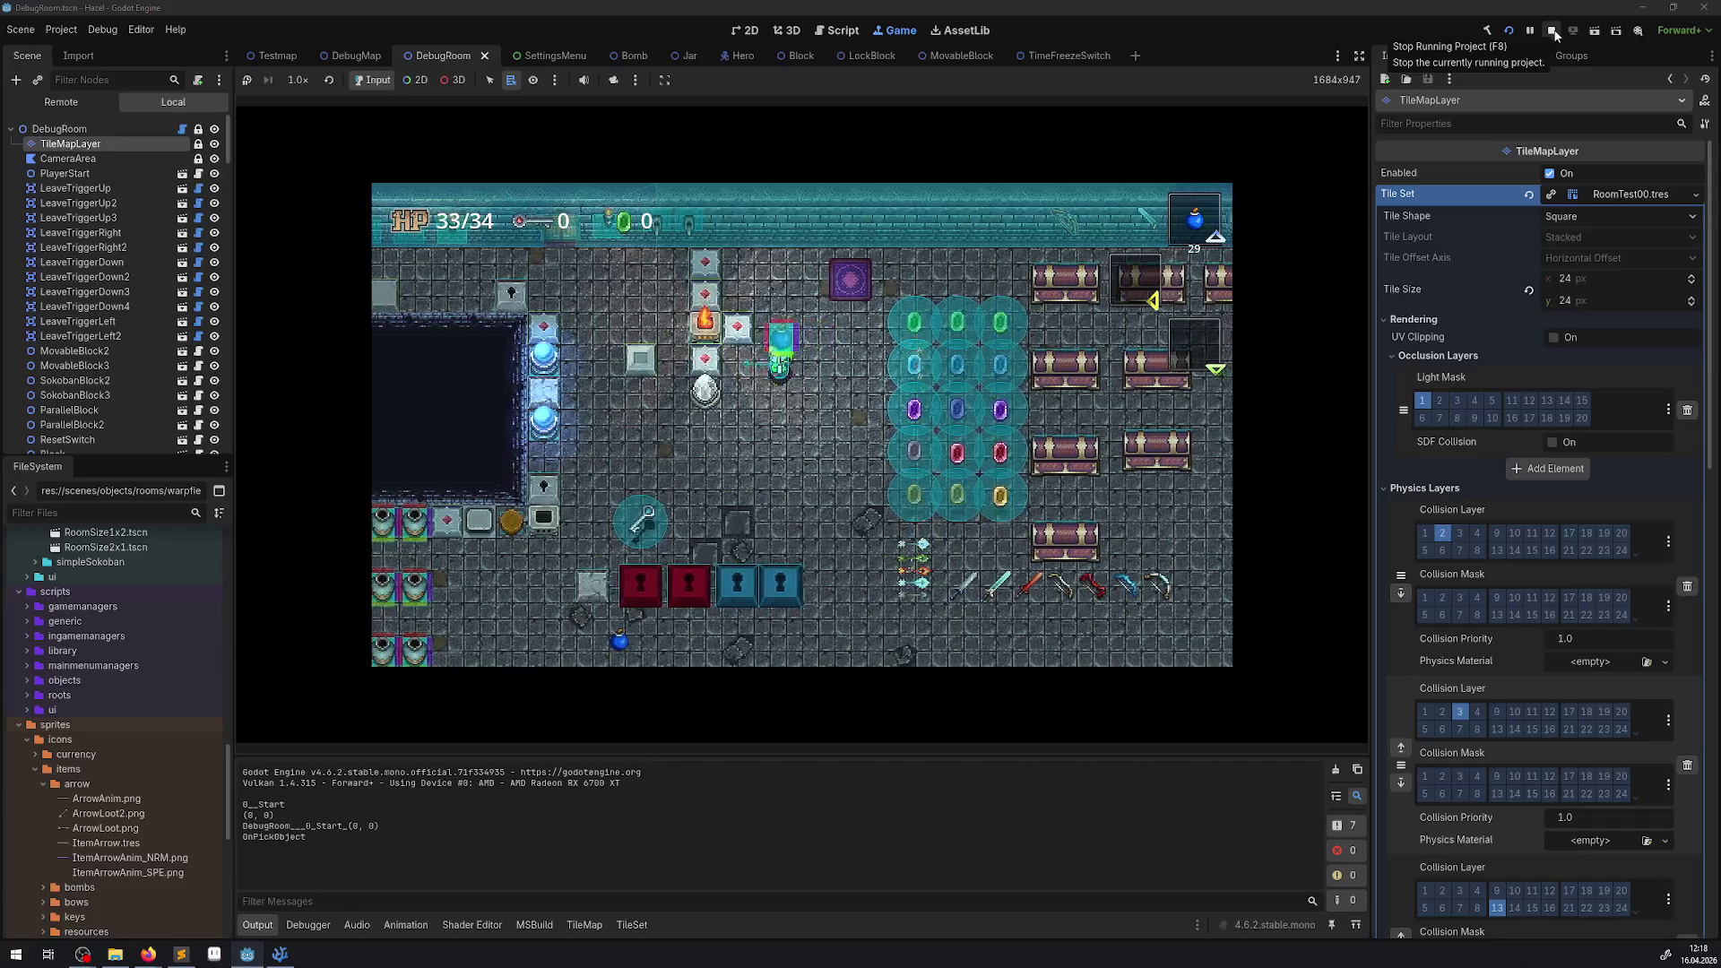
key(Left)
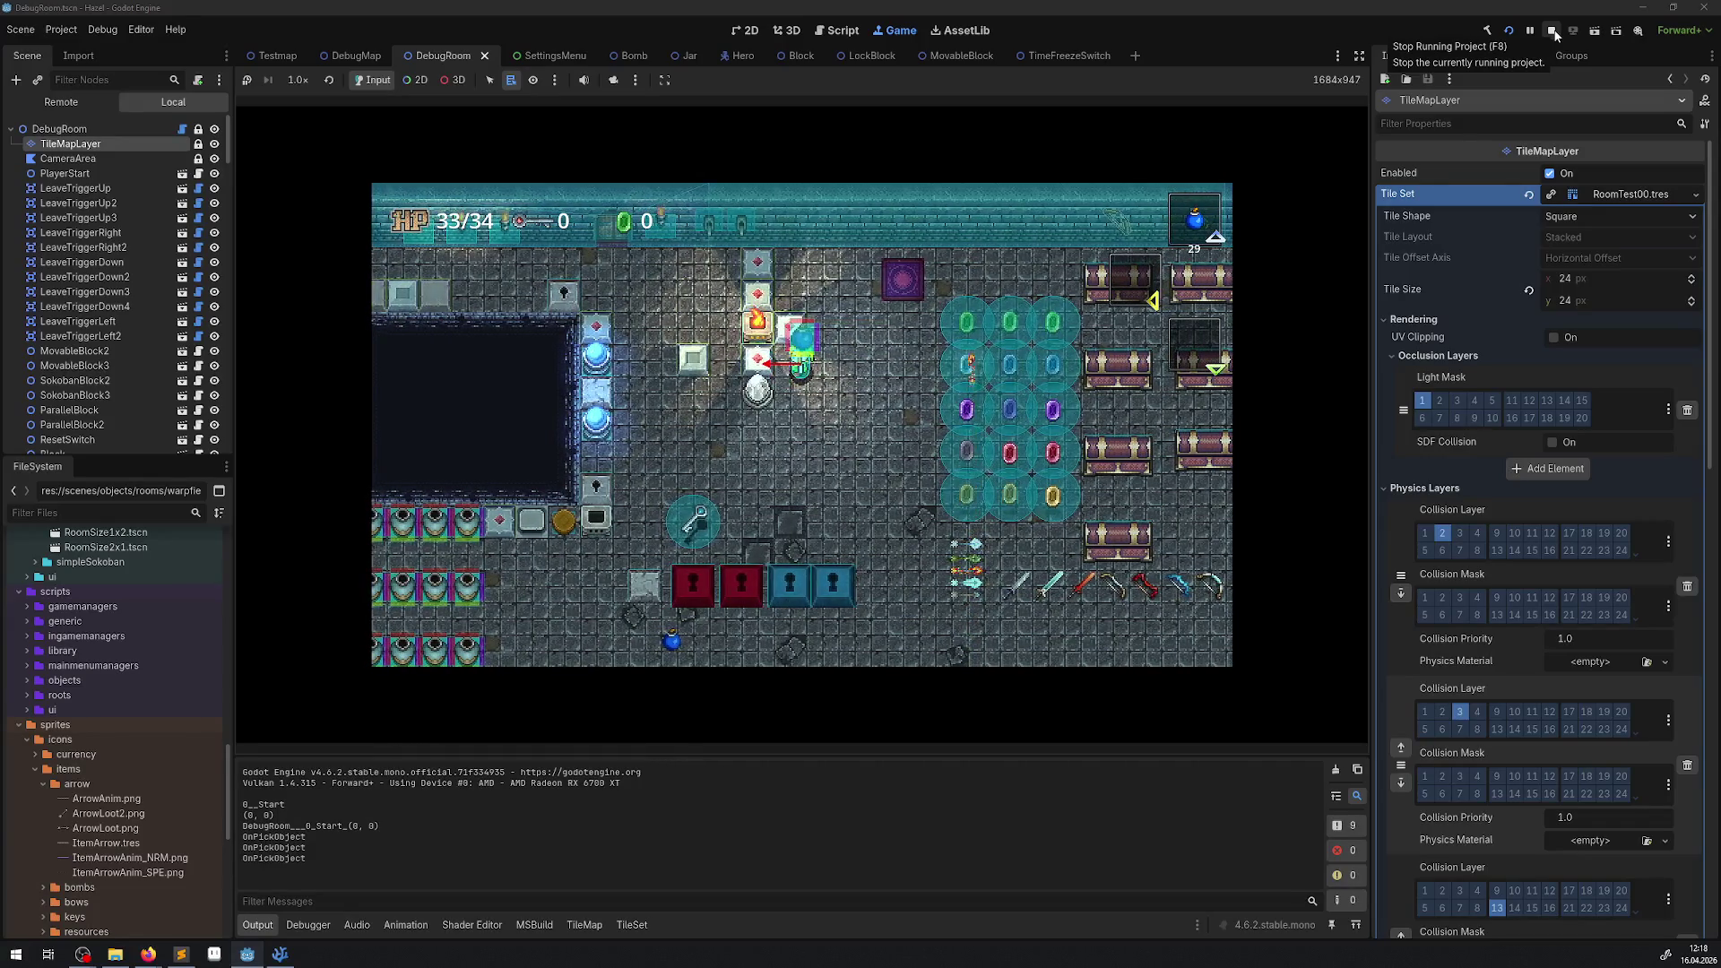
key(Right)
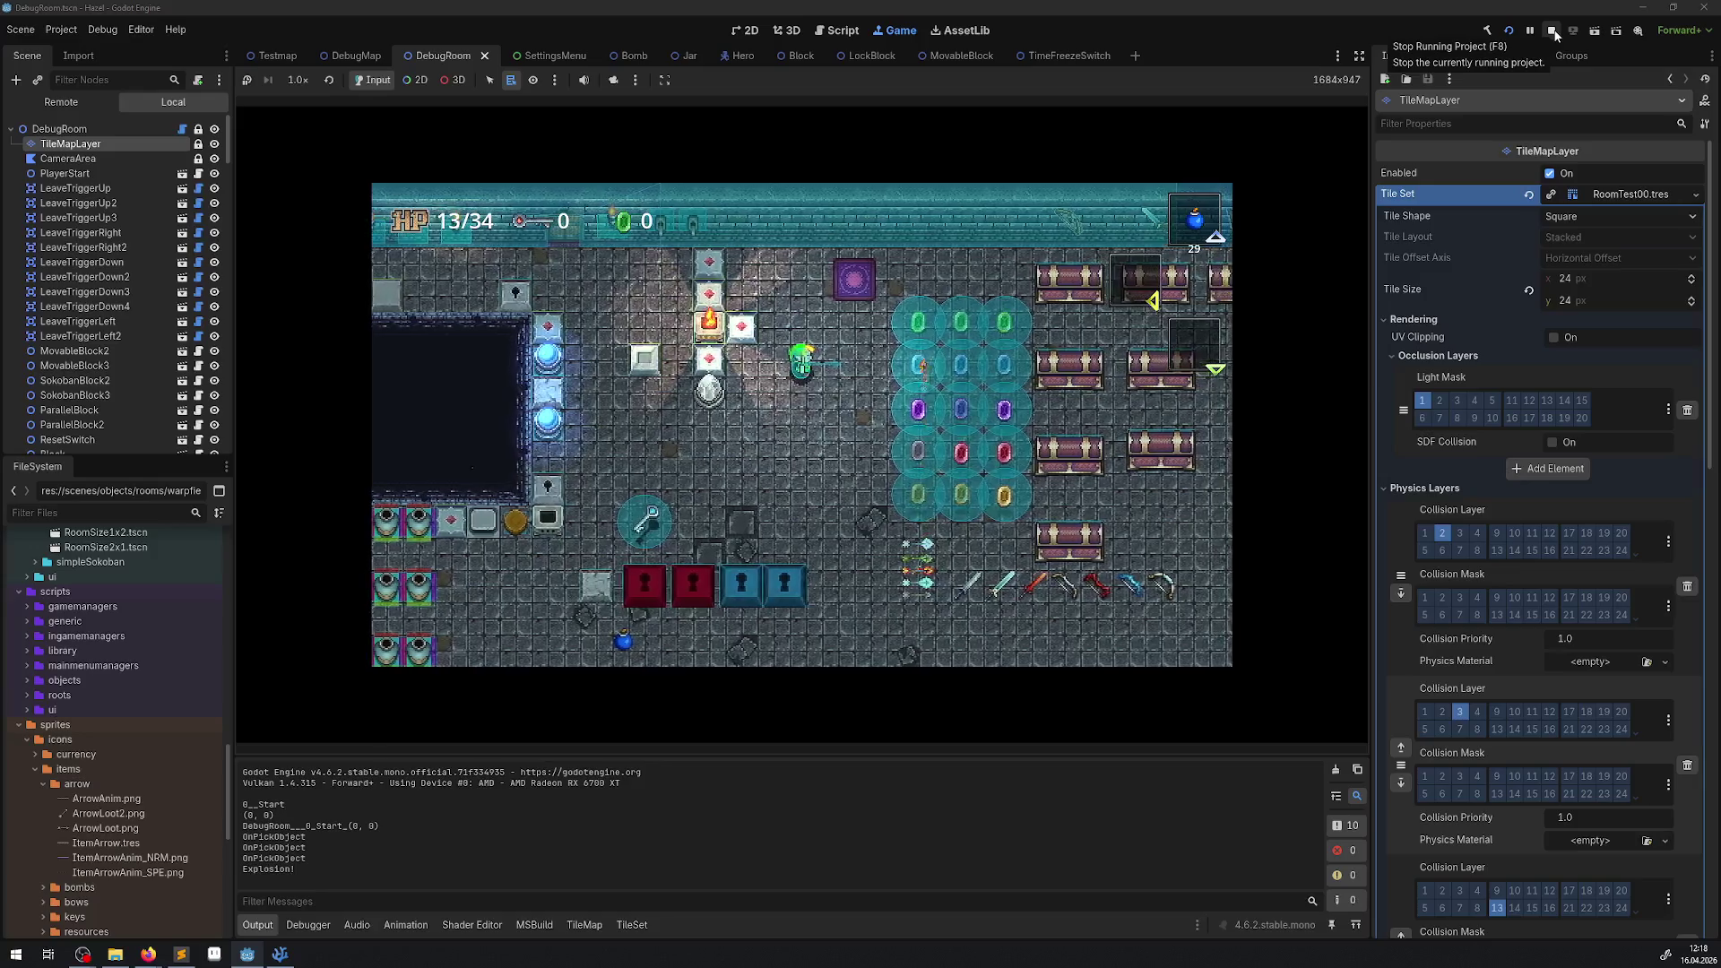
key(Up)
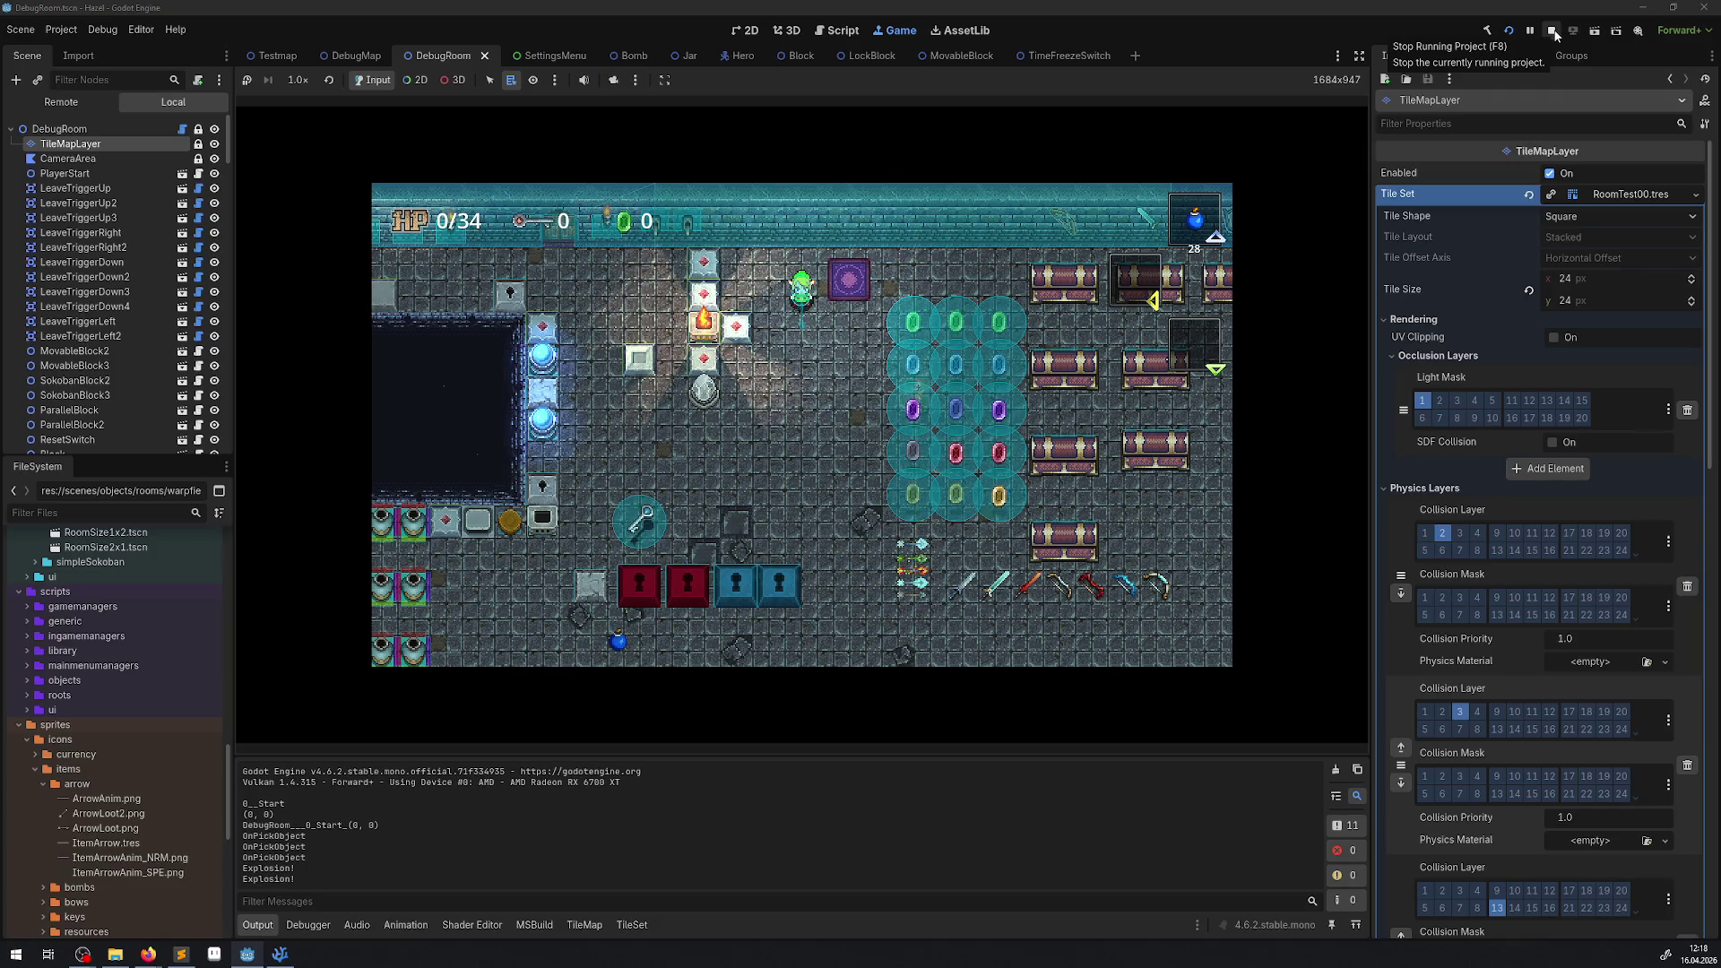
click(1564, 27)
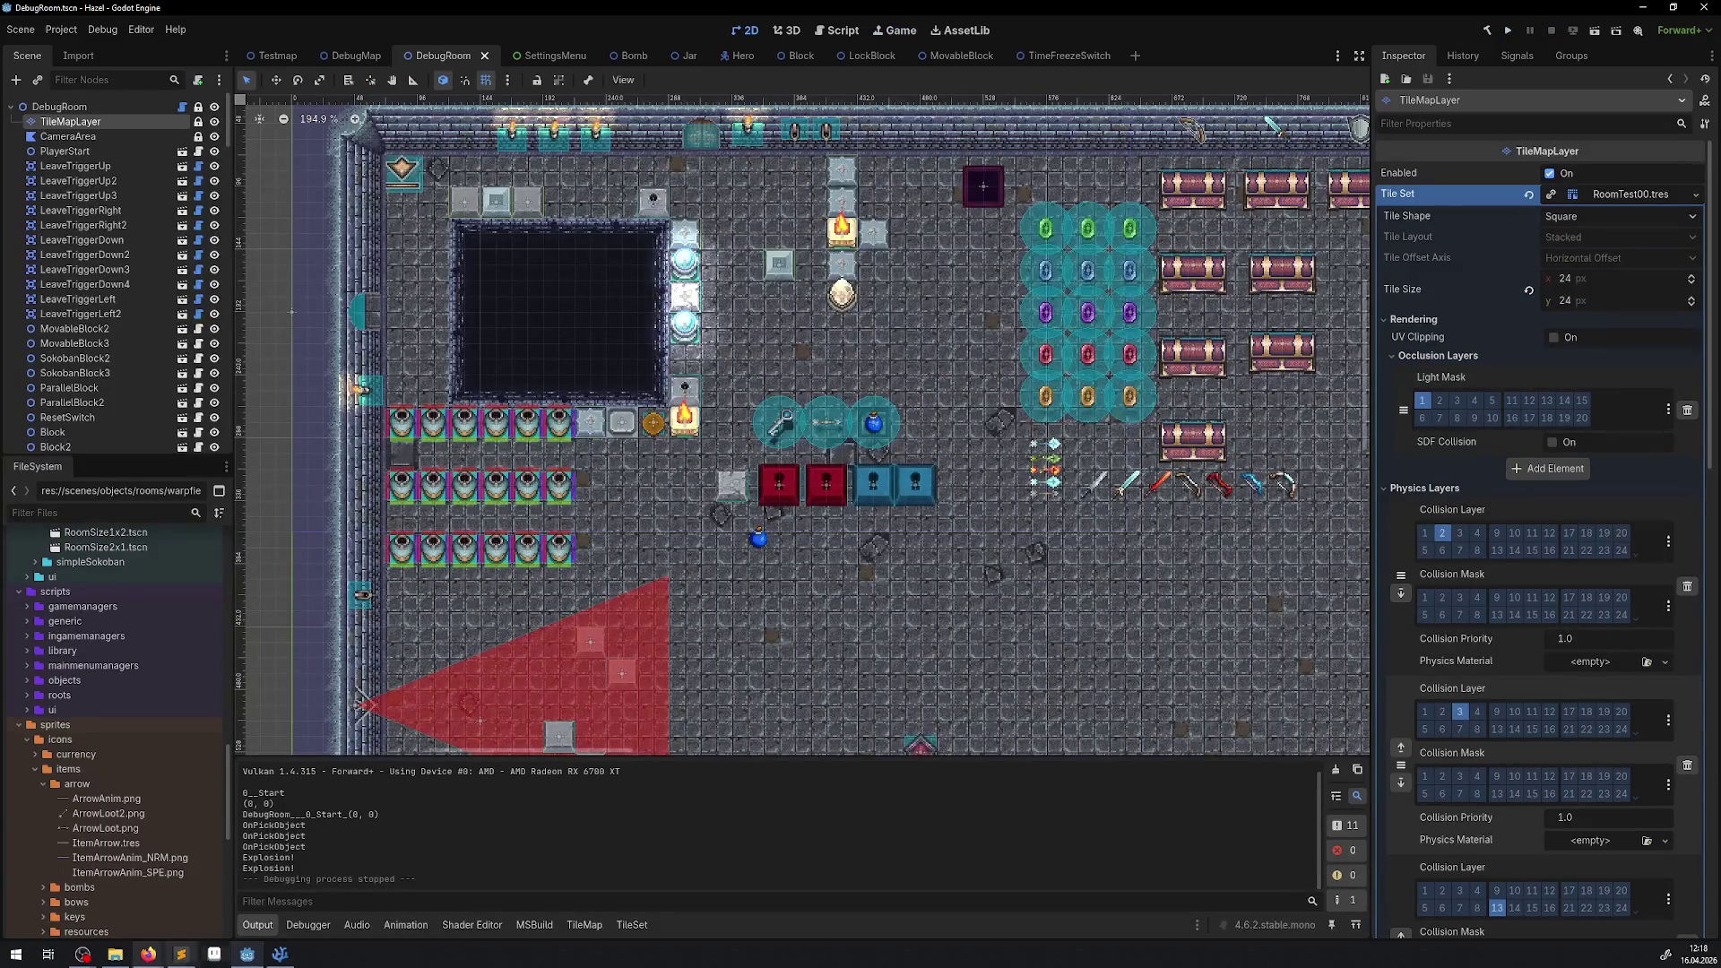
Comment out the line 211 placement check in Bomb.cs, save, and launch the game.
click(280, 954)
click(411, 436)
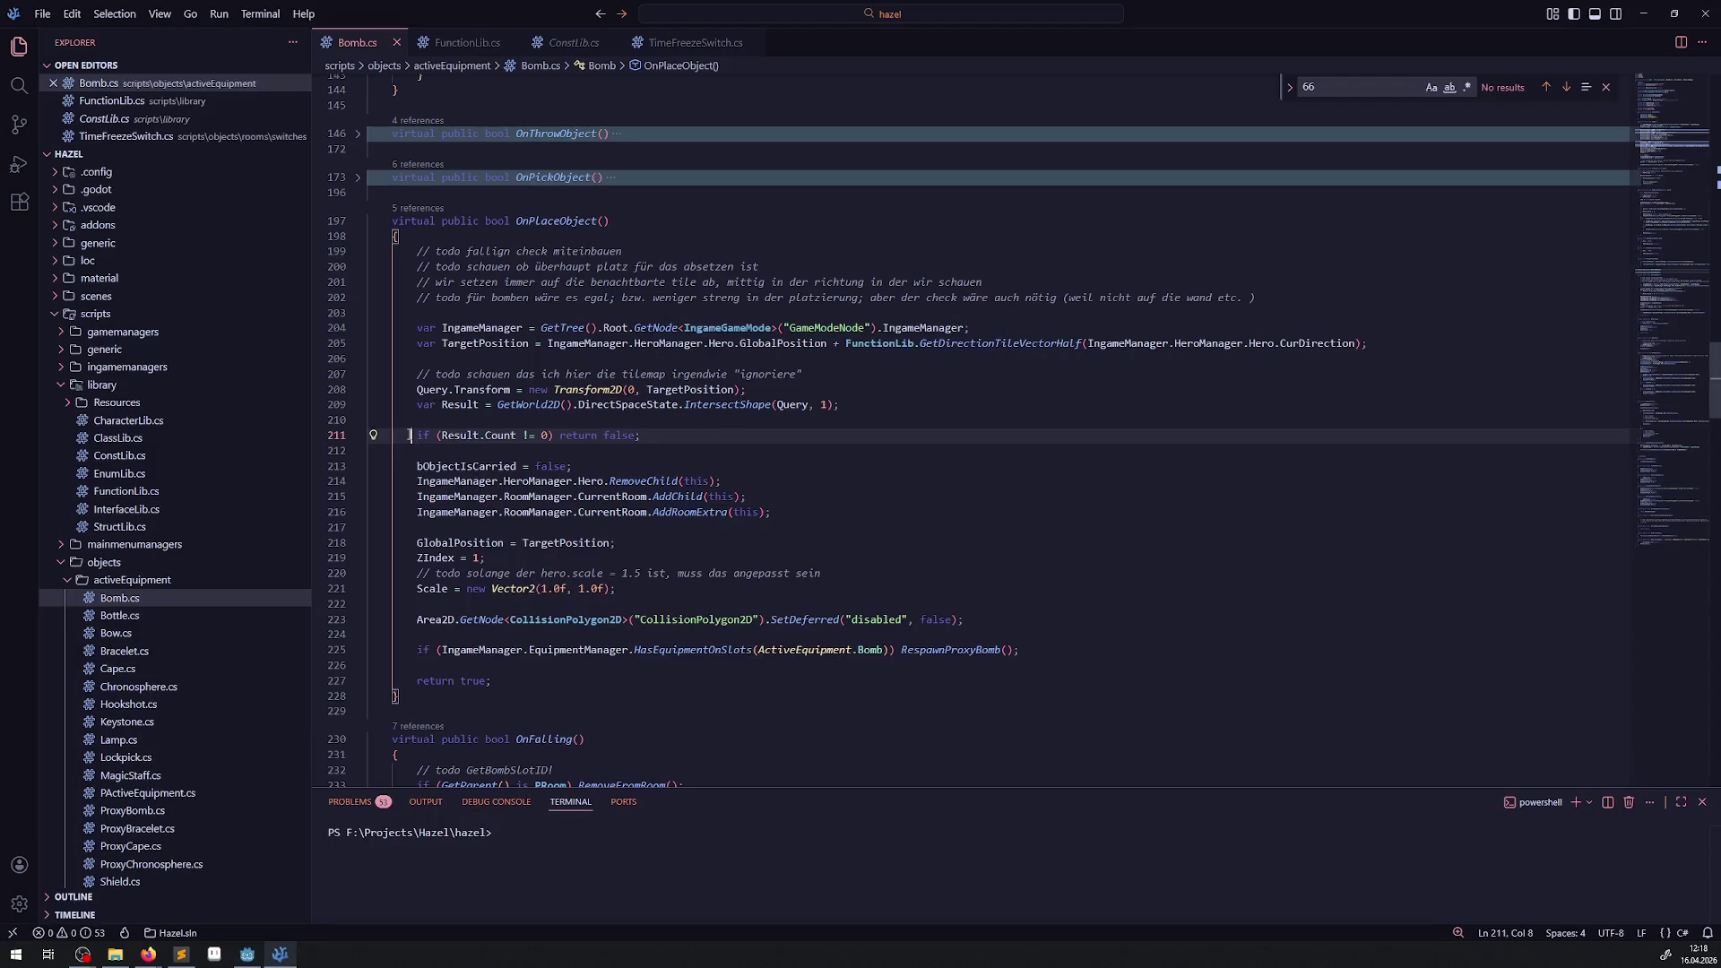
key(ctrl+slash)
key(ctrl+s)
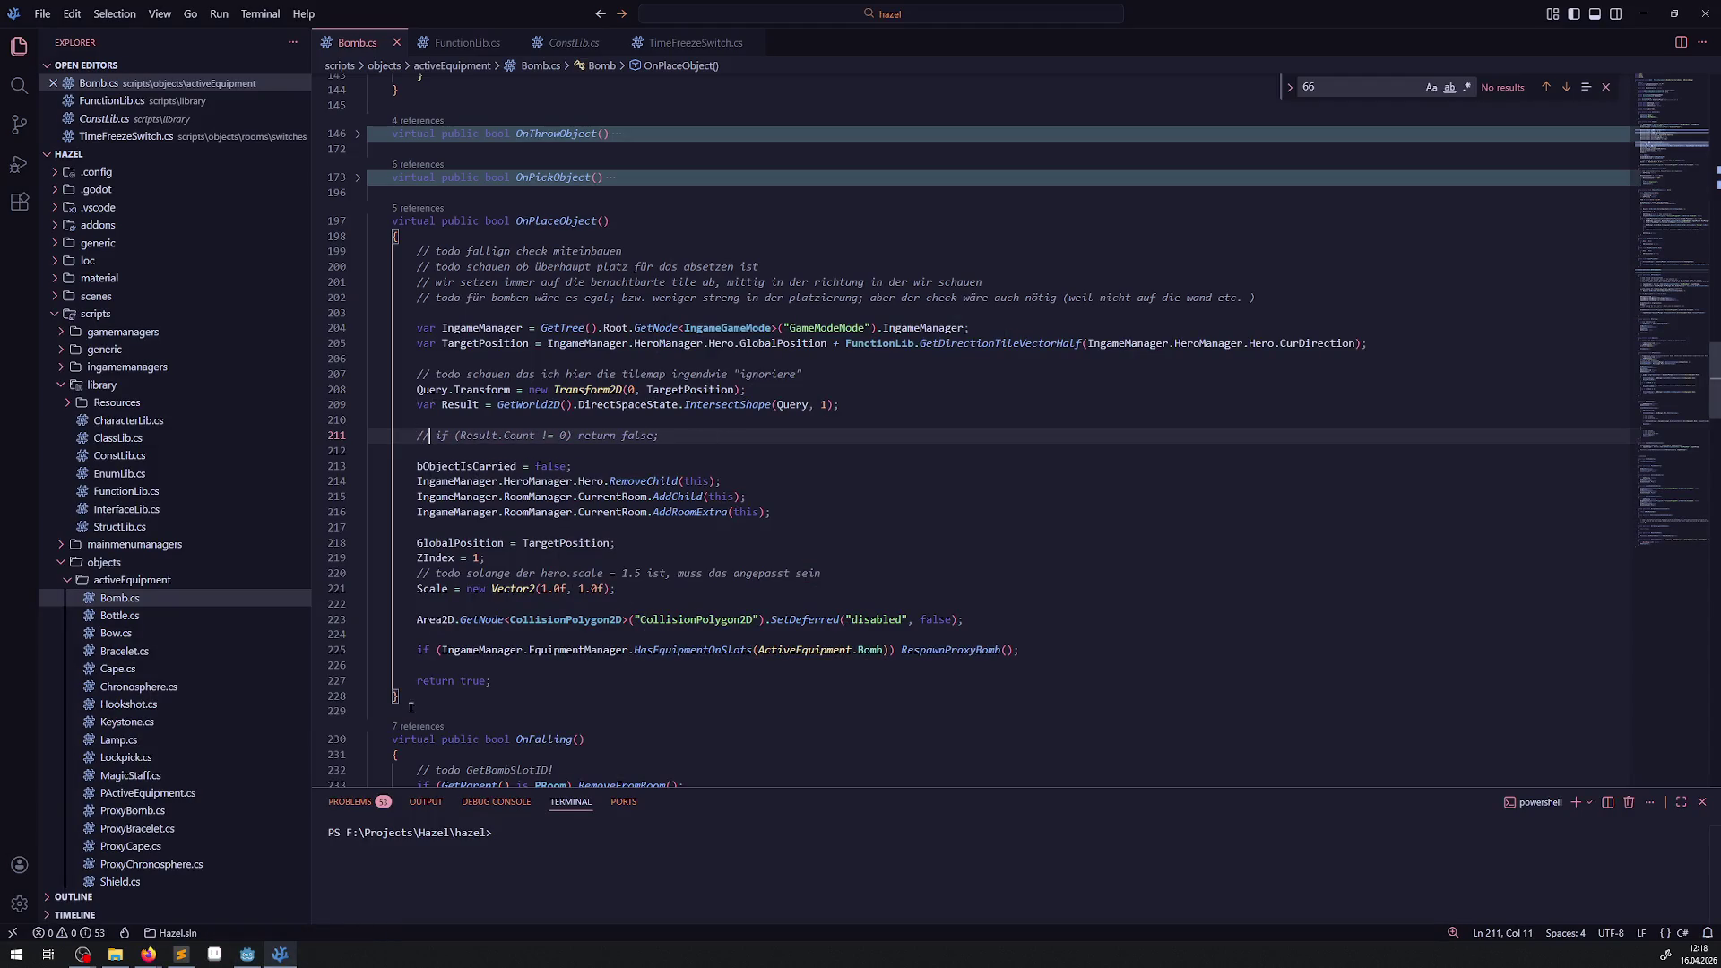
click(251, 959)
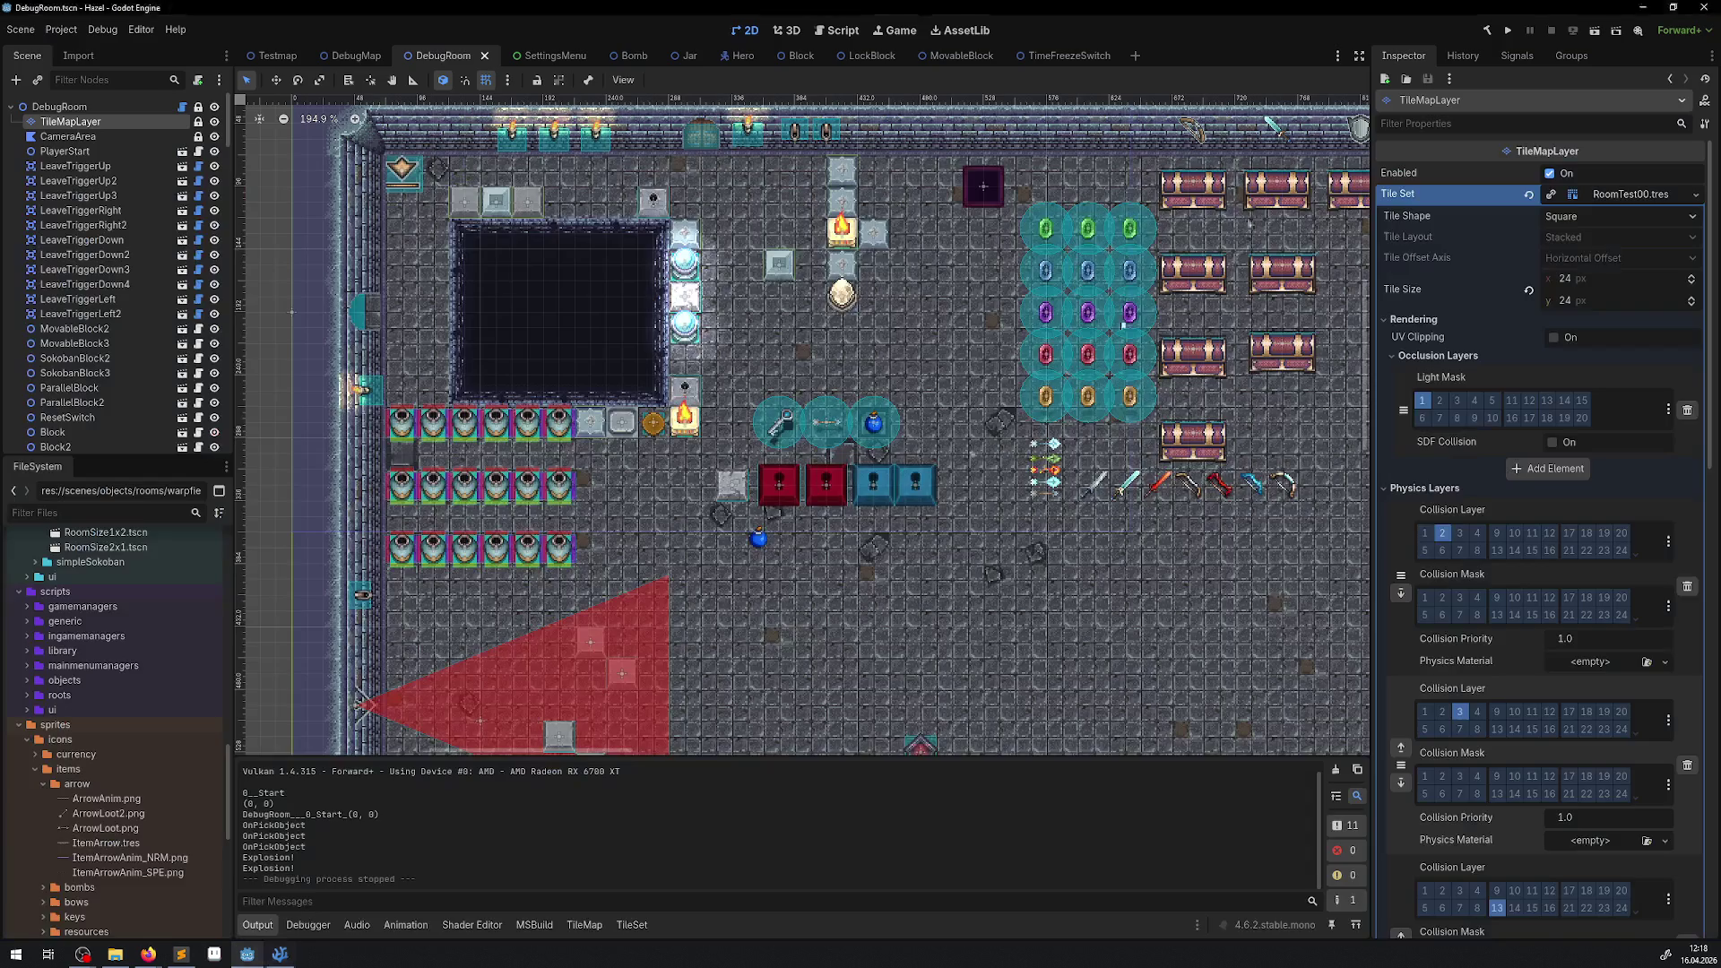
click(1490, 31)
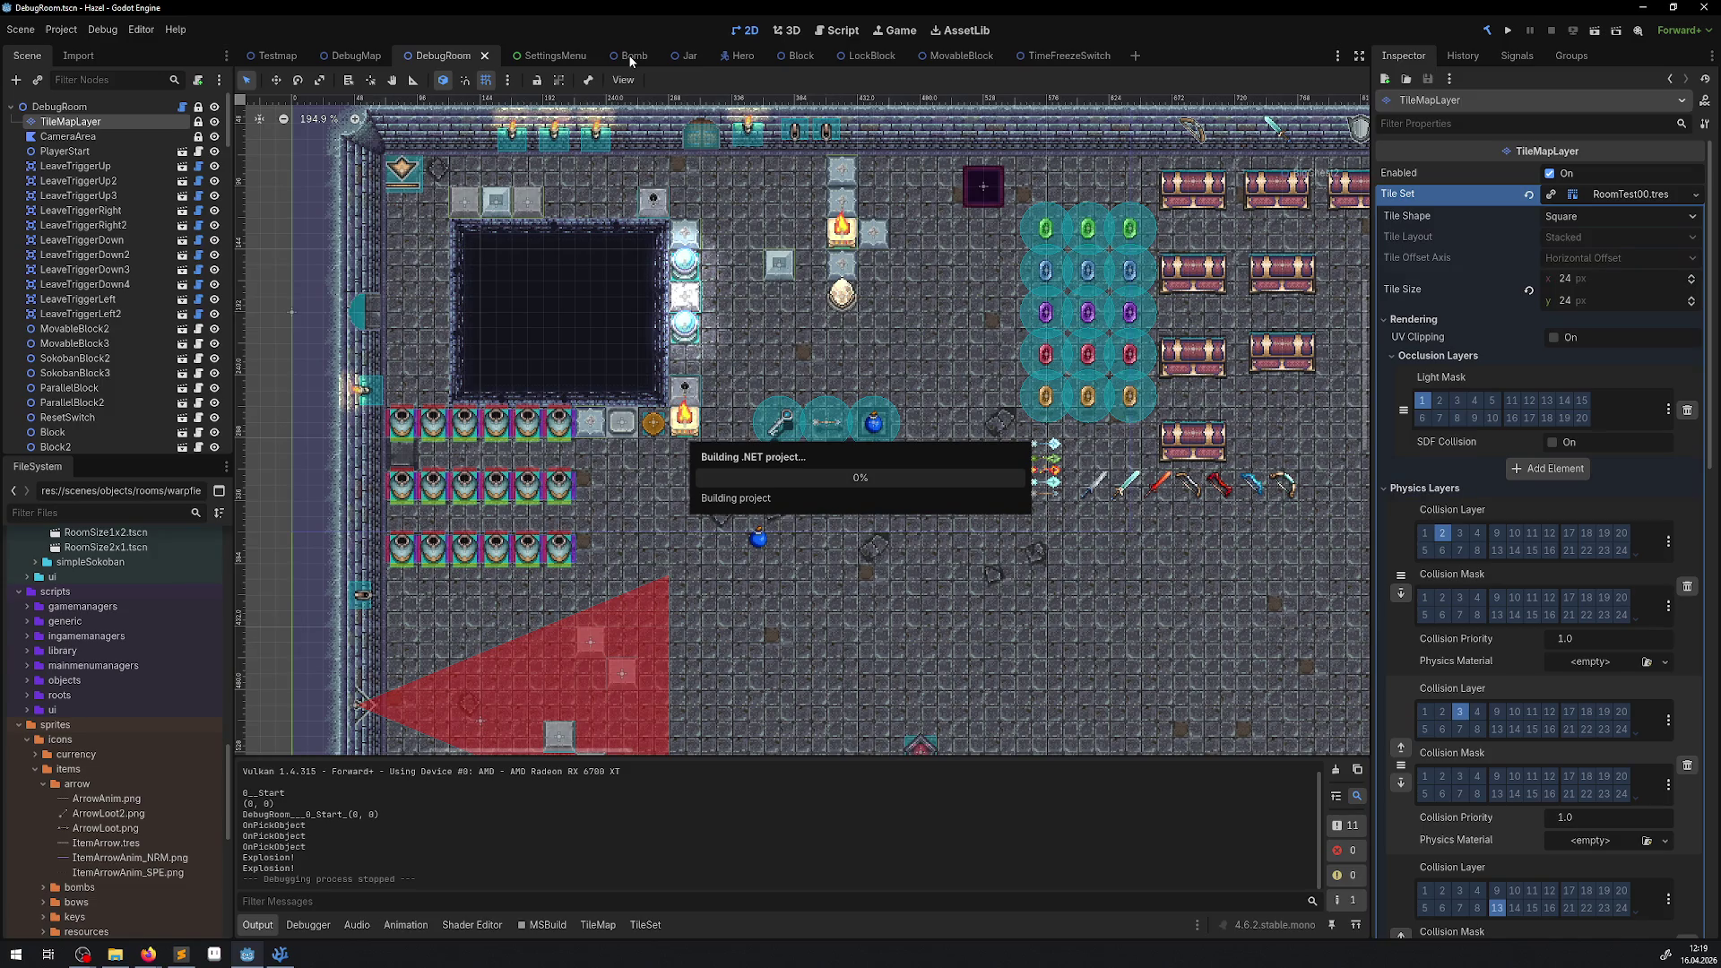
Try ZIndex values of 100, 102 and 101 for the placed bomb in Bomb.cs, saving.
click(279, 953)
click(894, 454)
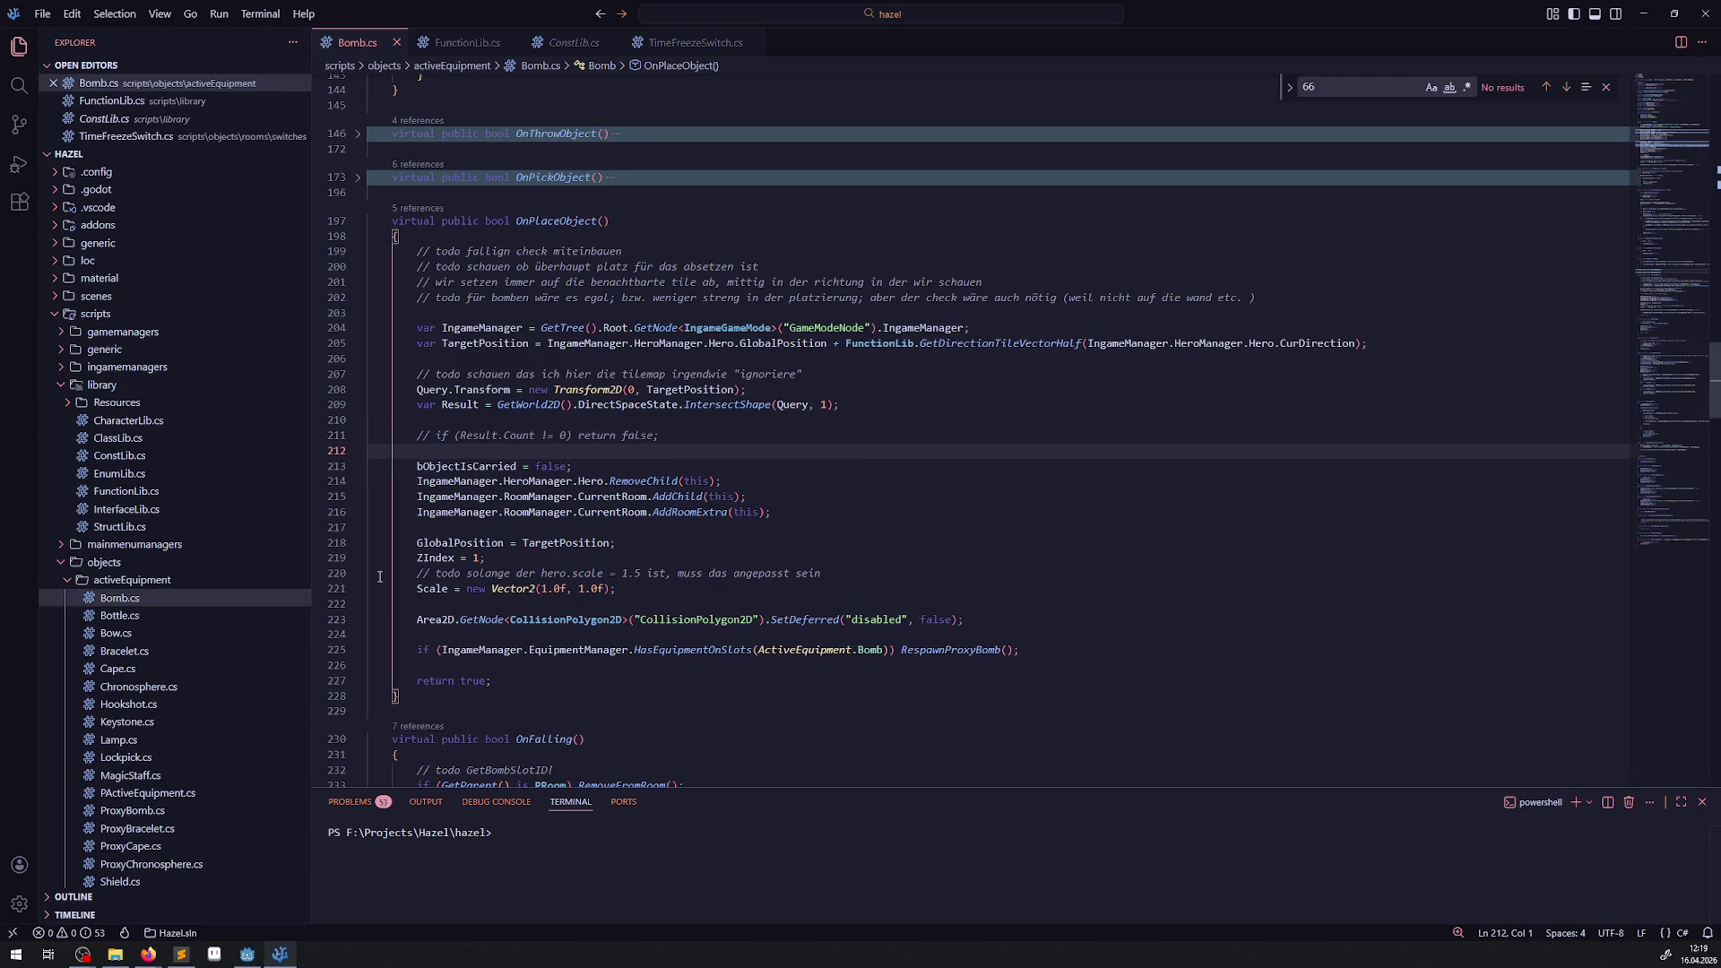
click(437, 558)
click(473, 558)
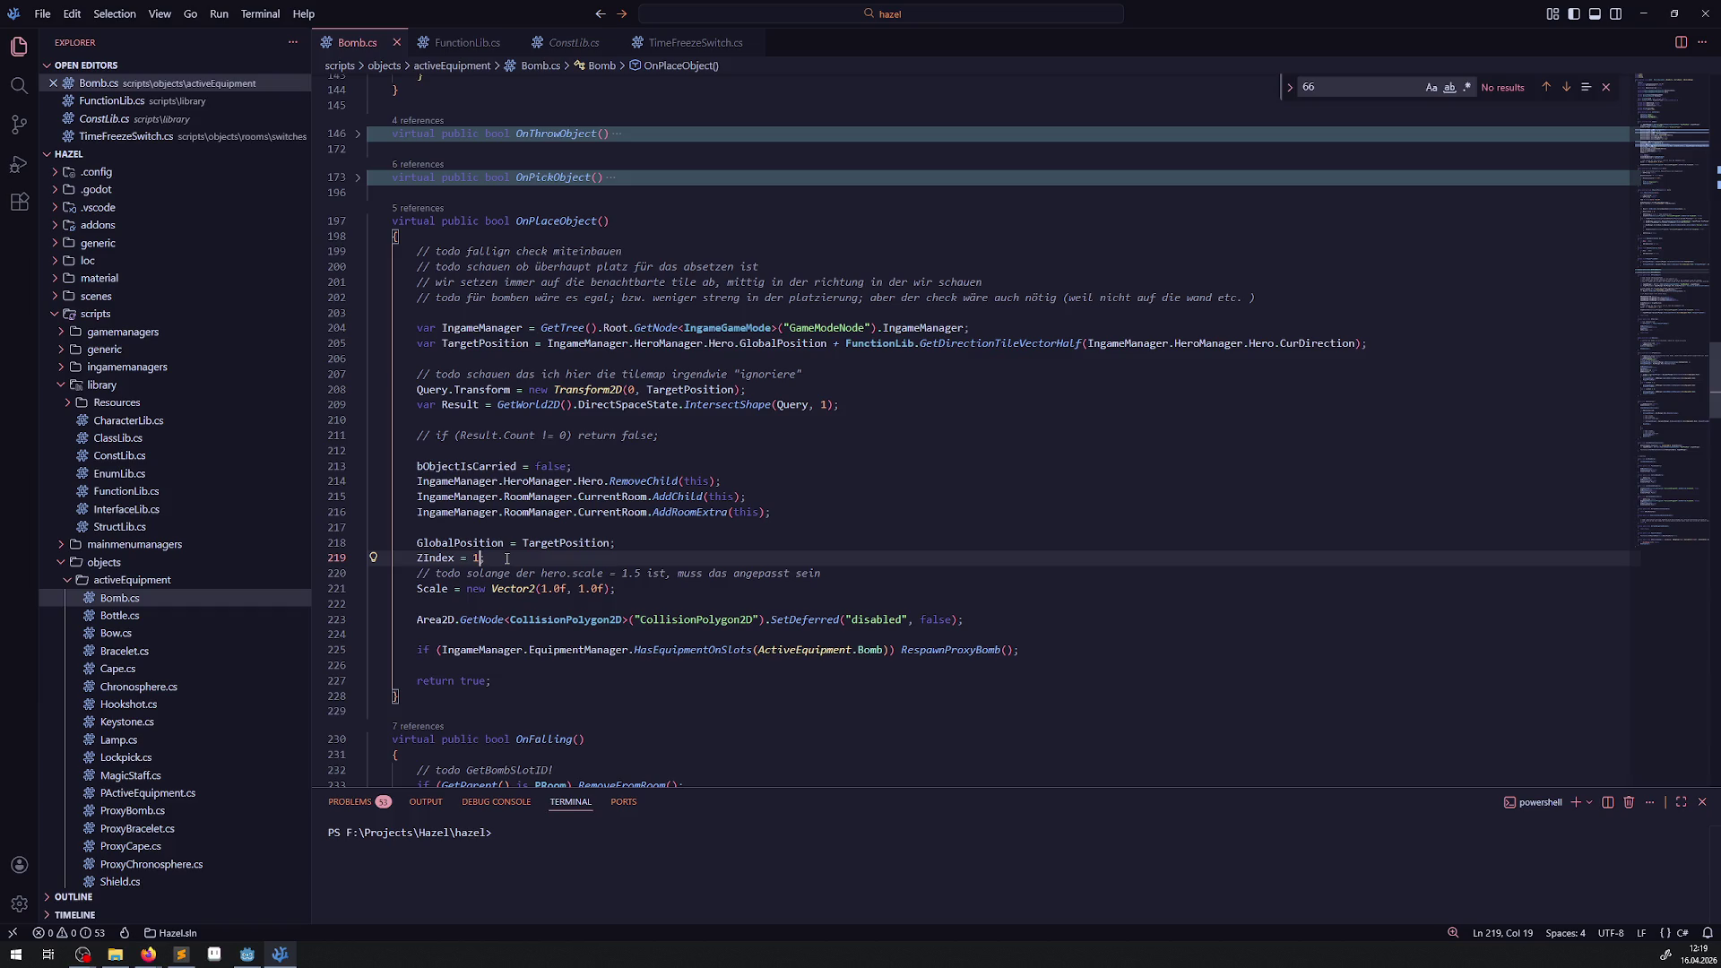
text(00)
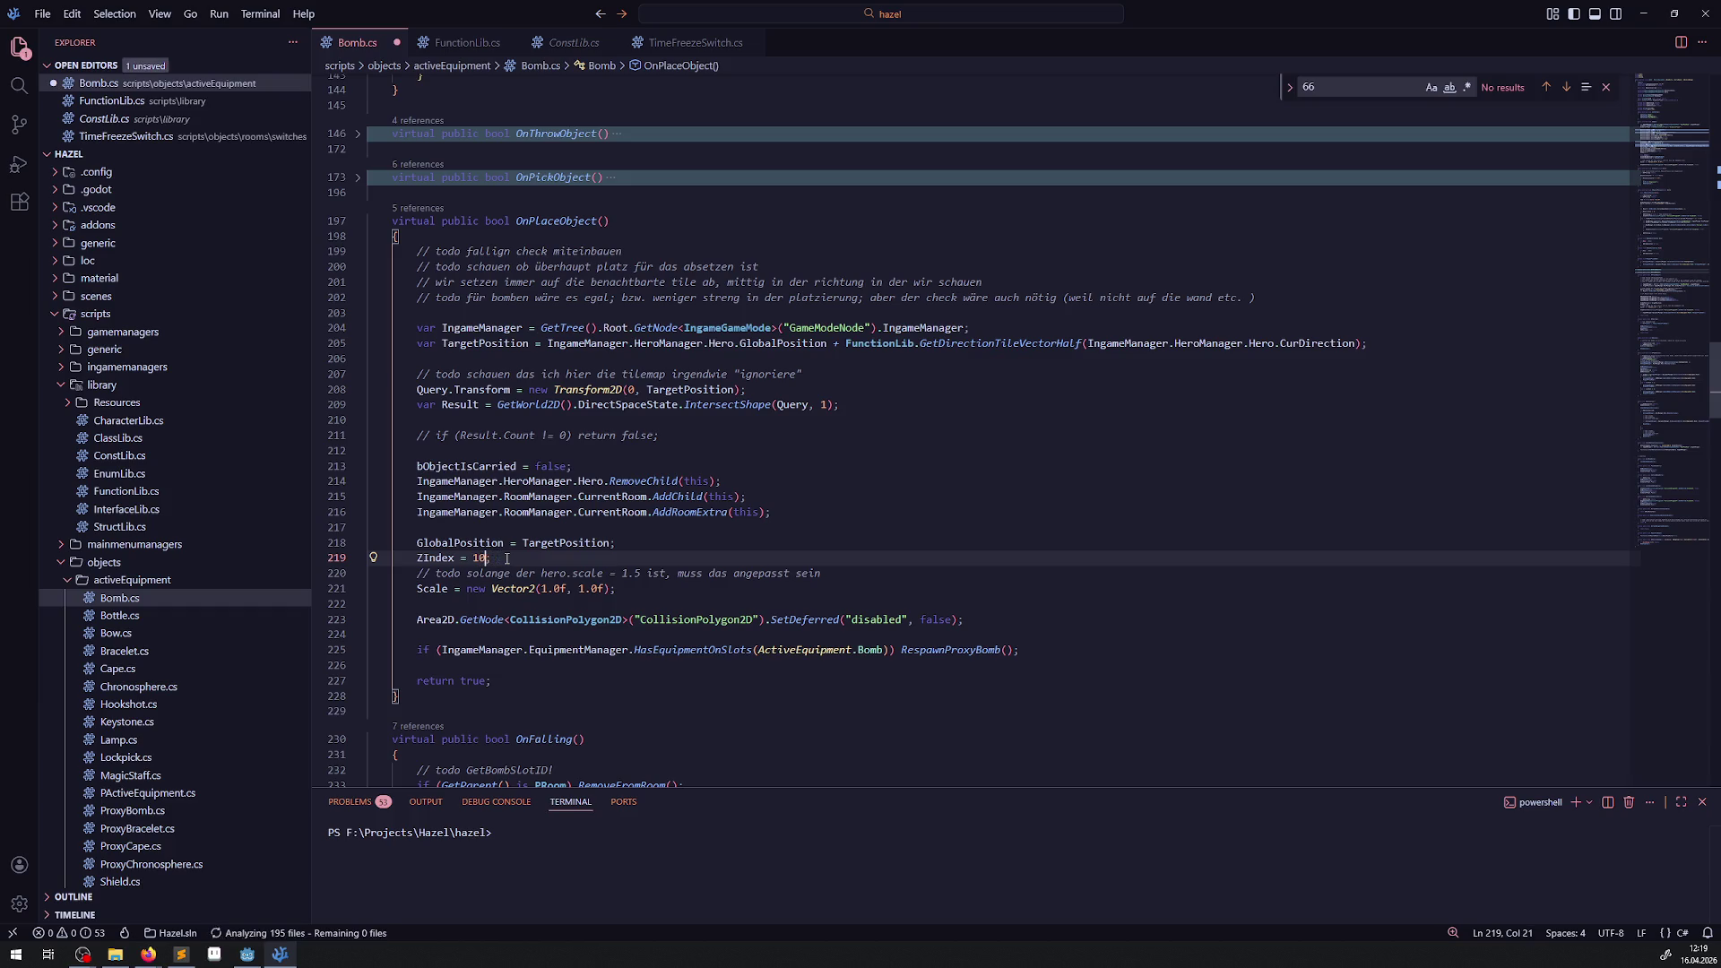
key(BackSpace)
text(2)
key(ctrl+s)
key(BackSpace)
text(1)
key(ctrl+s)
Set the placed bomb's ZIndex to 2, save Bomb.cs, and return to Godot.
double_click(483, 558)
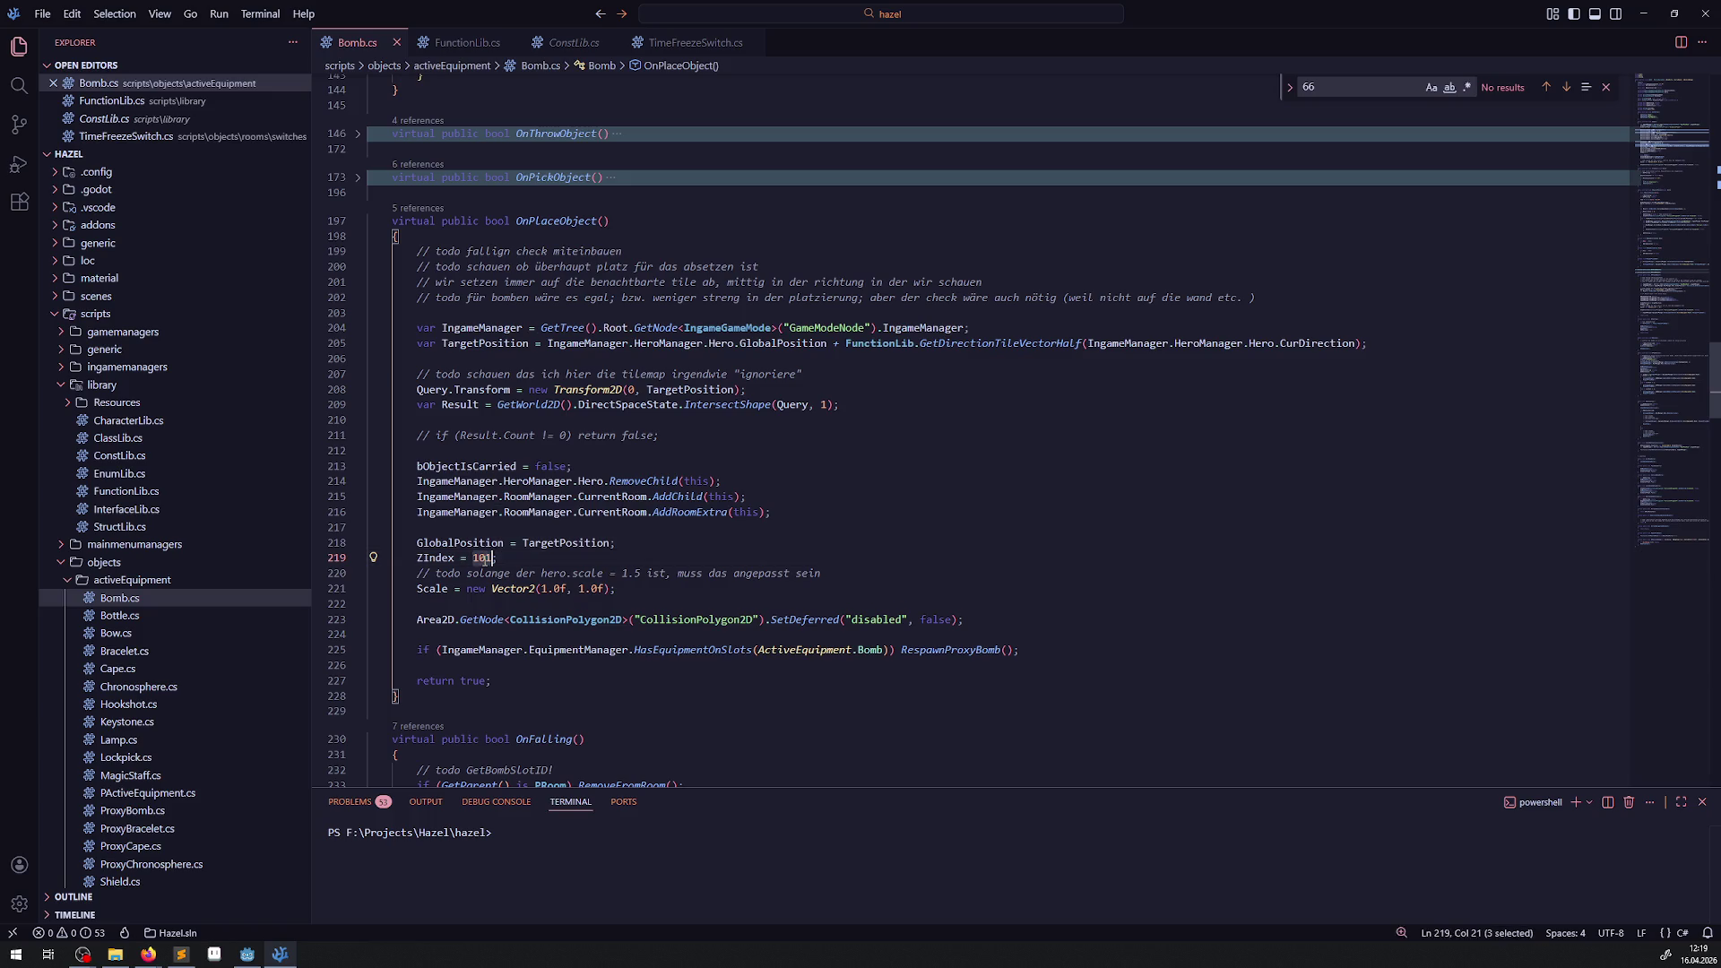
text(2)
key(ctrl+s)
key(alt+Tab)
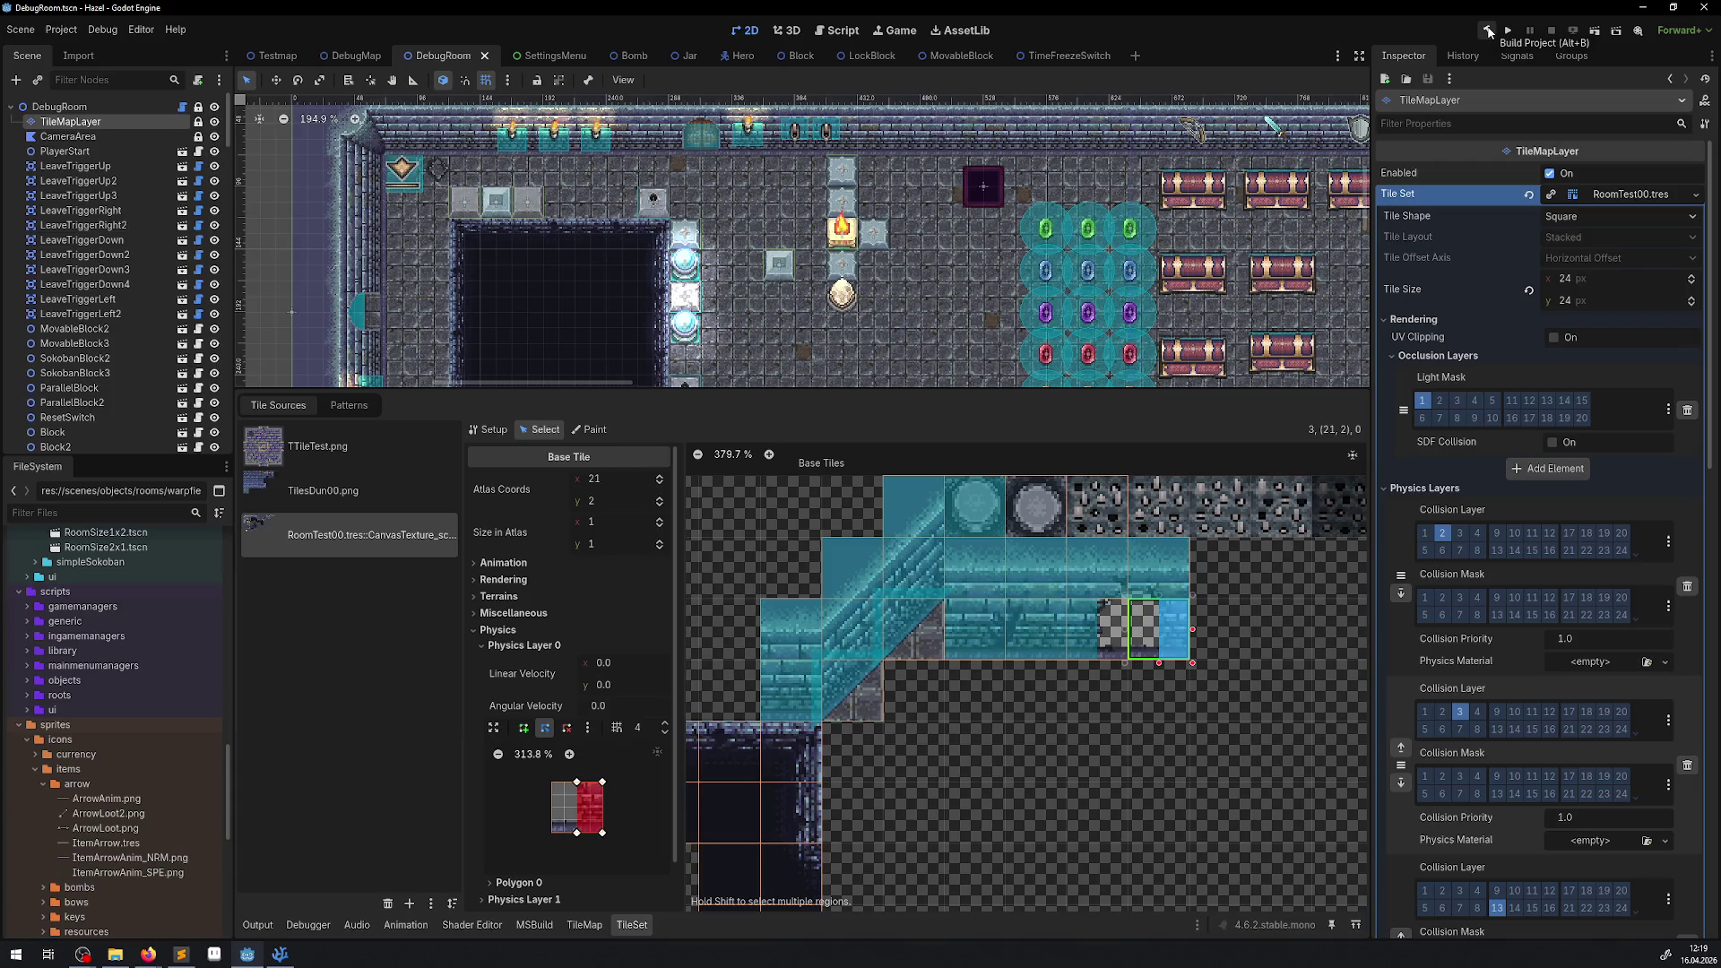
Rebuild the .NET project, enlarge the room view, and run the DebugRoom game again.
click(1488, 33)
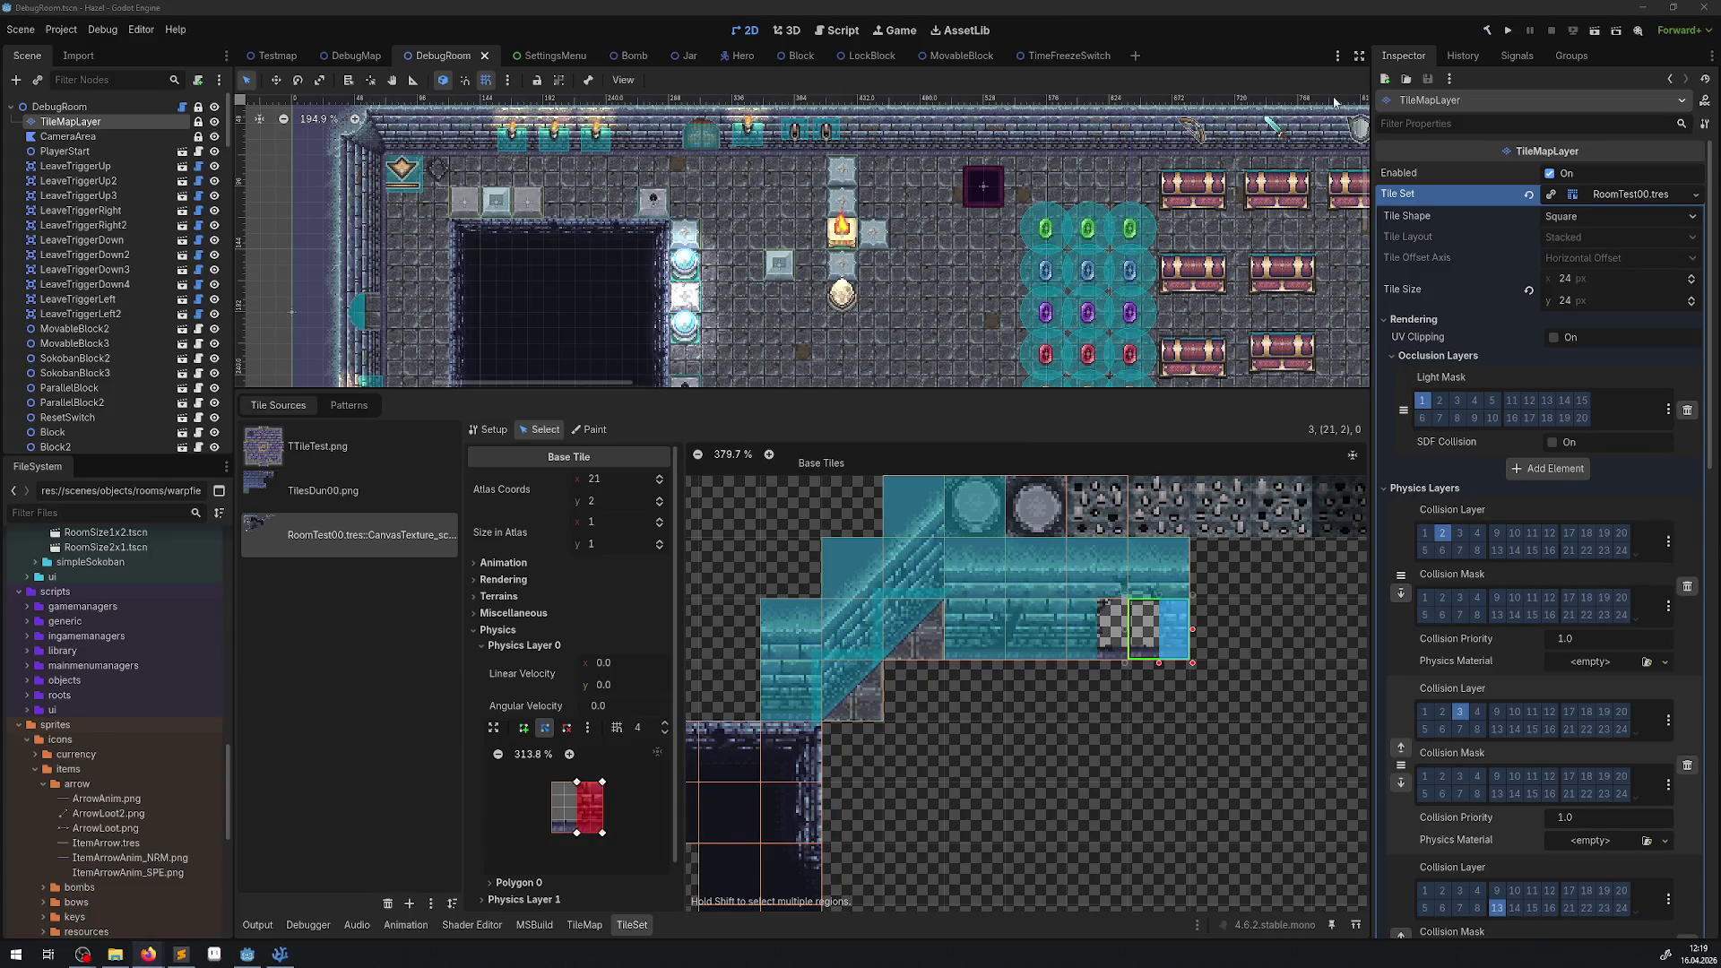
drag(912, 391, 913, 636)
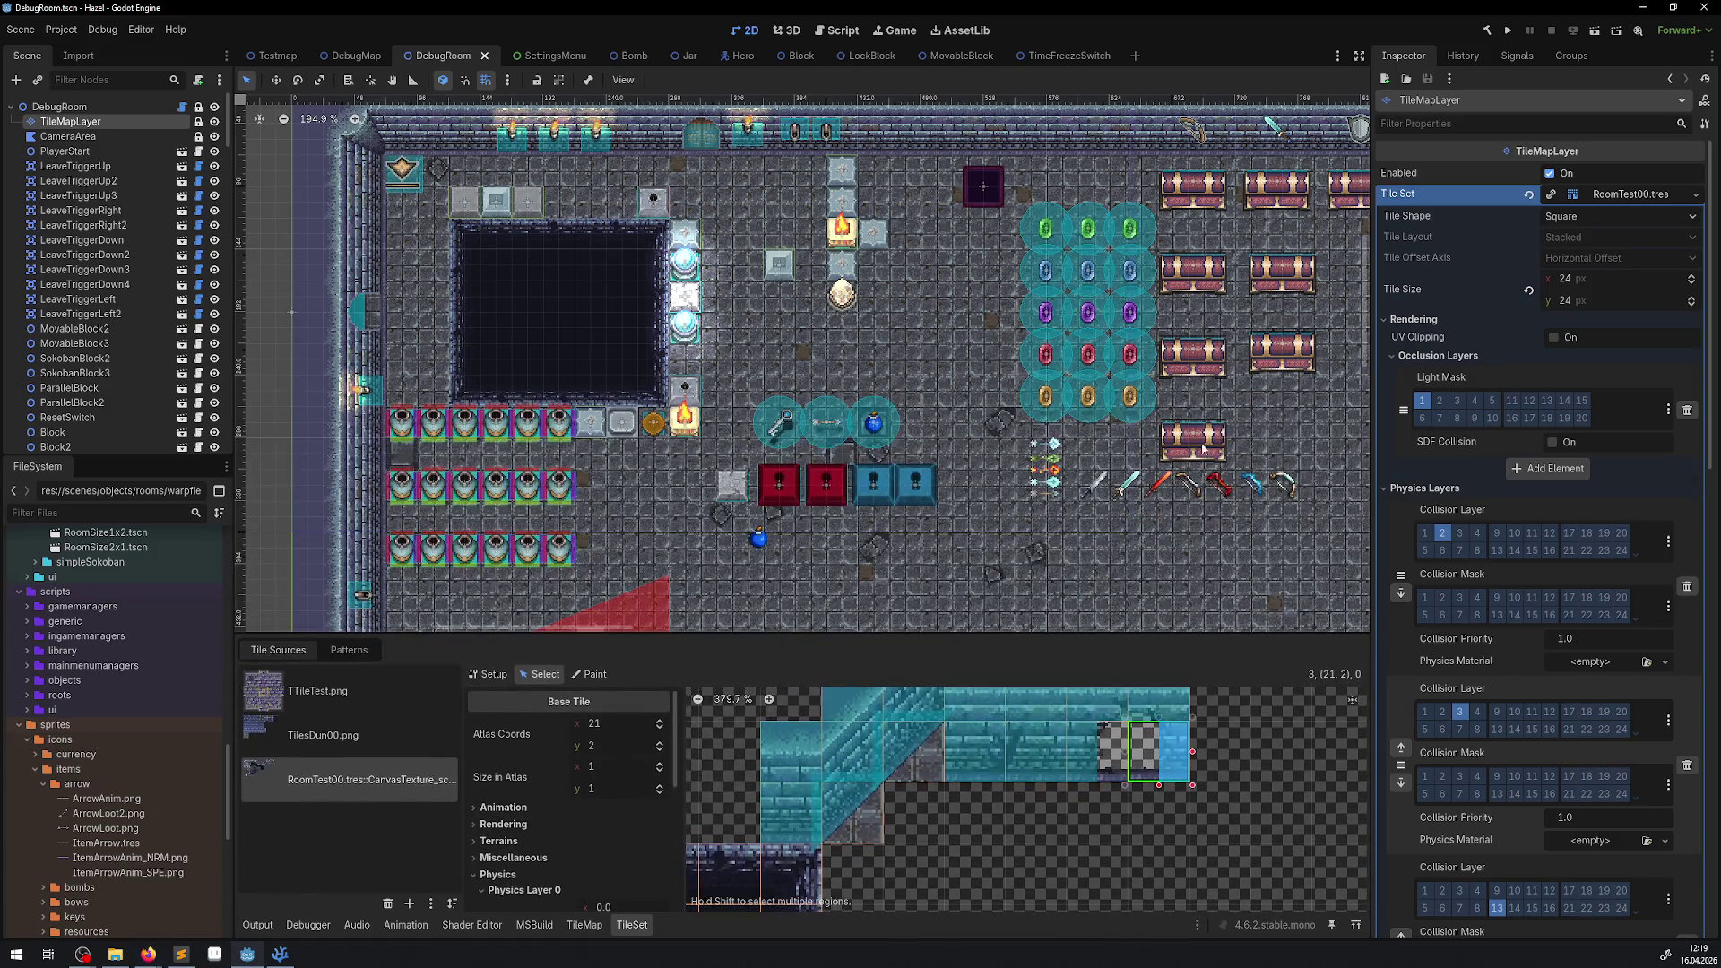
click(1504, 36)
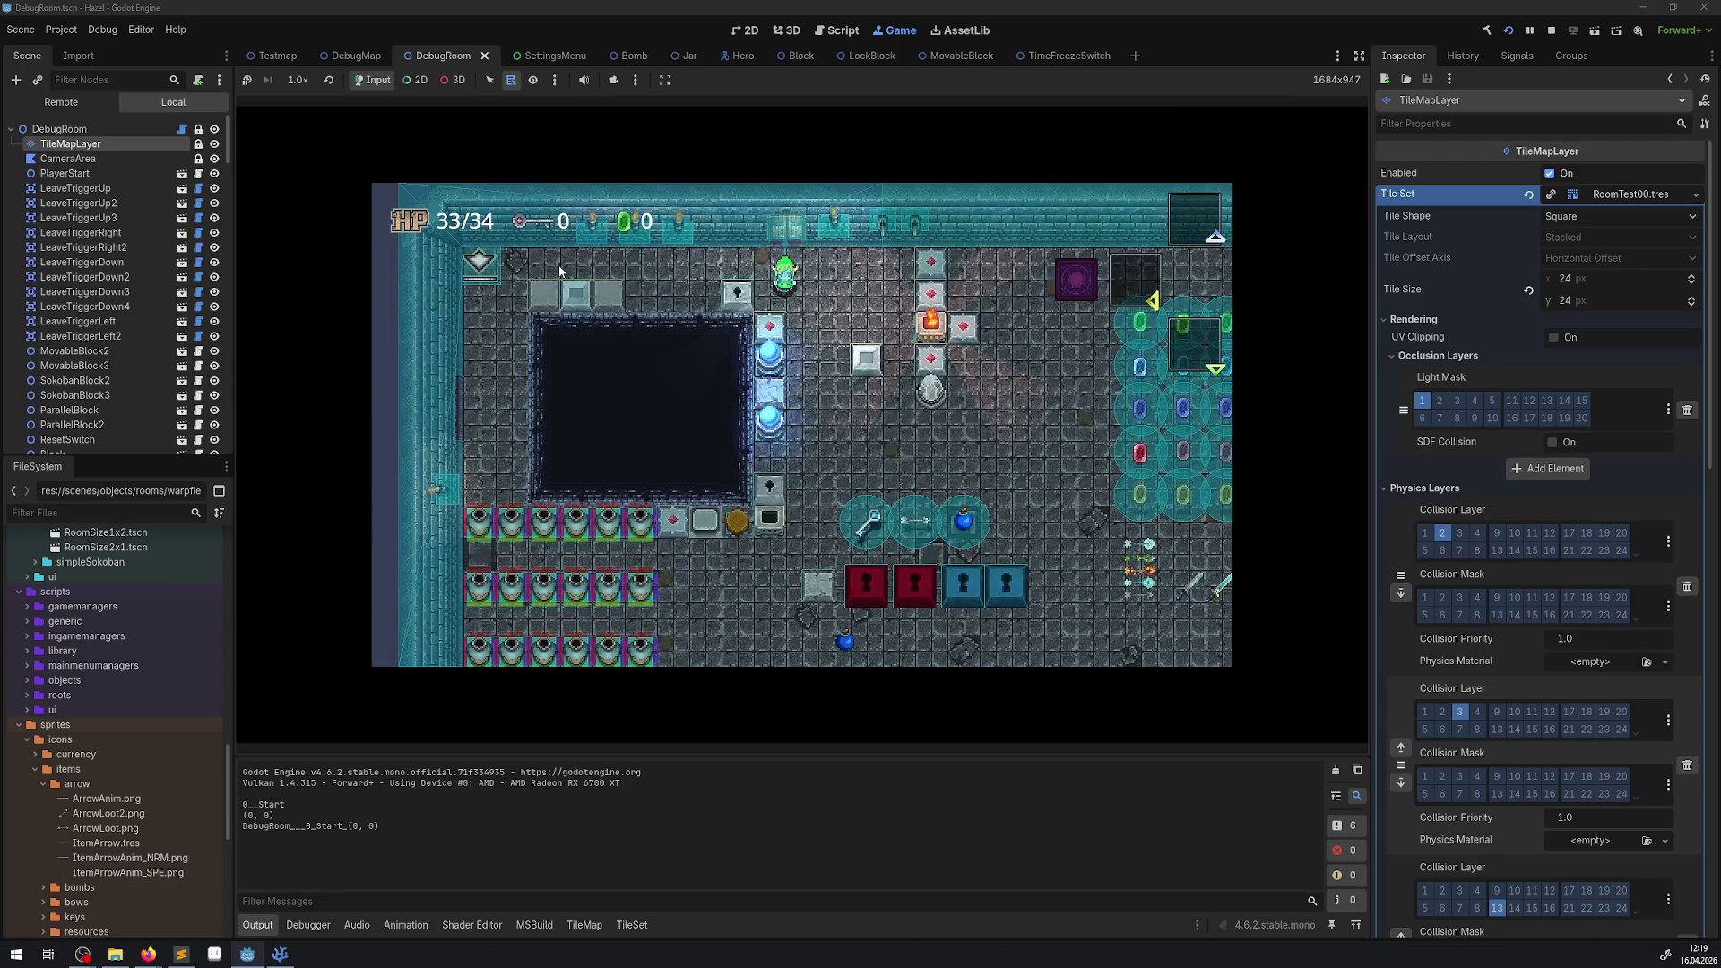
Walk the hero around, toggle the inventory, drop several bombs until they explode, then stop.
key(Down)
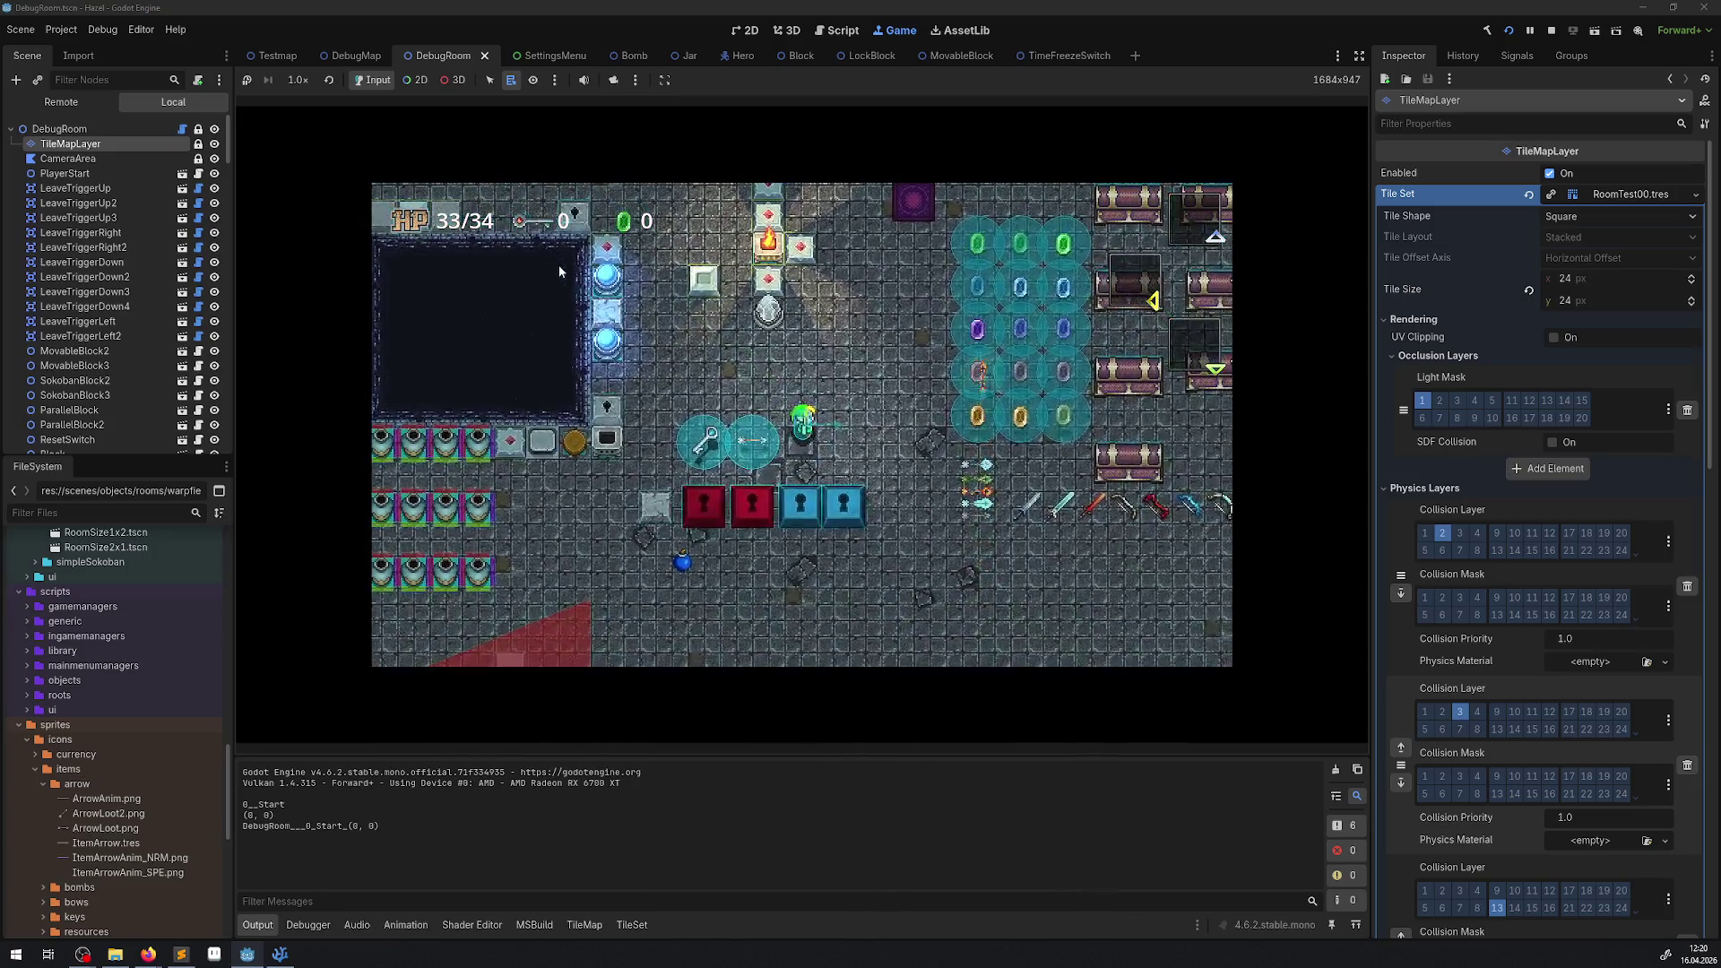
key(Escape)
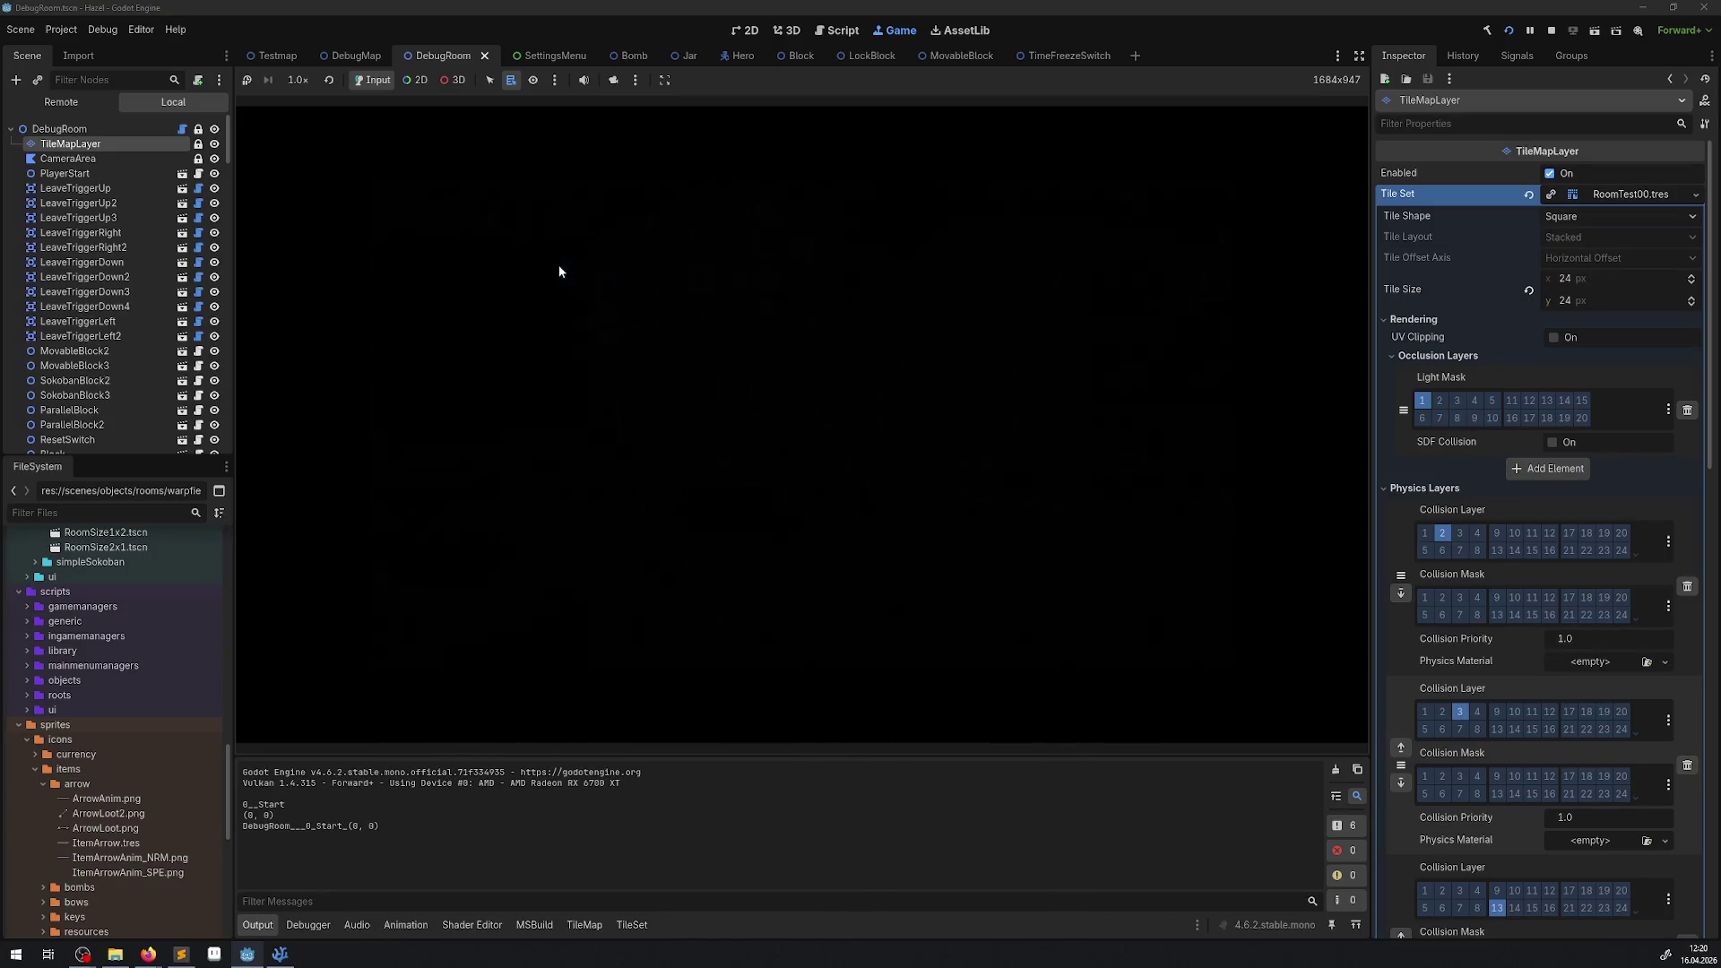
key(Escape)
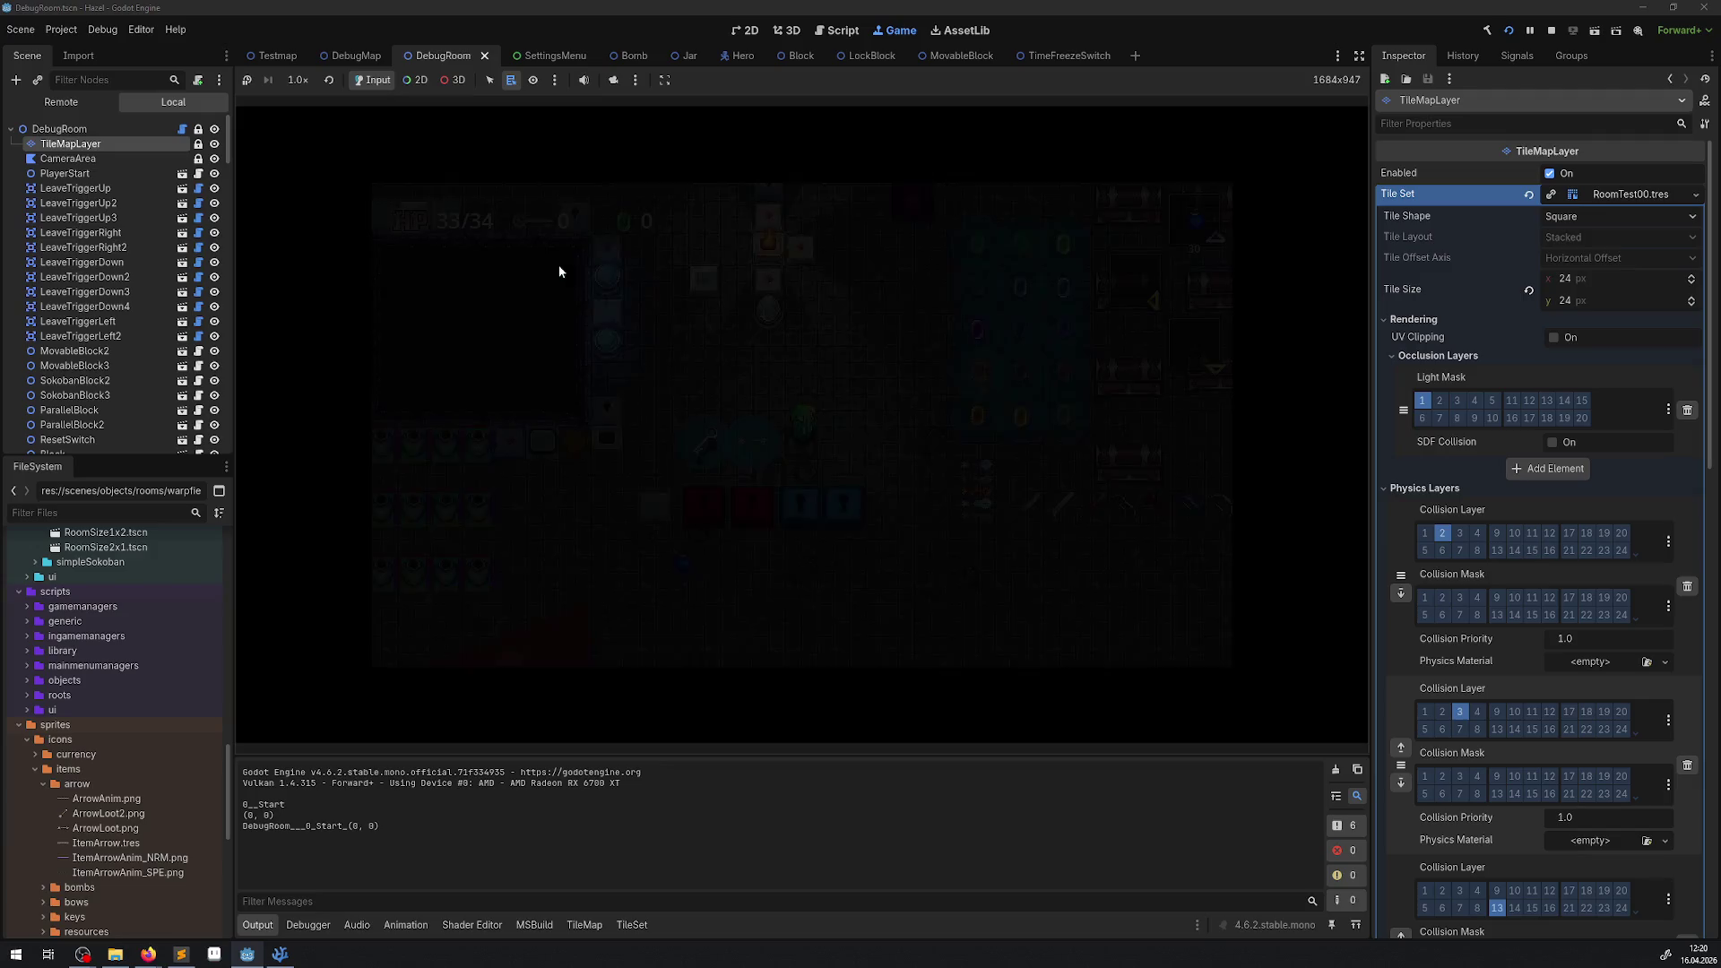
key(Up)
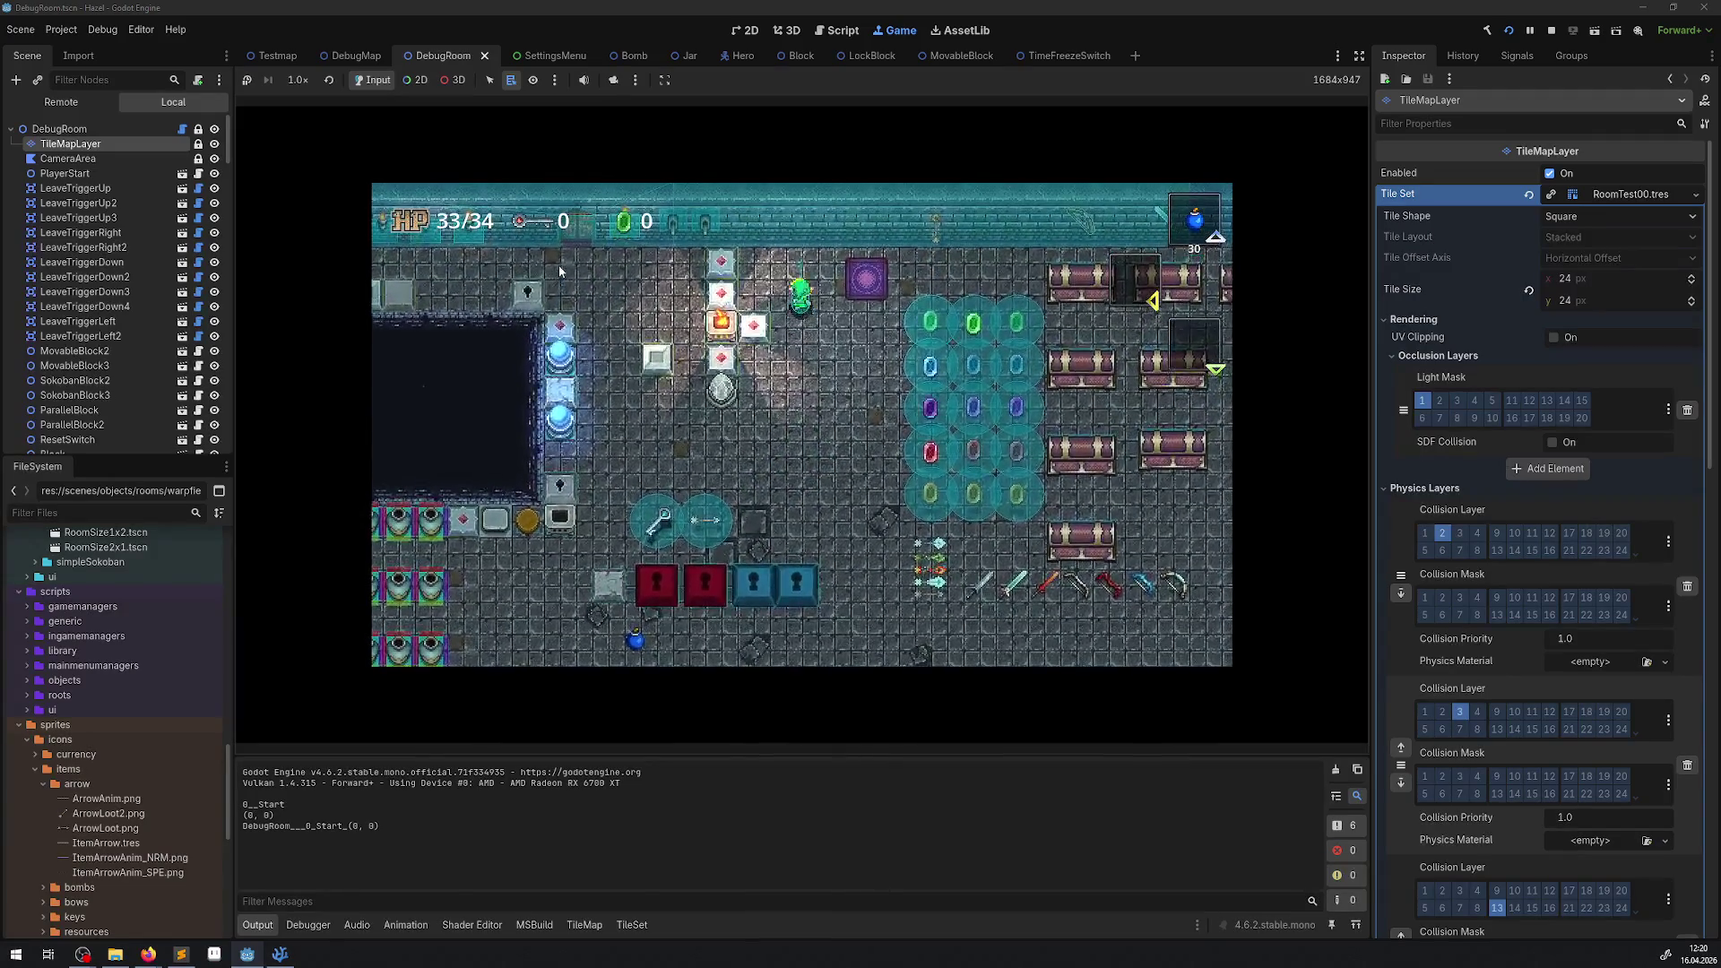
key(Down)
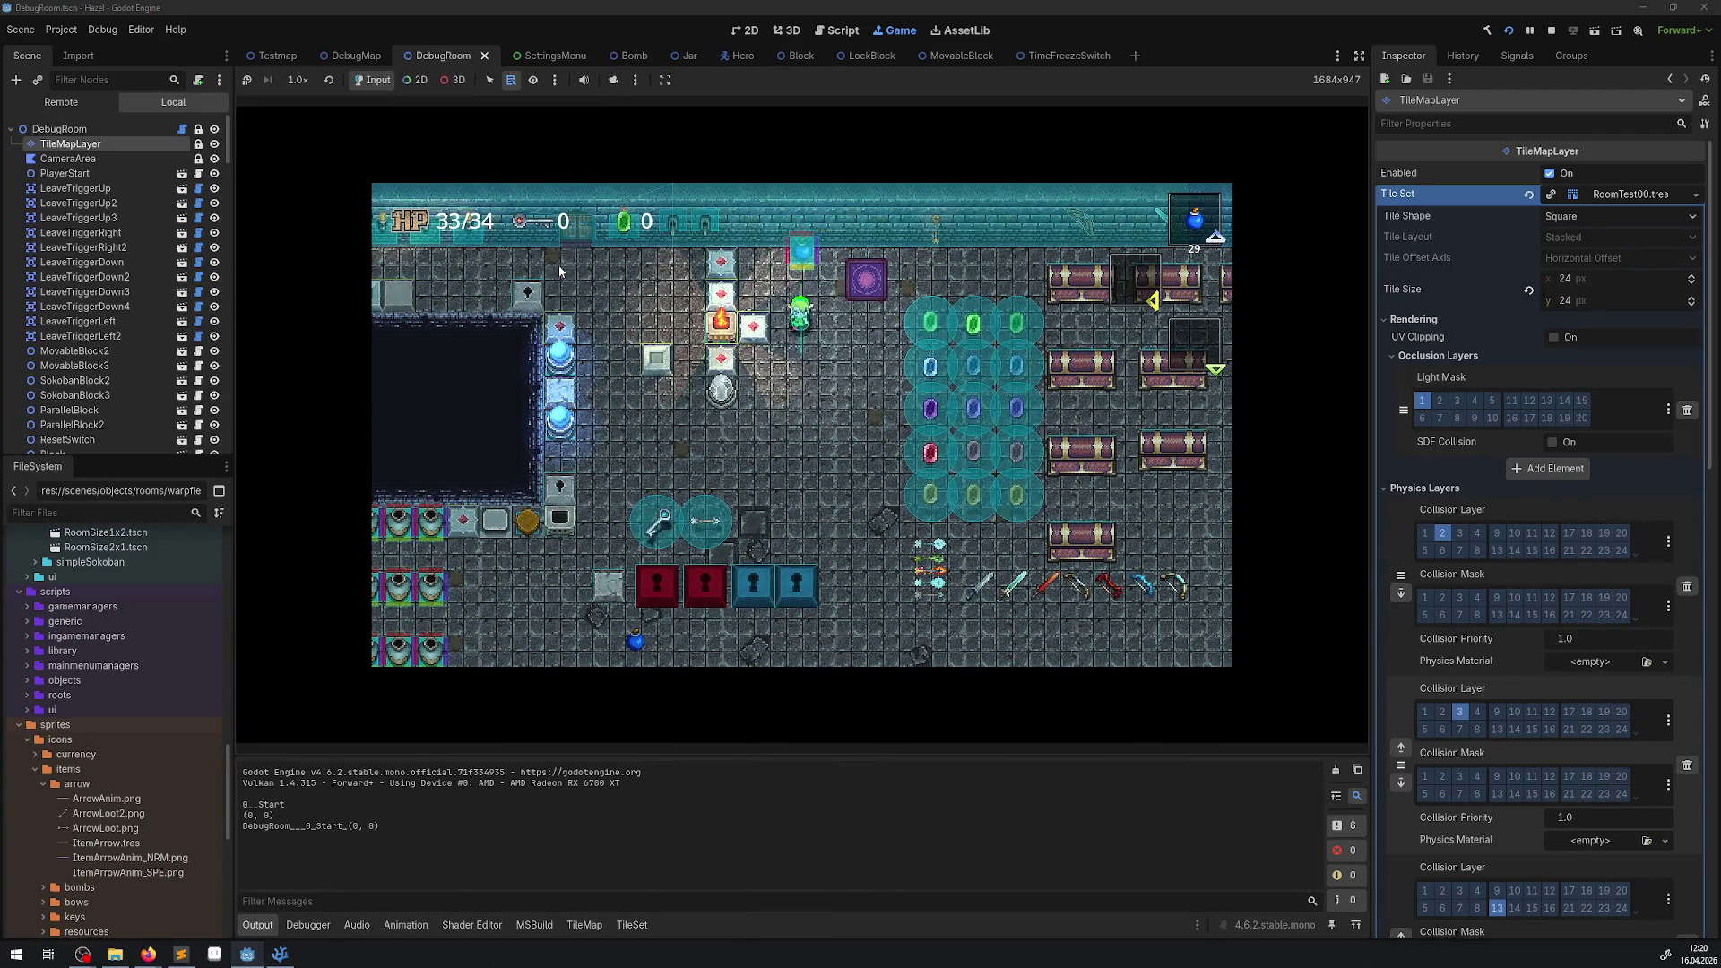
key(Up)
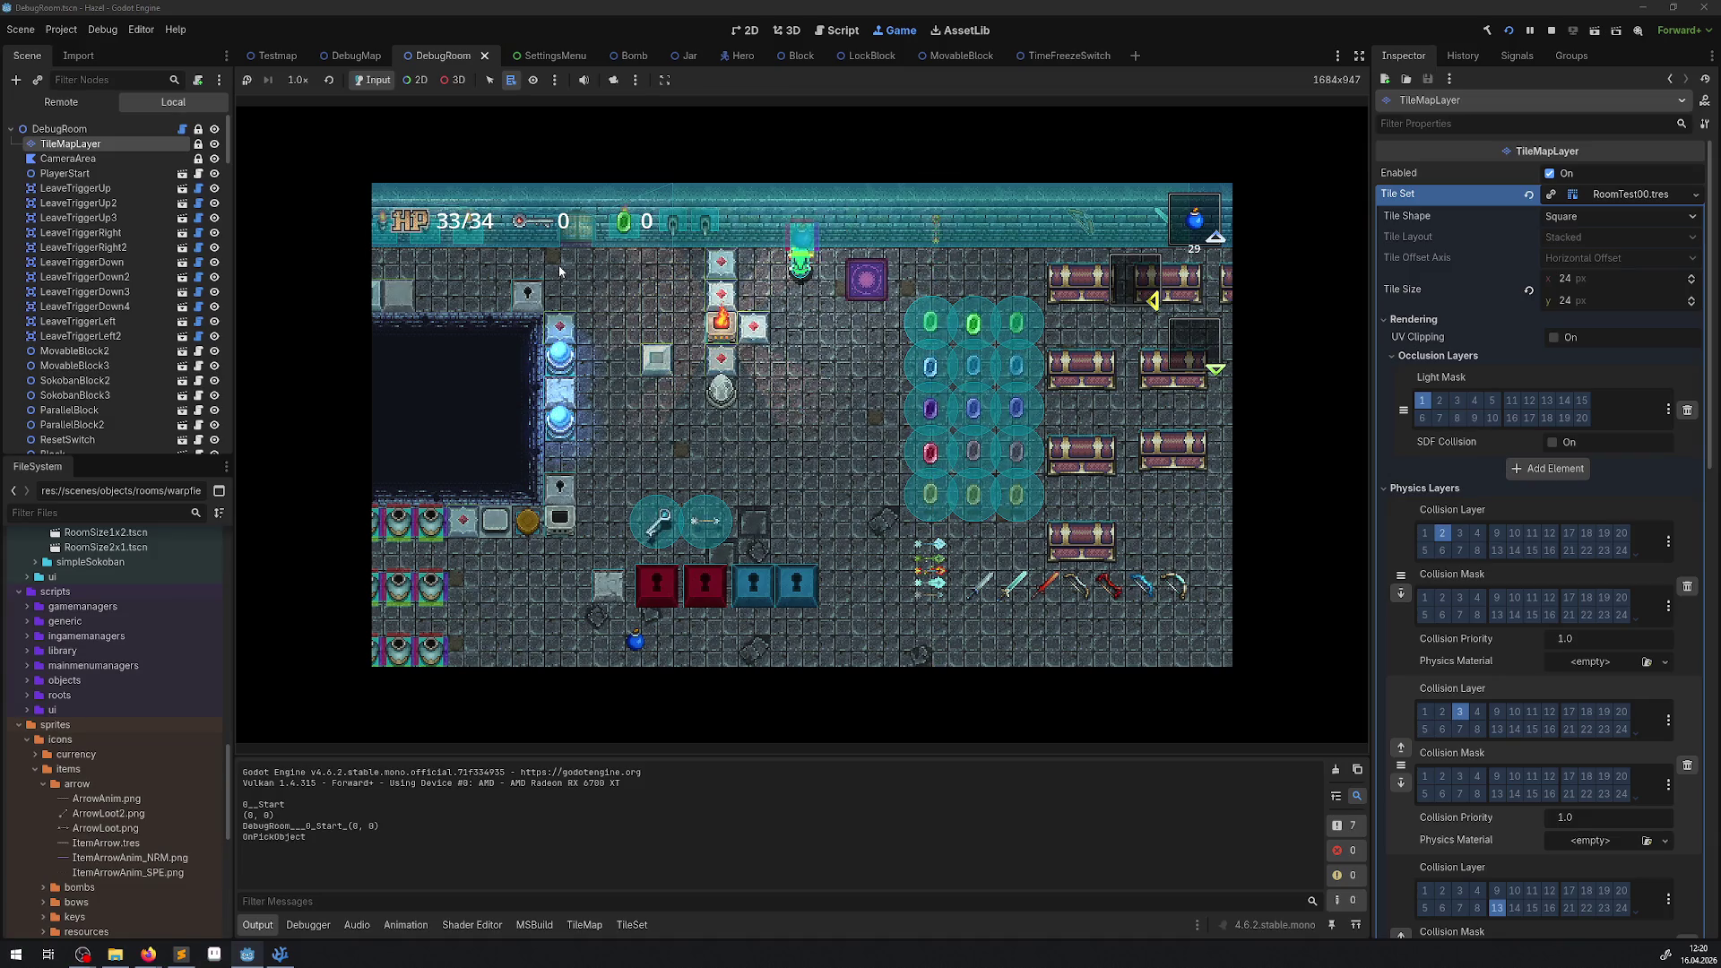
key(space)
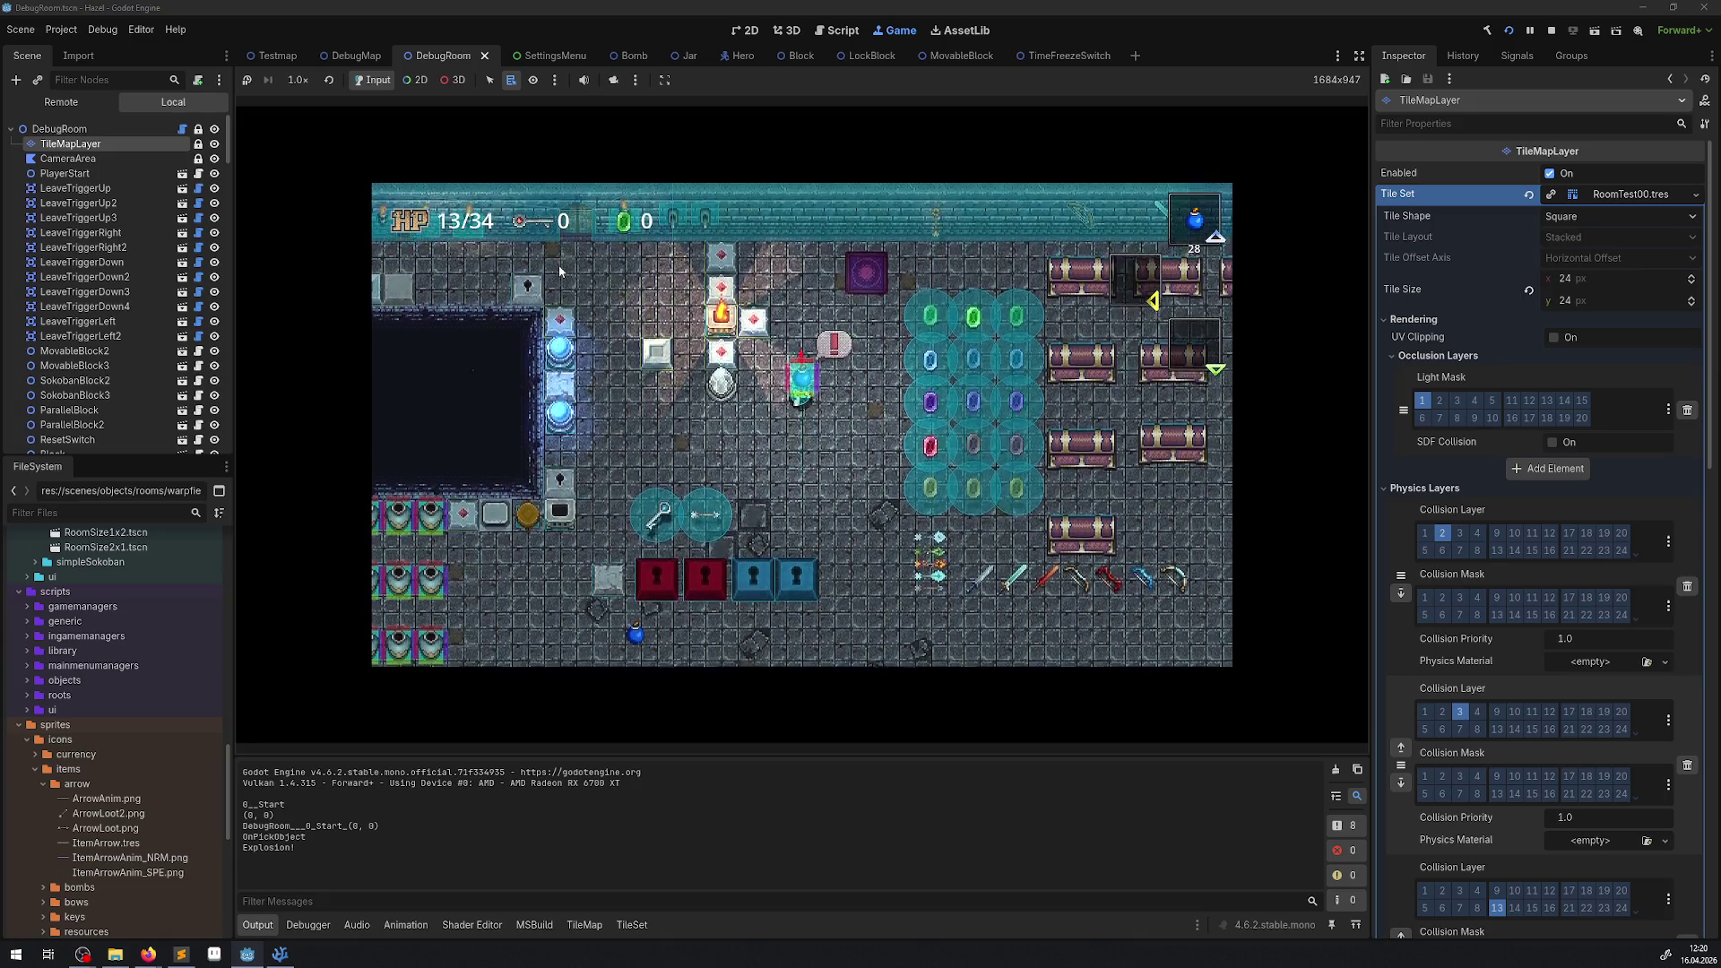
key(space)
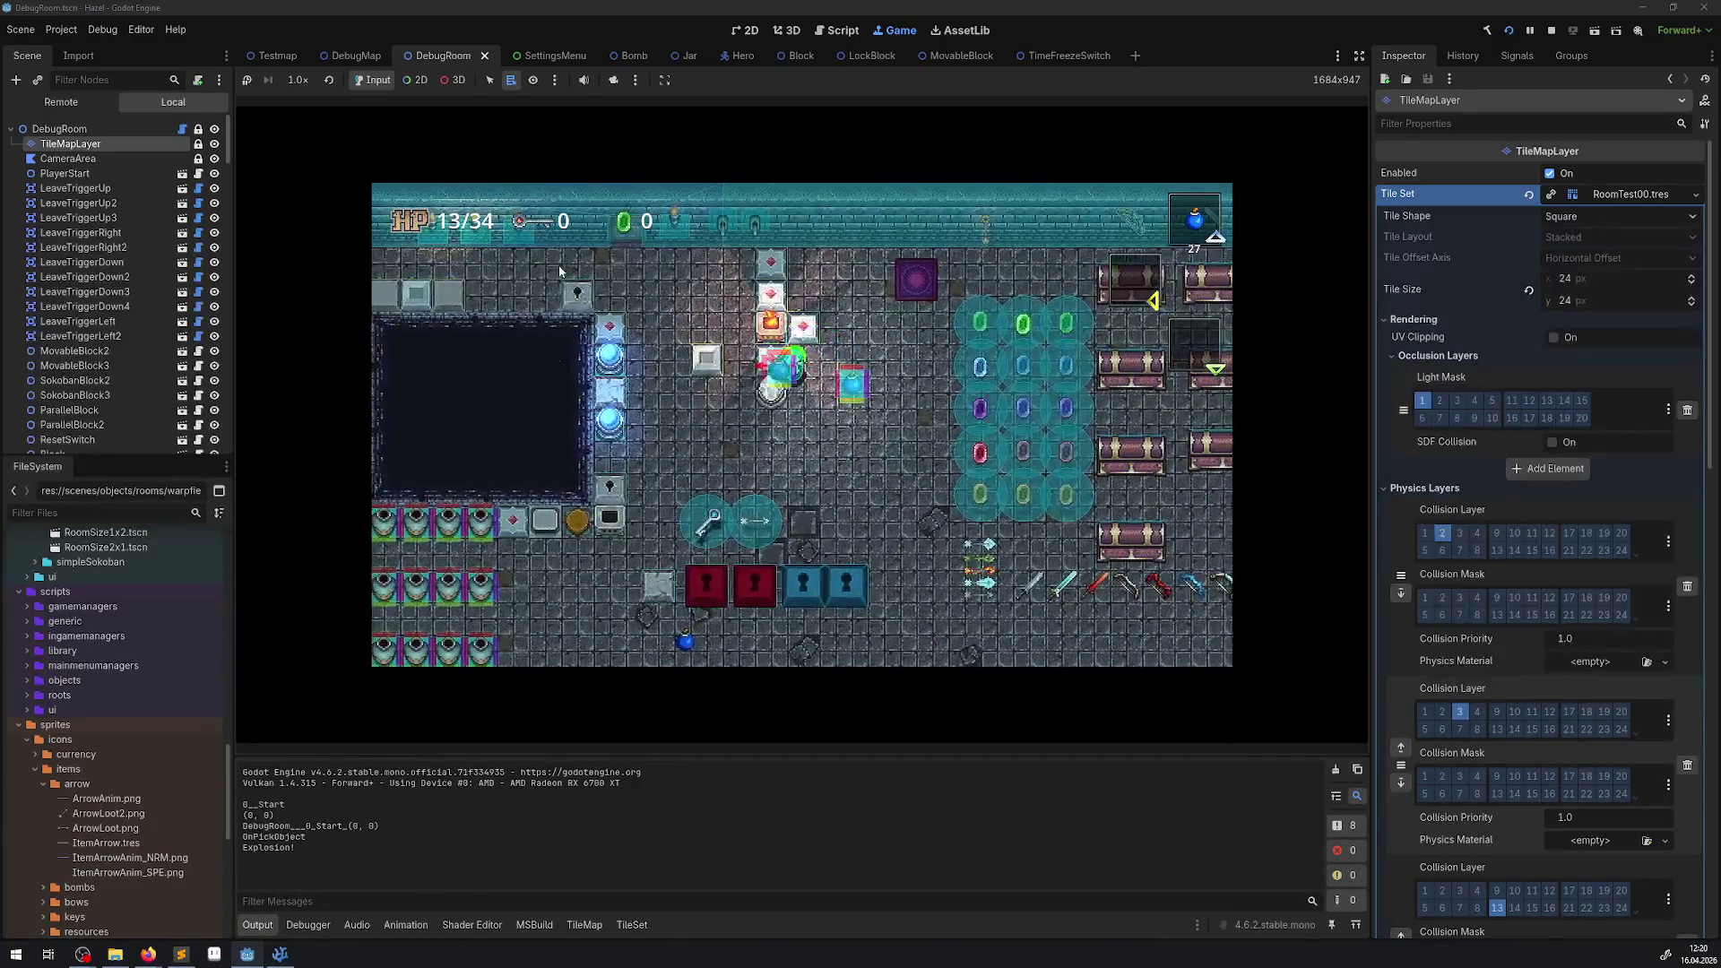
key(Up)
key(space)
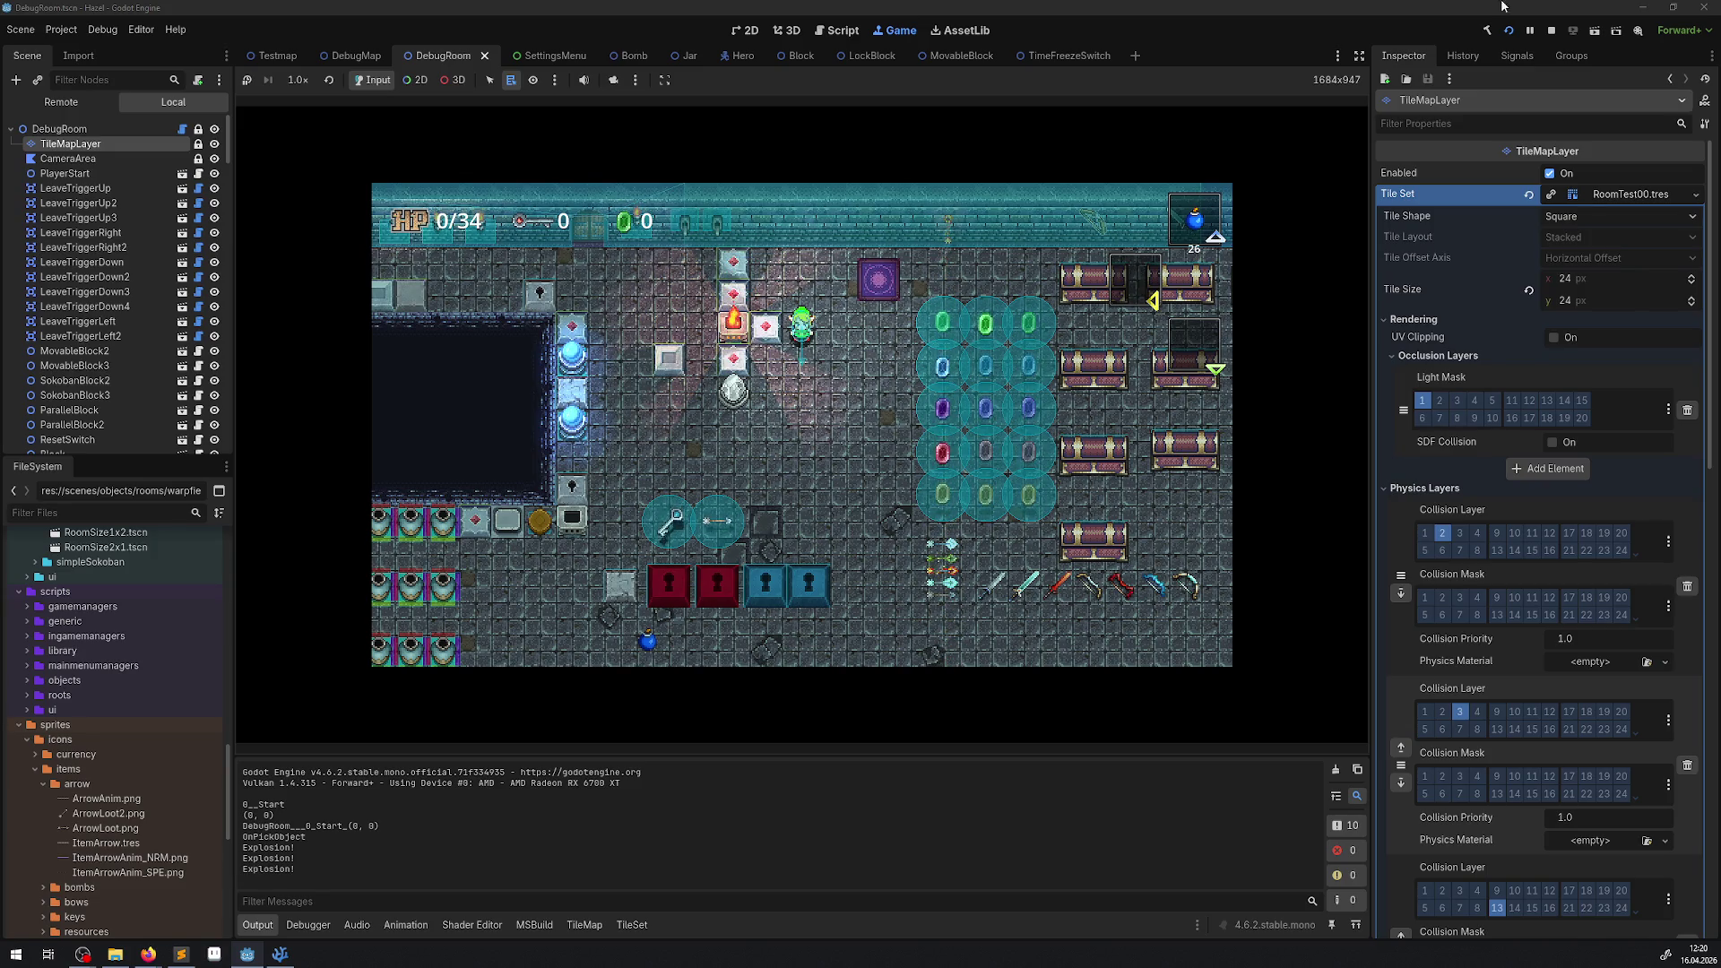
click(1550, 30)
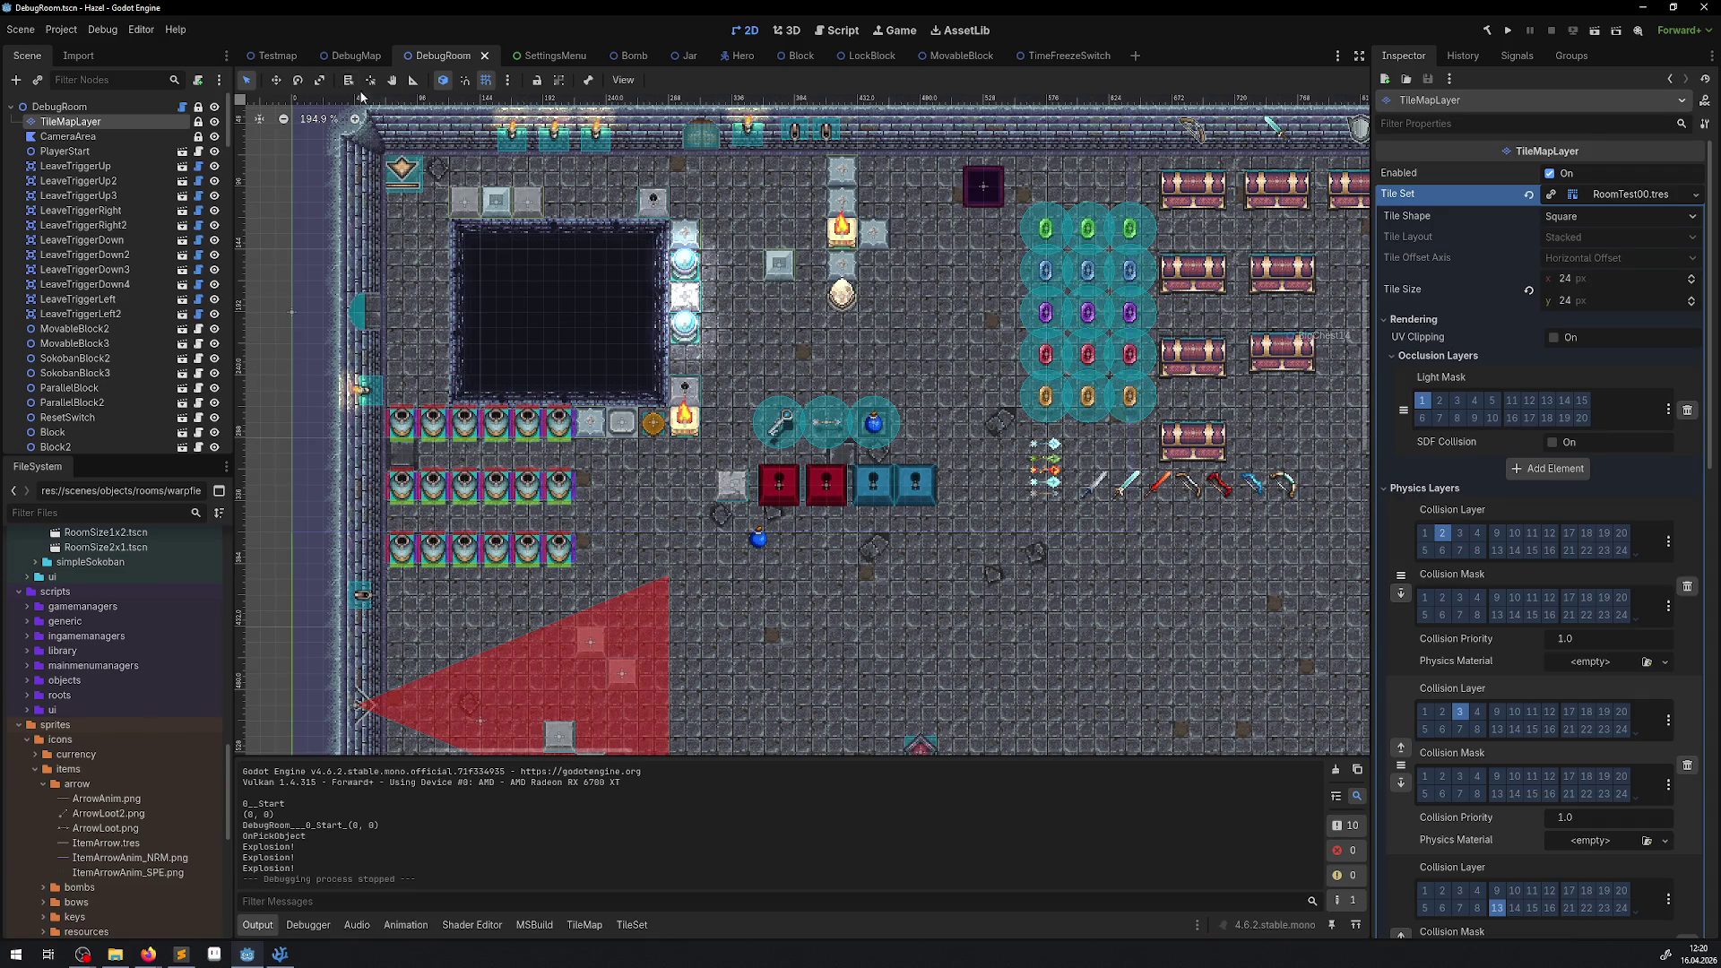
Turn off Visible Collision Shapes and move the ItemBomb pickup right beside the bow.
click(102, 29)
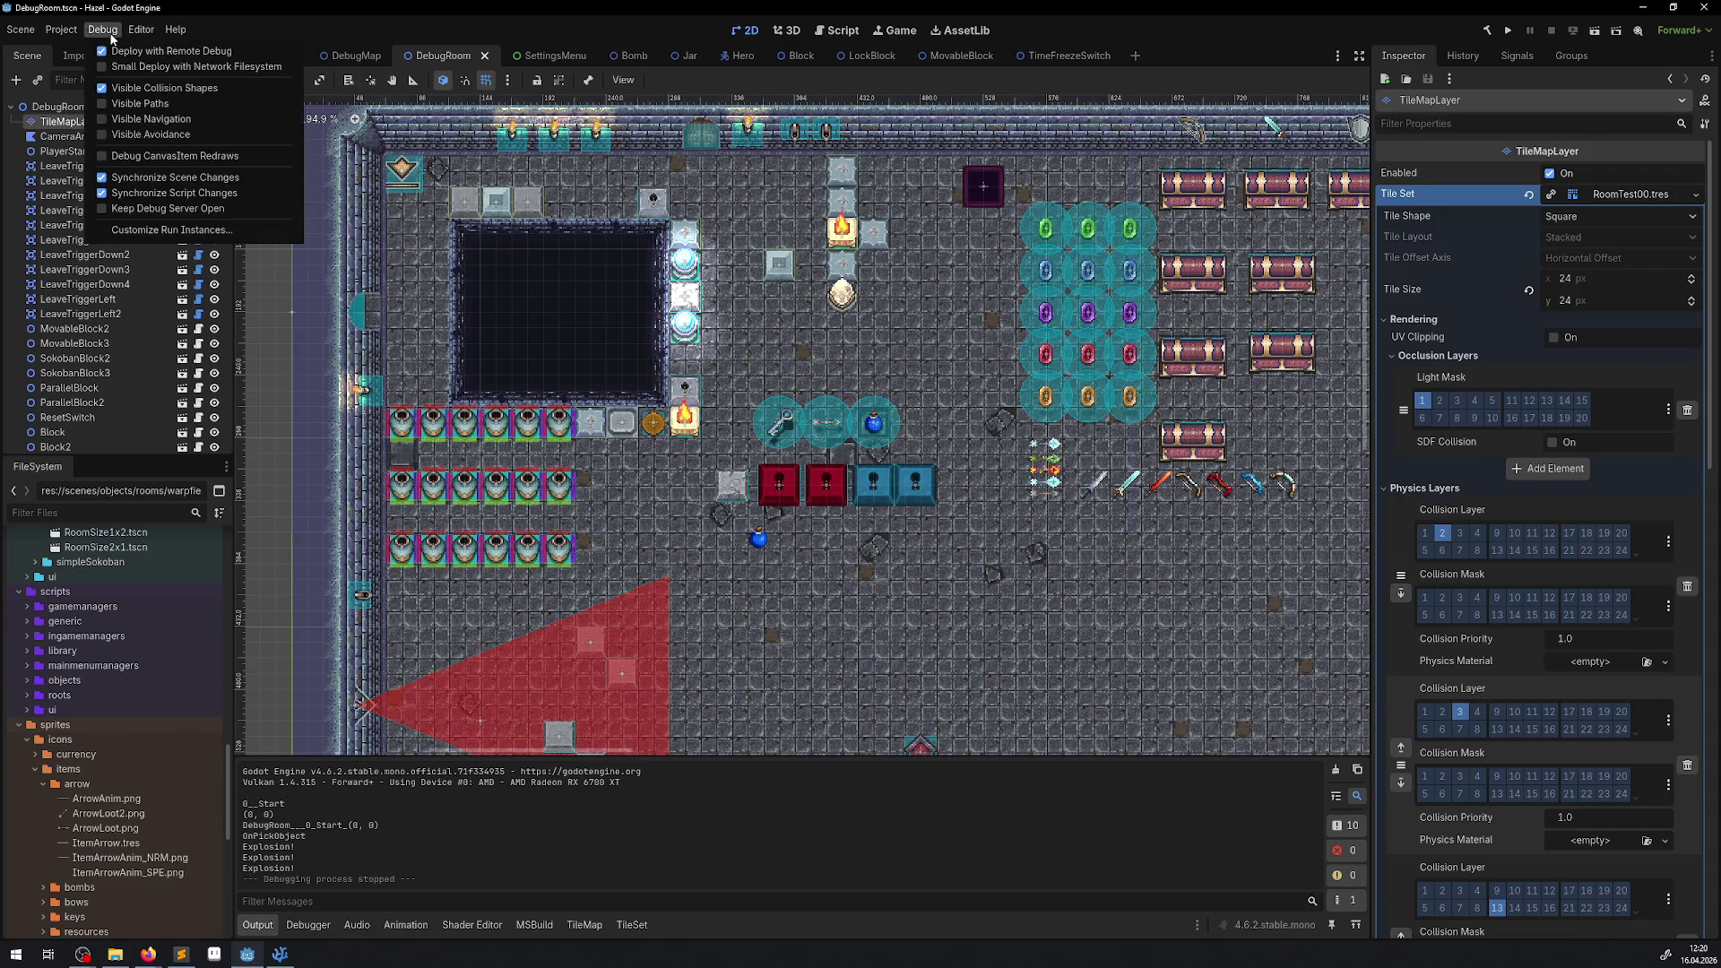
click(104, 90)
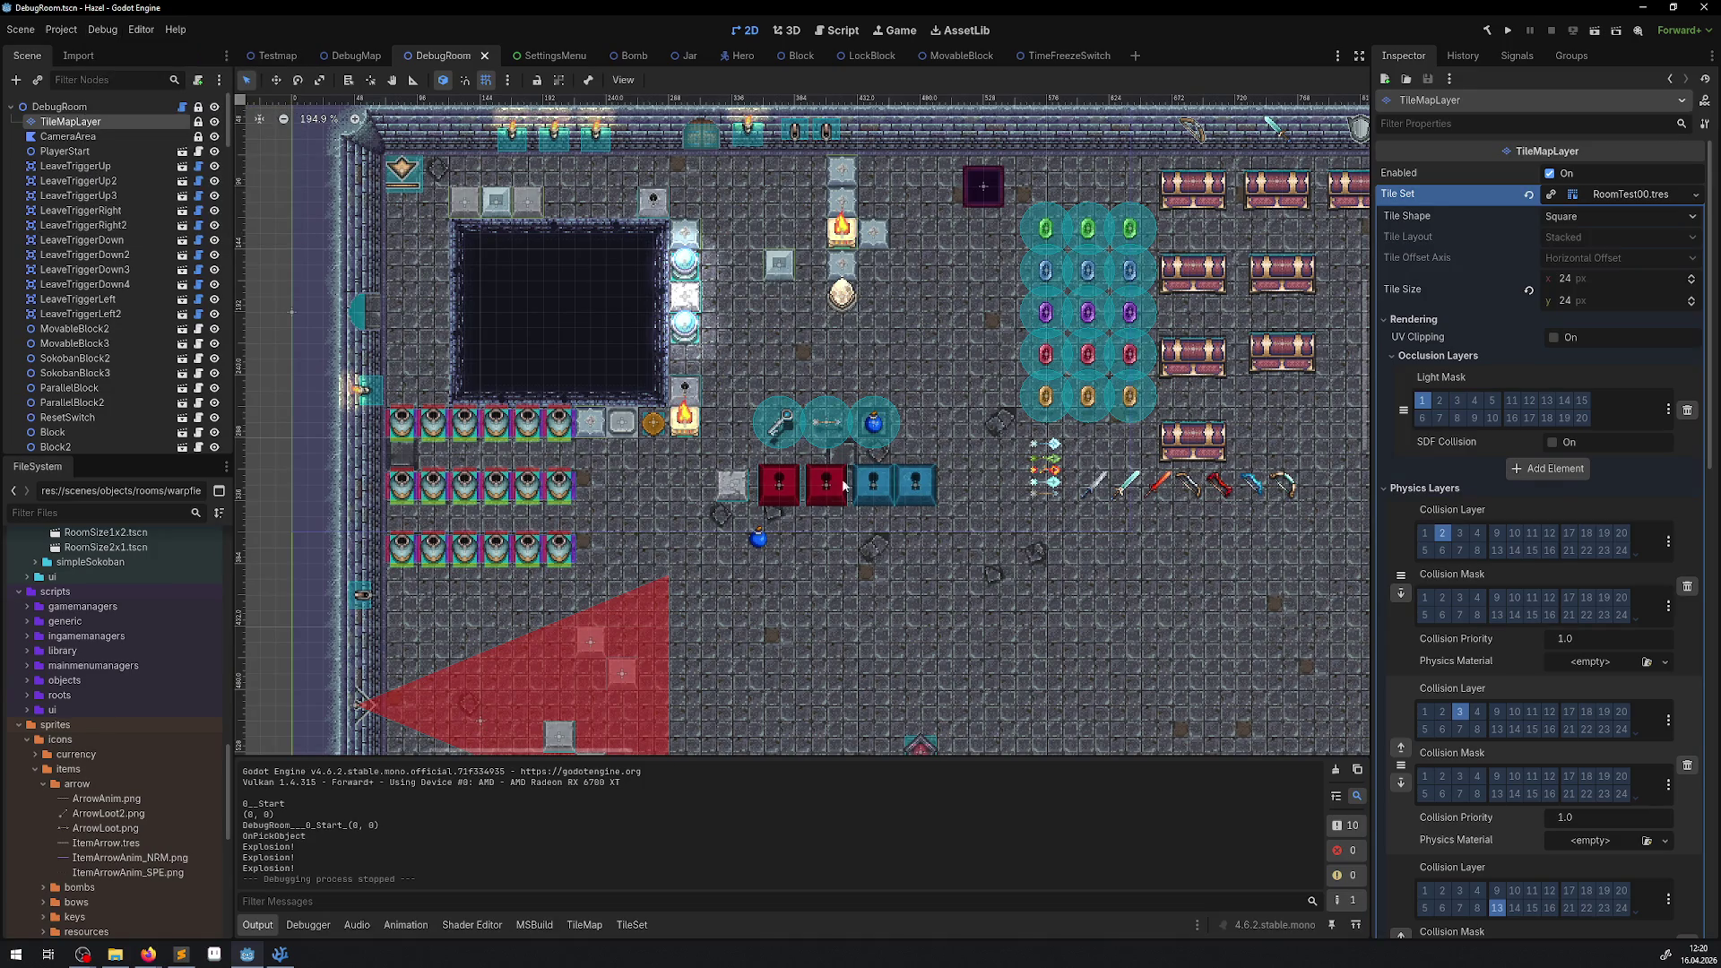
mouse_move(758, 538)
mouse_down()
mouse_move(1315, 485)
mouse_move(1094, 453)
mouse_up()
click(1031, 544)
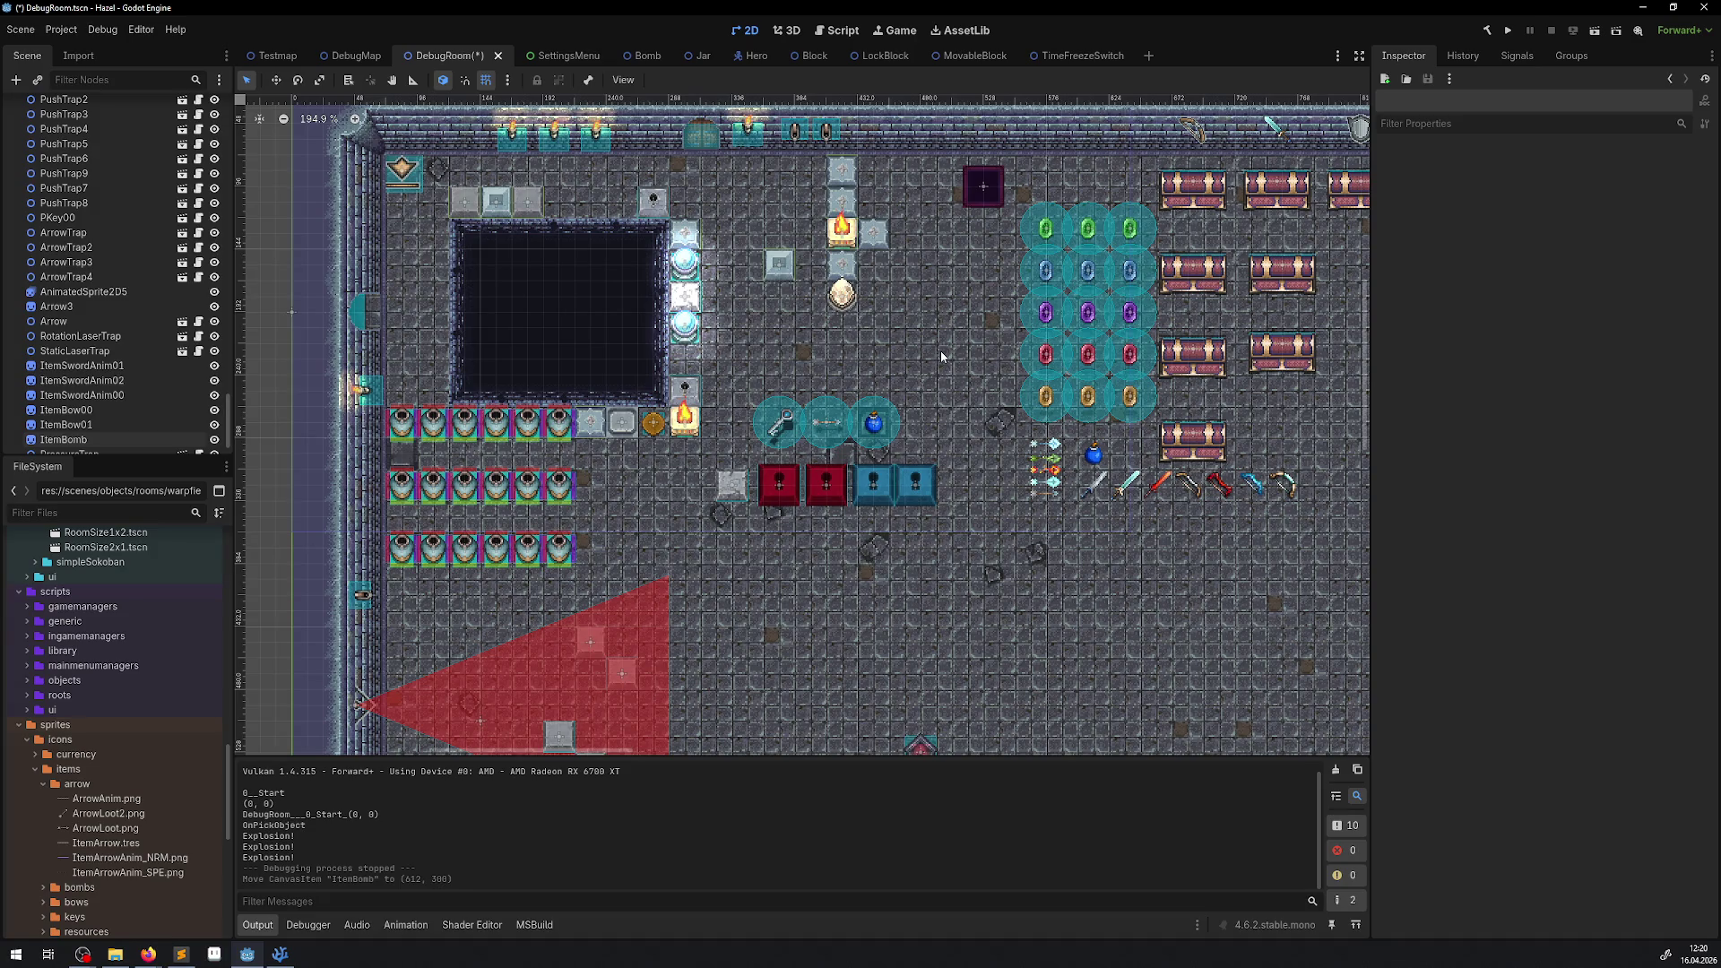
drag(873, 303, 697, 363)
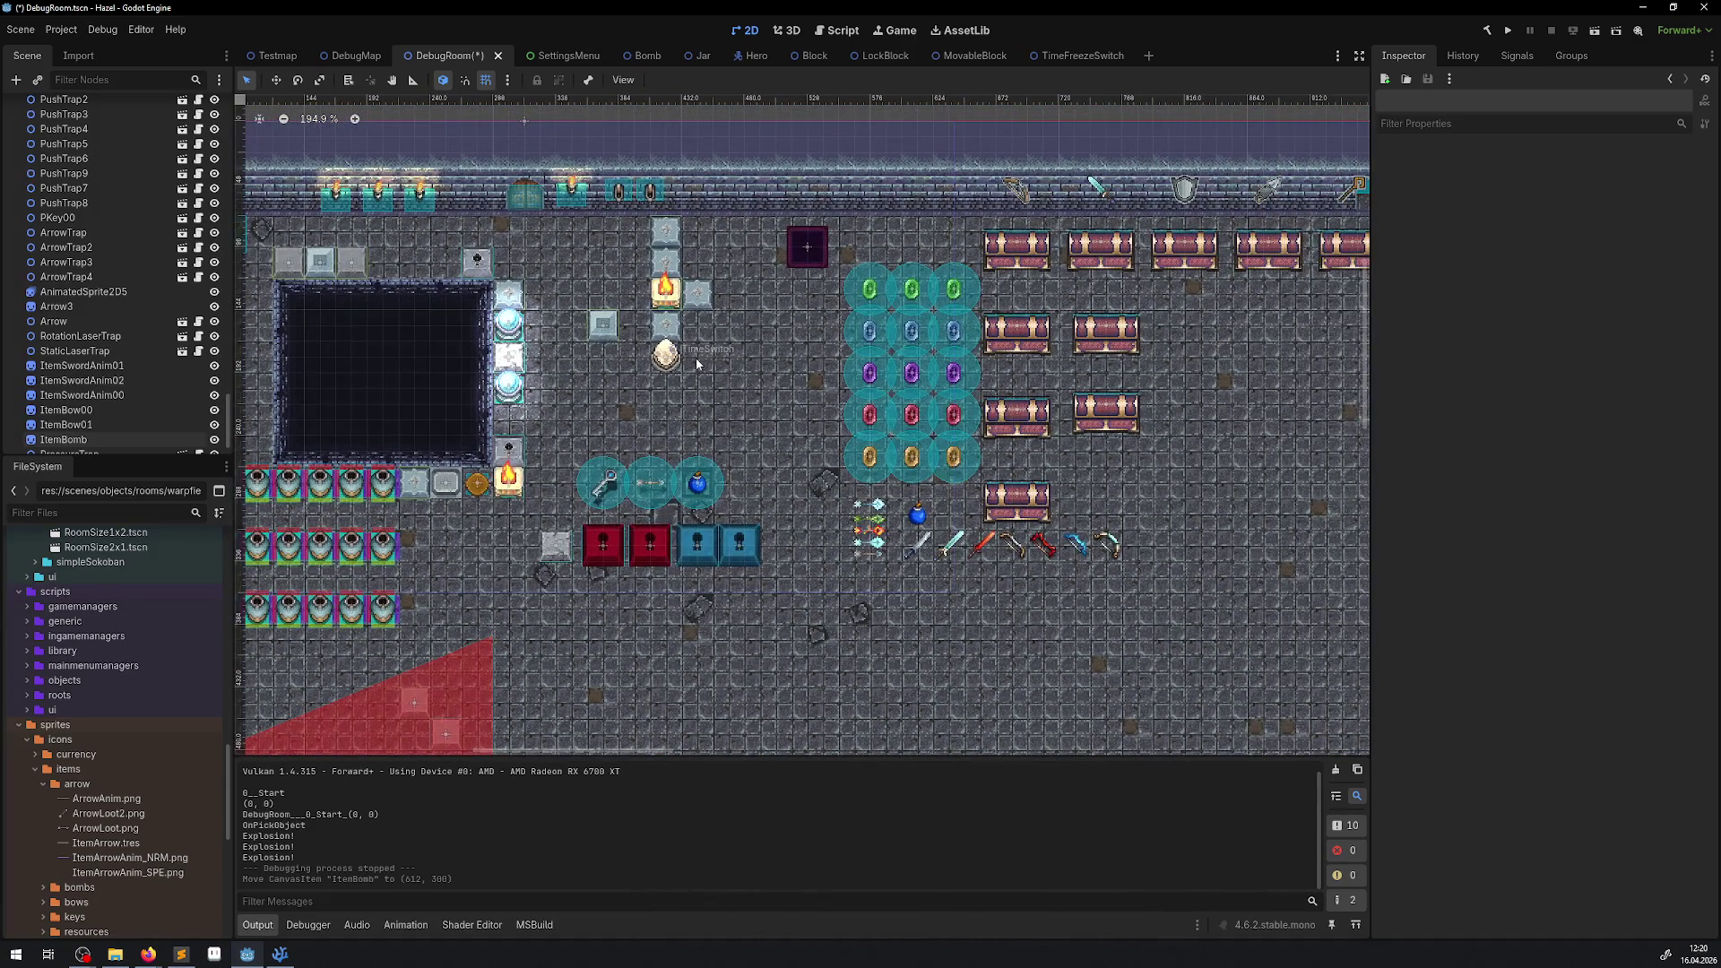
Enable Y Sort on the Bomb scene and save it.
click(704, 486)
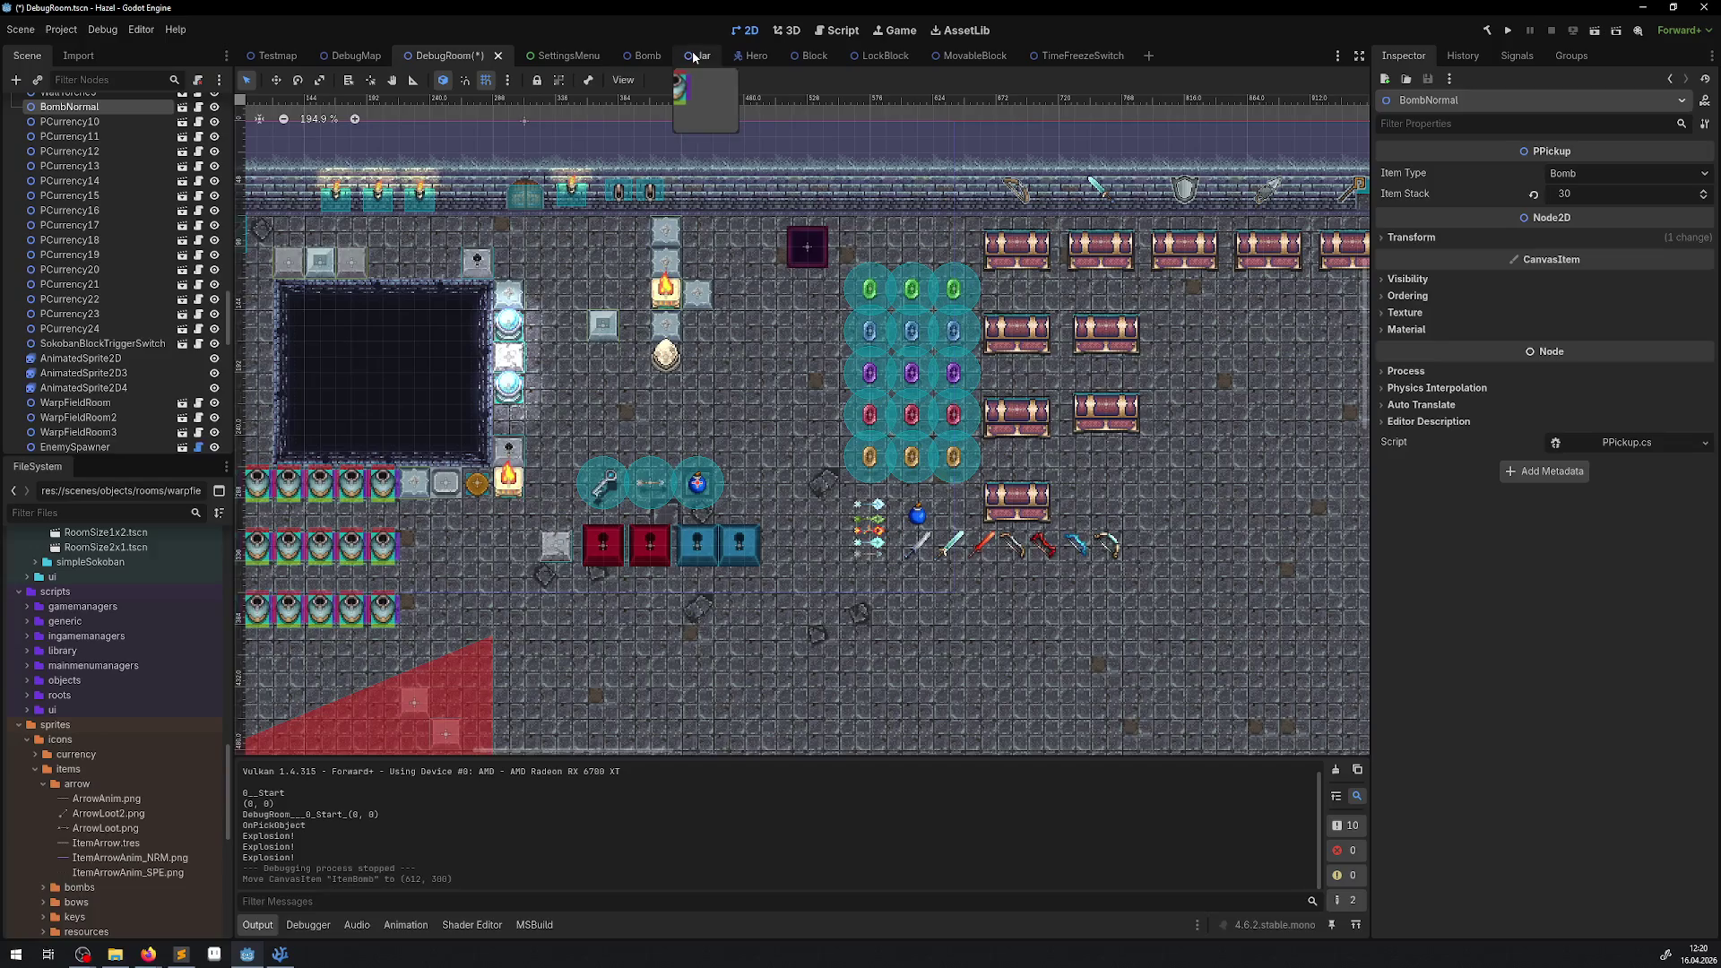
click(632, 56)
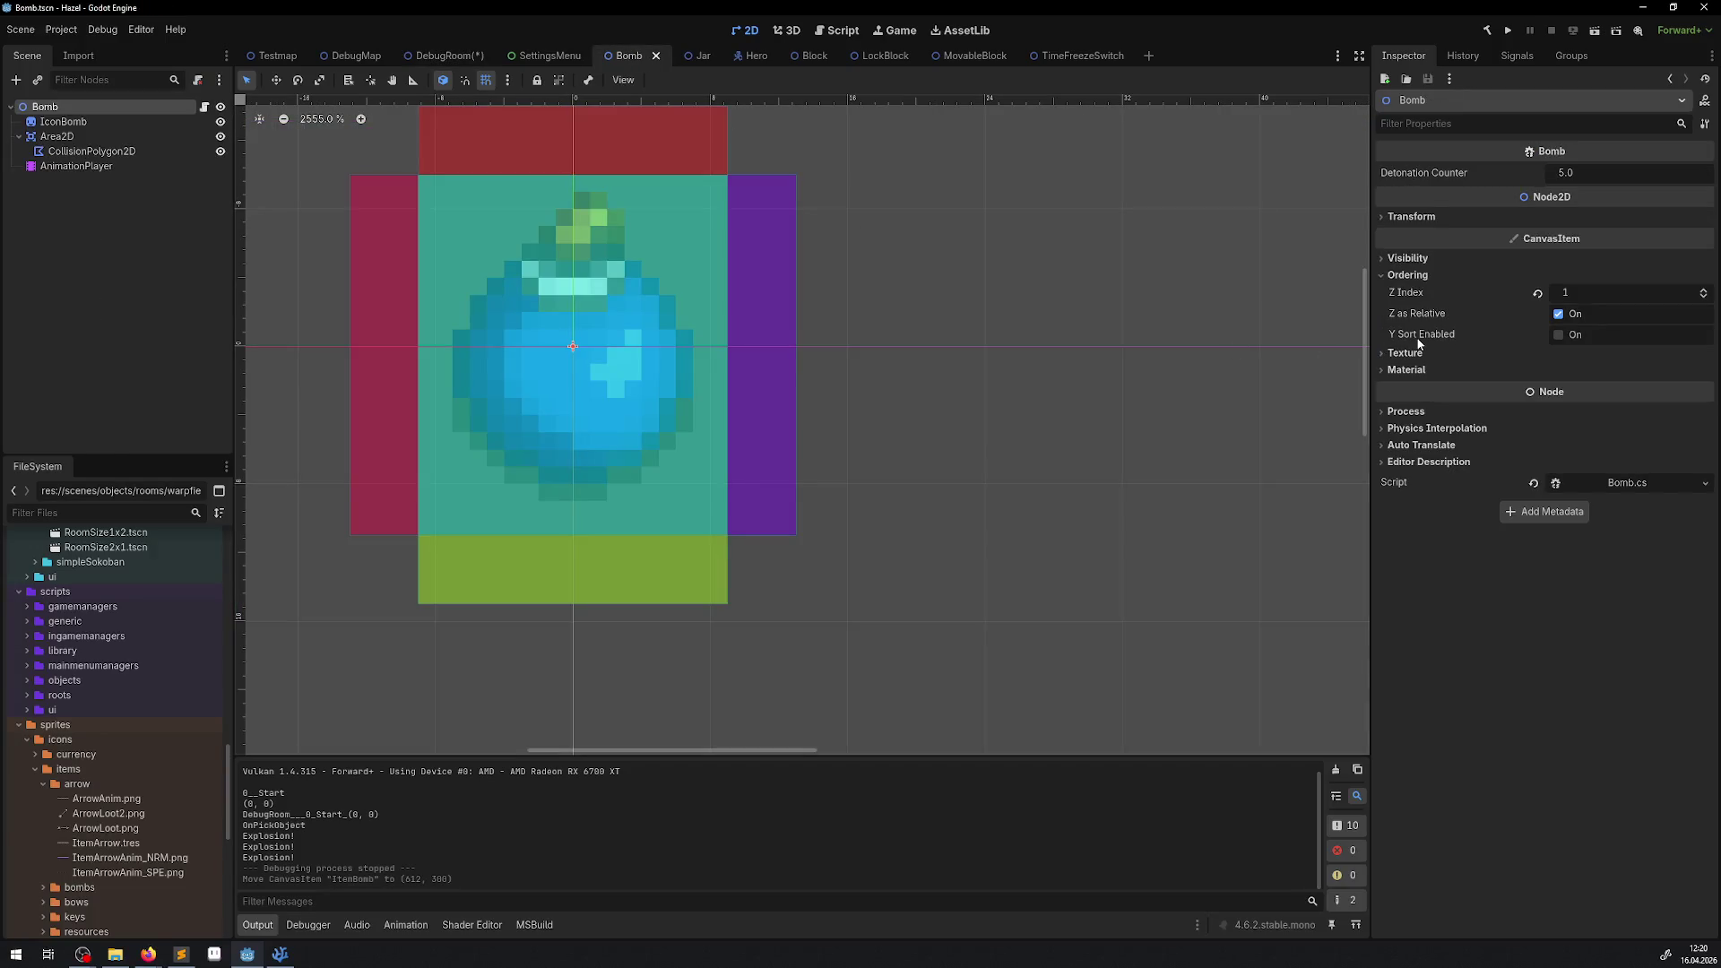
mouse_move(1418, 342)
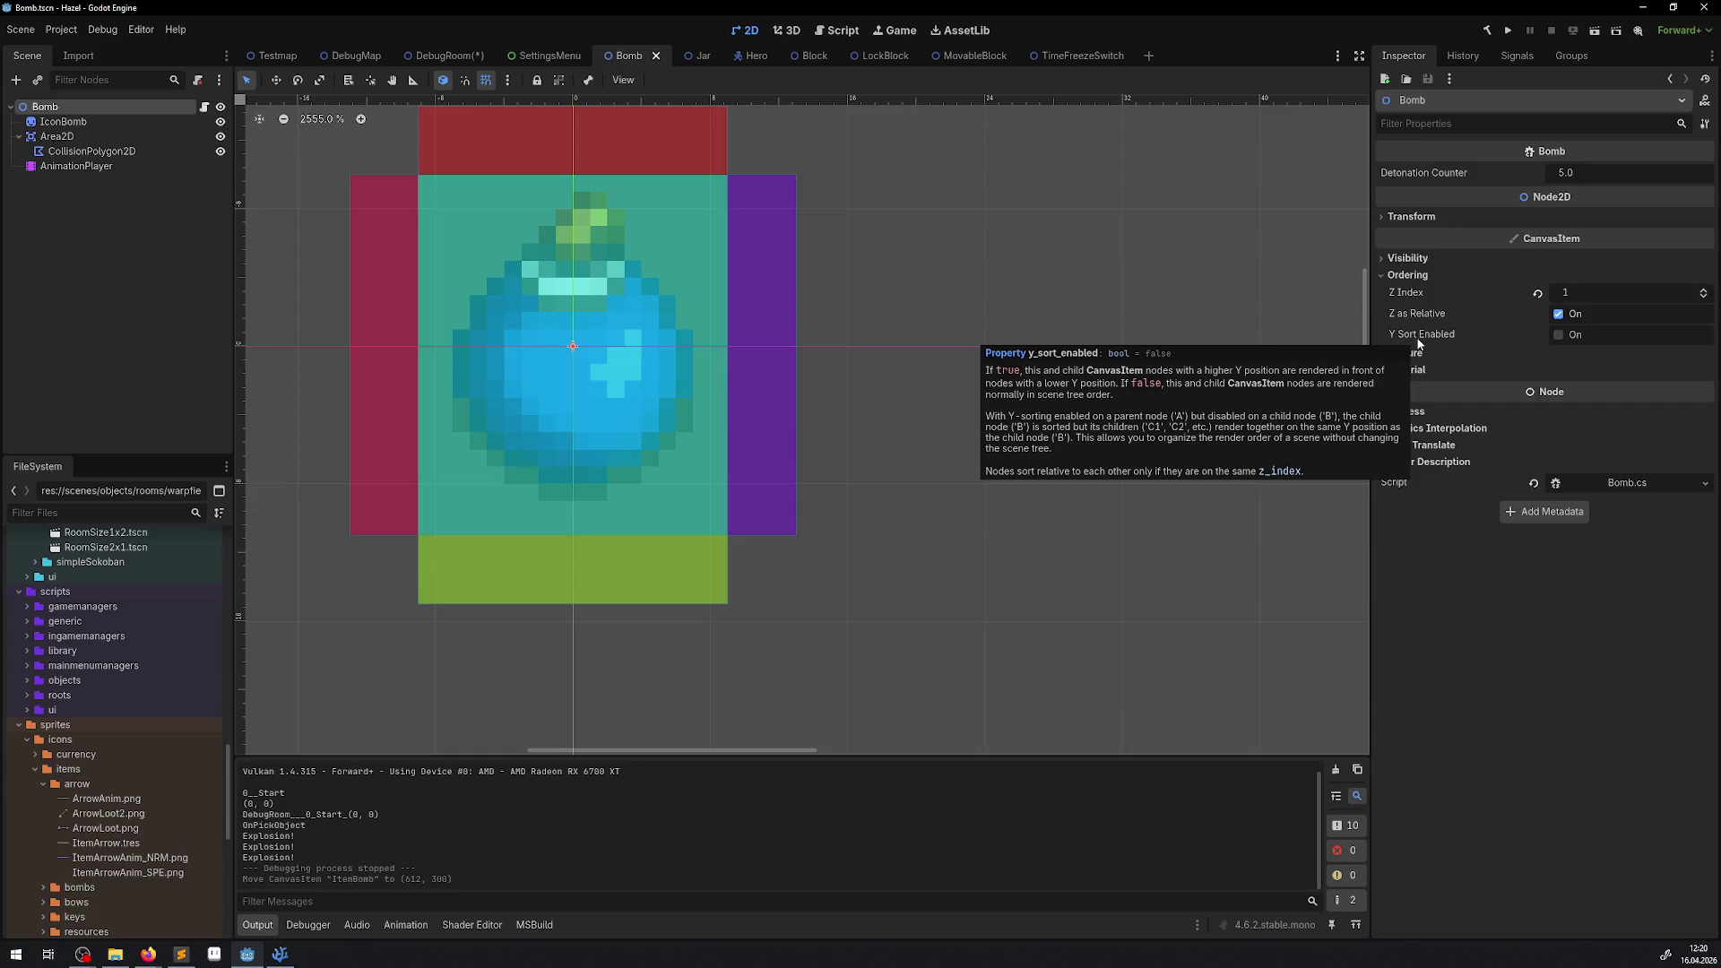
click(1560, 335)
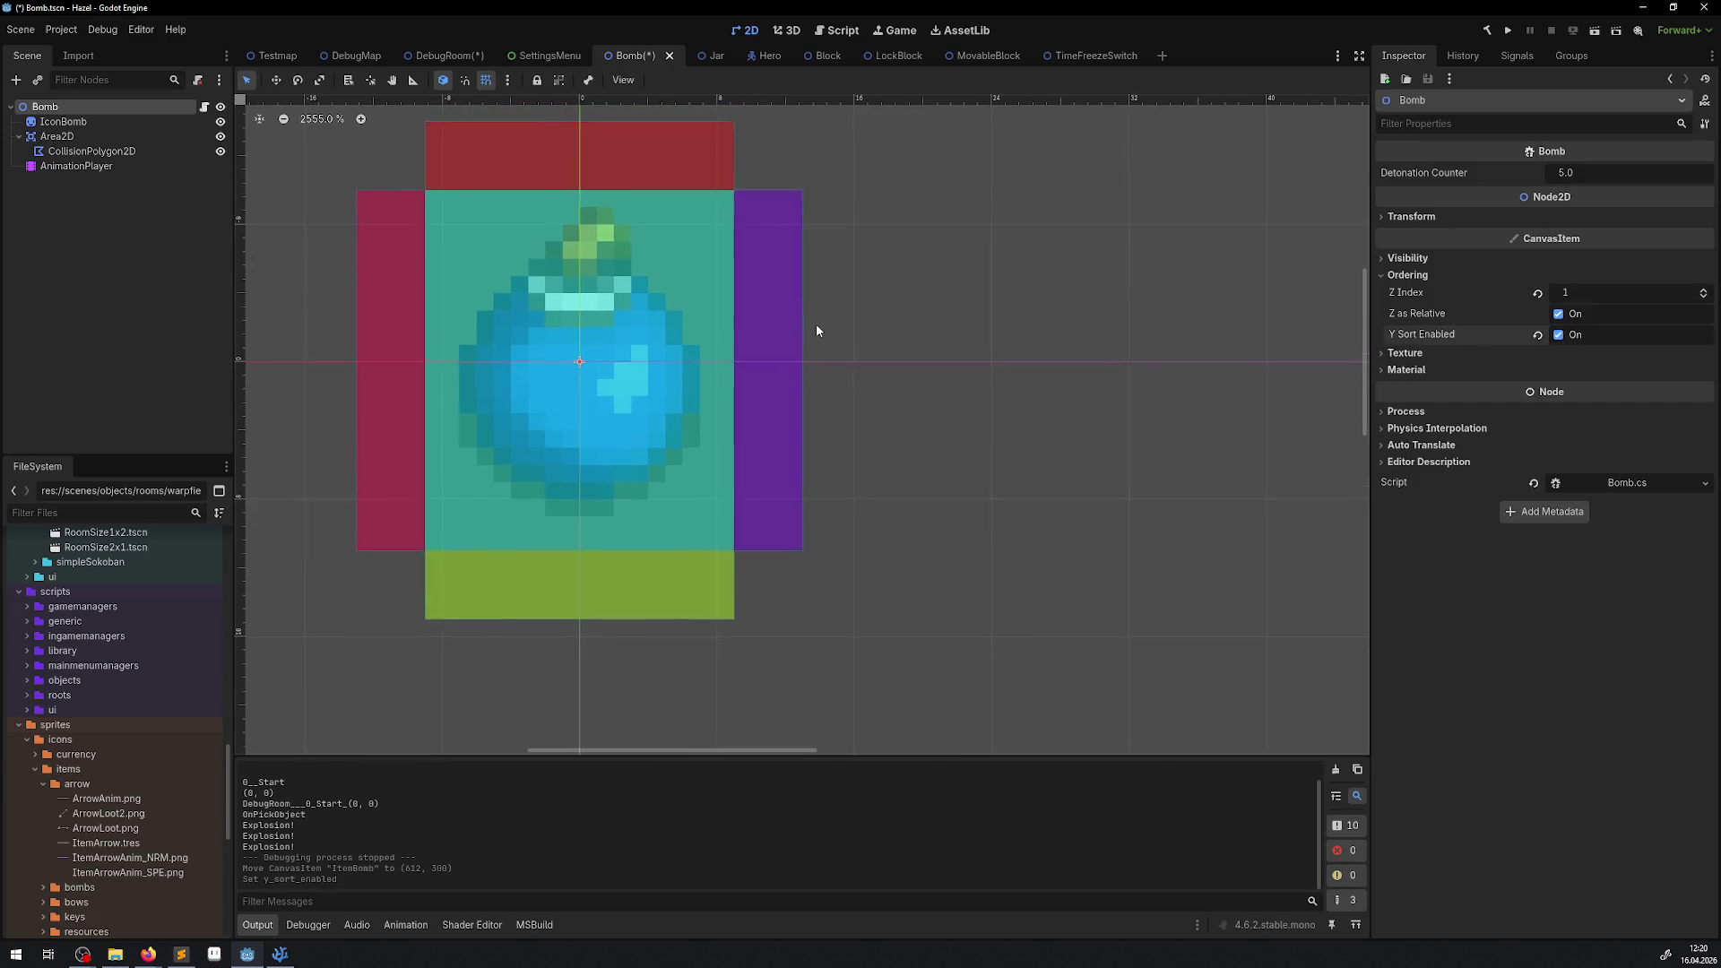
key(ctrl+s)
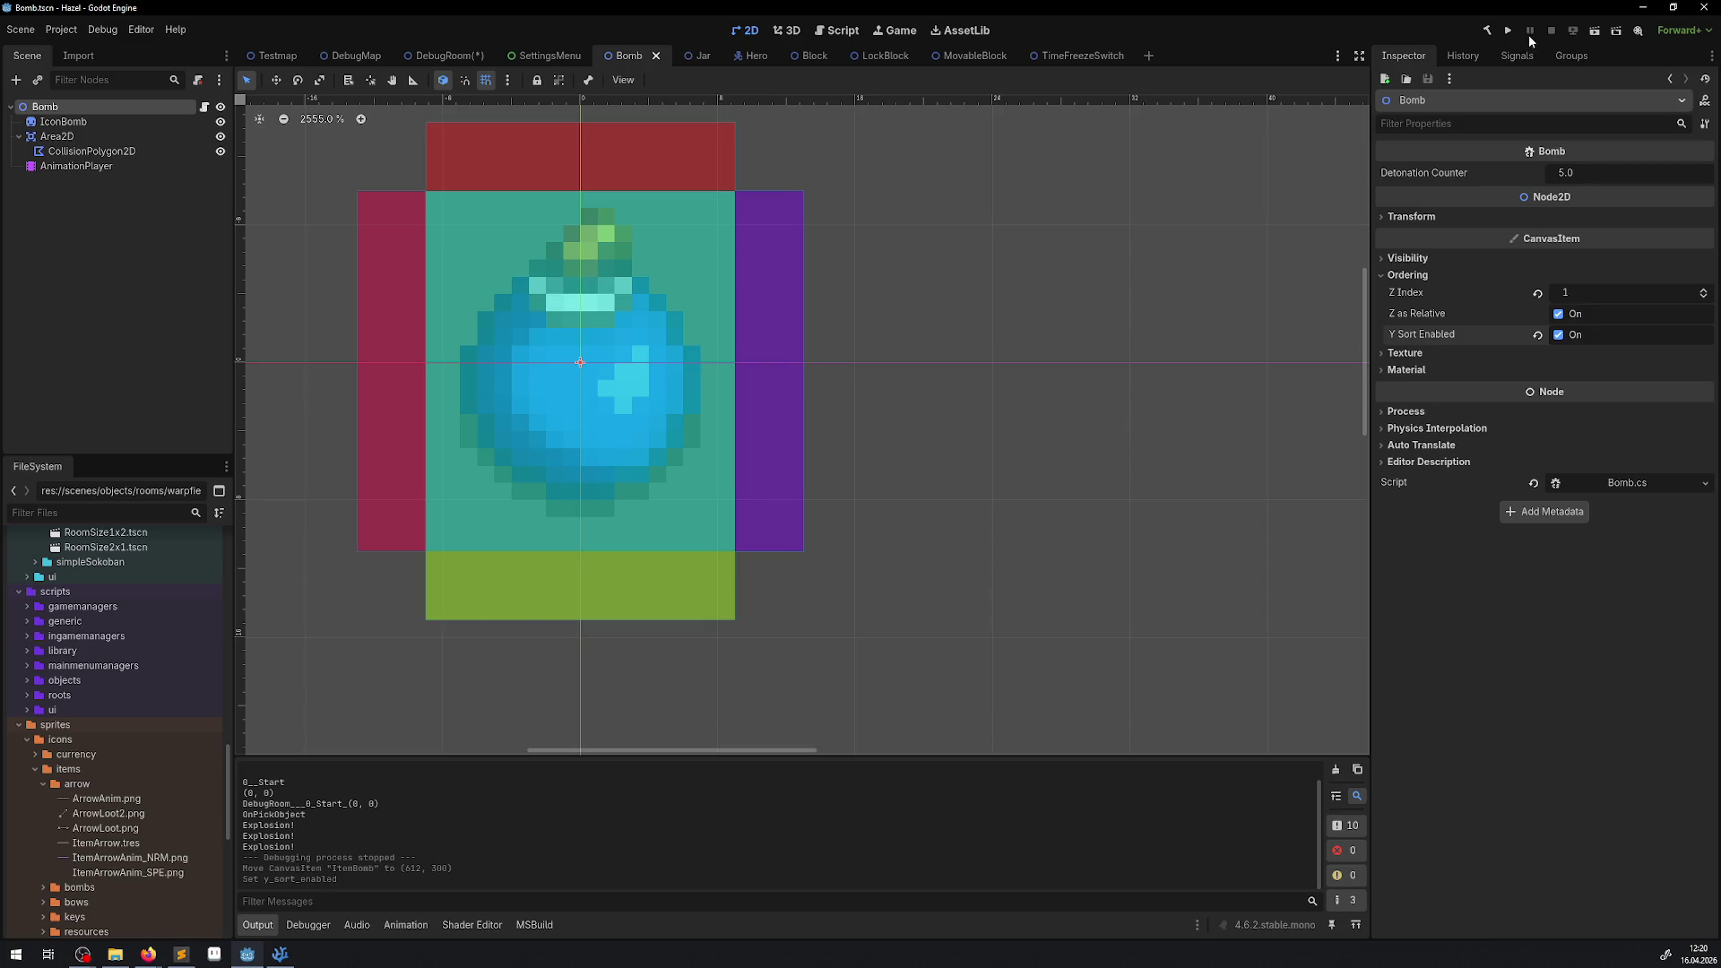
Run the project and walk the hero toward the items.
click(1513, 31)
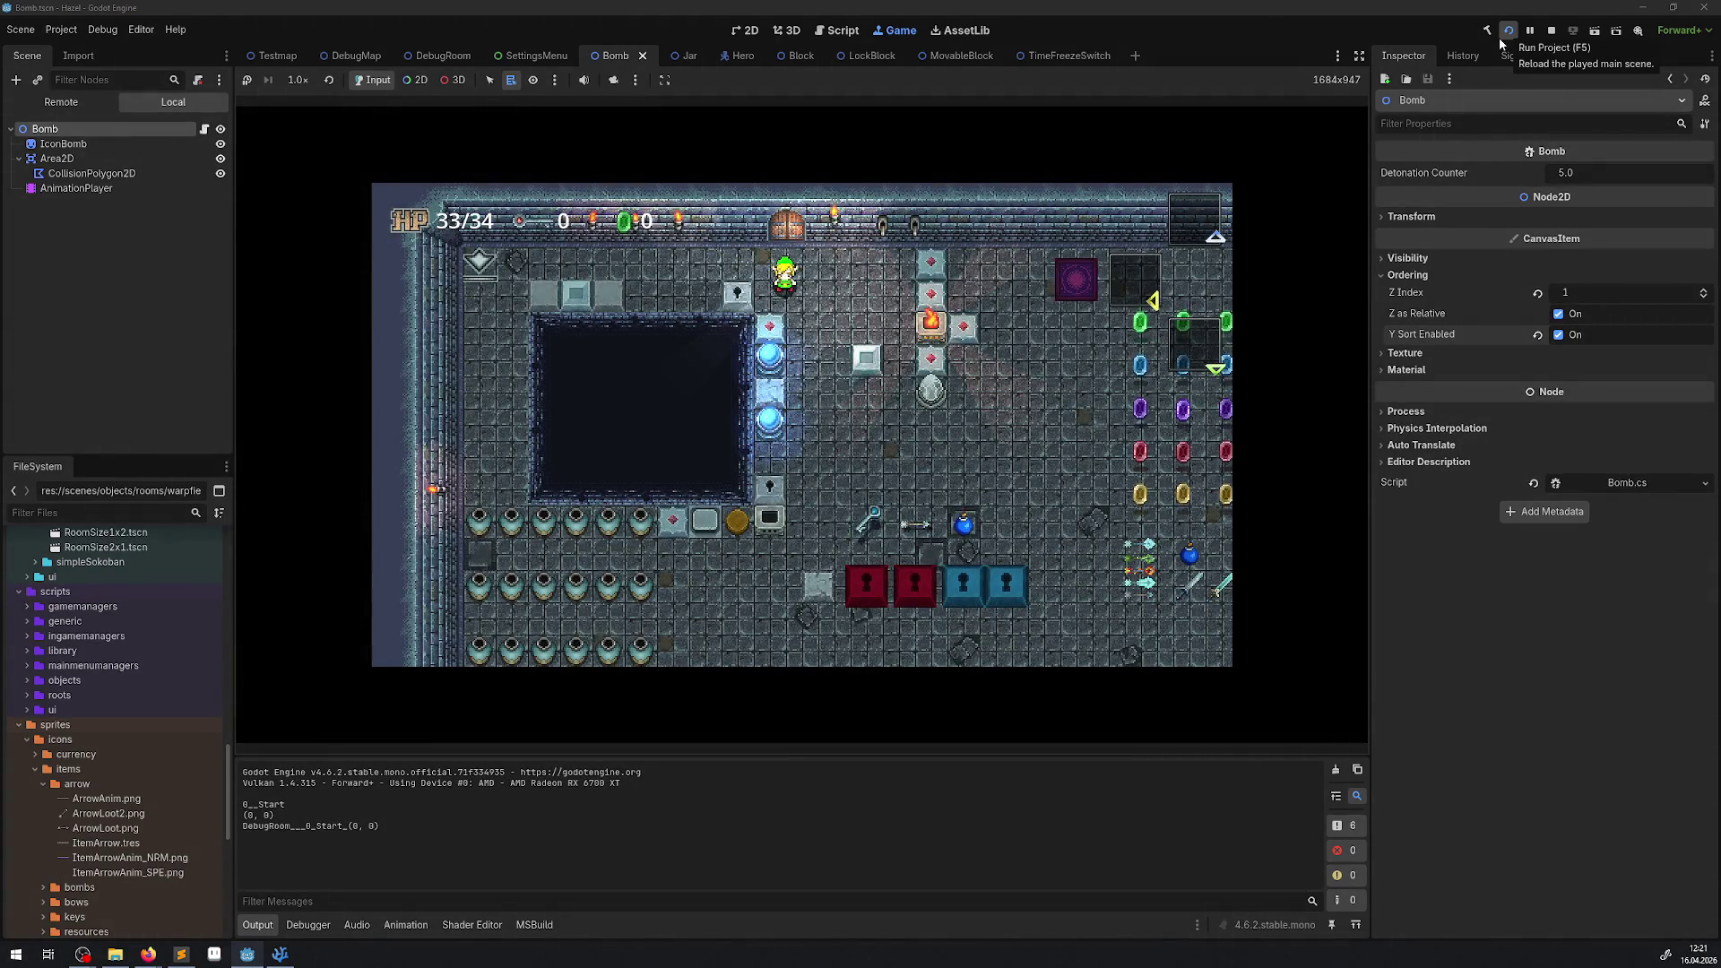
key(Down)
key(Right)
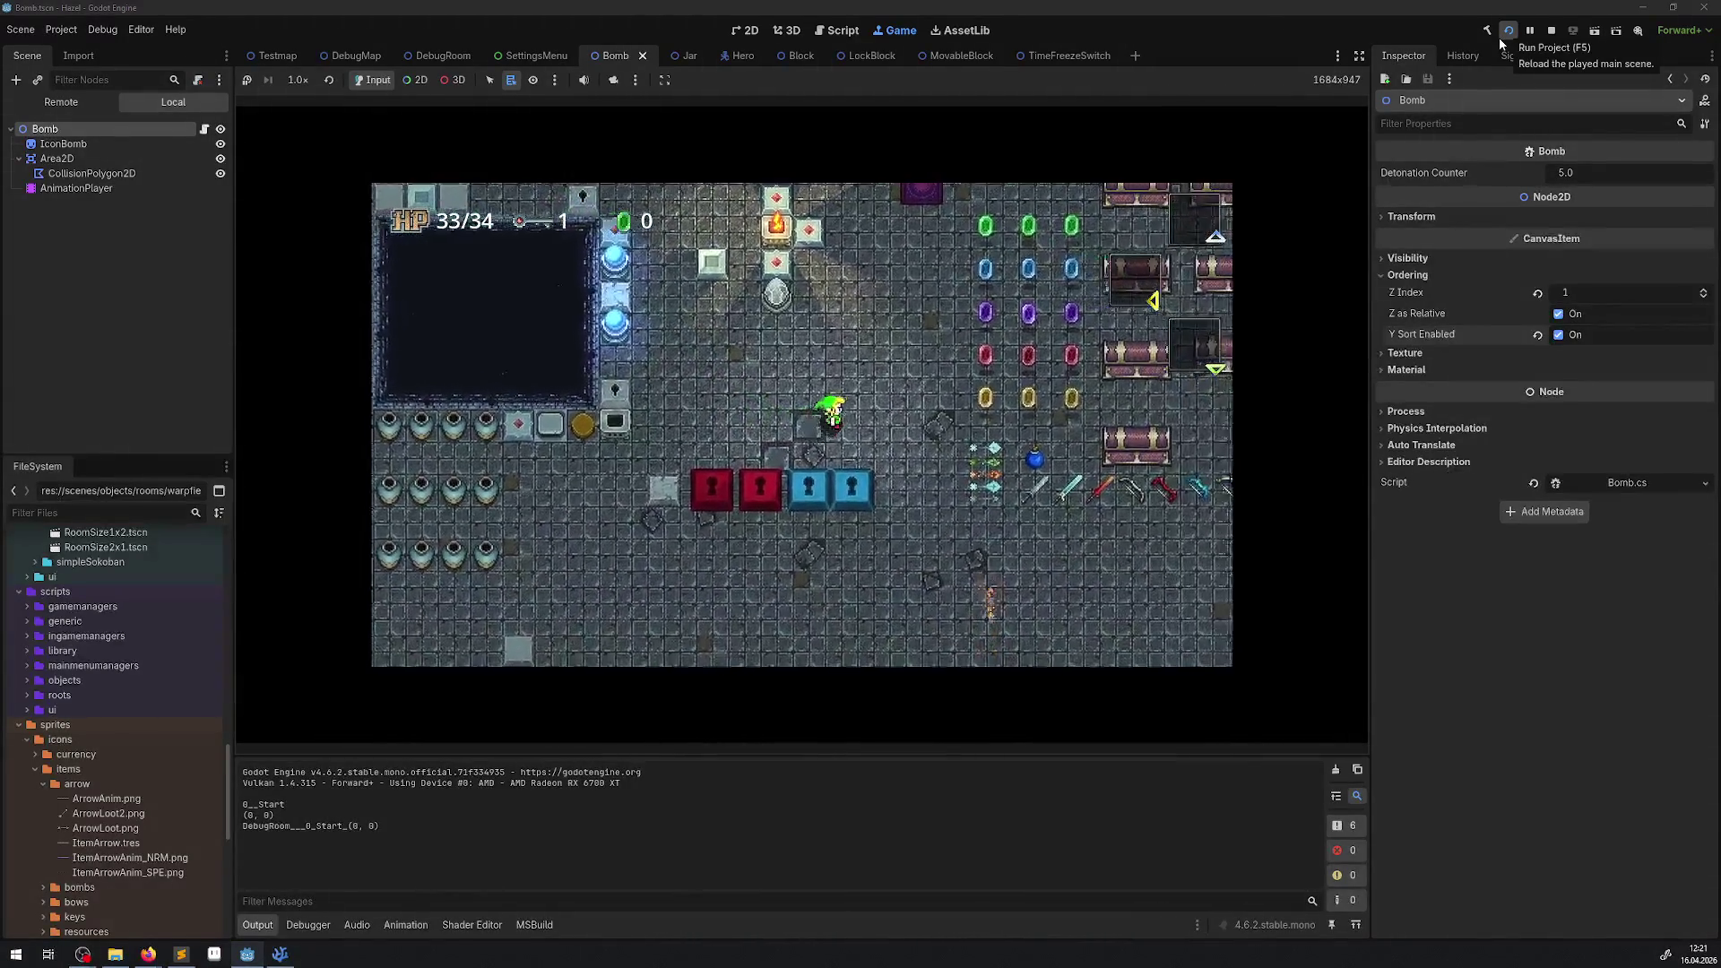
Equip bombs from the inventory, then place, lift and drop a bomb to watch it explode.
key(Escape)
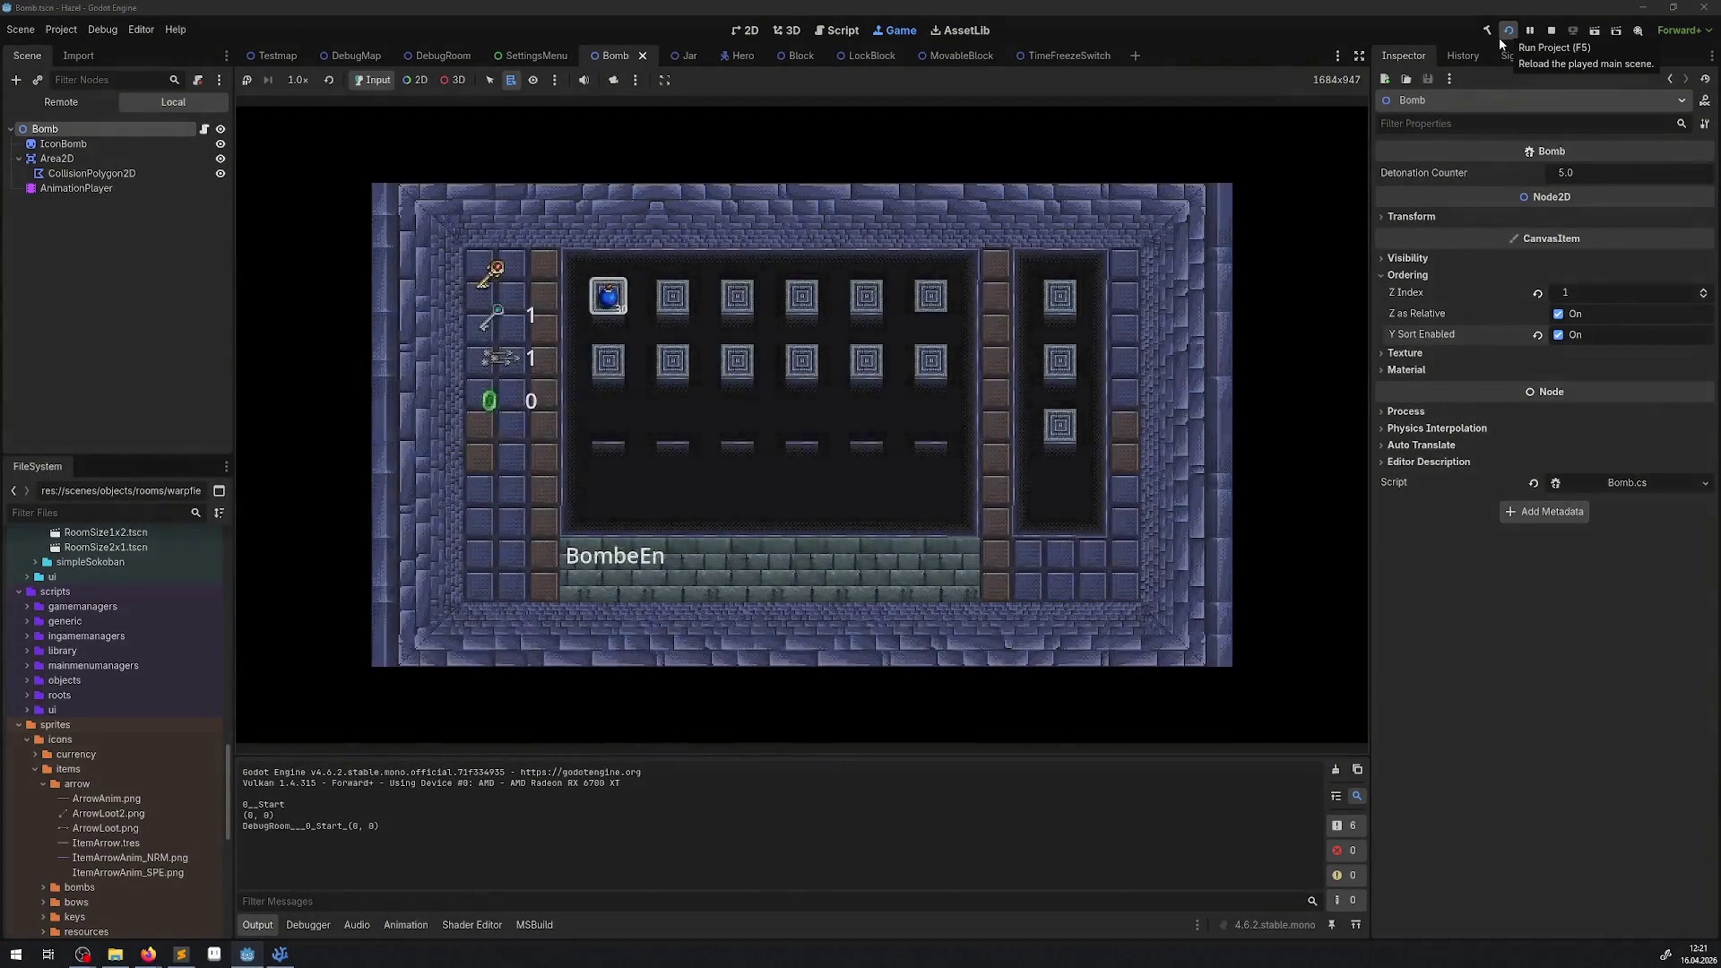
key(Escape)
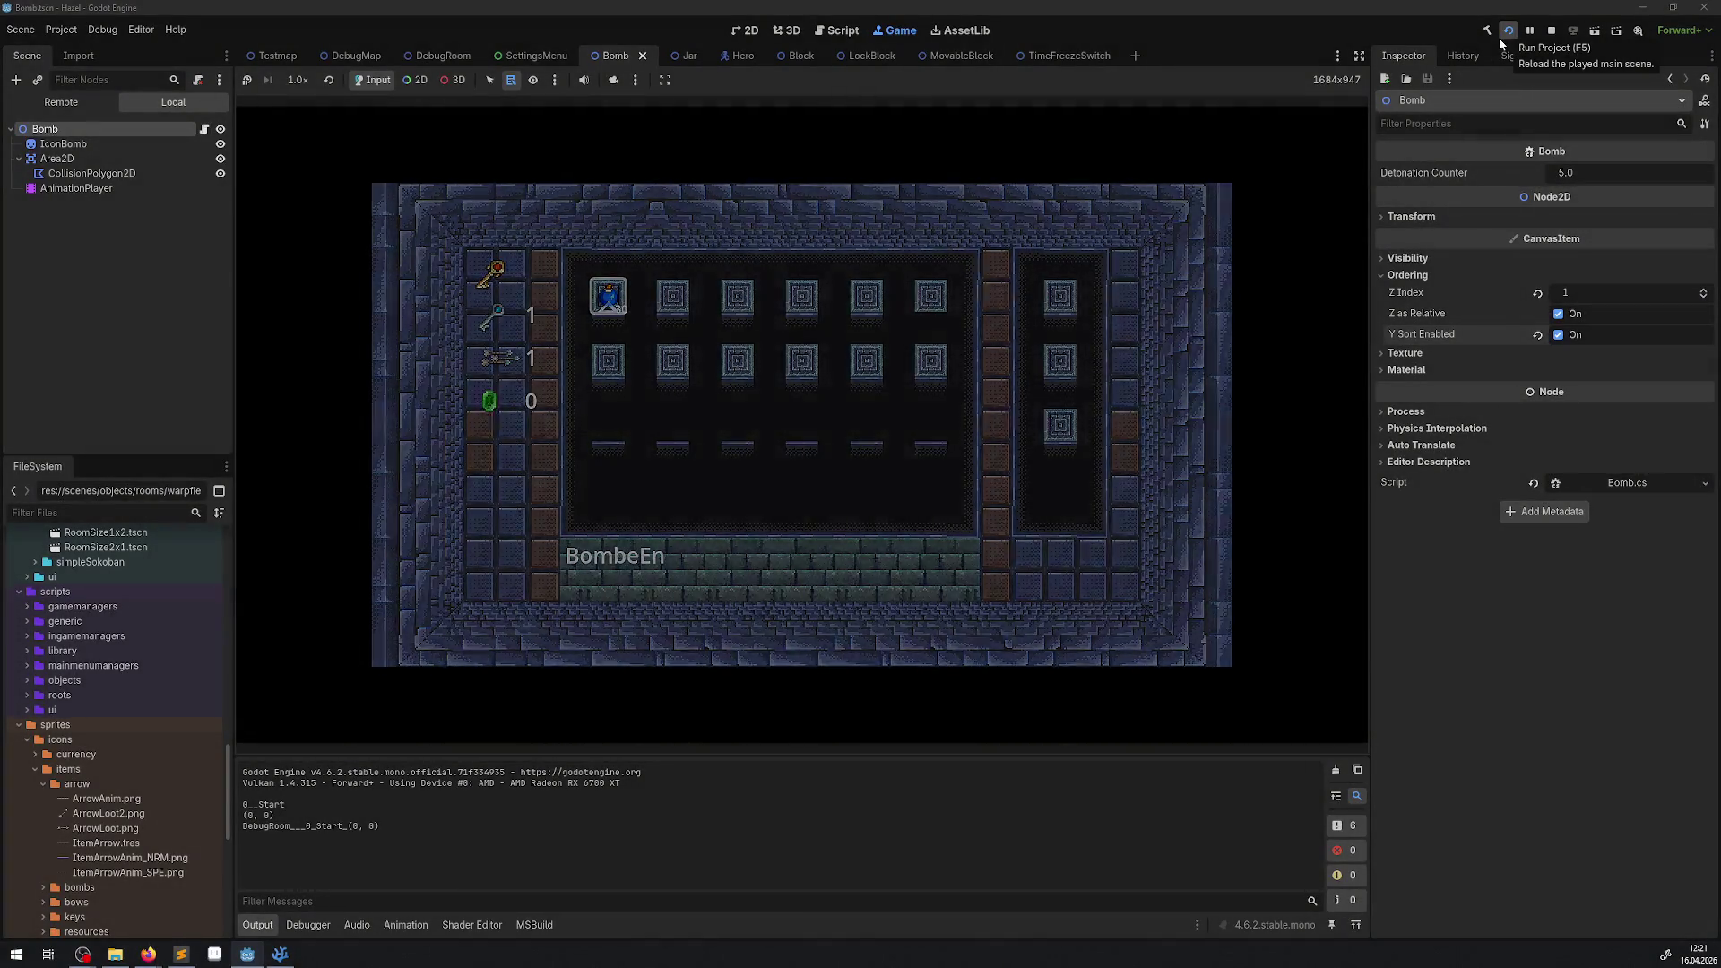
key(space)
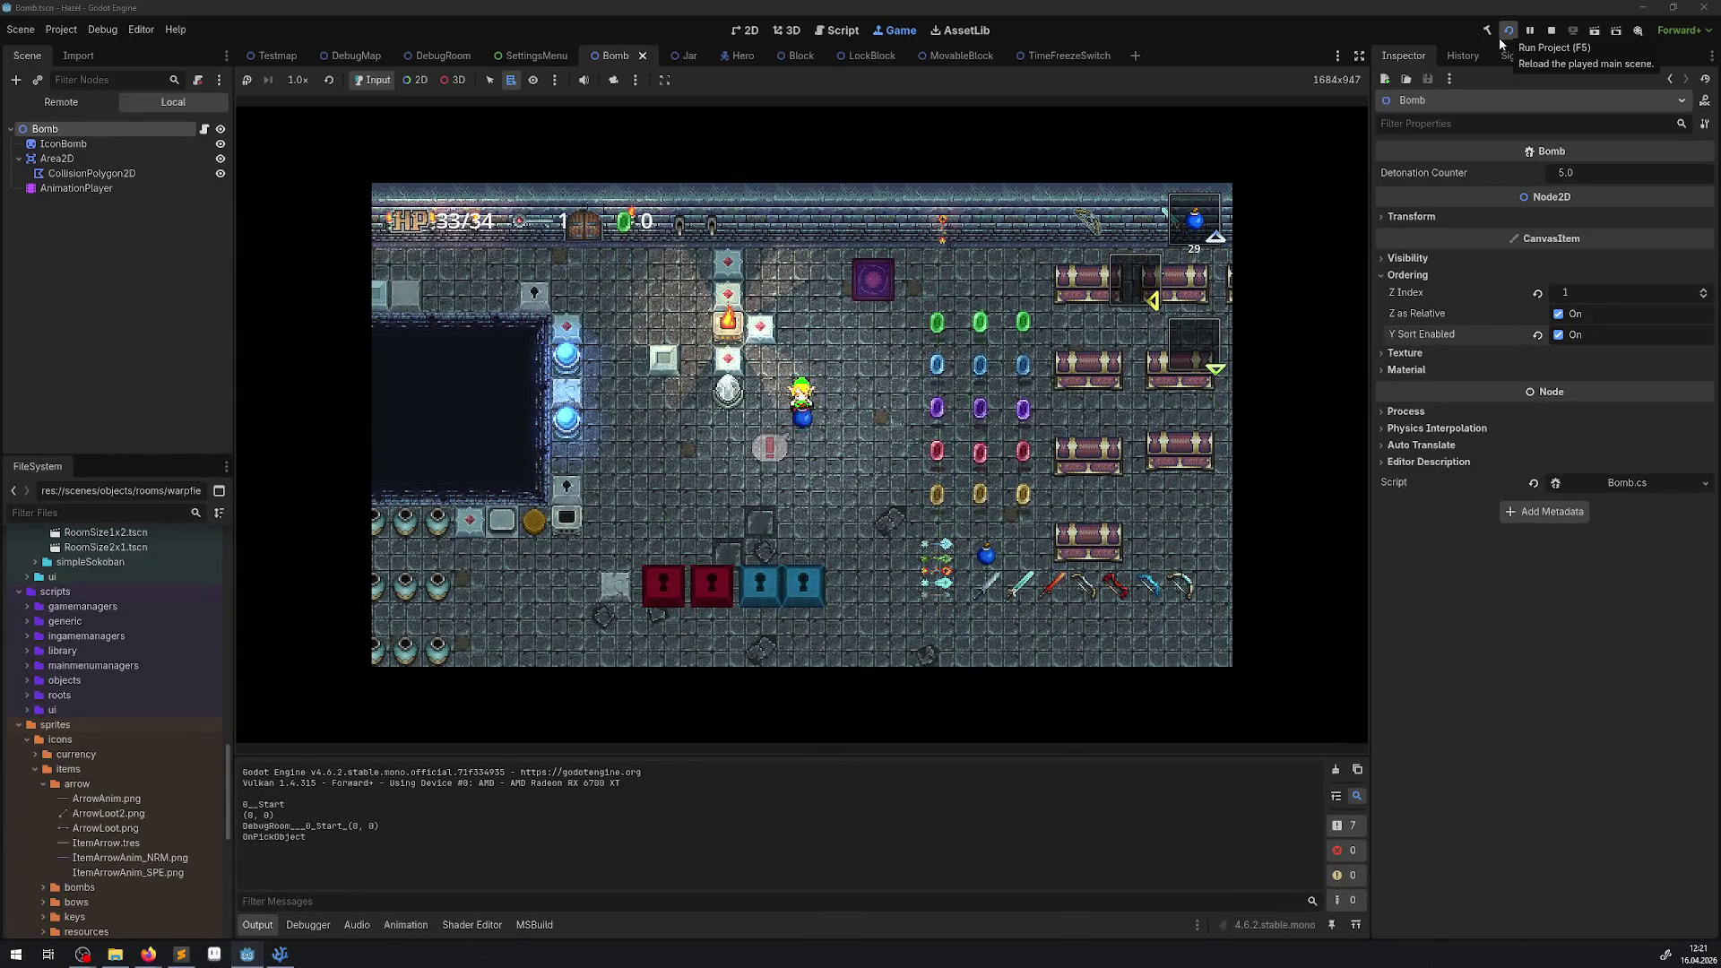
key(space)
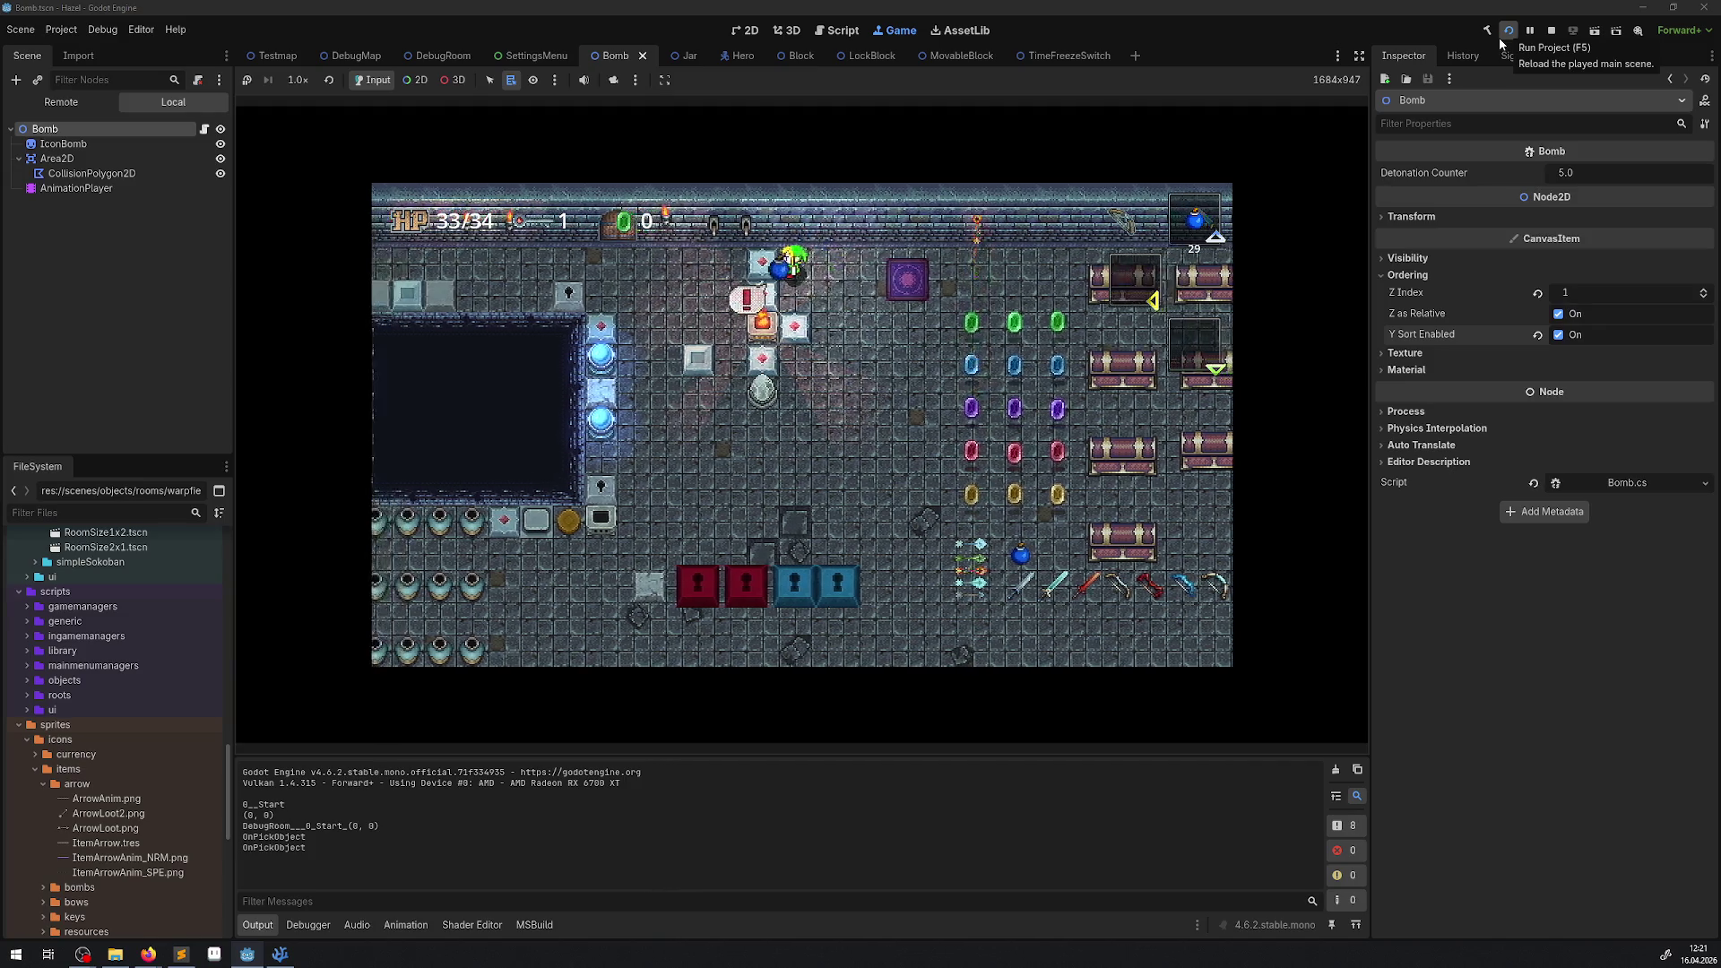
key(Down)
key(space)
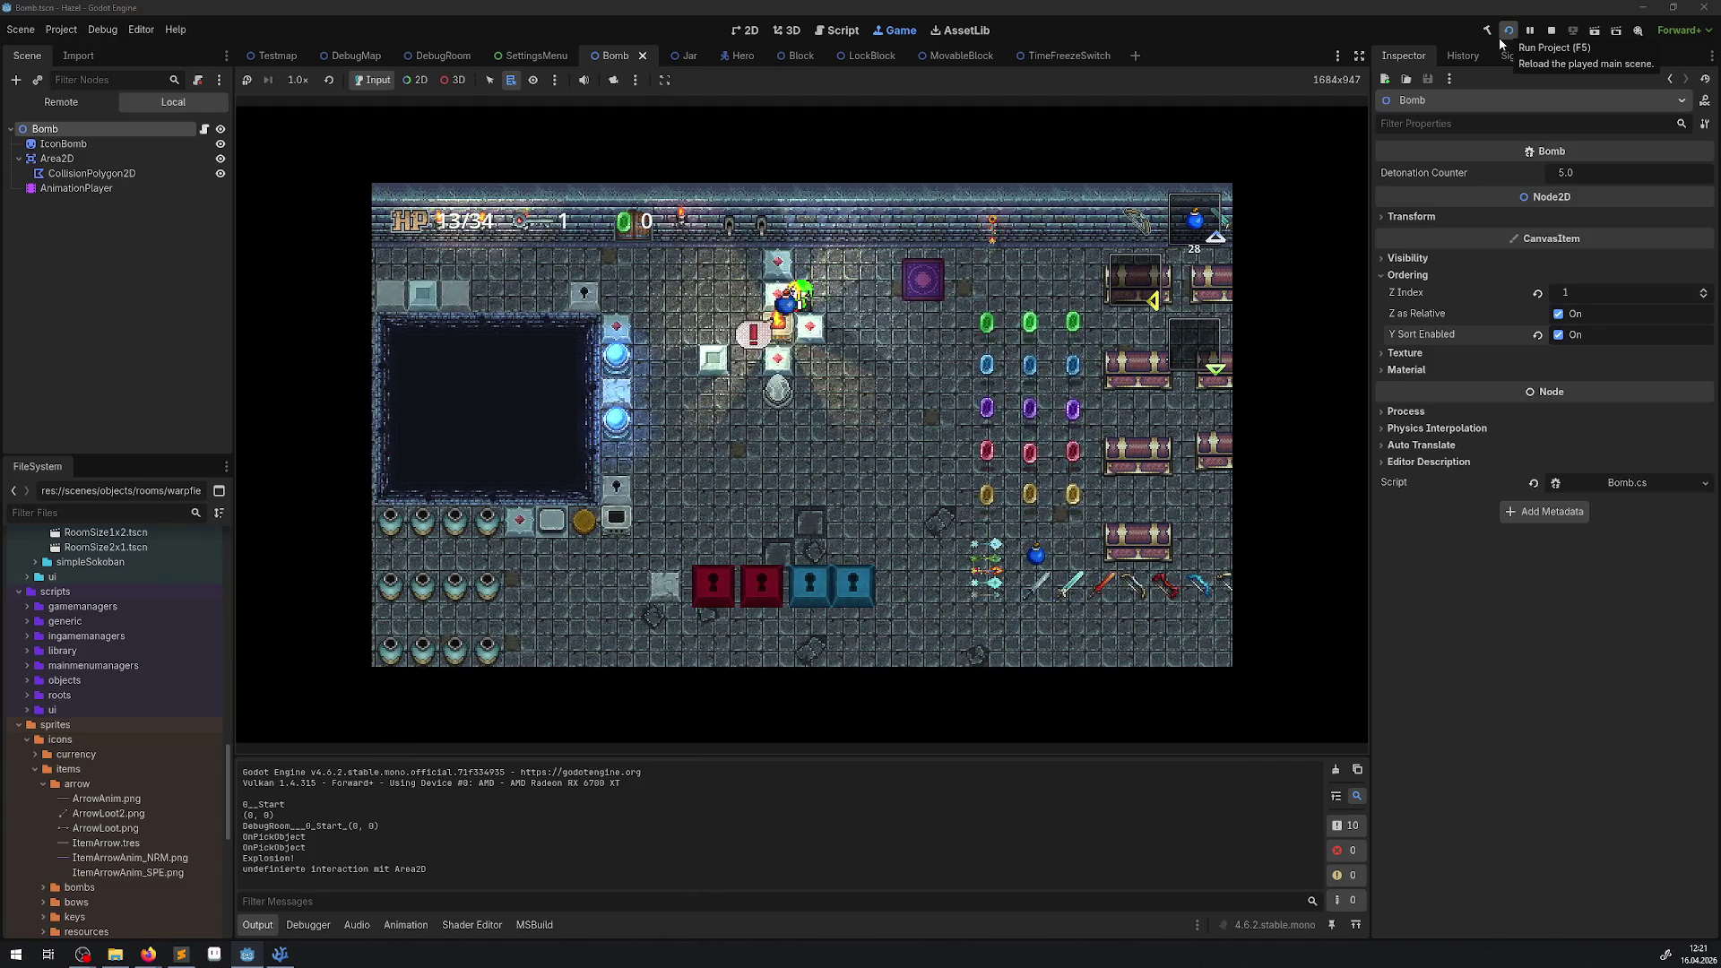
key(Right)
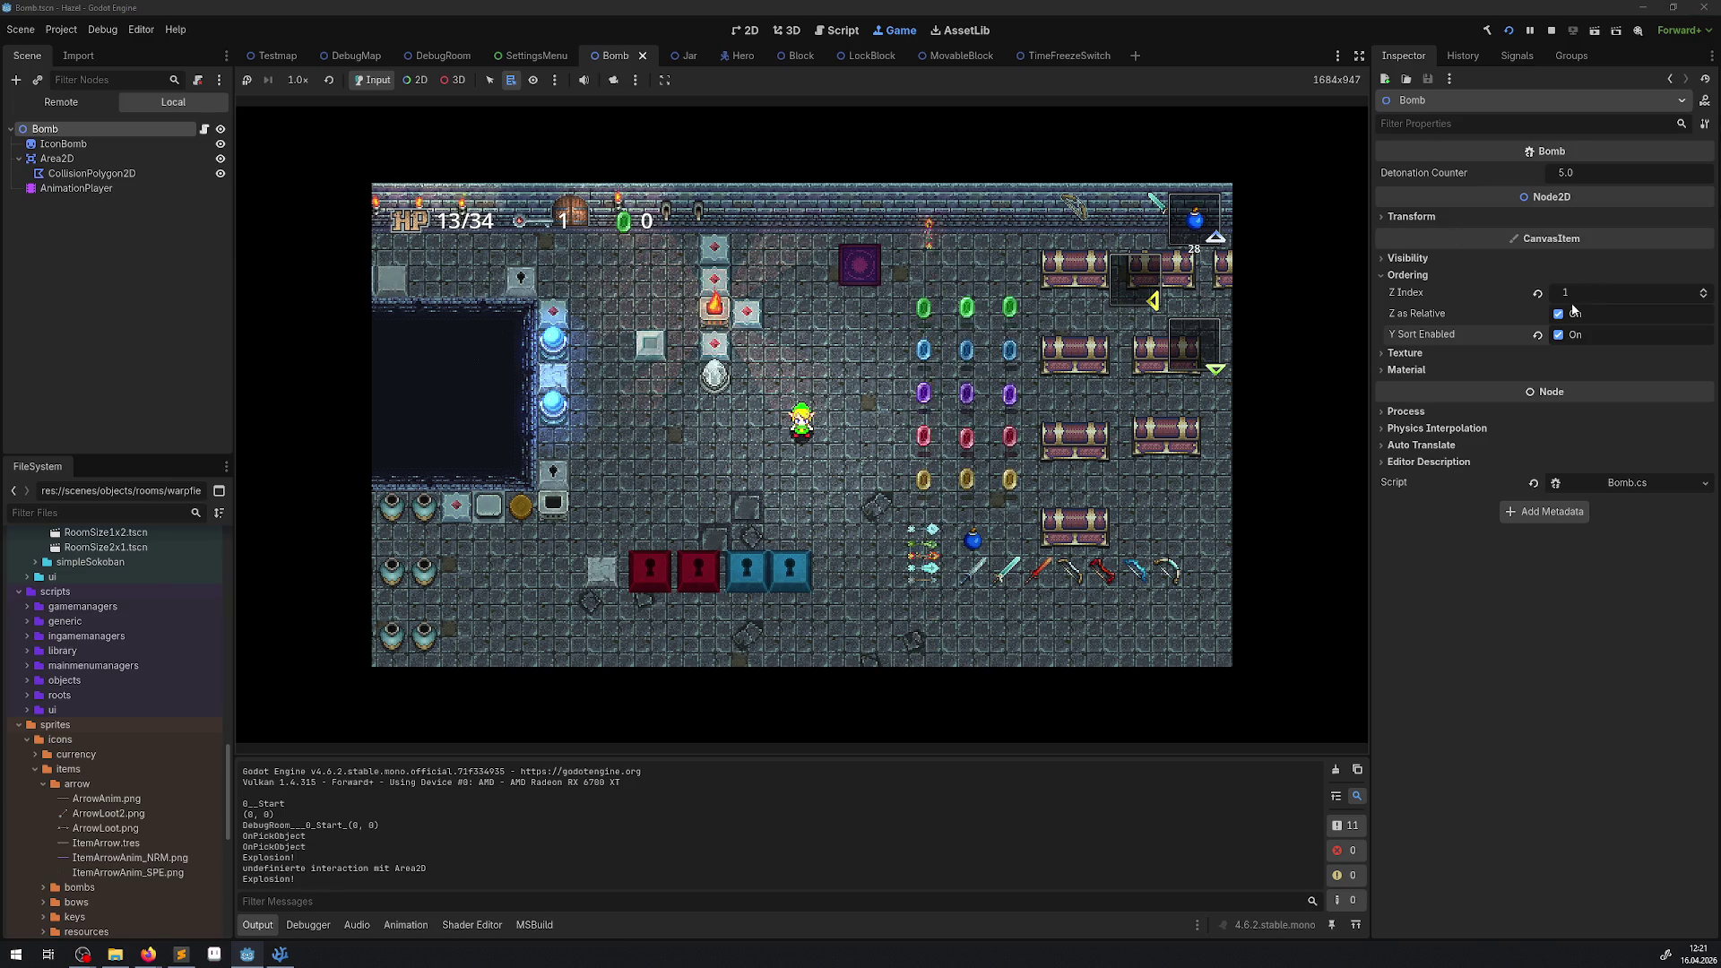
Reset the bomb's Z Index to 0 and place bombs in the running game.
click(1538, 294)
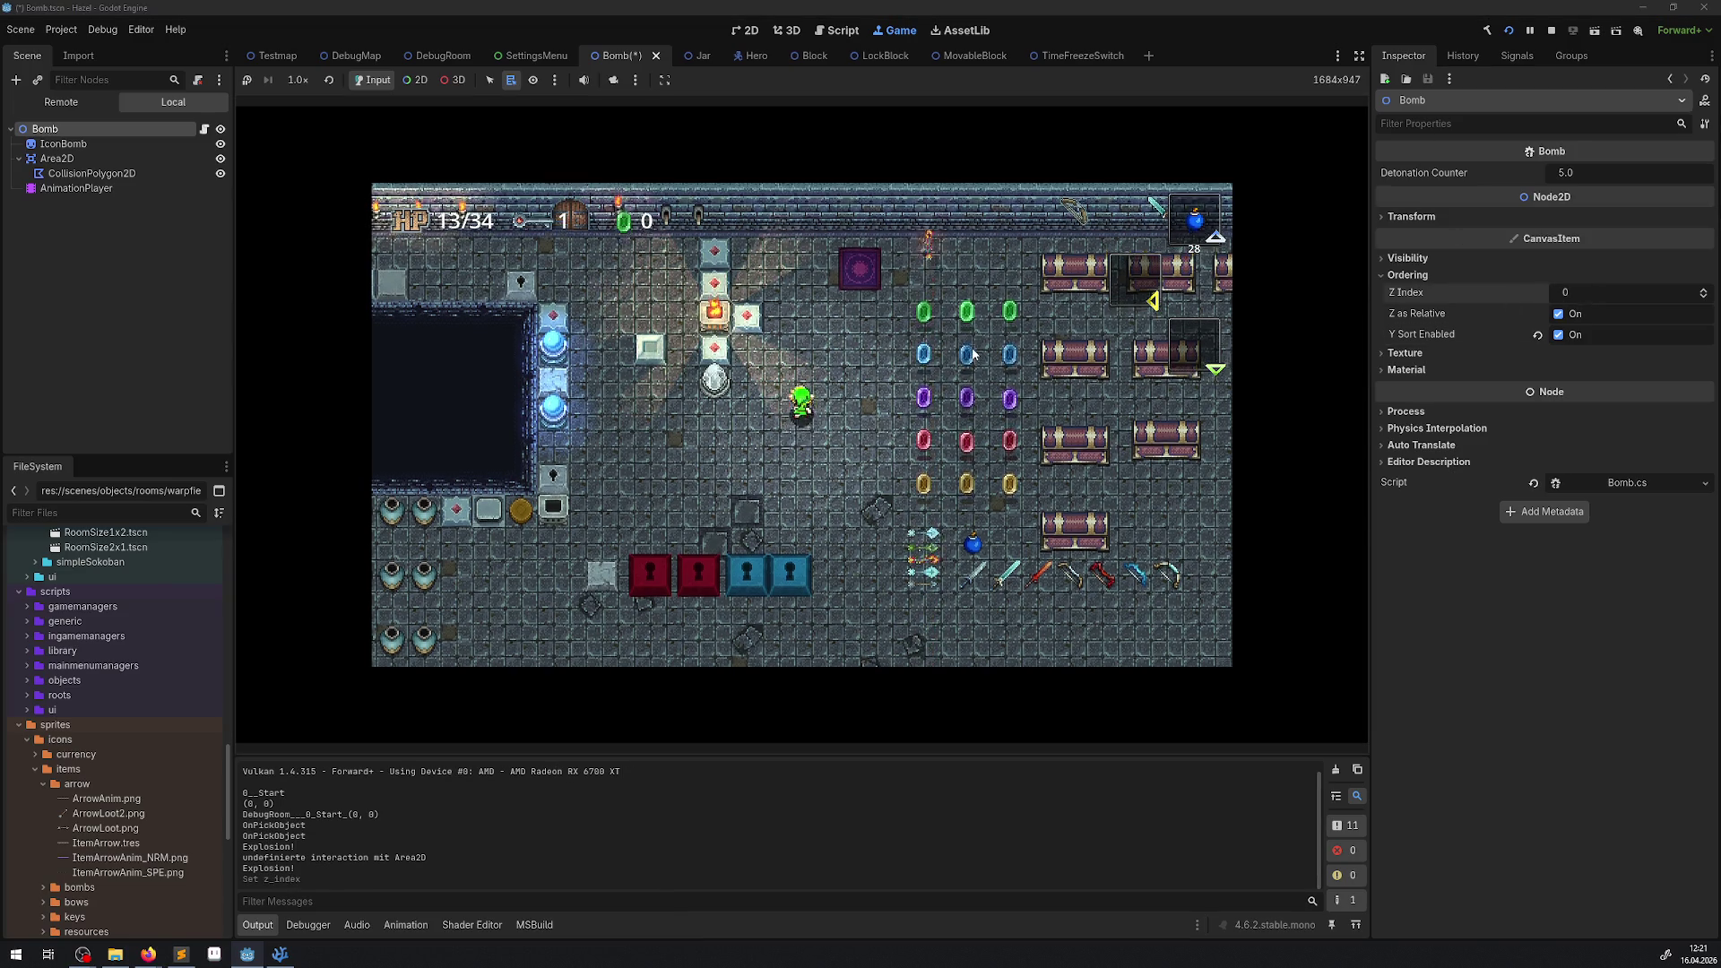
key(Left)
key(Up)
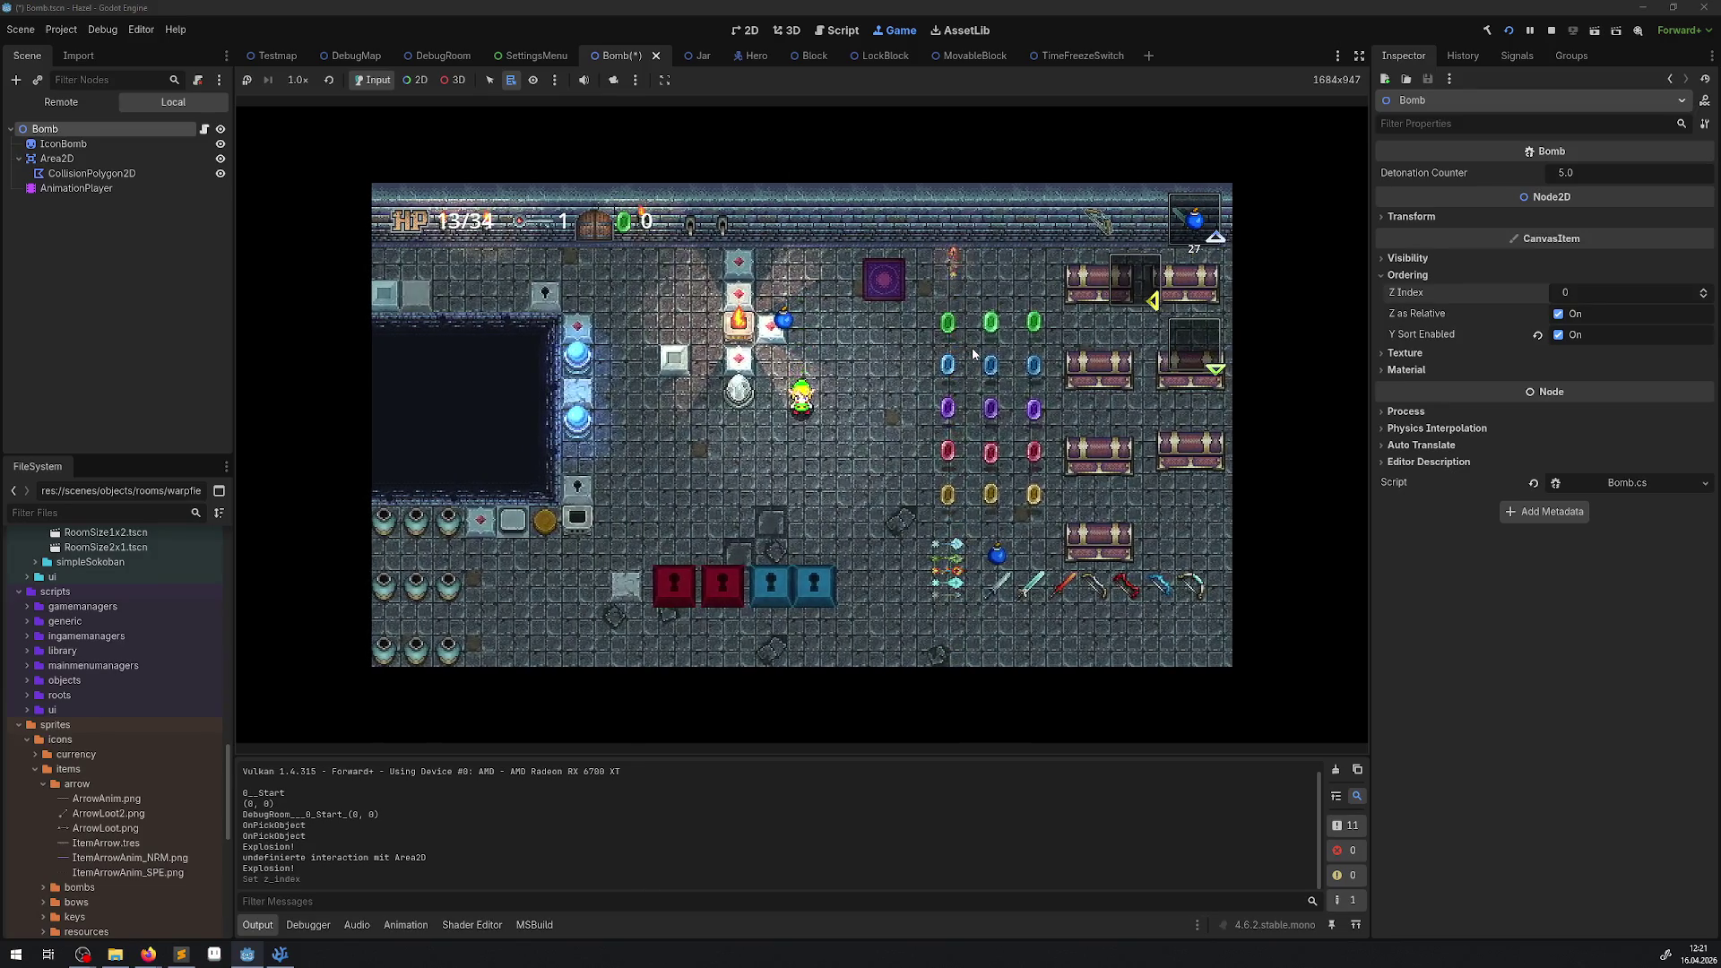
key(space)
key(Down)
key(Left)
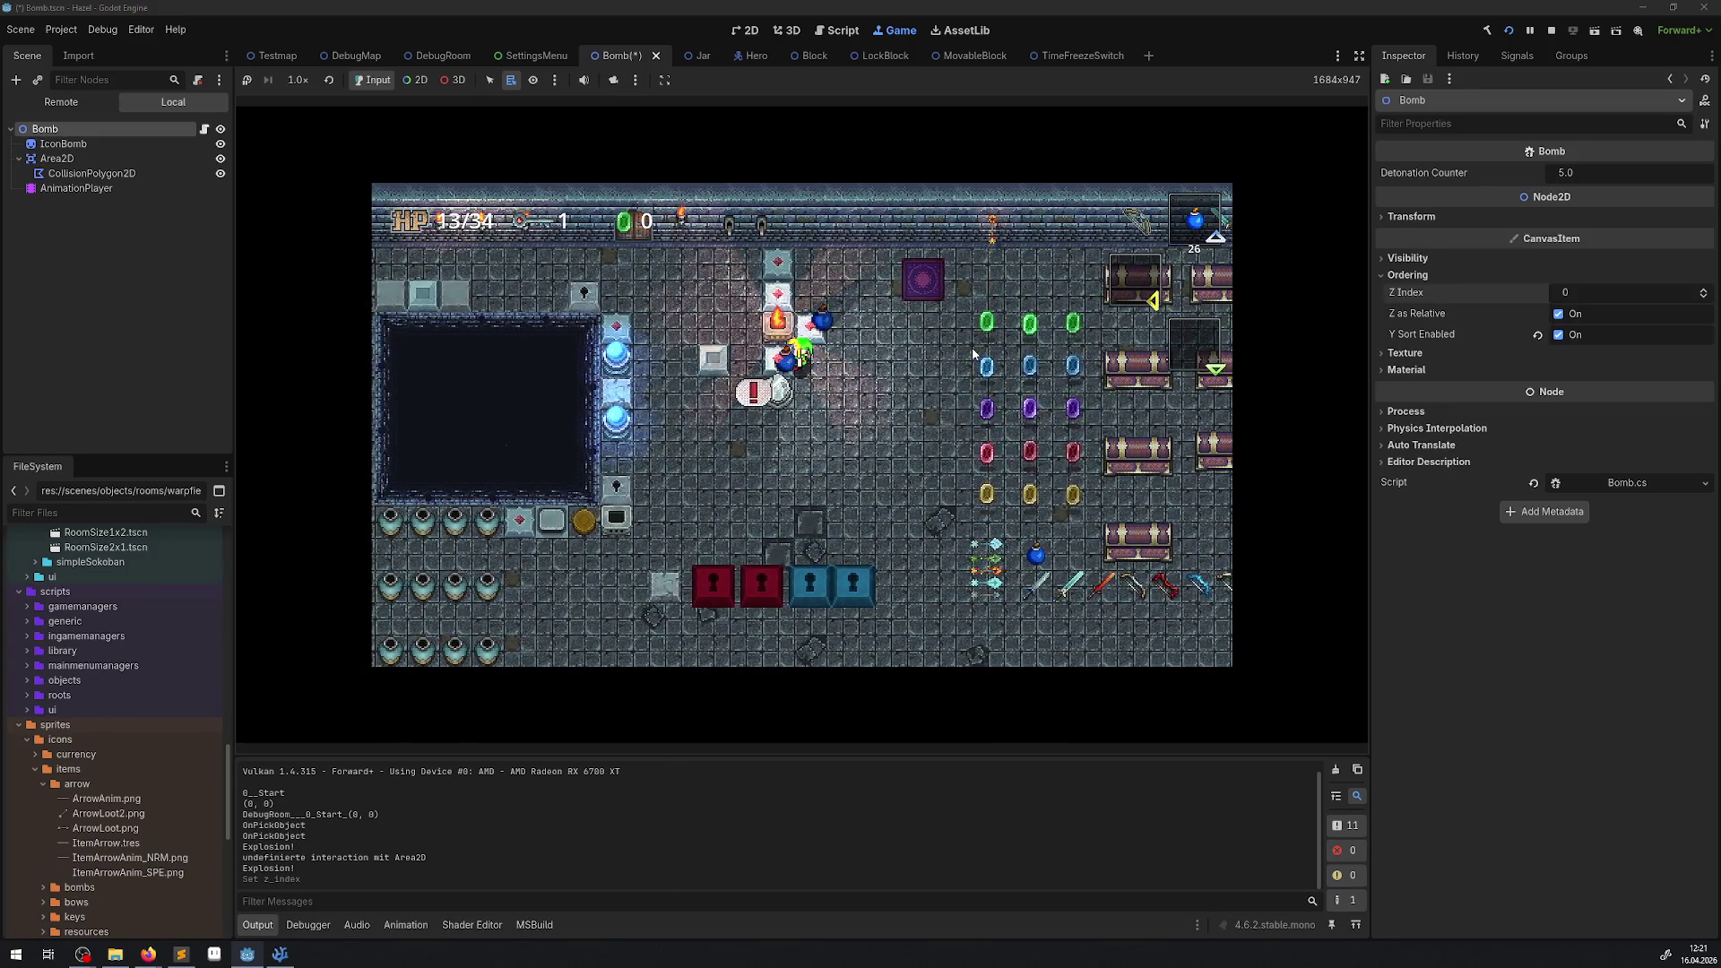
key(space)
key(Up)
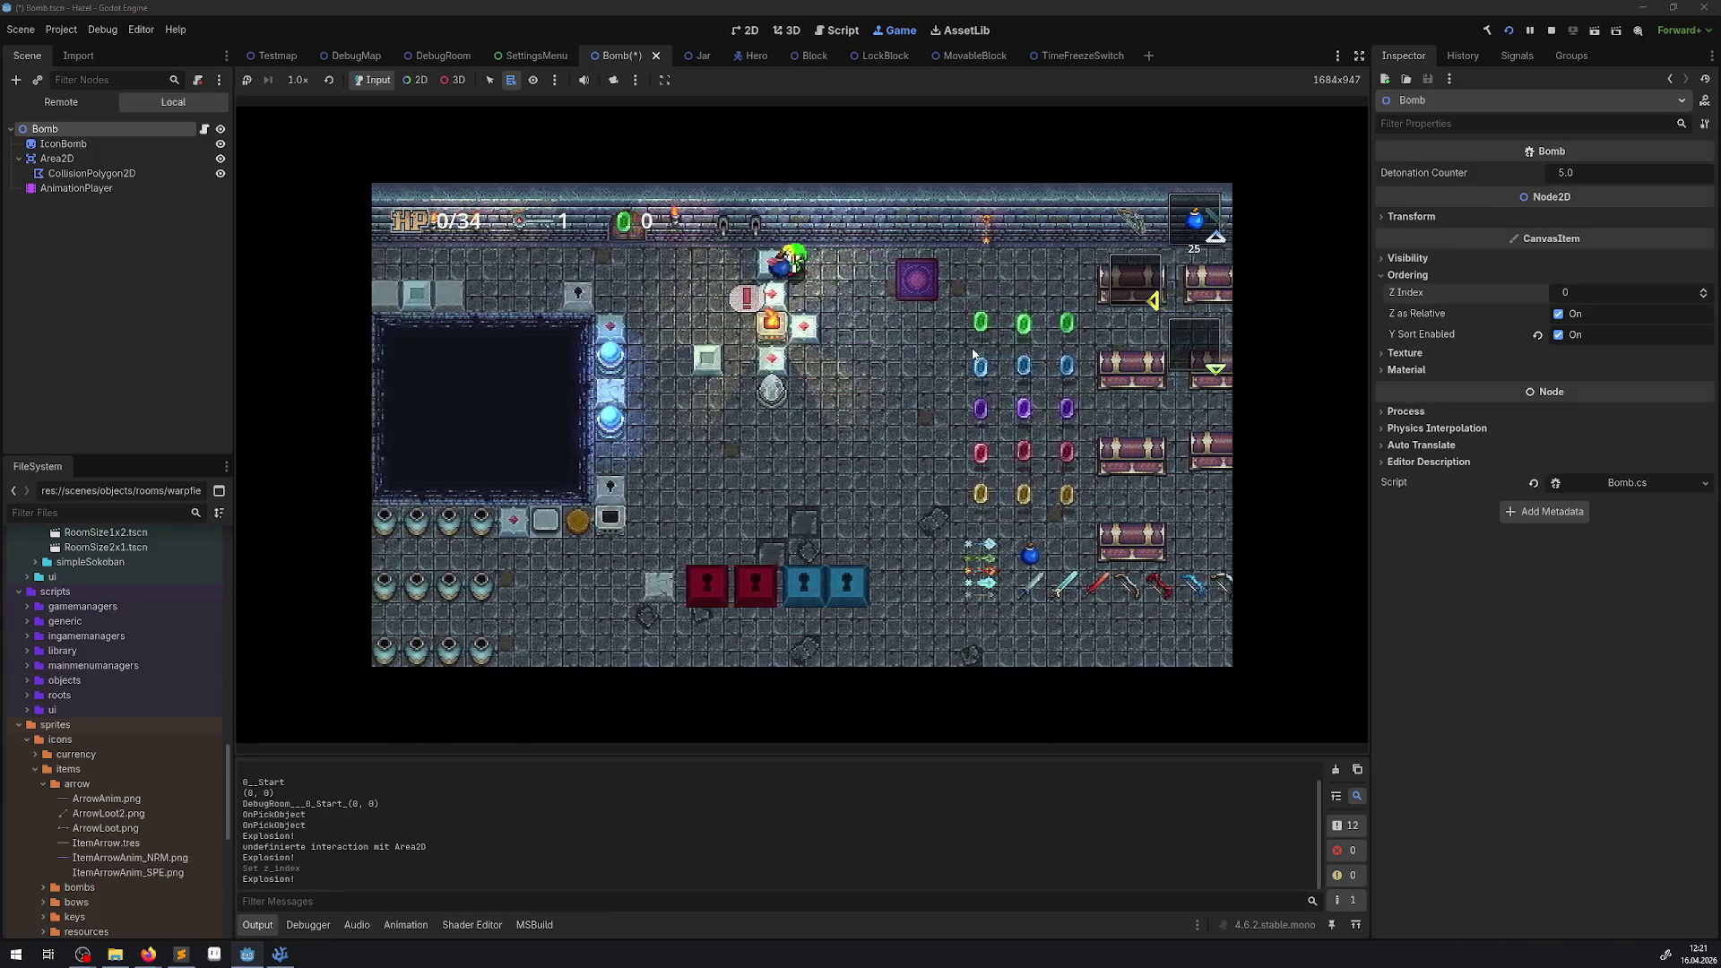
Walk around dropping another bomb, then stop the game.
key(Right)
key(Down)
key(space)
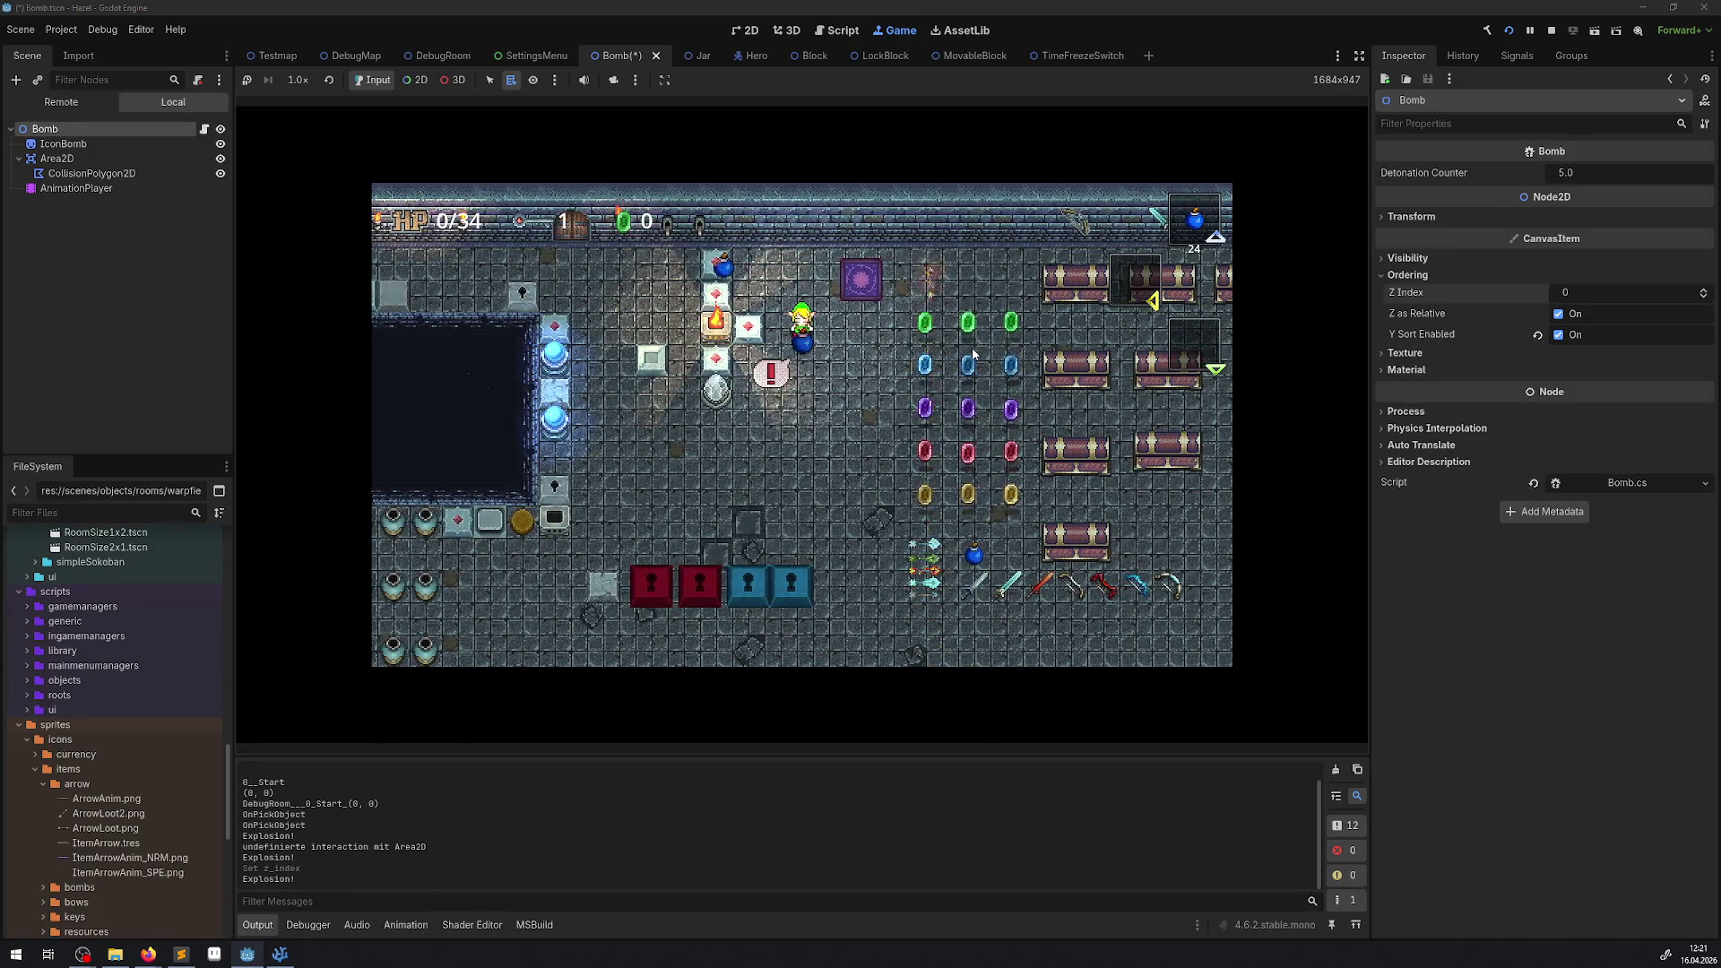
key(Down)
key(Up)
key(Down)
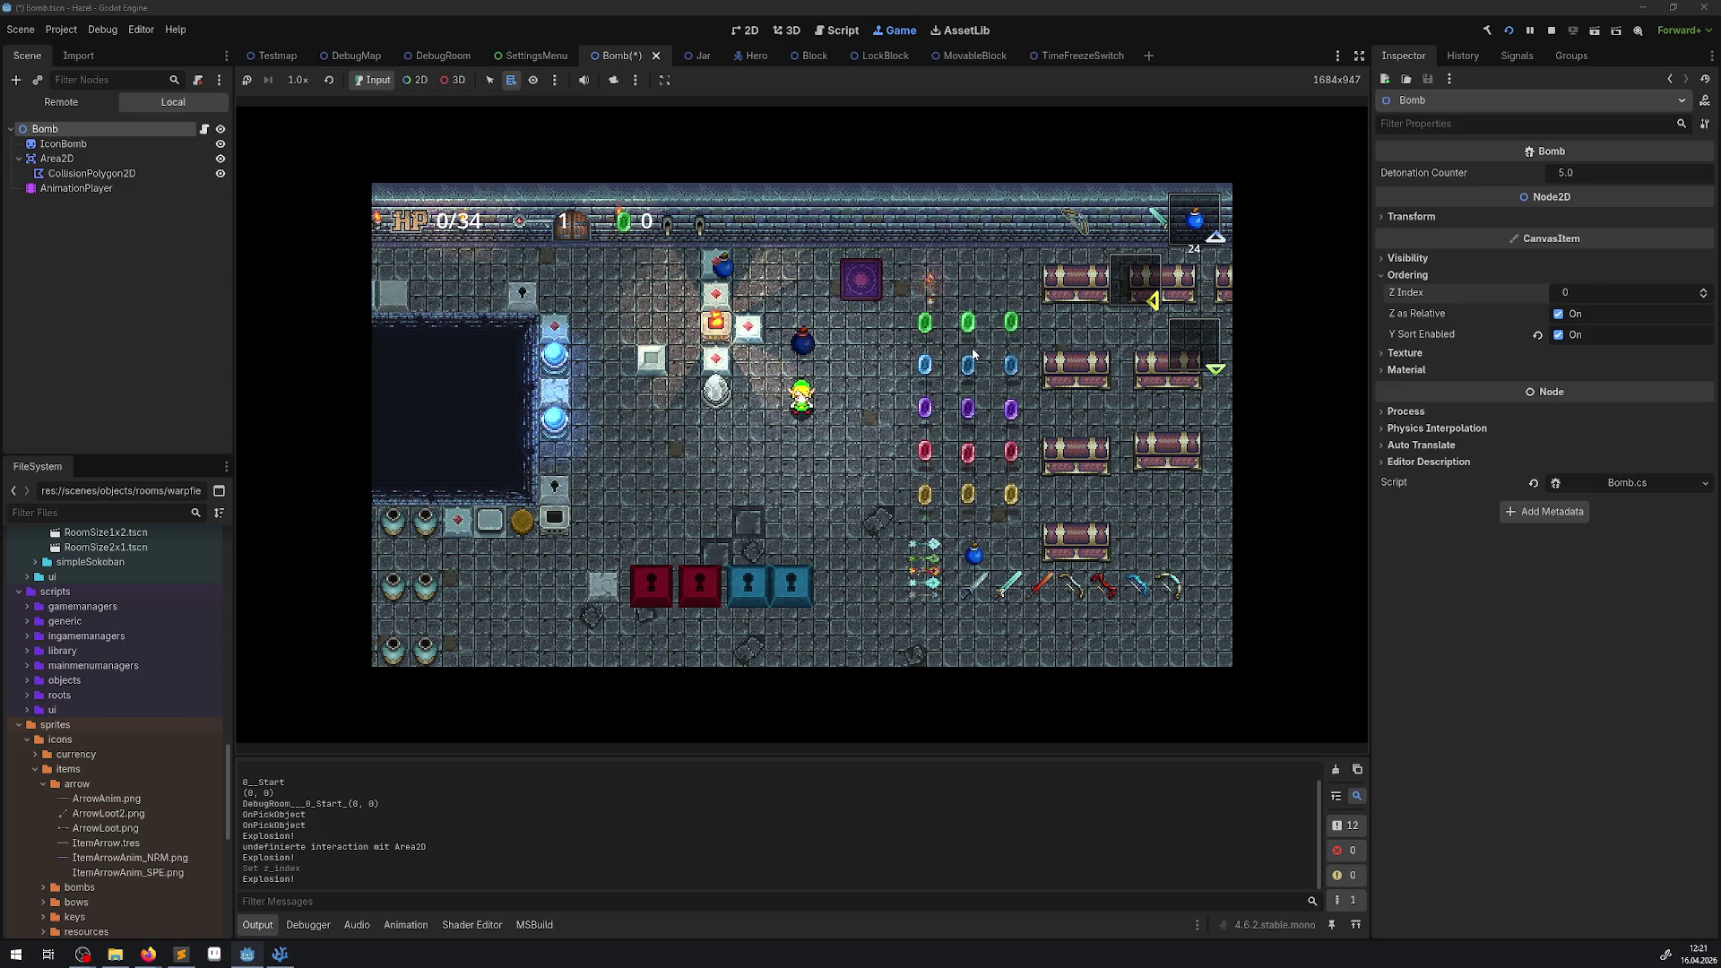
click(1509, 30)
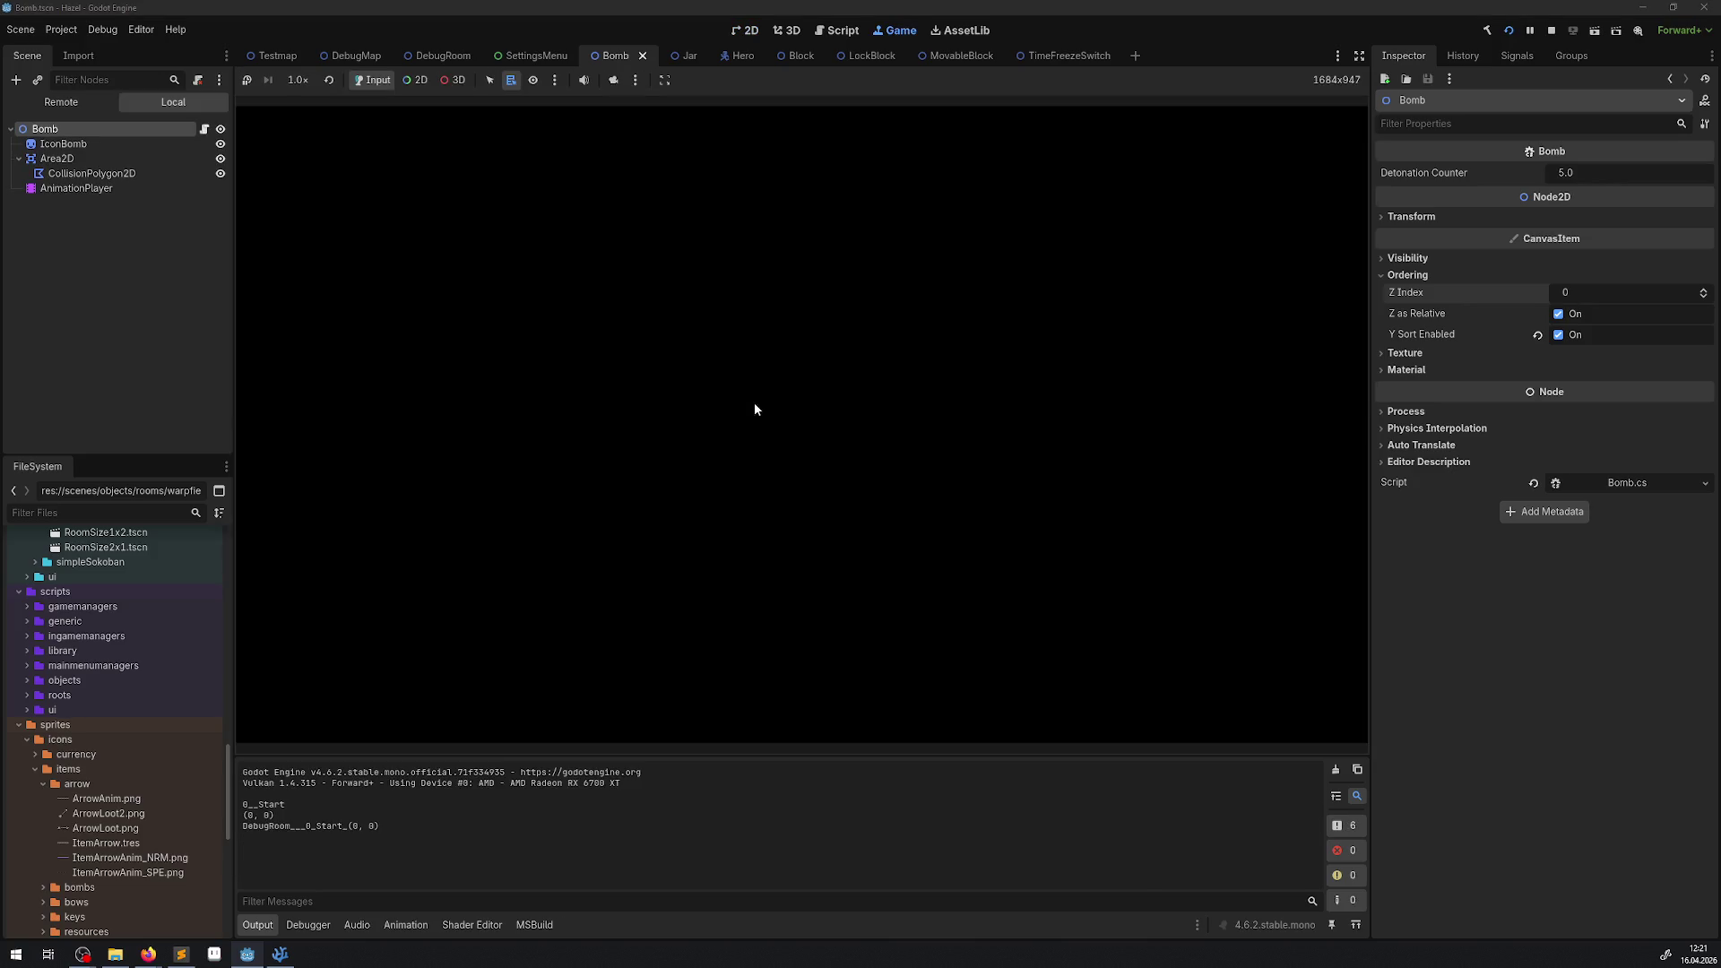
Equip bombs from the inventory and place one beneath the hero.
key(Down)
key(Right)
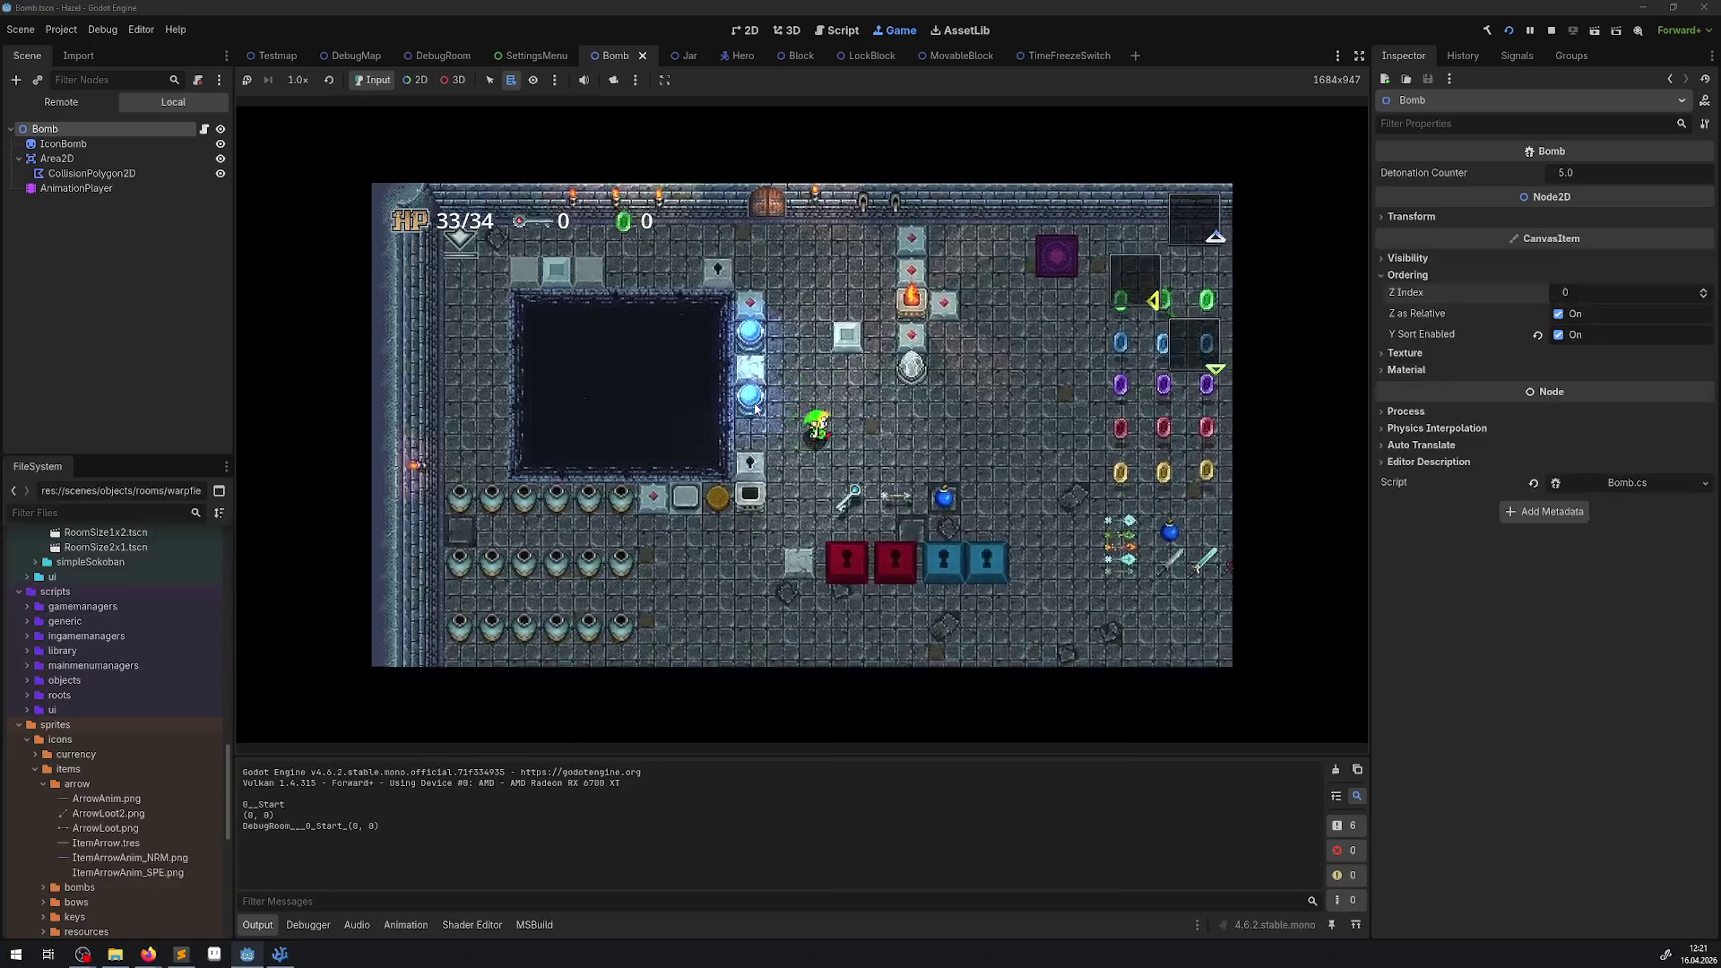
key(i)
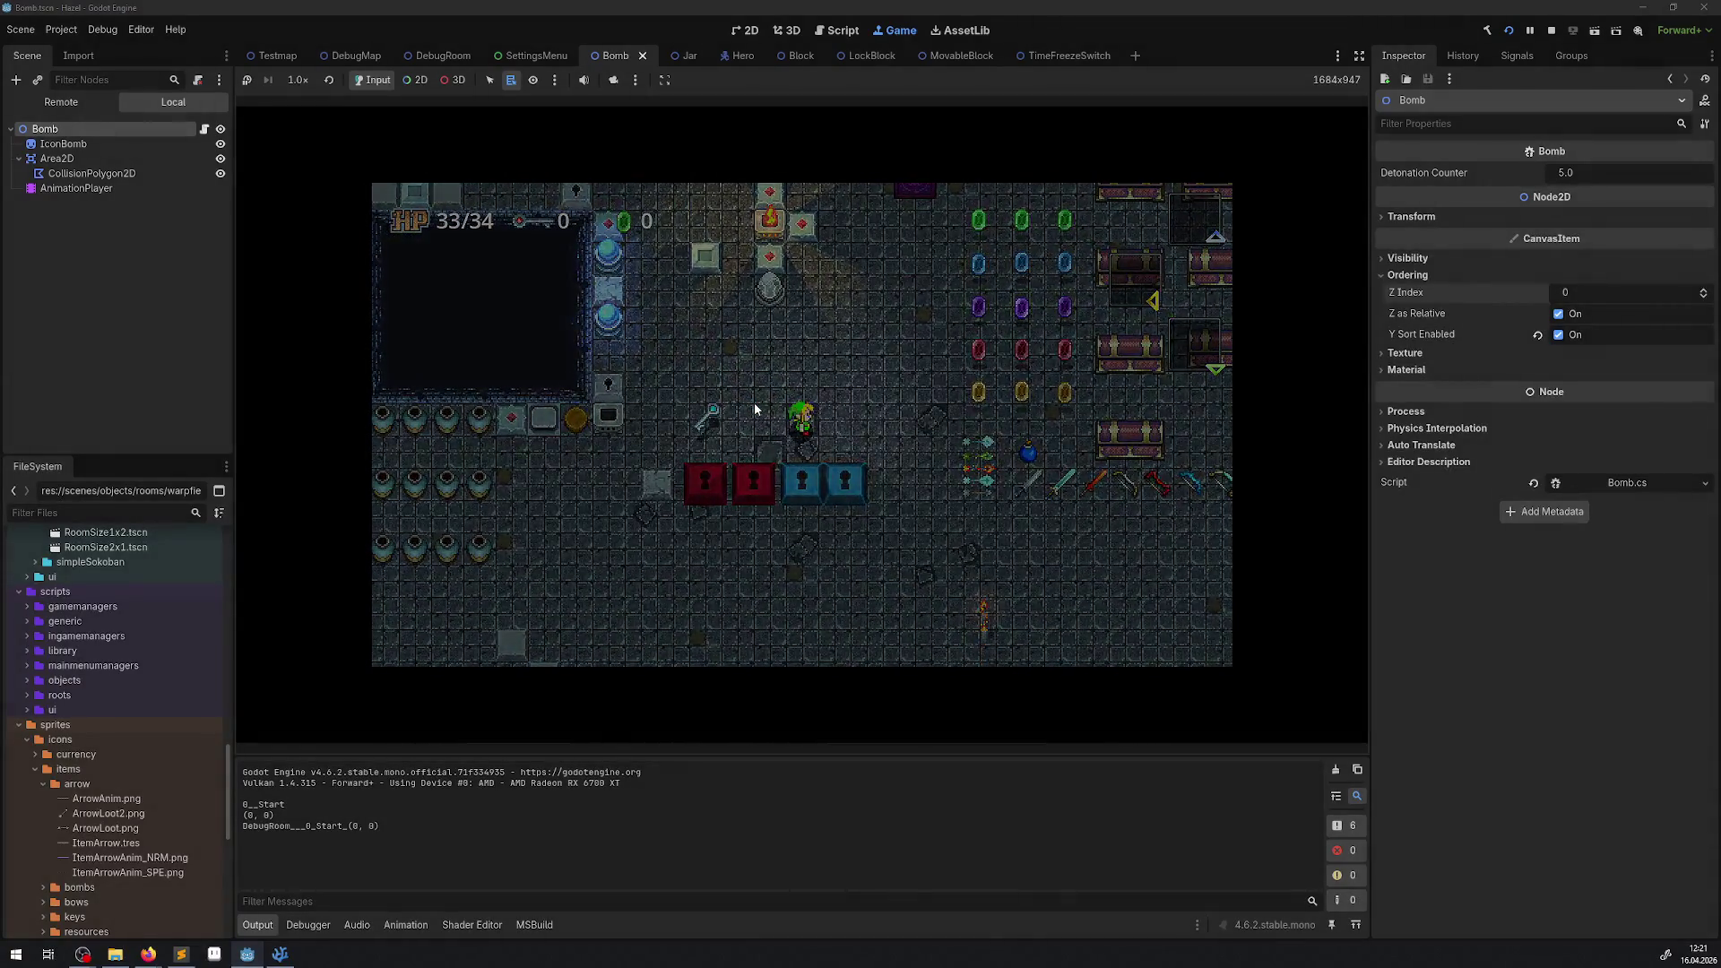
key(i)
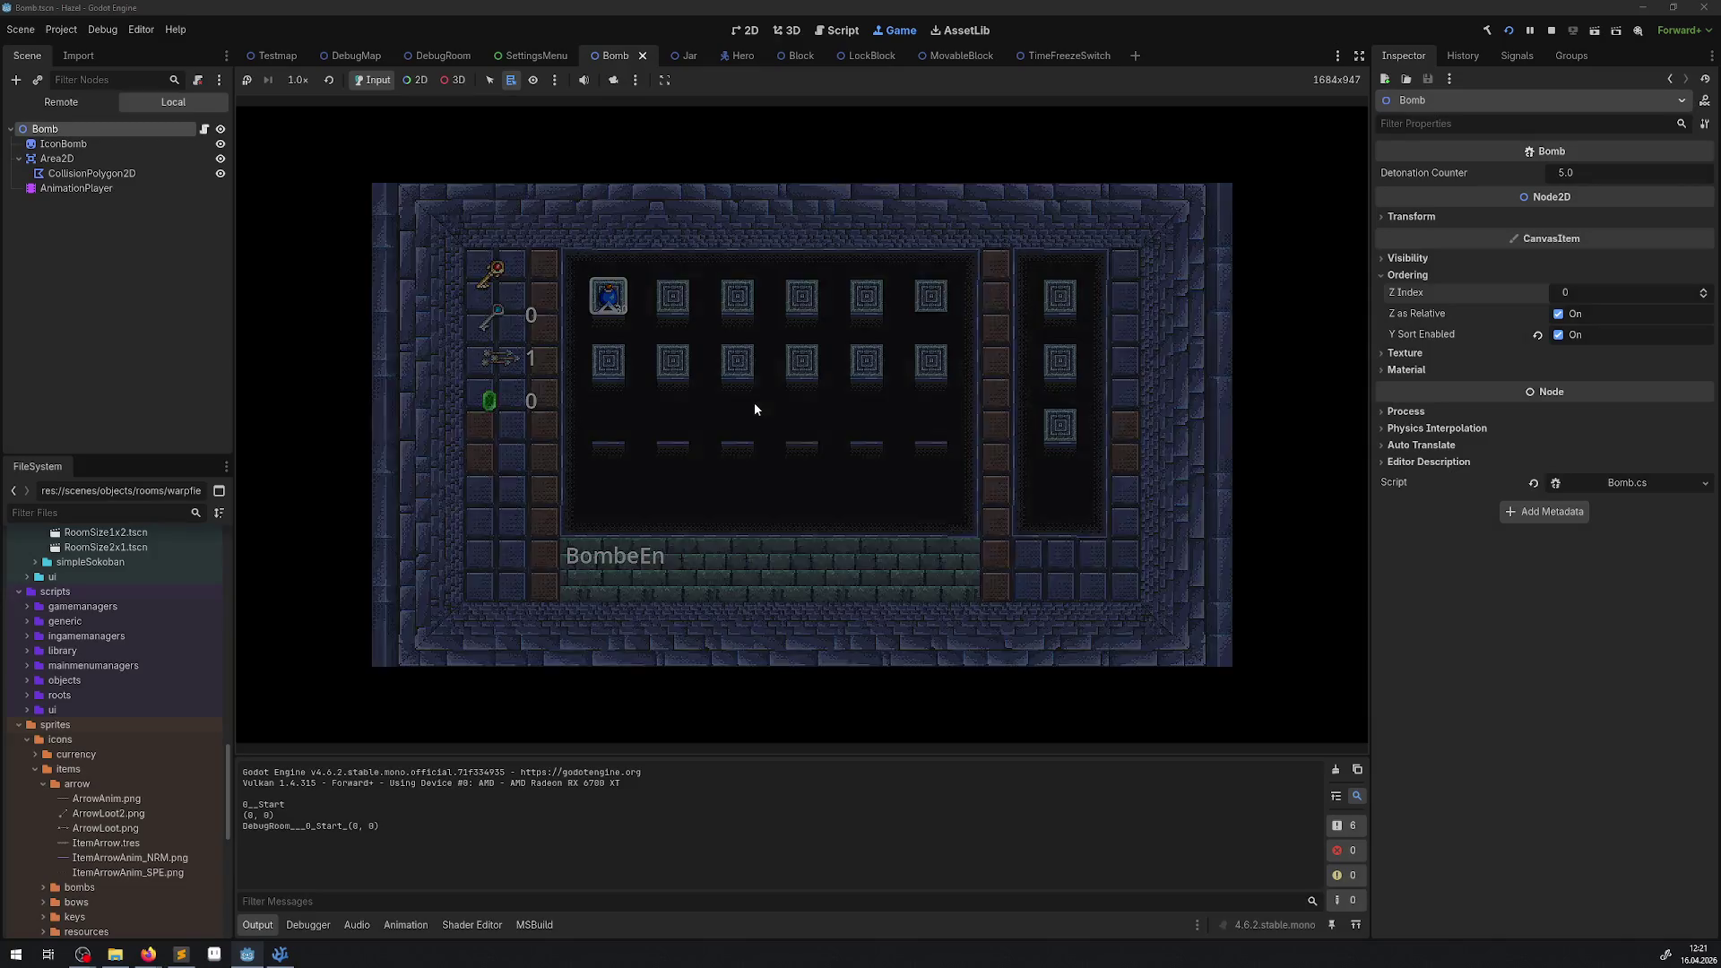
key(Up)
key(Right)
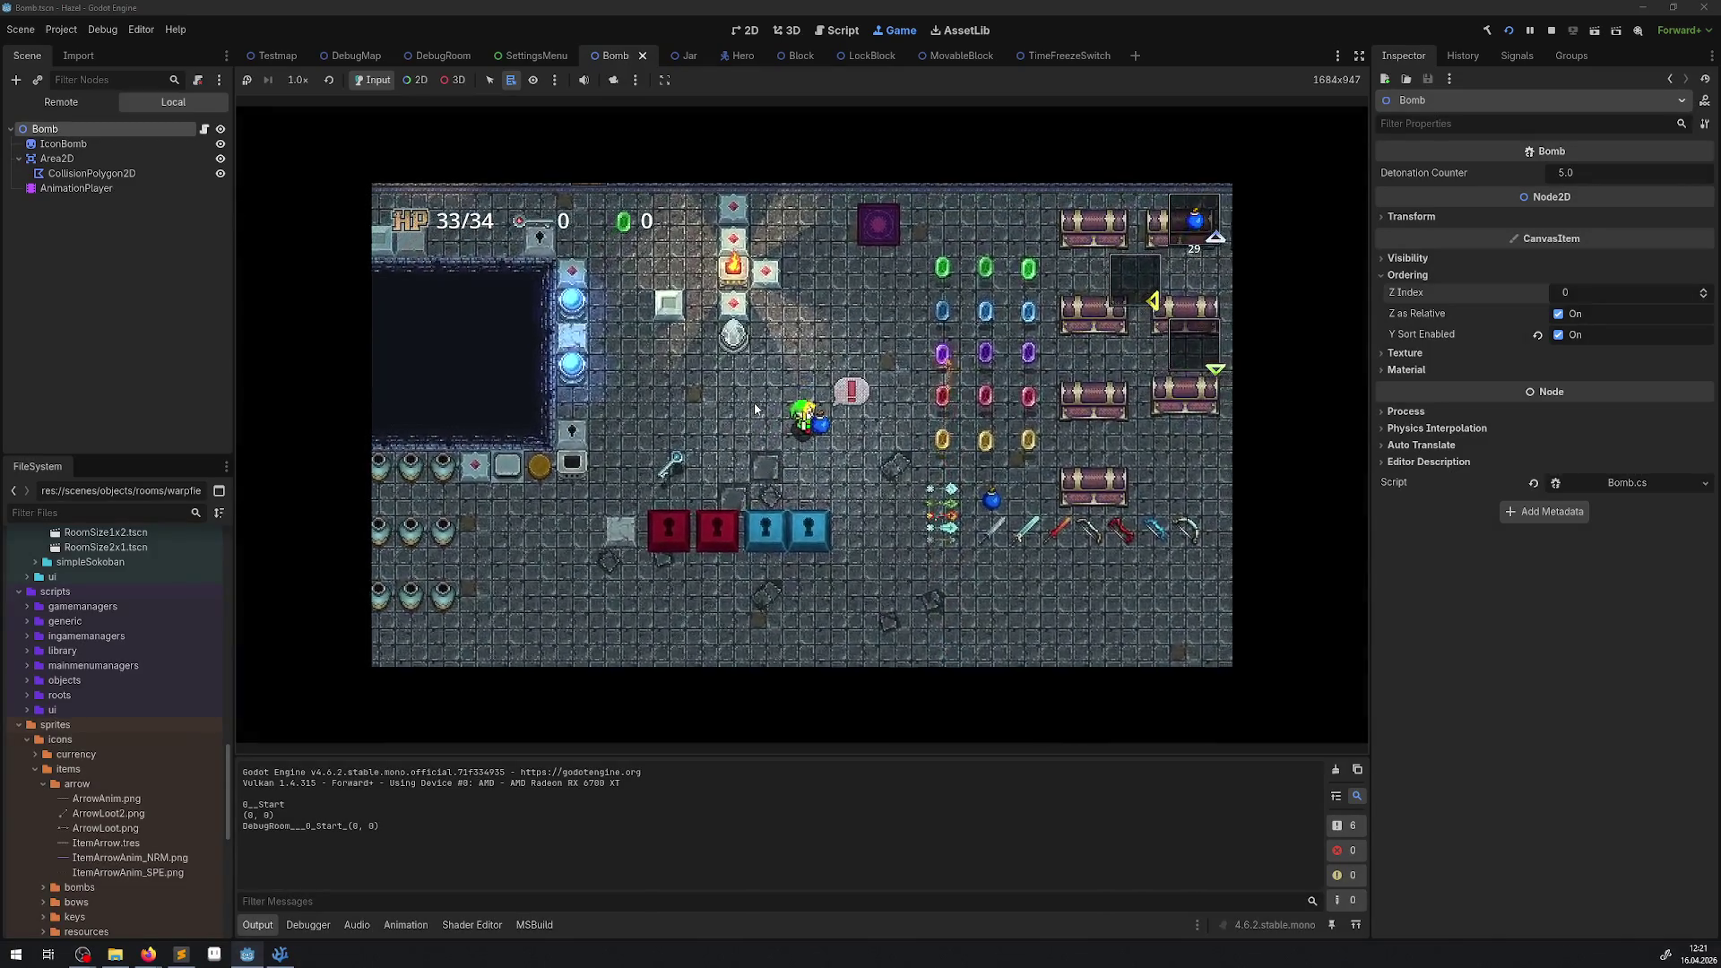
key(space)
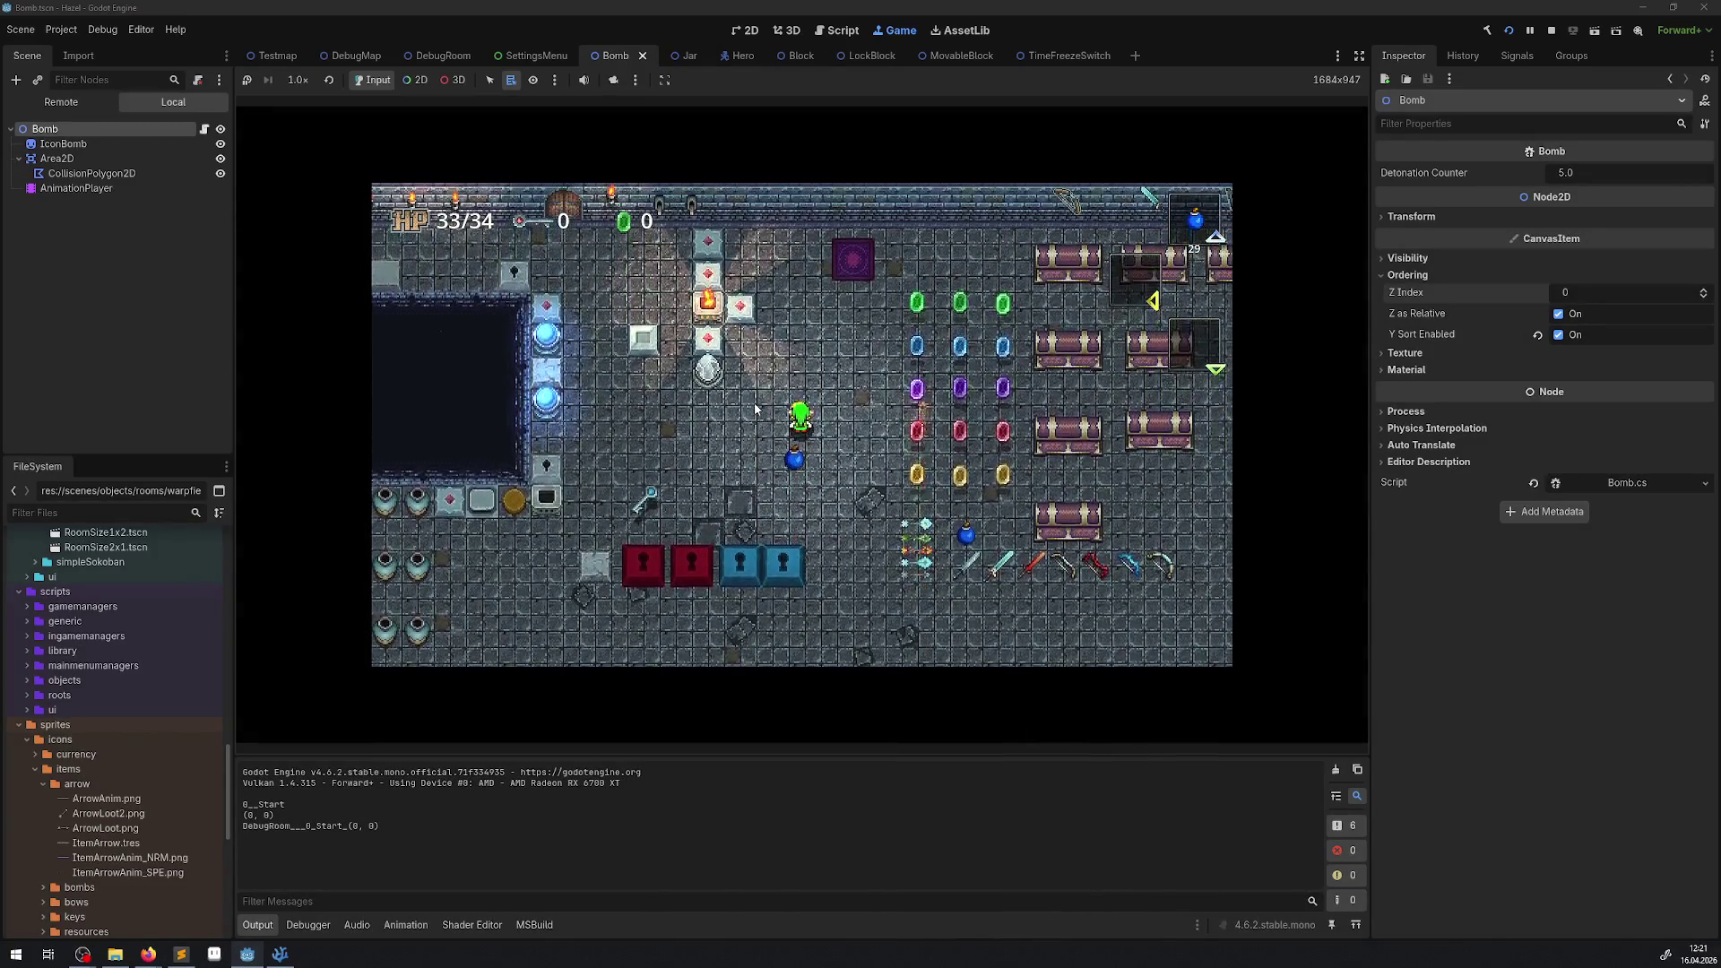
Turn off the bomb's Y Sort Enabled, place another bomb above the hero, and stop.
click(1557, 335)
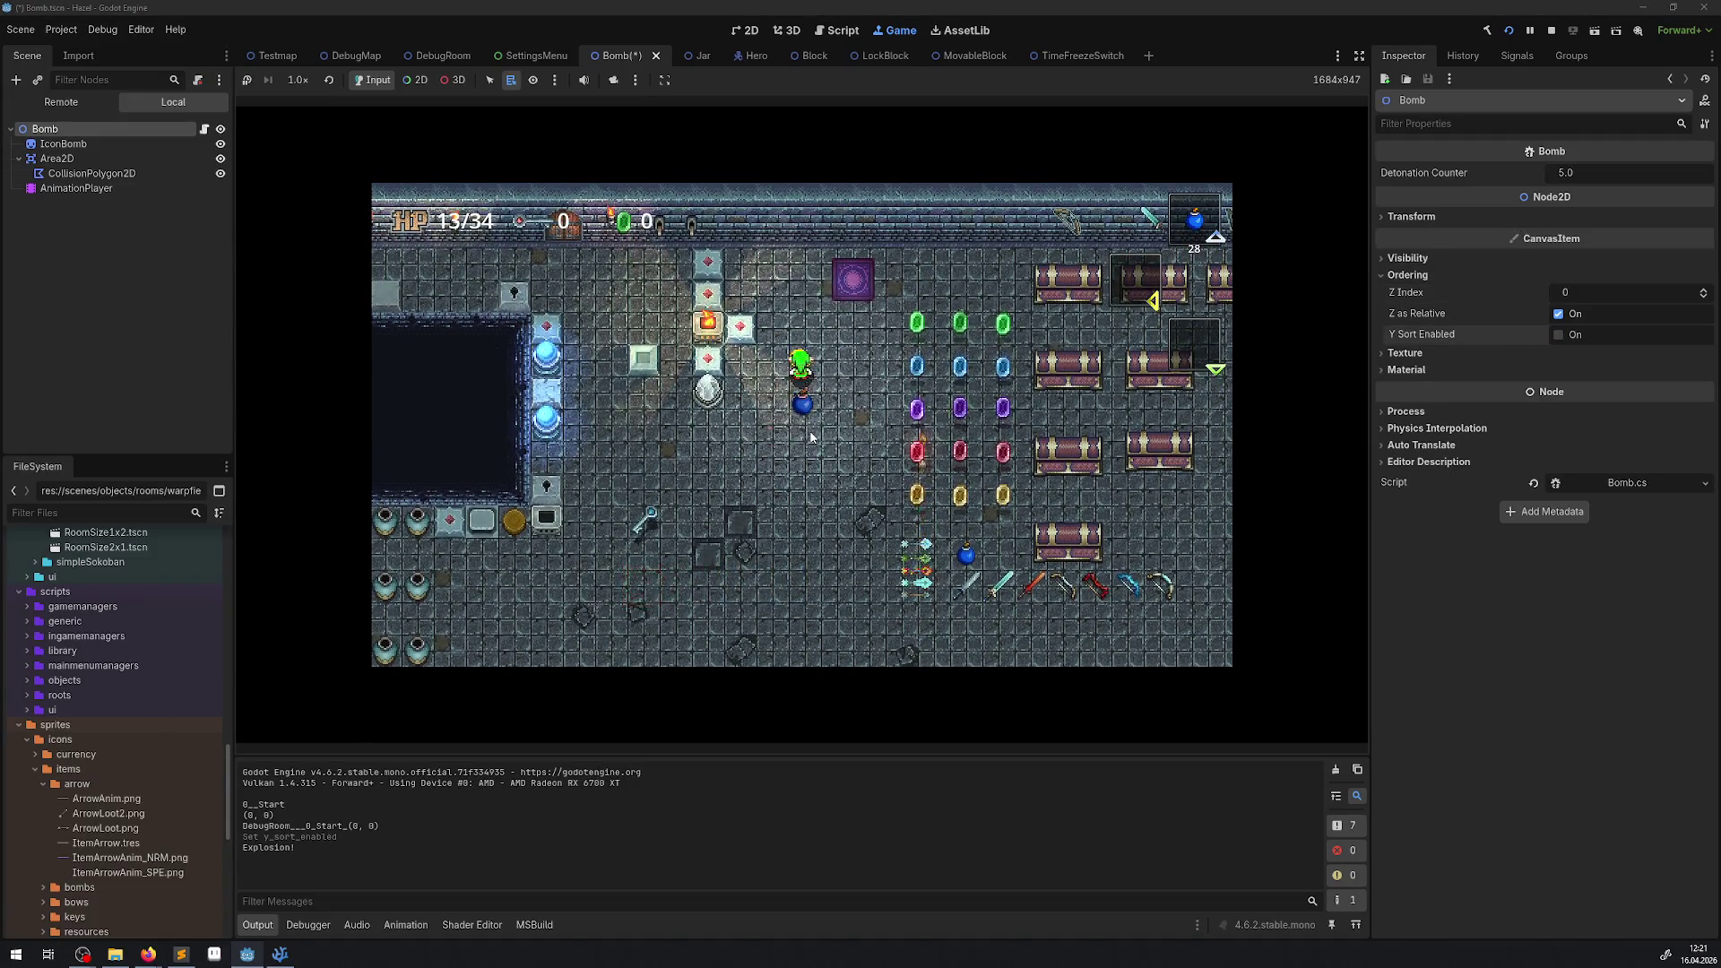
key(space)
key(Down)
key(Up)
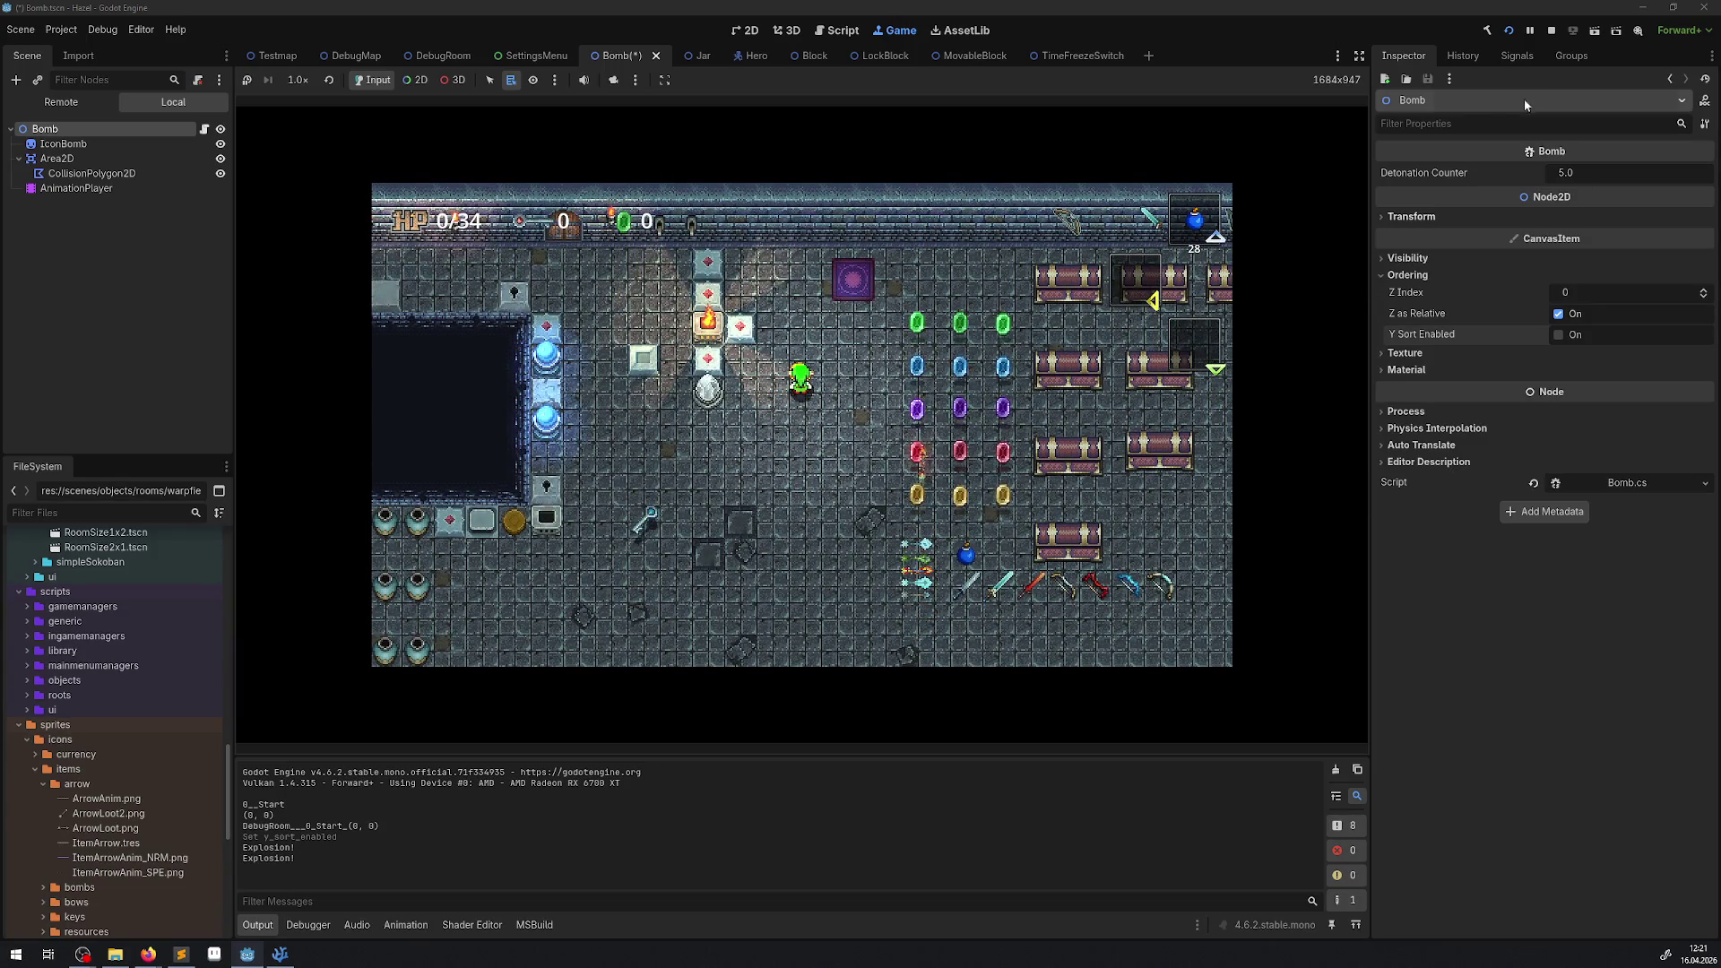
click(1555, 31)
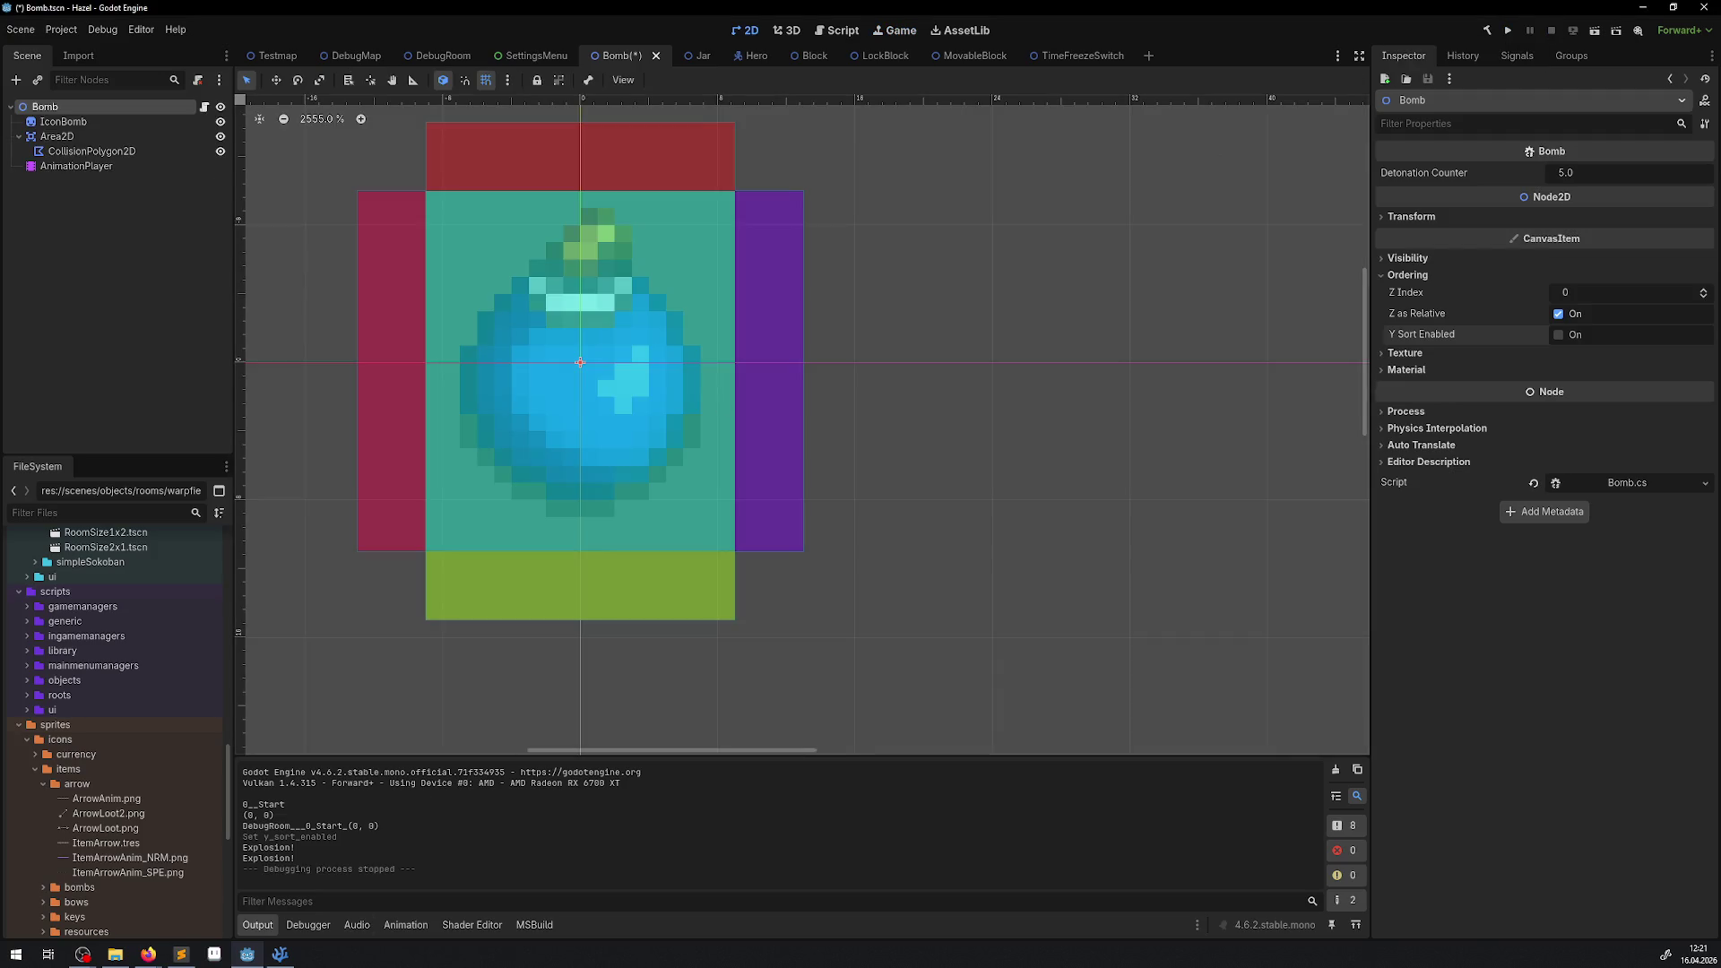
Change the placed bomb's ZIndex in Bomb.cs from 2 to 1.
click(280, 954)
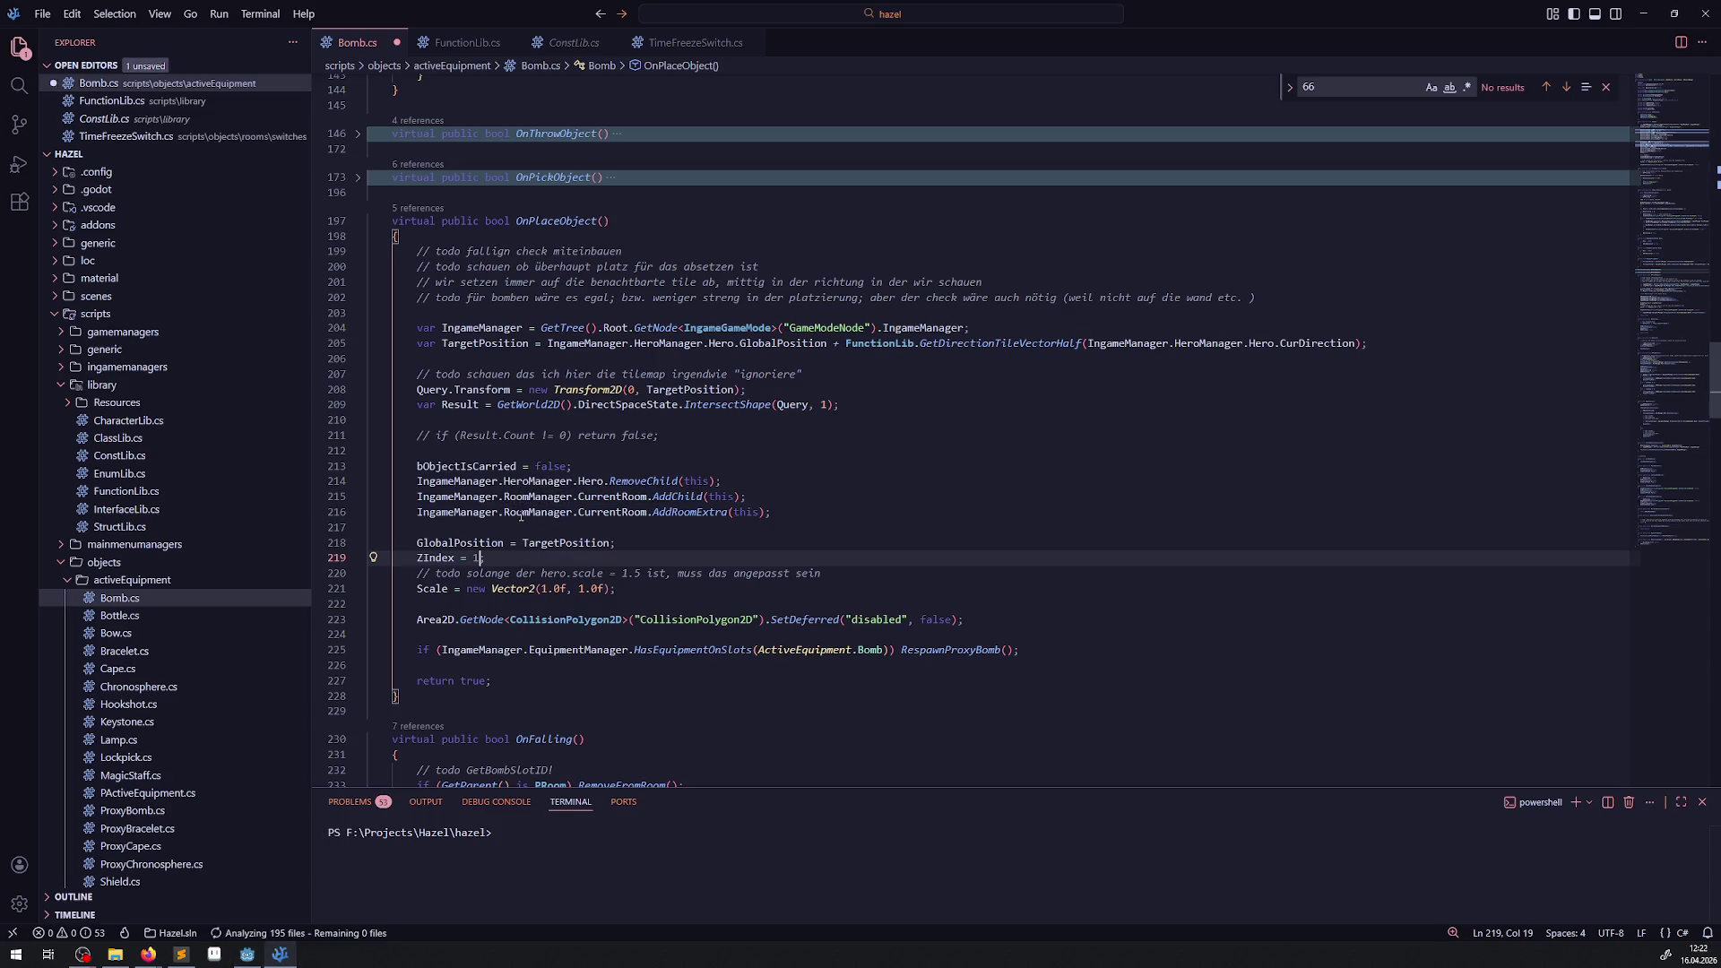
key(BackSpace)
text(1)
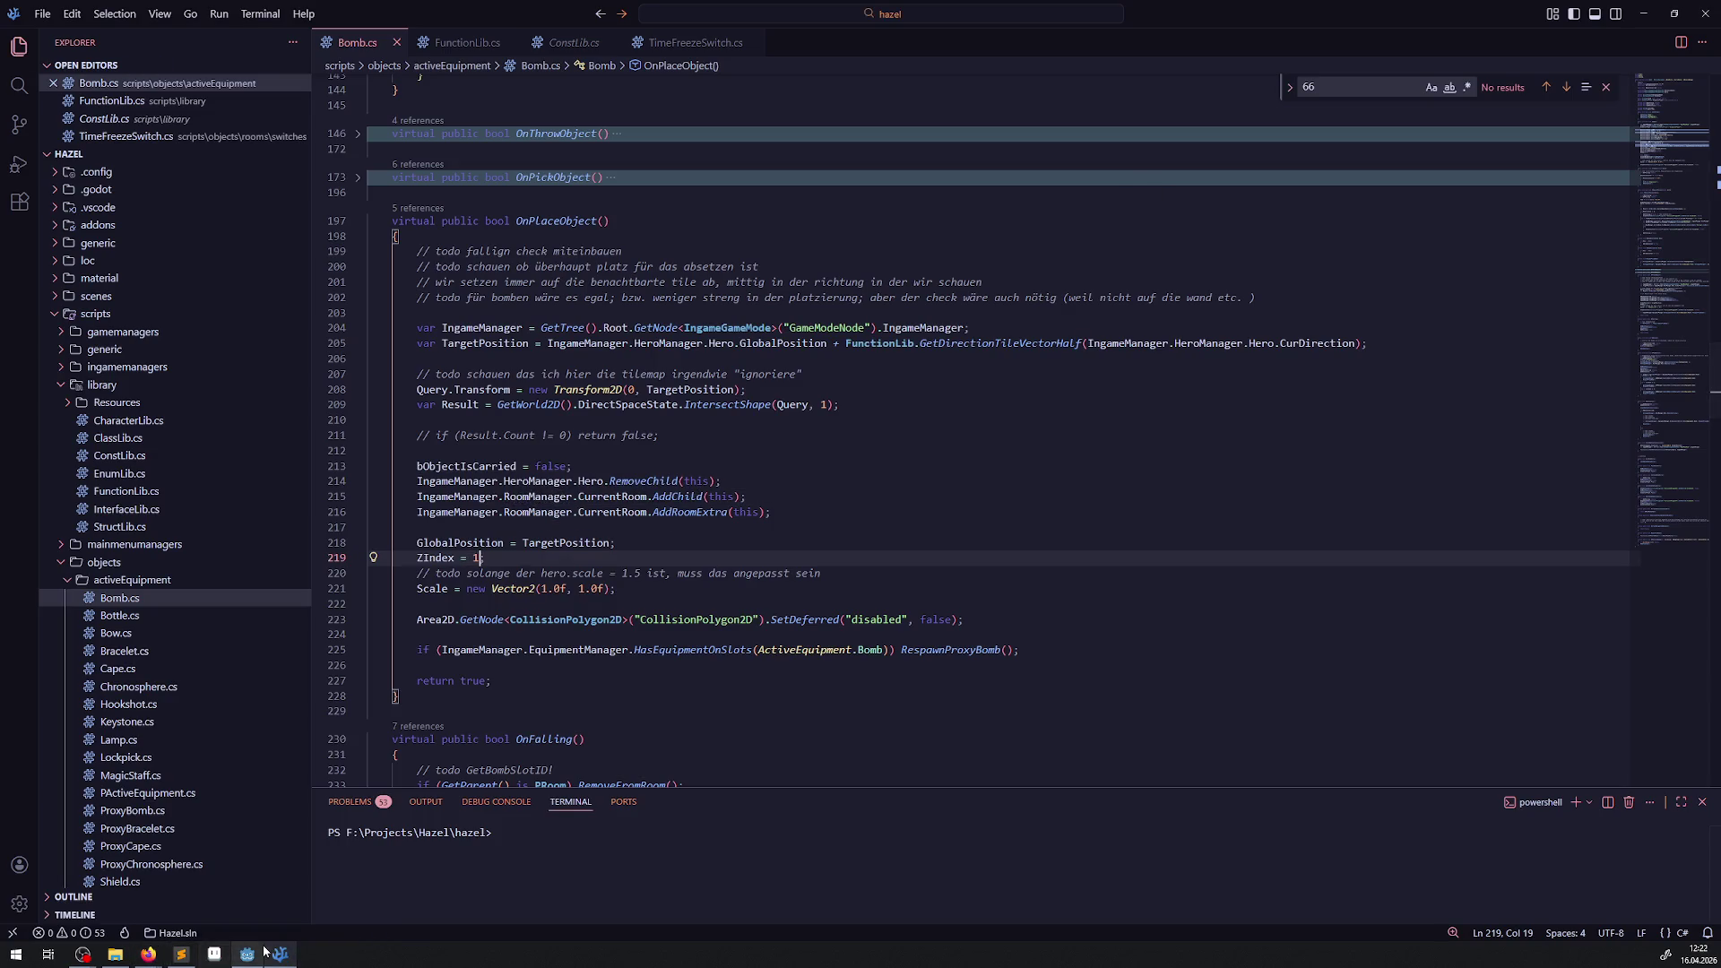
click(247, 953)
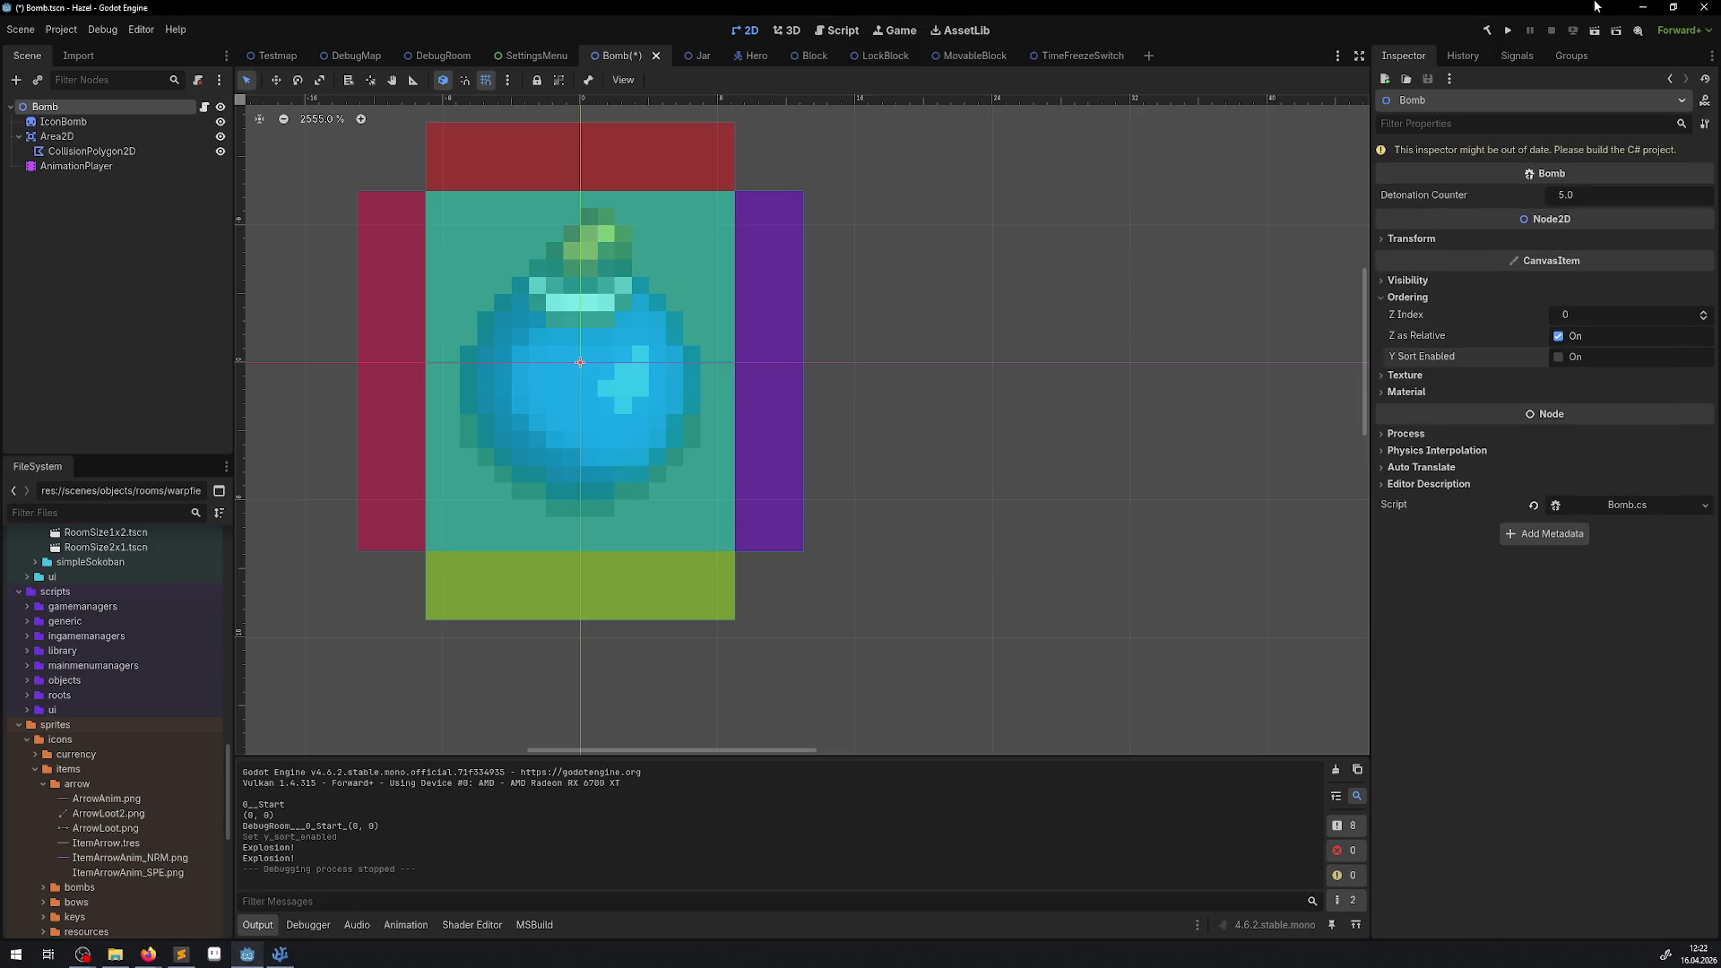
Rebuild and run the game, equip bombs, and place one below the hero.
click(1508, 32)
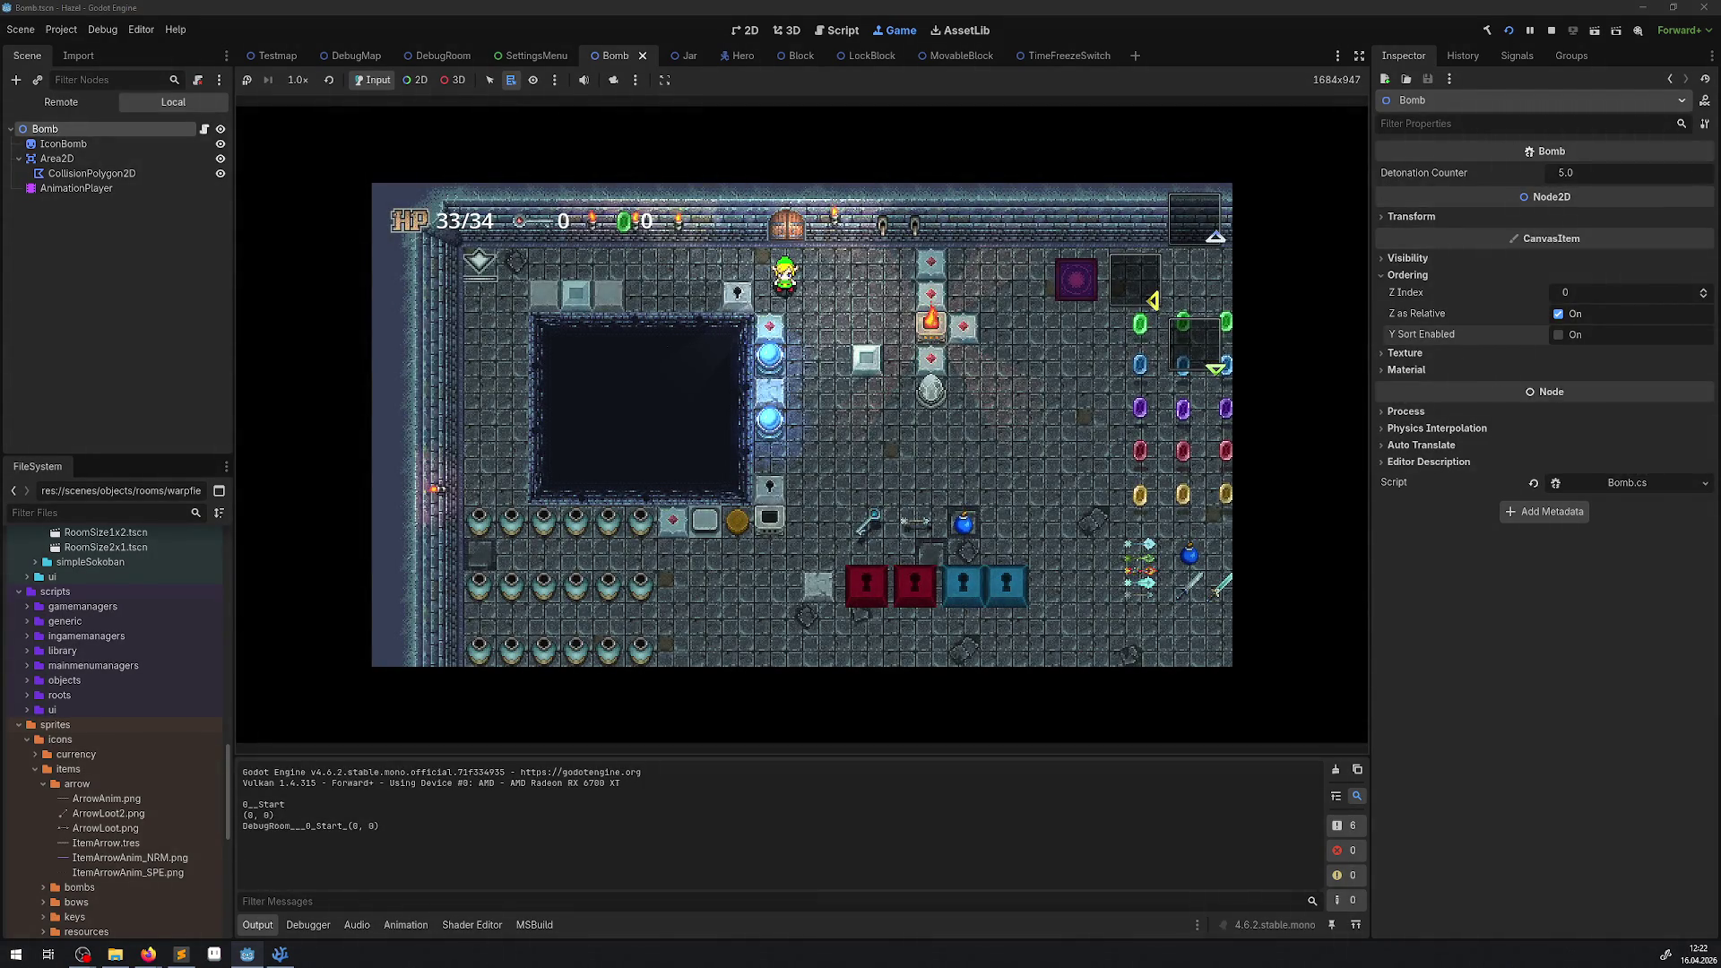
key(Down)
key(Right)
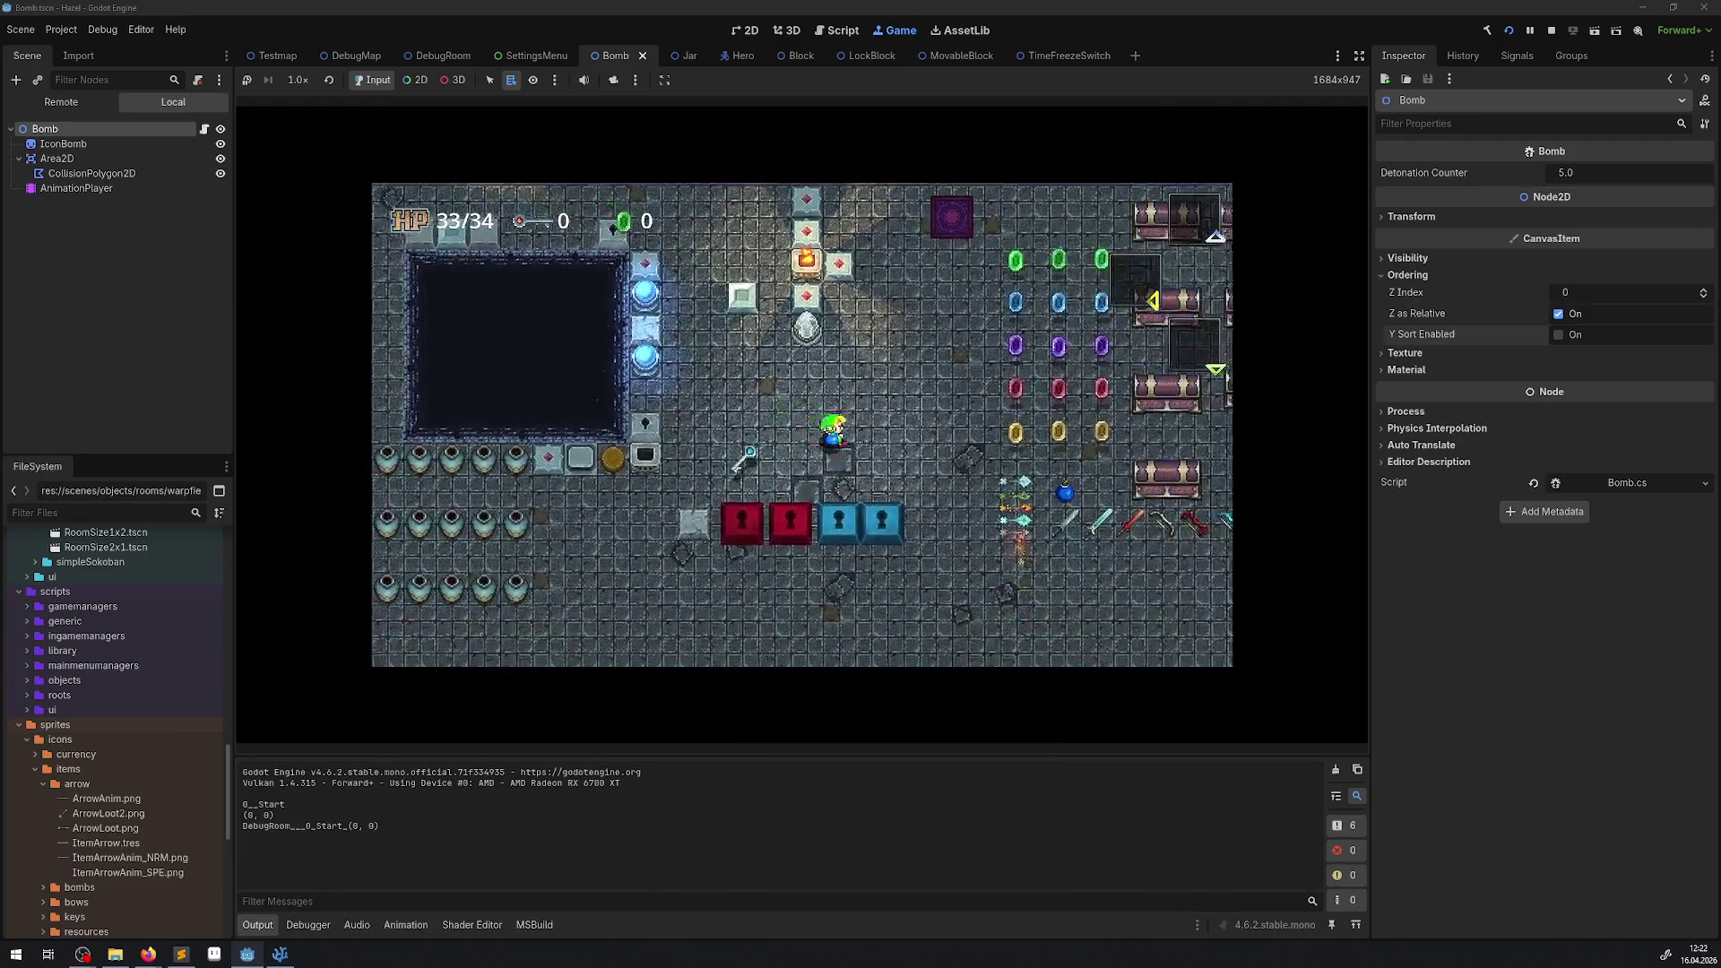
key(Tab)
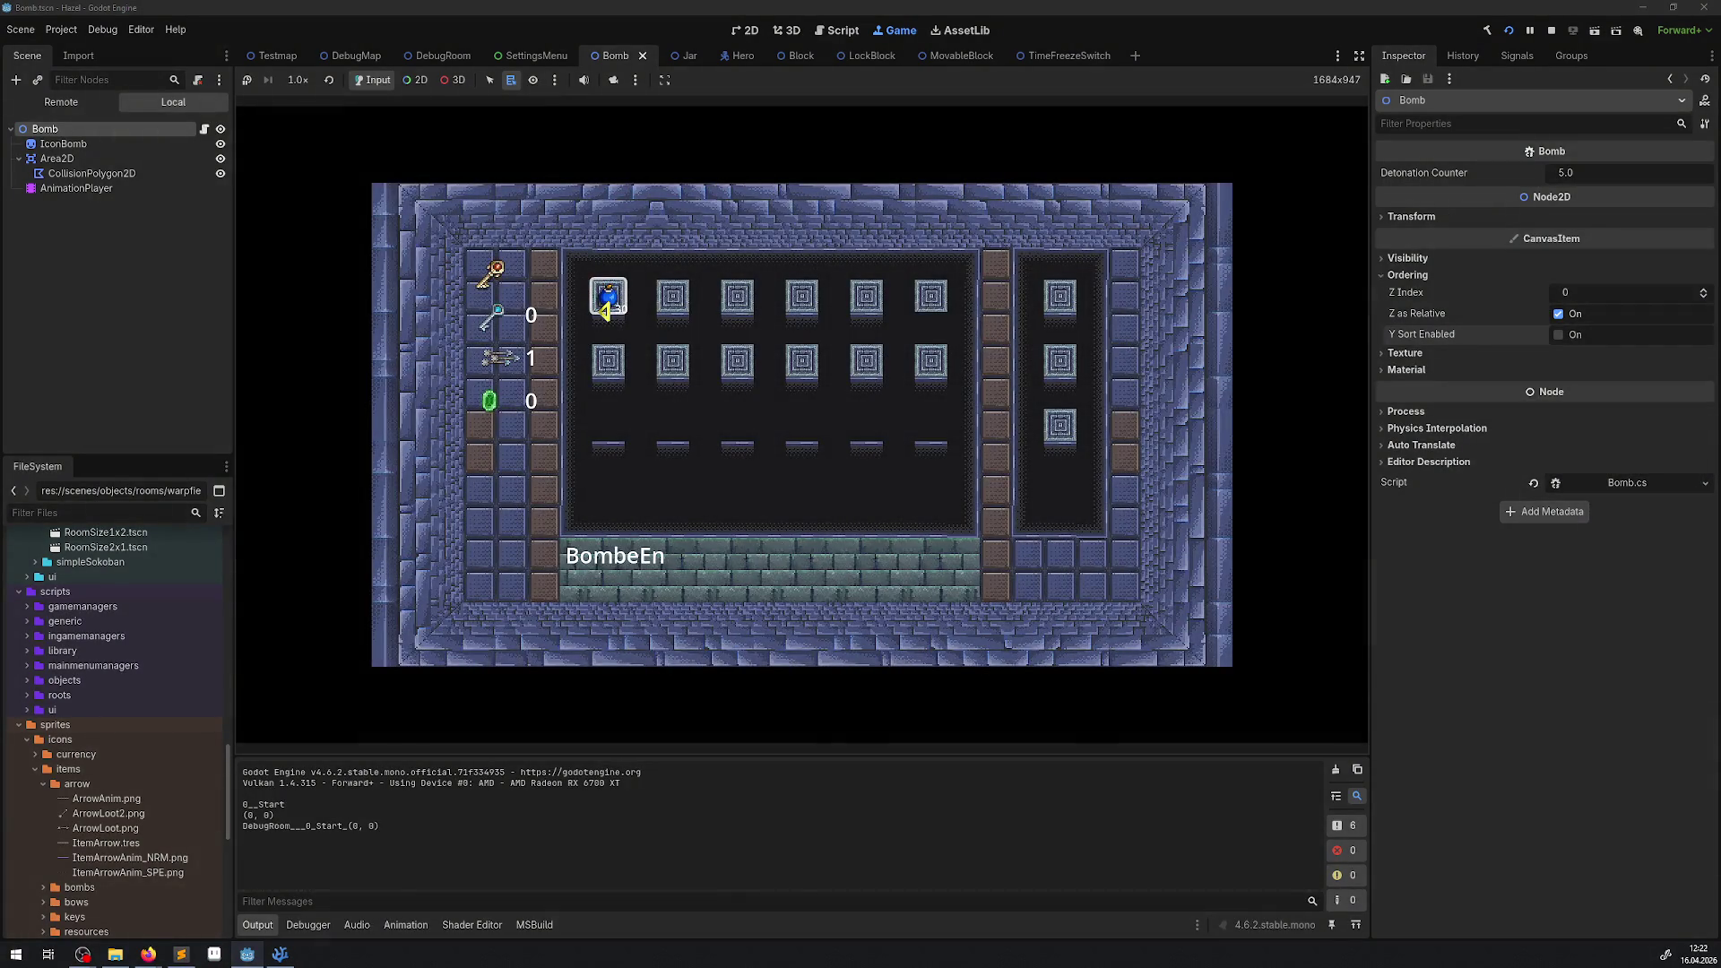
key(Tab)
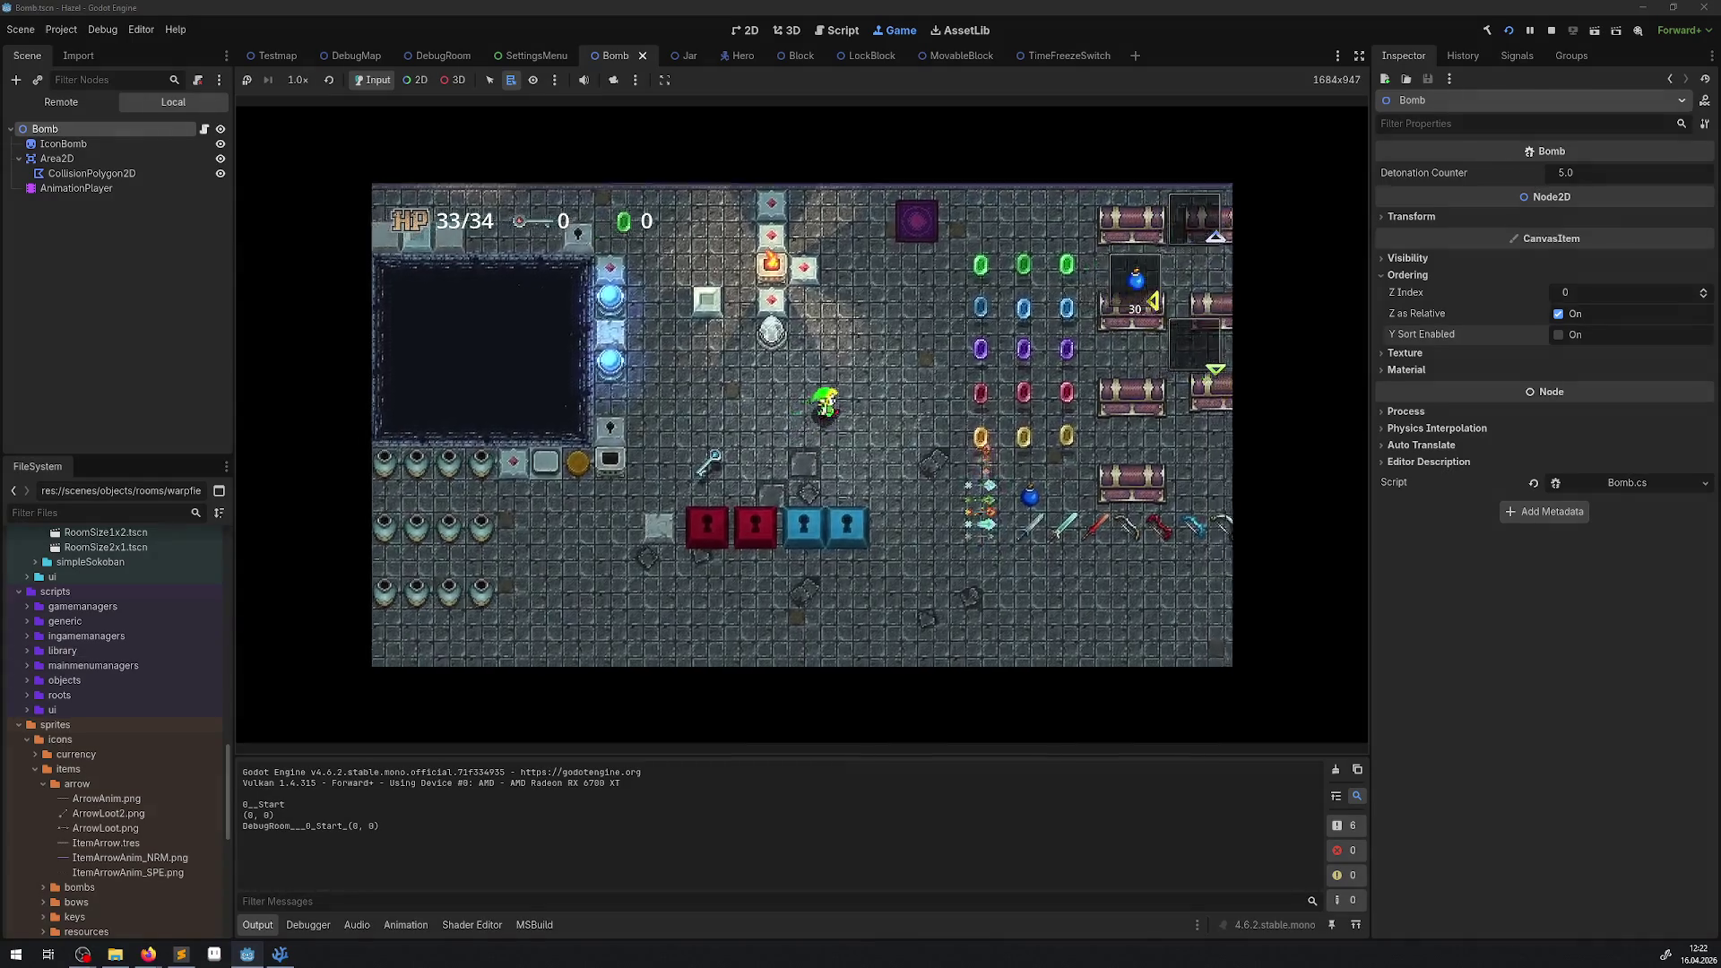
key(Up)
key(space)
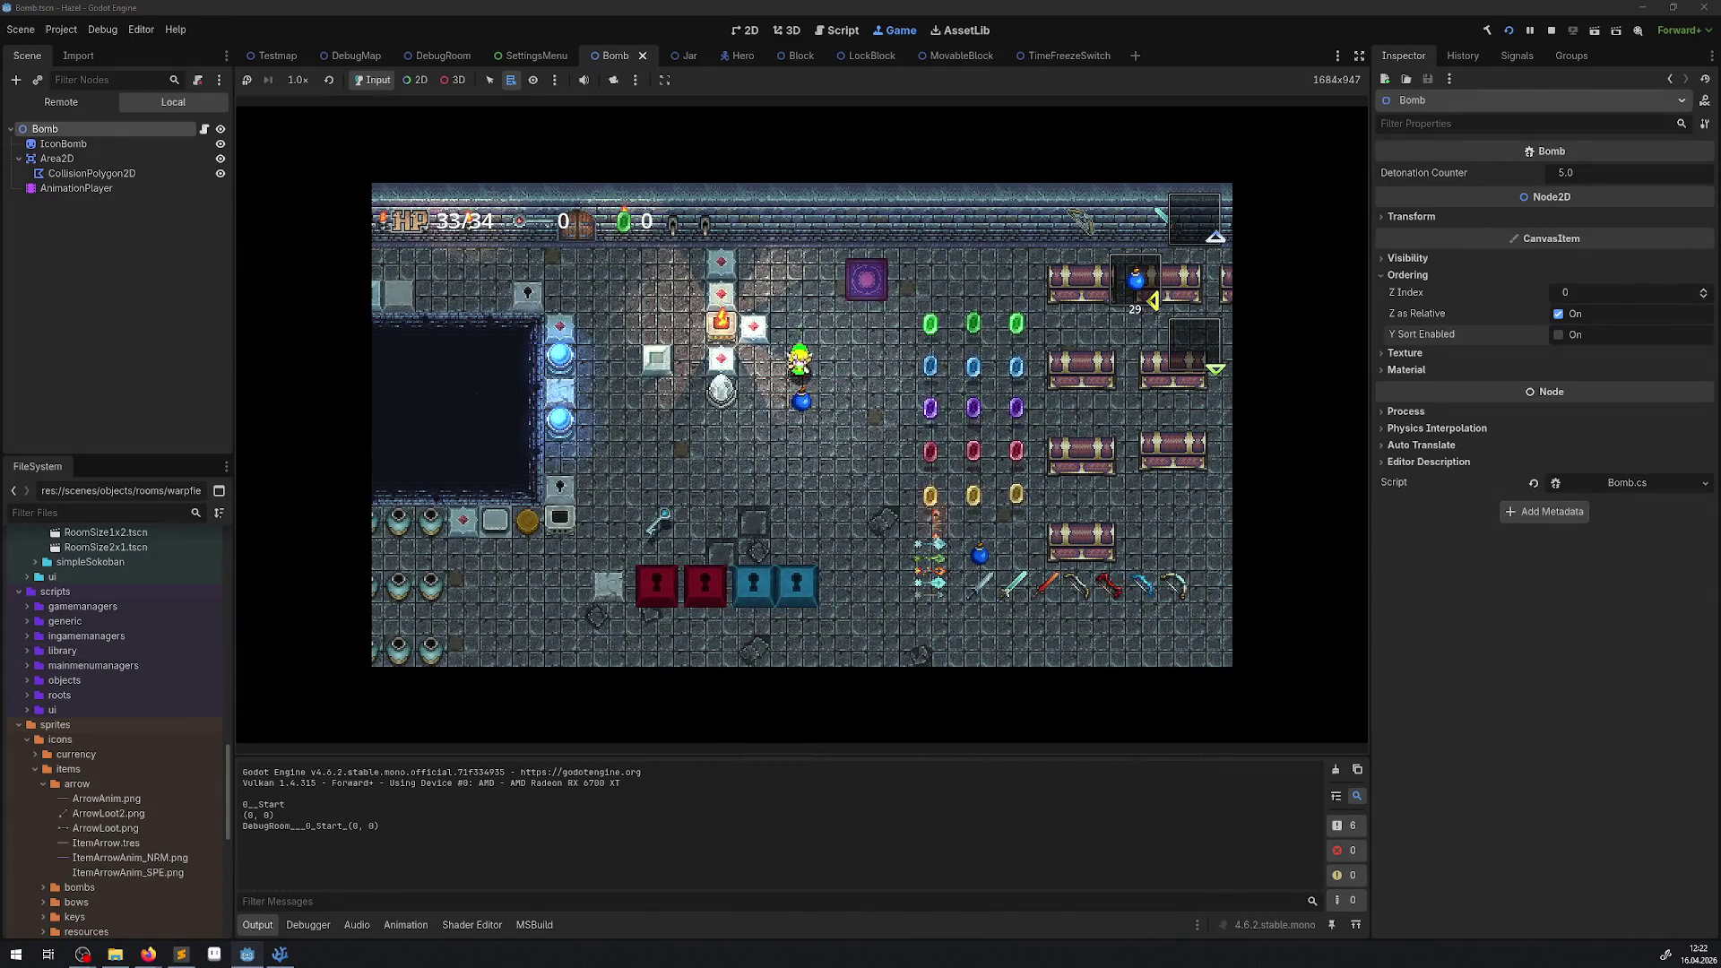
Walk over the bomb, then drop more bombs beside the torch block.
key(Down)
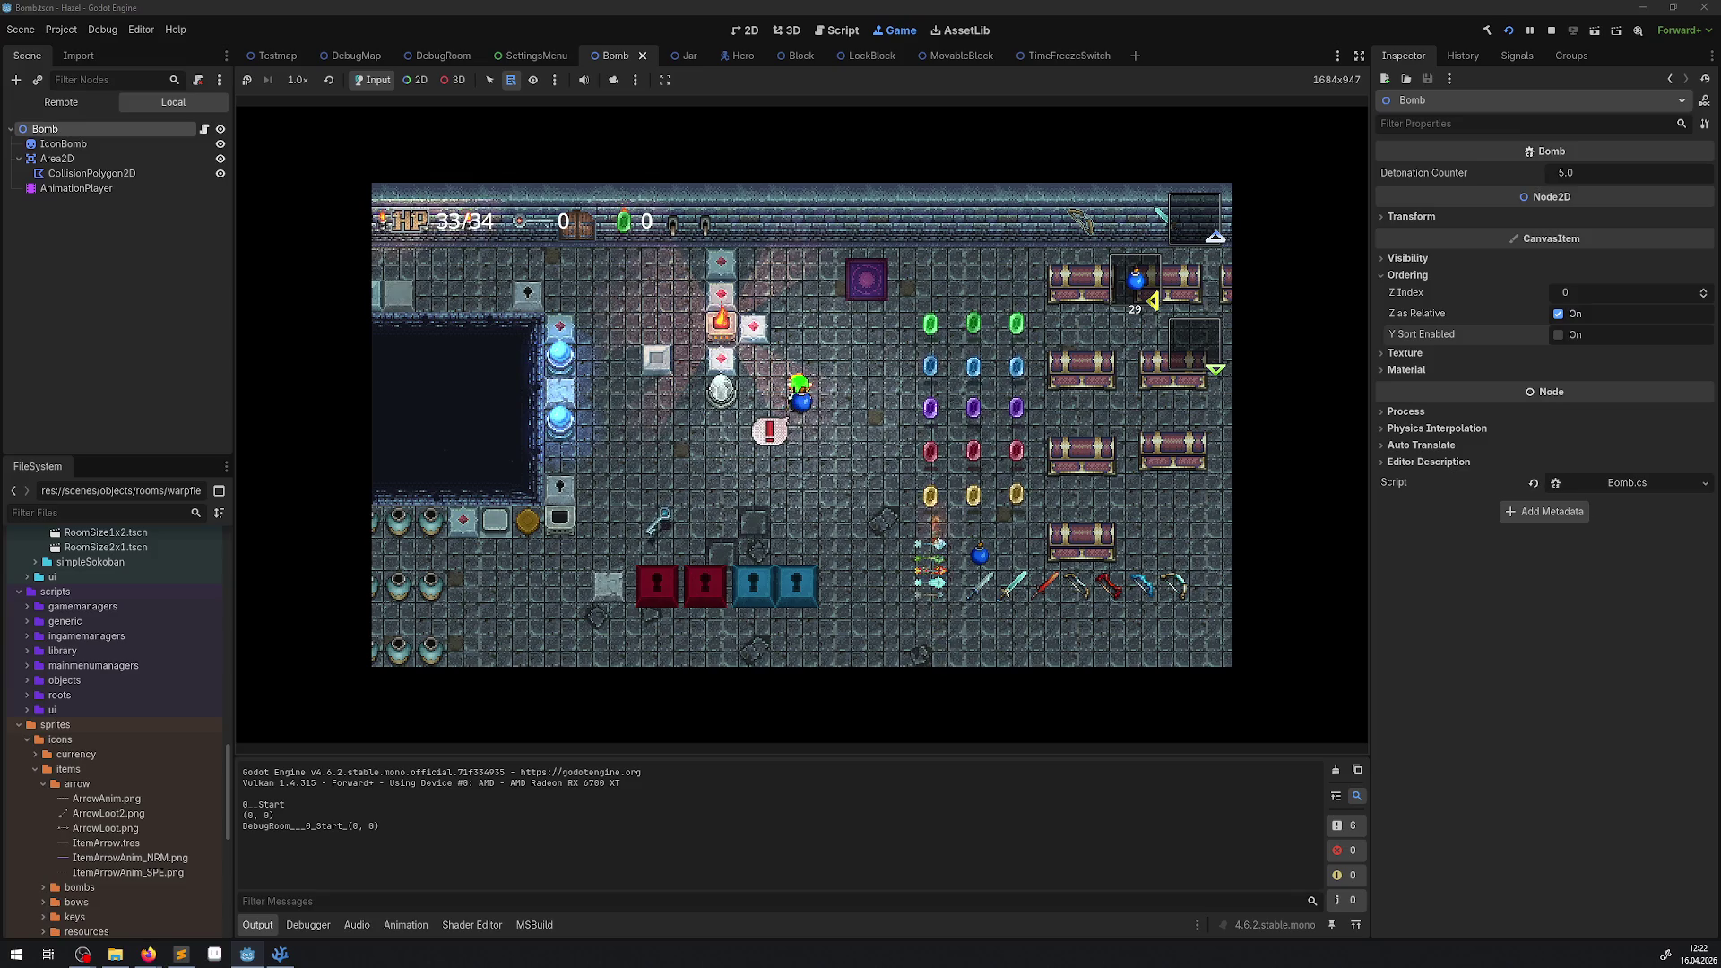
key(Up)
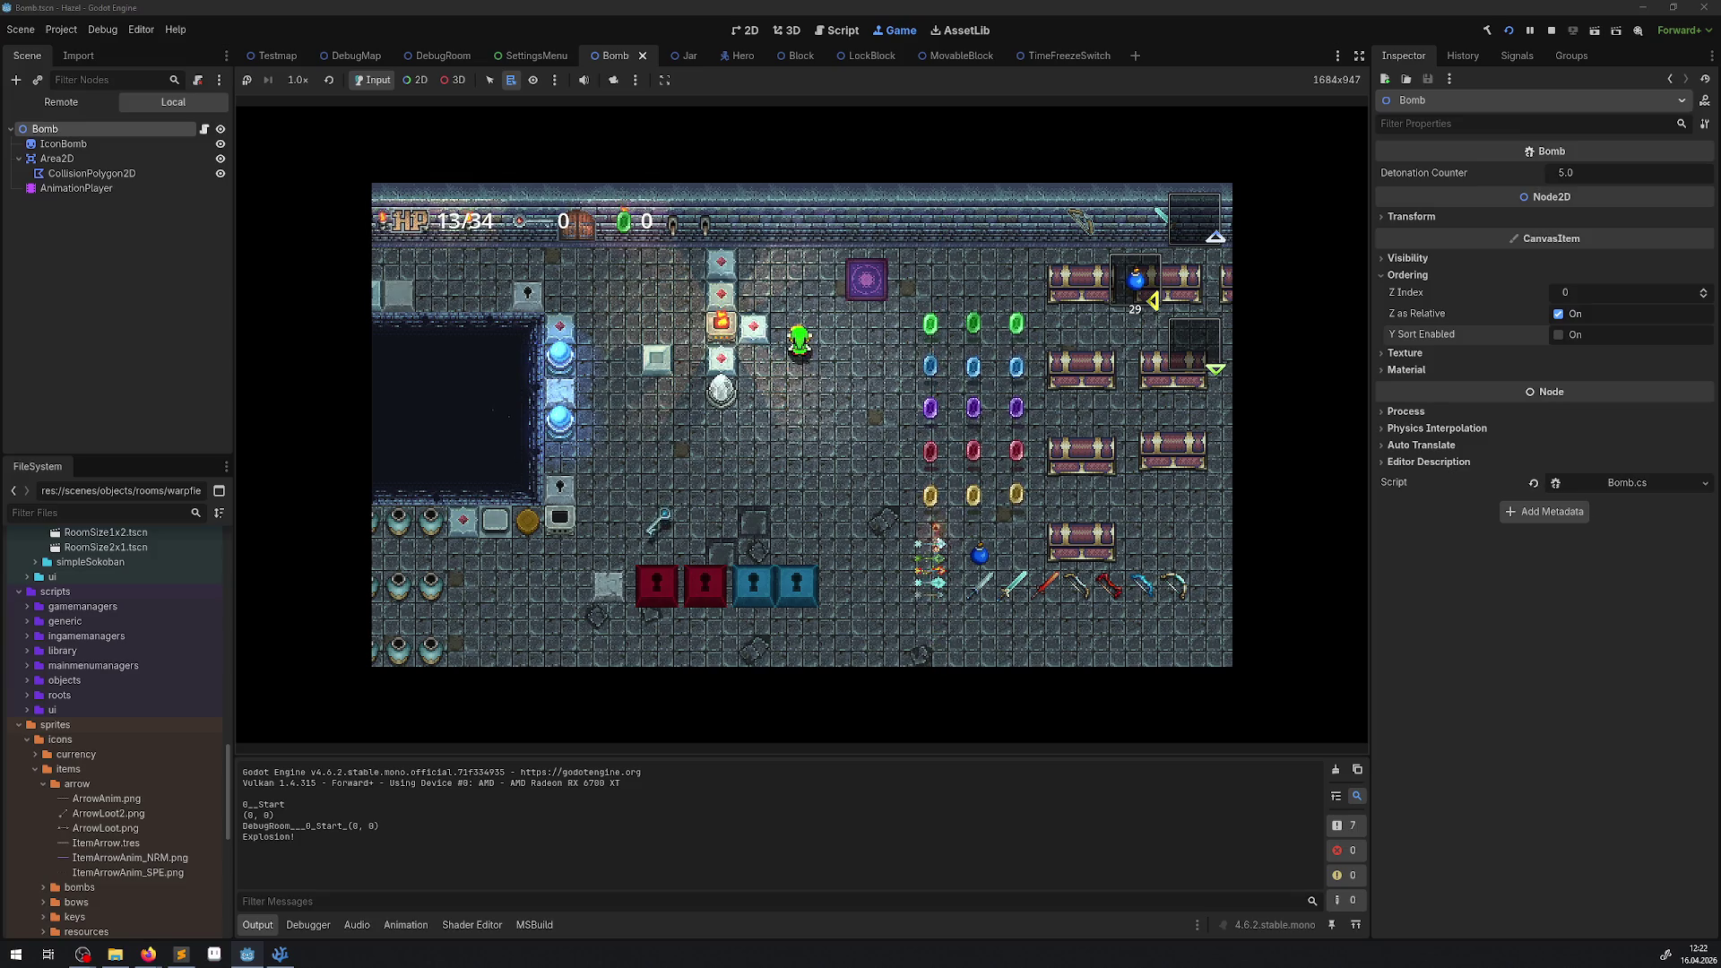
key(Left)
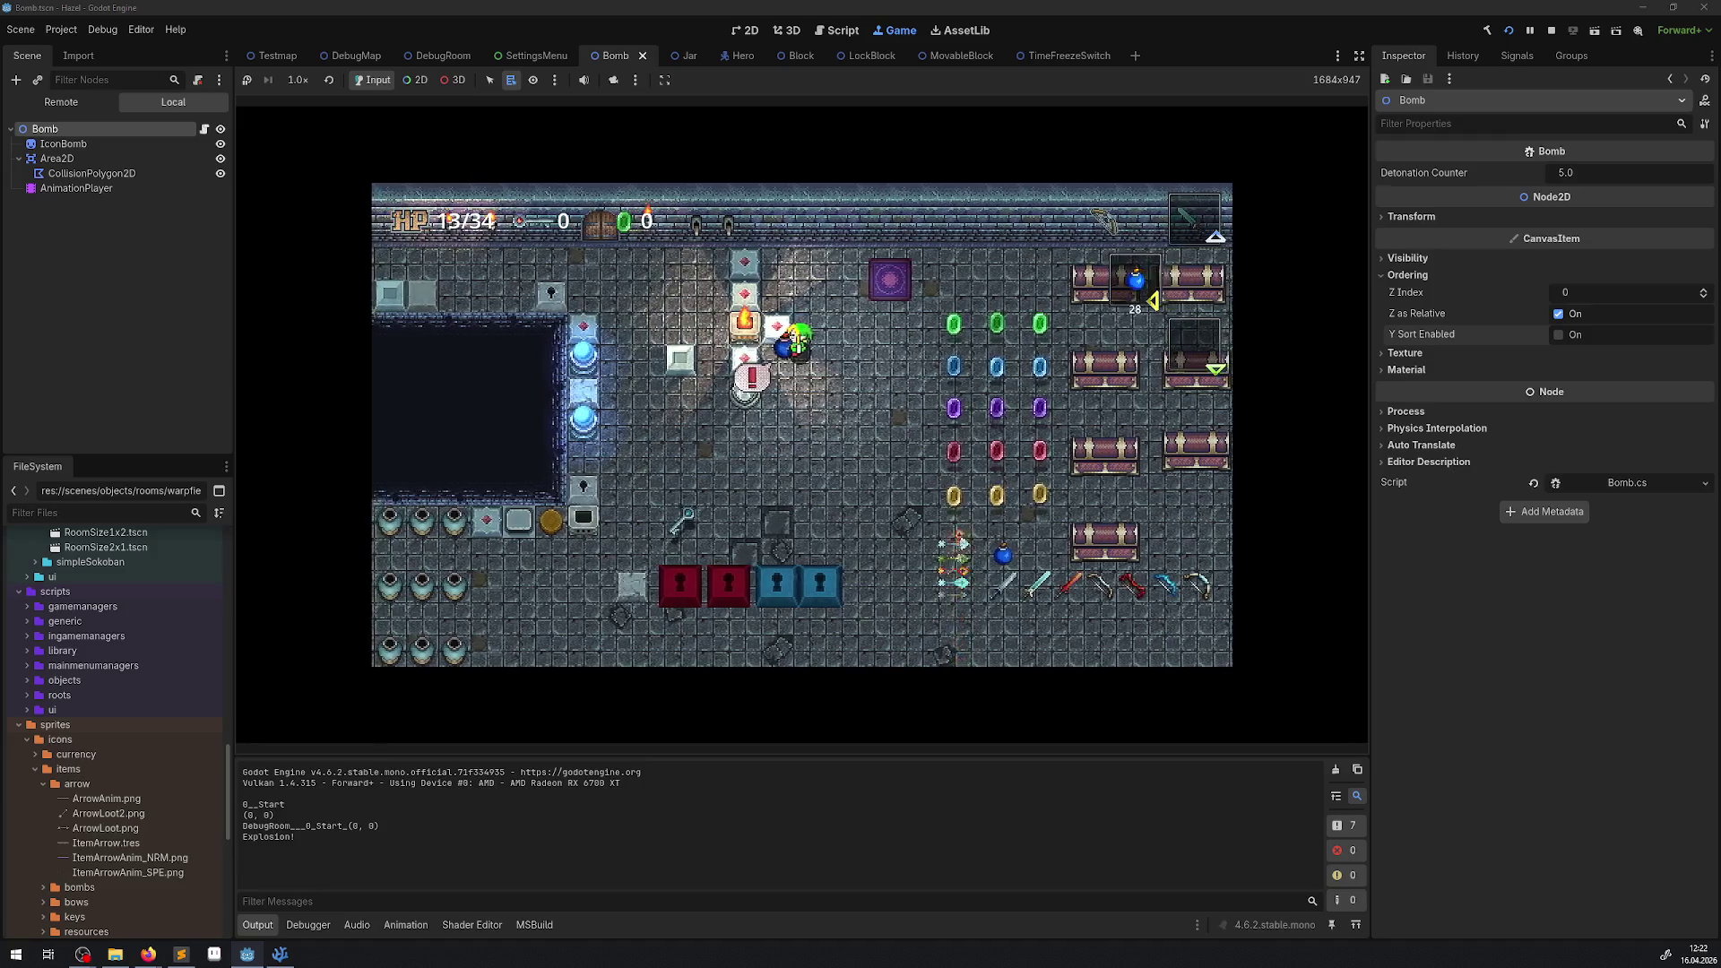
key(Up)
key(space)
key(space)
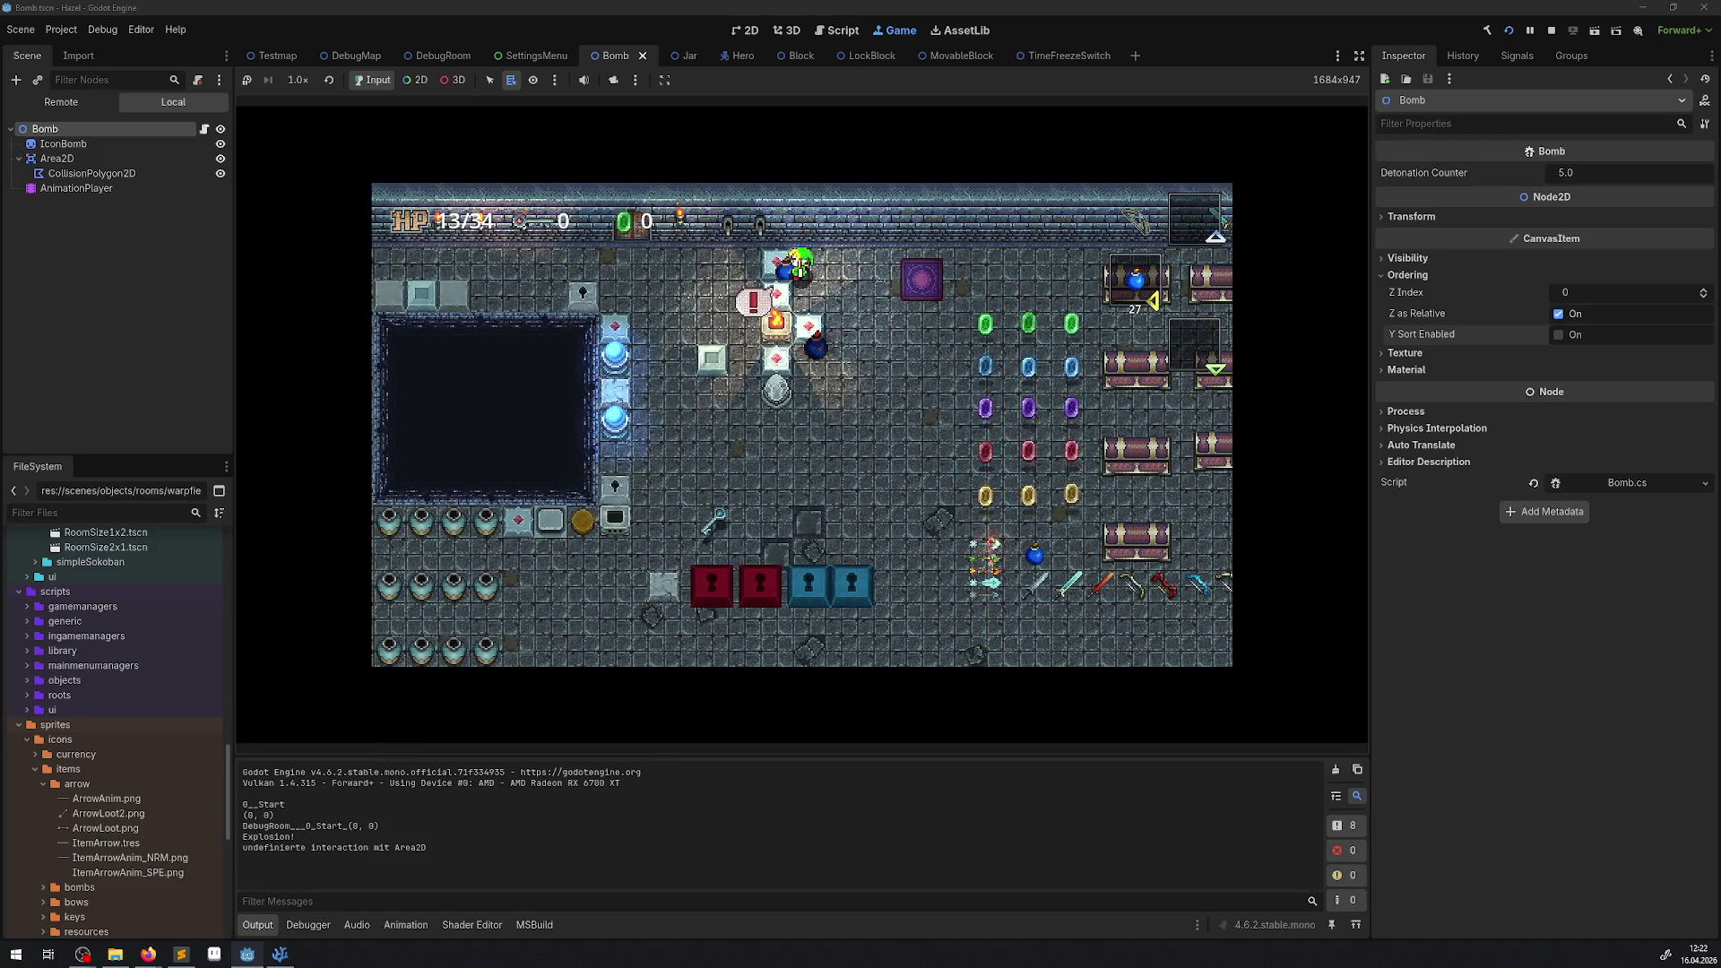
key(Down)
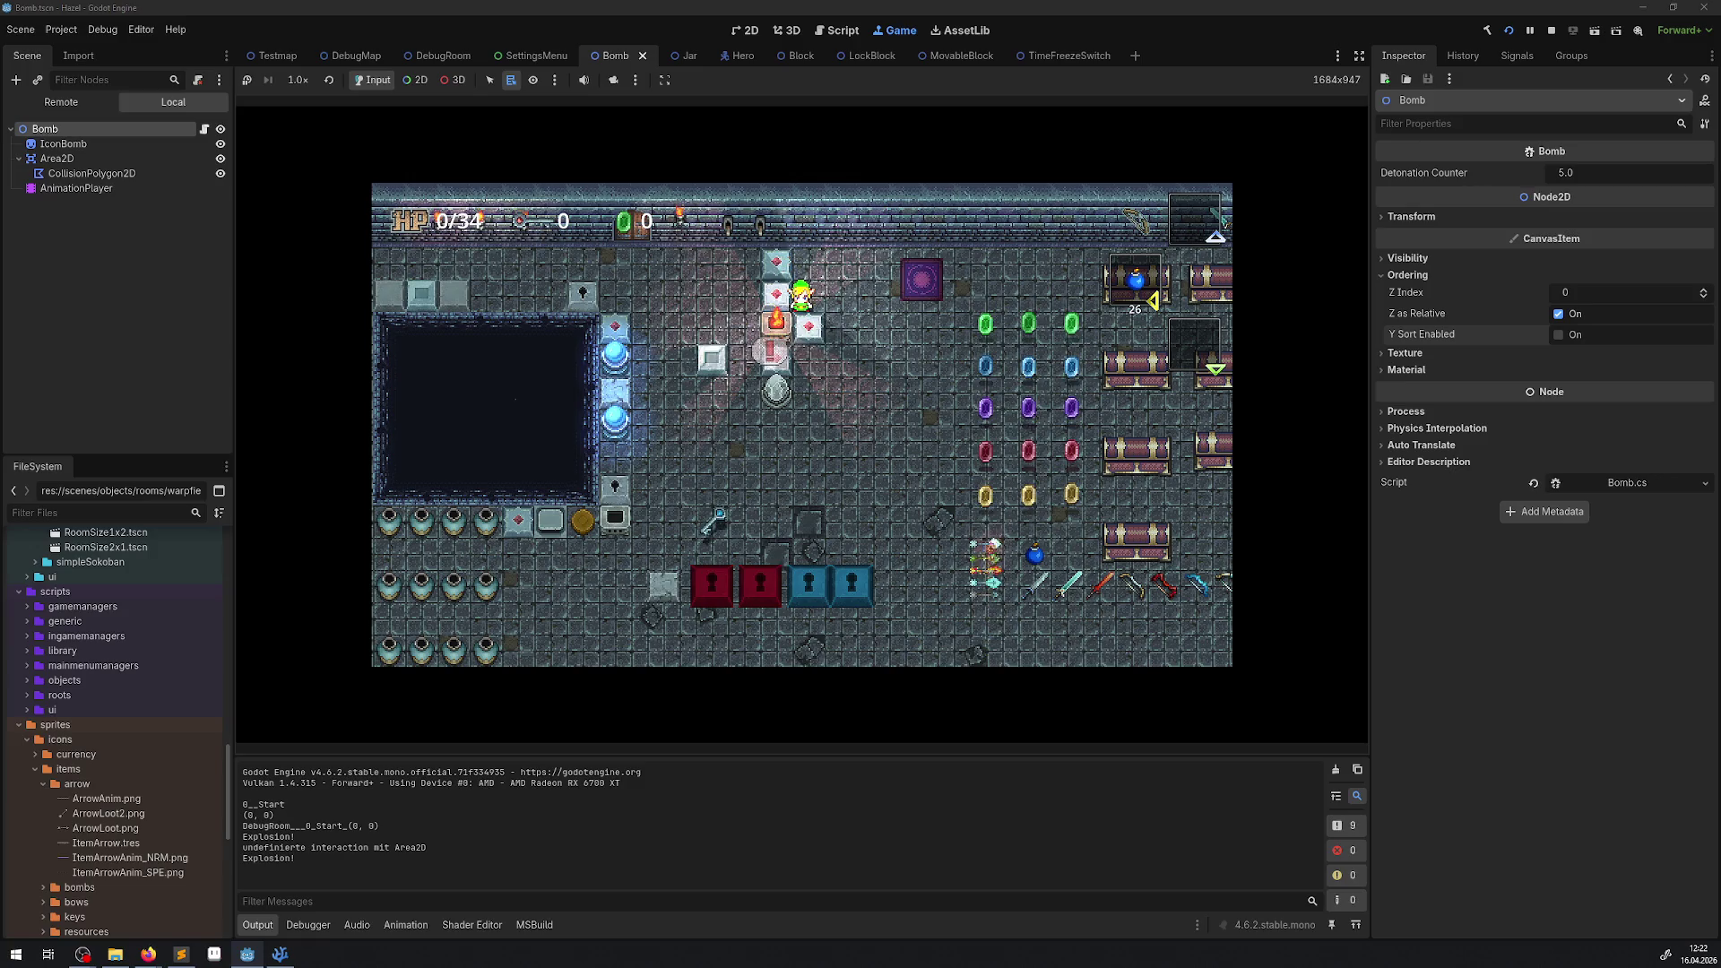
key(space)
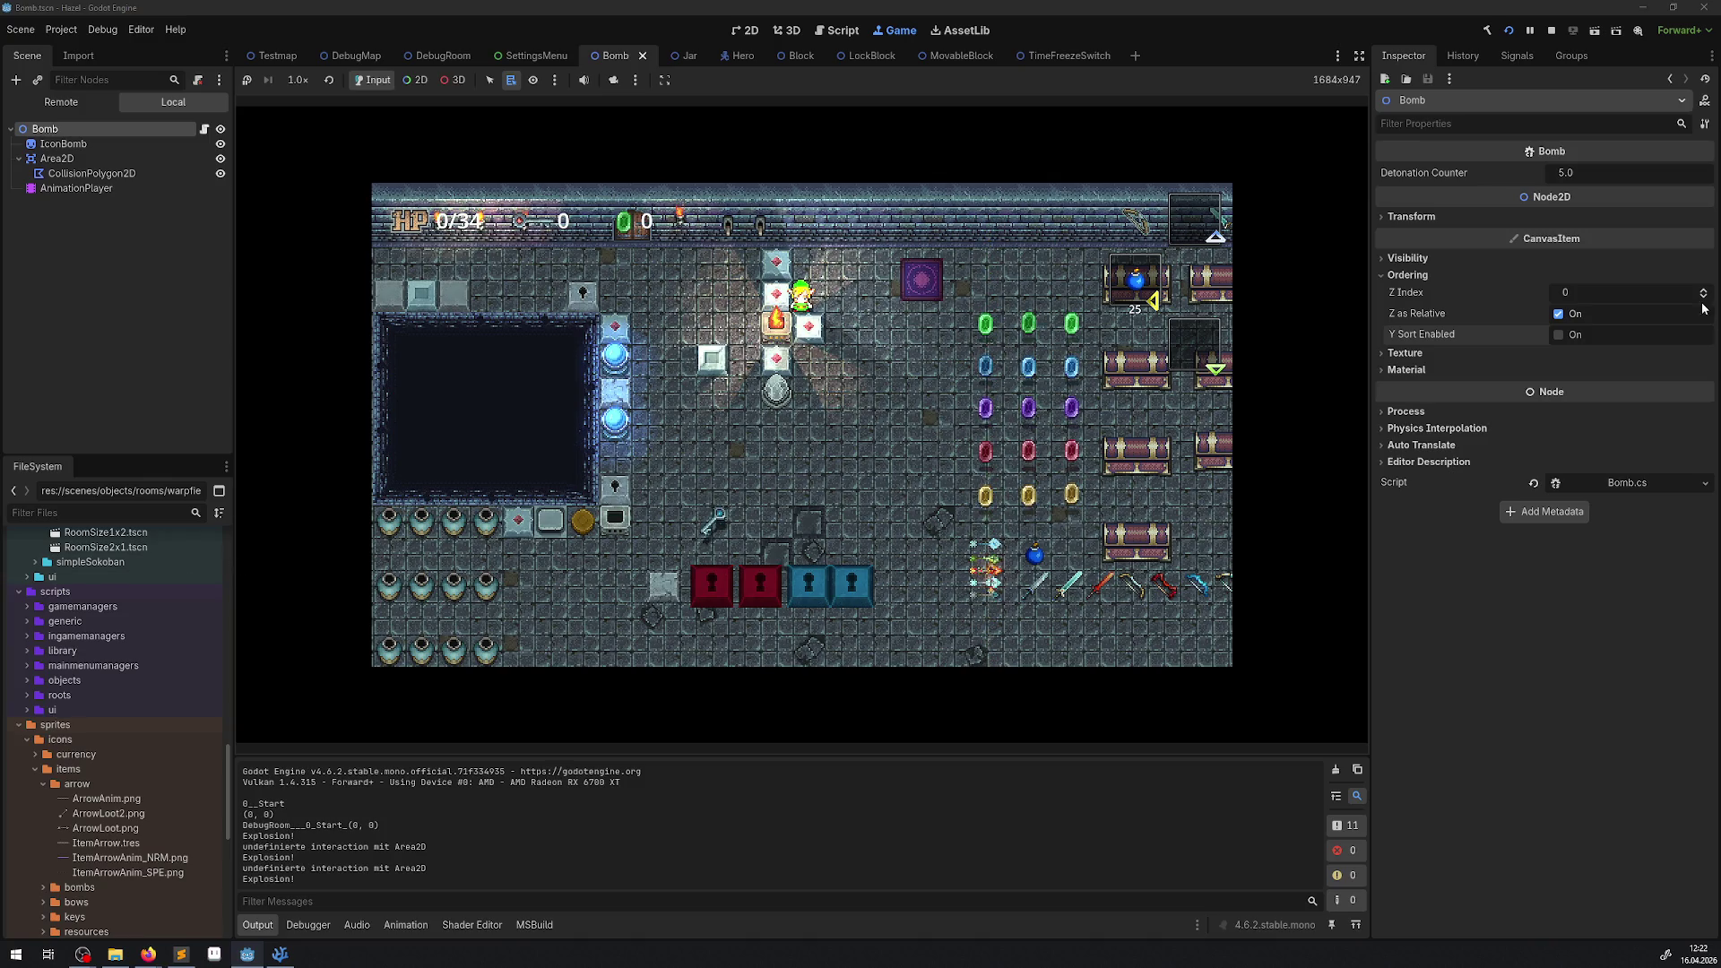
Turn off Z as Relative for the Bomb, leaving Y Sort Enabled off.
click(1576, 337)
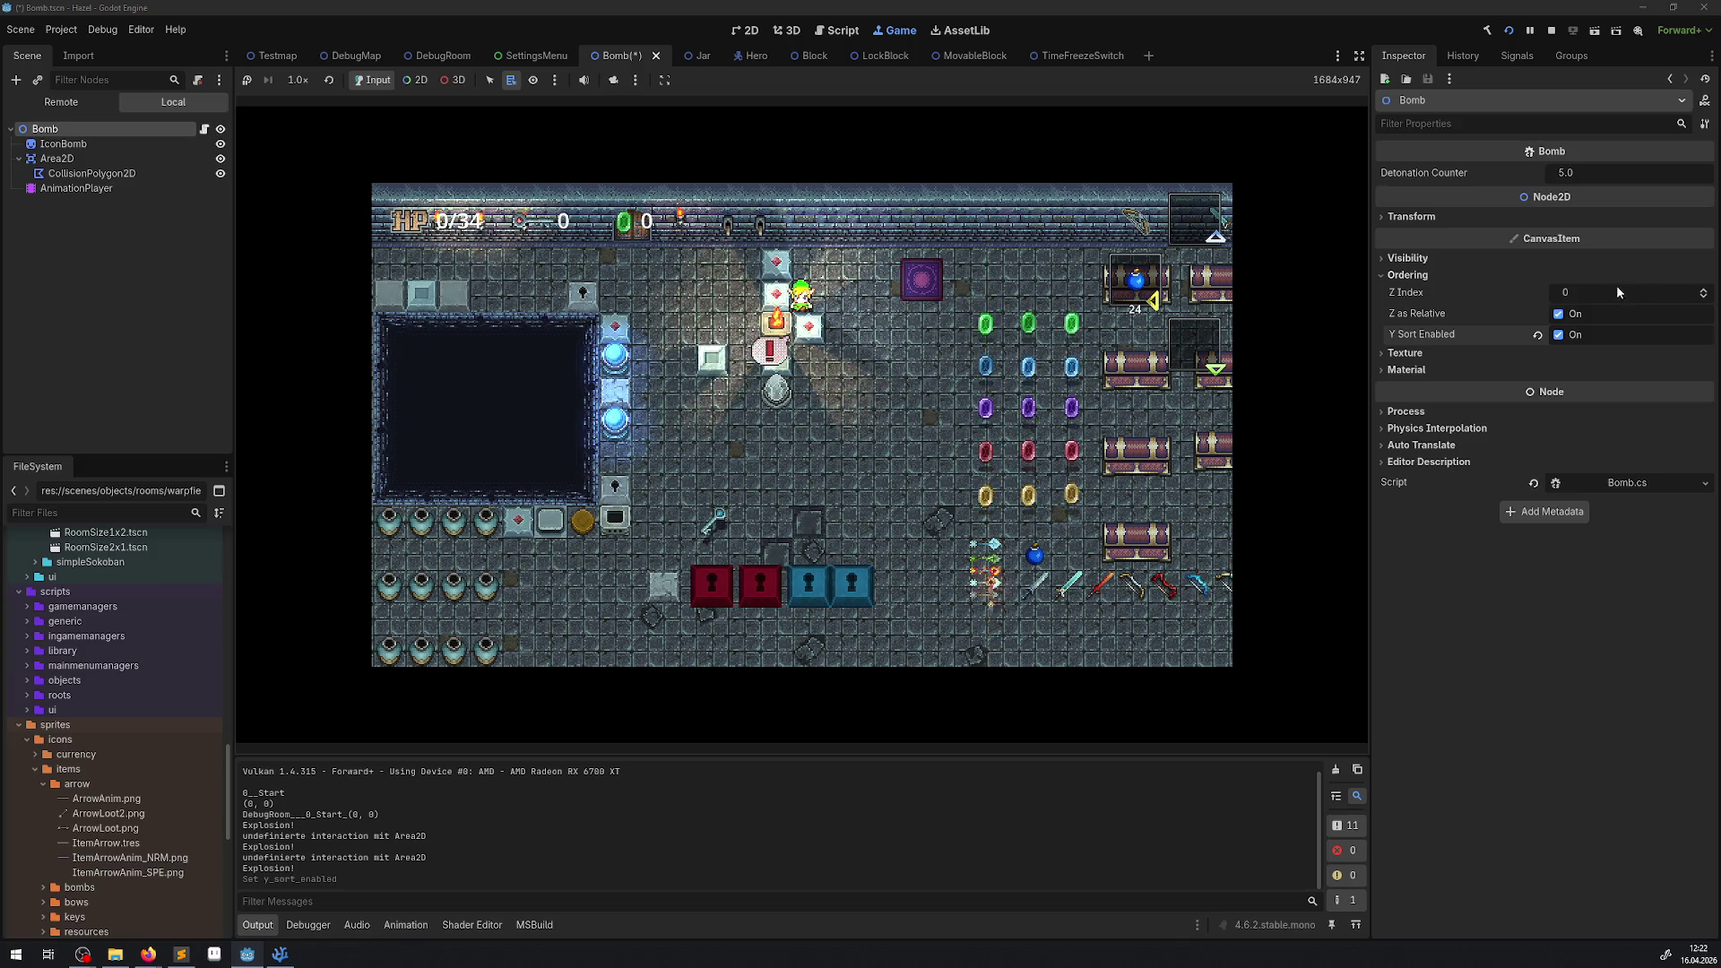
click(1559, 313)
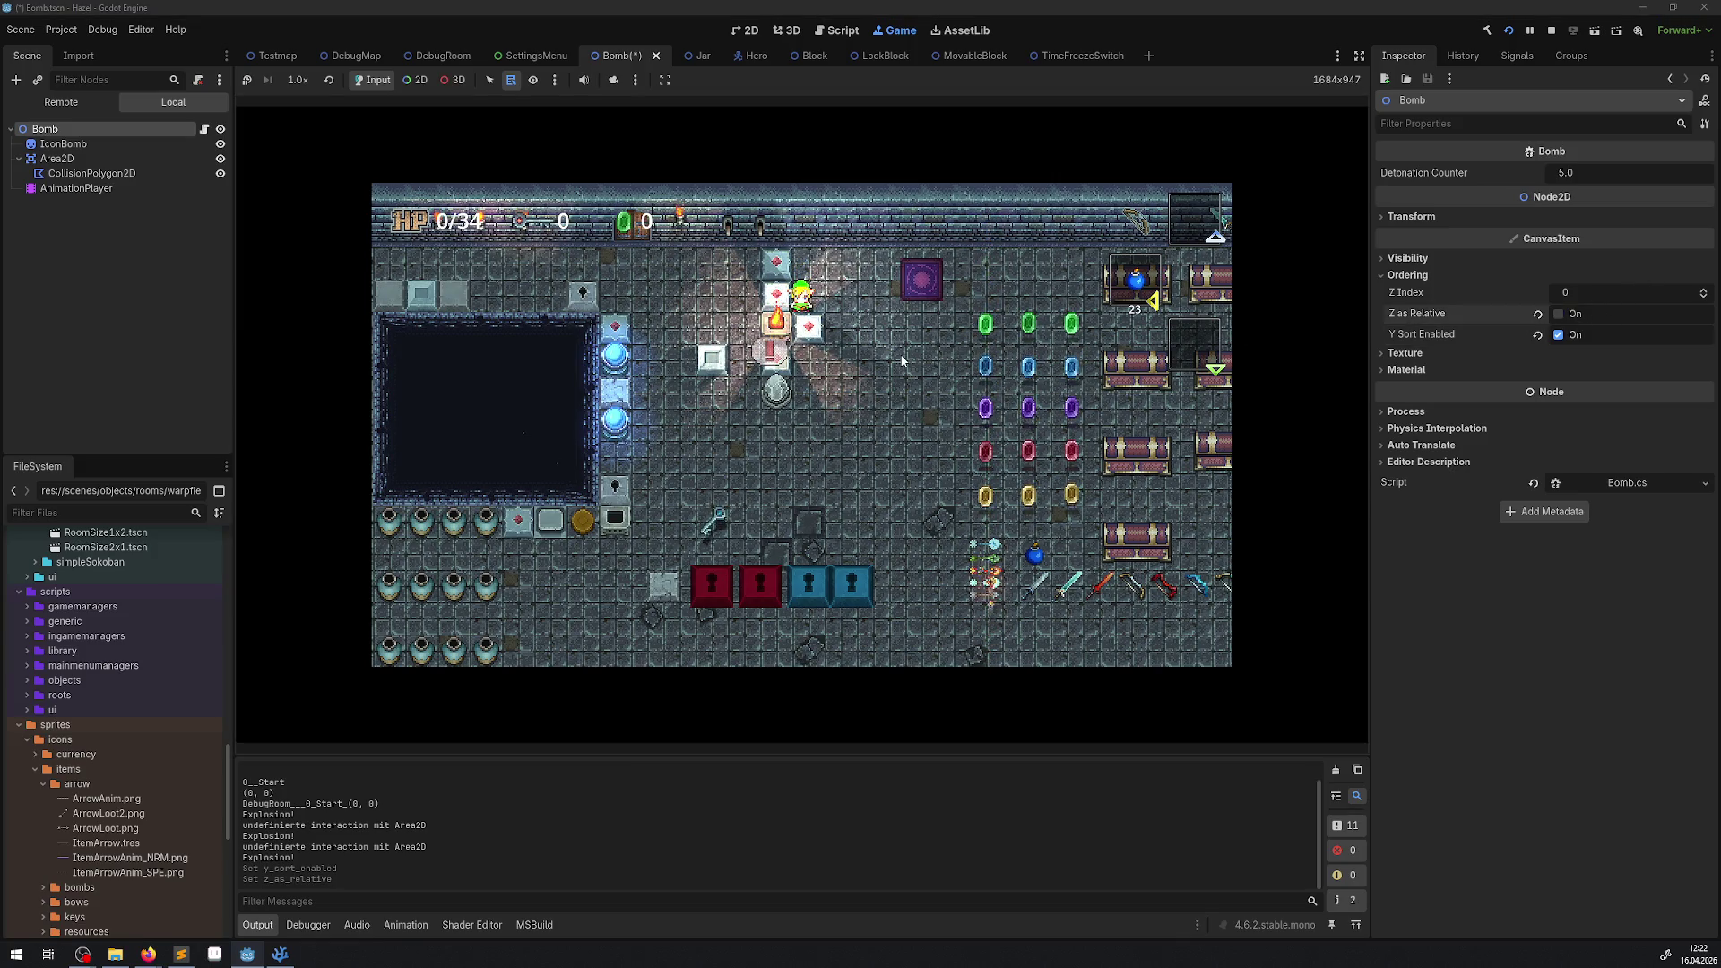
click(1647, 337)
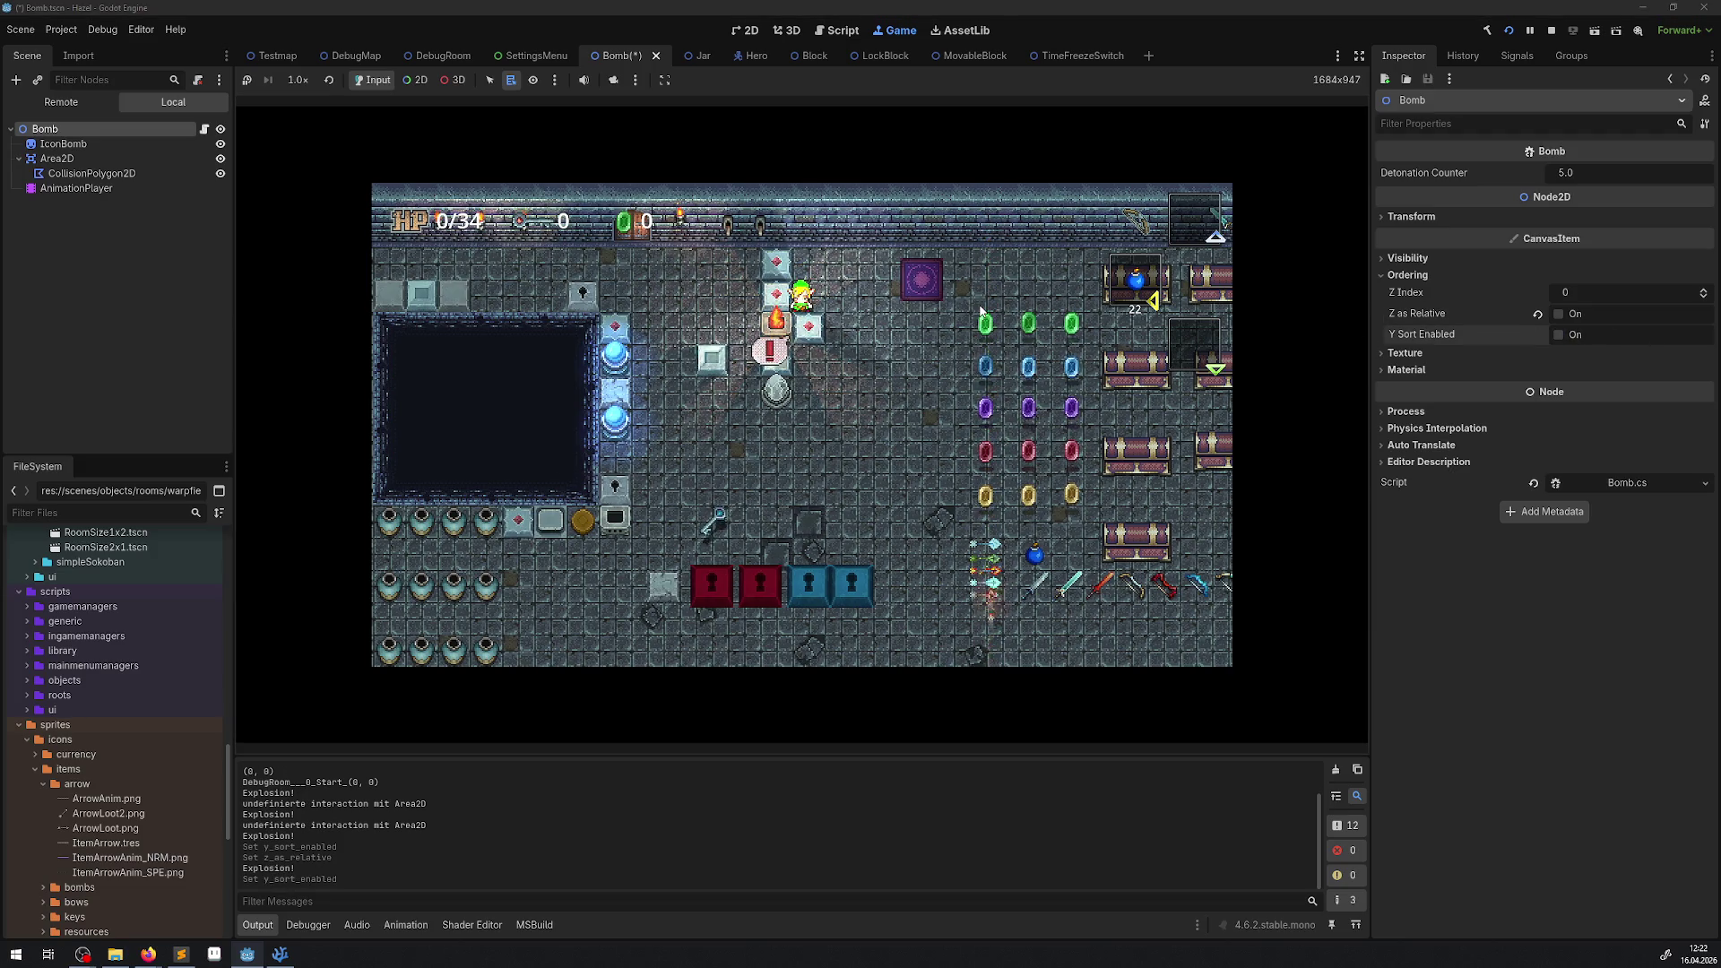
Place bombs below and to the right of the hero to check their layering.
key(Down)
key(space)
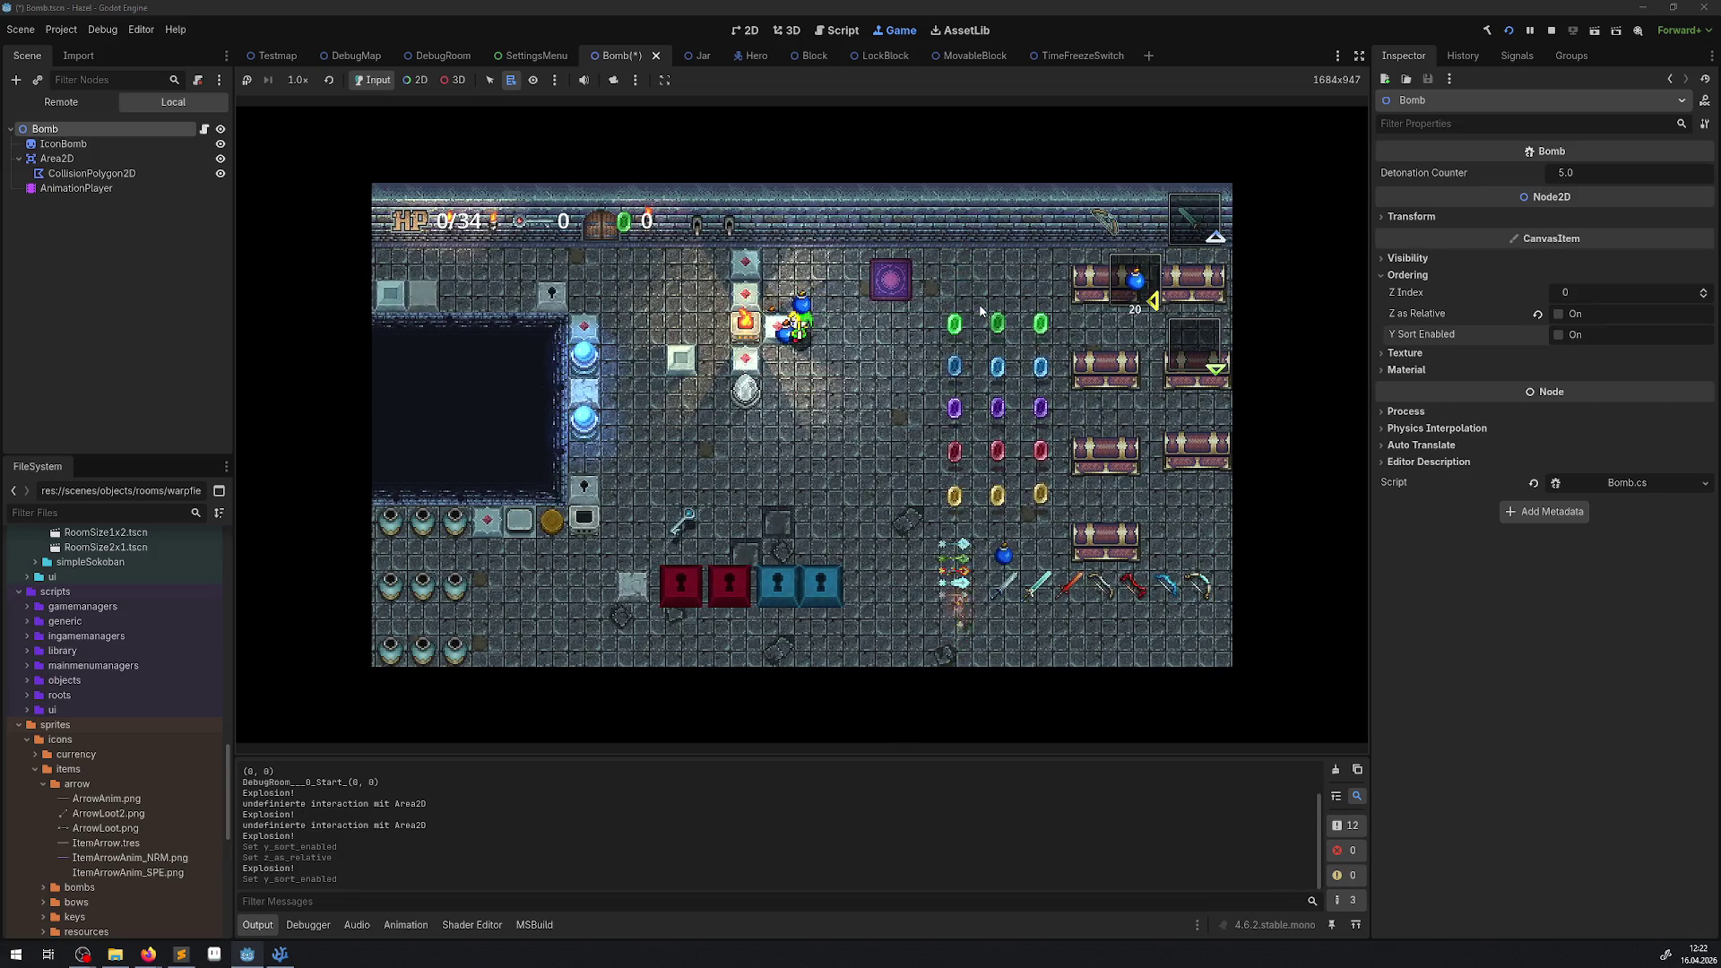
key(Up)
key(Right)
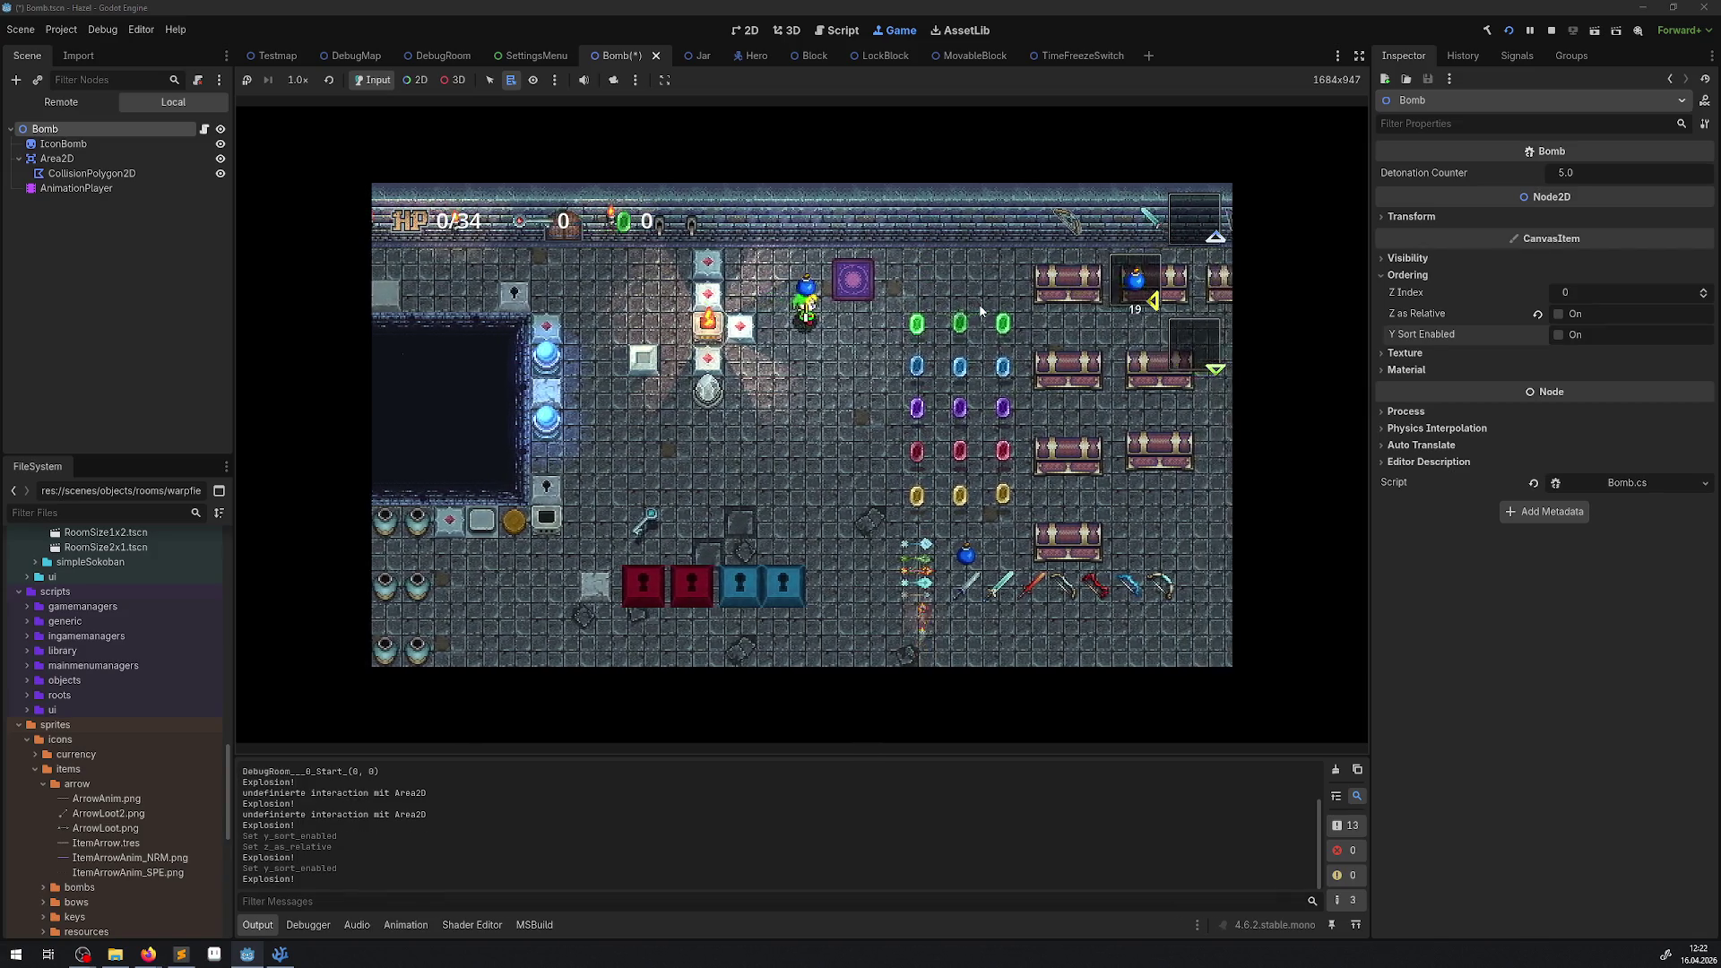
key(space)
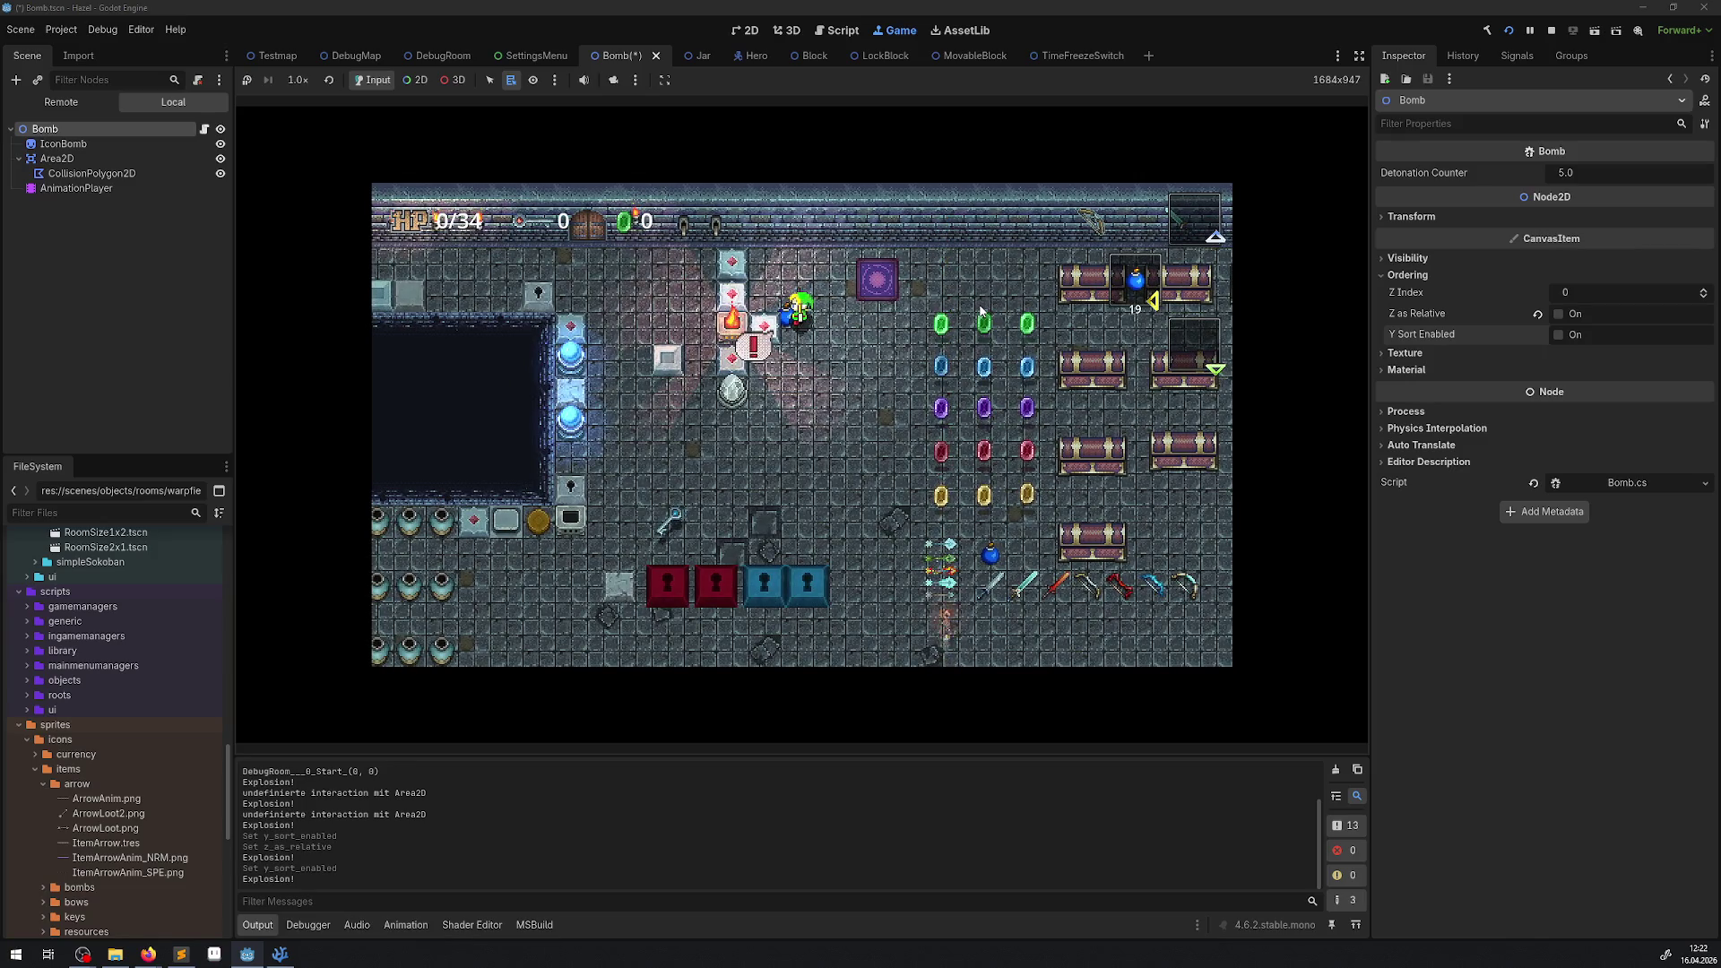